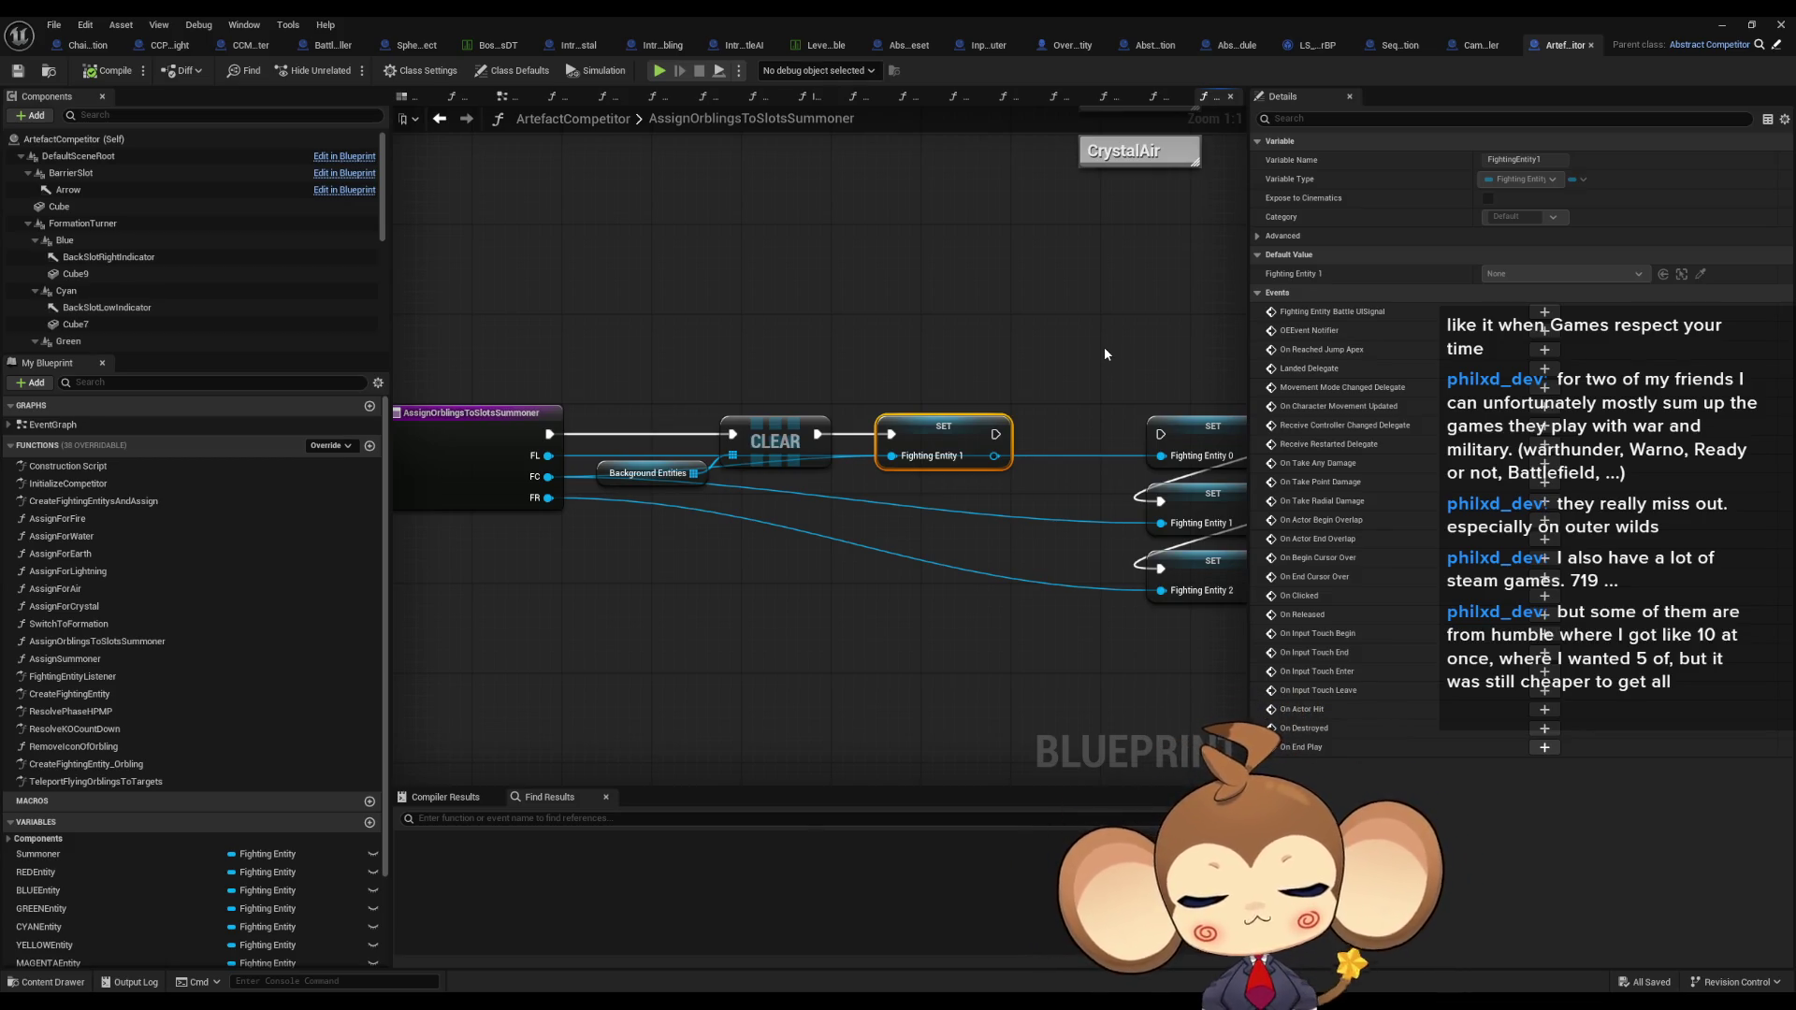
Step: Pan the AssignOrblingsToSlotsSummoner graph, then un-maximize the ArtefactCompetitor editor to show the level editor
drag(794, 256, 635, 346)
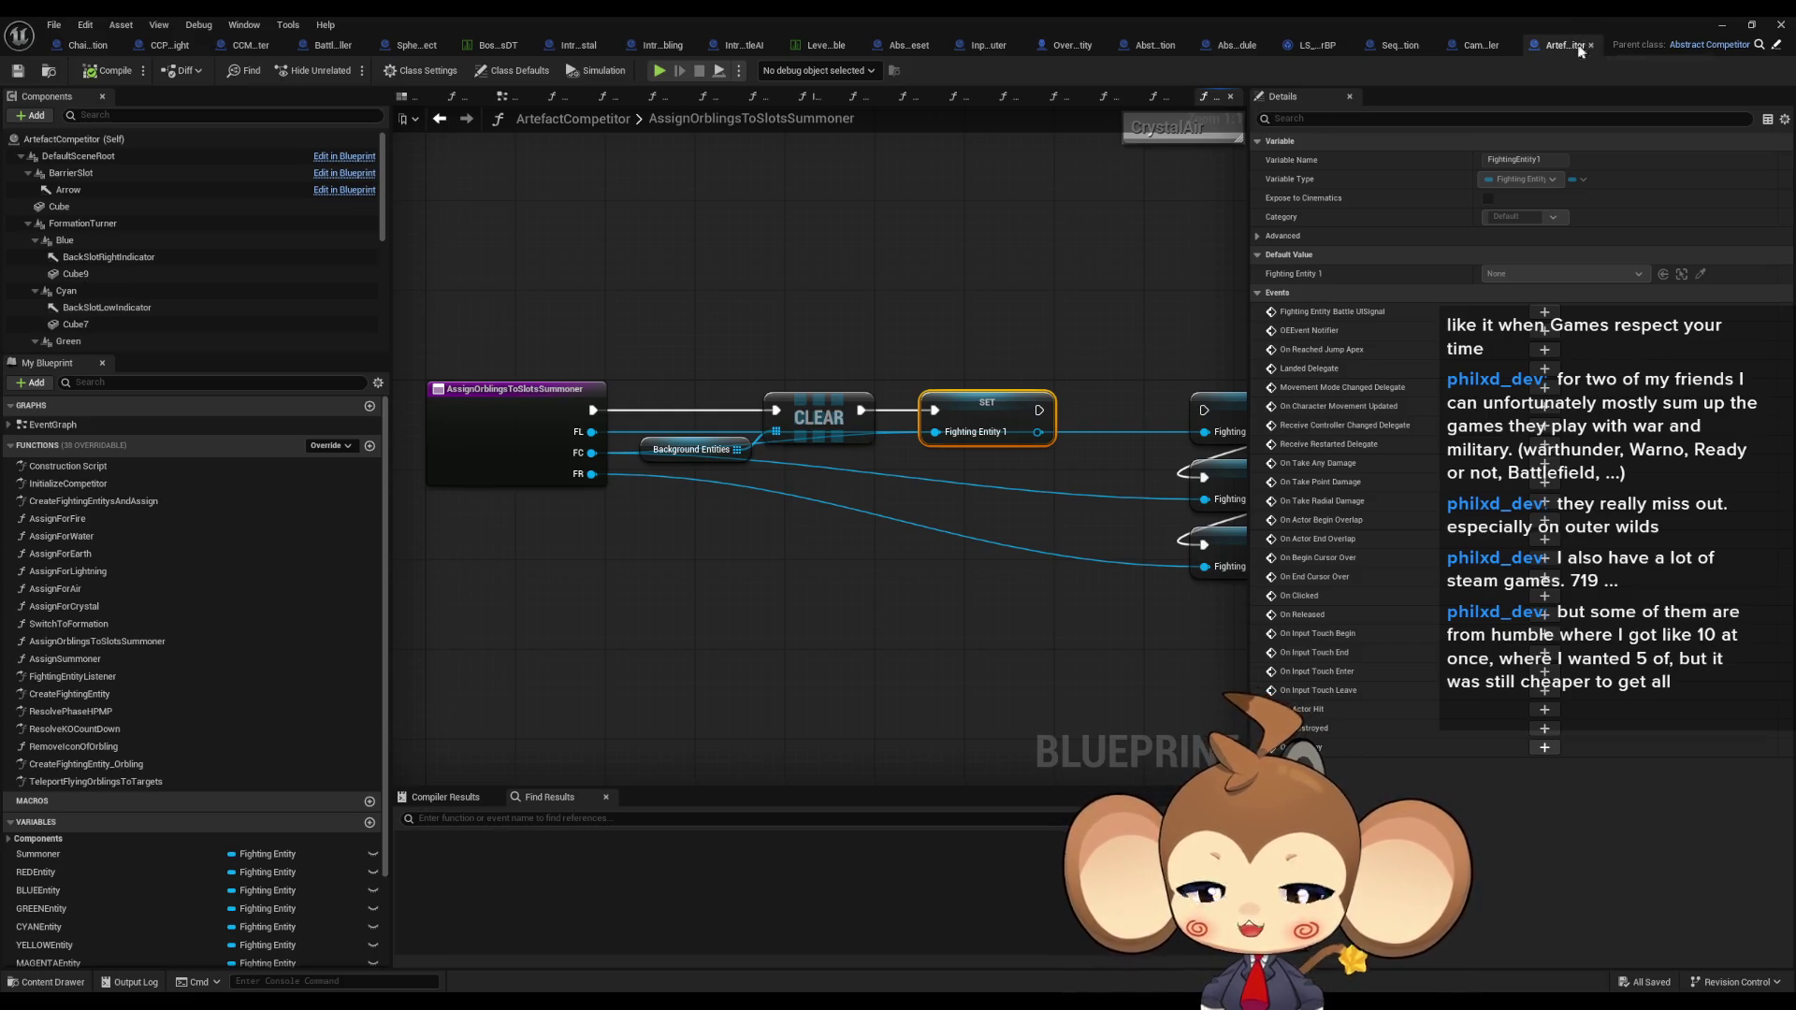
scroll(141, 870, down, 3)
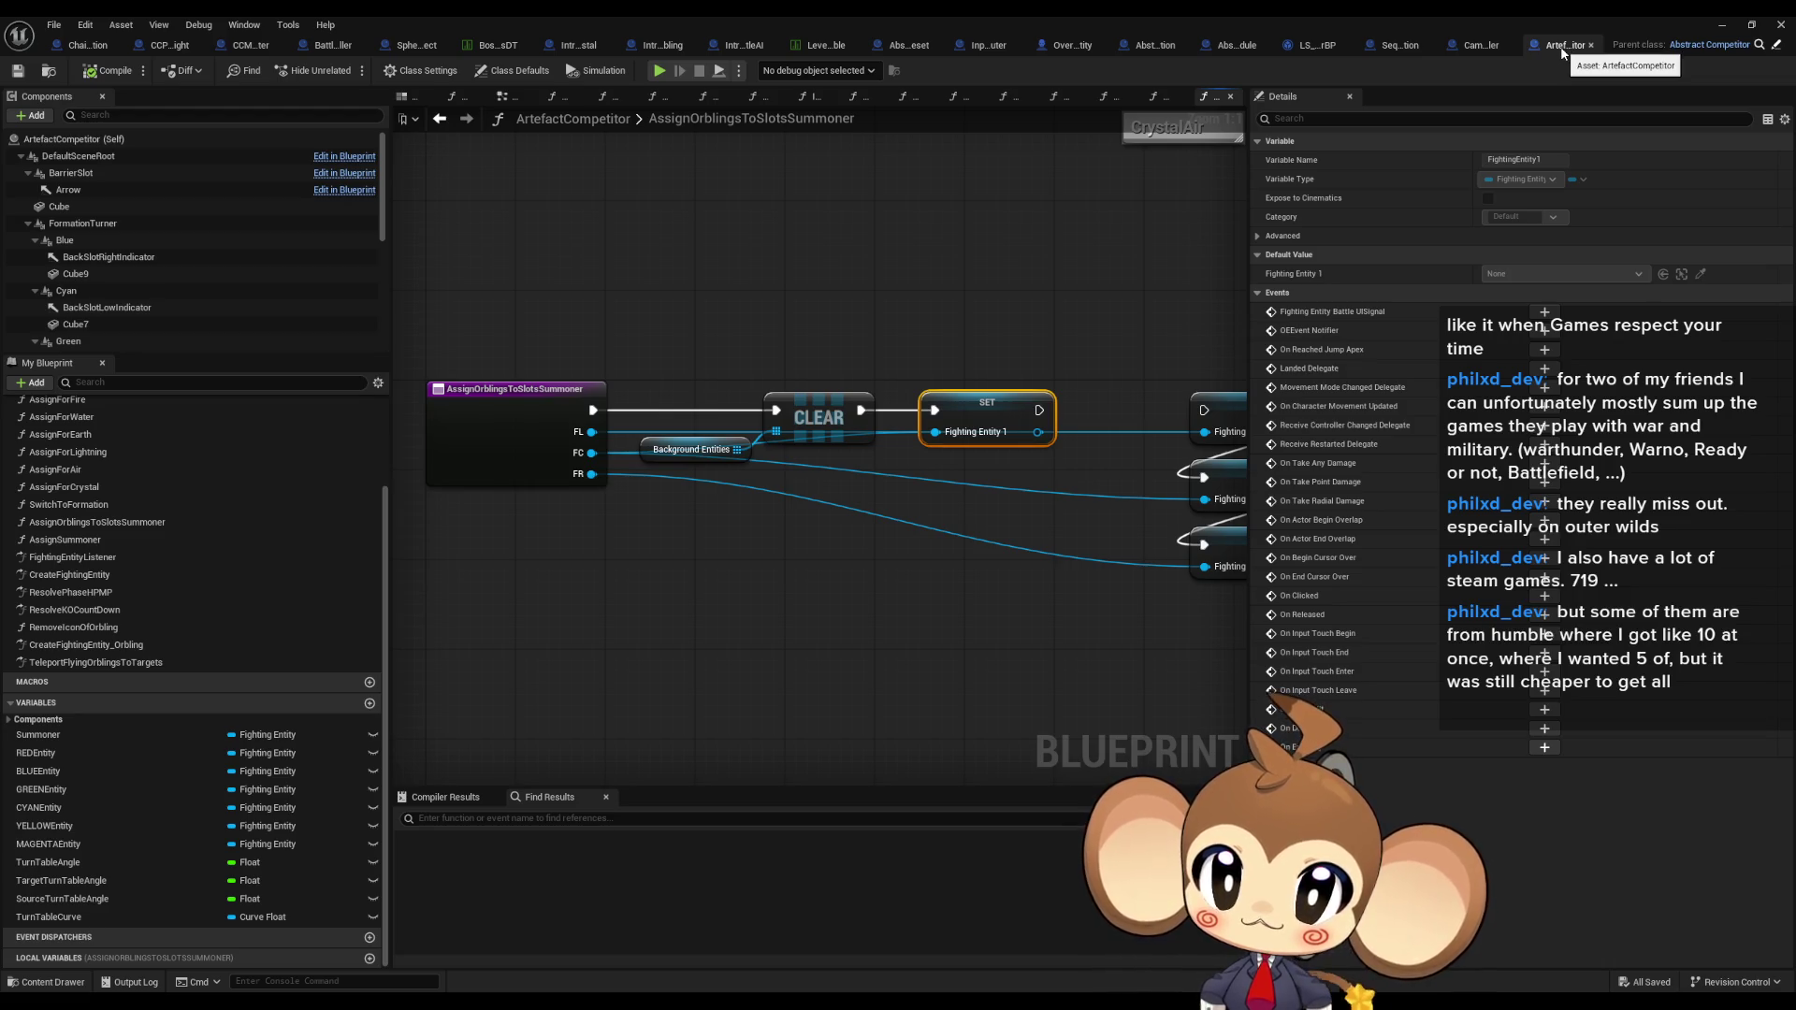
mouse_move(1154, 15)
mouse_down()
mouse_move(893, 196)
mouse_move(725, 86)
mouse_up()
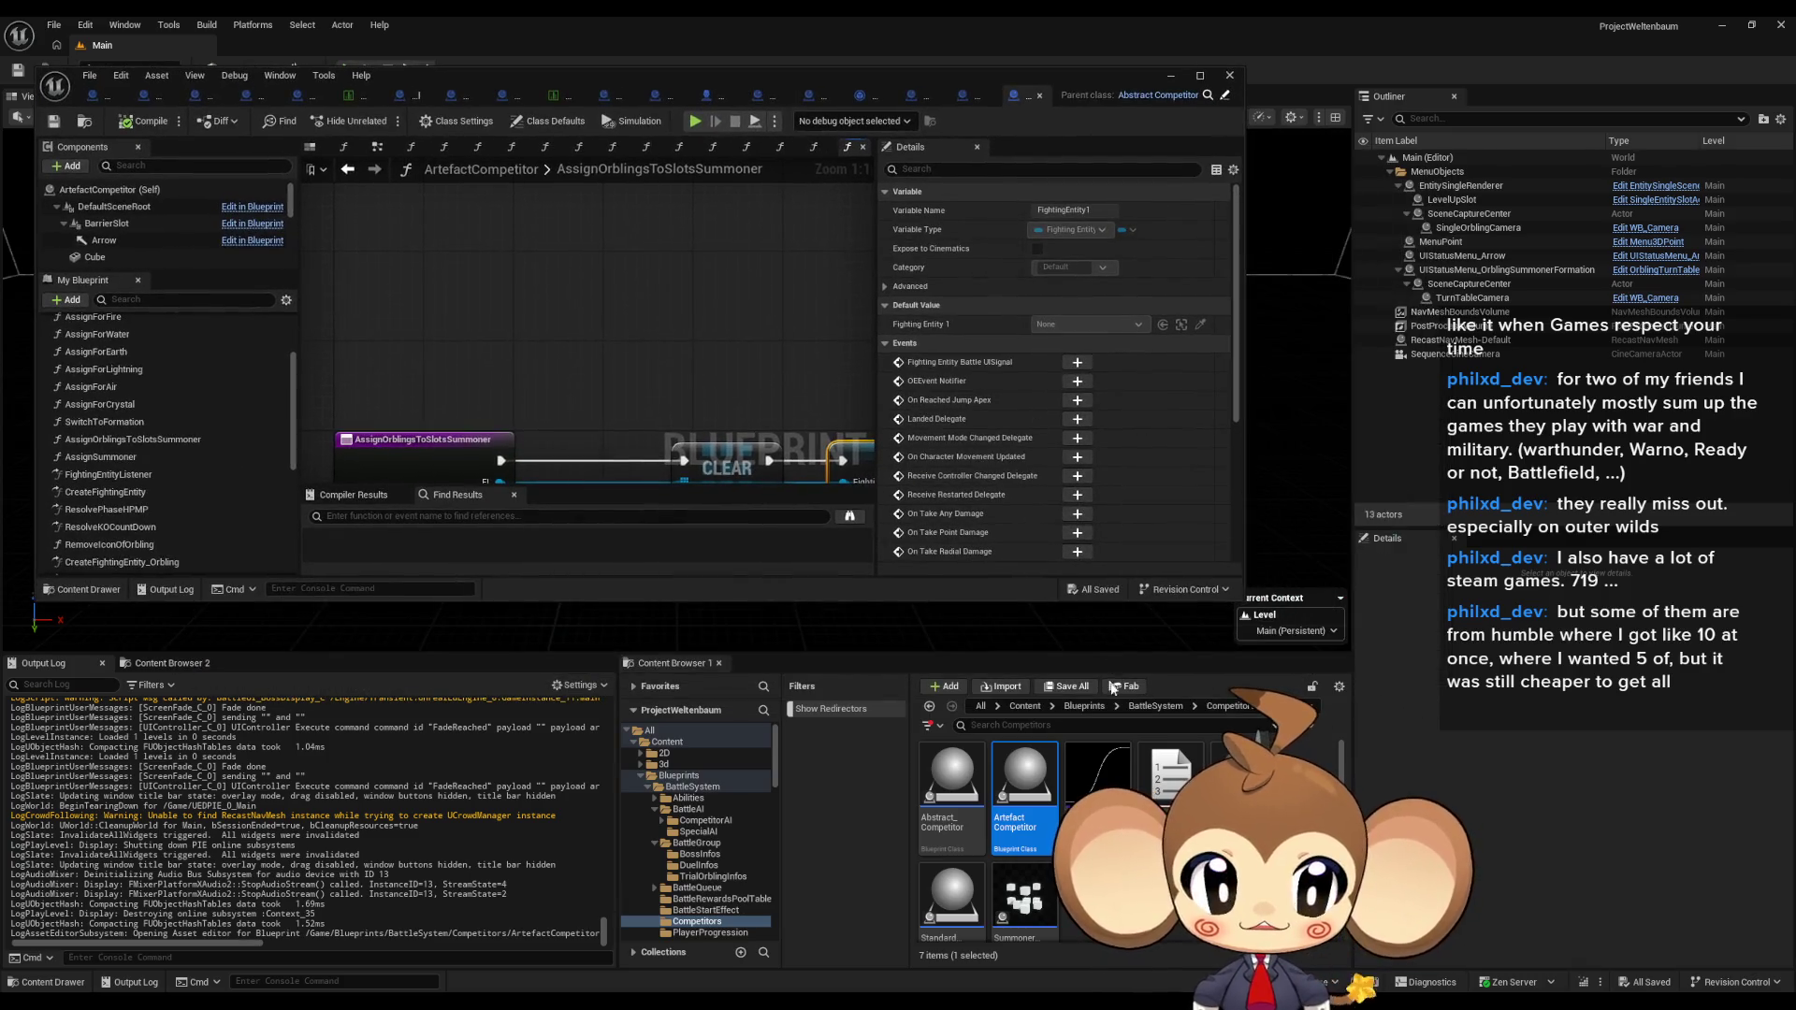
Step: Browse Content > Blueprints > BattleSystem > BattleGroup and select the BattleGroupInstance asset
click(1025, 707)
double_click(1097, 774)
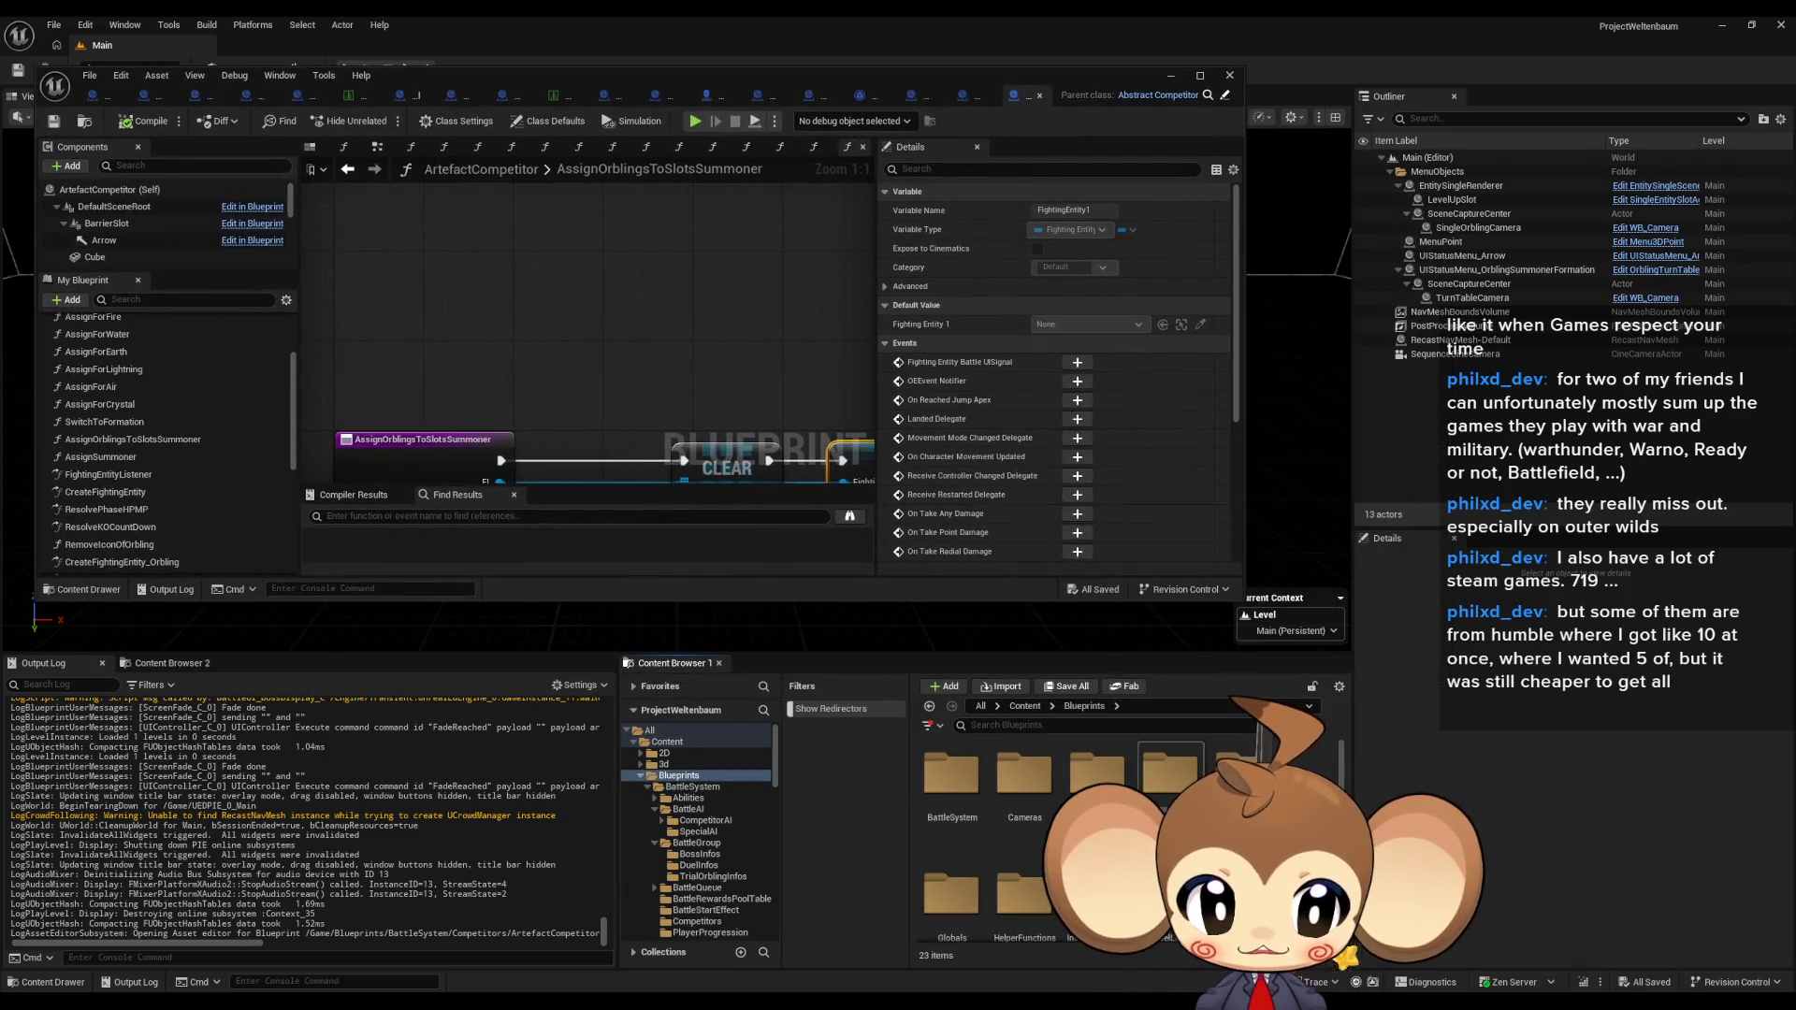
double_click(951, 776)
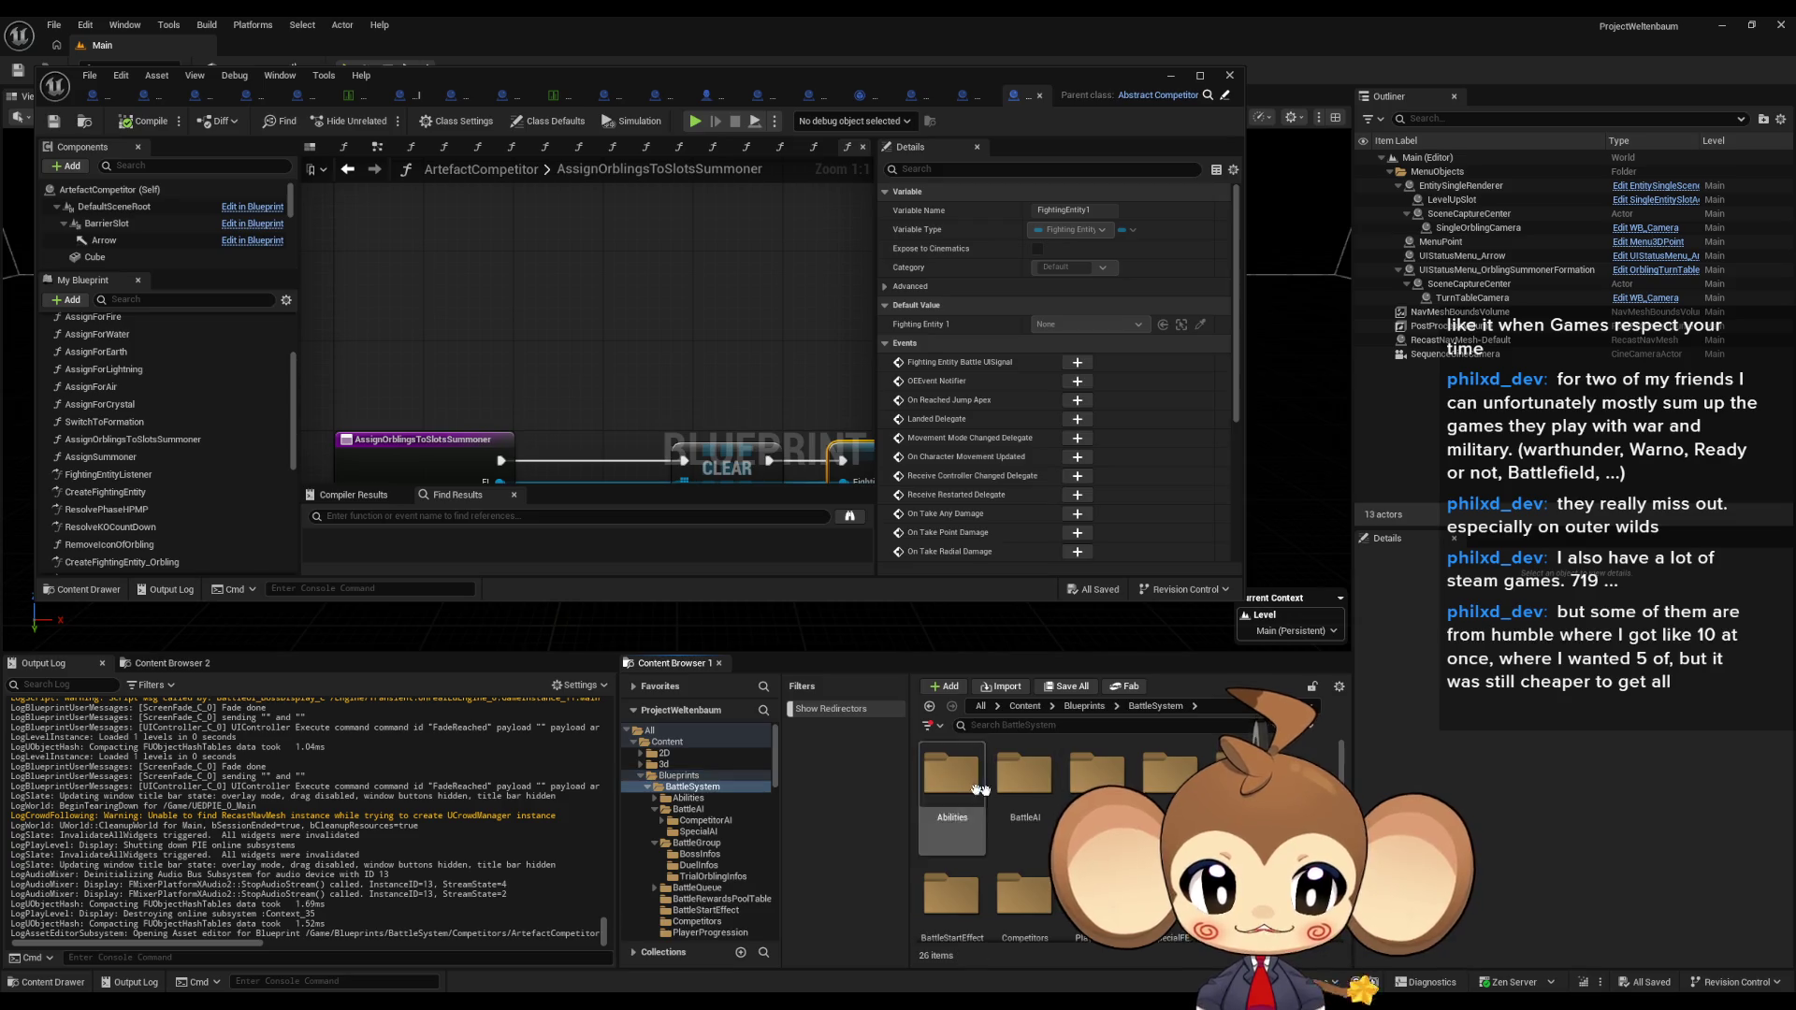
double_click(1098, 775)
click(1169, 769)
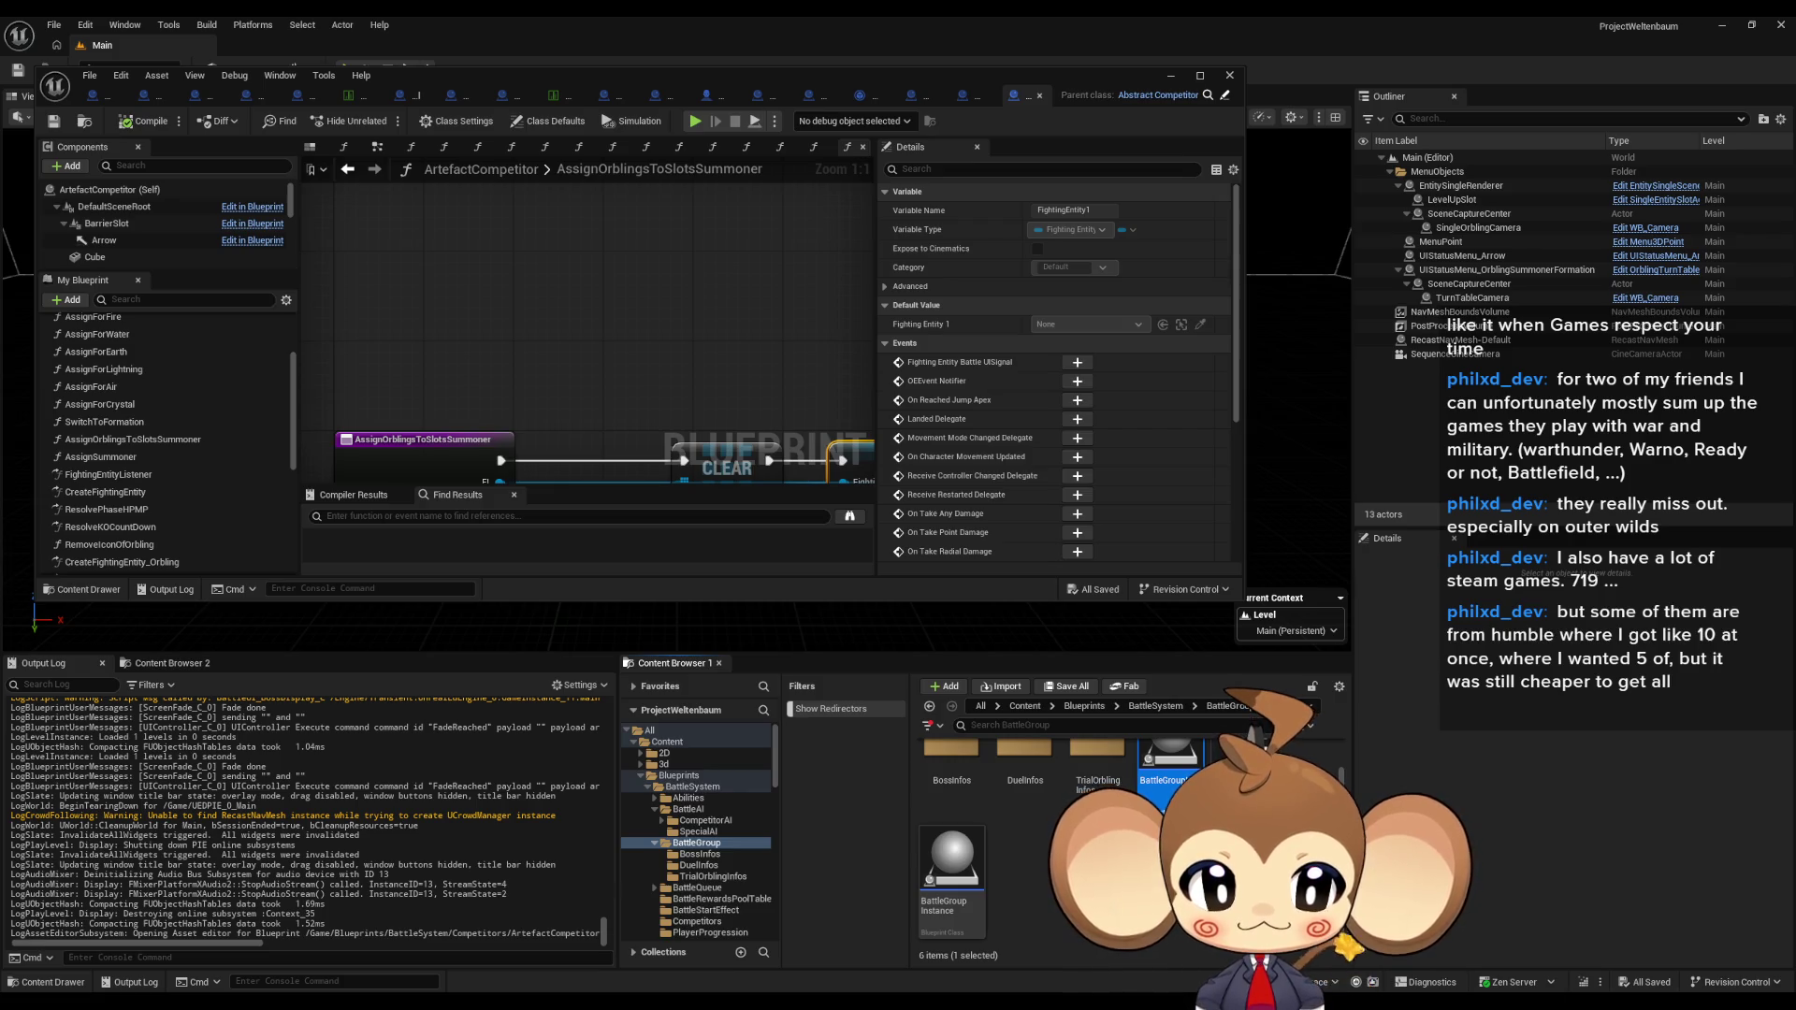
scroll(1029, 824, up, 2)
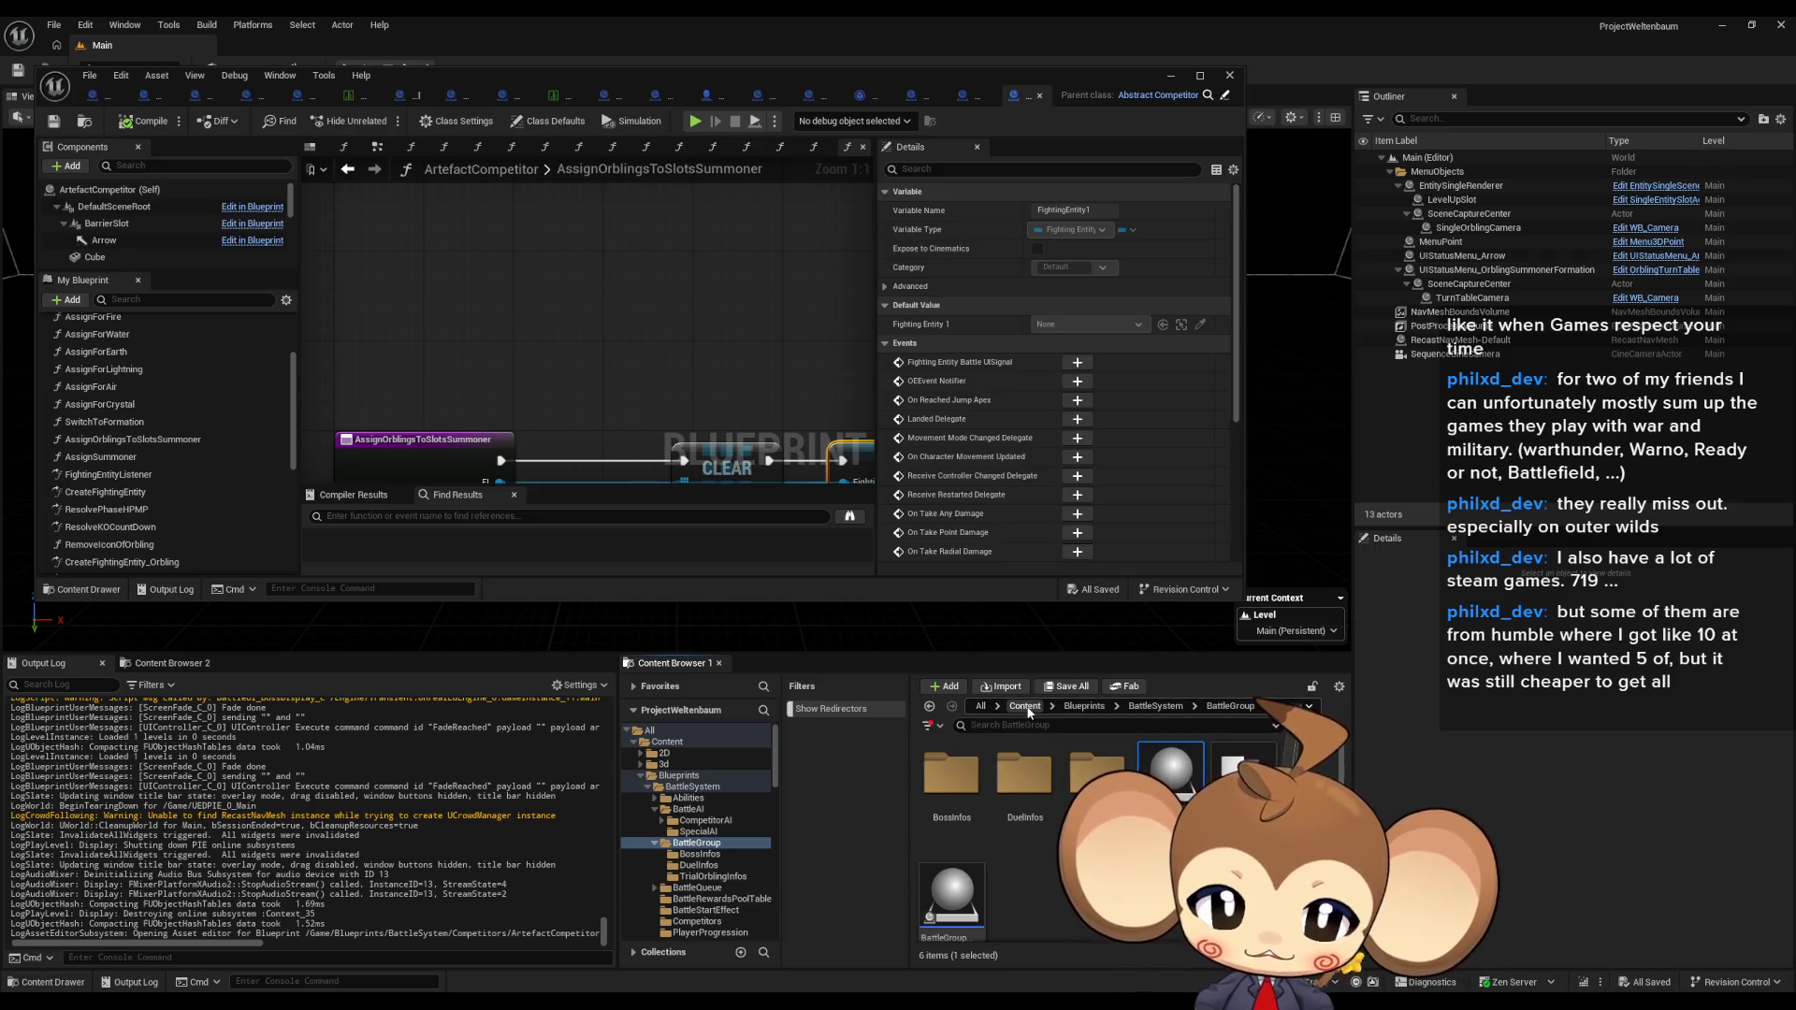
Step: Open the OverworldController blueprint from the Blueprints > Controllers folder
click(1084, 706)
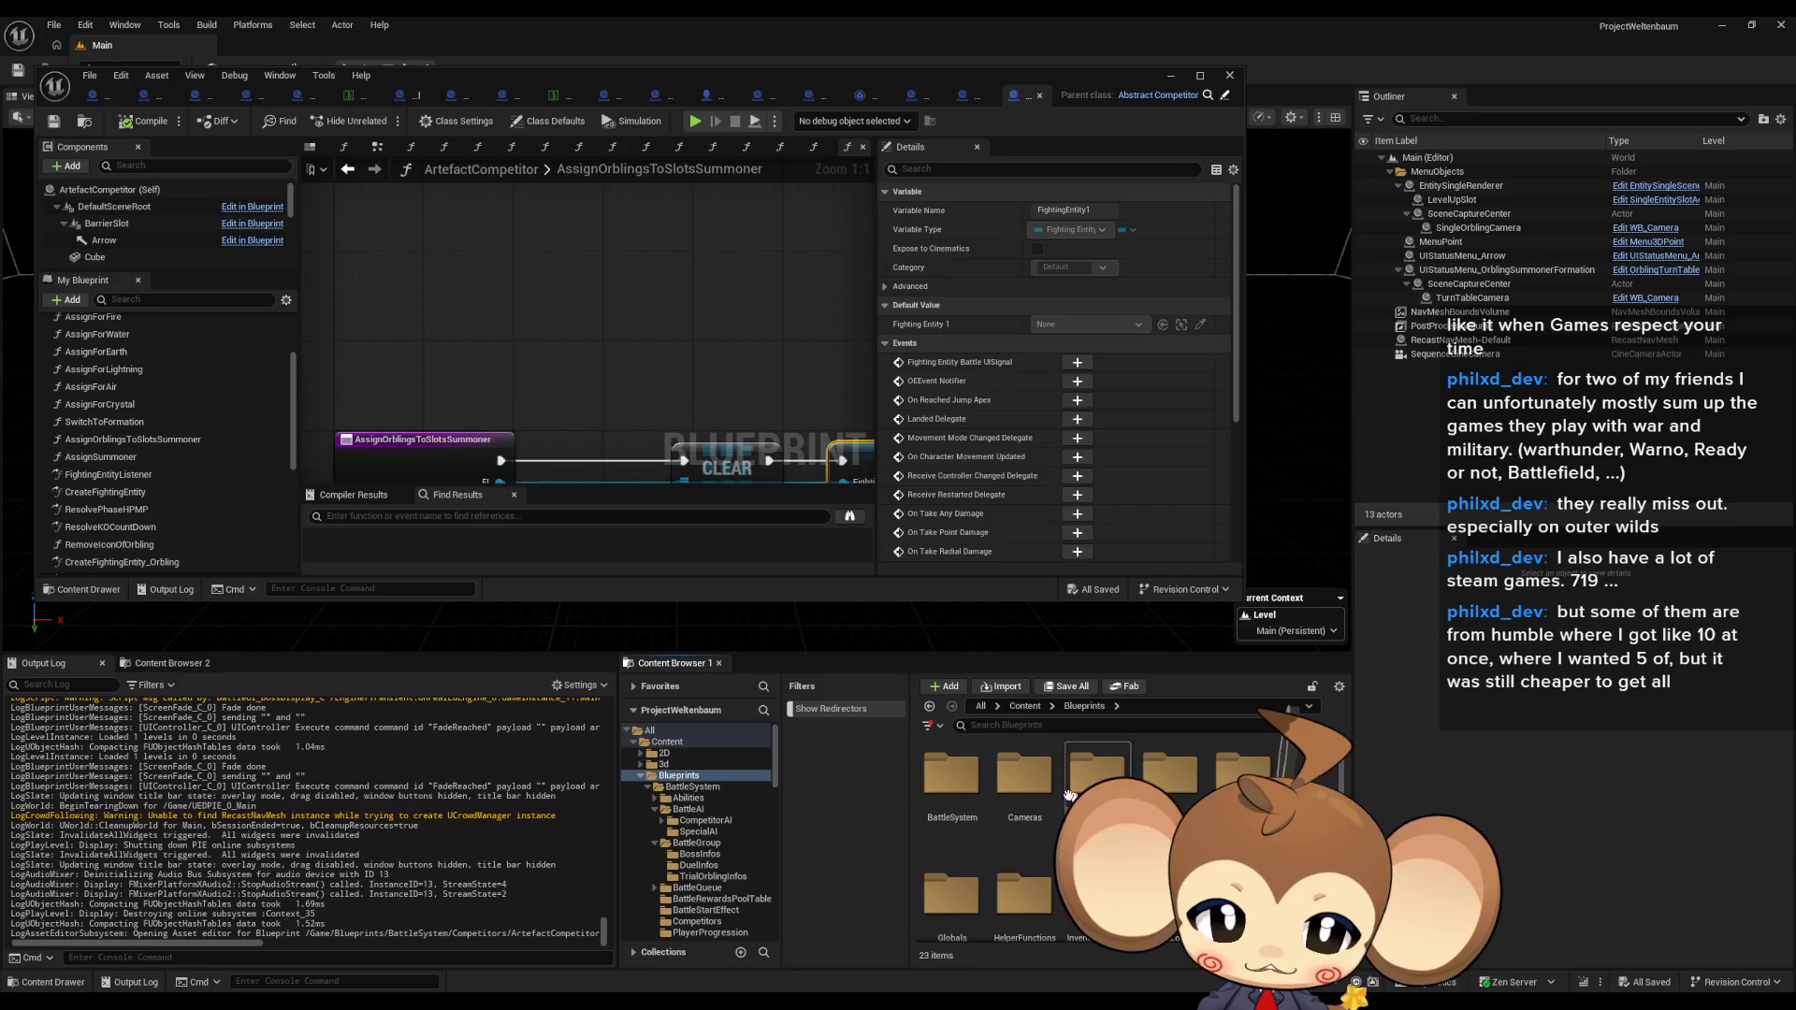
double_click(1084, 784)
scroll(1174, 778, down, 1)
click(1174, 778)
double_click(1174, 778)
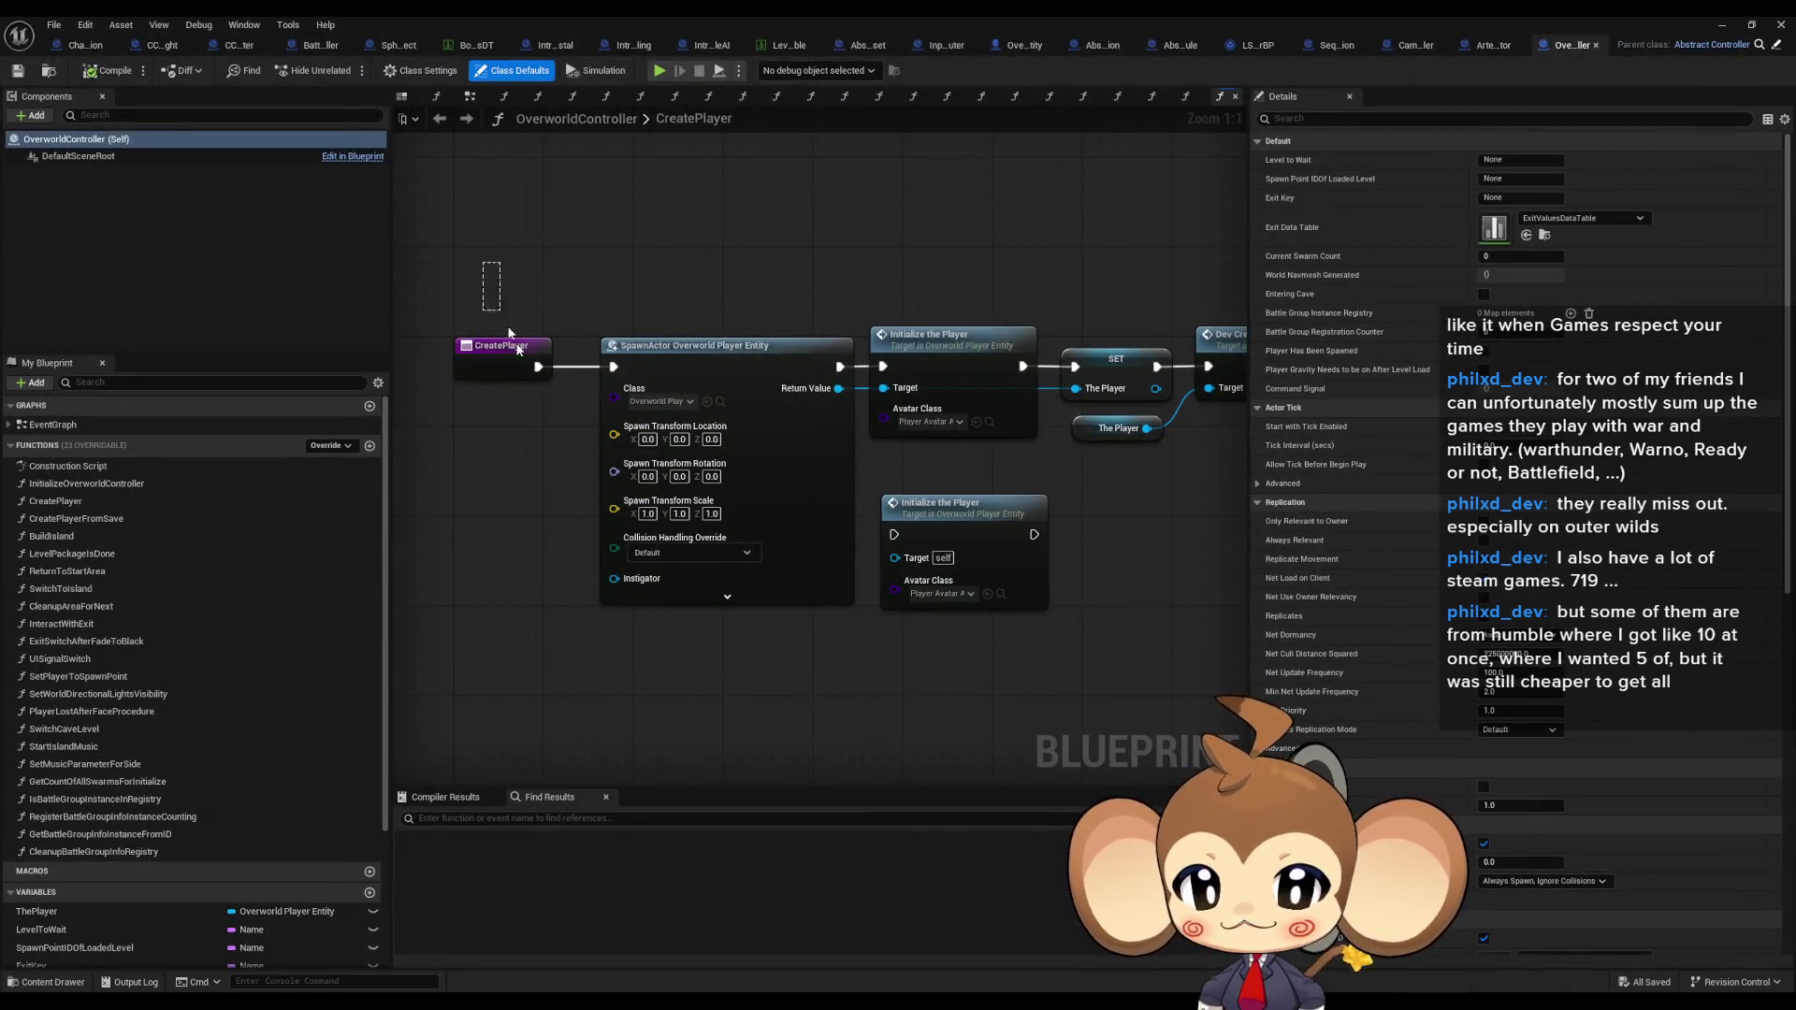
Step: Follow the CreatePlayer graph to the Dev Create Battle Group node and open its function
click(501, 346)
click(935, 337)
drag(1042, 453, 895, 470)
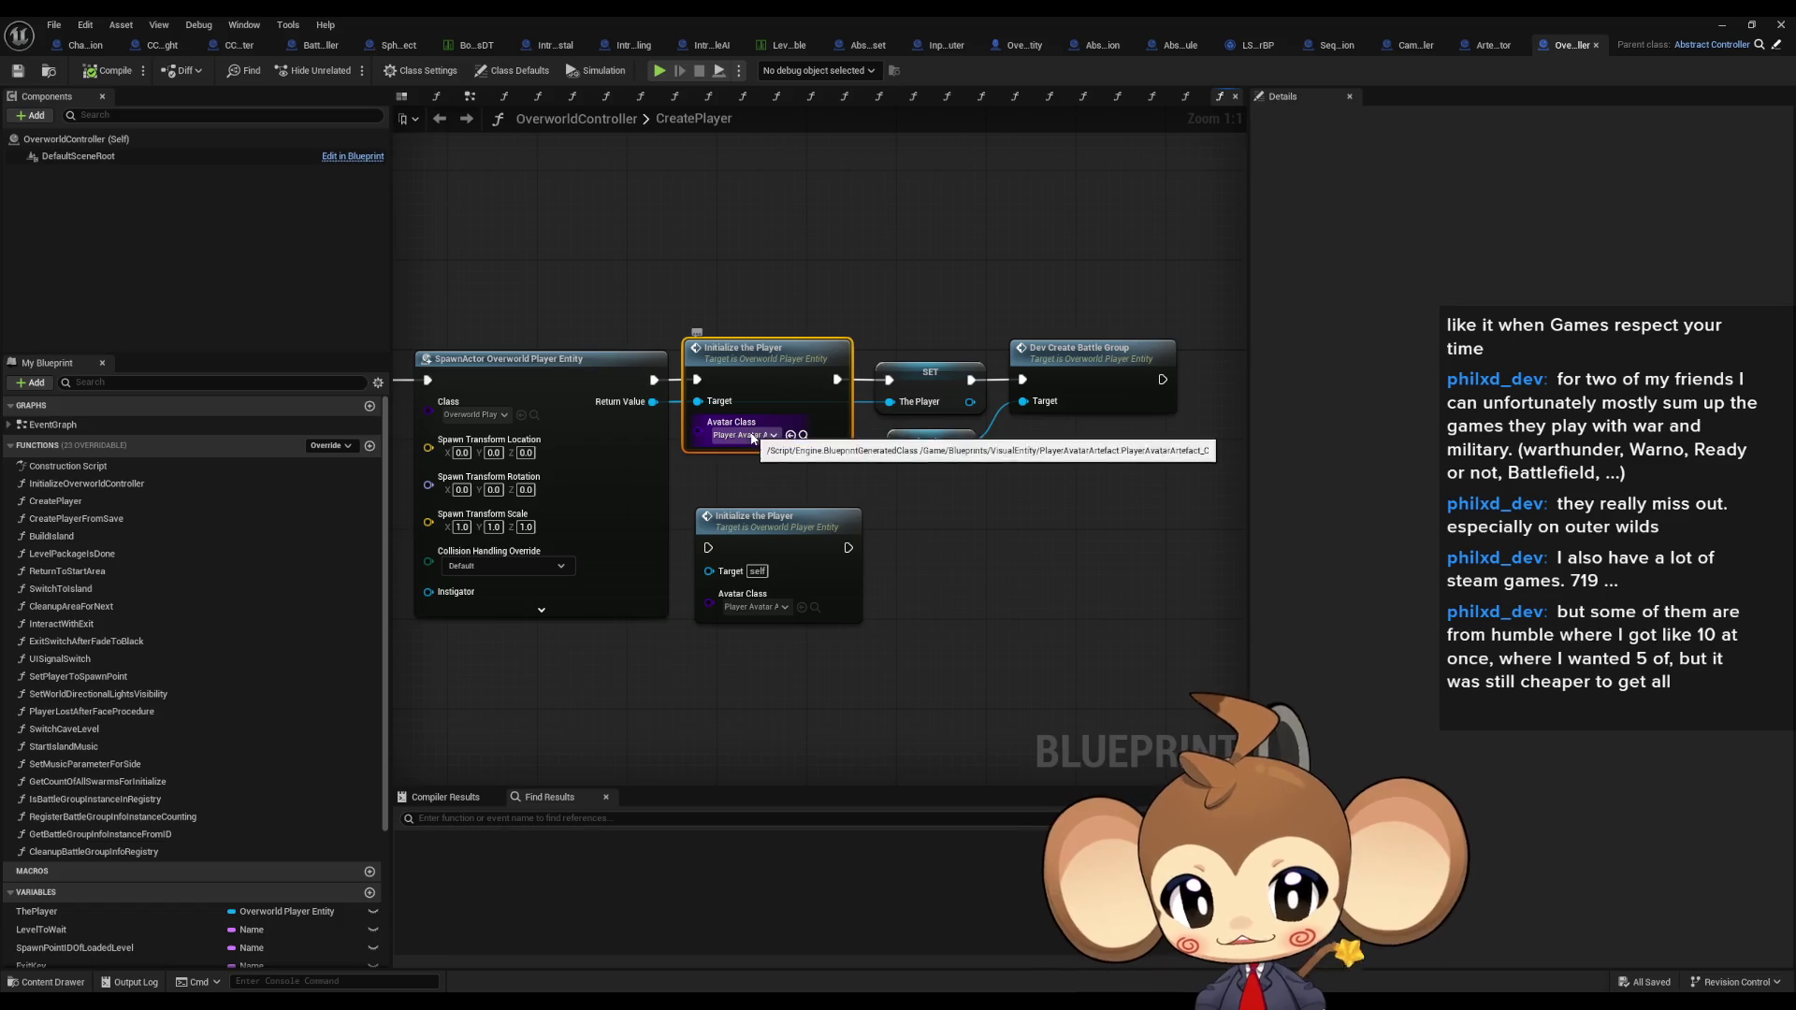
mouse_move(1049, 270)
mouse_down()
mouse_move(1152, 430)
mouse_move(1154, 480)
mouse_move(944, 487)
mouse_up()
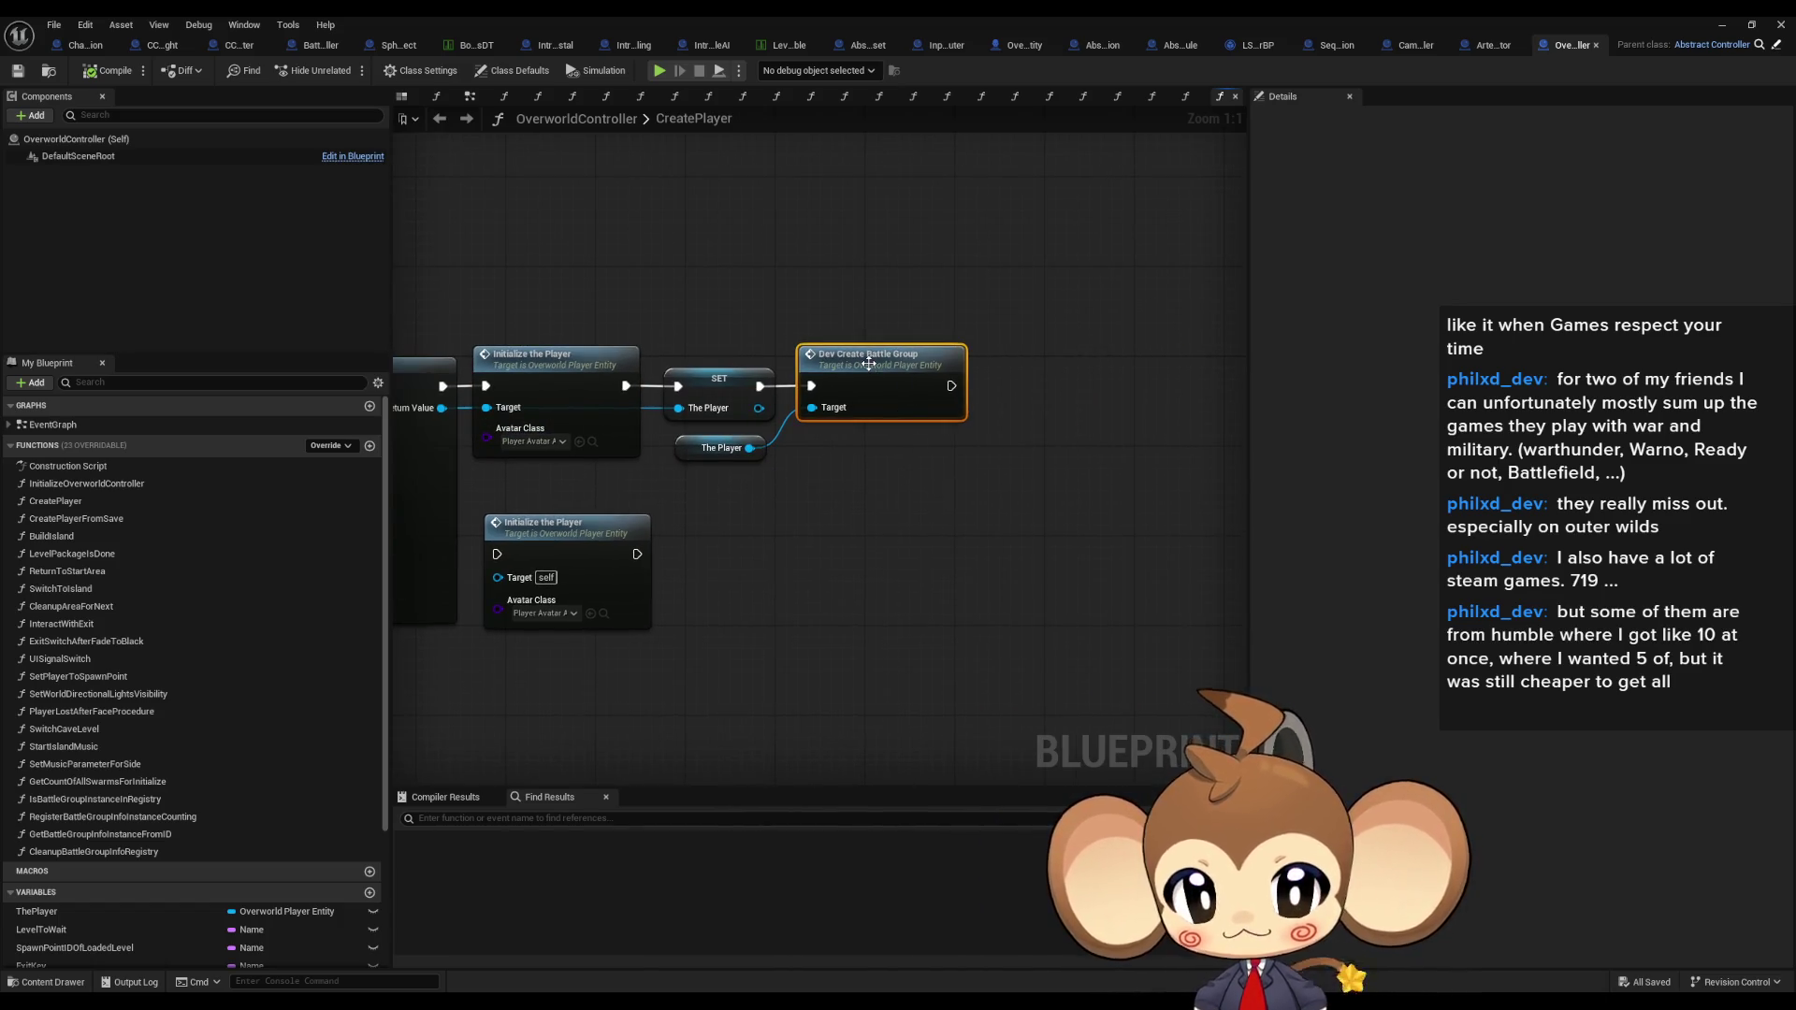
double_click(907, 414)
scroll(910, 524, down, 6)
scroll(910, 523, up, 4)
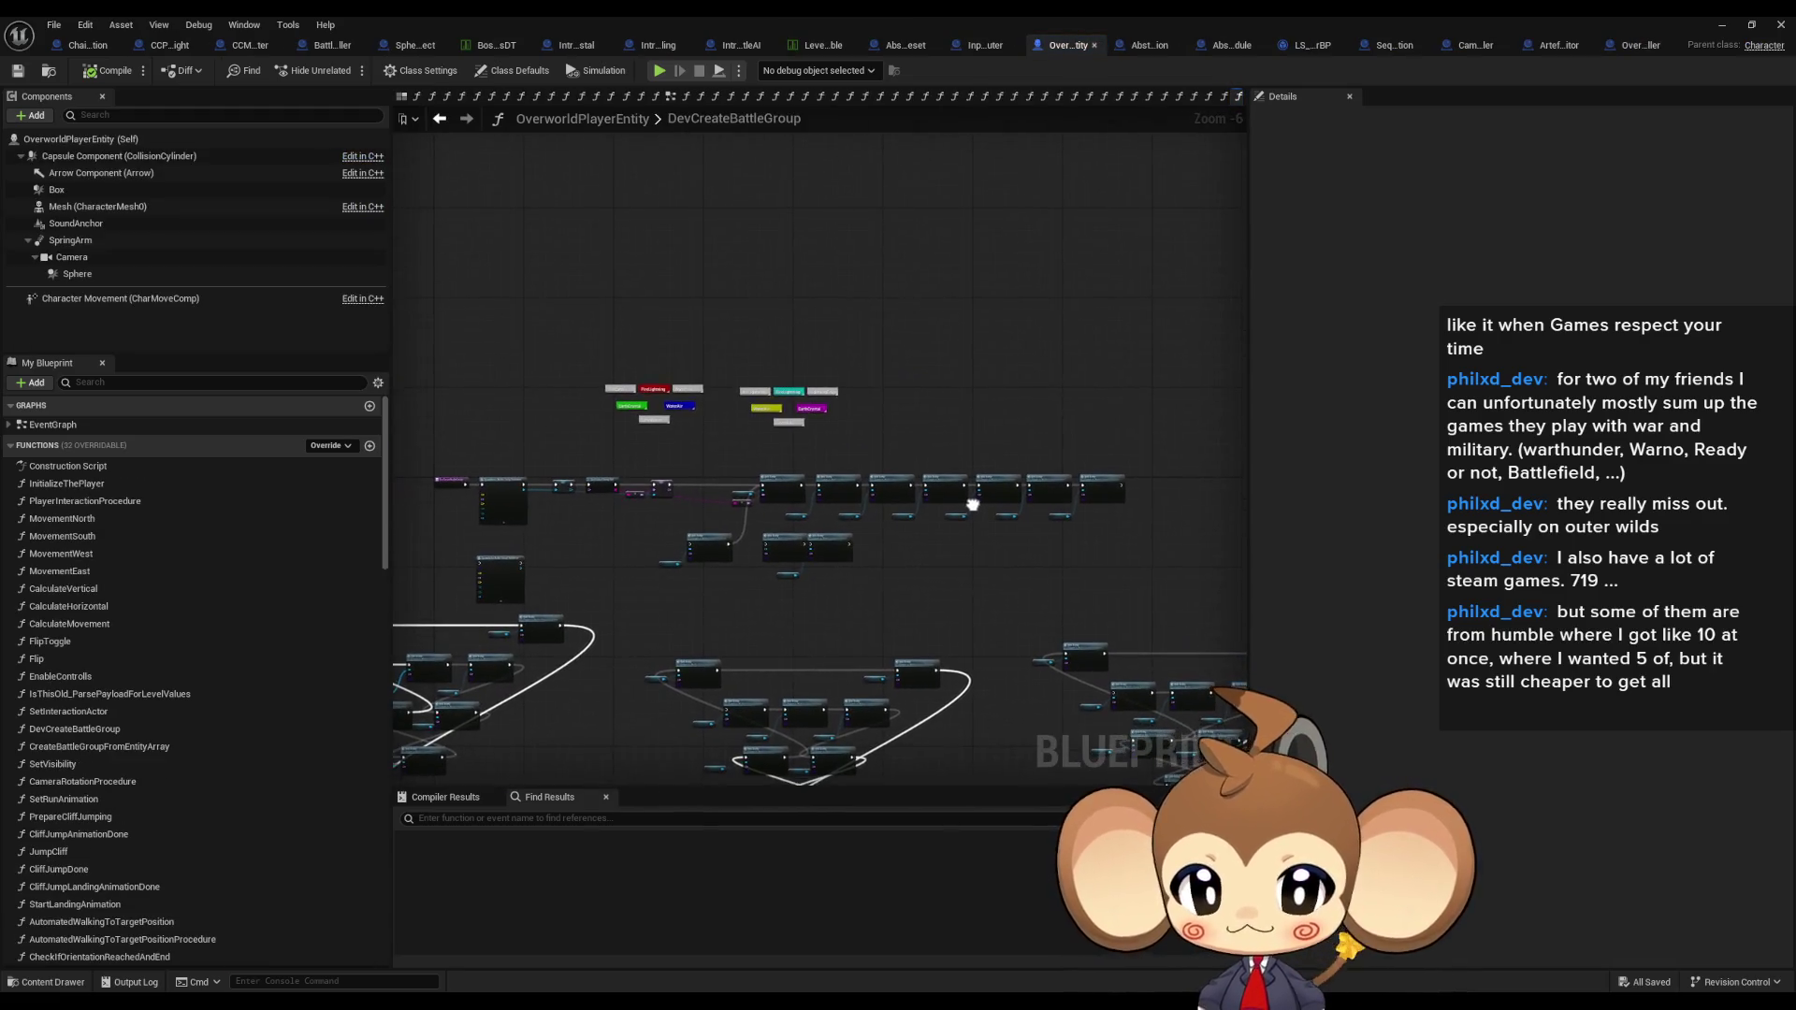
drag(878, 503, 1598, 524)
mouse_move(935, 524)
mouse_down()
mouse_move(547, 520)
mouse_move(468, 548)
mouse_move(557, 520)
mouse_move(1286, 579)
mouse_move(427, 534)
mouse_up()
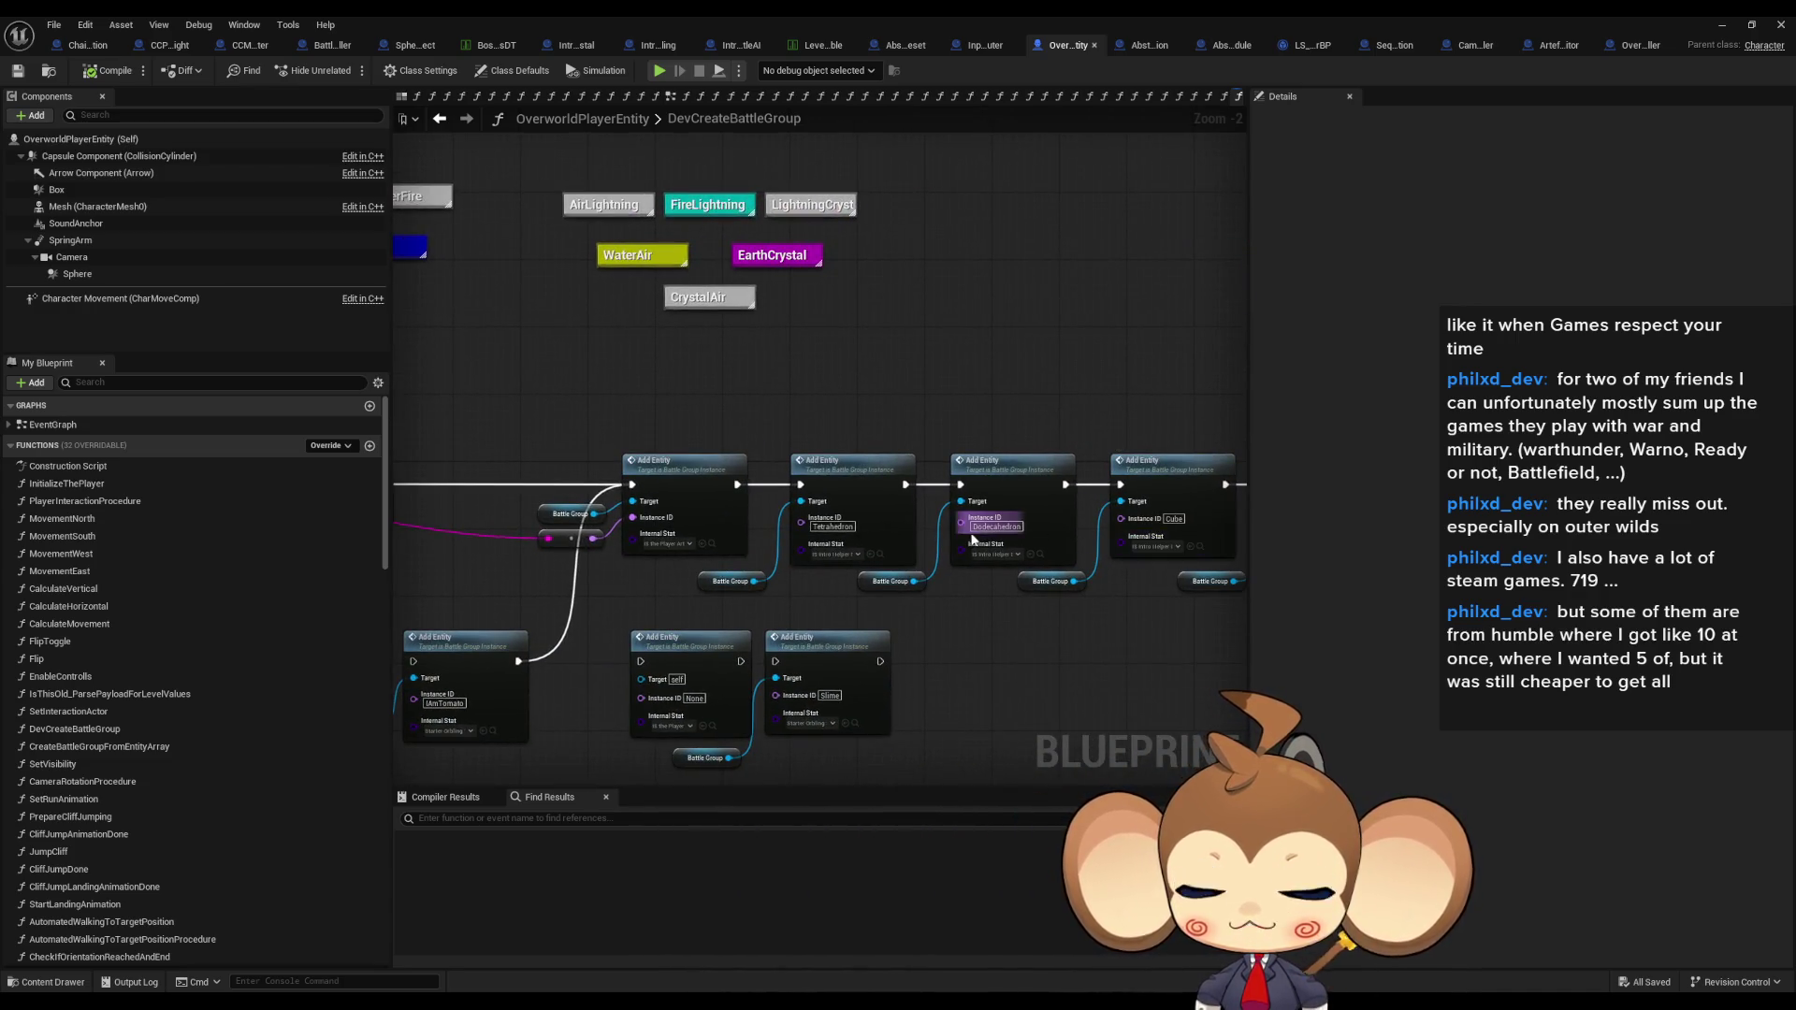
drag(941, 529, 1029, 520)
drag(599, 447, 711, 529)
drag(809, 460, 753, 452)
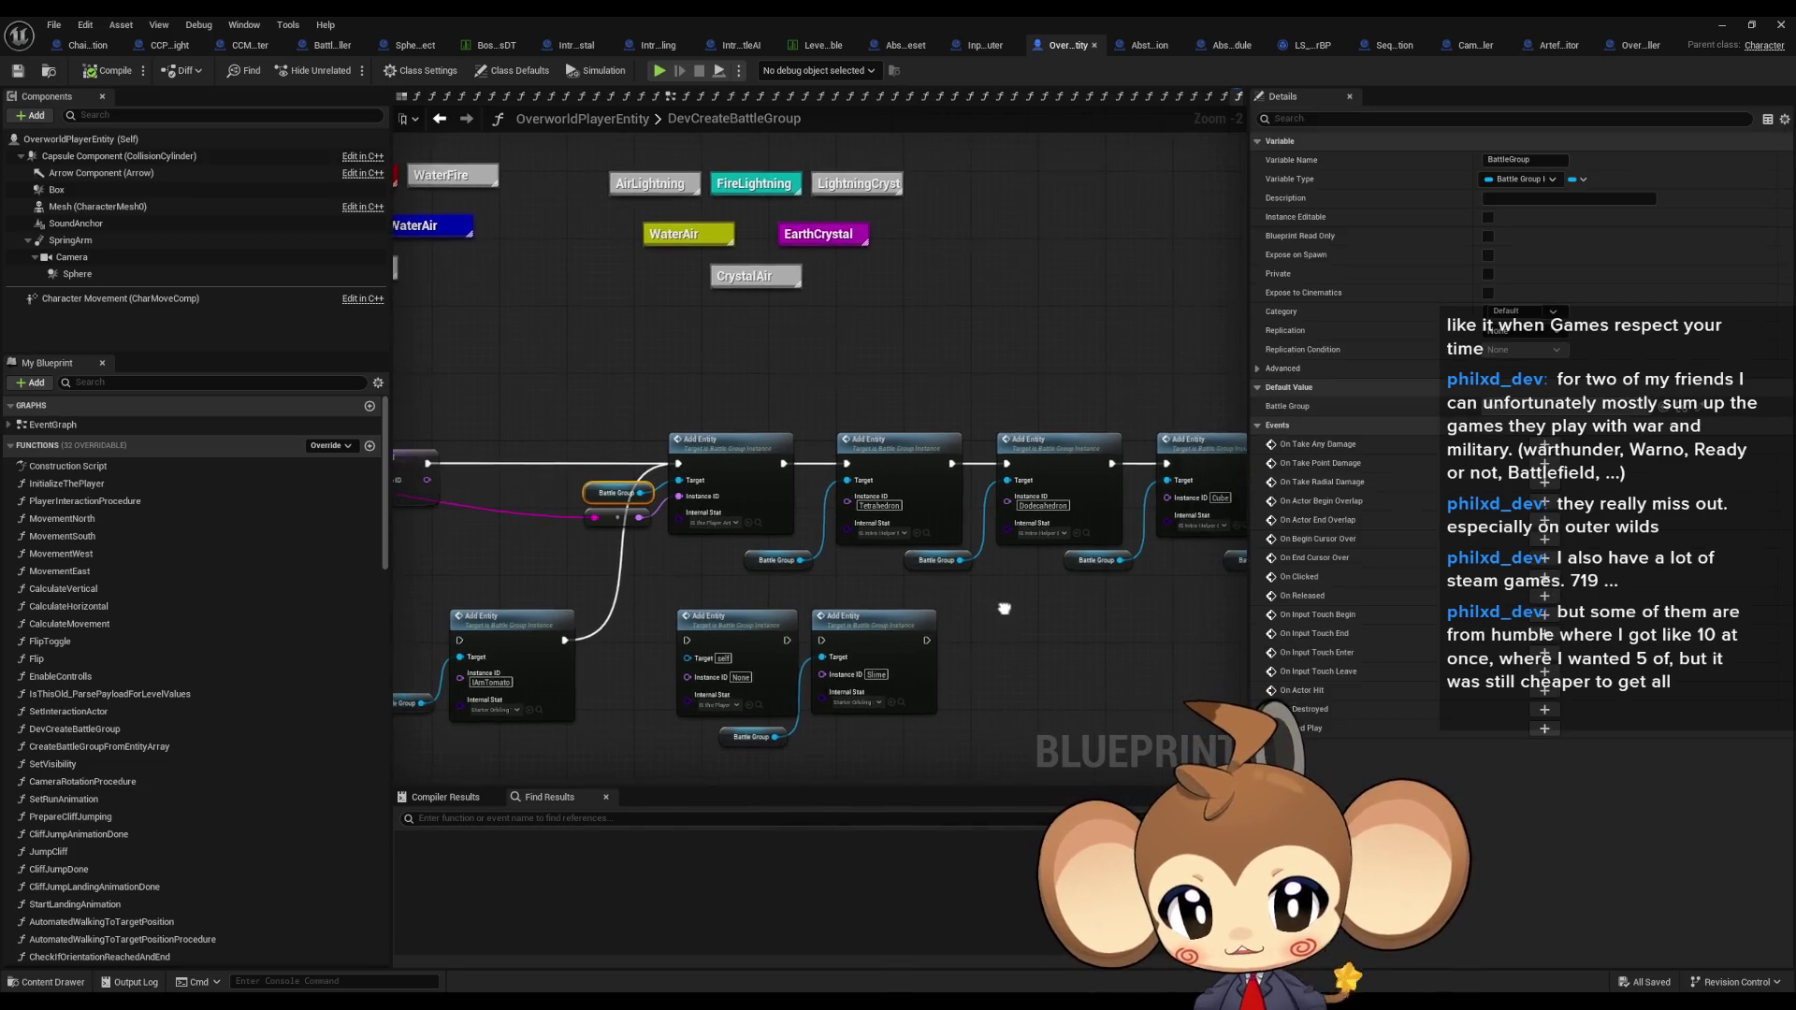
click(752, 450)
drag(1179, 574, 1115, 567)
click(1113, 566)
scroll(659, 473, up, 2)
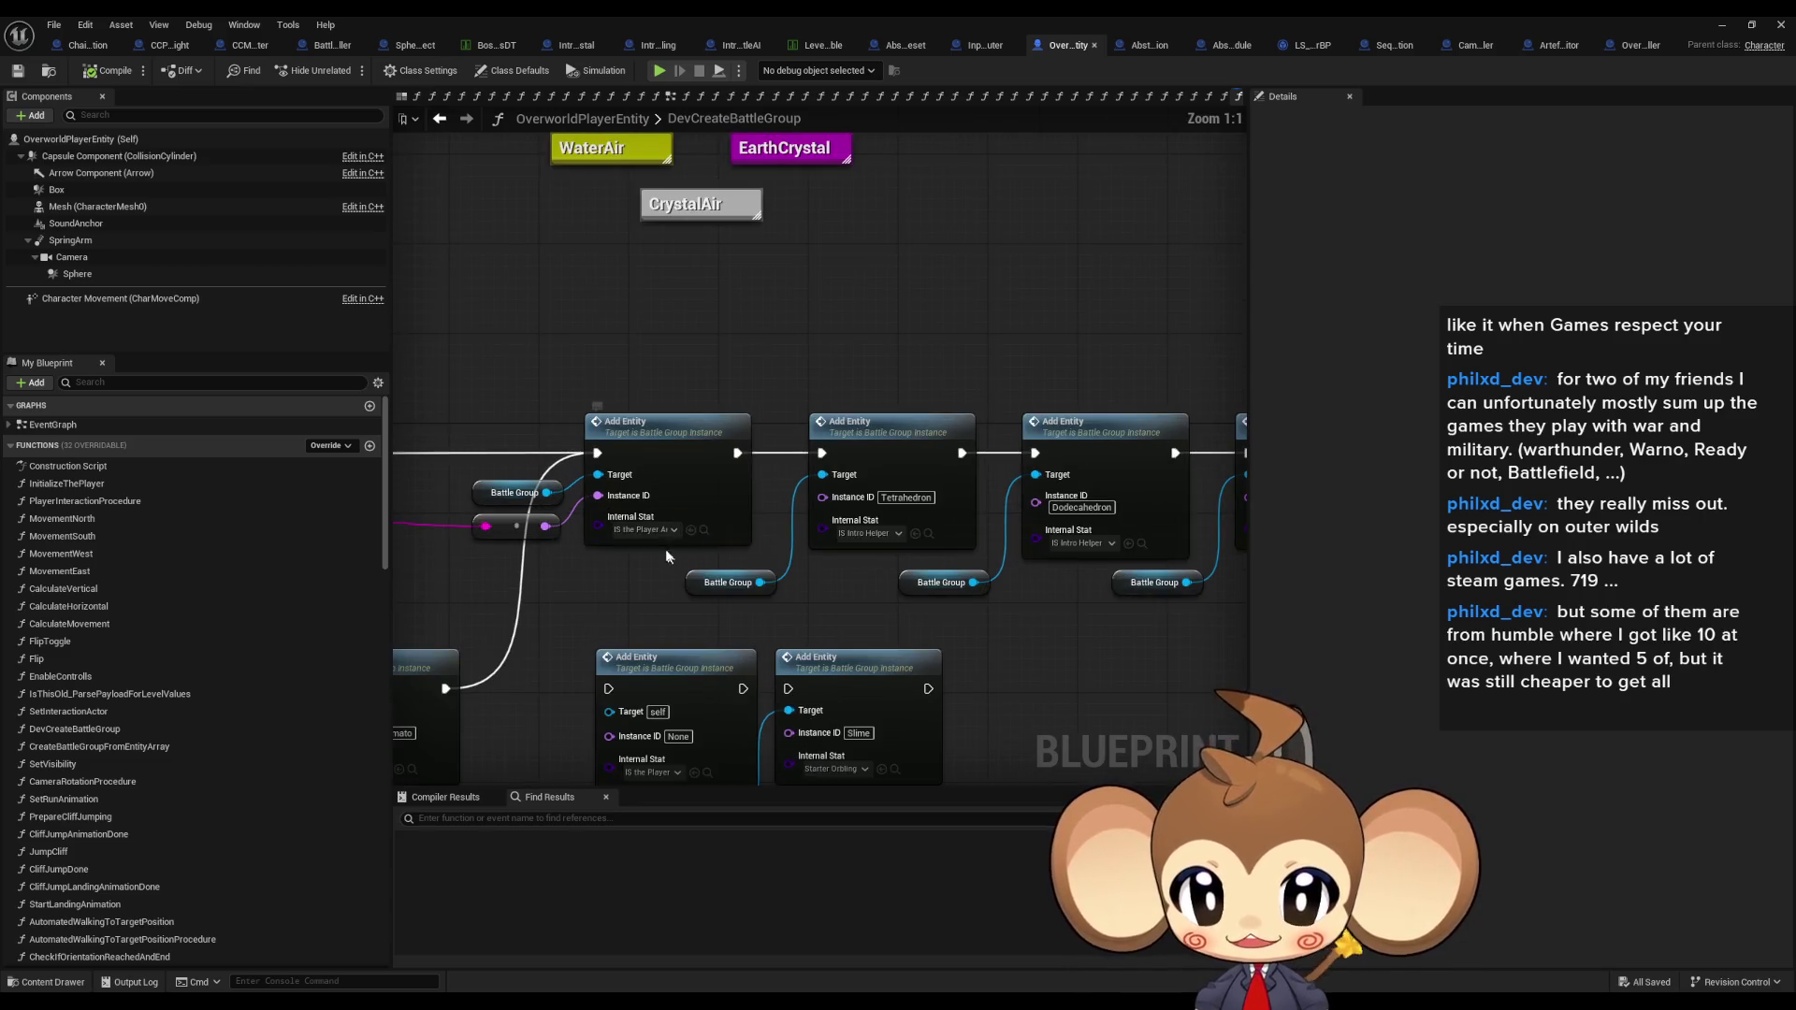
mouse_move(655, 525)
mouse_down()
mouse_move(1029, 543)
mouse_move(1071, 509)
mouse_up()
drag(740, 605, 939, 520)
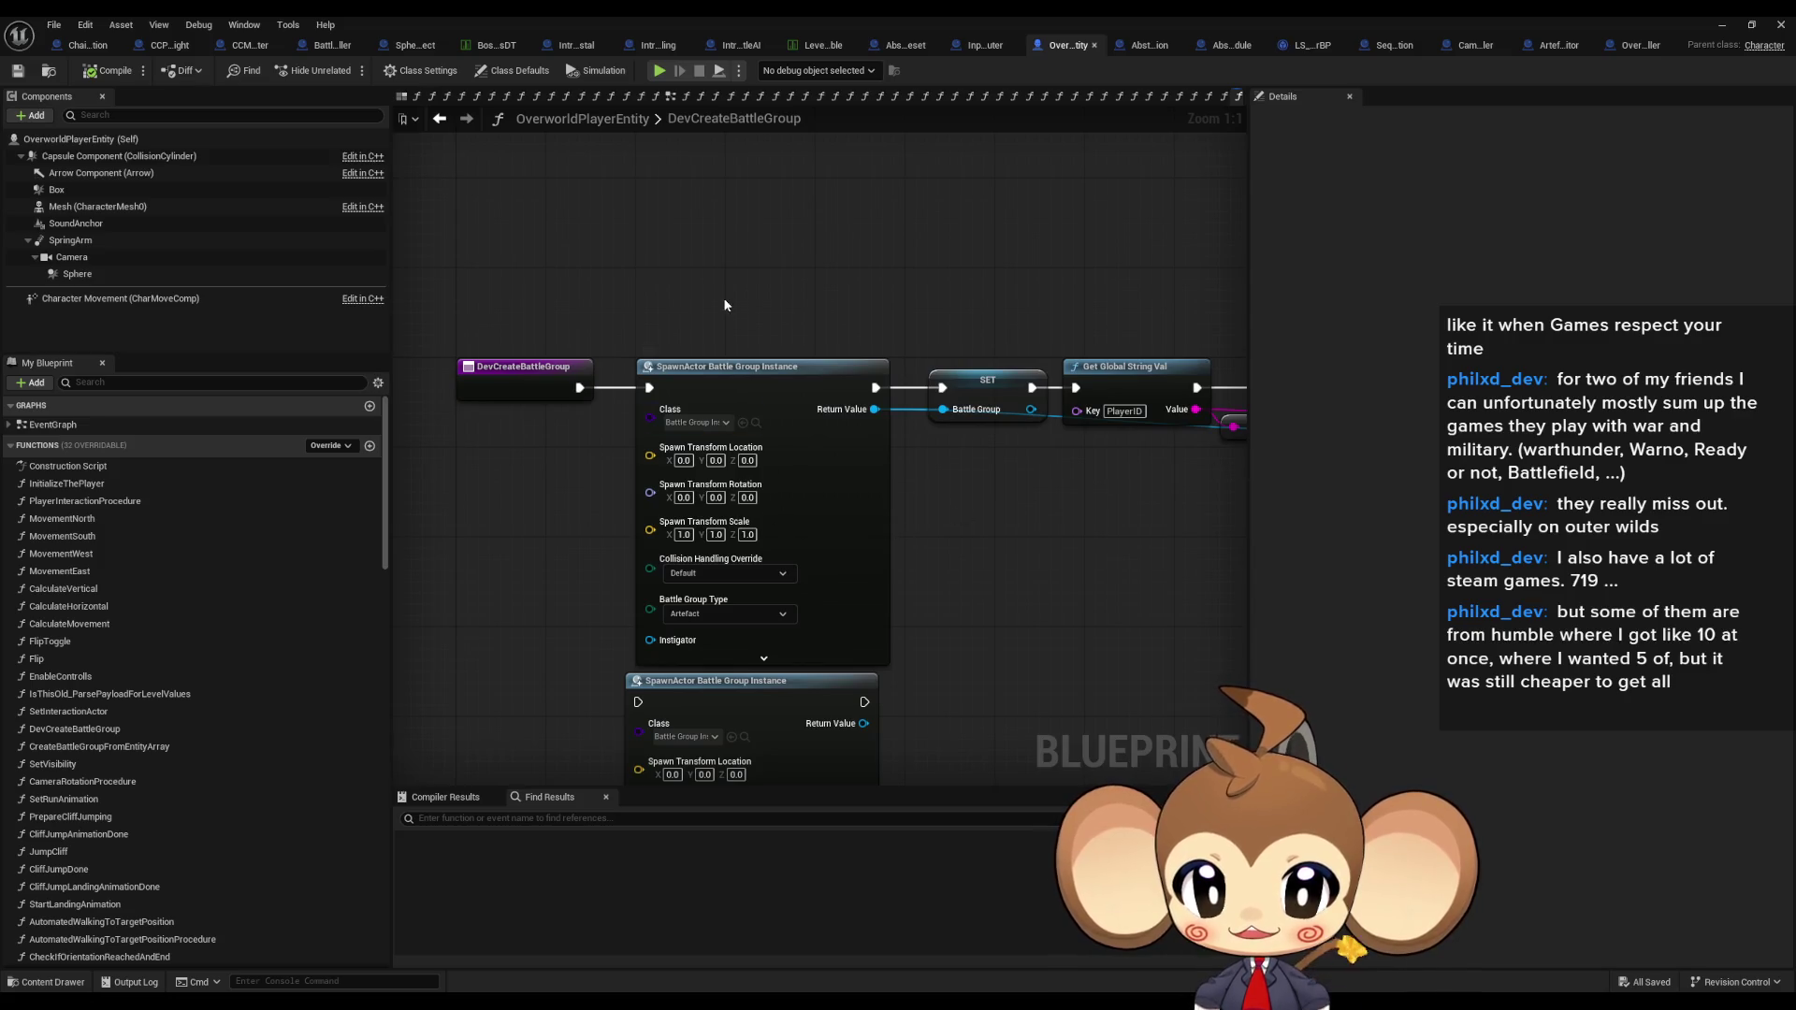
click(680, 610)
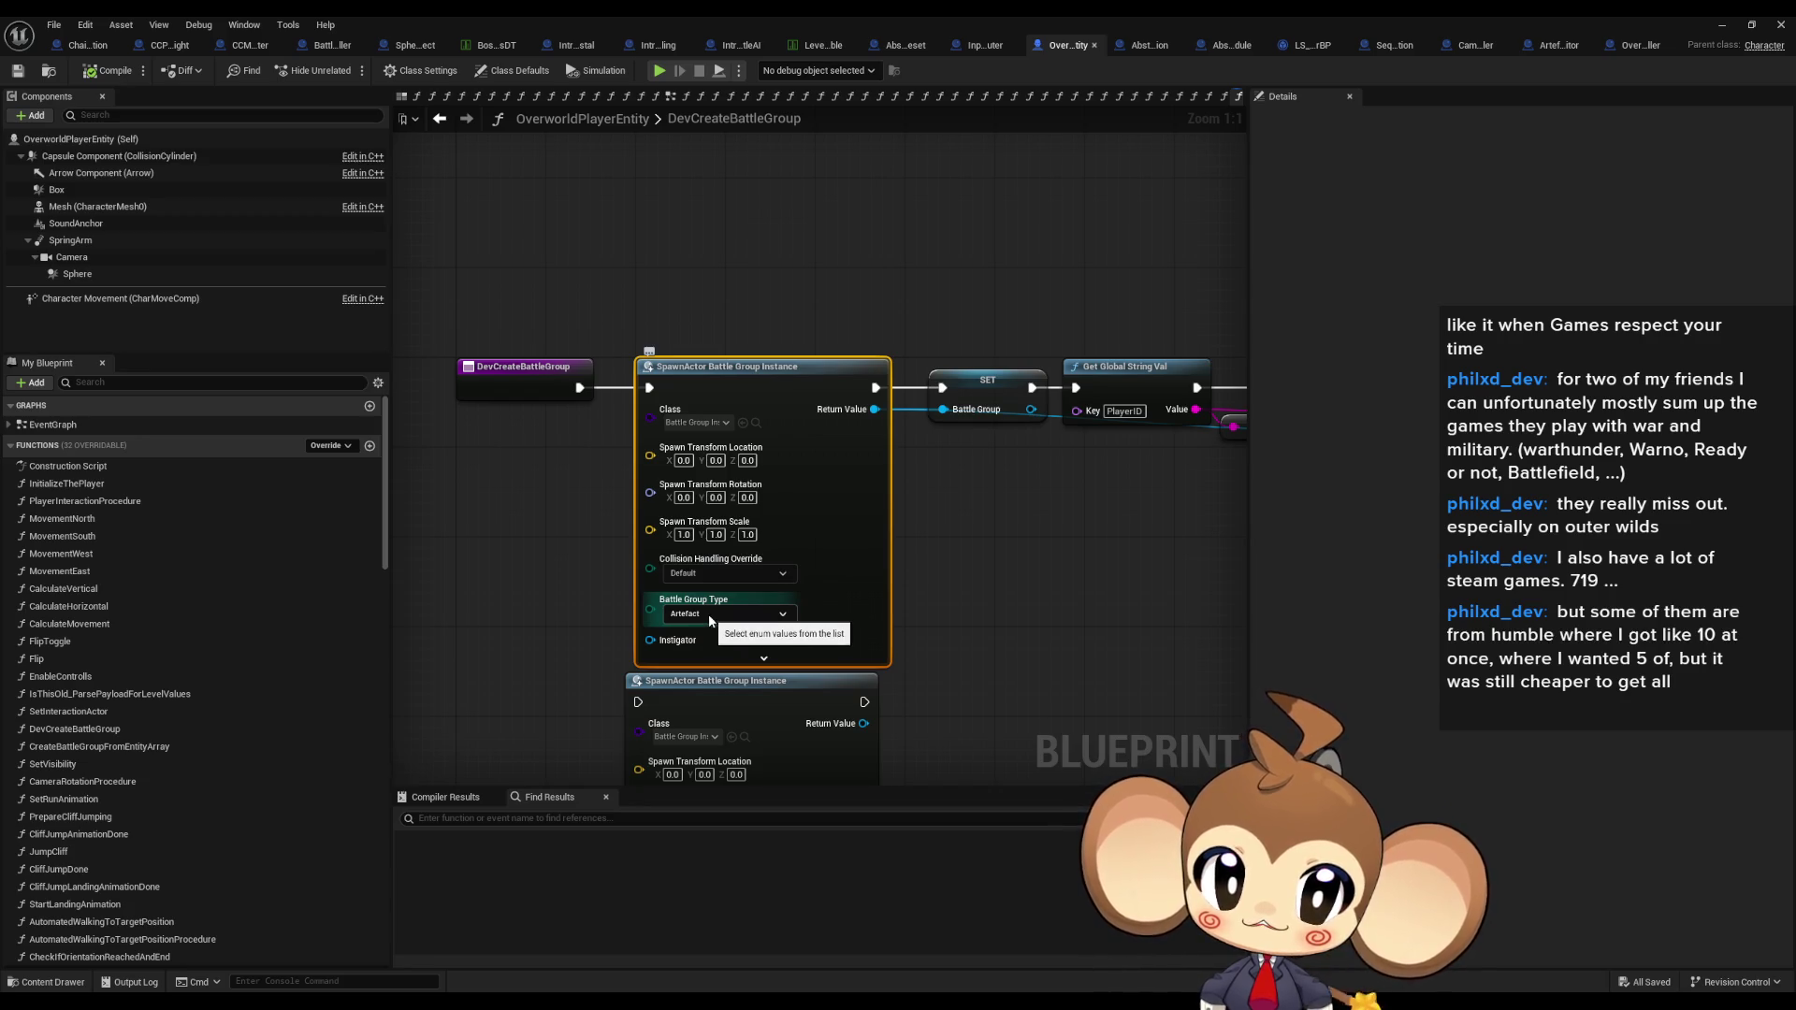
drag(1035, 617, 798, 608)
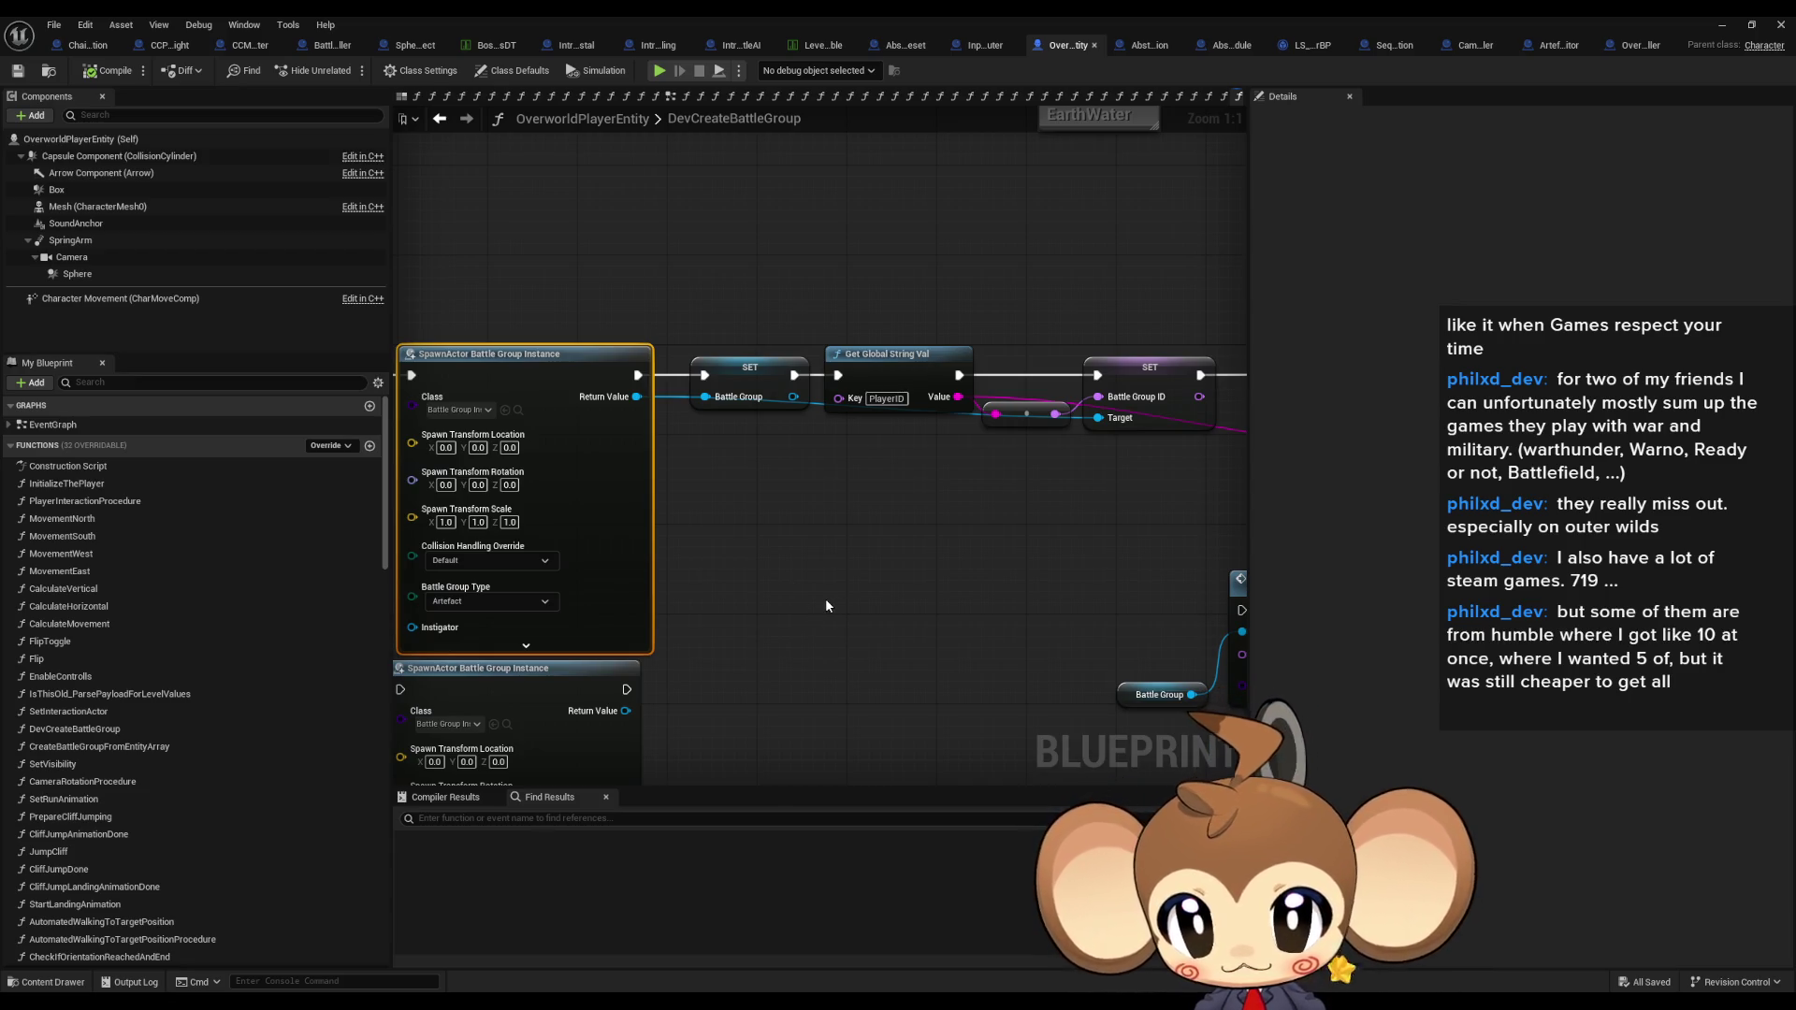
scroll(824, 497, down, 3)
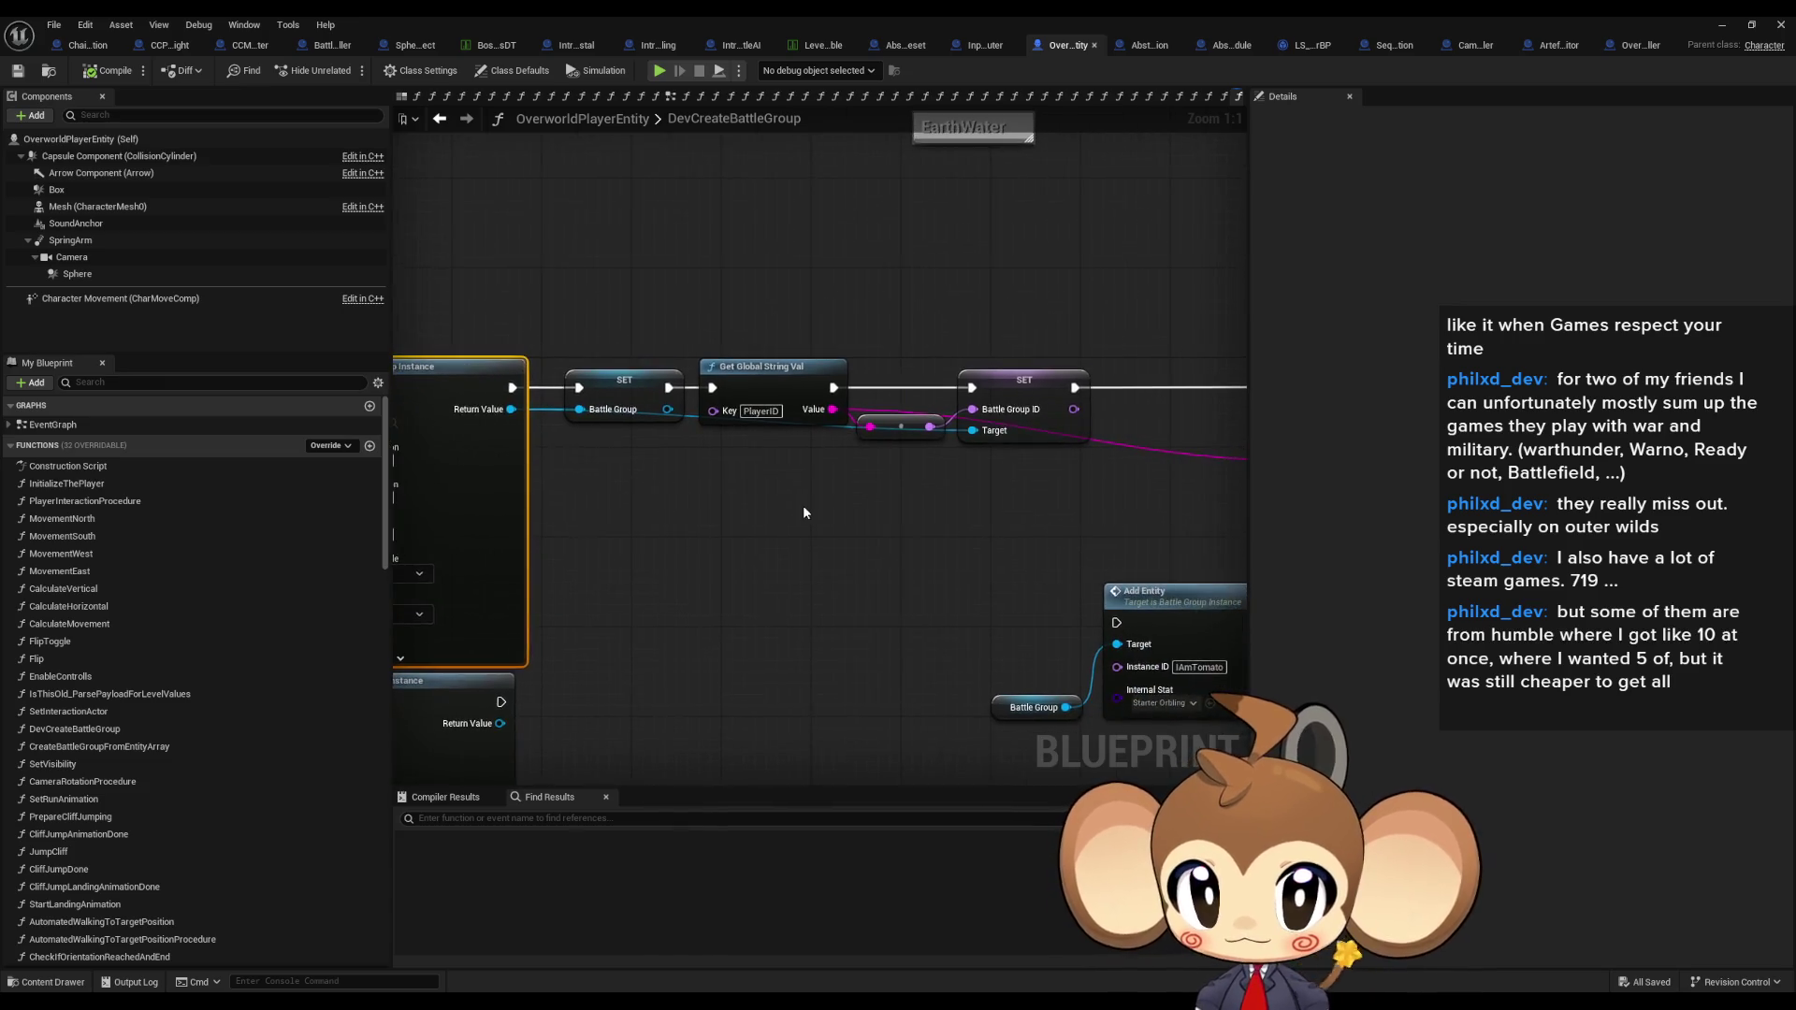
drag(861, 539, 609, 520)
drag(926, 518, 648, 512)
scroll(790, 434, up, 4)
click(746, 391)
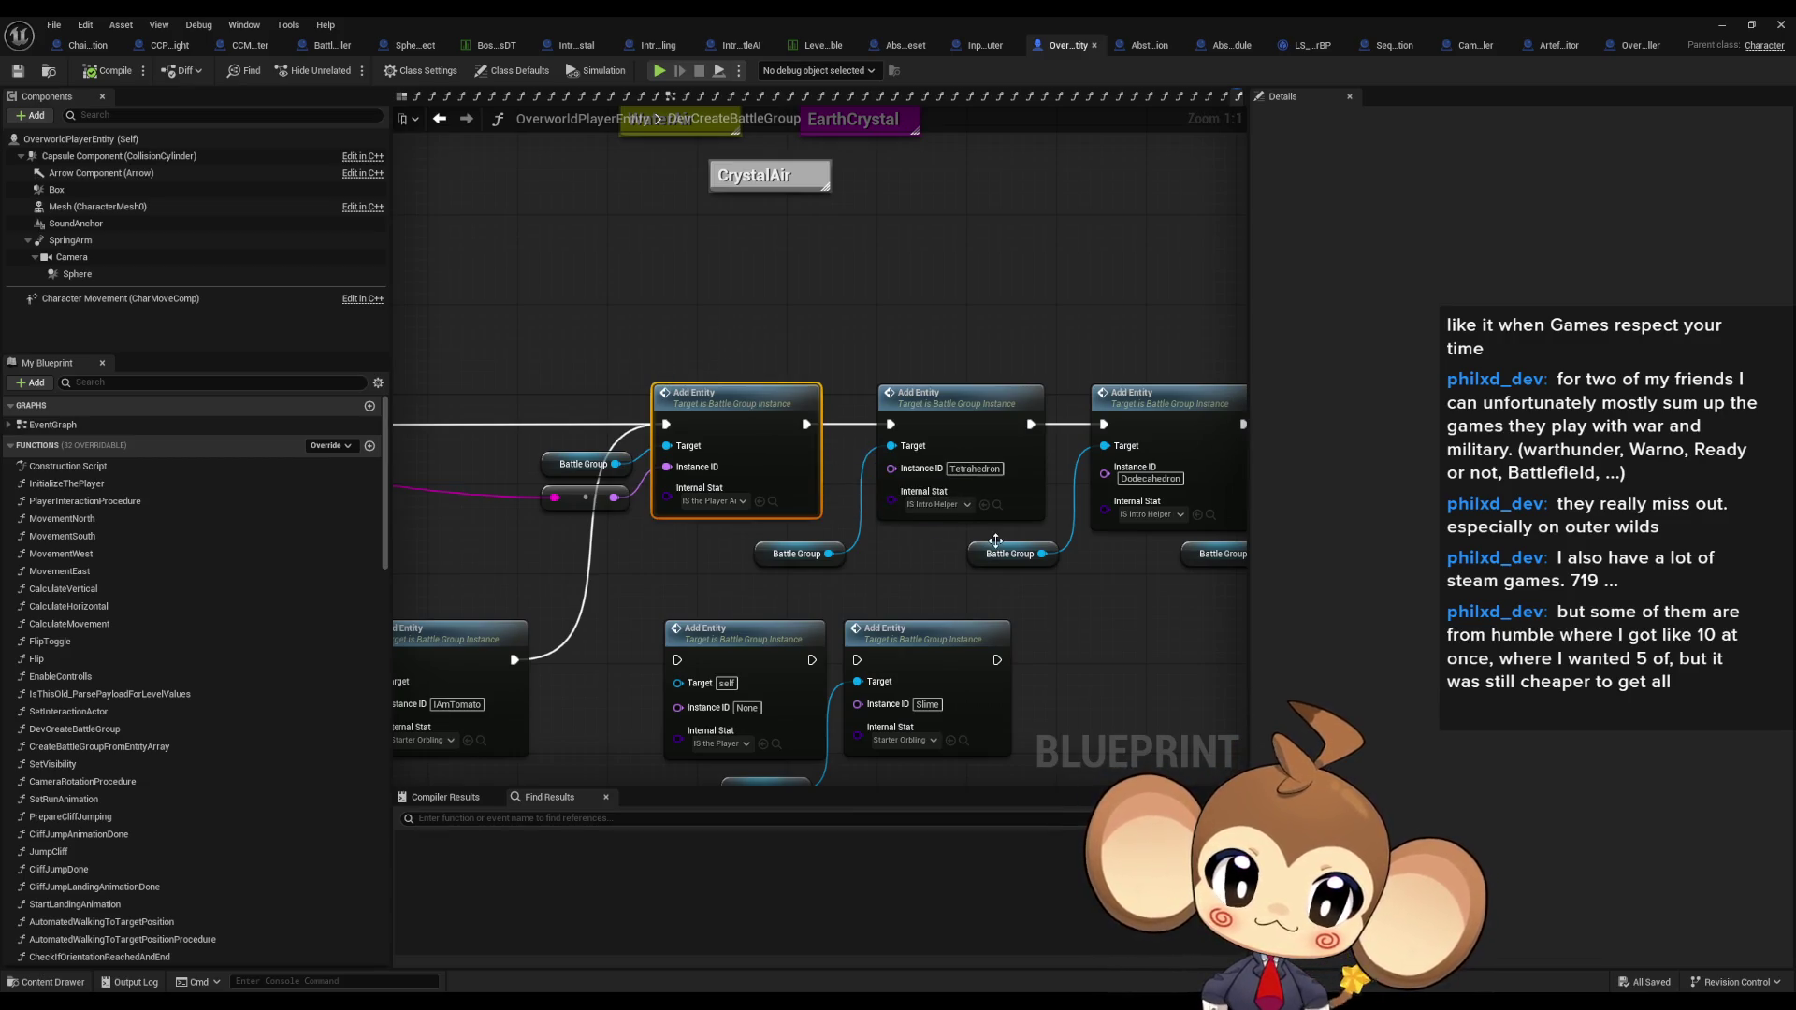
drag(935, 556, 757, 558)
click(790, 378)
drag(799, 355, 618, 360)
click(814, 388)
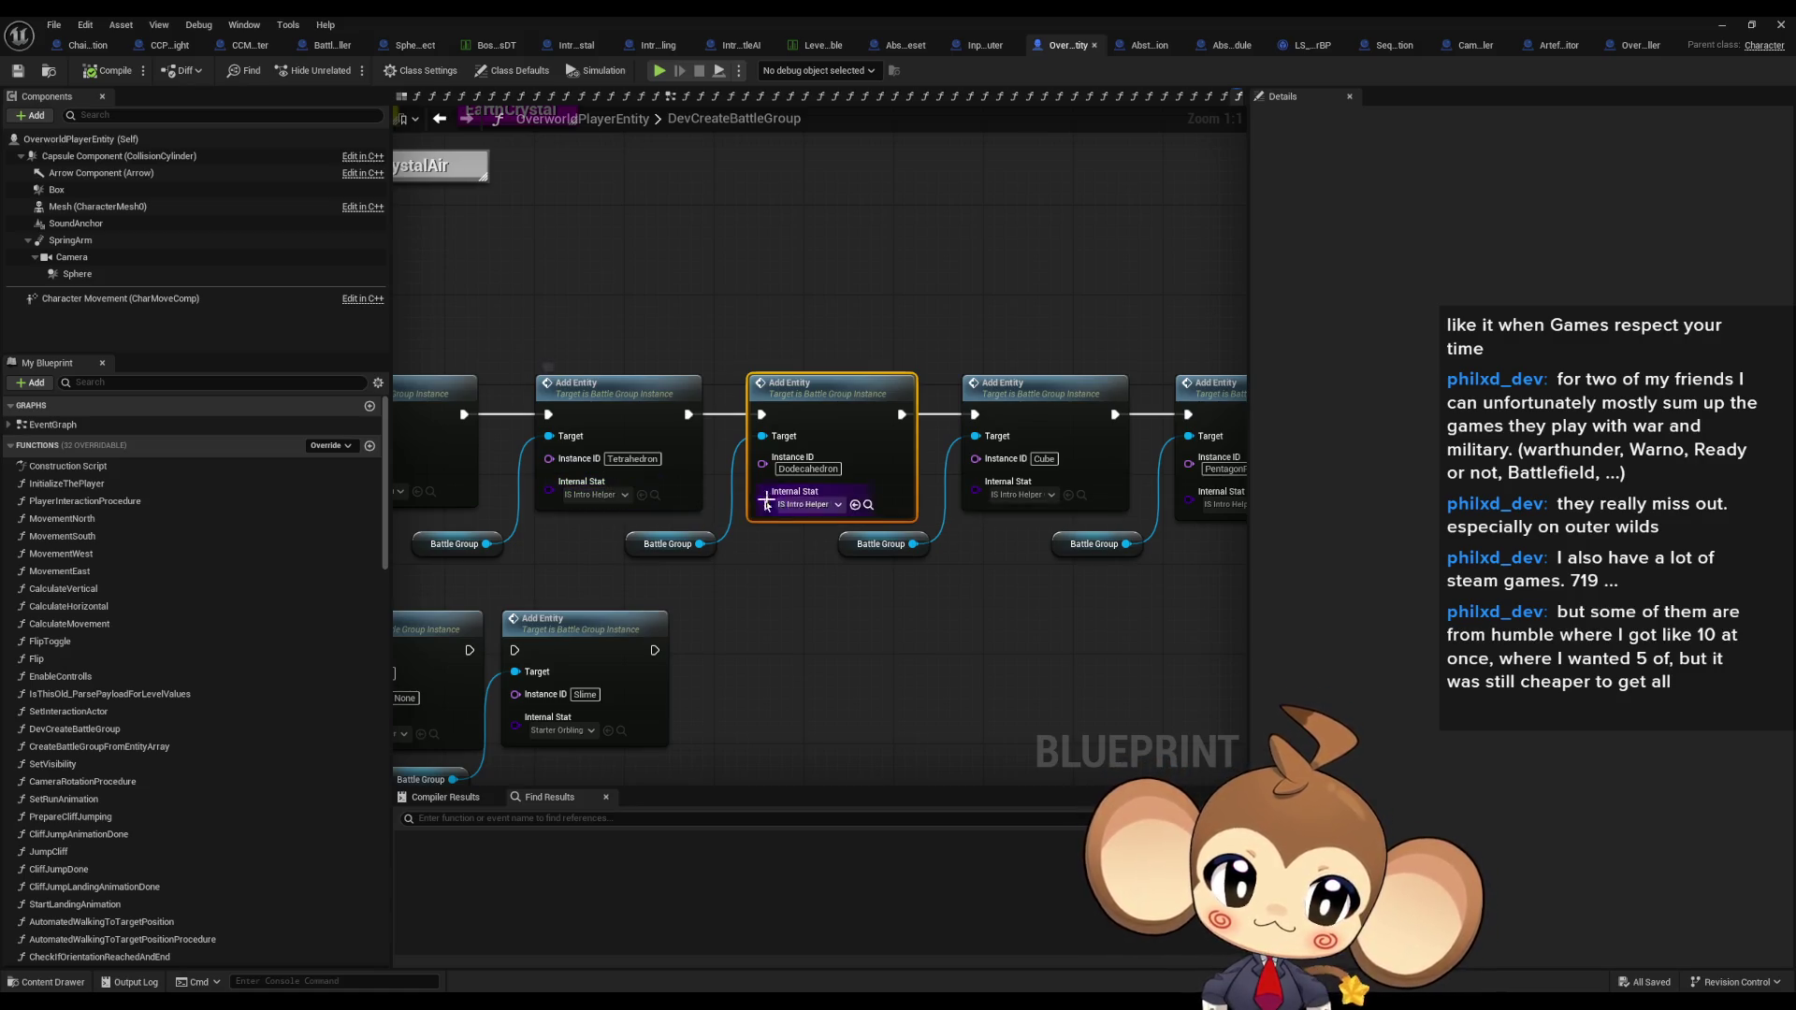
drag(799, 503, 483, 493)
scroll(484, 493, down, 3)
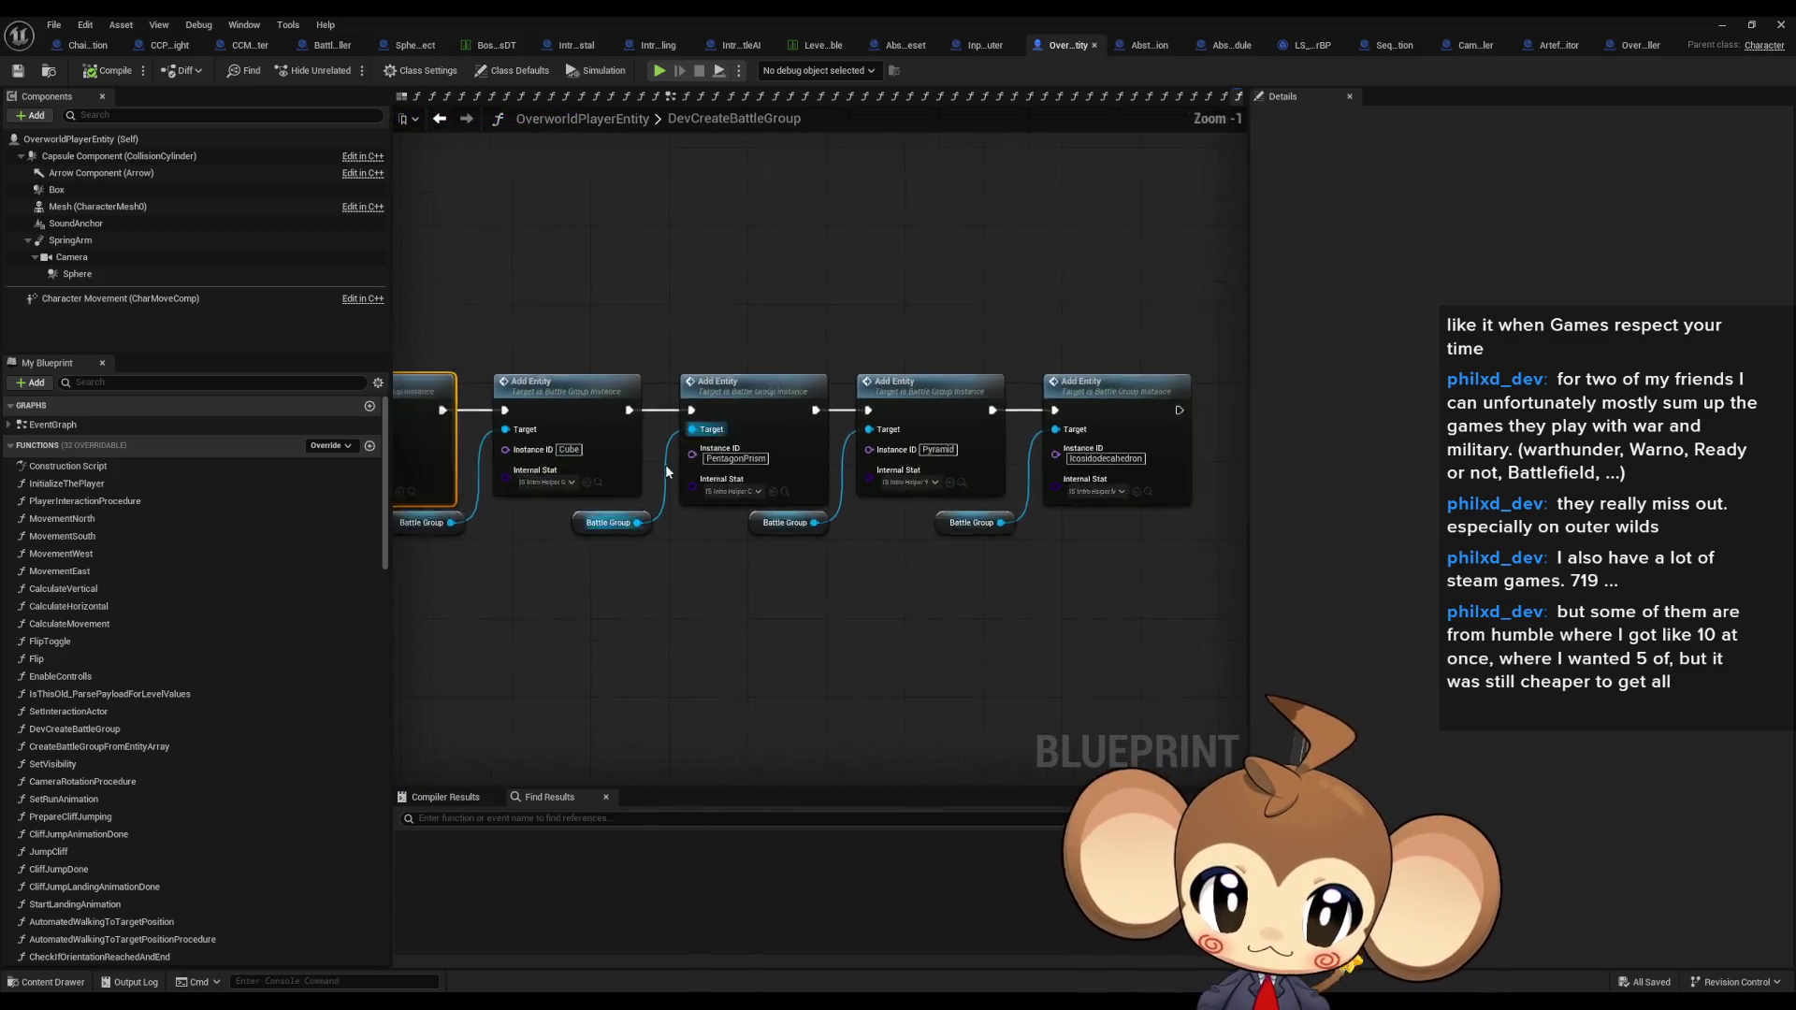
drag(599, 358, 1088, 498)
click(810, 600)
mouse_move(810, 600)
mouse_down()
mouse_move(1069, 593)
mouse_move(995, 579)
mouse_up()
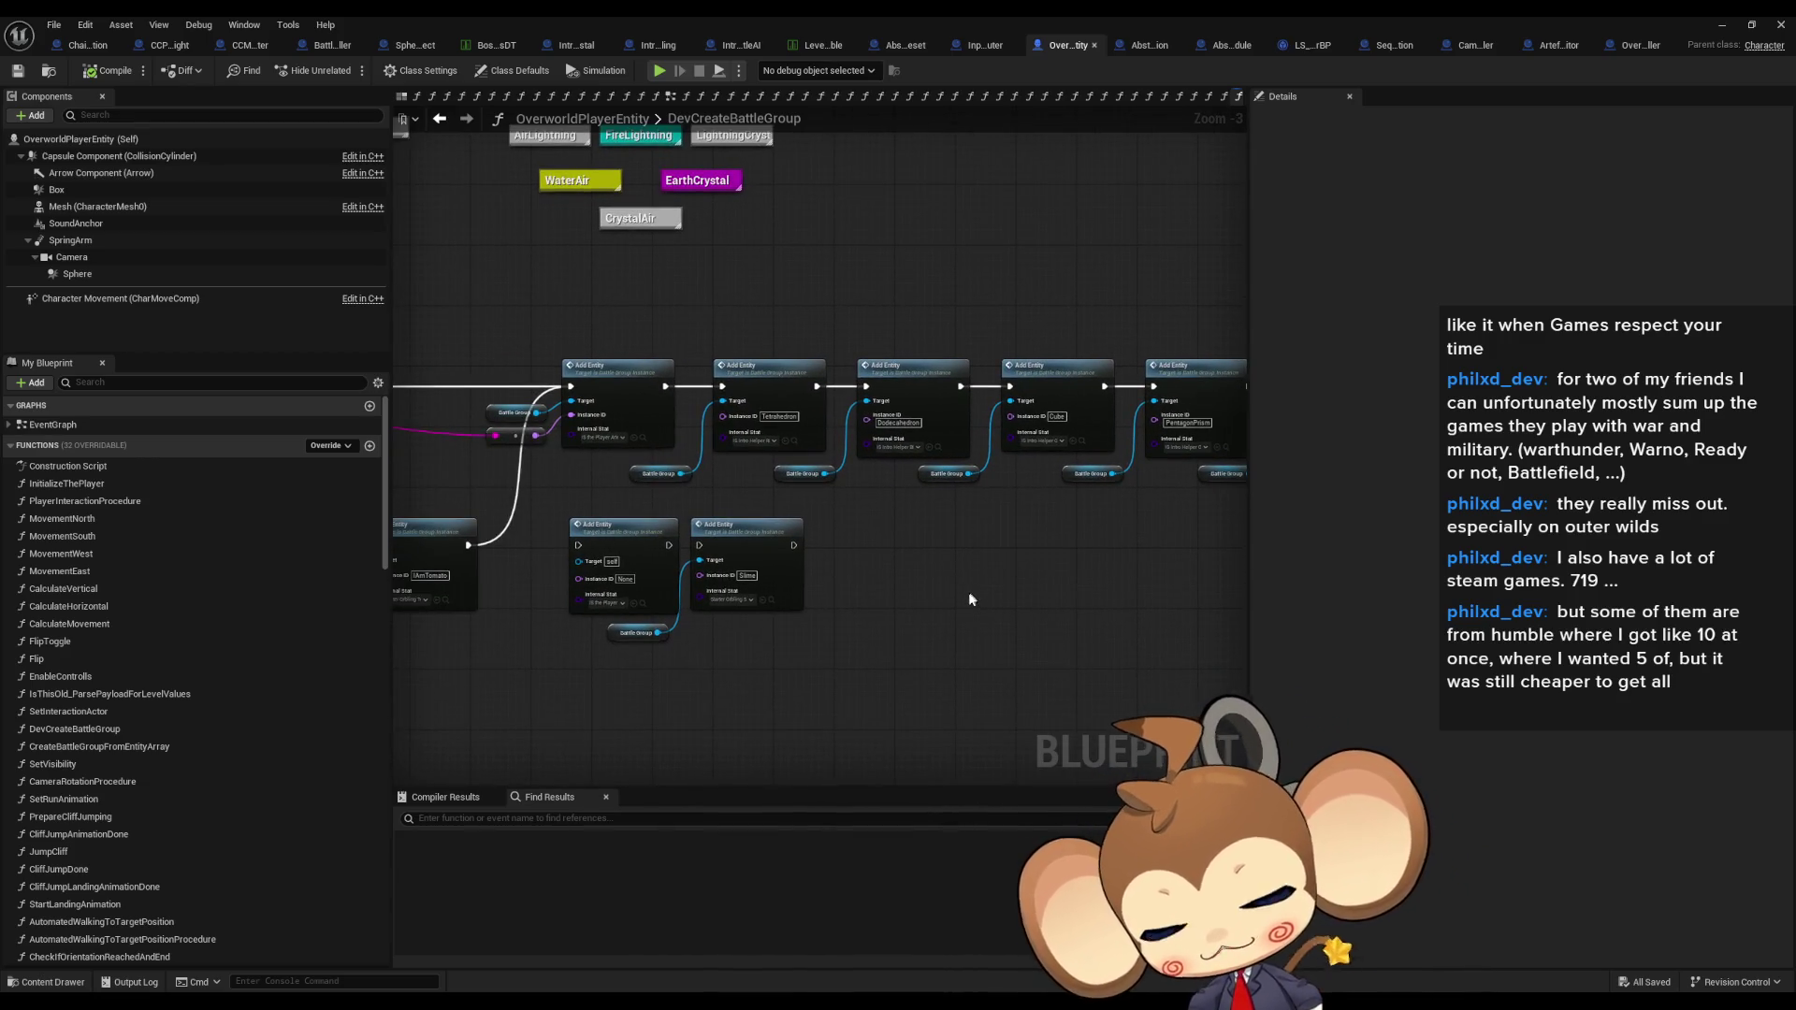
mouse_move(862, 592)
mouse_down()
mouse_move(1402, 585)
mouse_move(1263, 584)
mouse_up()
drag(941, 535, 850, 533)
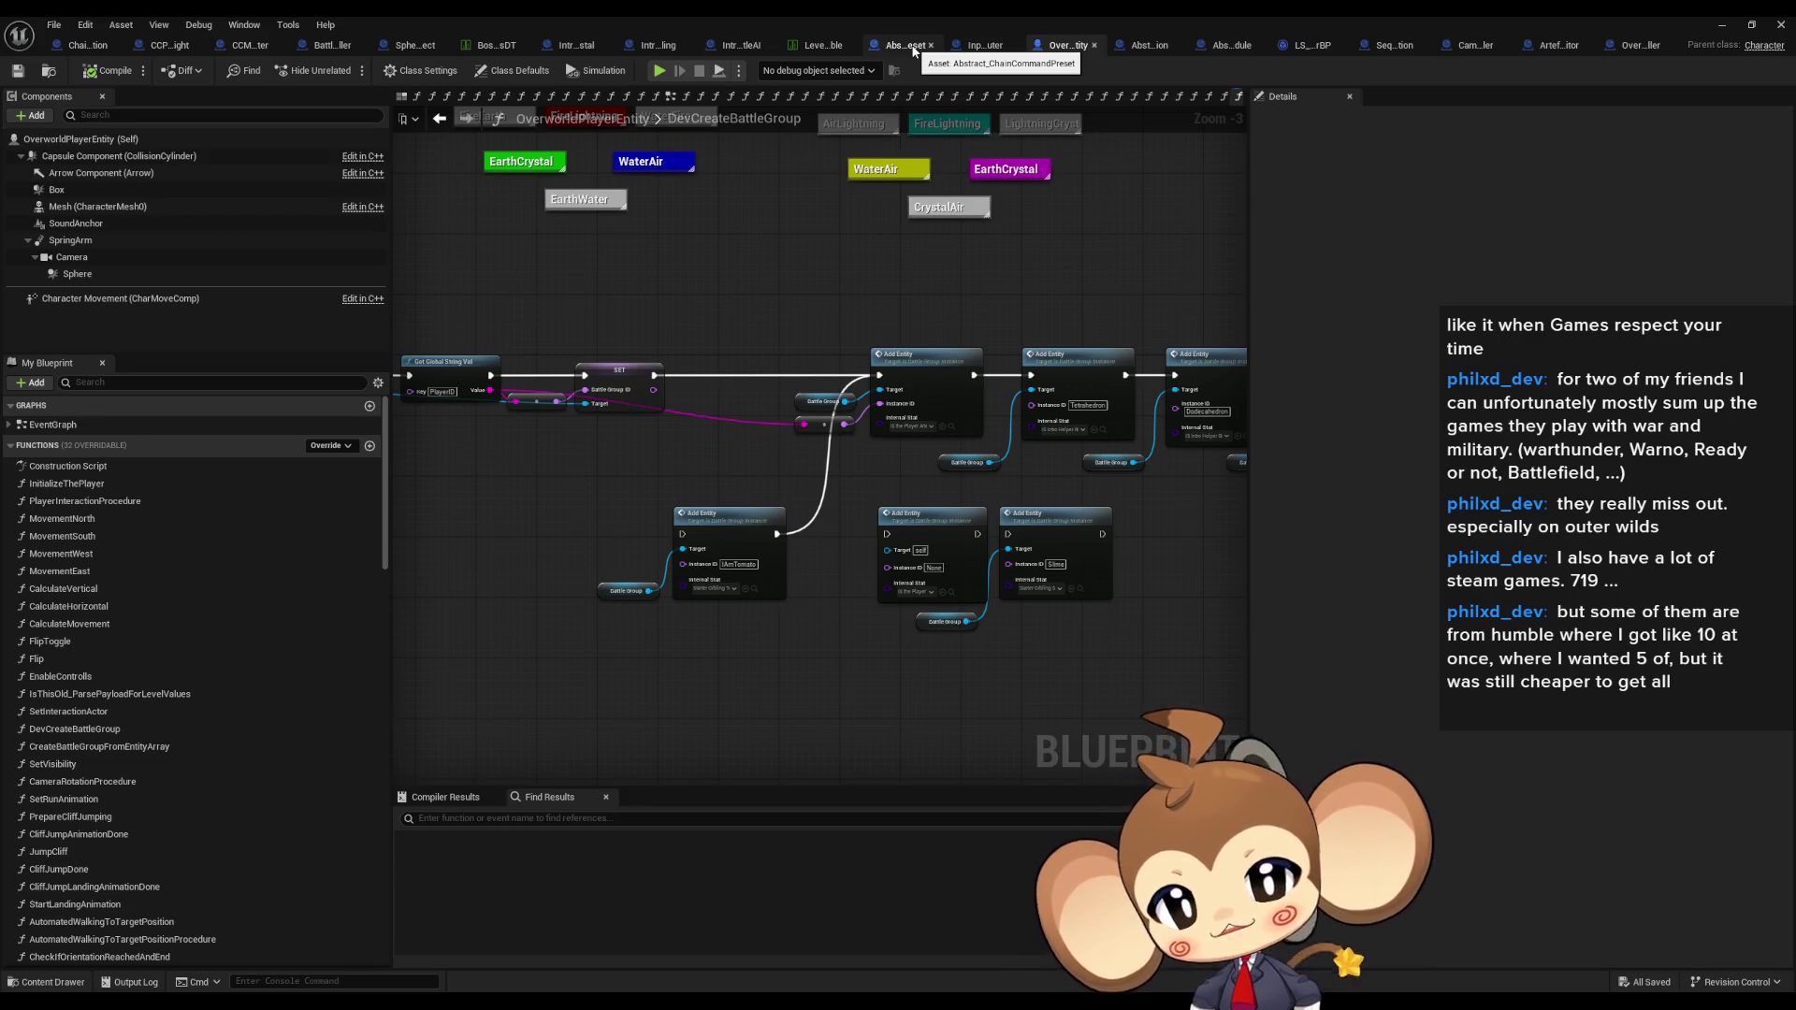
Step: Restore the blueprint editor window and open the VoidLevel map from Maps > Intro
double_click(1394, 19)
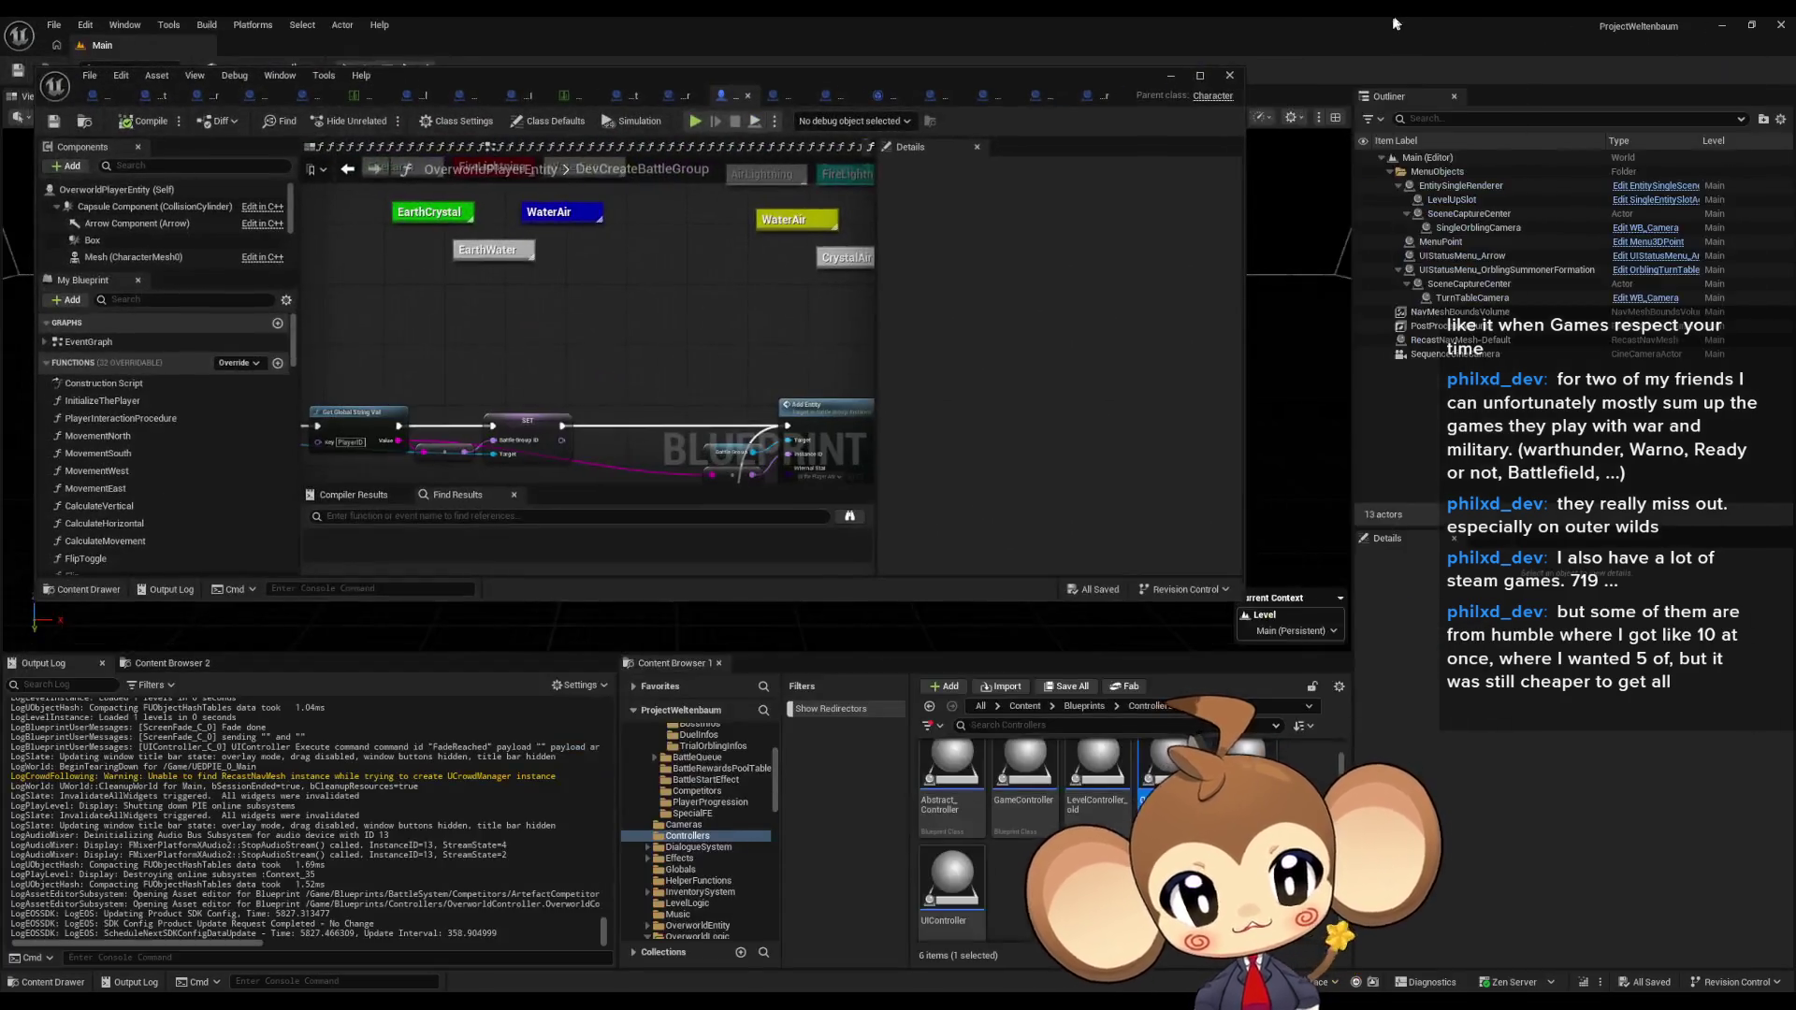
click(1025, 706)
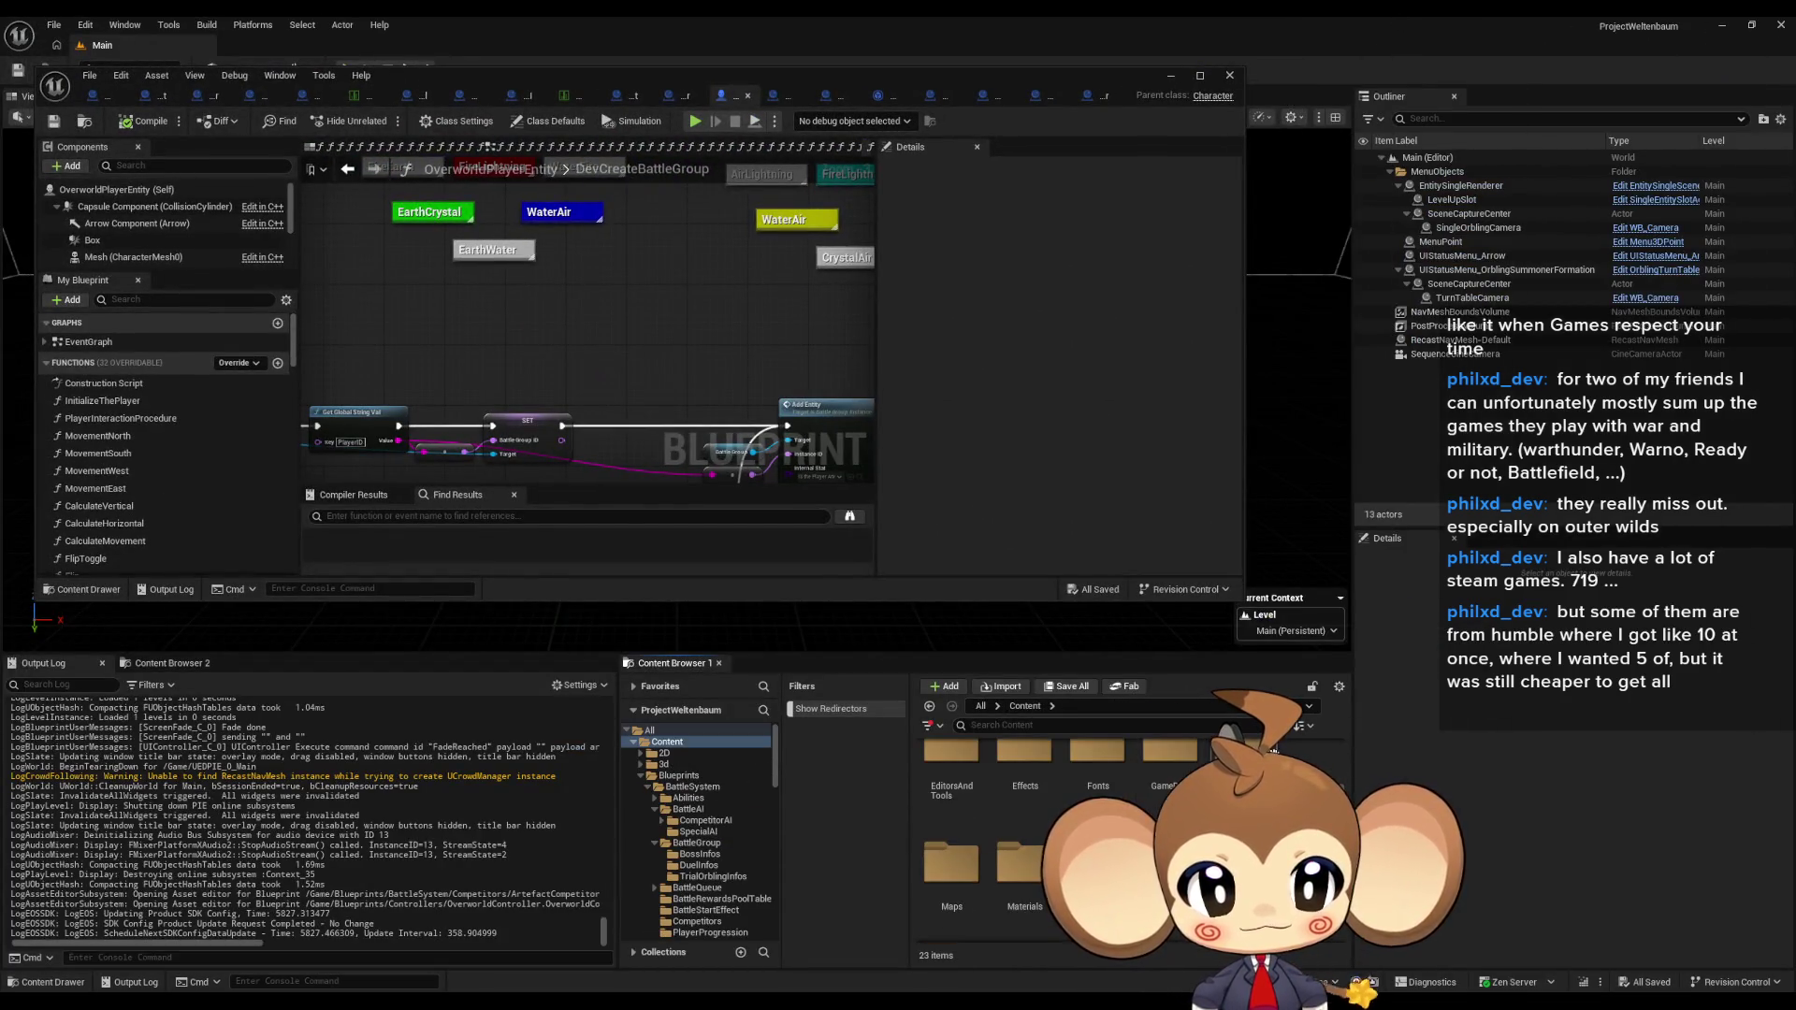
double_click(951, 865)
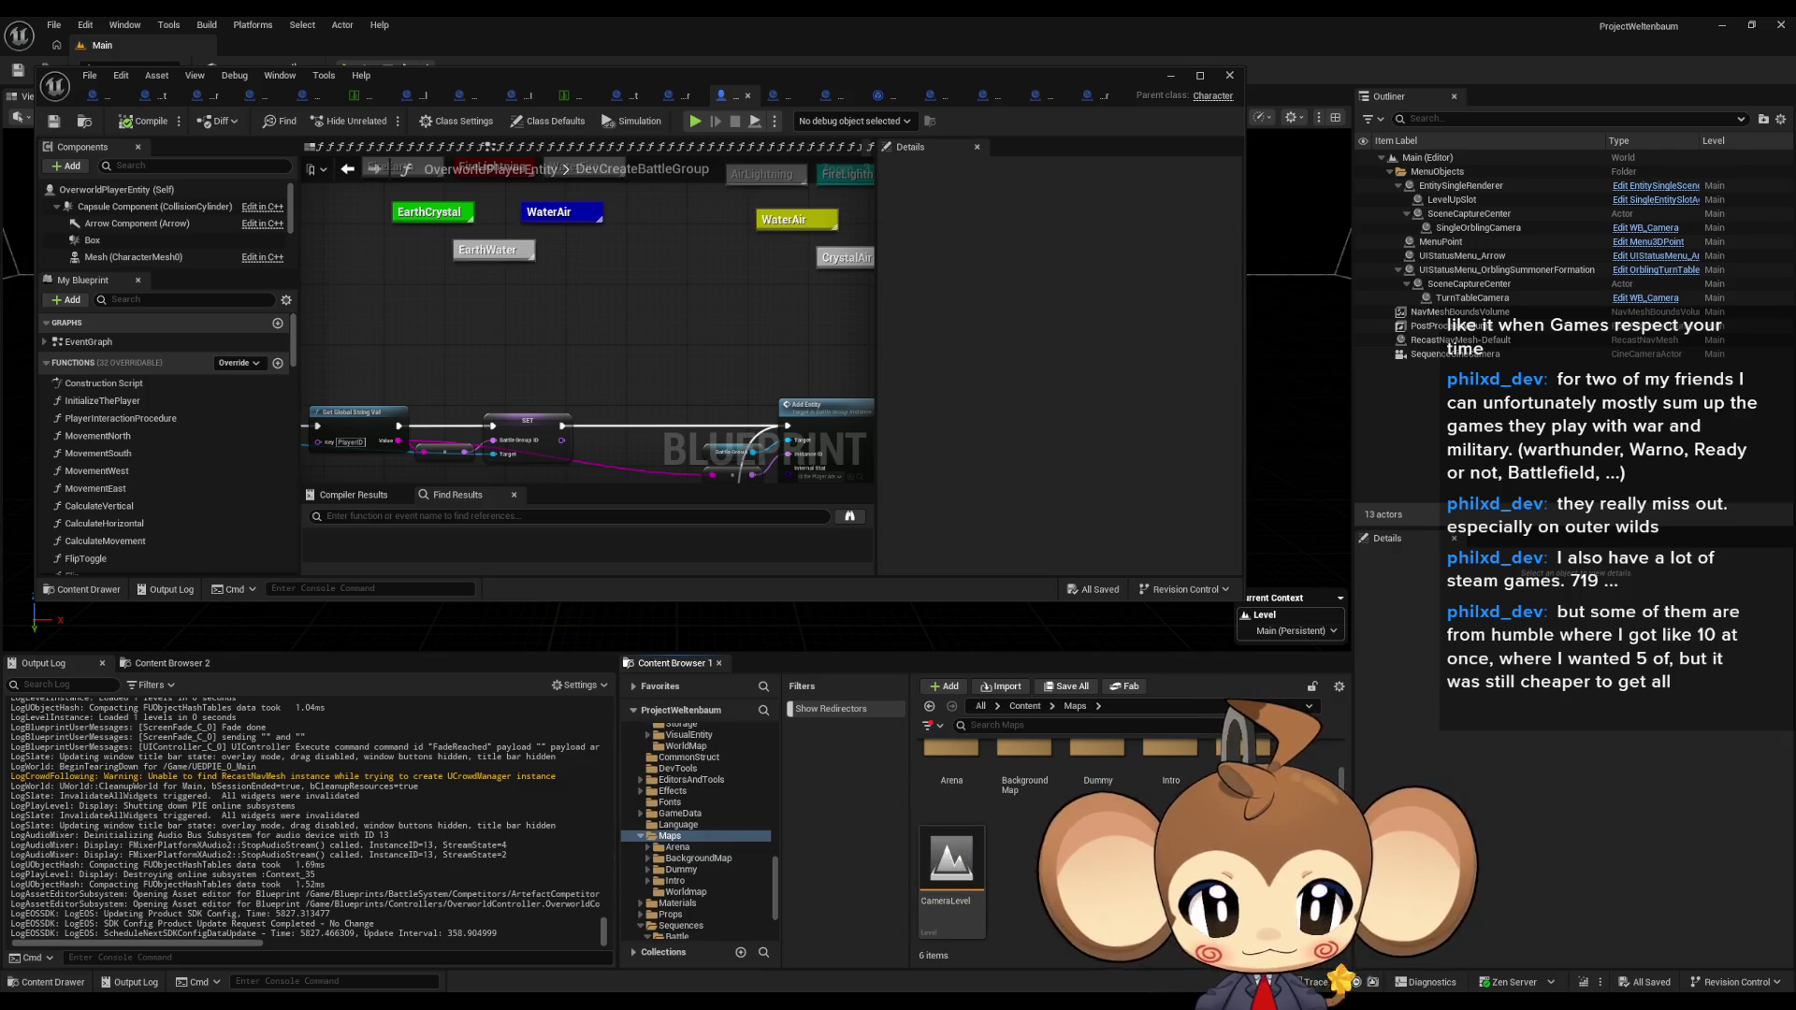
double_click(1162, 784)
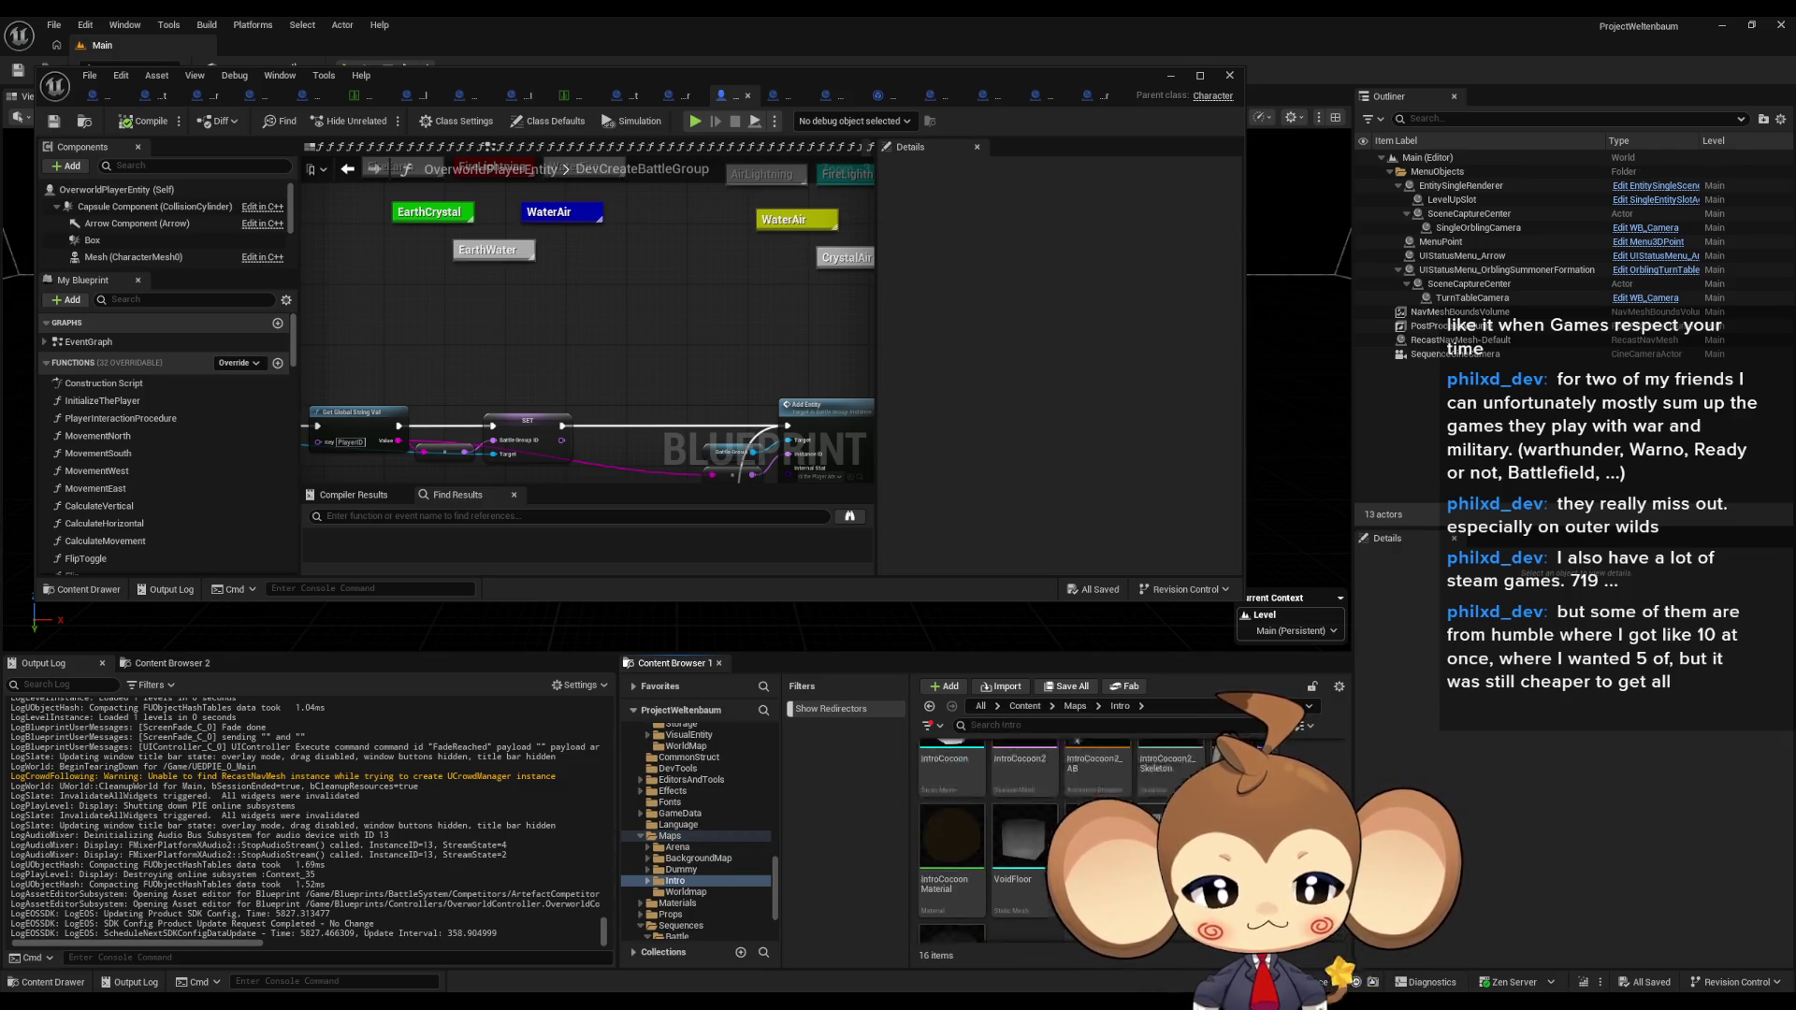
double_click(1141, 795)
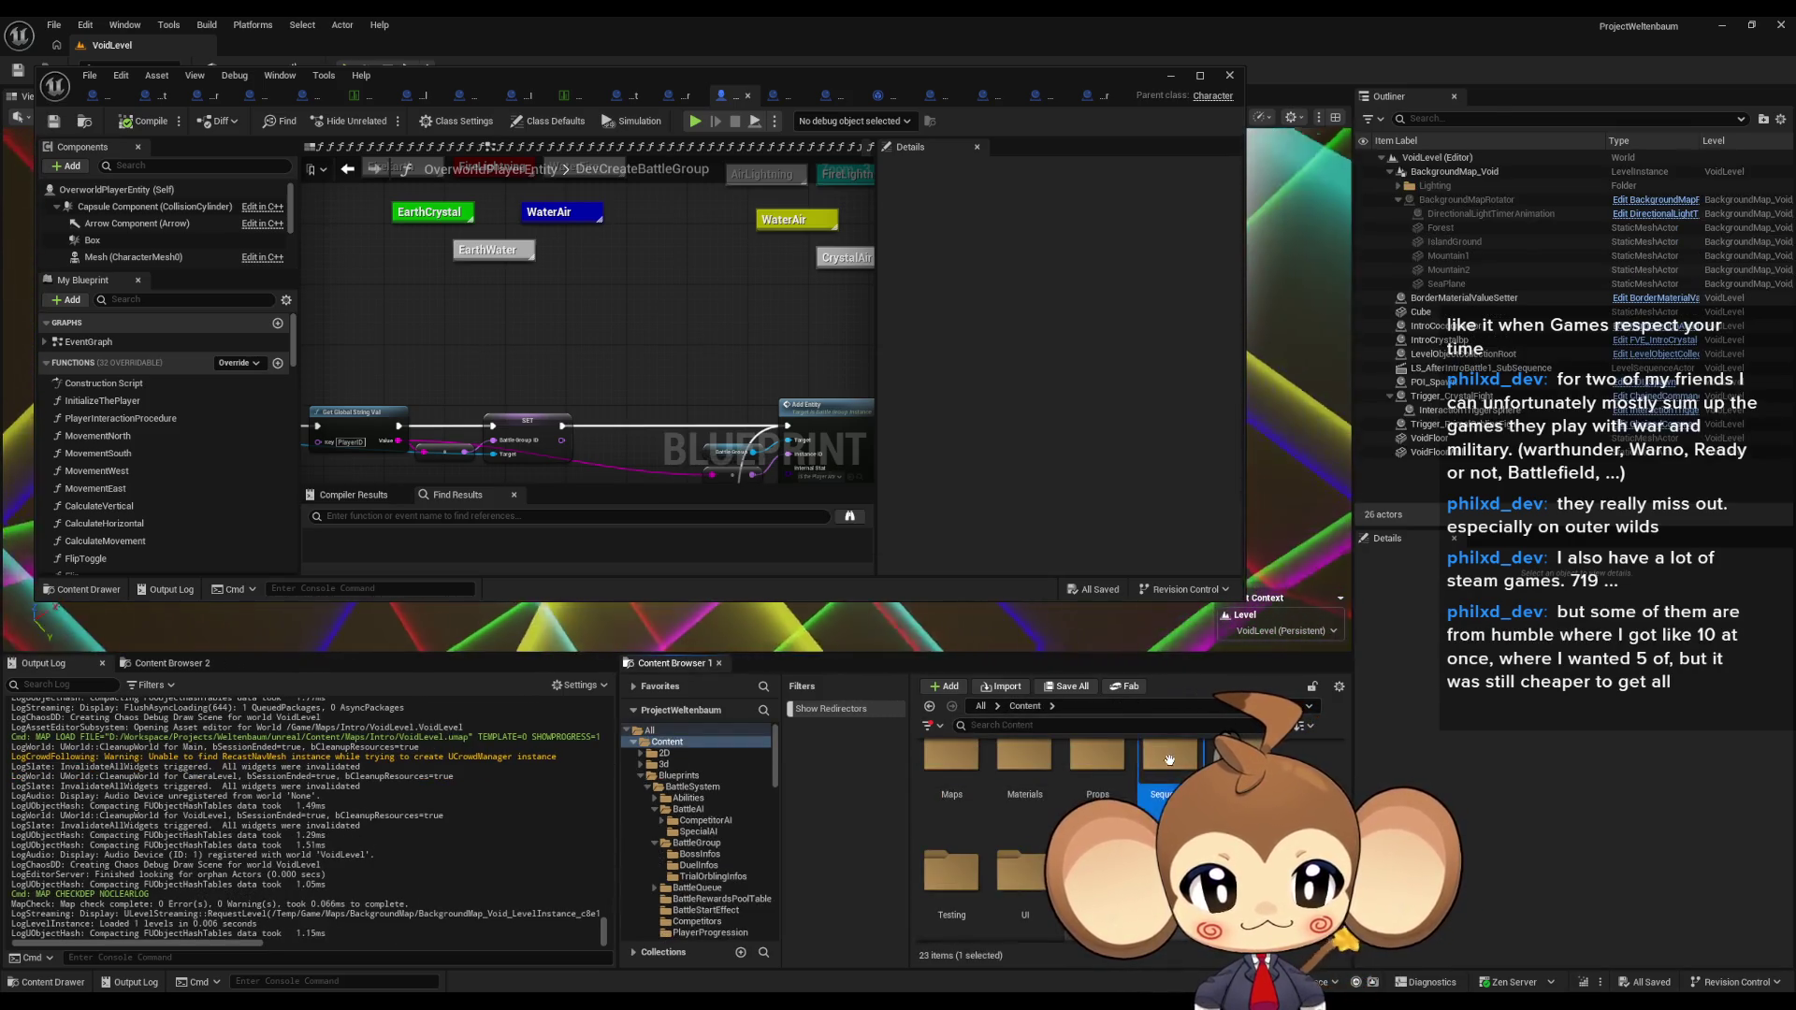
Step: Open the after-intro Void level sequence's director blueprint and select its trigger event and Do Interaction nodes
double_click(1099, 781)
double_click(1099, 781)
double_click(951, 777)
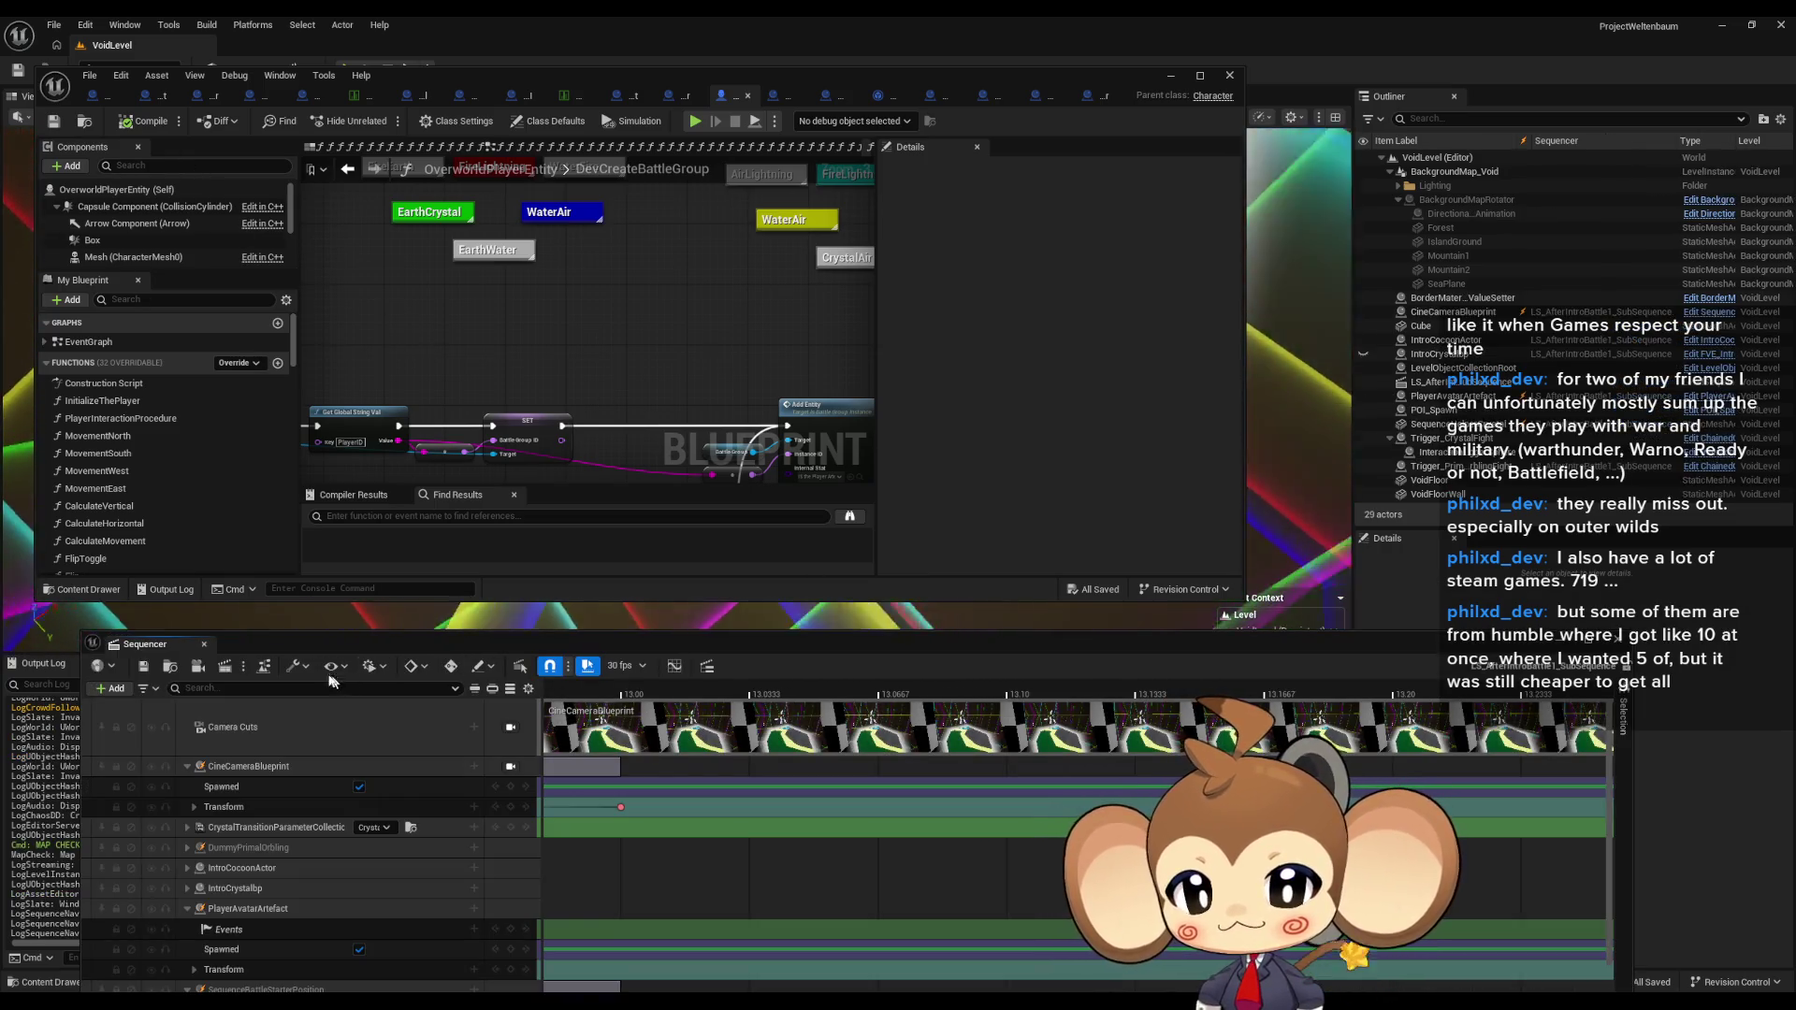
click(269, 667)
scroll(734, 400, down, 1)
scroll(713, 419, up, 1)
drag(616, 284, 786, 389)
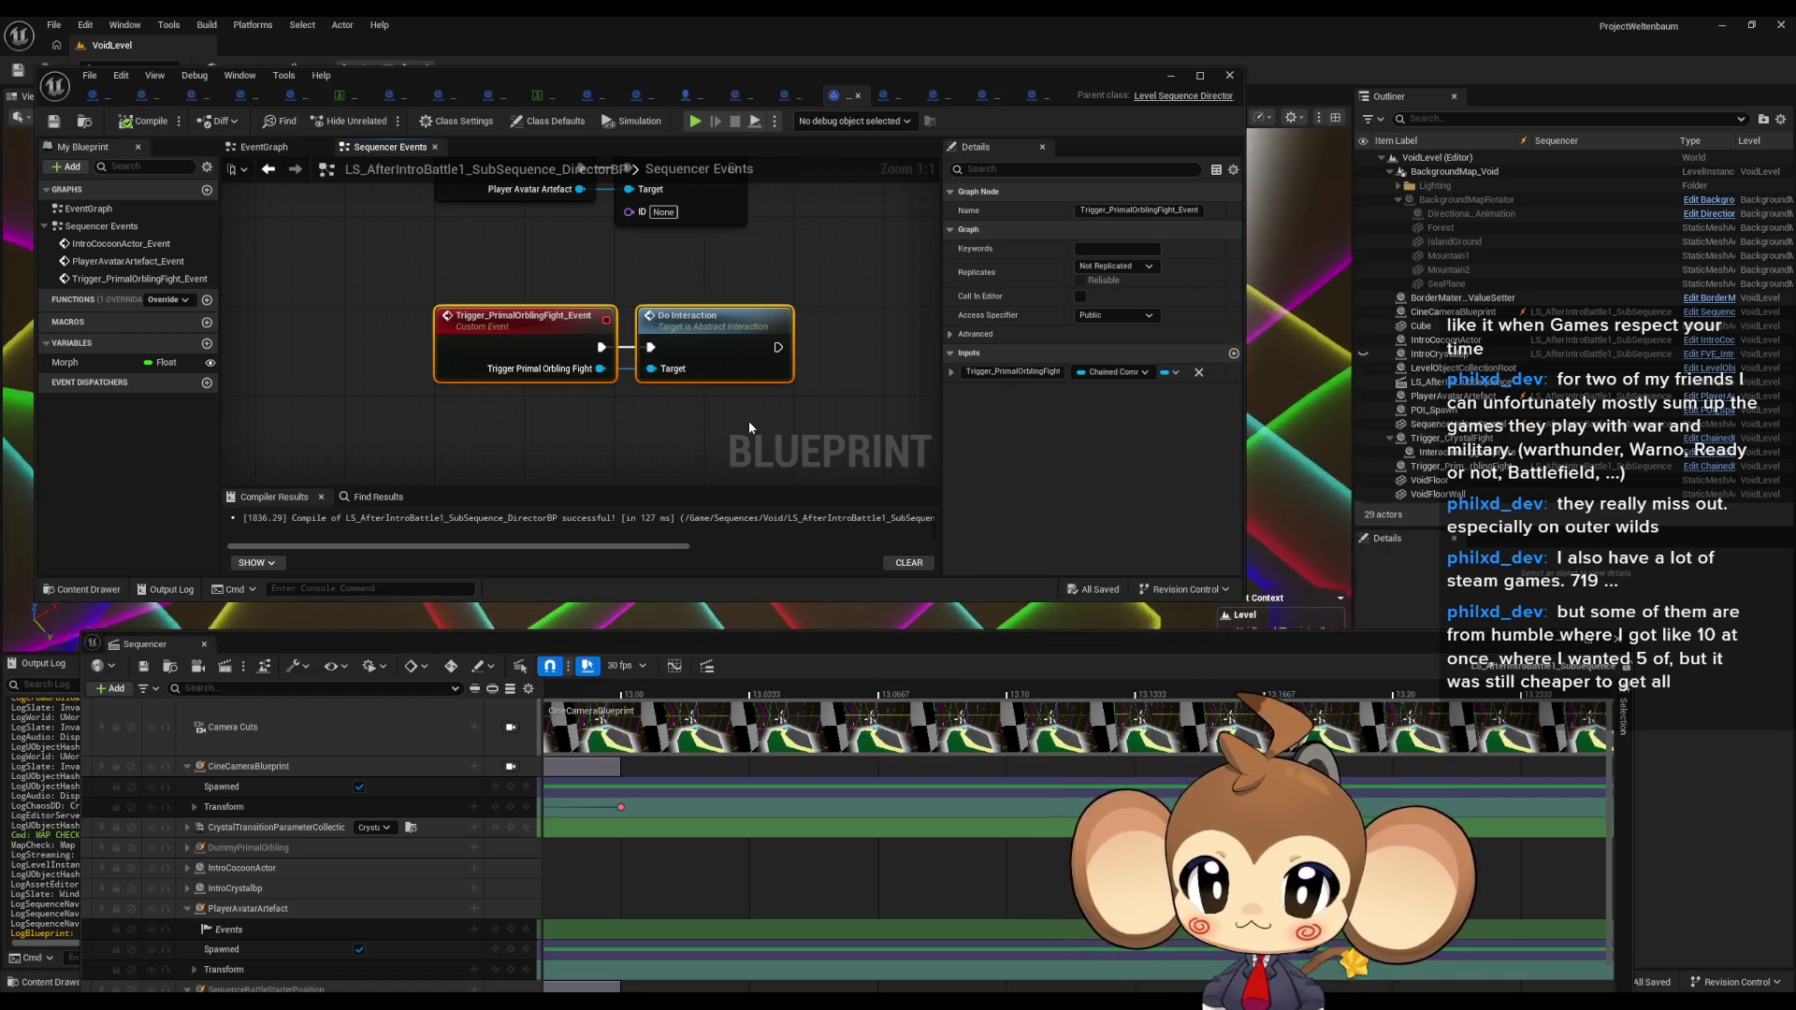
Step: Add a Find First Actor Of Class node set to OverworldPlayerEntity
double_click(625, 95)
right_click(798, 536)
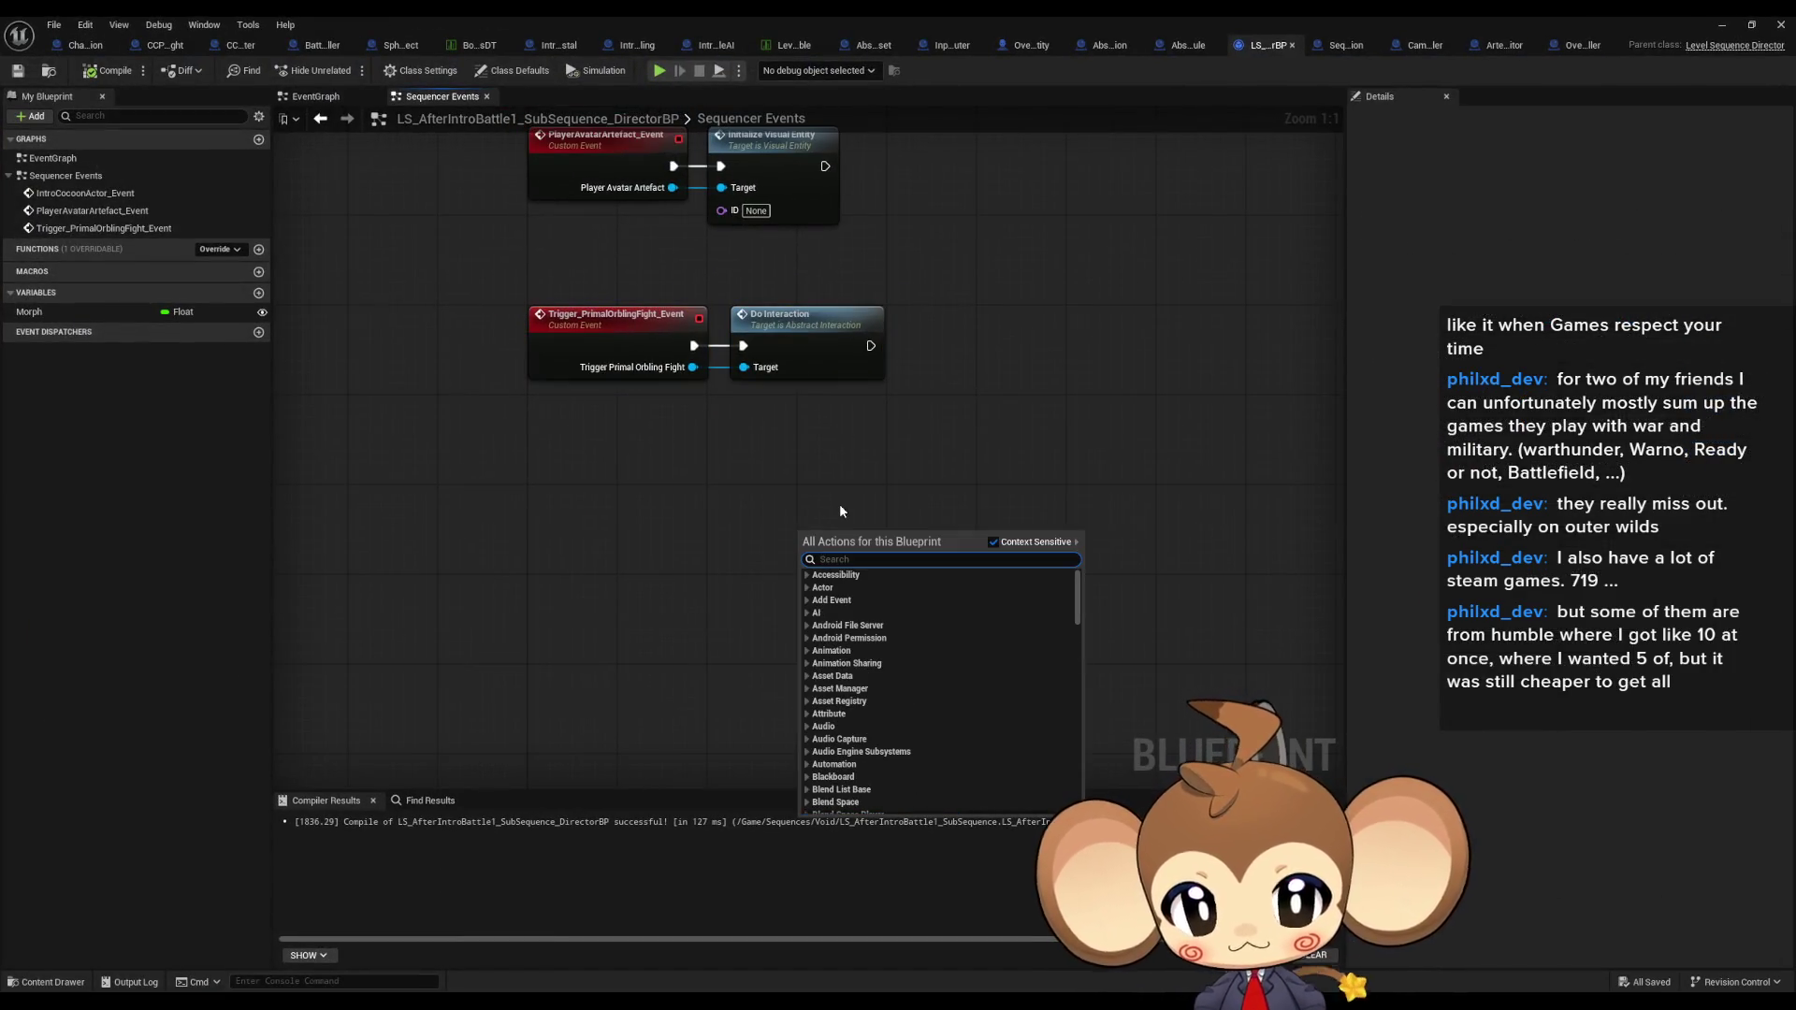
text(find first actor)
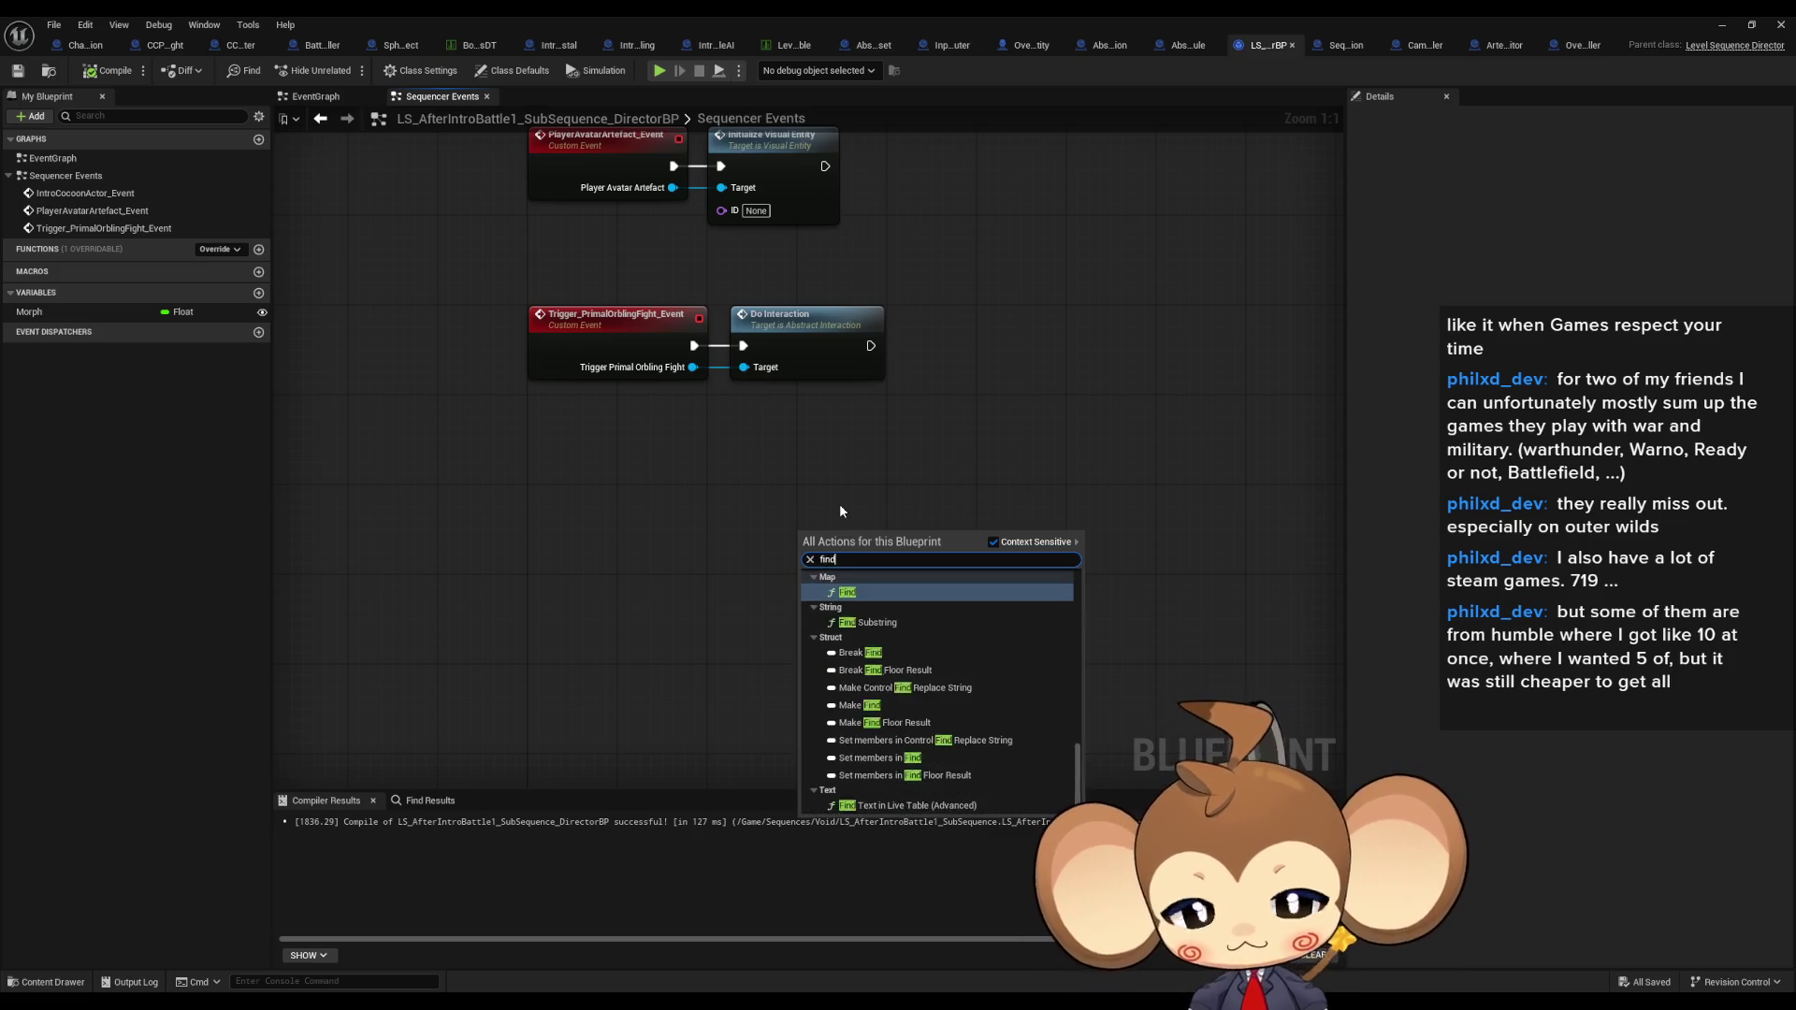
key(Return)
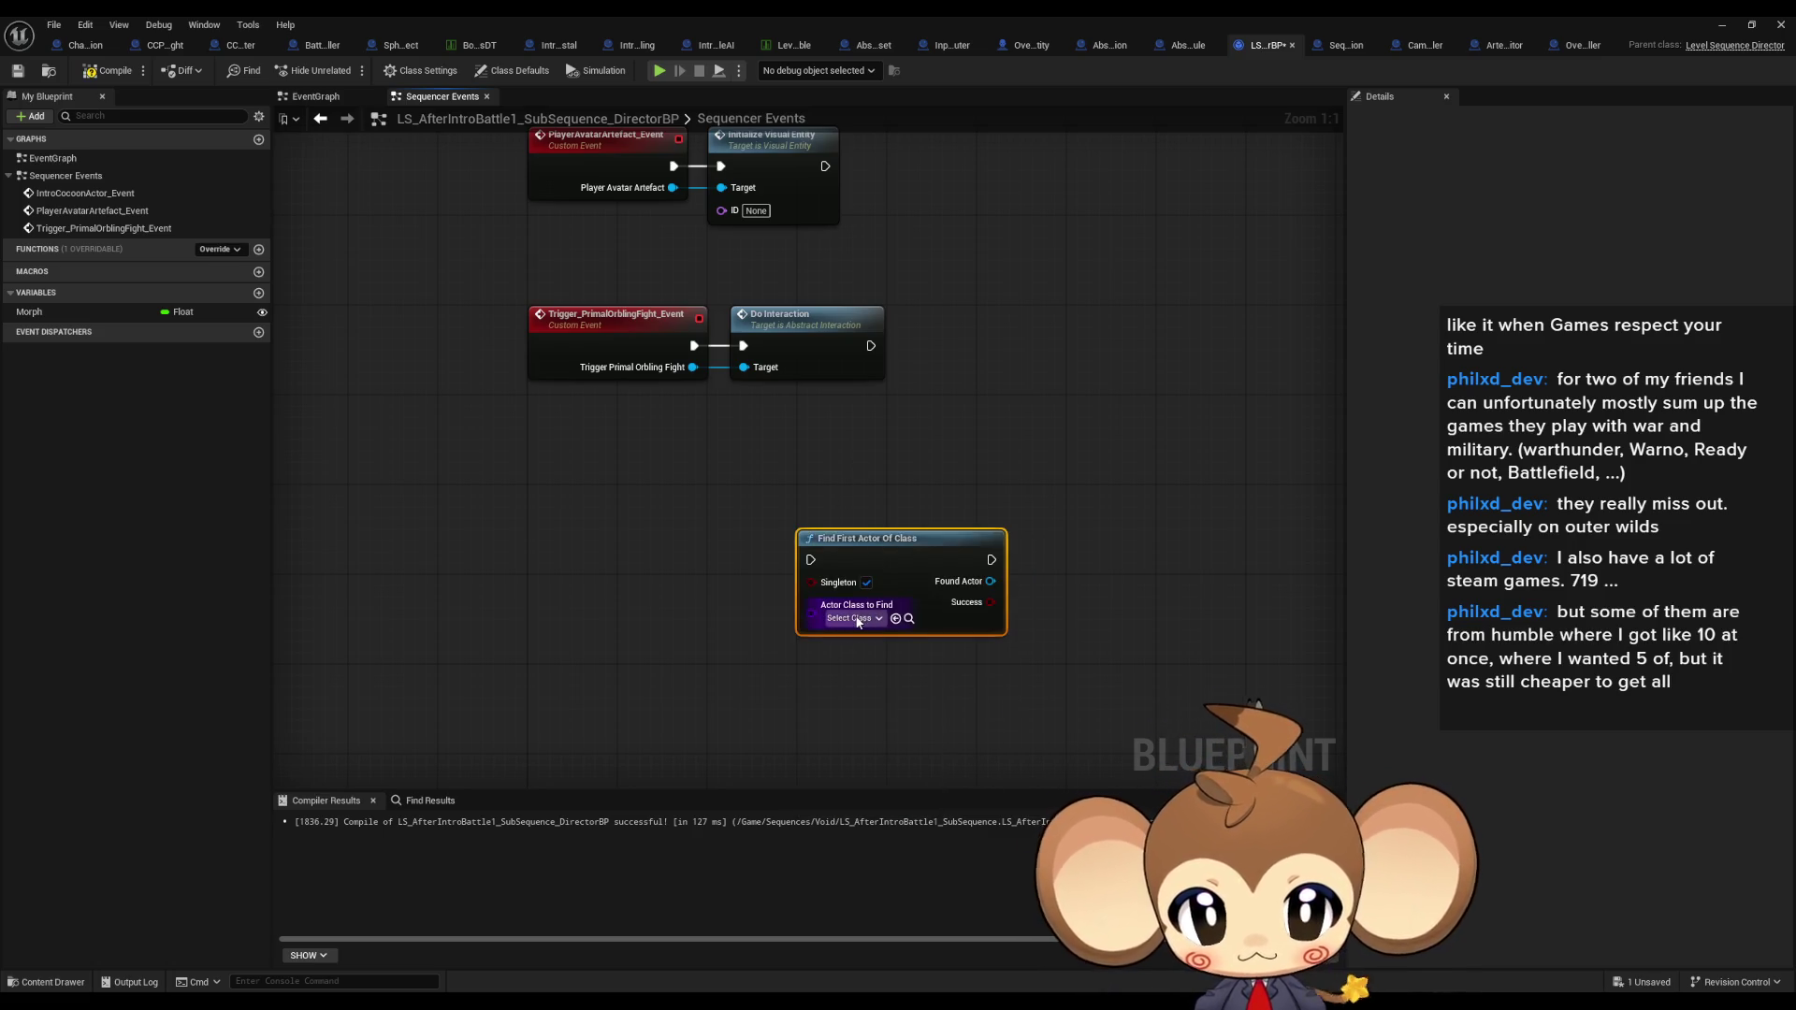
click(852, 618)
text(player over)
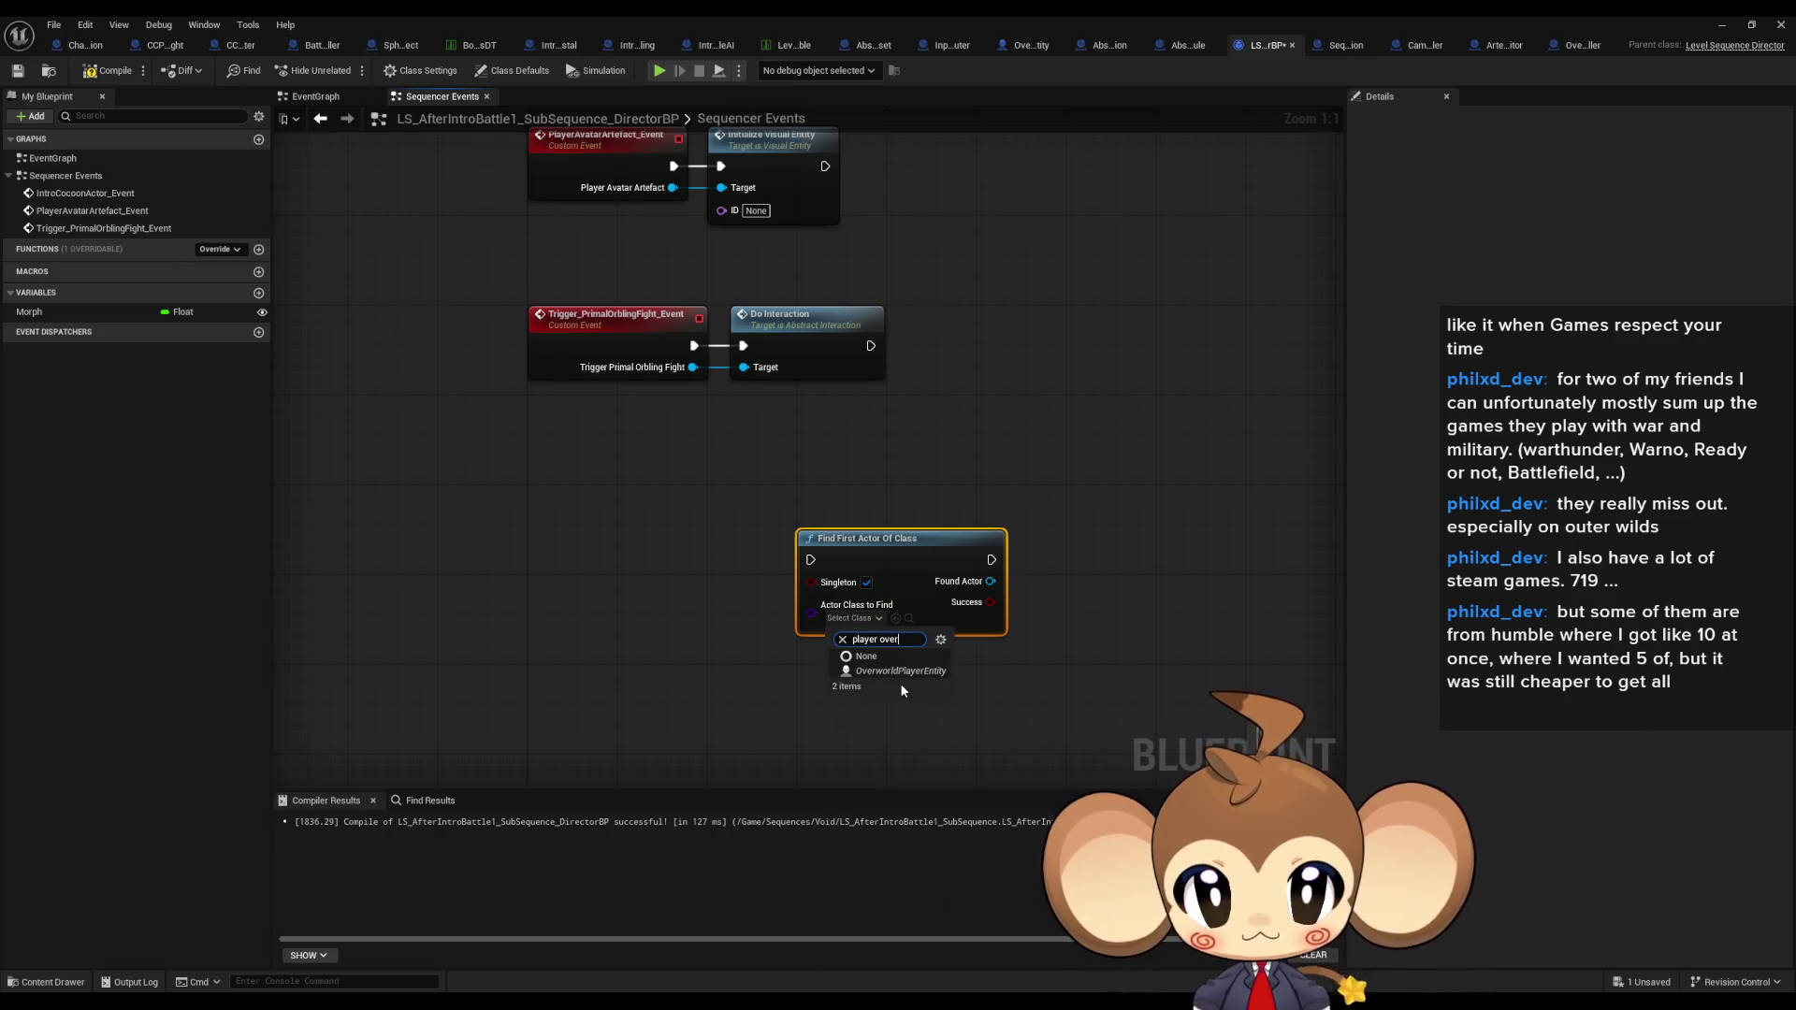
click(899, 683)
Step: Cast the found actor to OverworldPlayerEntity and add its Battle Group getter
drag(1069, 596, 1077, 593)
text(cast over p)
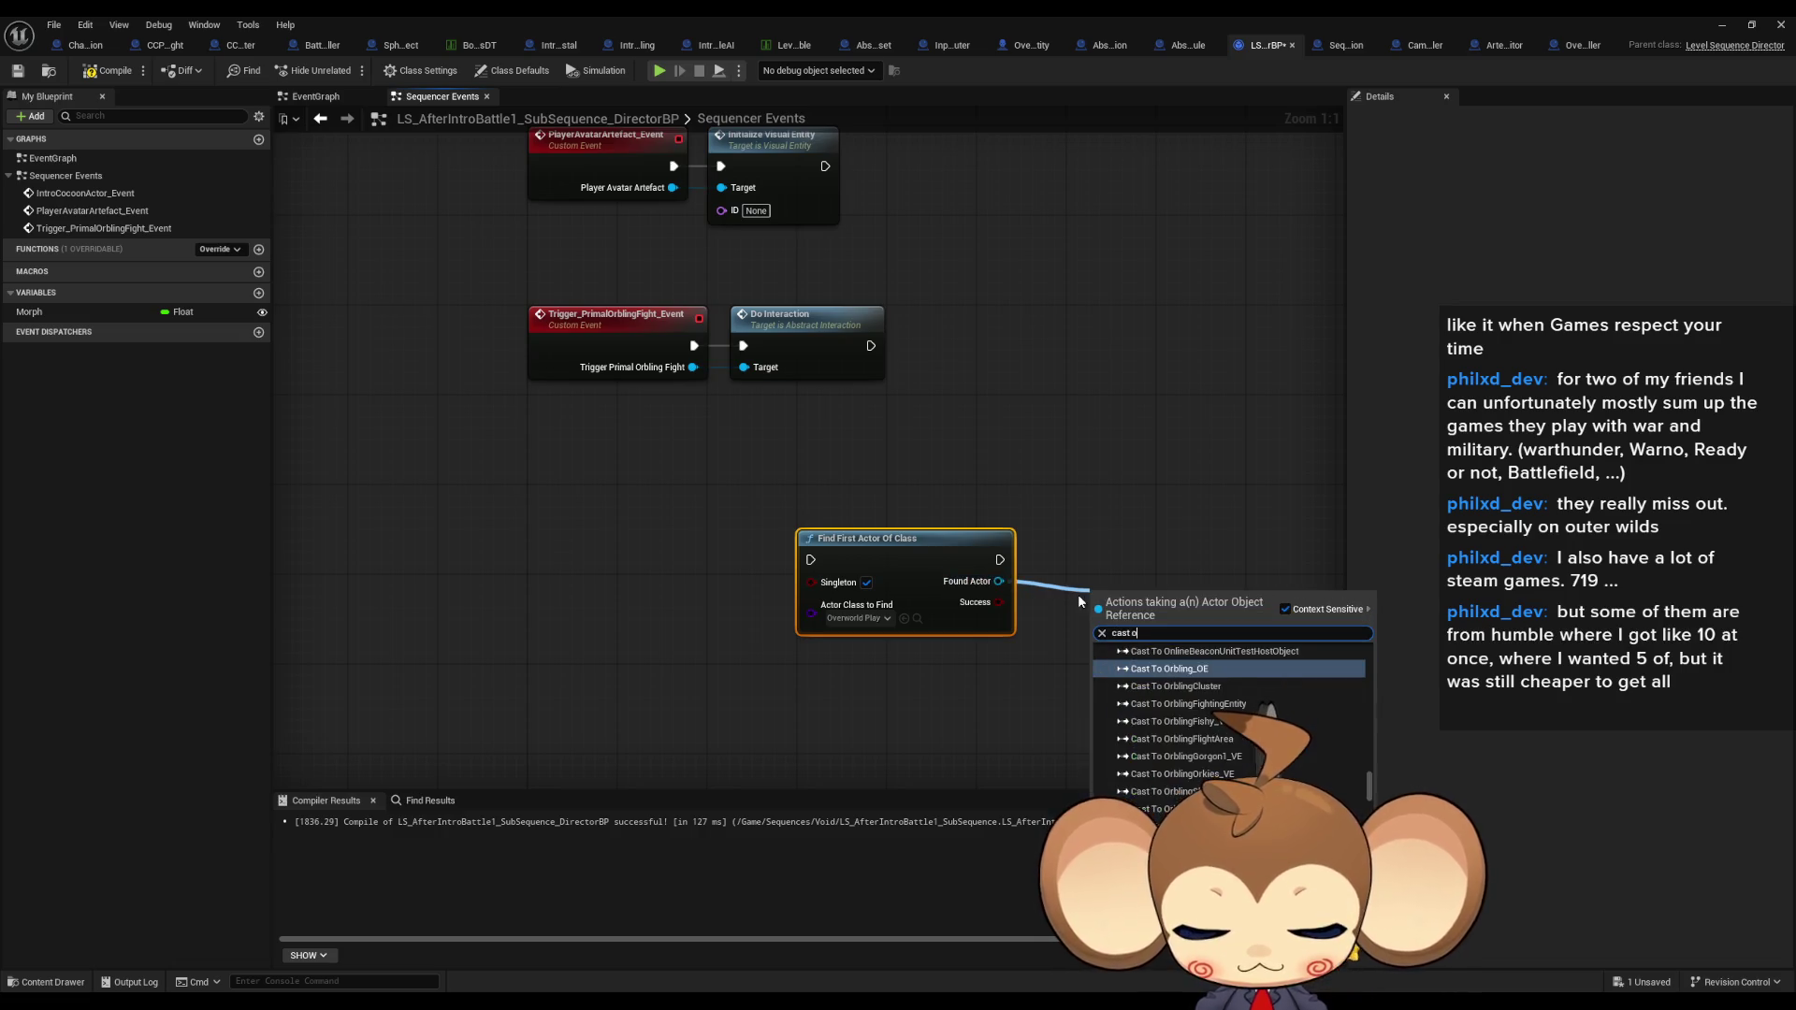
key(Return)
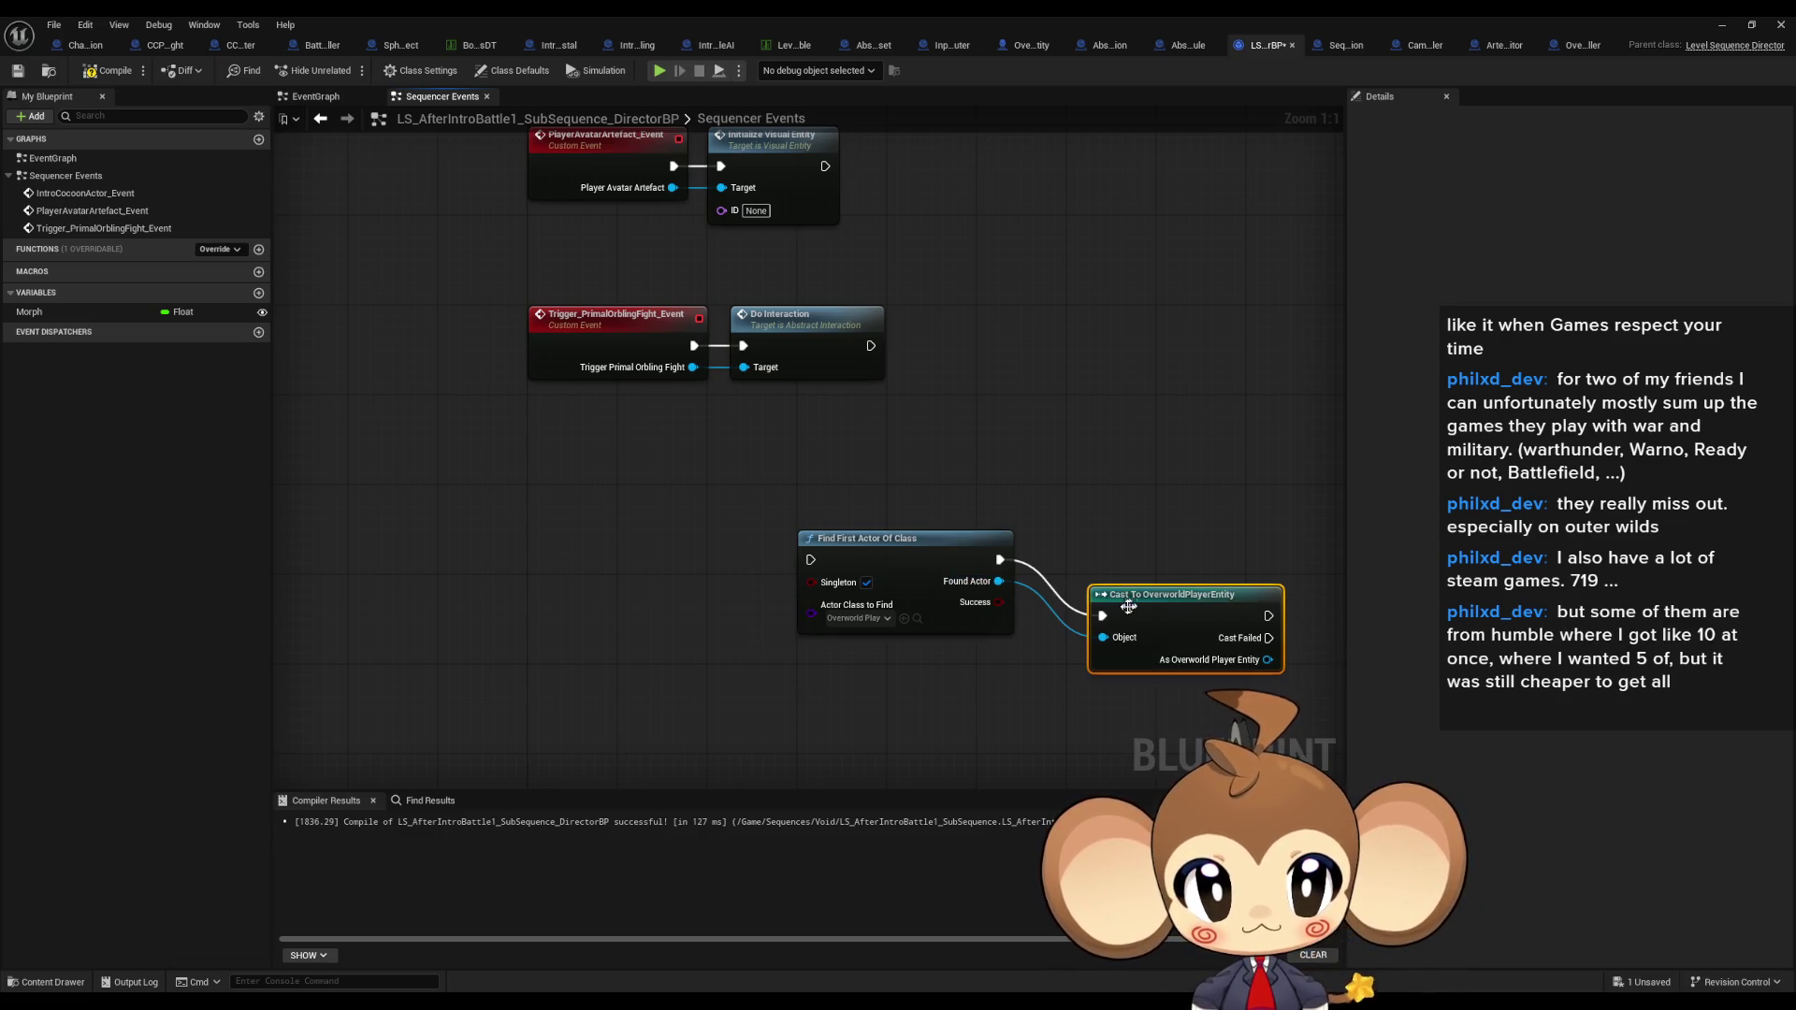
drag(974, 620, 1023, 629)
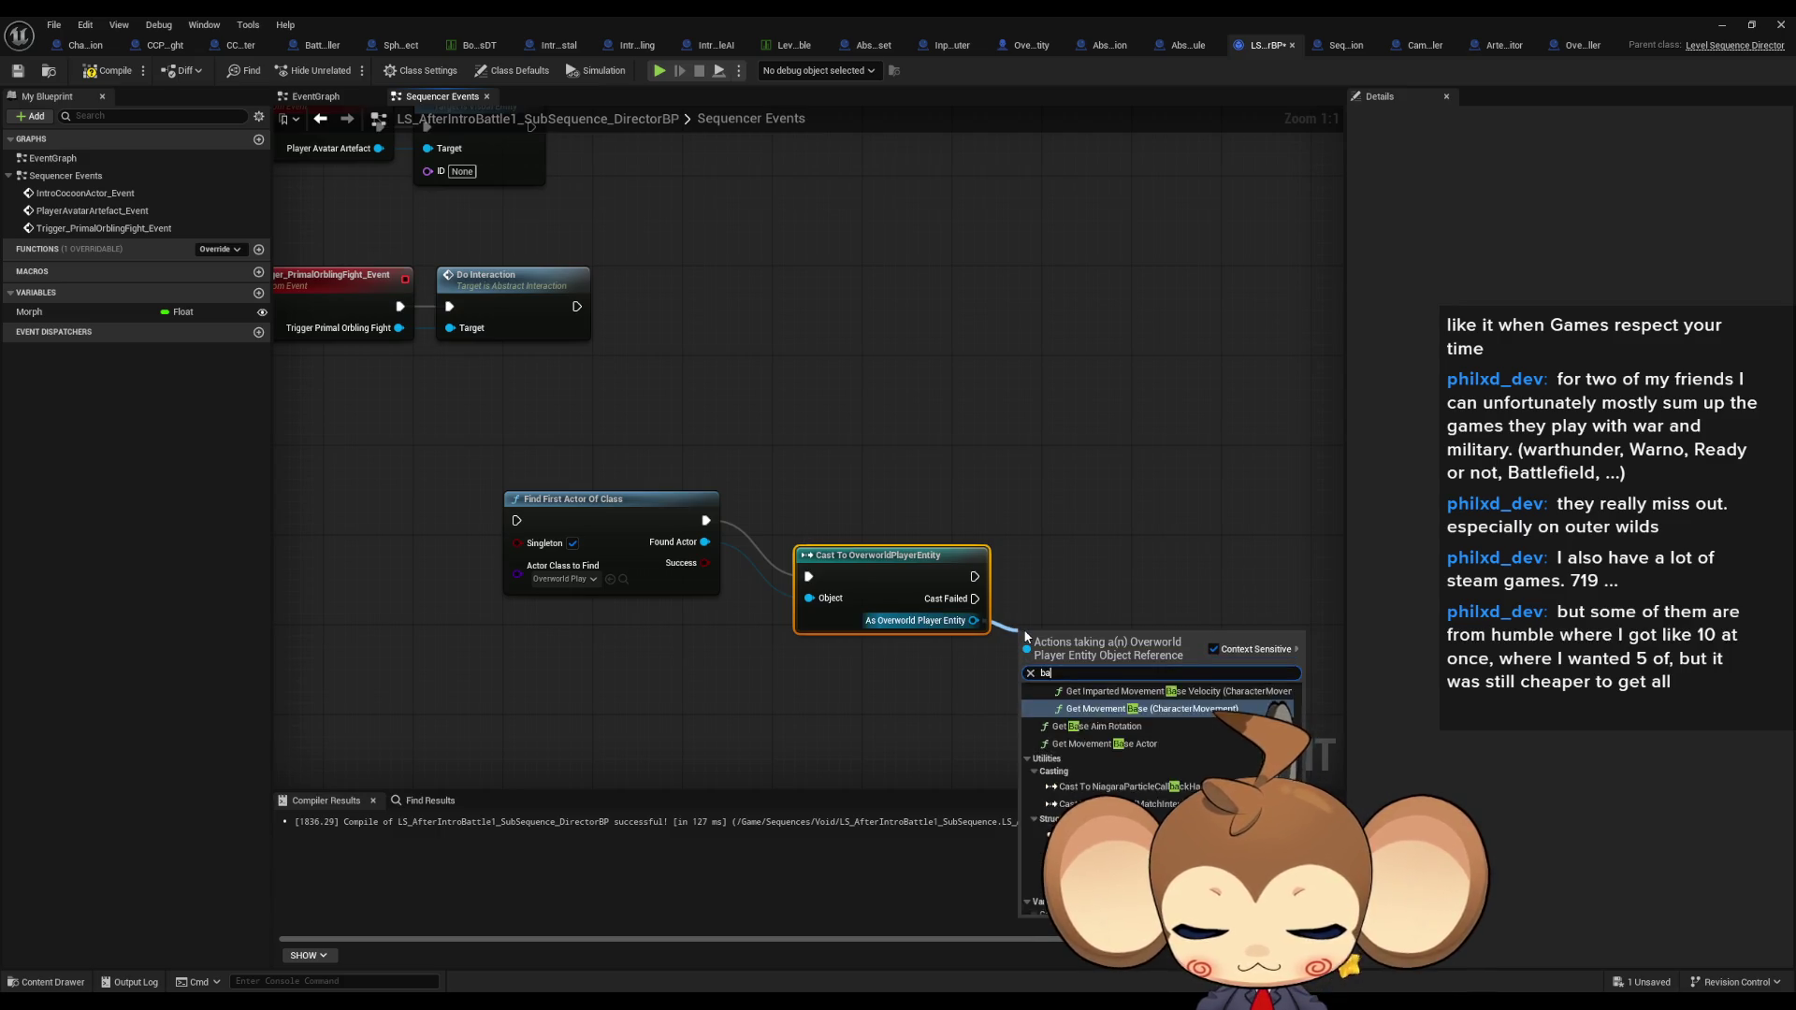
key(Escape)
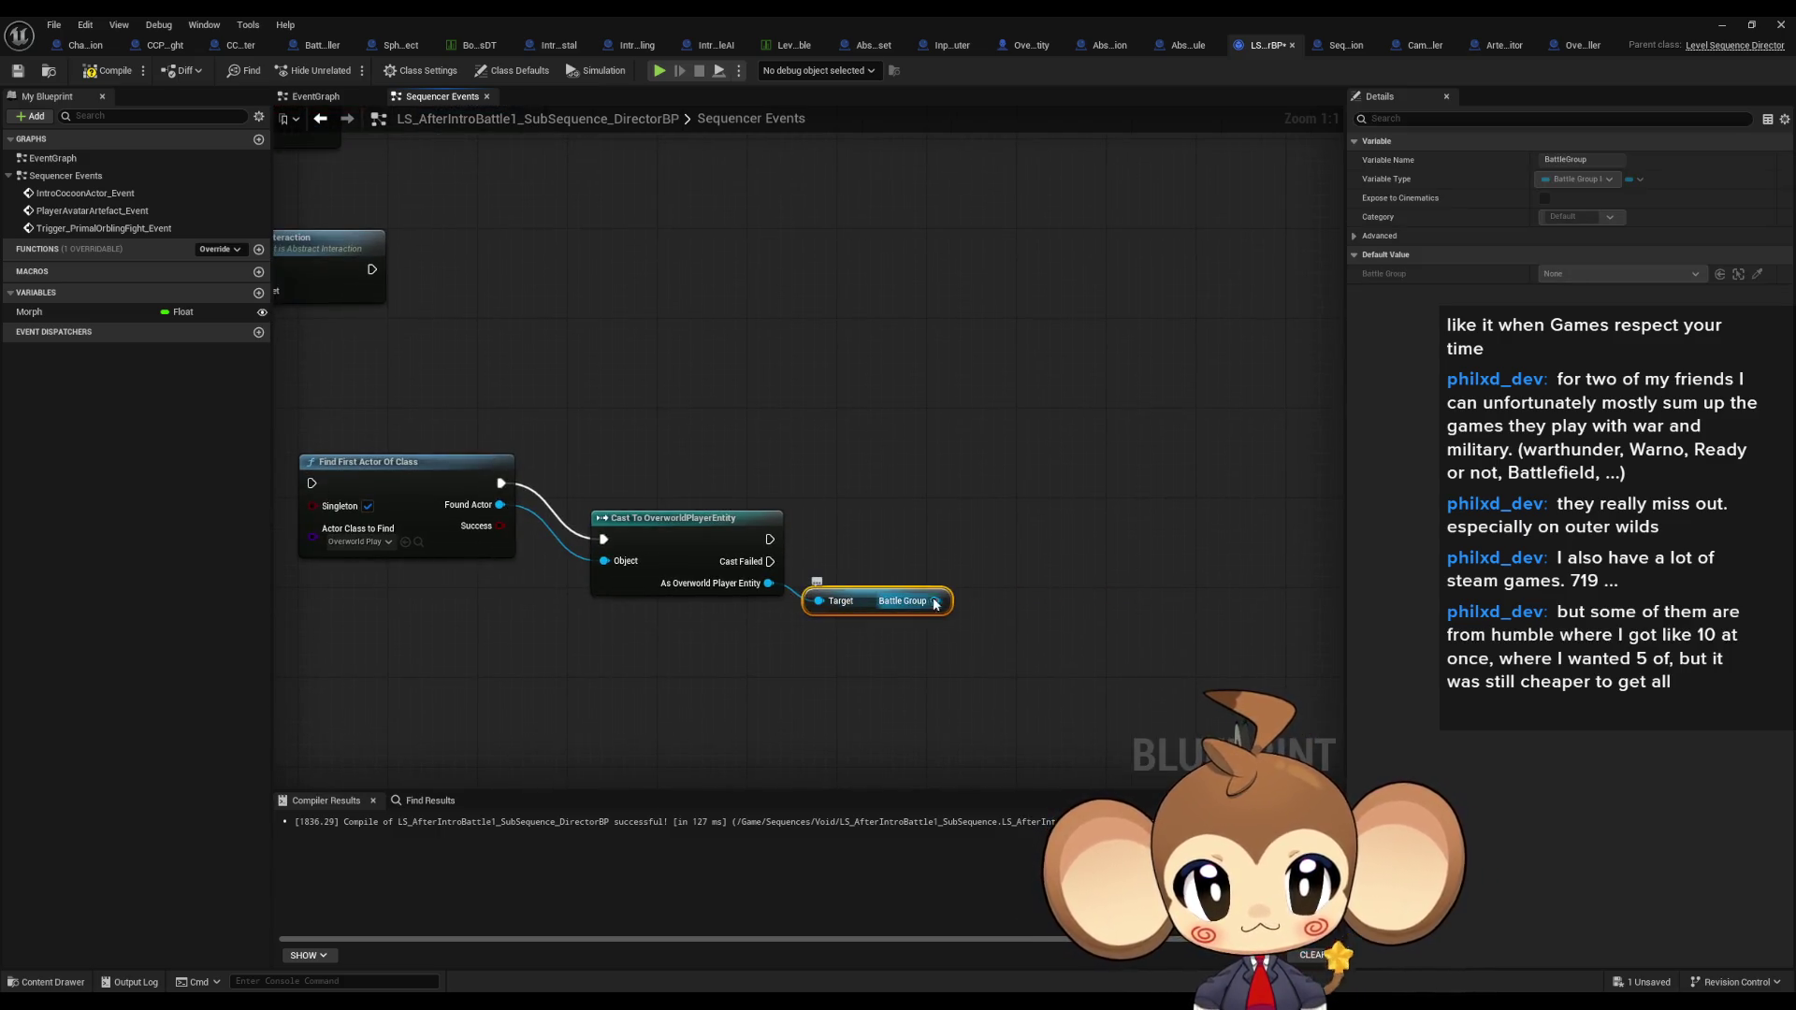
drag(936, 600, 997, 603)
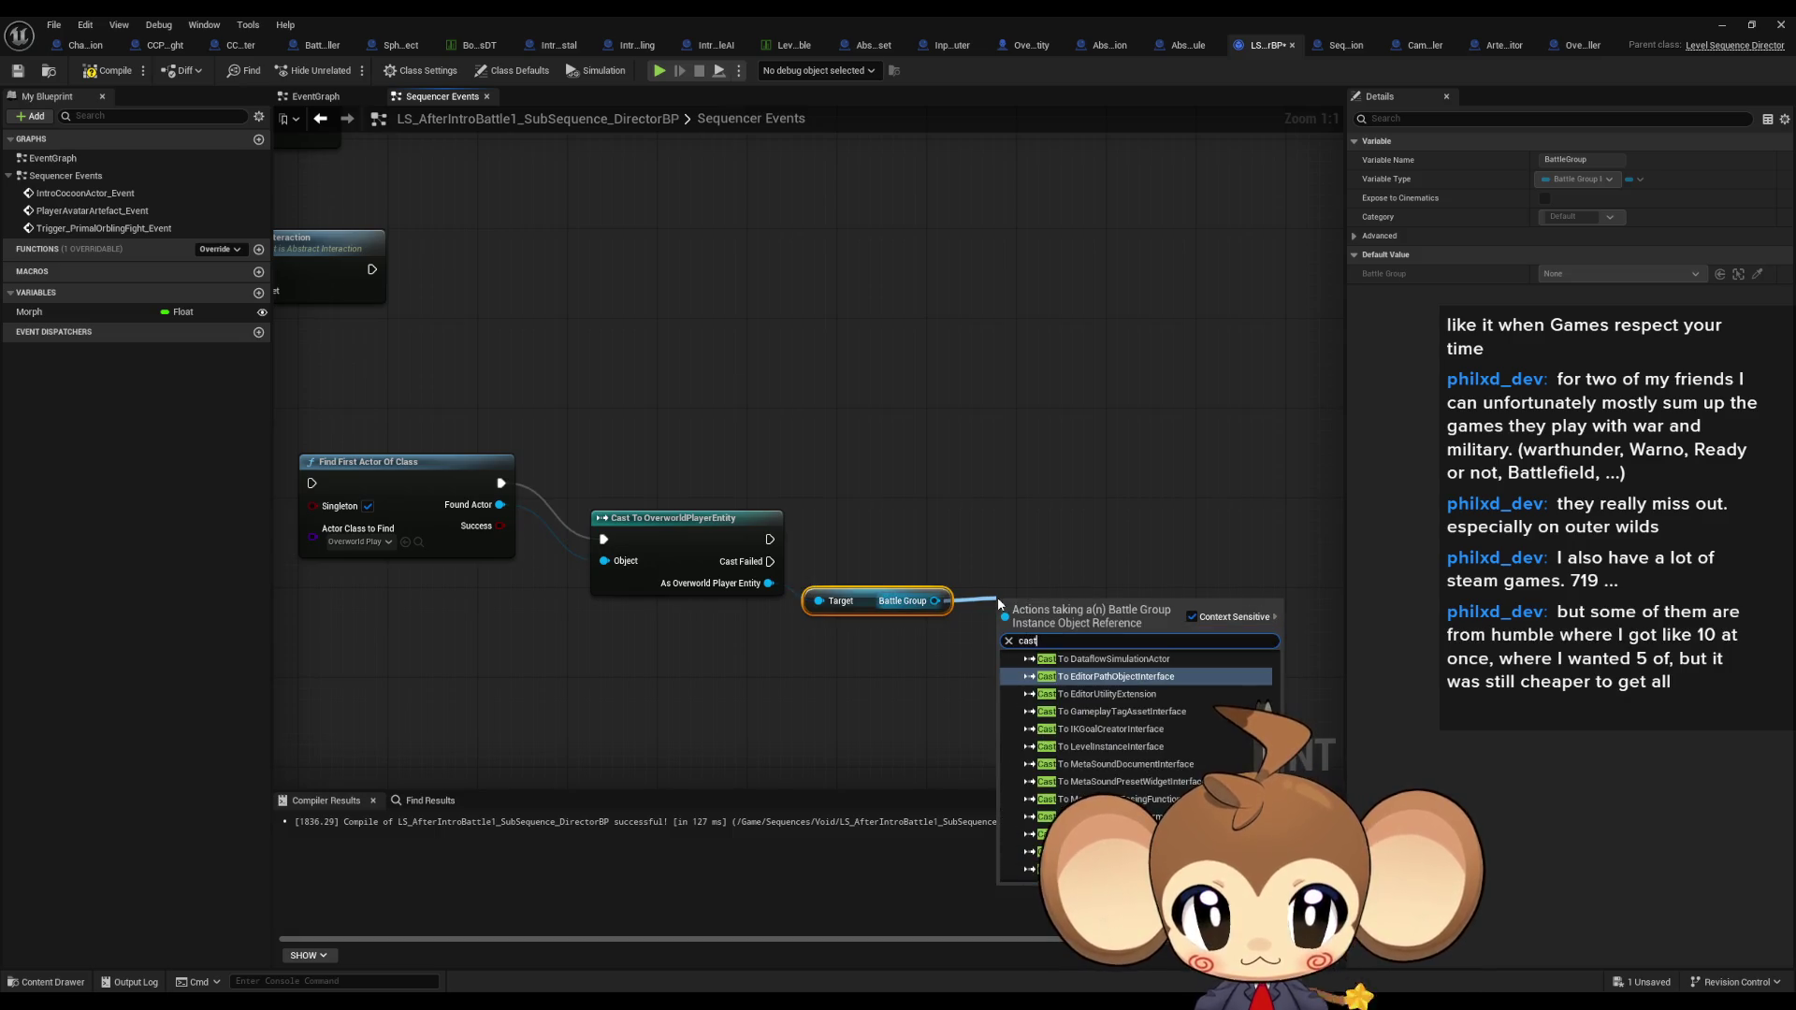
text(cast arte)
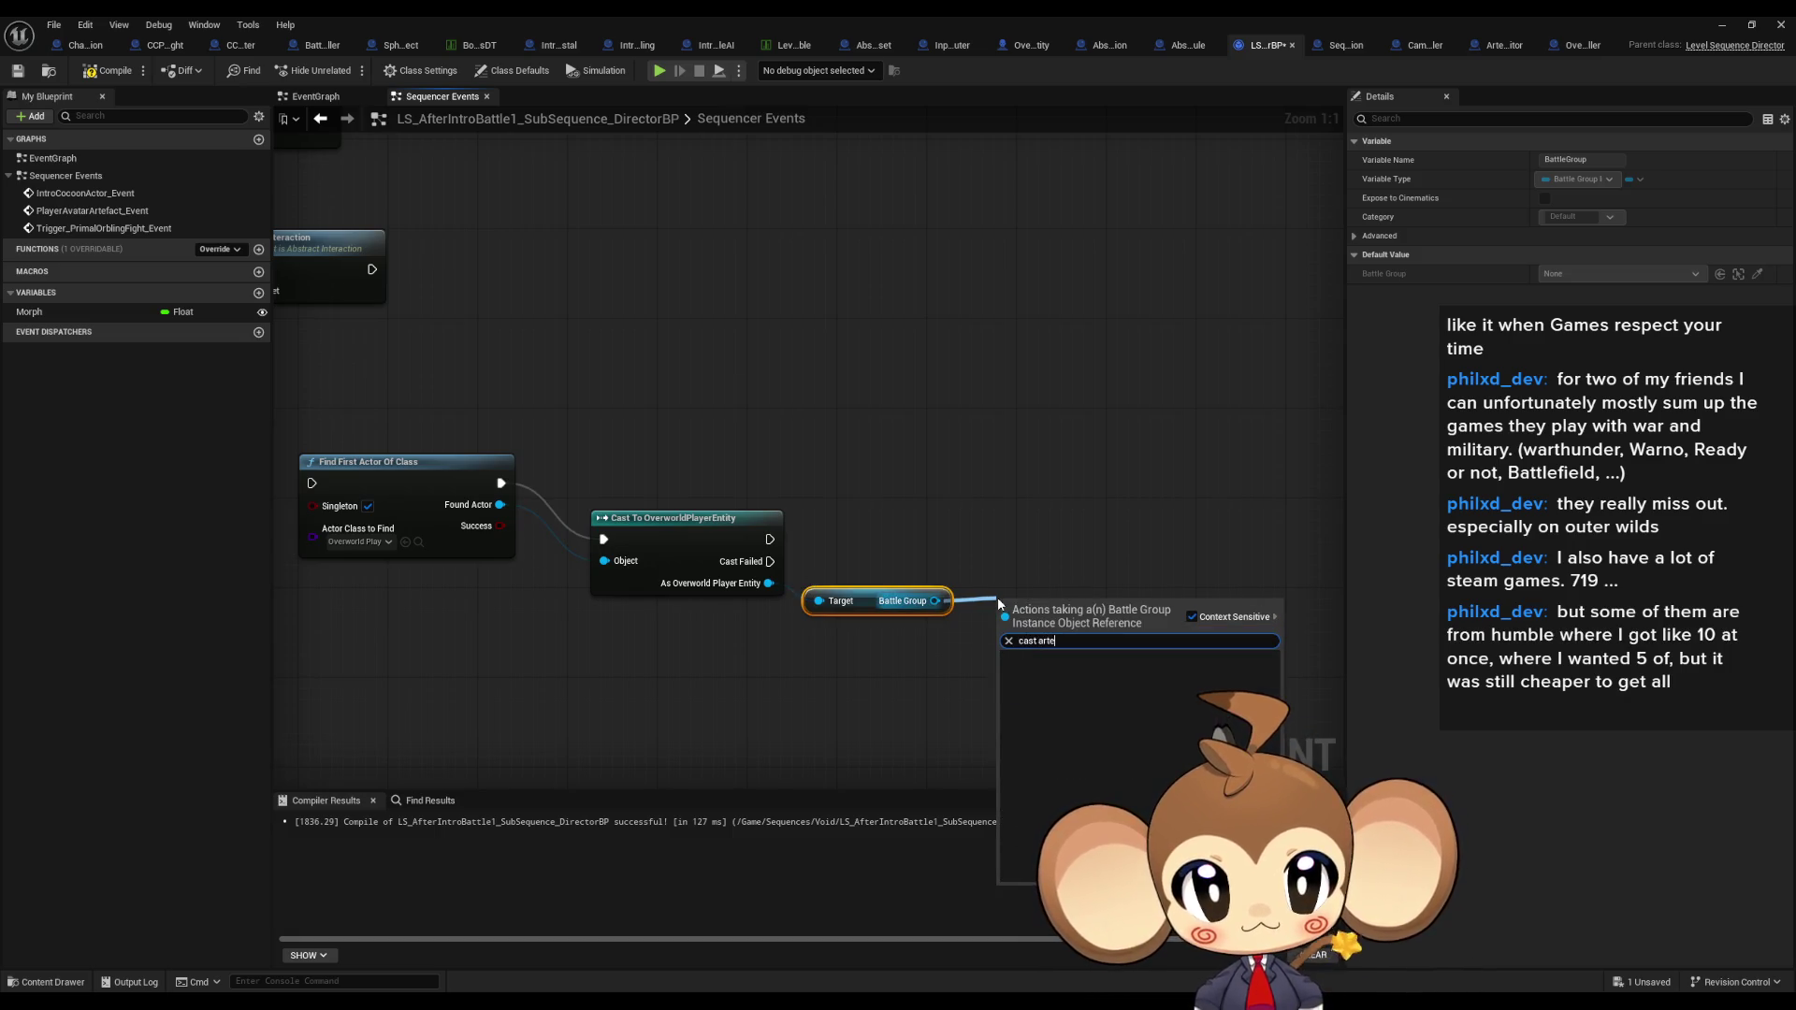
click(894, 526)
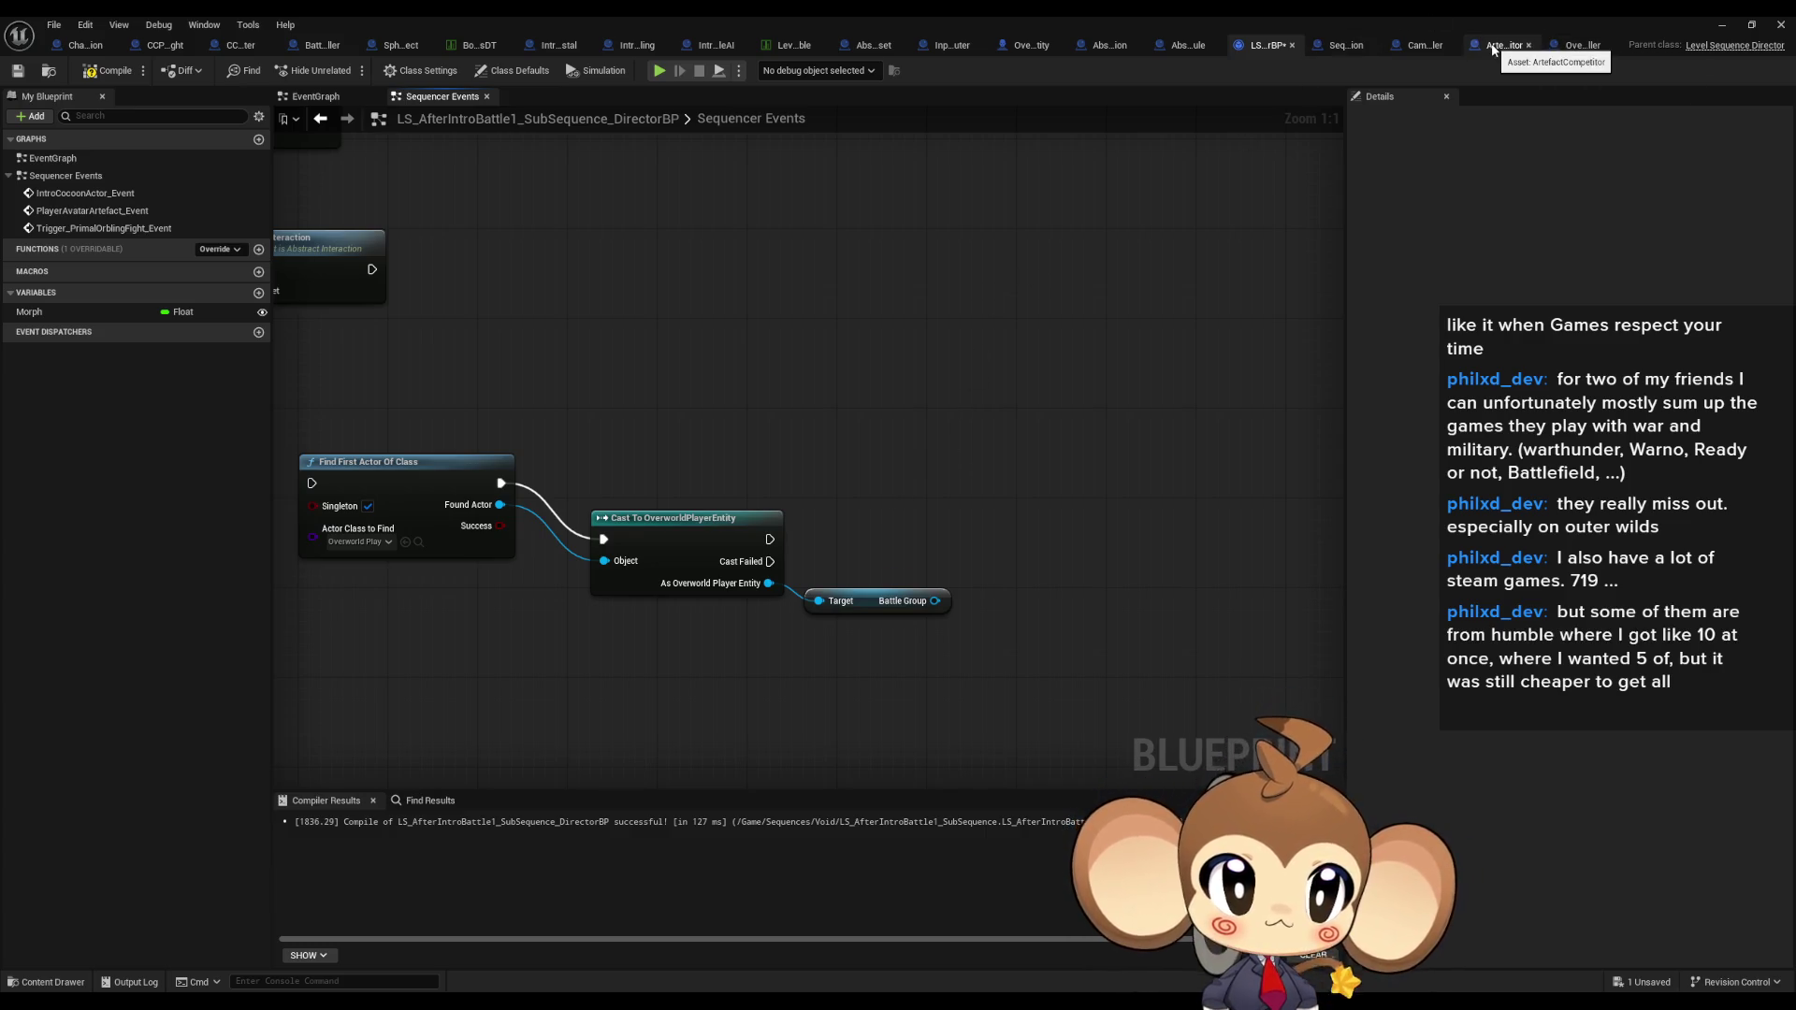
Step: Look over the ArtefactCompetitor blueprint, then return to OverworldController's CreatePlayer graph
click(1494, 48)
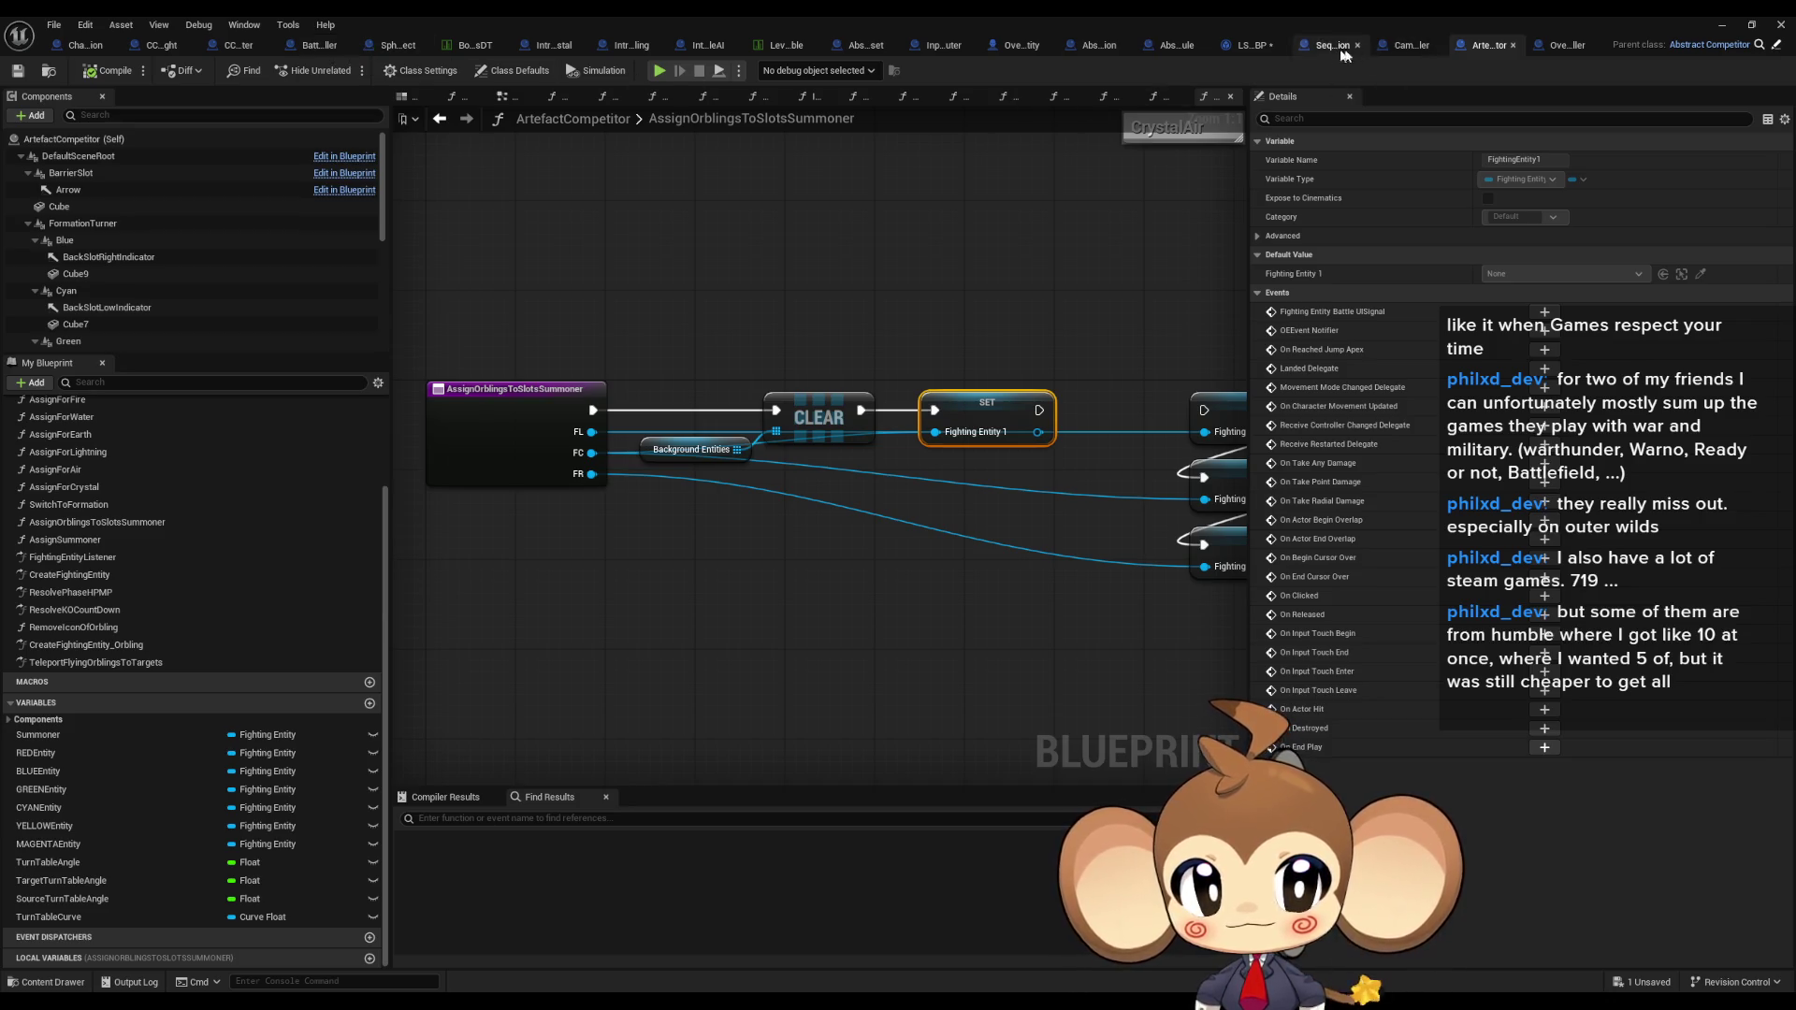
click(1557, 49)
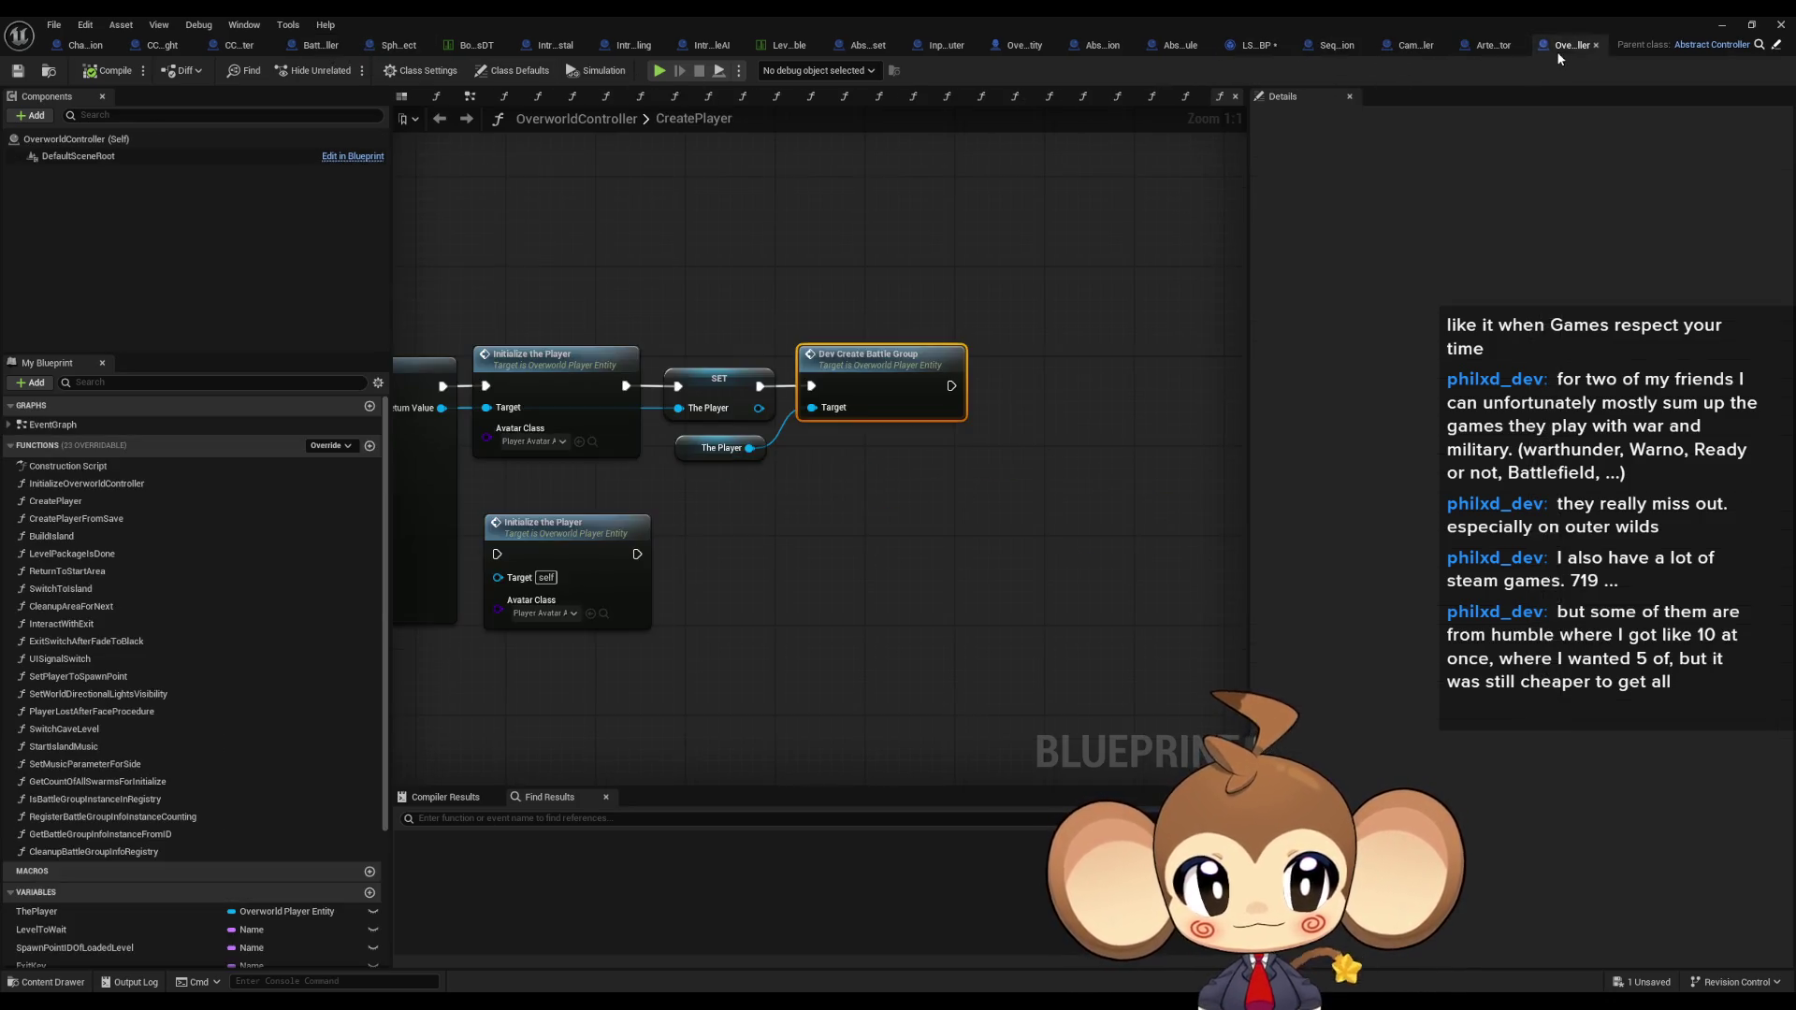
Step: Inspect the SpawnActor Battle Group Instance node inside DevCreateBattleGroup
double_click(935, 402)
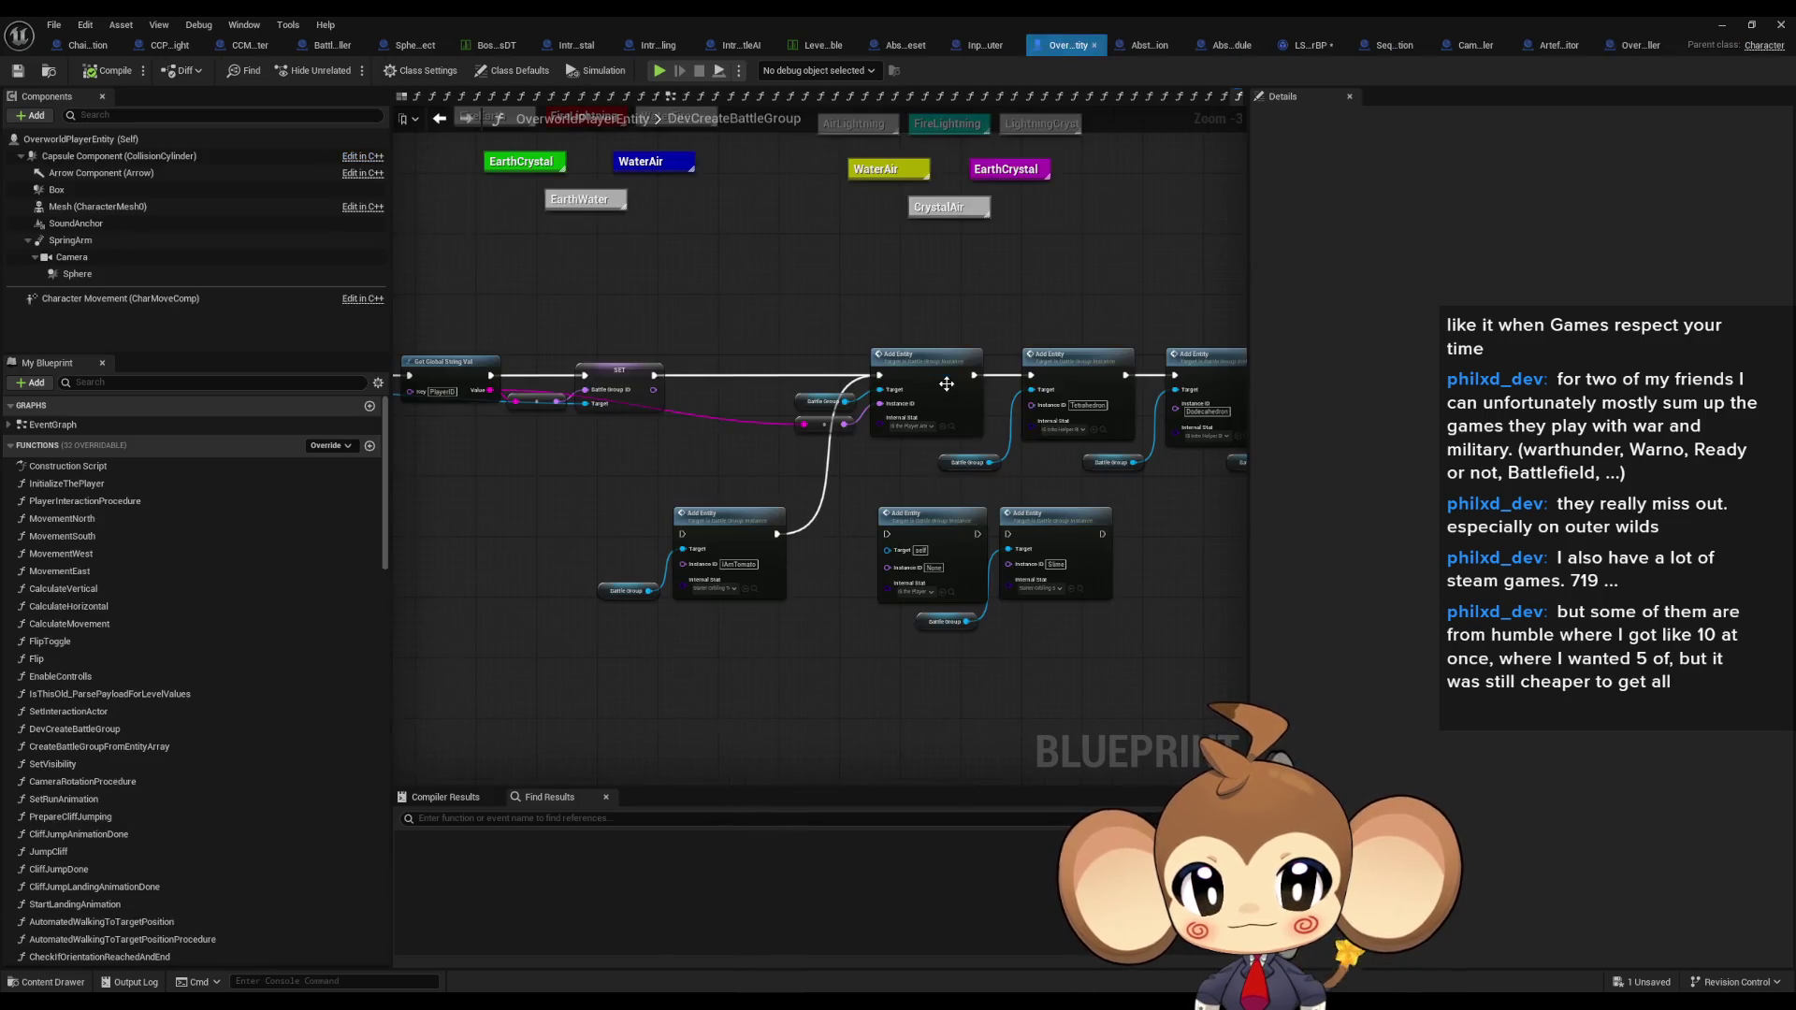
scroll(874, 501, up, 3)
click(596, 430)
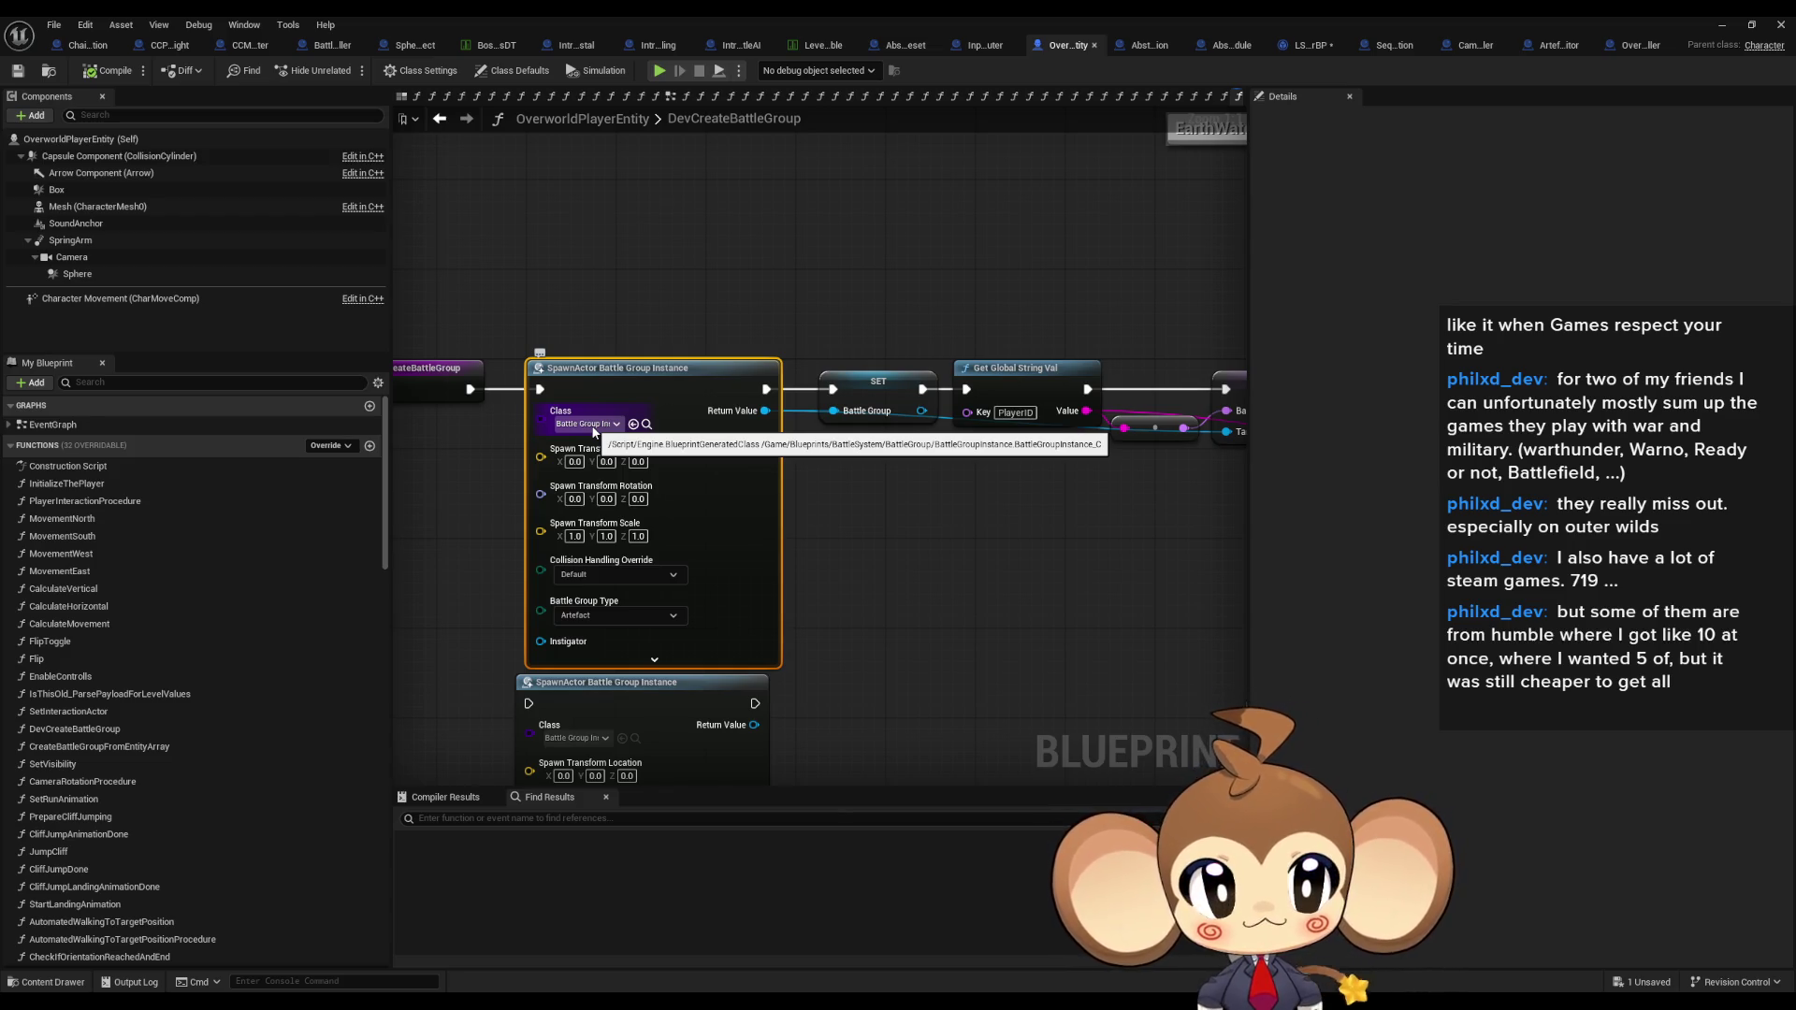
Step: Return to CreatePlayer, restore the editor window, and switch to the sub-sequence's director blueprint
click(1637, 45)
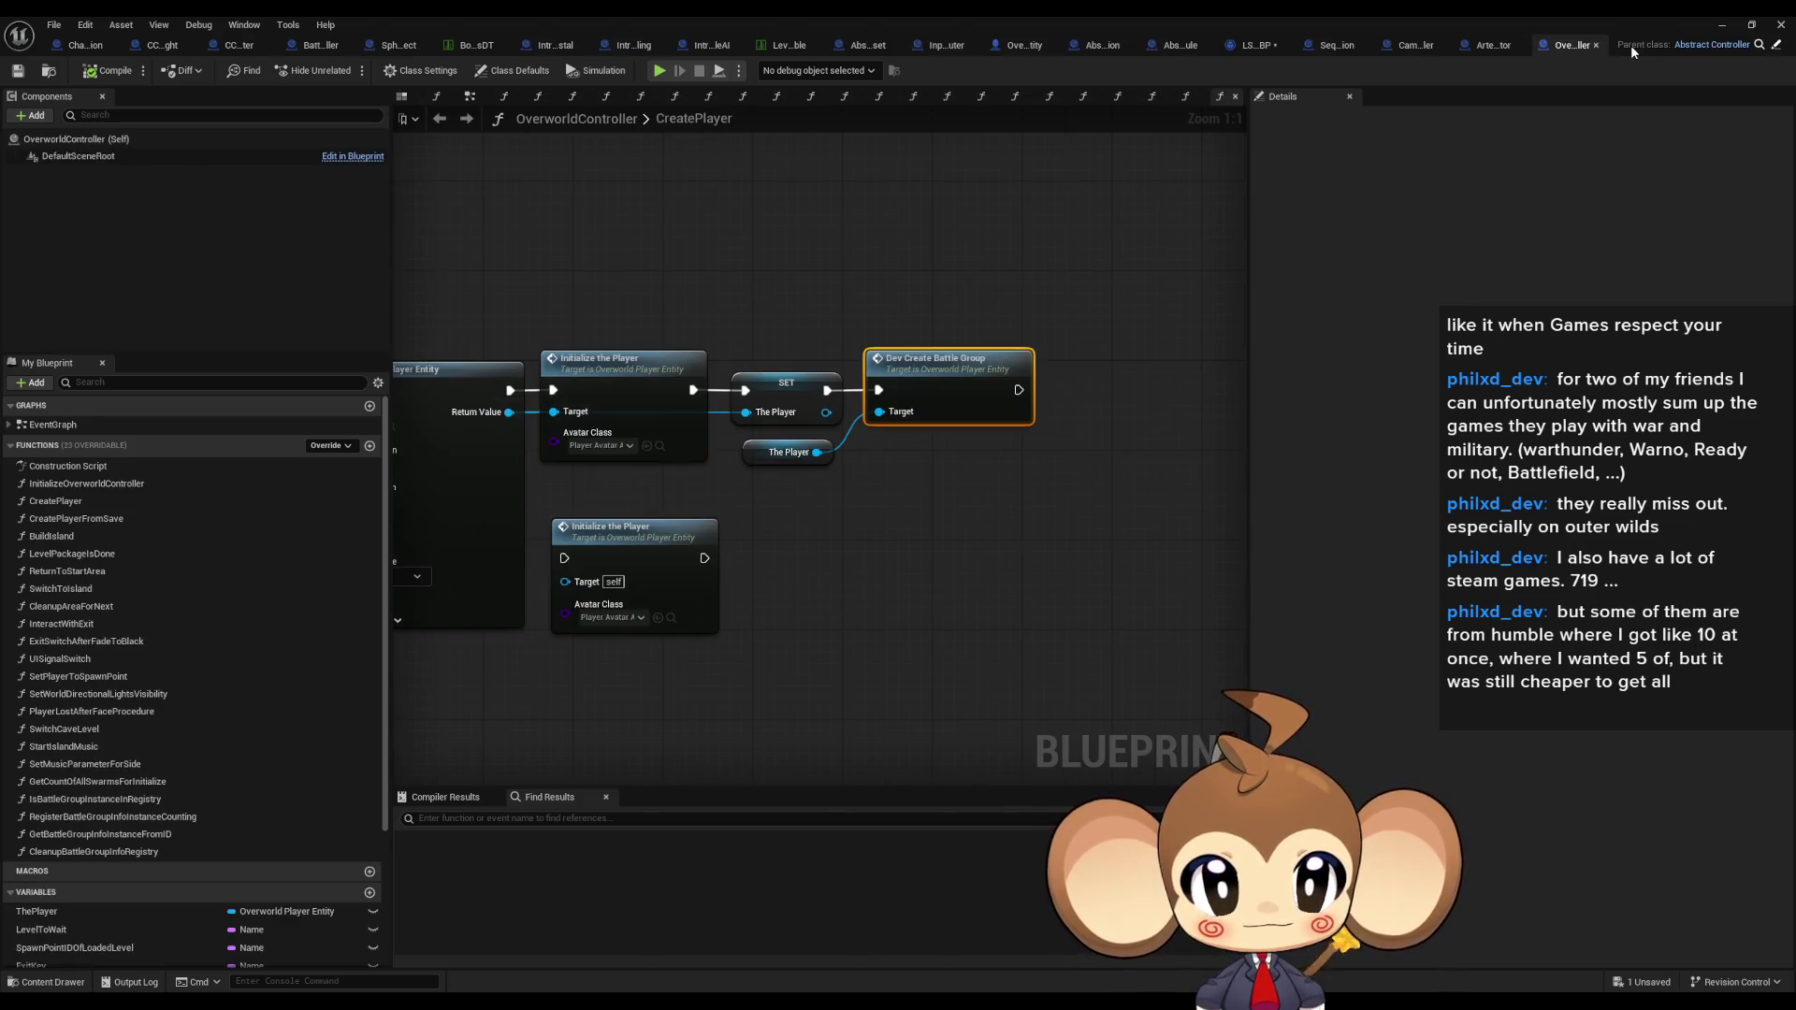
double_click(1429, 15)
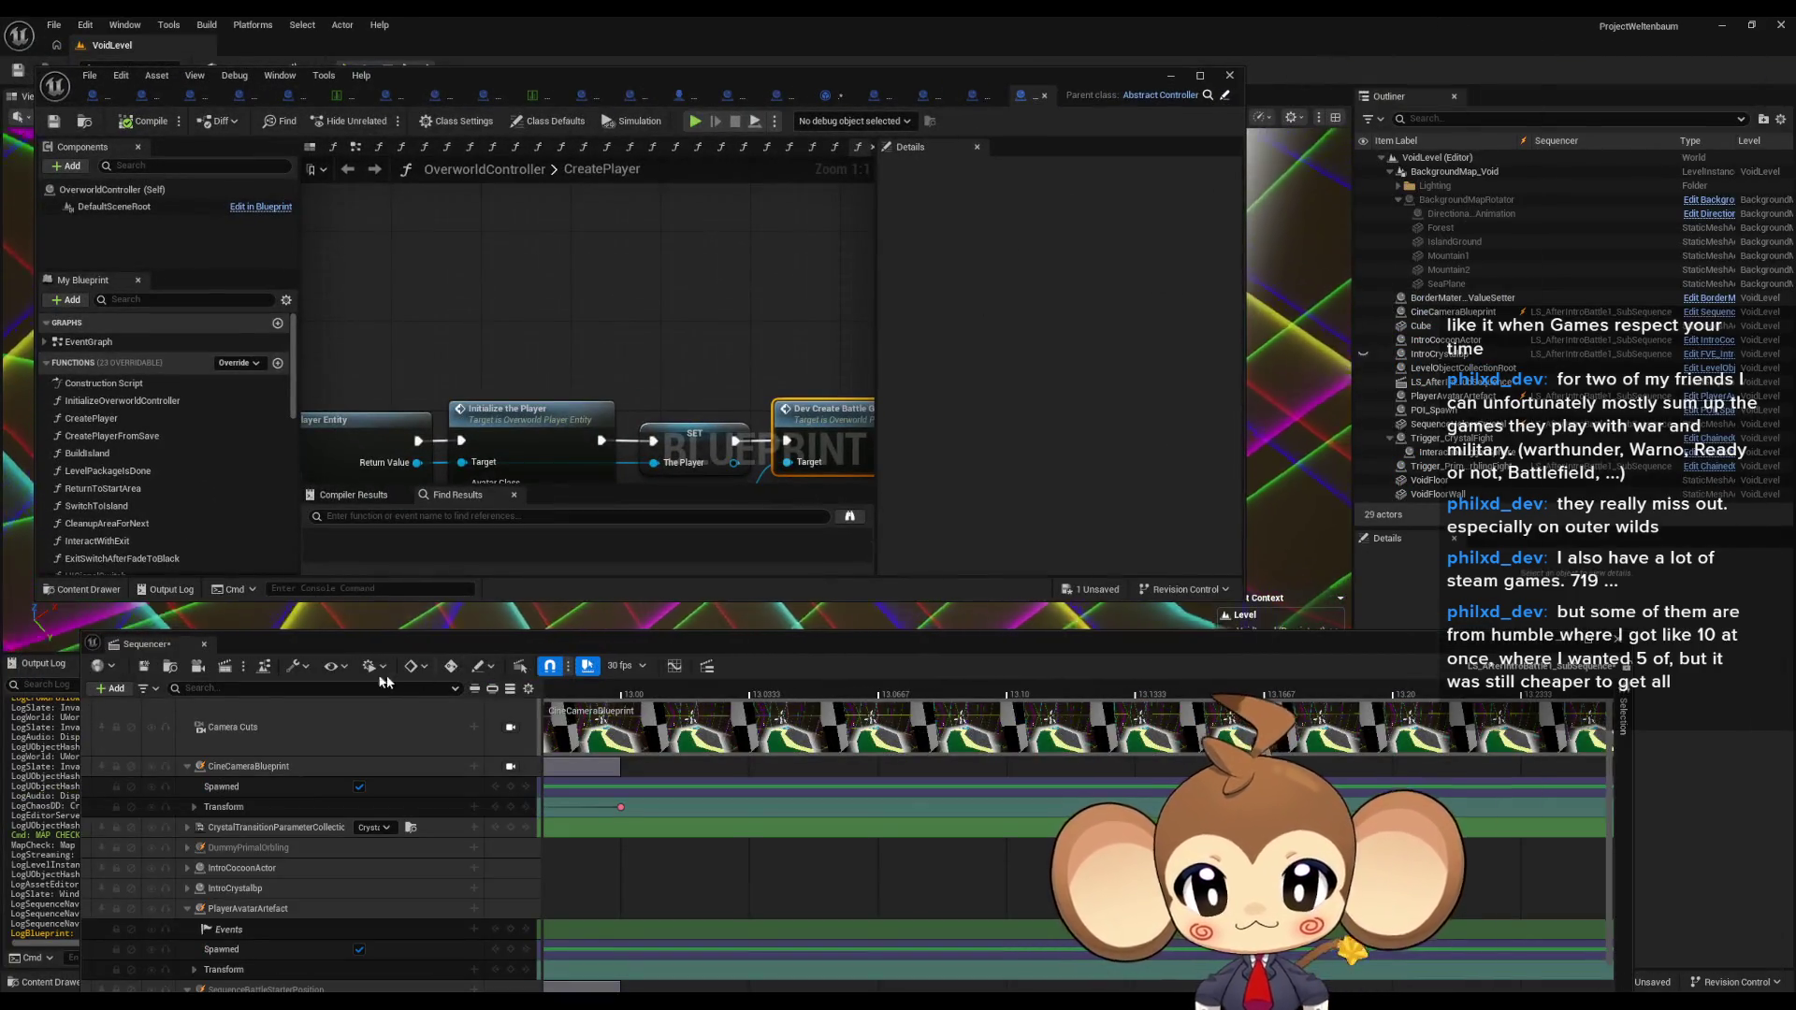
click(265, 667)
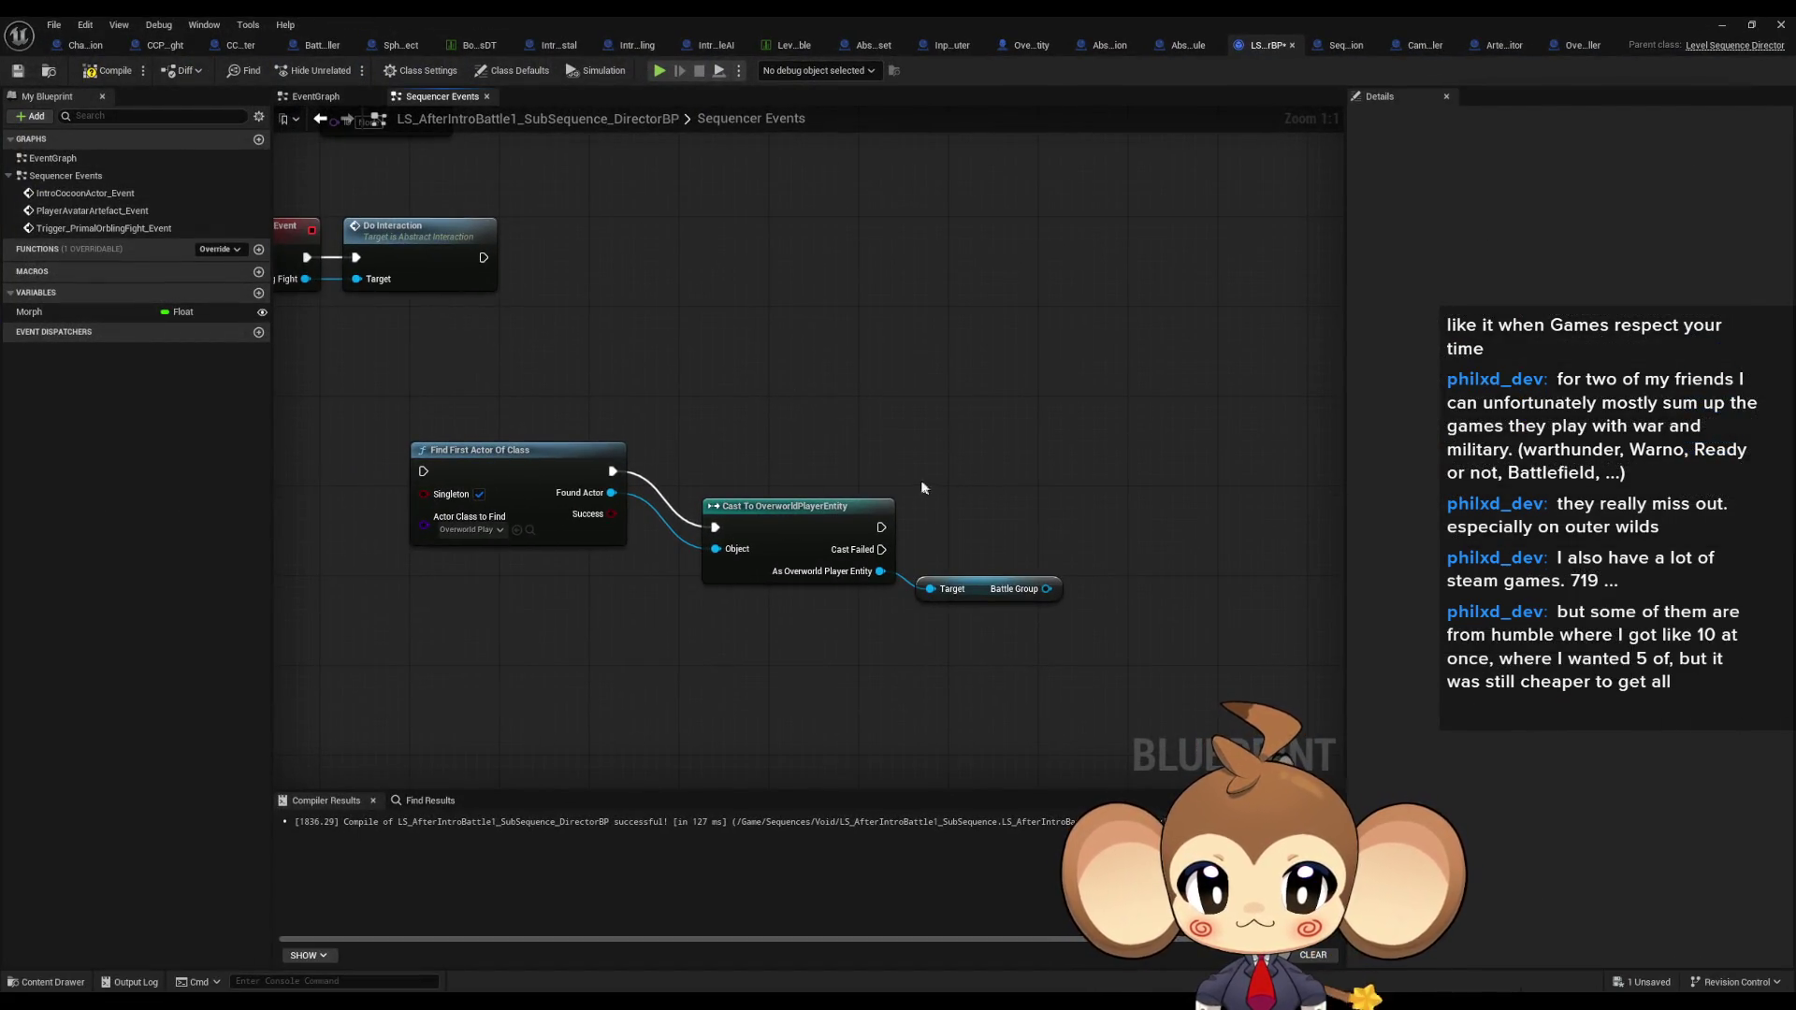
Step: Move the Cast To OverworldPlayerEntity node next to Find First Actor Of Class, dismissing an 'insta' search
drag(803, 517, 746, 460)
drag(824, 515, 848, 603)
text(inst)
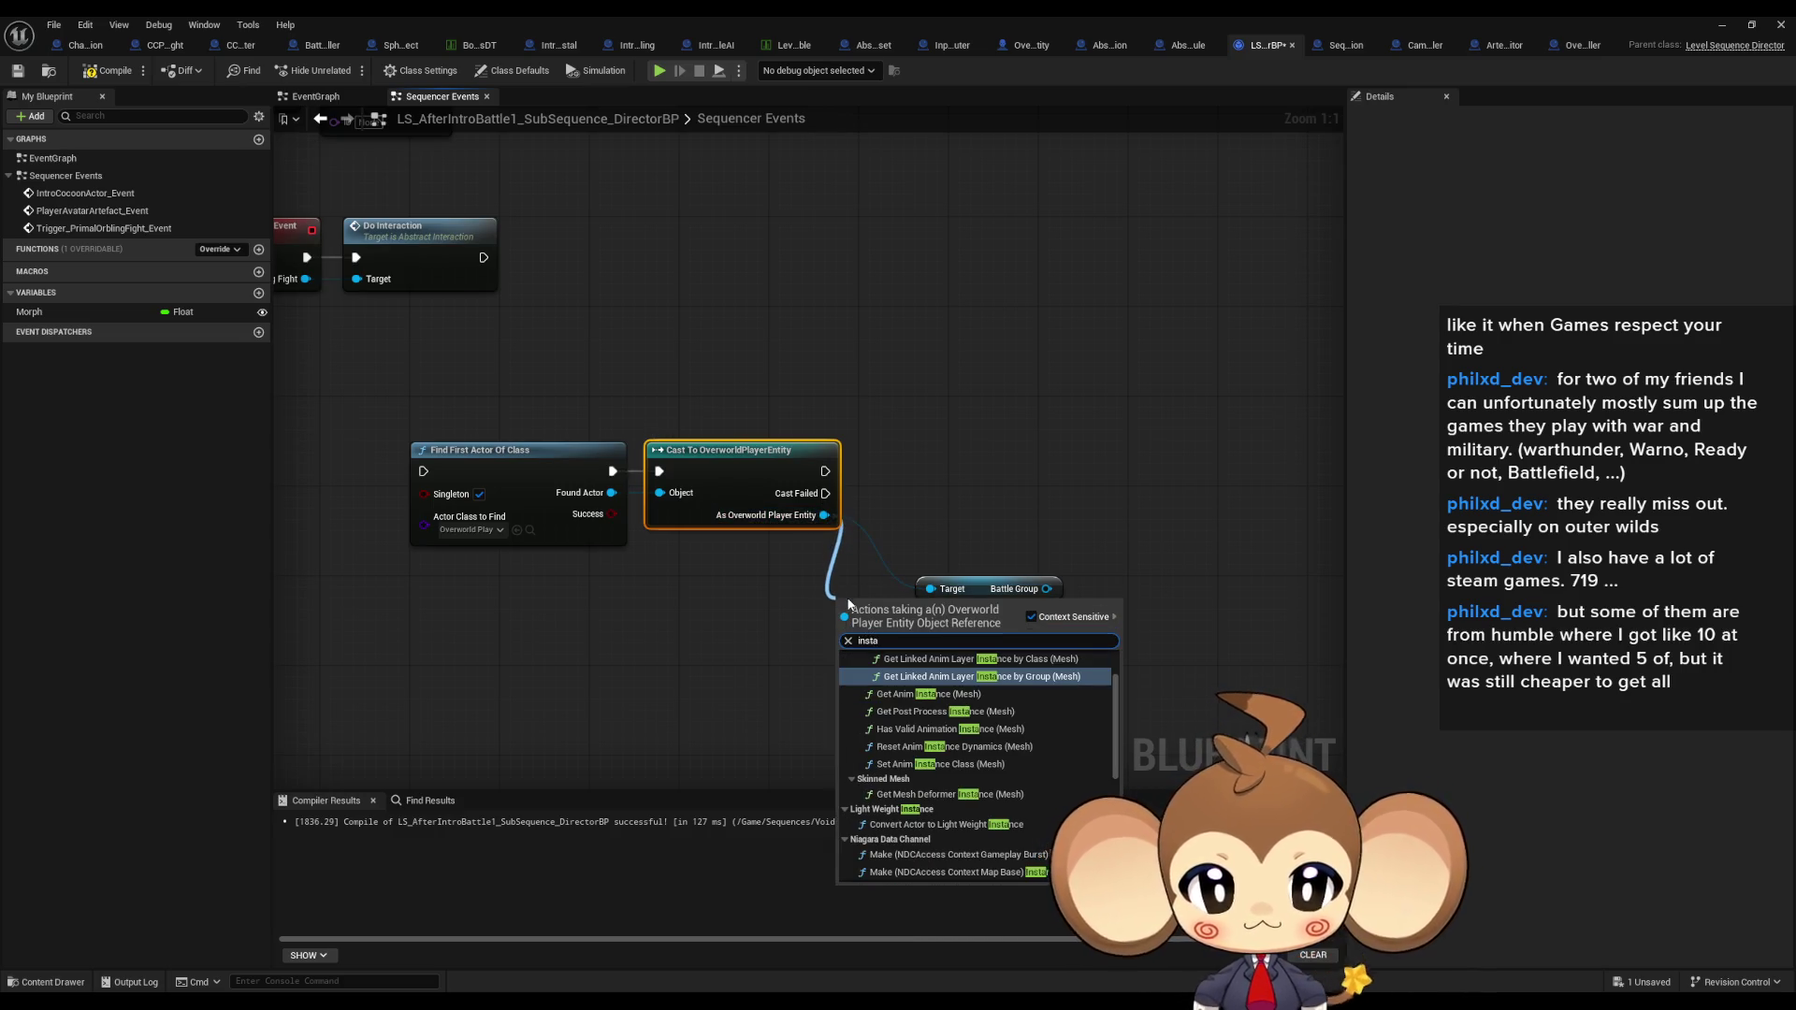
text(a)
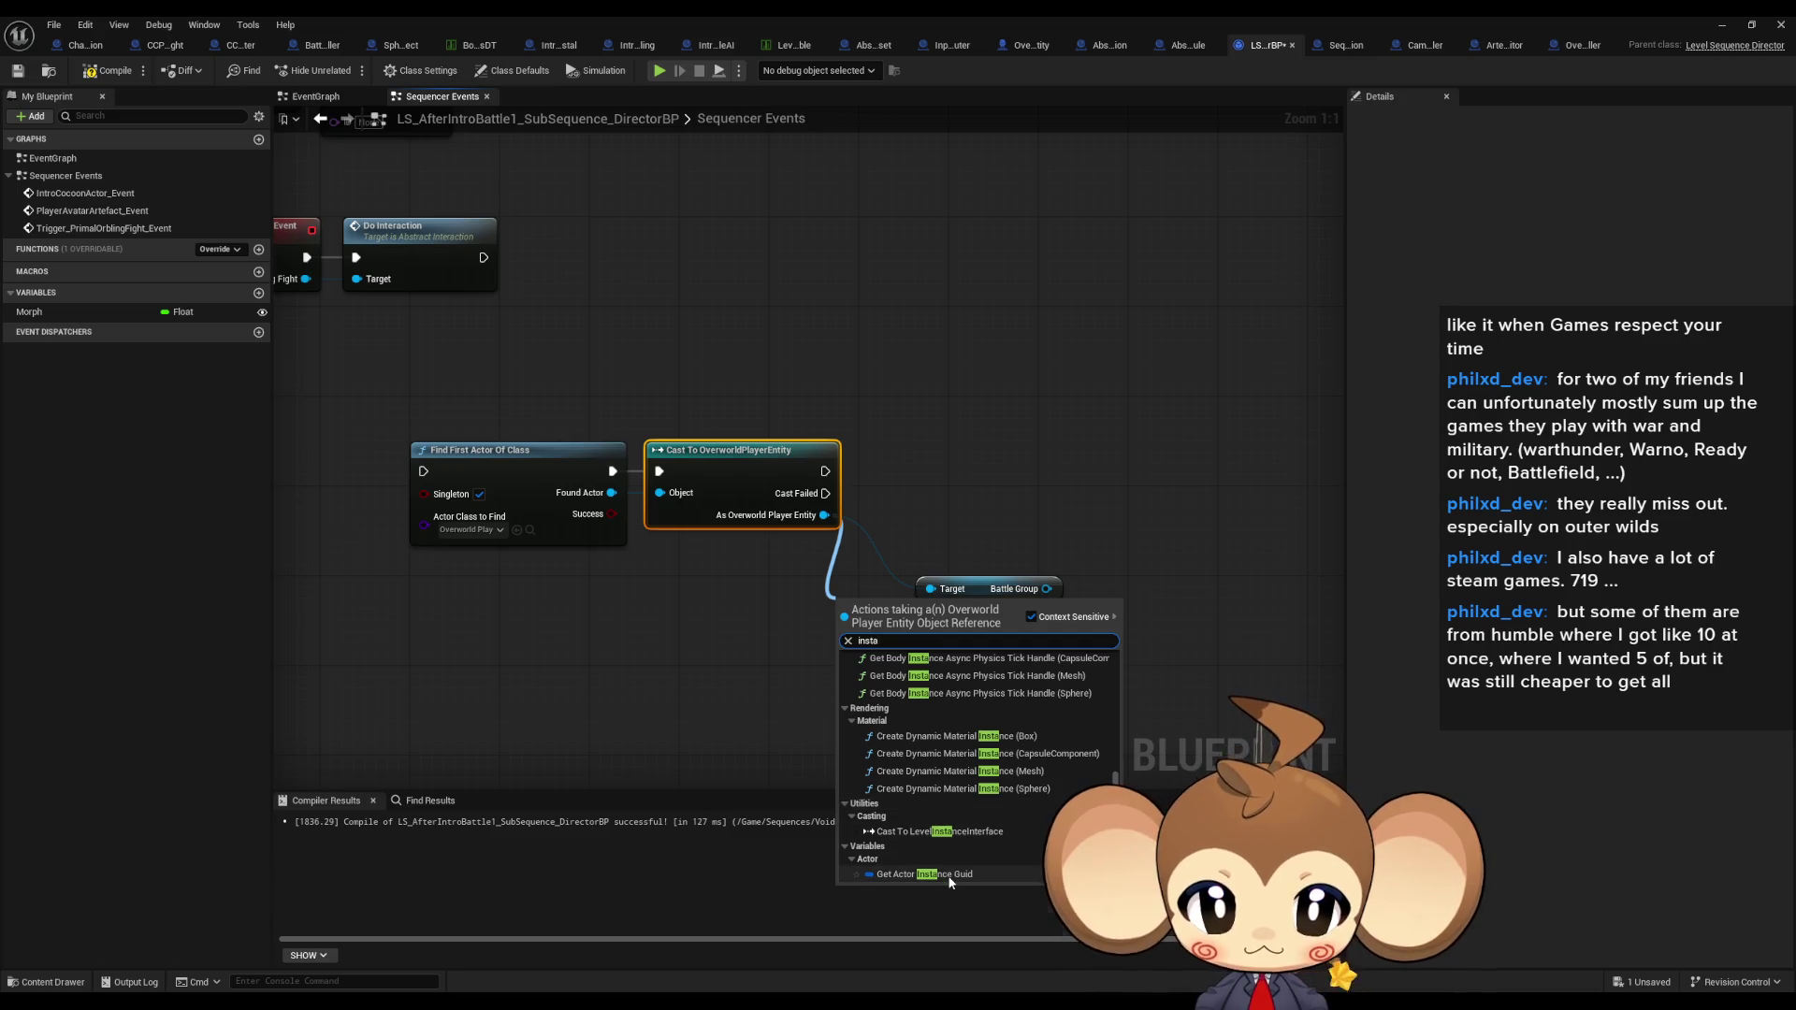
click(794, 575)
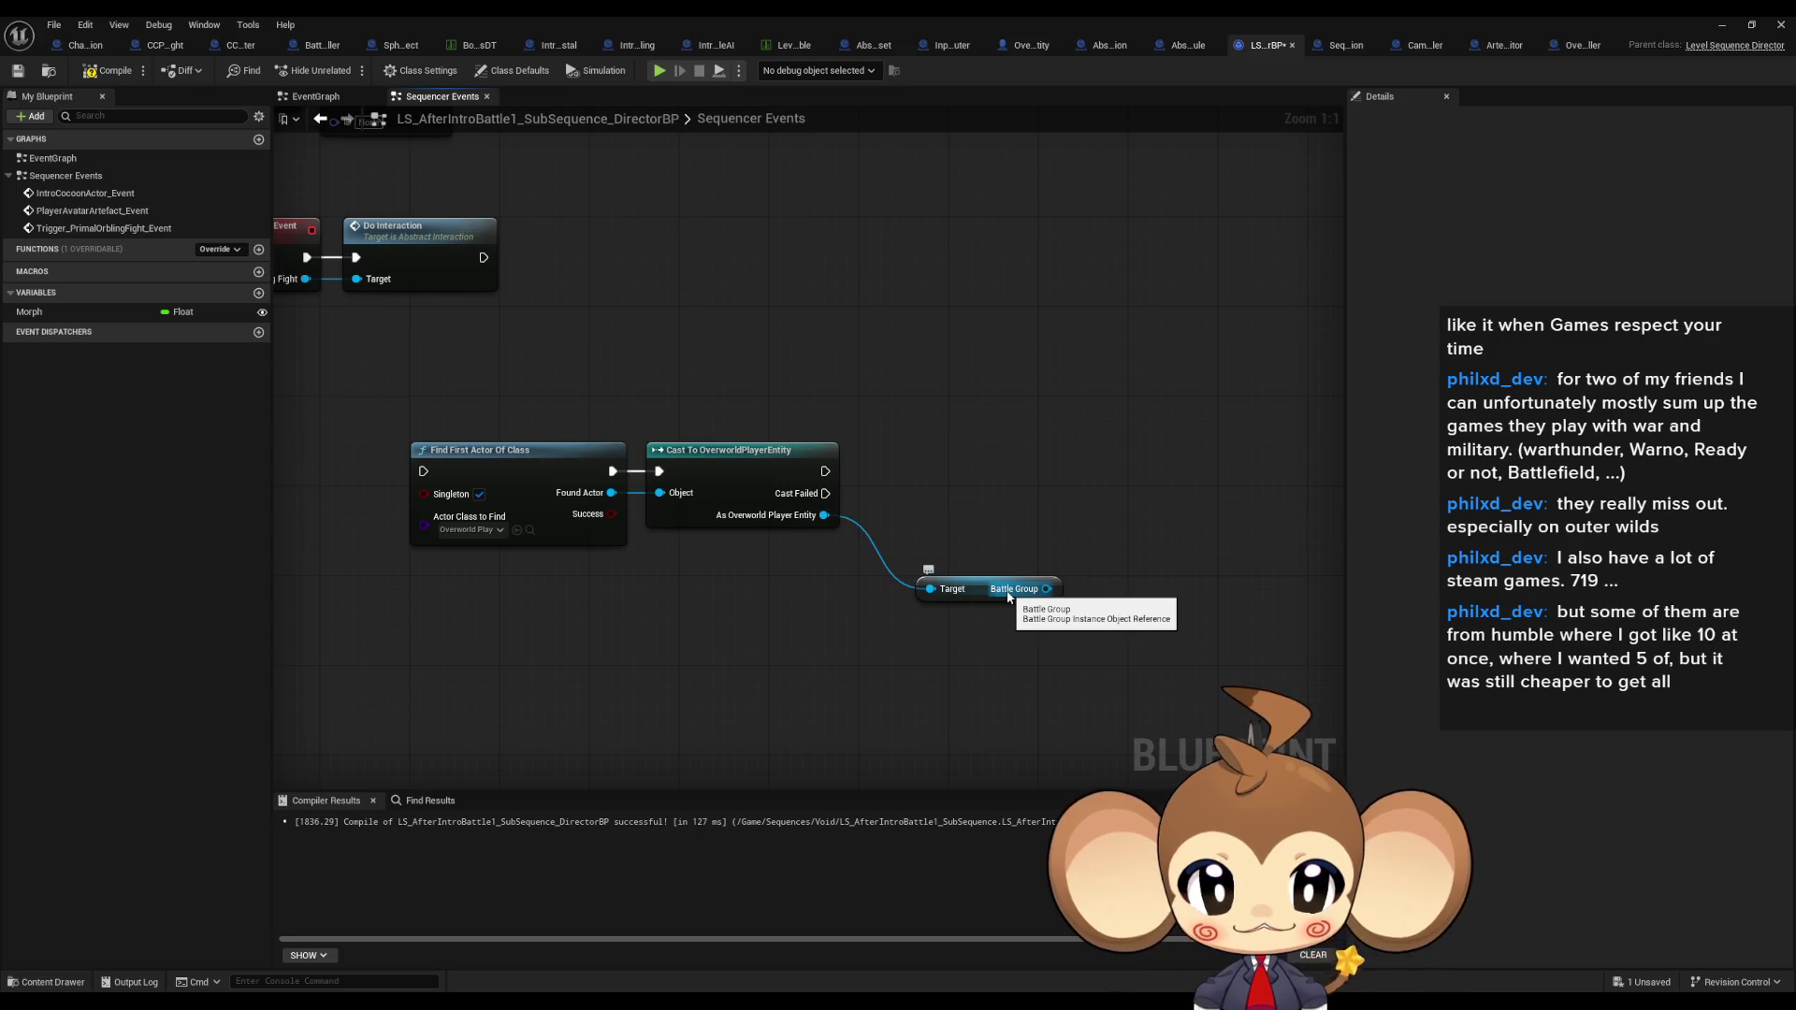
Step: Abandon a 'cast art' node search from the Battle Group output and switch to ArtefactCompetitor
drag(1008, 595, 1079, 419)
text(cast)
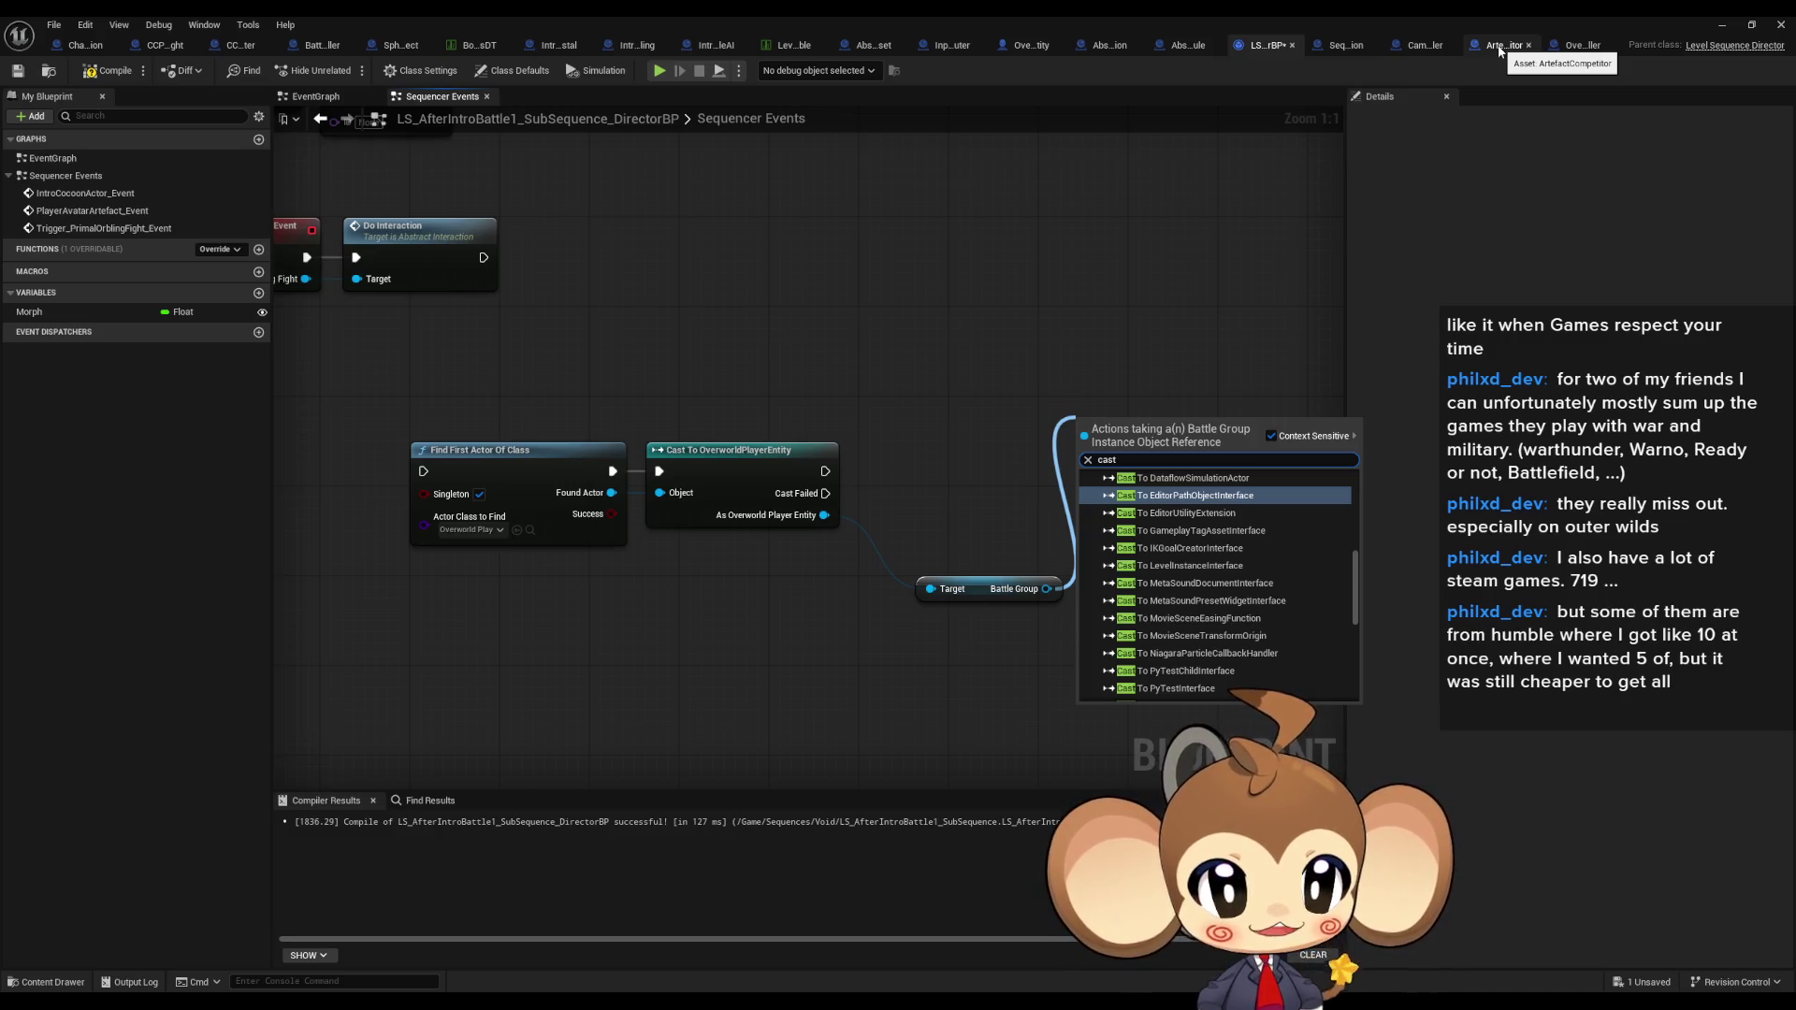
text( art)
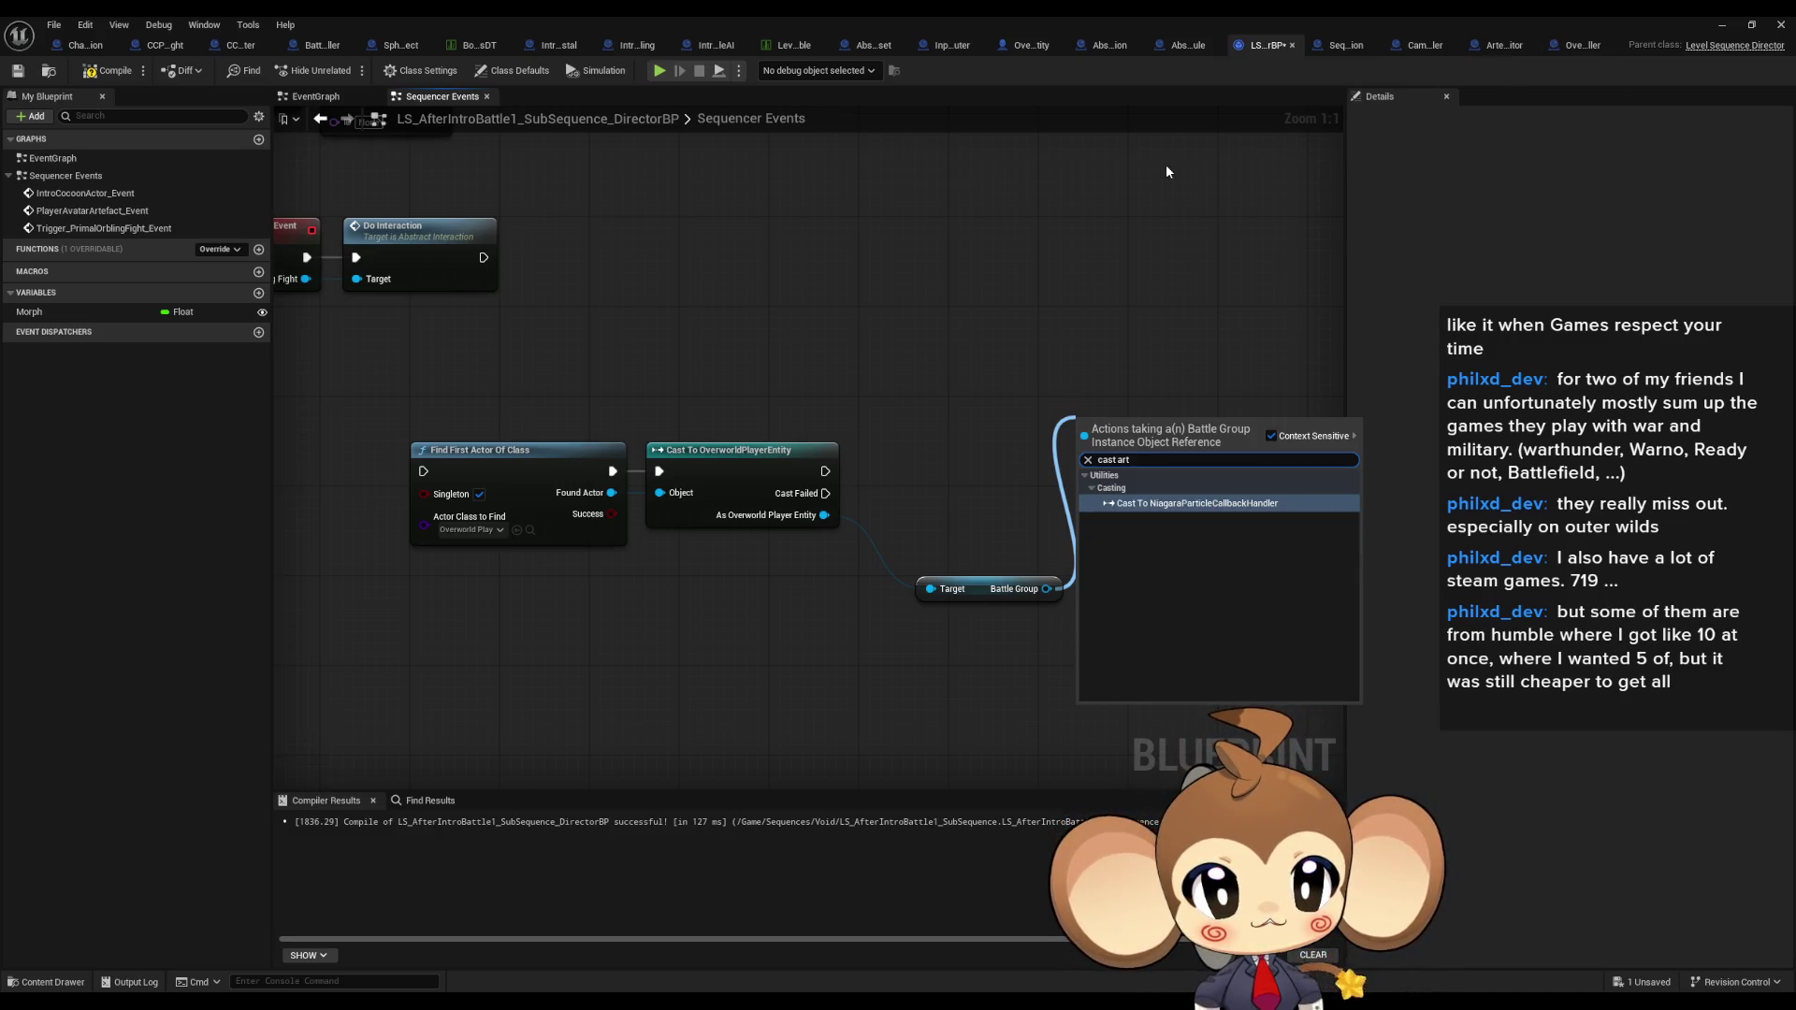
click(1166, 164)
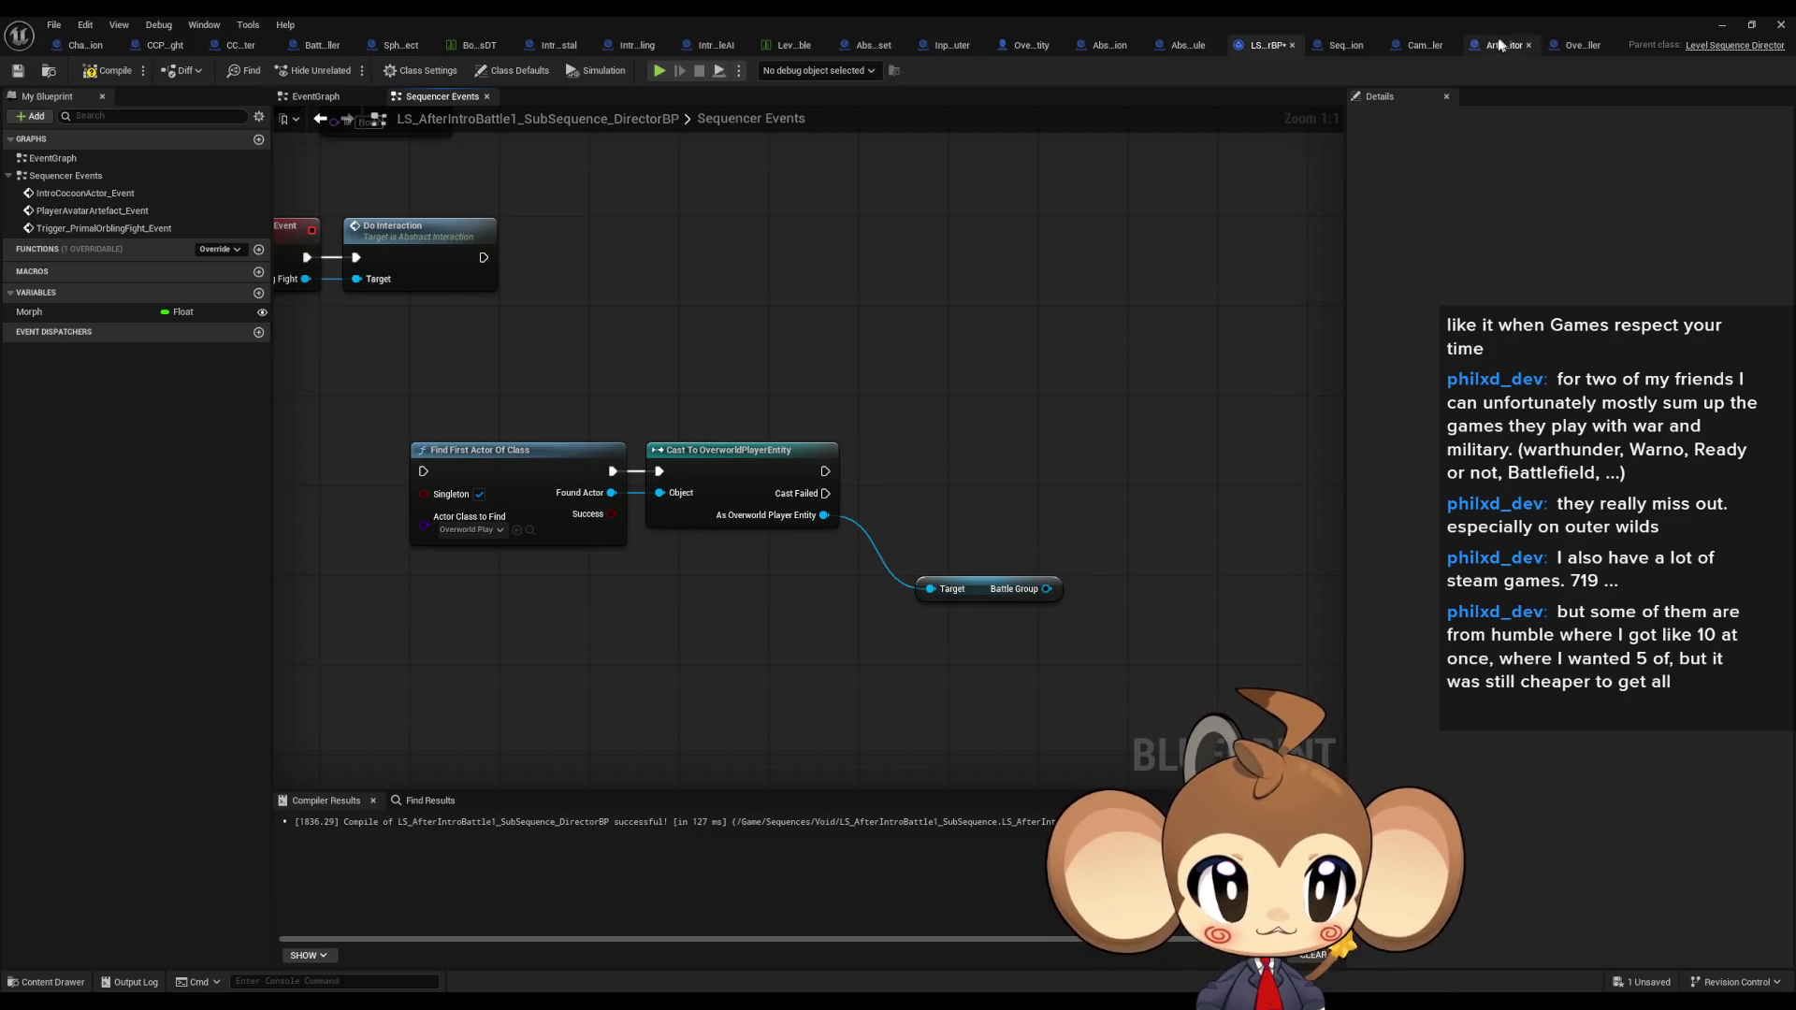
click(1502, 44)
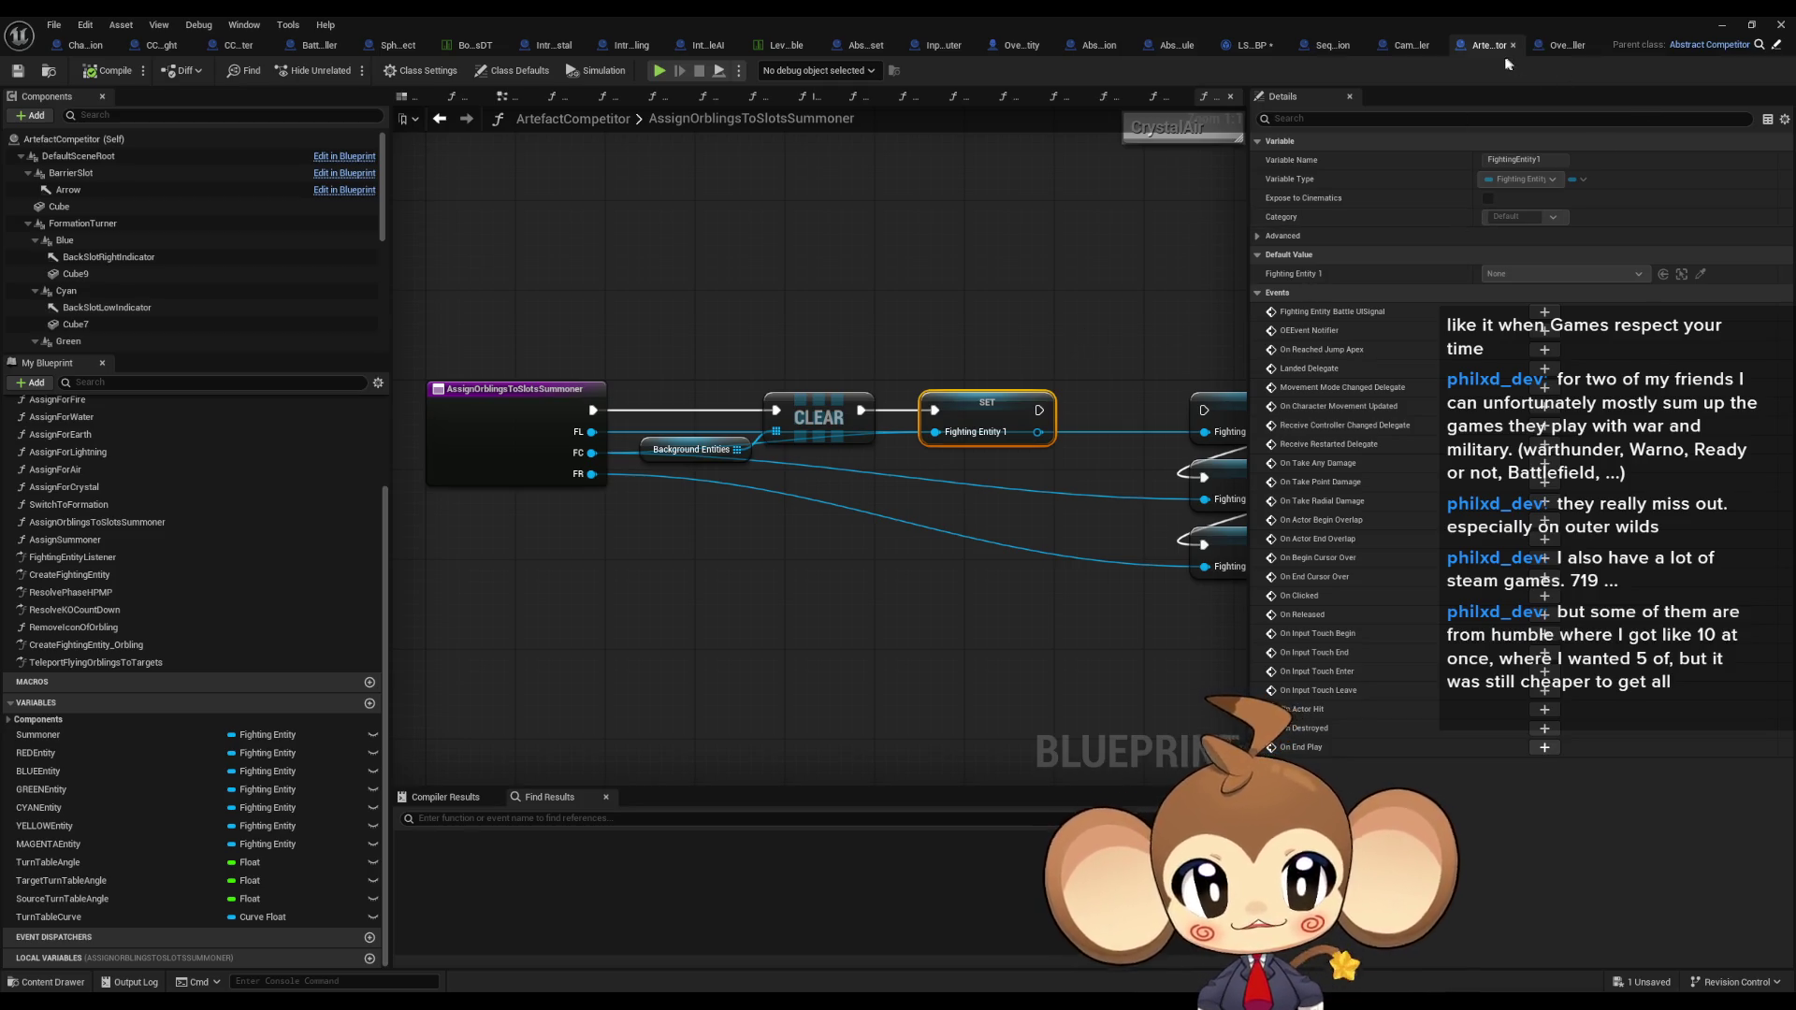
Step: Inspect the SET Battle Group node in OverworldController's DevCreateBattleGroup graph and its comment labels
click(1563, 45)
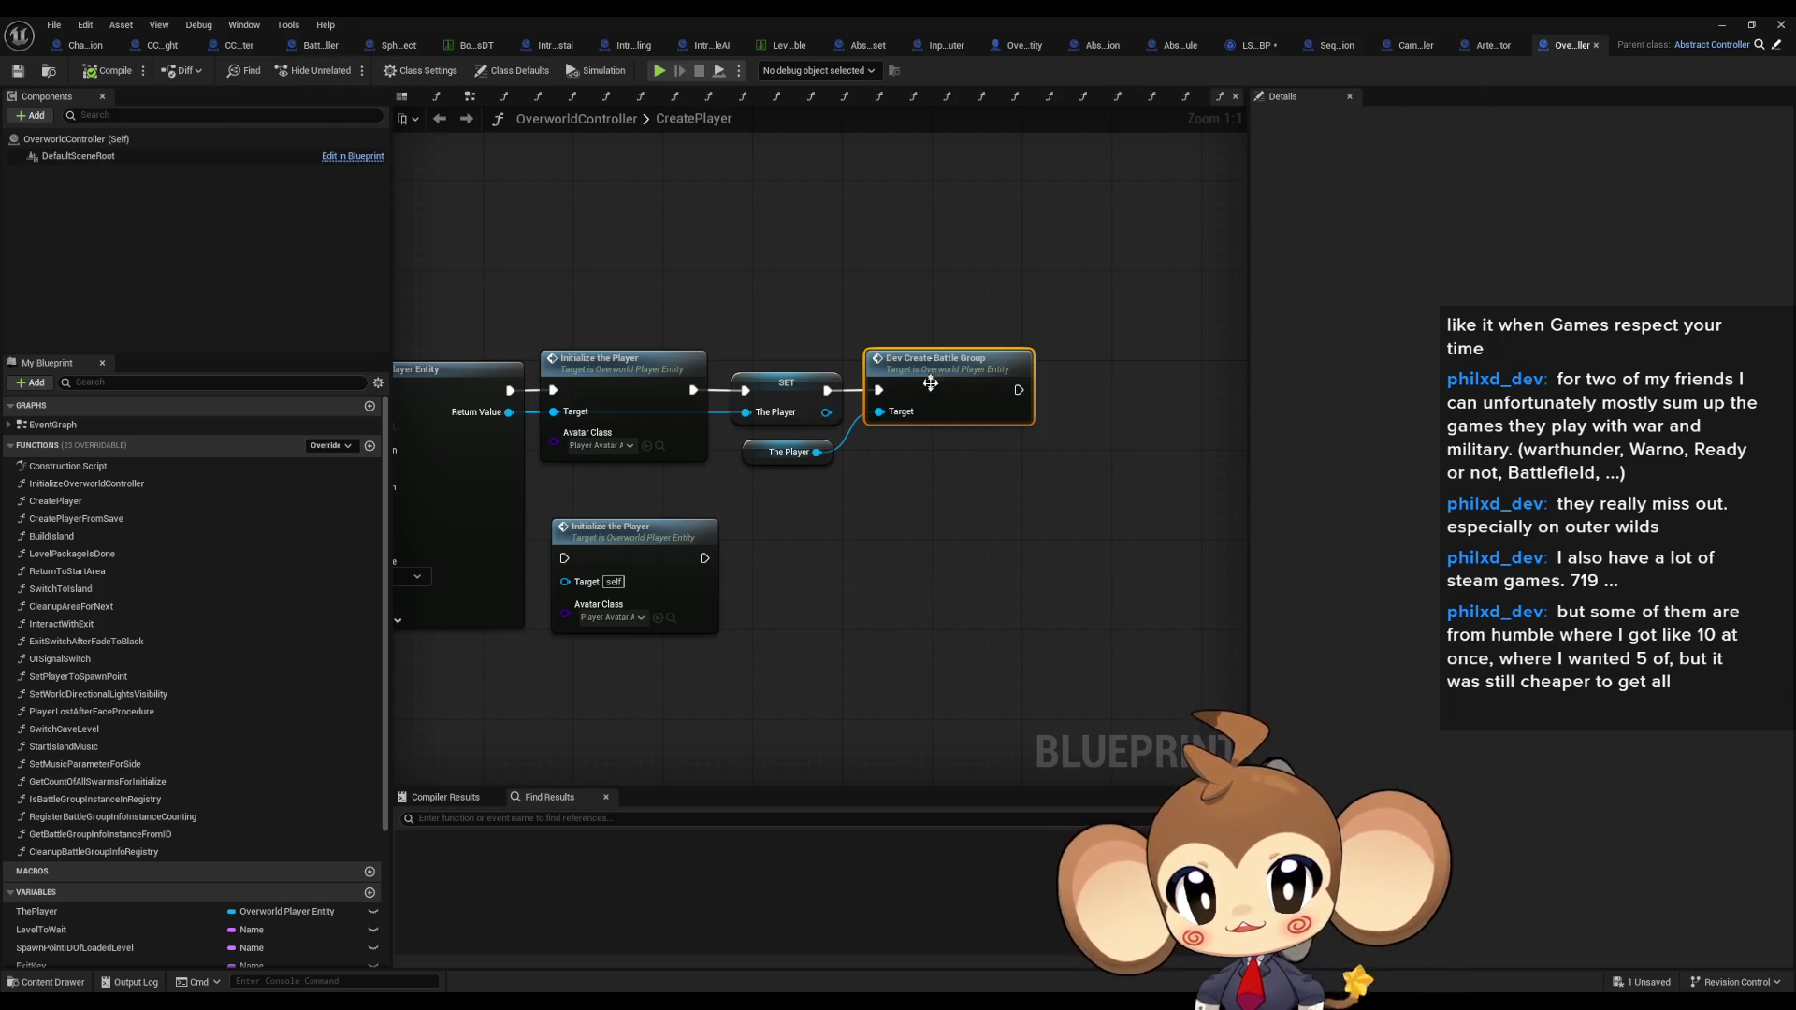
double_click(930, 397)
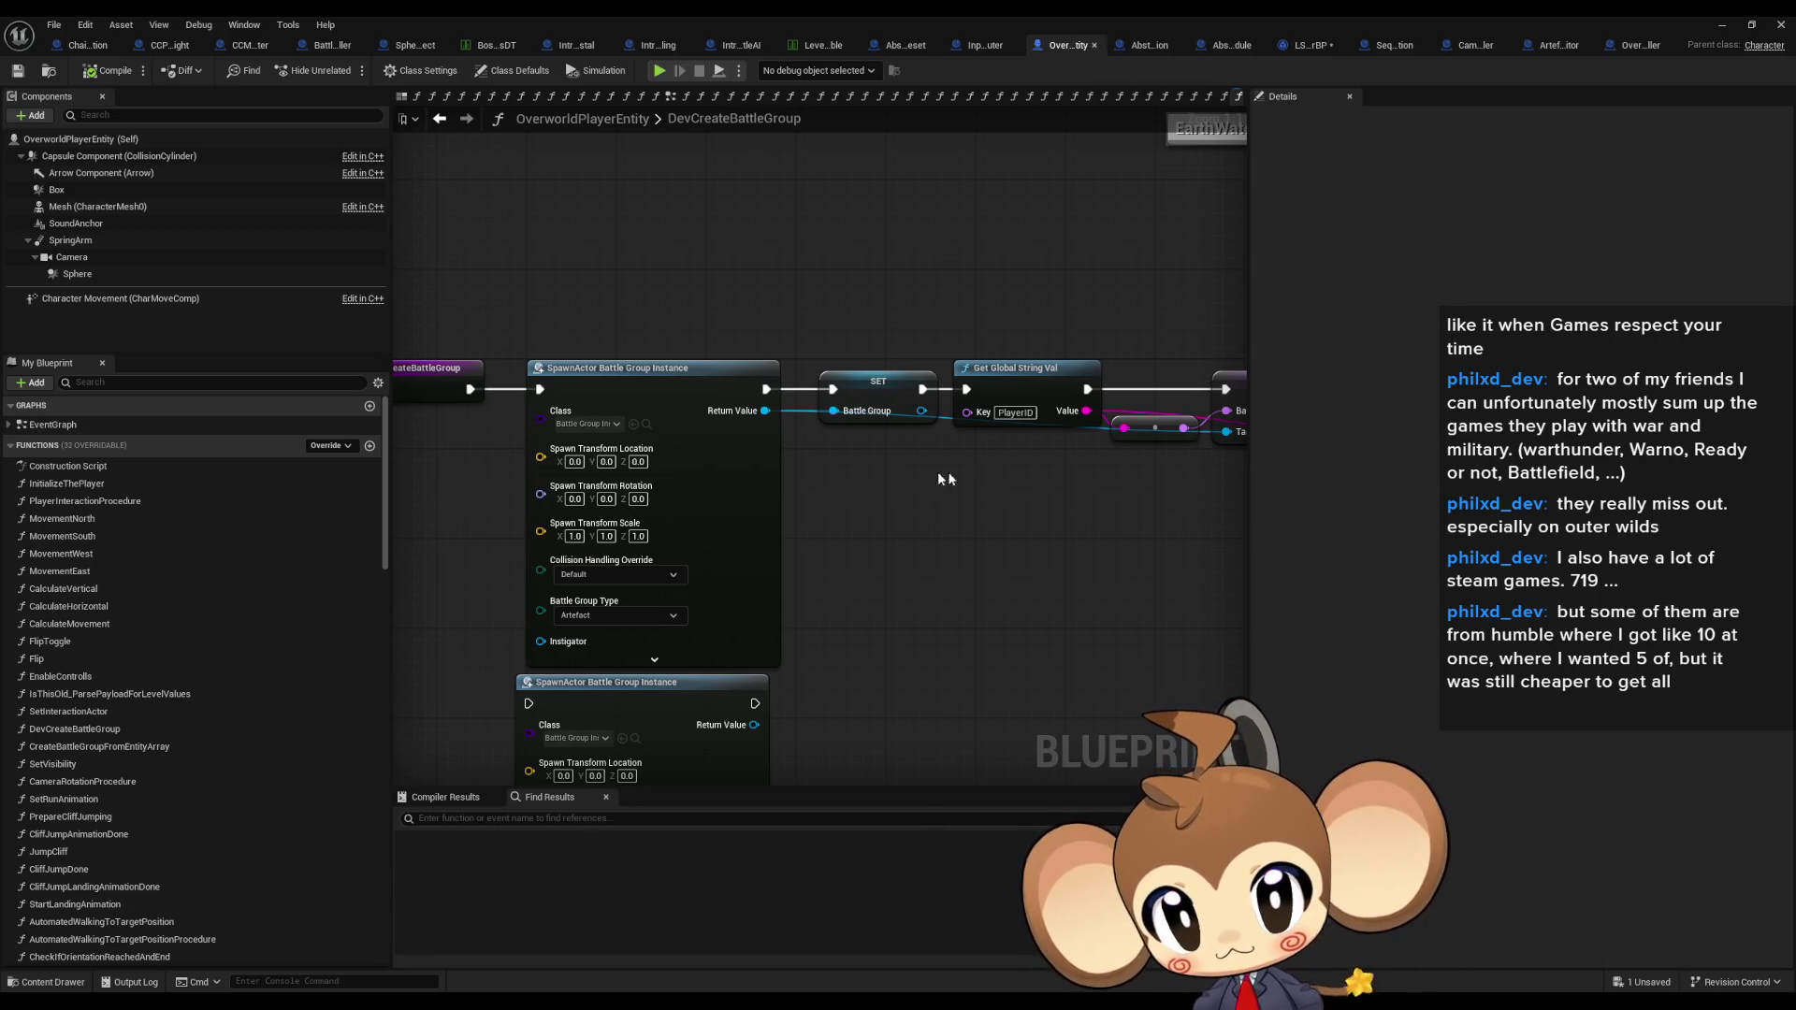
scroll(957, 471, up, 1)
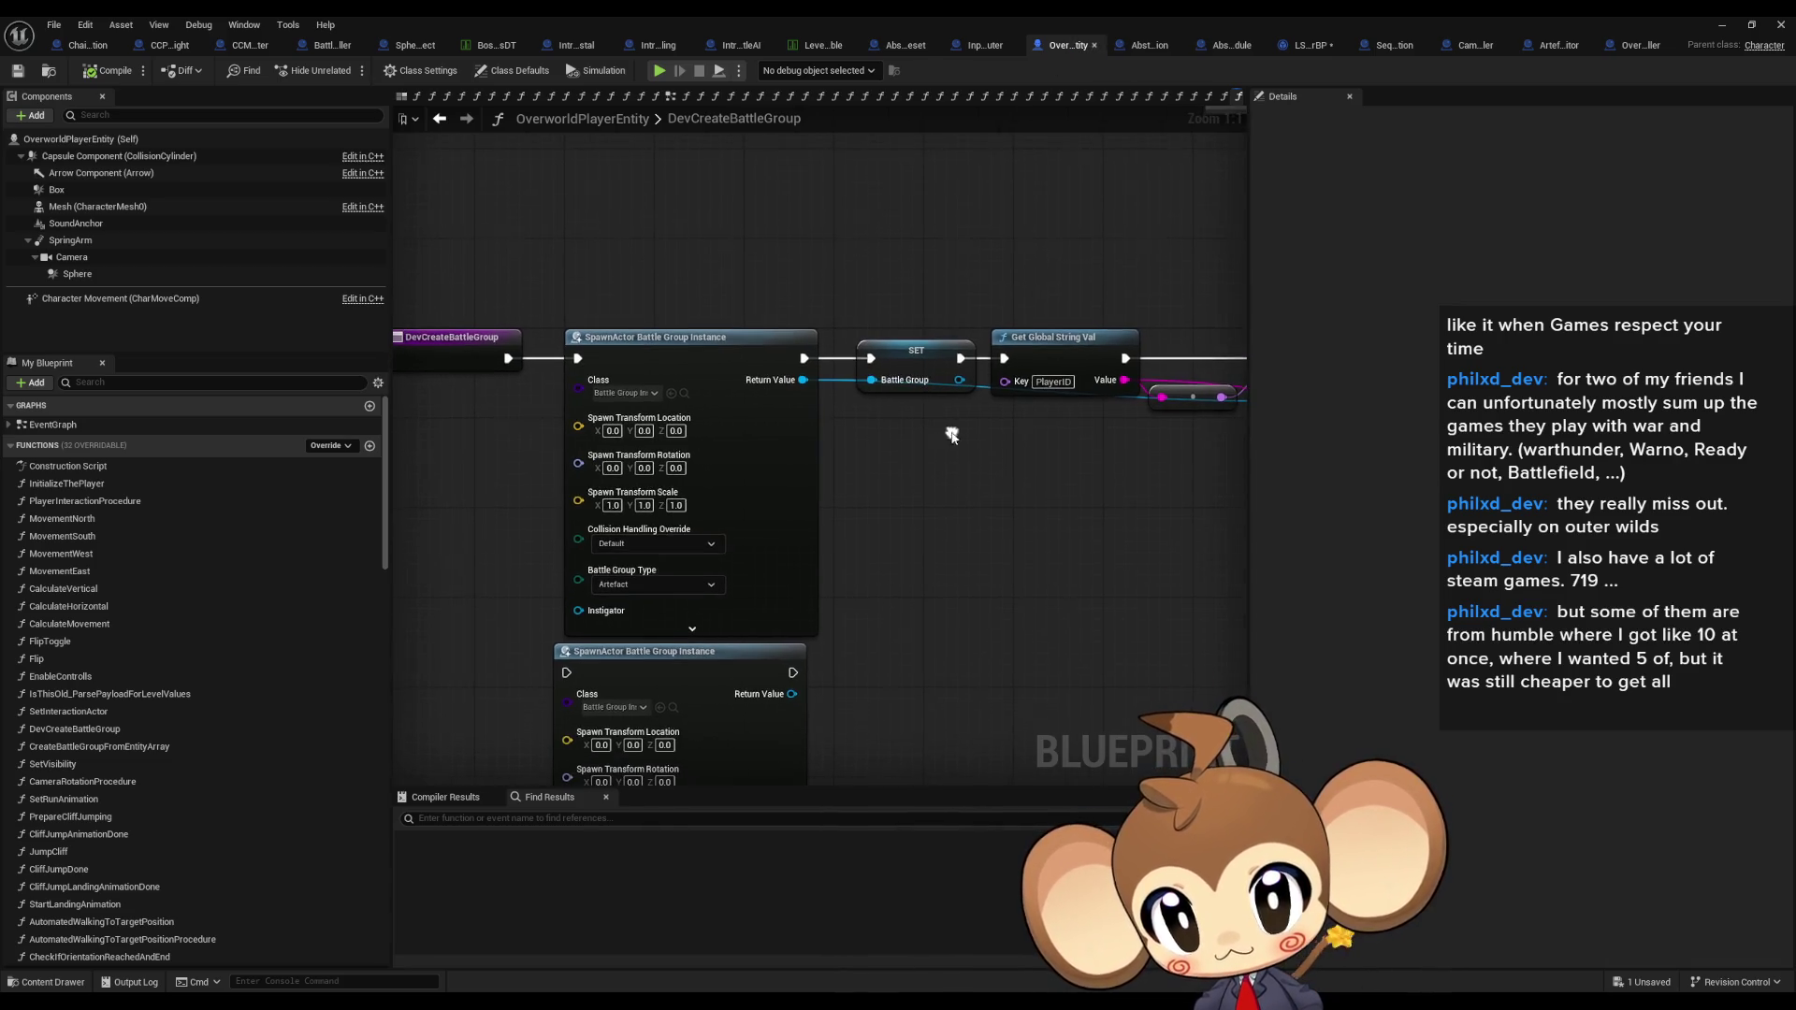
click(917, 346)
scroll(1068, 441, down, 2)
mouse_move(1068, 441)
mouse_down()
mouse_move(738, 452)
mouse_move(939, 454)
mouse_move(996, 371)
mouse_up()
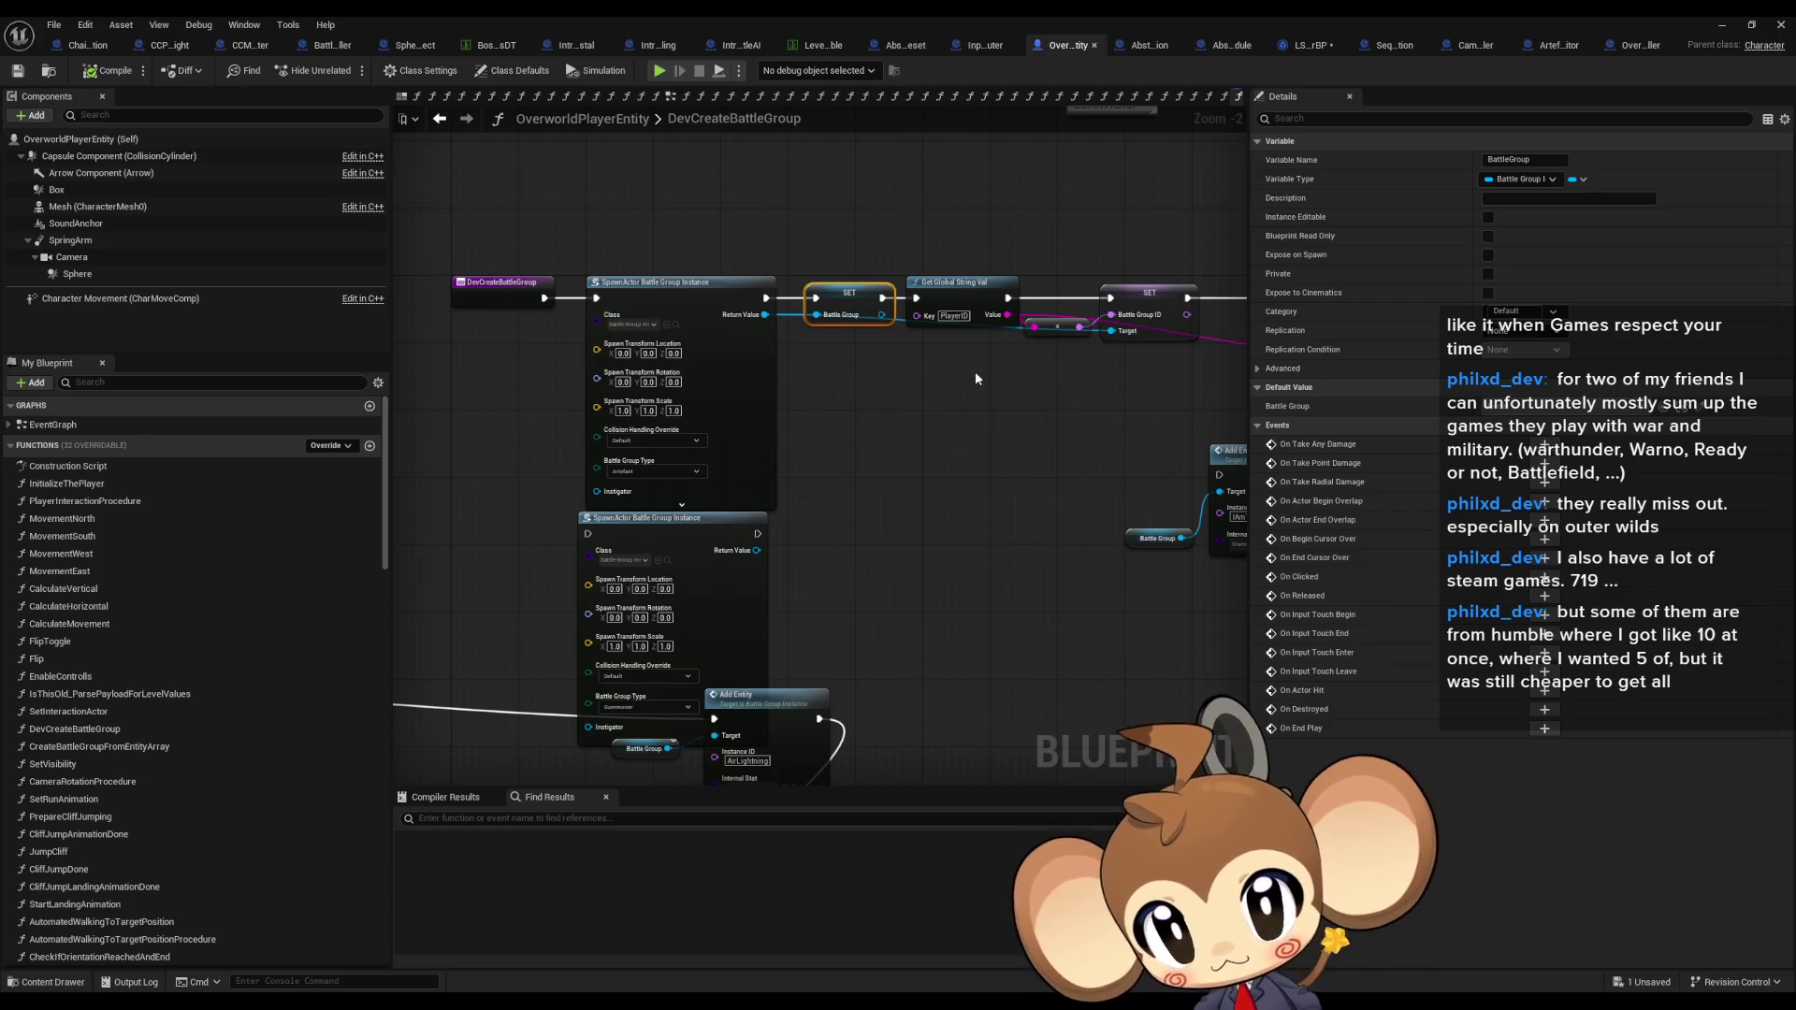
drag(975, 379, 952, 522)
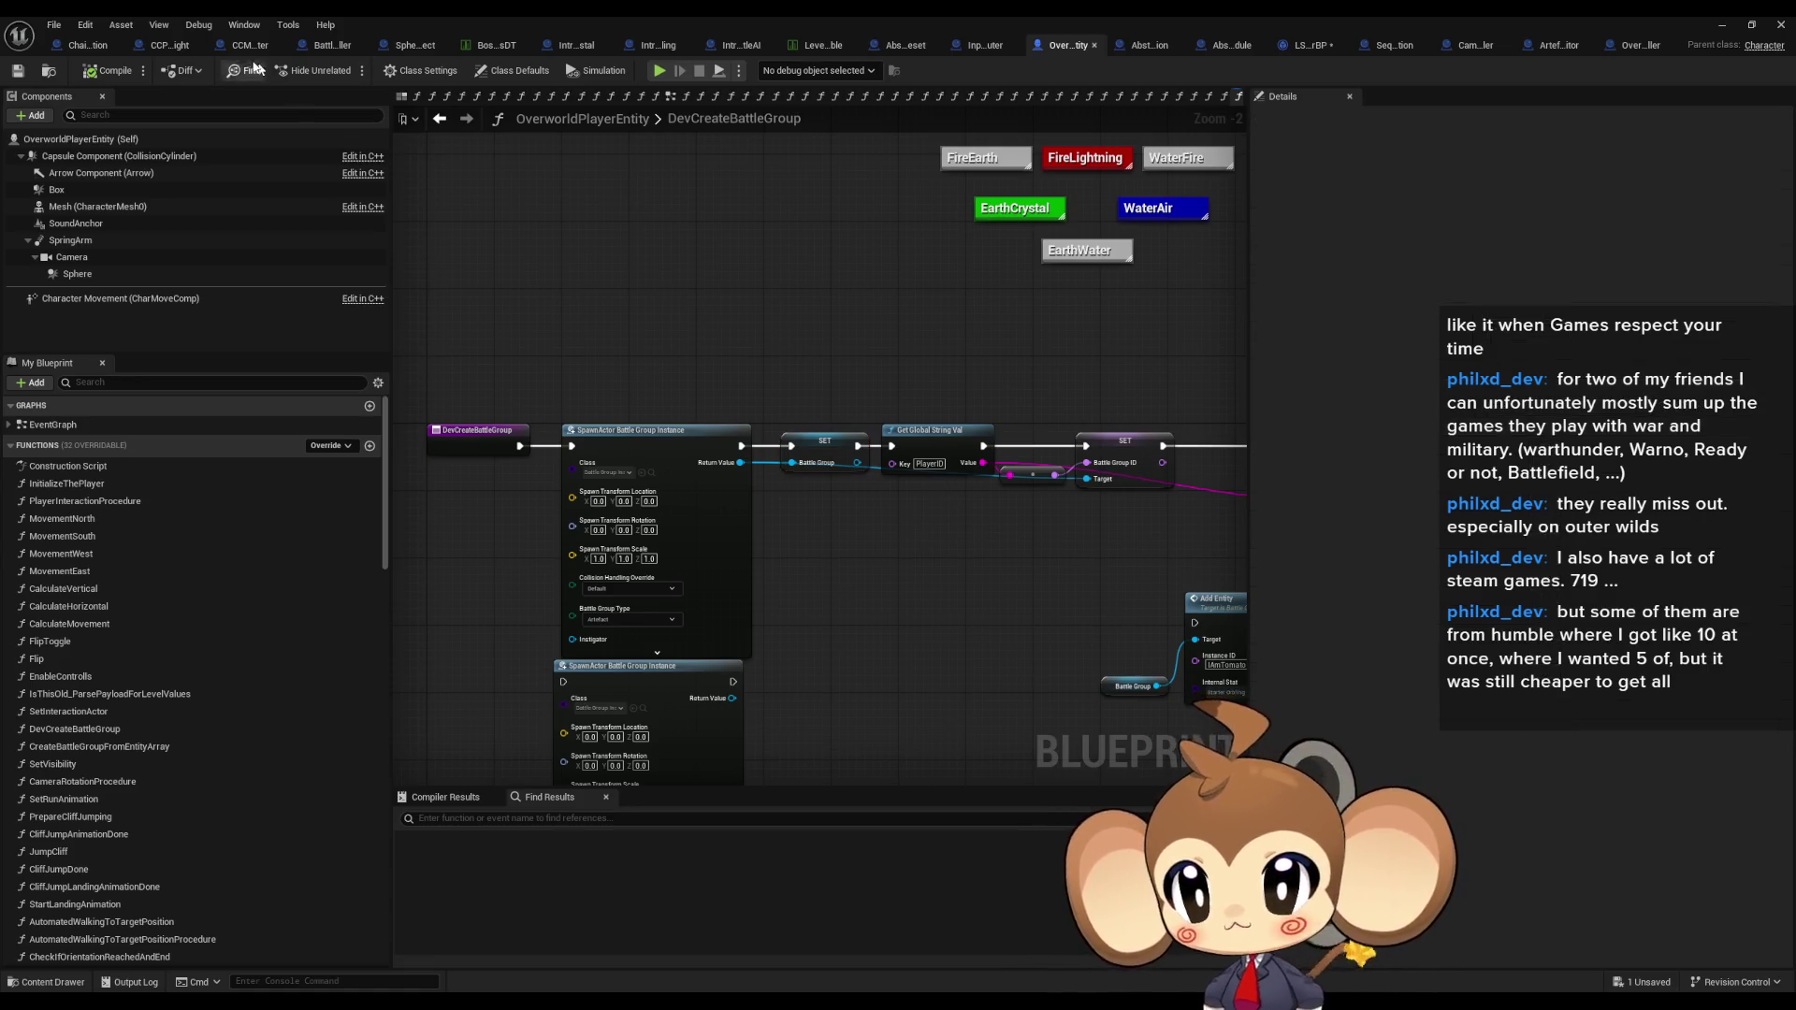
Step: Switch to BattleController's PrepareBattle graph and pan to the Find First Actor and Cast nodes
click(333, 45)
drag(956, 415, 844, 365)
drag(939, 573, 497, 567)
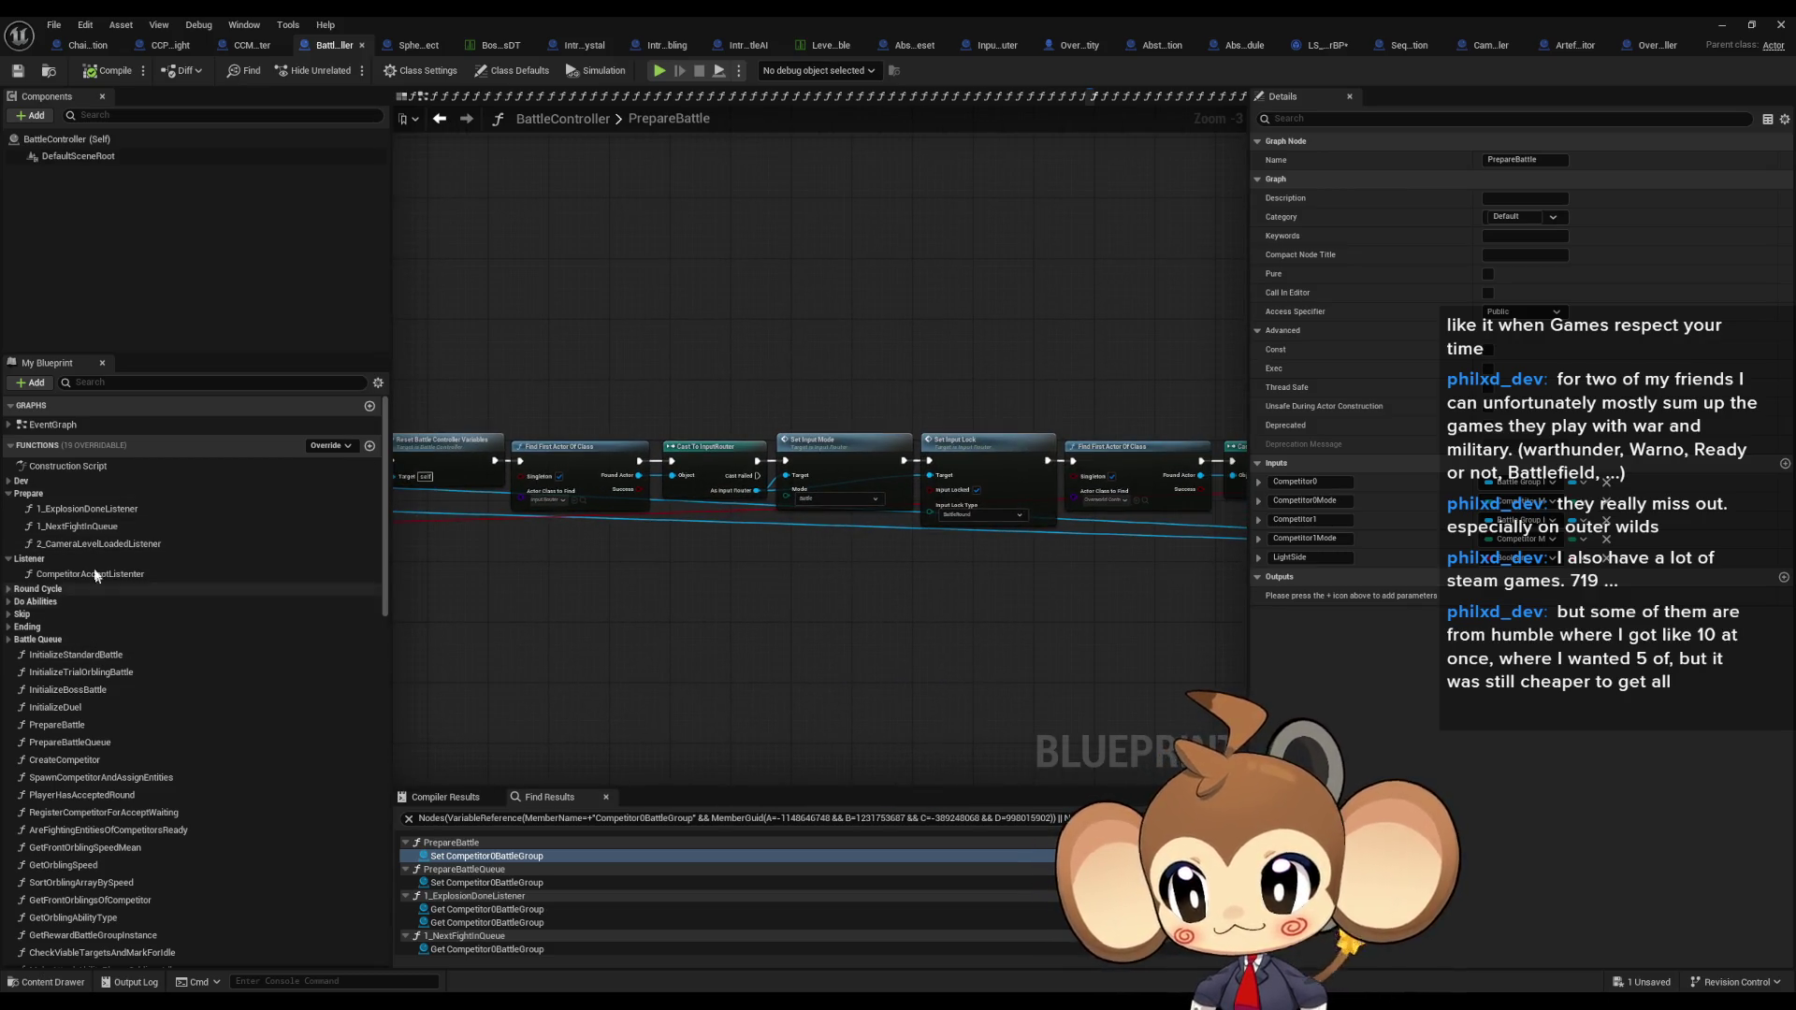
Step: Open the 1_ExplosionDoneListener function and follow its Create Competitor call into CreateCompetitor
double_click(88, 508)
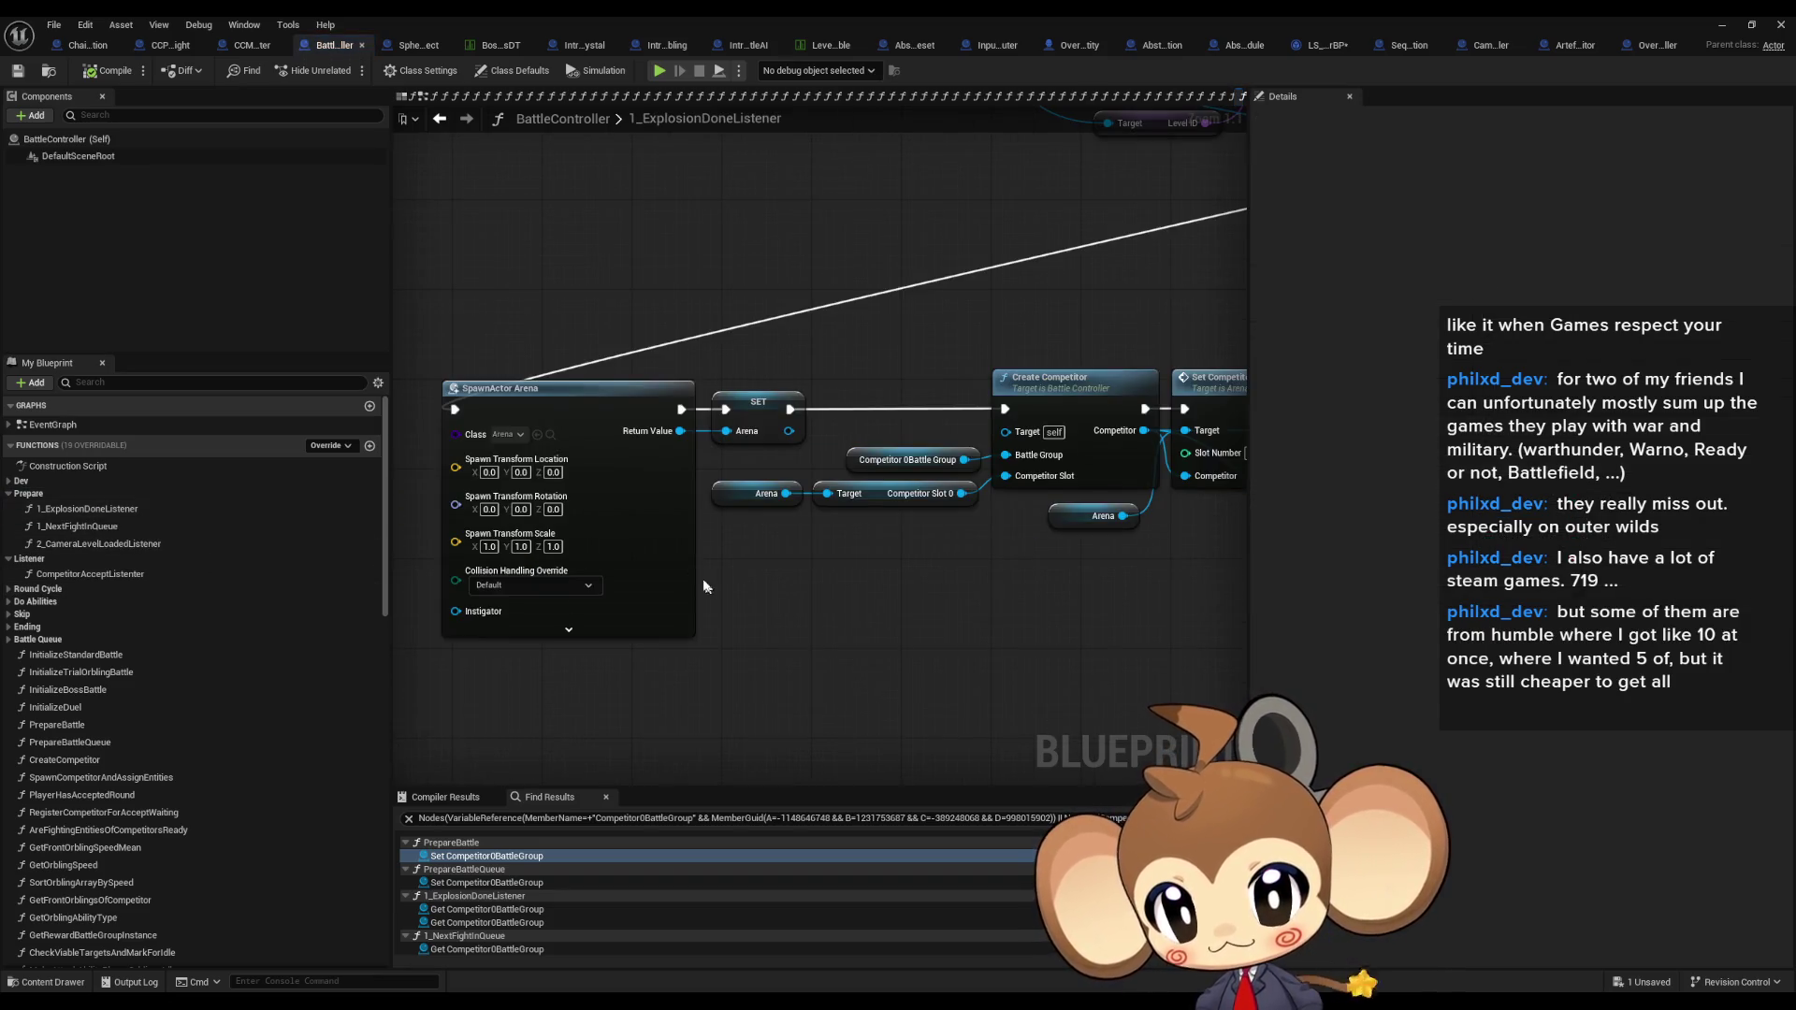
click(905, 439)
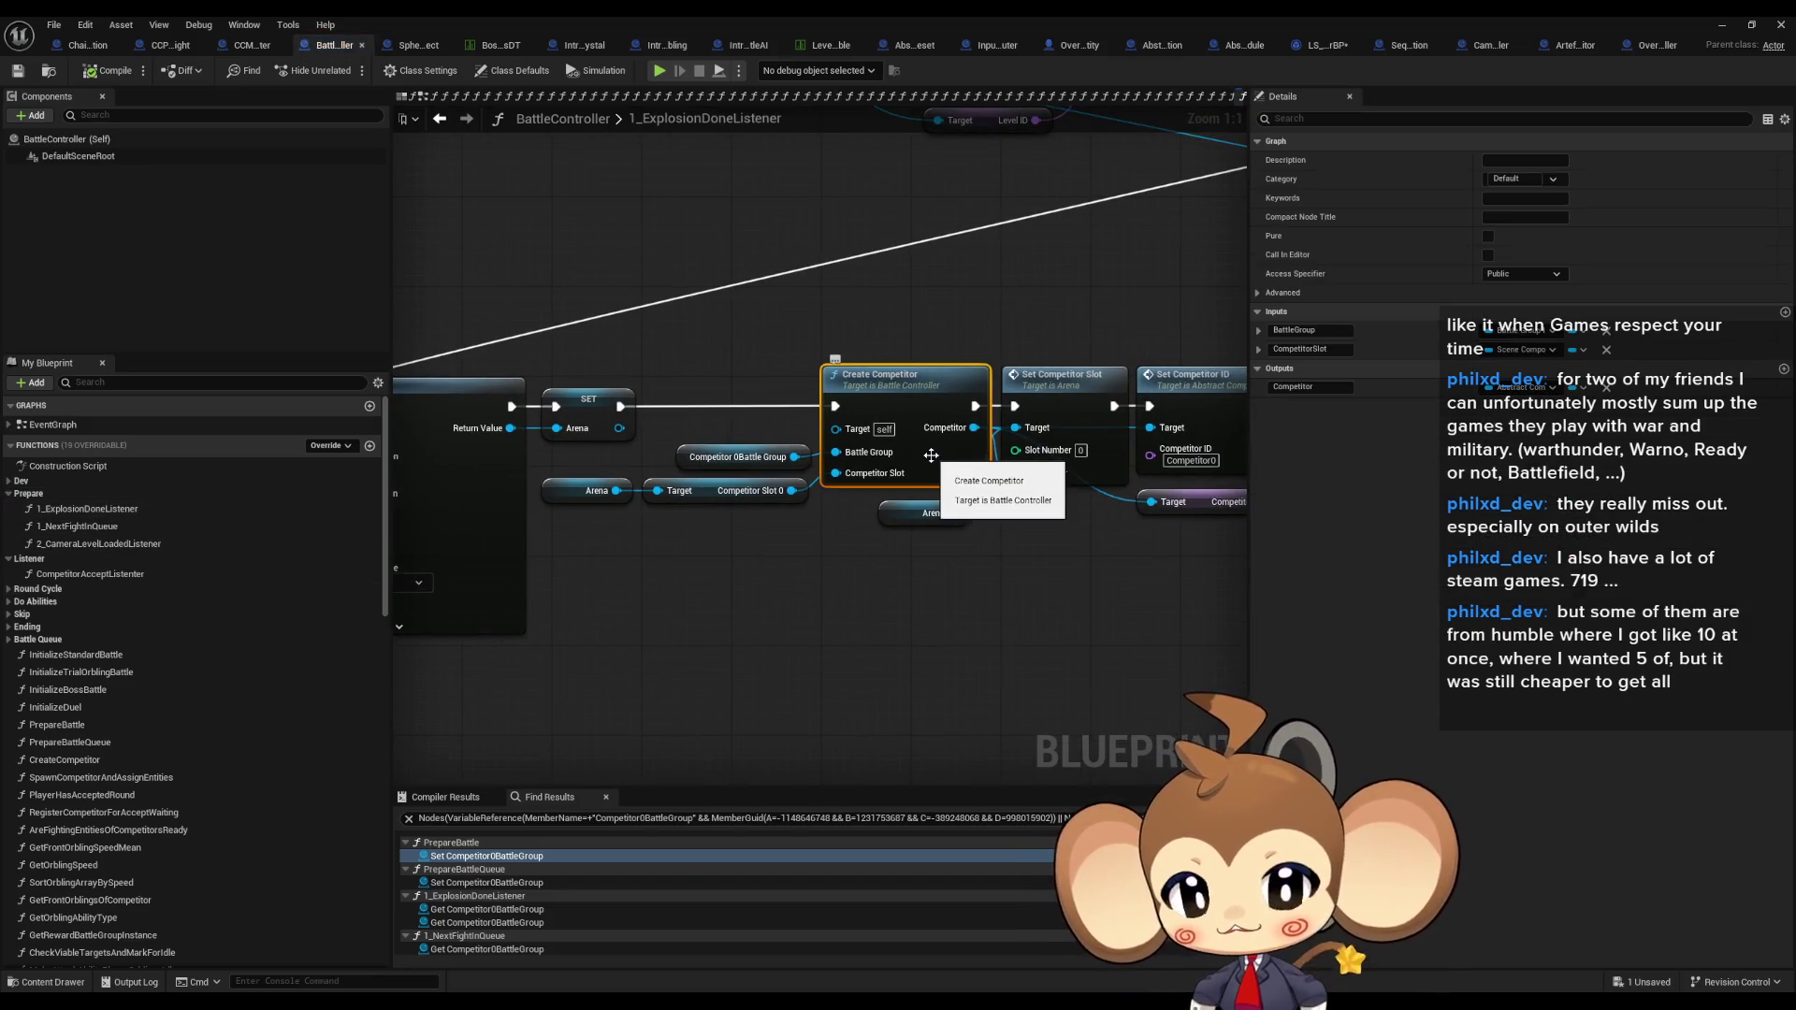
double_click(915, 396)
scroll(915, 396, down, 1)
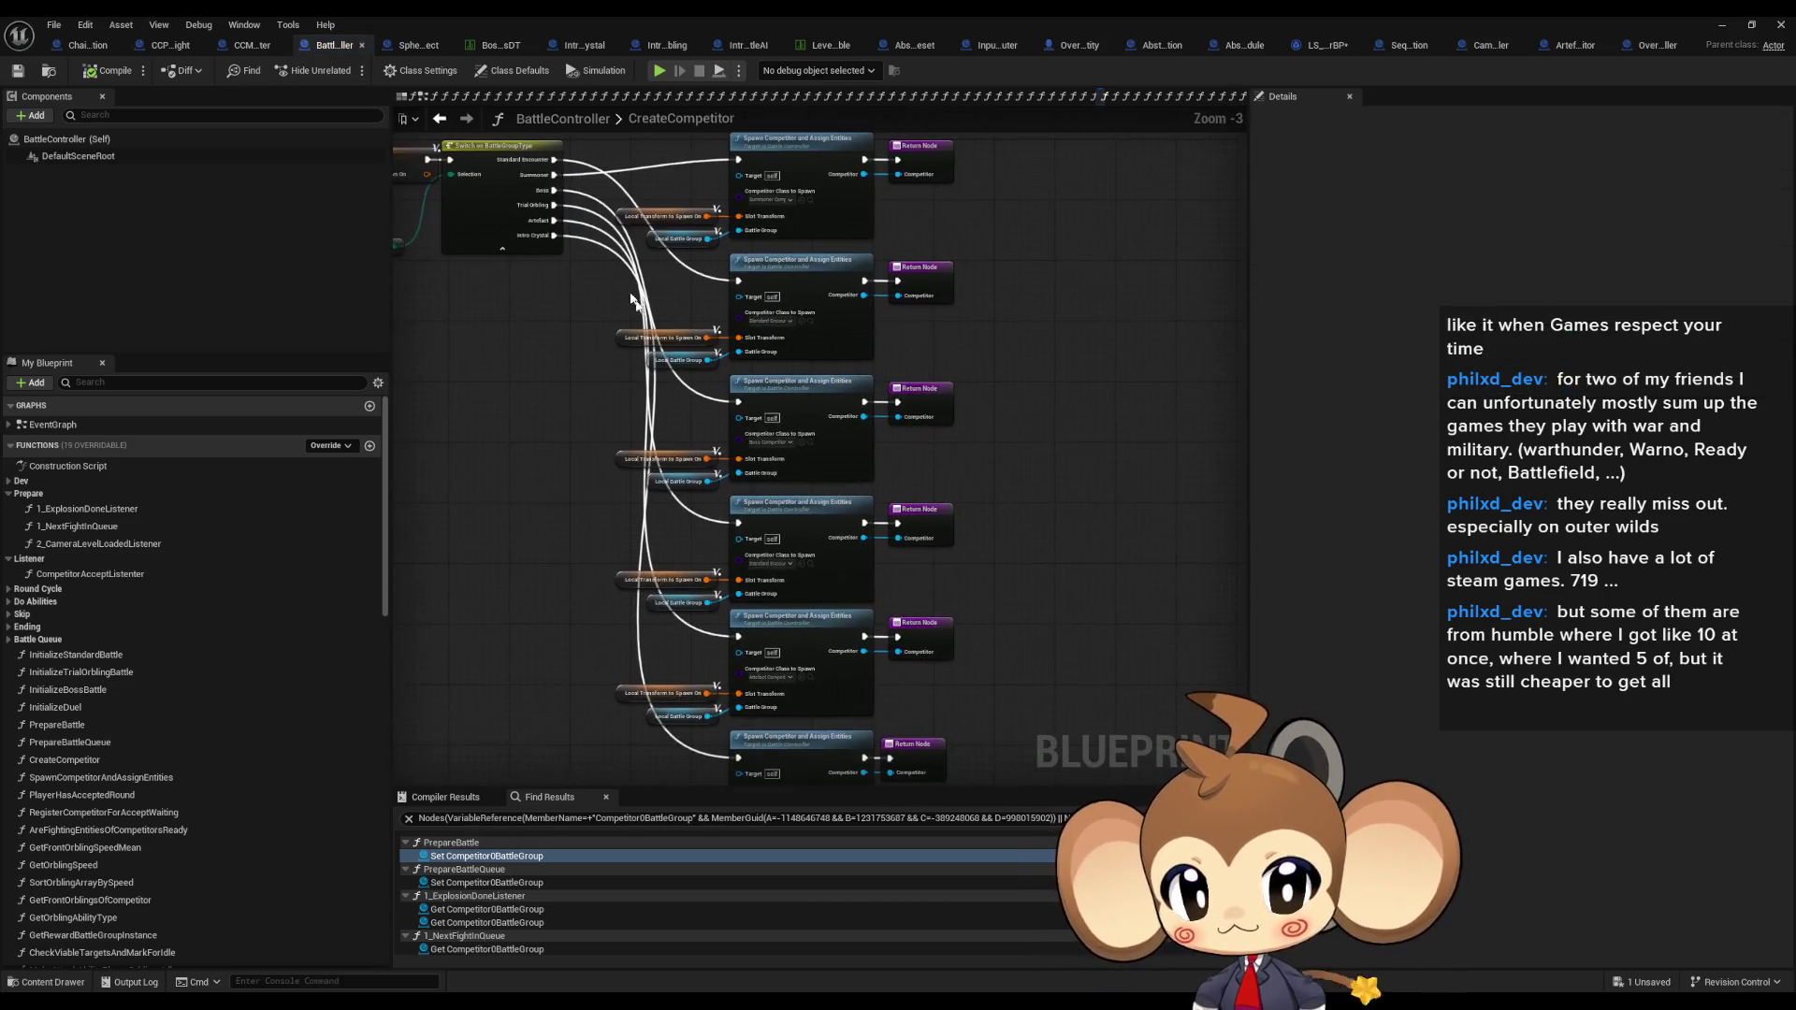
Step: Follow the Artefact branch into SpawnCompetitorAndAssignEntities and then Abstract_Competitor's Initialize Competitor
drag(847, 589, 881, 361)
click(867, 420)
double_click(867, 420)
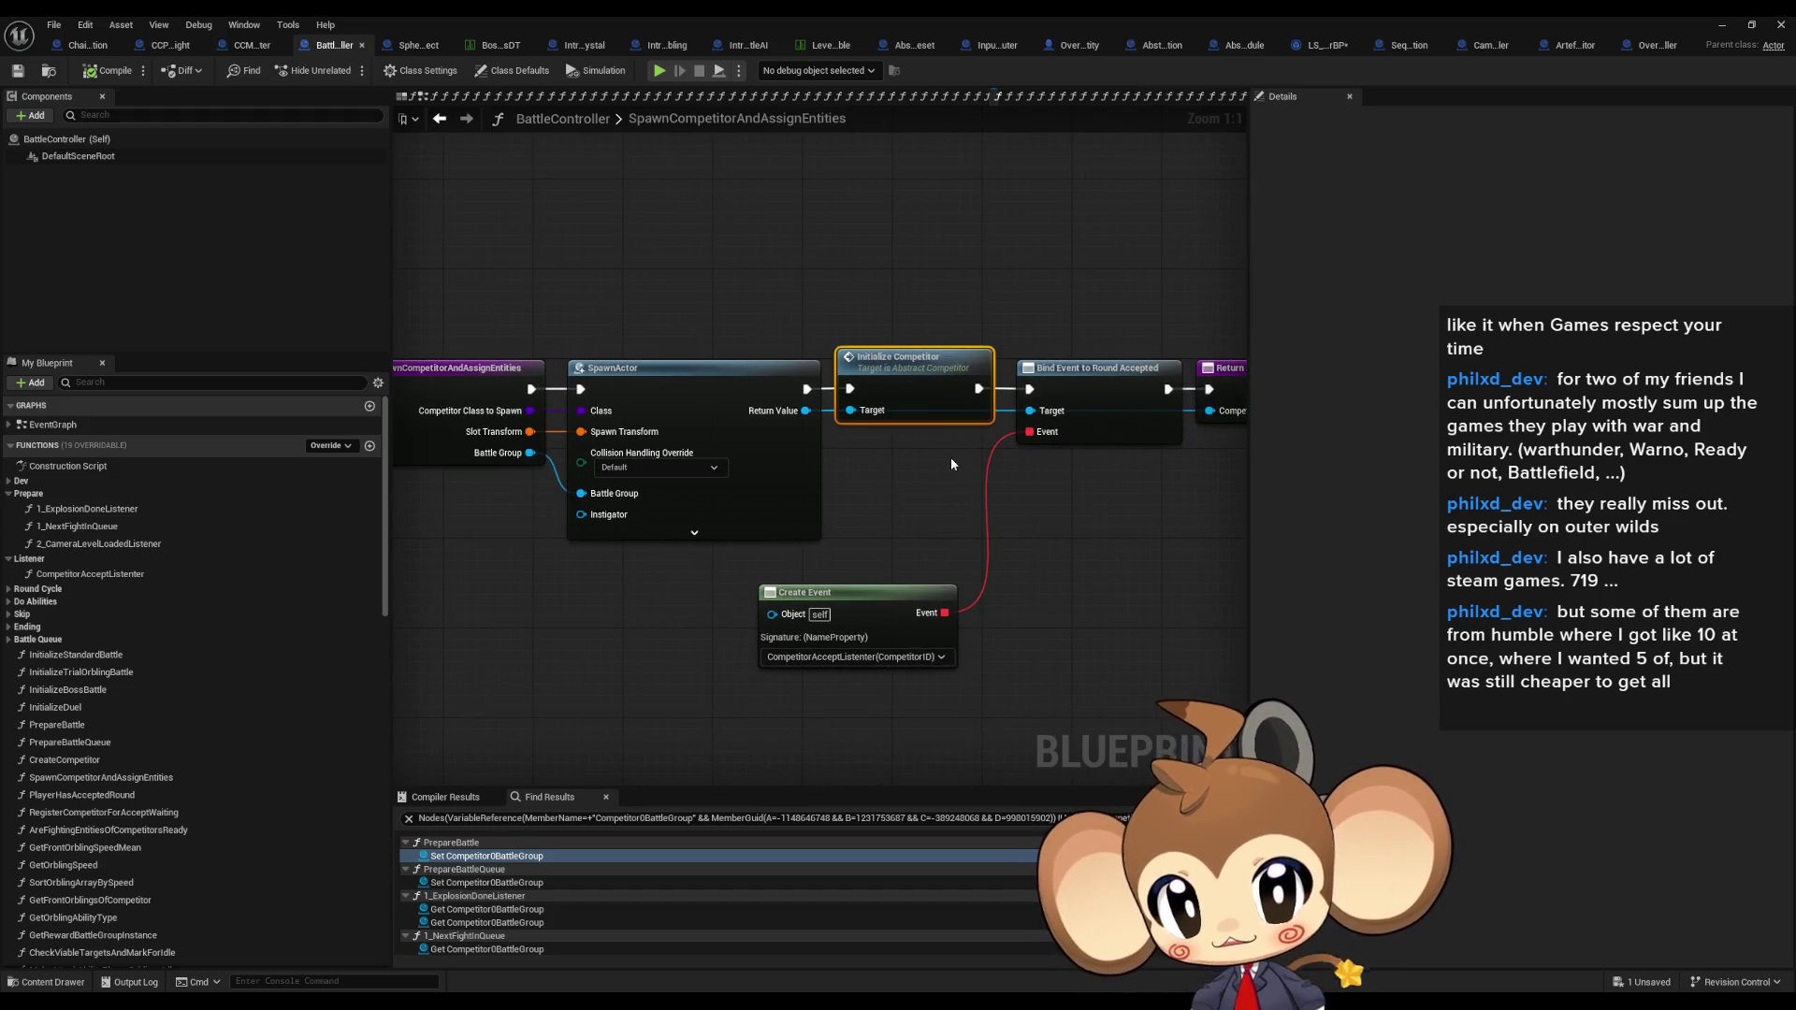
mouse_move(1008, 435)
mouse_down()
mouse_move(829, 421)
mouse_move(1037, 451)
mouse_up()
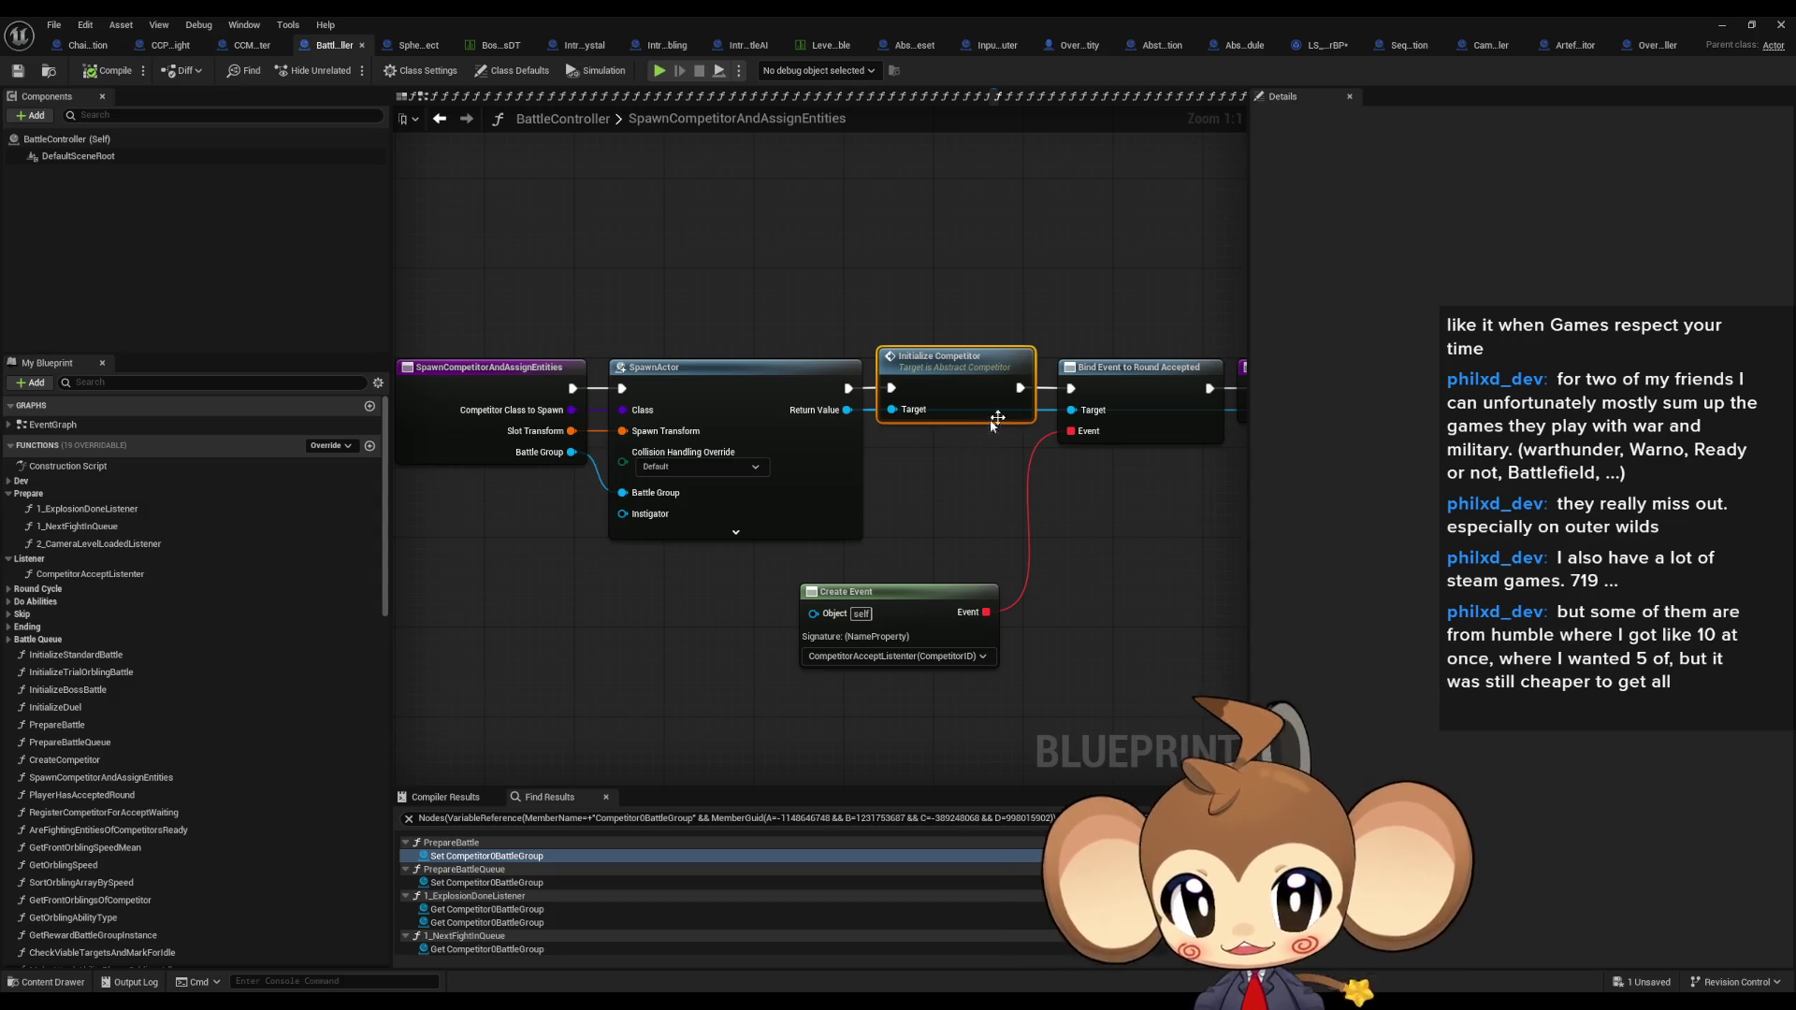
double_click(964, 359)
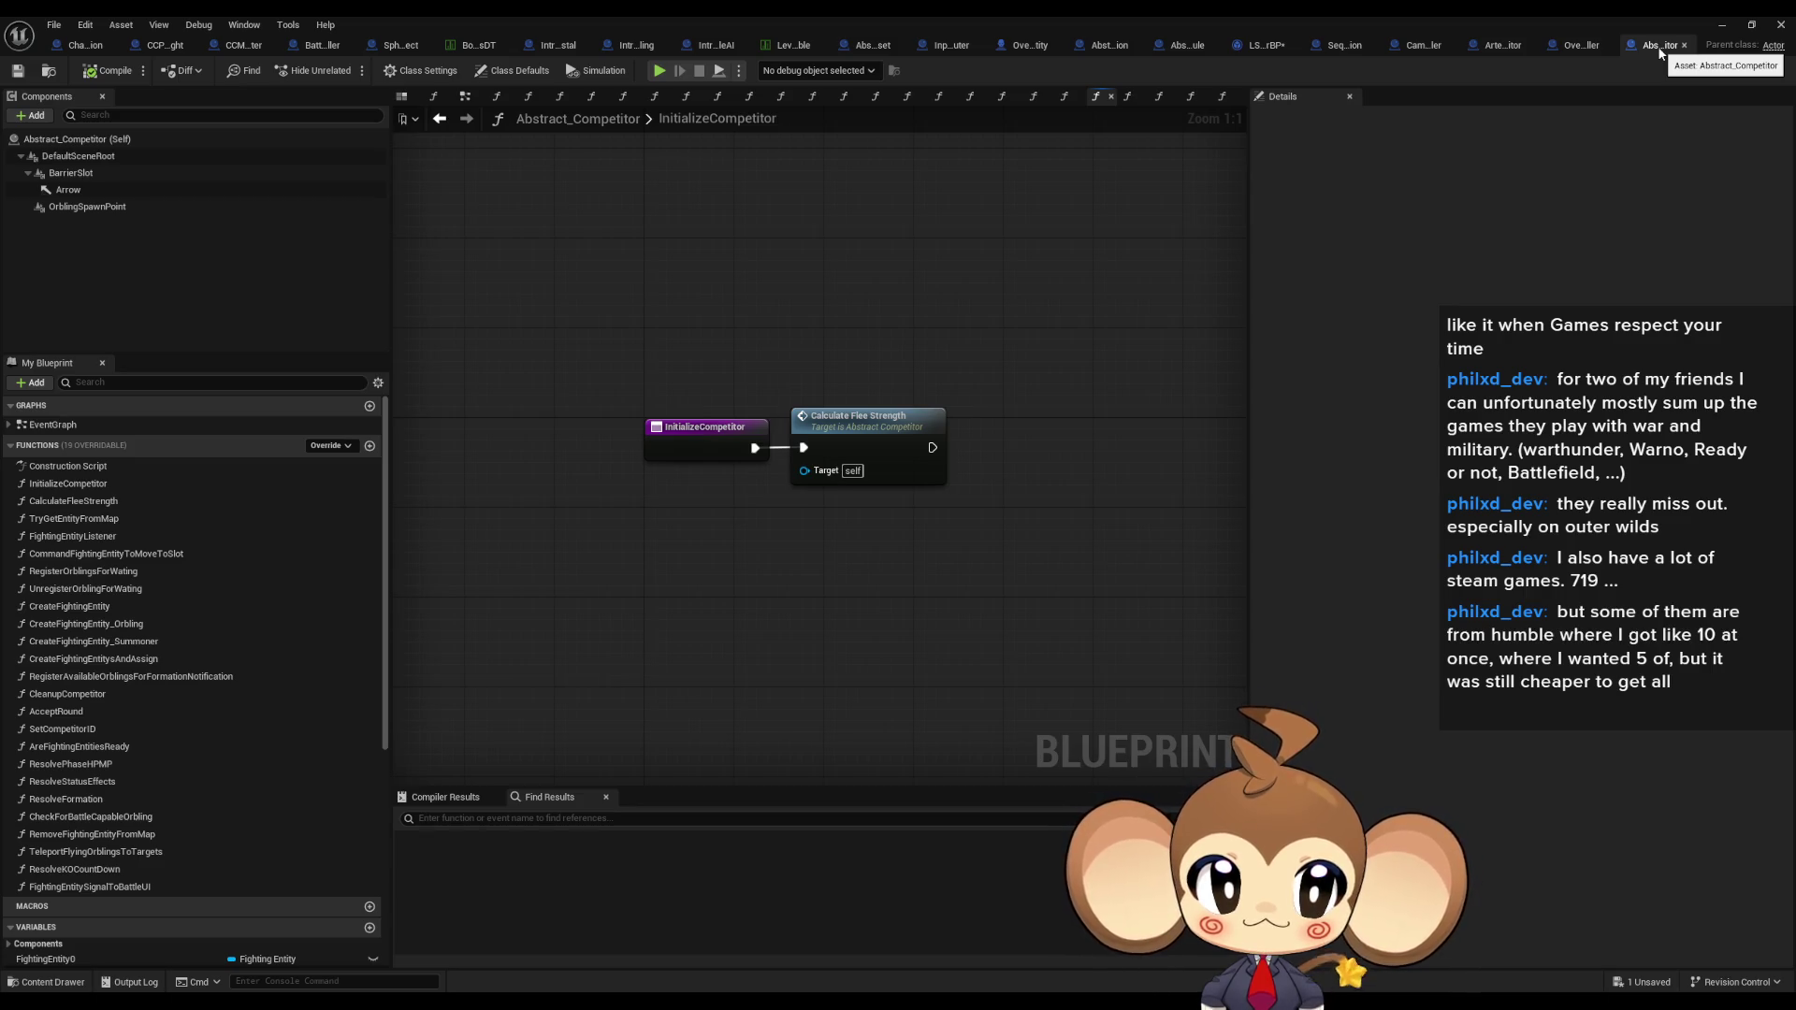
Step: Open ArtefactCompetitor's InitializeCompetitor and inspect Create Fighting Entitys, Assign Summoner and the Battle Group variable
click(1500, 47)
scroll(75, 562, up, 3)
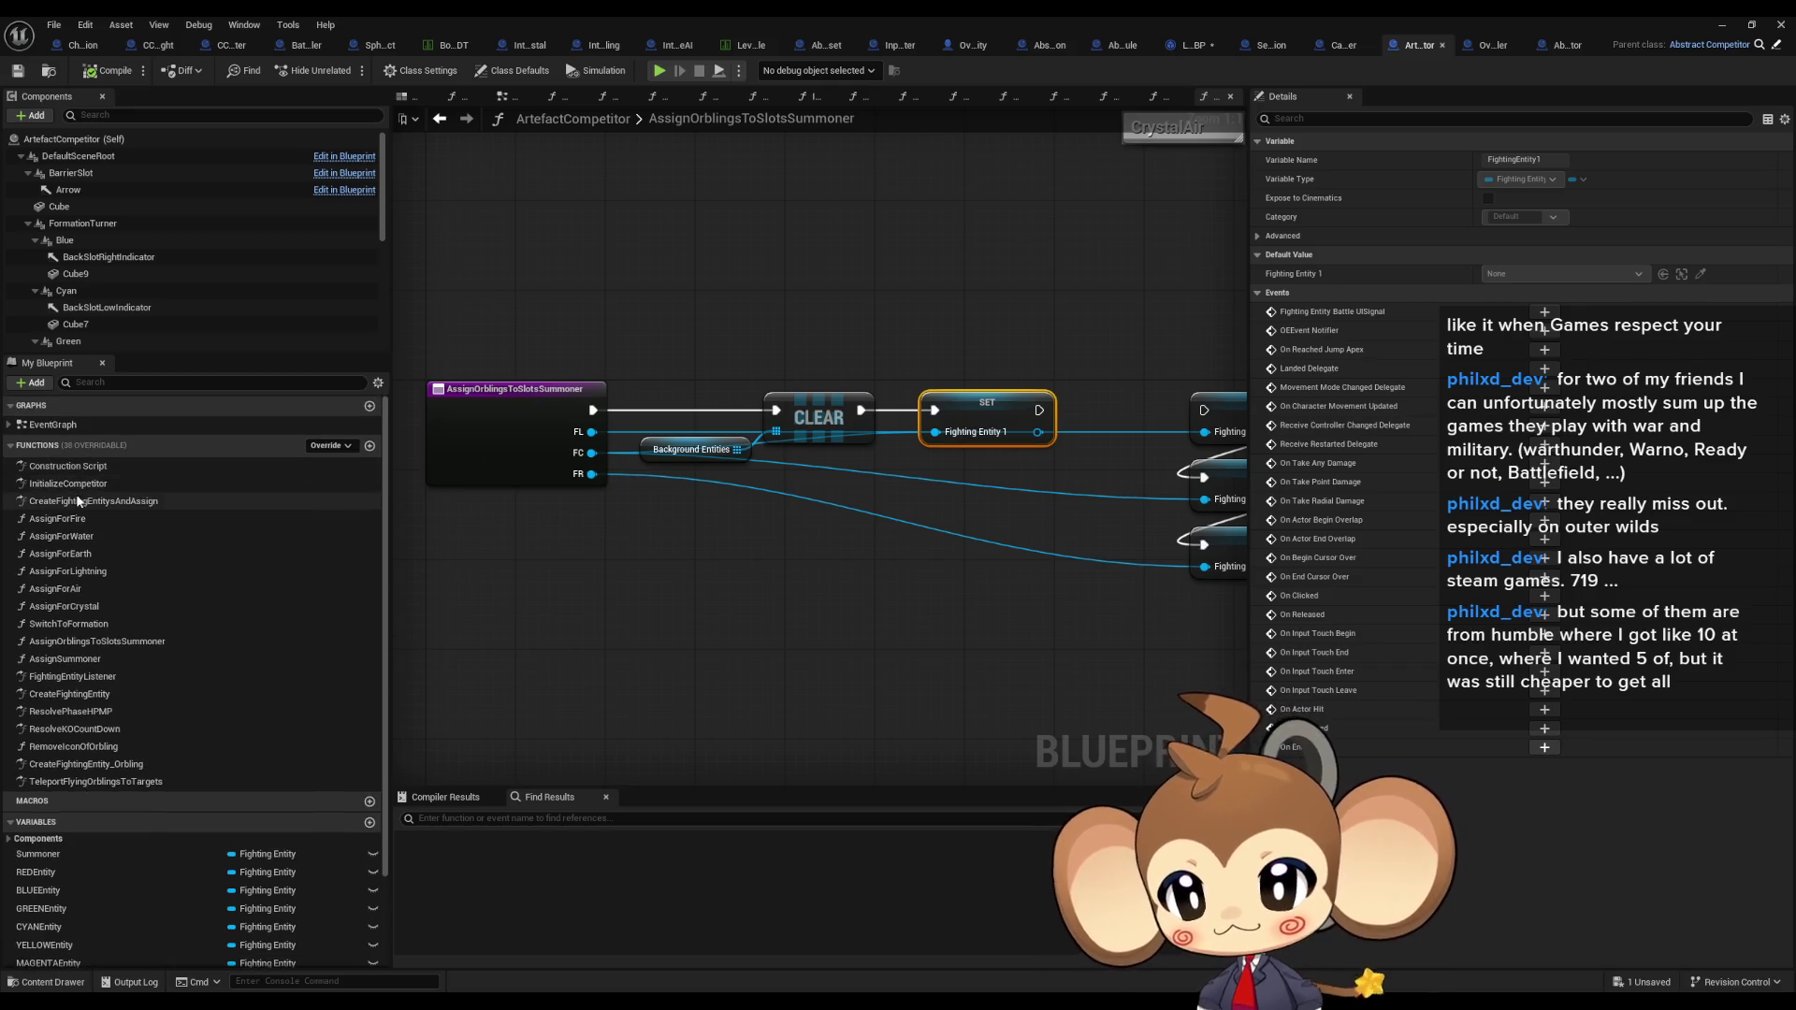
double_click(80, 484)
click(917, 487)
click(1095, 465)
click(915, 545)
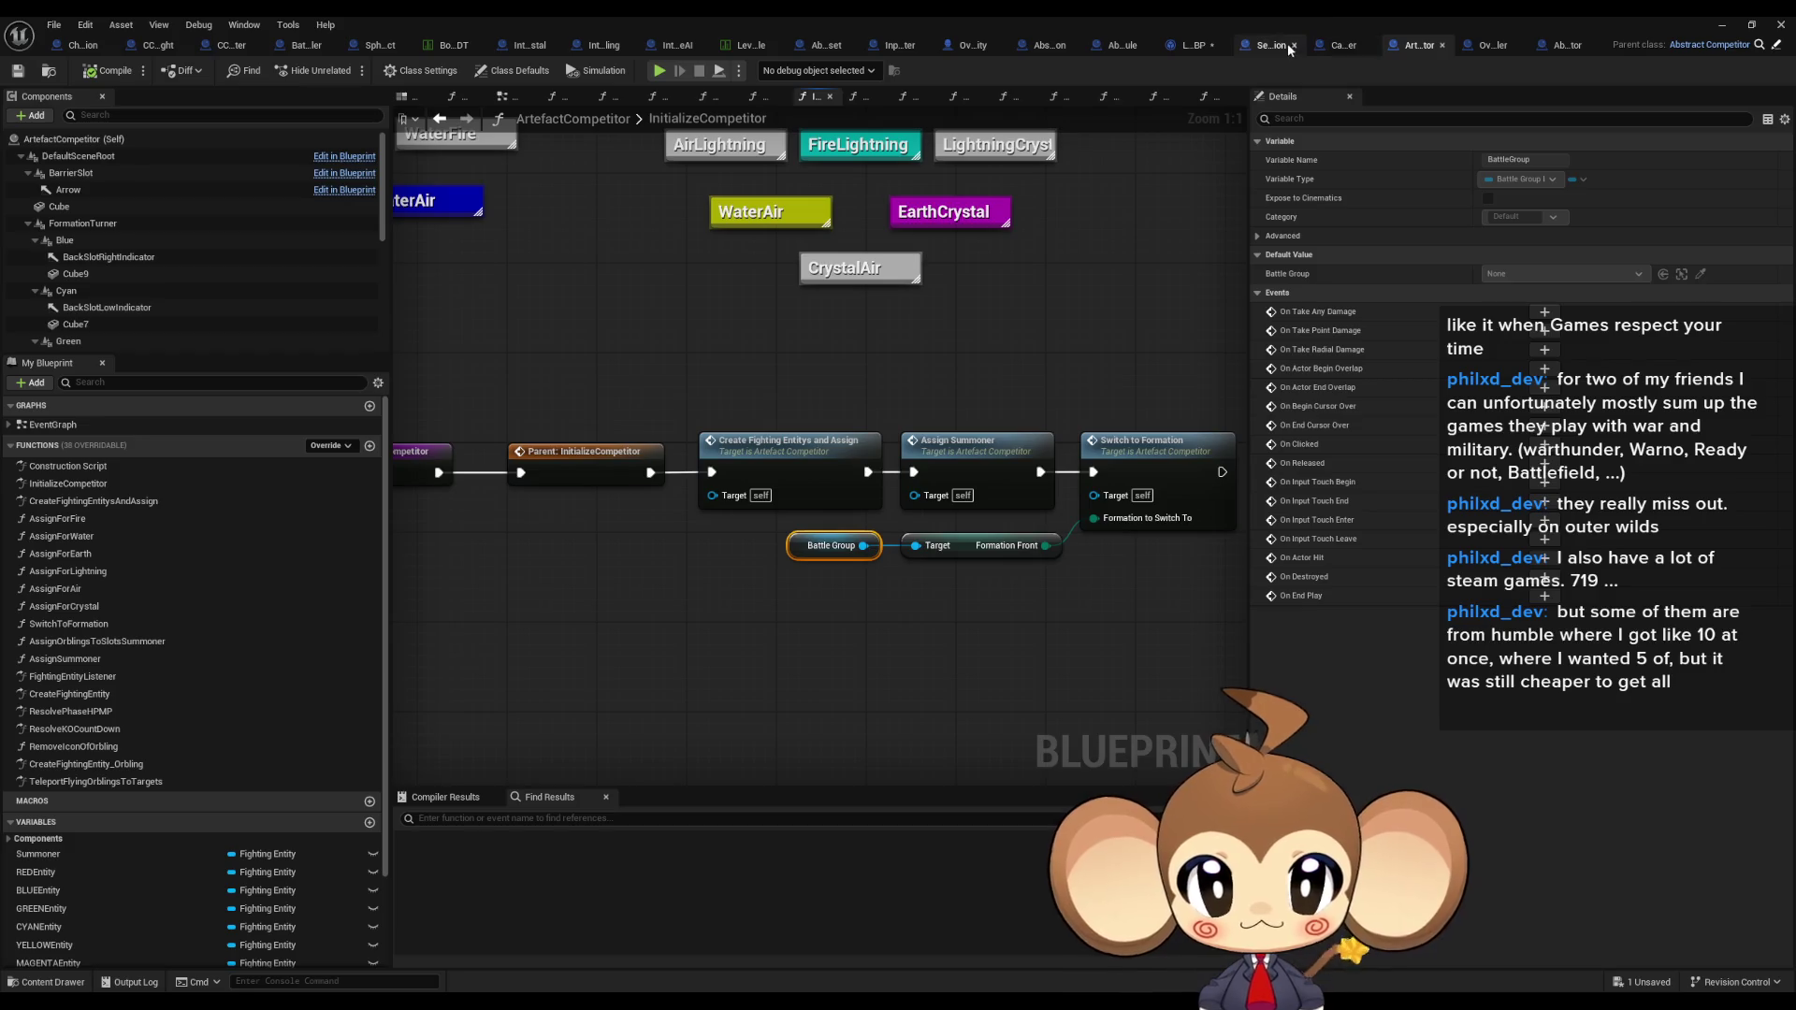
Step: Restore the blueprint editor to a smaller window and bring up the Content Browser with Ctrl+Space
double_click(839, 23)
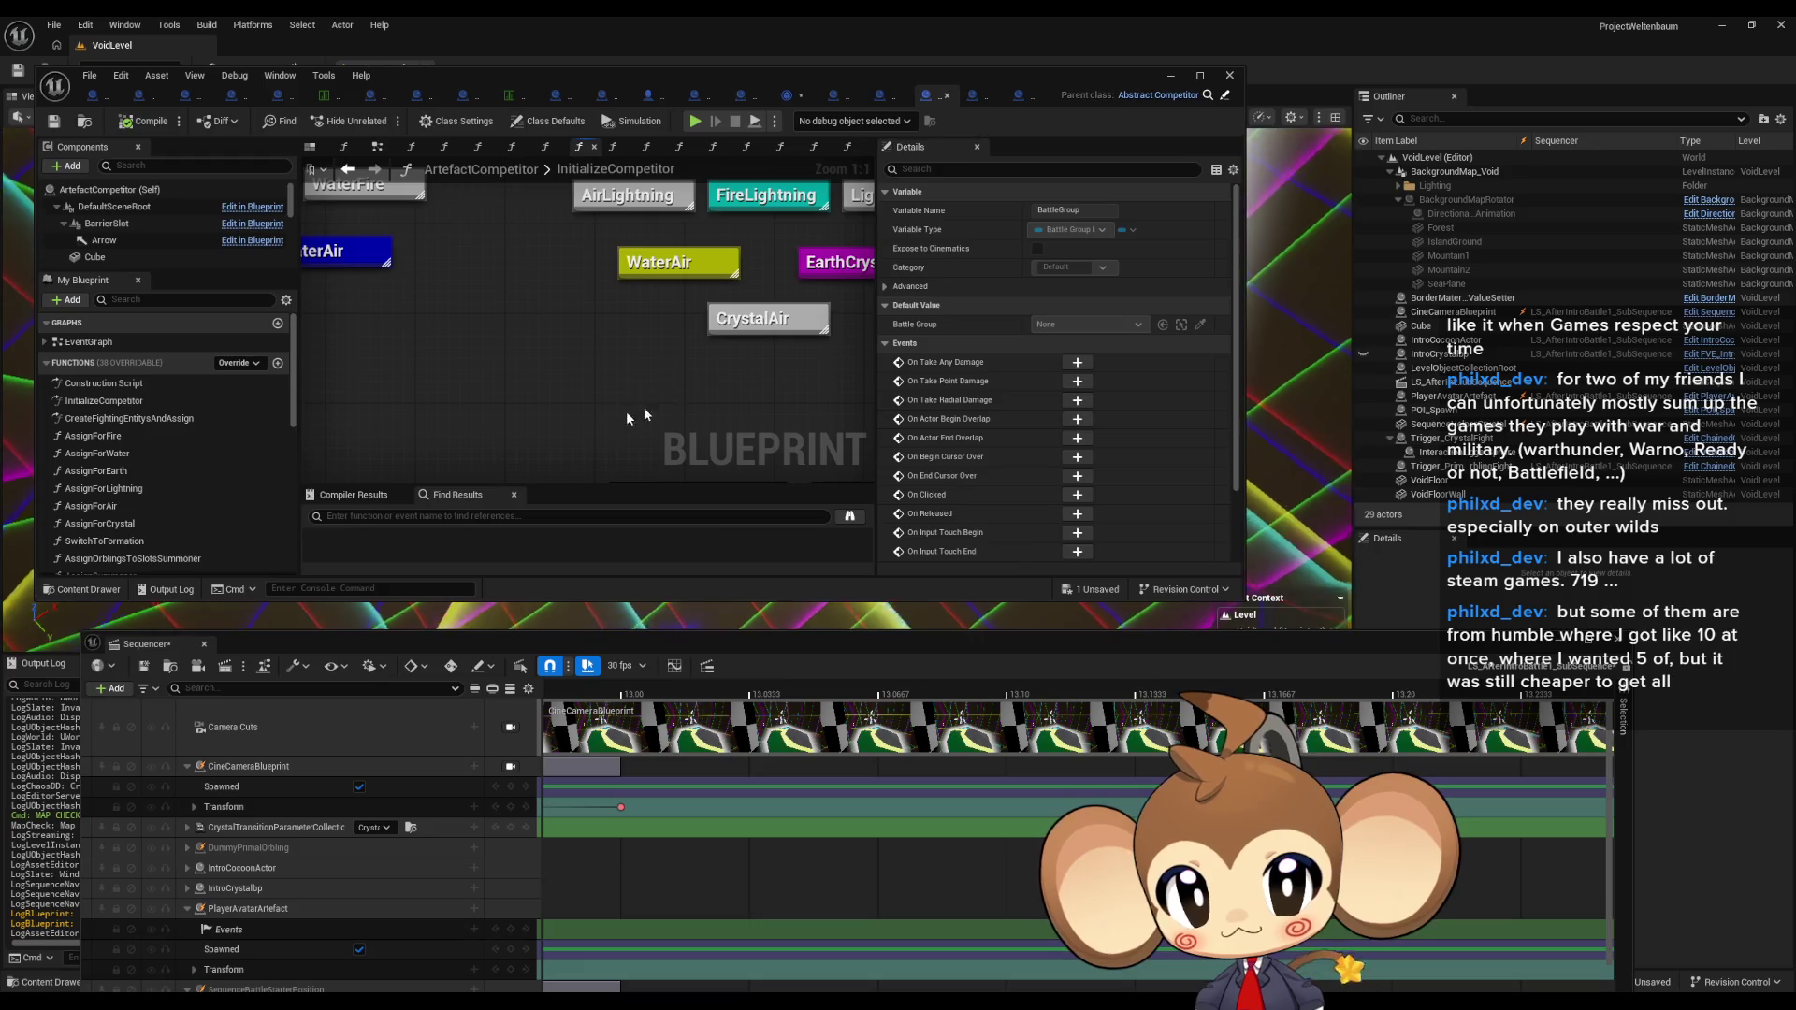
scroll(688, 271, down, 5)
scroll(688, 270, up, 5)
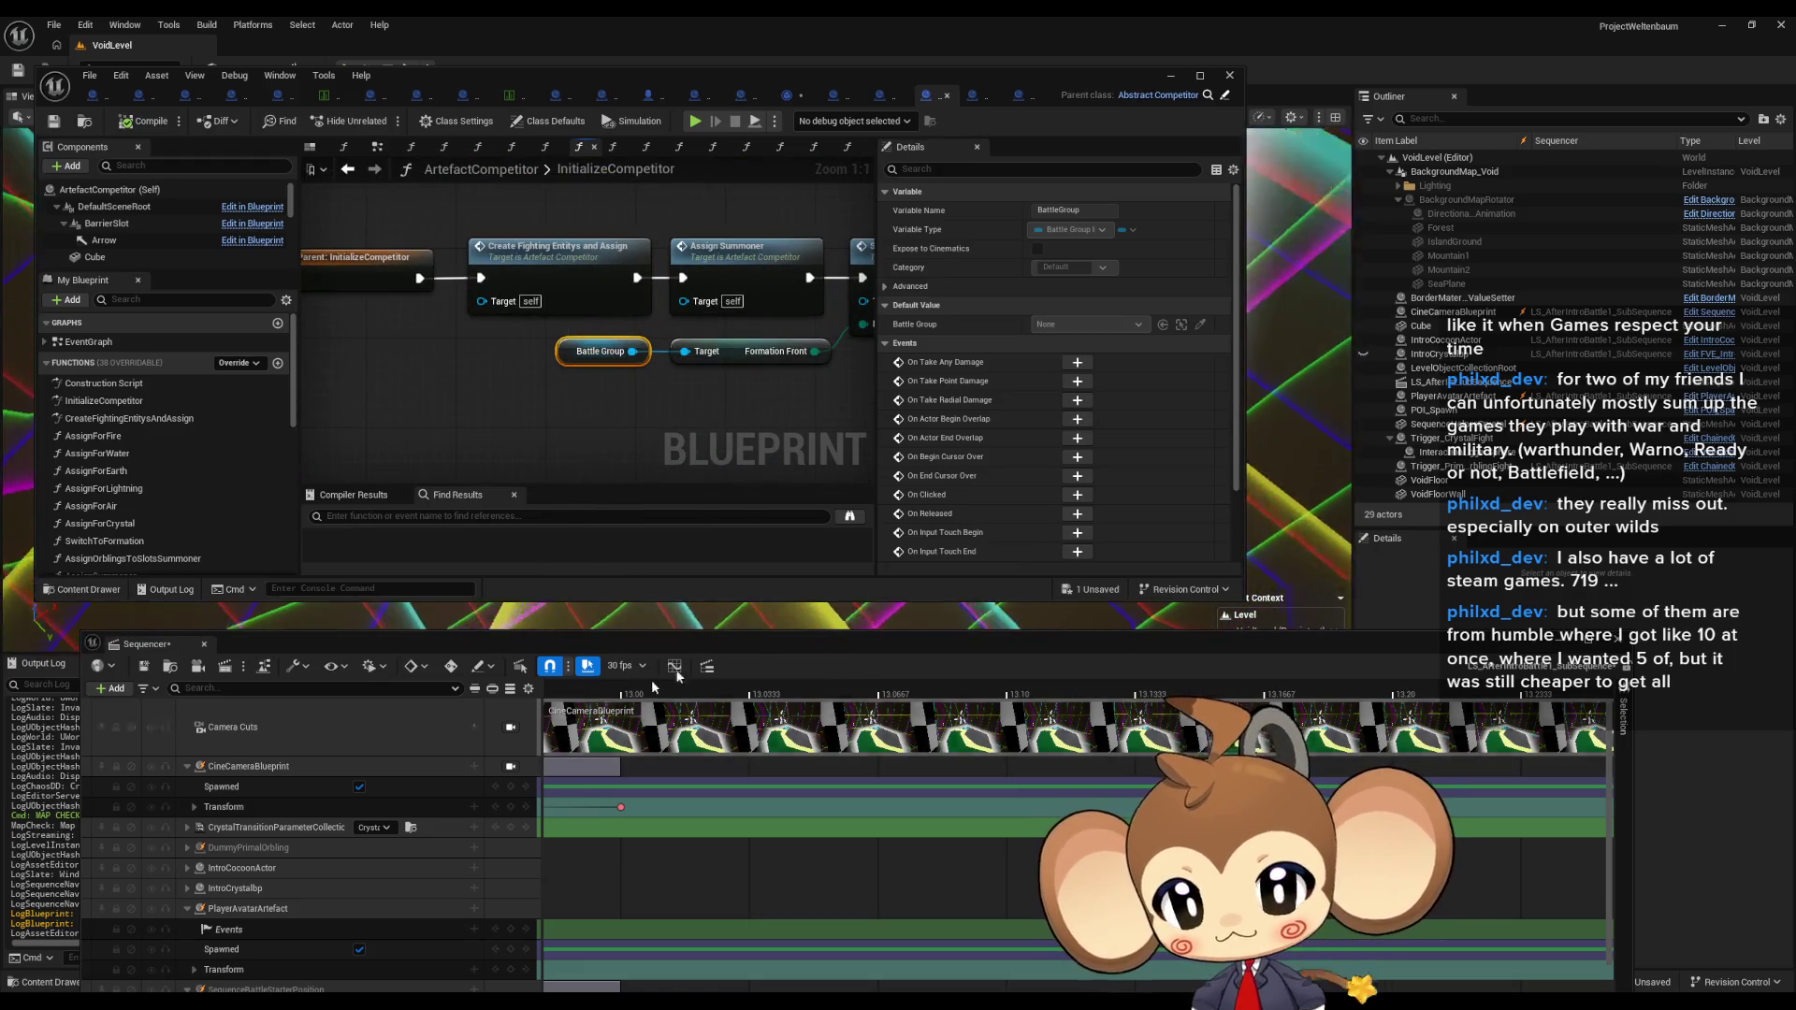
key(ctrl+space)
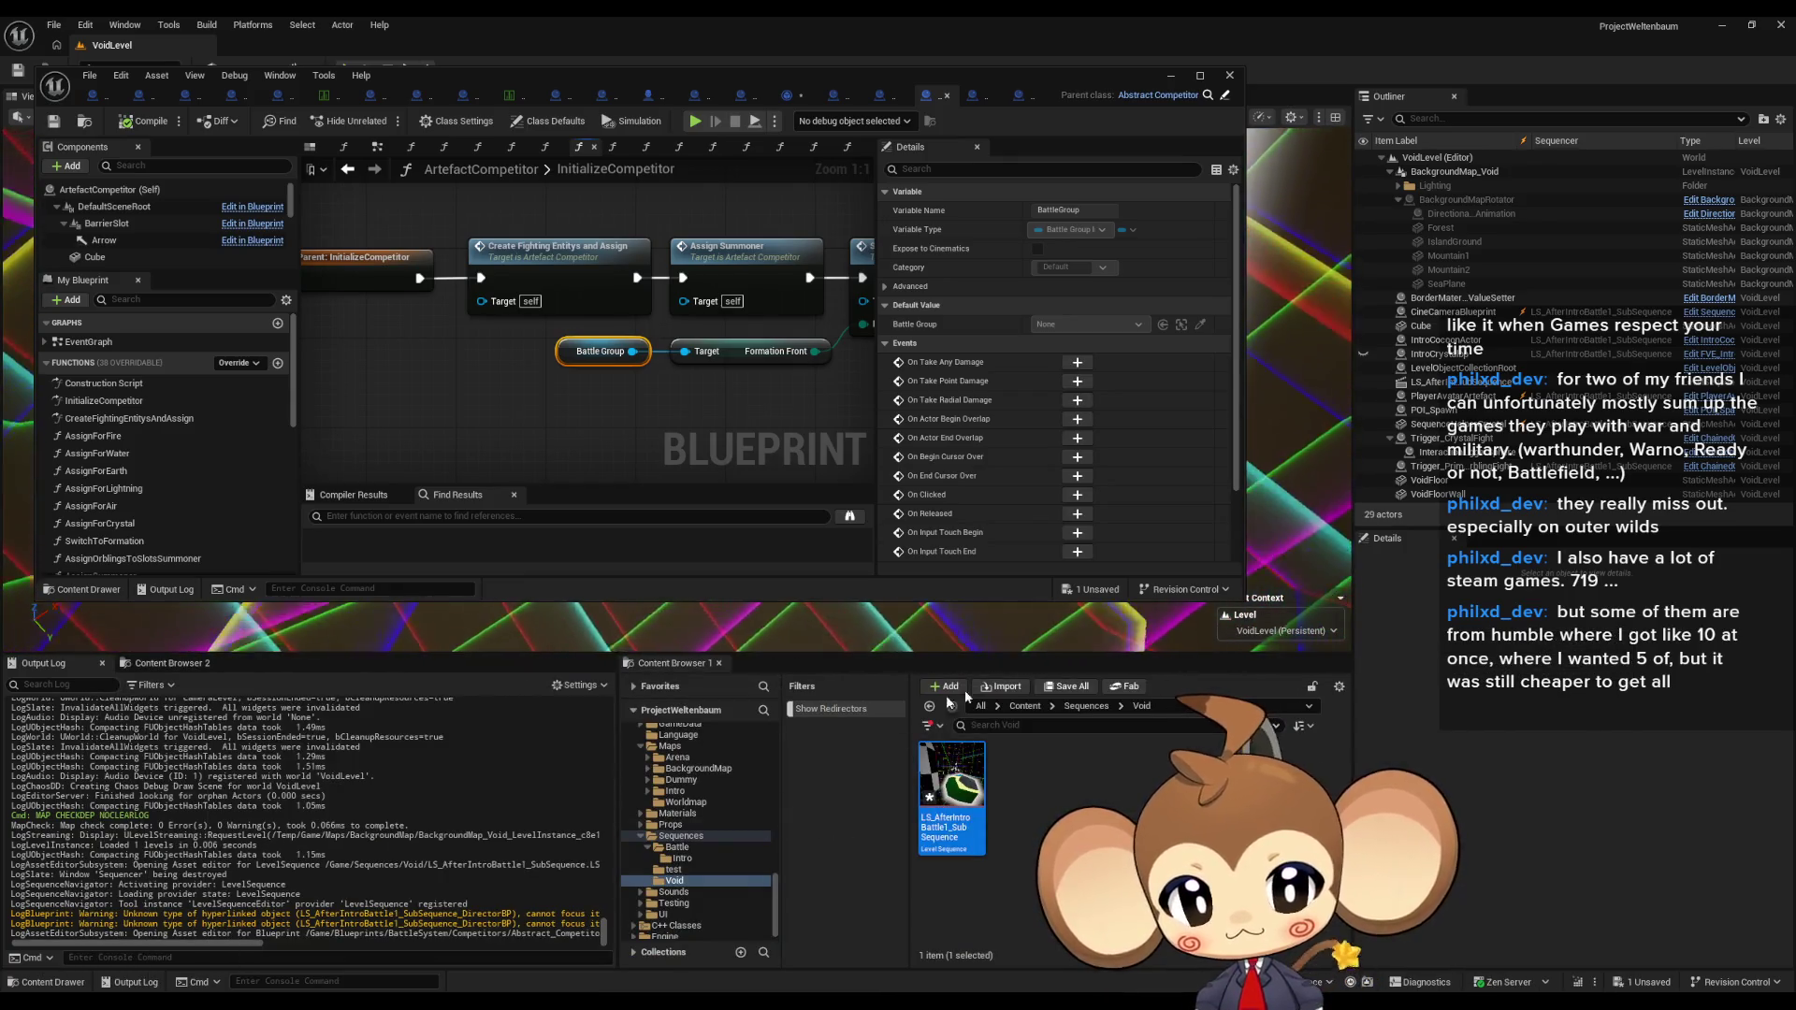
Step: Open the BattleGroupInstance blueprint from Blueprints > BattleSystem > BattleGroup, then return to the LS_AfterIntroBattle1 director
double_click(1097, 778)
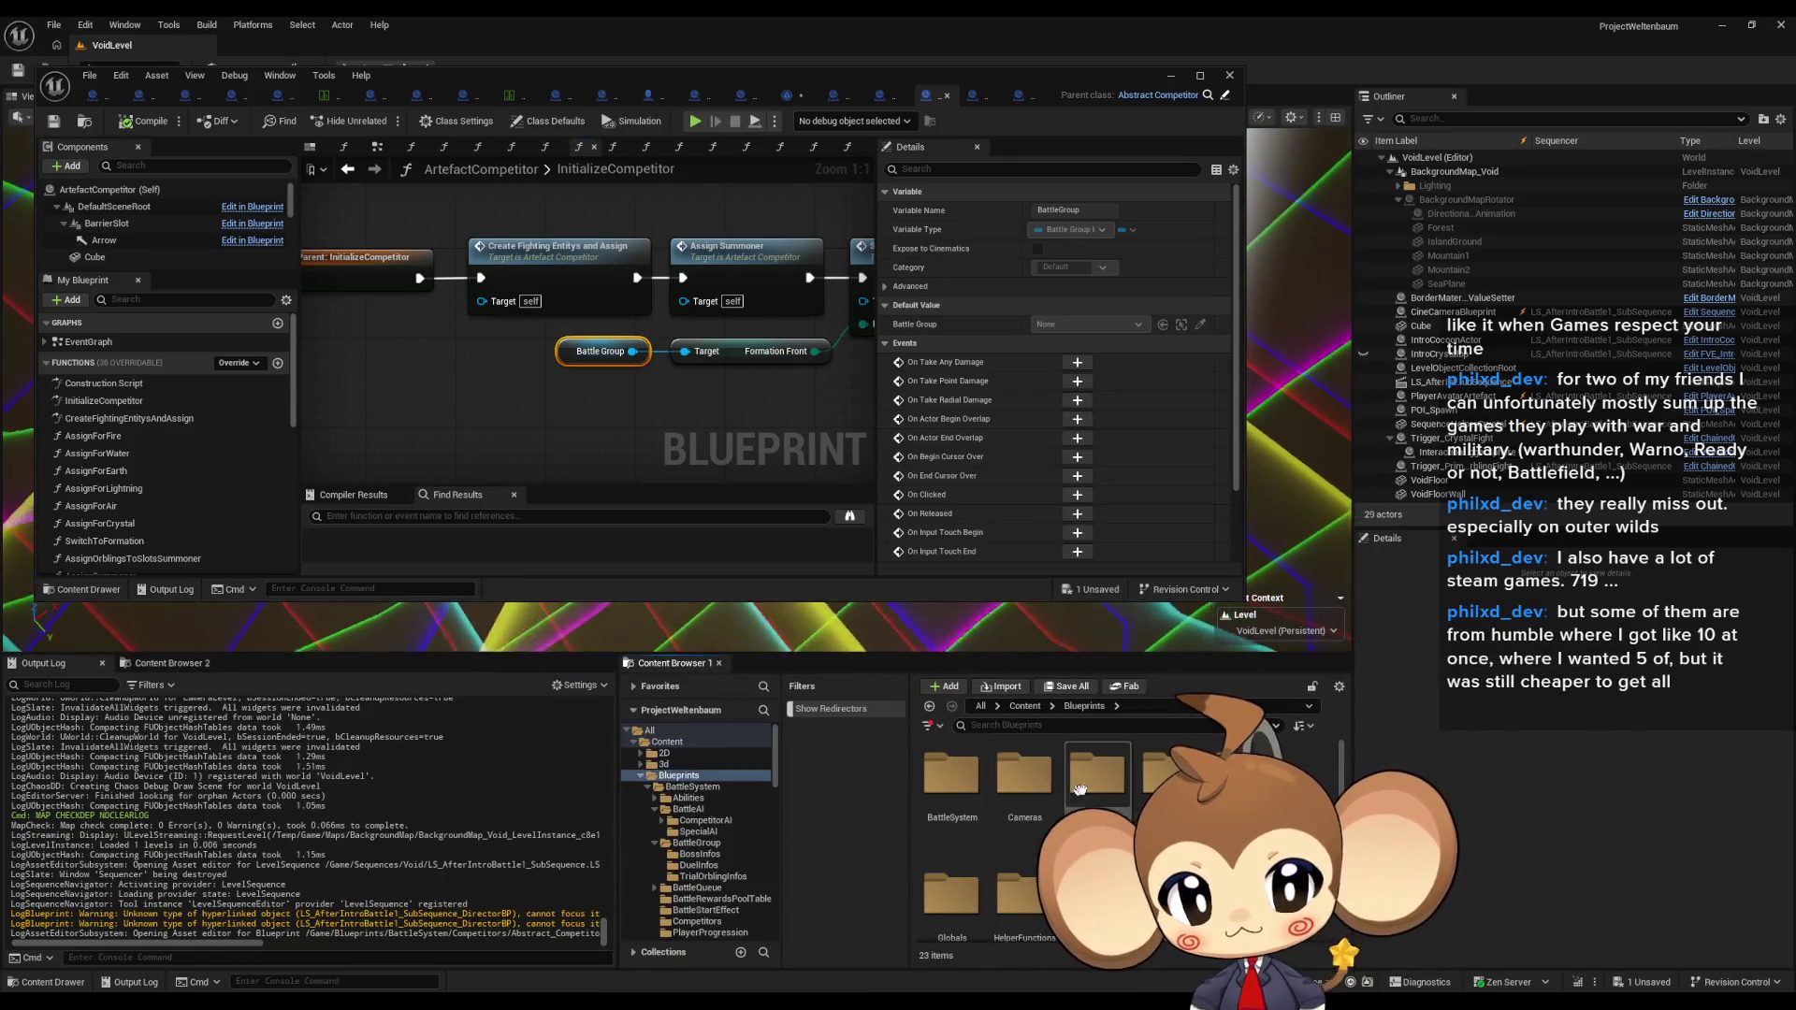
double_click(952, 777)
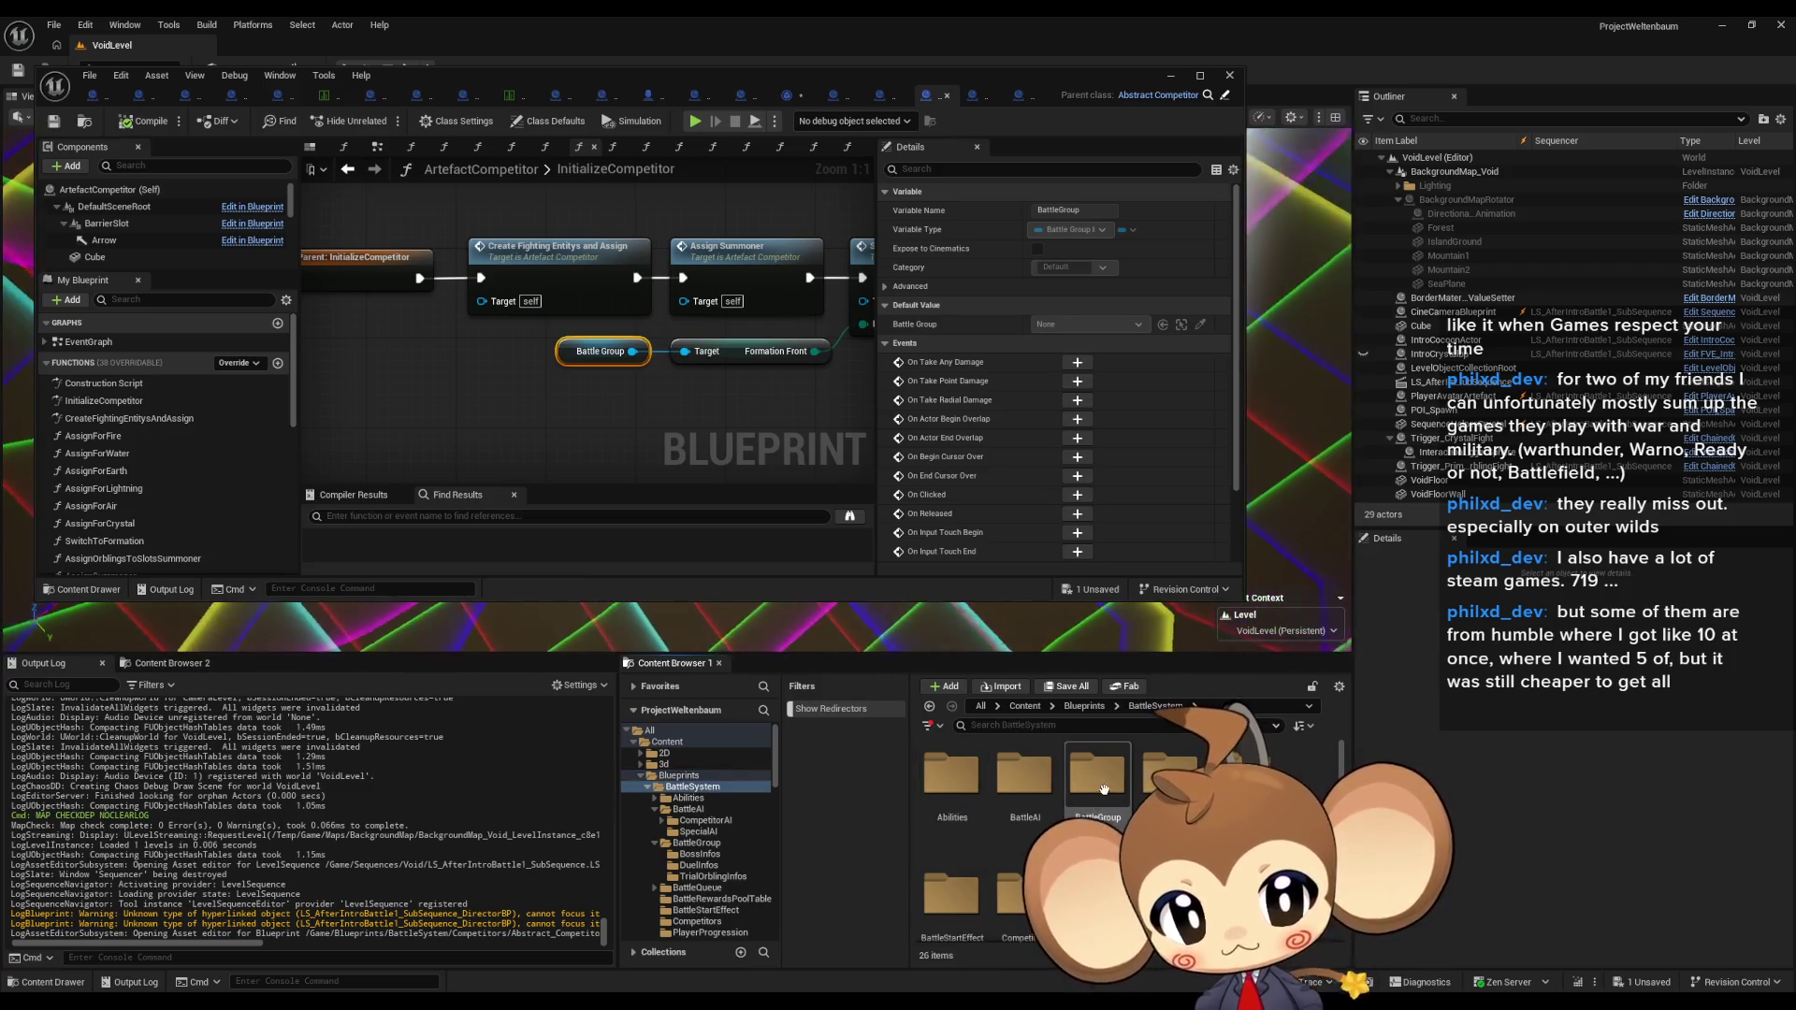
double_click(1098, 777)
click(953, 894)
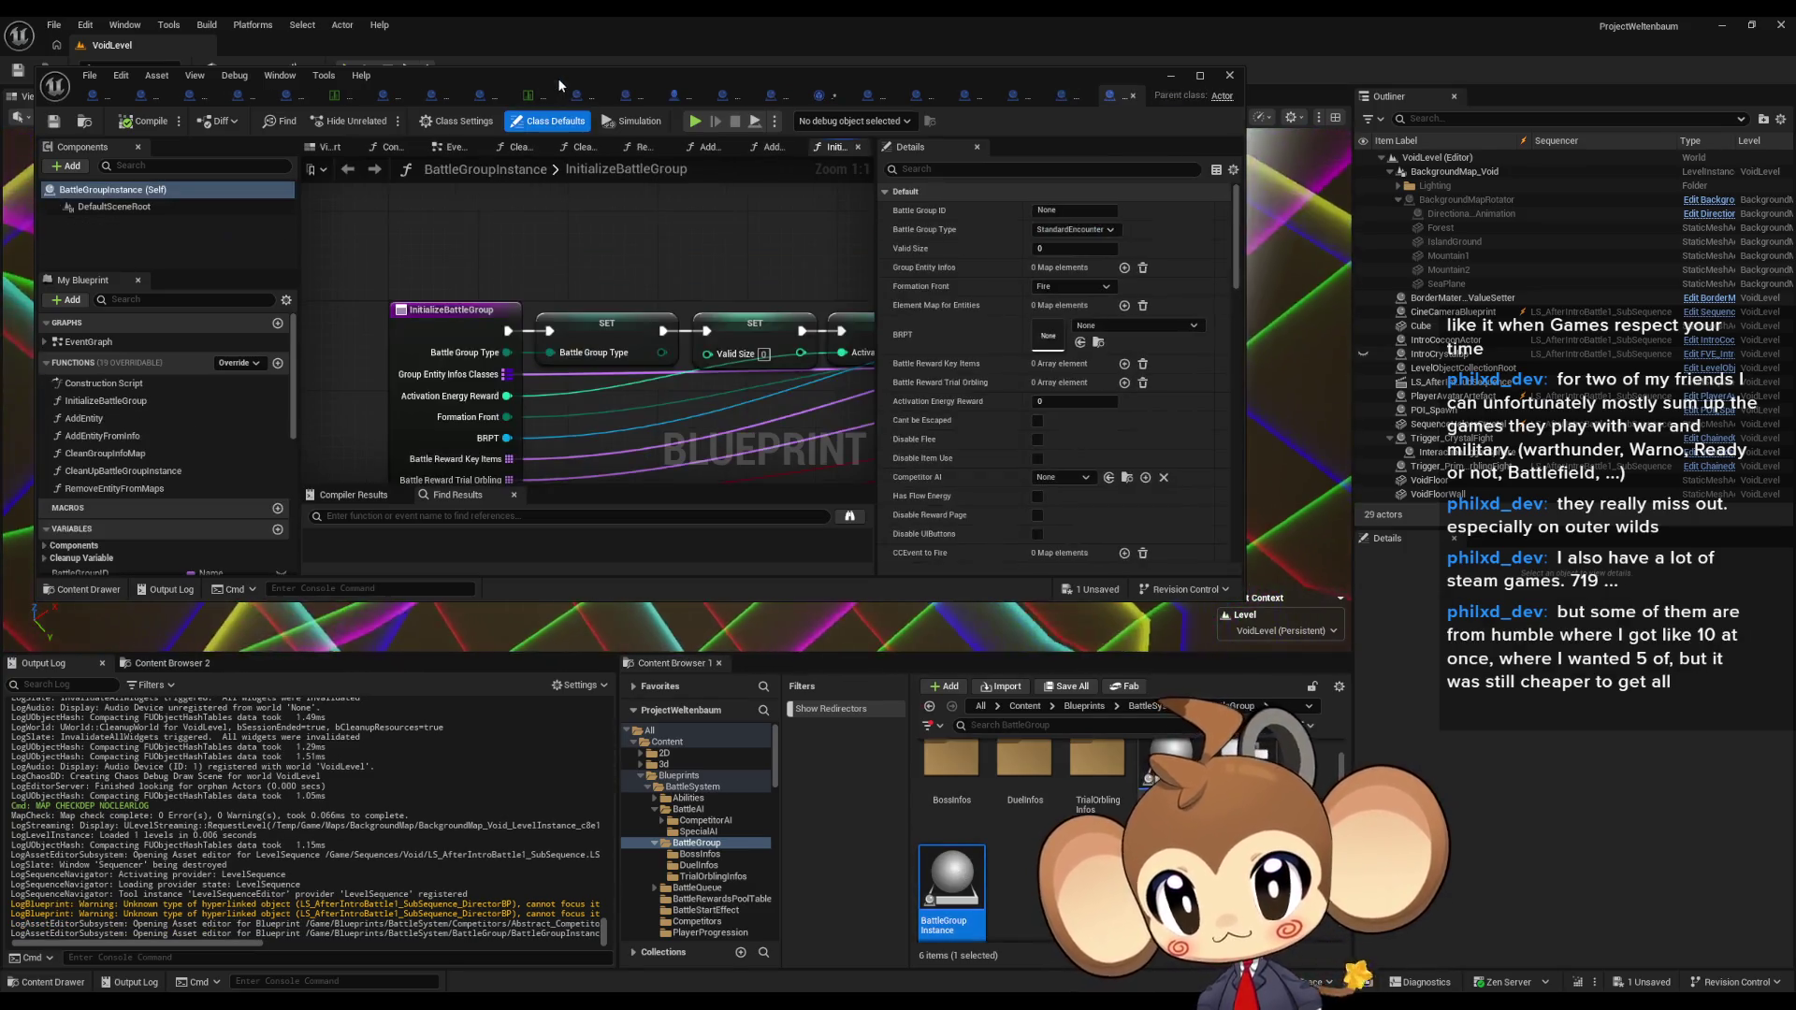
double_click(558, 76)
scroll(250, 690, down, 1)
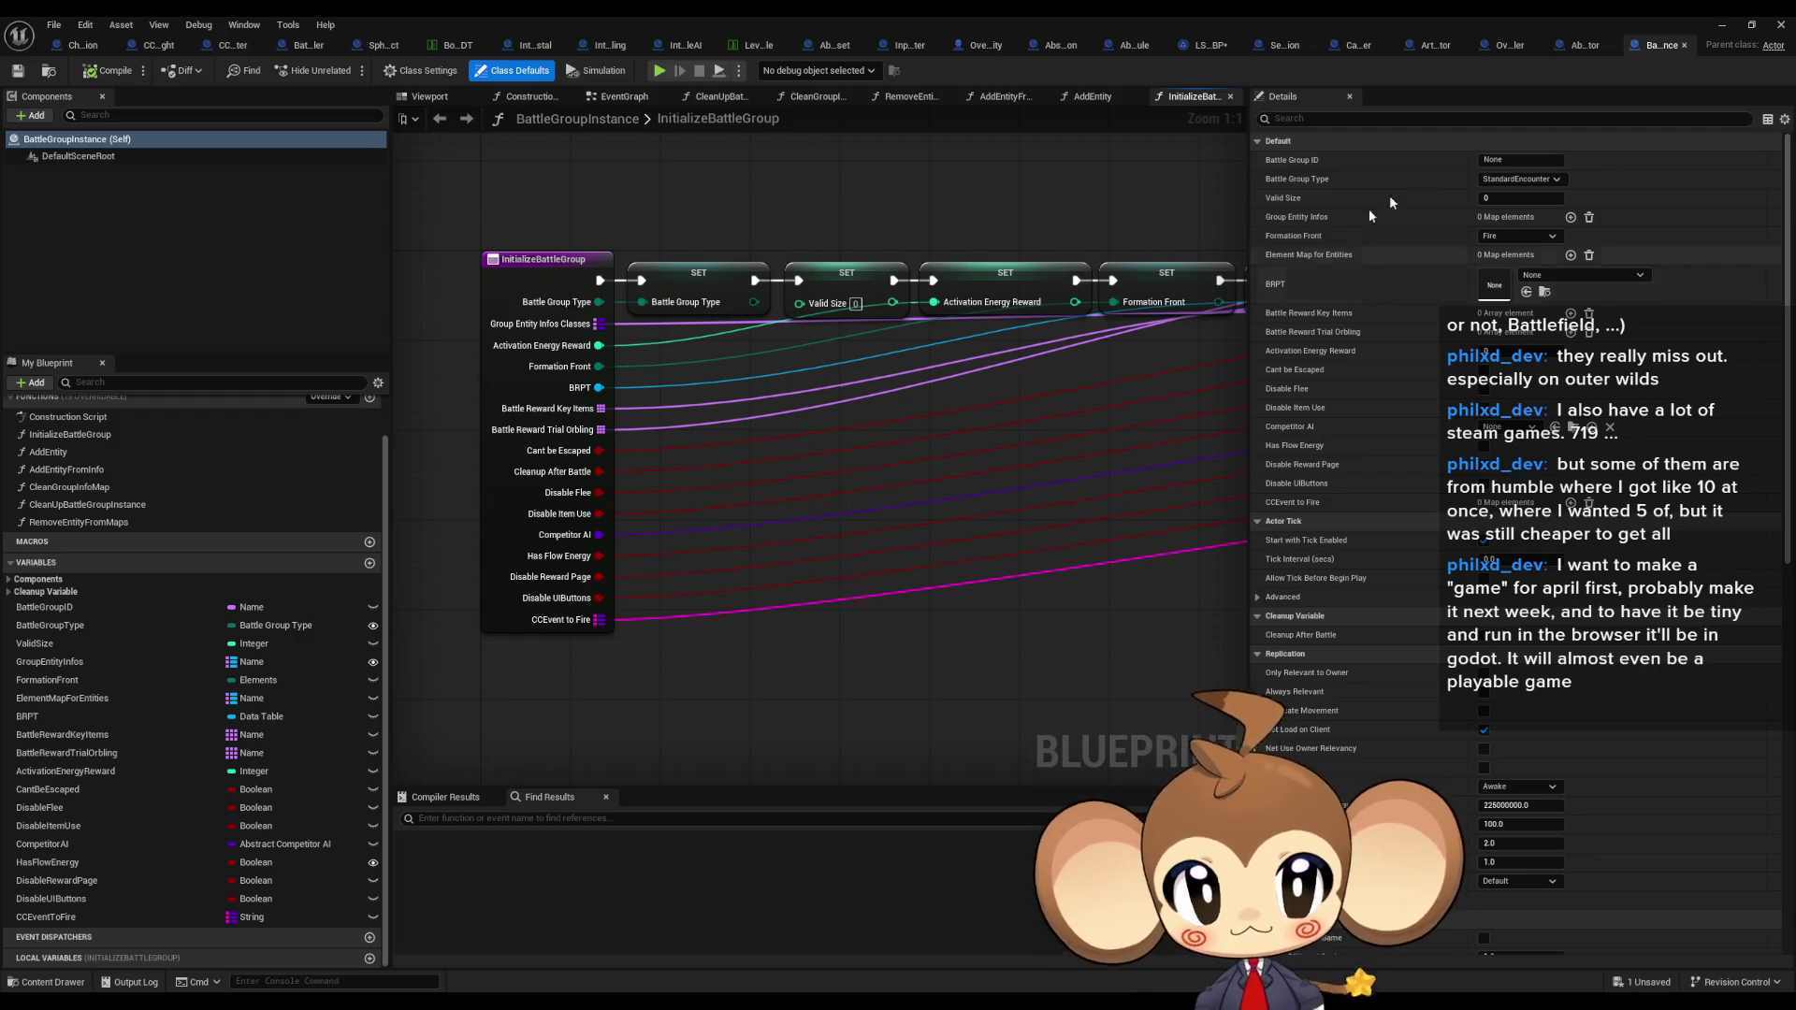
click(1202, 47)
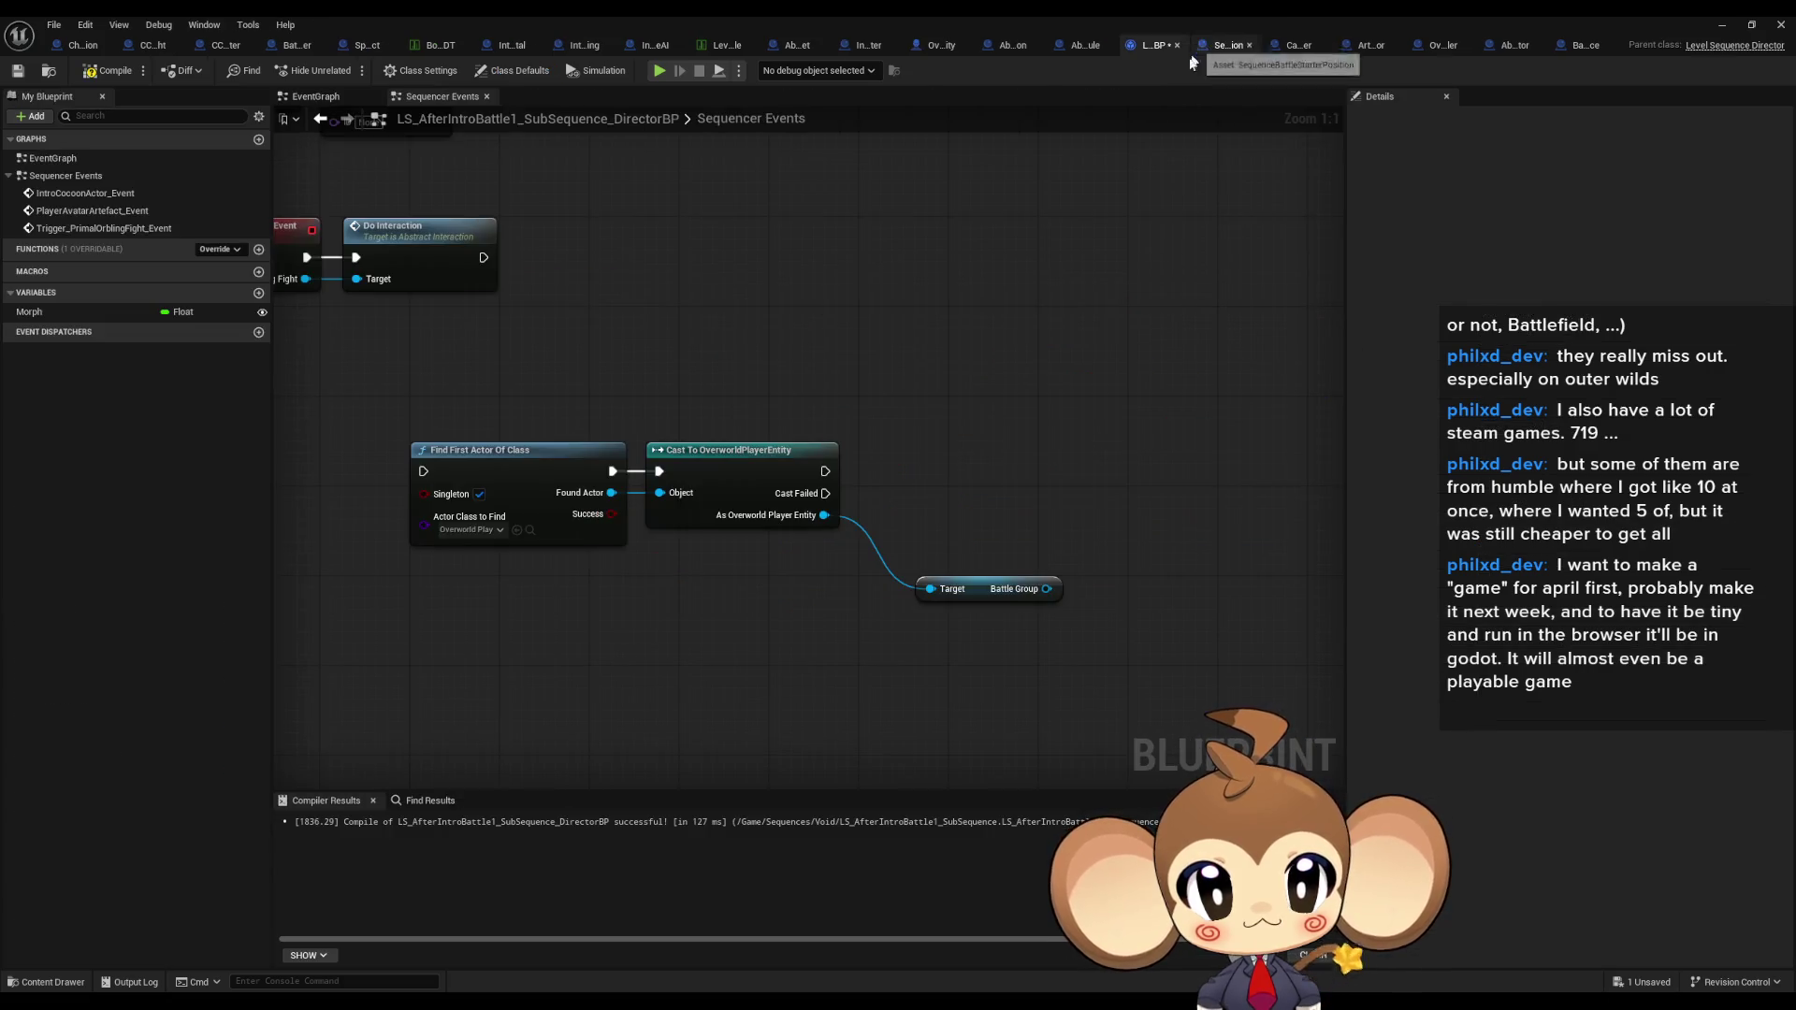
Step: Add a SET Battle Group Type node off the Battle Group pin via Variables > Default, and show its enum choices
drag(1047, 589, 1108, 497)
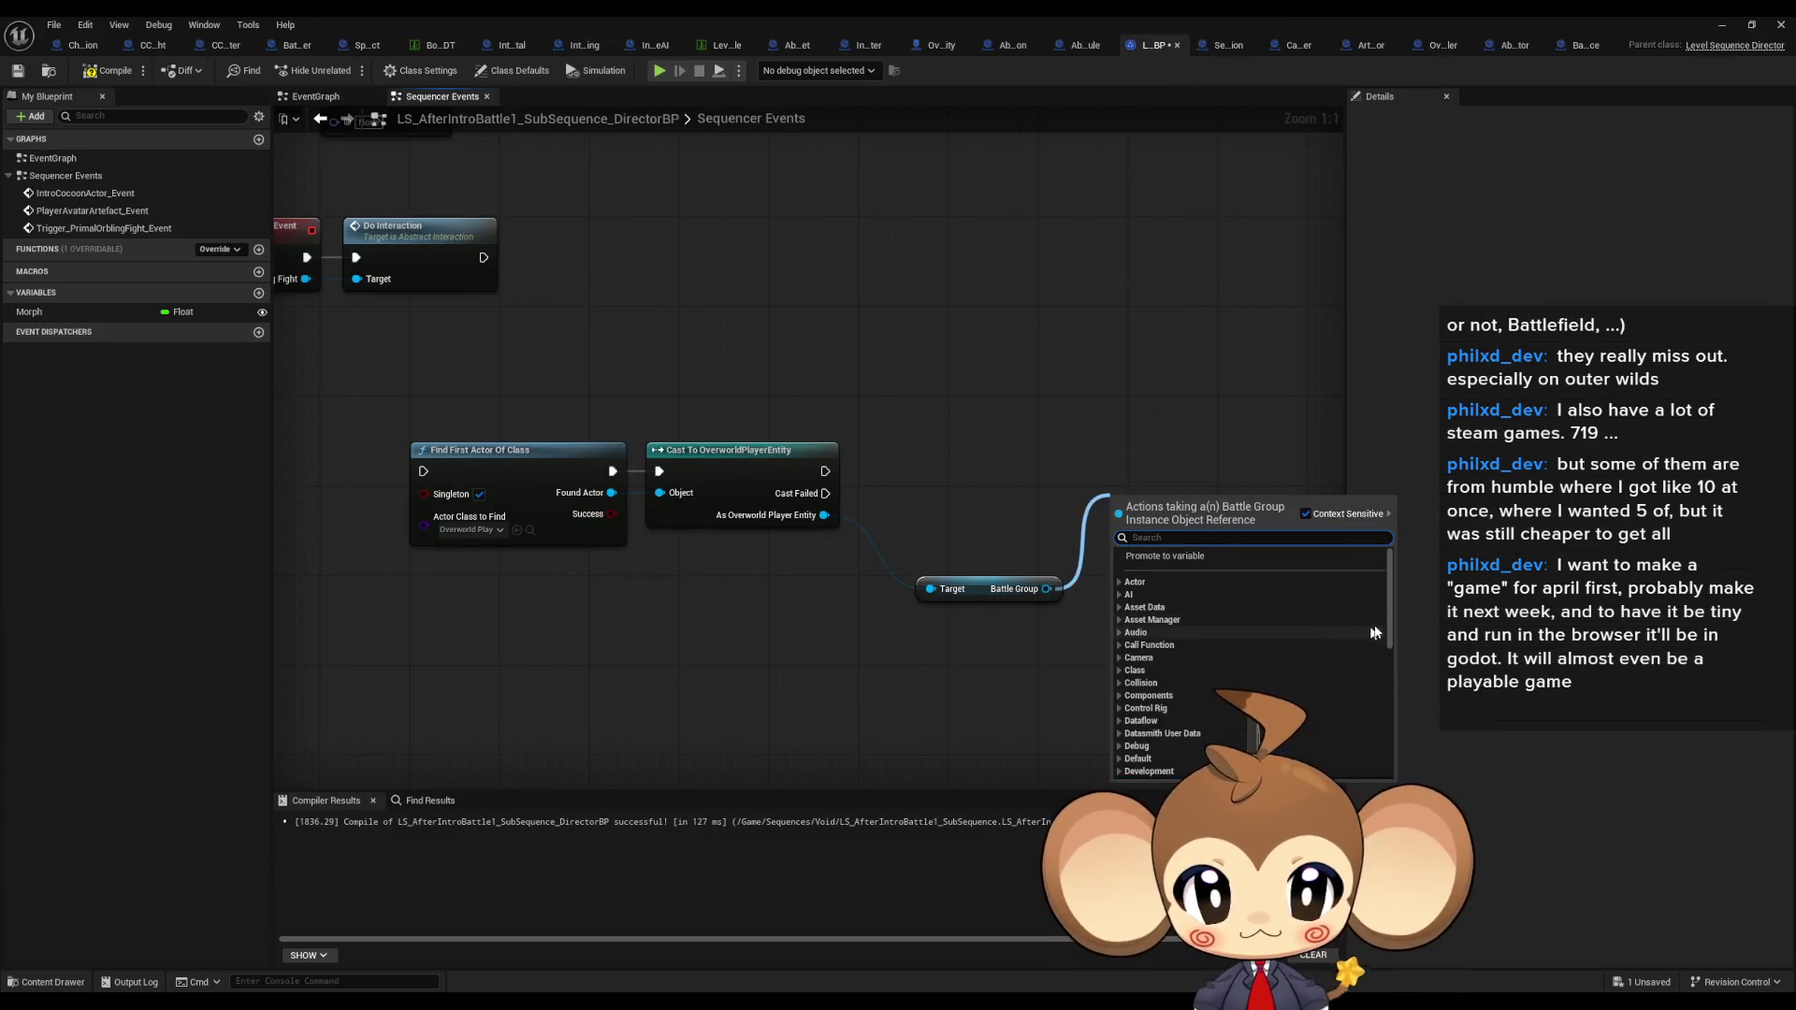
scroll(1254, 692, down, 10)
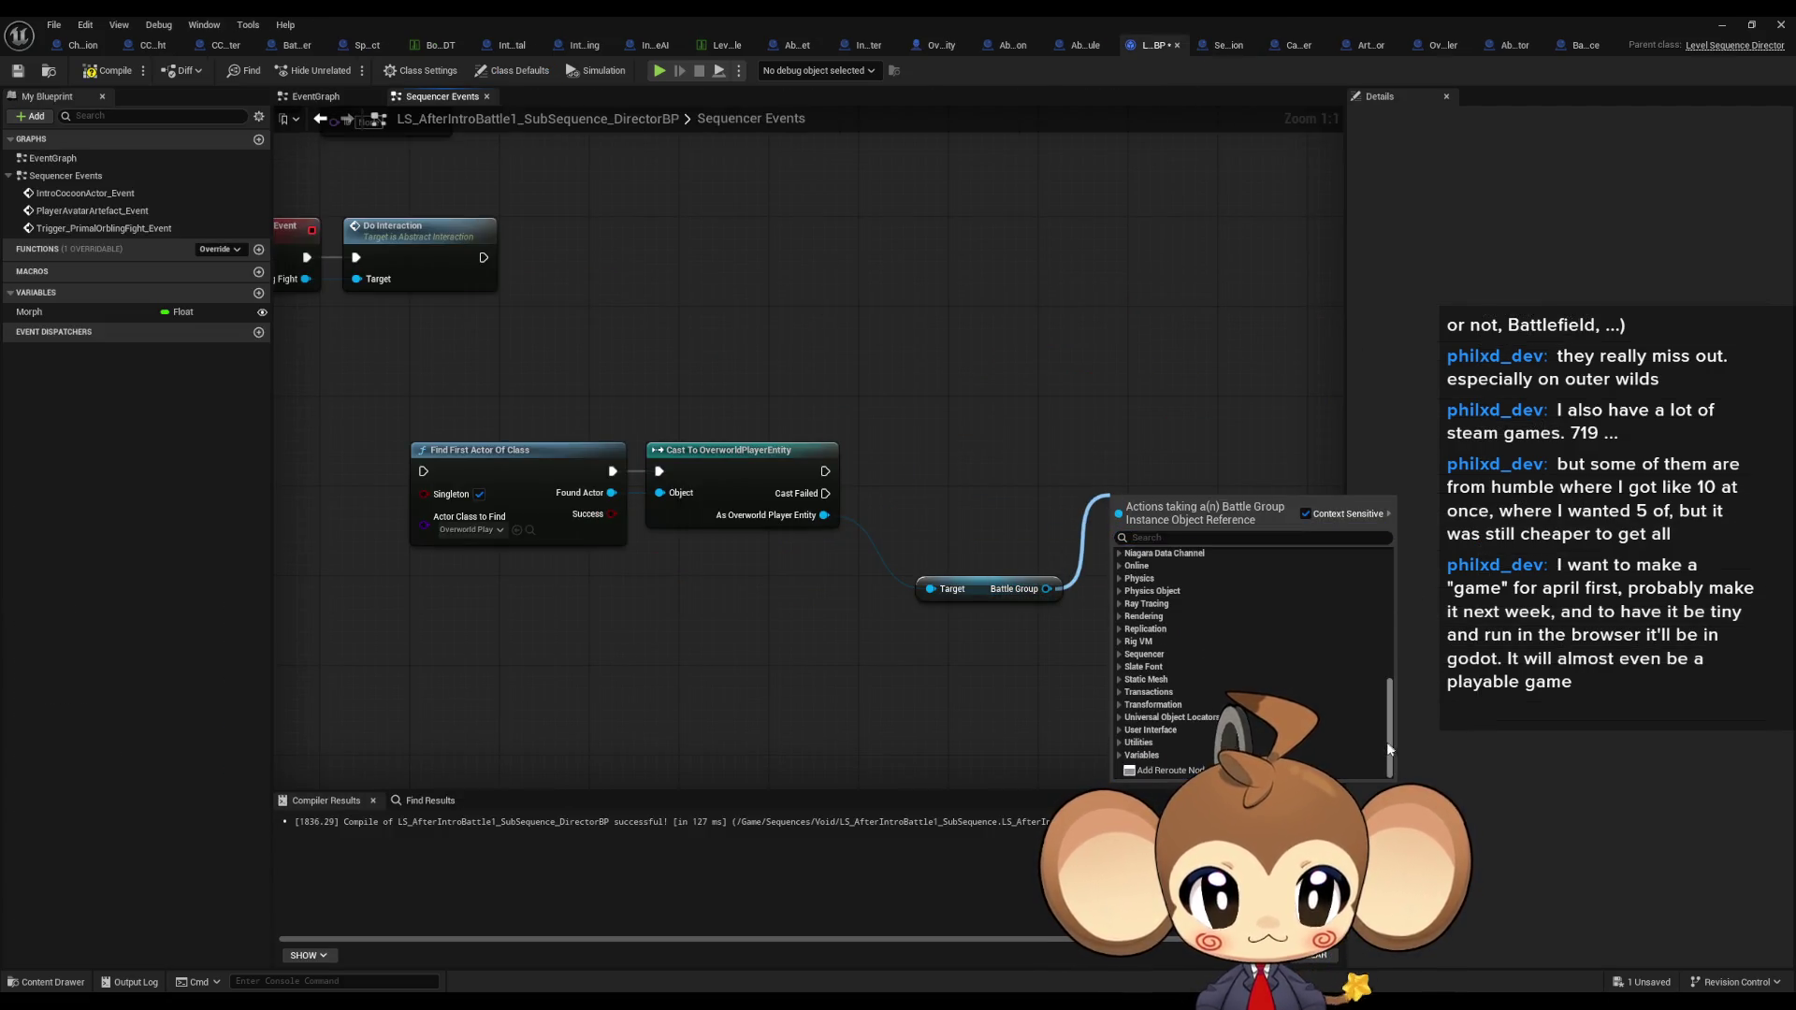
click(1141, 755)
scroll(1160, 674, down, 3)
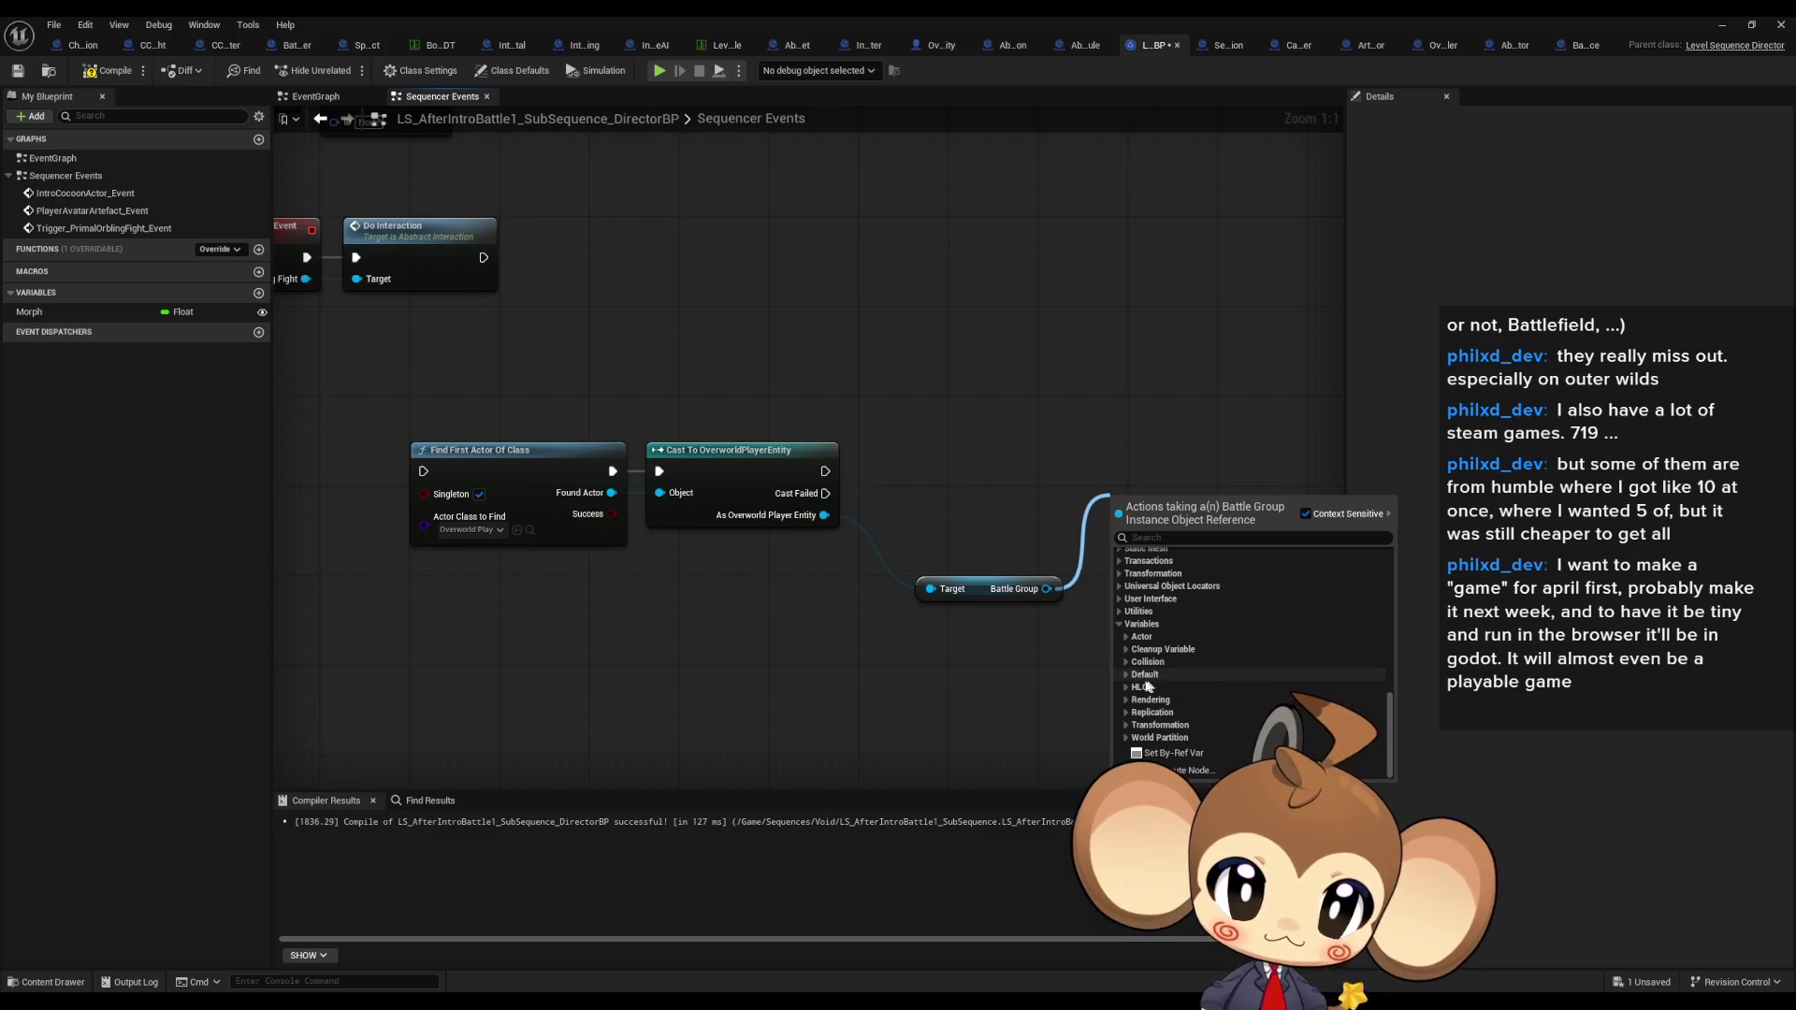
click(1126, 675)
scroll(1300, 672, down, 2)
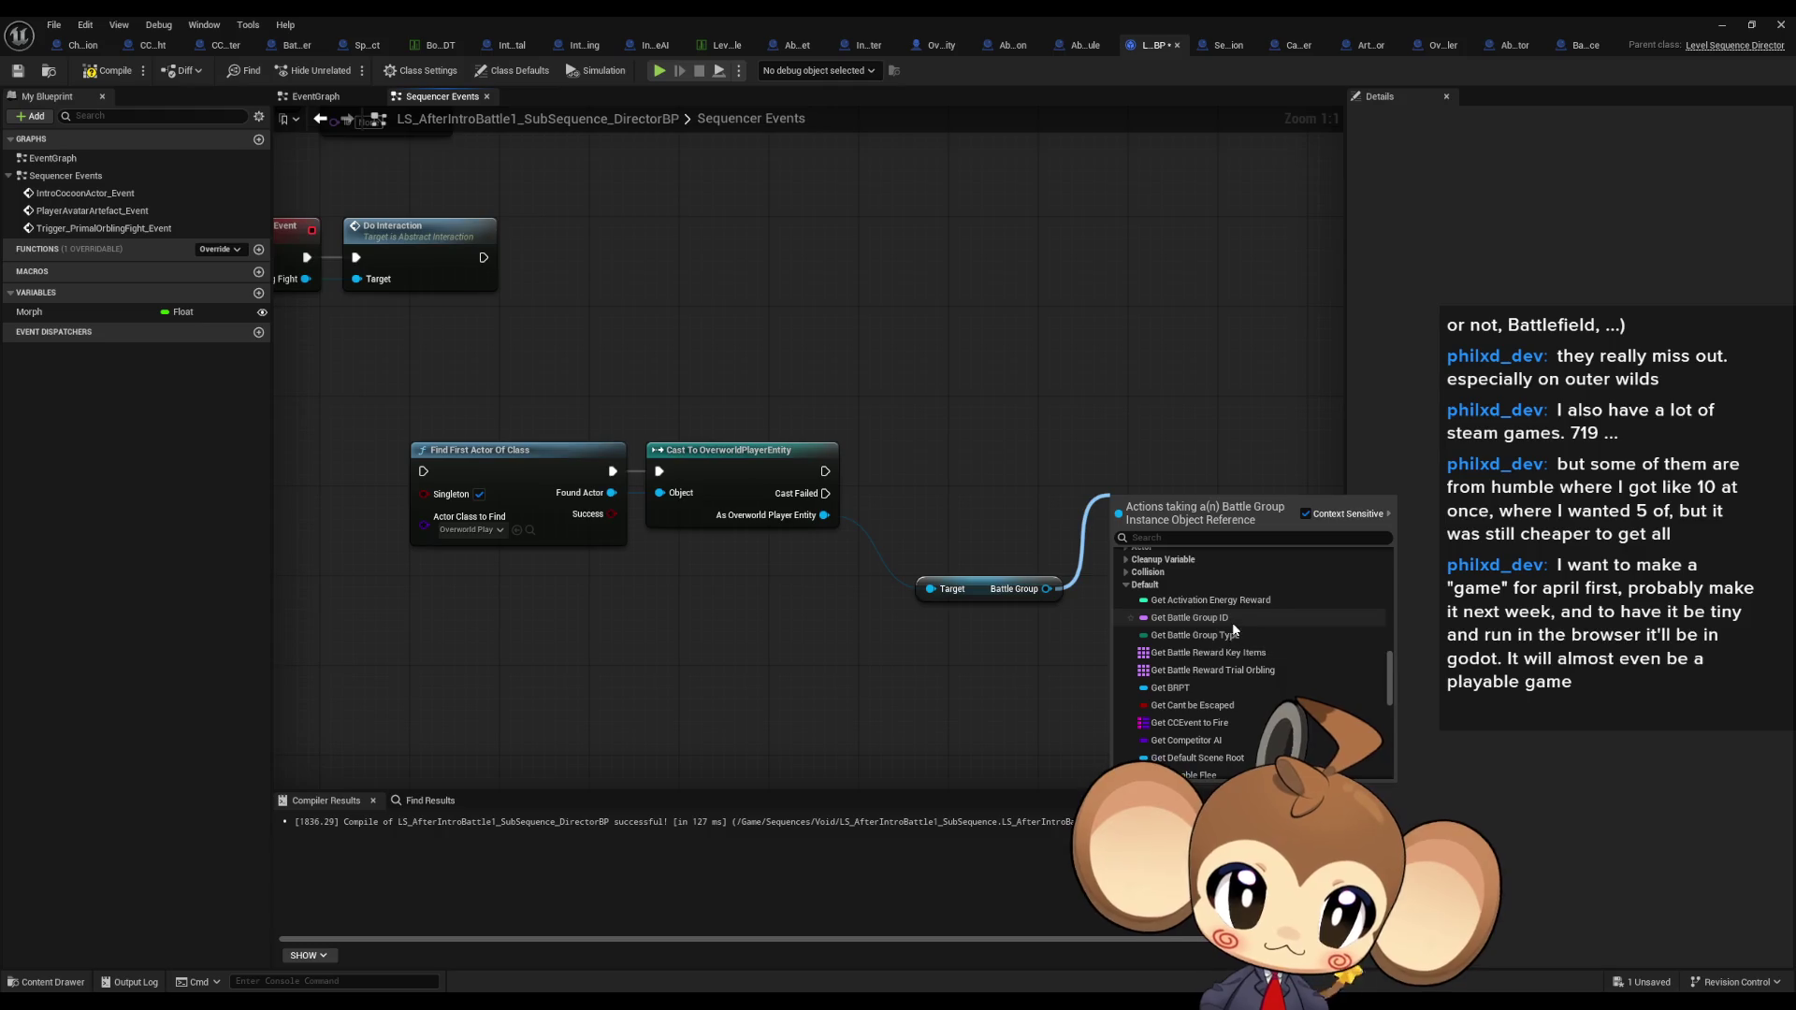
scroll(1235, 627, down, 1)
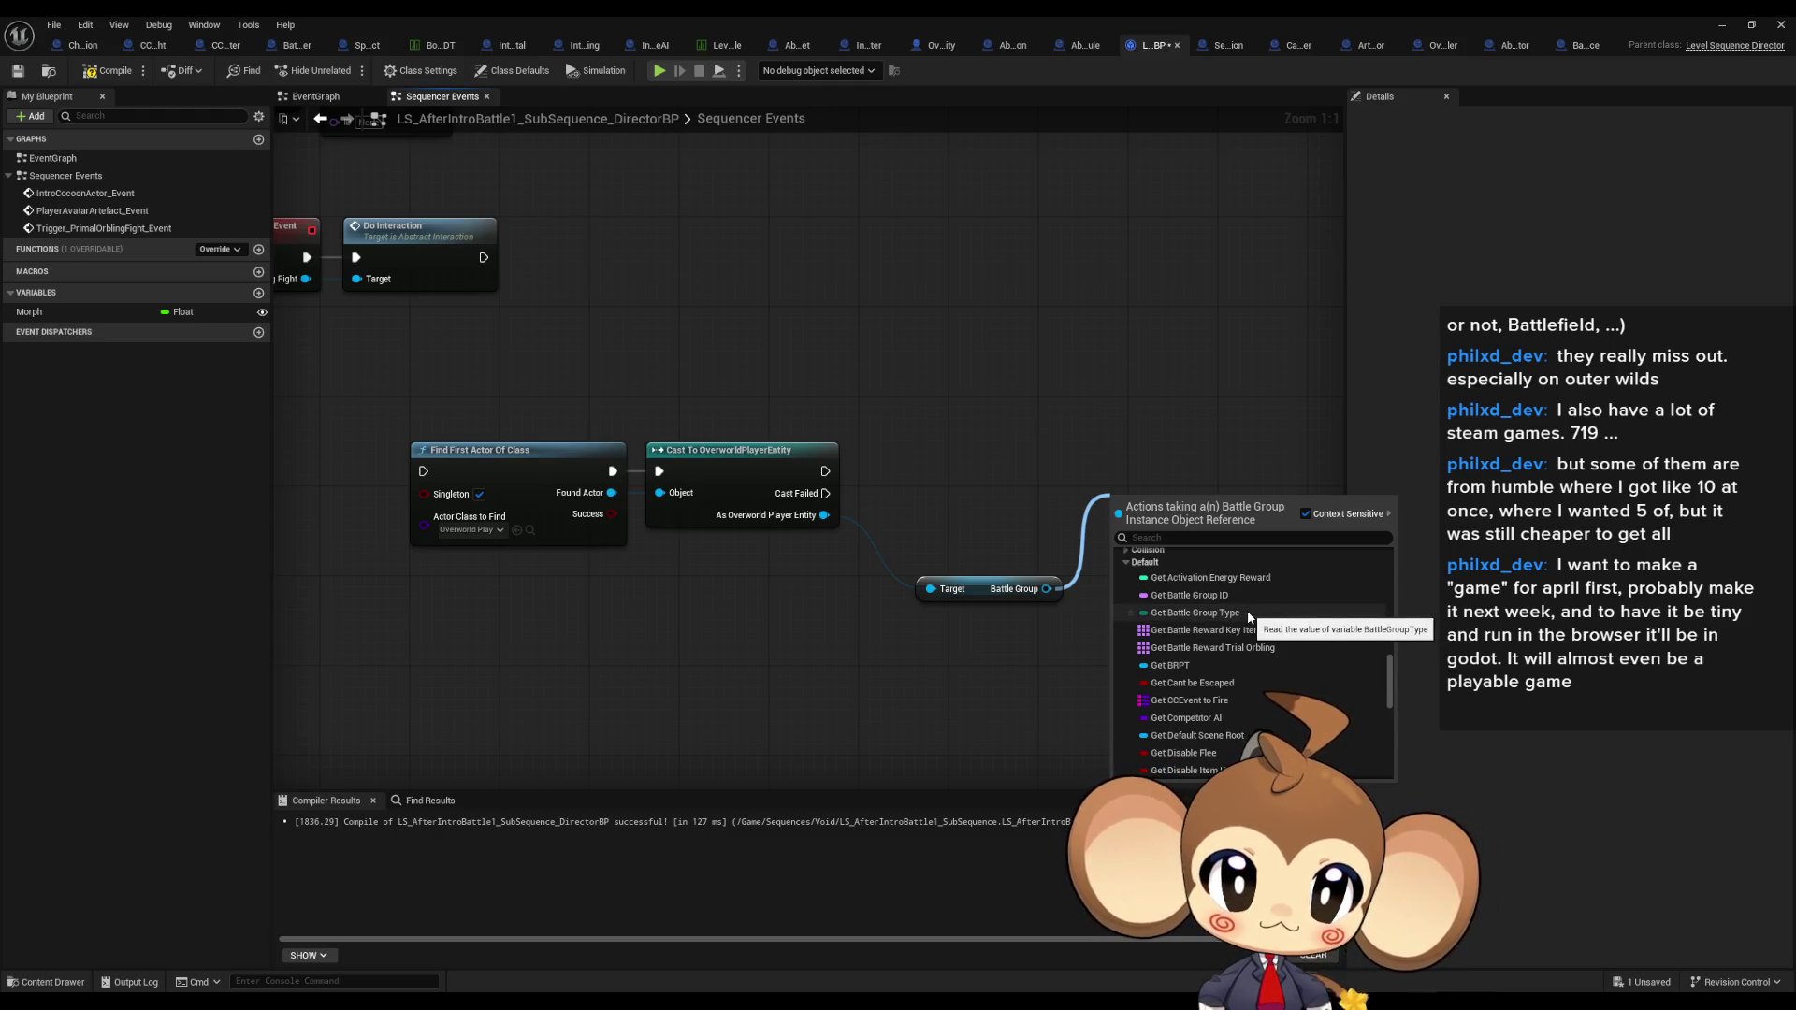
scroll(1244, 612, down, 5)
scroll(1243, 611, down, 5)
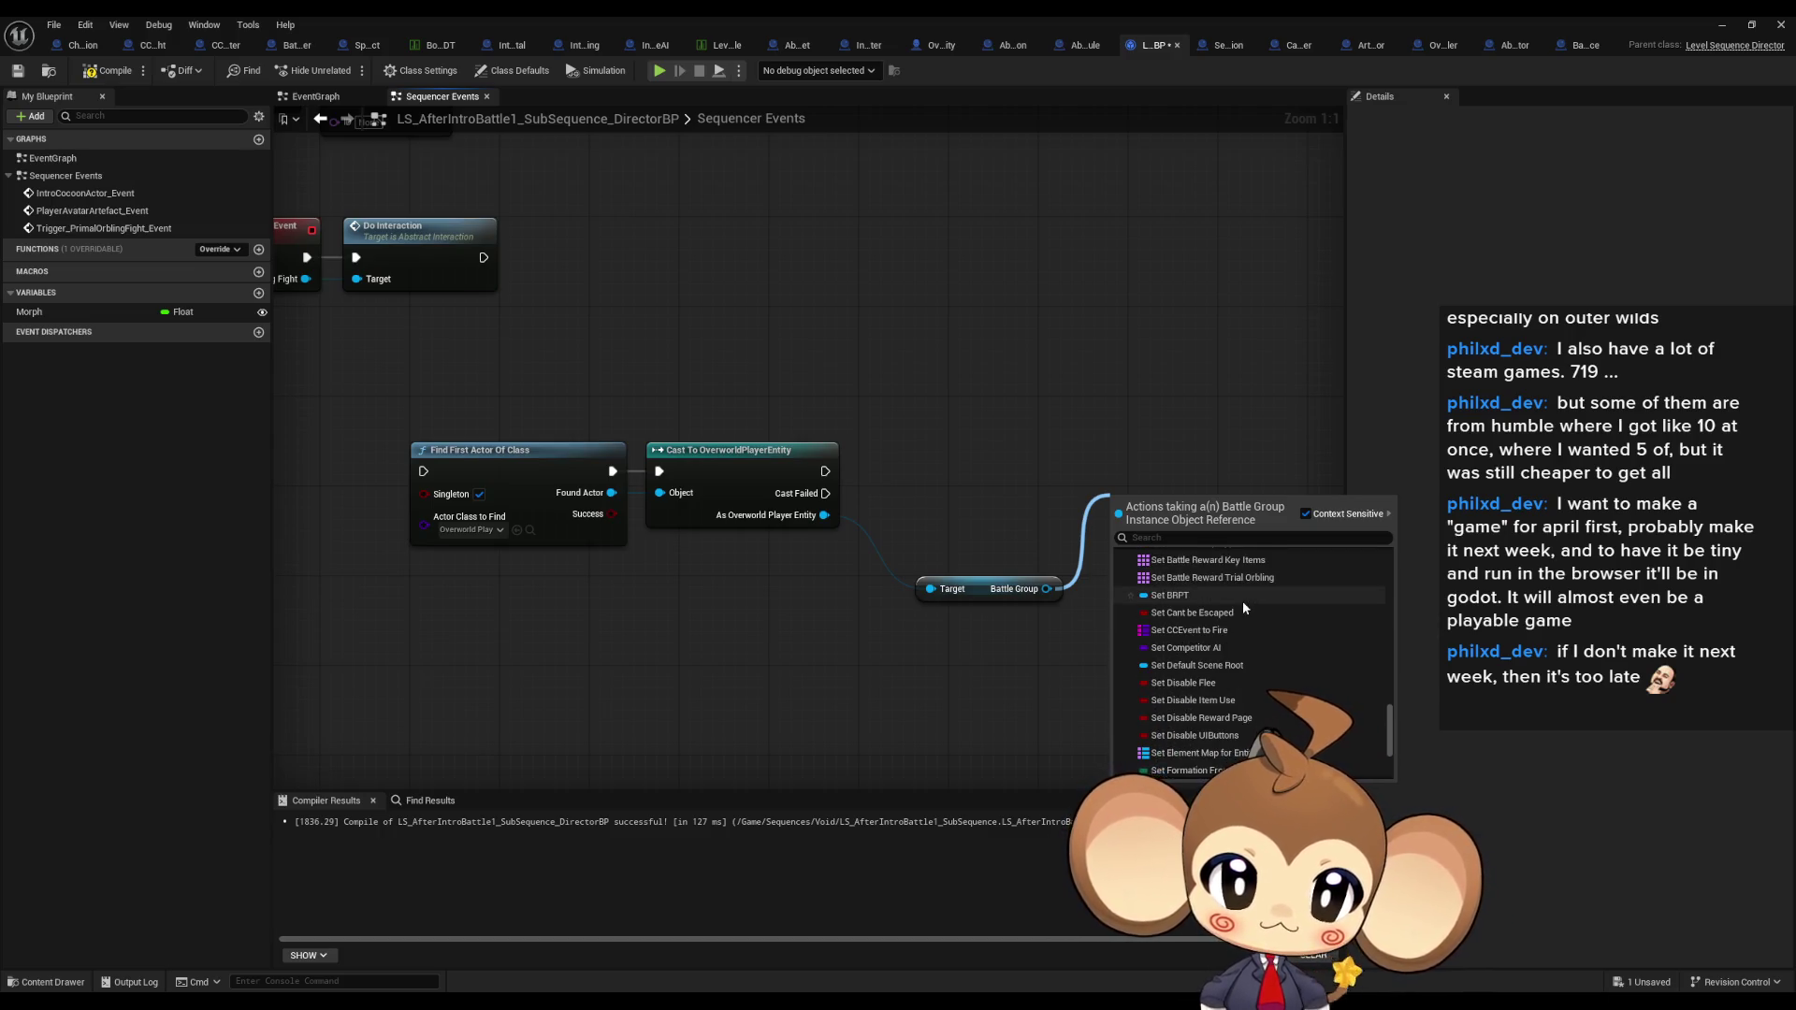
scroll(1242, 603, down, 3)
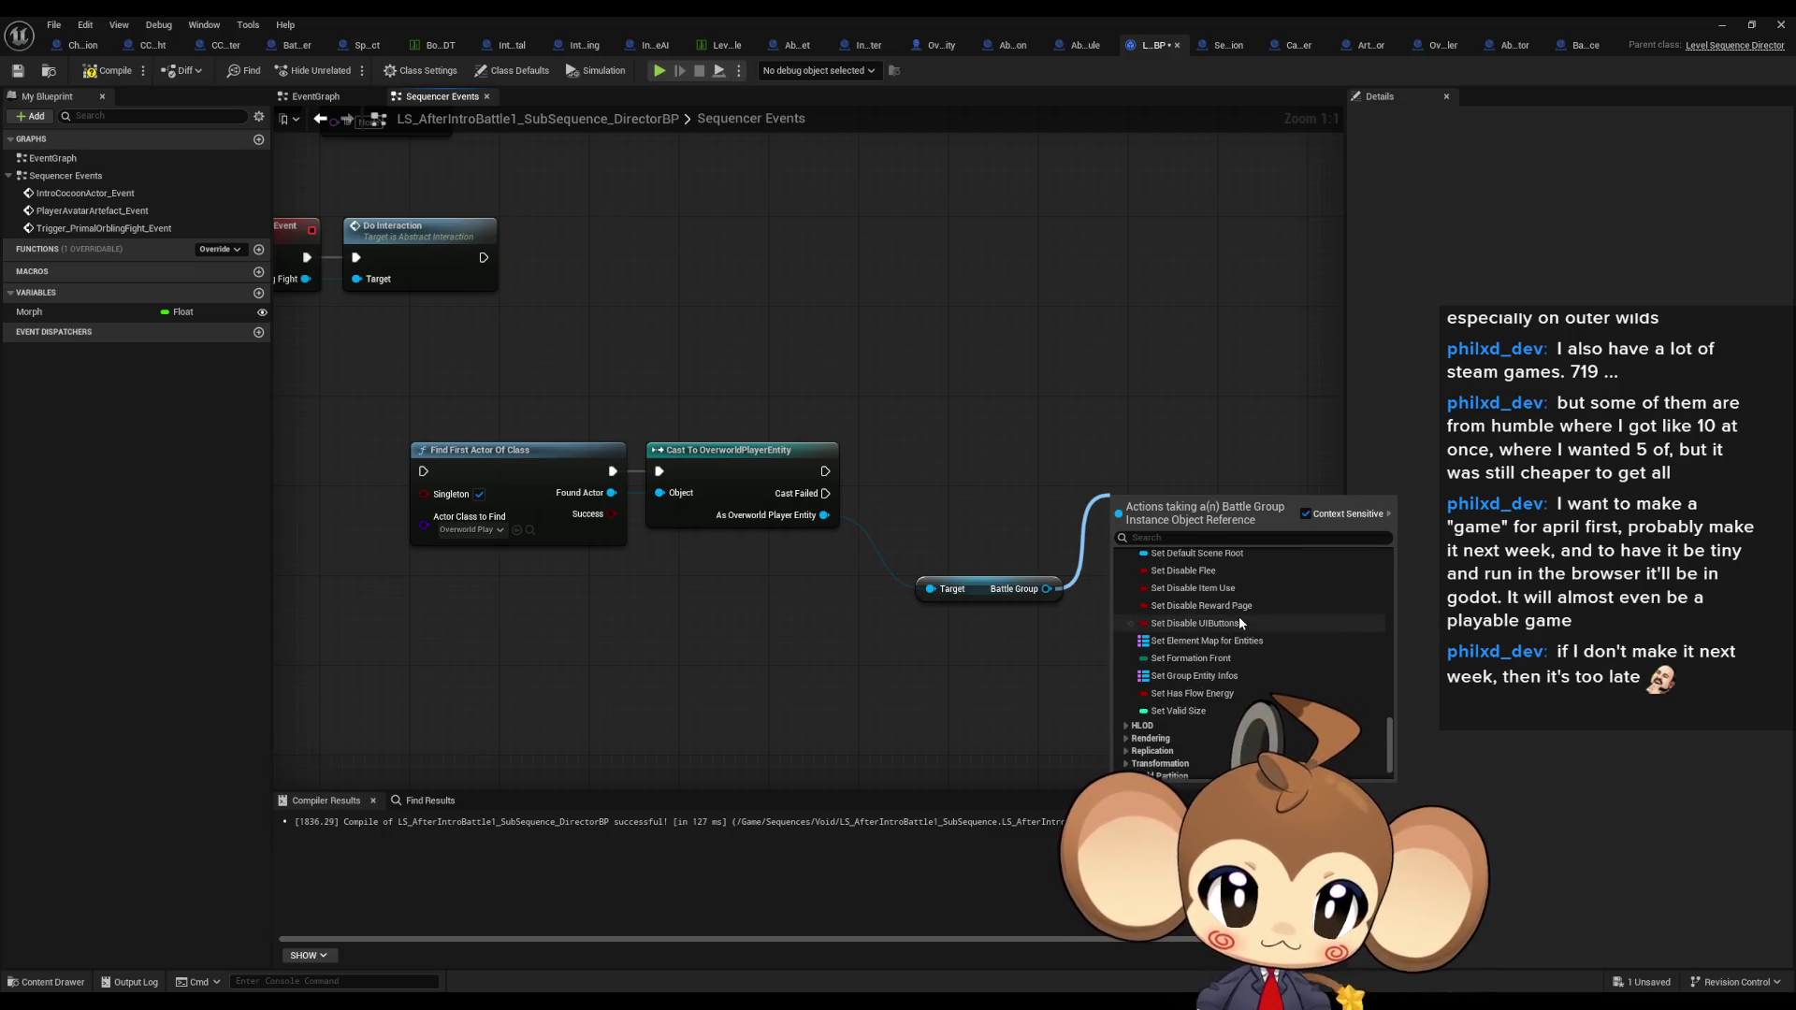
scroll(1221, 674, up, 1)
scroll(1205, 723, up, 5)
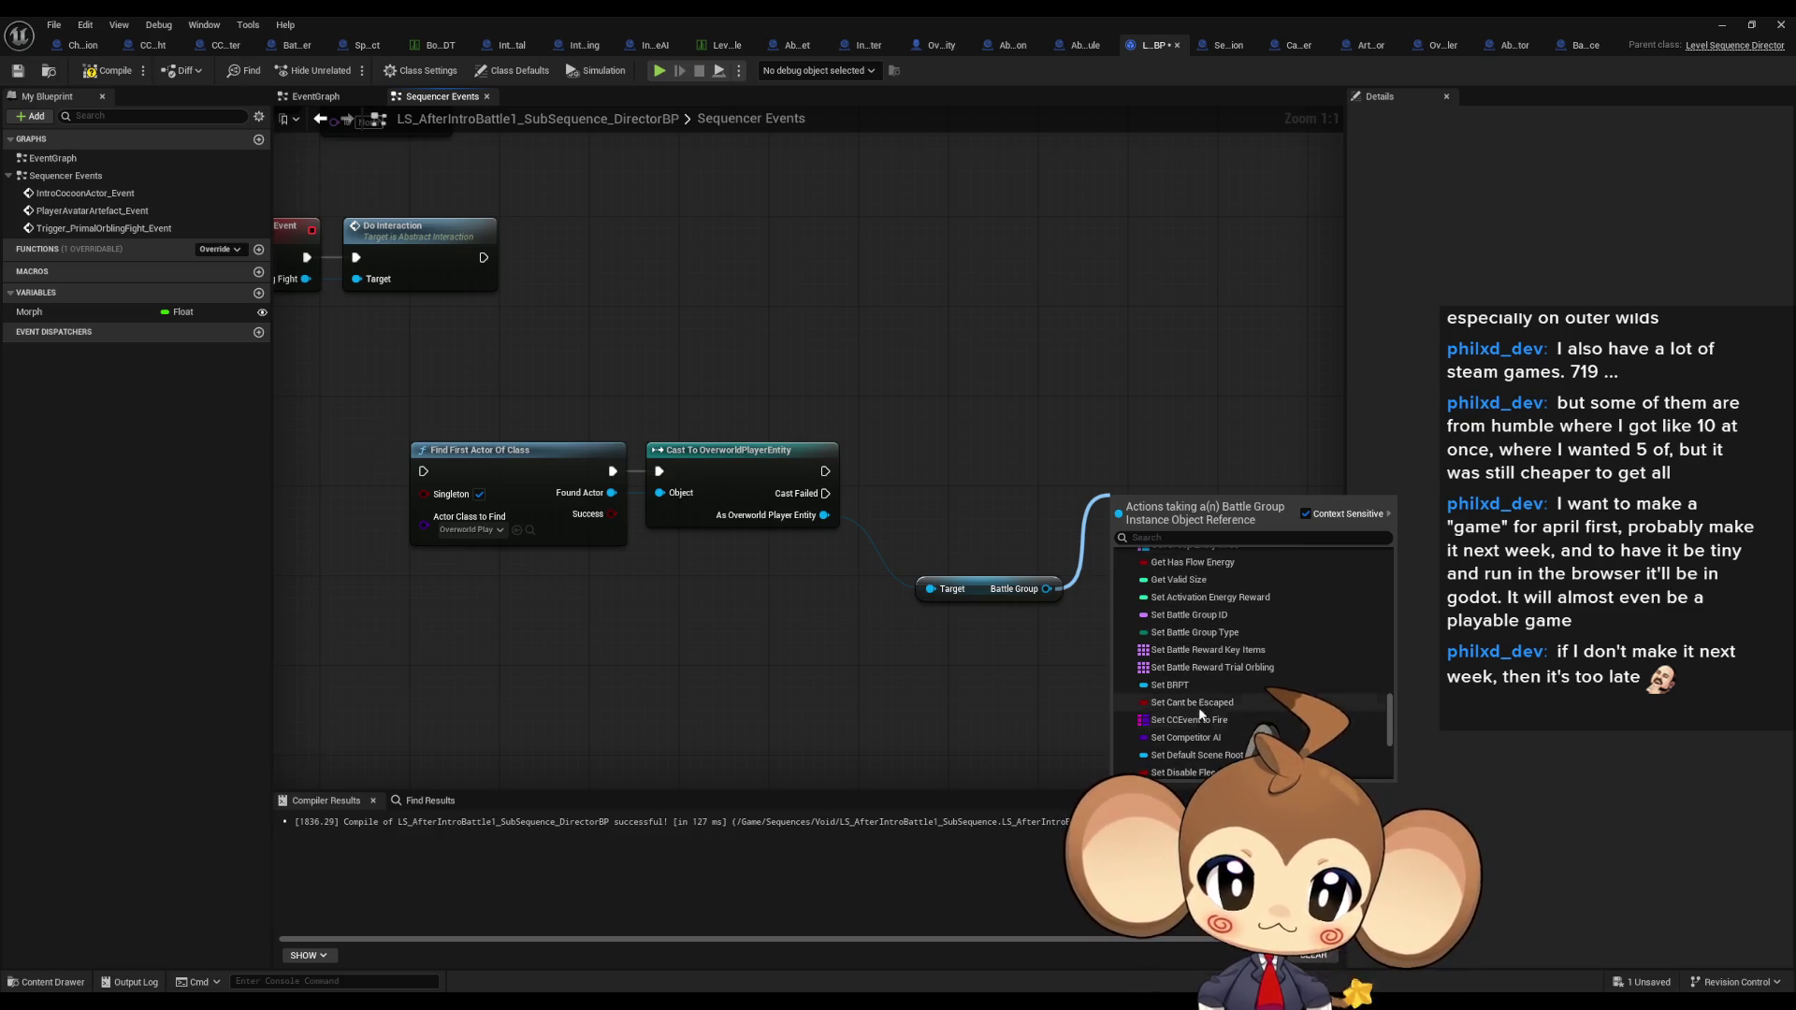
click(1202, 632)
click(1058, 541)
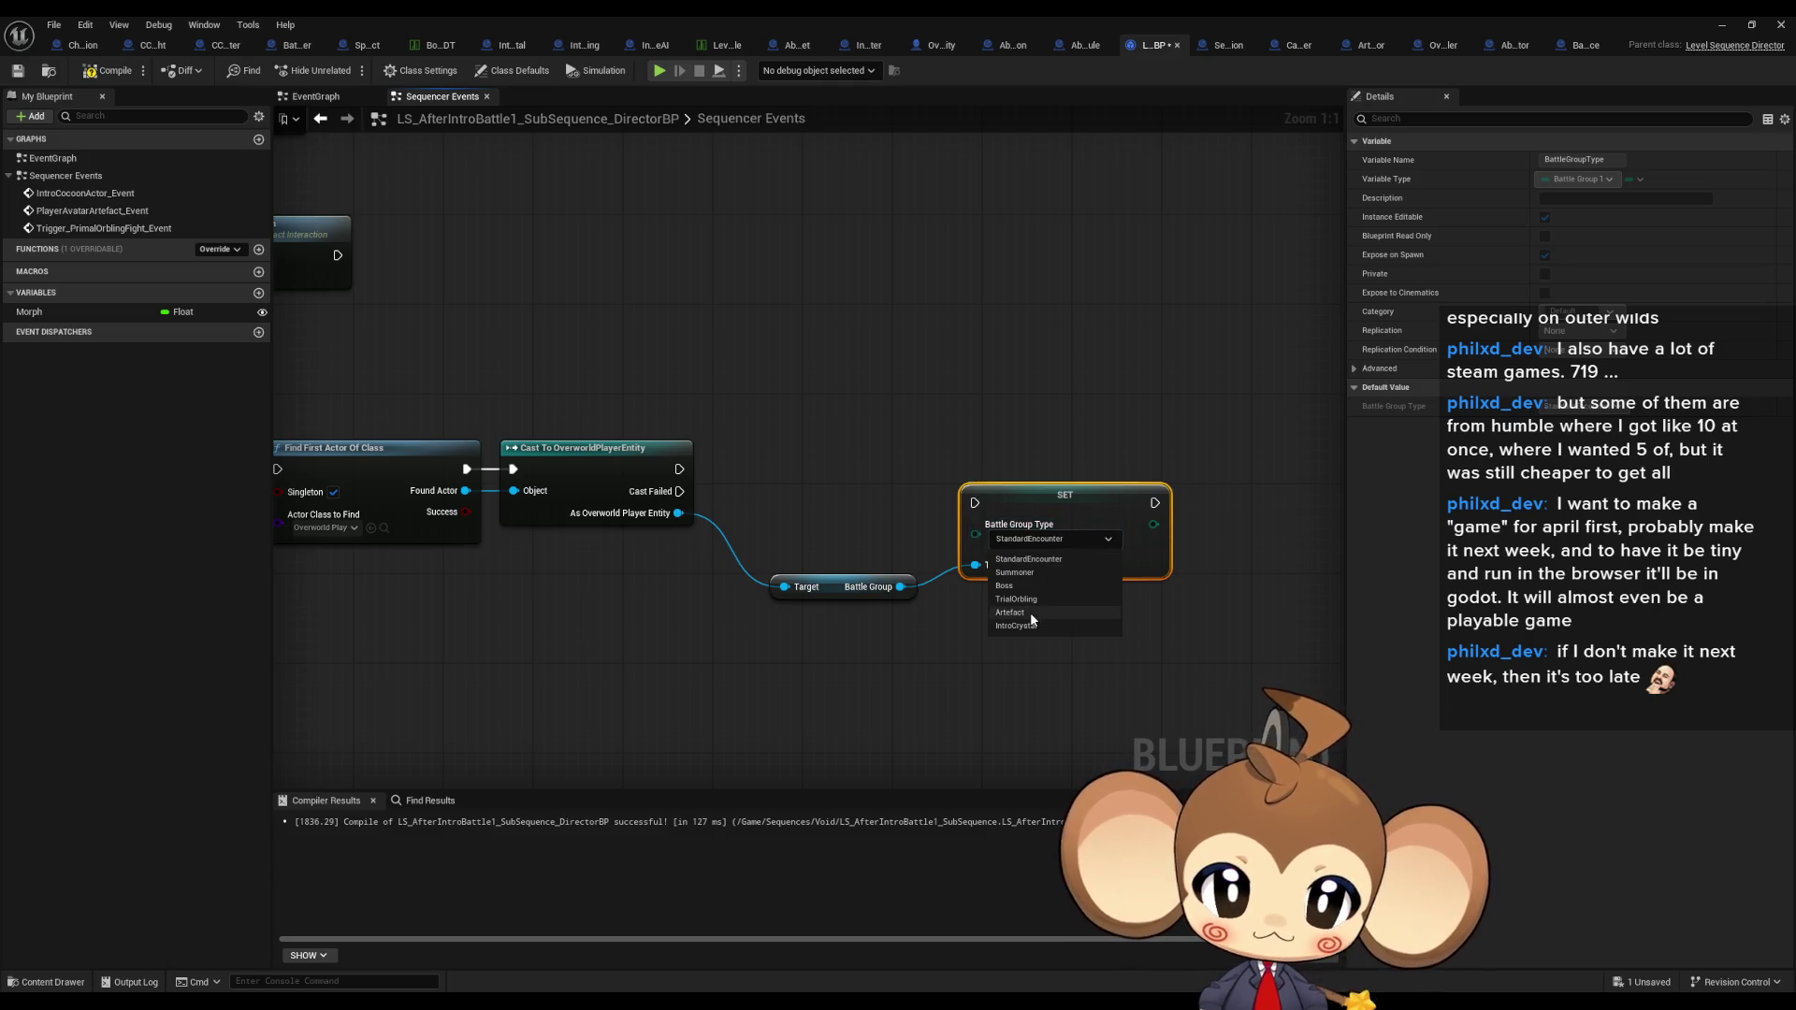
Step: Keep Battle Group Type at StandardEncounter and inspect the SET node
click(1003, 706)
click(954, 450)
click(1019, 543)
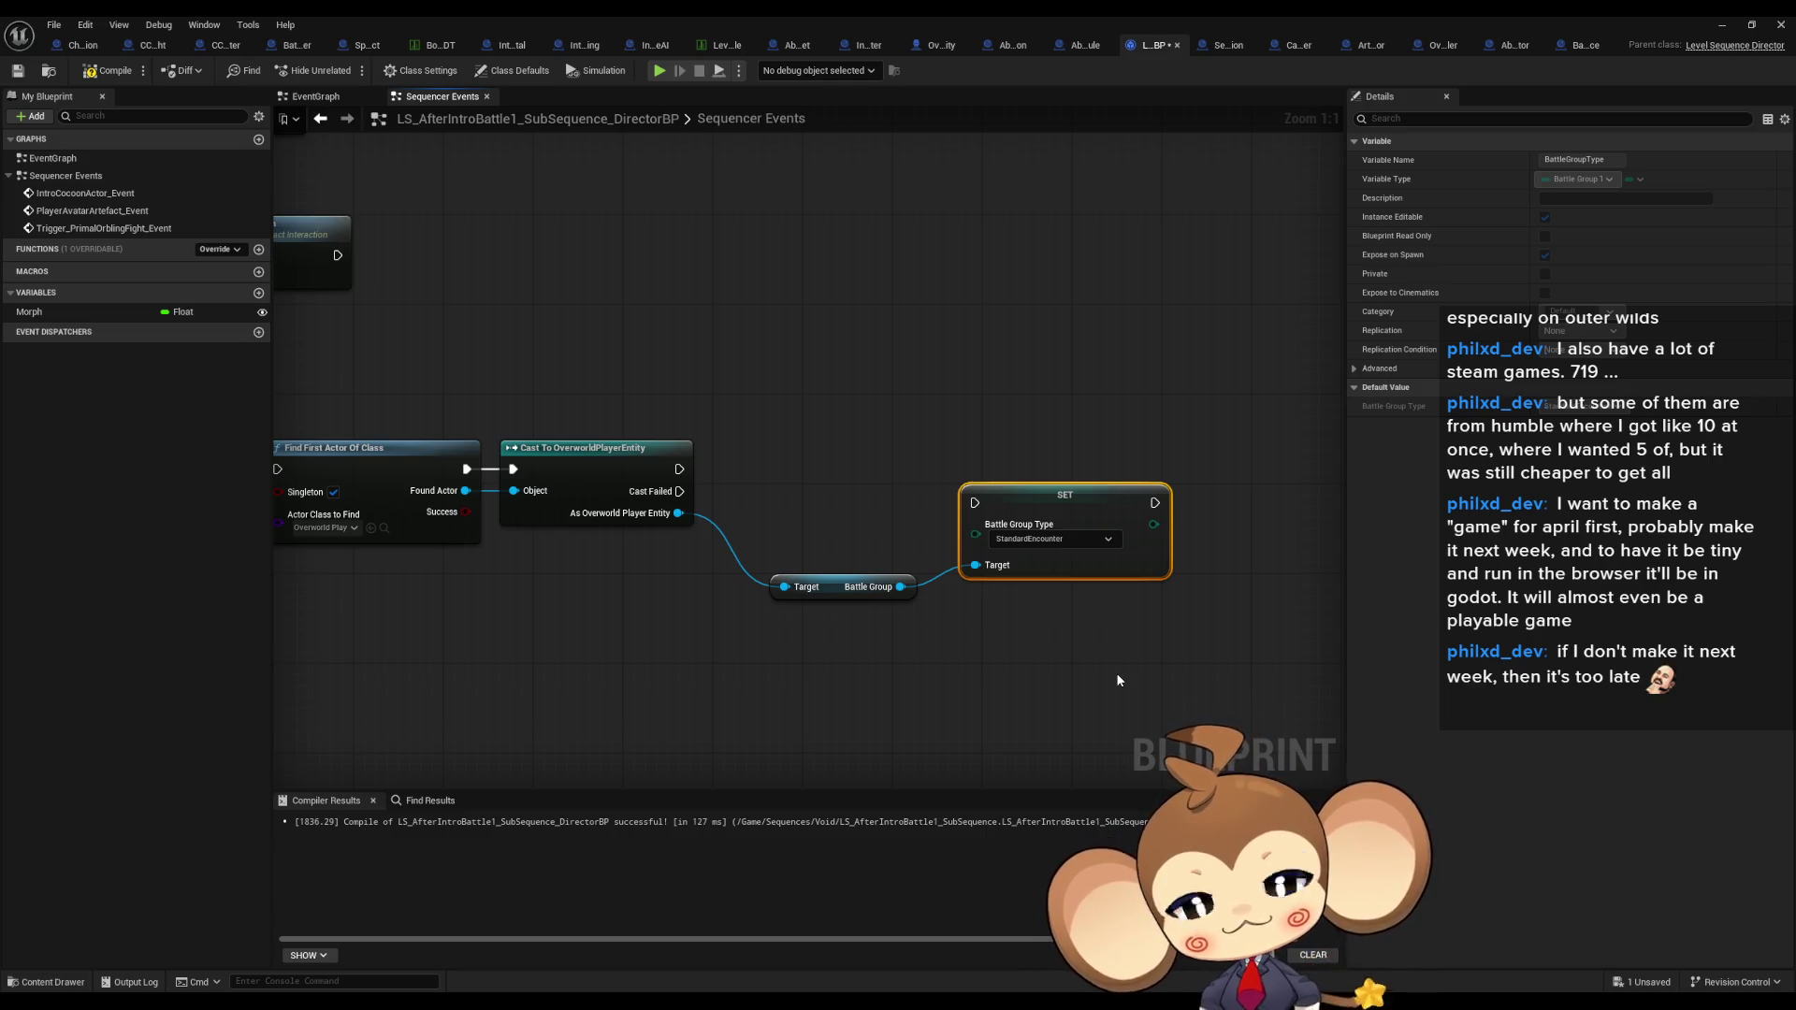
Step: Select the Find First Actor and Cast nodes, then go to the BattleController blueprint
click(805, 376)
drag(732, 350, 523, 506)
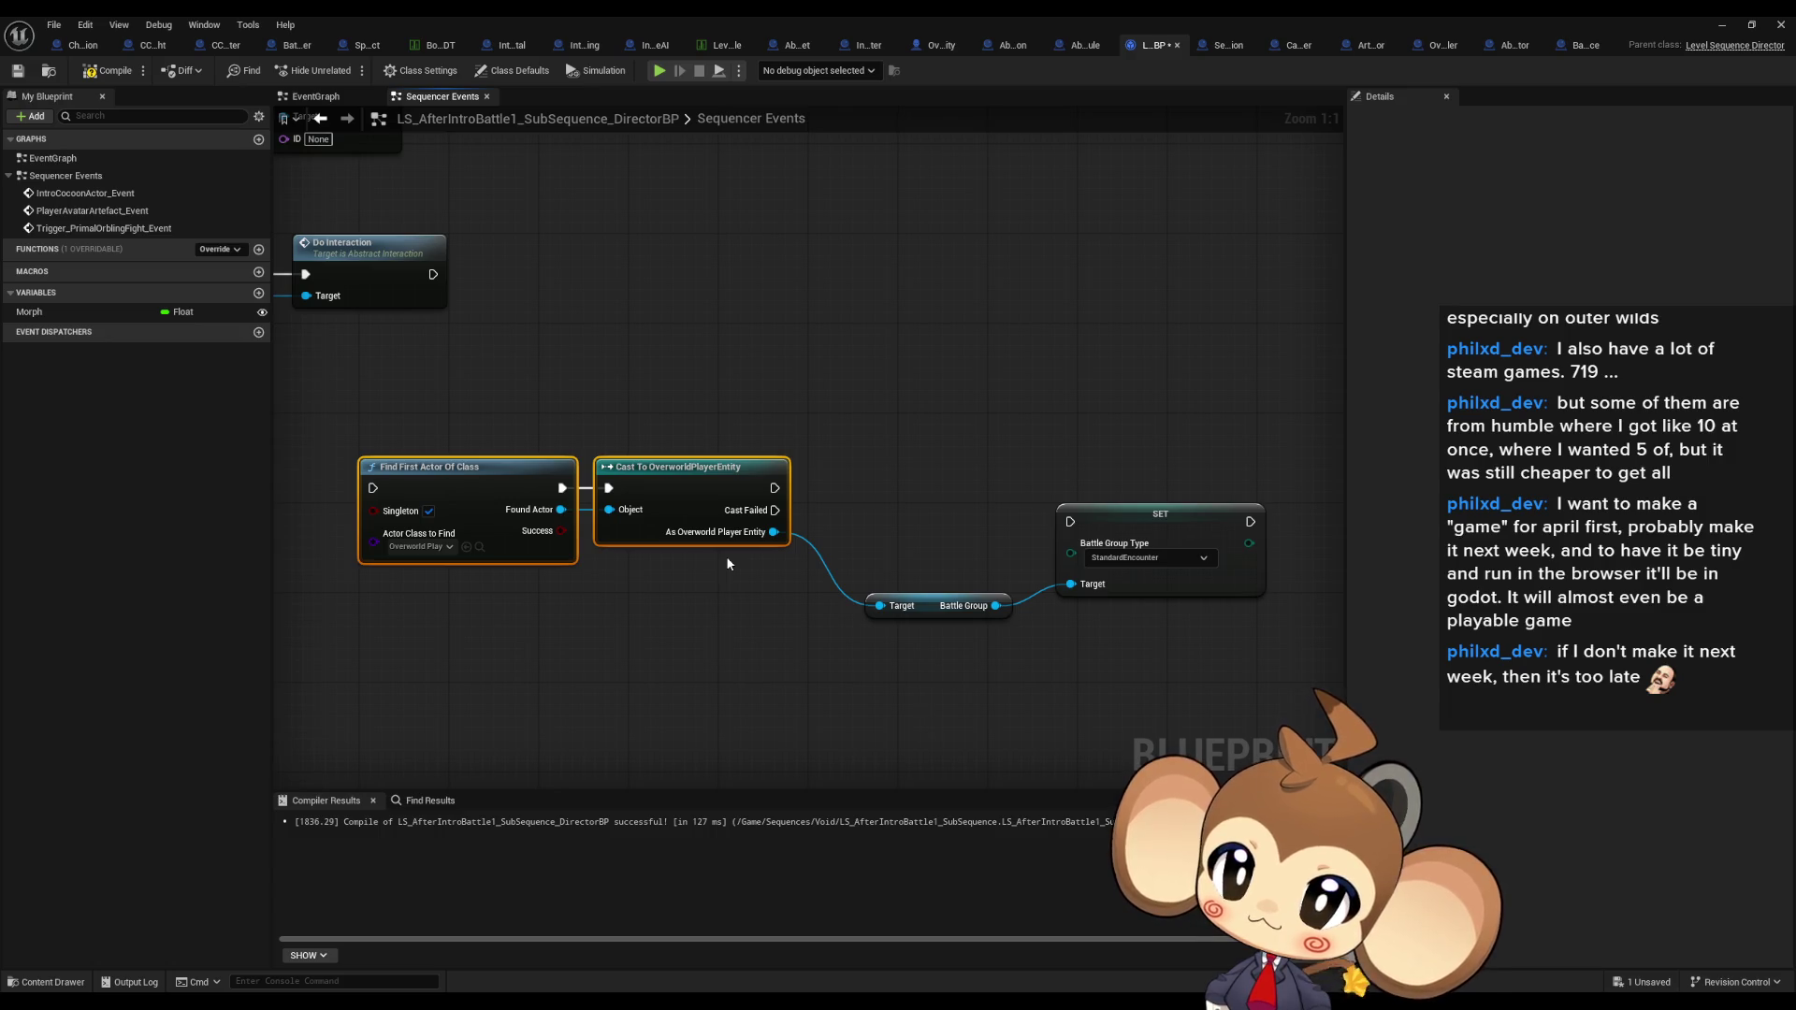
click(286, 45)
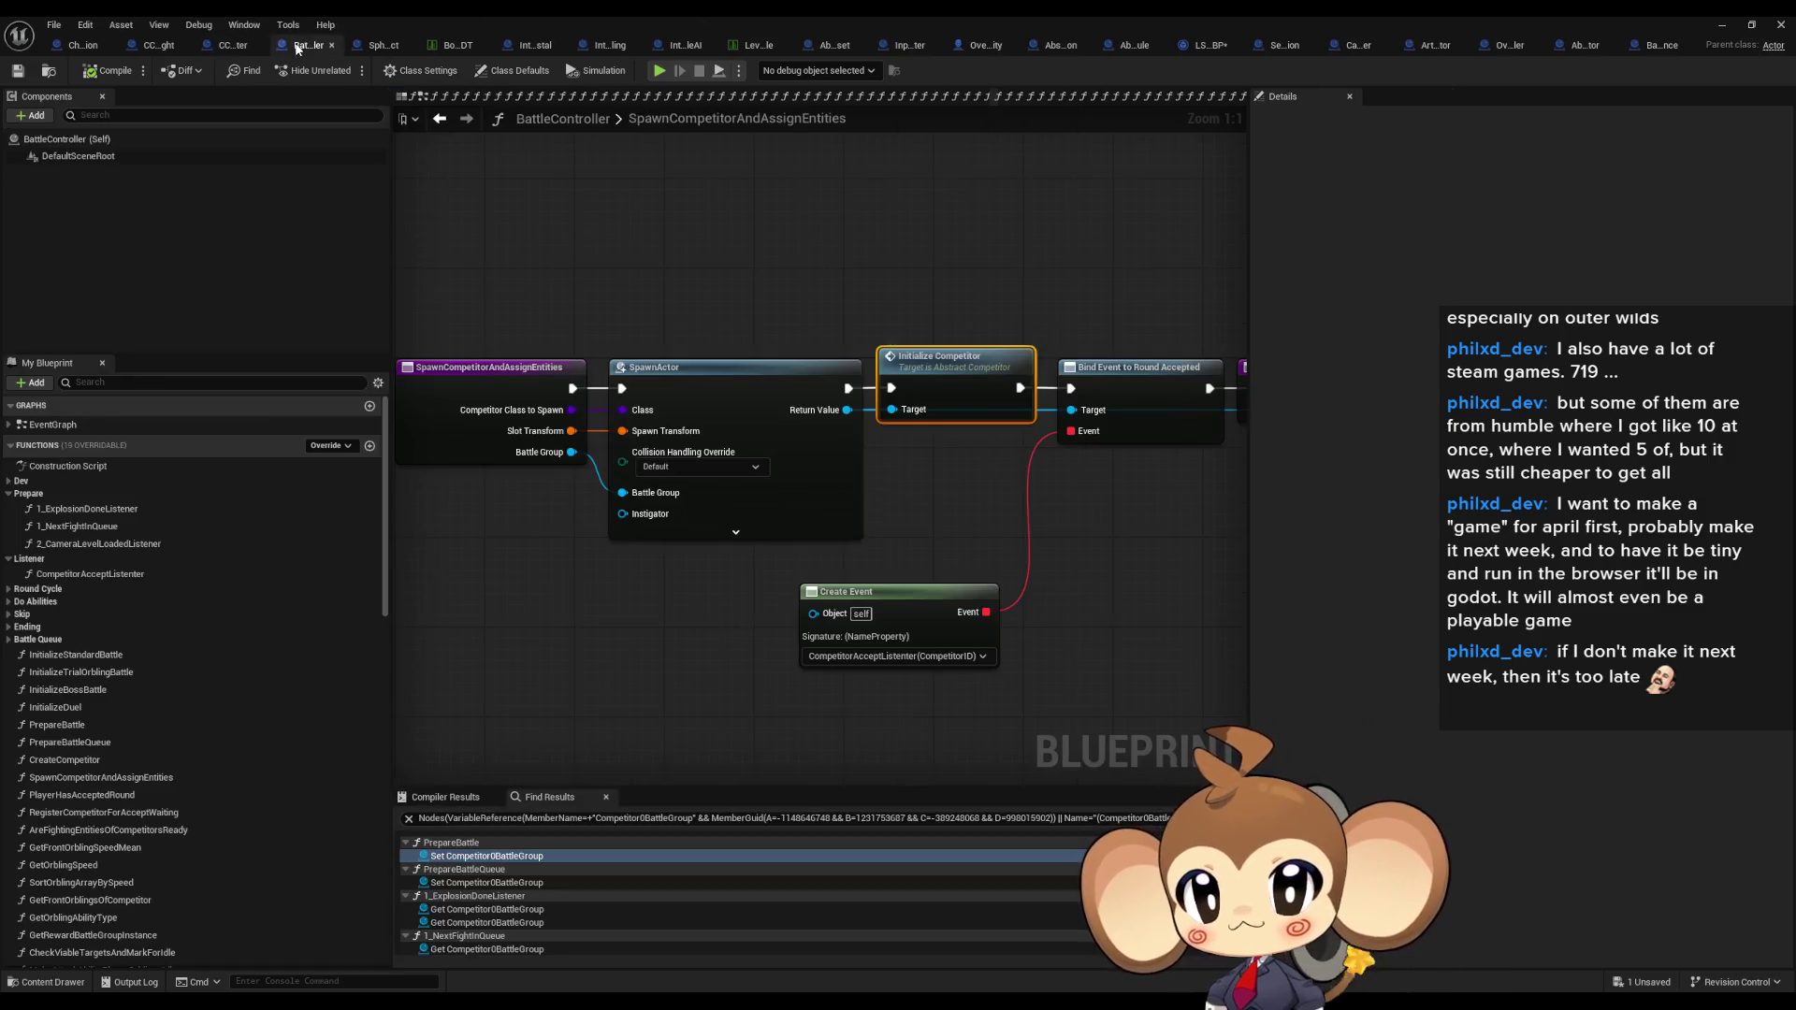
Step: Bring up ArtefactCompetitor's InitializeCompetitor graph and pan to its element-combination comment boxes
scroll(840, 395, up, 3)
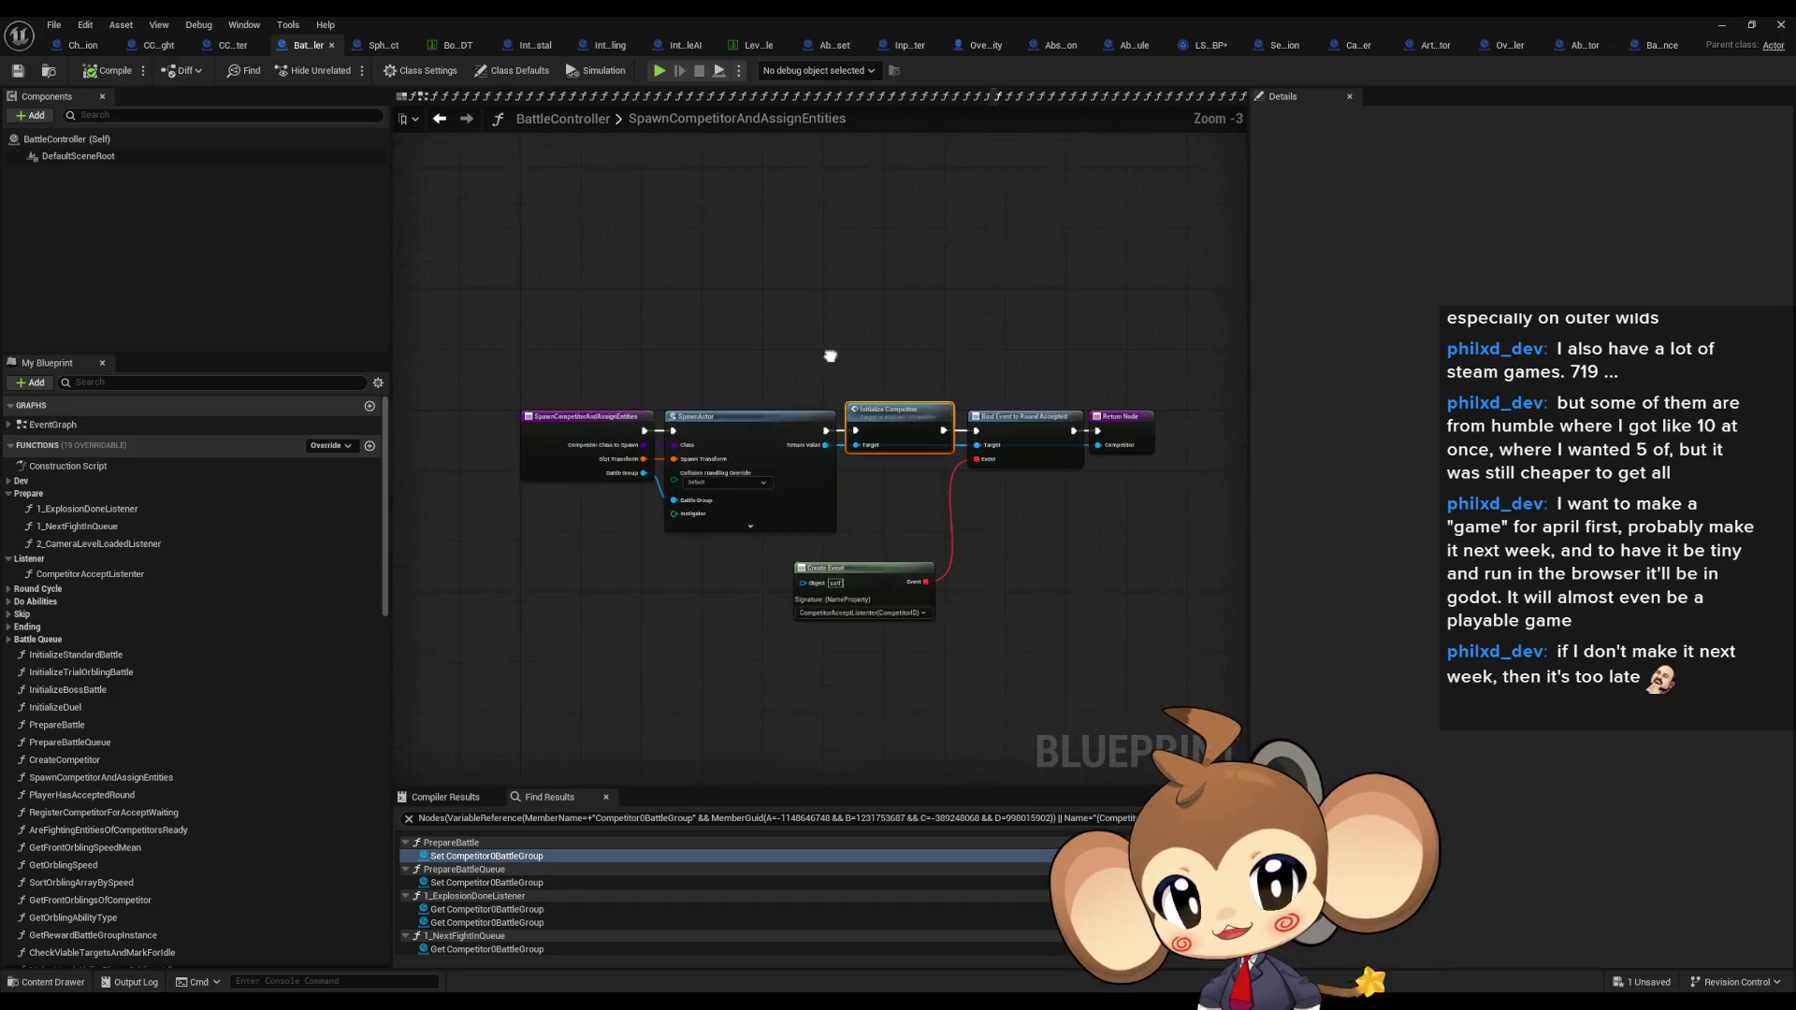
mouse_move(911, 446)
mouse_down()
mouse_move(915, 524)
mouse_move(949, 529)
mouse_up()
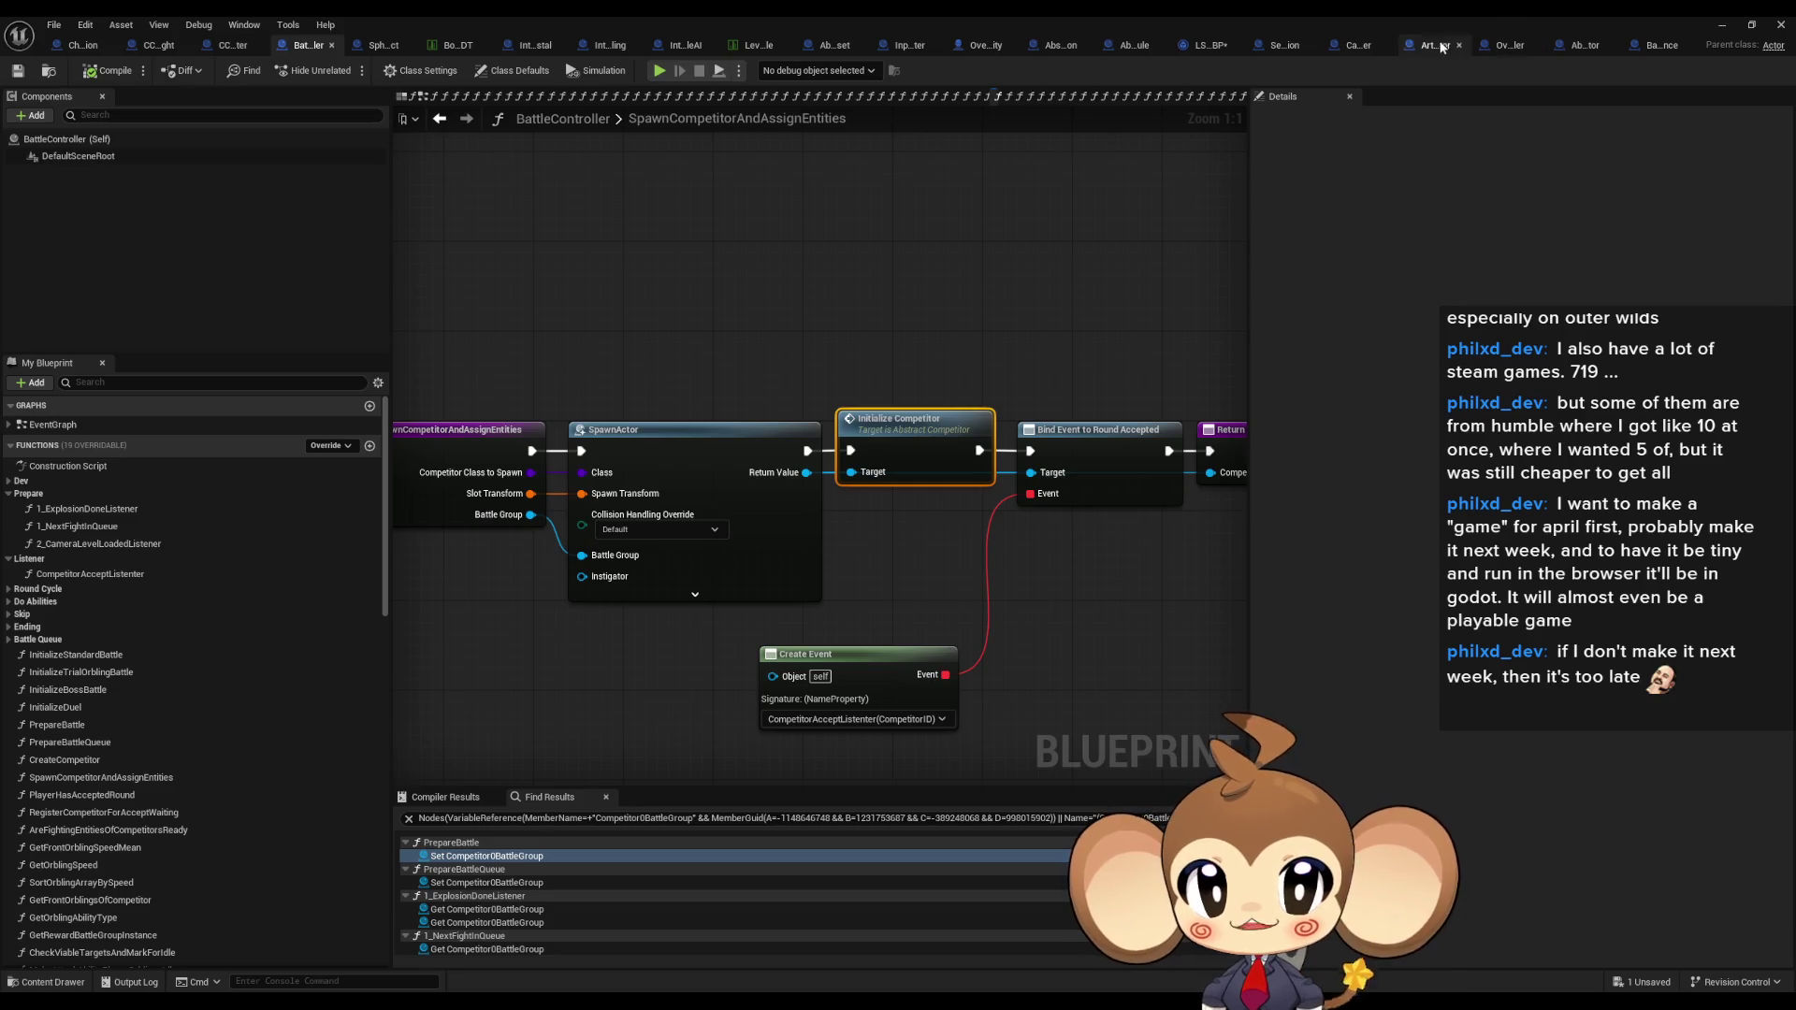
click(1428, 42)
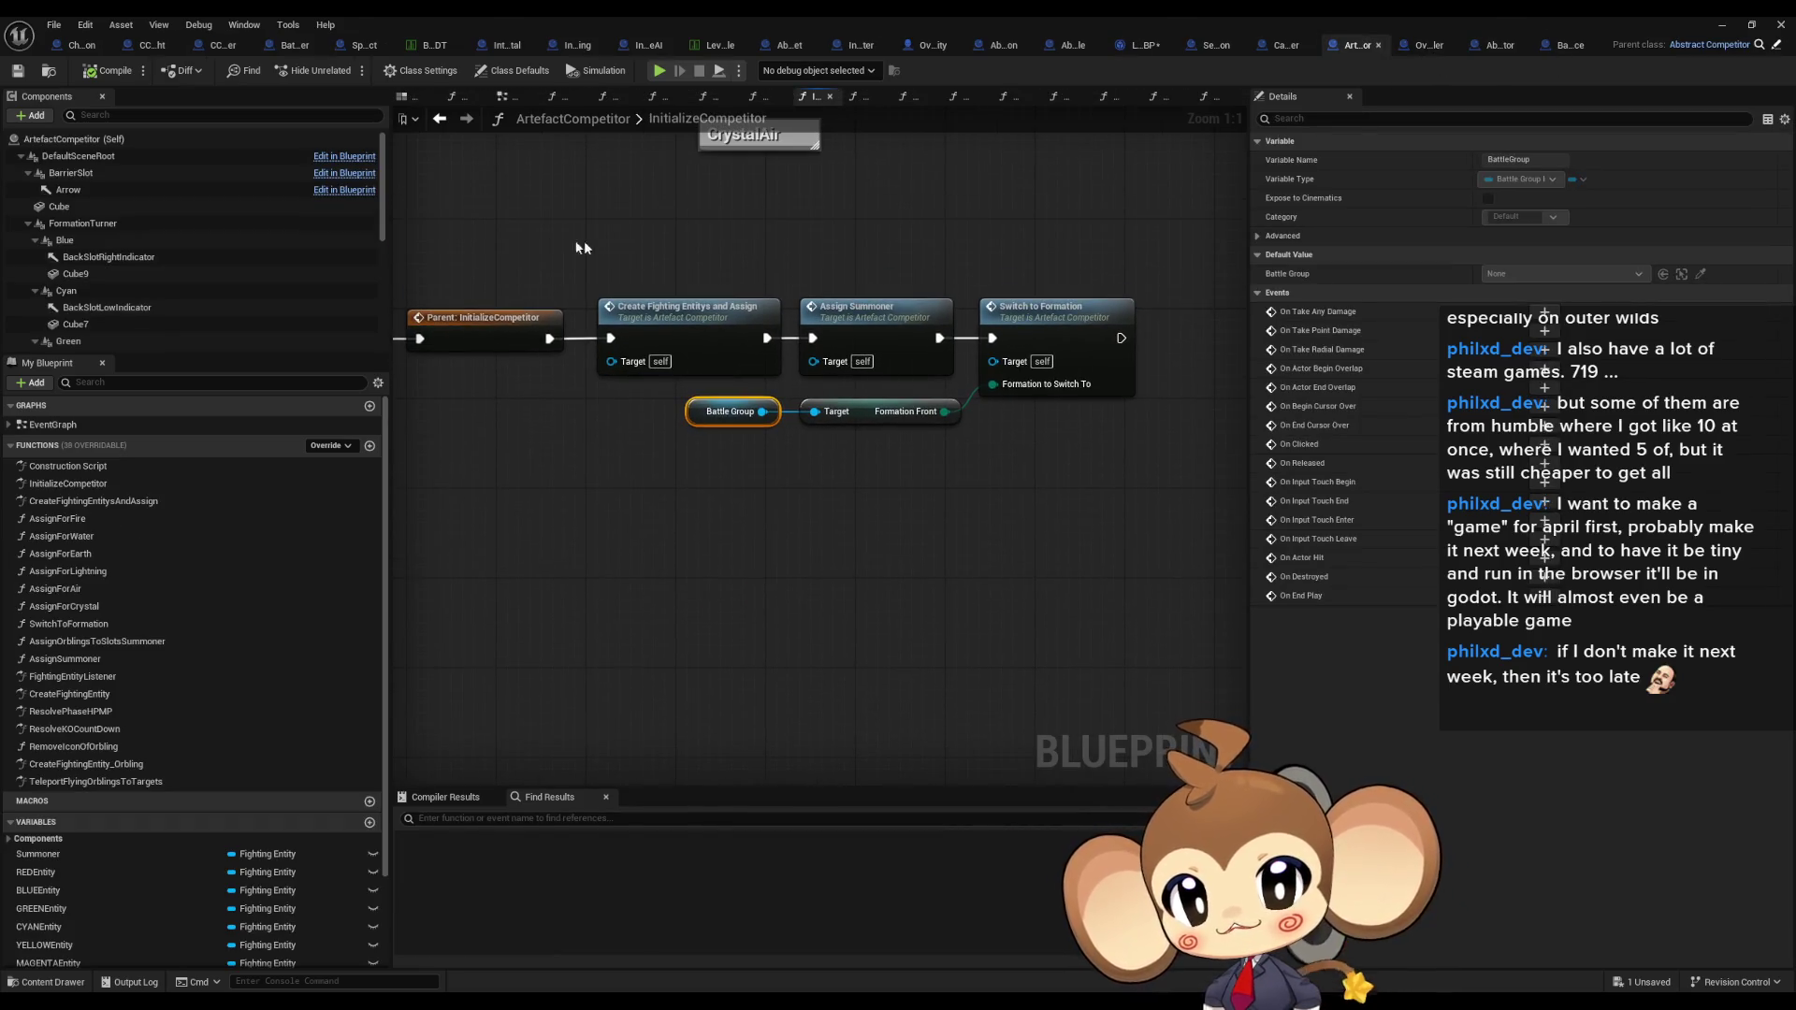
click(690, 559)
scroll(187, 739, down, 3)
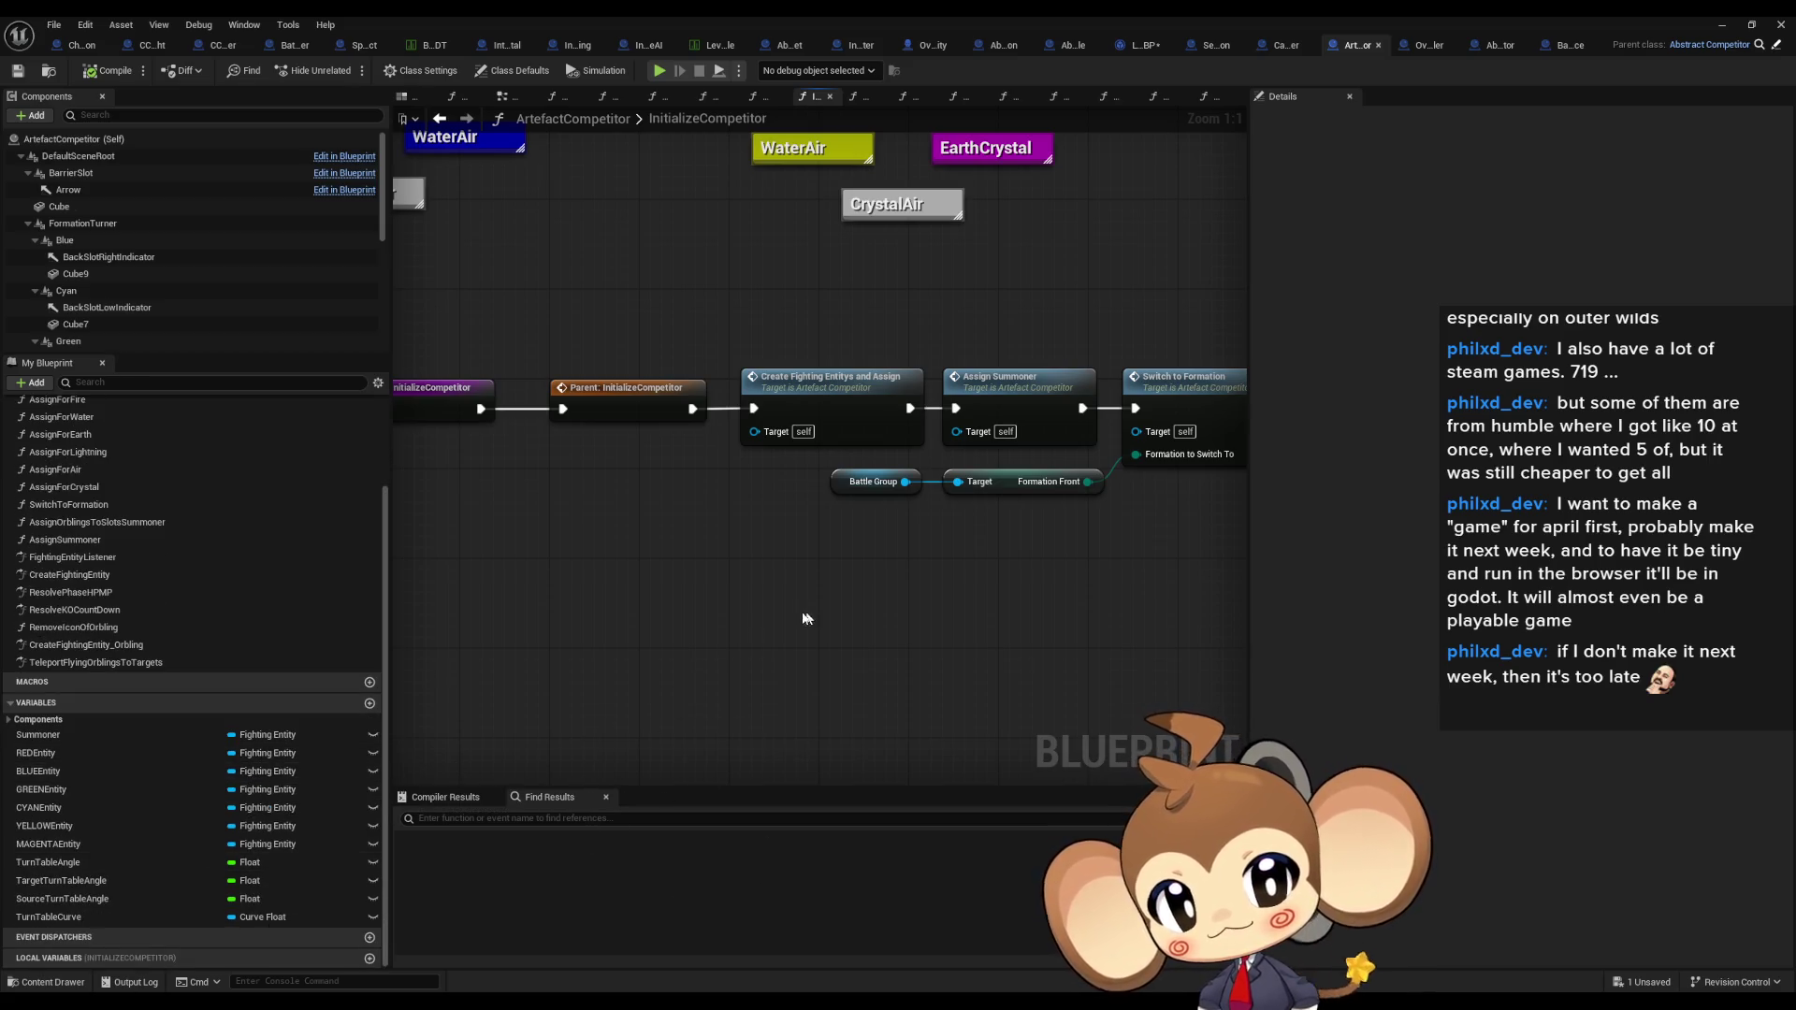
drag(806, 610, 678, 668)
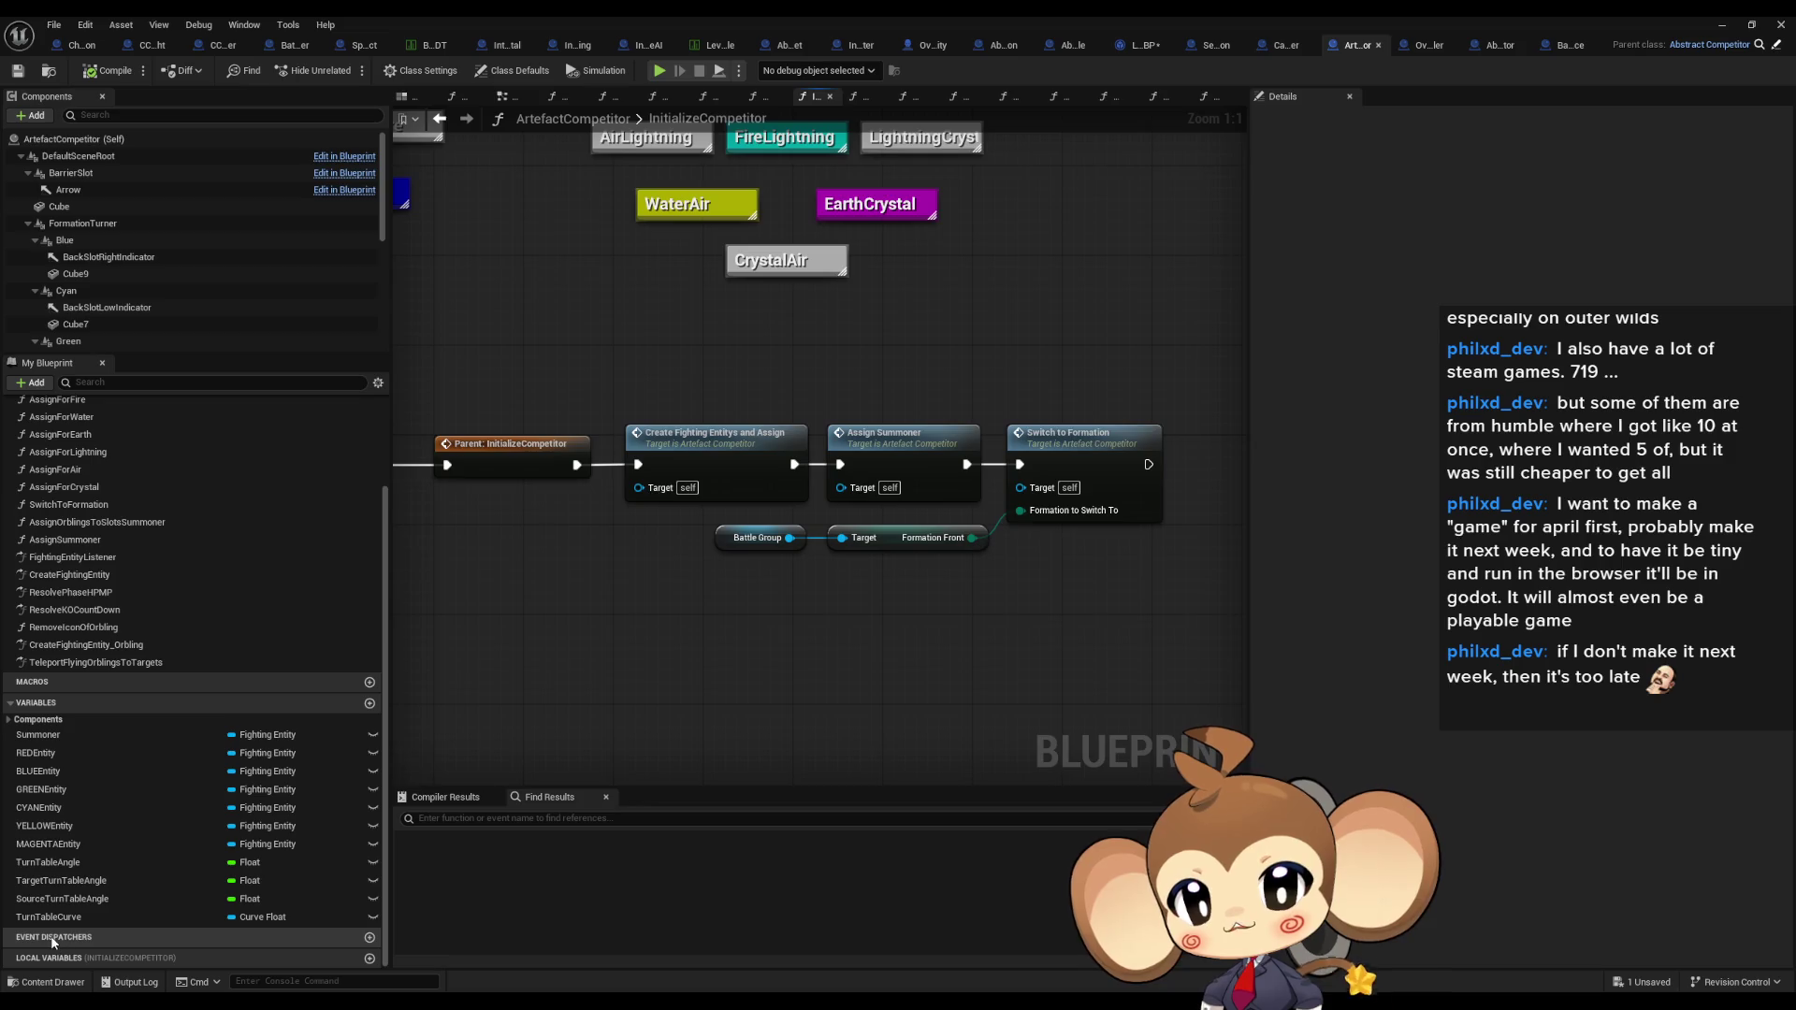
drag(1202, 436, 1179, 416)
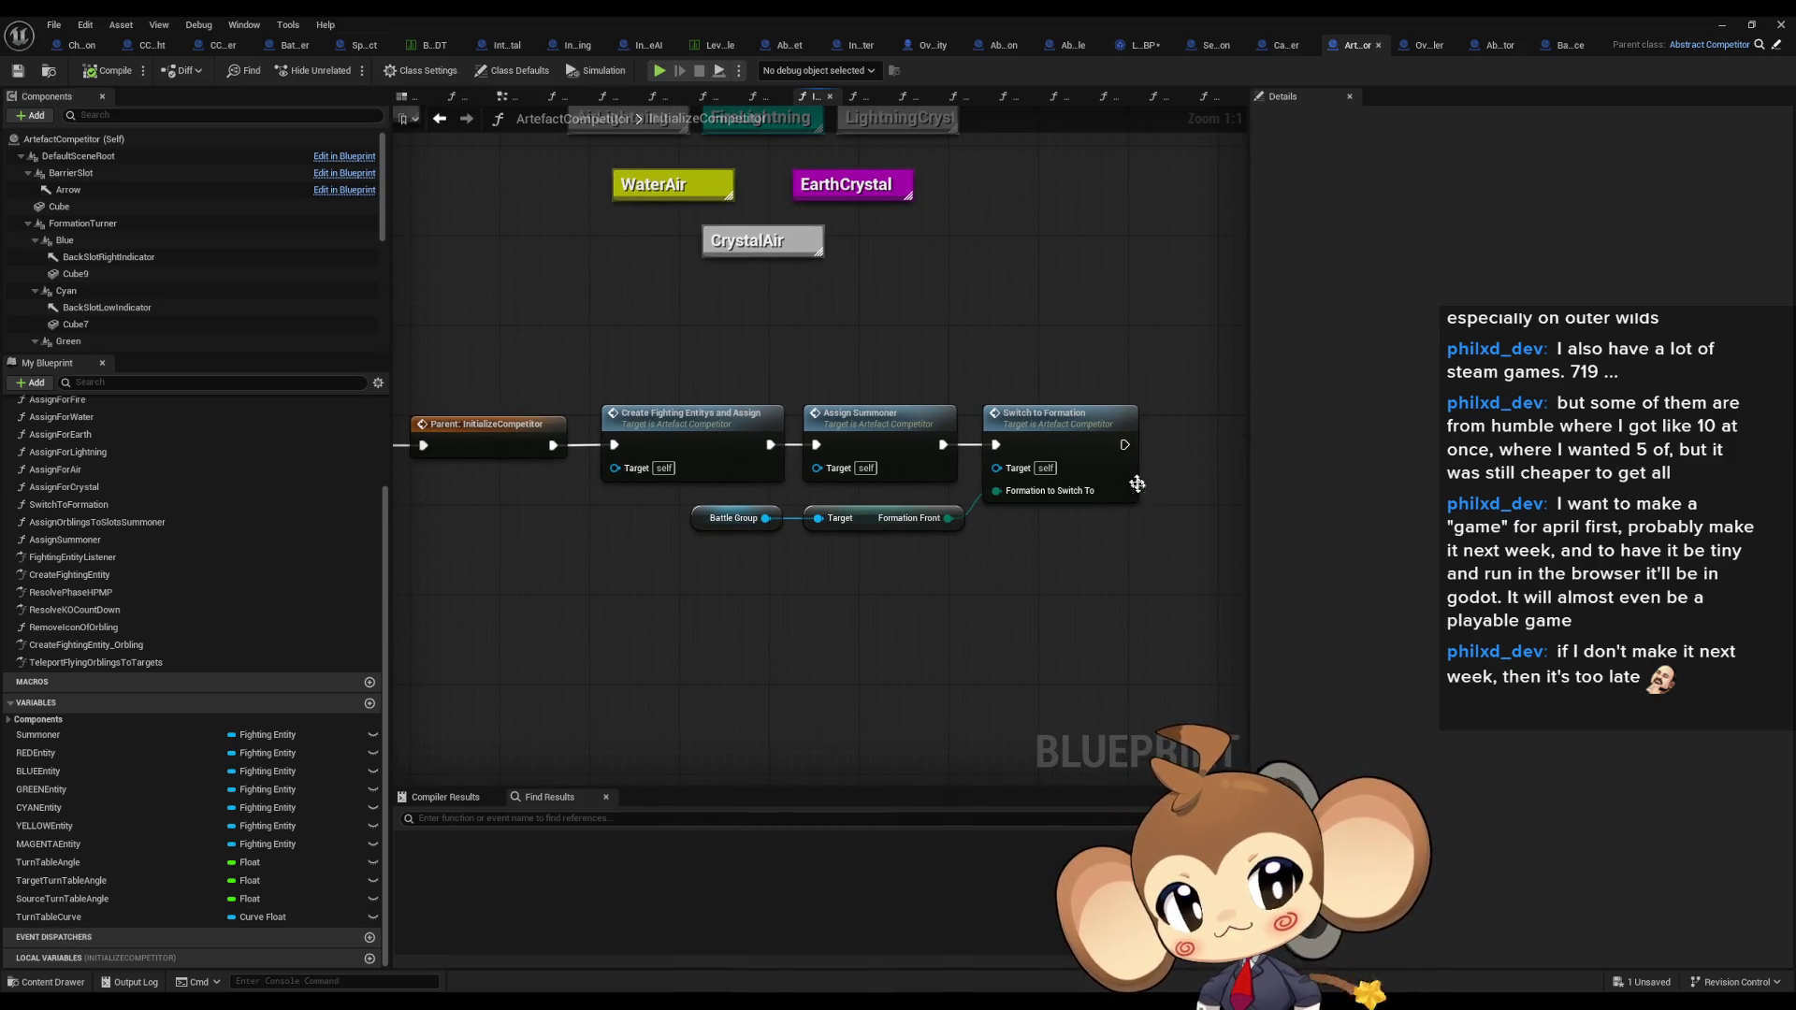
drag(1141, 424, 1073, 470)
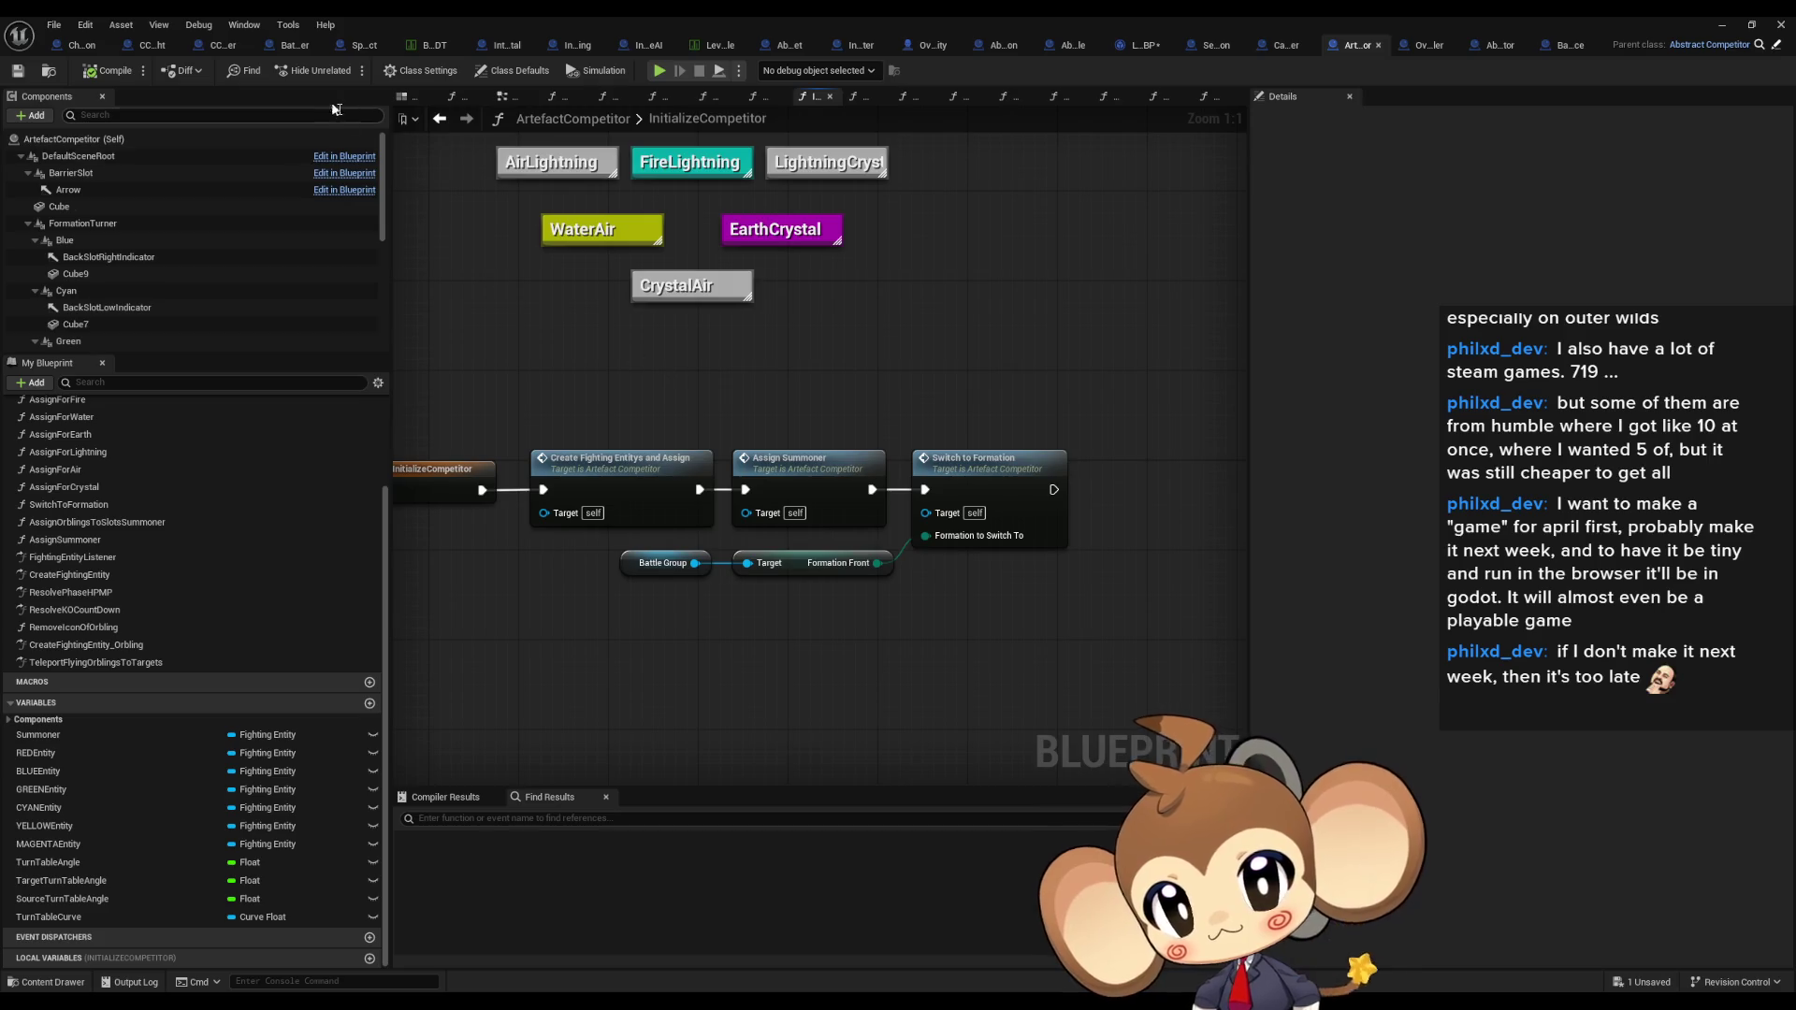
click(292, 45)
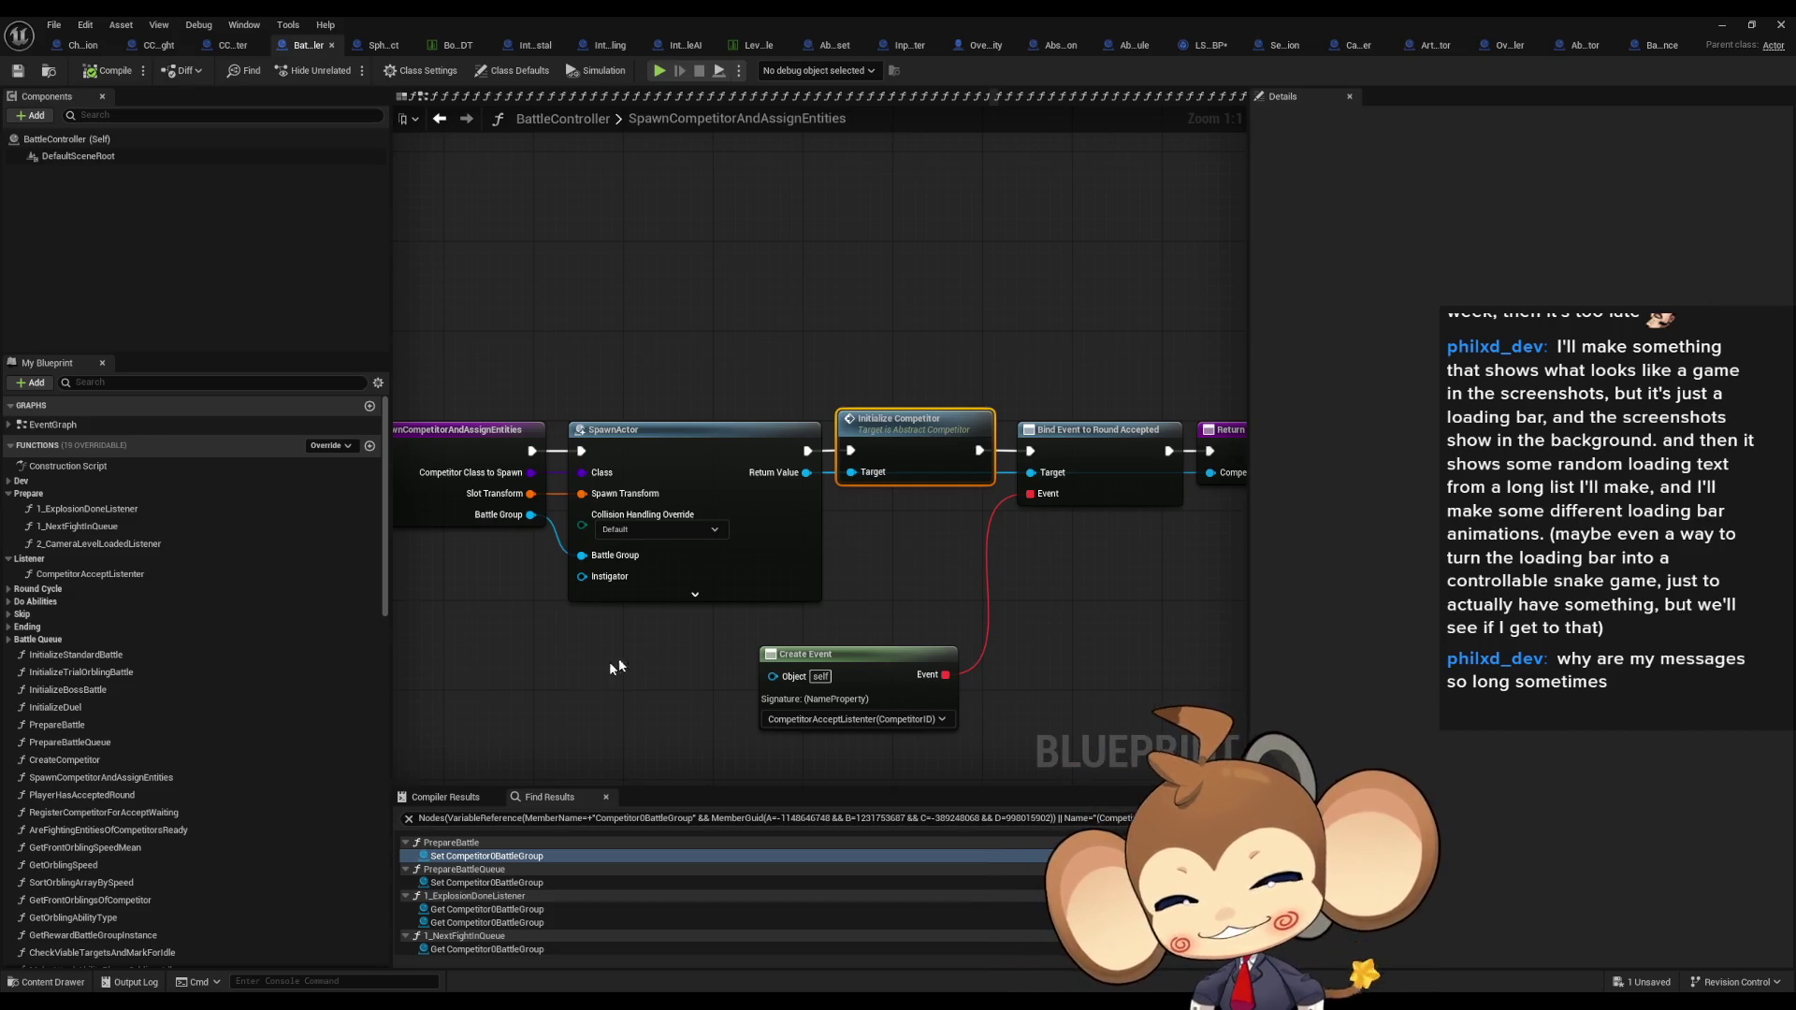
Step: Deselect Initialize Competitor in SpawnCompetitorAndAssignEntities and expand the Ending functions in My Blueprint
scroll(161, 593, down, 1)
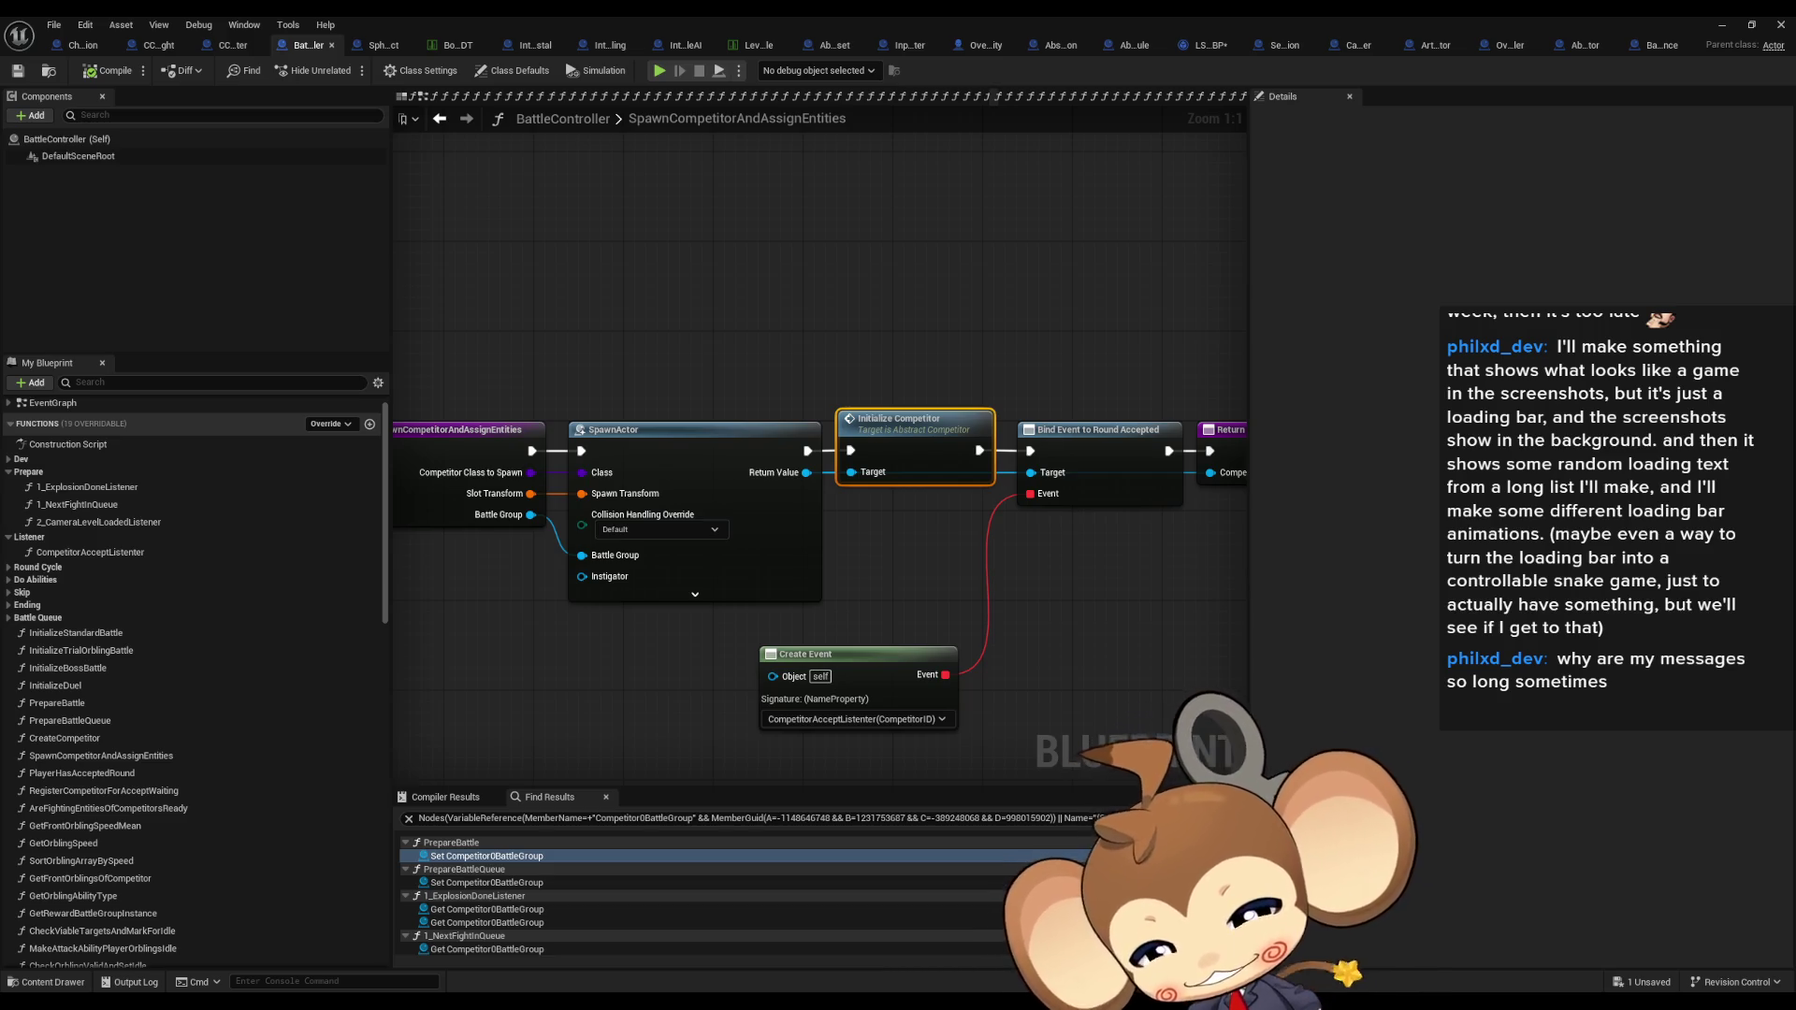
click(1048, 558)
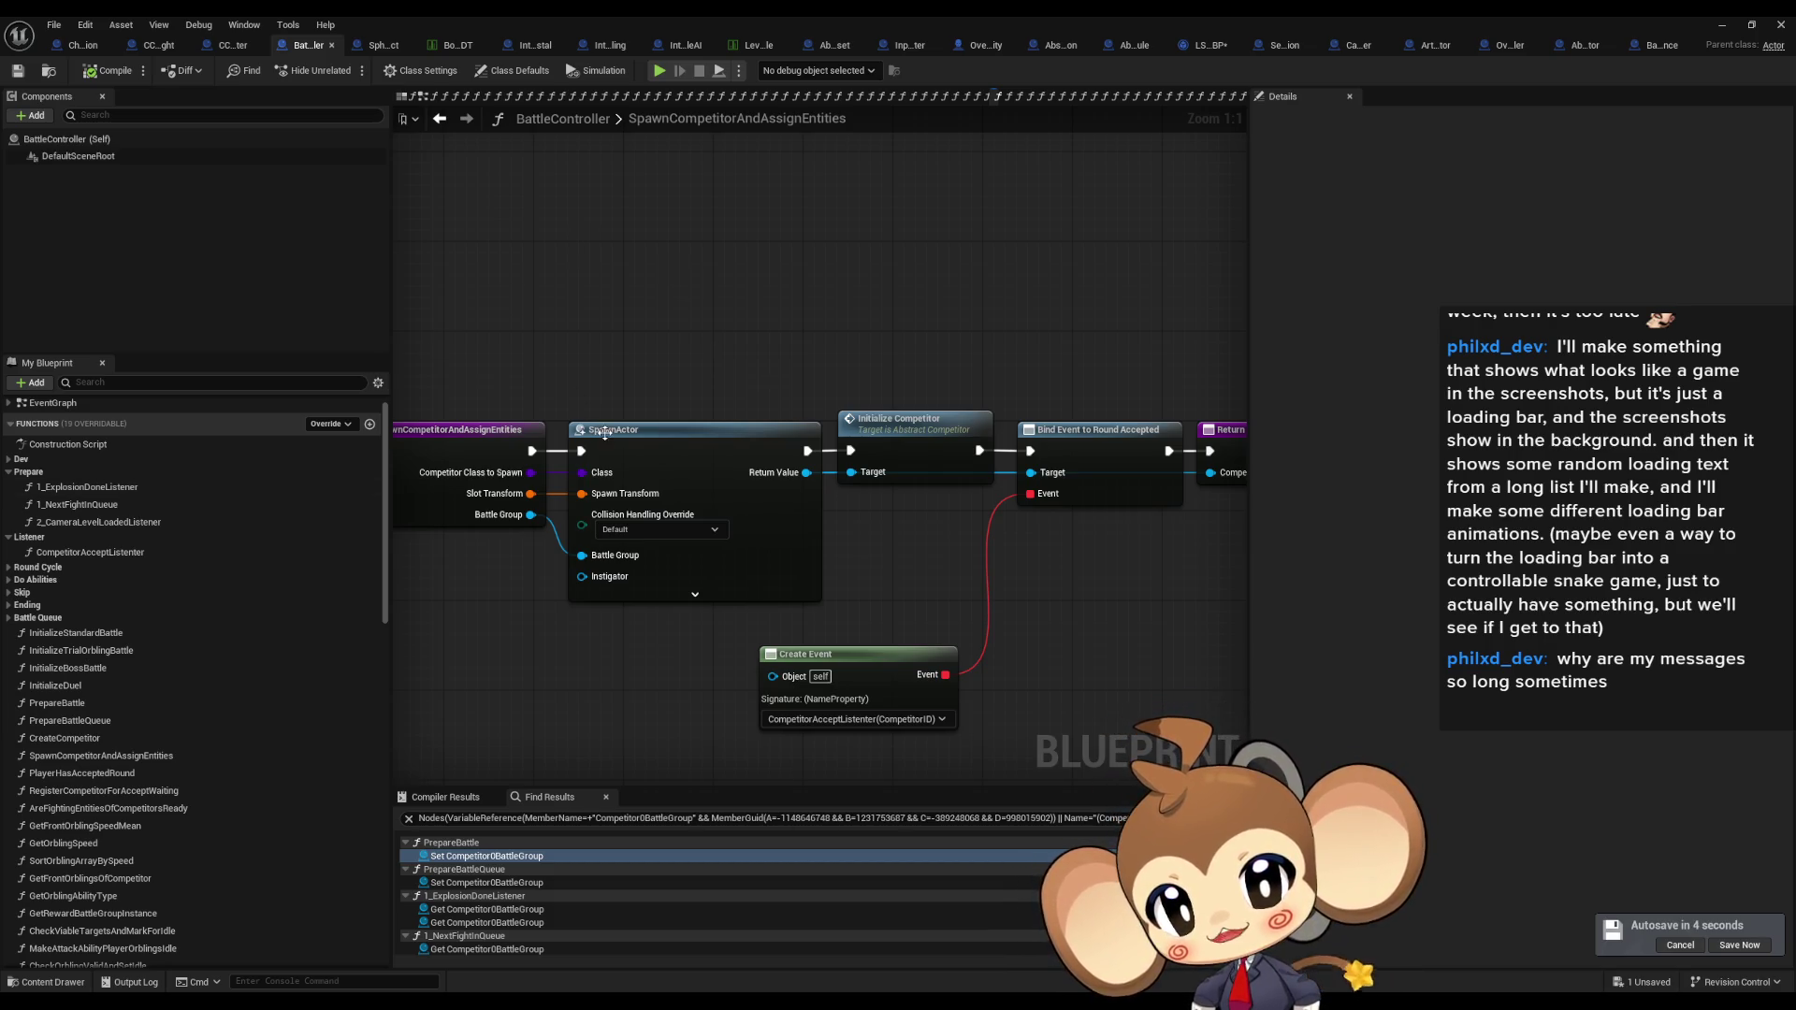
drag(509, 318, 635, 299)
scroll(199, 702, down, 2)
scroll(196, 692, down, 1)
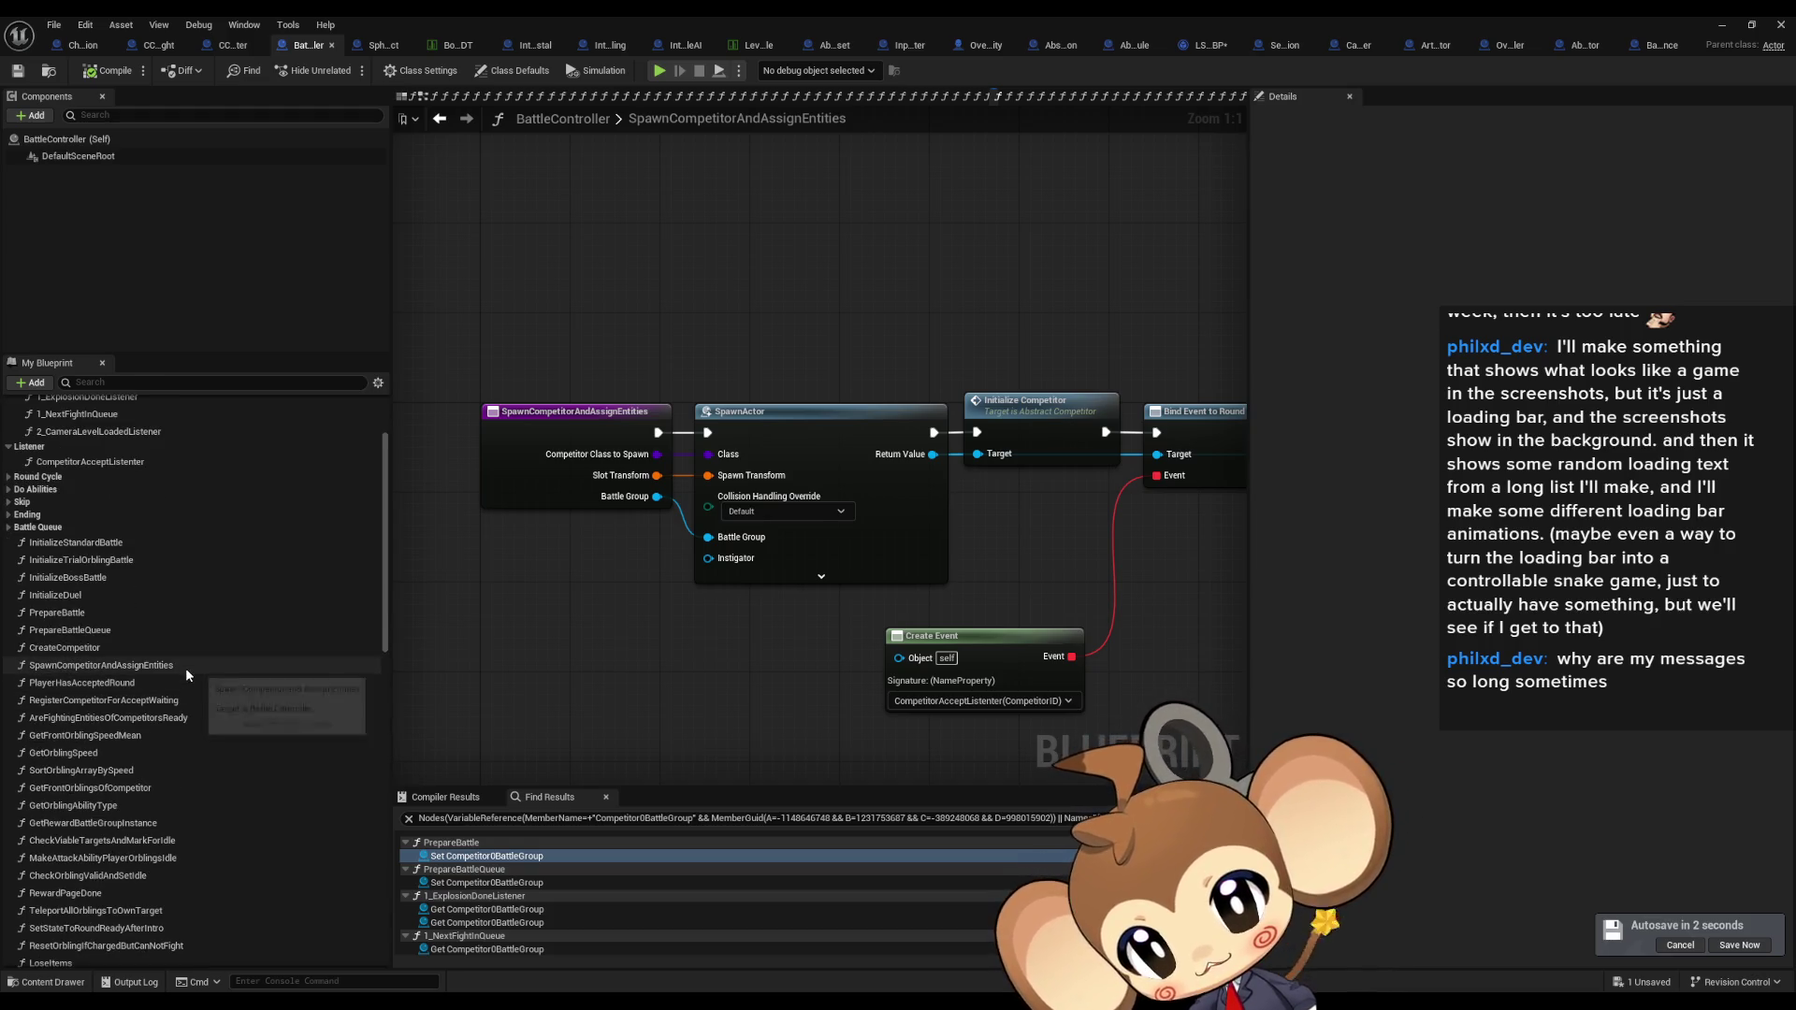
click(10, 515)
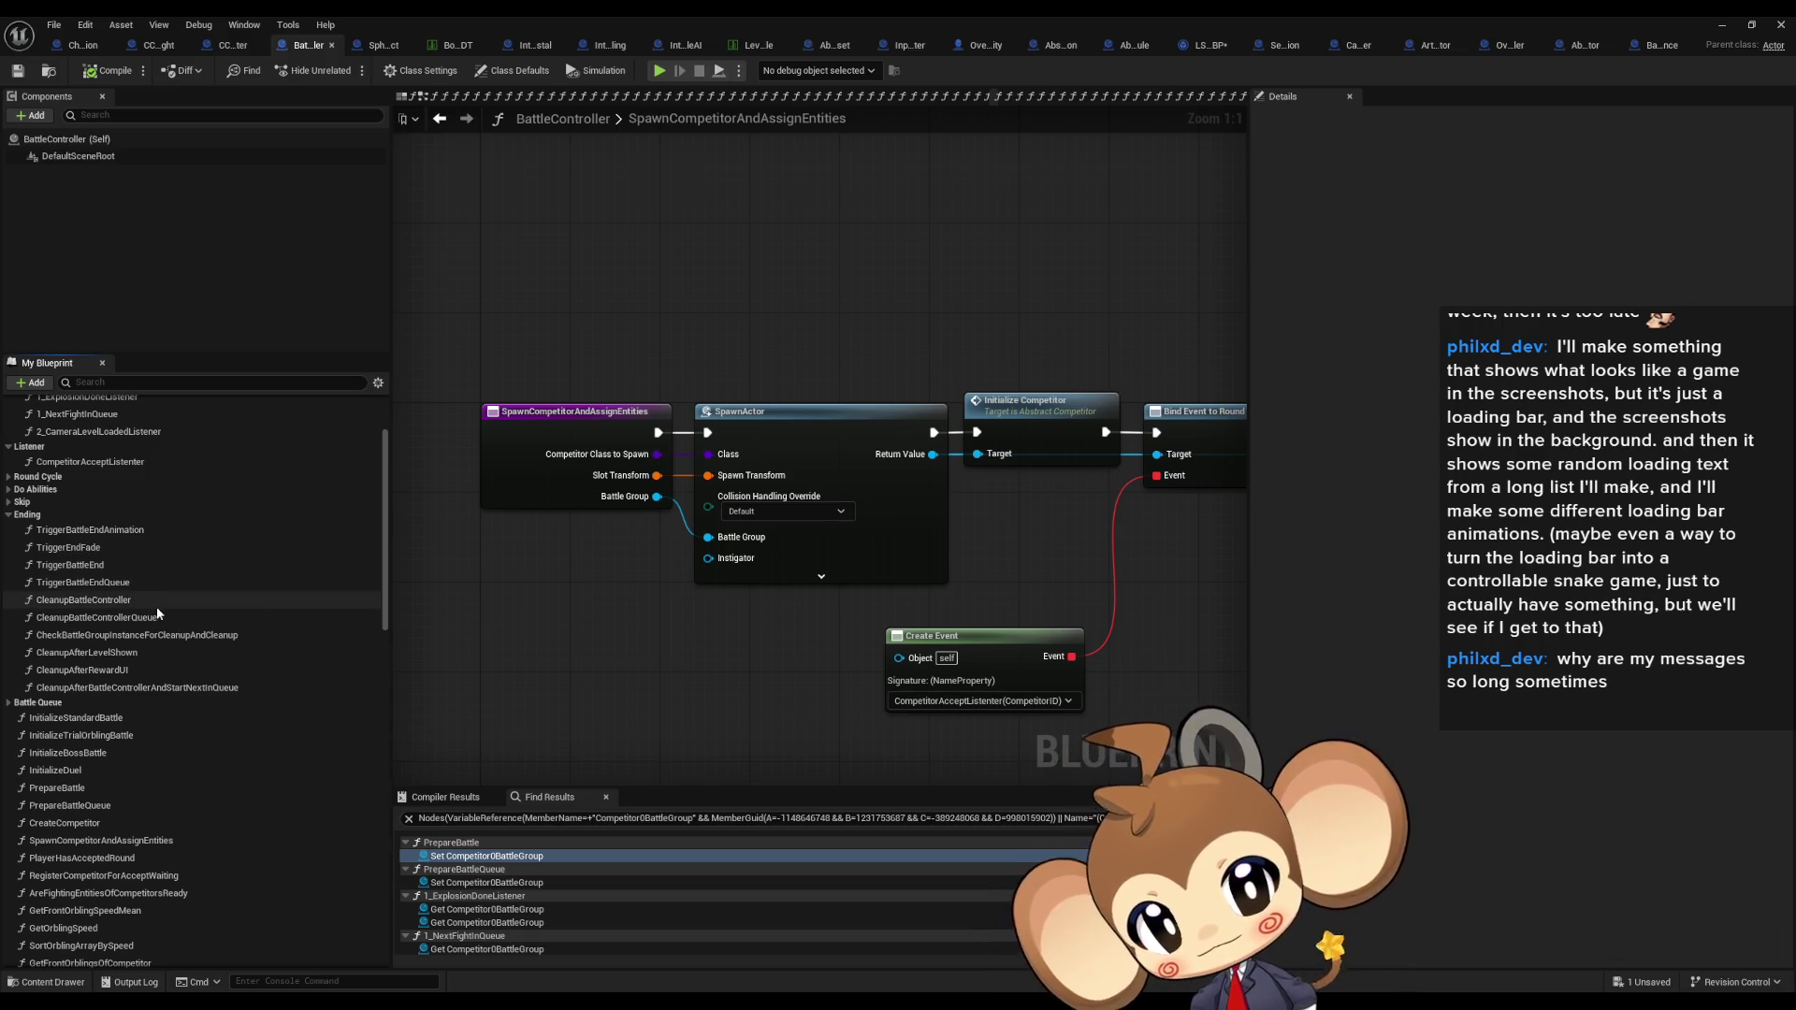
Step: Search the blueprint for 'boss' and jump to the Defeated Bosses node in TriggerBattleEnd
click(481, 818)
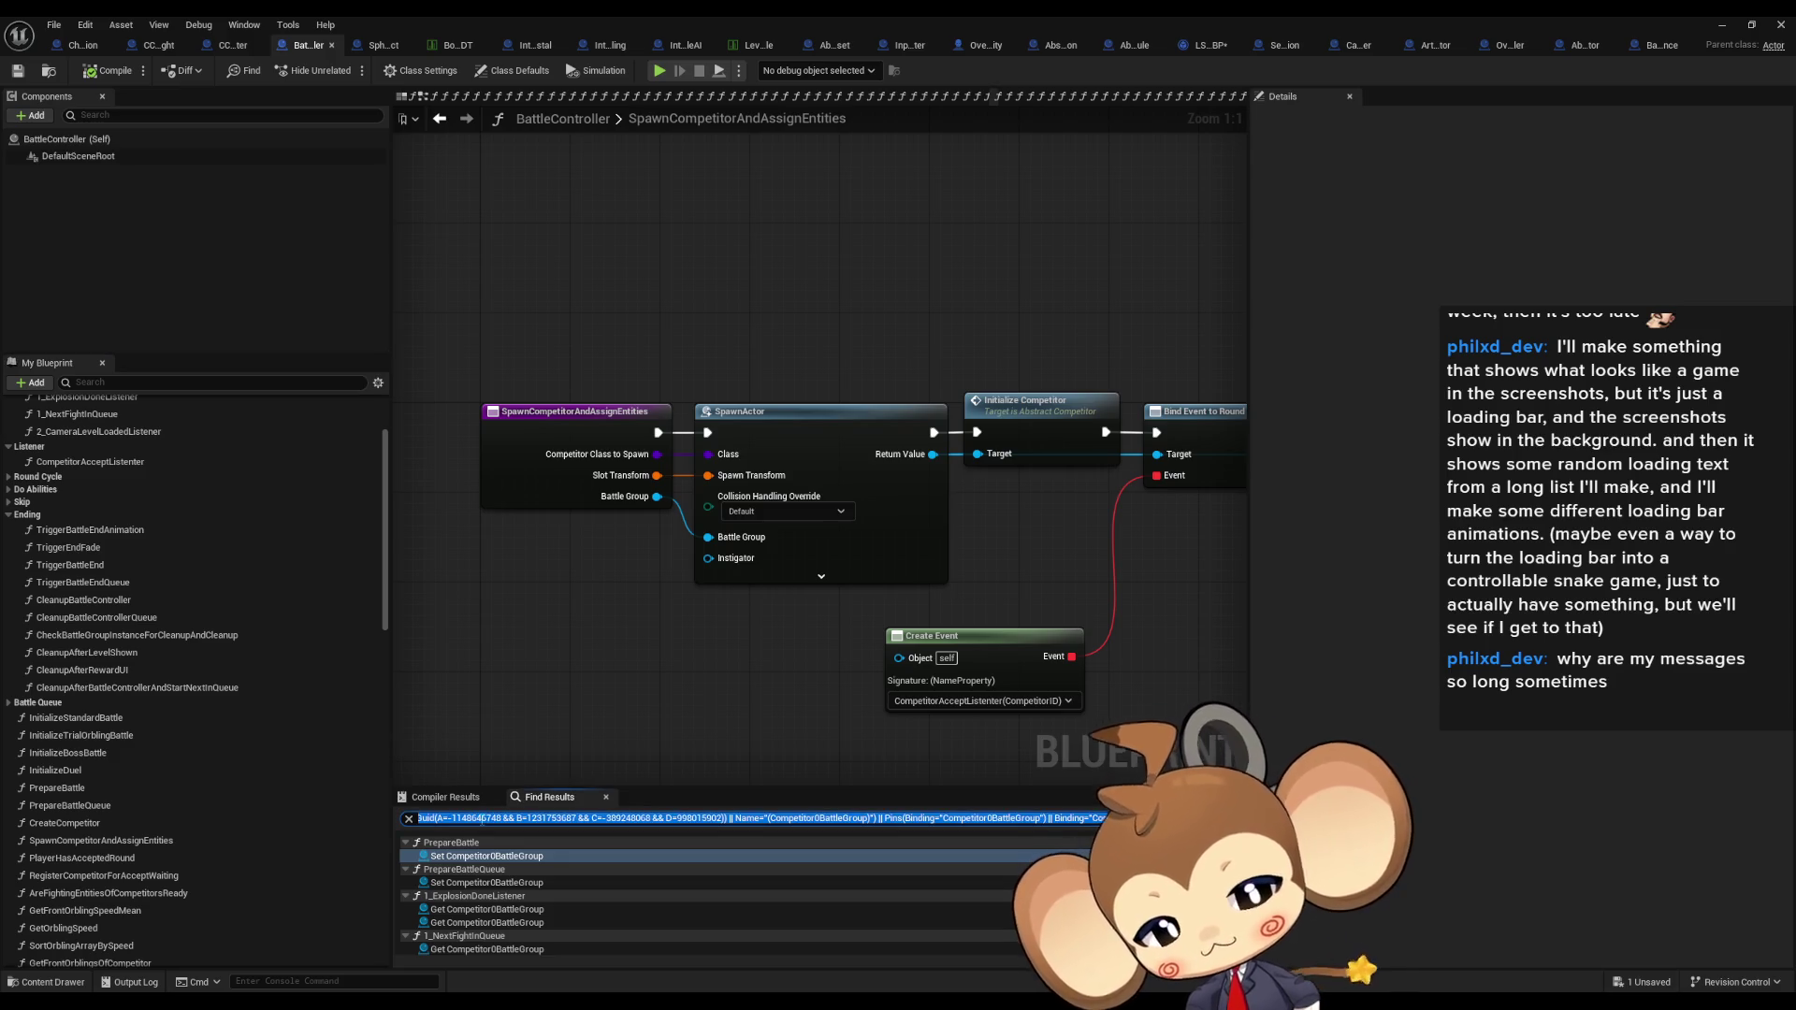
text(progre)
key(Return)
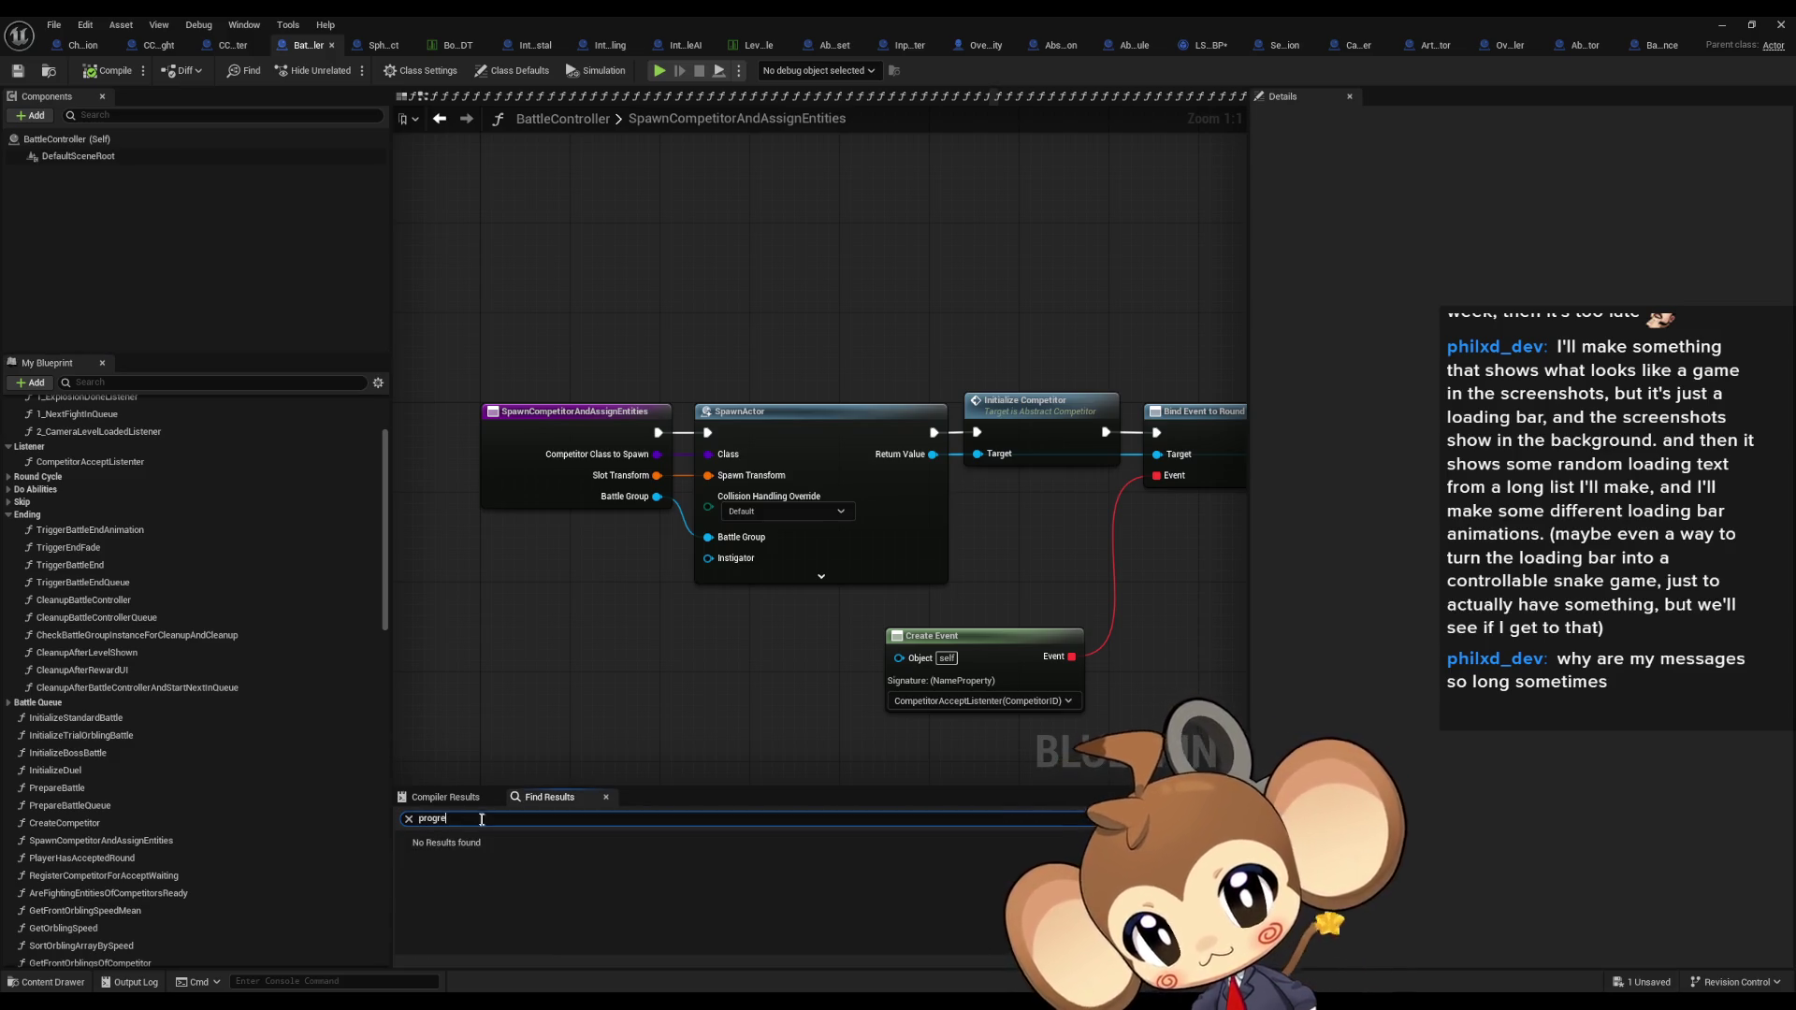
text(boss)
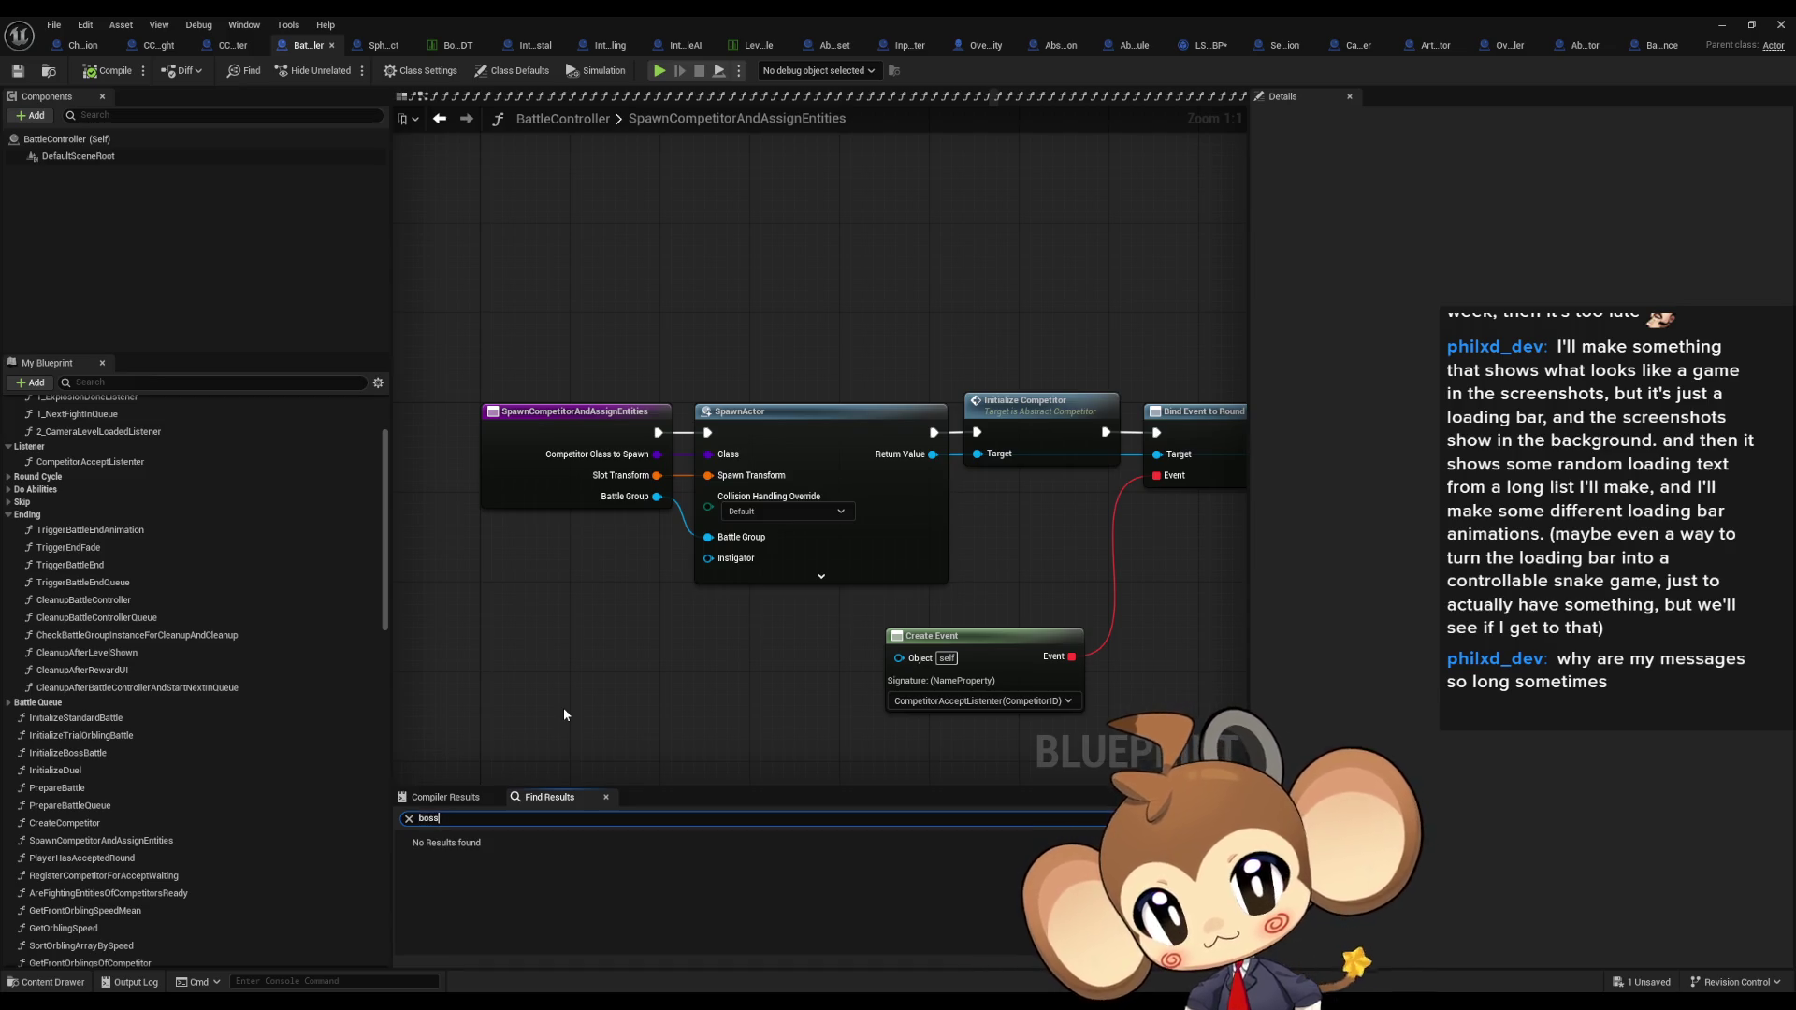
key(Return)
scroll(722, 891, down, 3)
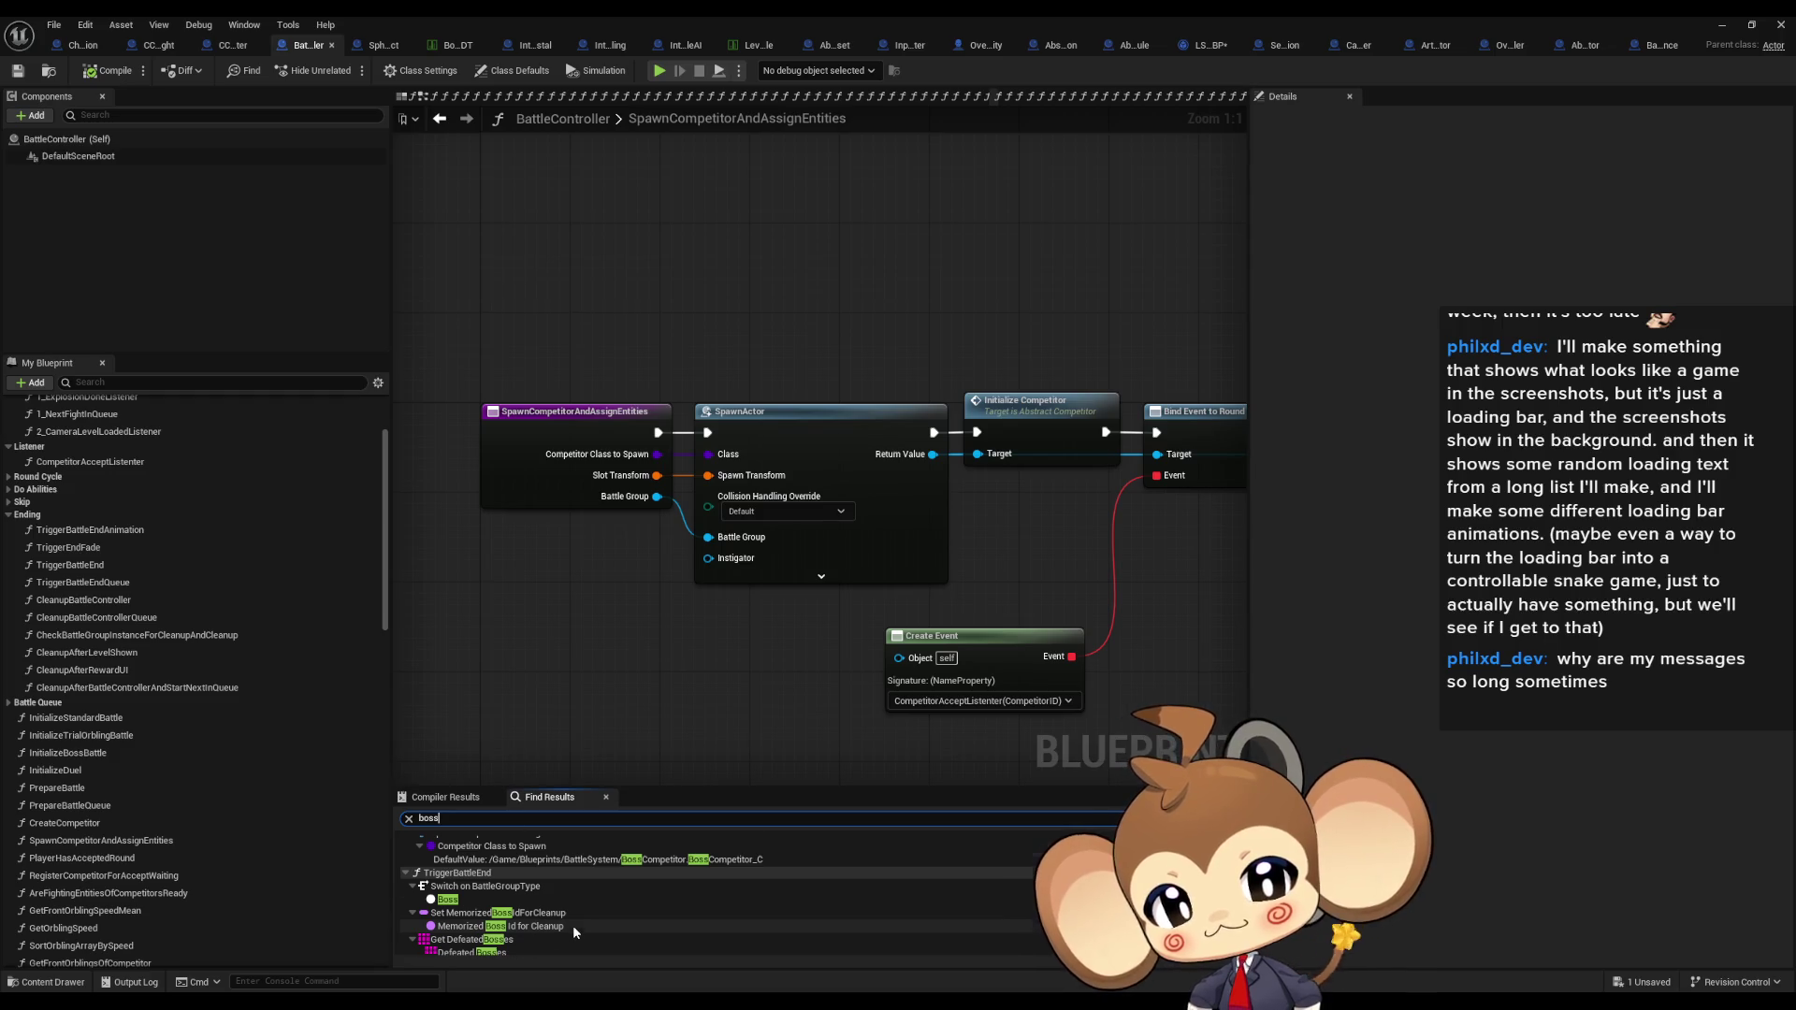
scroll(573, 924, down, 2)
click(472, 909)
double_click(473, 910)
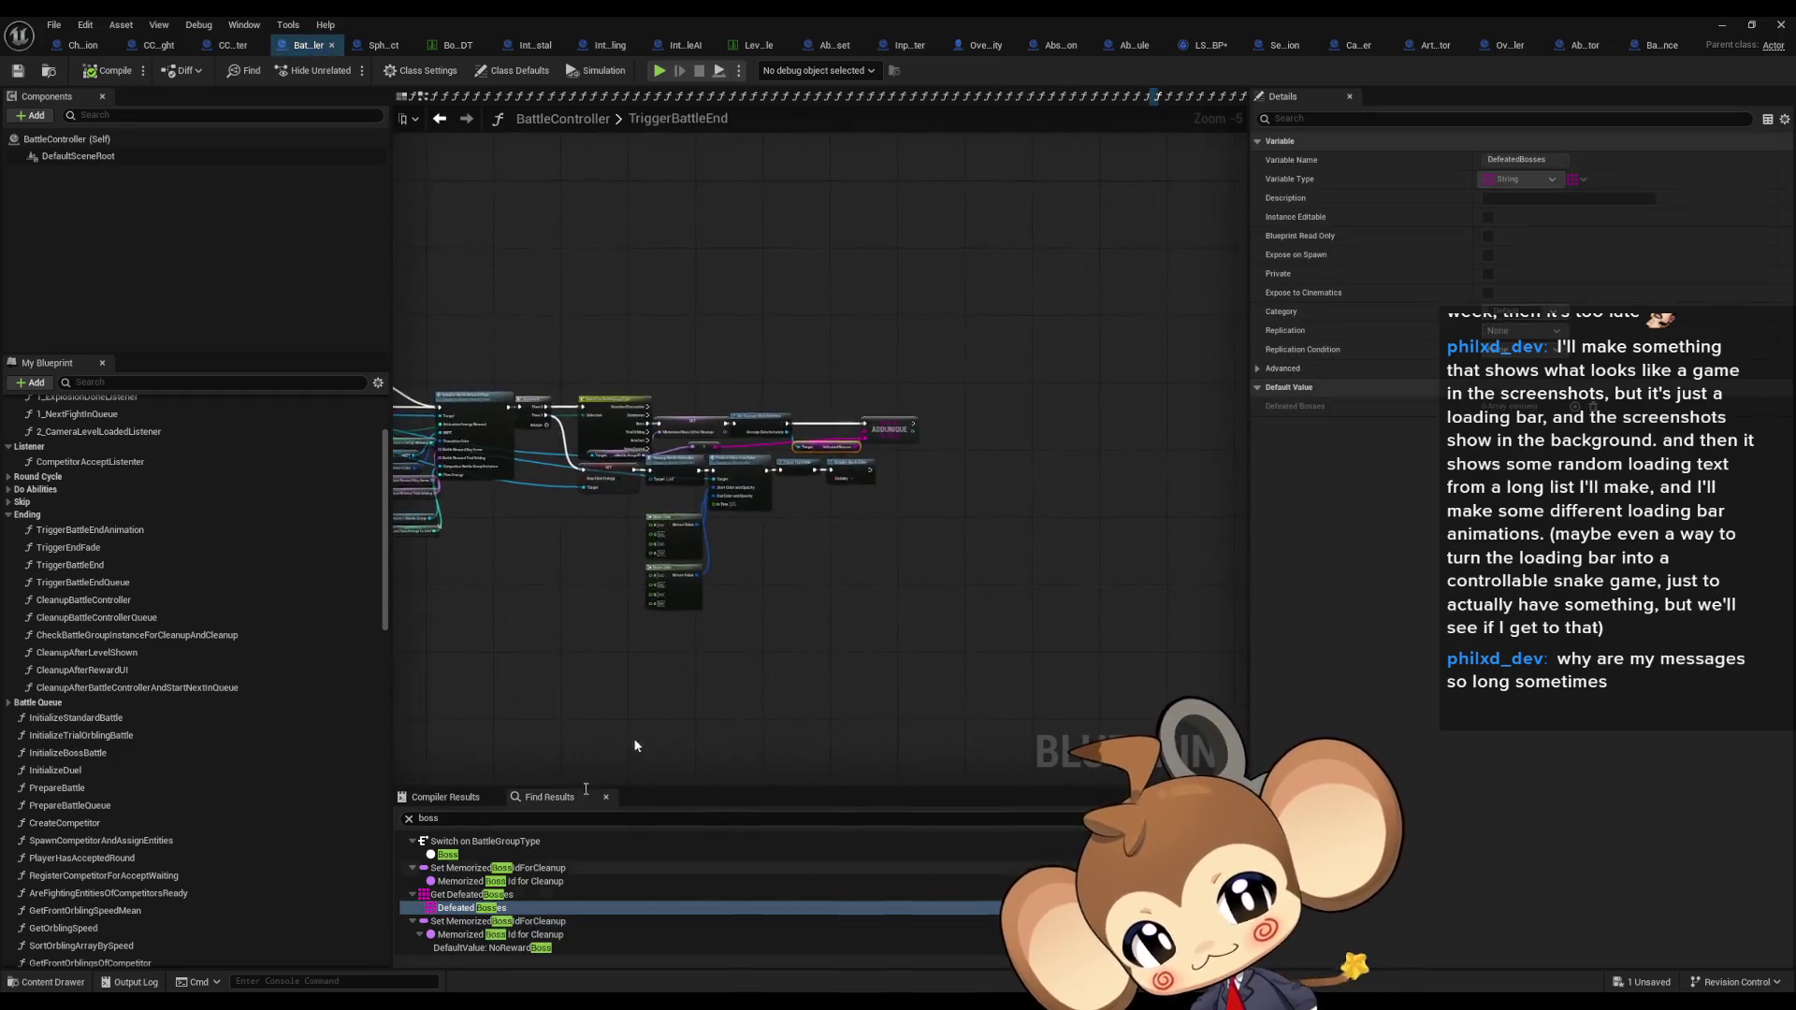
Step: Pan TriggerBattleEnd around the Switch on BattleGroupType, Branch and reward page nodes, then close the editor
drag(795, 510, 995, 515)
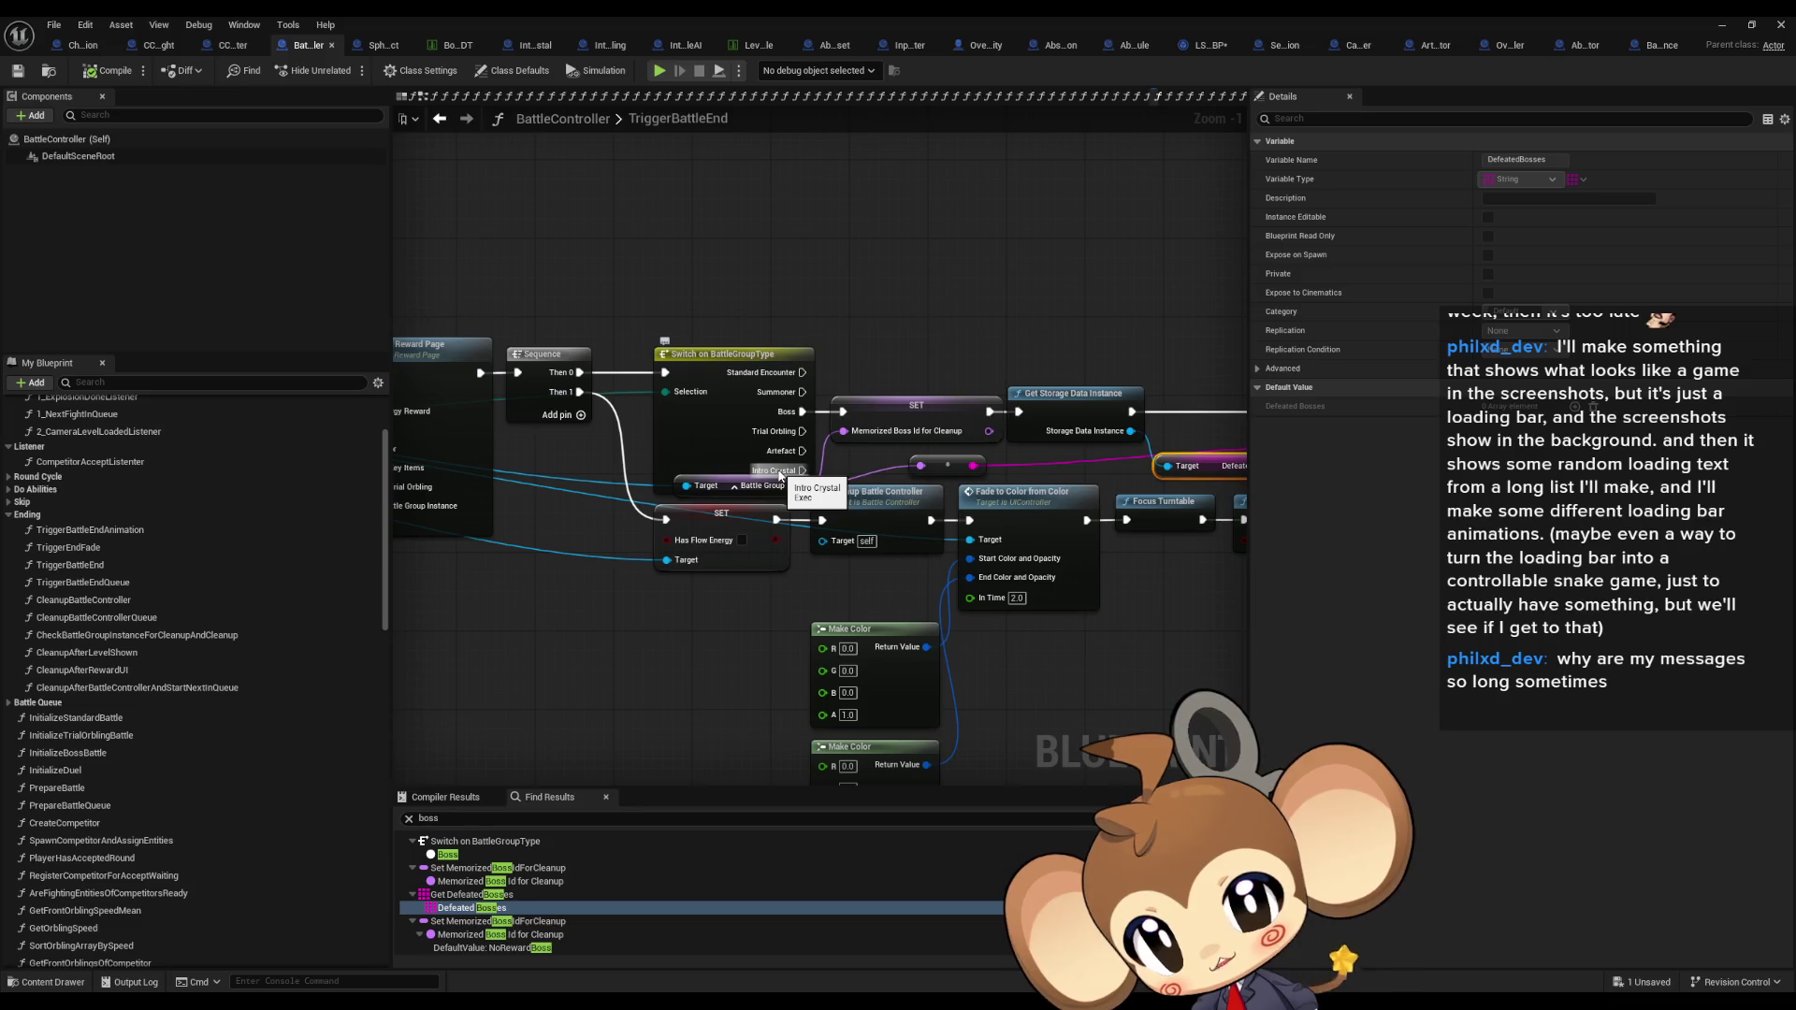
drag(734, 234, 1398, 268)
drag(1156, 272, 1143, 271)
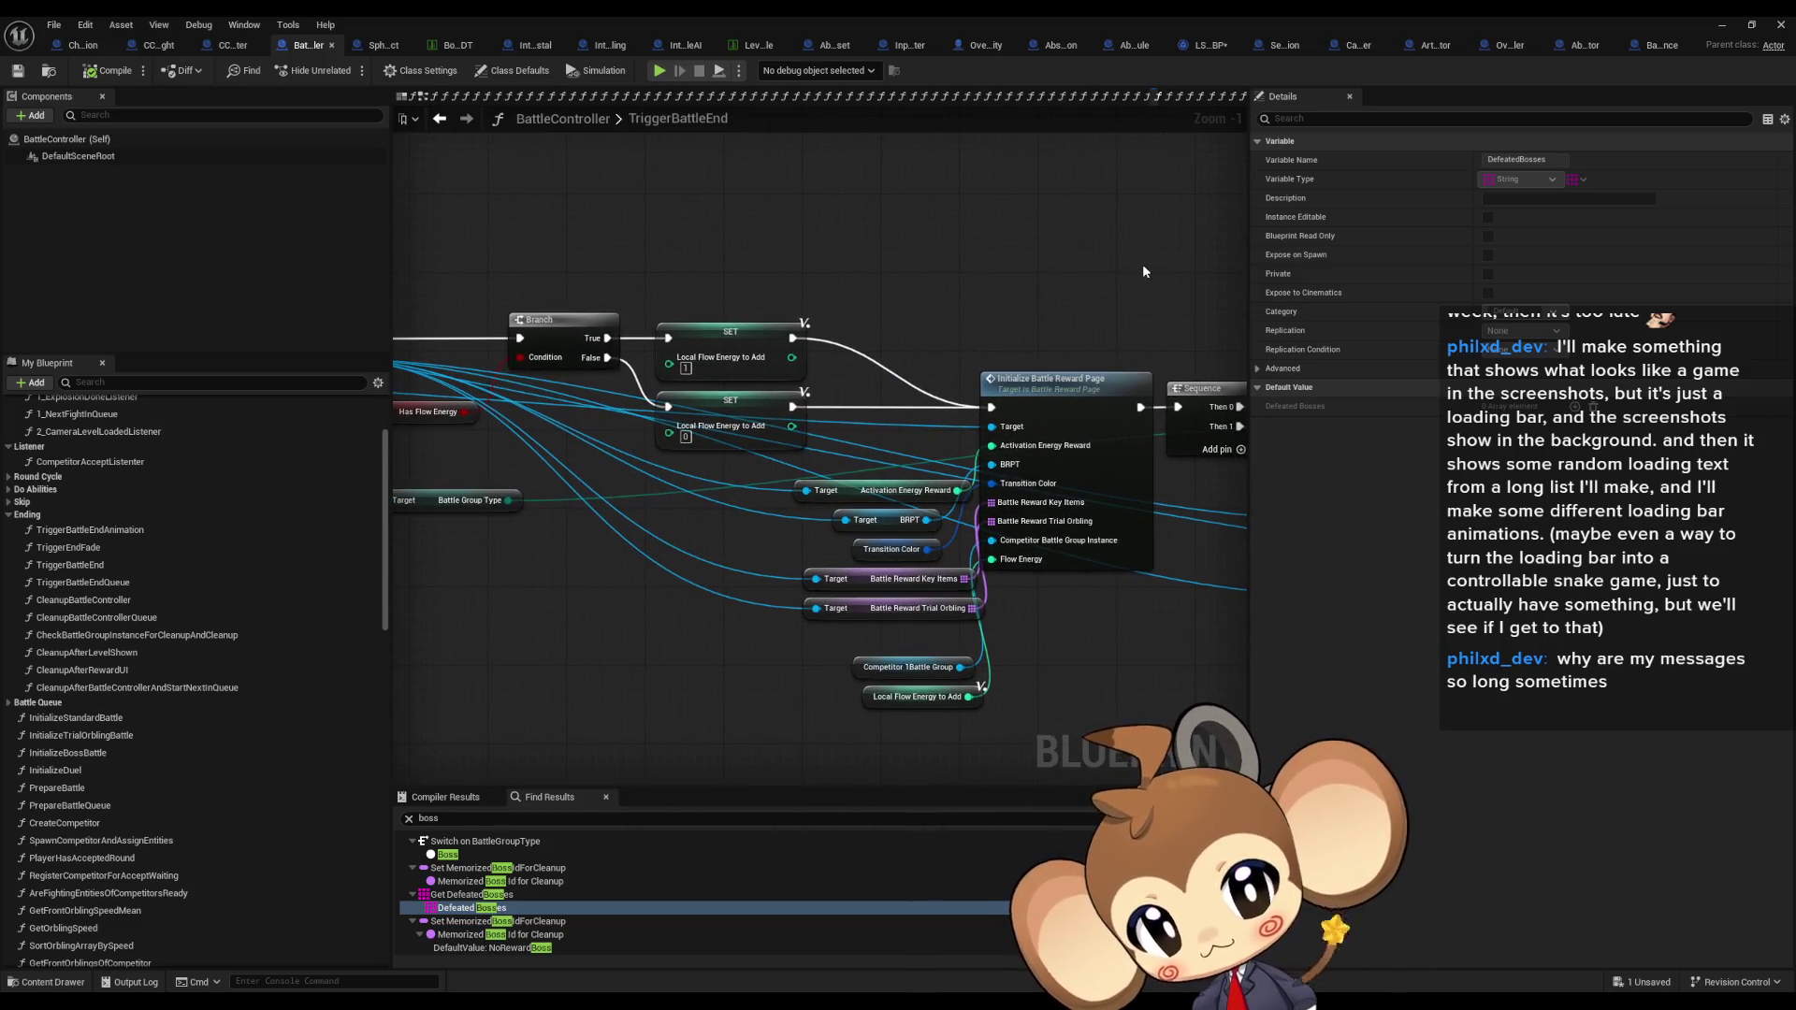
drag(954, 299, 1248, 664)
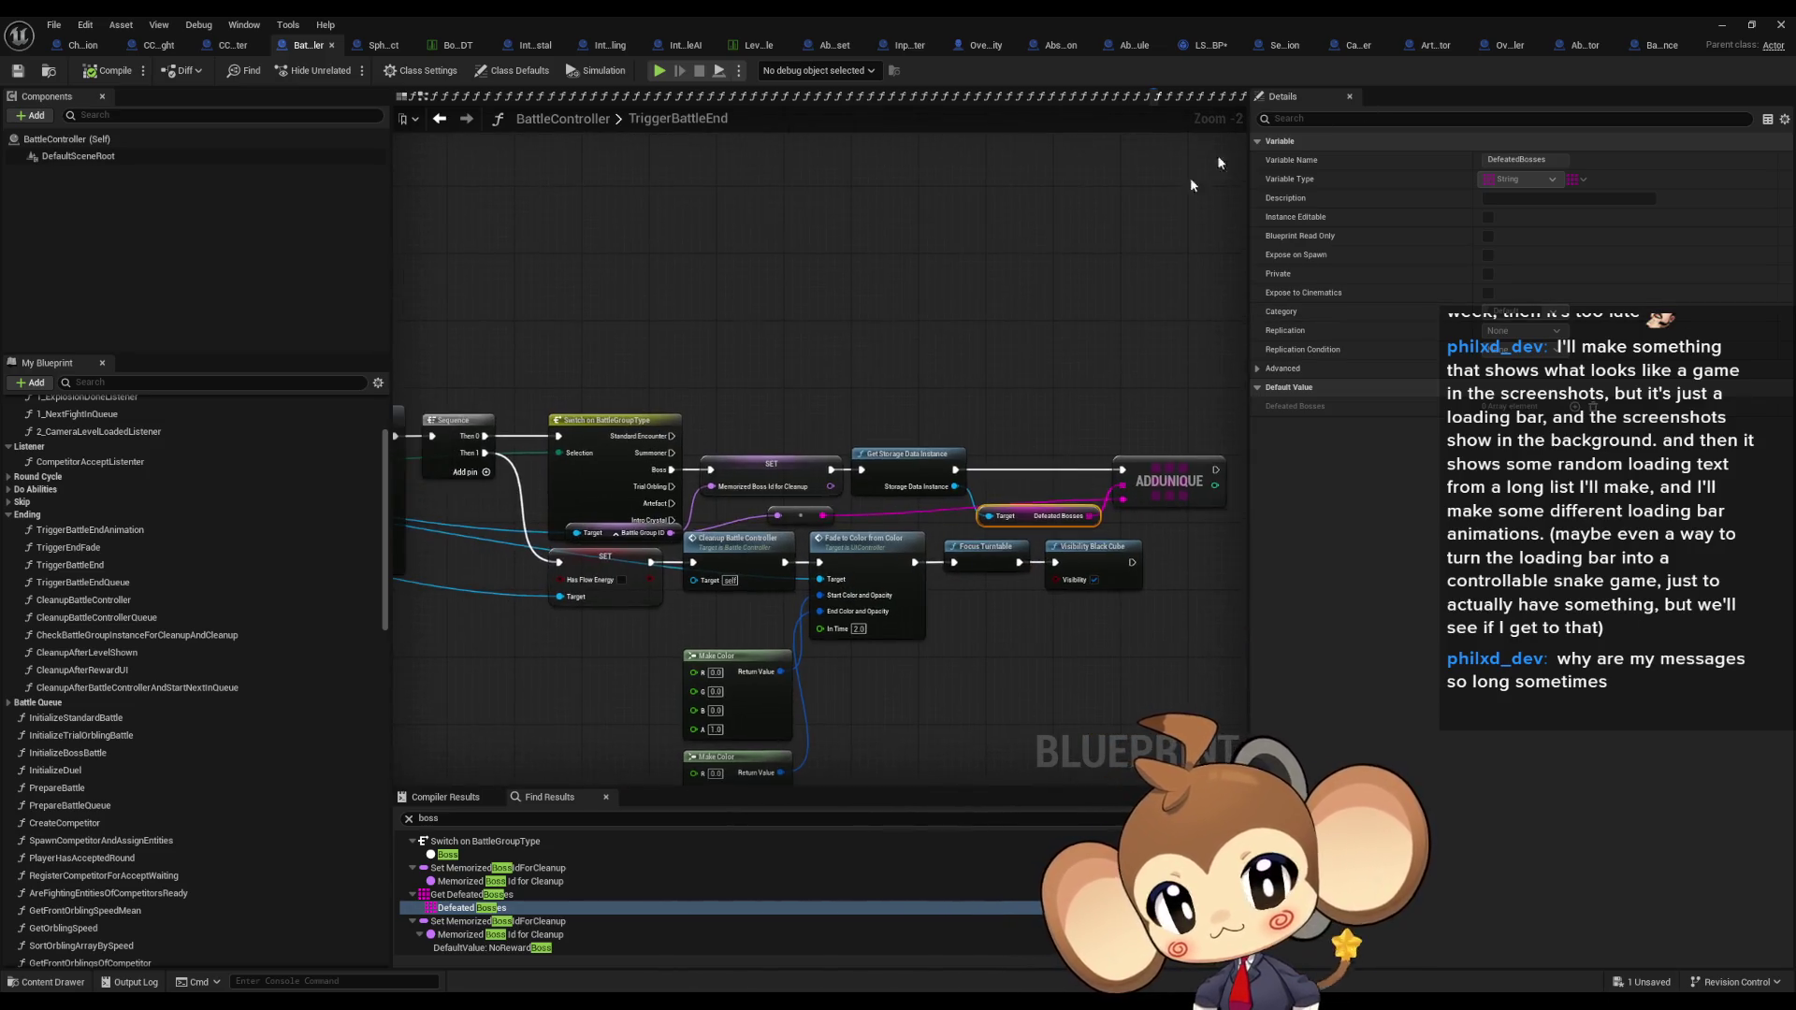
click(1722, 25)
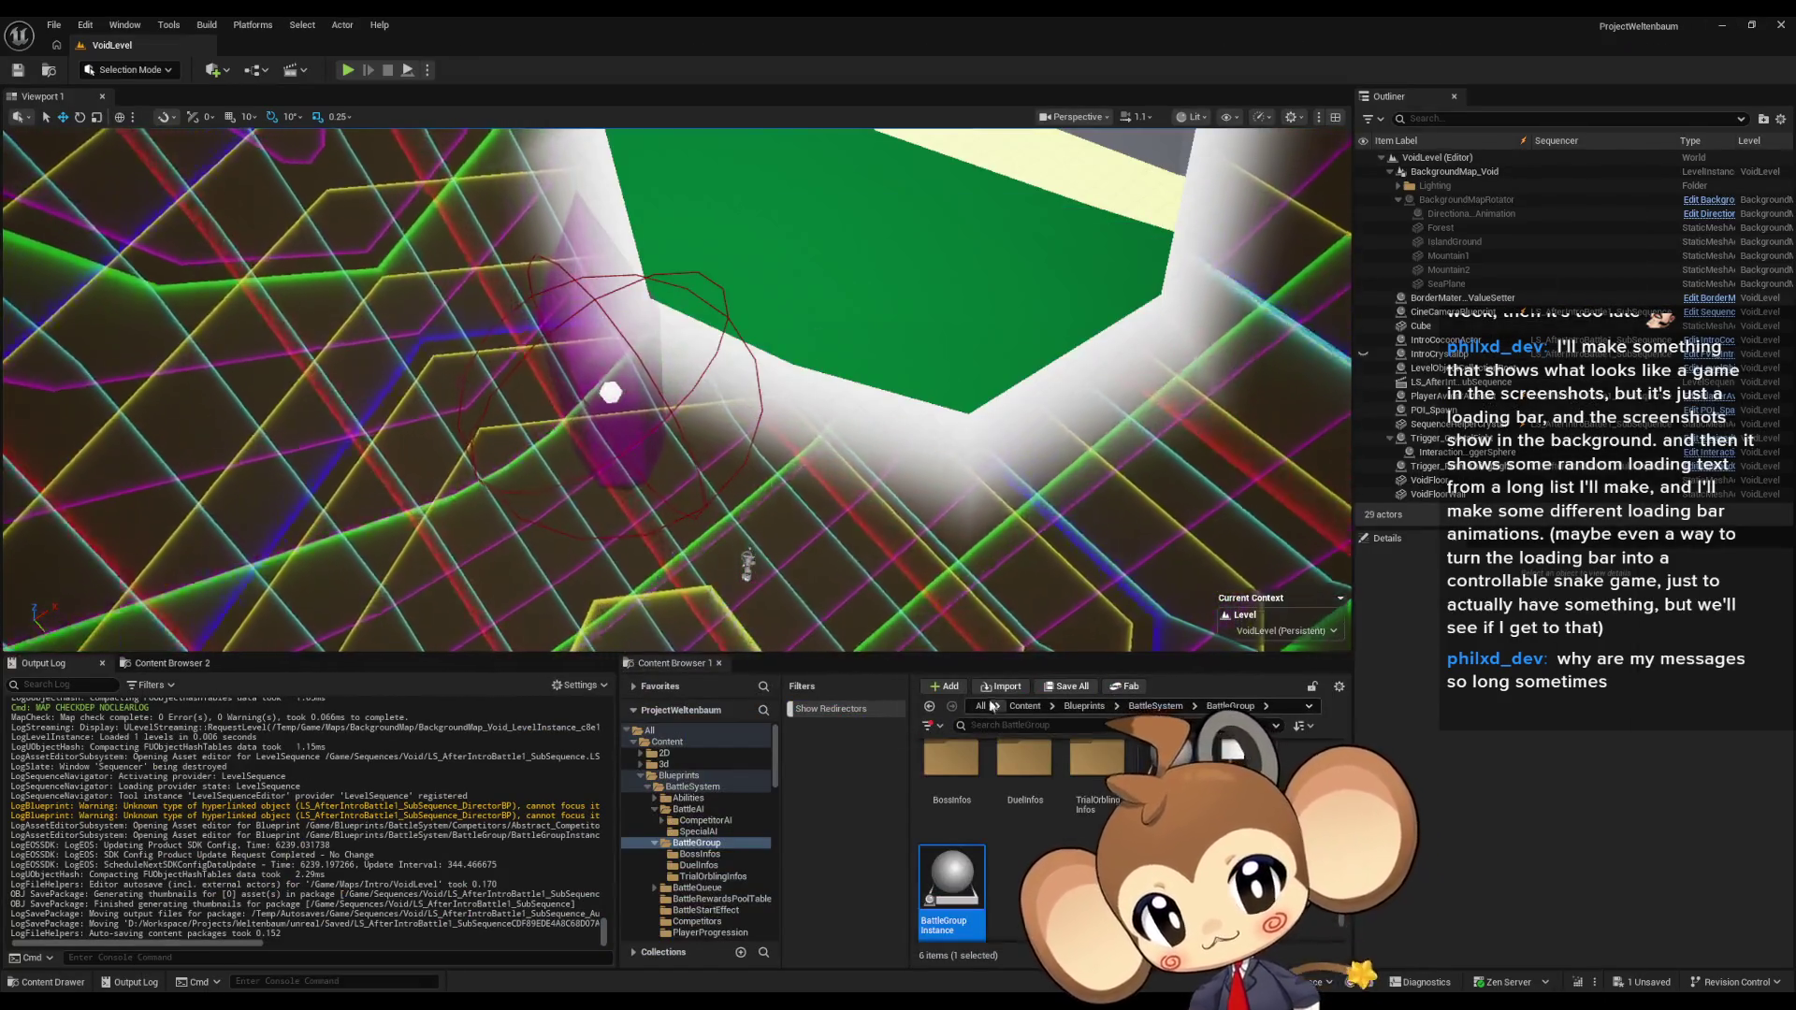
Step: Save the modified sequence with Save All > Save Selected, then run a Play-in-Editor playtest and pause it
click(667, 742)
scroll(1029, 841, down, 2)
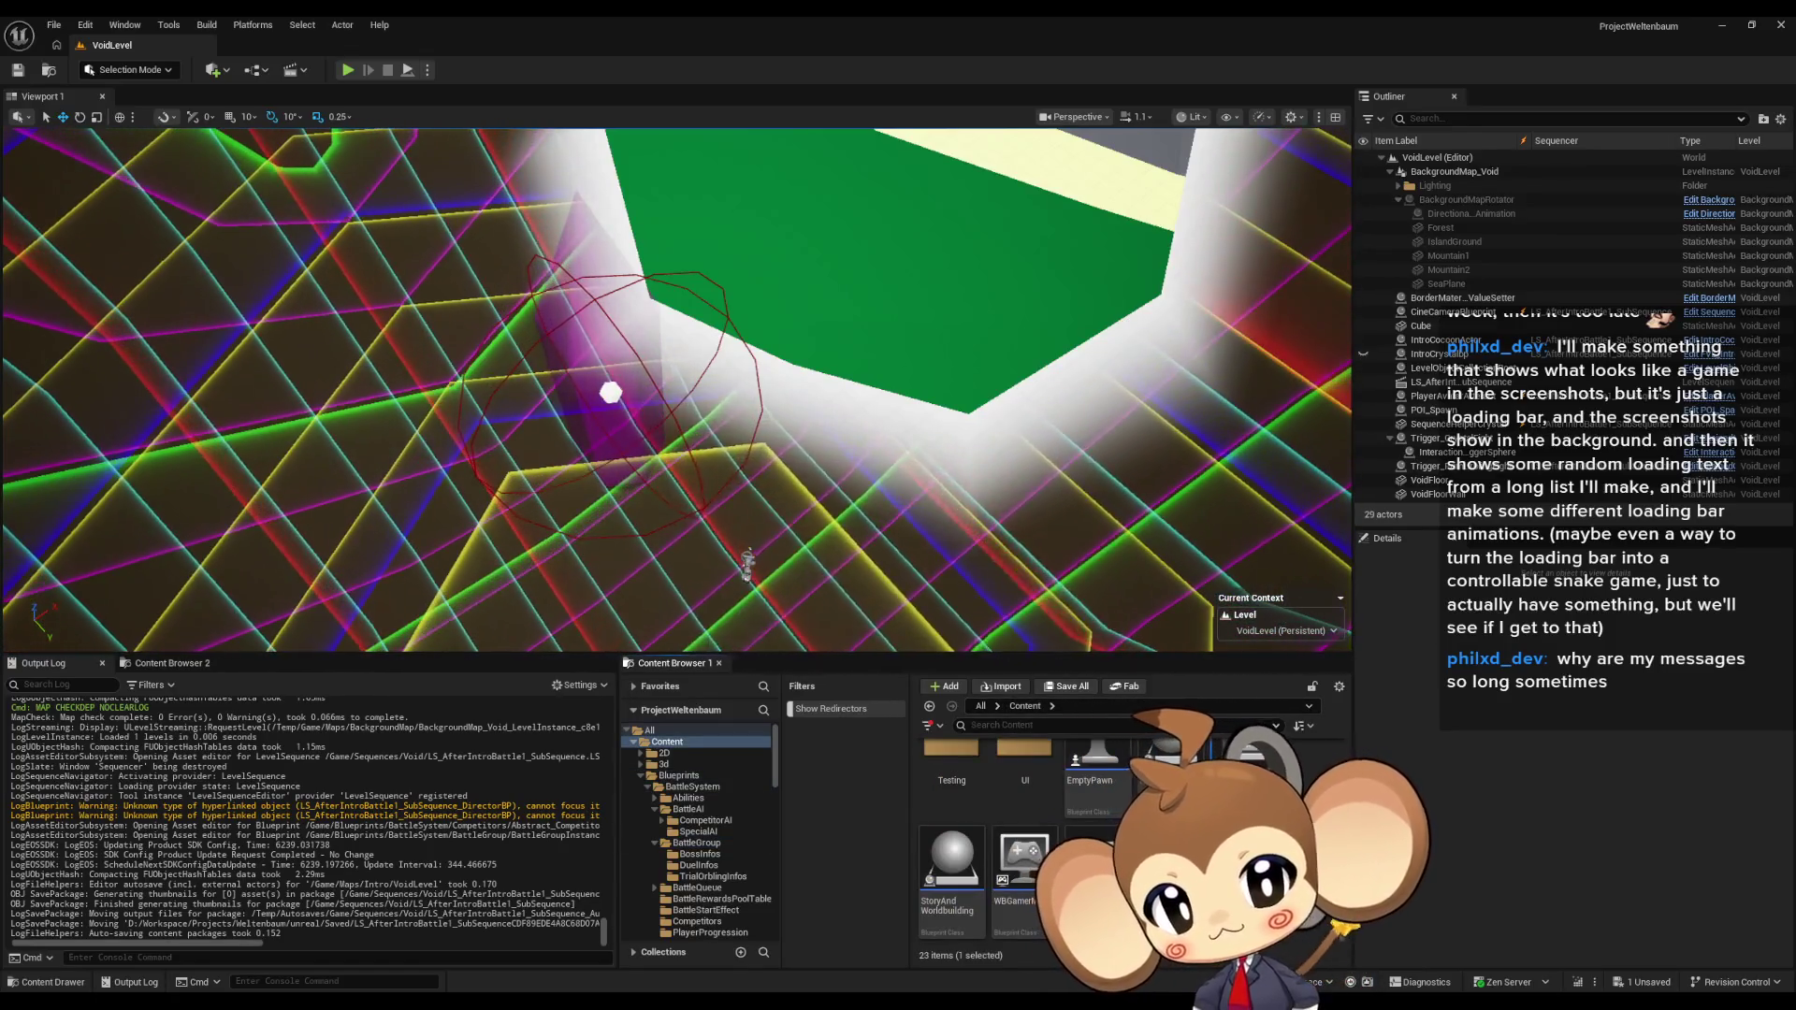
click(1066, 686)
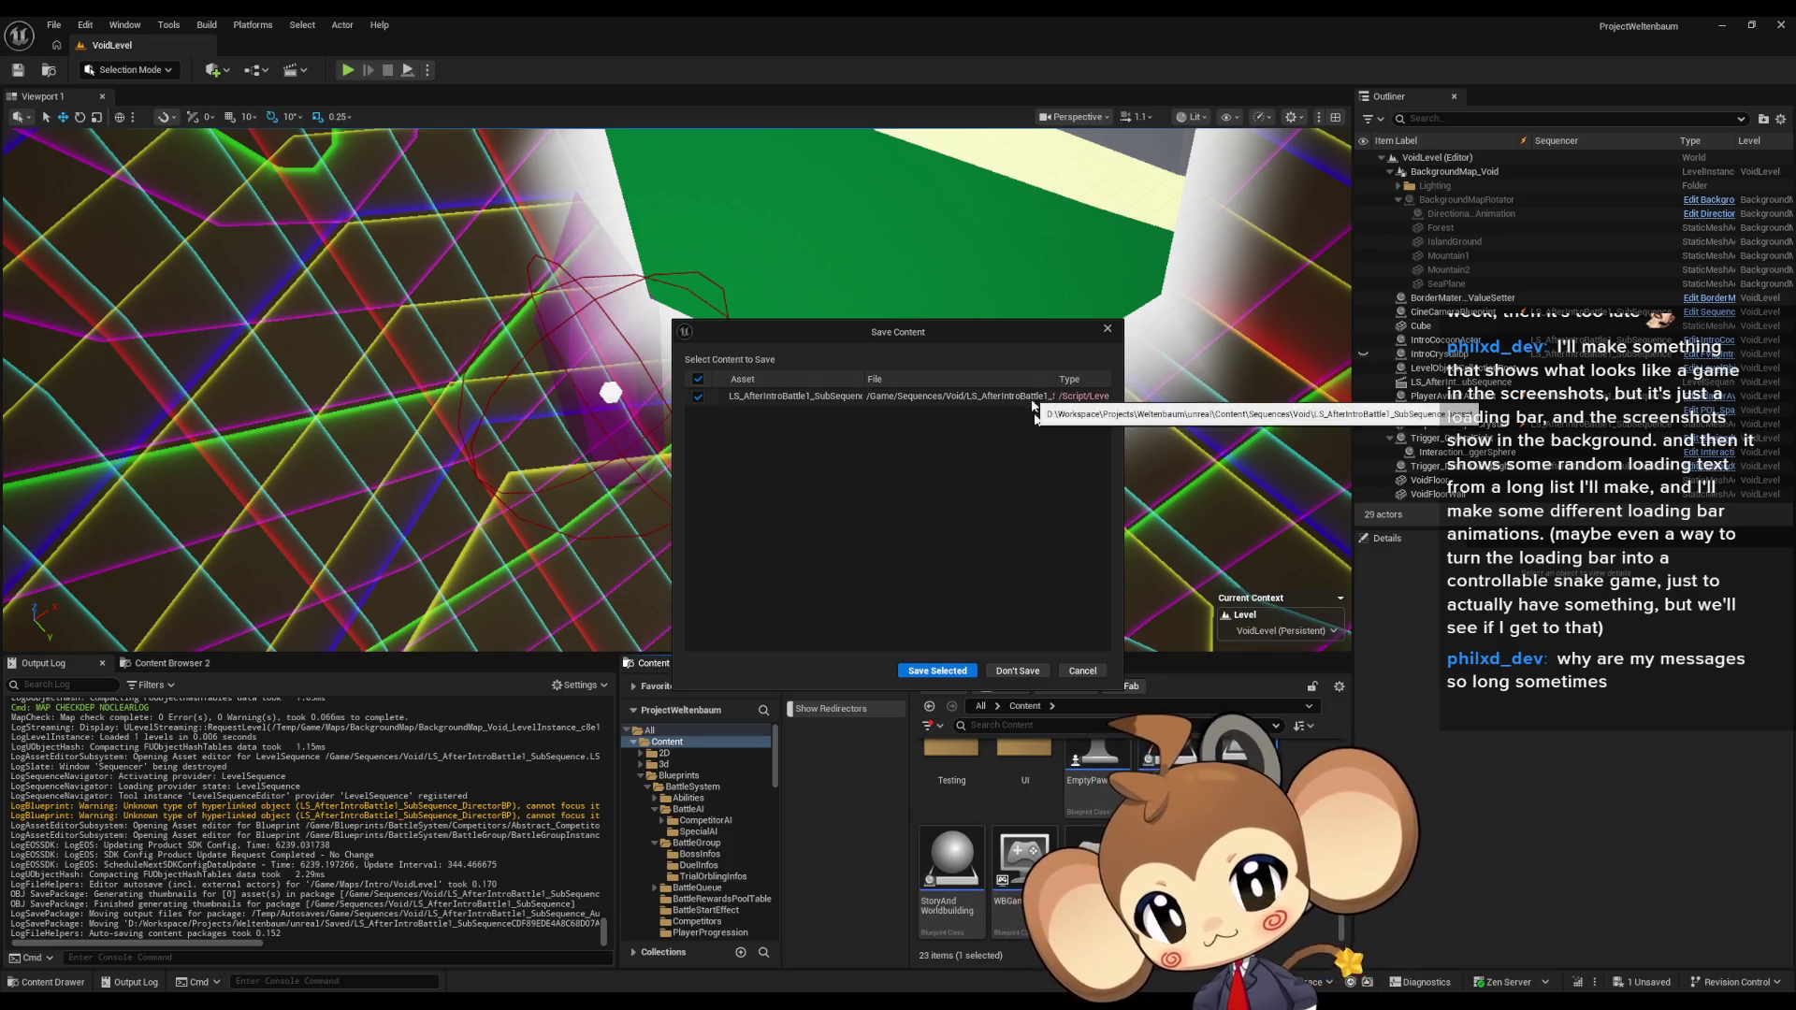
click(937, 671)
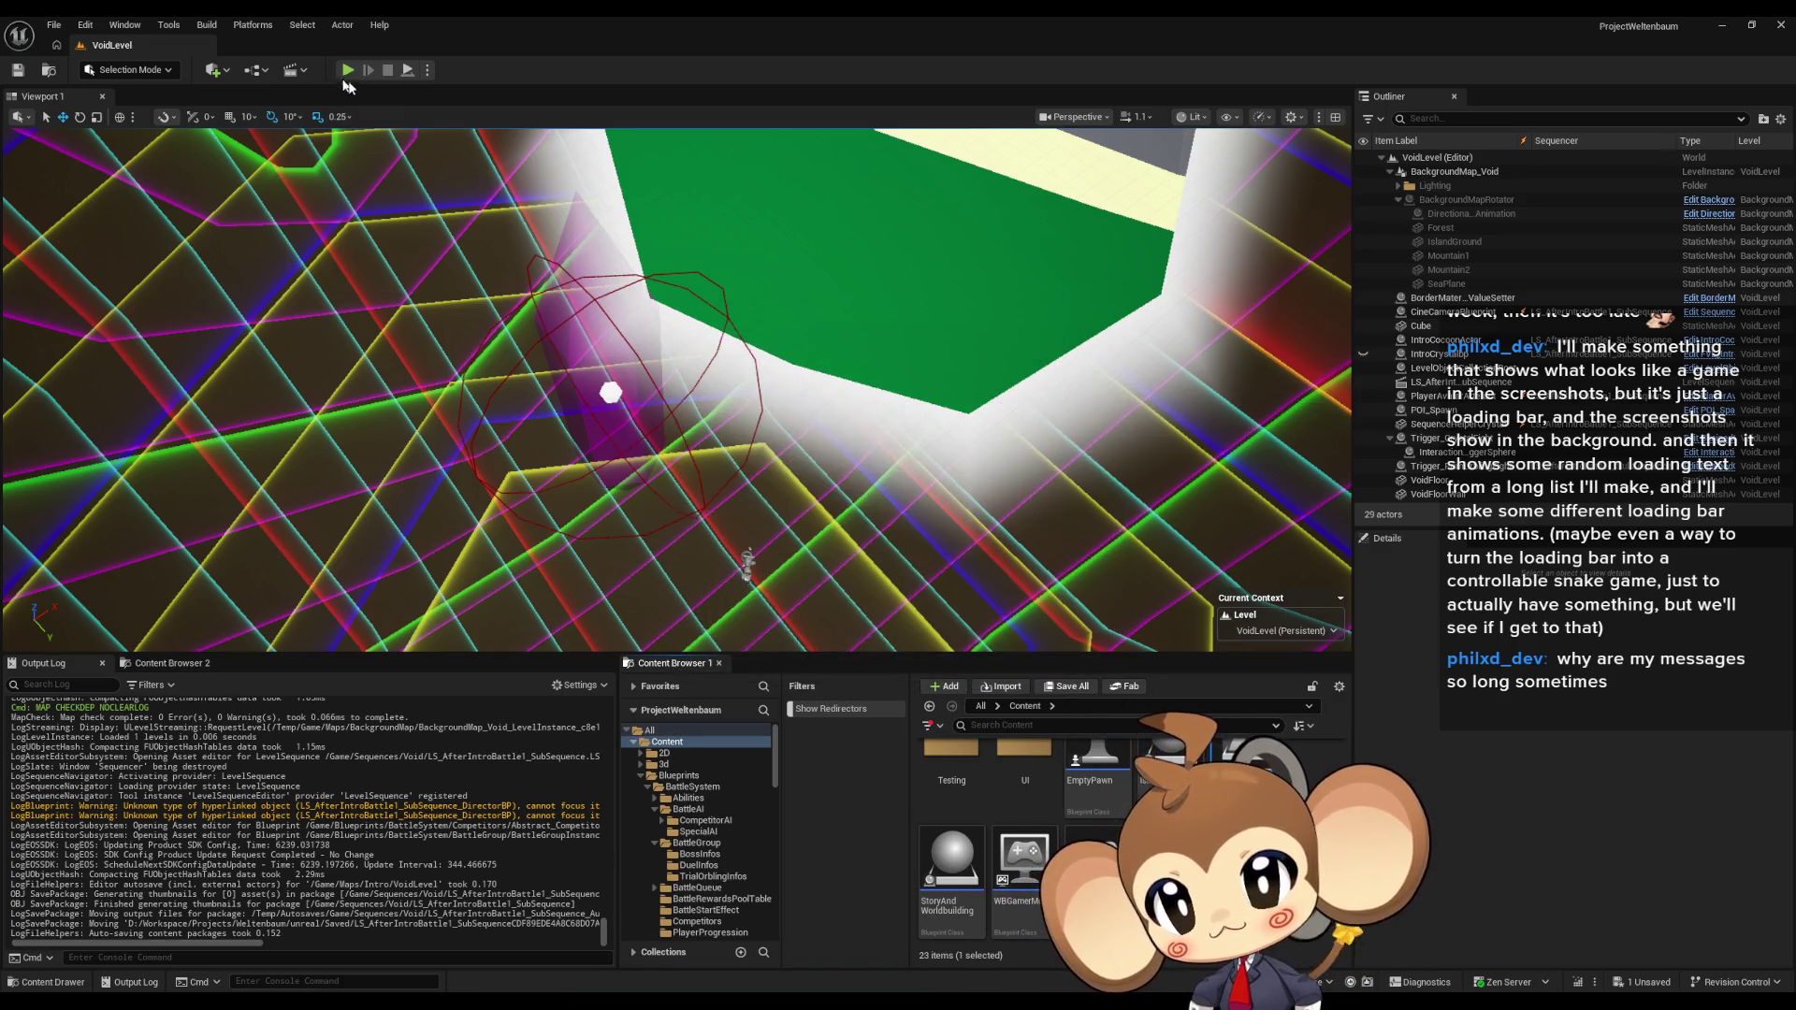
click(348, 72)
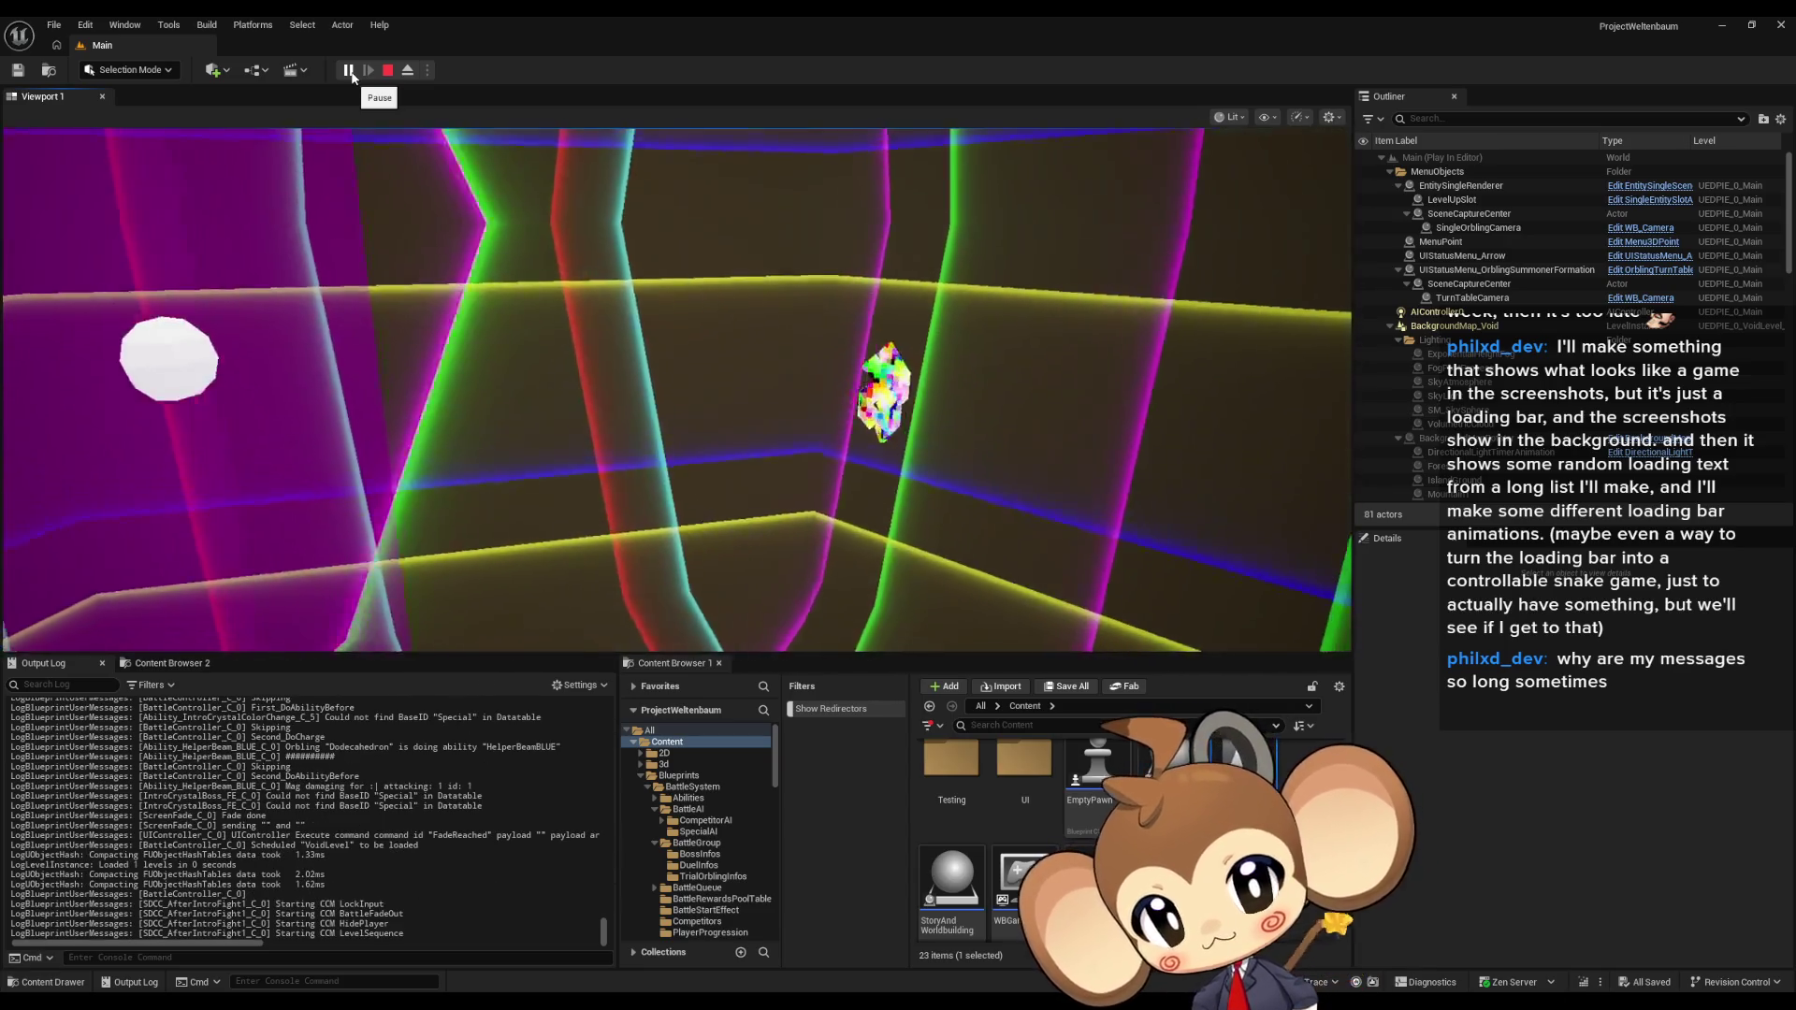
click(350, 73)
Step: Open Tools > Debug > Blueprint Debugger and select the StorageData blueprint
click(167, 28)
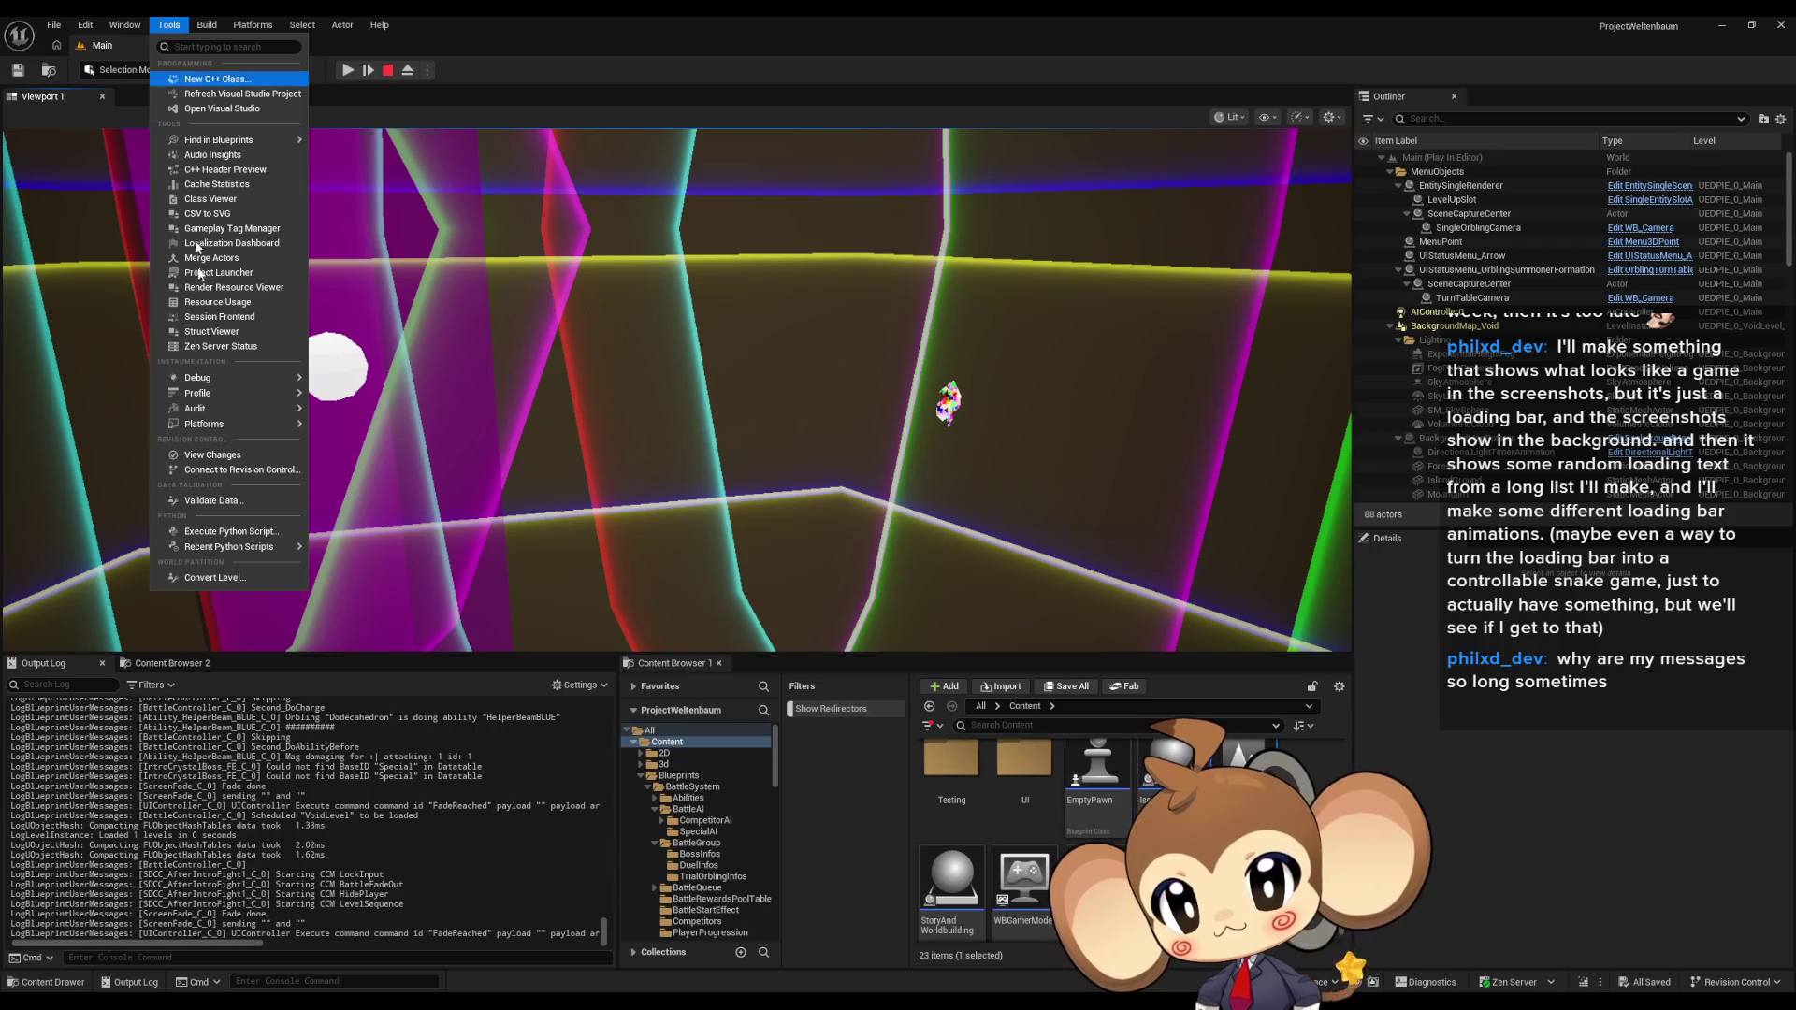
mouse_move(301, 380)
click(379, 416)
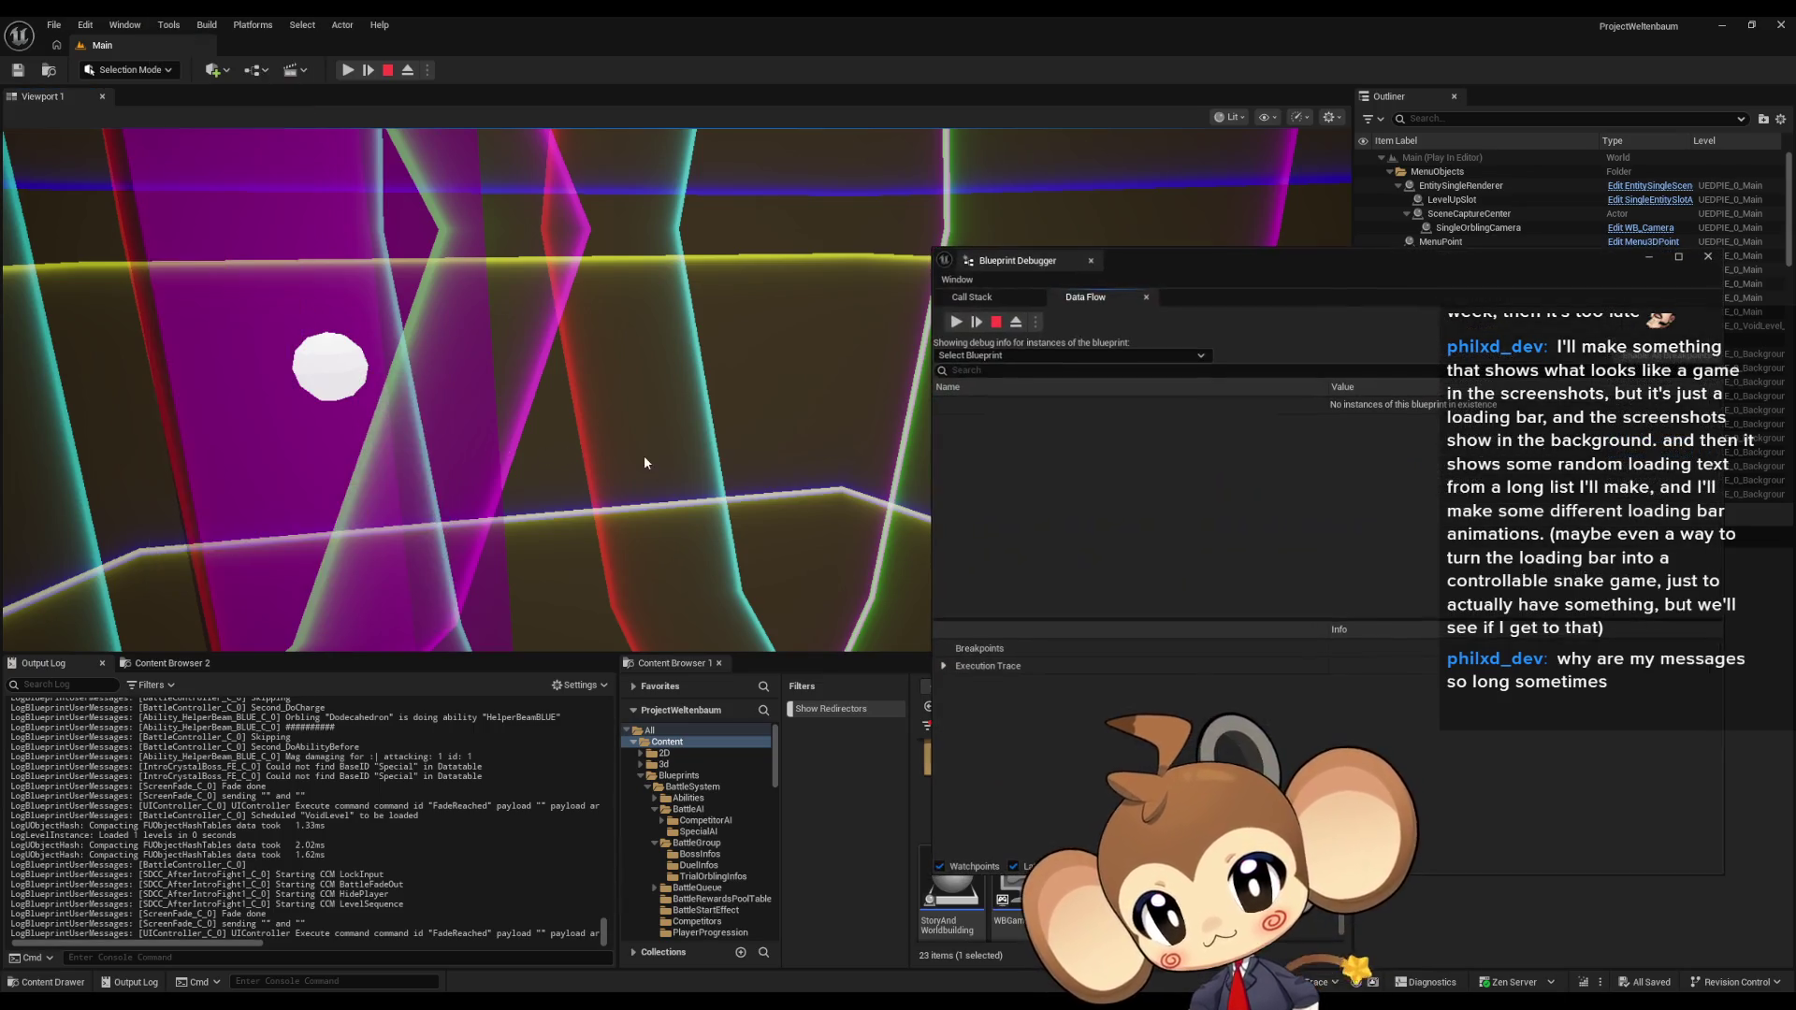
click(989, 356)
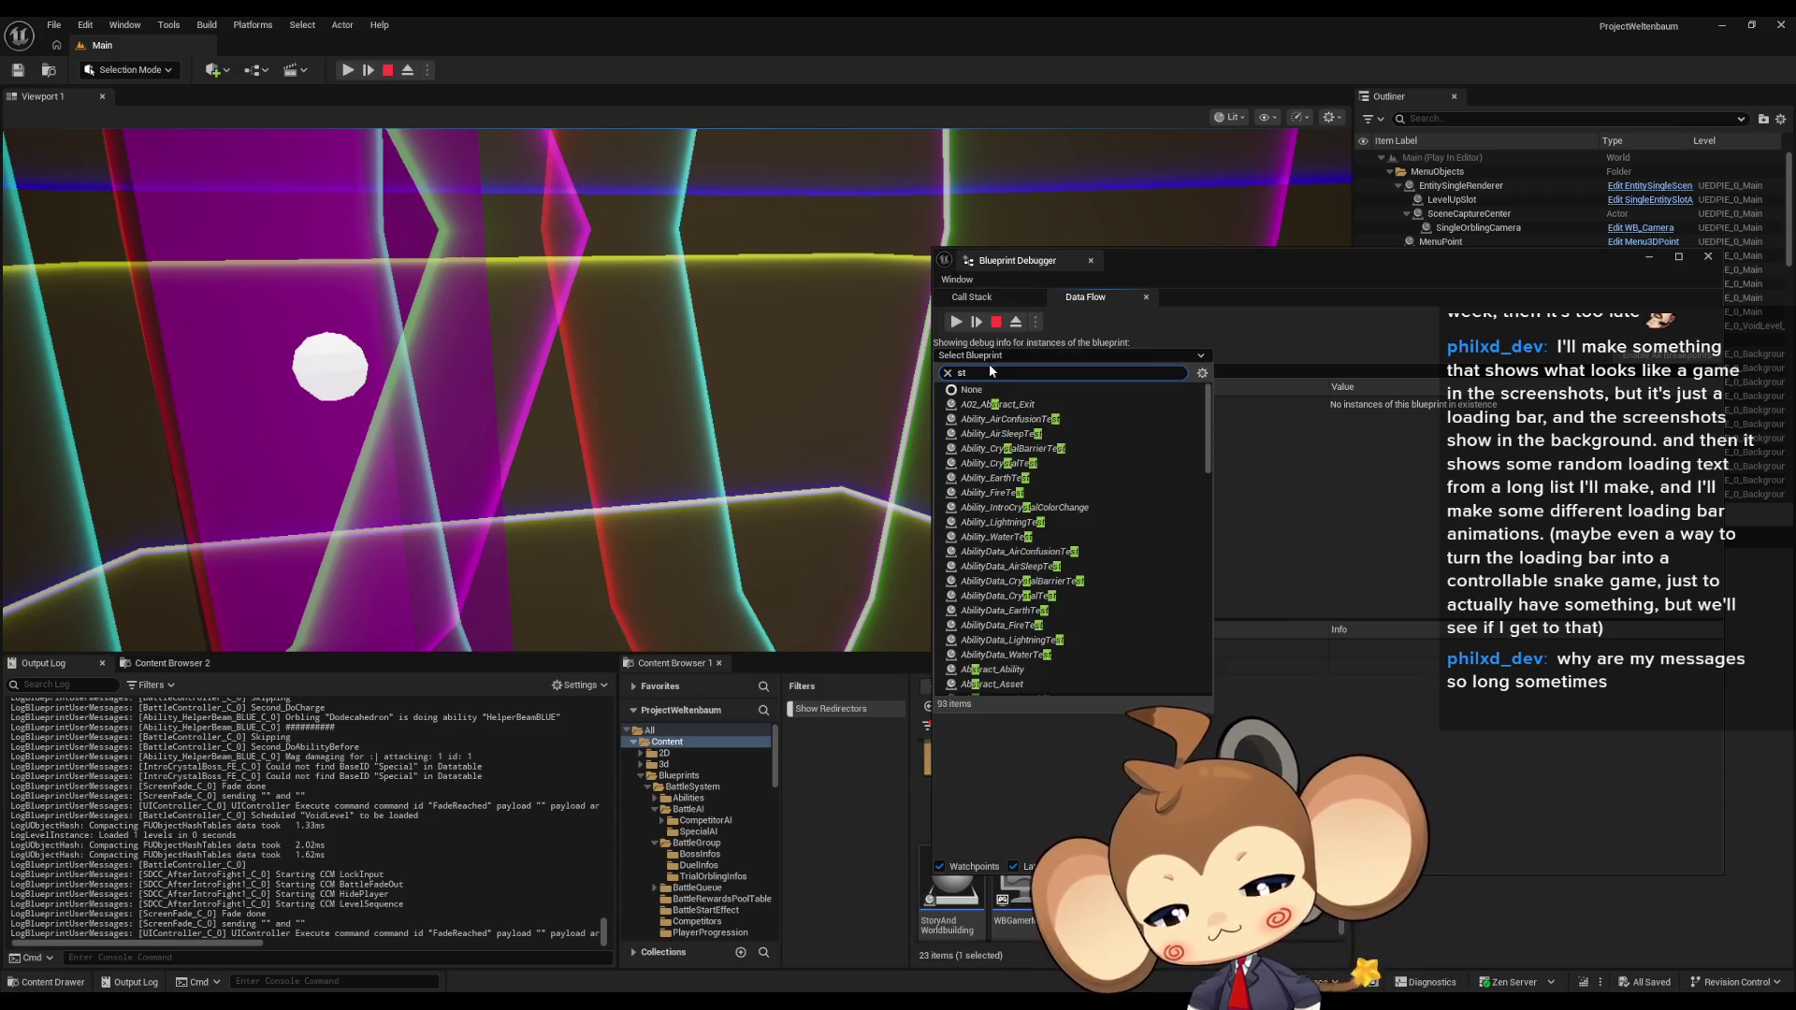
text(sto)
click(1003, 419)
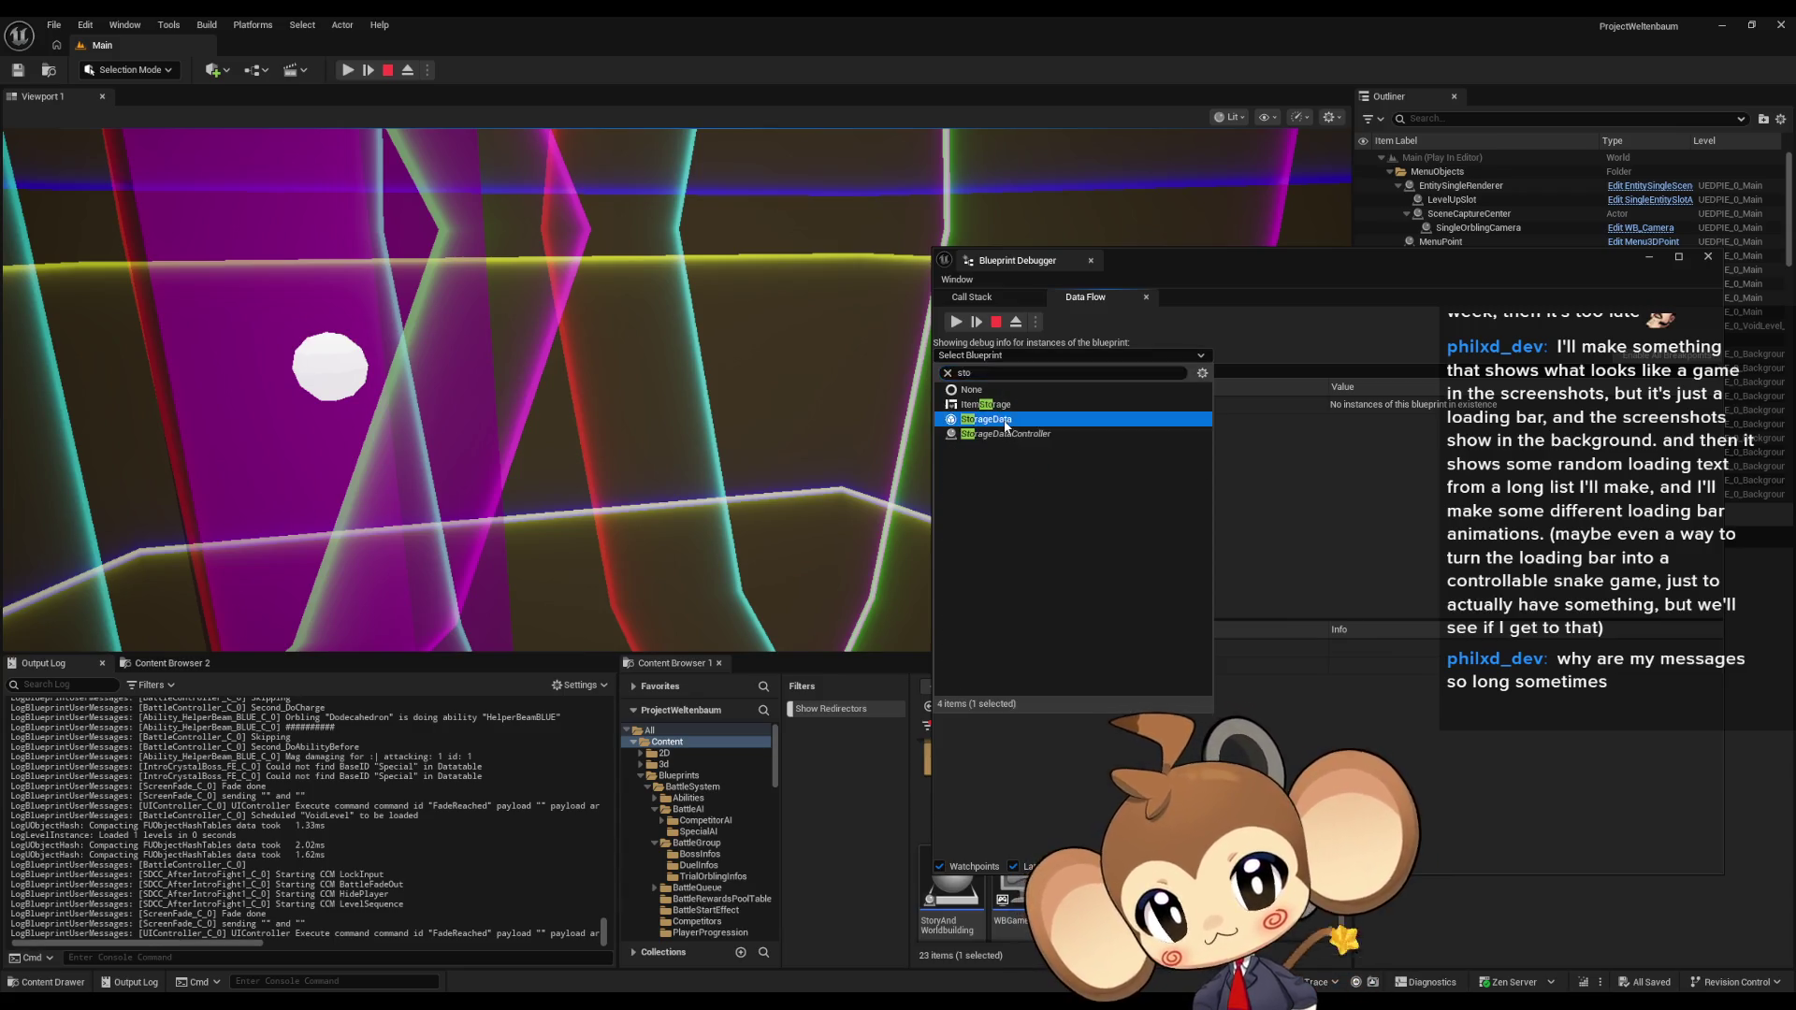
Step: Expand StorageData_C_12 and read Defeated Bosses, the CreationFinished progression flag and Saved Flower Time seconds
click(944, 405)
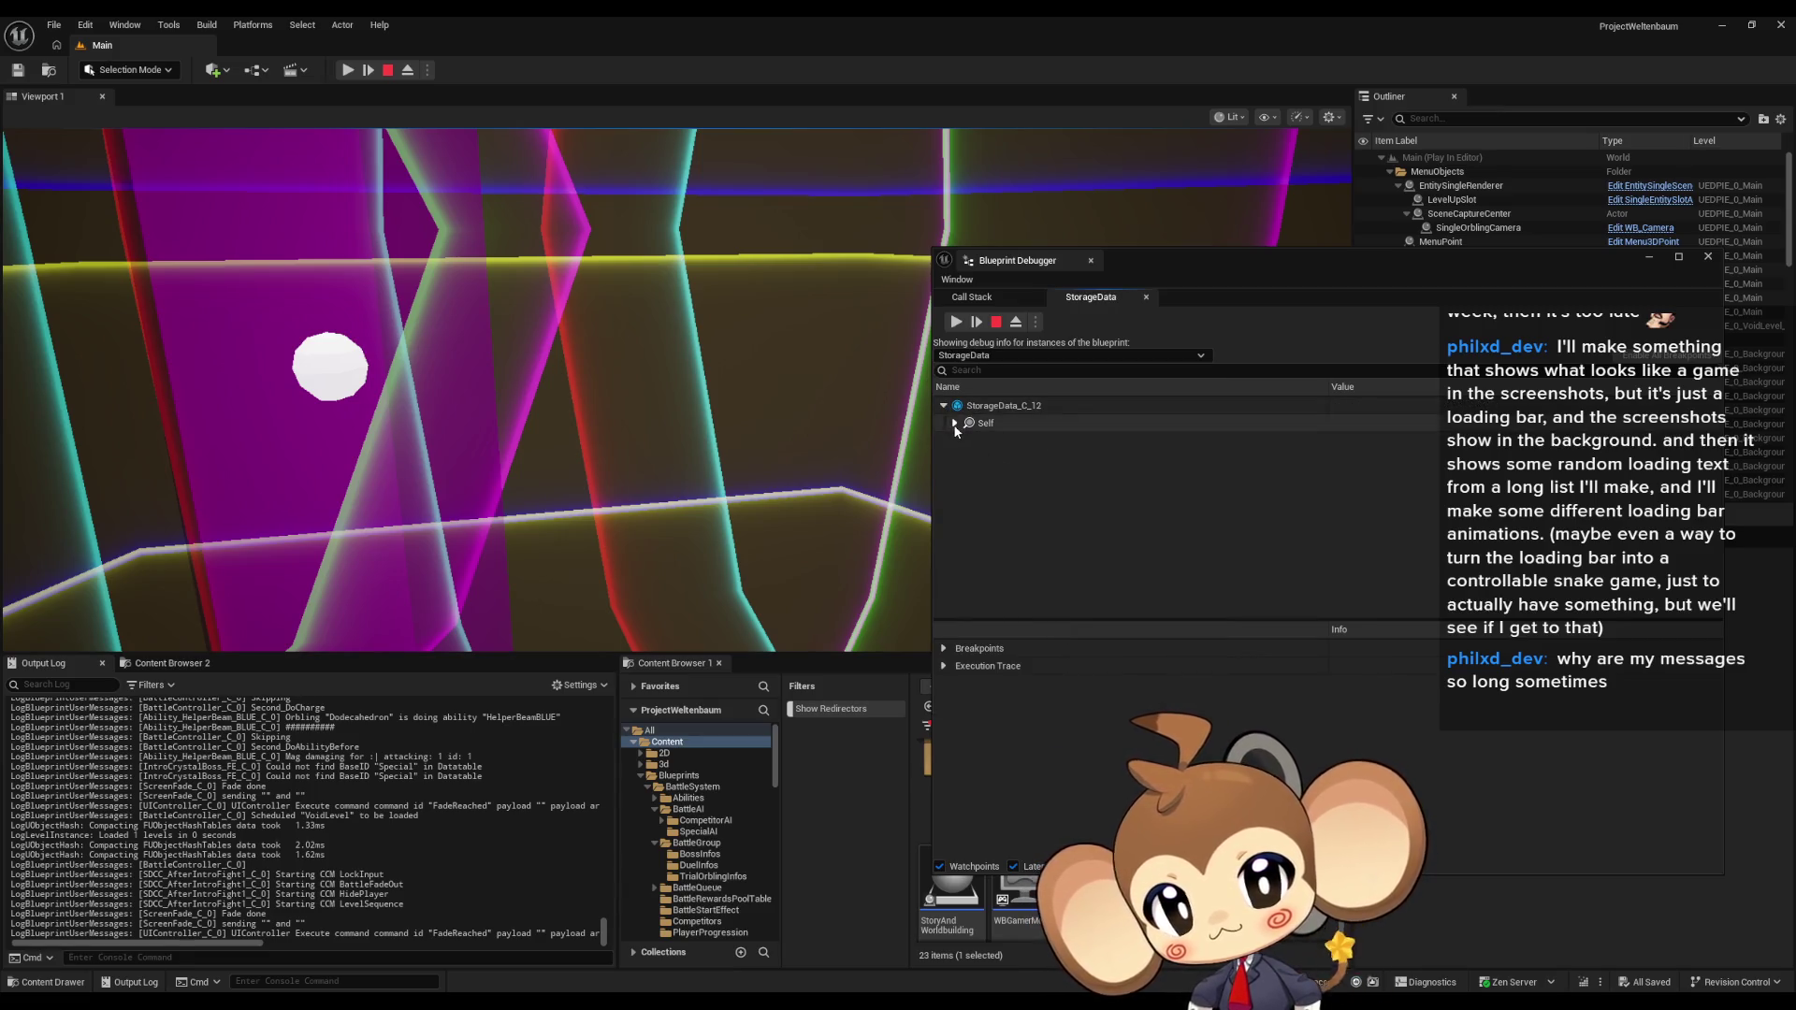
scroll(1076, 552, down, 3)
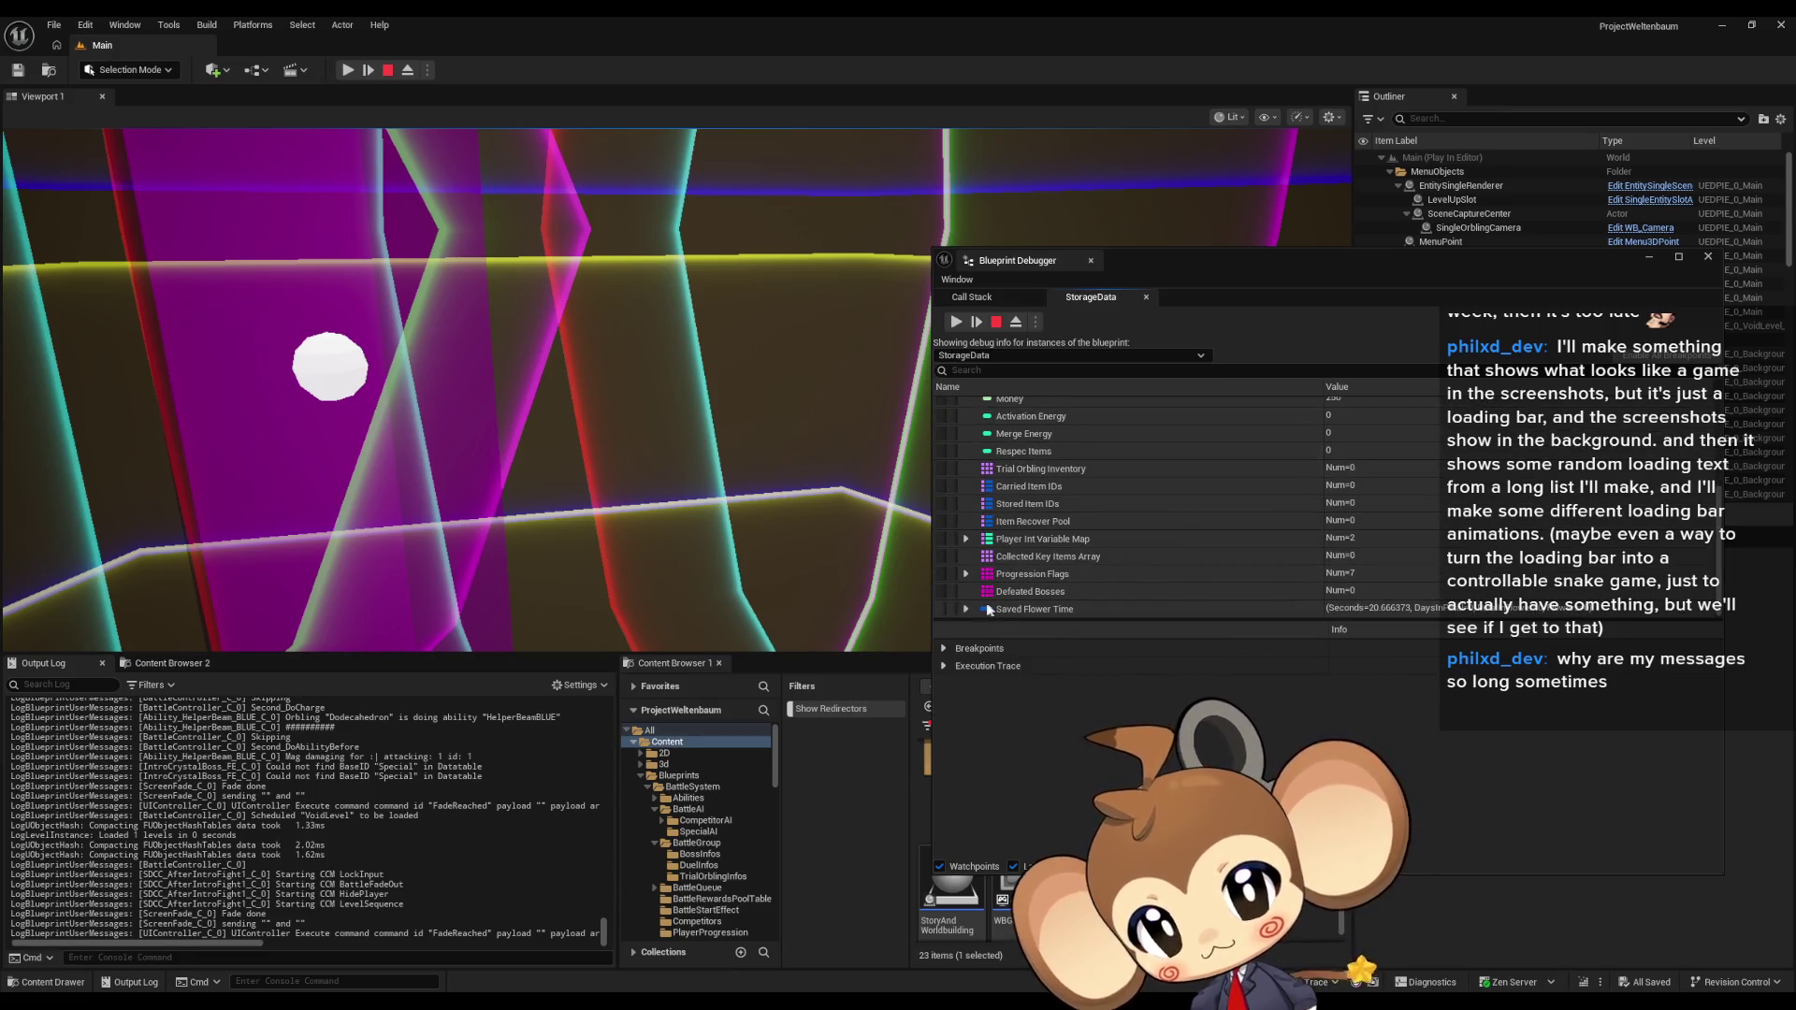
click(1038, 589)
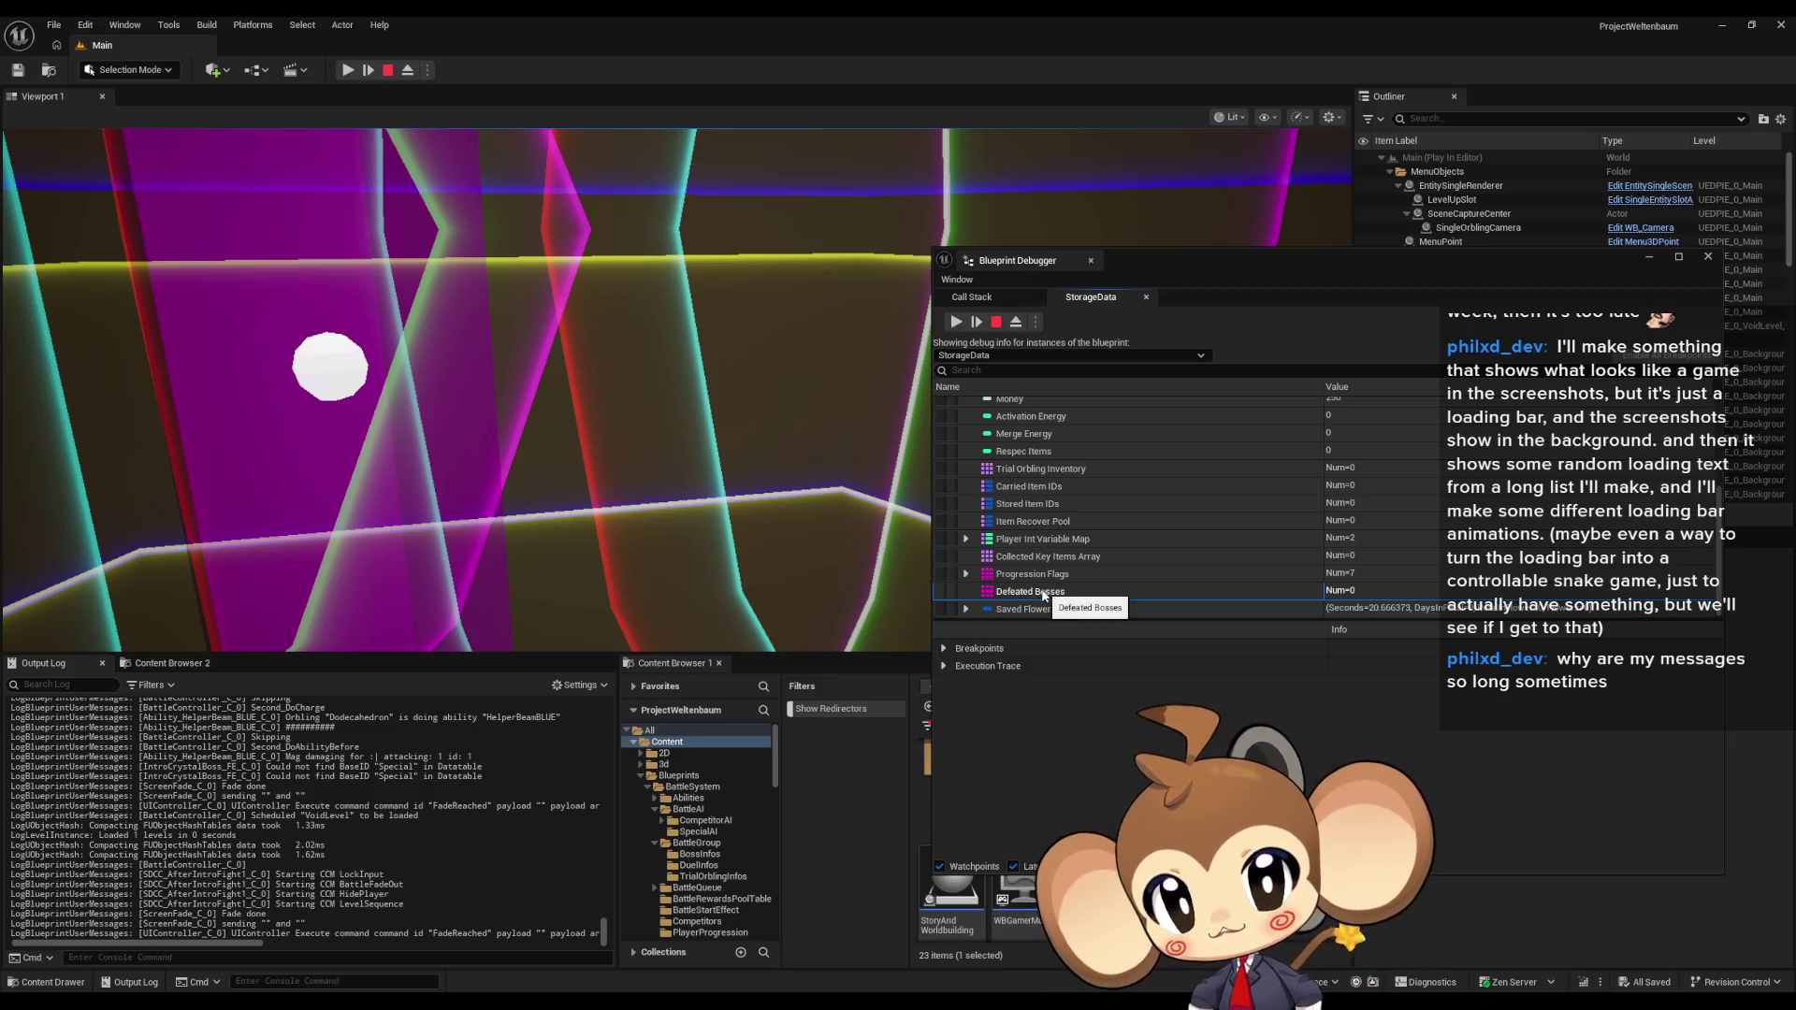
click(965, 573)
scroll(1050, 555, down, 3)
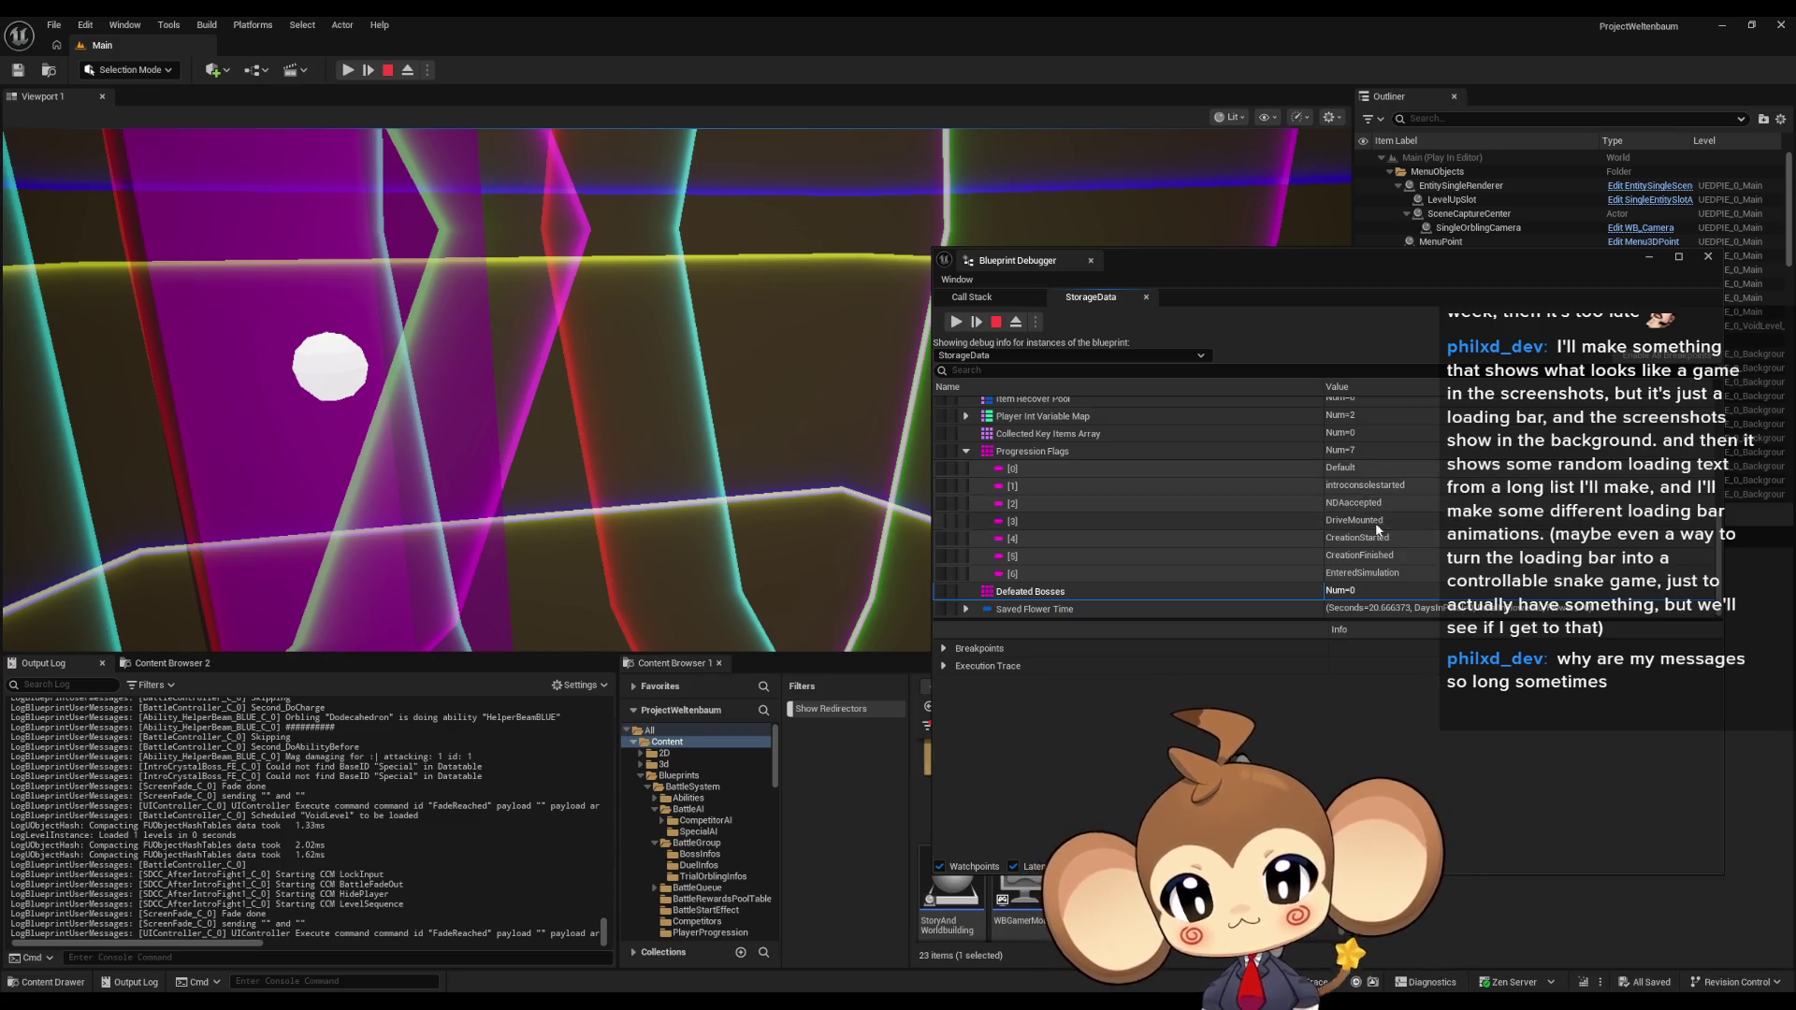
click(1385, 556)
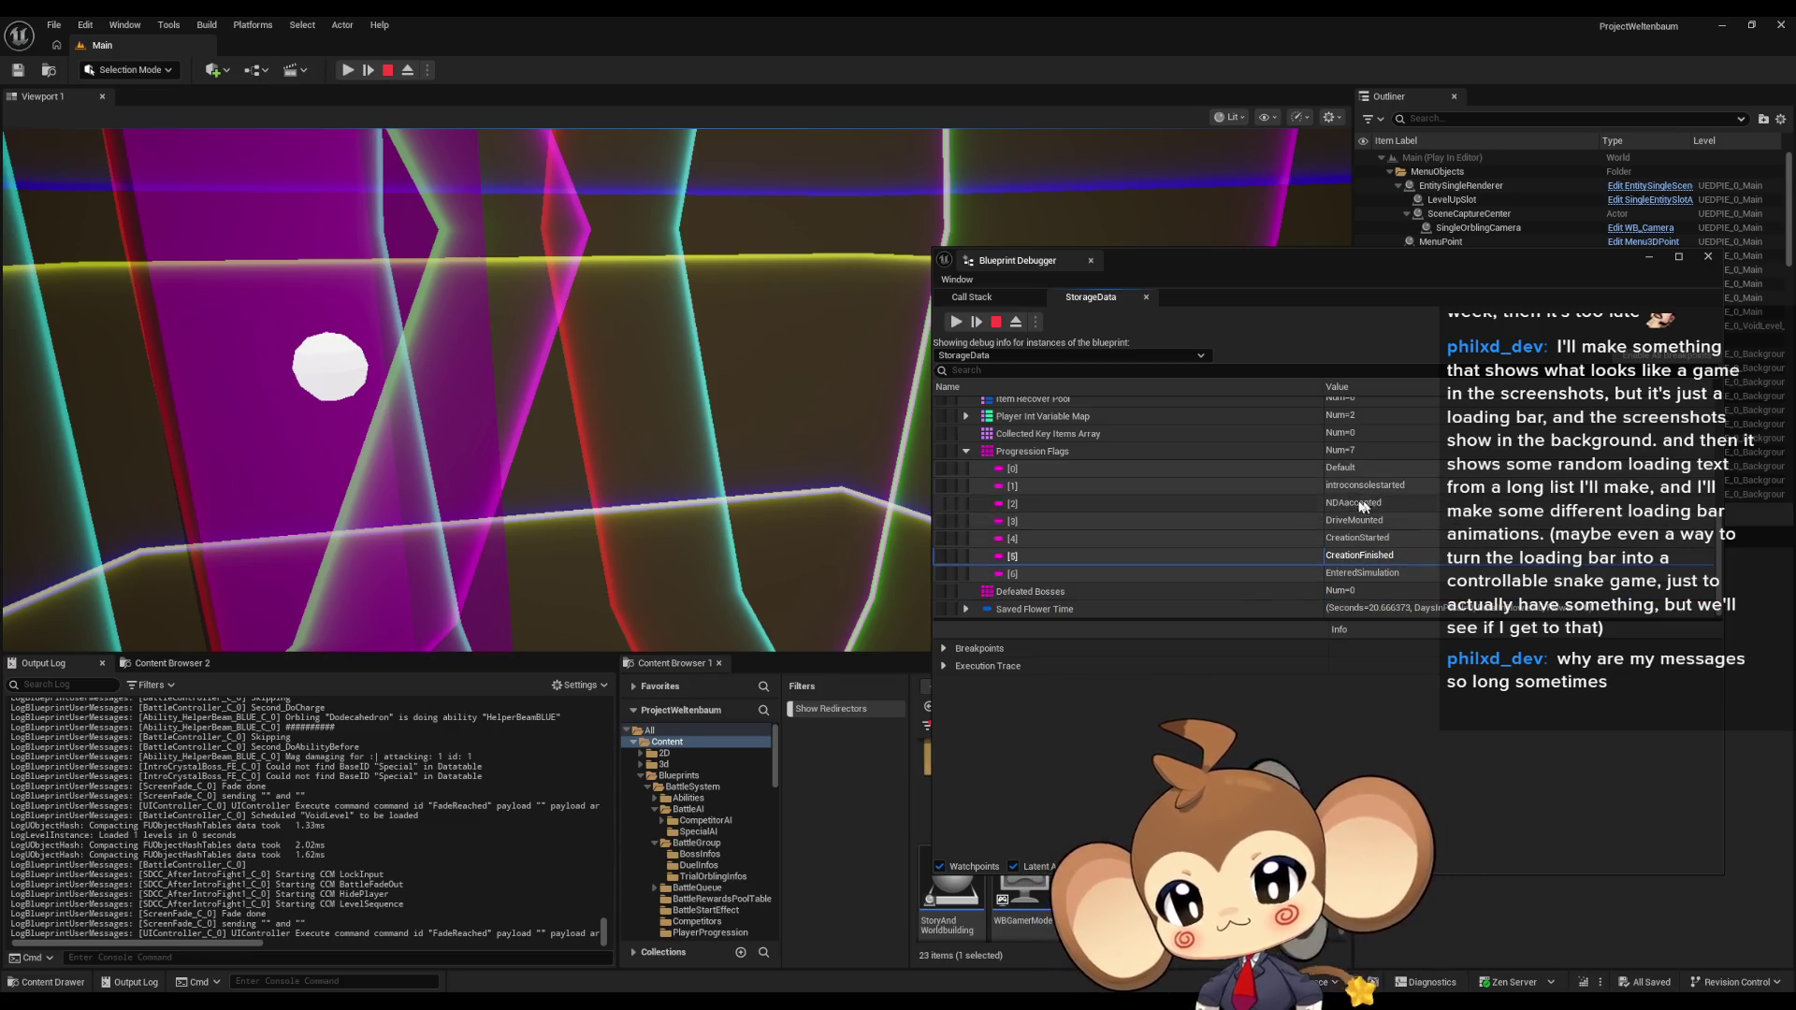
click(966, 609)
scroll(1155, 548, down, 2)
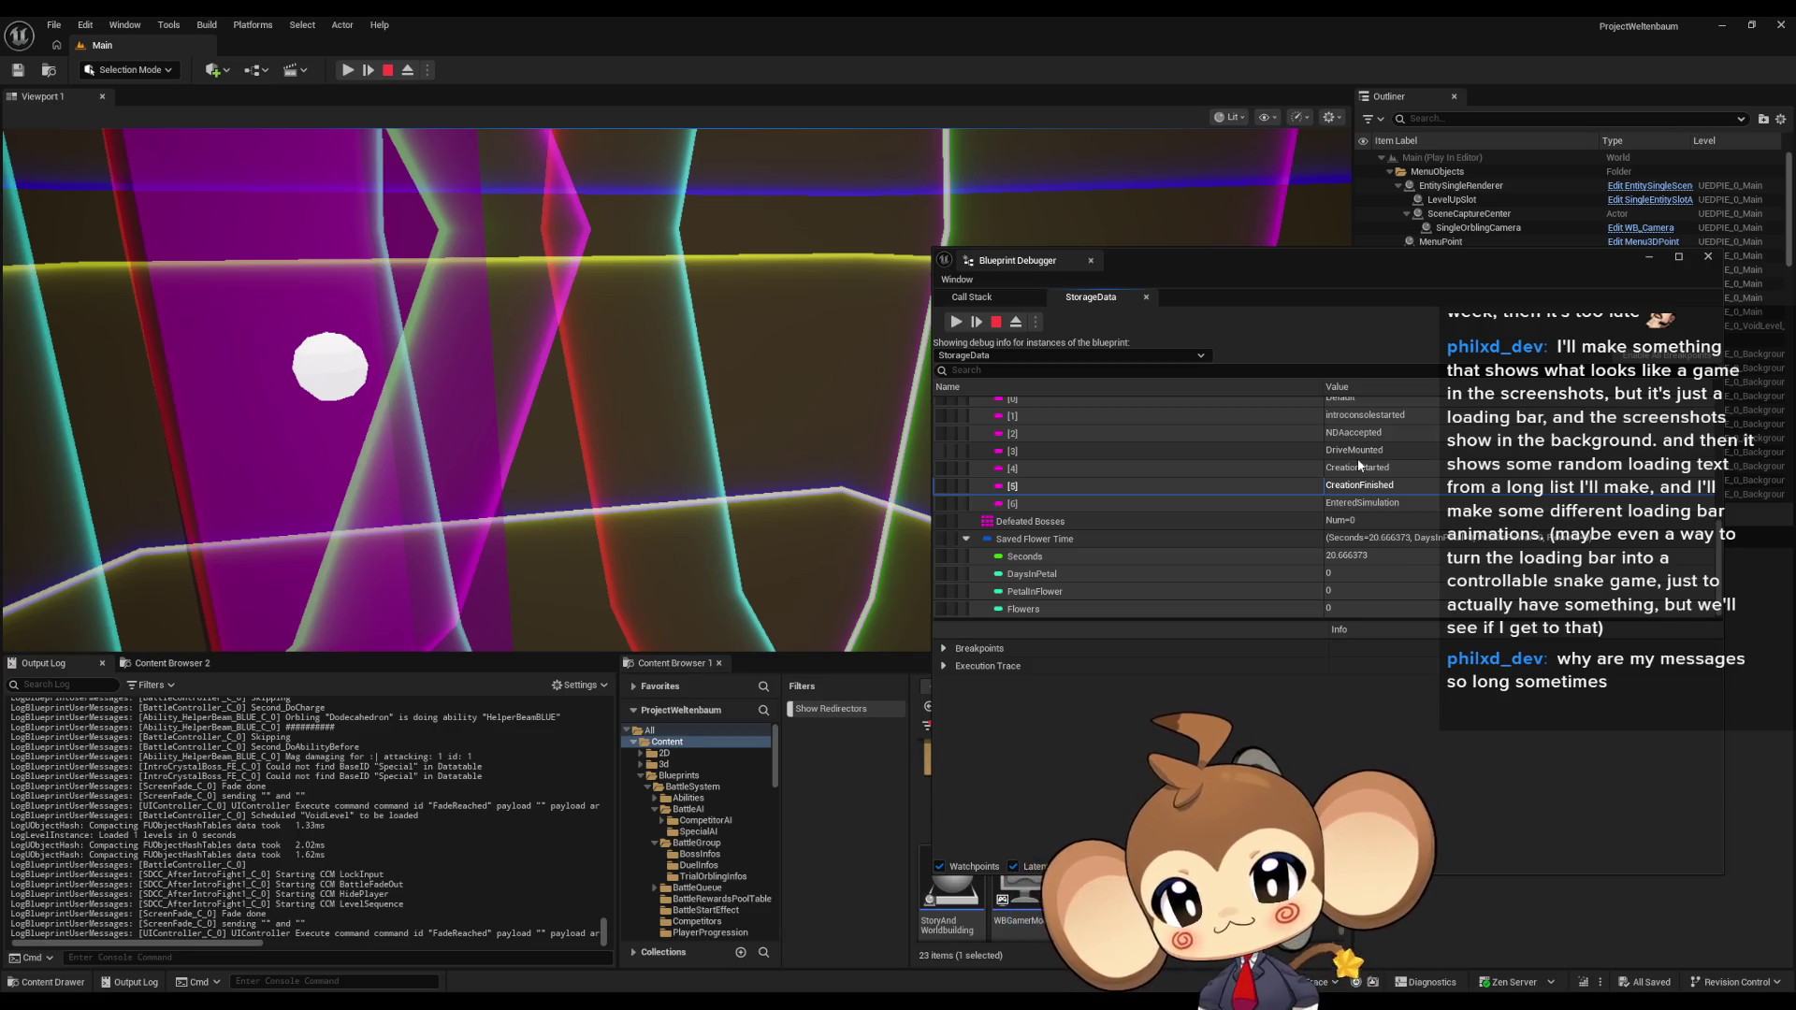
click(1064, 556)
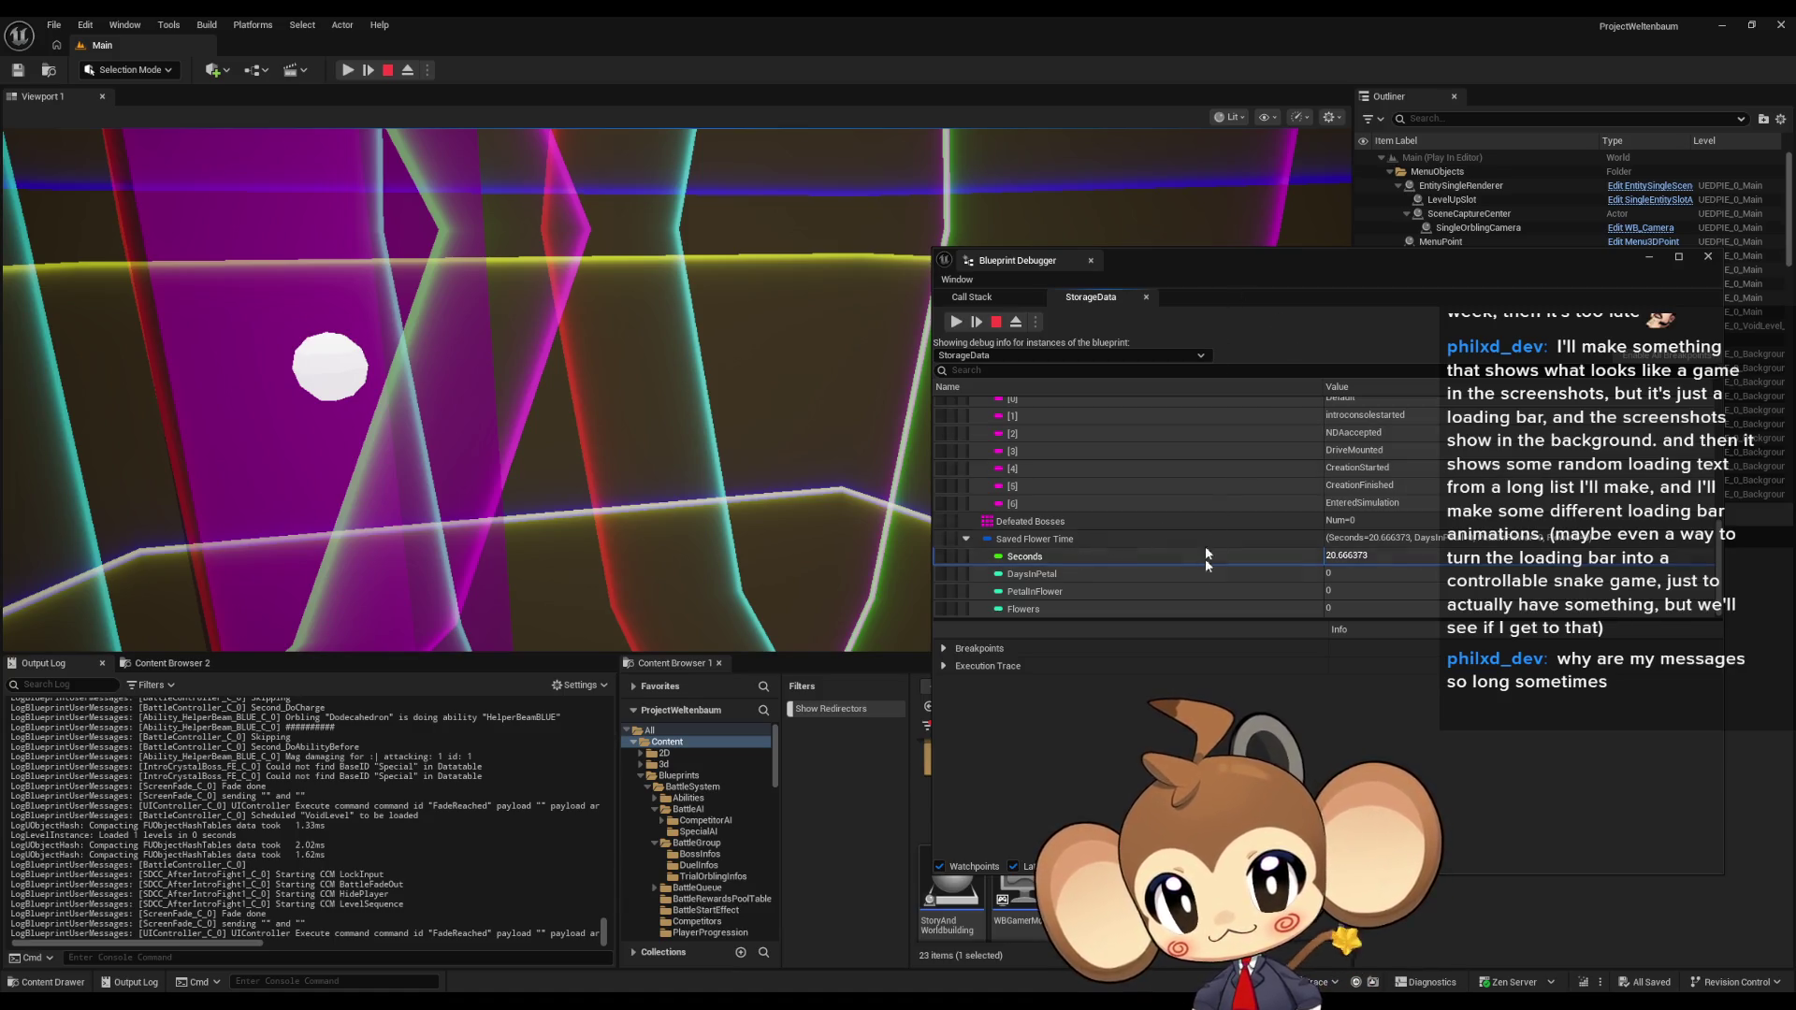
Step: Browse the Player Int Variable Map, Visited Paths, Visited Islands and Island Key Map entries
scroll(1205, 552, up, 3)
scroll(1231, 570, up, 1)
scroll(1275, 535, up, 1)
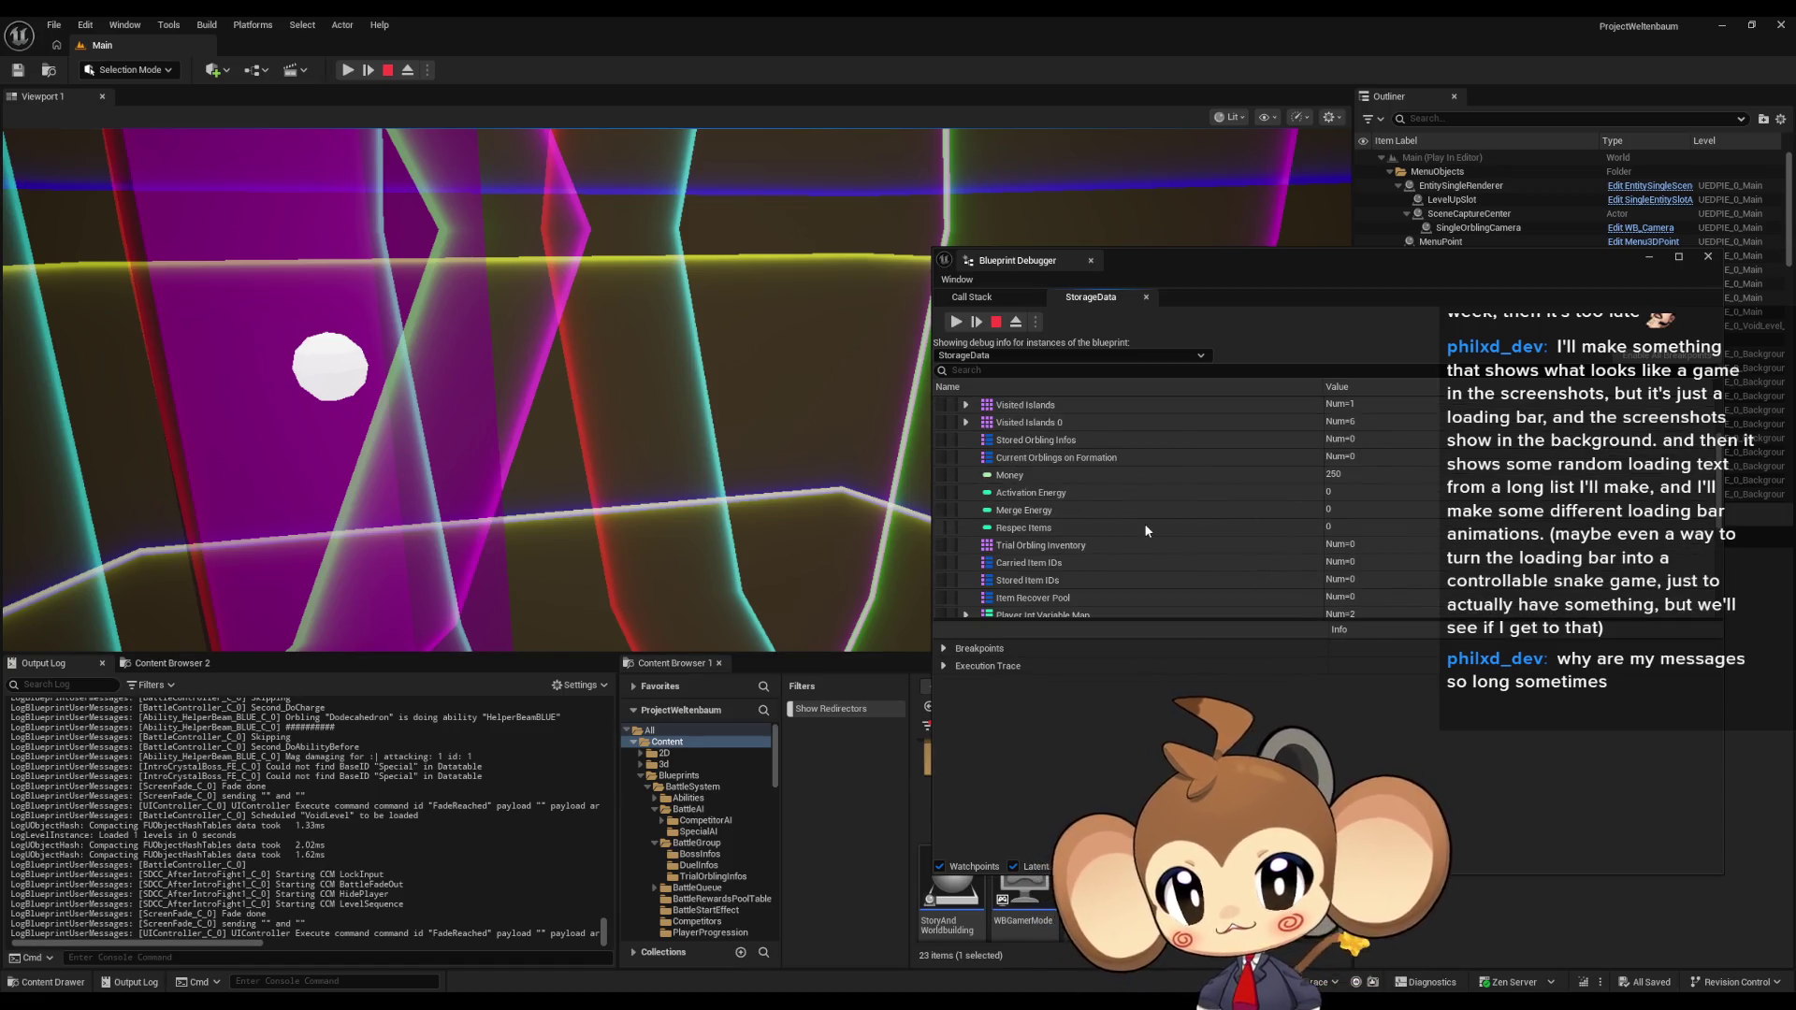
scroll(1132, 538, down, 1)
click(965, 548)
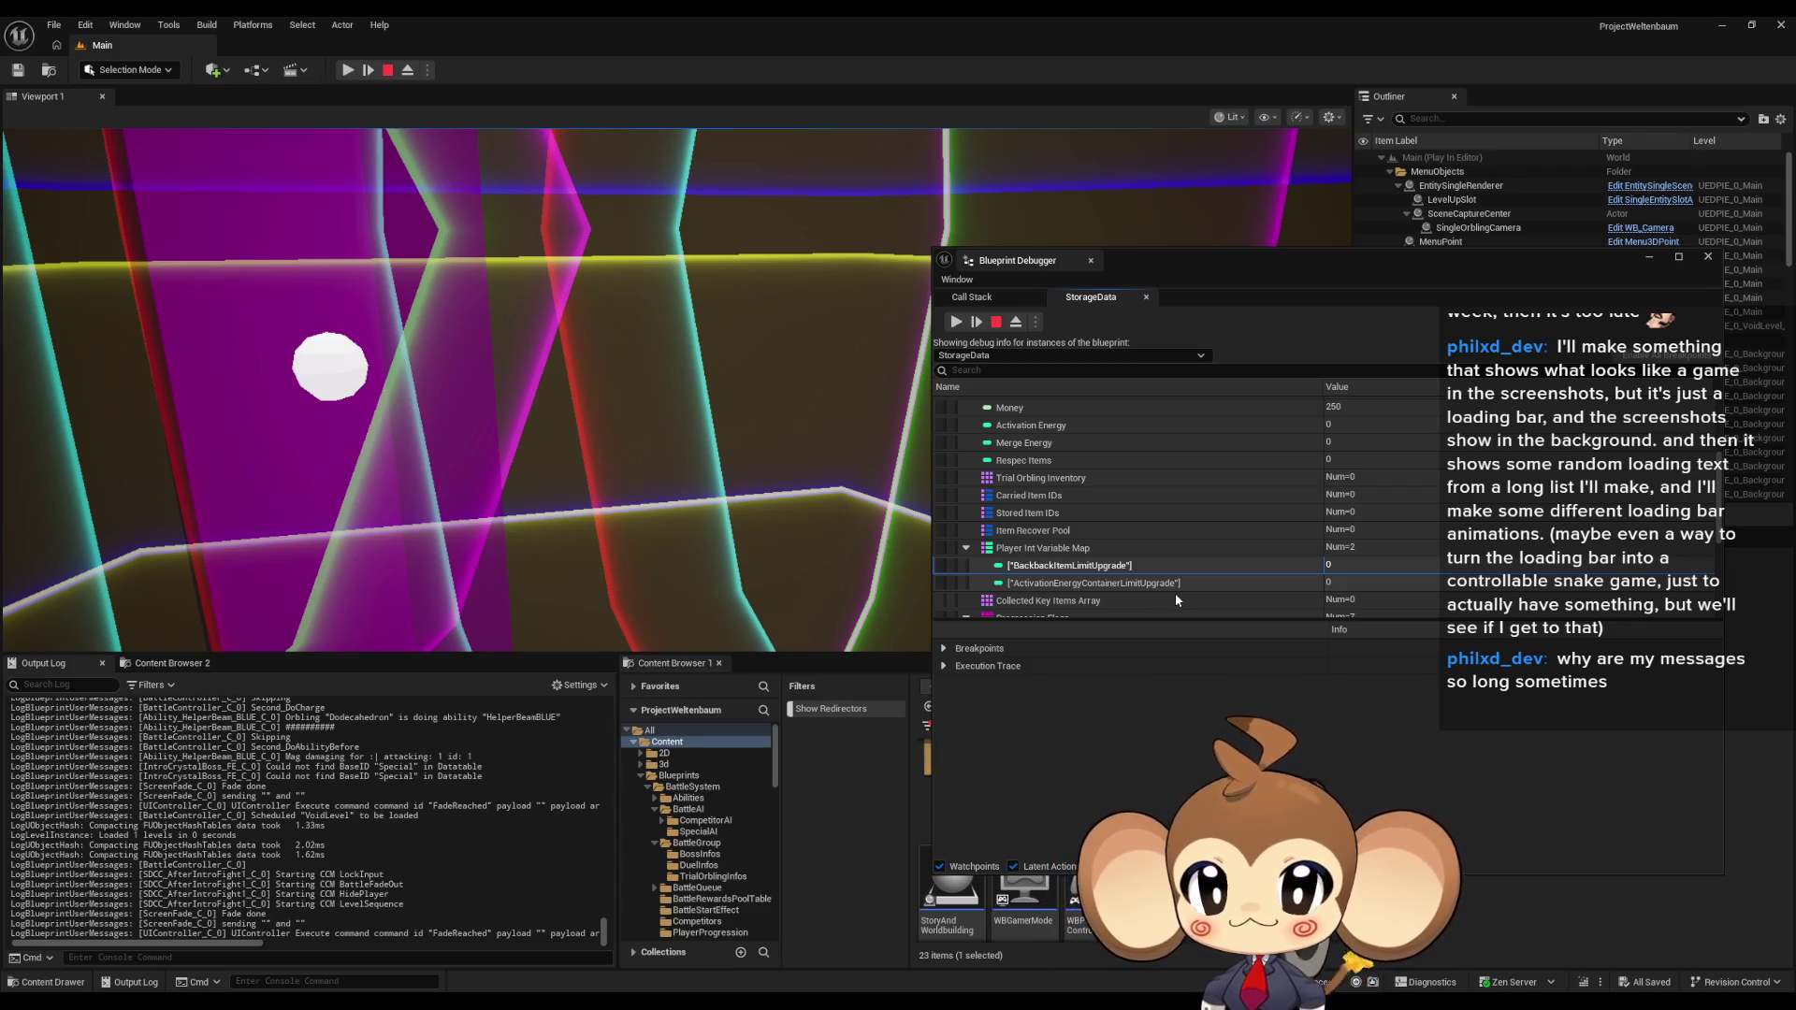
scroll(1136, 569, up, 2)
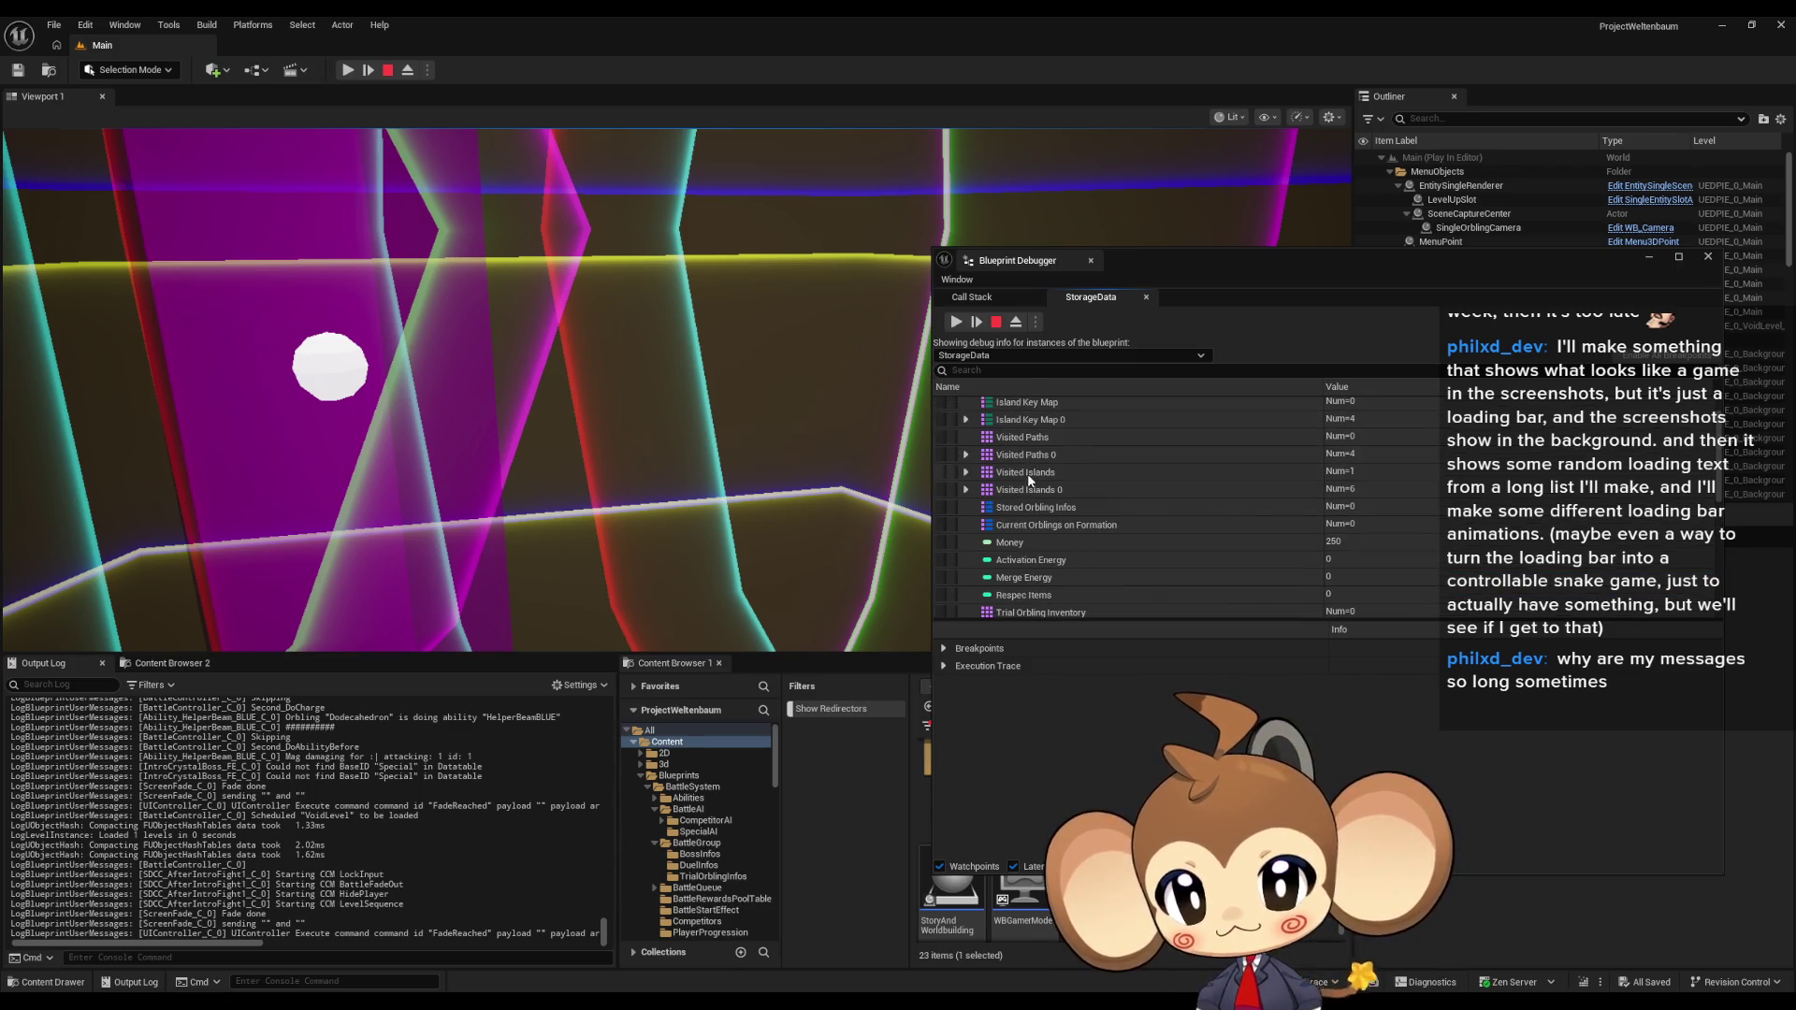
scroll(982, 500, up, 1)
click(965, 511)
click(965, 494)
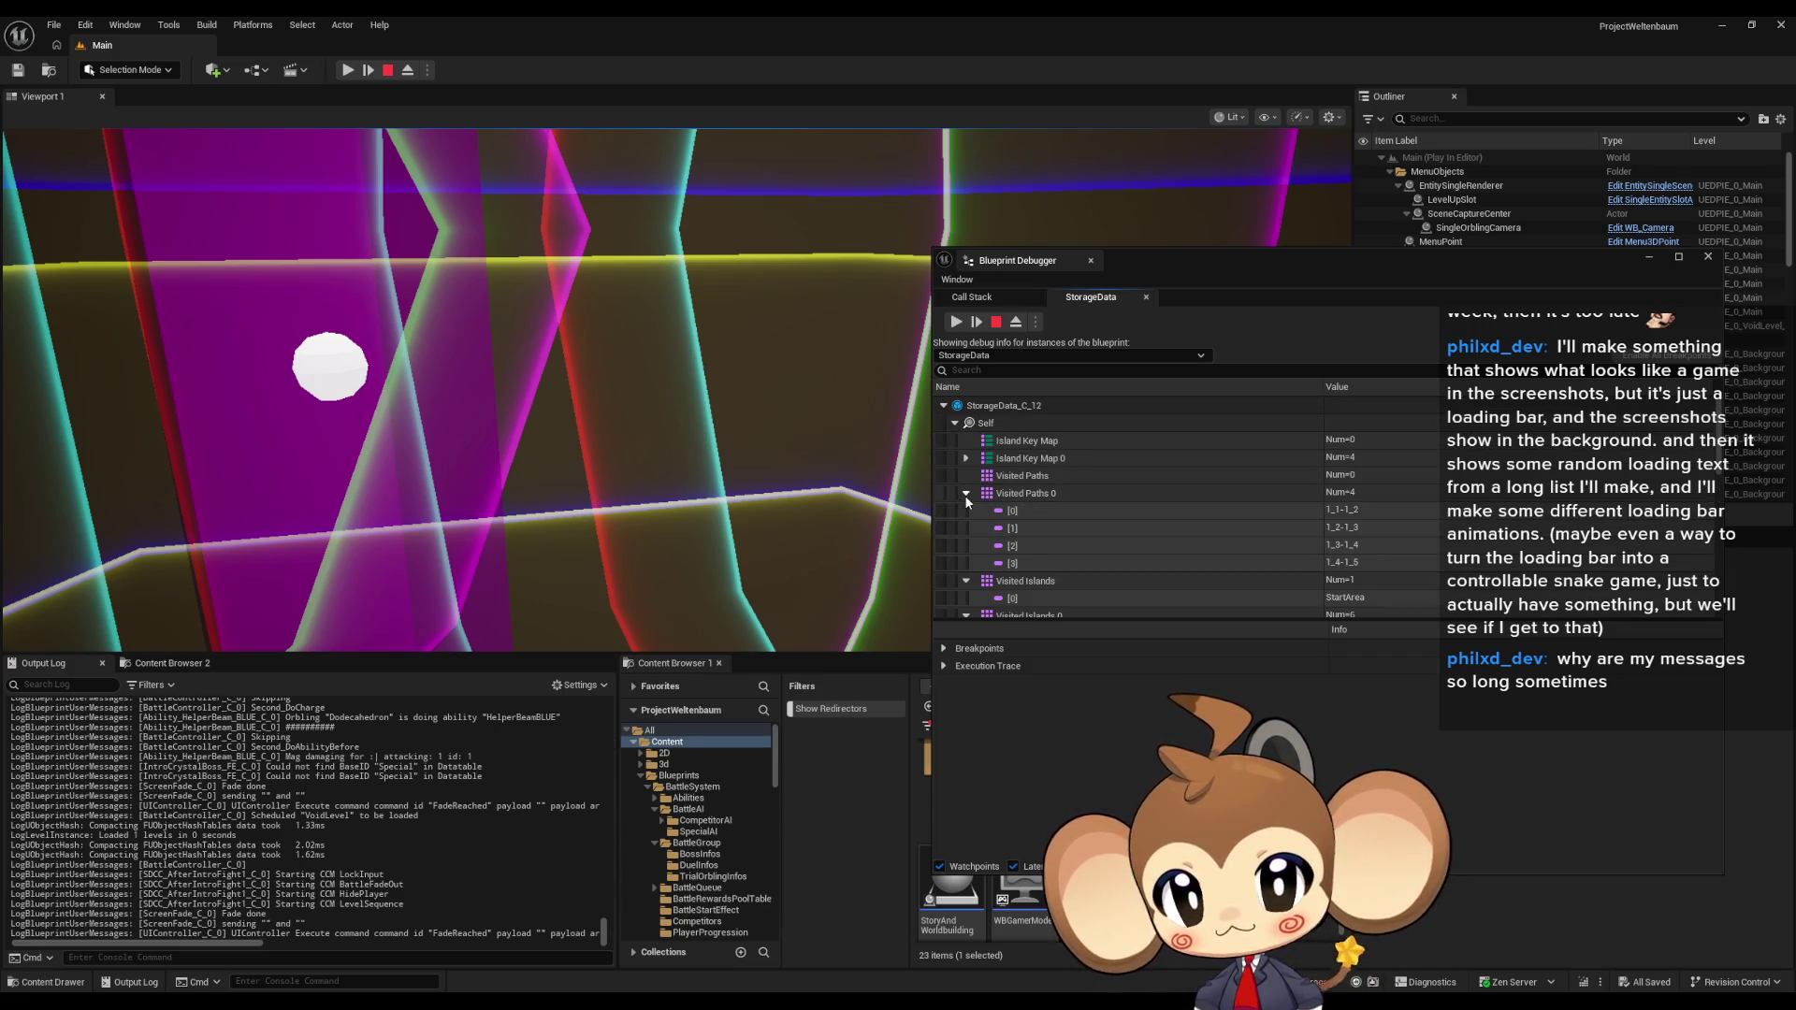
click(965, 494)
click(965, 511)
click(967, 530)
click(966, 459)
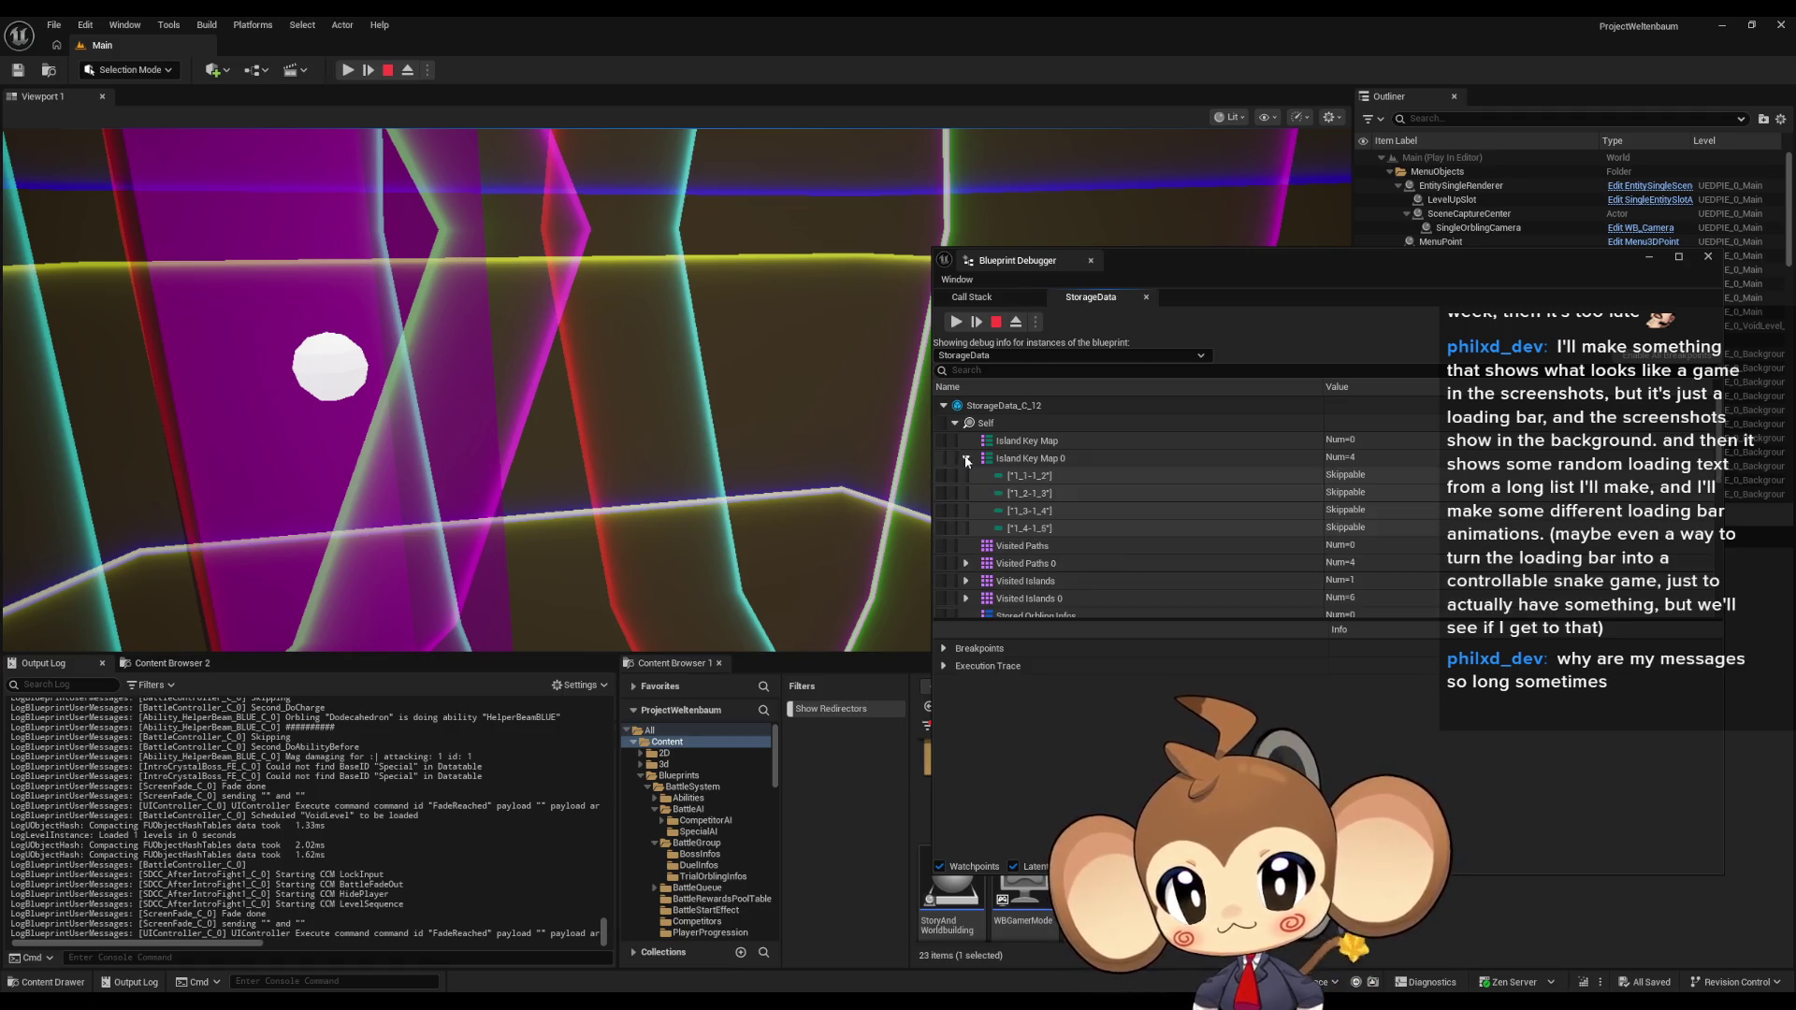
click(966, 459)
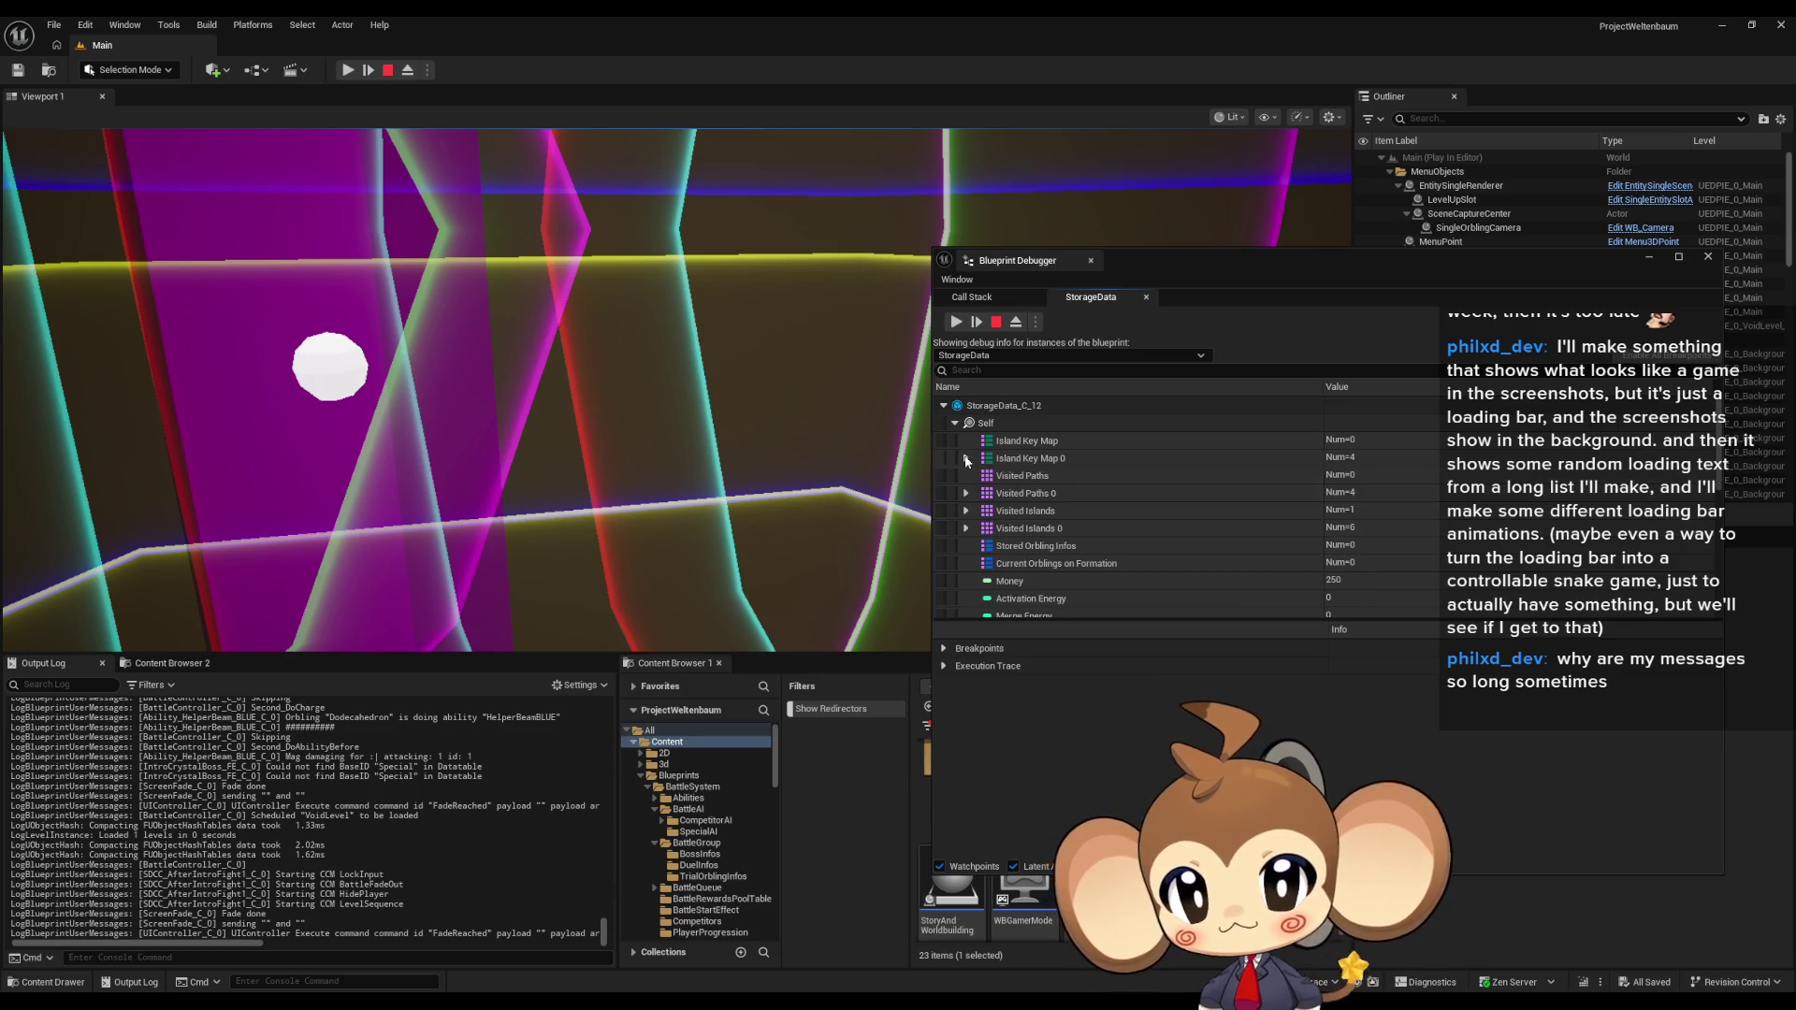
Step: Inspect Collected Key Items Array and Saved Flower Time, then stop the play session
scroll(1076, 479, down, 2)
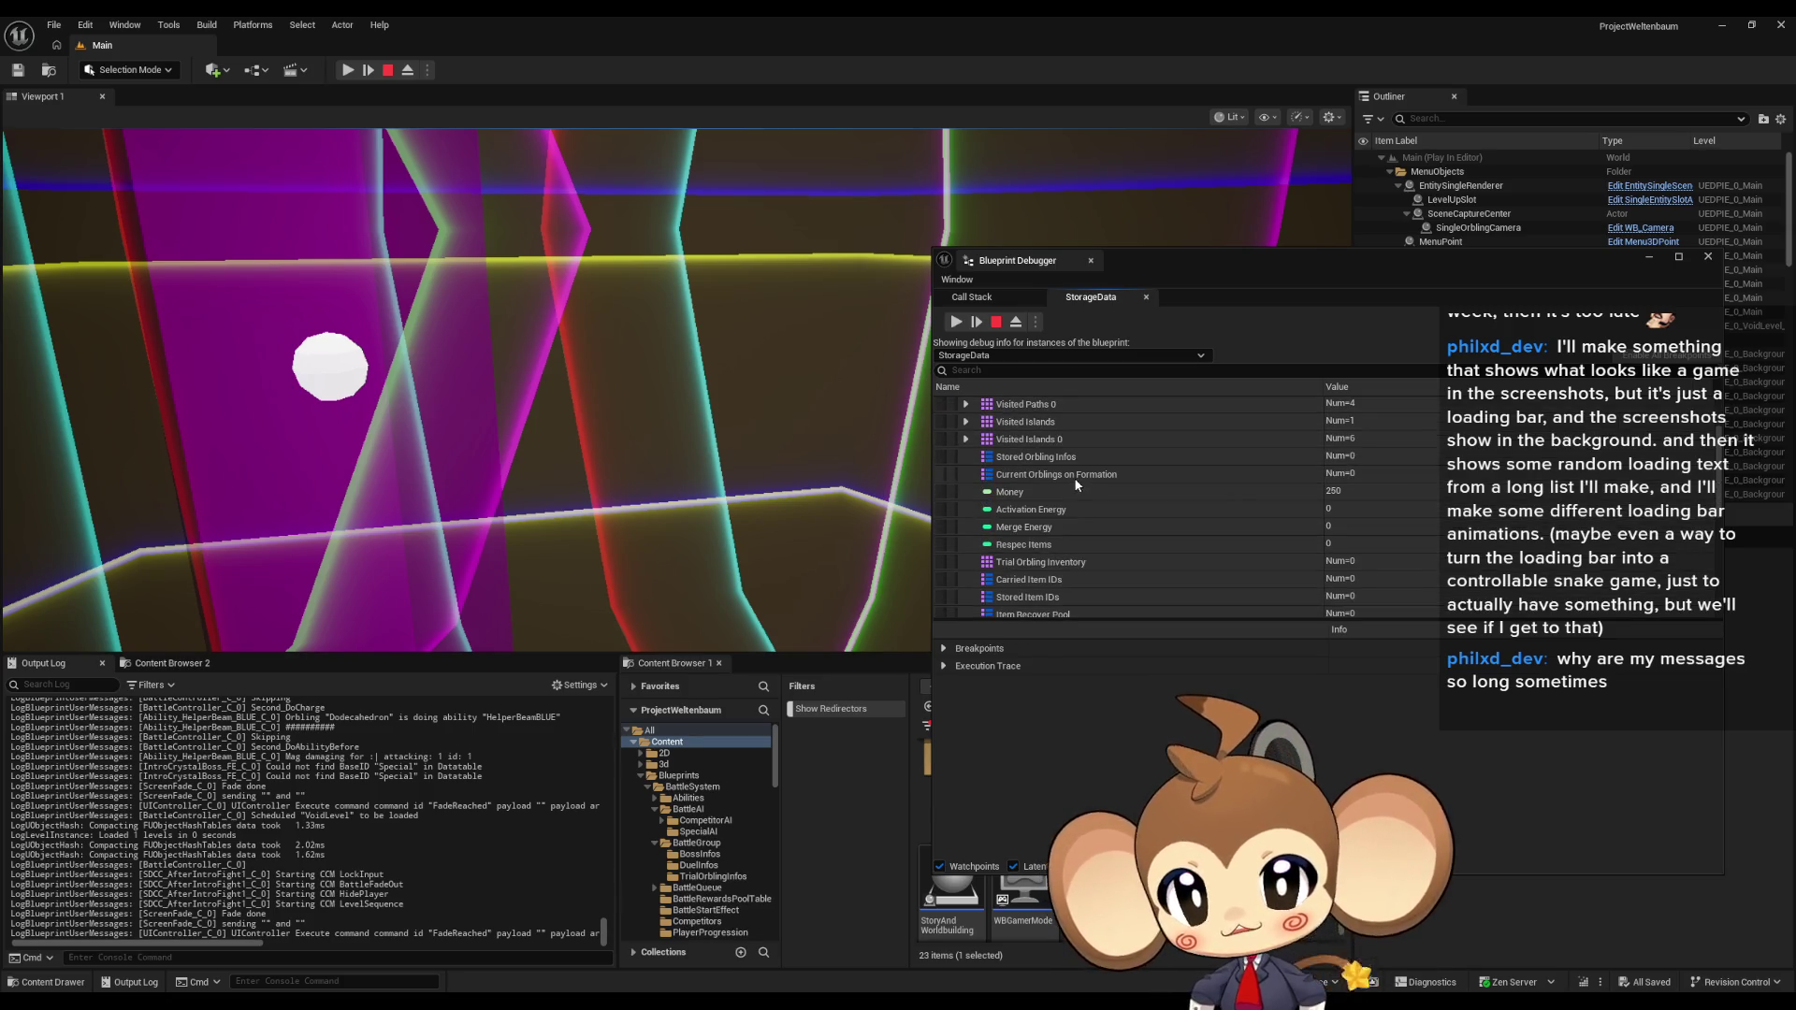
scroll(1118, 486, down, 1)
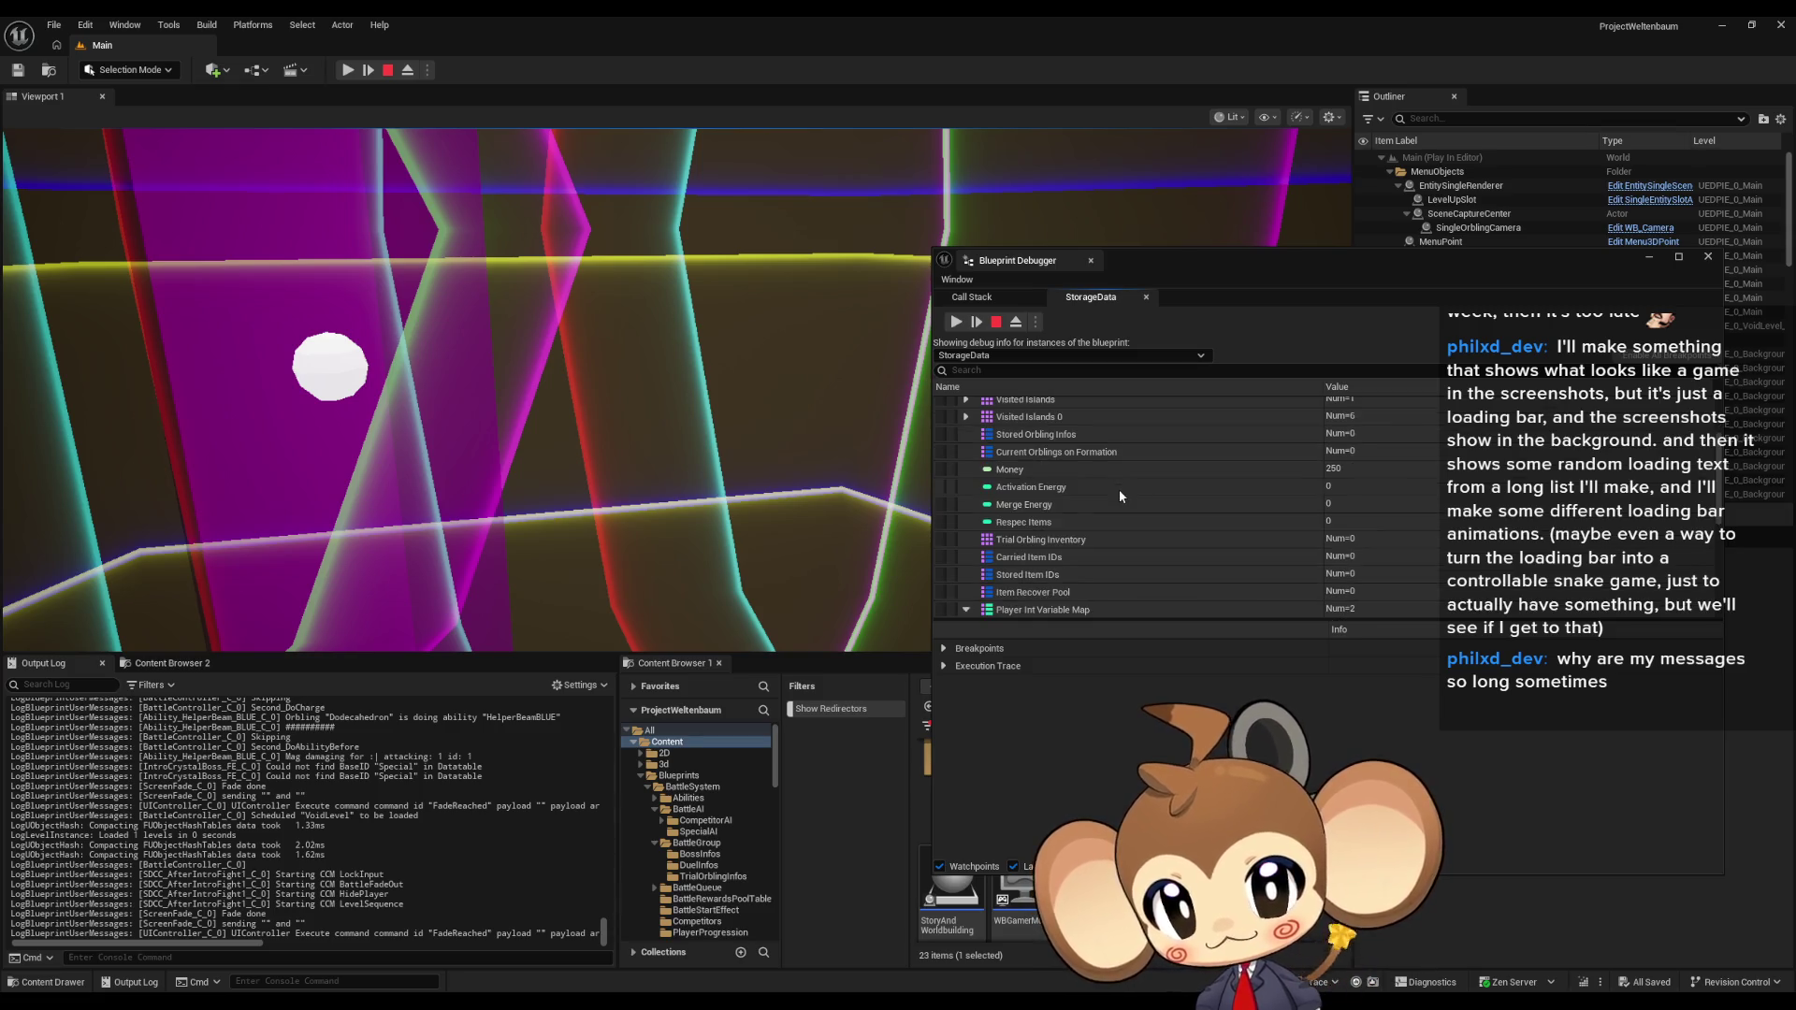
scroll(1118, 491, down, 2)
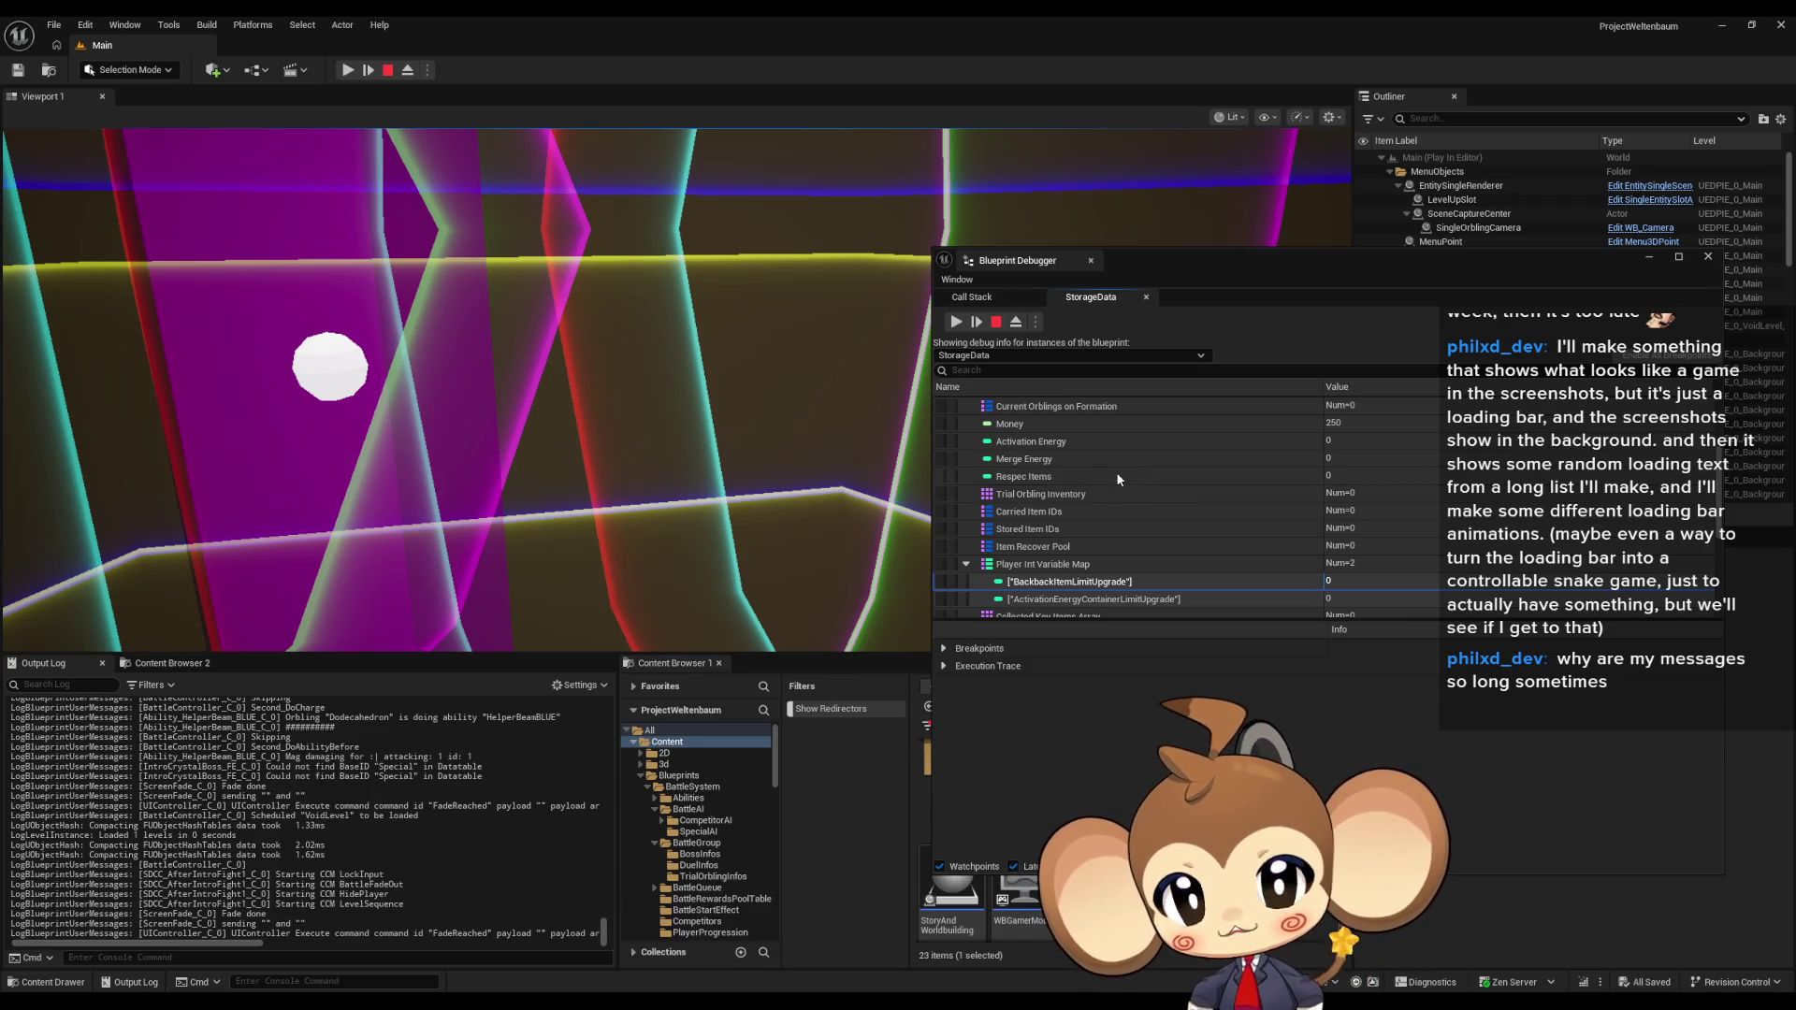
scroll(1118, 477, down, 3)
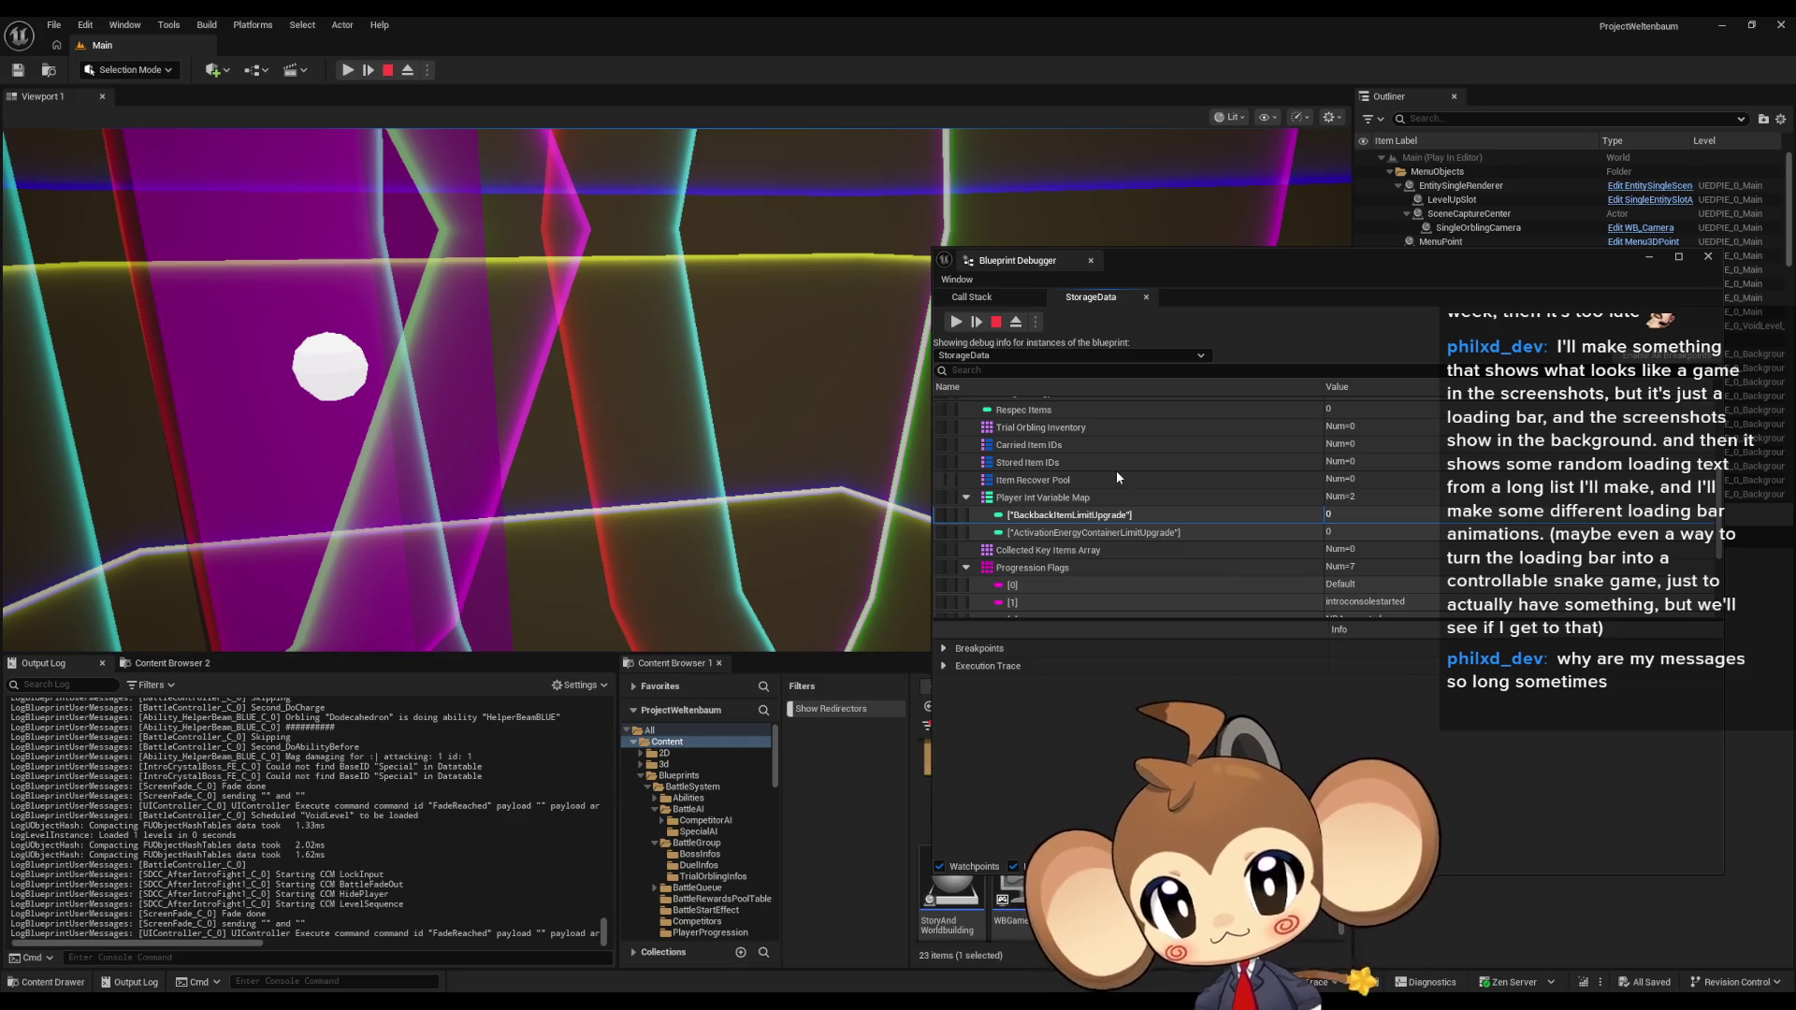
scroll(1117, 477, down, 2)
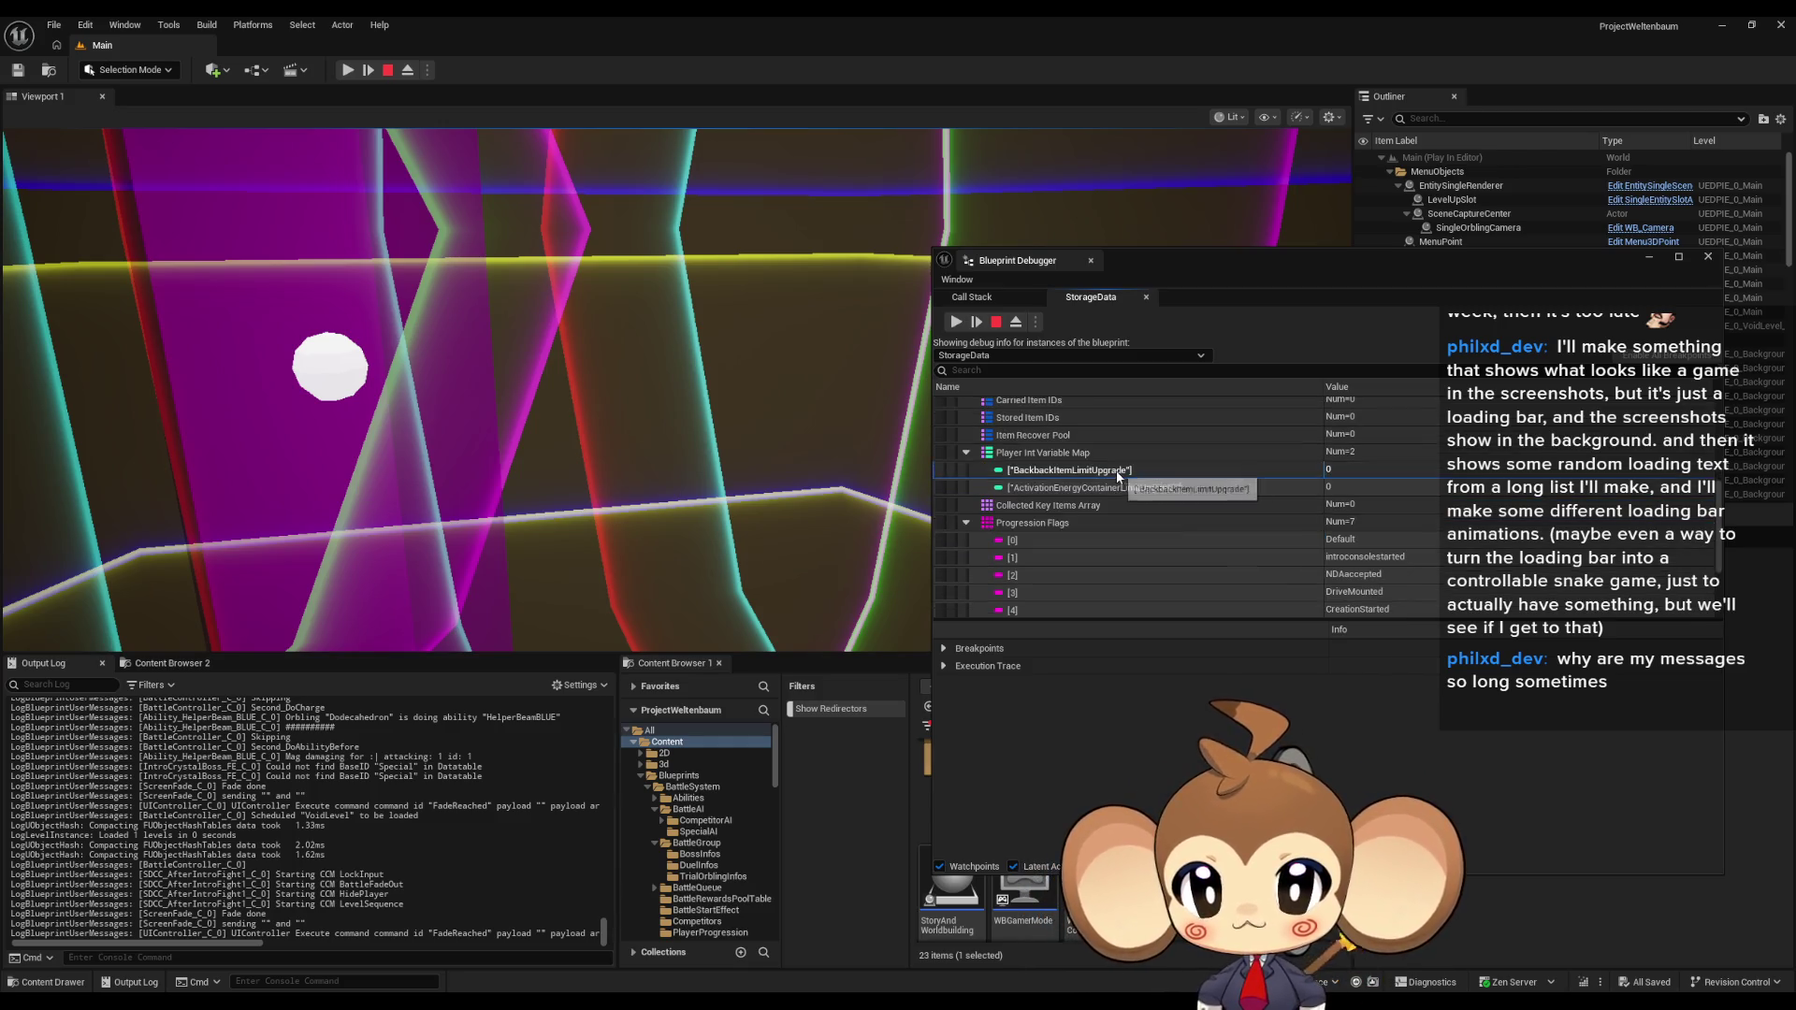
click(1212, 503)
scroll(1227, 488, down, 3)
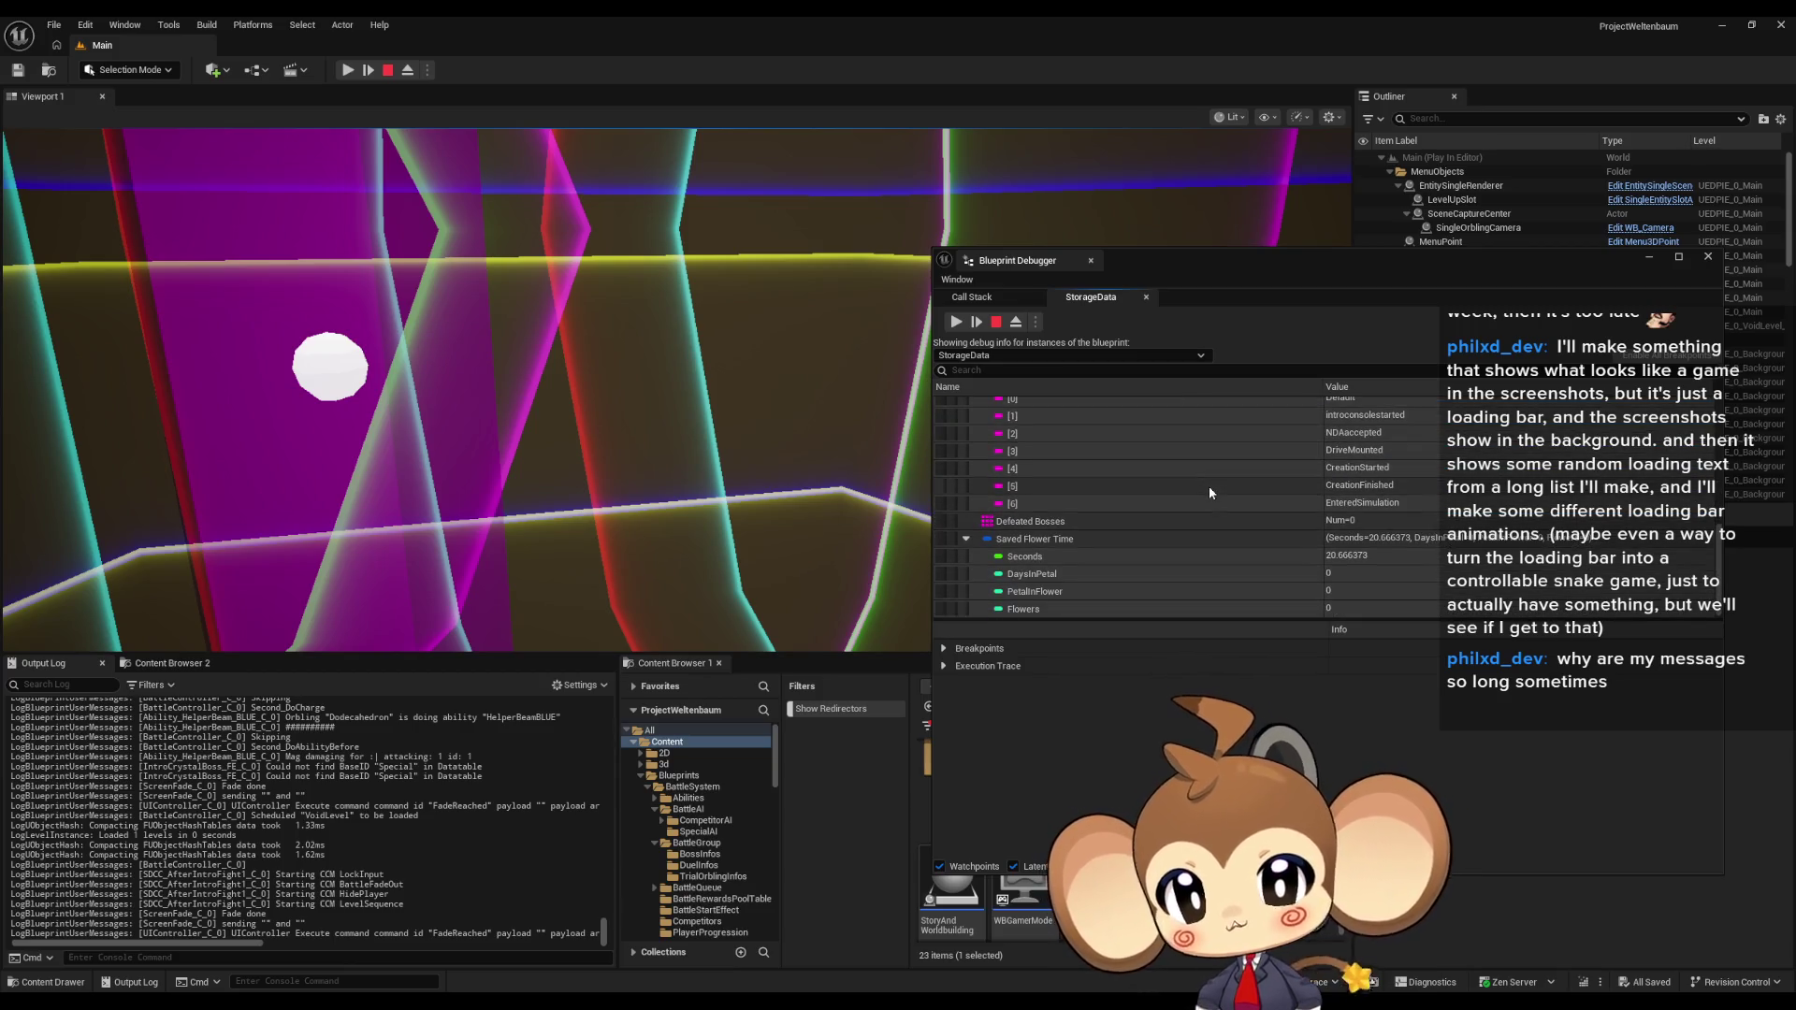
scroll(1207, 485, up, 2)
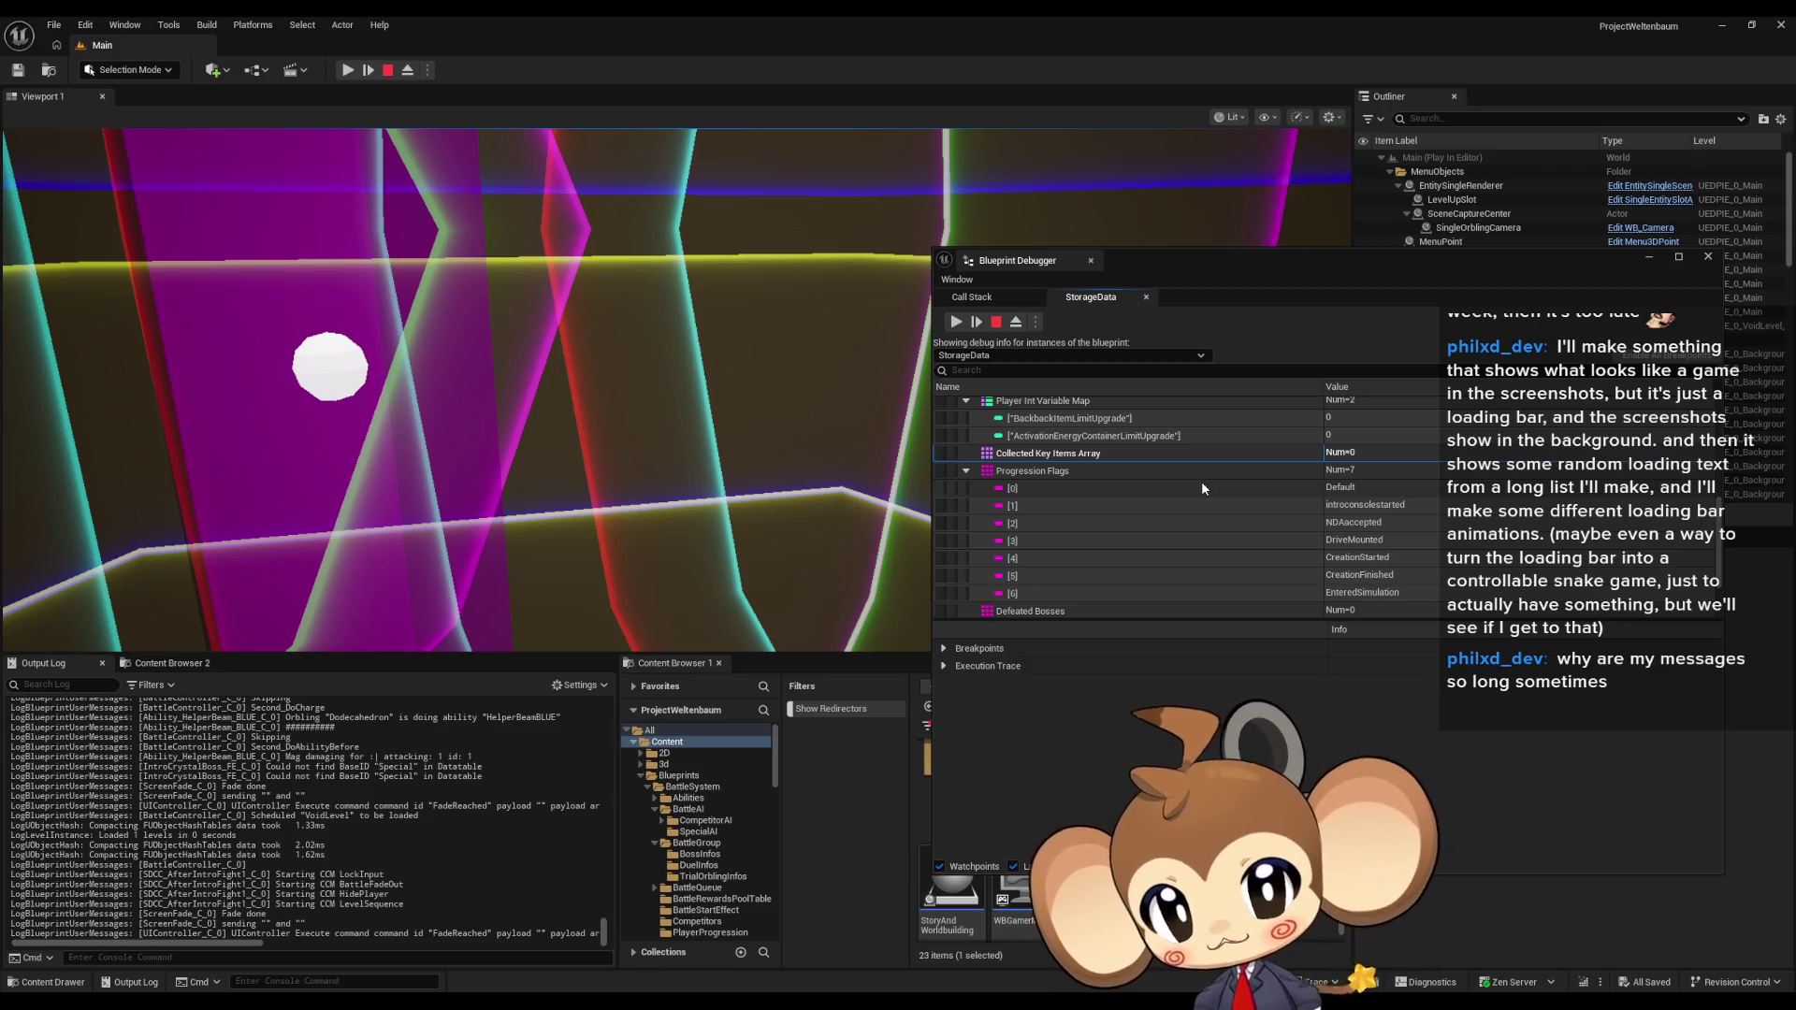
scroll(1202, 488, down, 2)
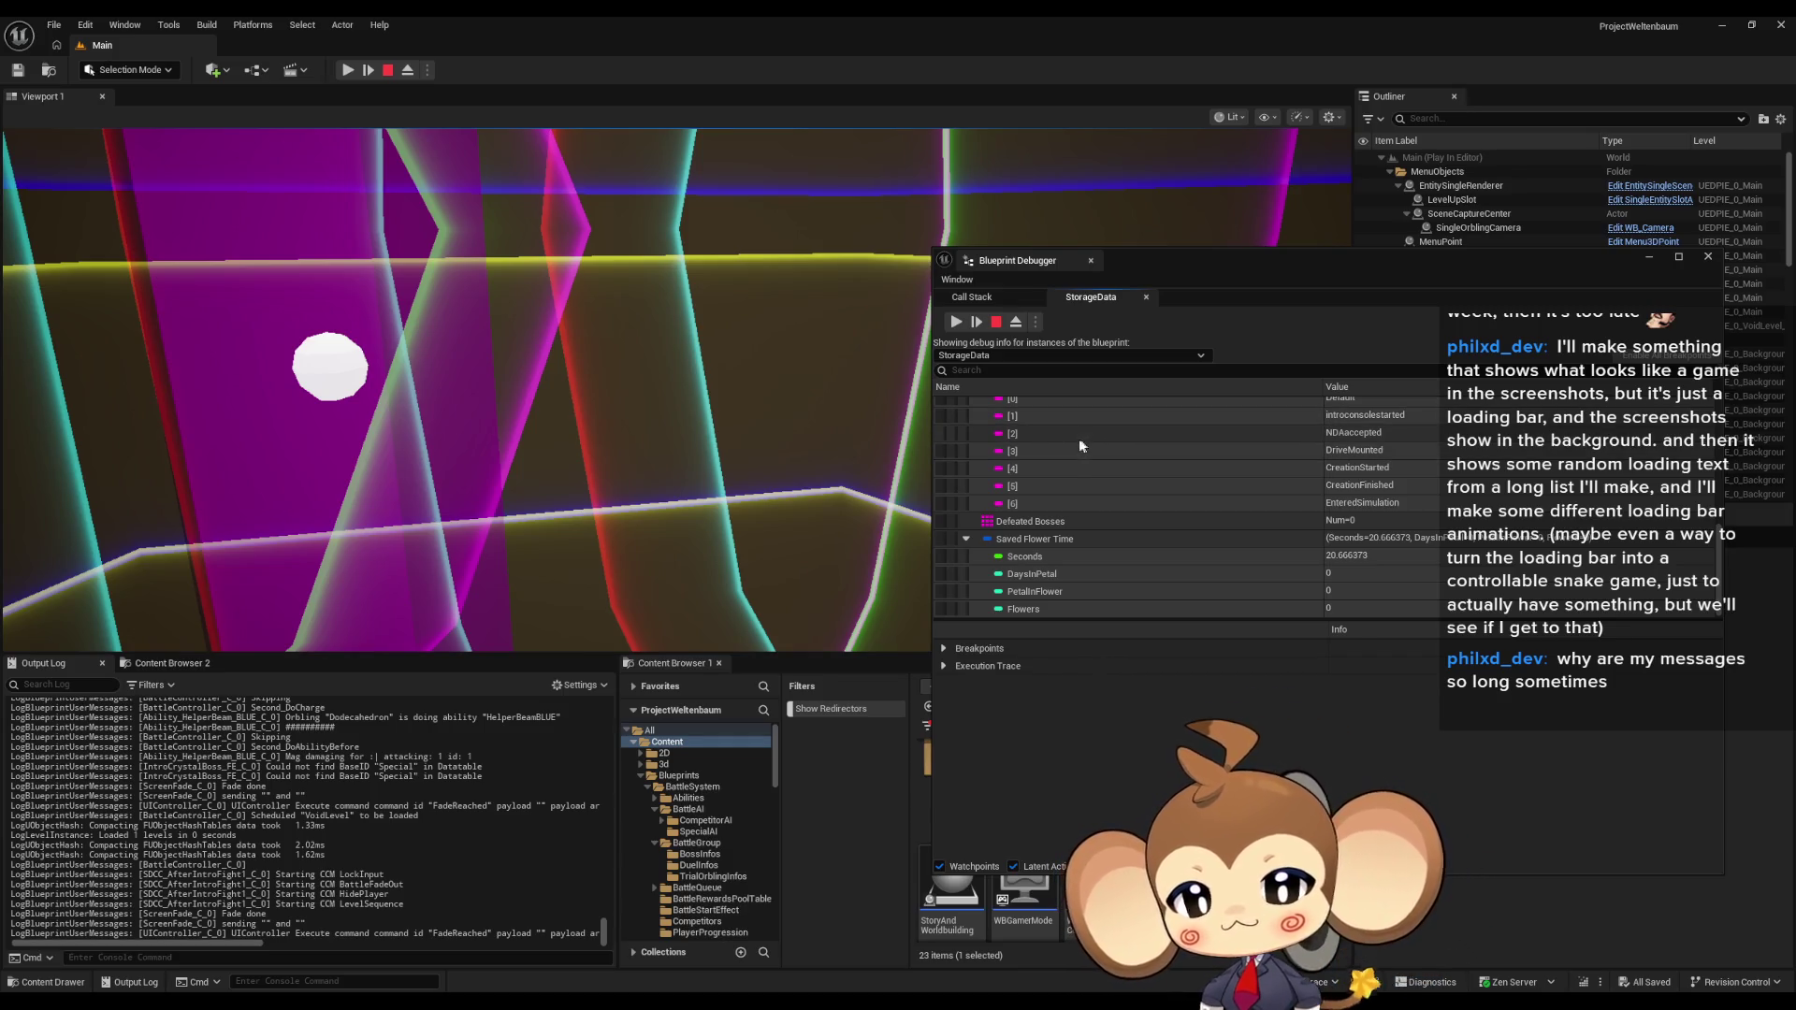
click(1244, 537)
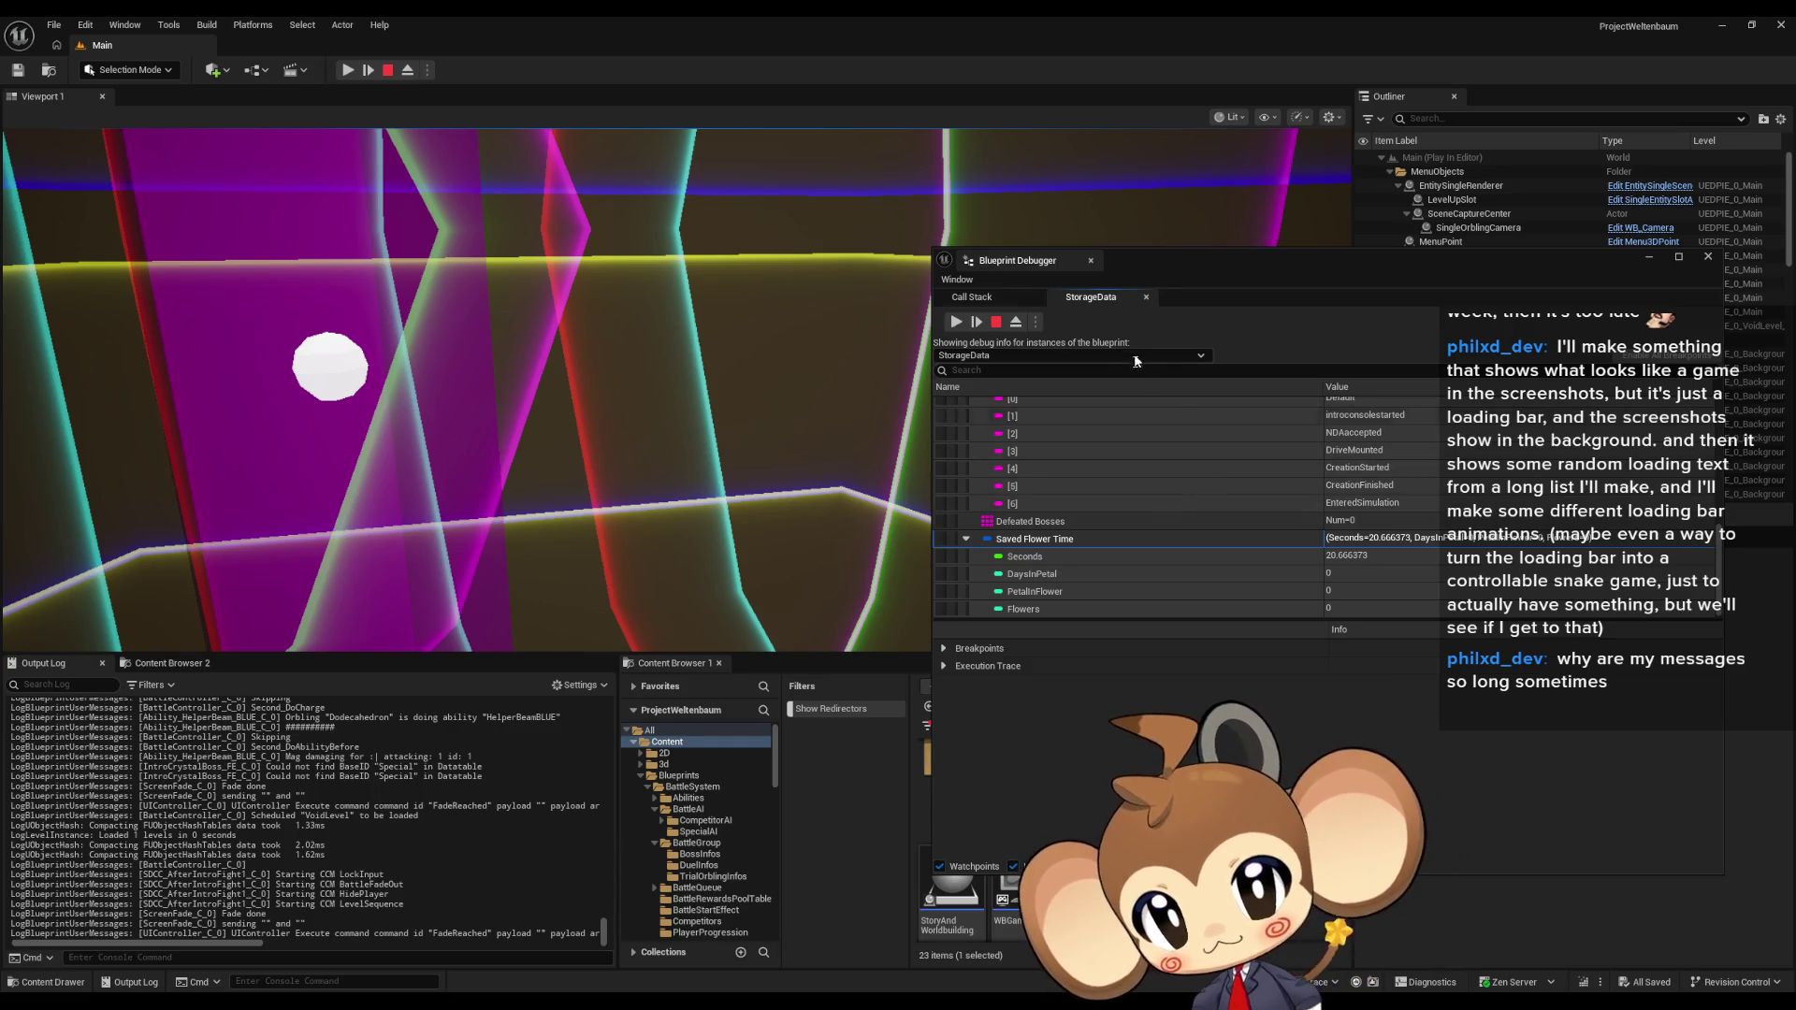
click(995, 322)
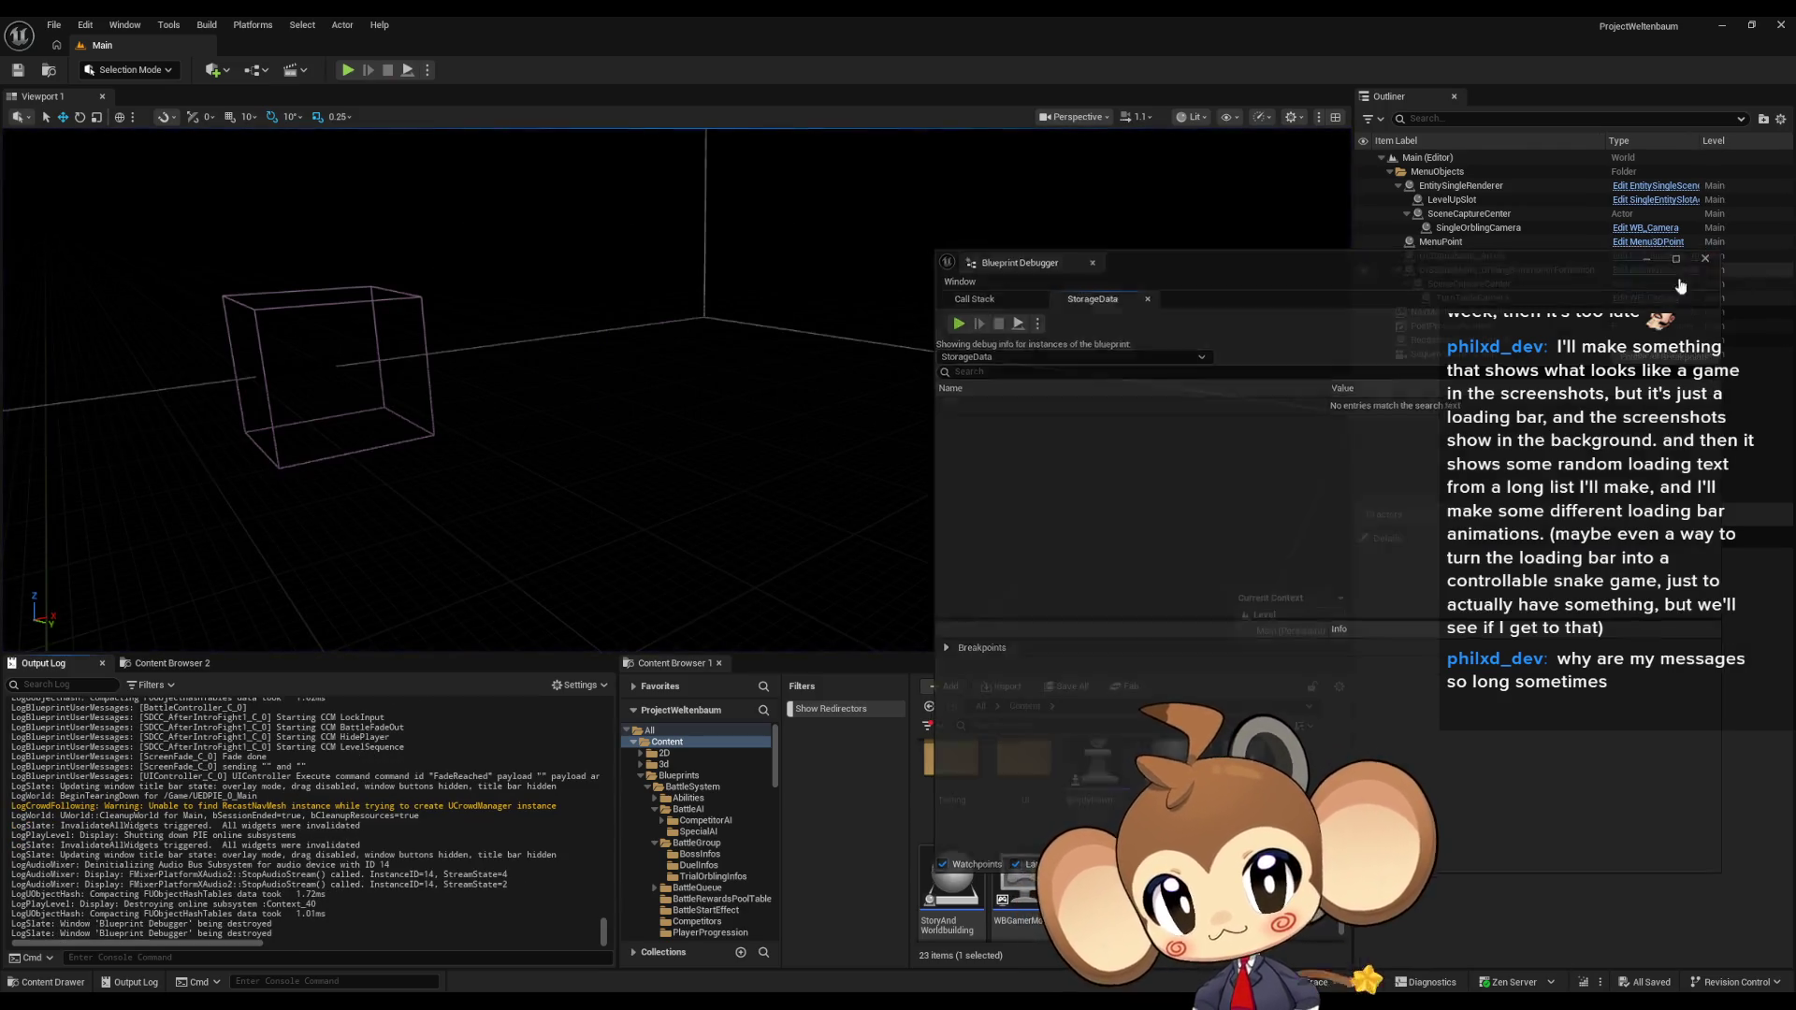
Step: In the IssueBoard blueprint, write a note that game time must not start before landing on the island
click(1708, 256)
double_click(1165, 762)
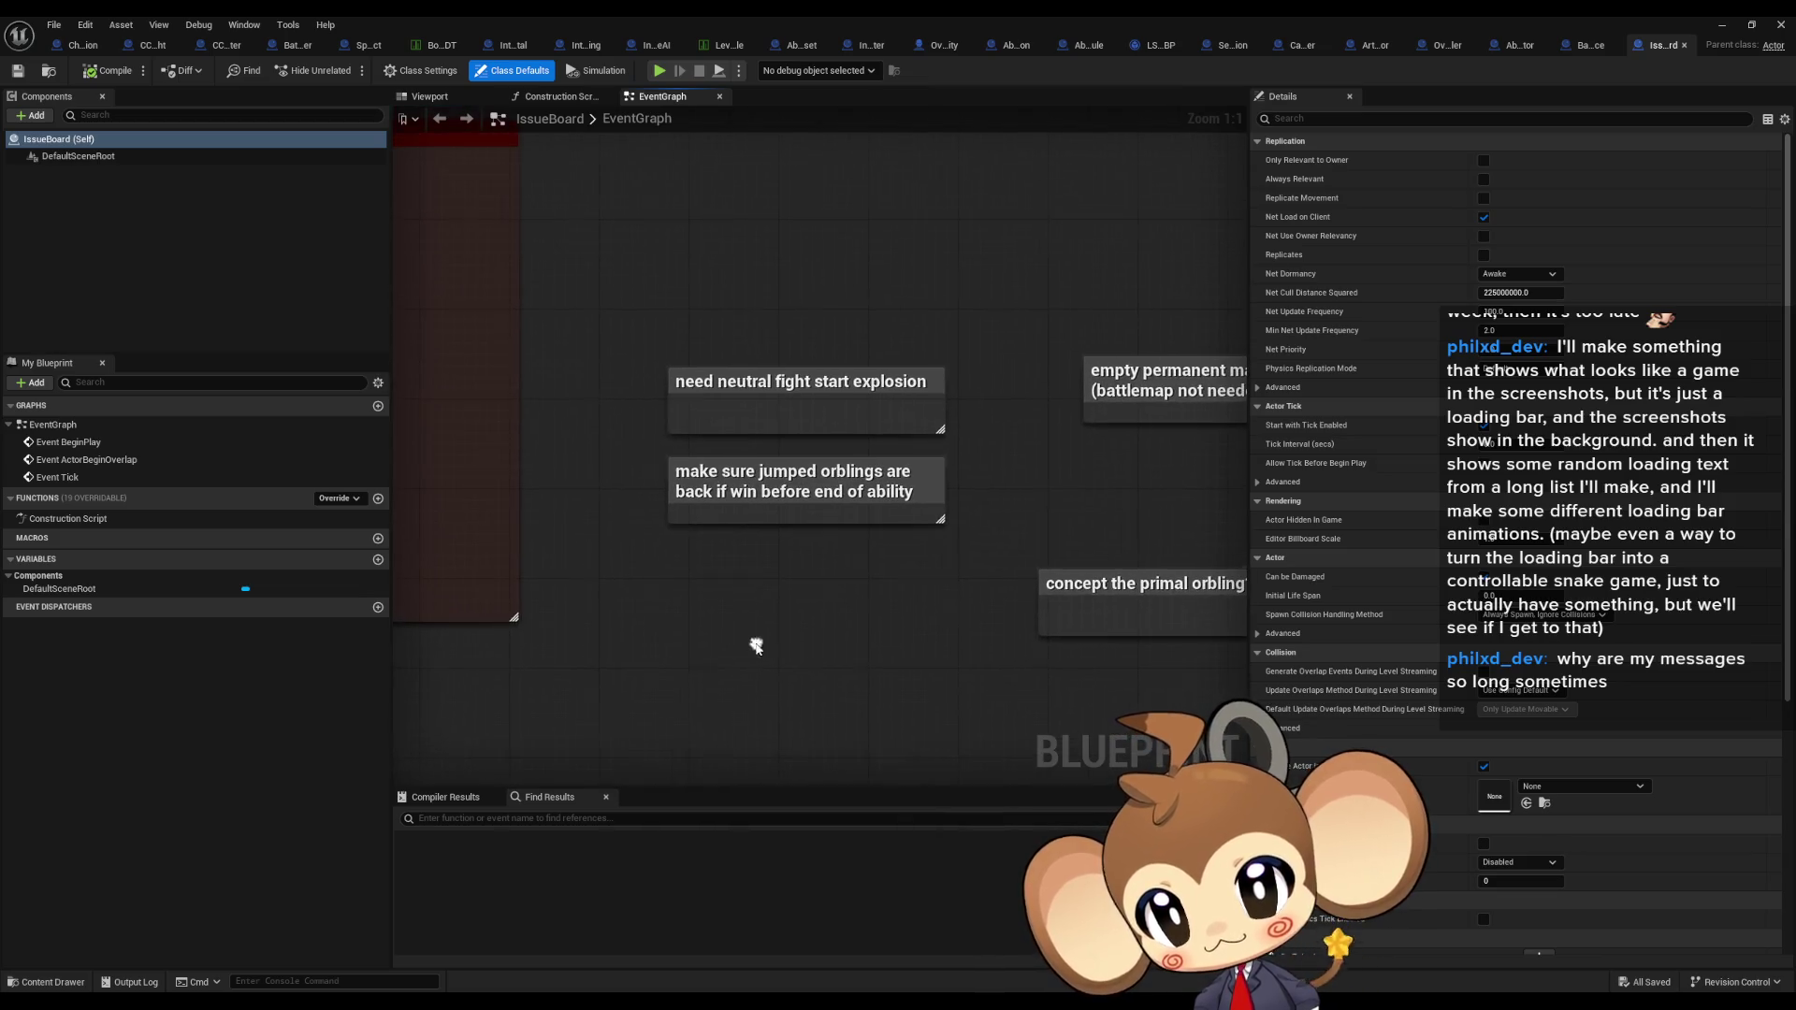
text(cmake sure g)
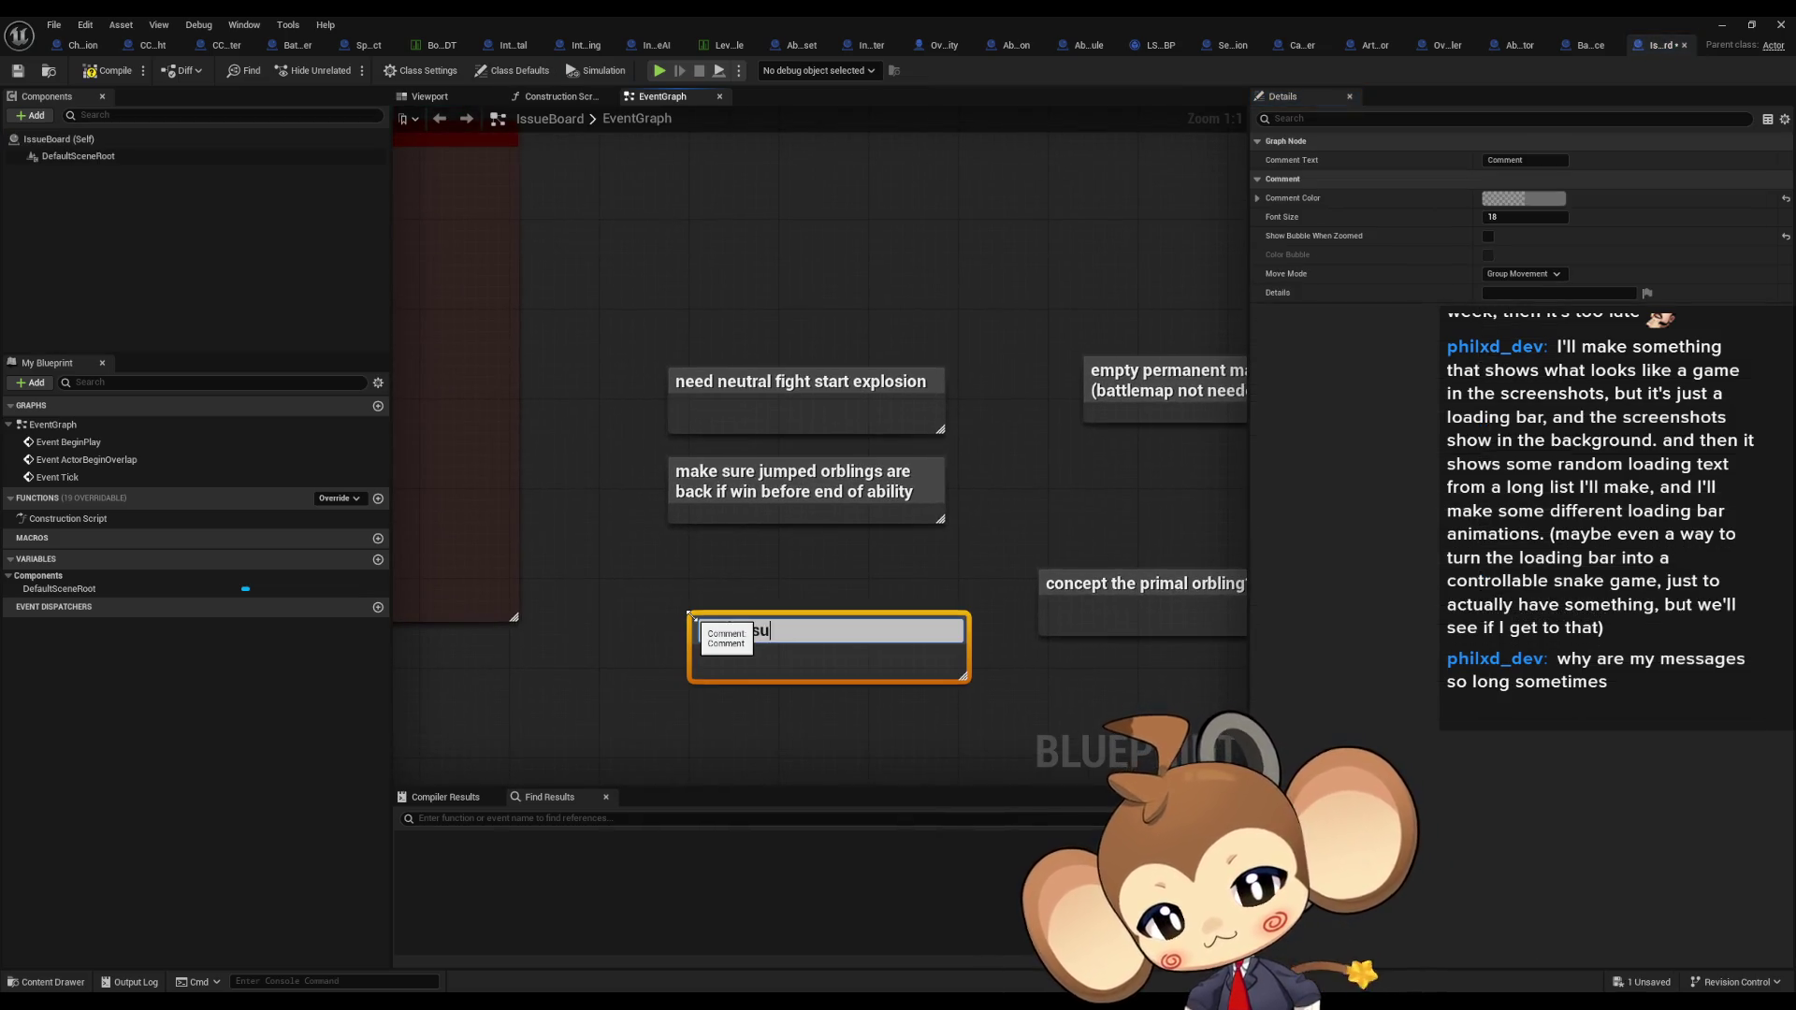
text(ame )
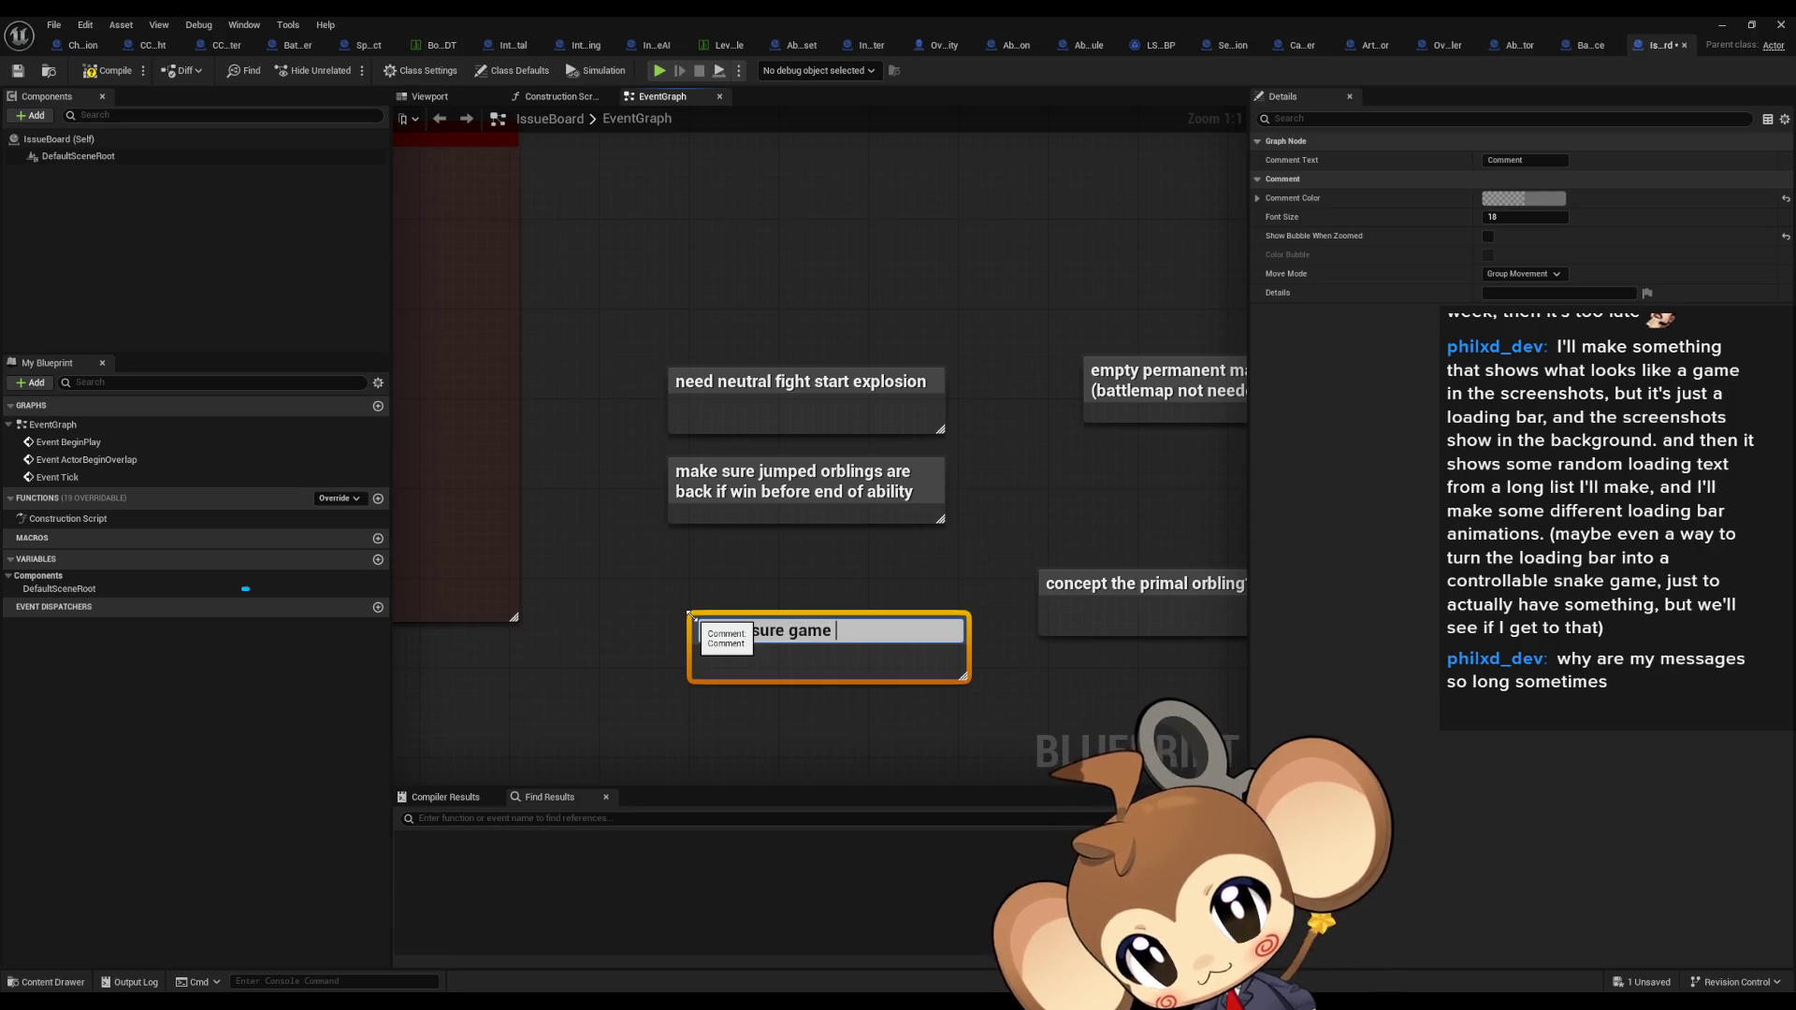
text(time does not)
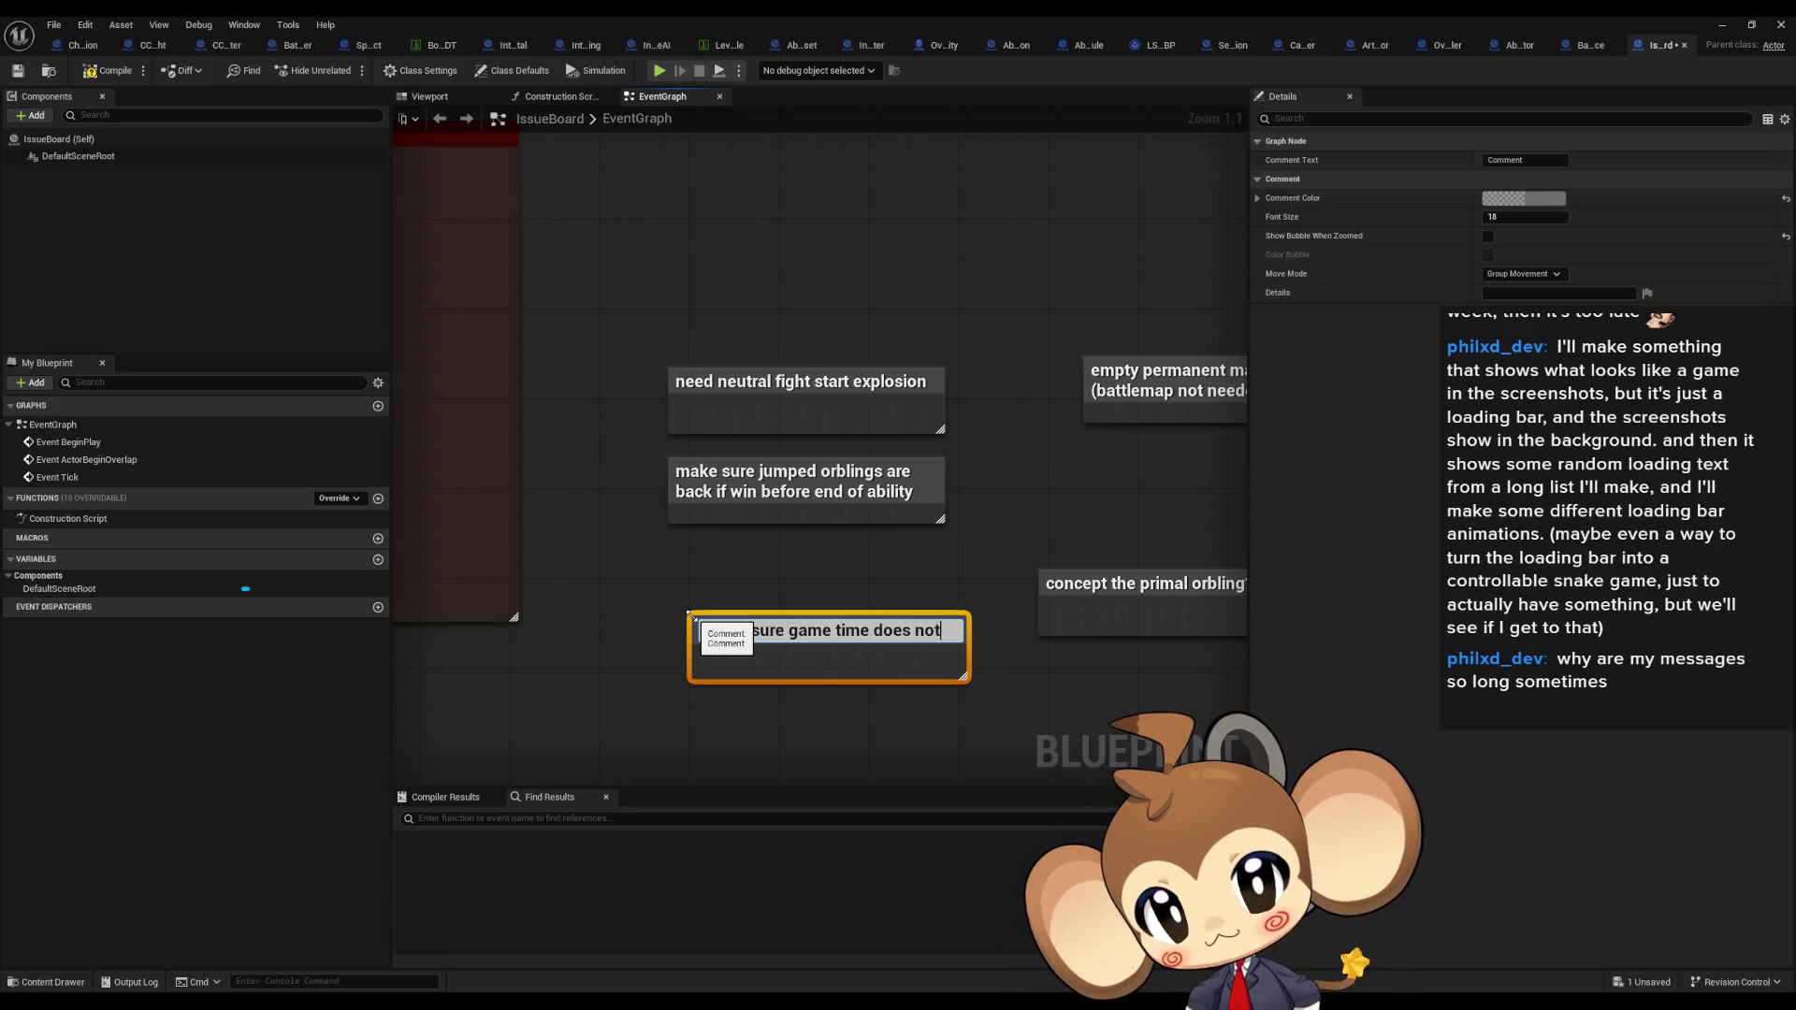
text( elefore)
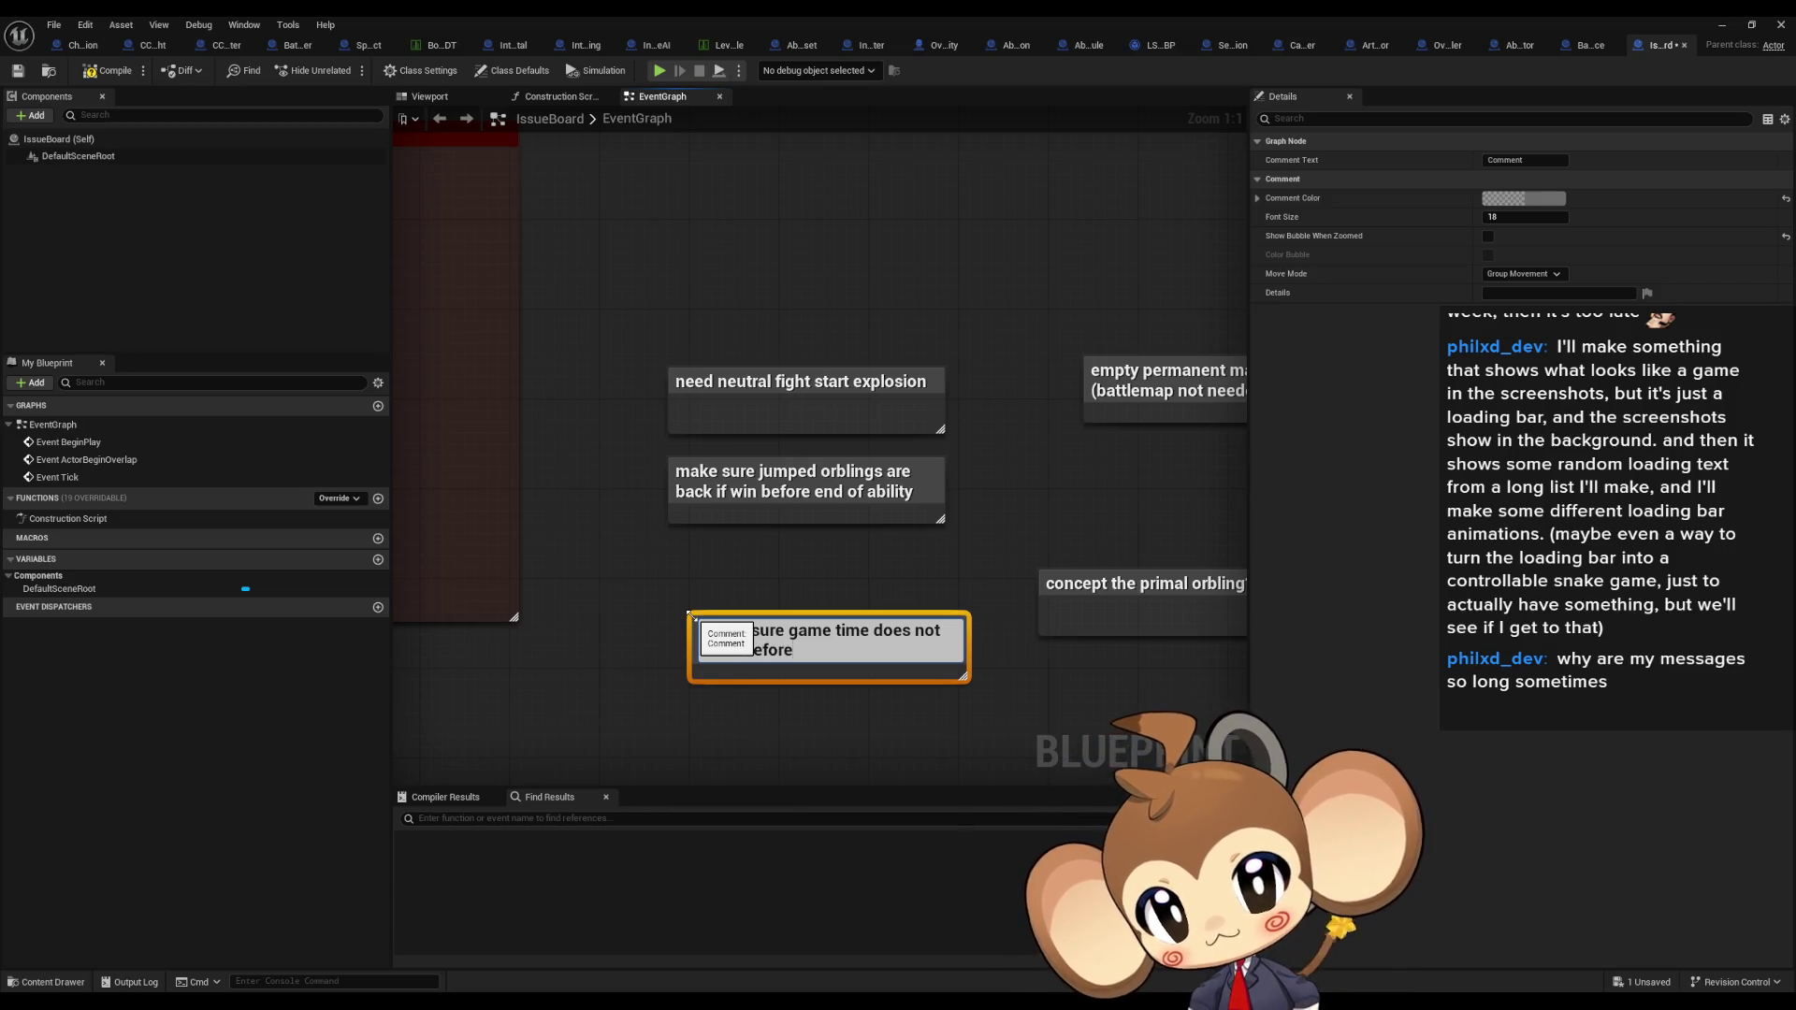
text(lan)
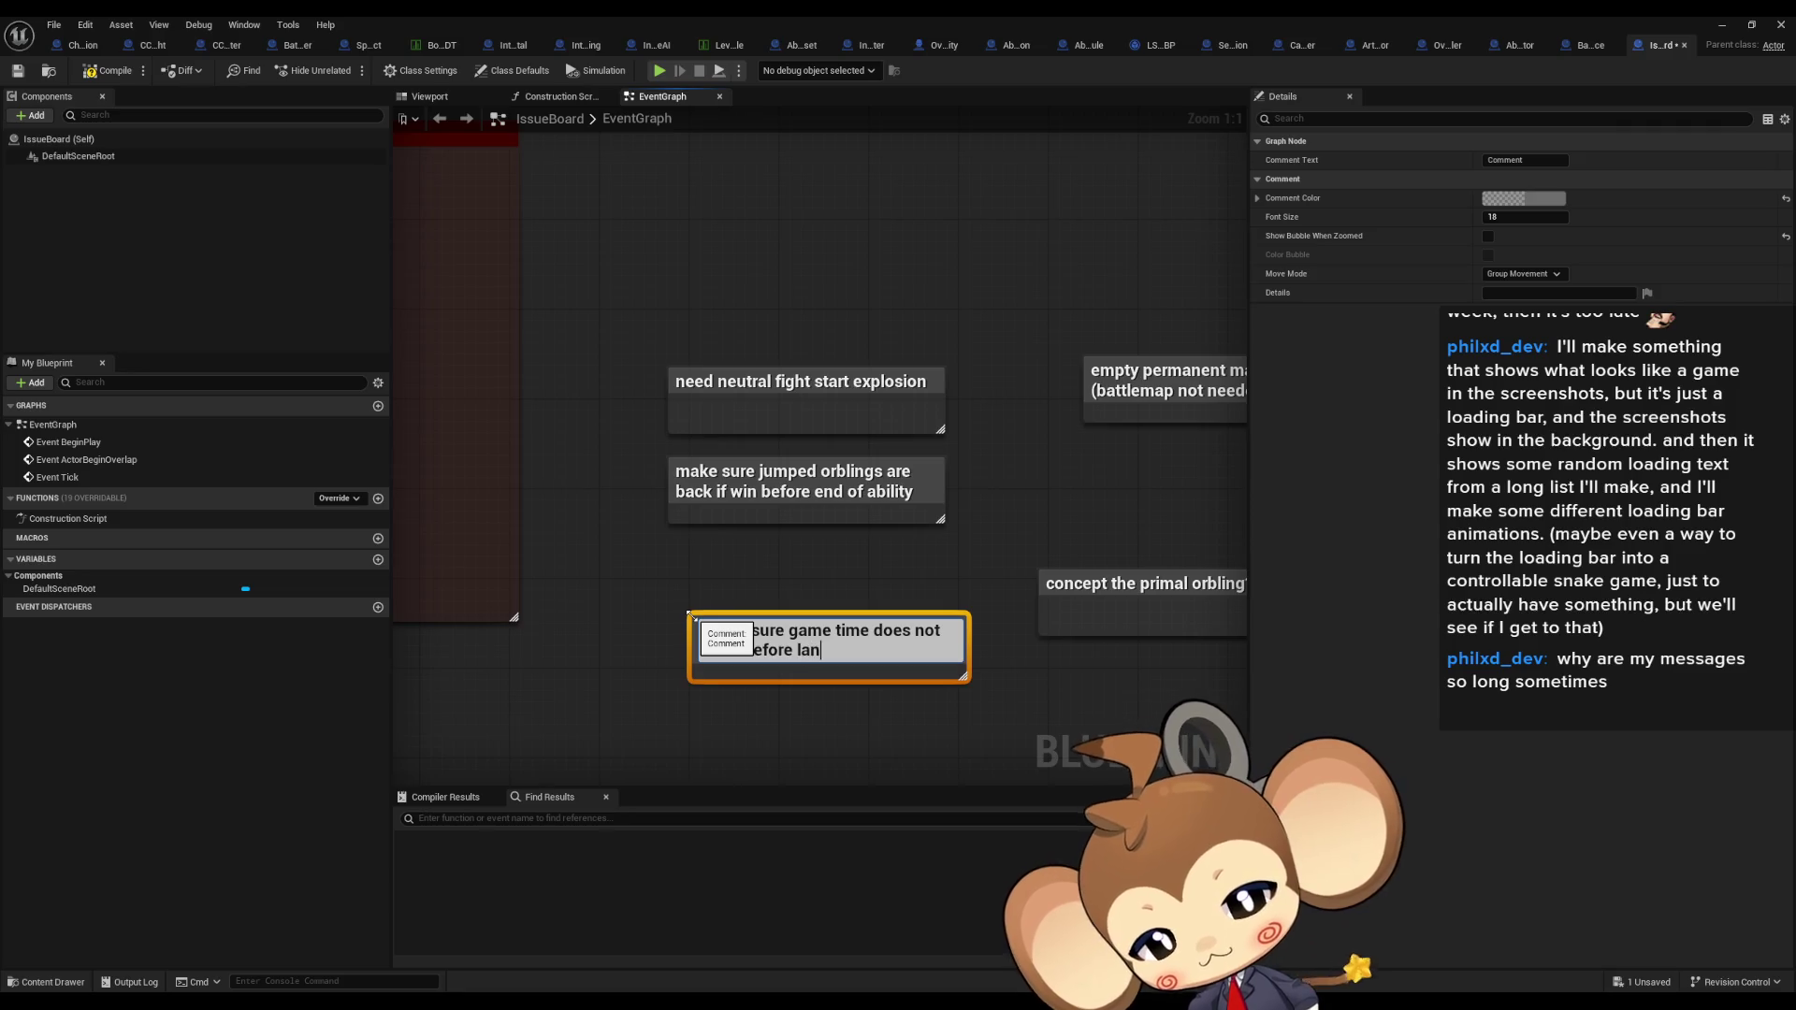
text(ding on island )
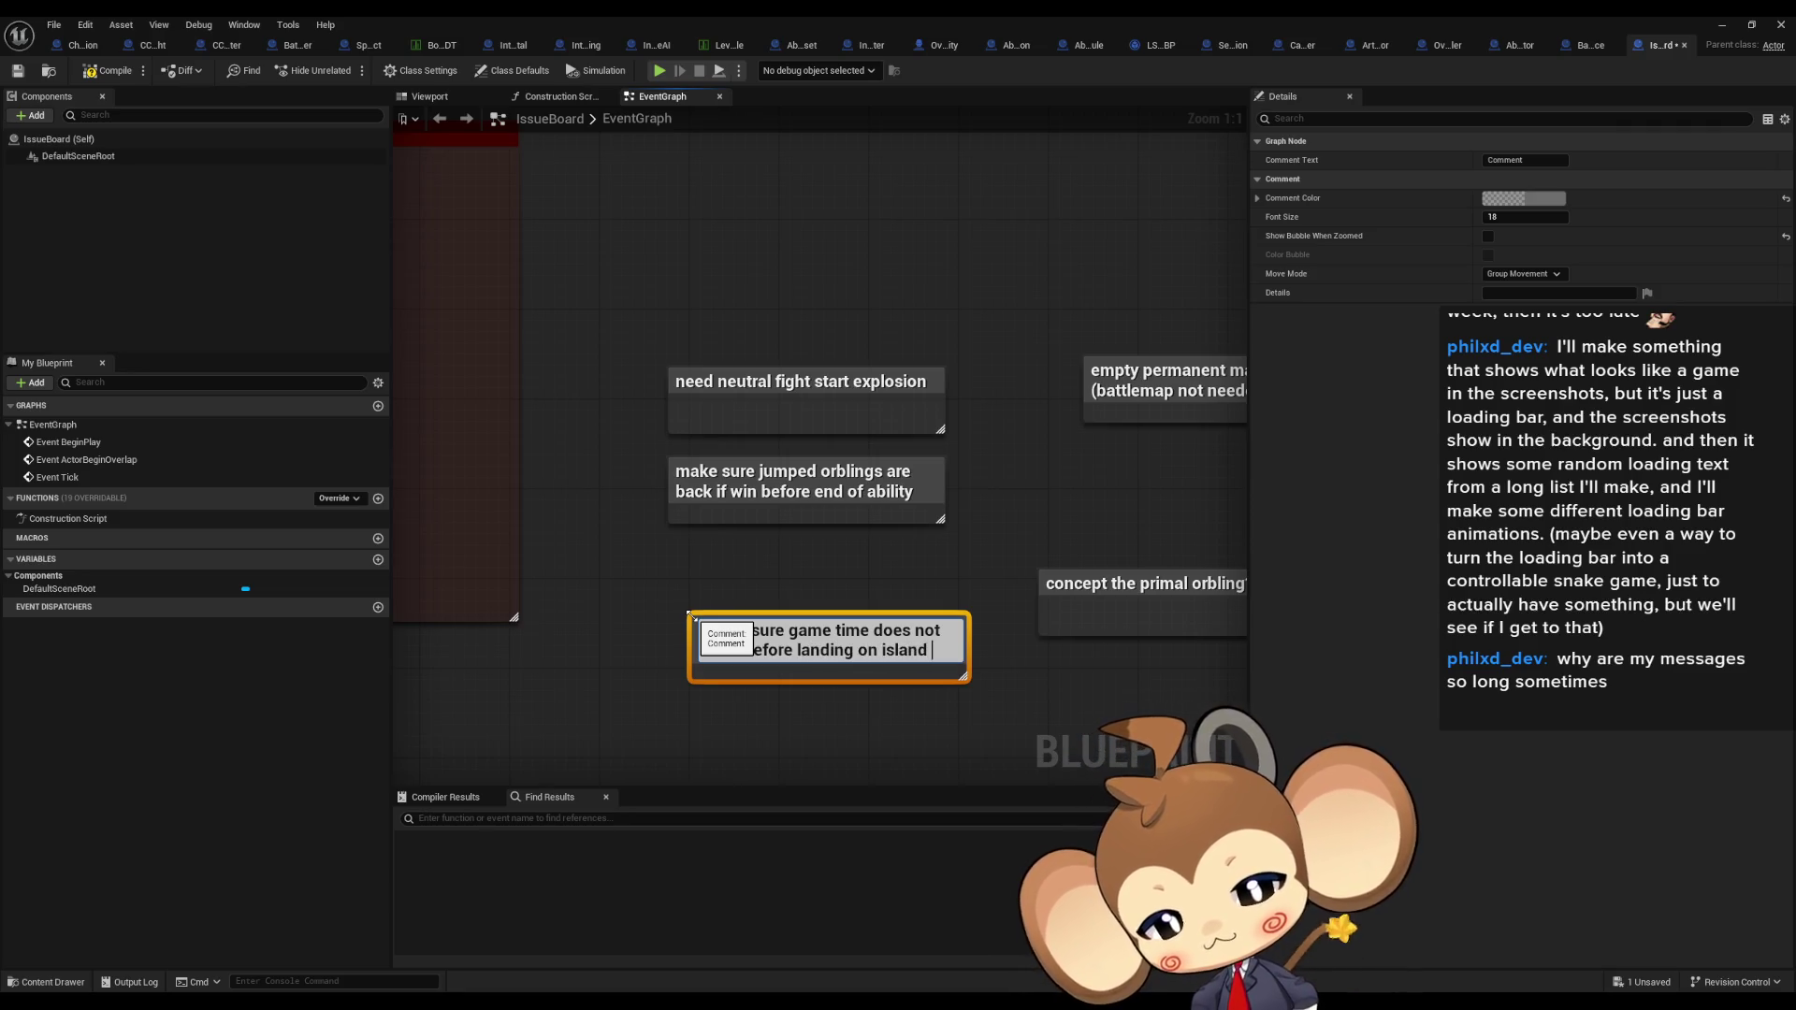
text(OR reset i)
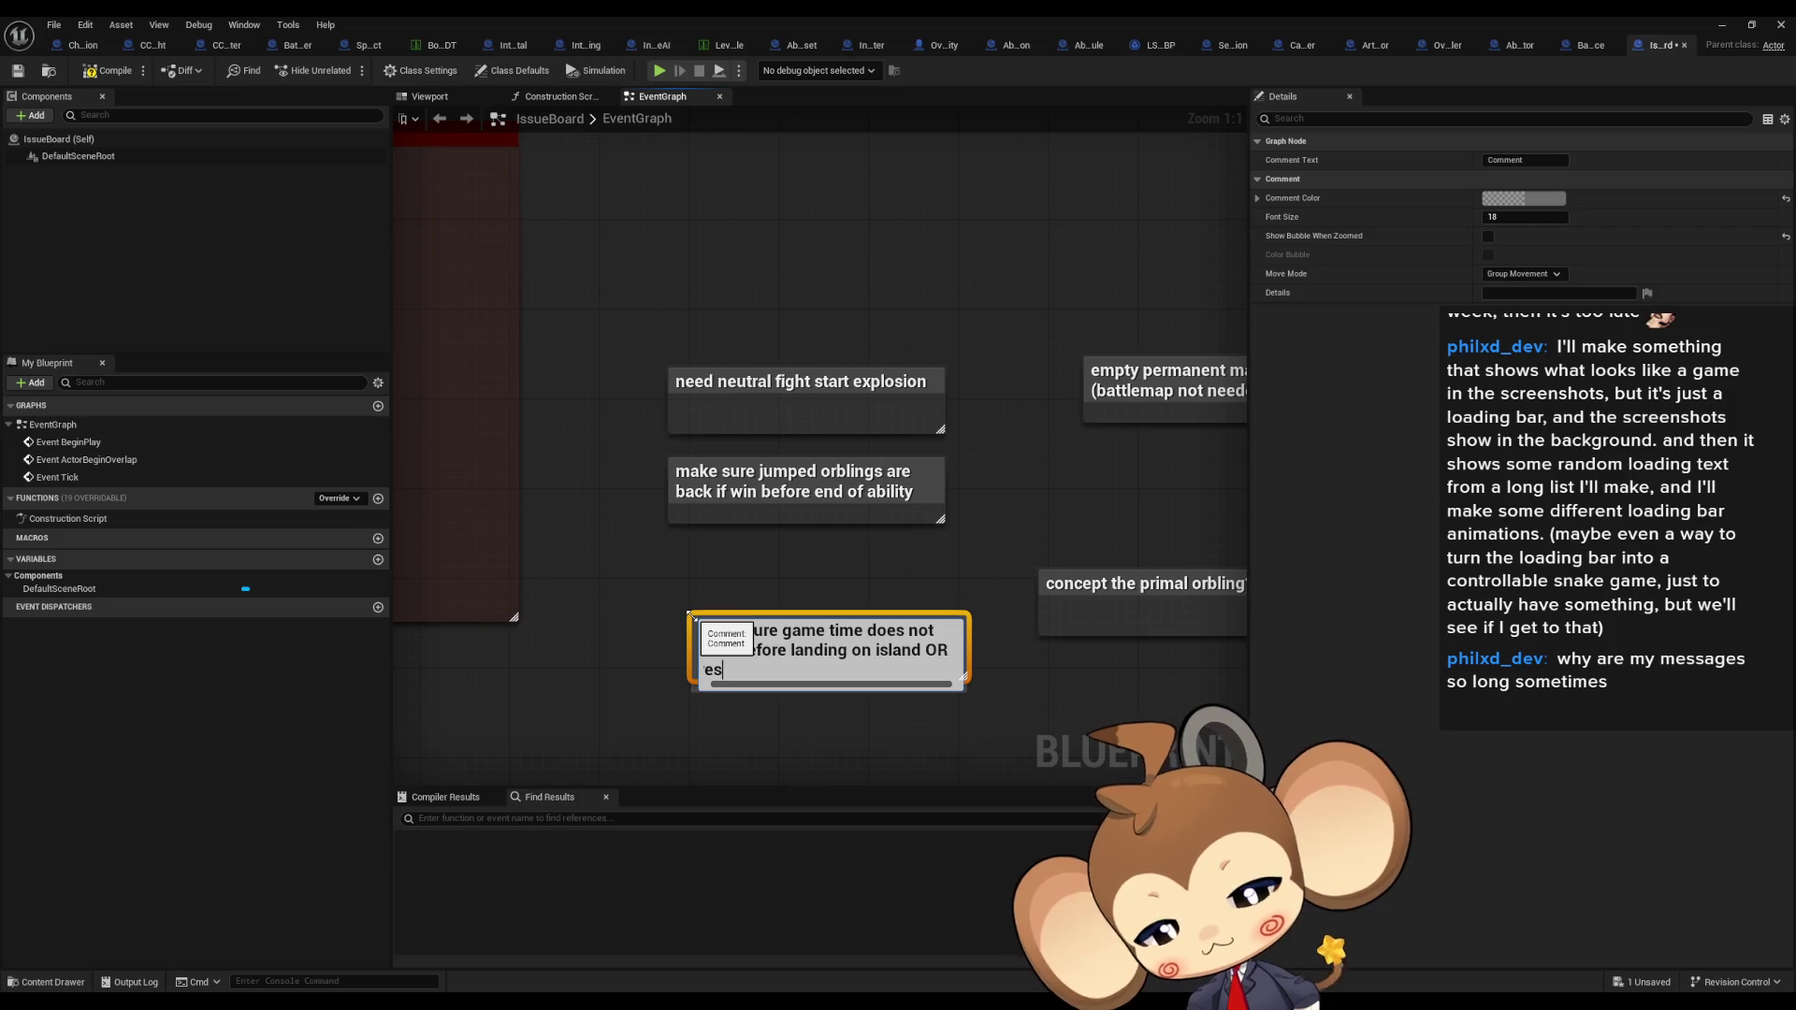
text(t)
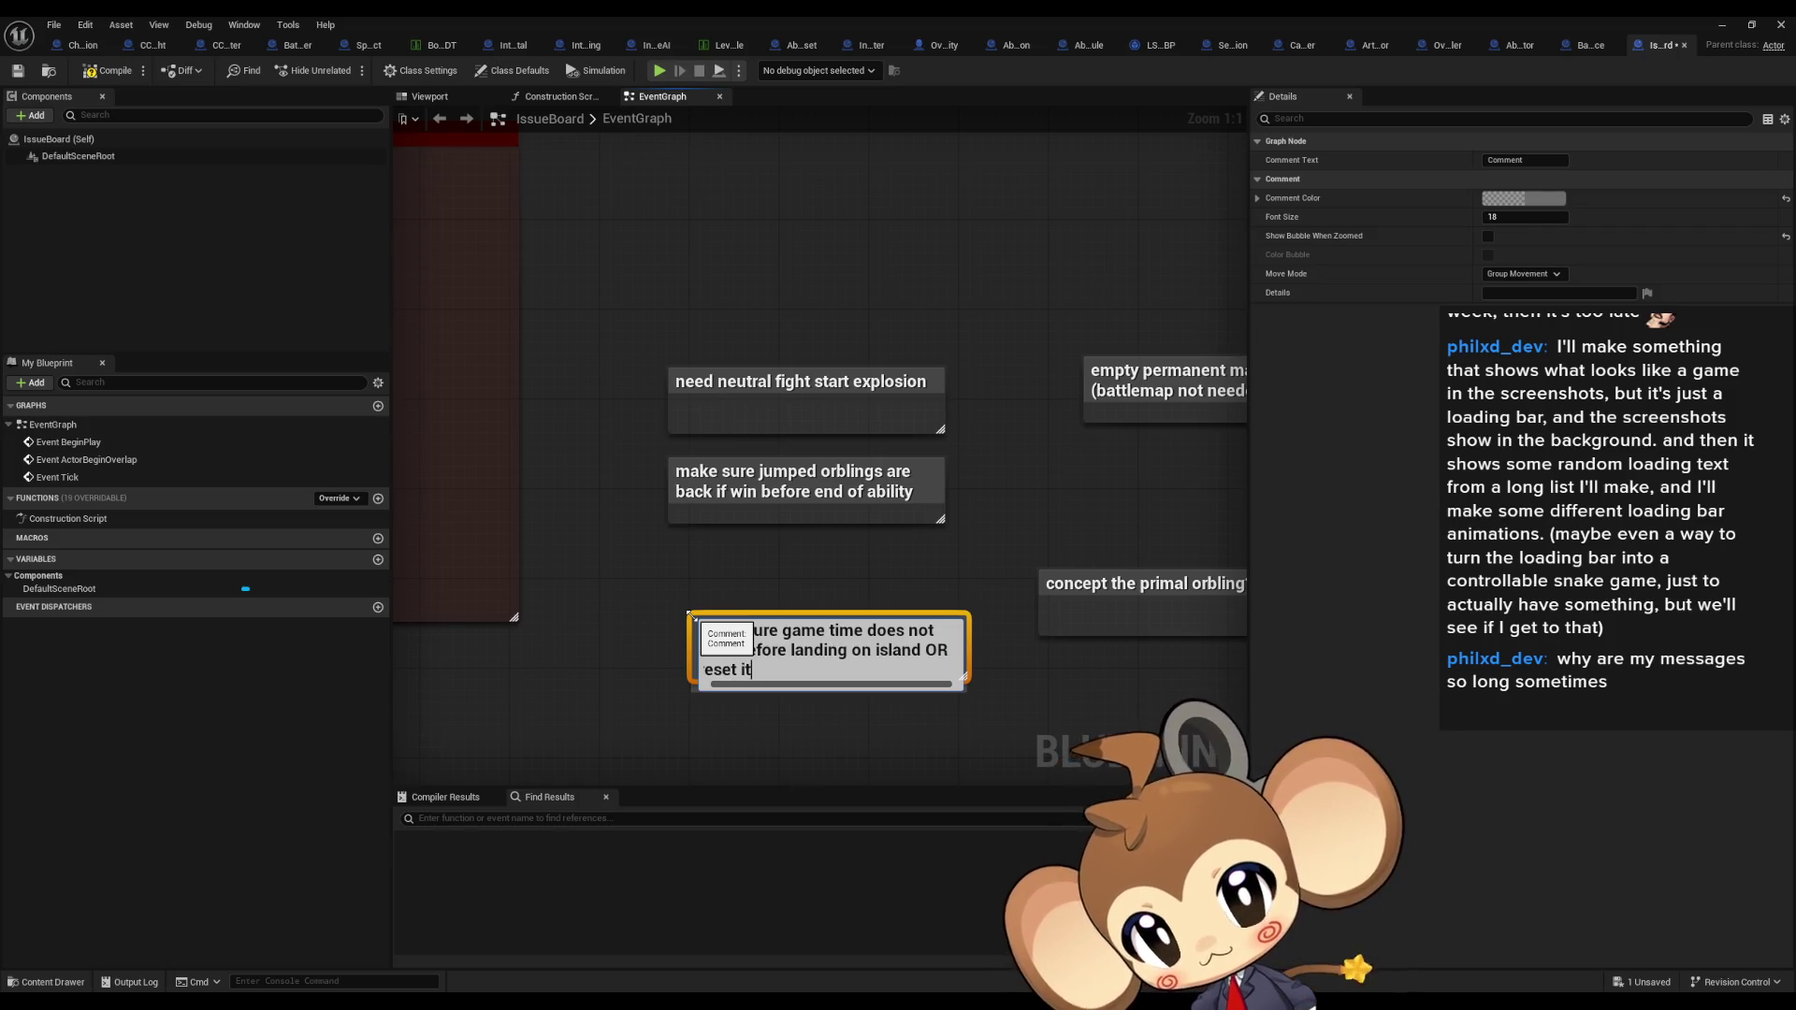
text( there at least)
key(Return)
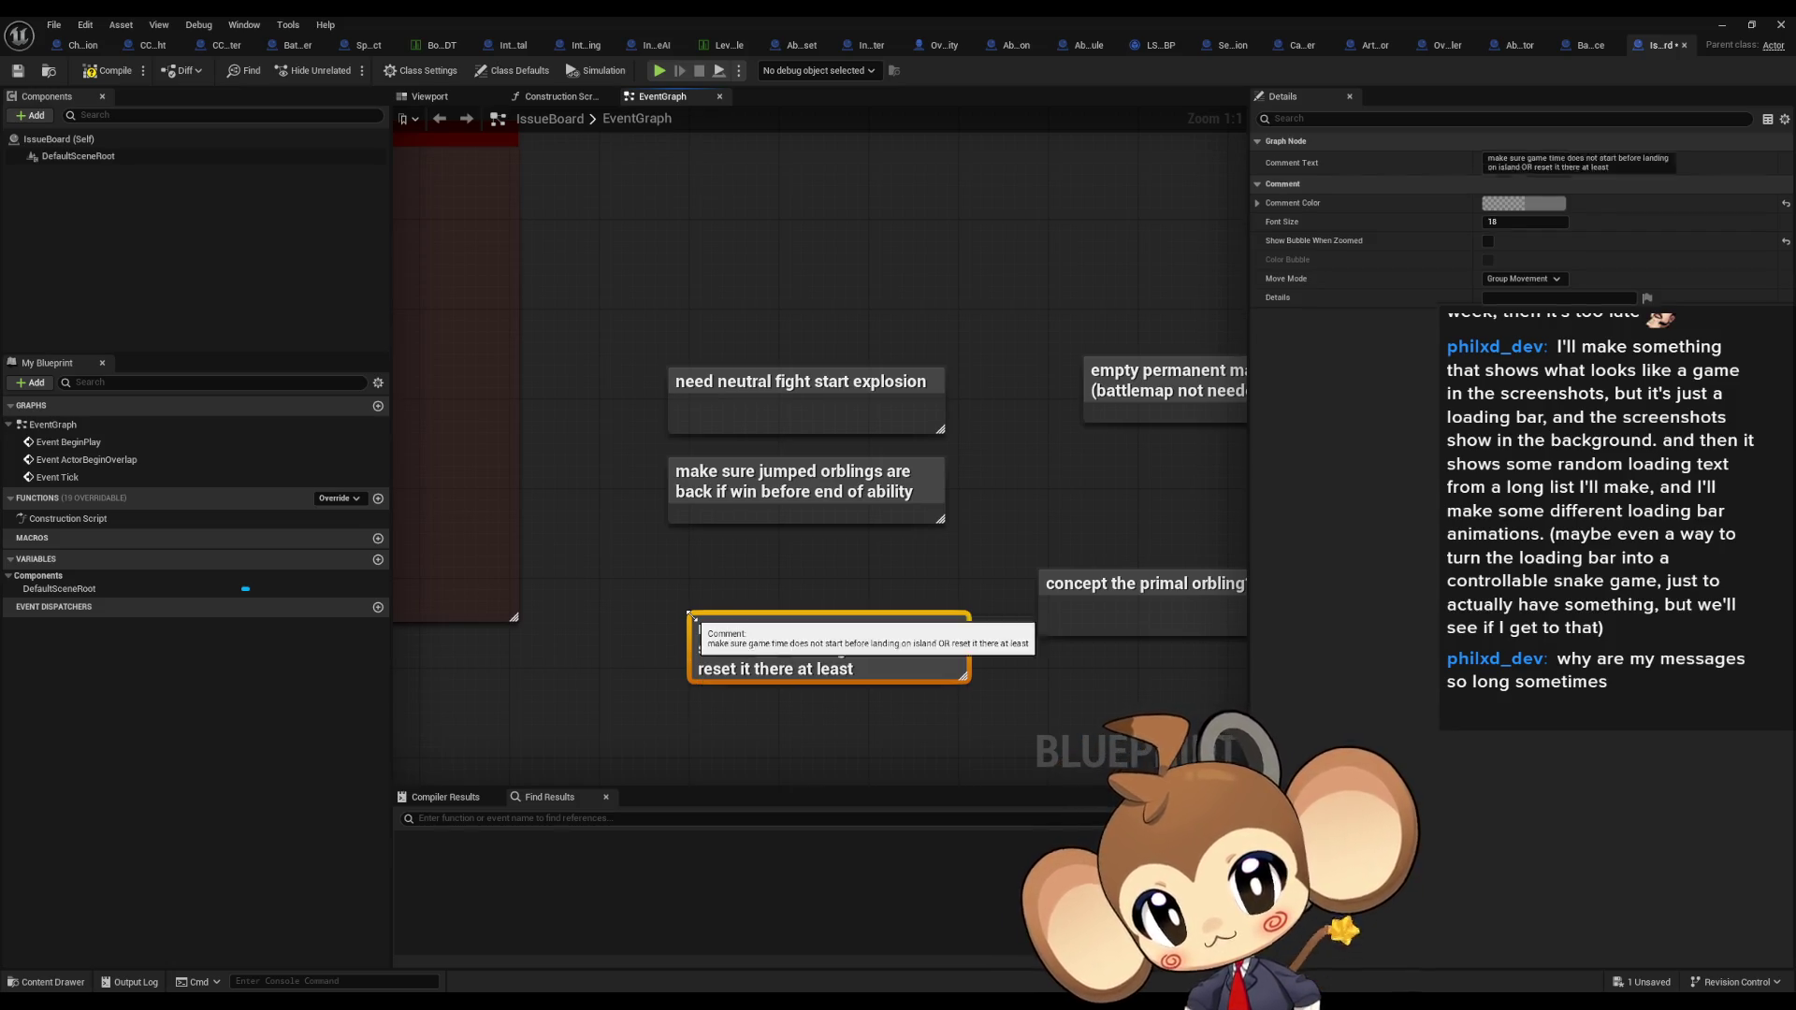
Step: Move the new note above the other notes and save the IssueBoard blueprint
drag(762, 638, 765, 281)
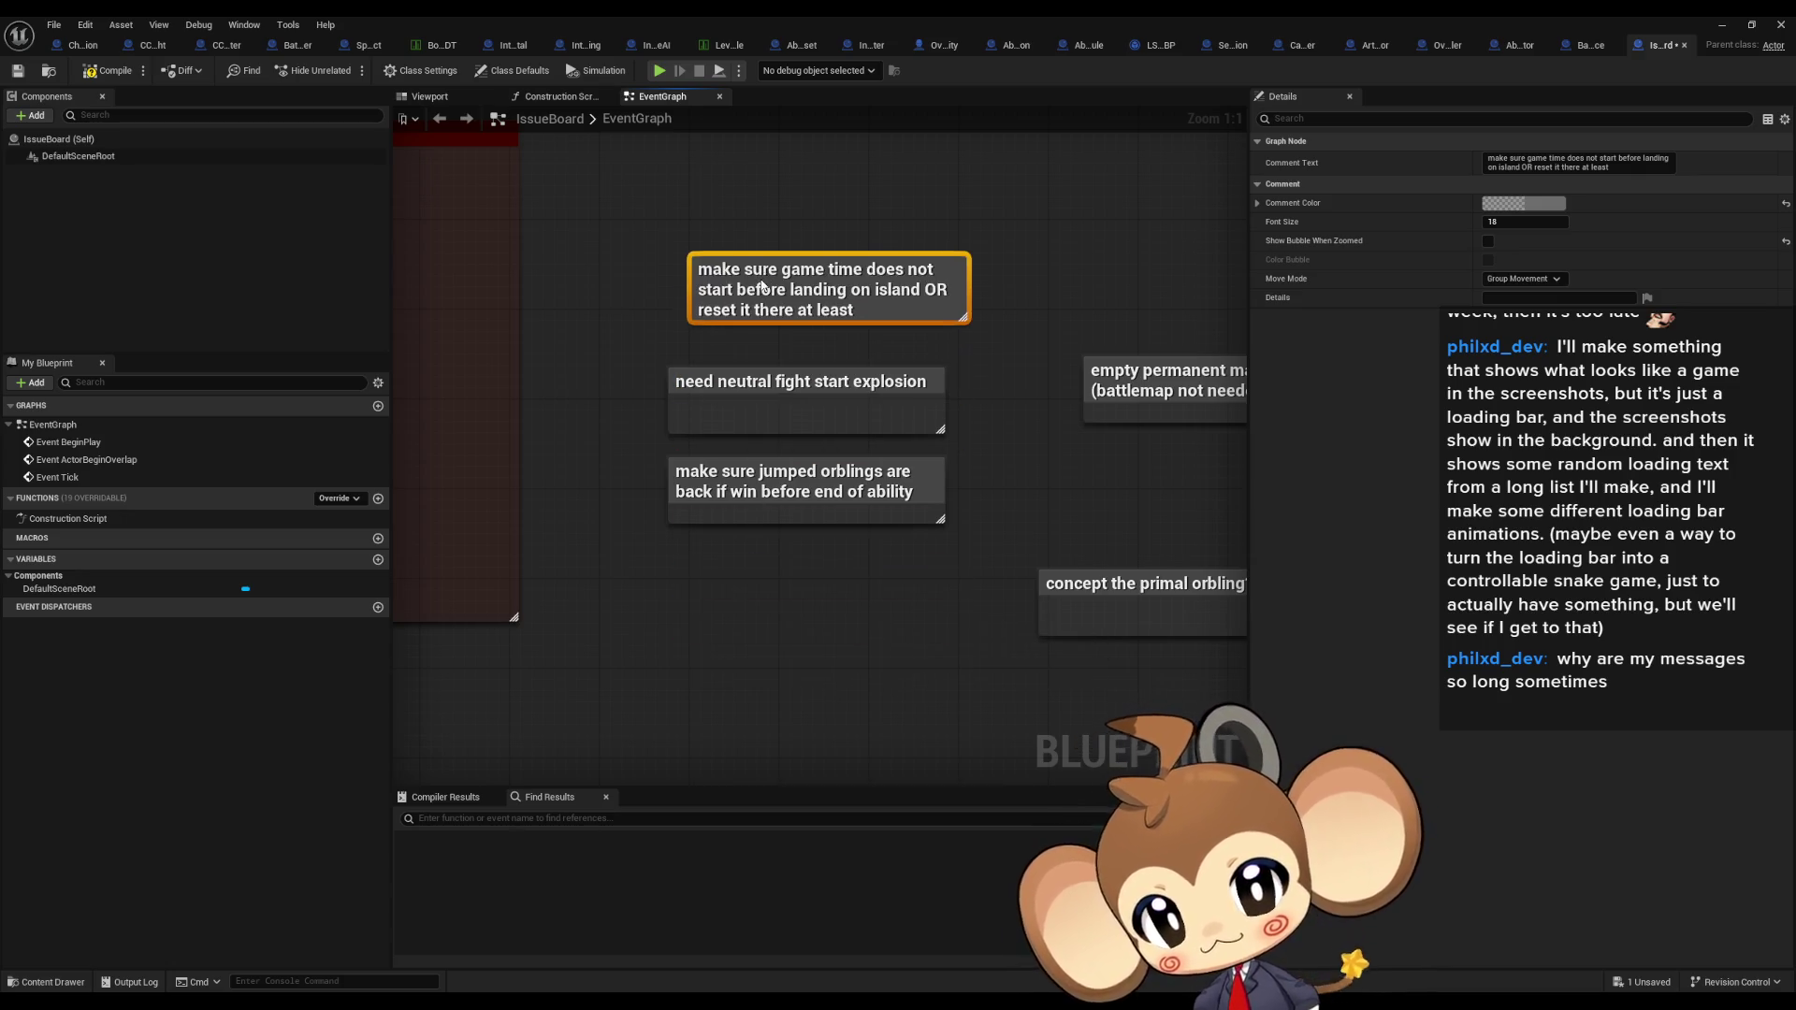
click(957, 223)
drag(1035, 216, 1016, 280)
key(ctrl+s)
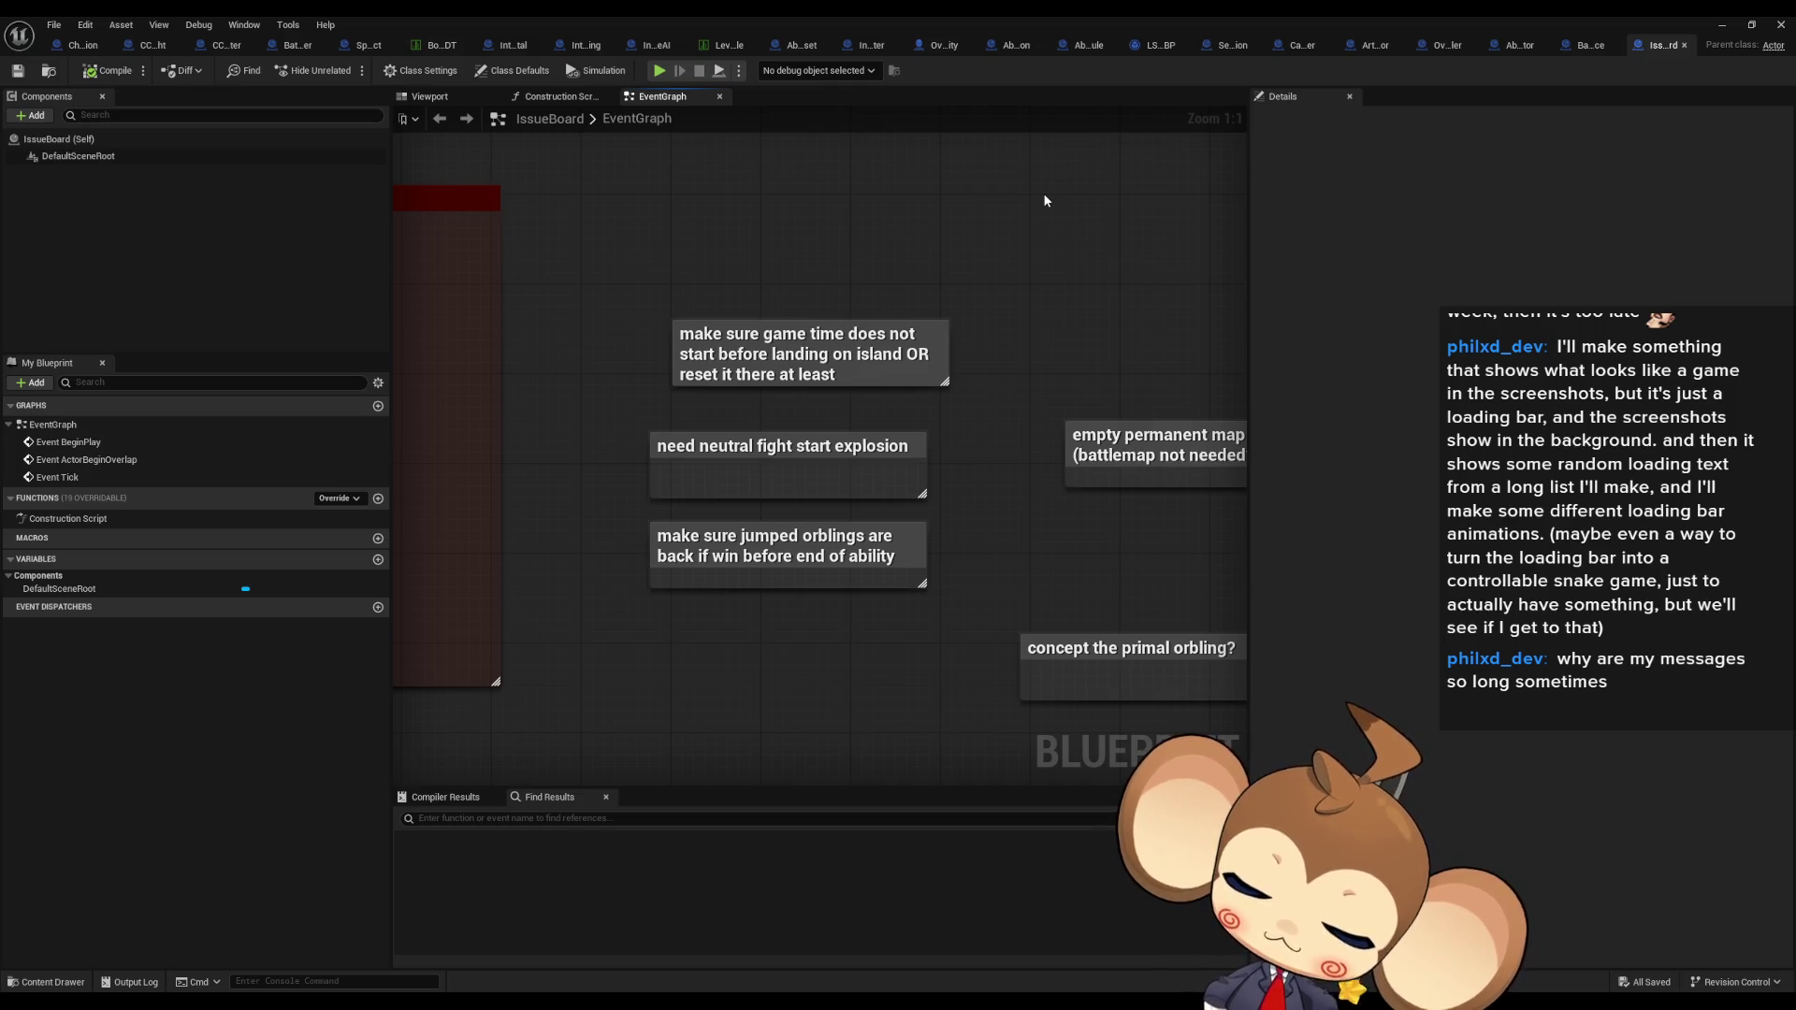
click(1745, 25)
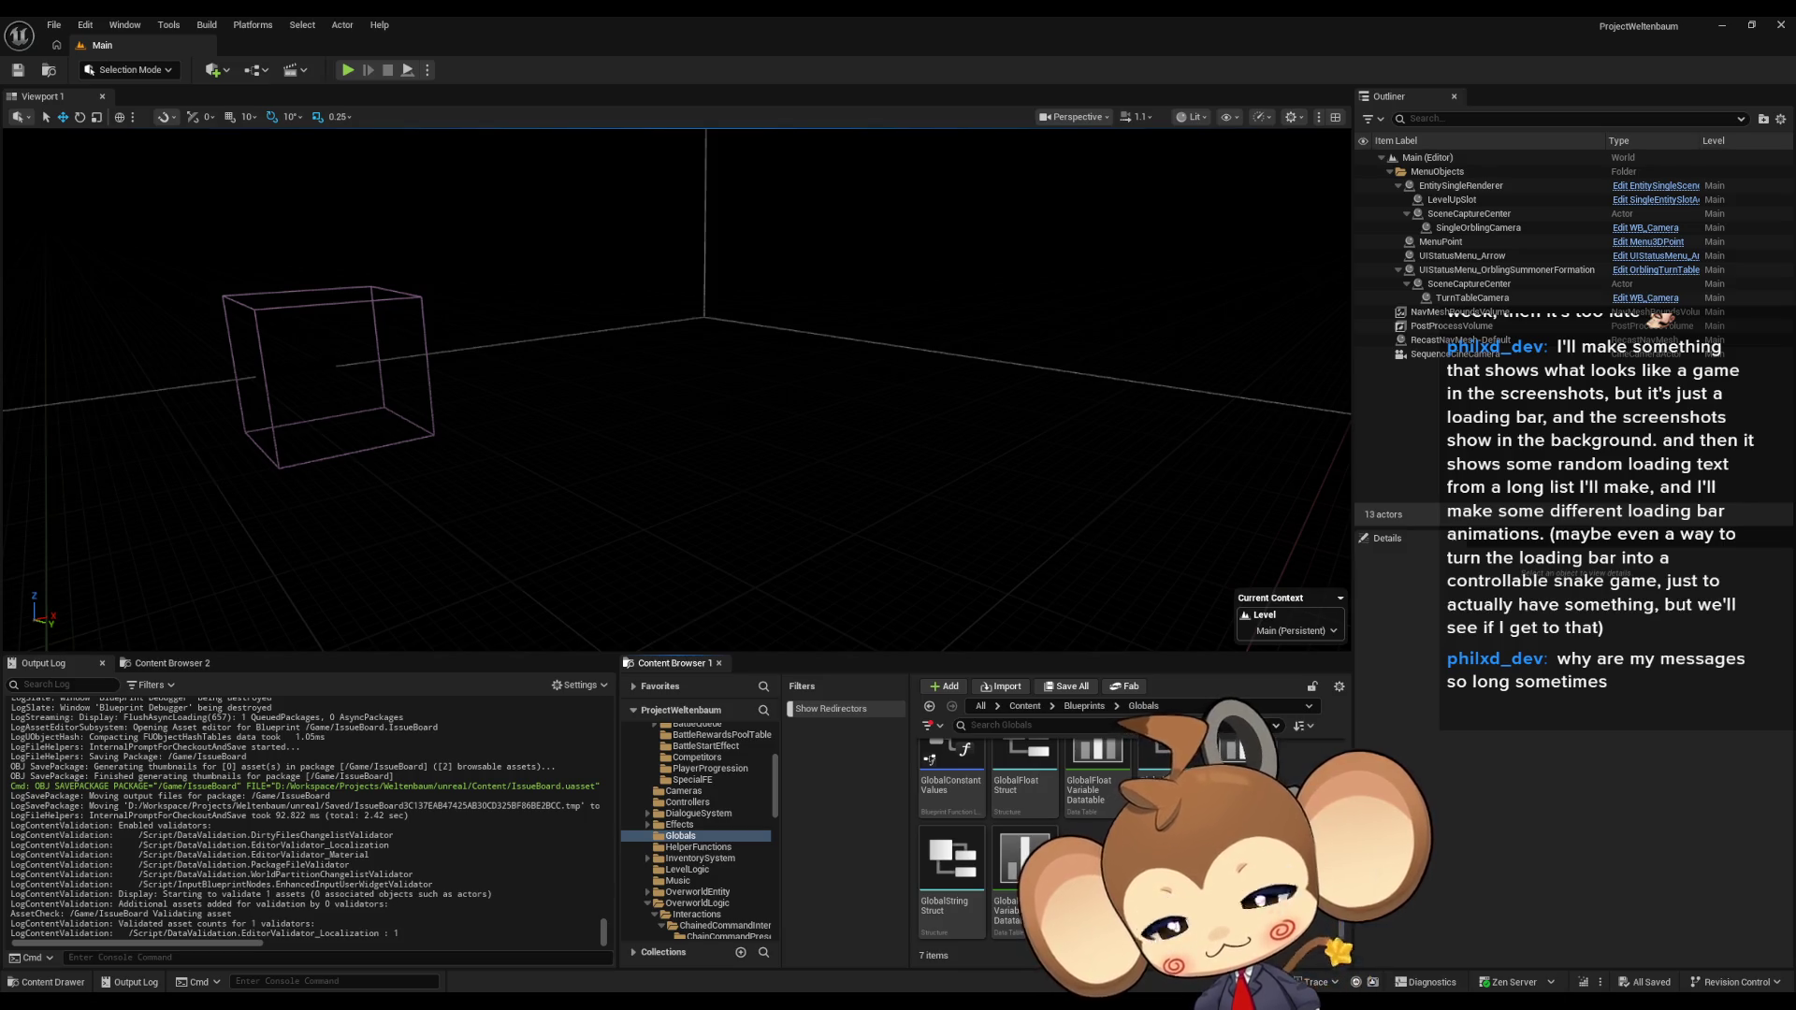
Step: Browse the Content Browser from Content to Maps > Intro, then into the Sequences folder
click(1025, 708)
scroll(951, 824, down, 2)
double_click(951, 823)
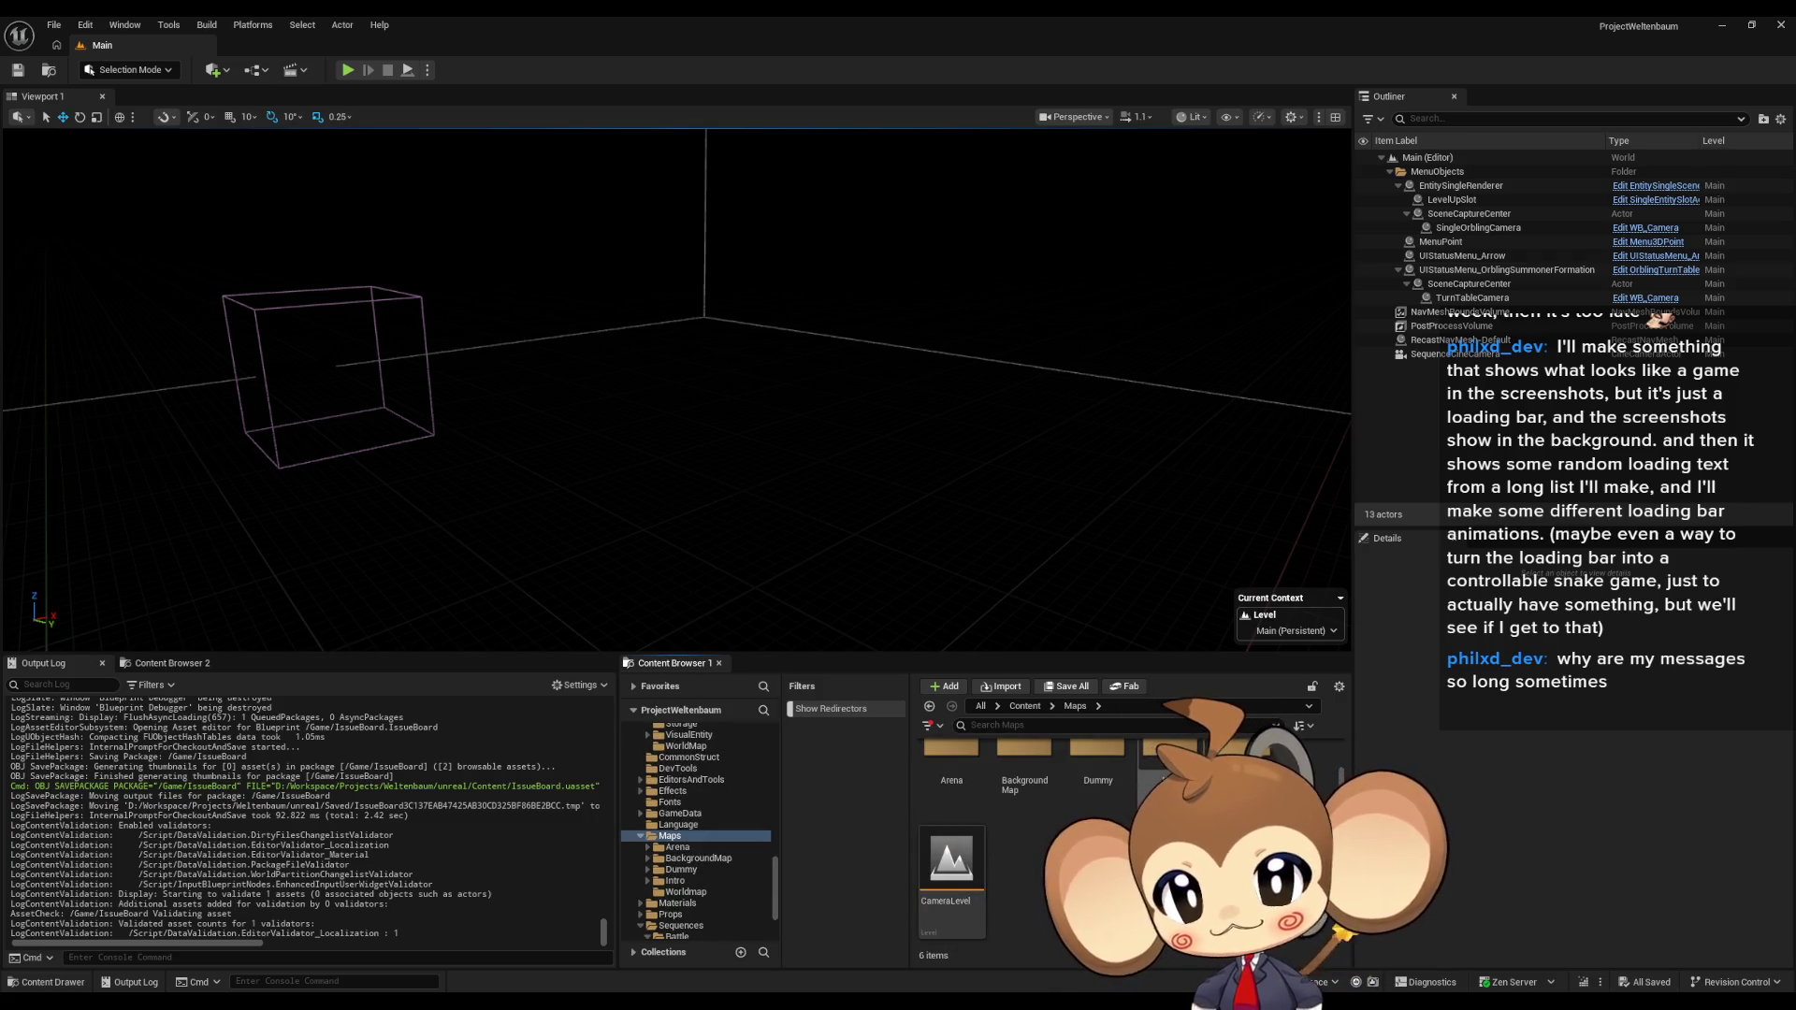
double_click(1171, 762)
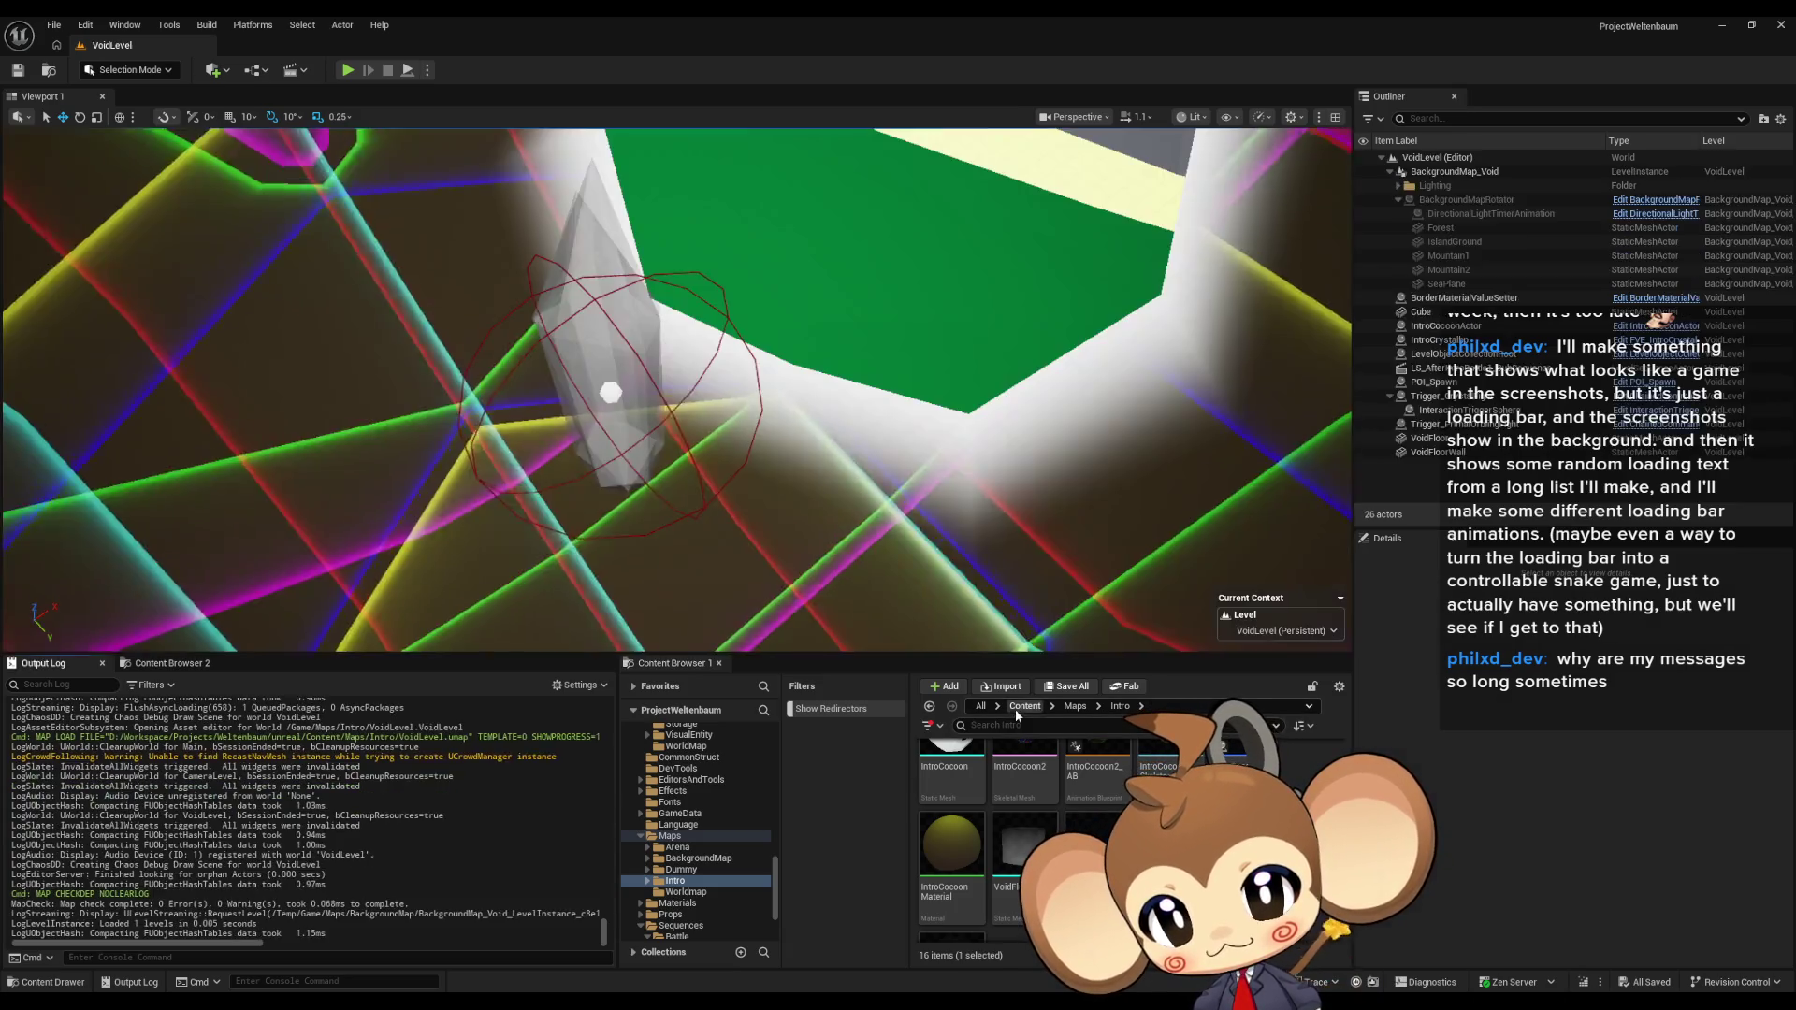
click(1014, 709)
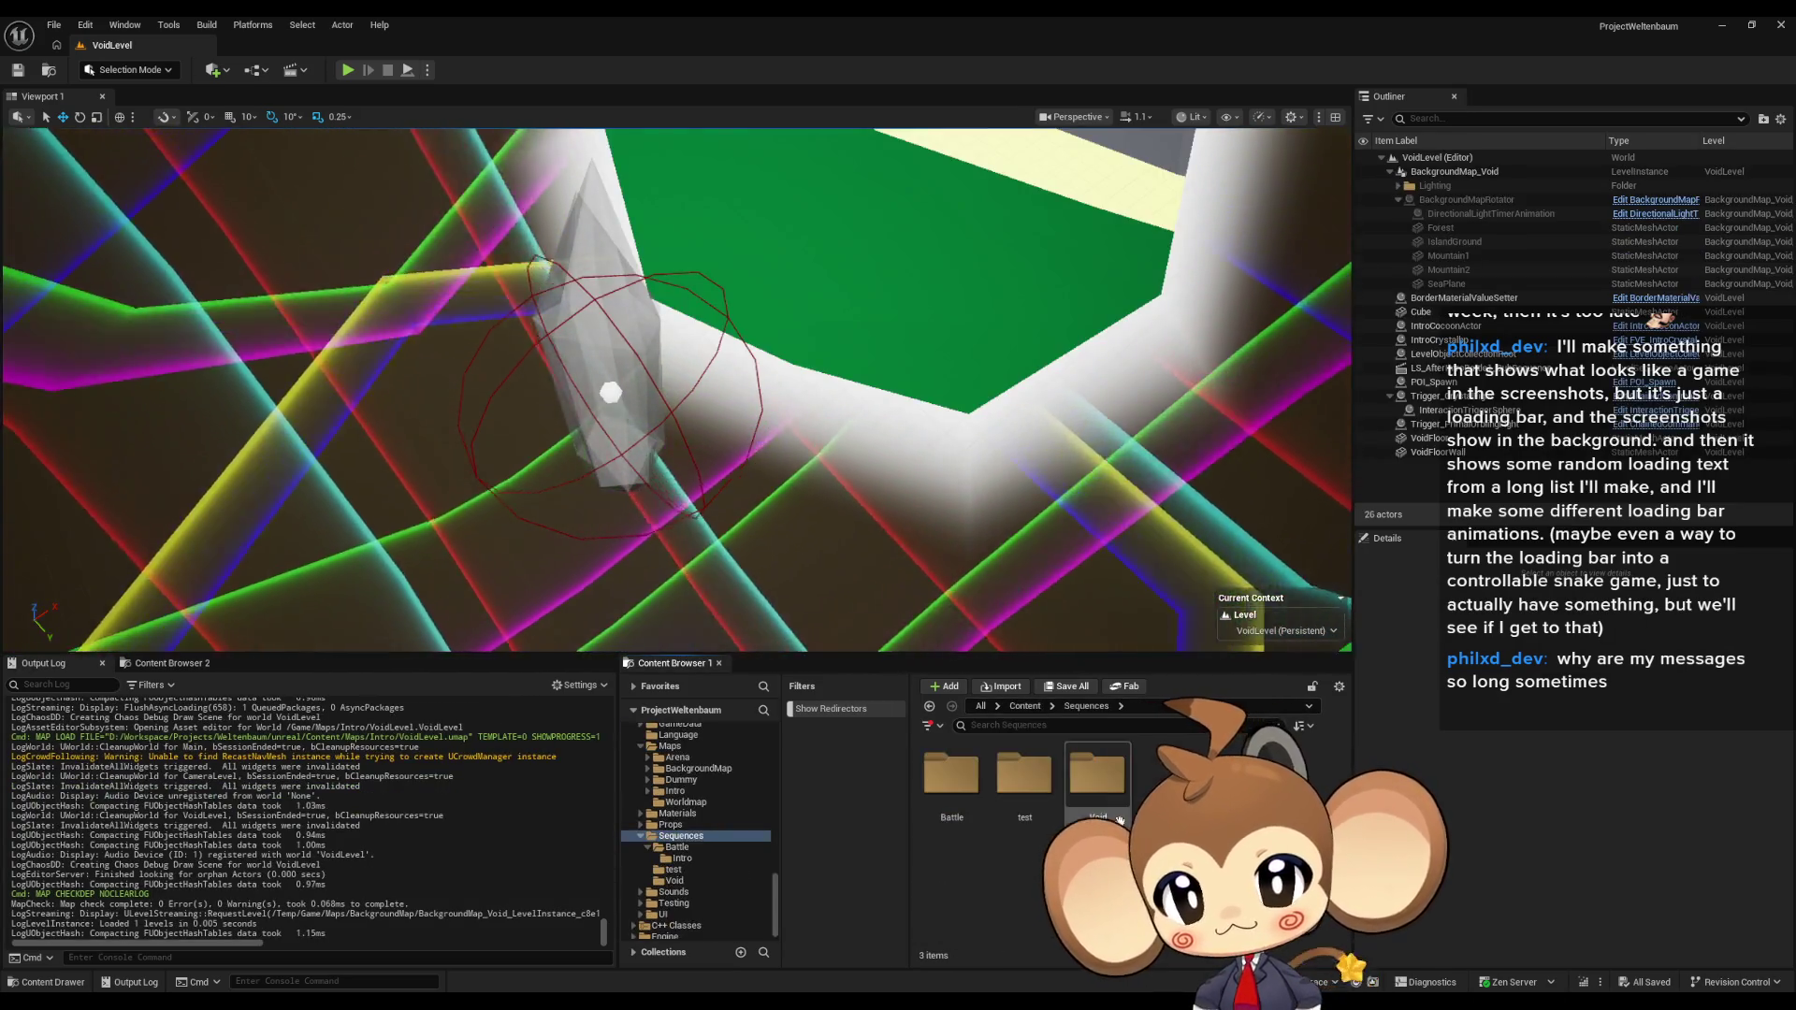
Step: Open LS_AfterIntroBattle1_SubSequence from the Void folder in a maximized Sequencer and zoom out the timeline
double_click(1097, 773)
double_click(951, 773)
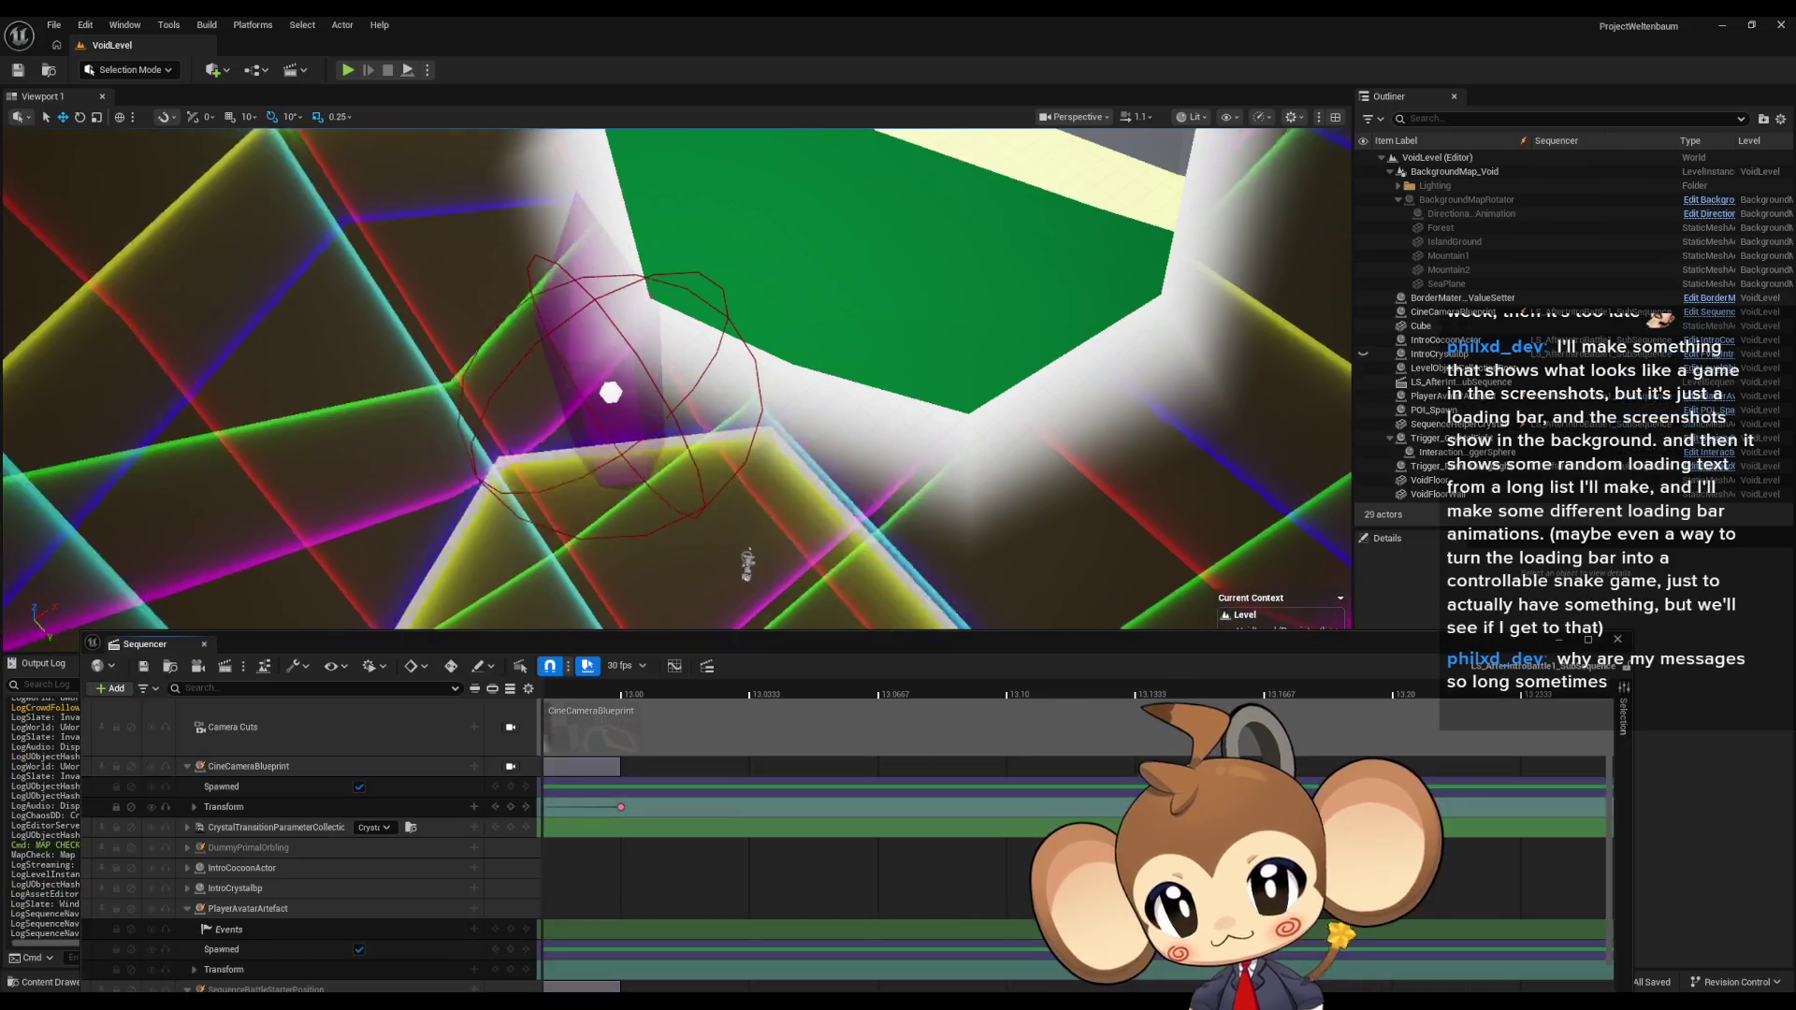
double_click(950, 649)
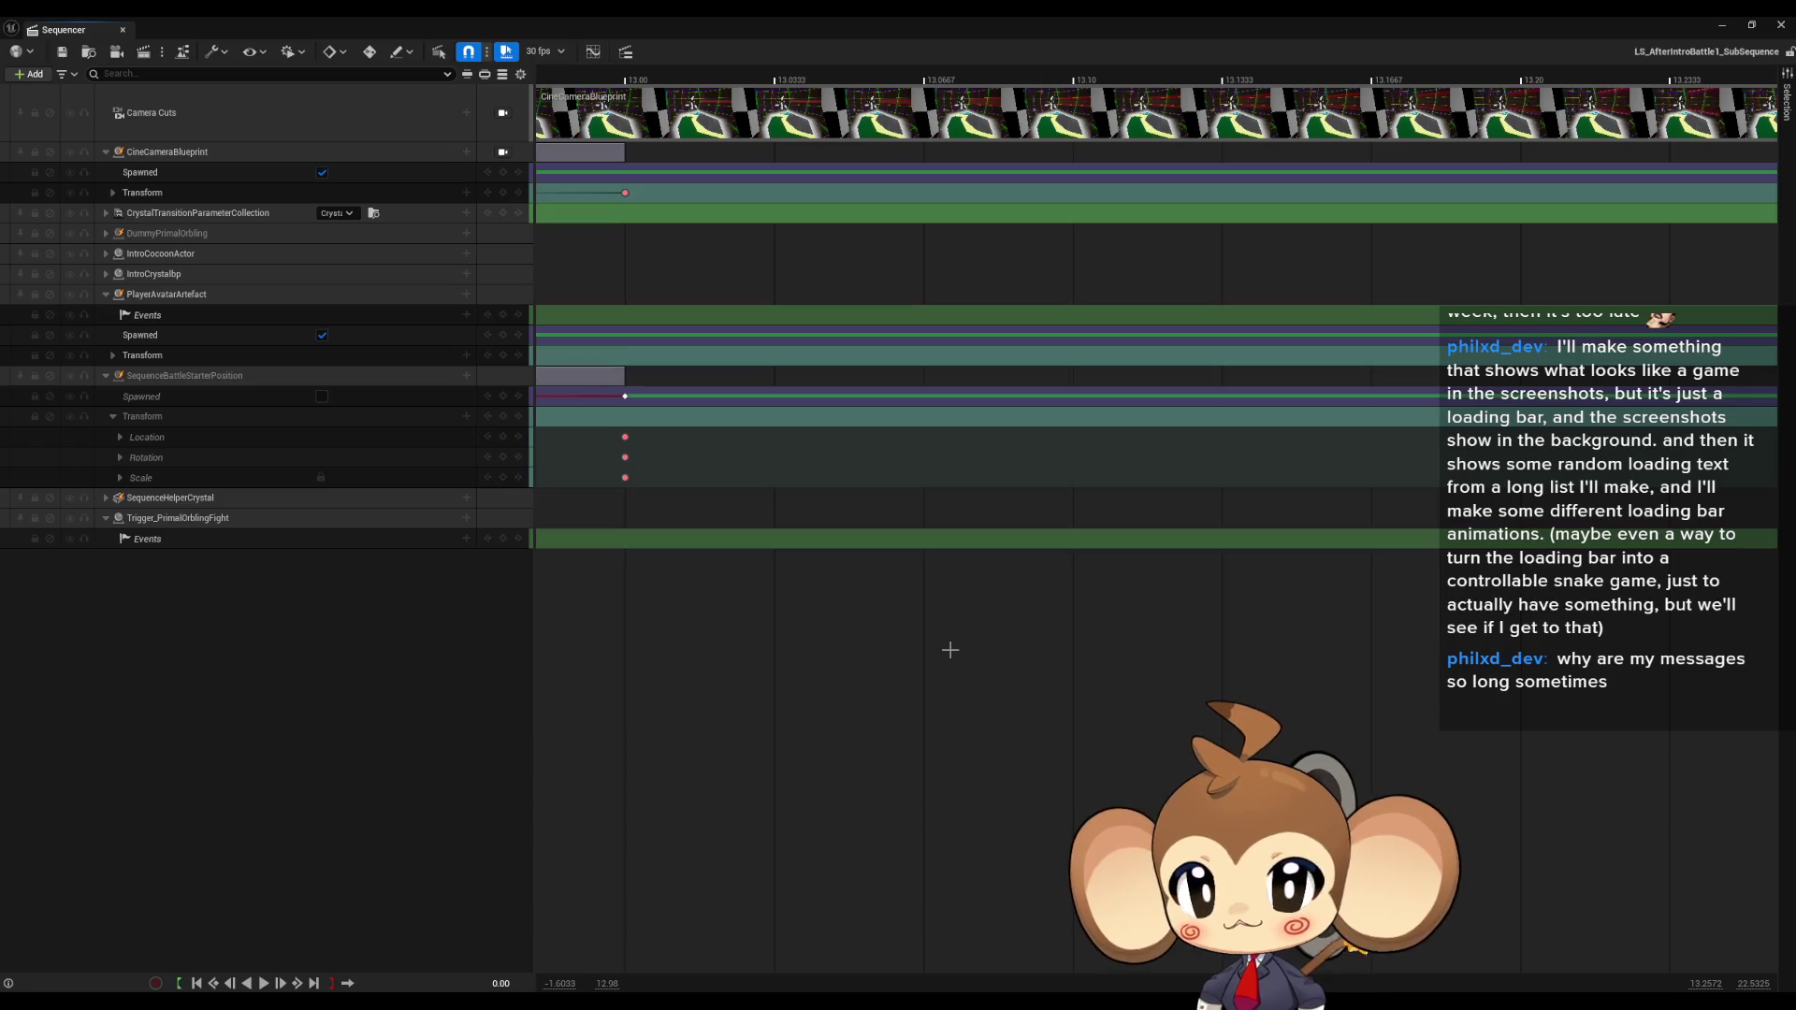
scroll(973, 655, down, 5)
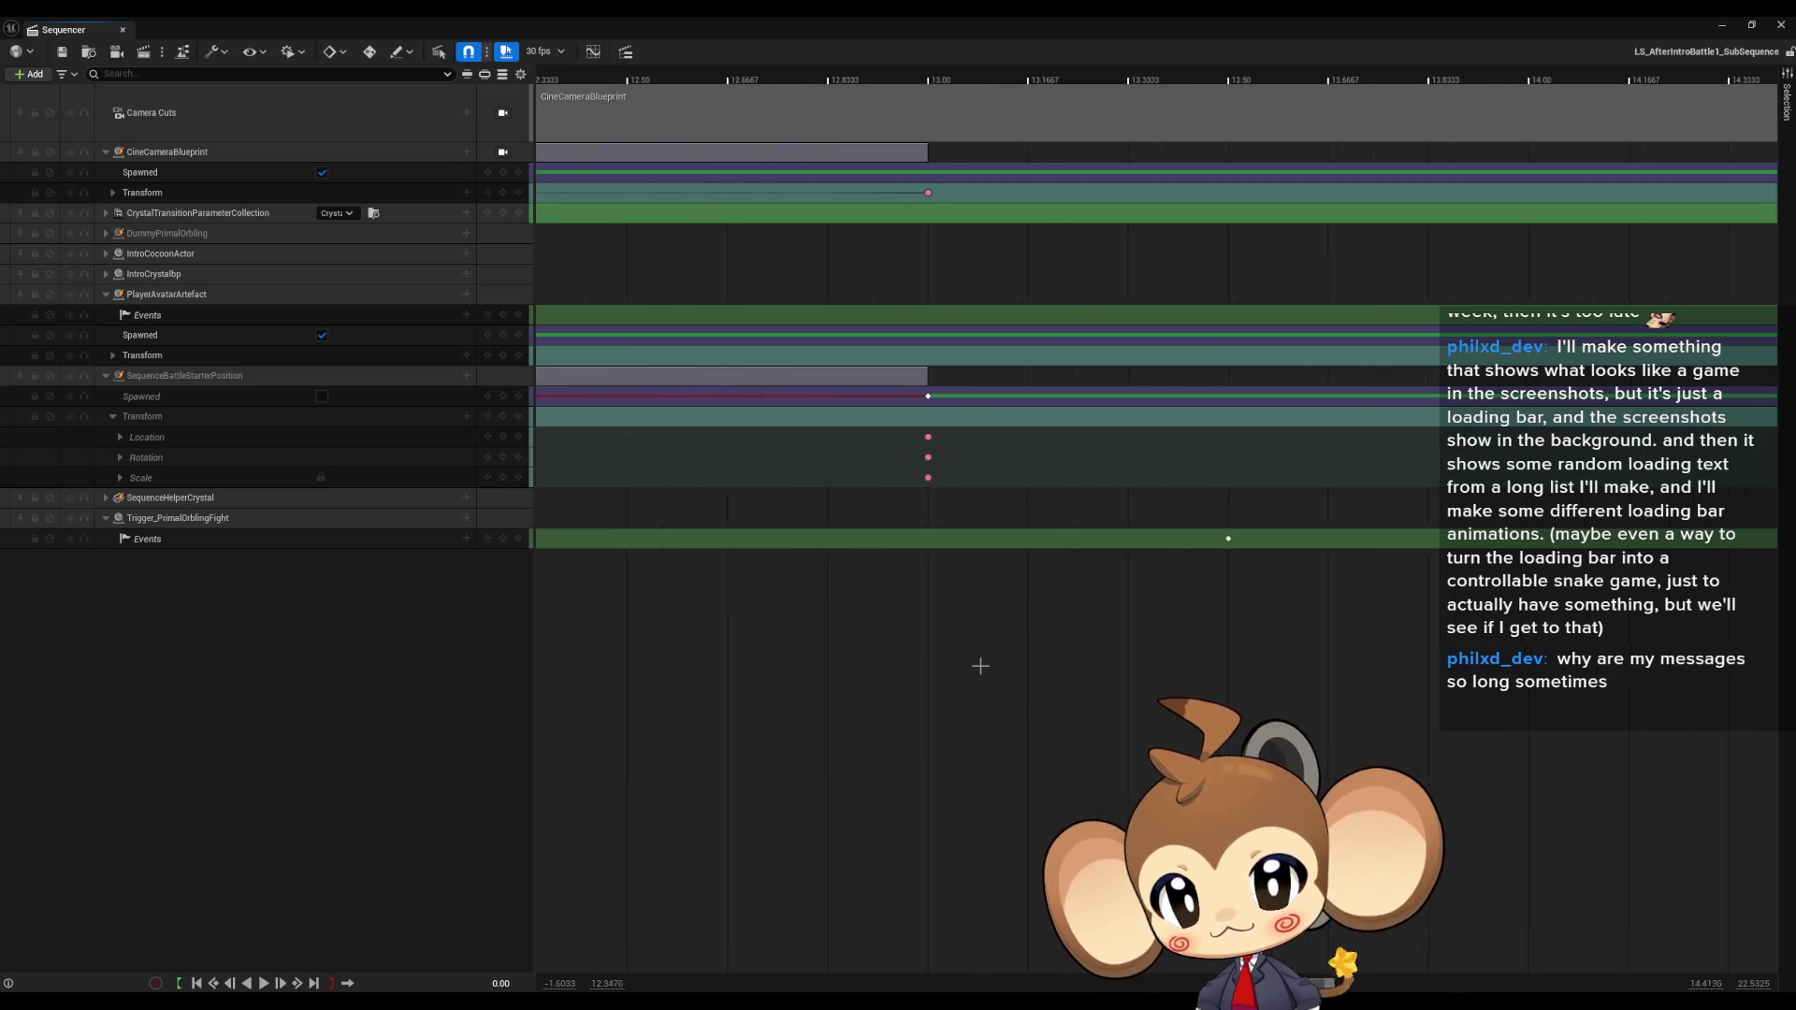
scroll(977, 655, down, 8)
scroll(973, 625, left, 5)
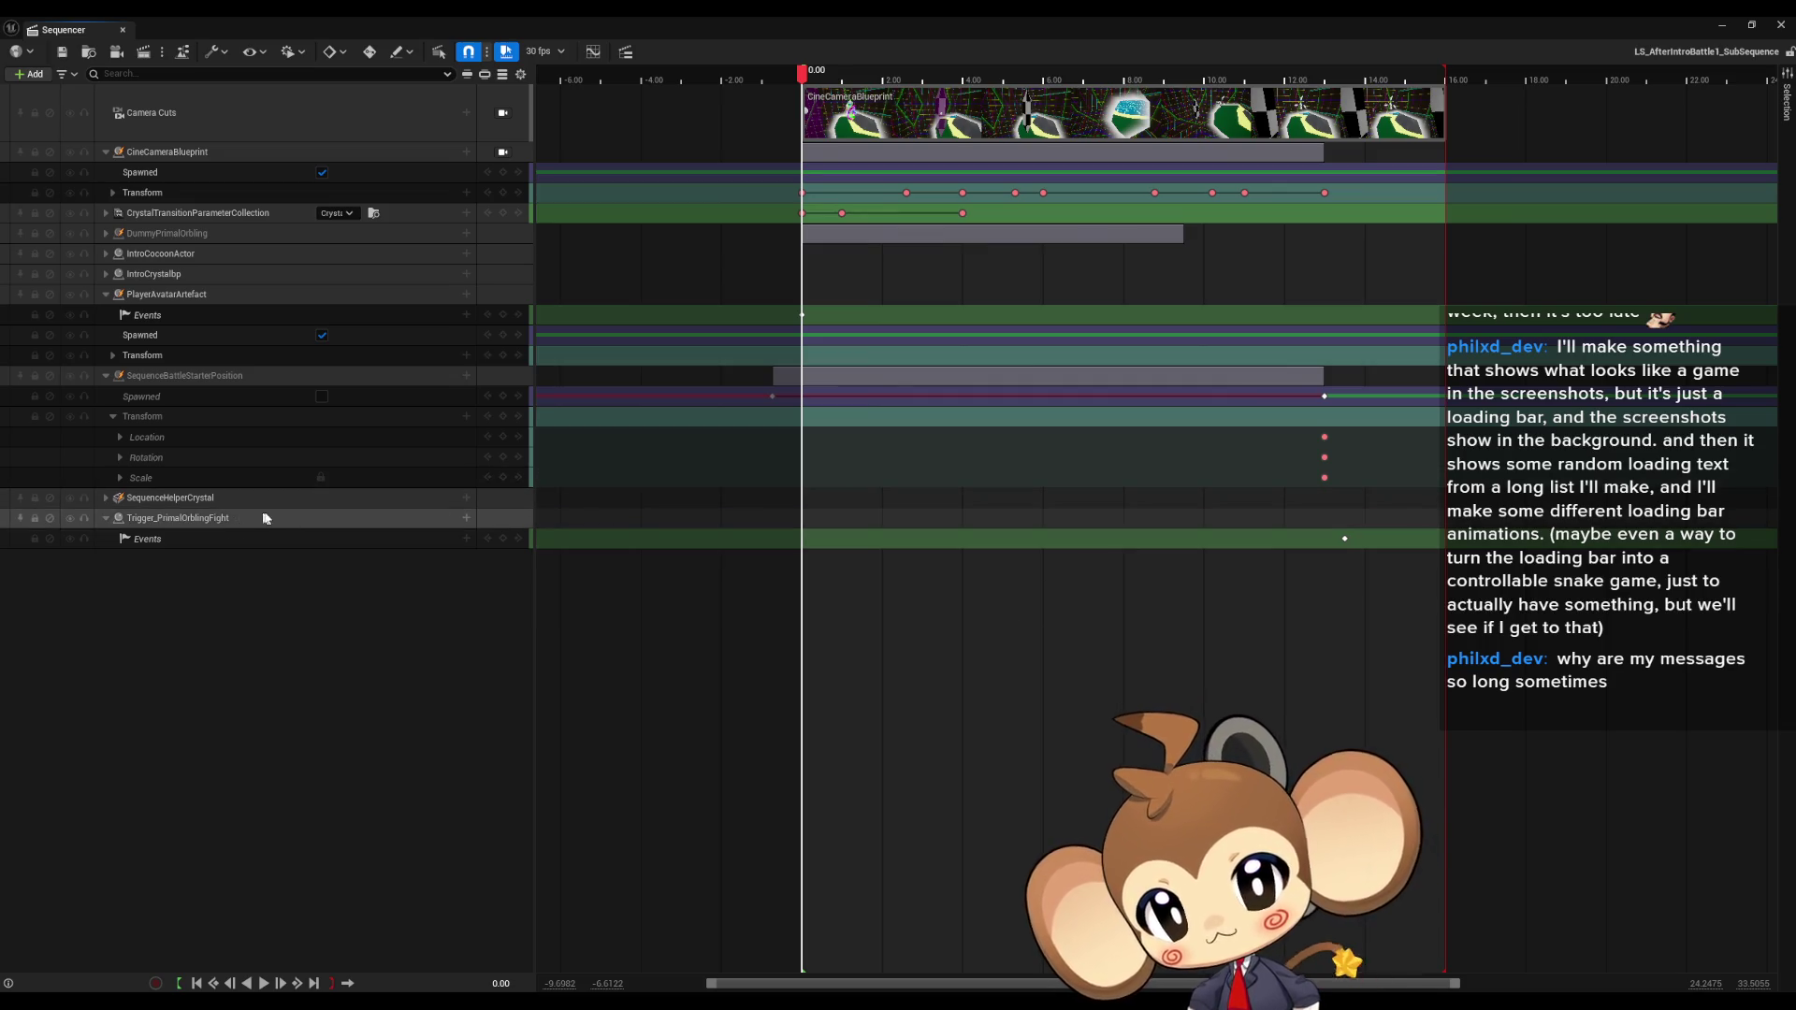
Step: Open the director blueprint at the fight trigger event and follow Do Interaction into its function
double_click(1345, 539)
click(991, 423)
drag(1137, 489, 930, 474)
scroll(931, 479, down, 3)
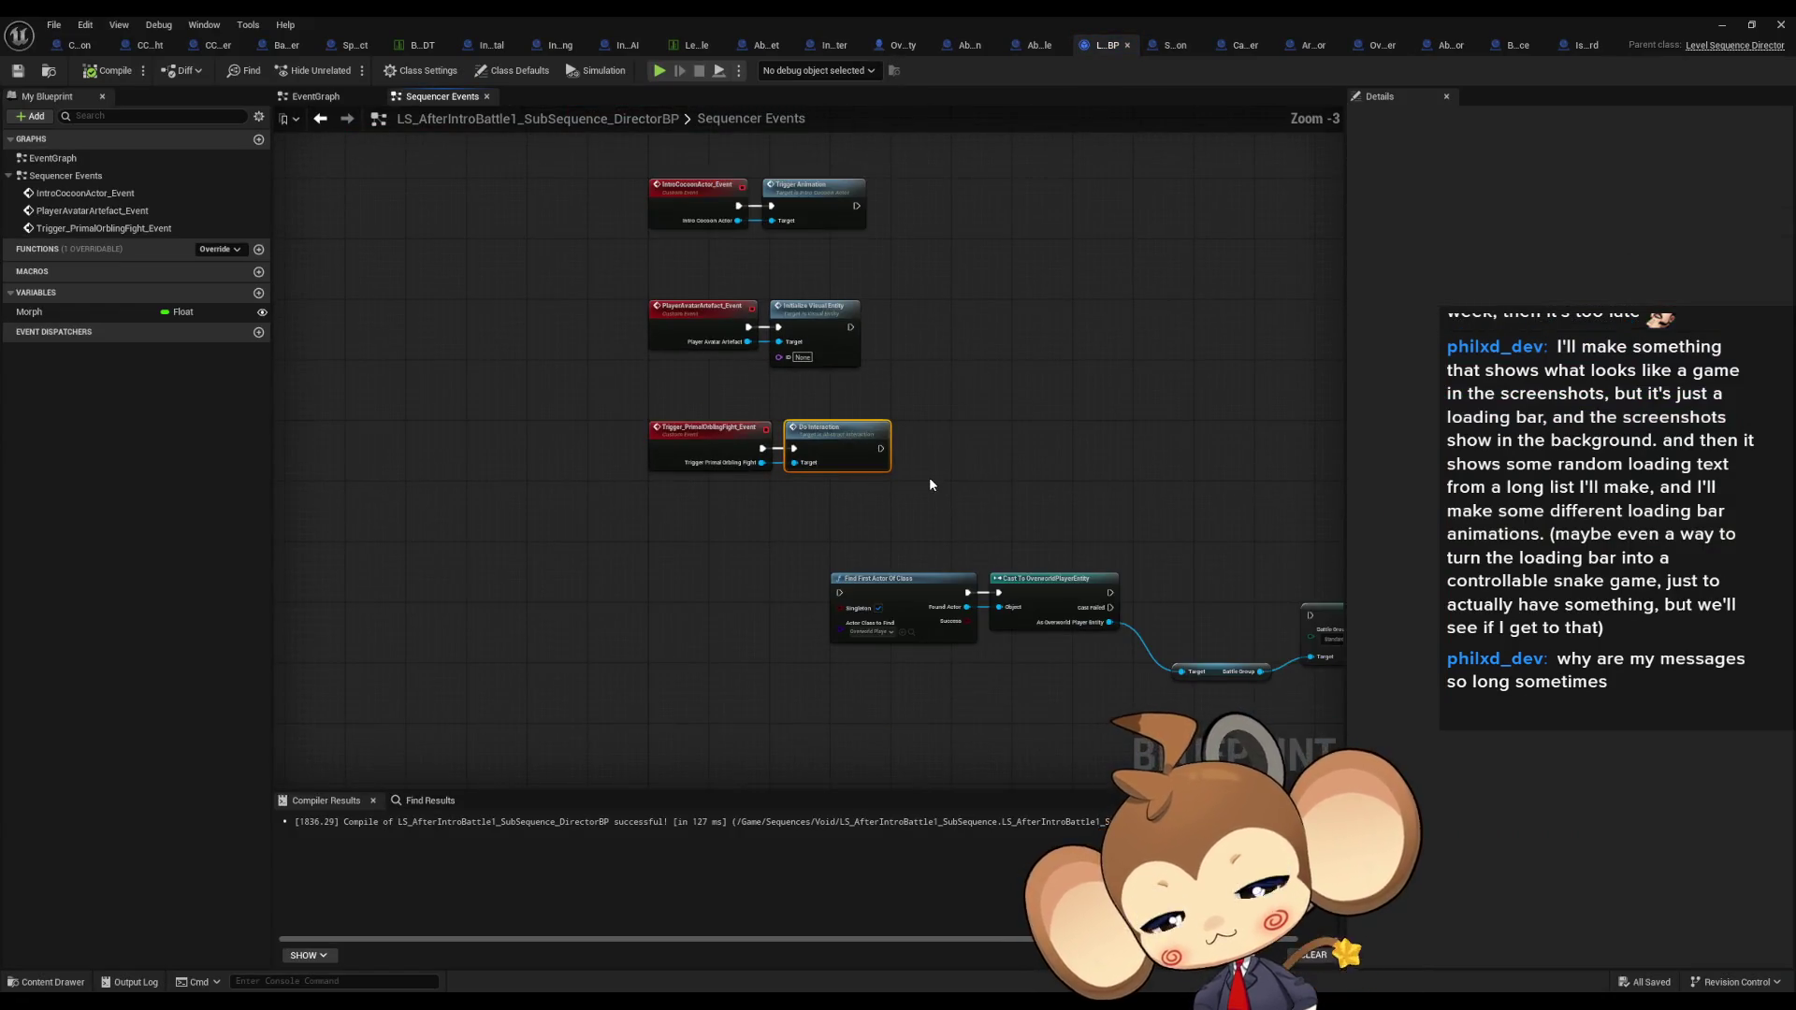
scroll(844, 436, up, 1)
double_click(843, 437)
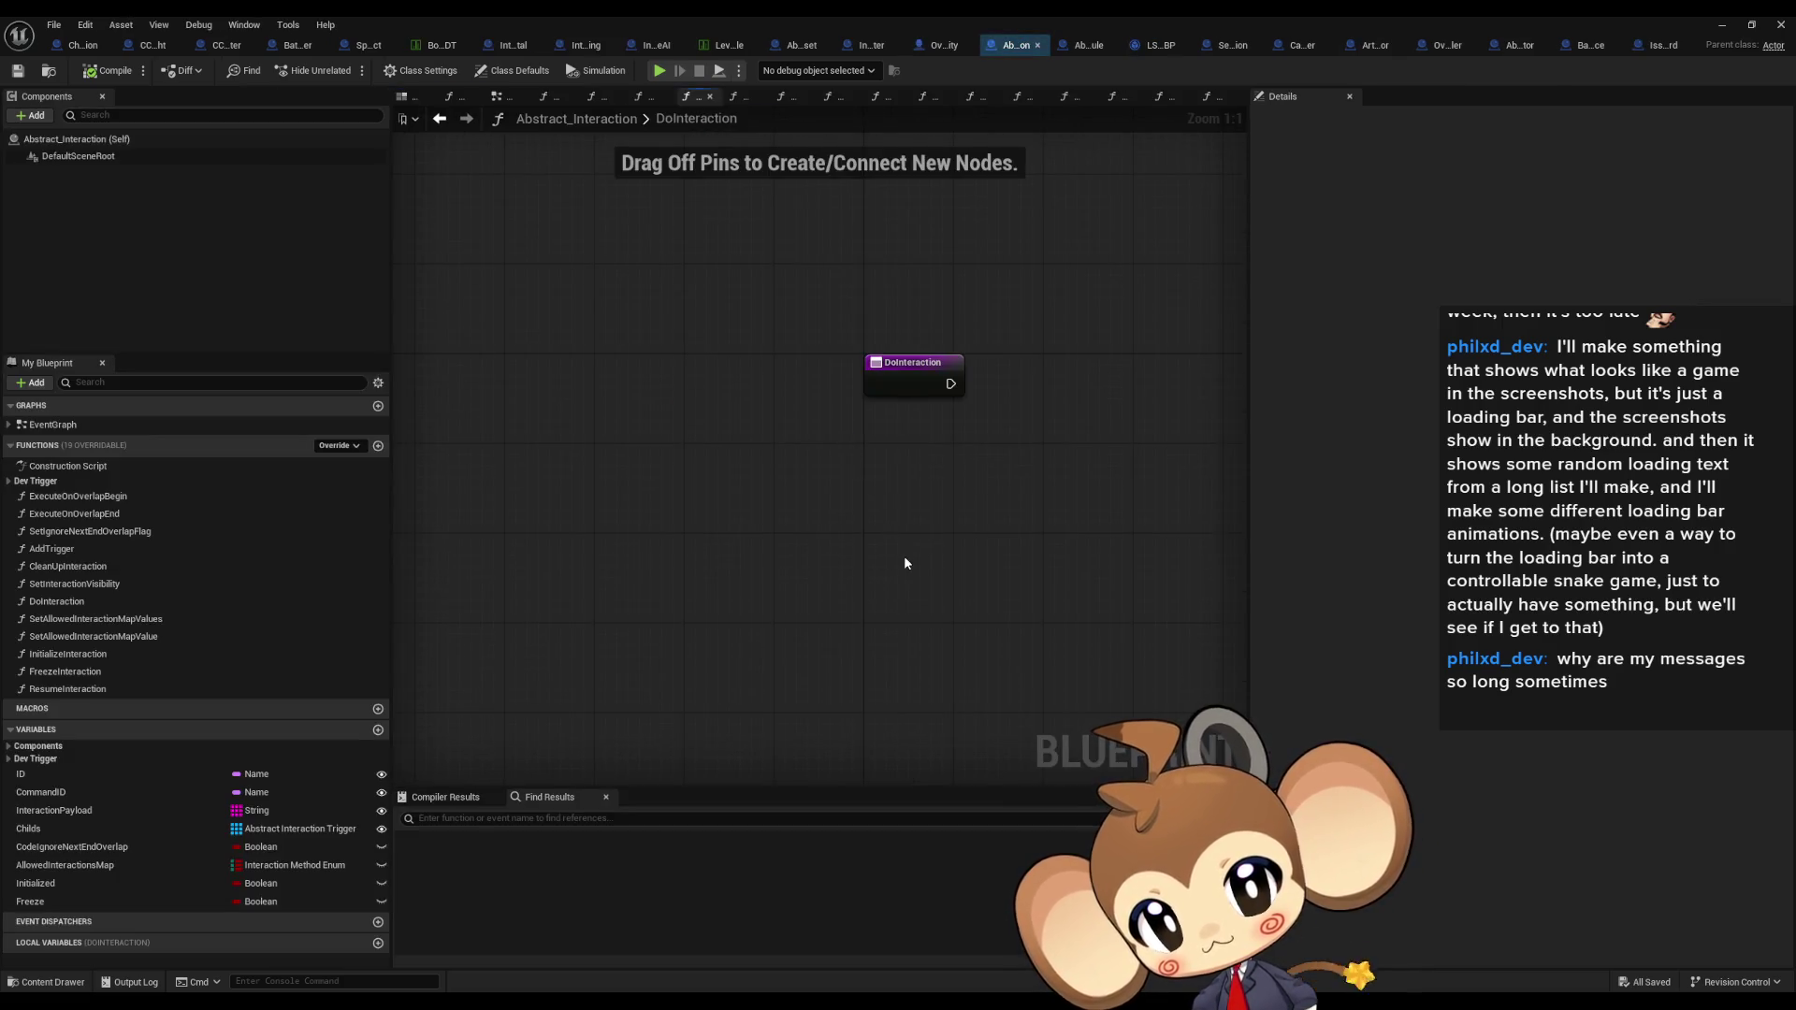
scroll(926, 556, down, 4)
drag(941, 552, 760, 550)
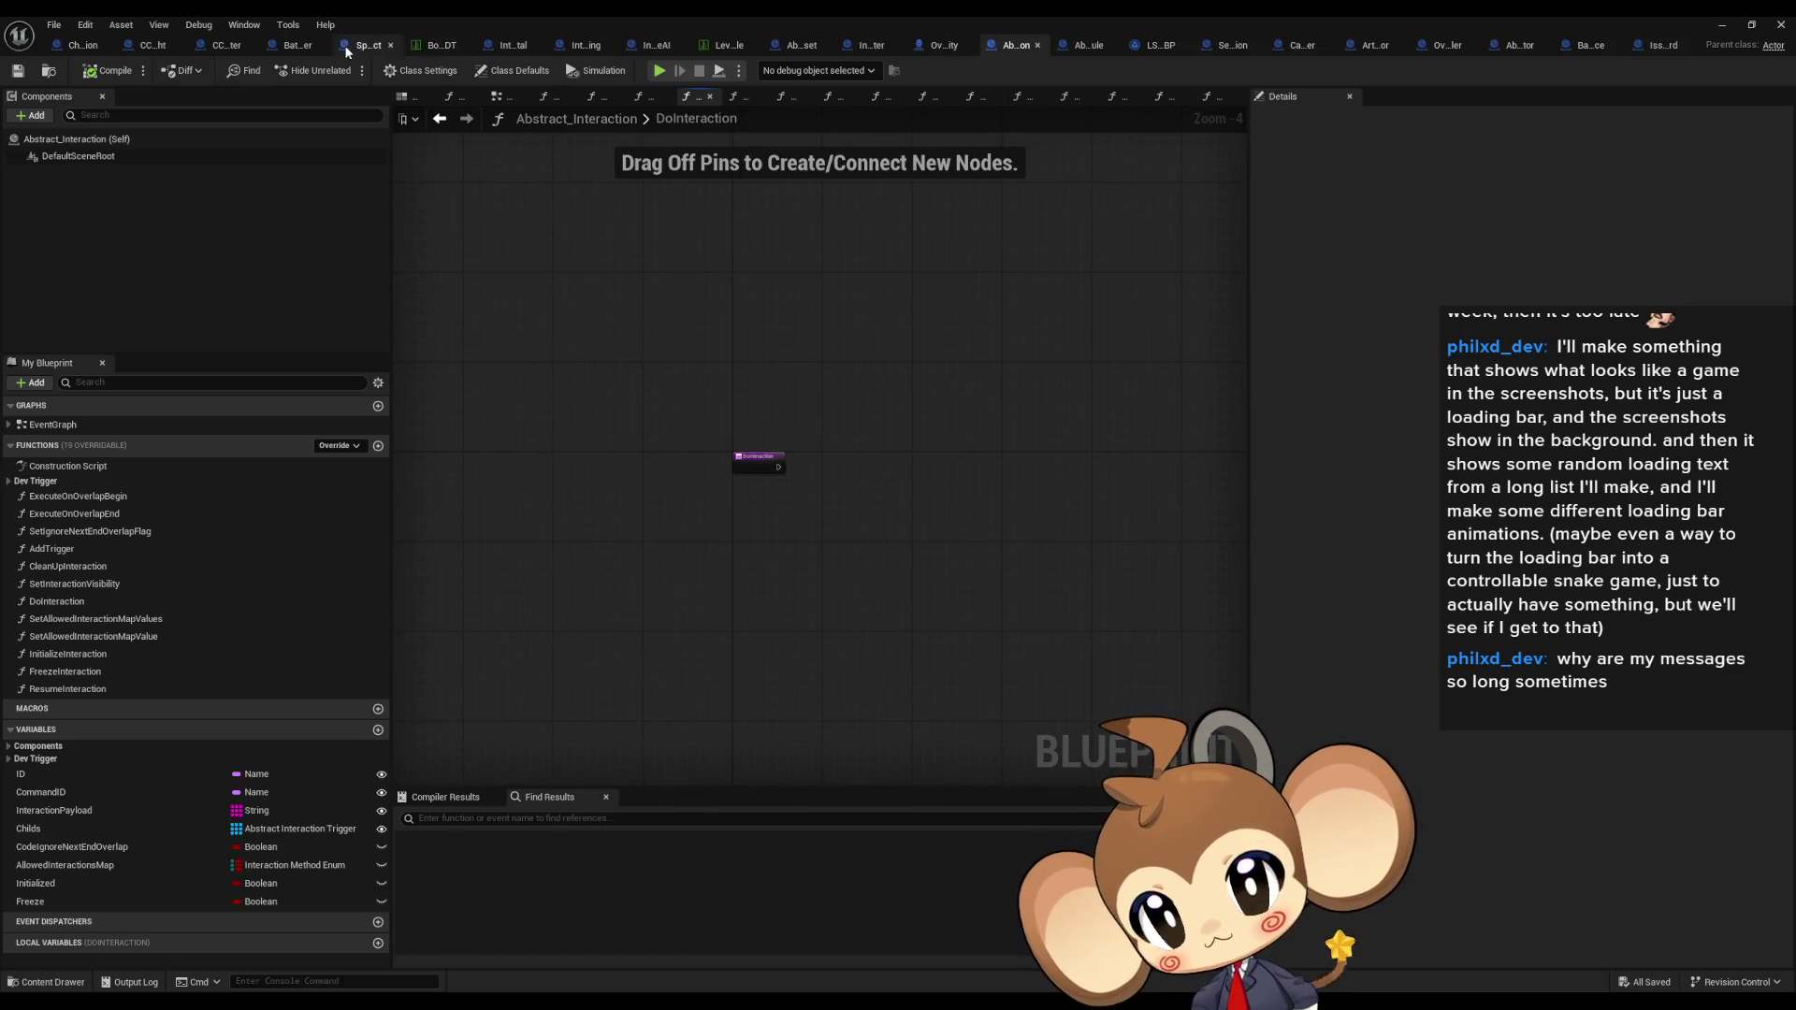
Step: Go through ChainedCommandInteraction's DoInteraction to its ExecuteNextModules graph, fitted fully in view
click(223, 45)
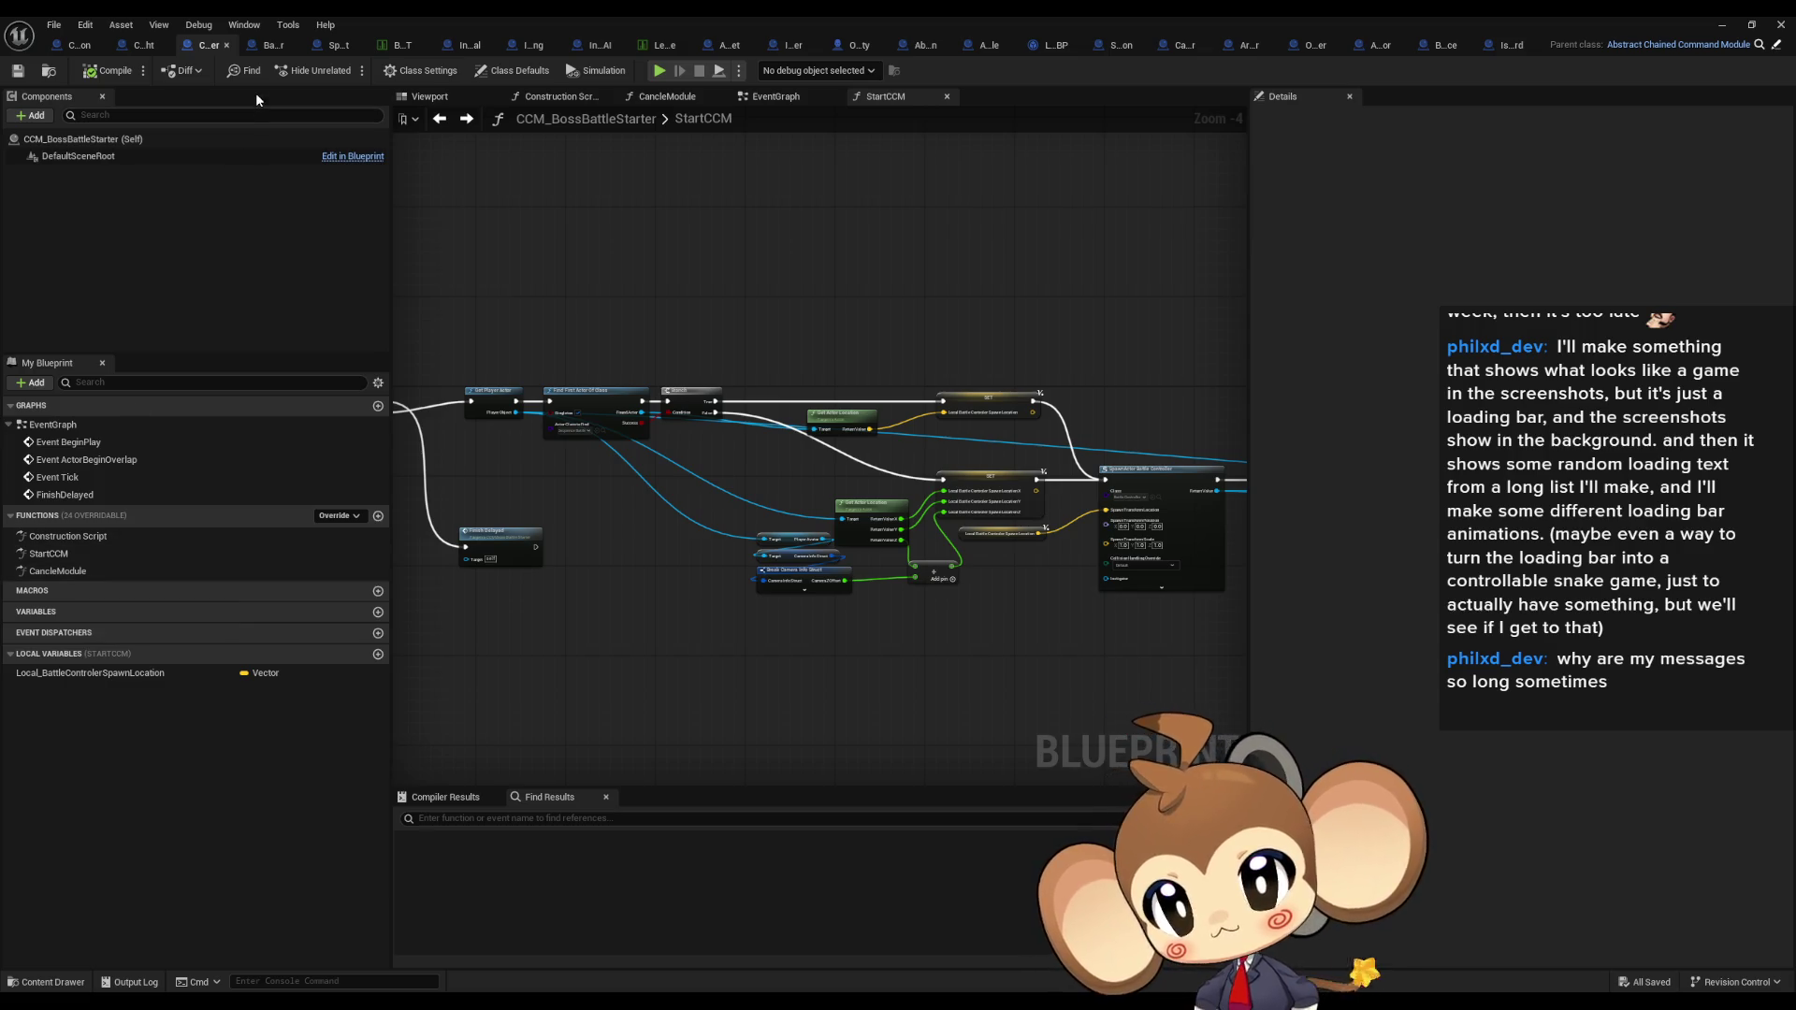
click(80, 43)
double_click(64, 504)
double_click(71, 518)
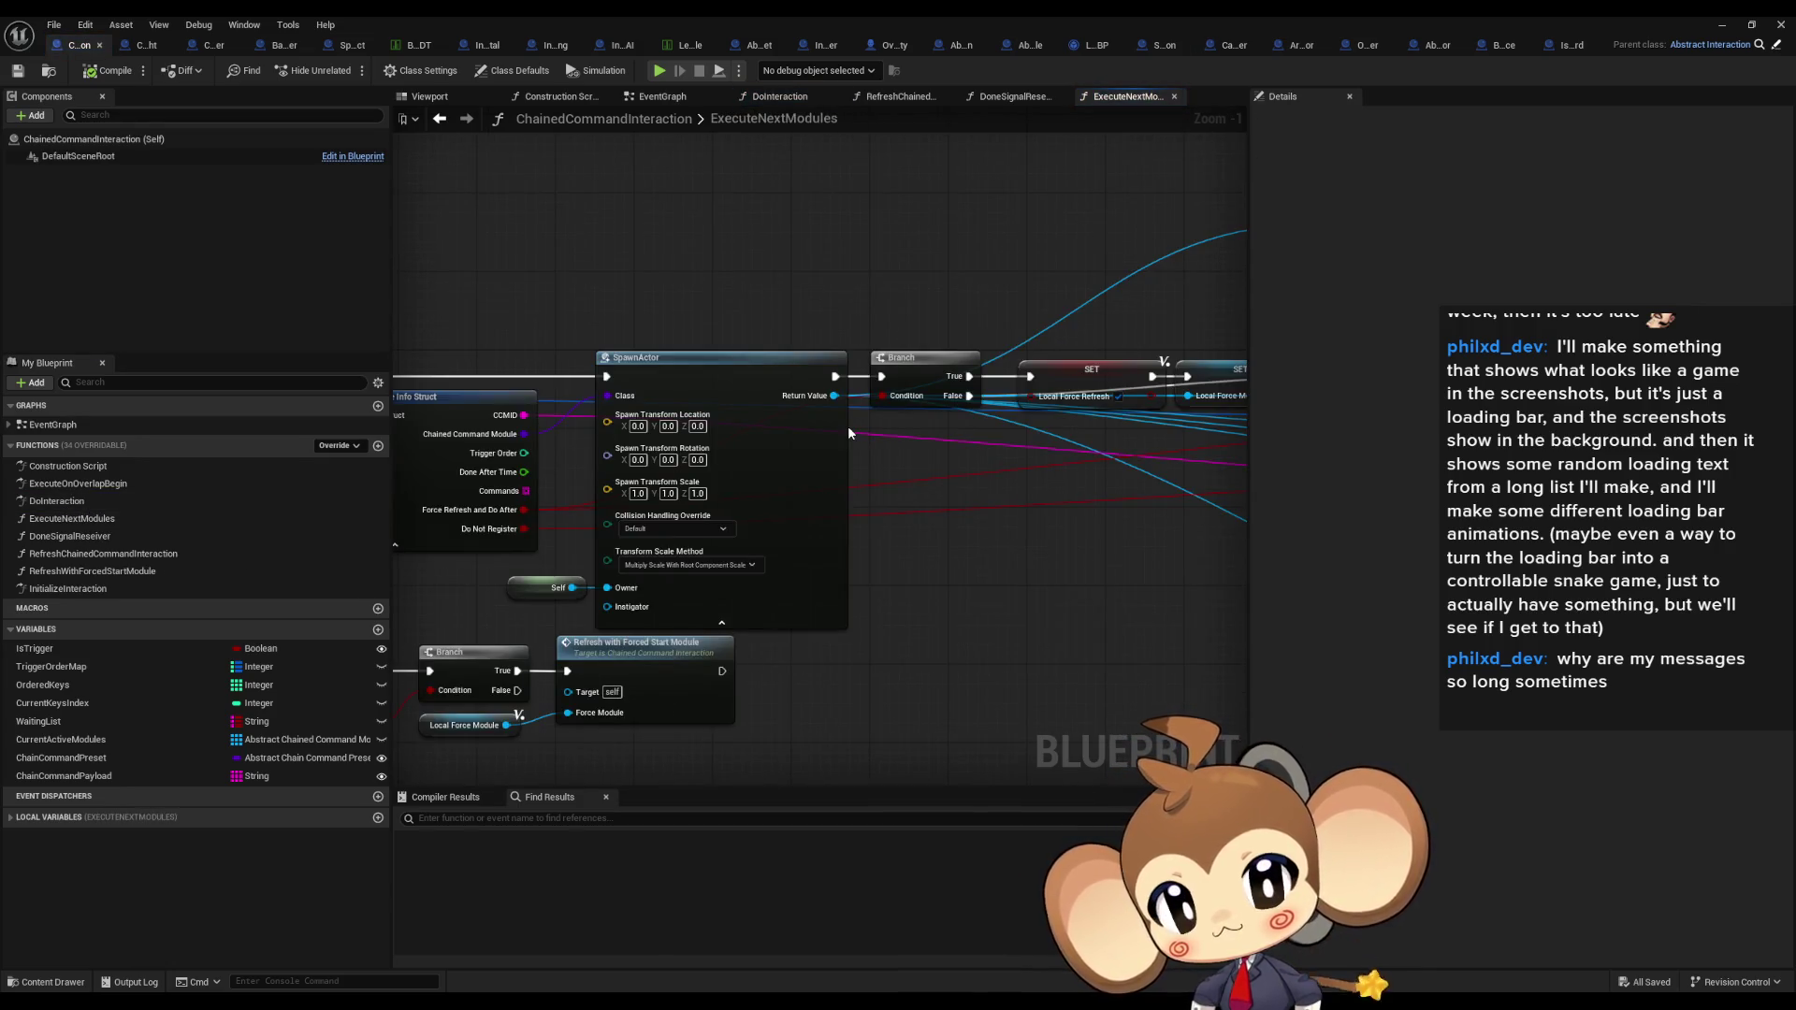
key(Home)
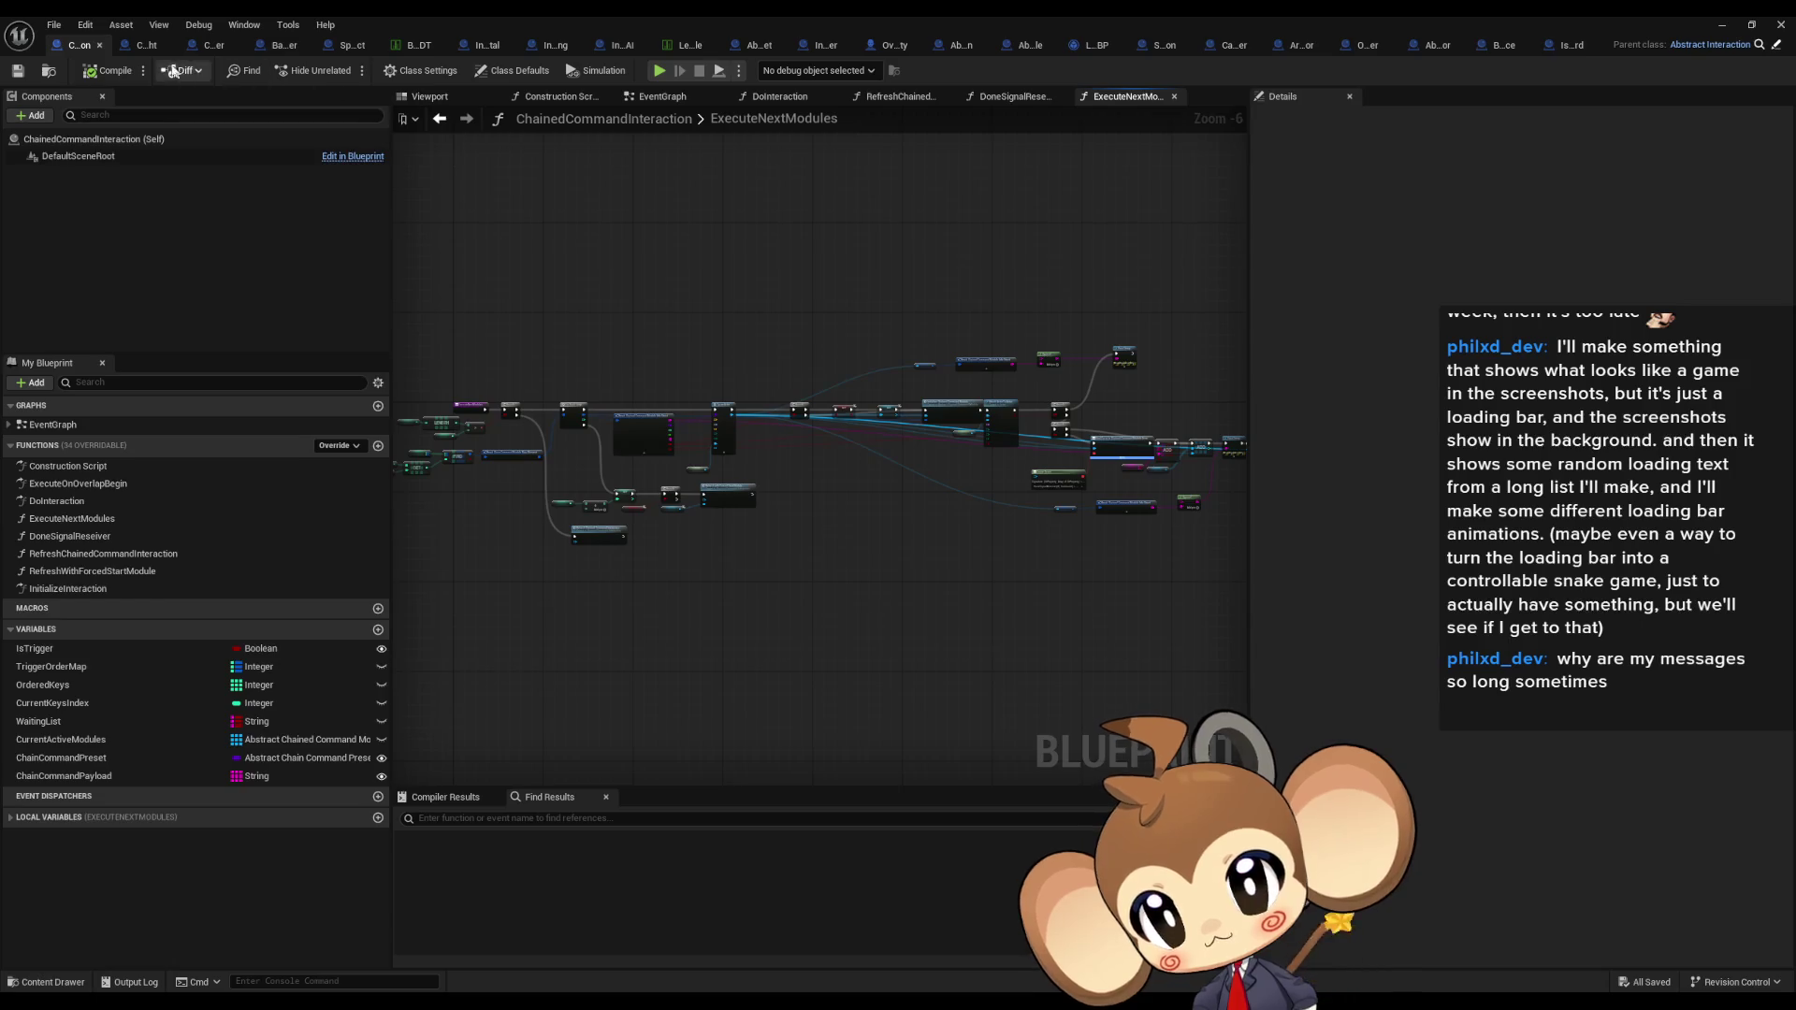
click(140, 46)
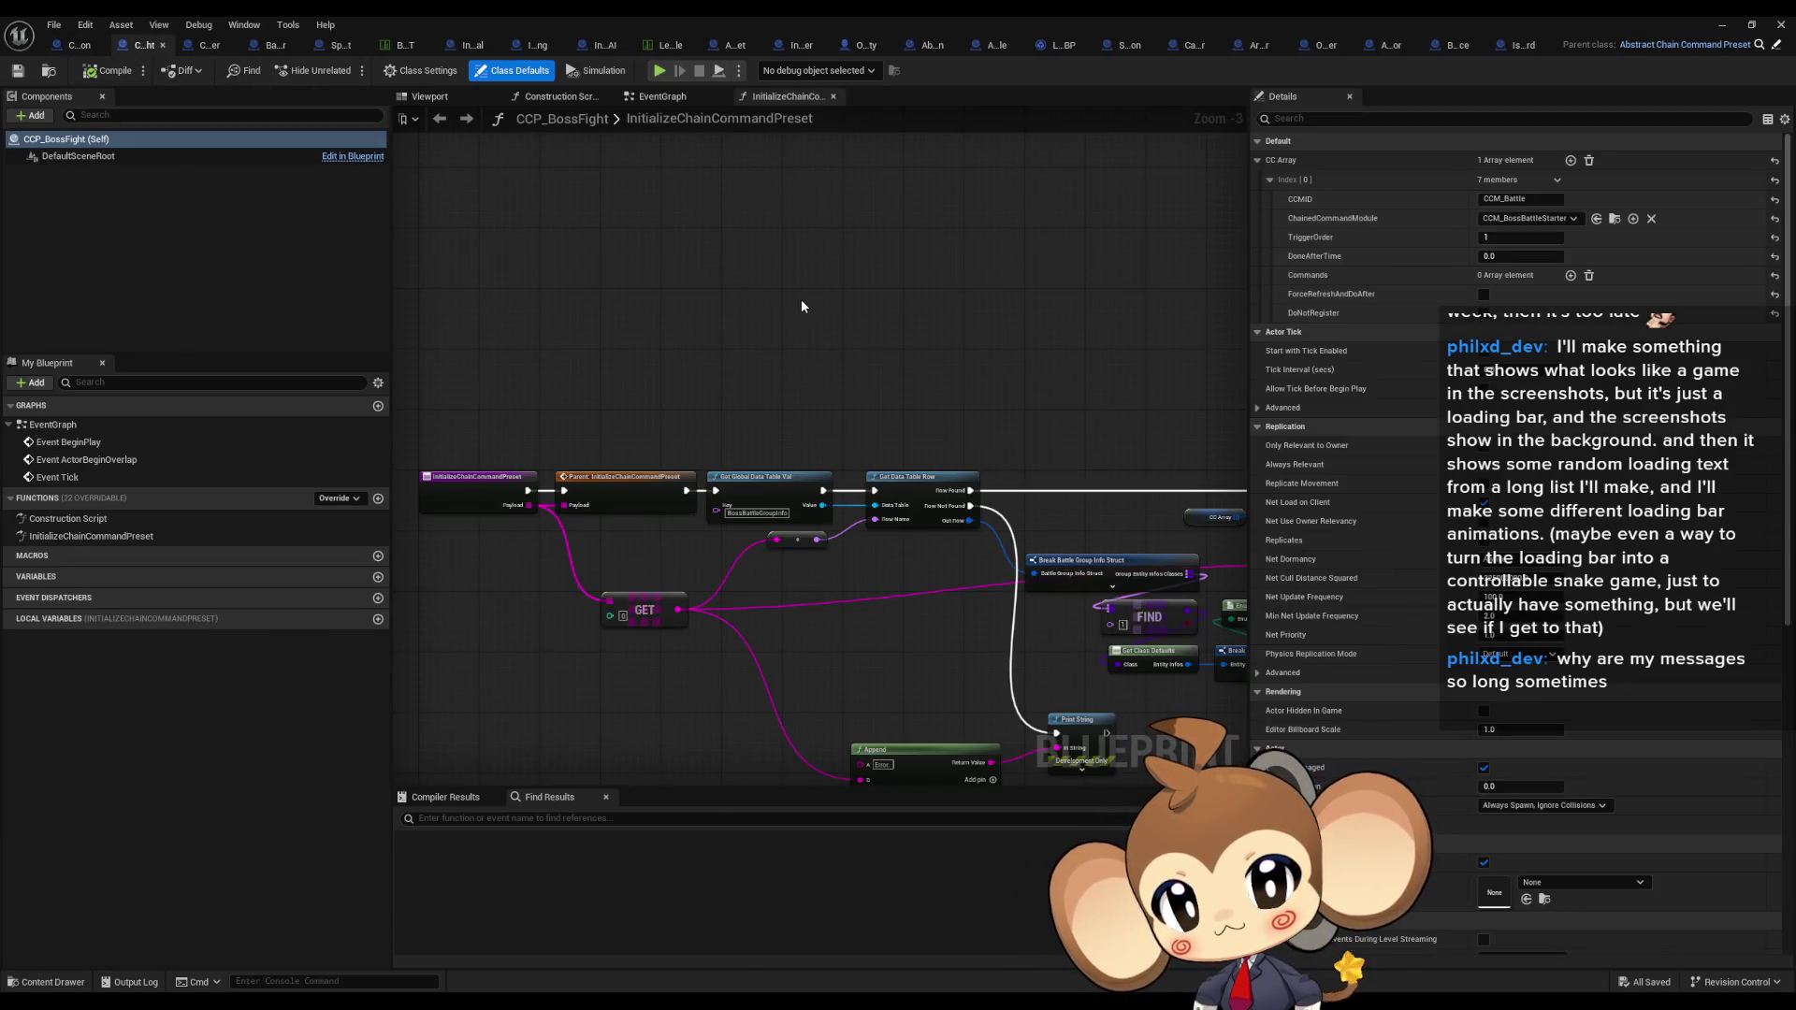
Step: Review StartCCM's SpawnActor Battle Controller, Initialize Boss Battle and Prepare Battle nodes
scroll(907, 390, up, 2)
mouse_move(673, 355)
mouse_down()
mouse_move(1214, 395)
mouse_move(726, 268)
mouse_move(1209, 338)
mouse_up()
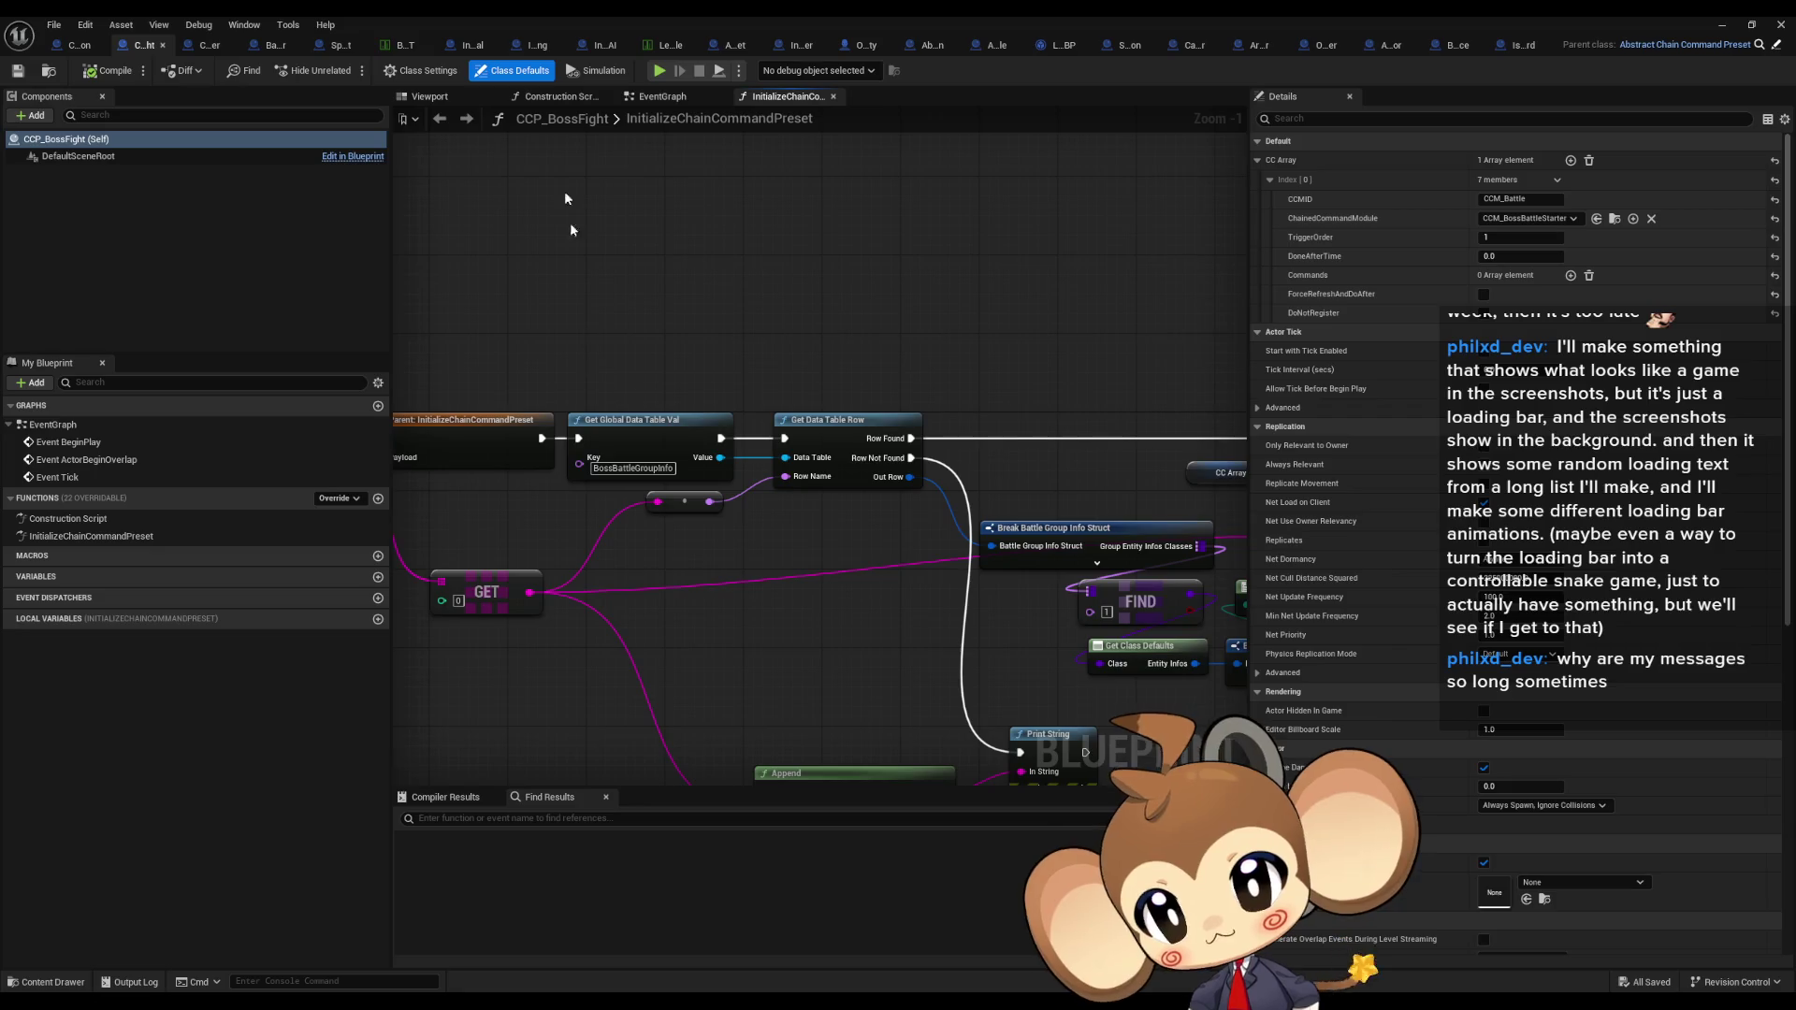
click(204, 45)
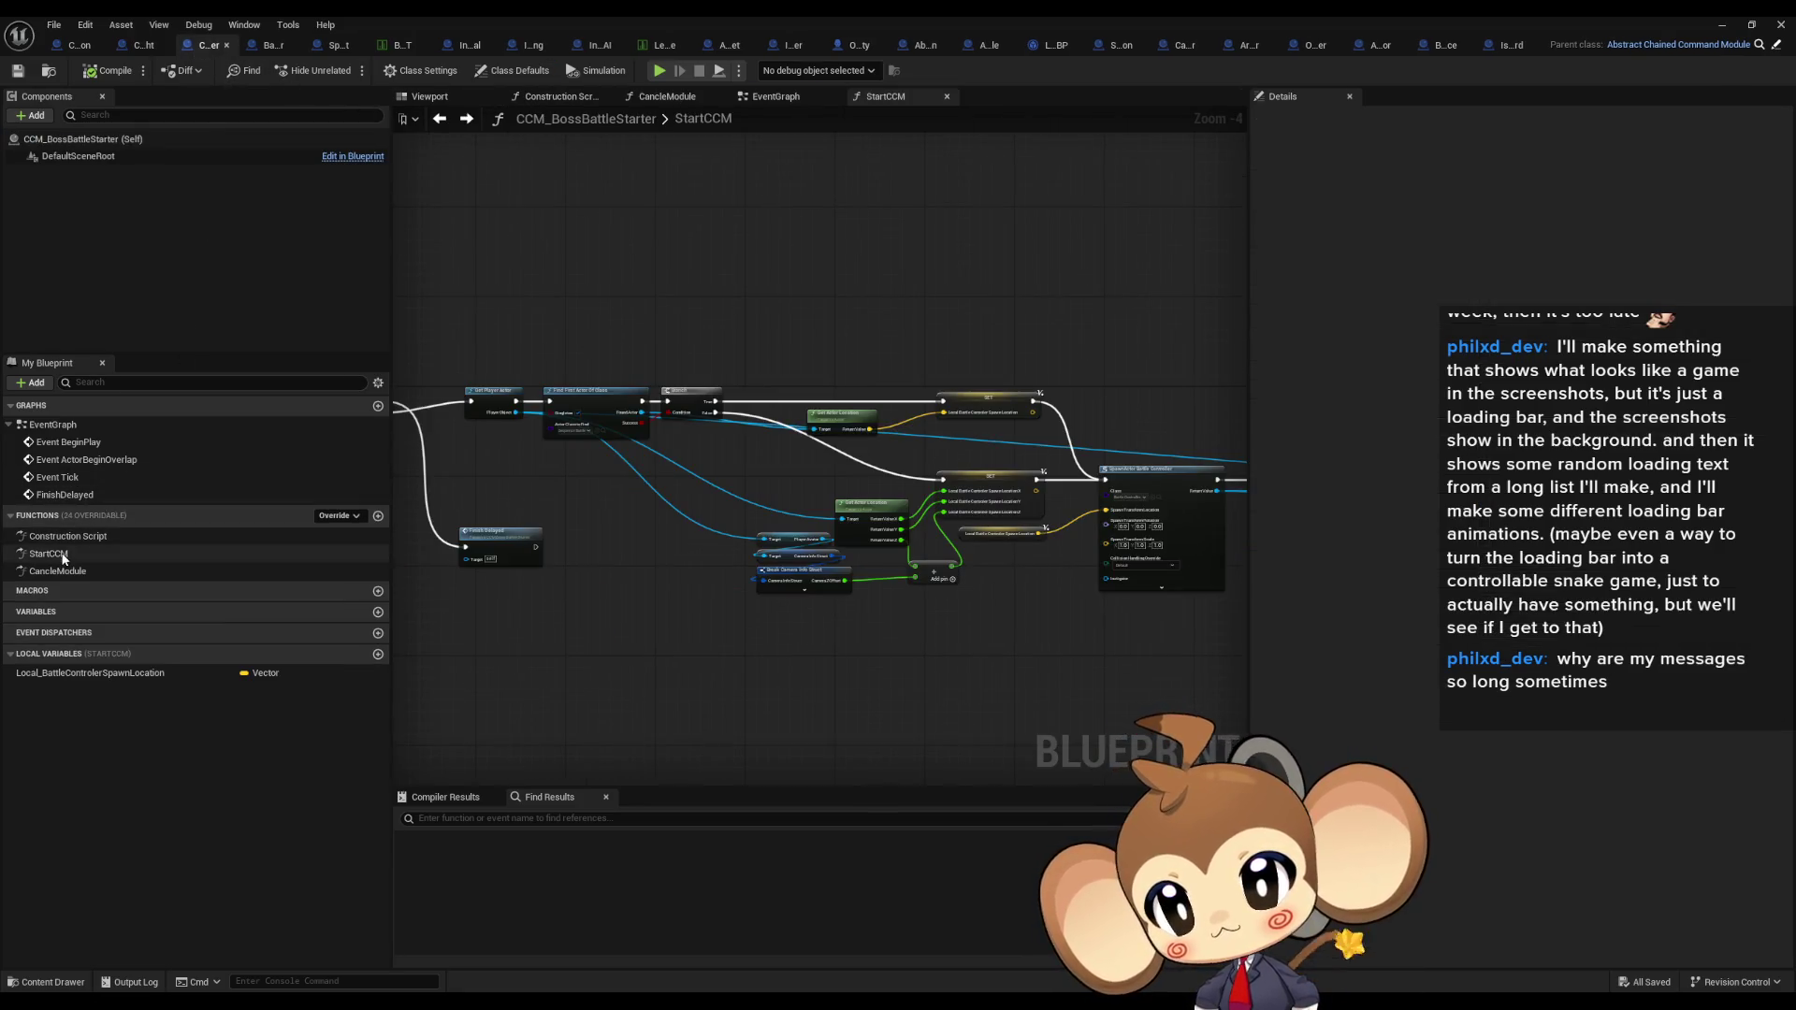
drag(701, 499, 808, 481)
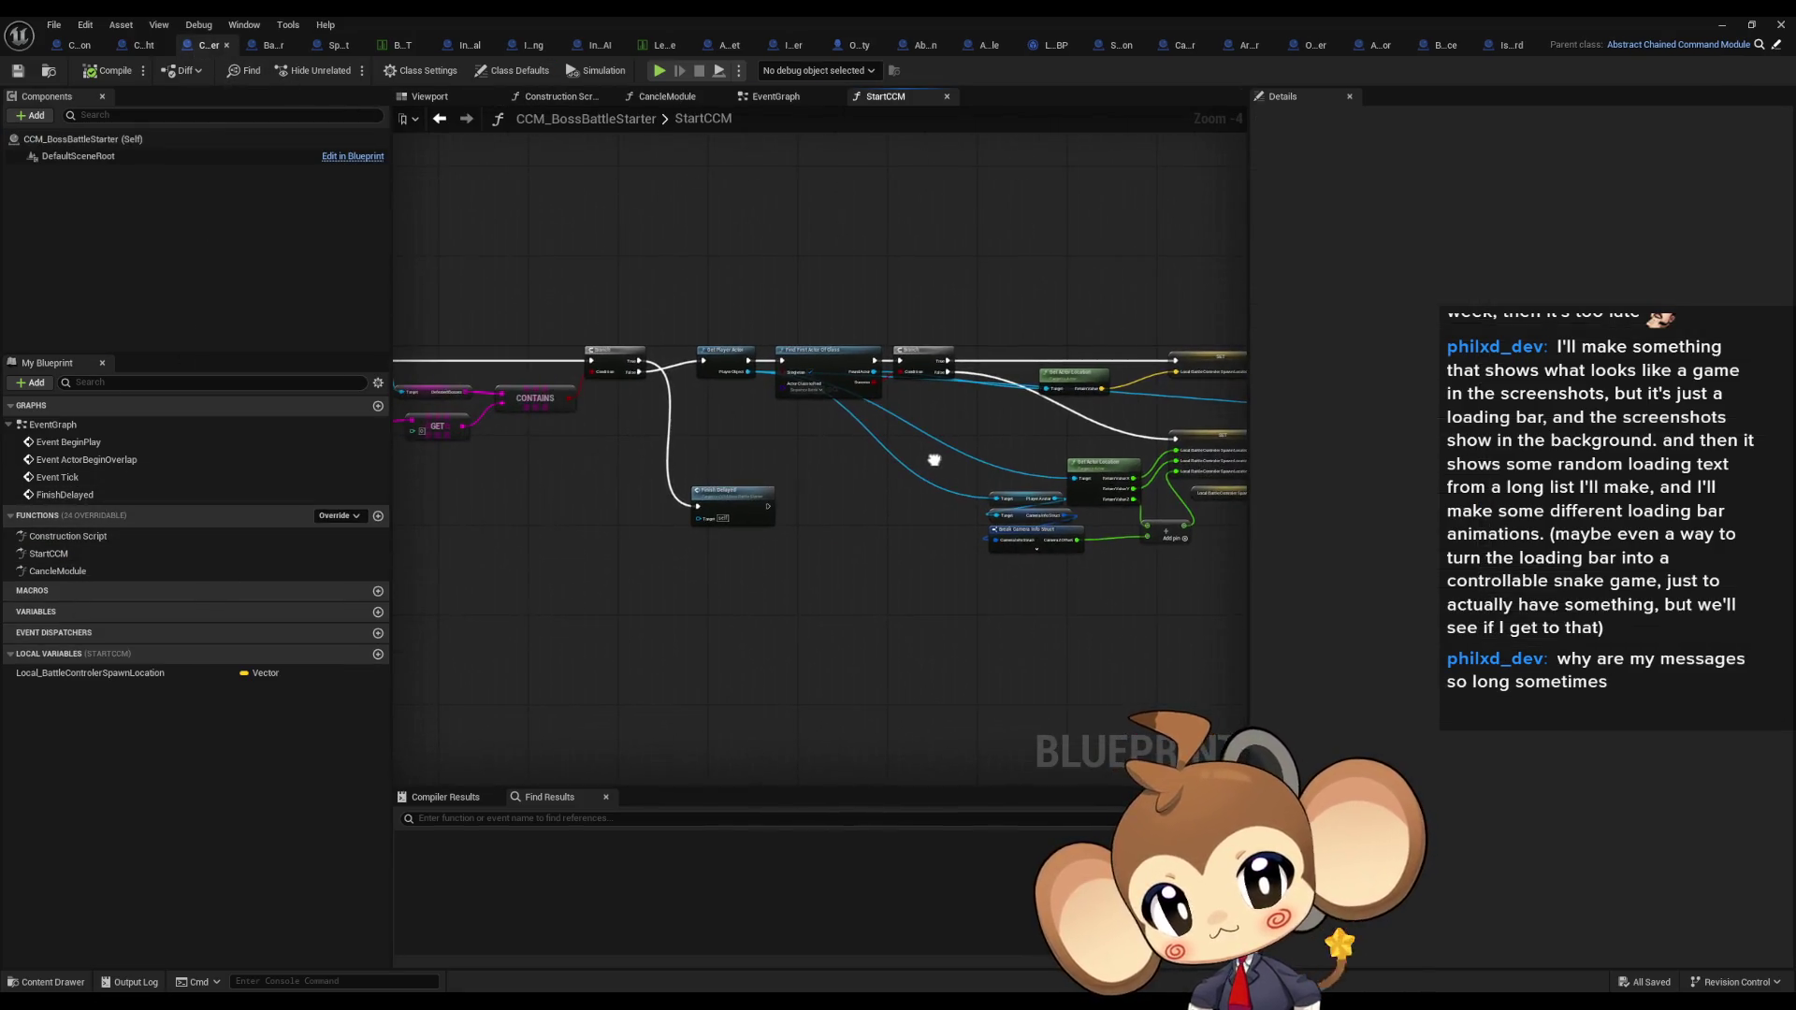
scroll(780, 417, up, 4)
drag(851, 316, 912, 473)
drag(1207, 440, 772, 466)
mouse_move(746, 349)
mouse_down()
mouse_move(809, 477)
mouse_move(598, 412)
mouse_up()
scroll(809, 477, down, 2)
drag(845, 303, 233, 307)
click(876, 352)
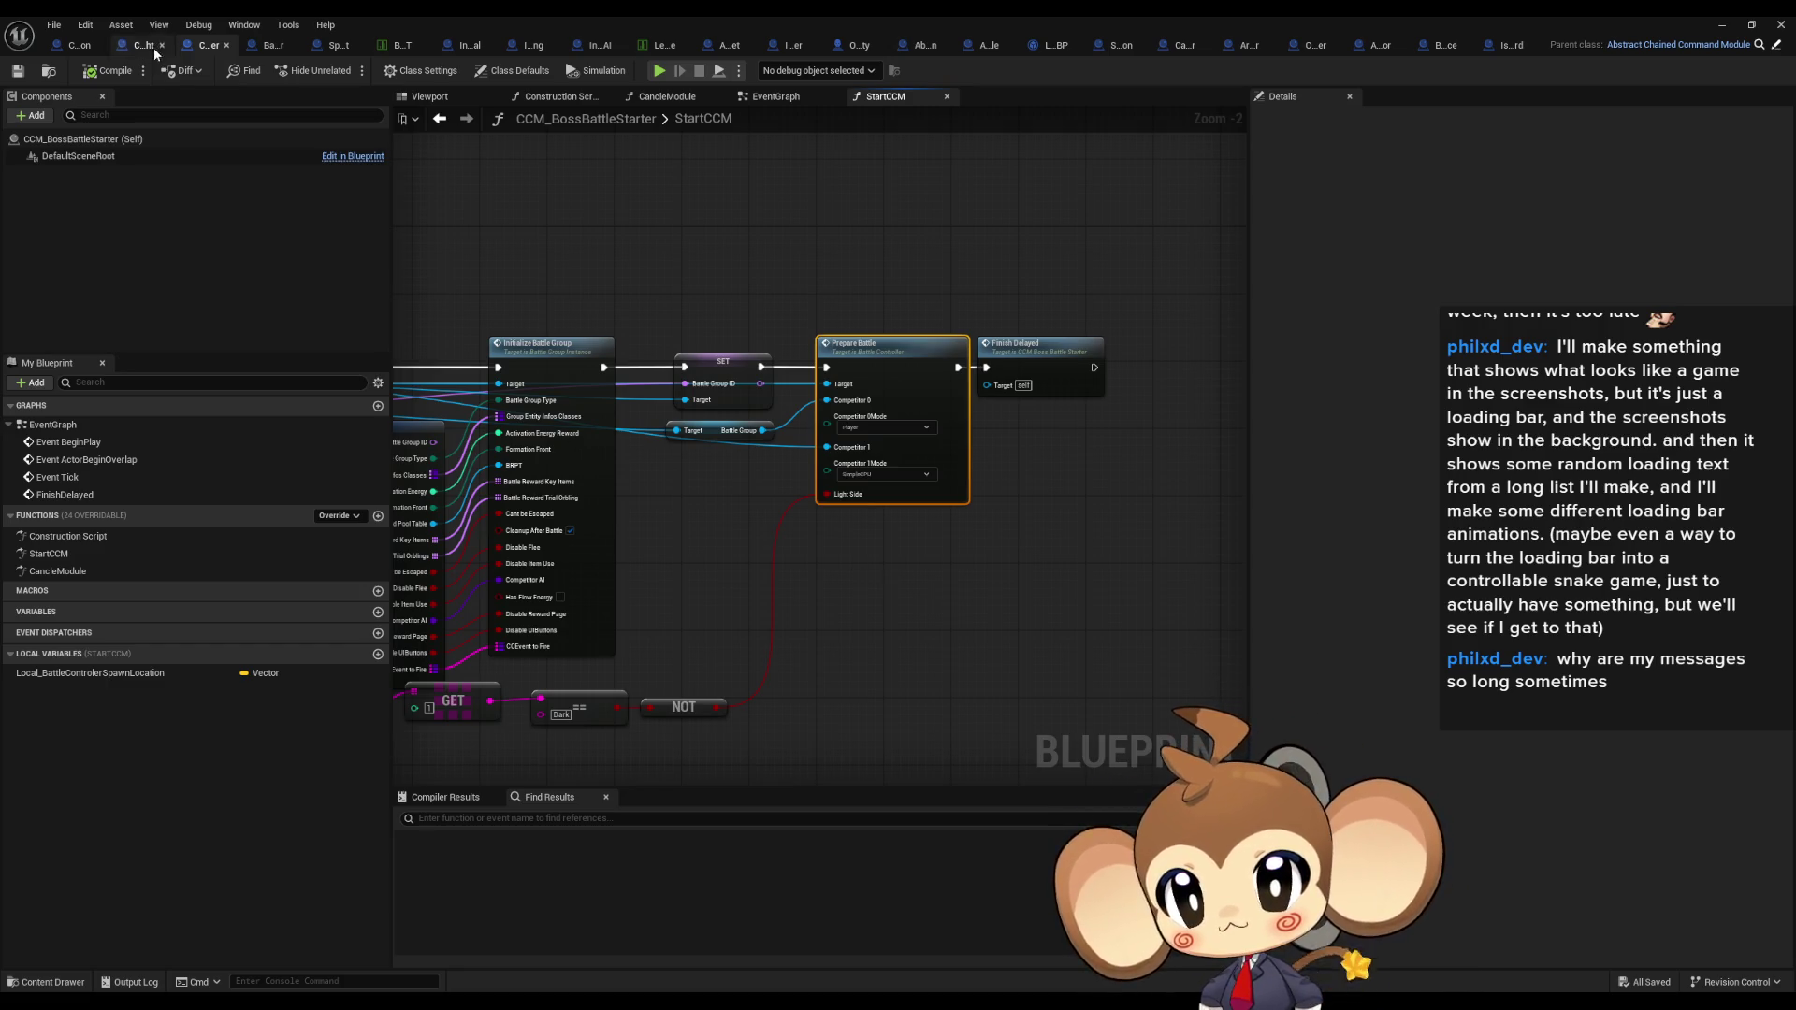
Step: Step through the BattleController and SphereEffect blueprints to the level sequence director's Sequencer Events graph
click(262, 47)
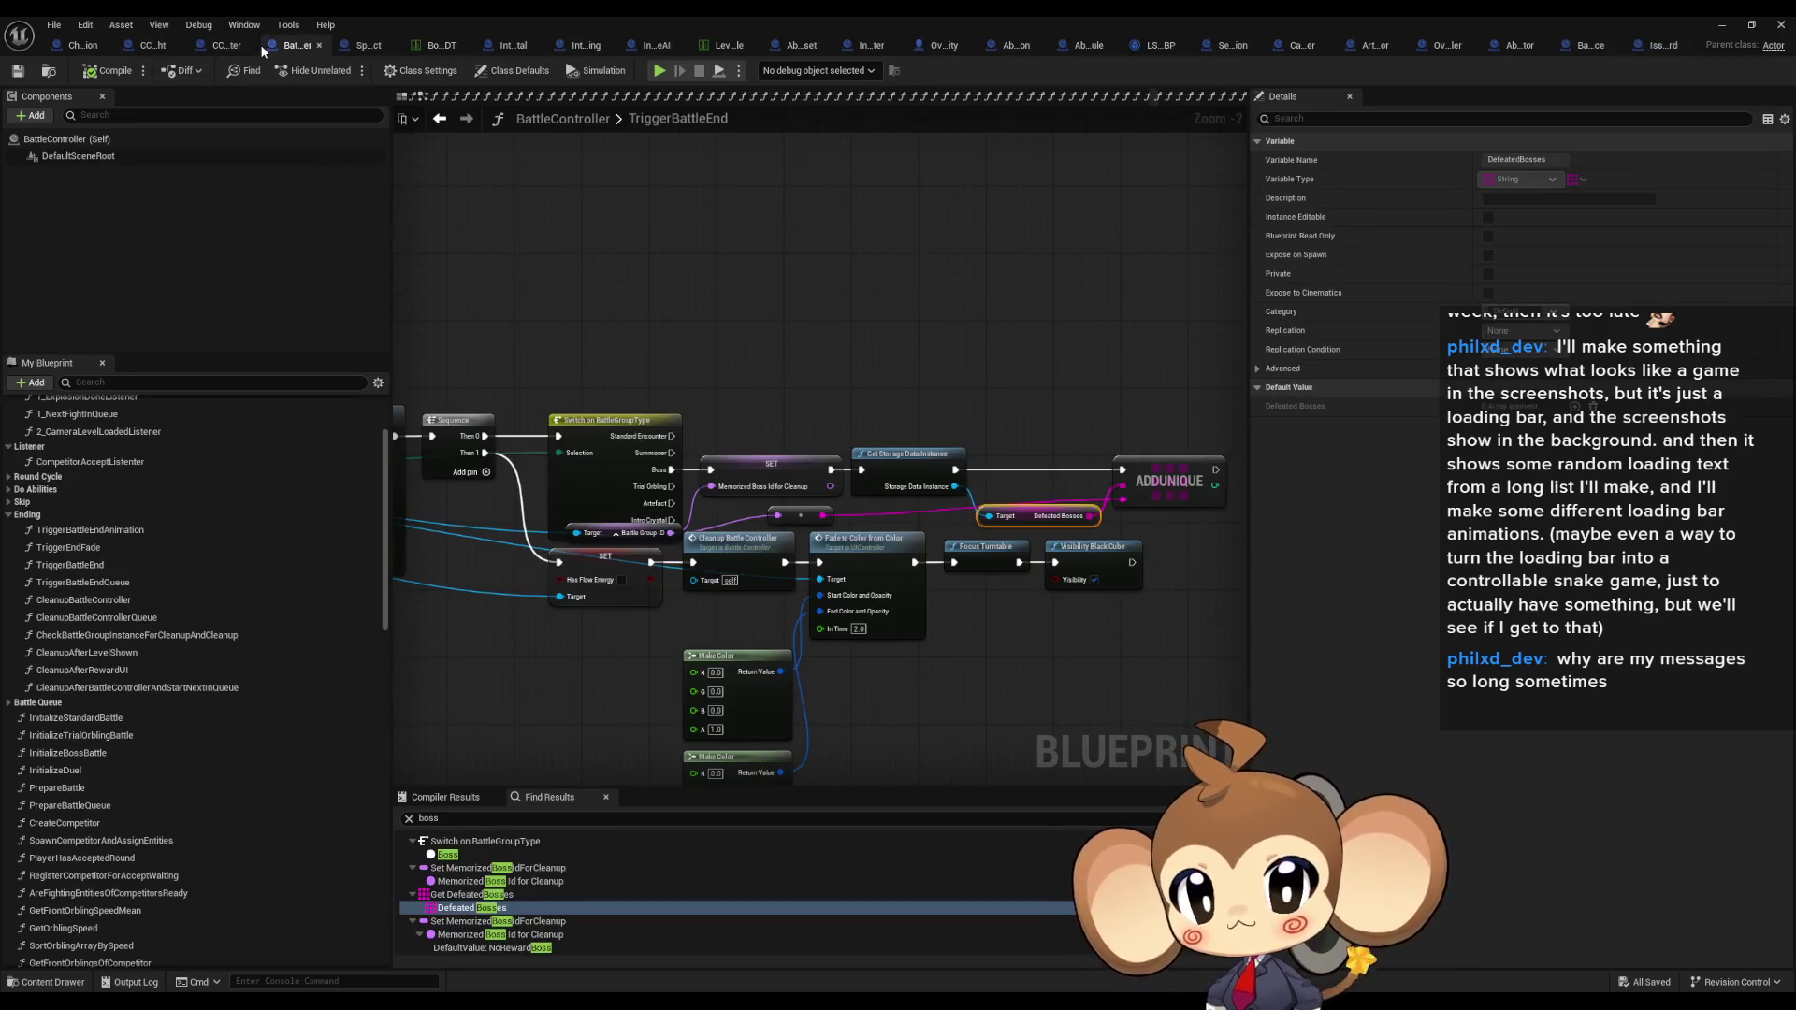
click(357, 45)
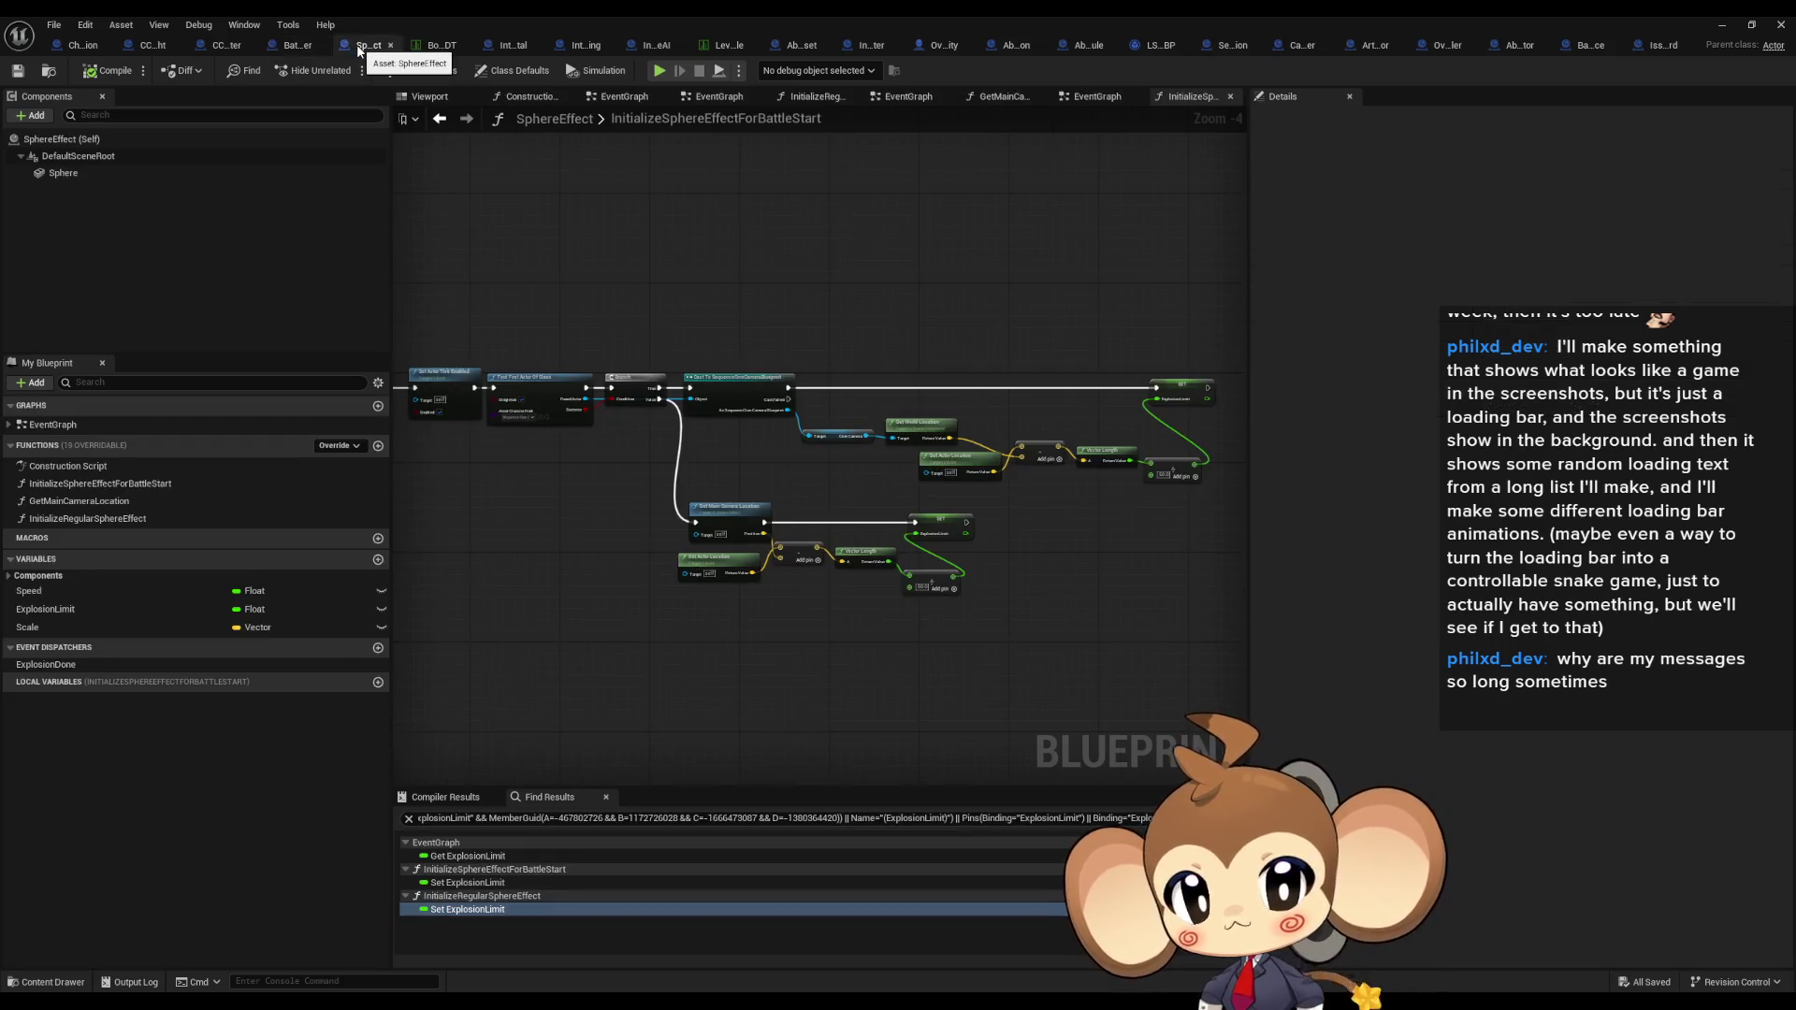
mouse_move(761, 252)
mouse_down()
mouse_move(976, 267)
mouse_move(742, 249)
mouse_up()
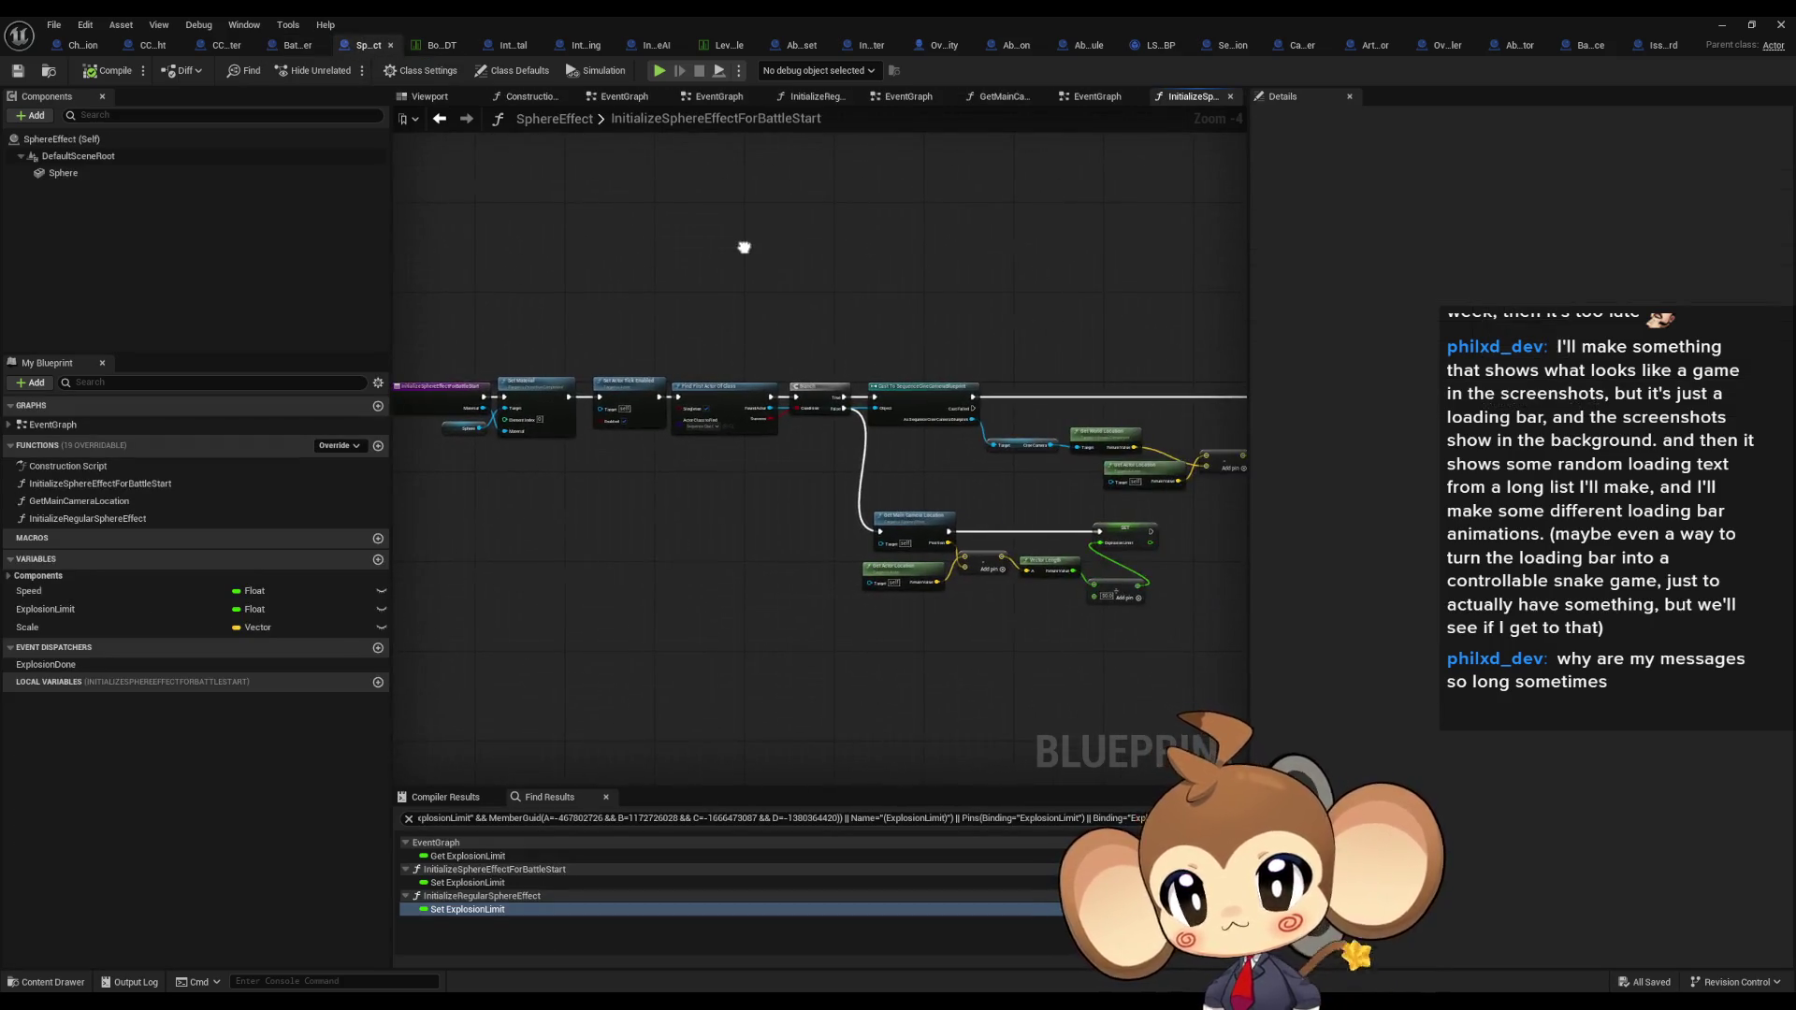
click(1159, 44)
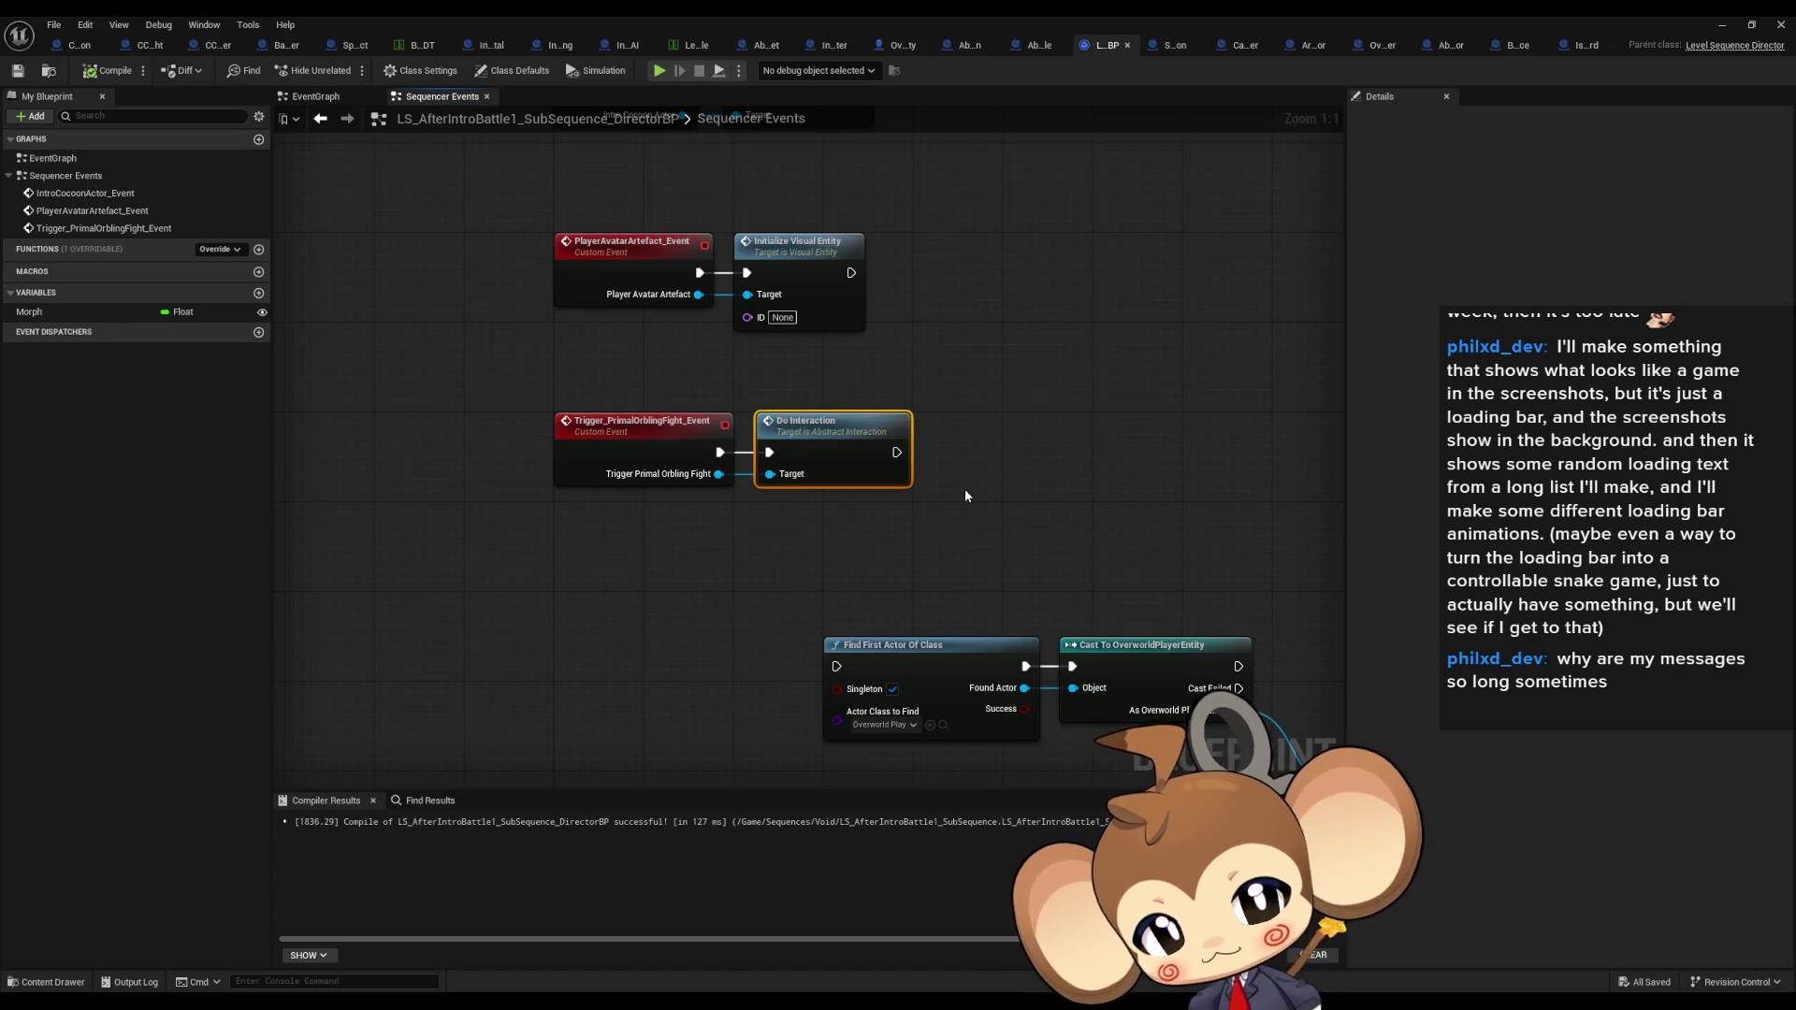
Step: Place a Find First Actor Of Class node in Sequencer Events using a 'first actor' search
drag(1046, 341, 906, 394)
click(896, 625)
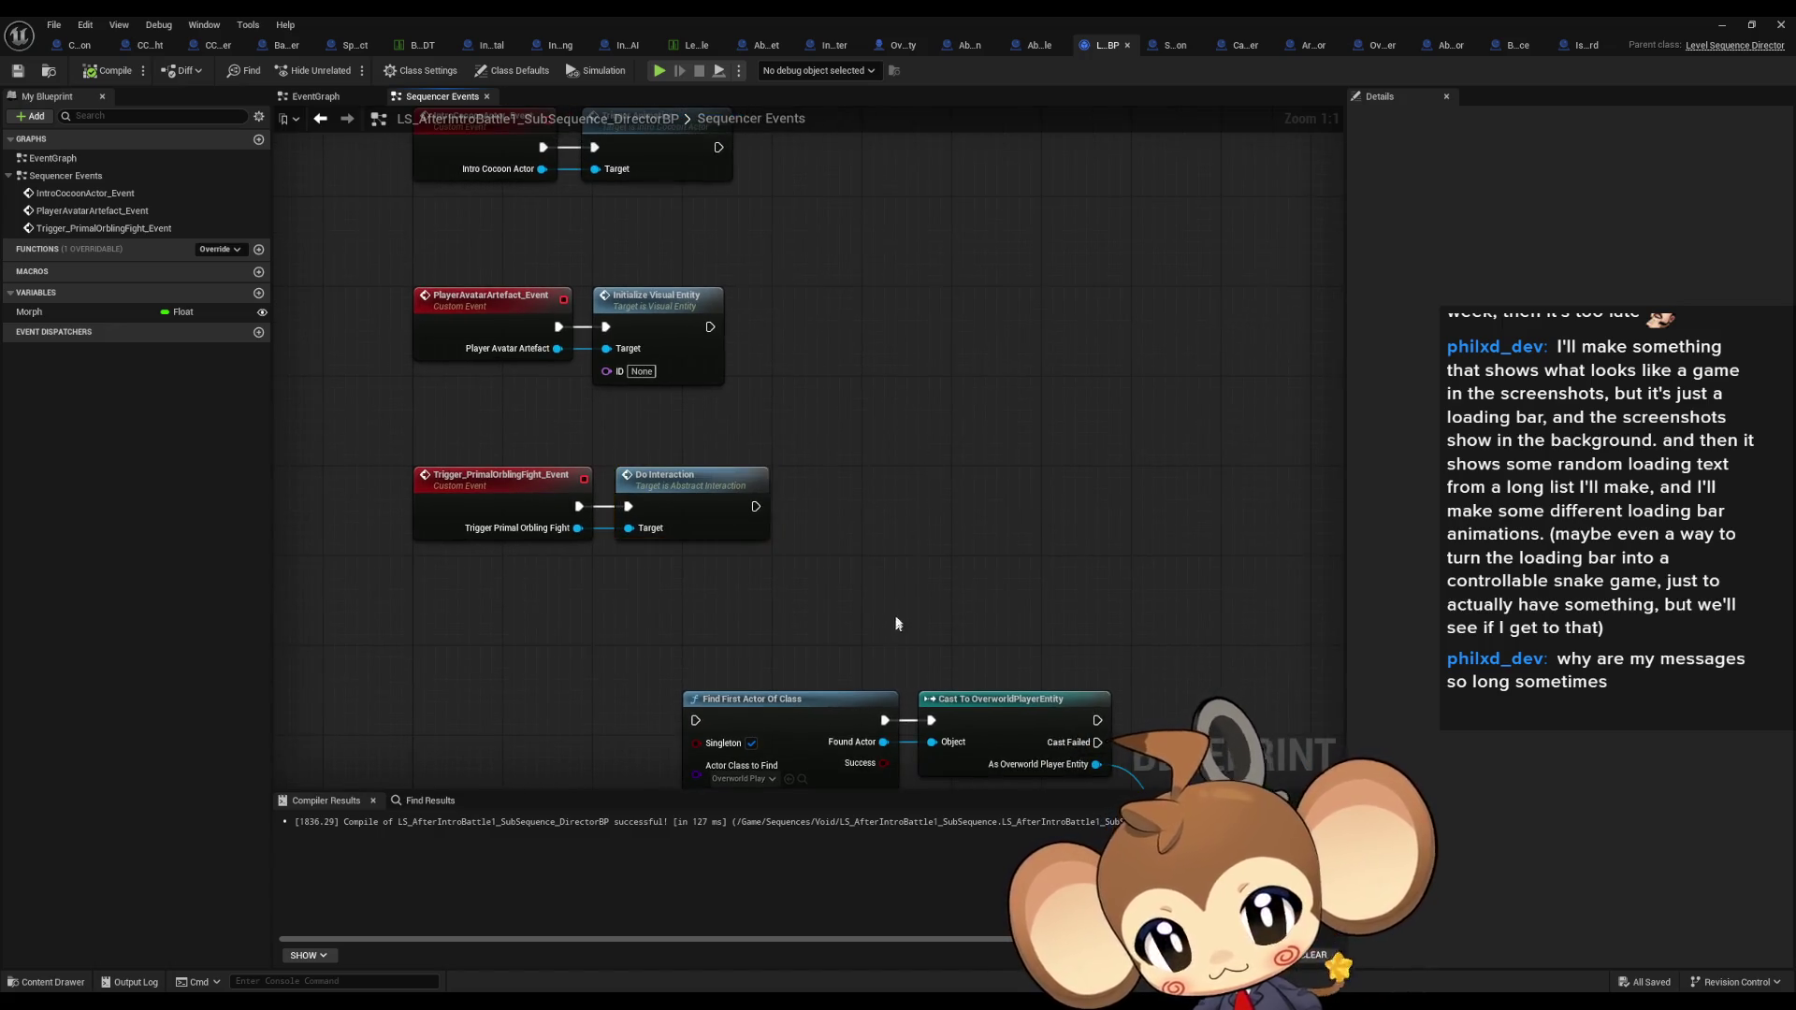
drag(896, 625, 842, 602)
right_click(856, 489)
text(fir)
text(st actor)
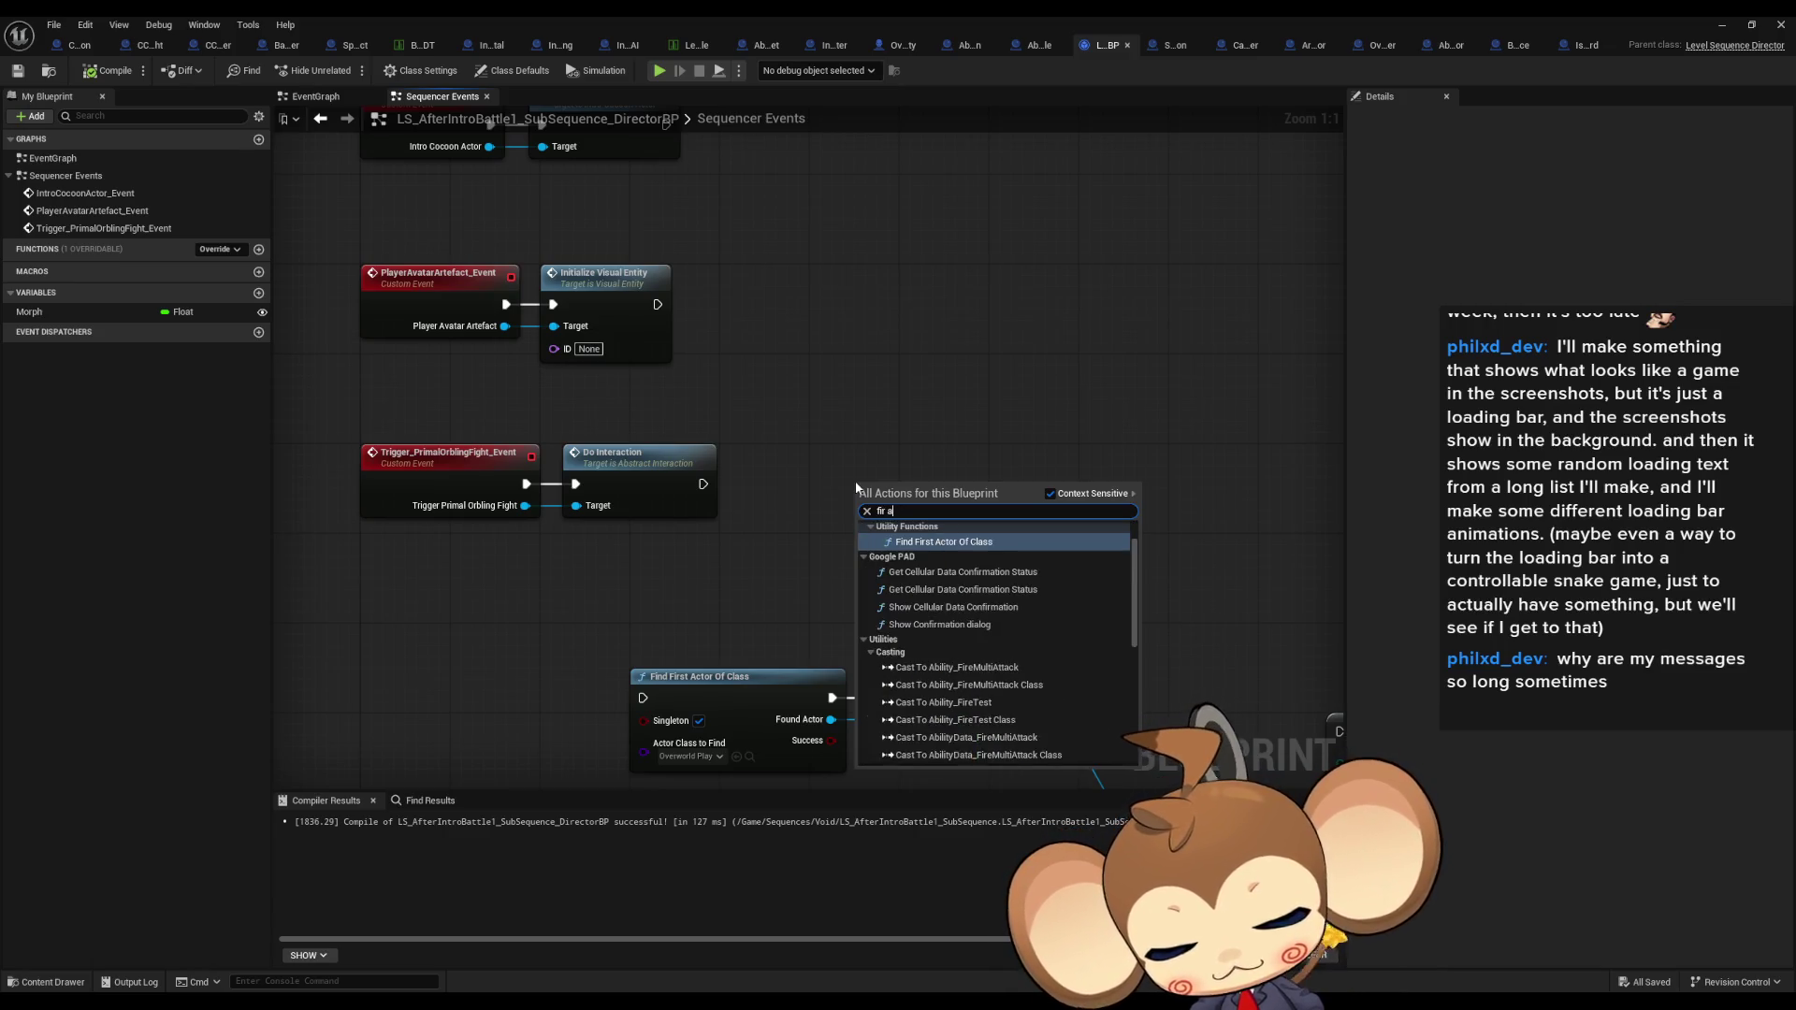
click(980, 571)
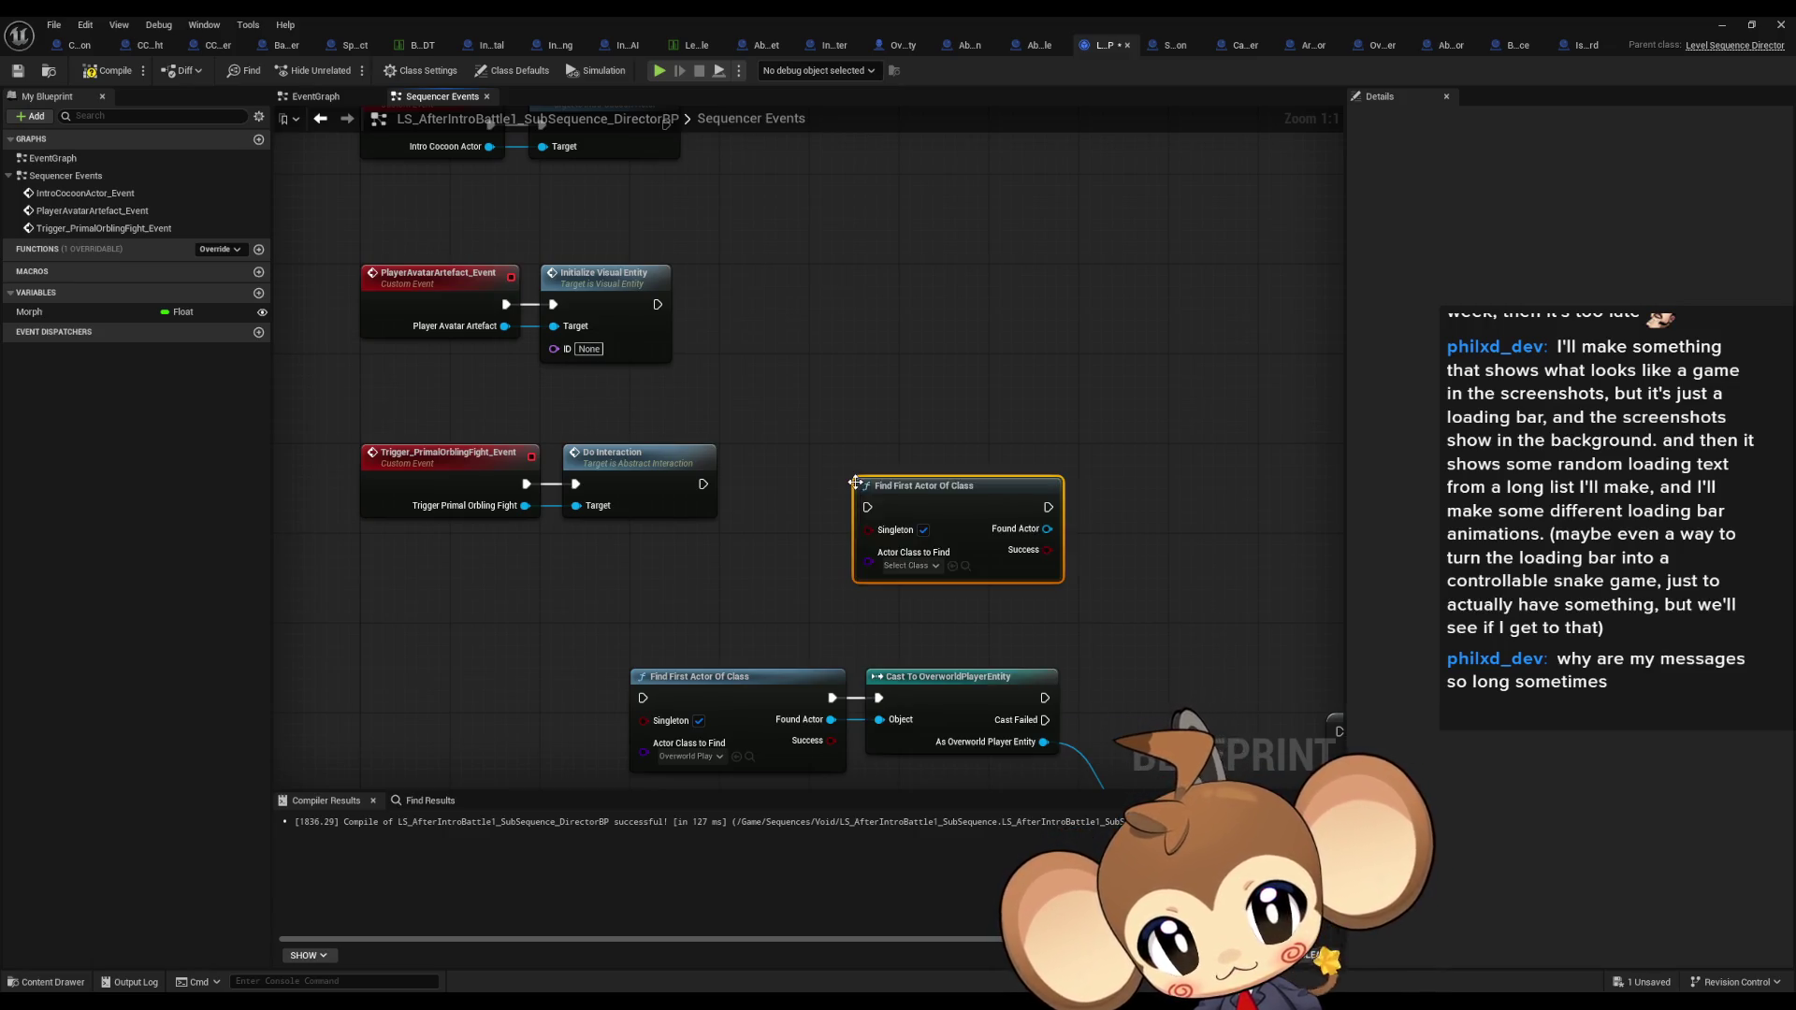
Step: Search the node's class picker for 'arte', close it unset, and reposition the node
click(932, 566)
text(arte)
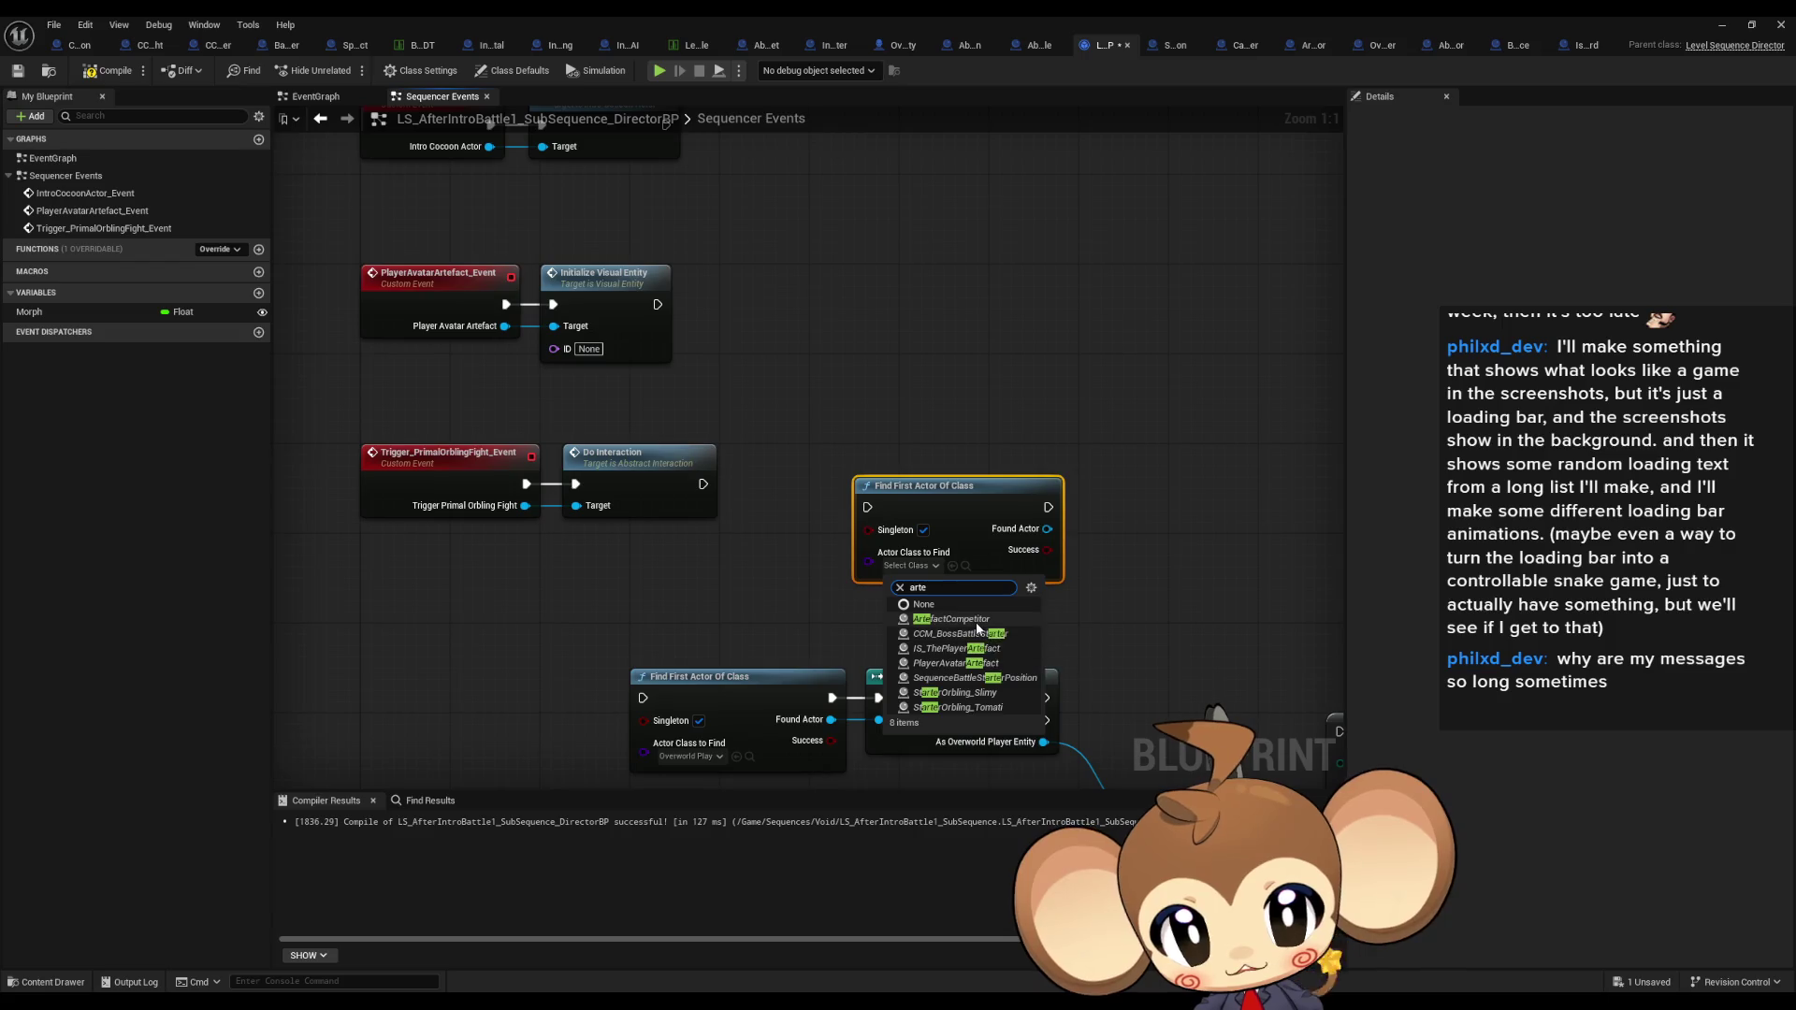
click(725, 612)
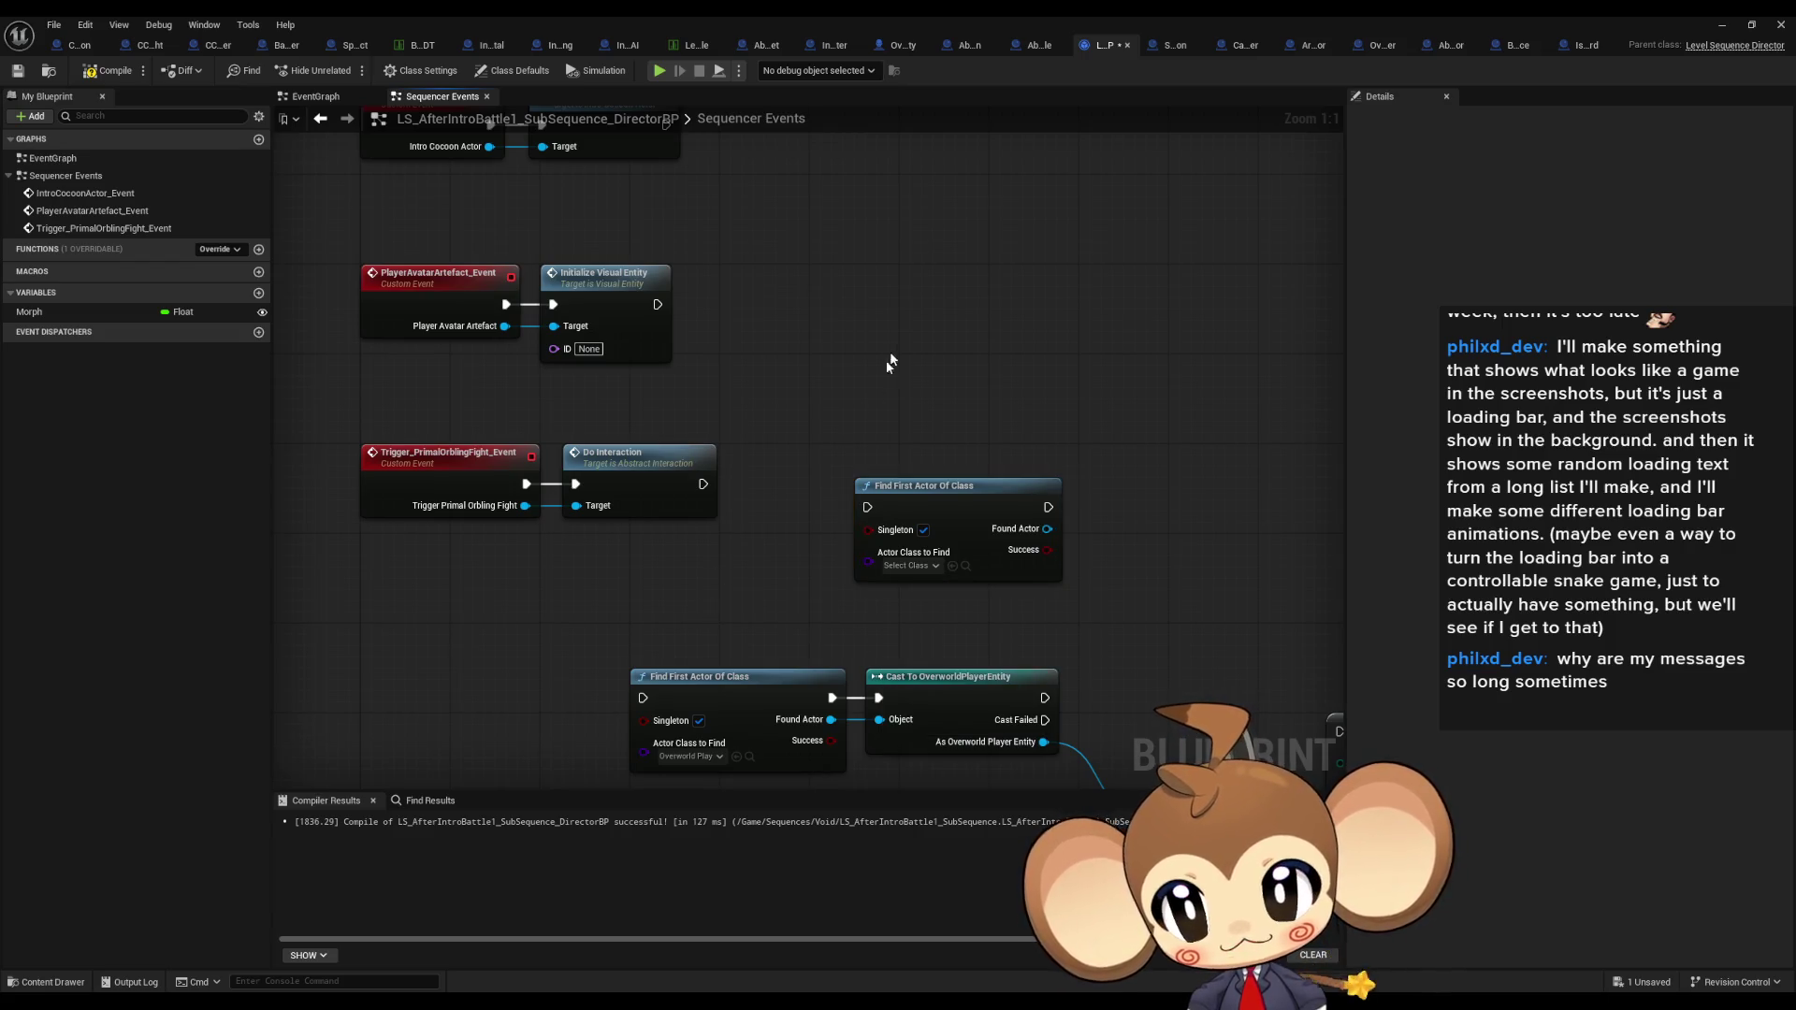
drag(673, 438, 746, 454)
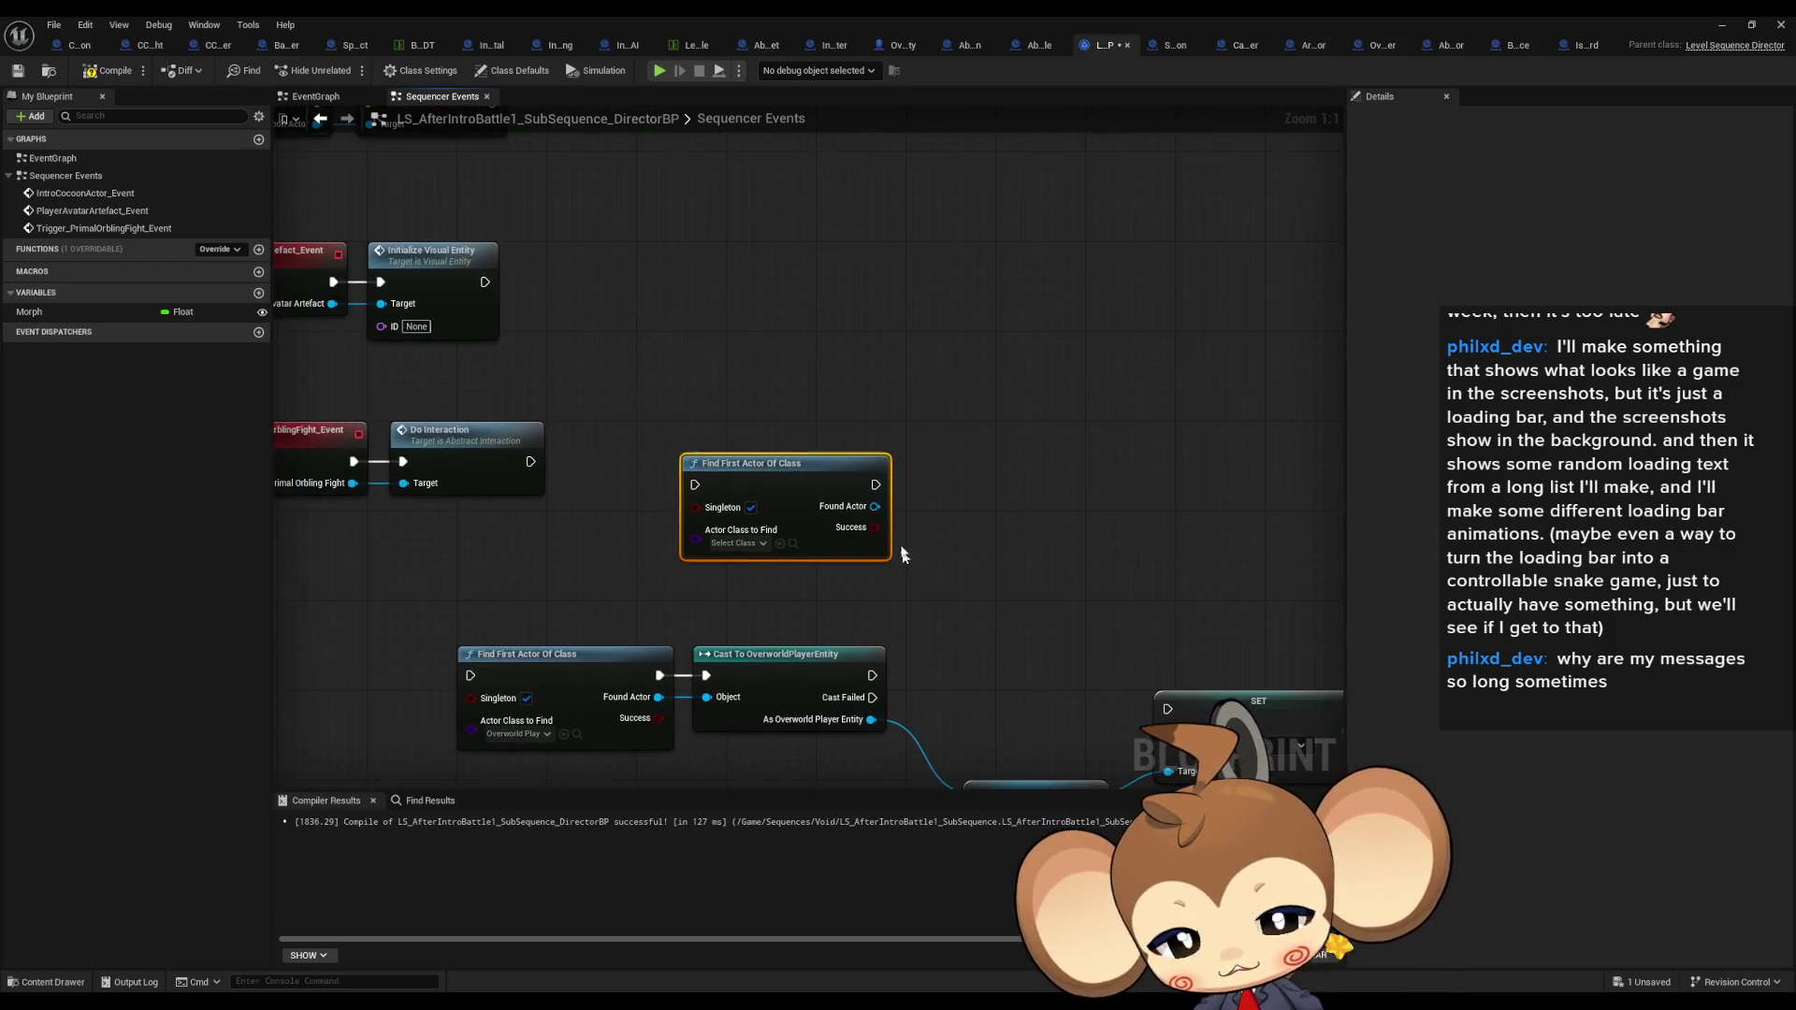
click(756, 333)
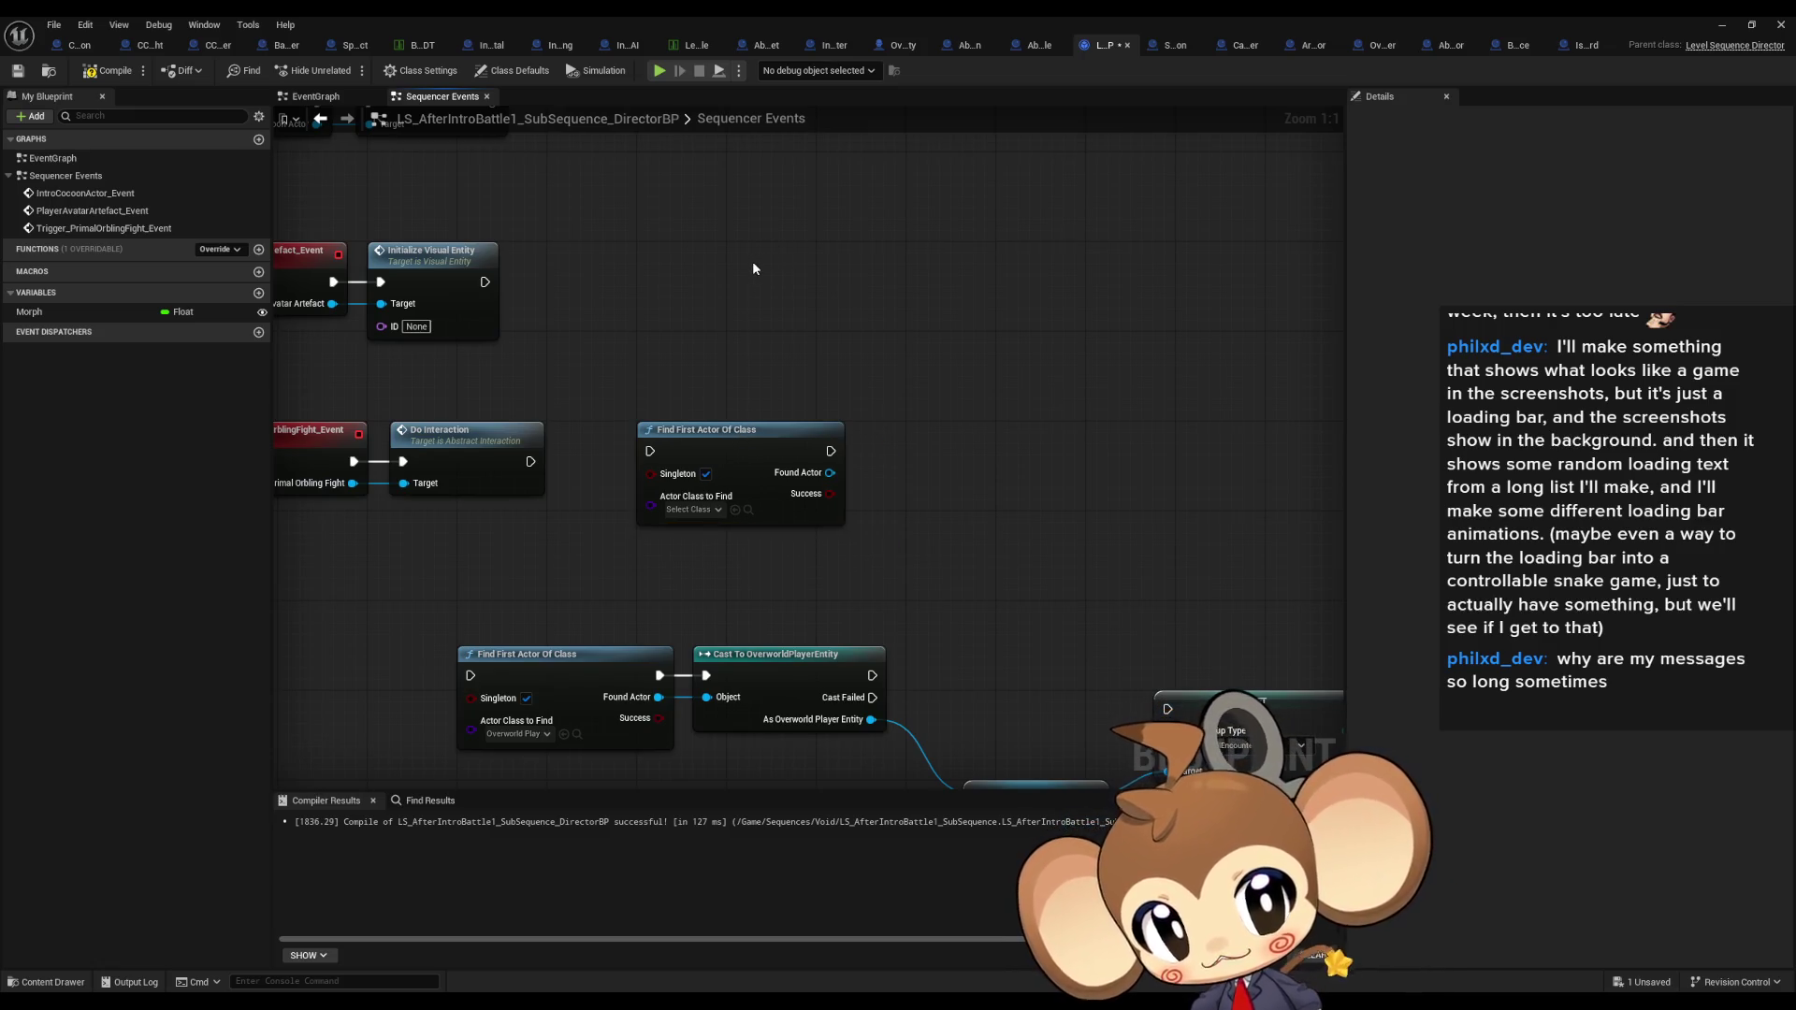
drag(804, 323, 834, 324)
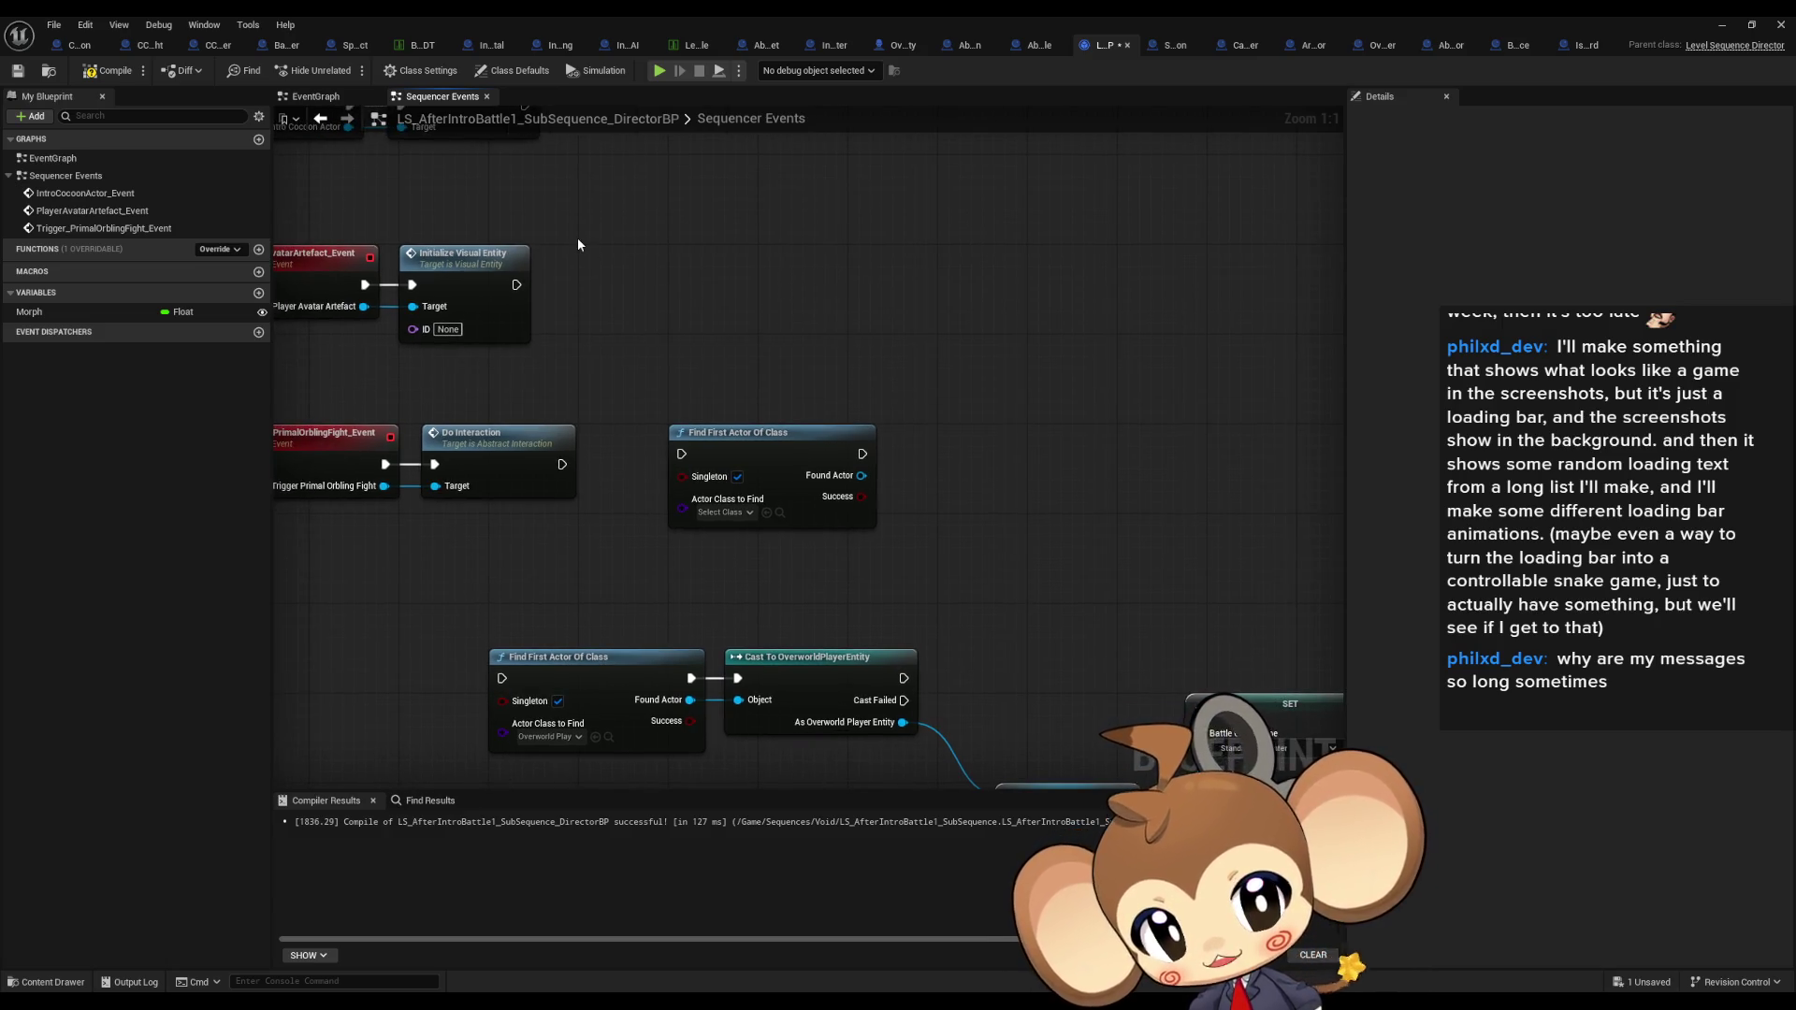
click(283, 48)
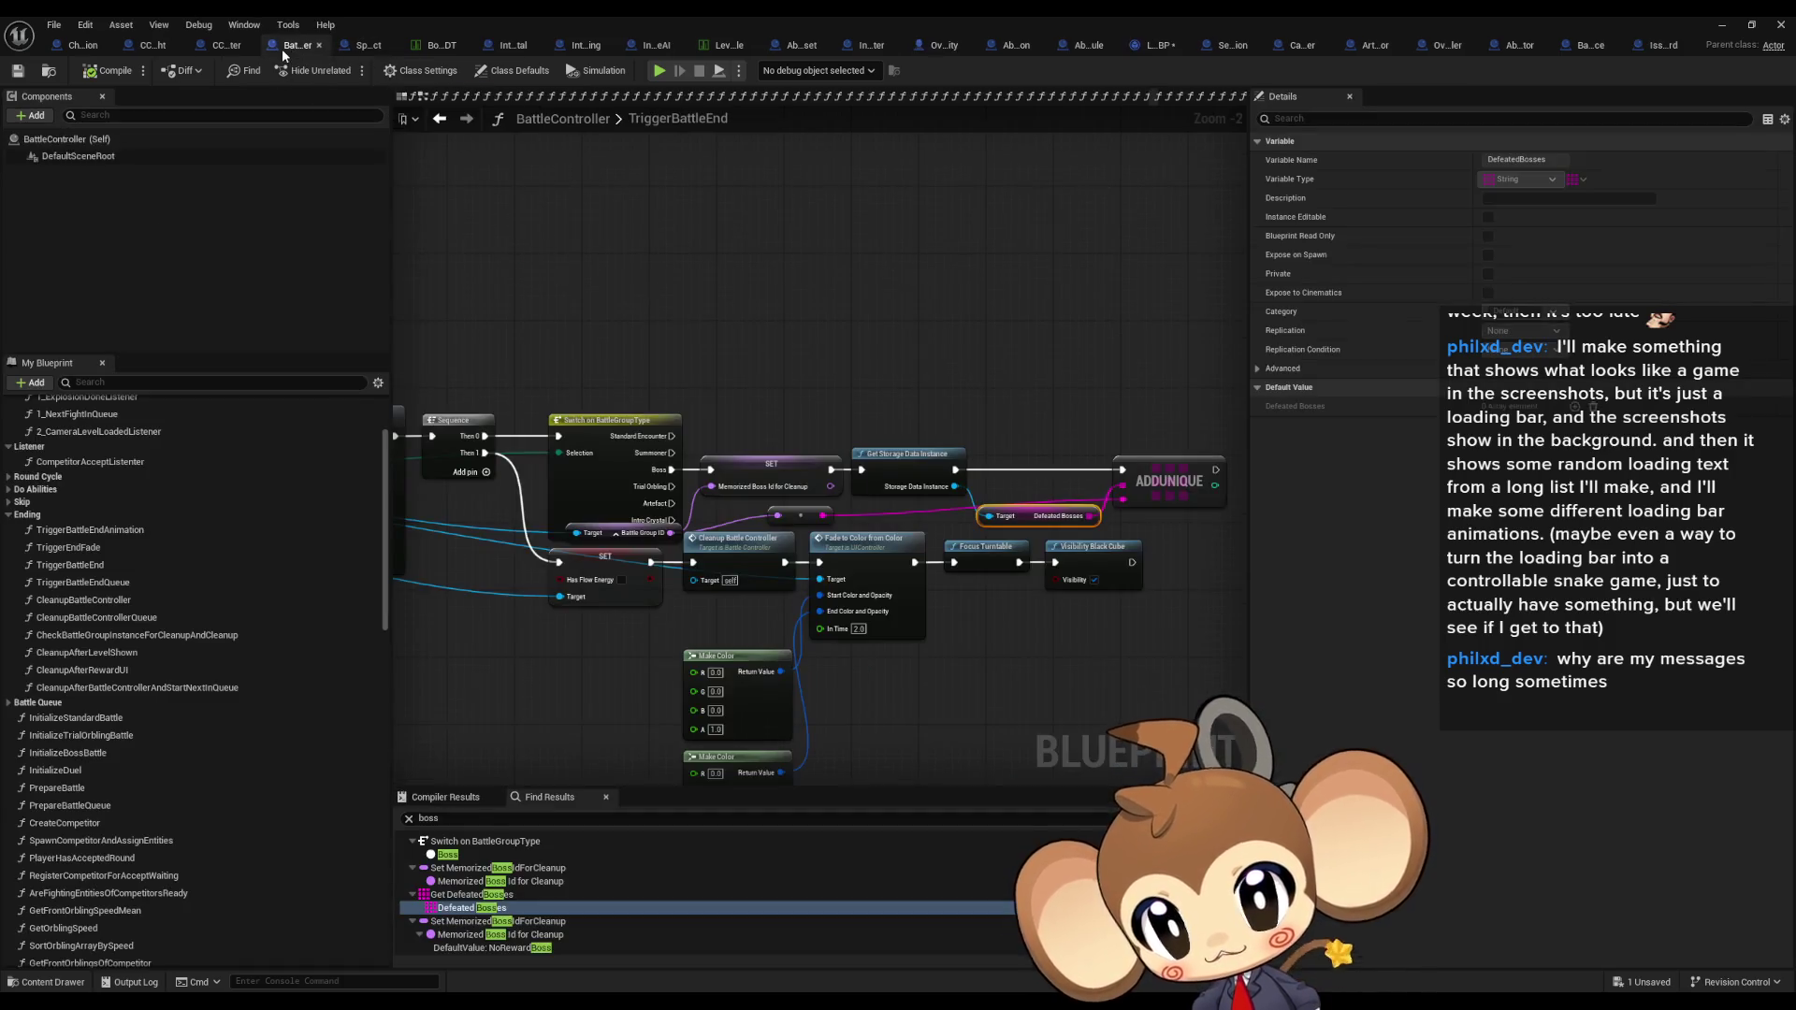
Step: Open PrepareBattle, then 1_ExplosionDoneListener, and inspect the Create Competitor node's inputs and outputs
scroll(737, 425, down, 2)
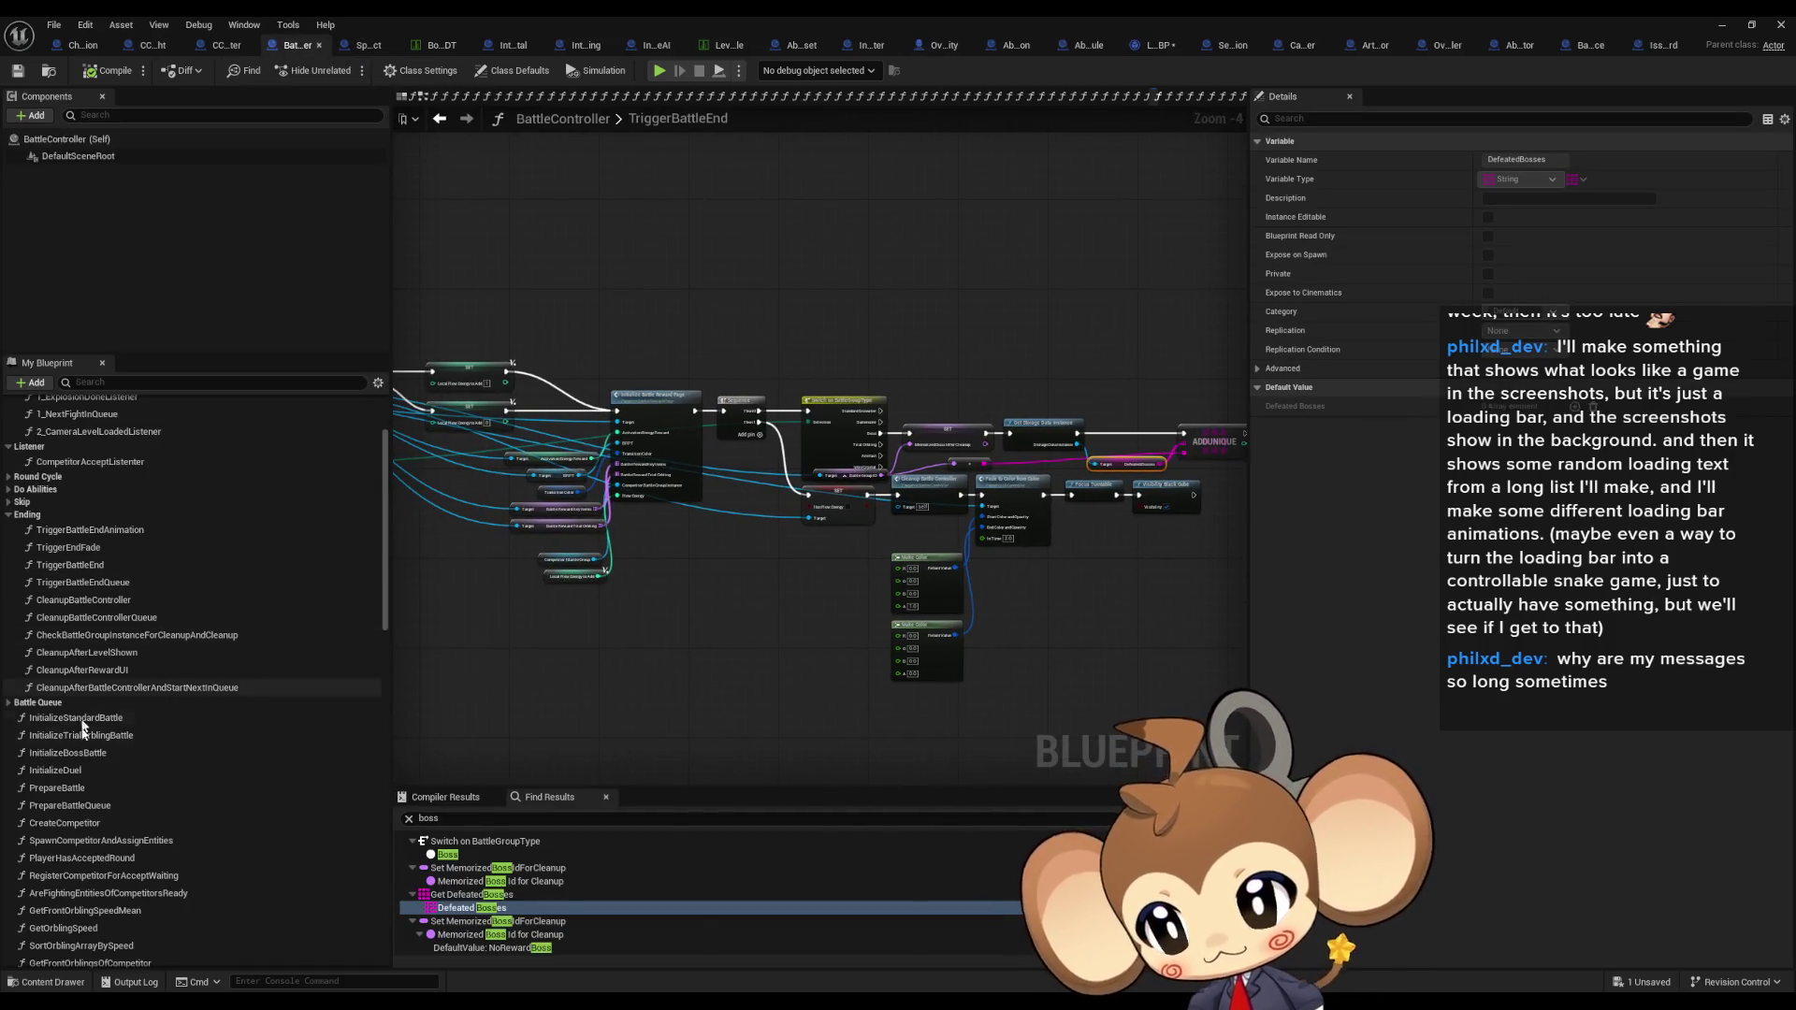
double_click(56, 787)
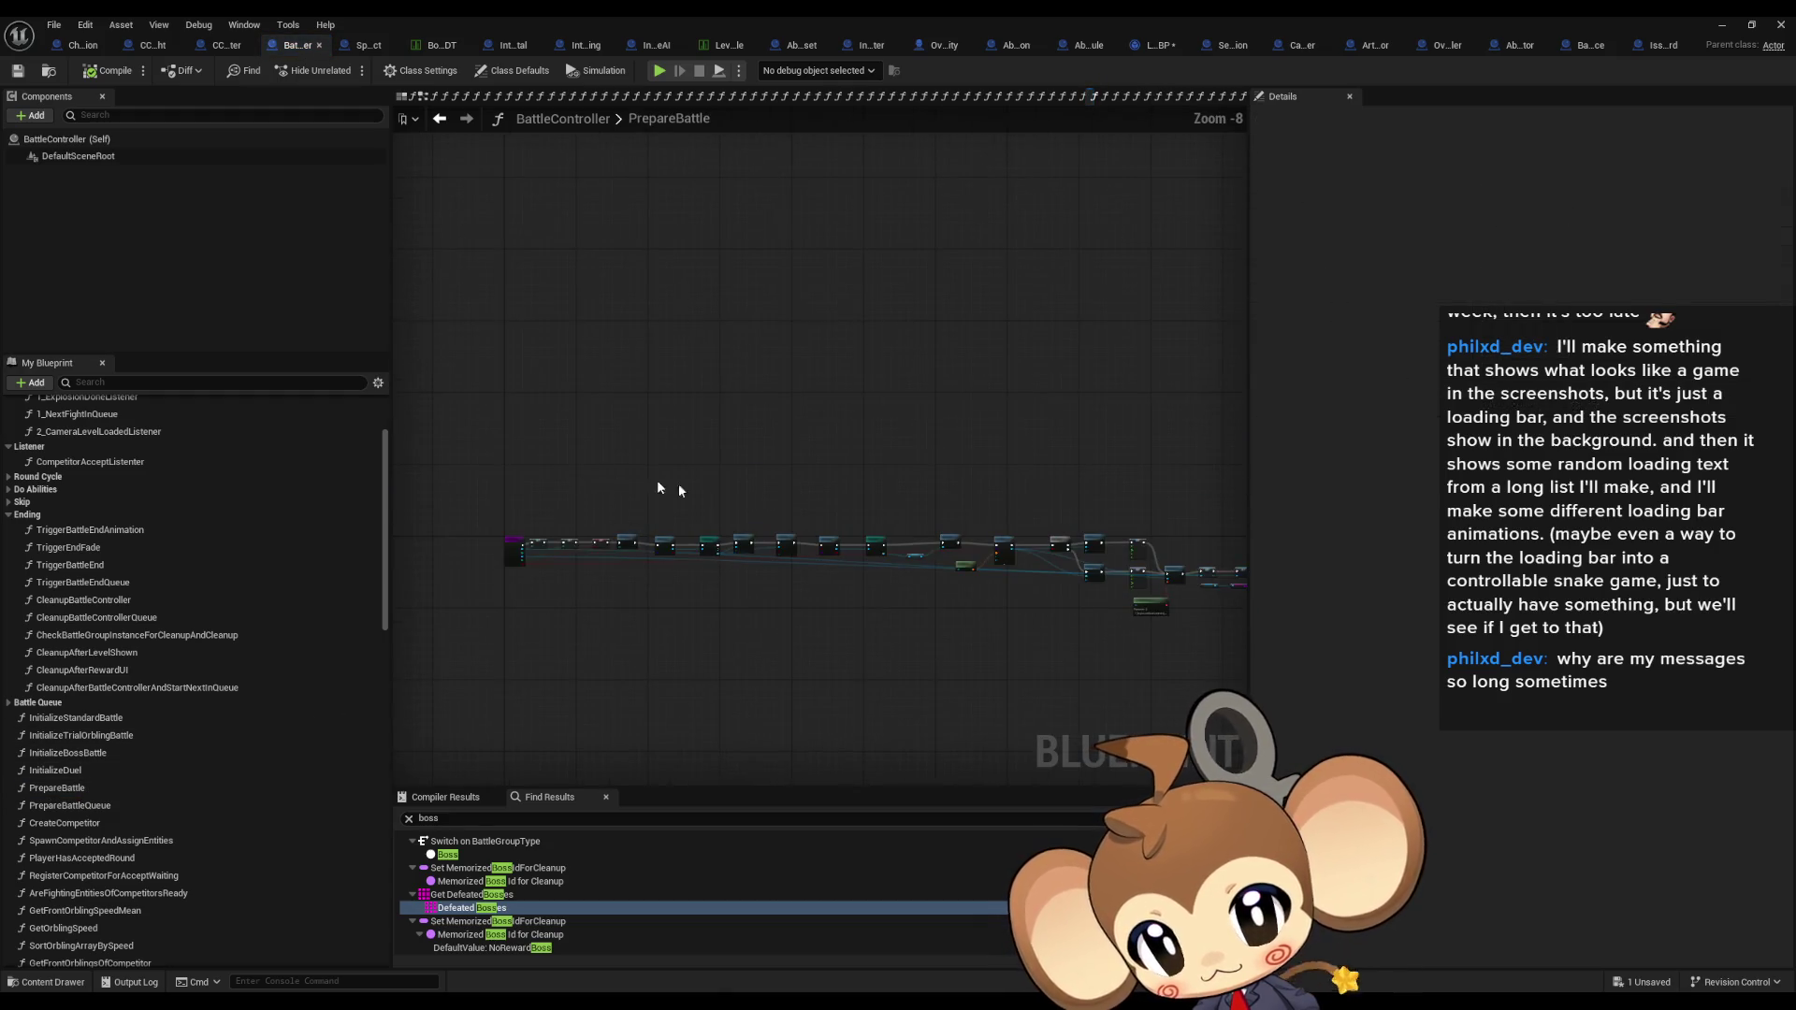
scroll(126, 505, up, 3)
double_click(126, 508)
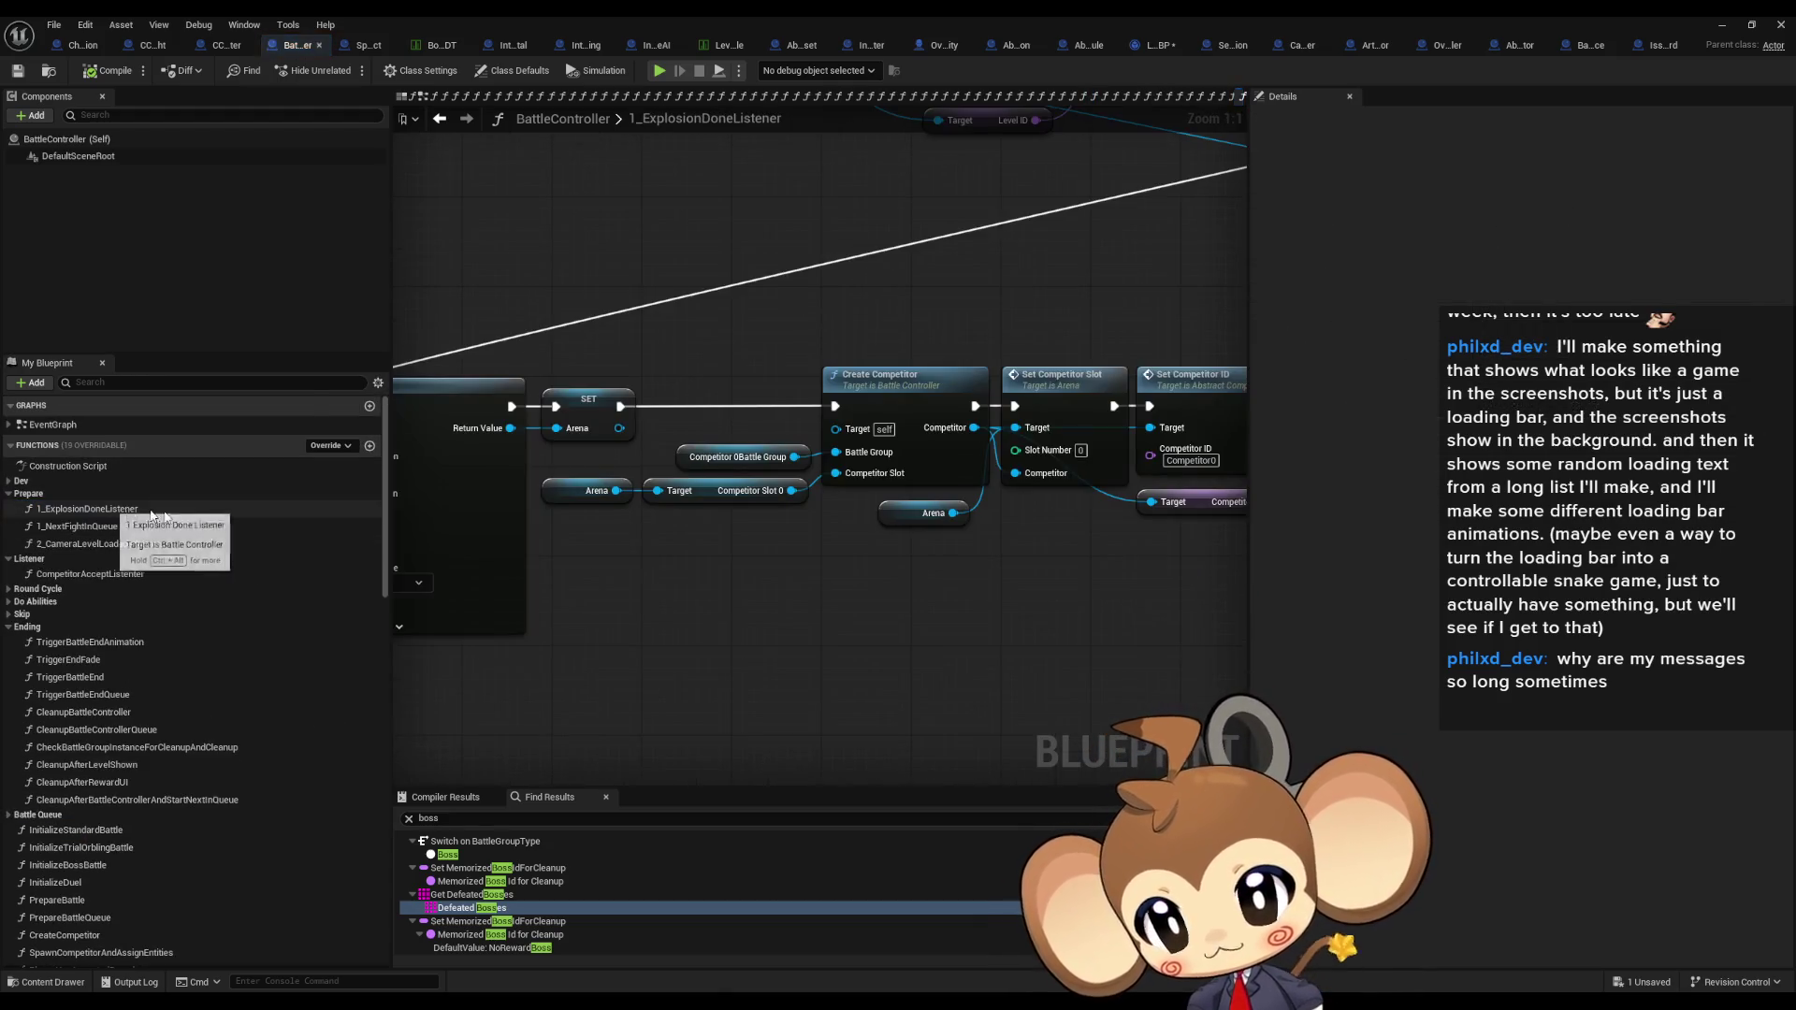
scroll(790, 543, down, 5)
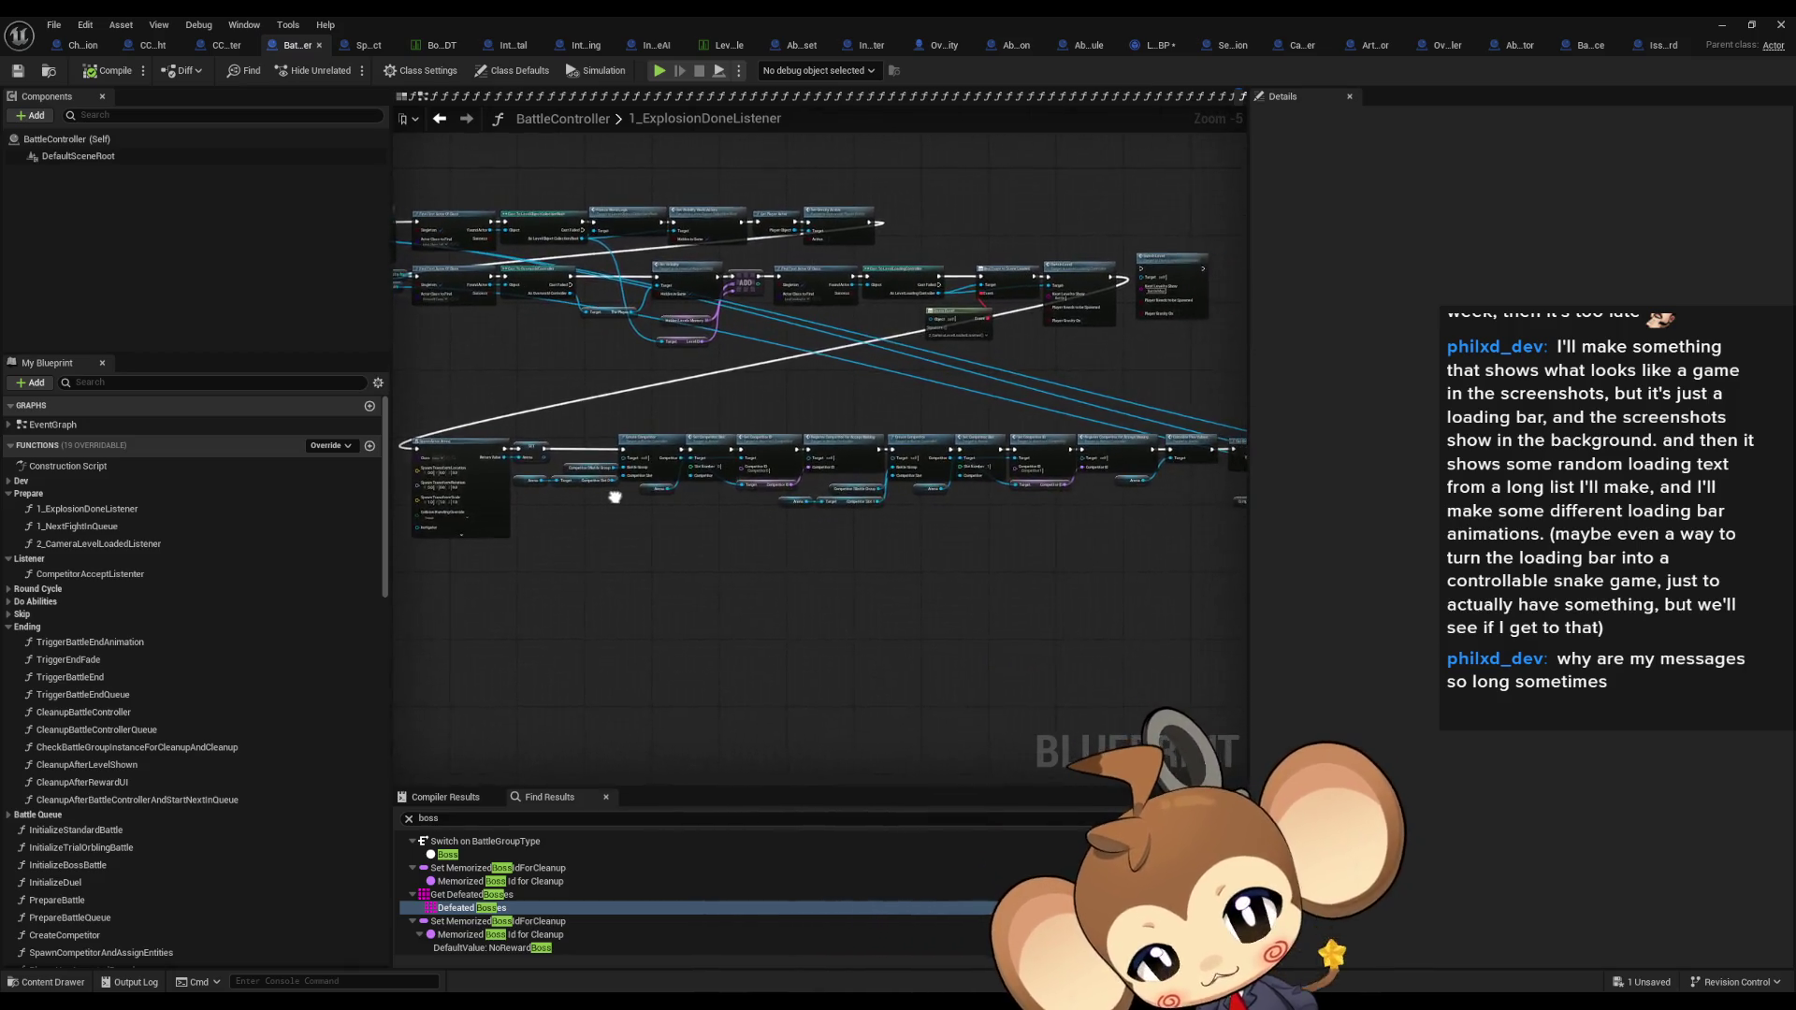
scroll(615, 497, up, 5)
click(781, 374)
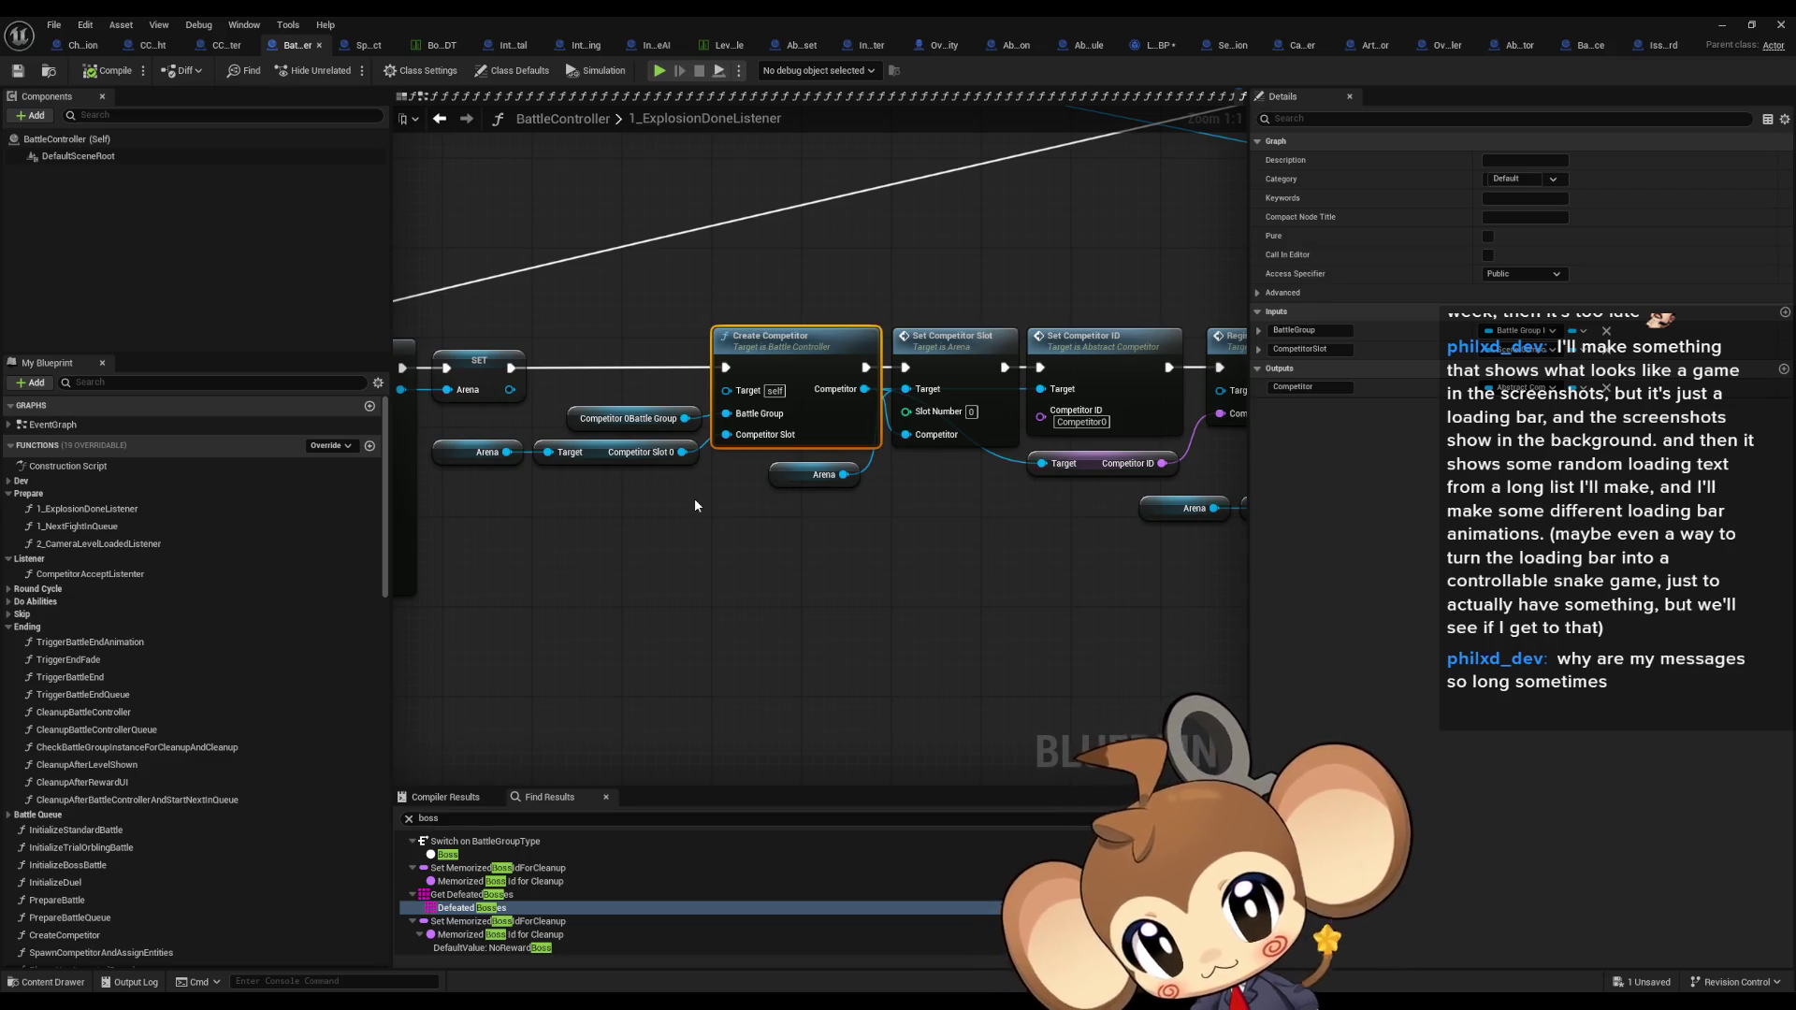
drag(768, 510, 929, 513)
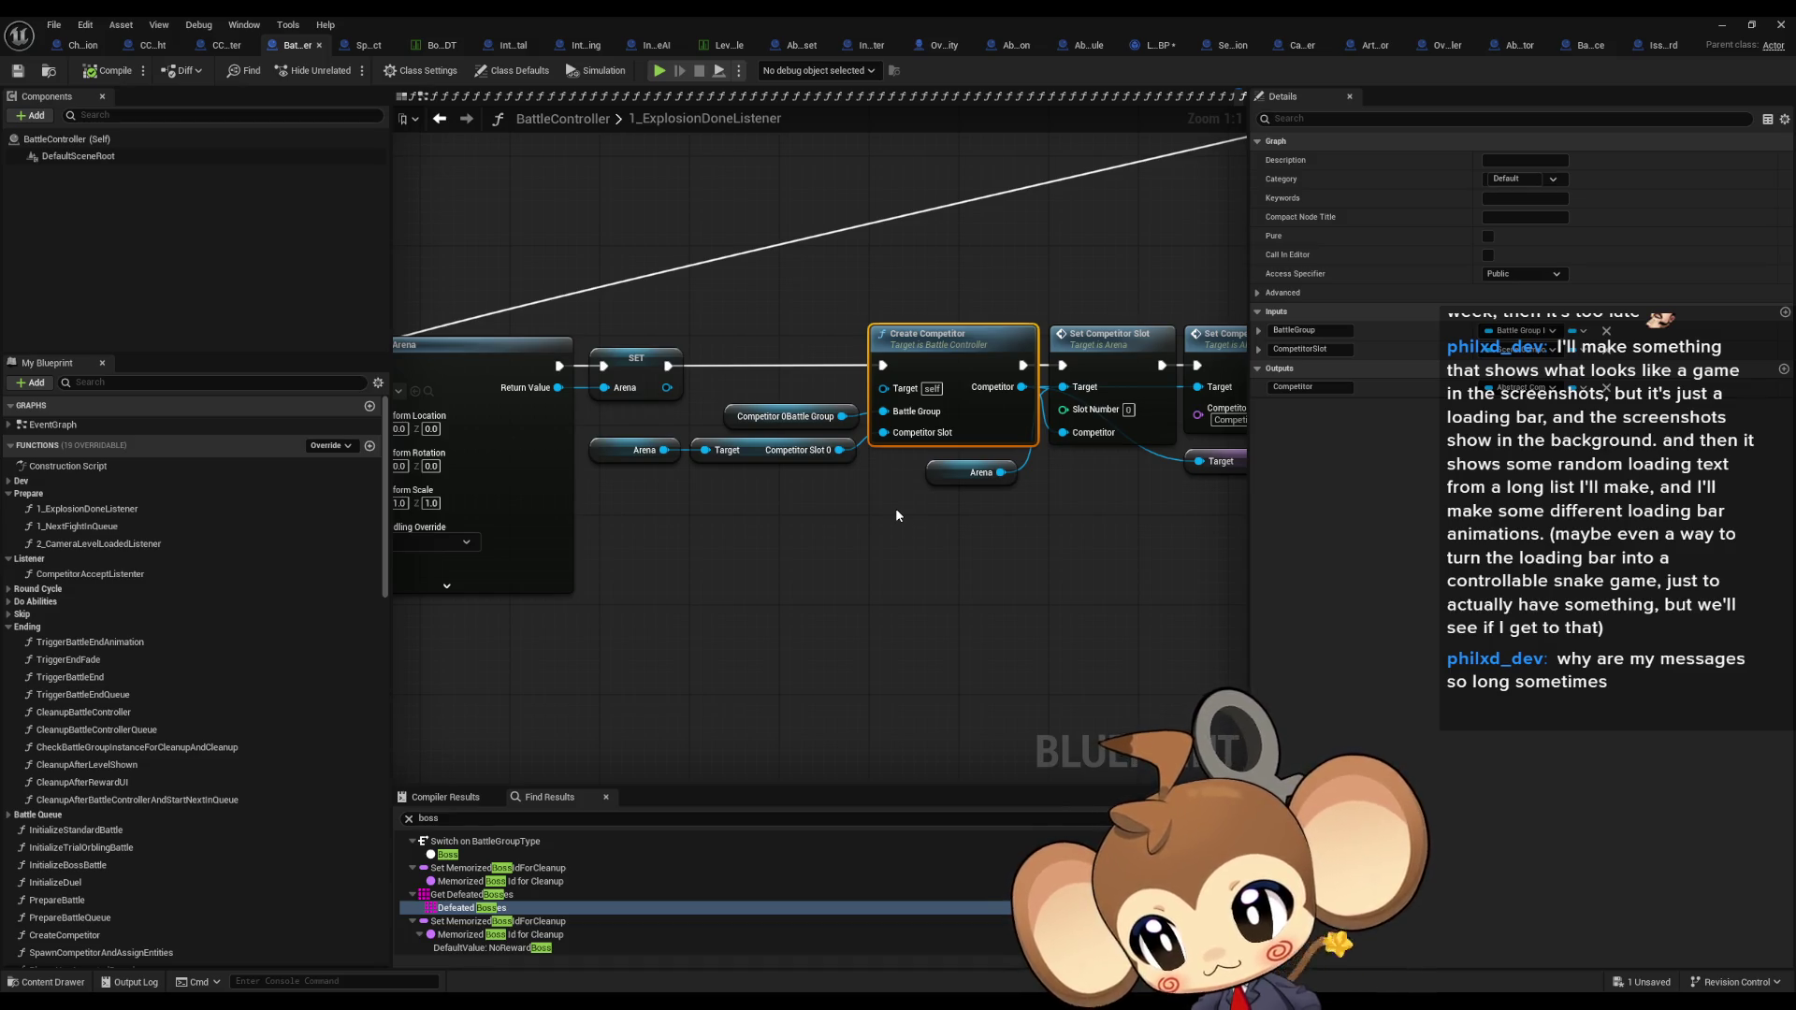
scroll(895, 508, down, 2)
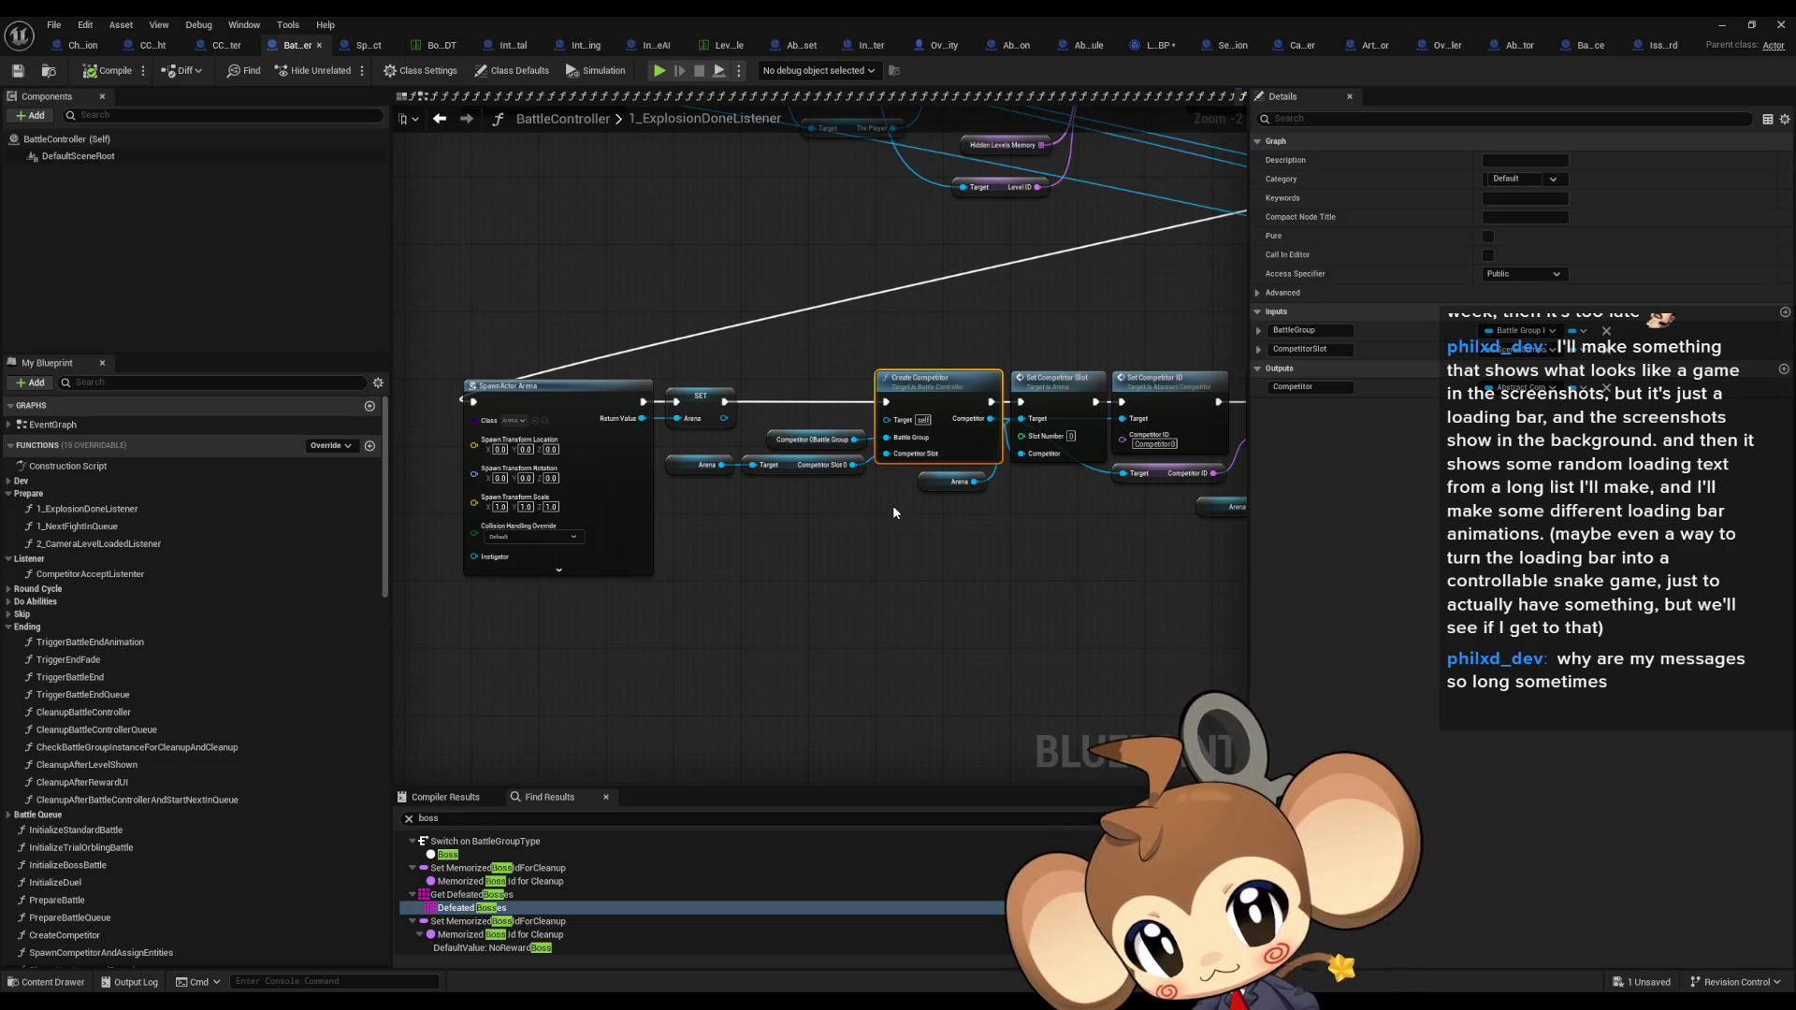
scroll(893, 509, up, 2)
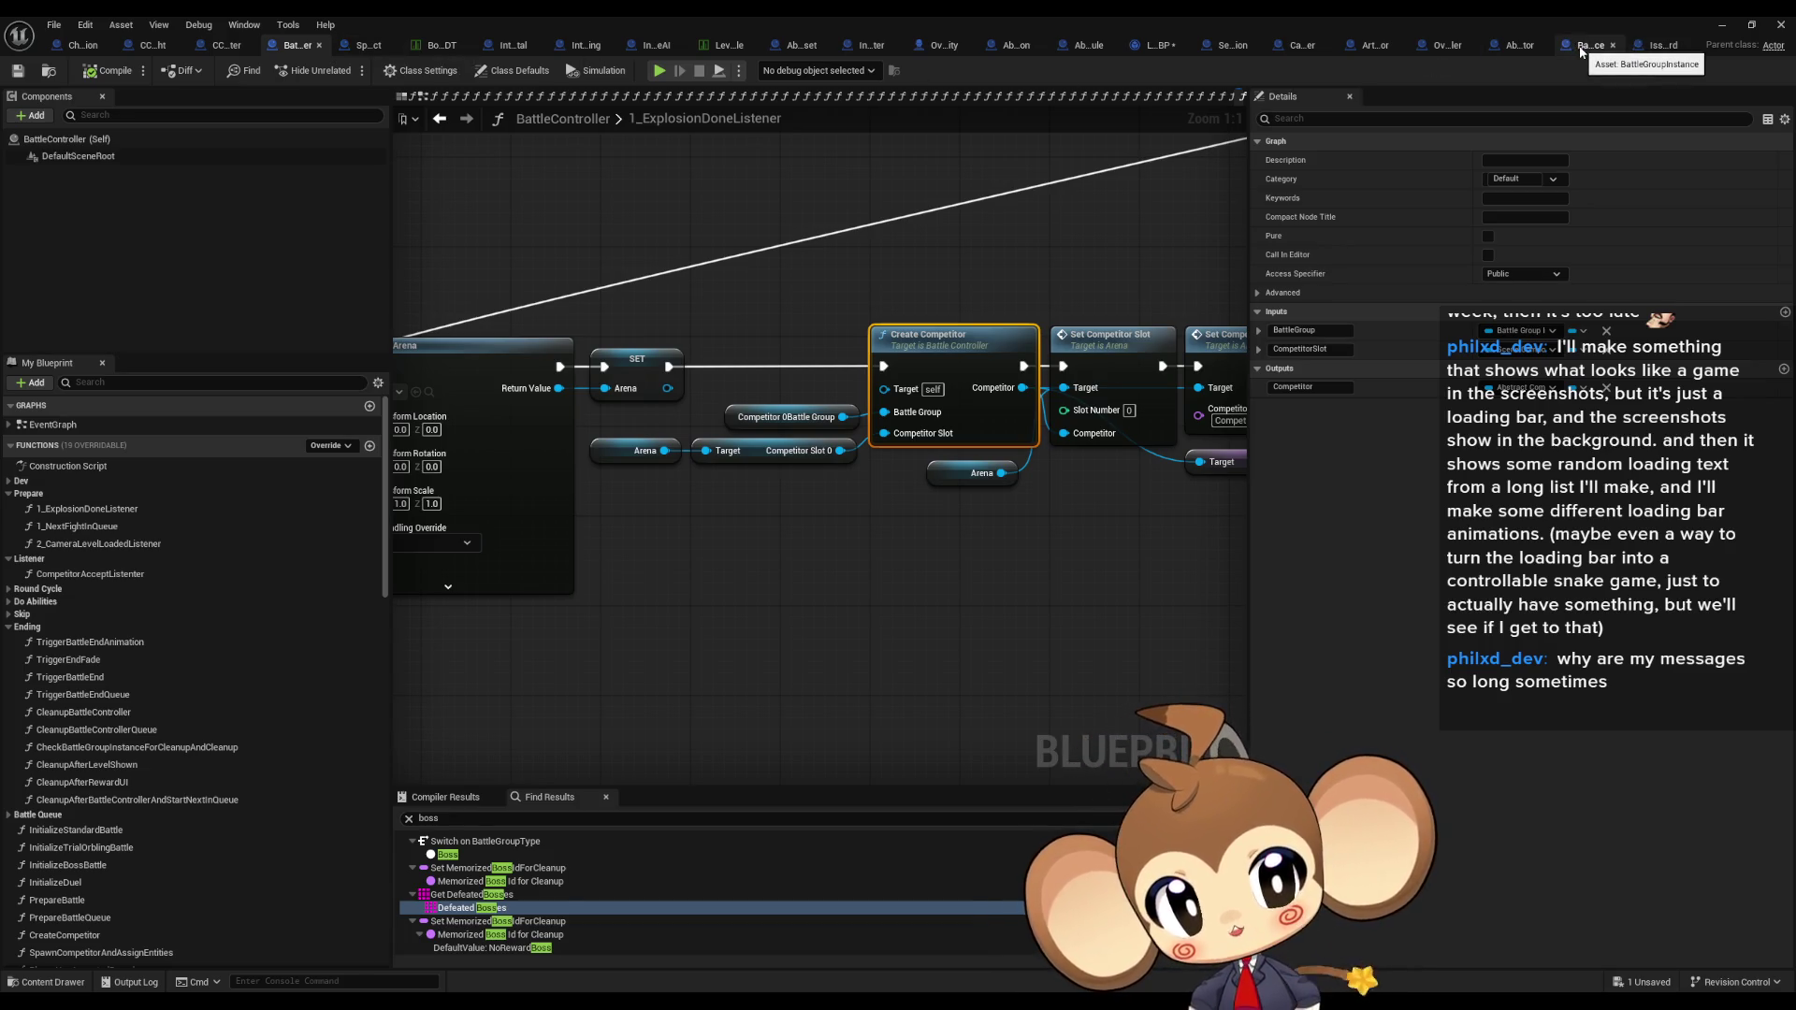
click(1446, 44)
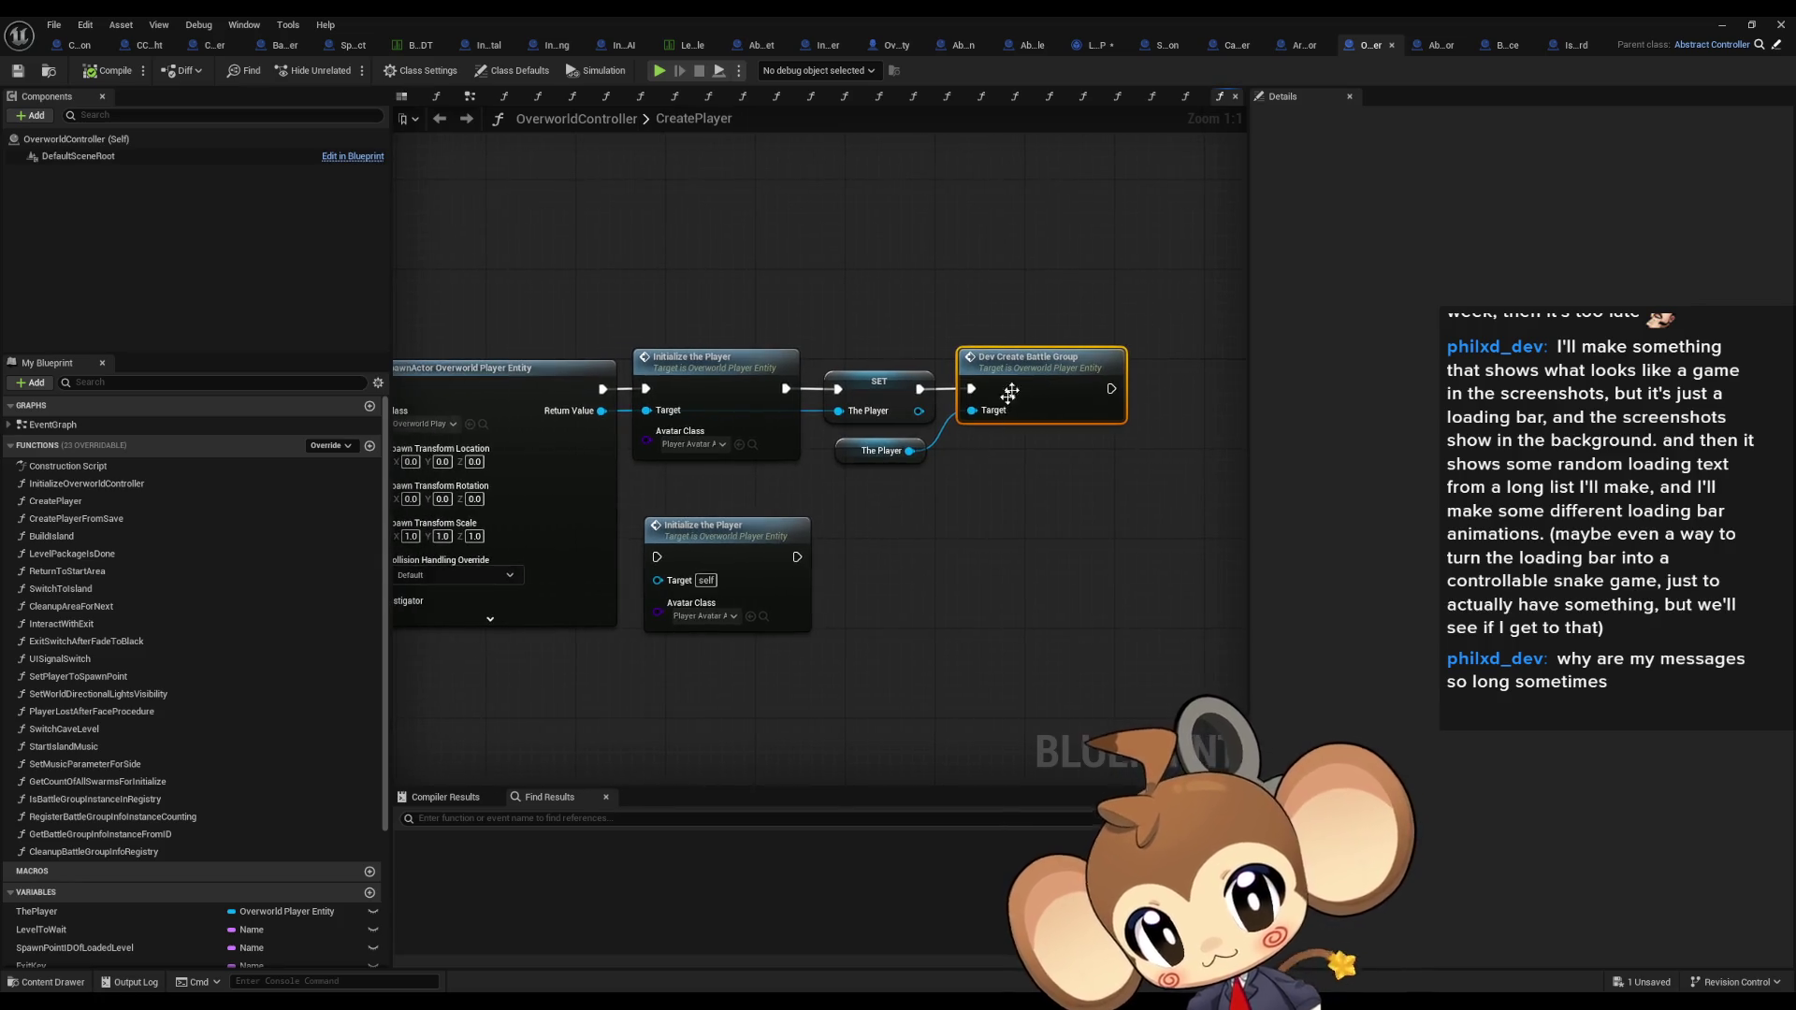
double_click(1057, 361)
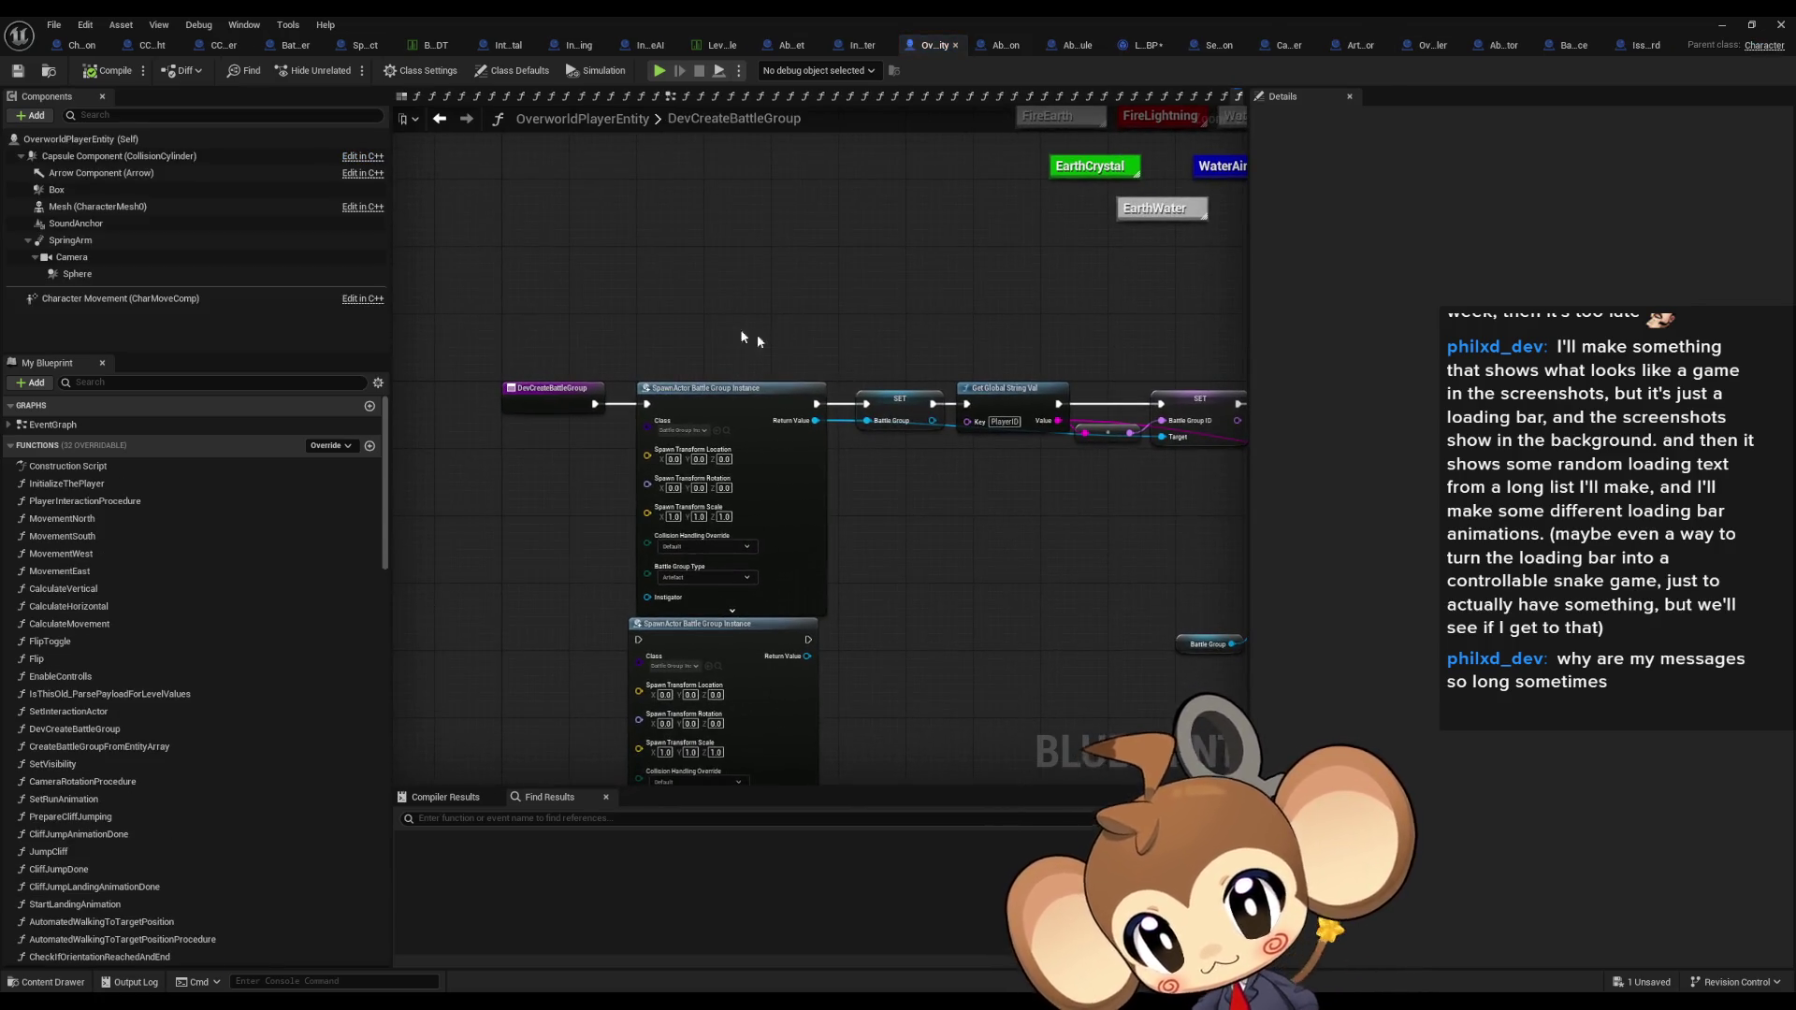
scroll(925, 438, up, 2)
drag(870, 314, 912, 456)
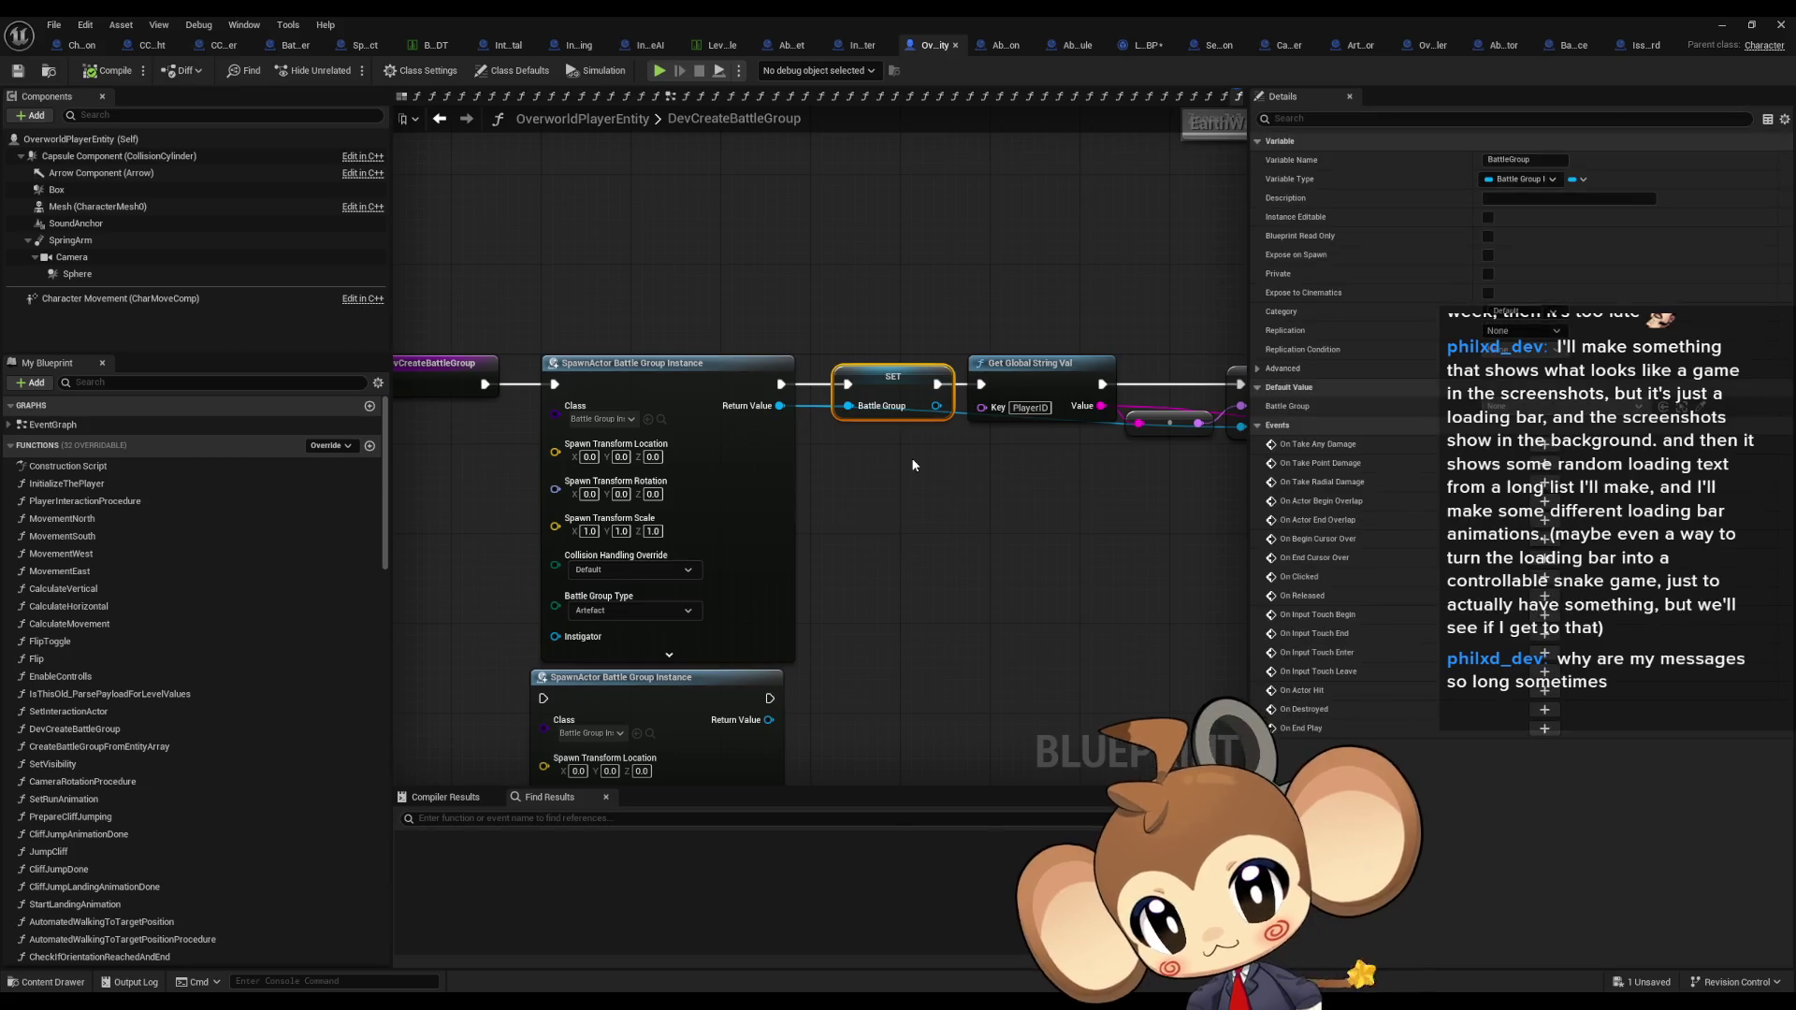
drag(646, 431, 607, 427)
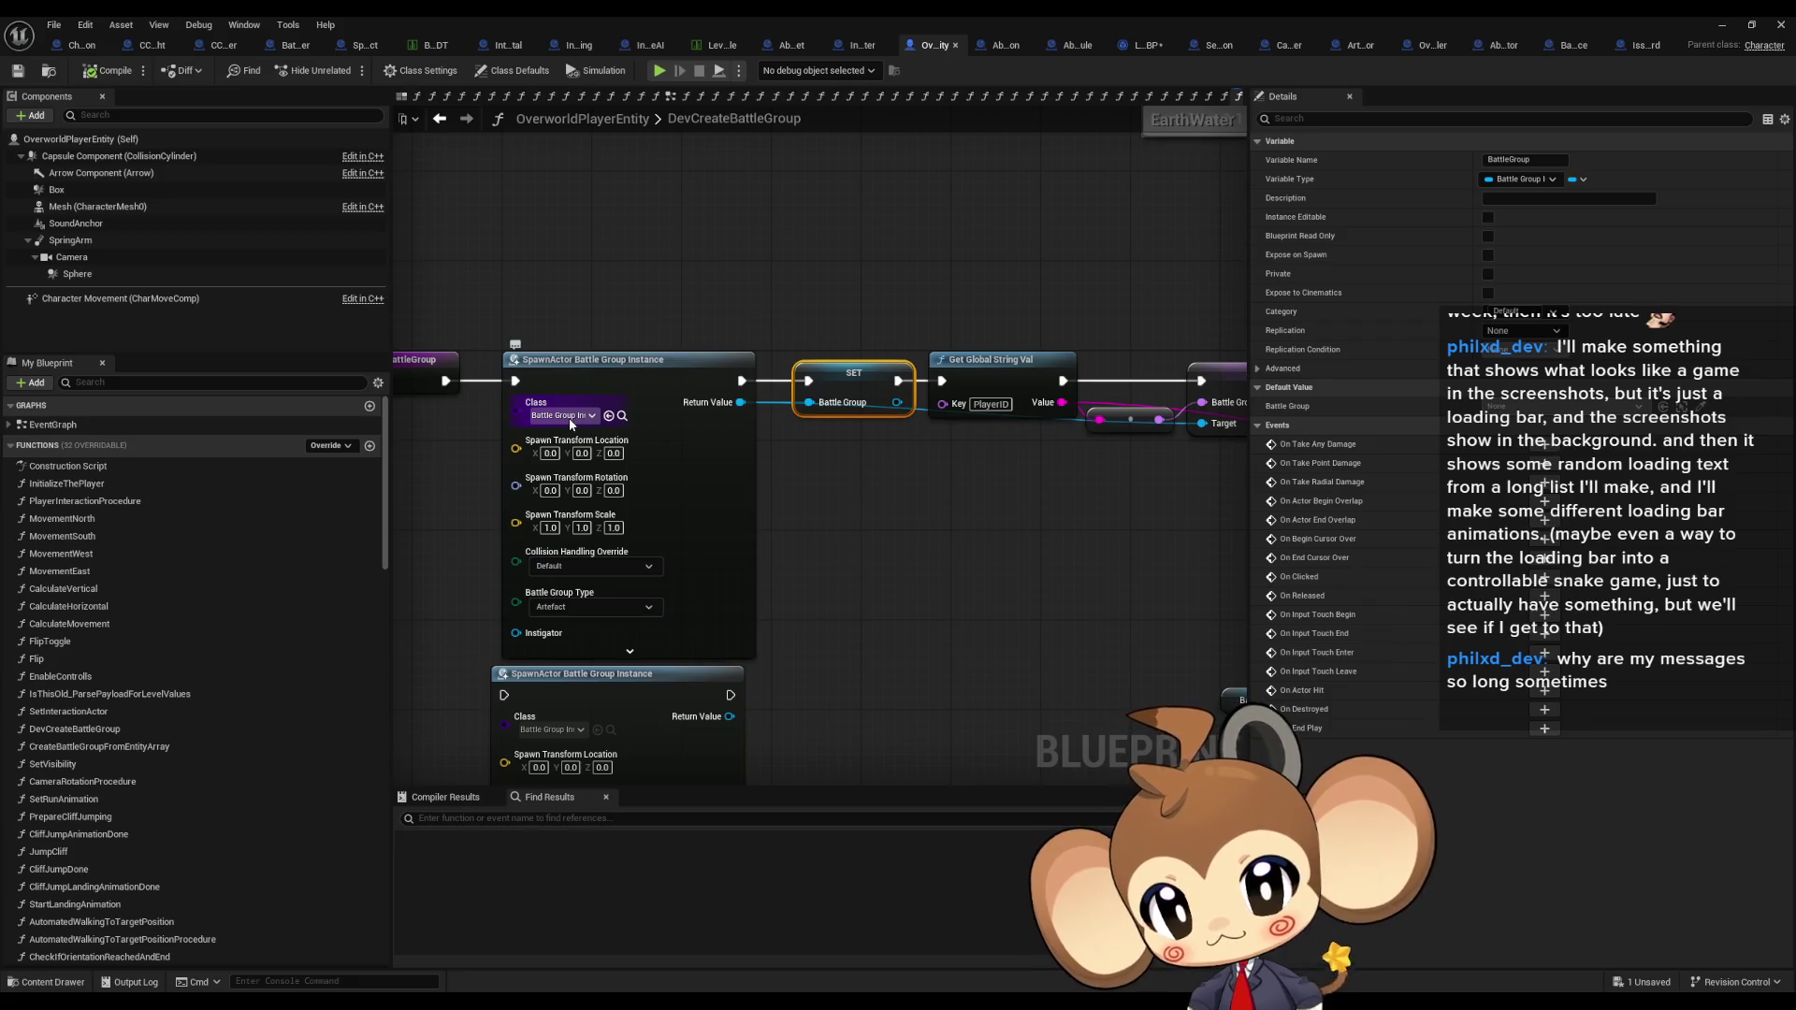
scroll(860, 435, down, 1)
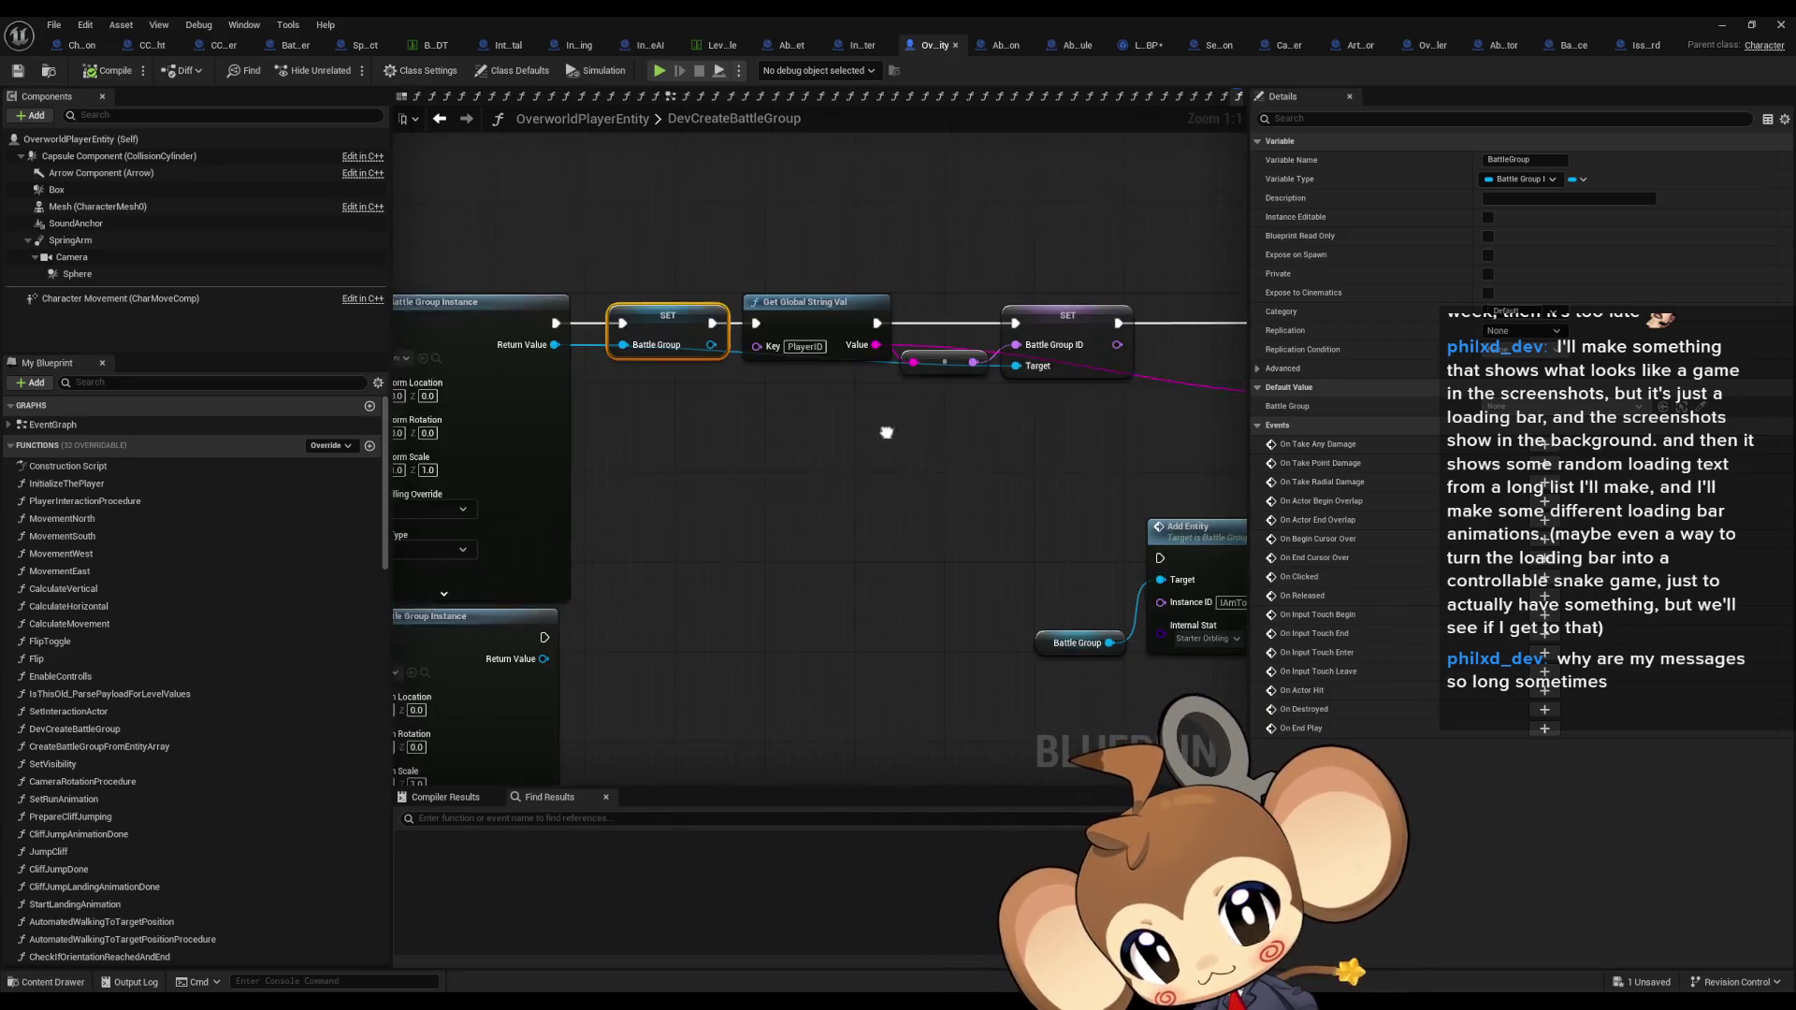
scroll(548, 505, up, 1)
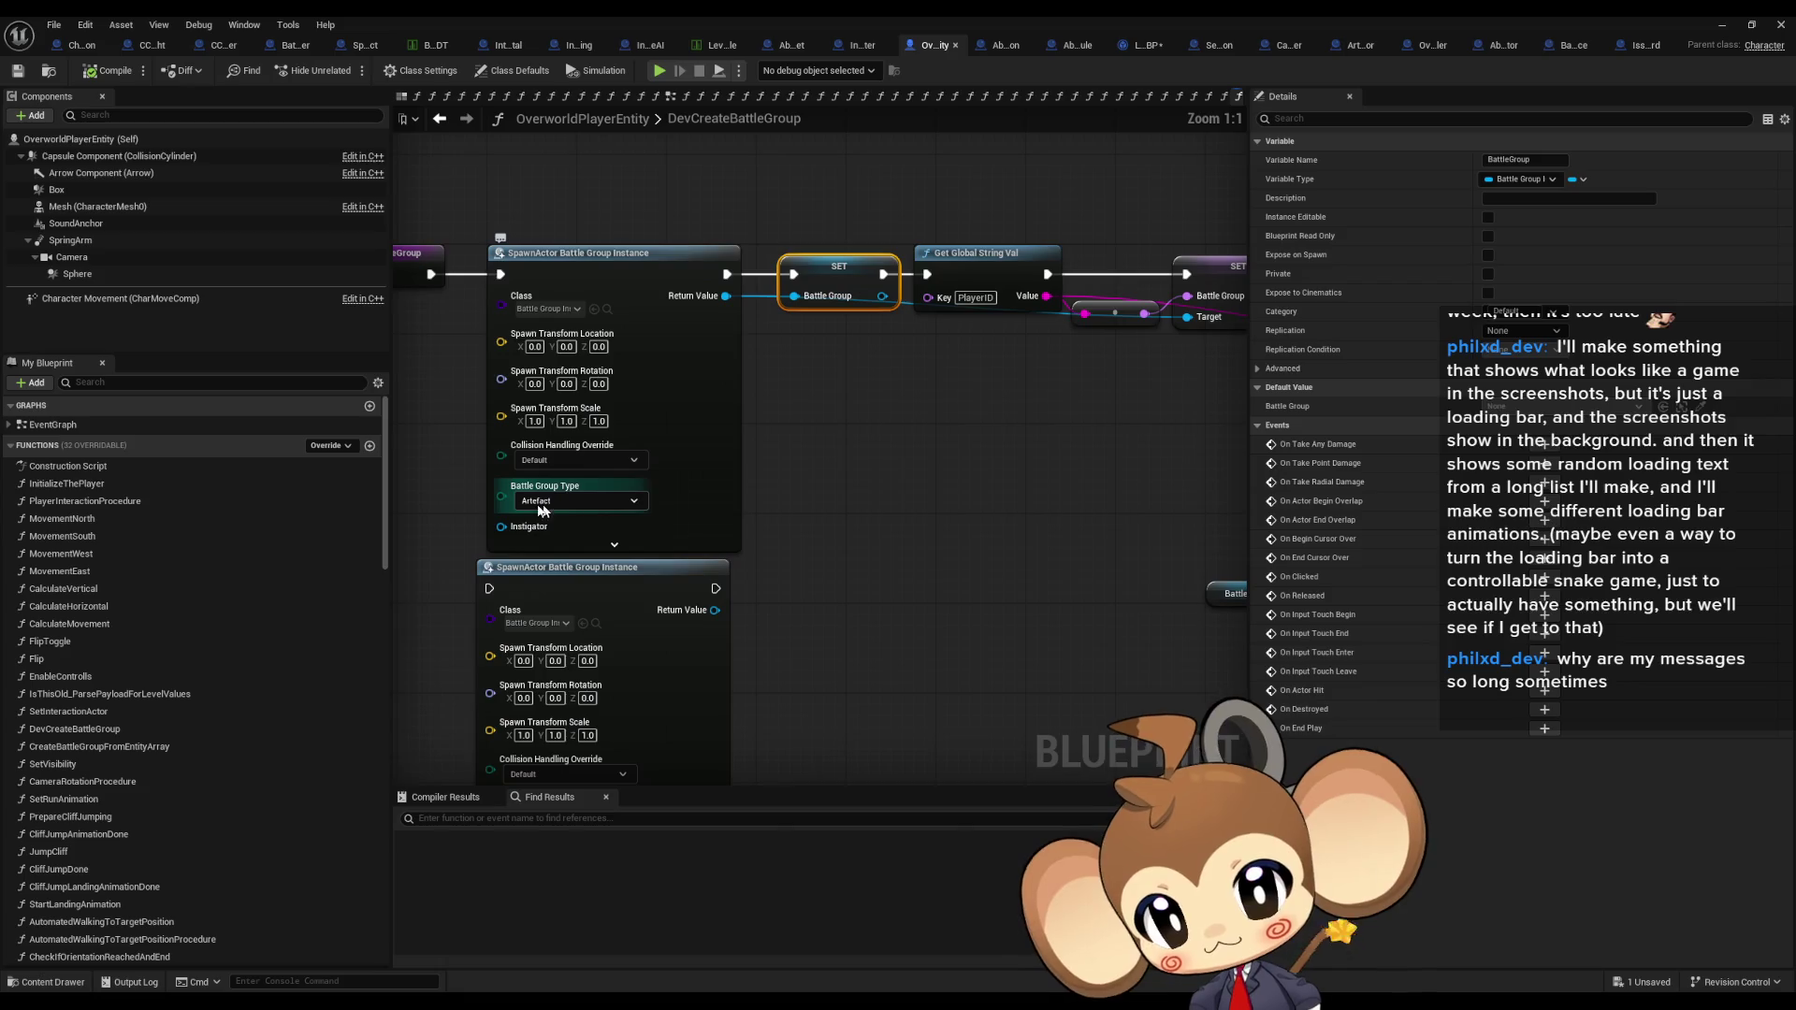
mouse_move(685, 486)
mouse_down()
mouse_move(967, 458)
mouse_move(972, 495)
mouse_up()
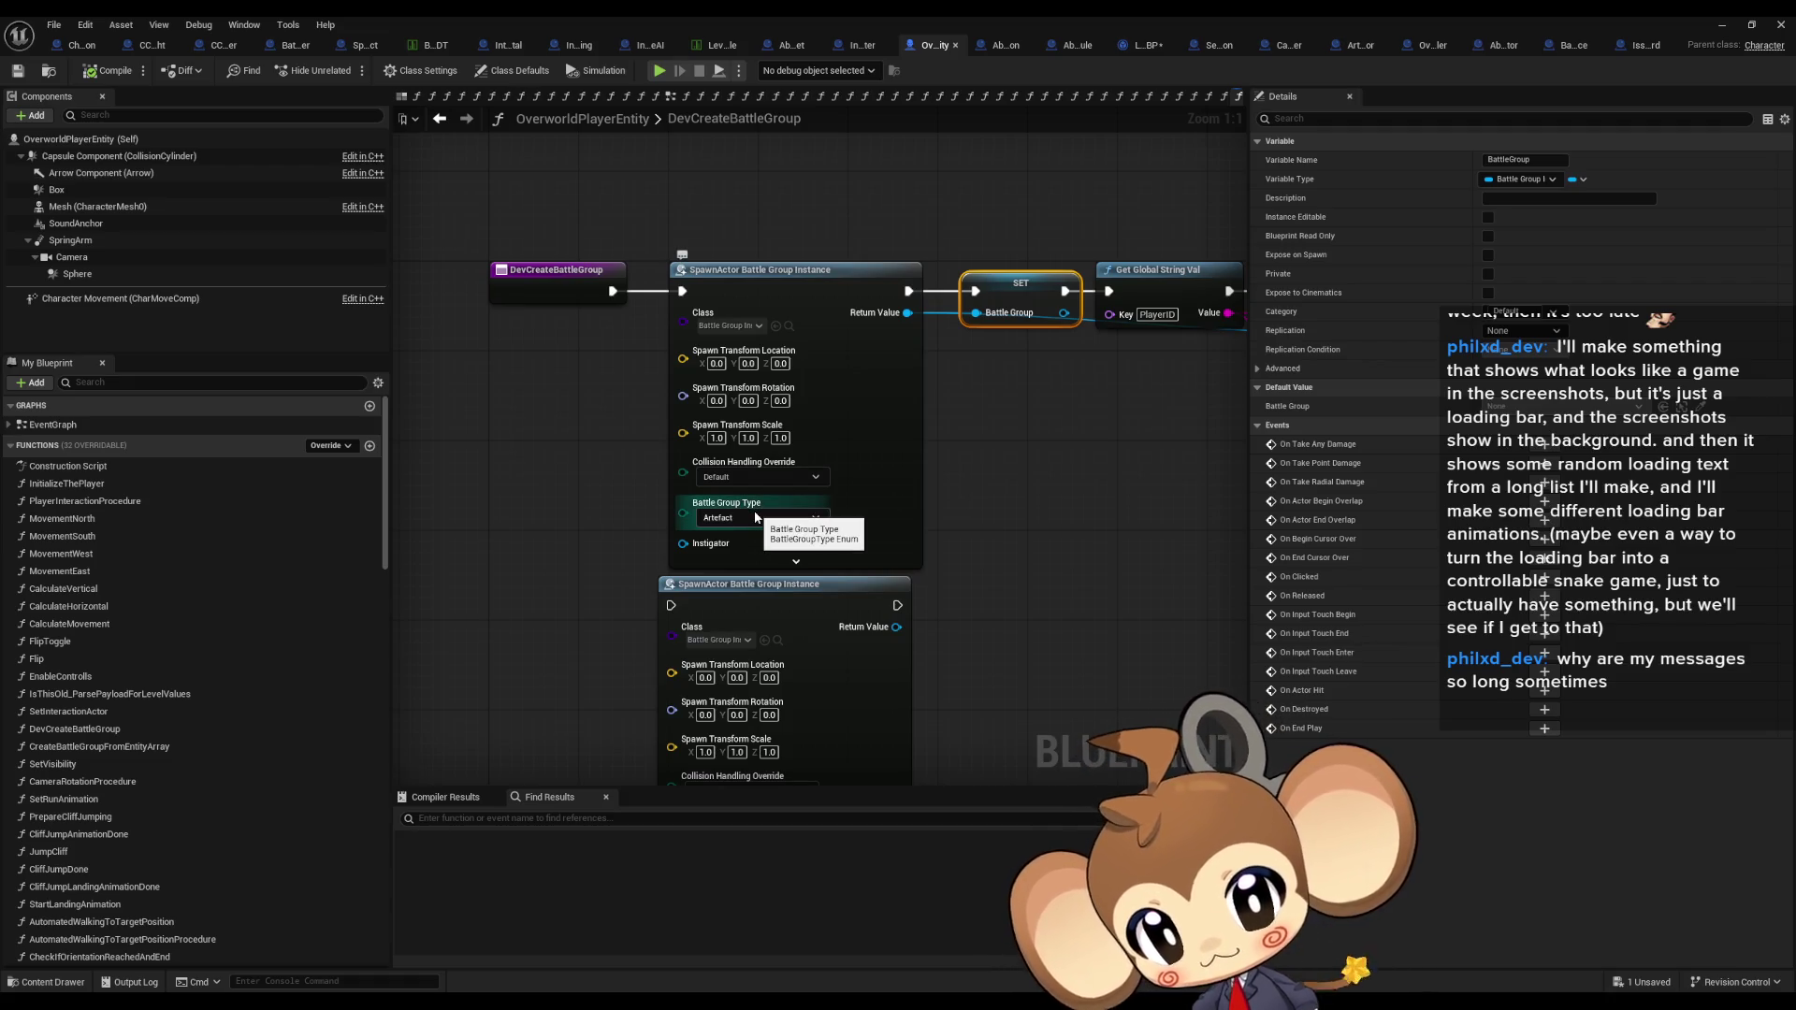
click(290, 46)
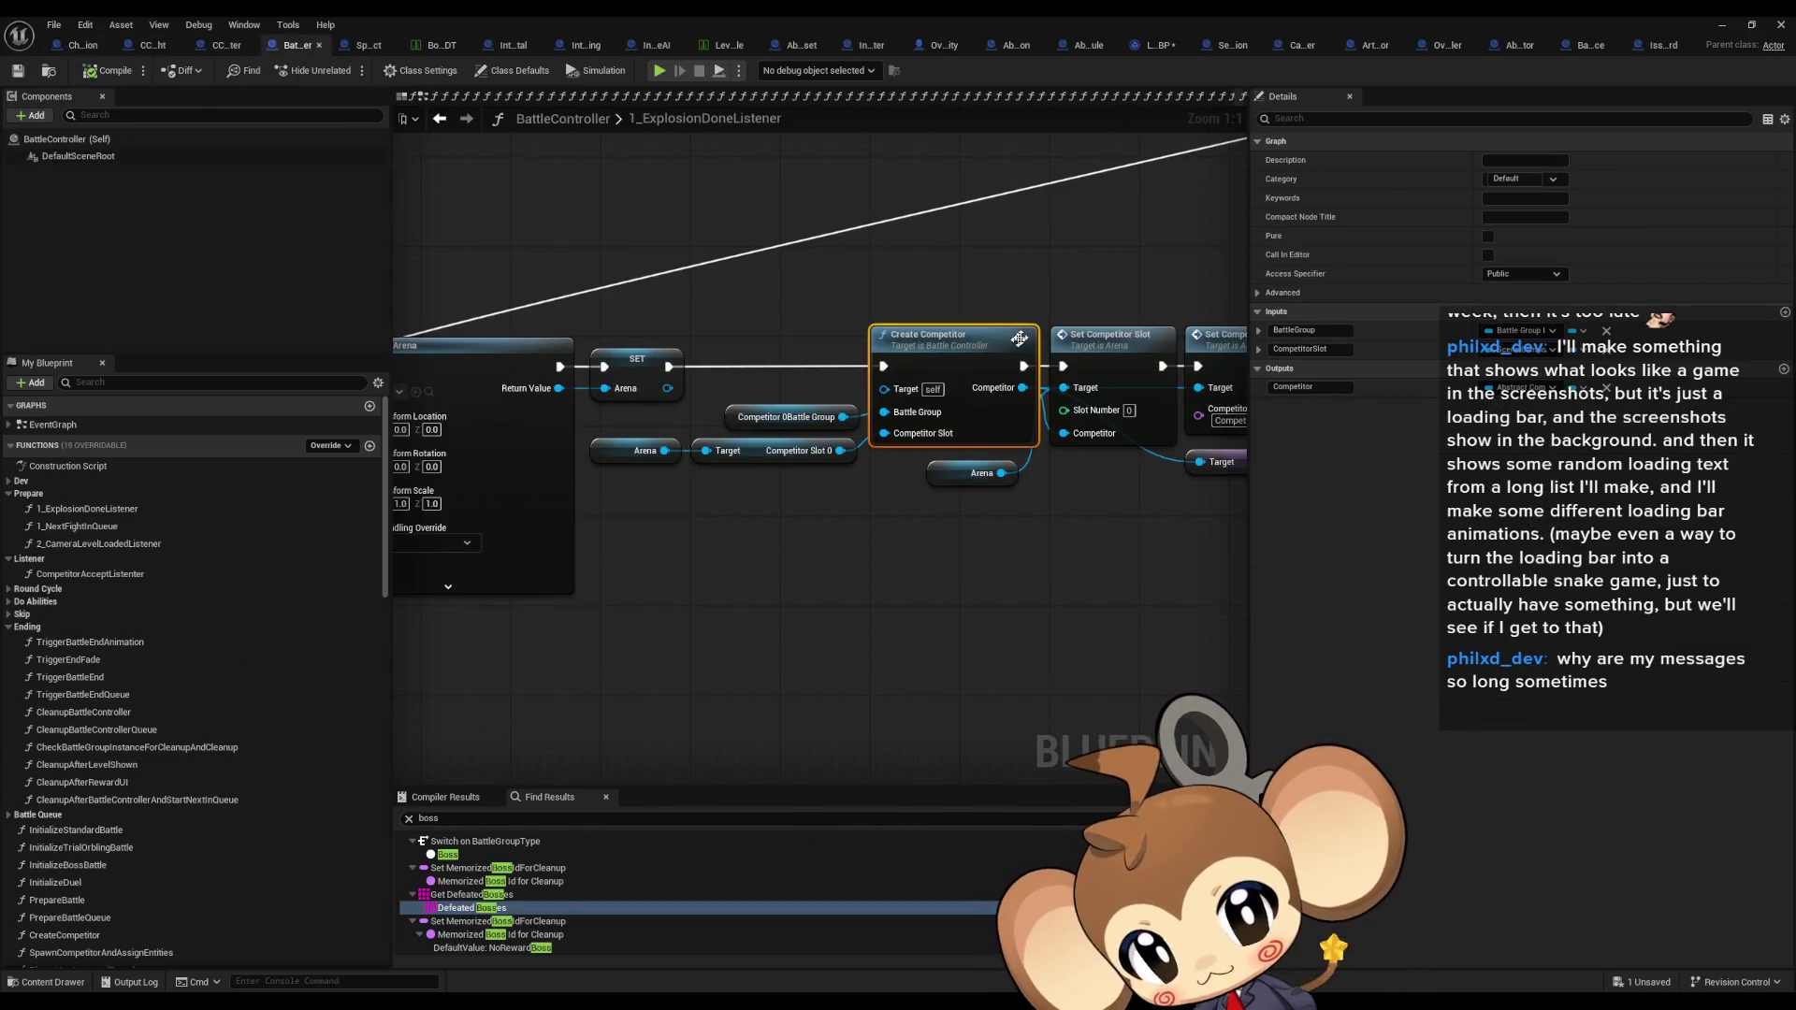
Step: Go from CreateCompetitor into SpawnCompetitorAndAssignEntities and select its Initialize Competitor call
double_click(1005, 337)
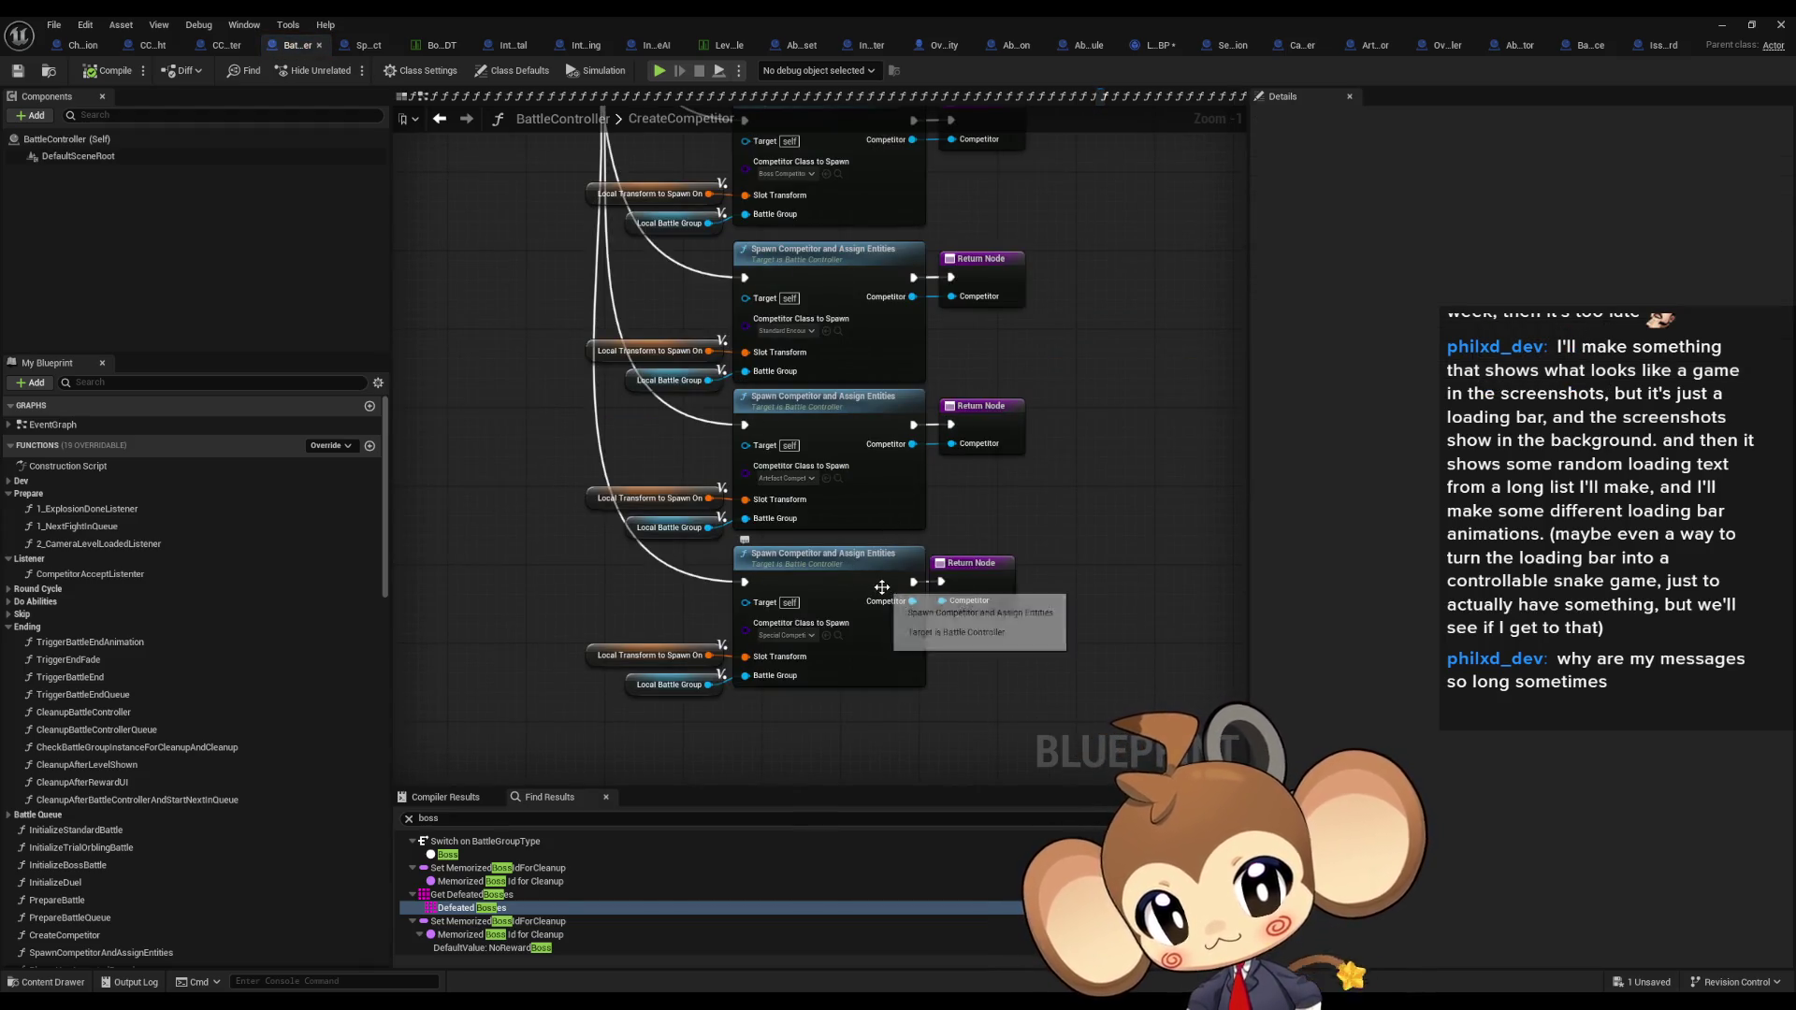
drag(609, 437, 826, 541)
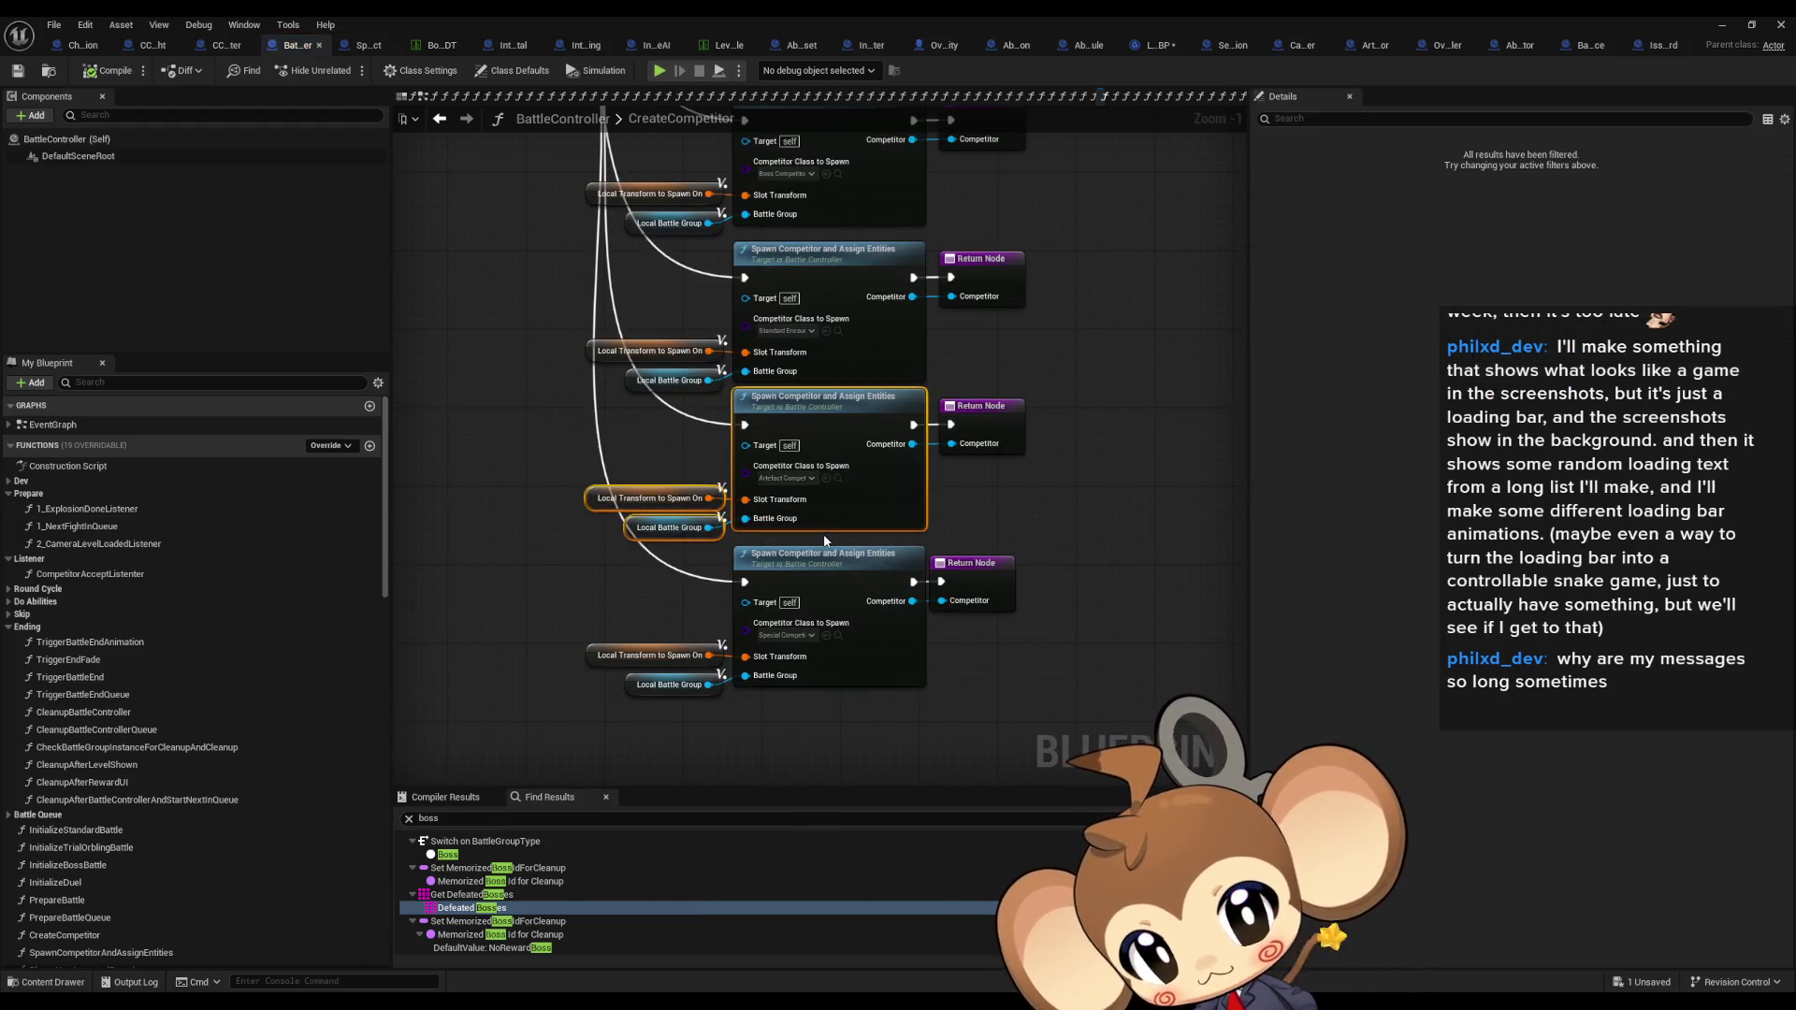
double_click(808, 423)
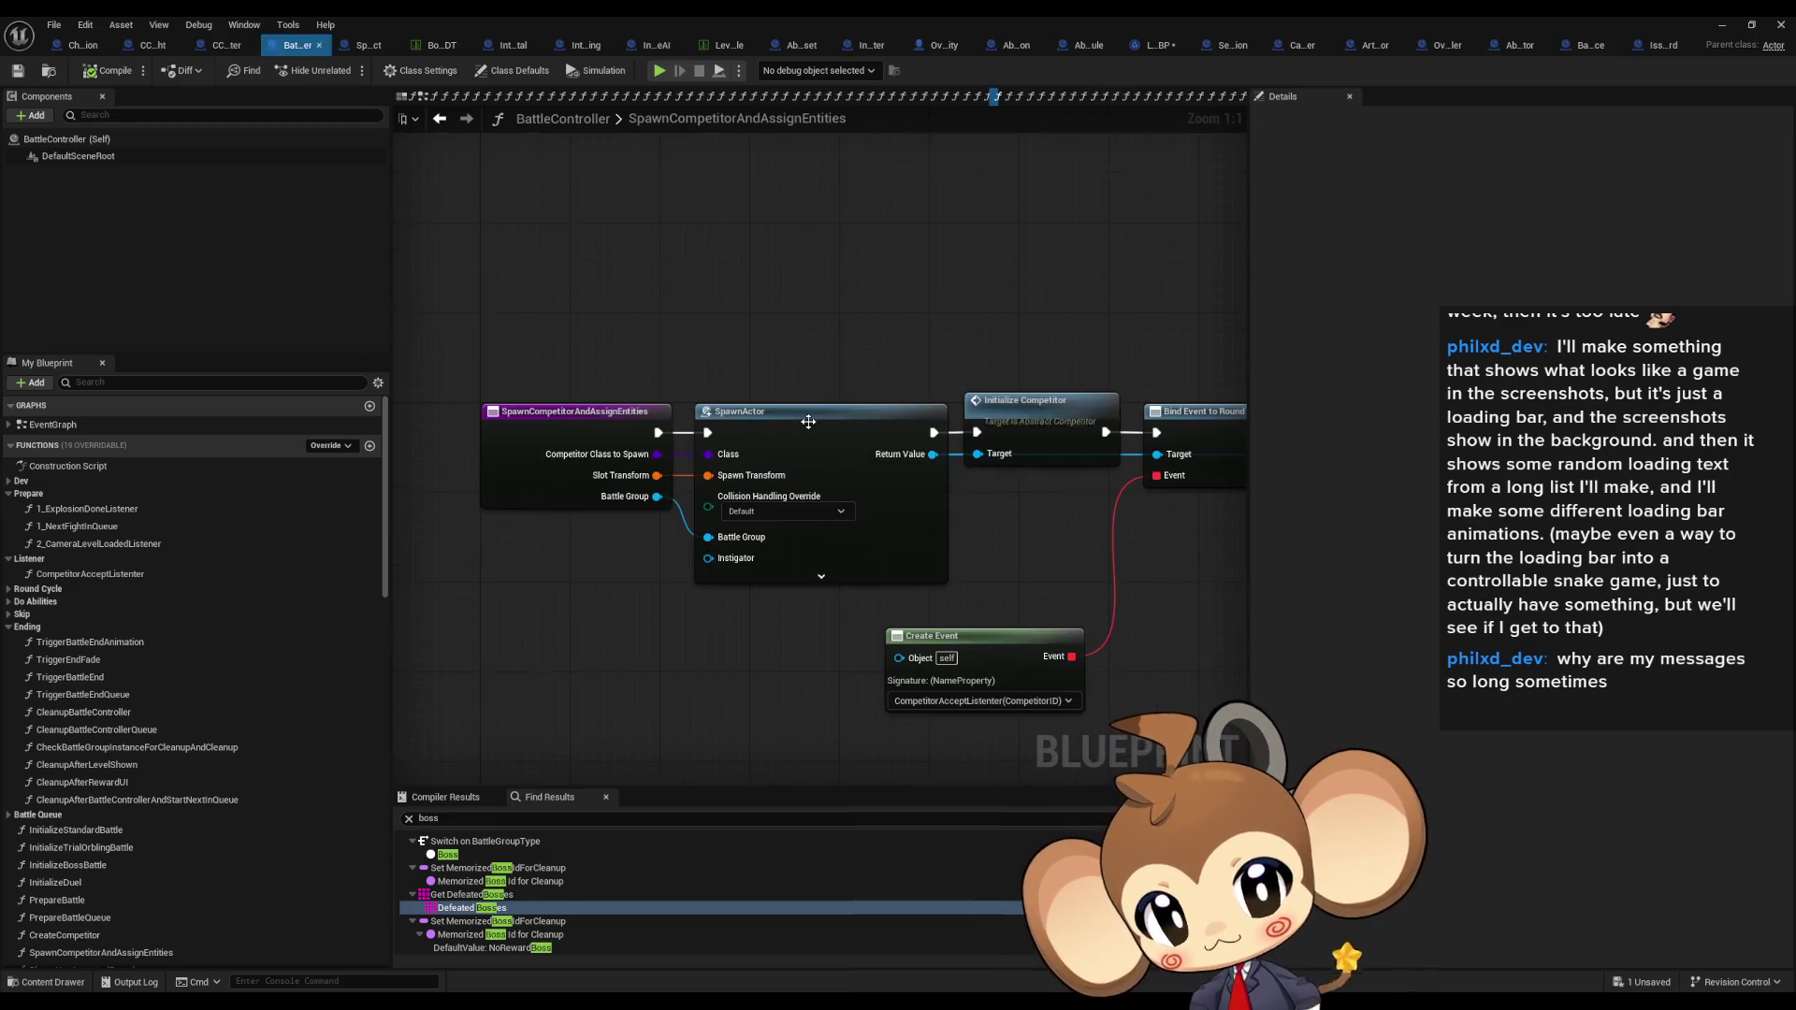
scroll(842, 468, down, 1)
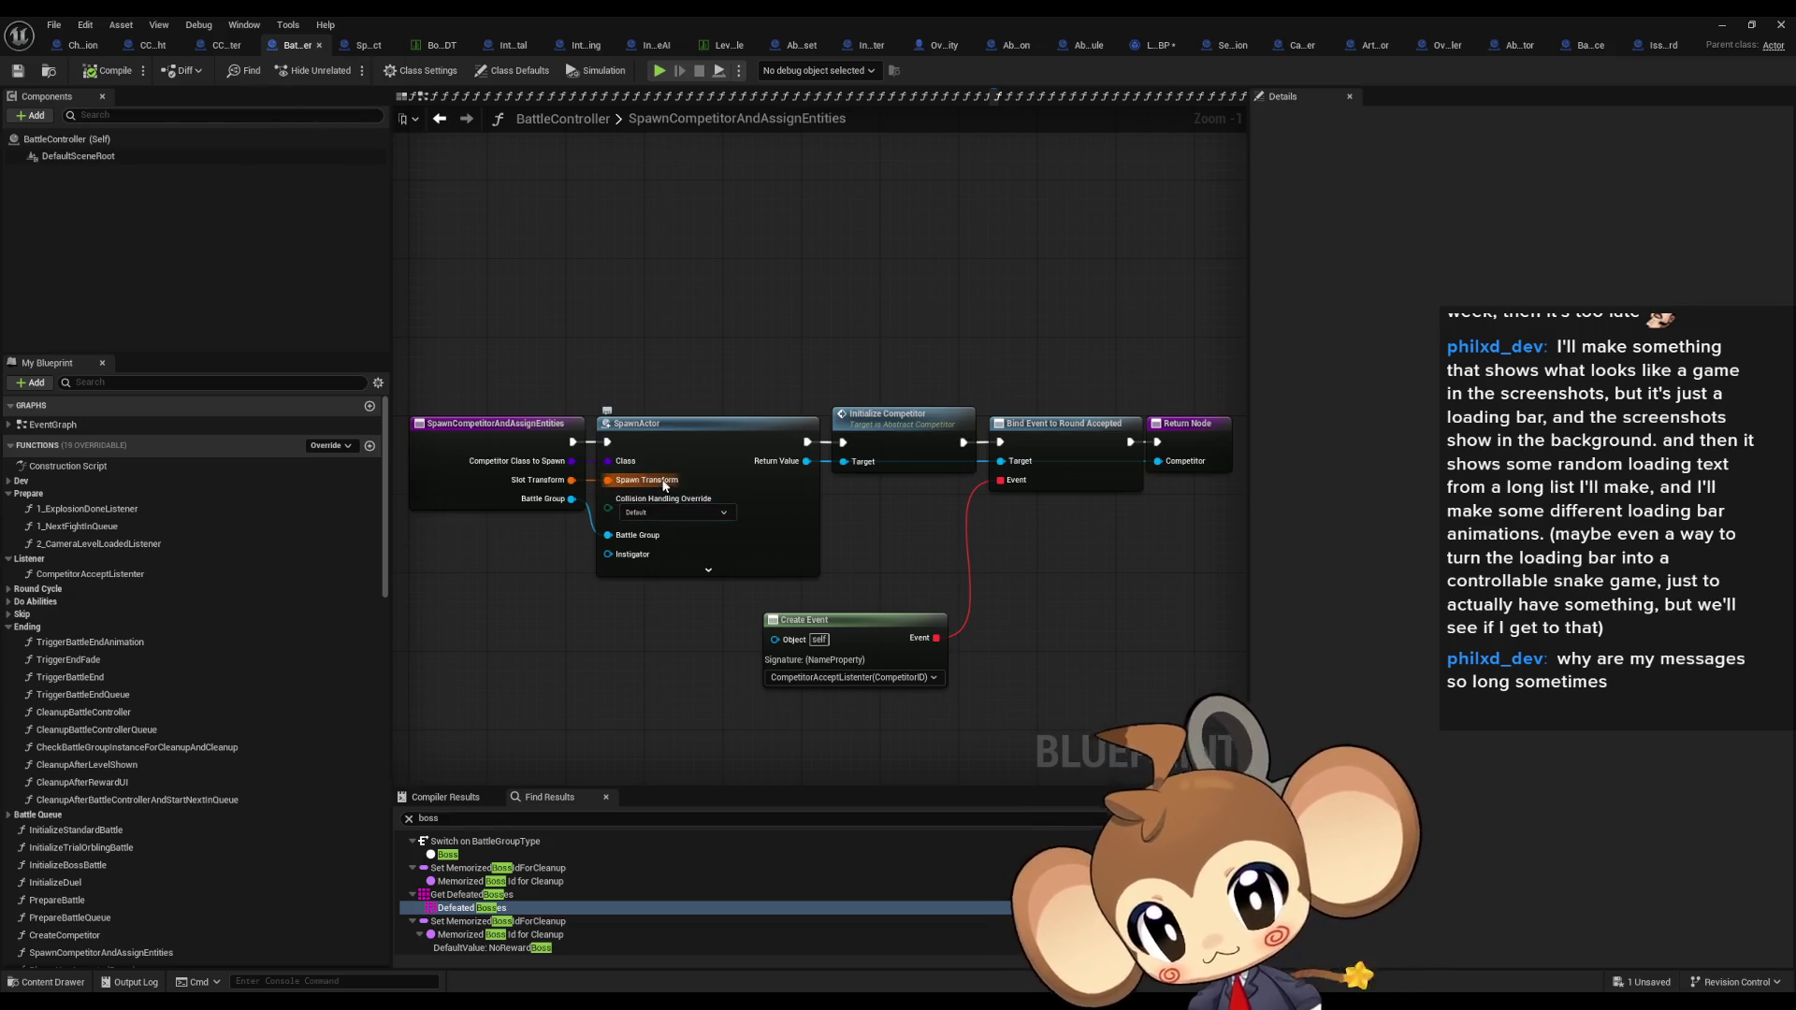
click(692, 482)
click(936, 470)
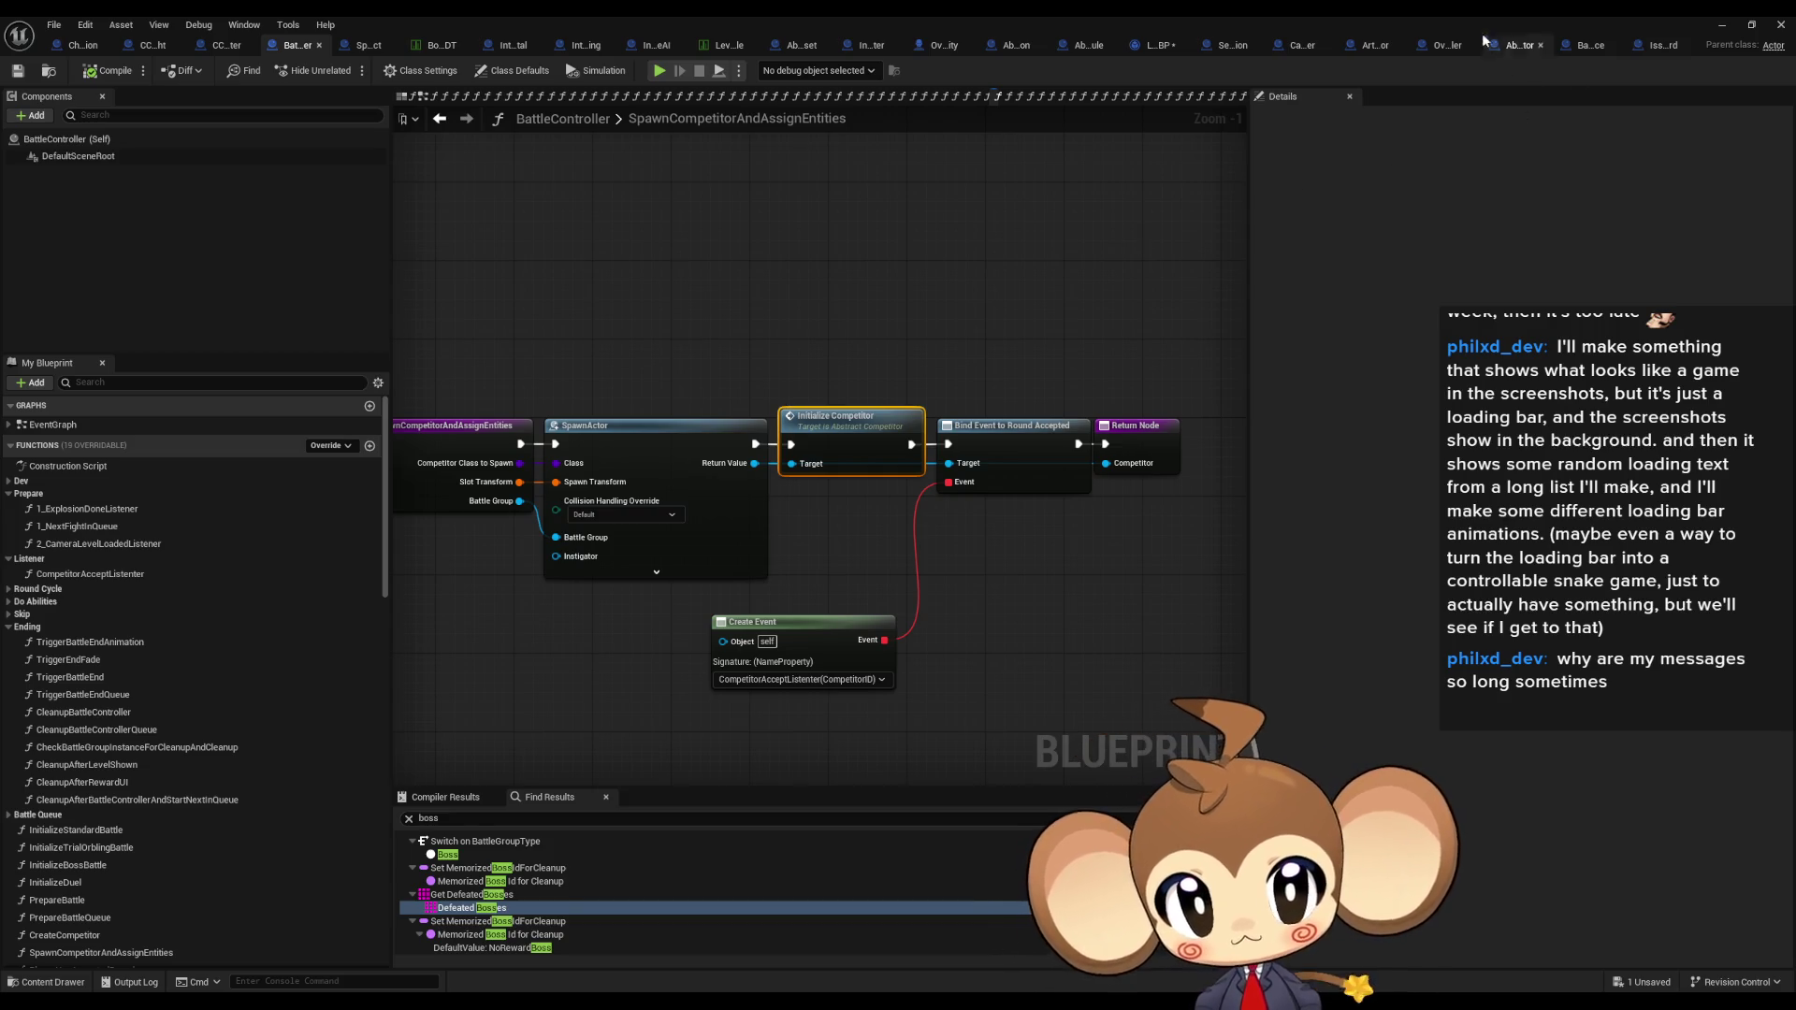
click(1363, 49)
Step: Compare the ArtefactCompetitor and Abstract_Competitor InitializeCompetitor graphs, centring on the initialize chain
scroll(75, 487, up, 2)
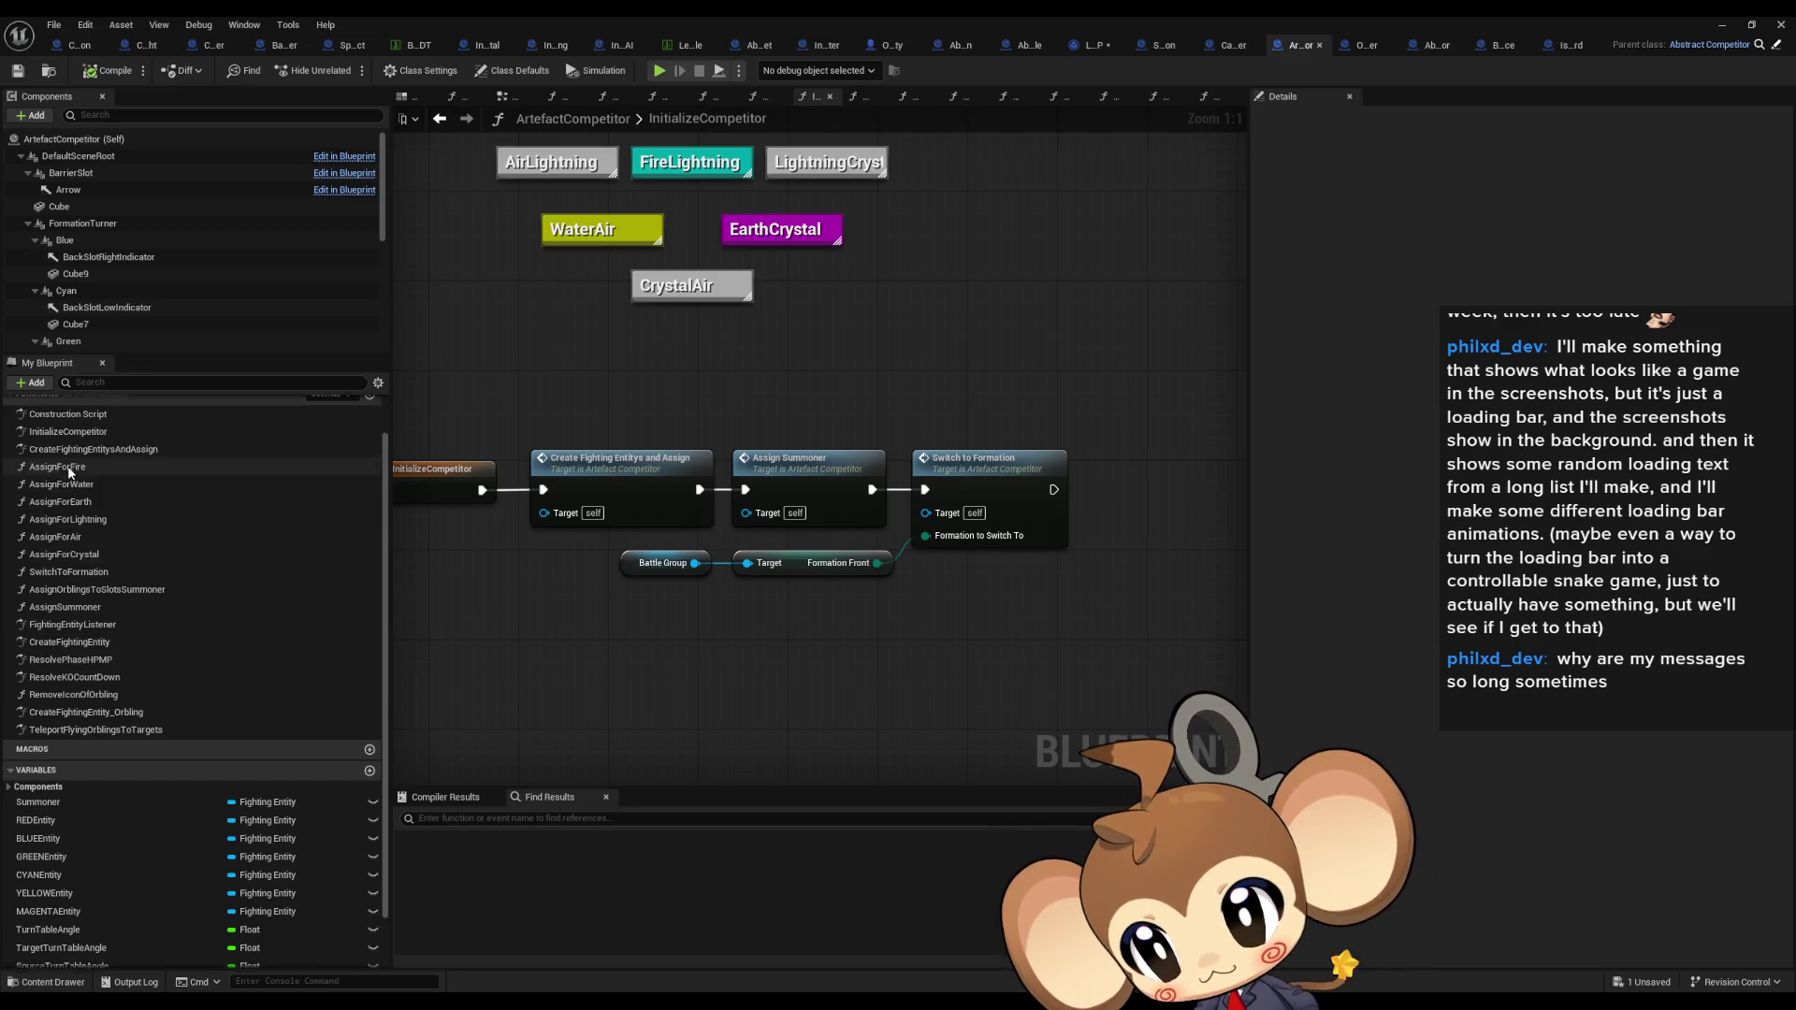
click(748, 454)
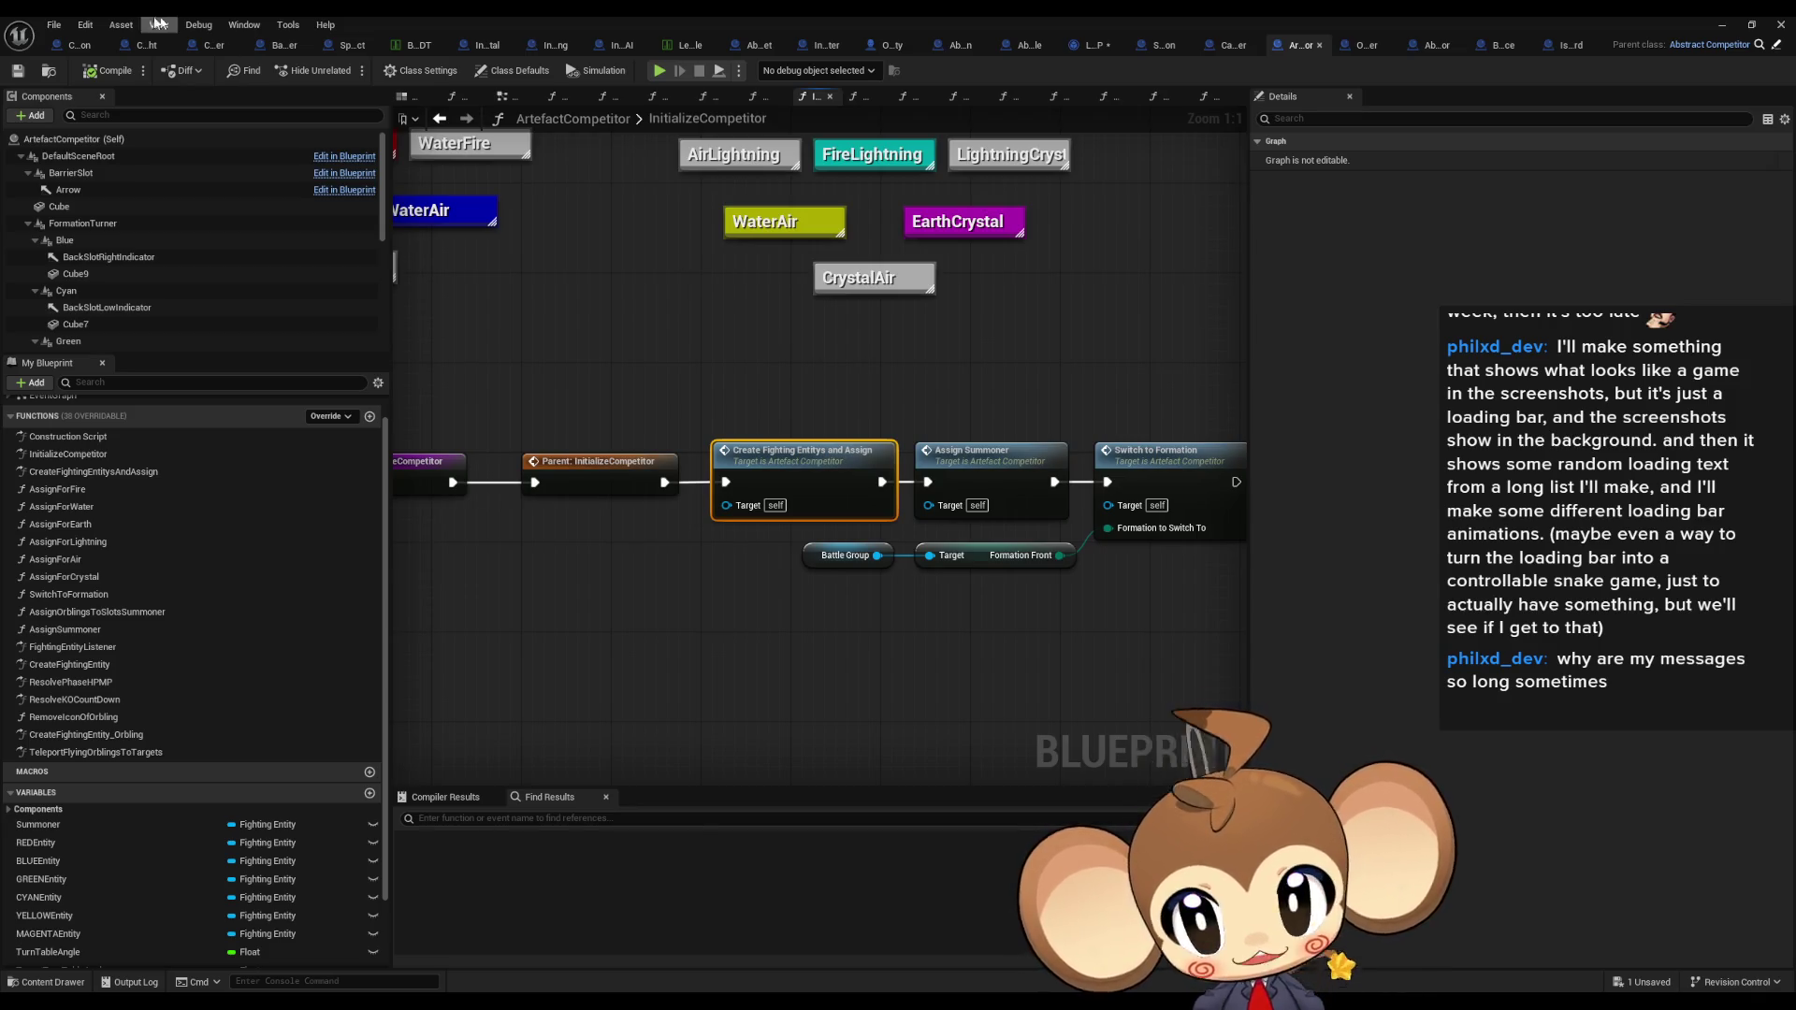
click(278, 47)
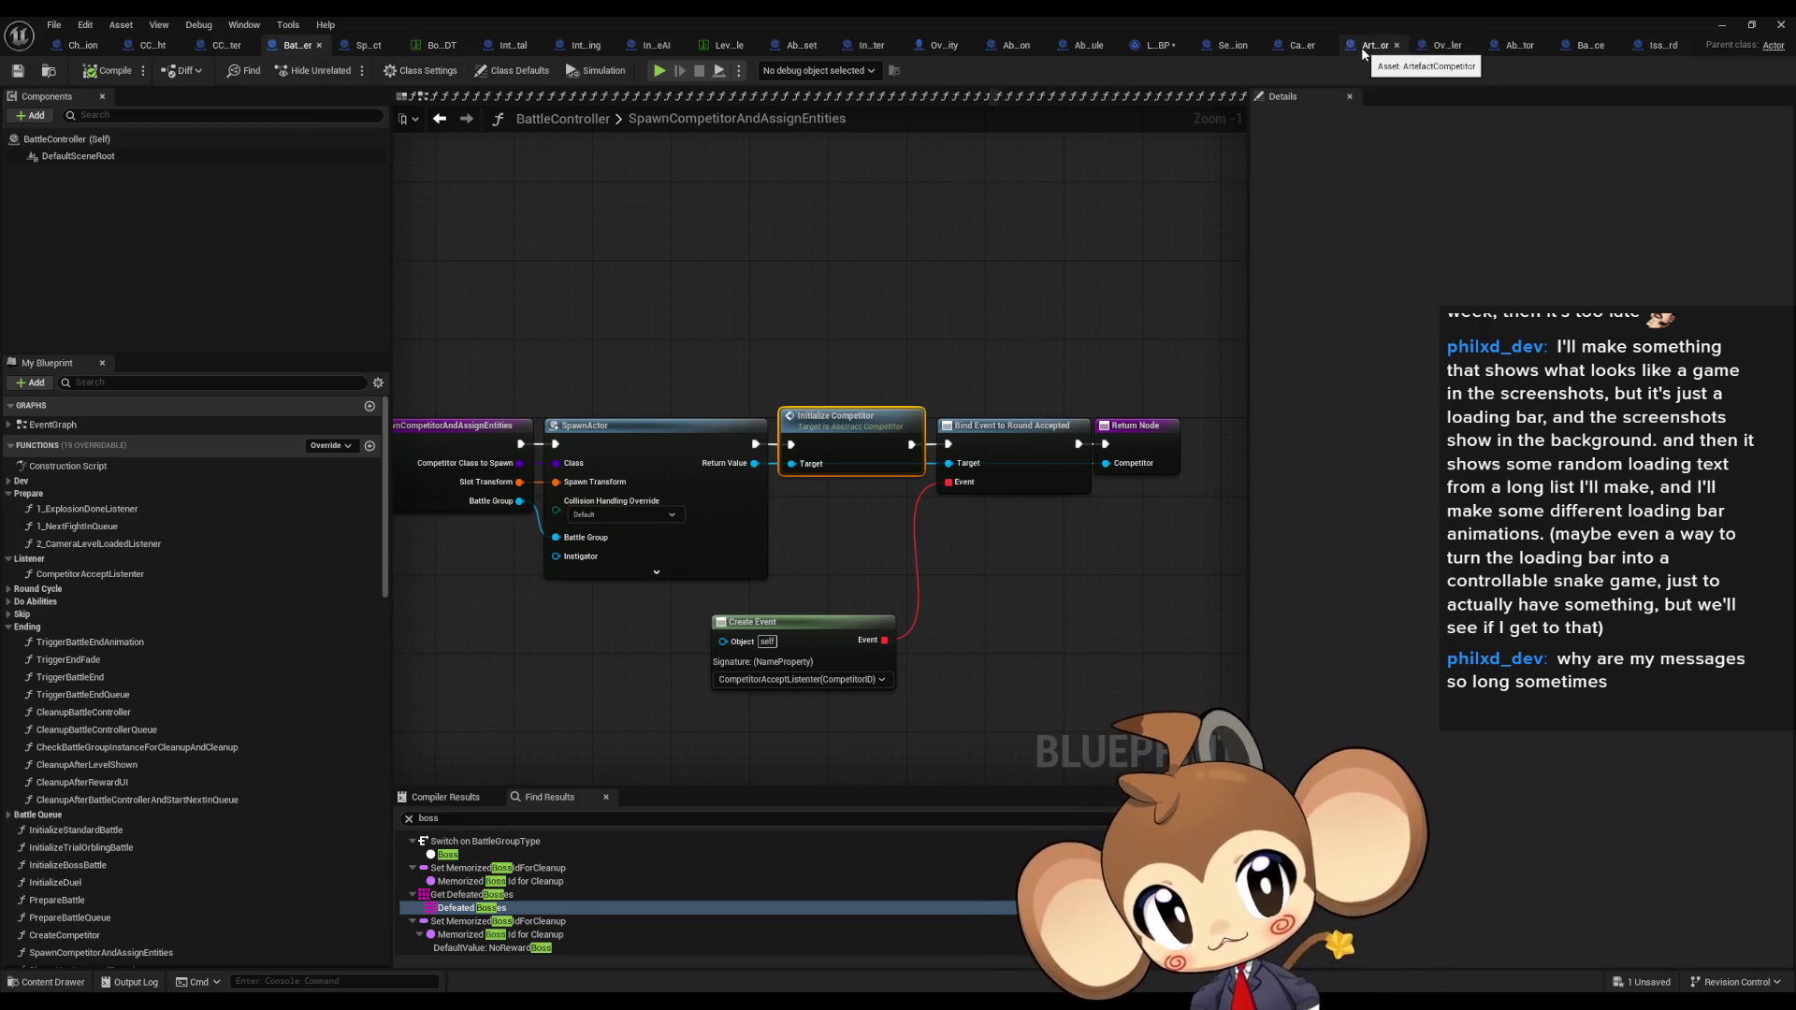
click(1514, 51)
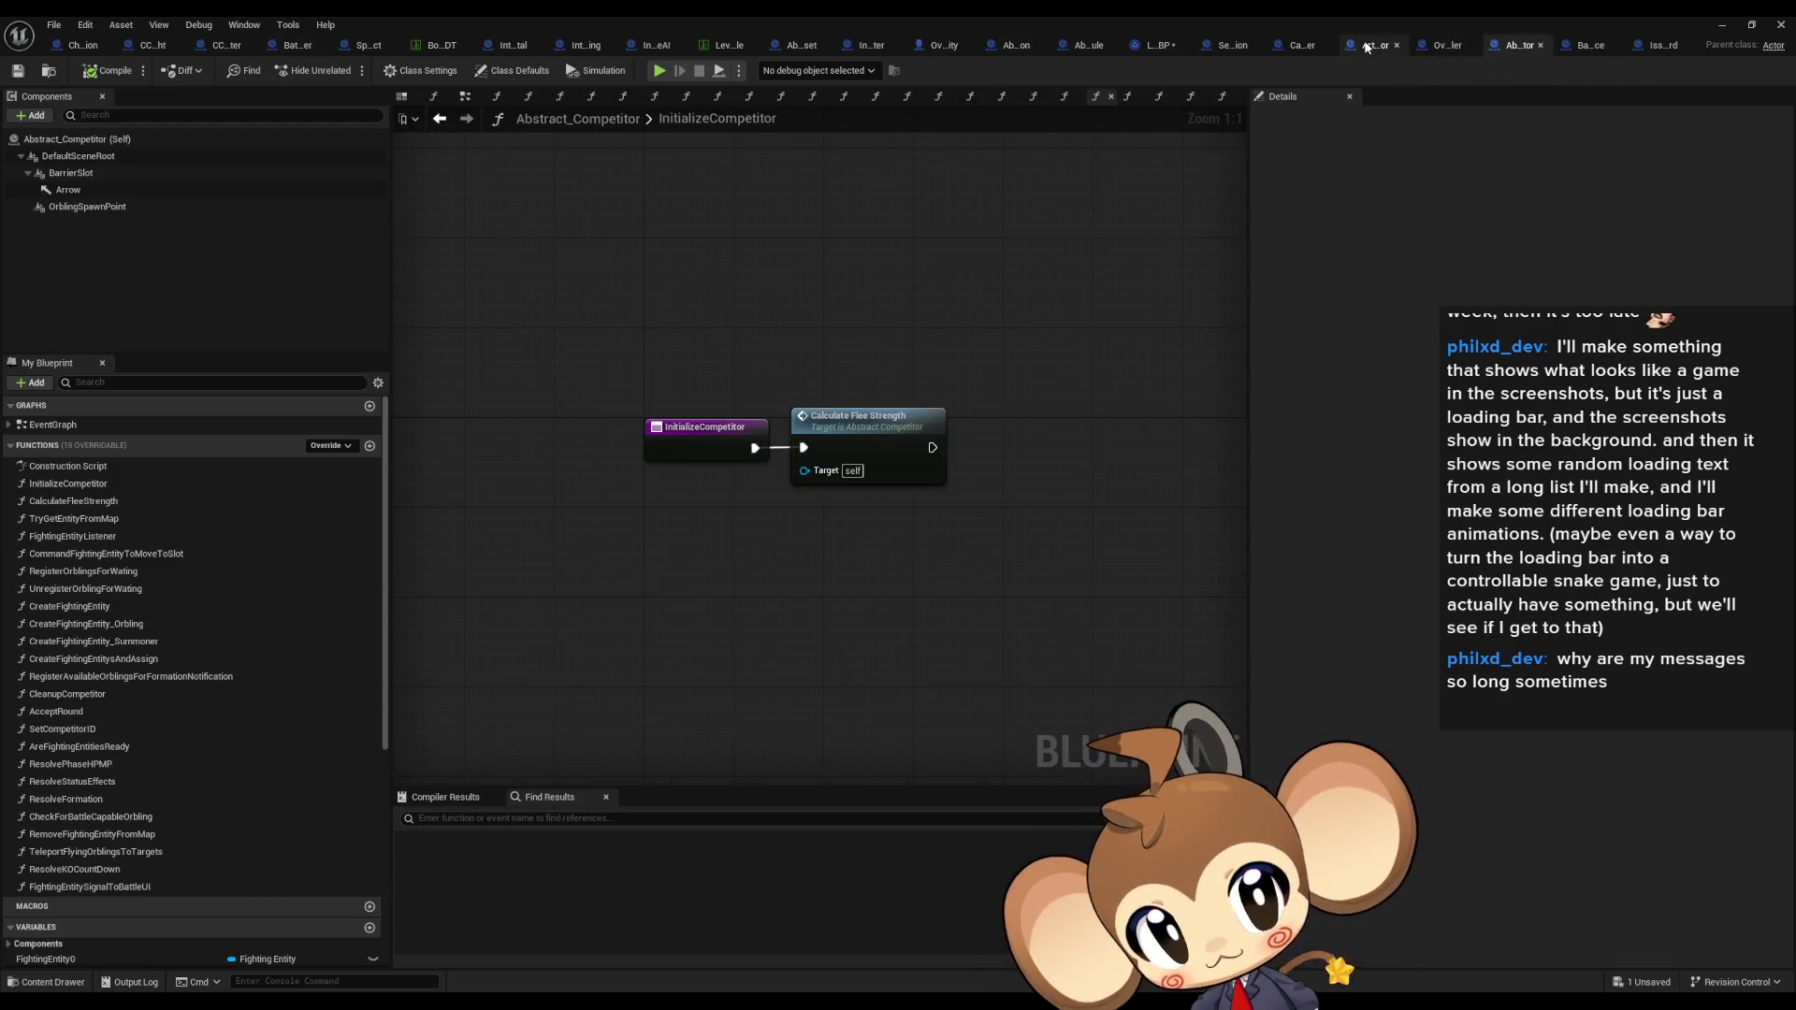
click(1367, 47)
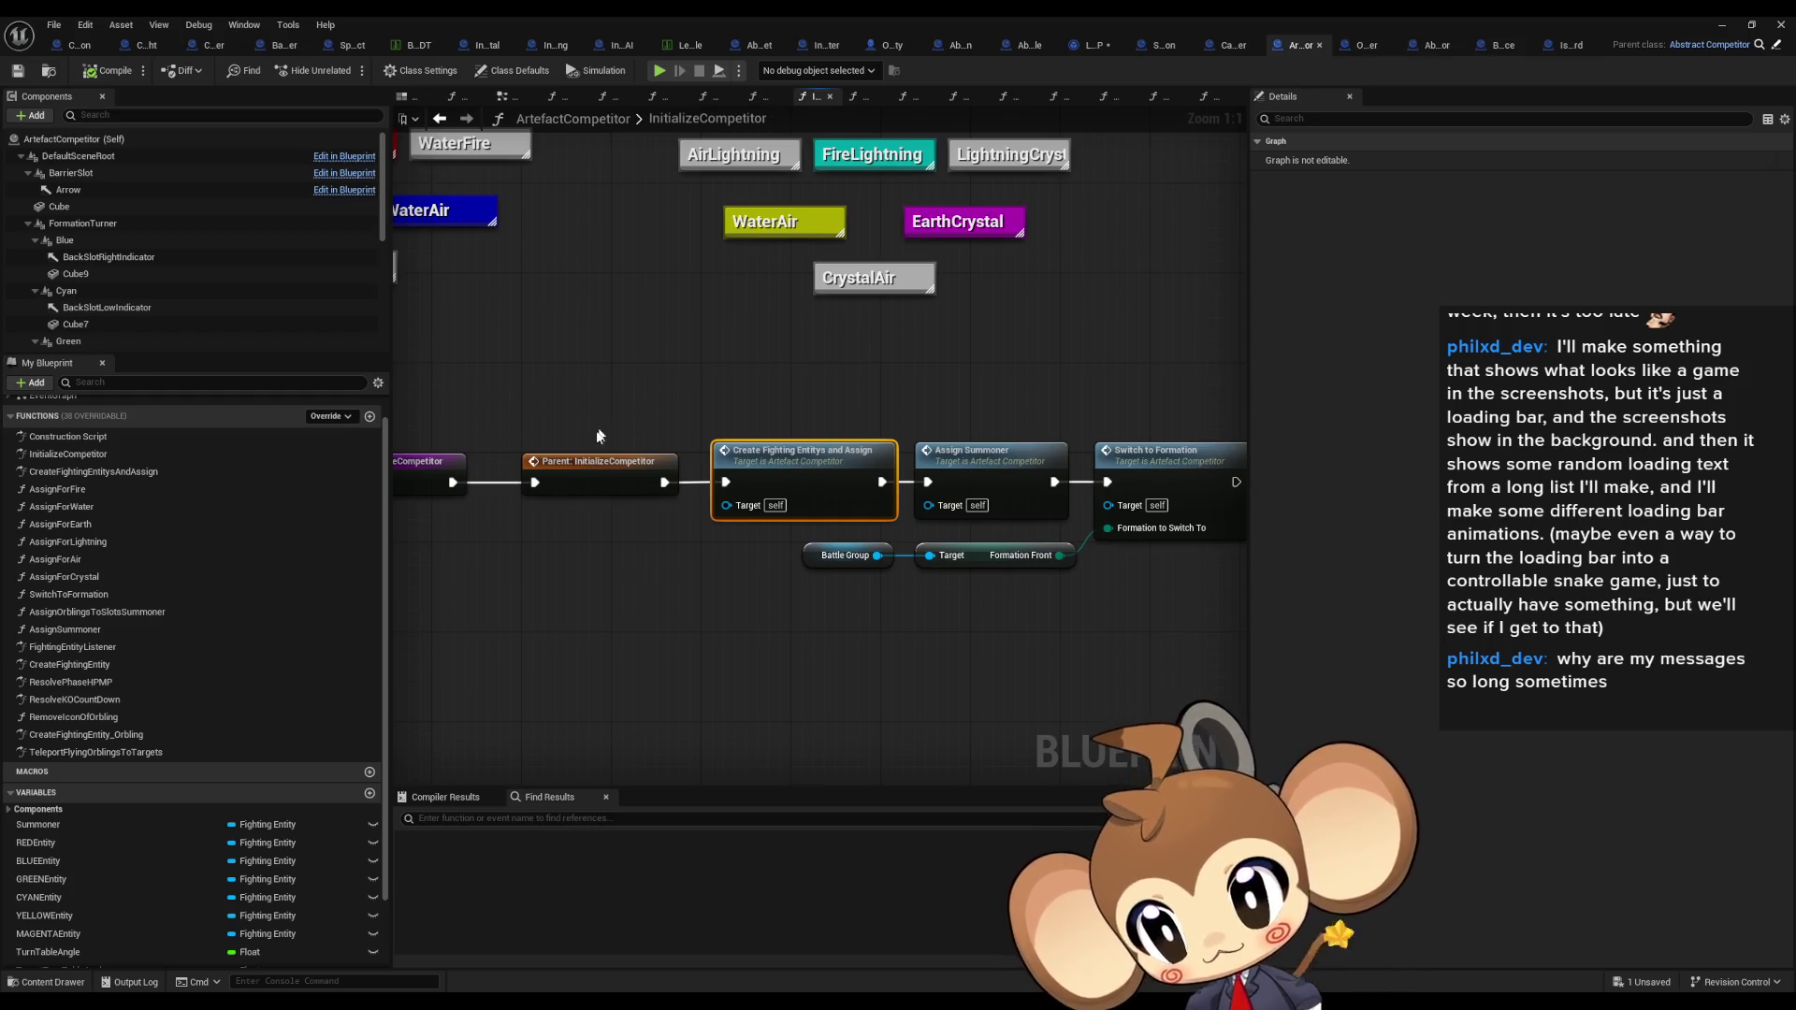
scroll(243, 842, down, 2)
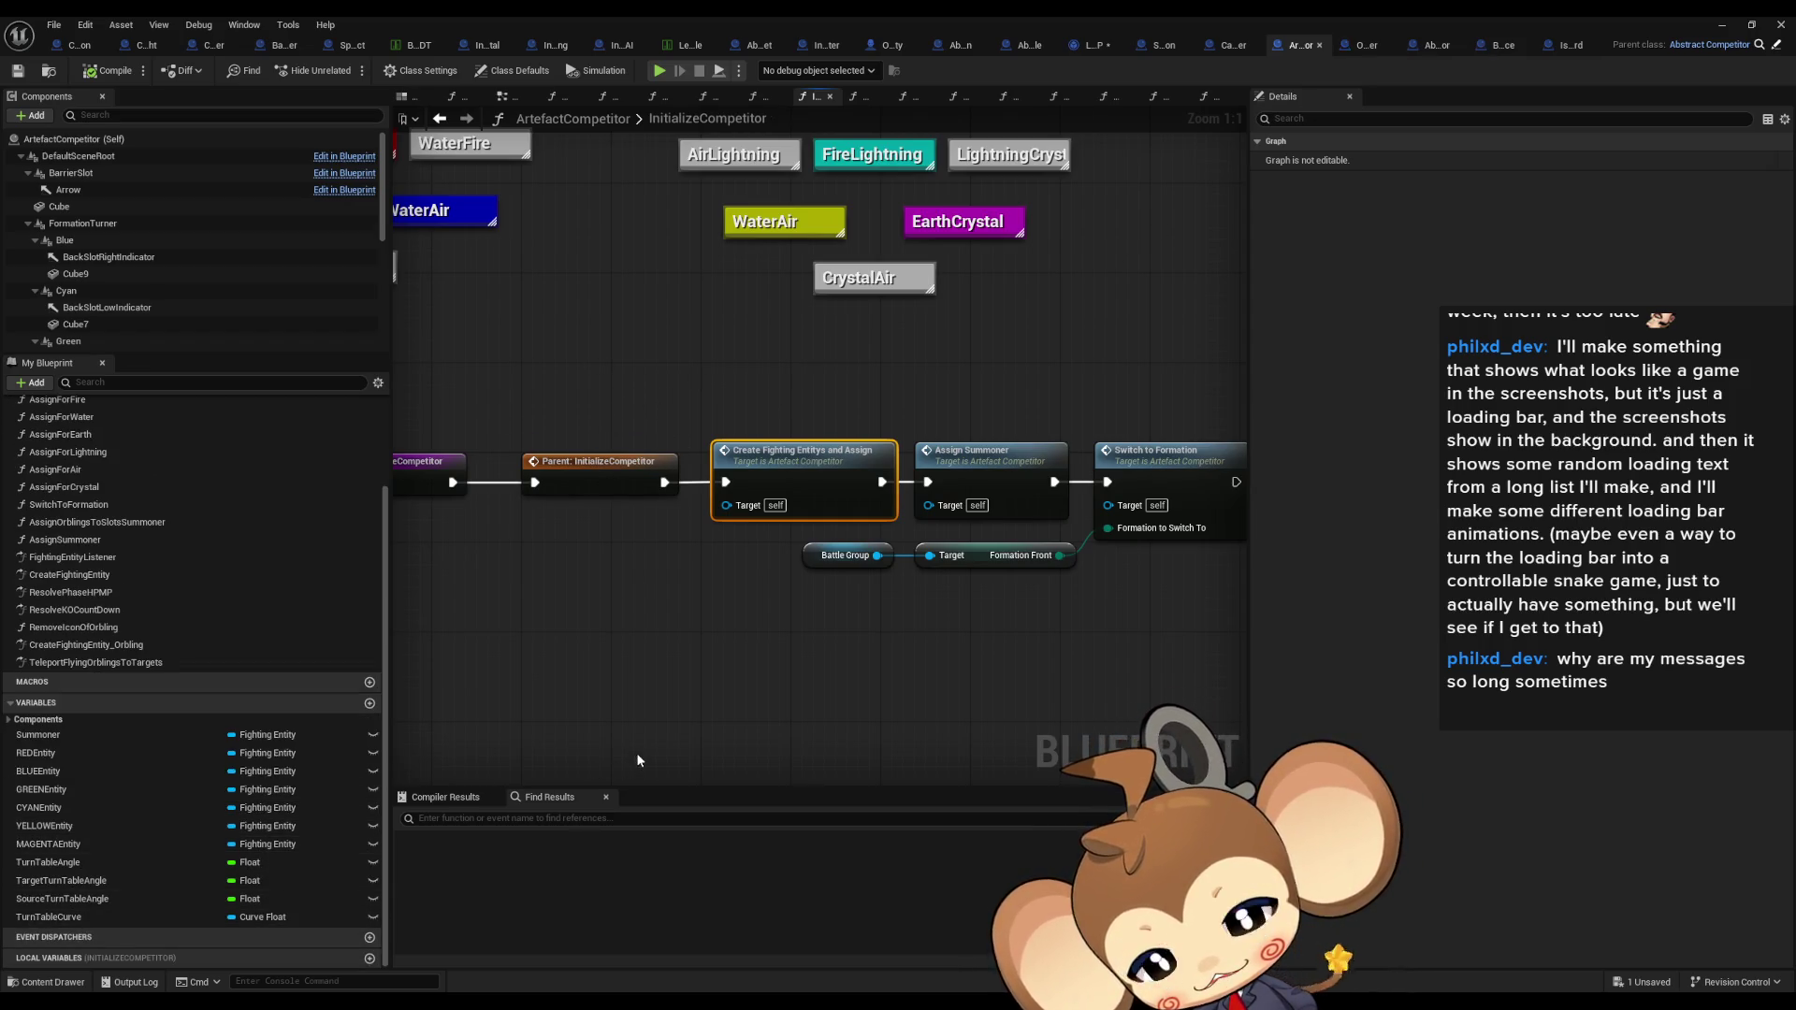
drag(735, 711, 747, 739)
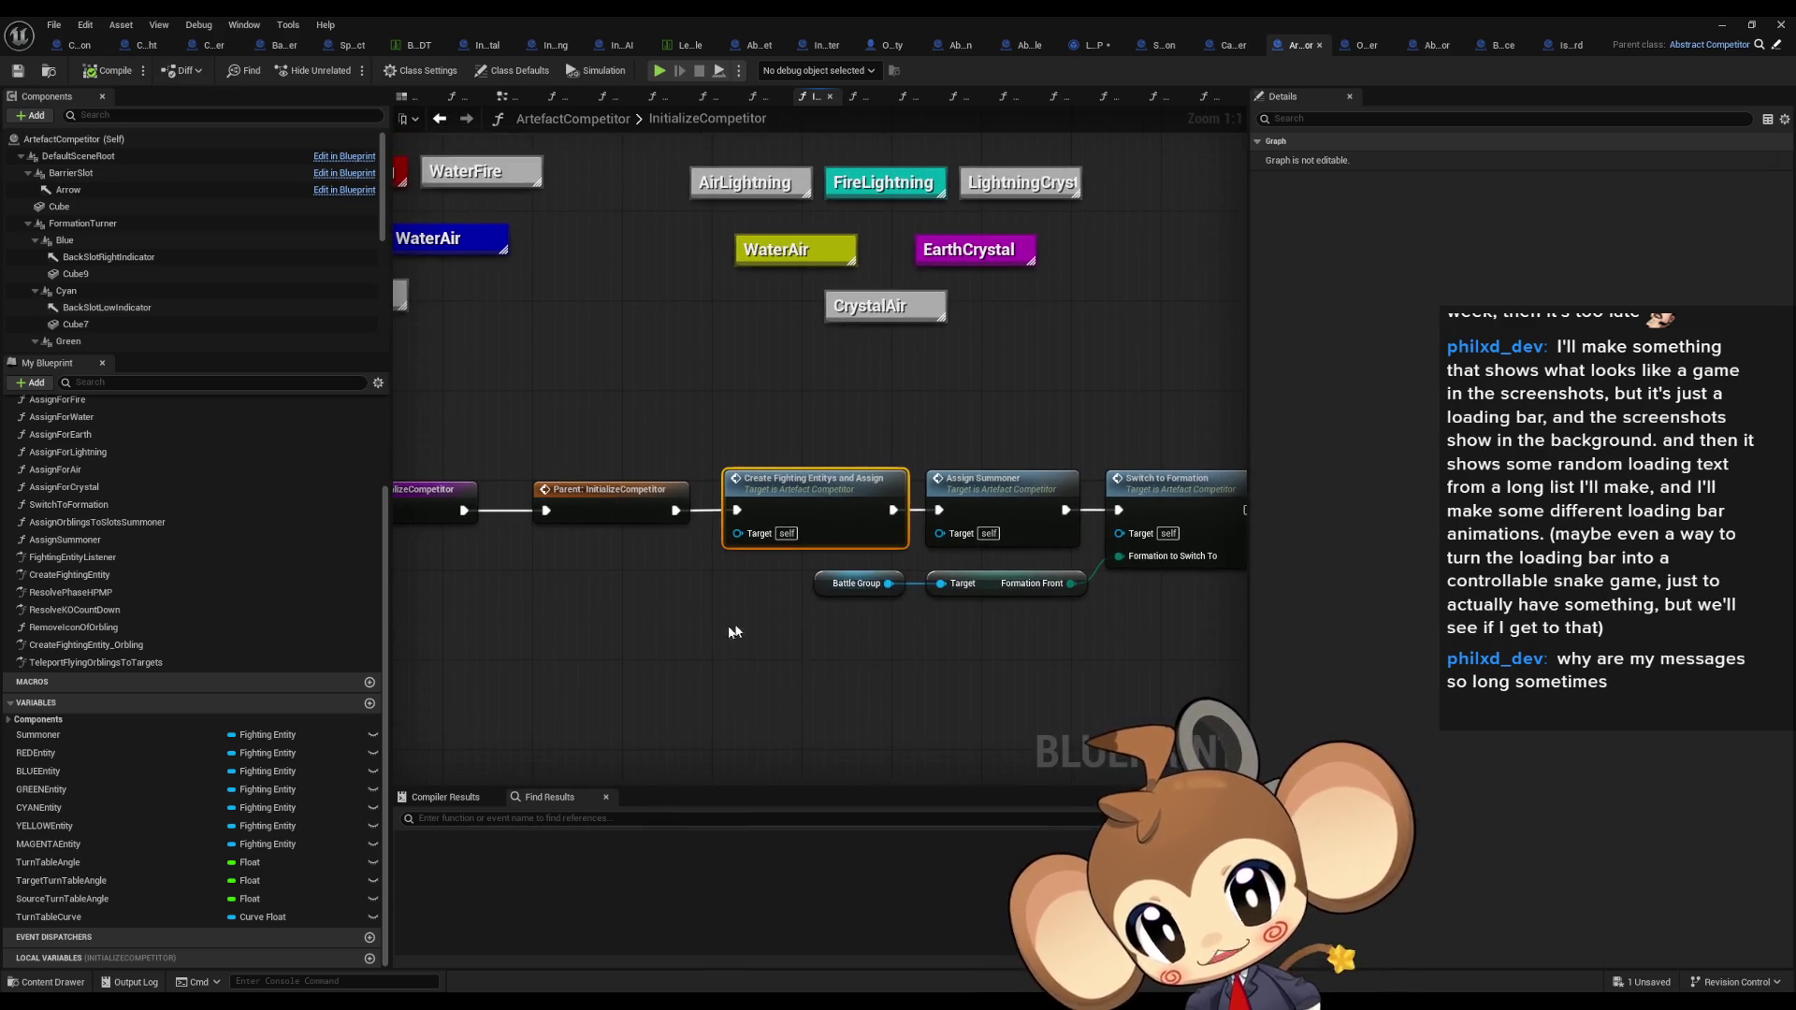
scroll(882, 587, down, 2)
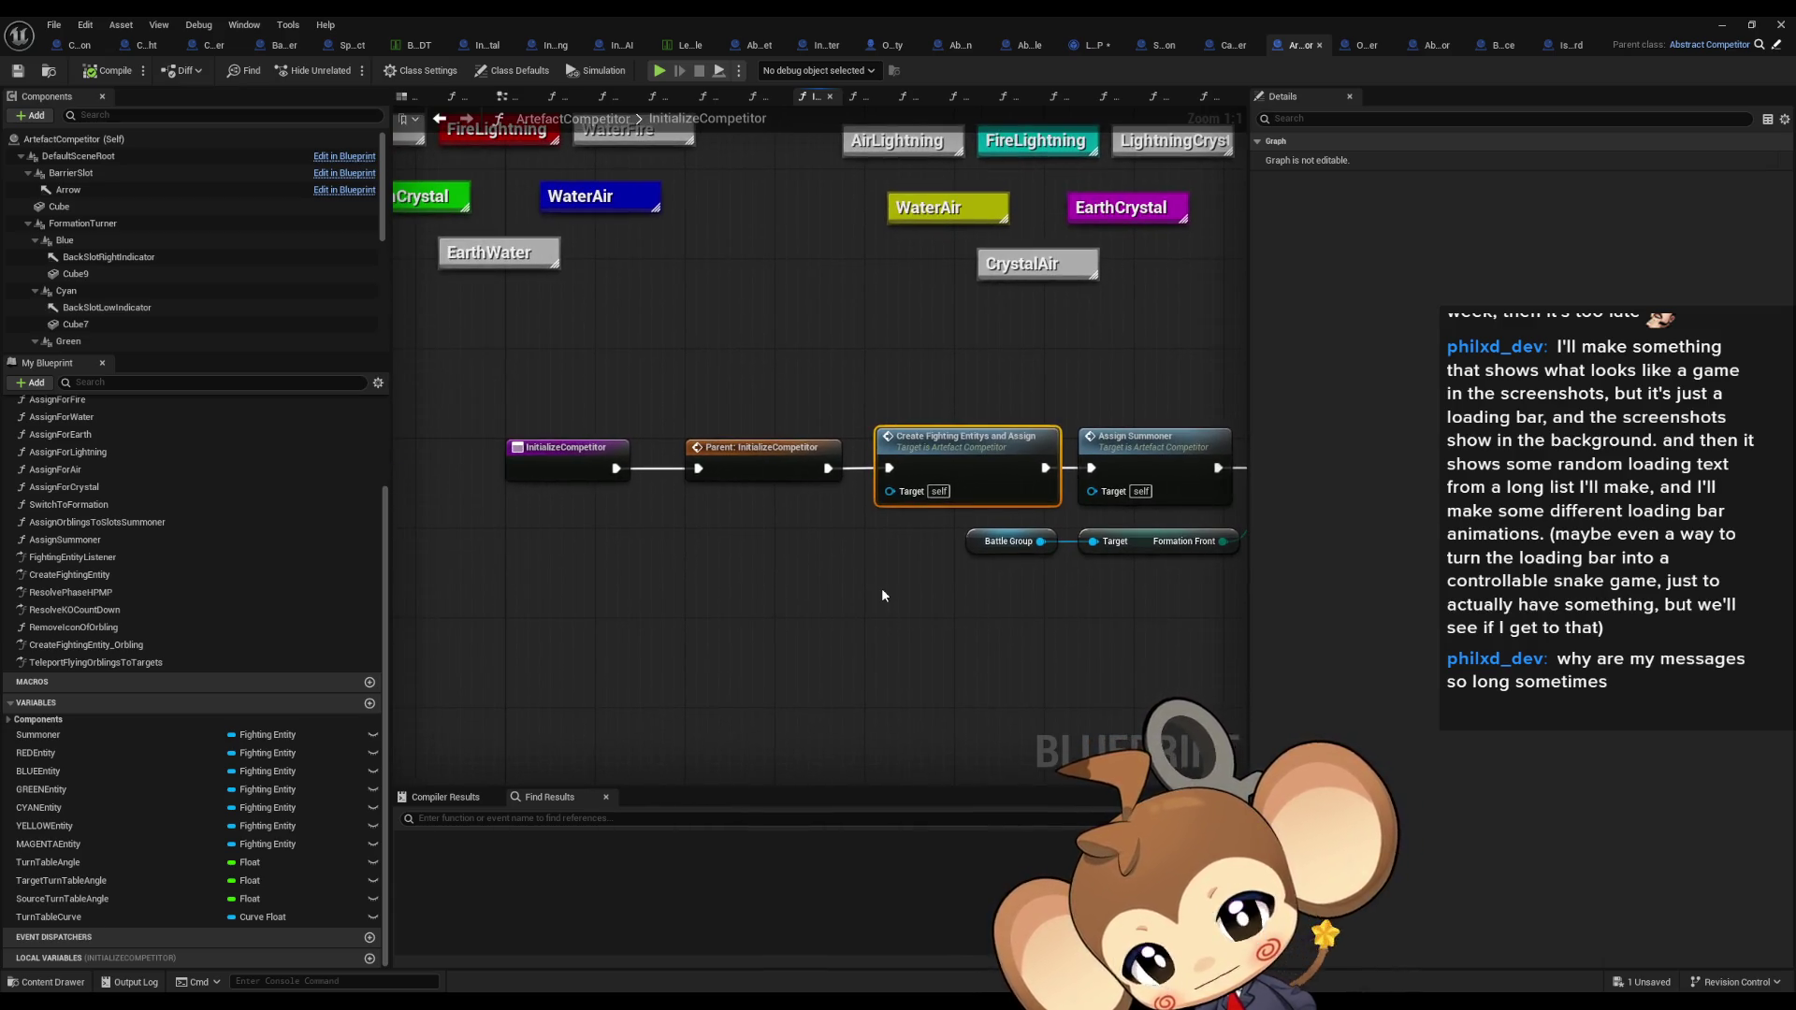
drag(883, 587, 823, 581)
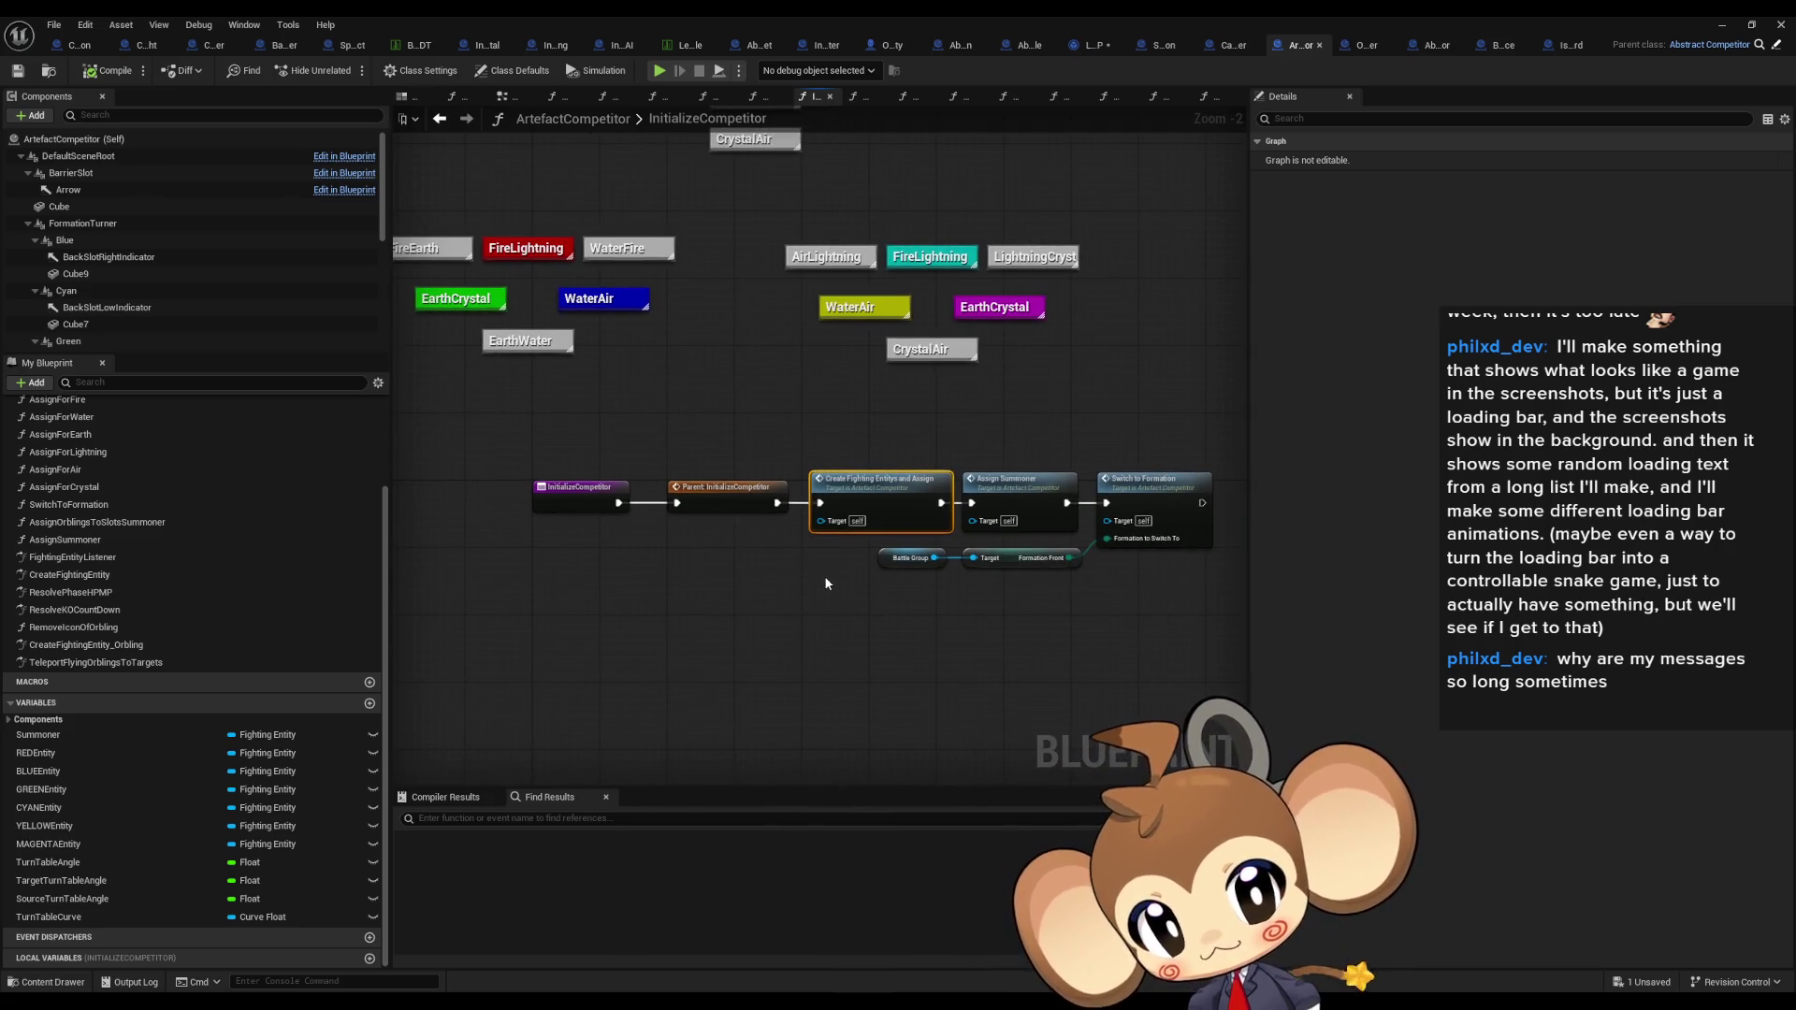
scroll(823, 580, up, 1)
drag(896, 591, 763, 574)
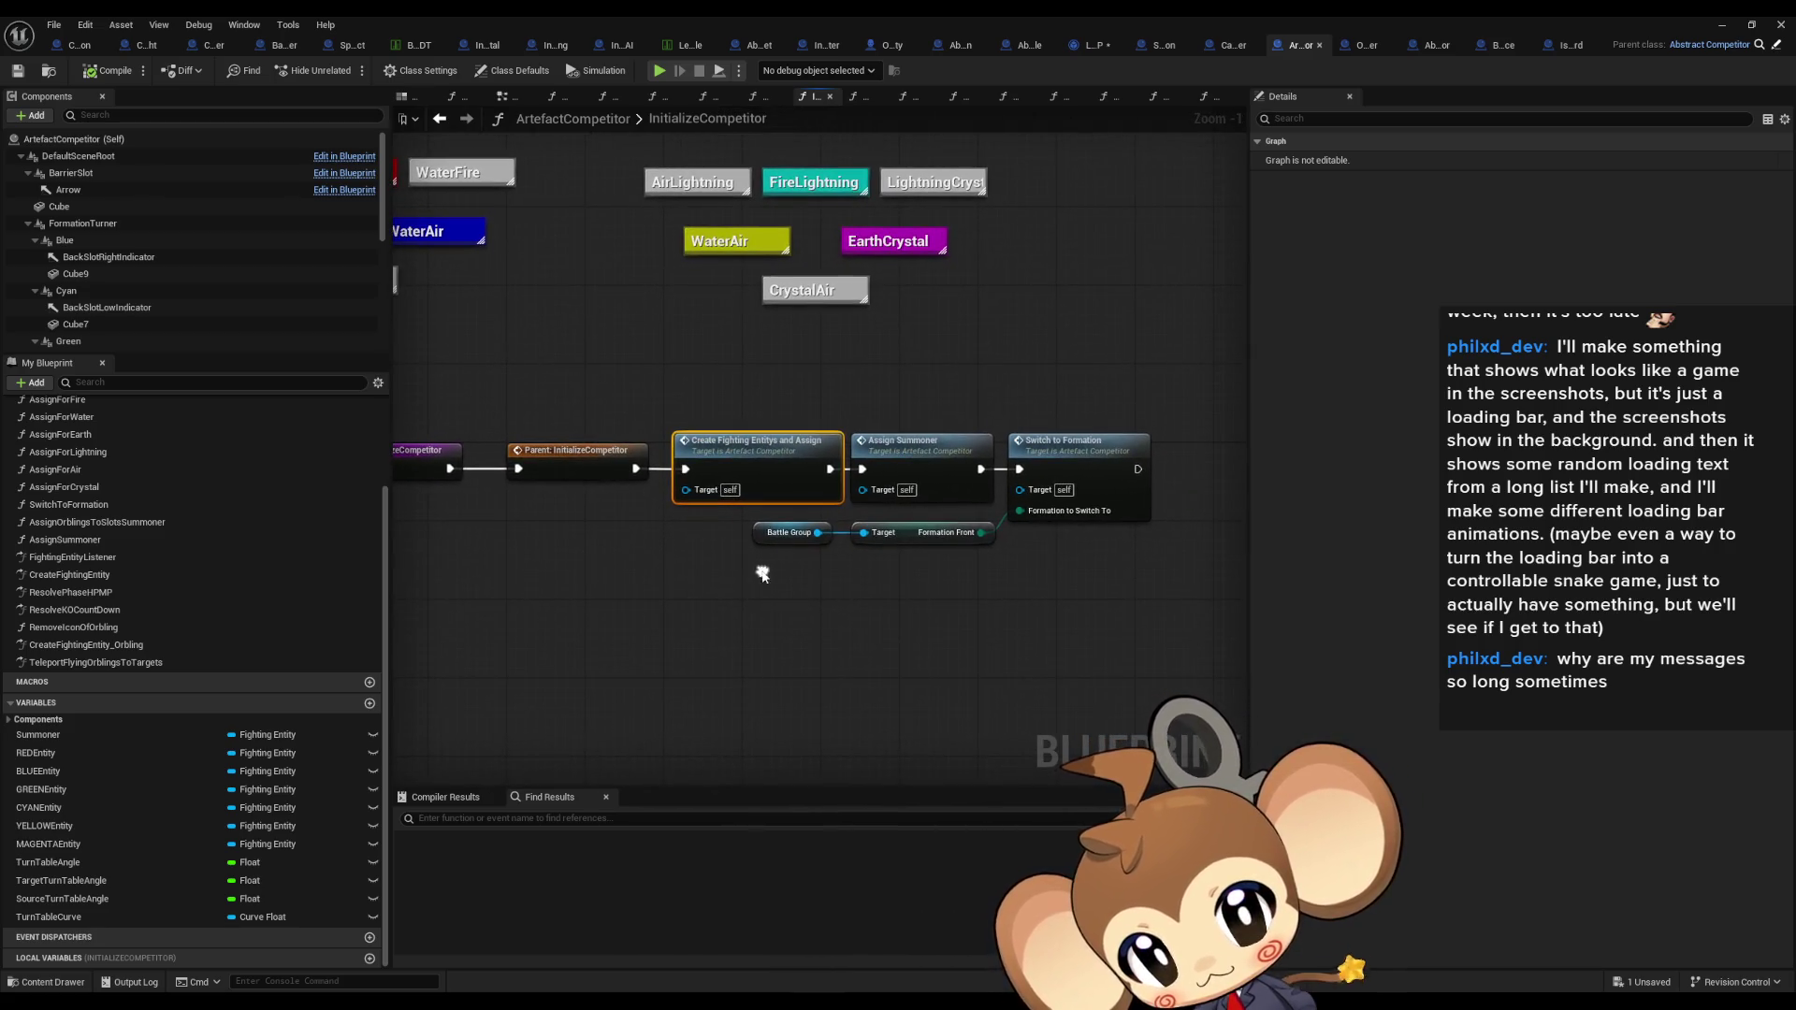
Step: Open BattleController's 1_ExplosionDoneListener and select the Competitor1BattleGroup variable
click(275, 52)
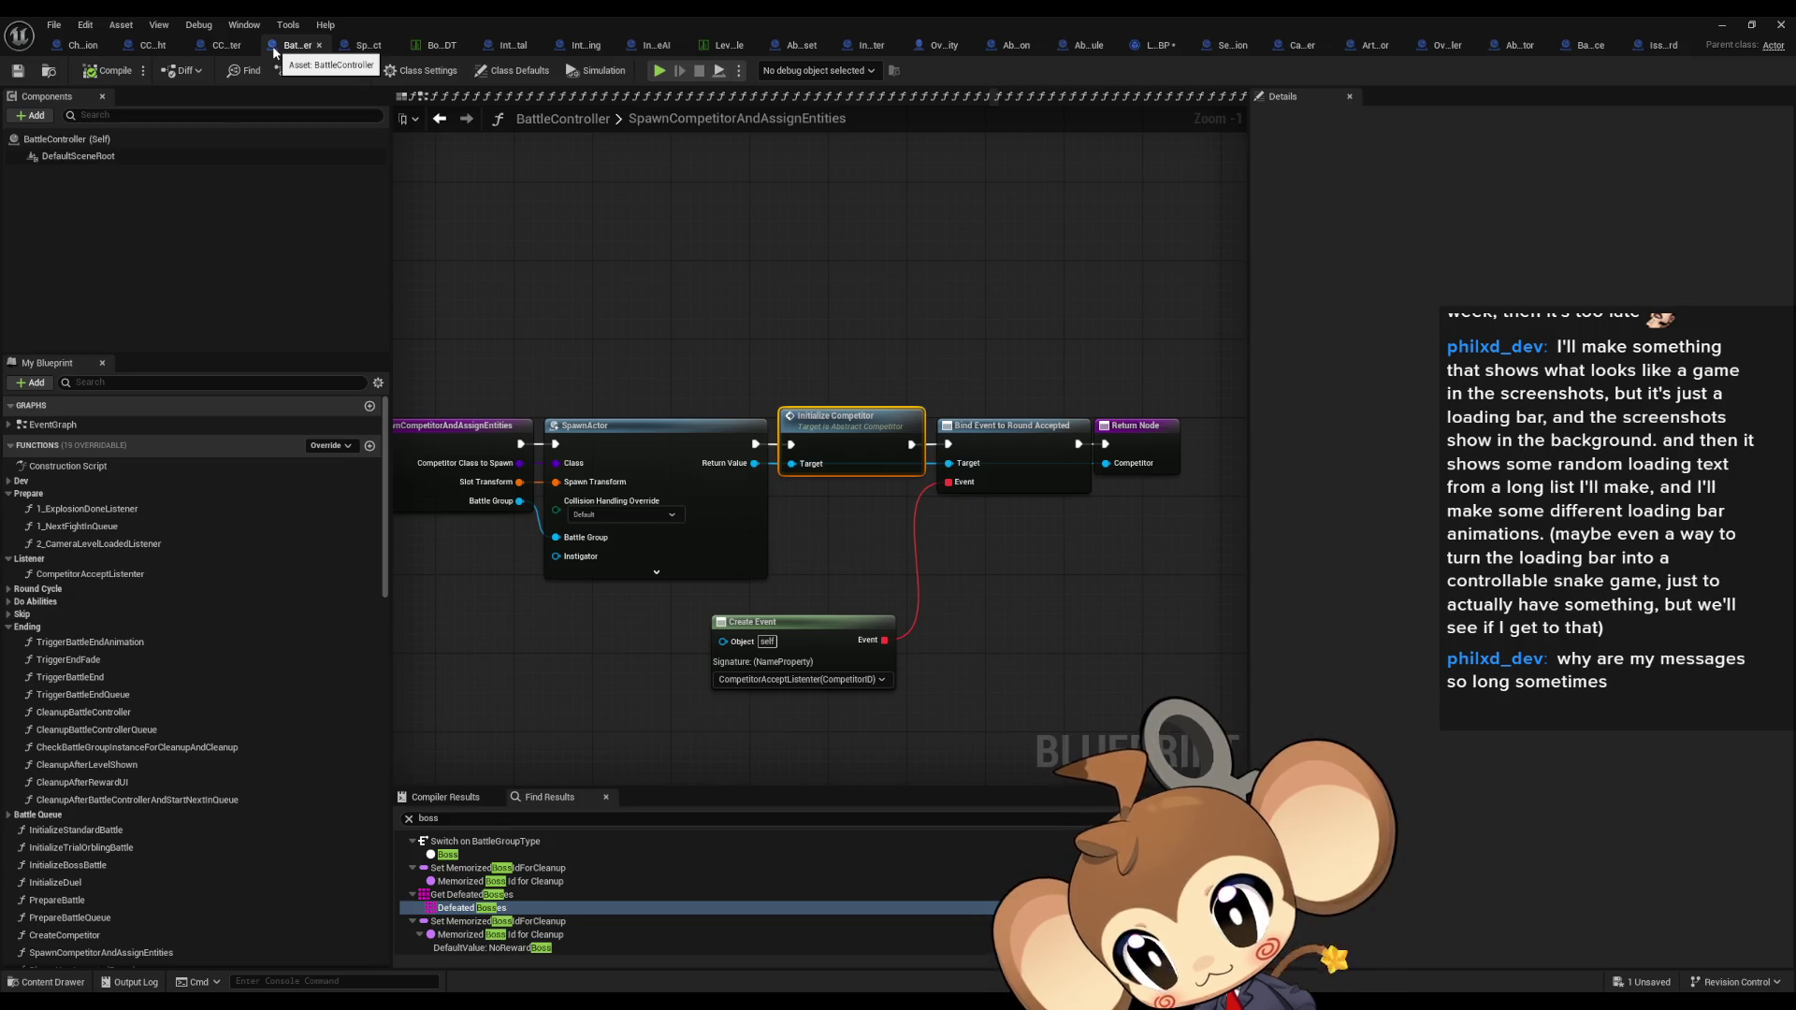
click(71, 525)
double_click(74, 508)
mouse_move(752, 613)
mouse_down()
mouse_move(653, 613)
mouse_move(503, 549)
mouse_up()
drag(717, 569, 632, 571)
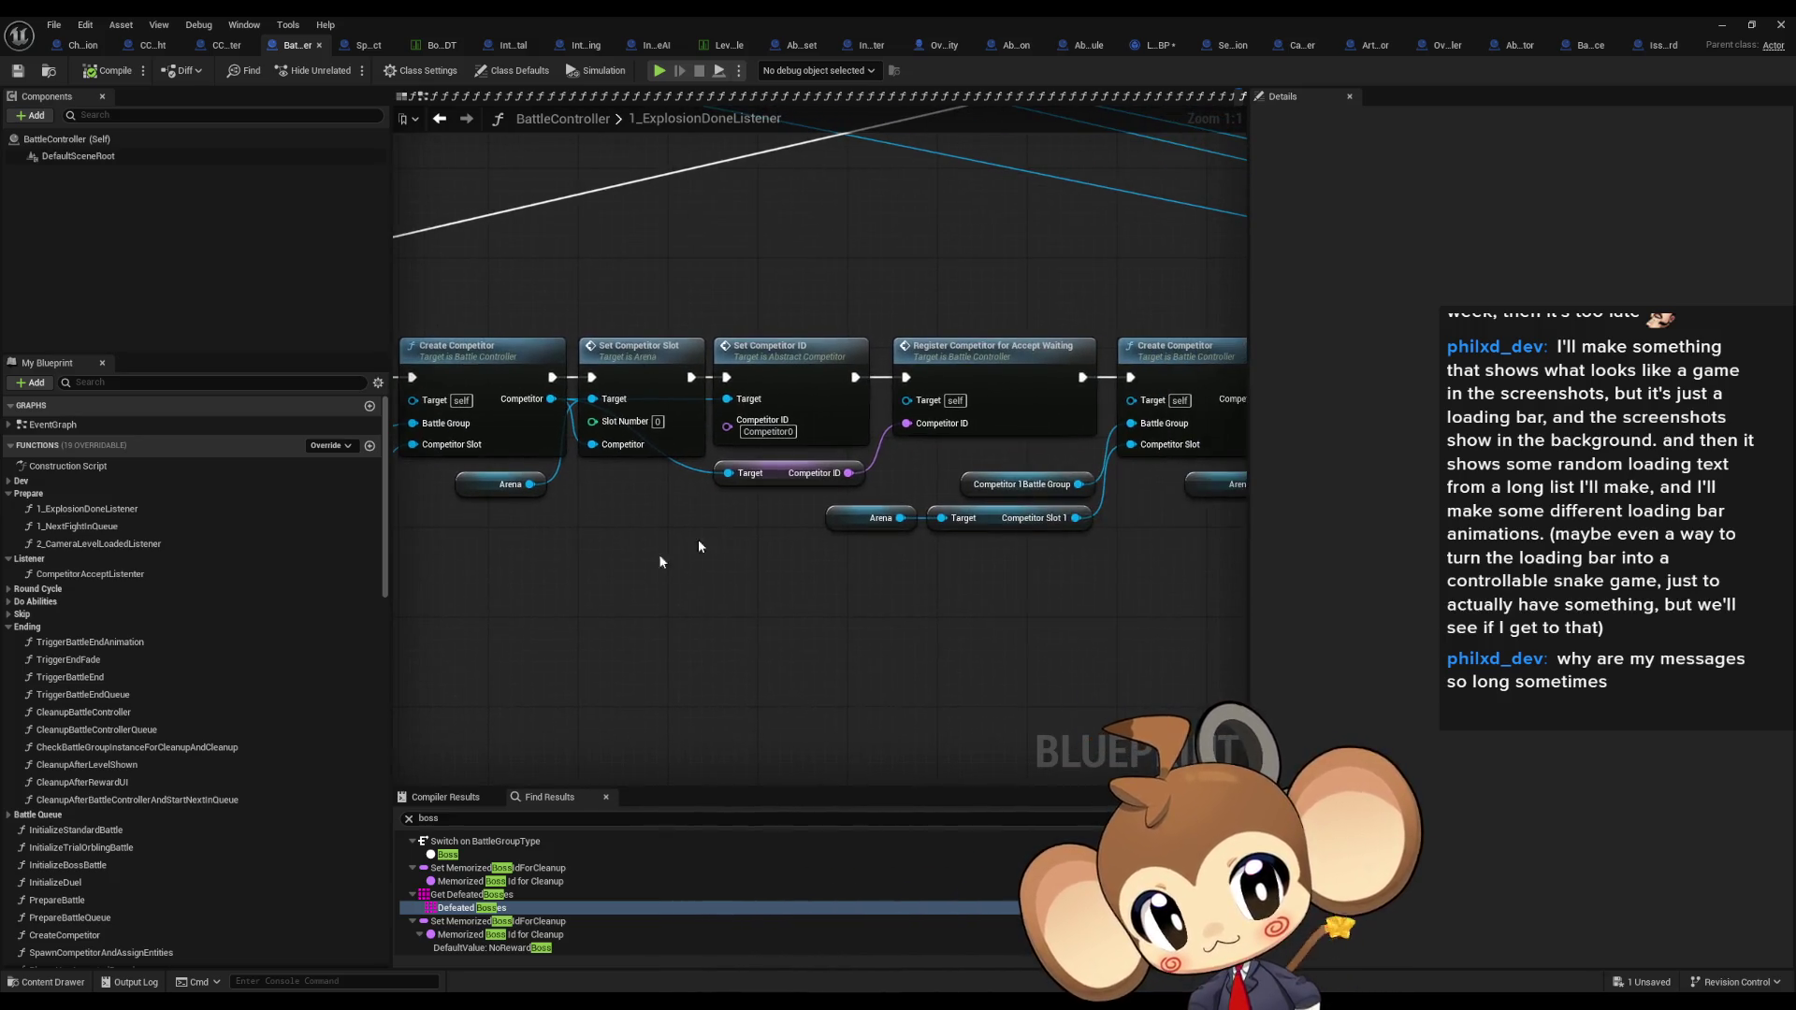
click(1025, 484)
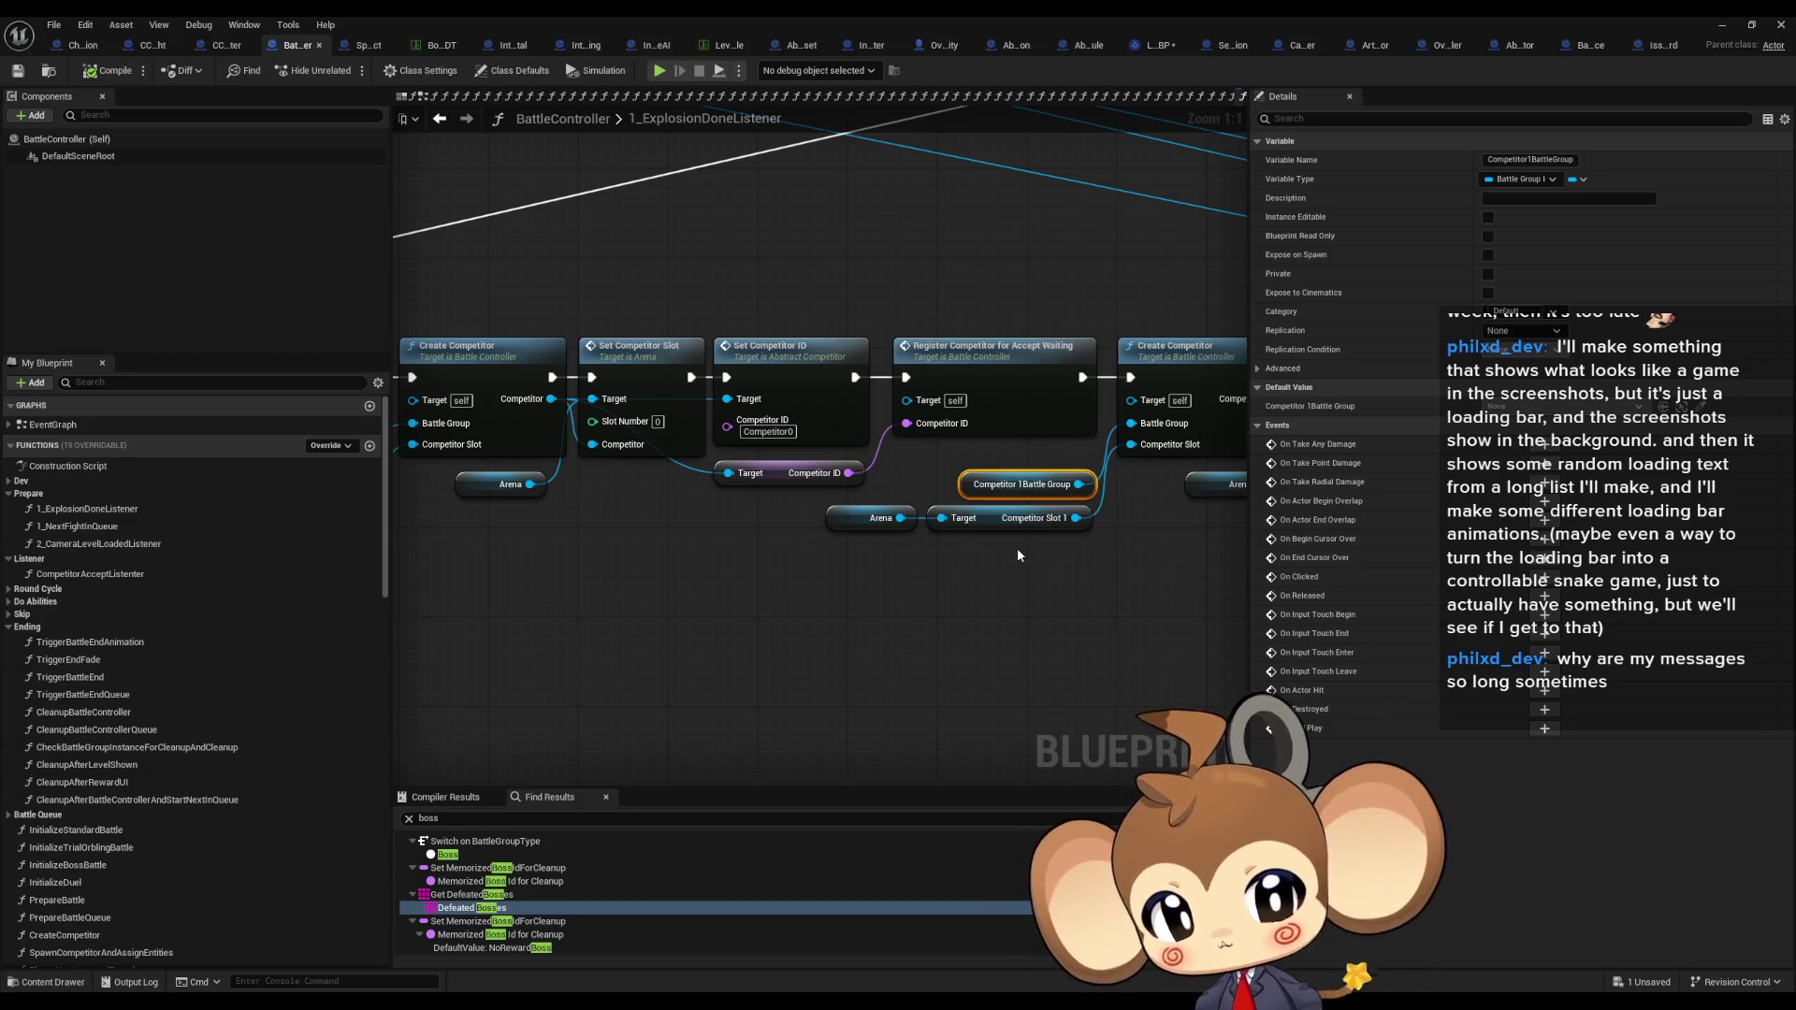
Step: Pan across 1_ExplosionDoneListener's Create Competitor calls and battle group variable, then revisit ArtefactCompetitor
drag(1018, 554, 943, 553)
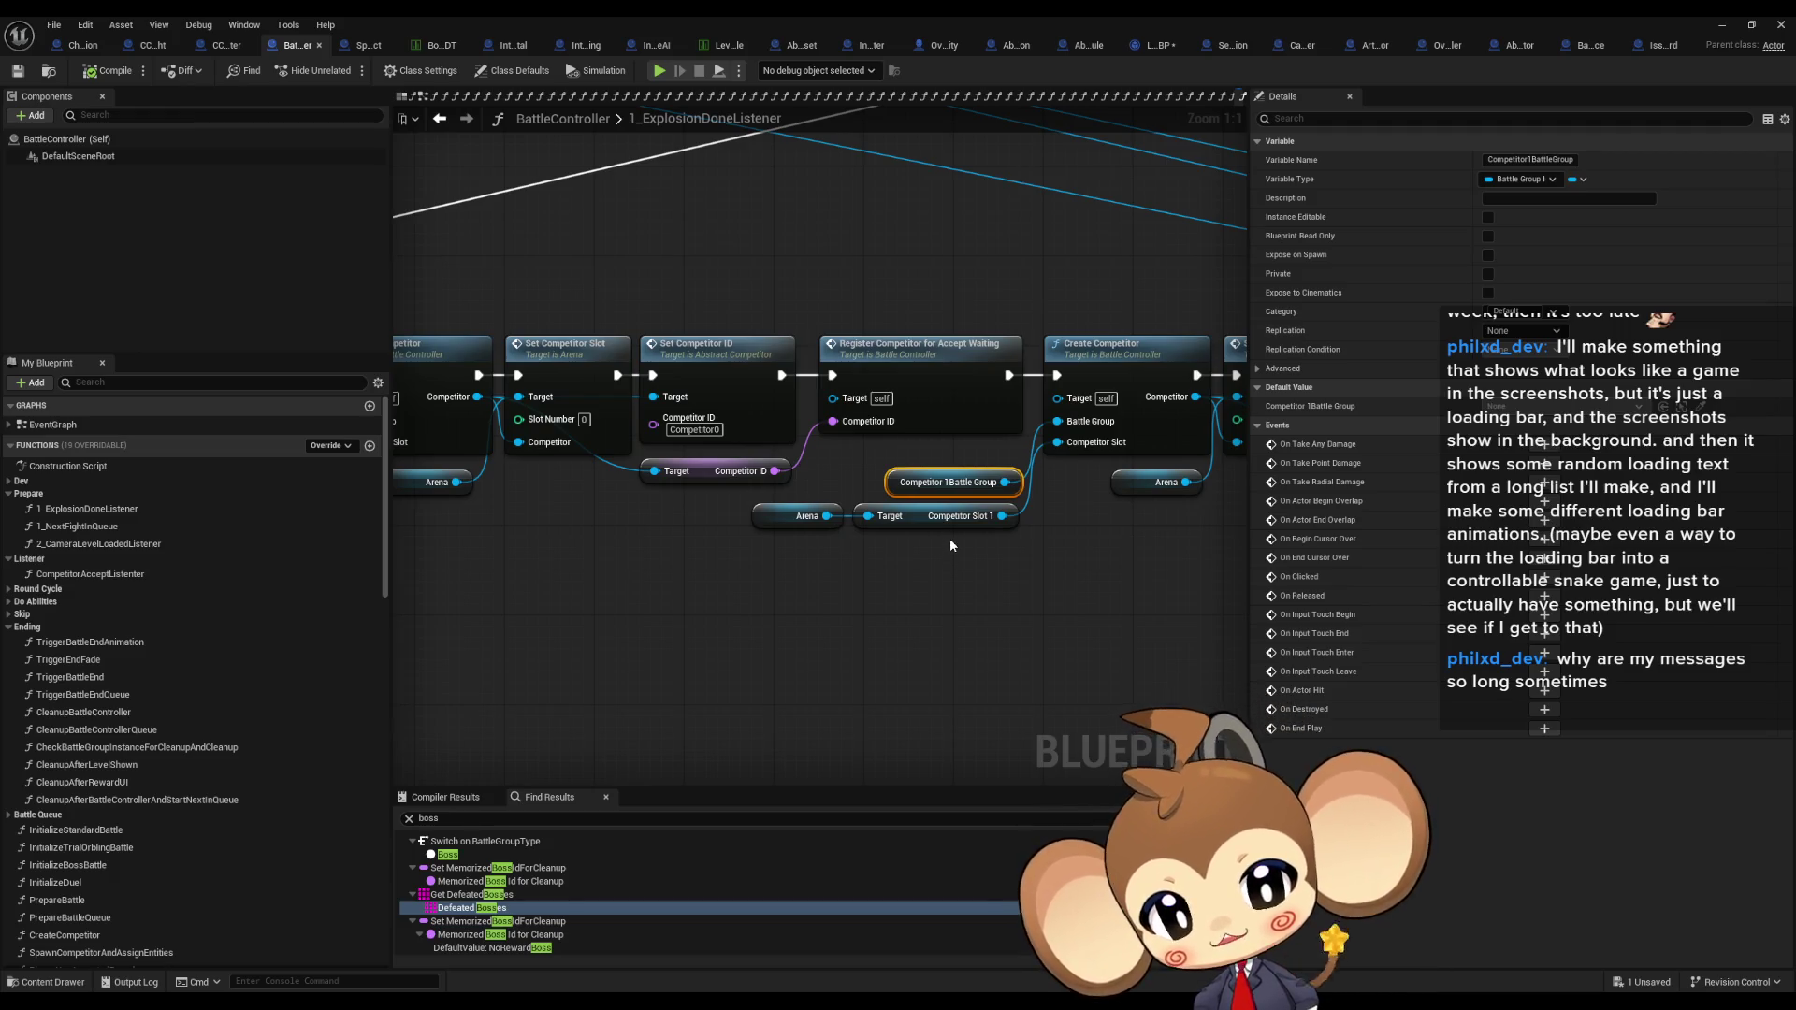
mouse_move(978, 530)
mouse_down()
mouse_move(849, 558)
mouse_move(1246, 587)
mouse_up()
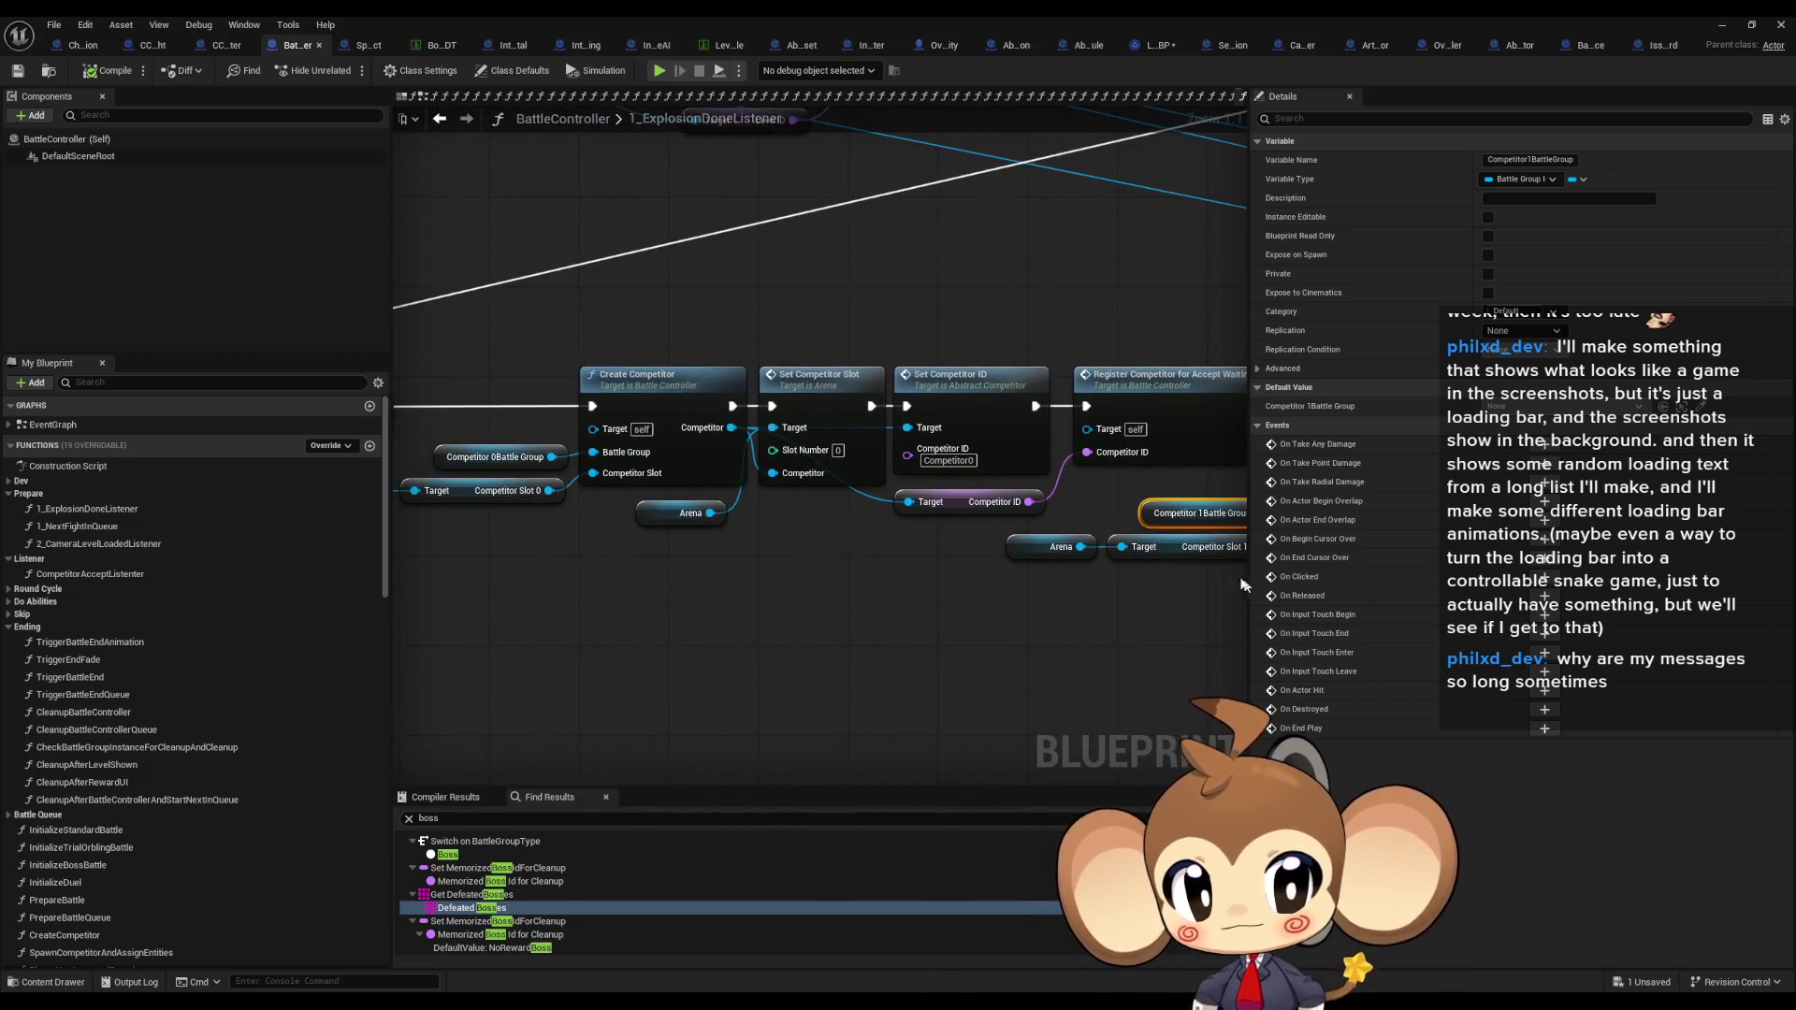
drag(1164, 522, 1017, 529)
scroll(1014, 528, down, 2)
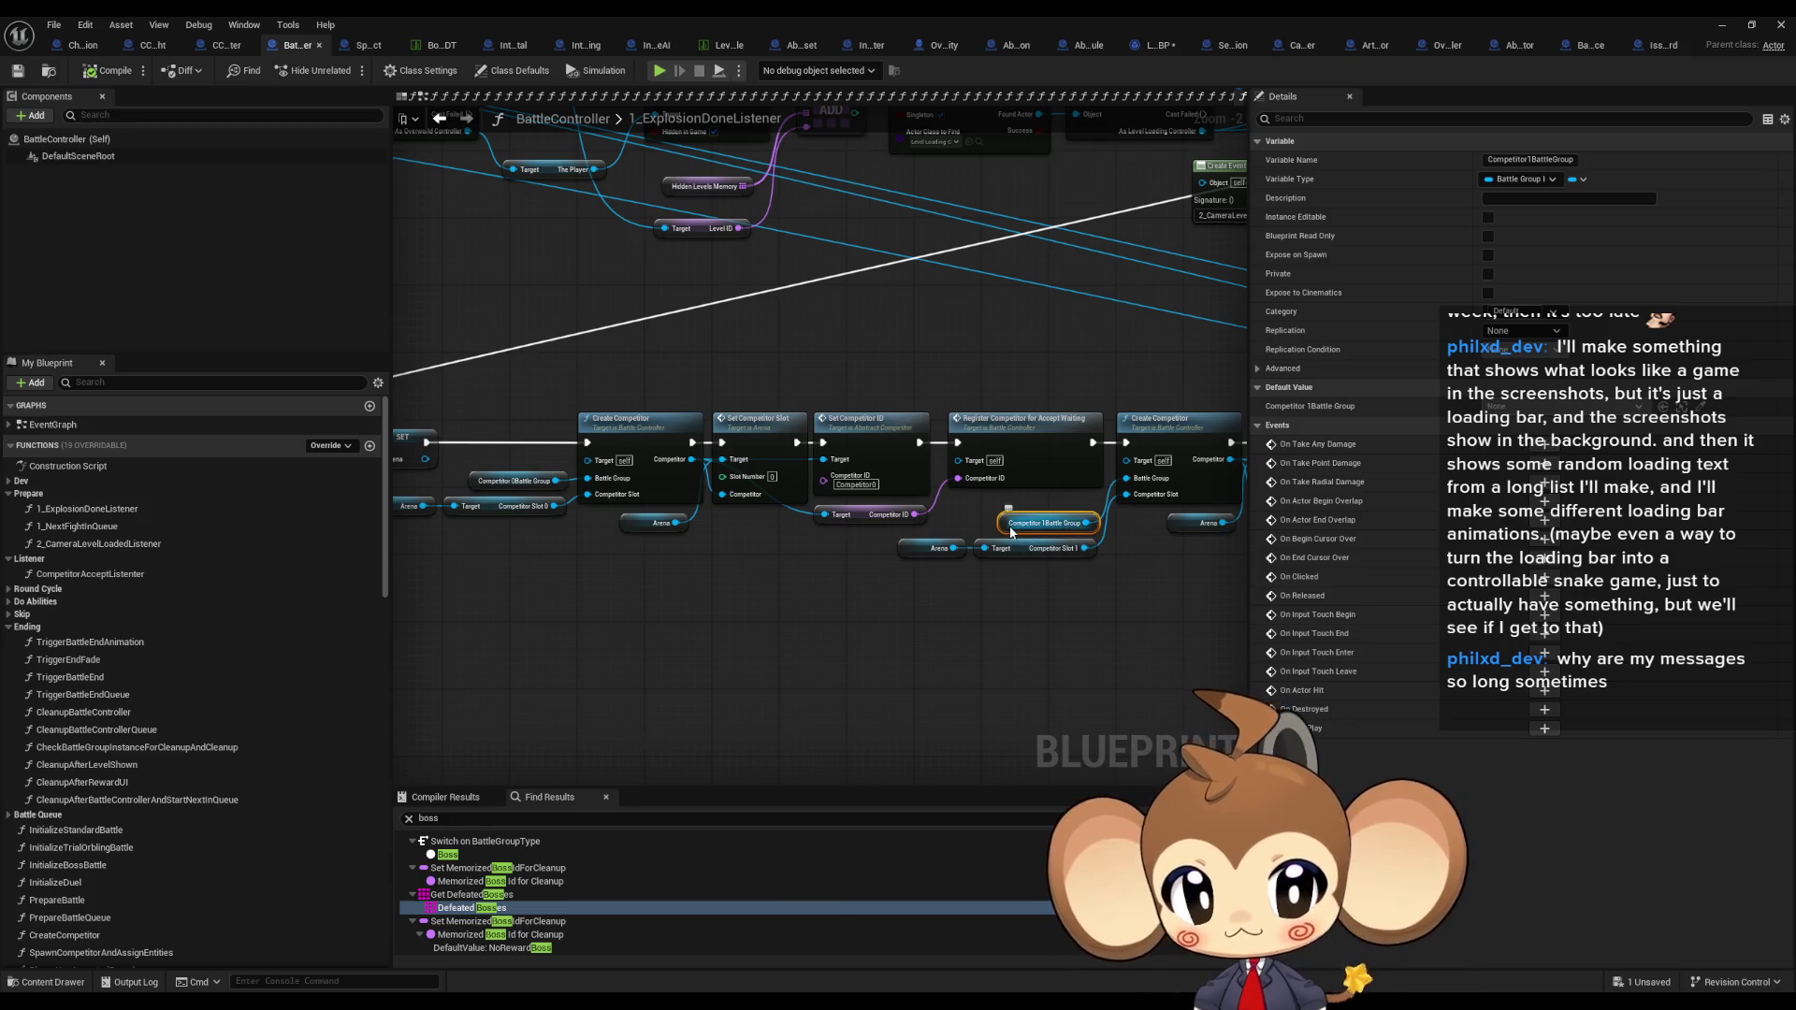
drag(1008, 540, 931, 527)
scroll(934, 525, up, 2)
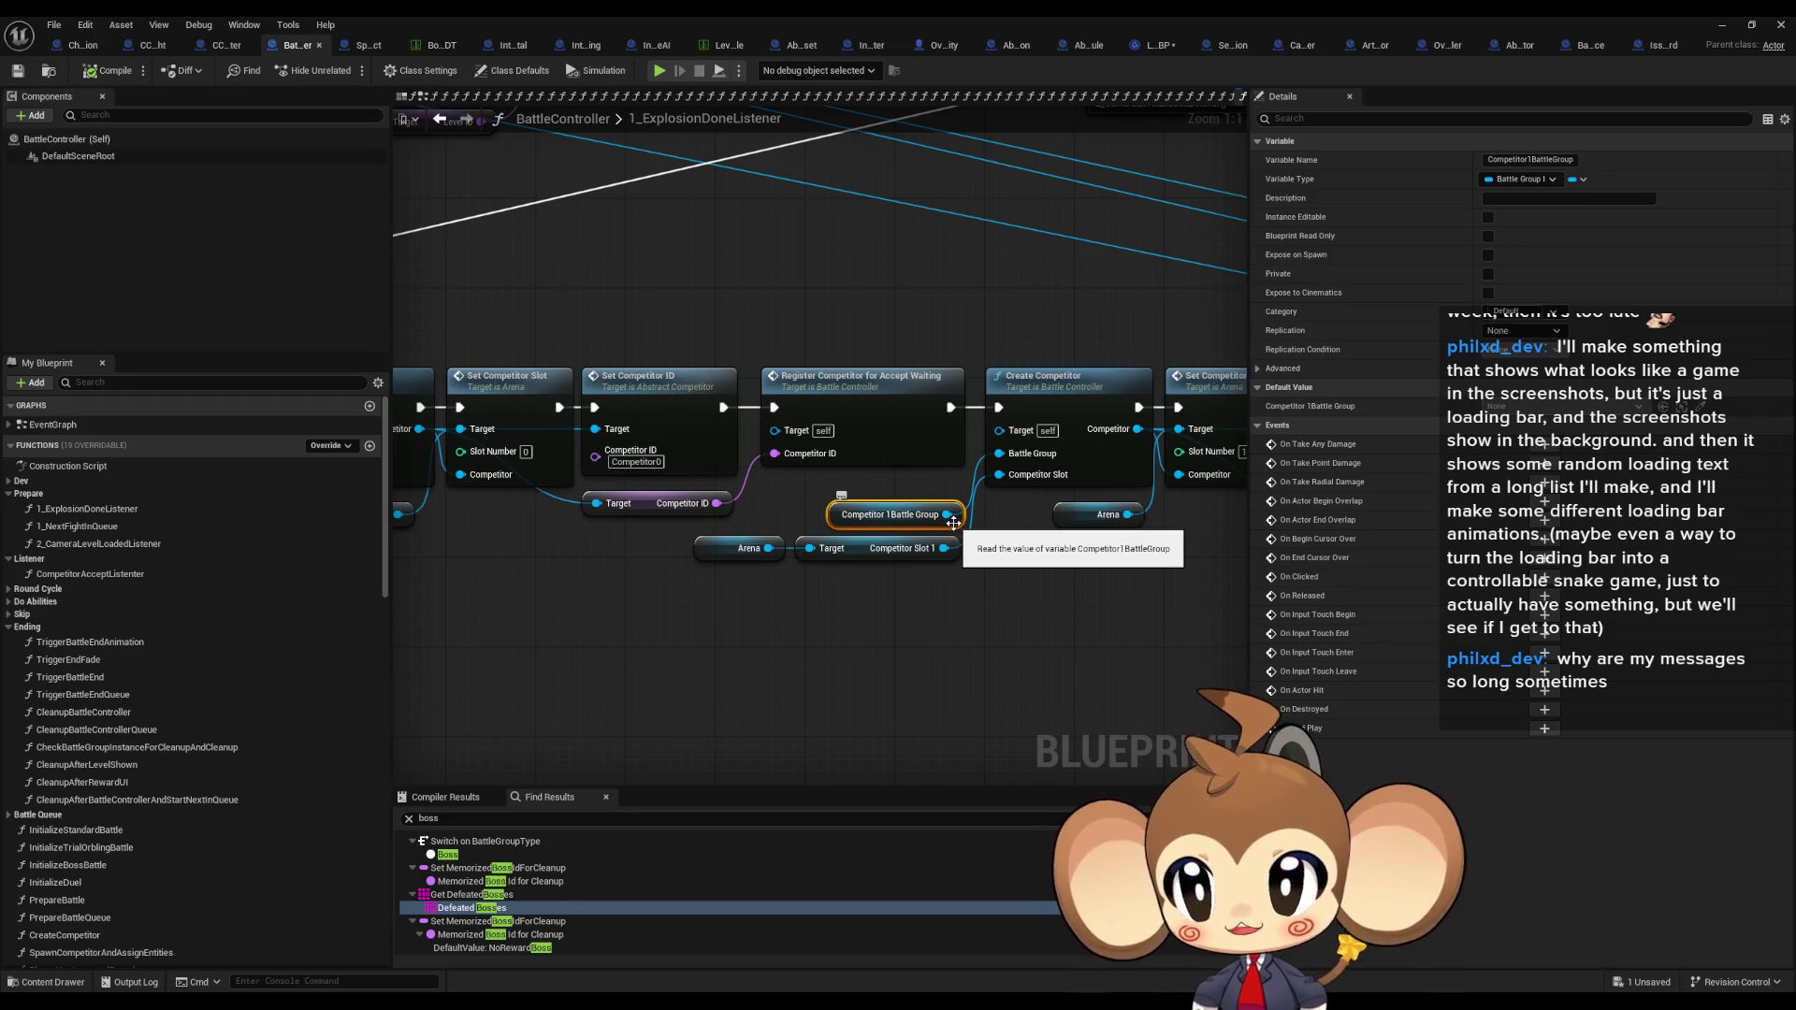
click(1367, 46)
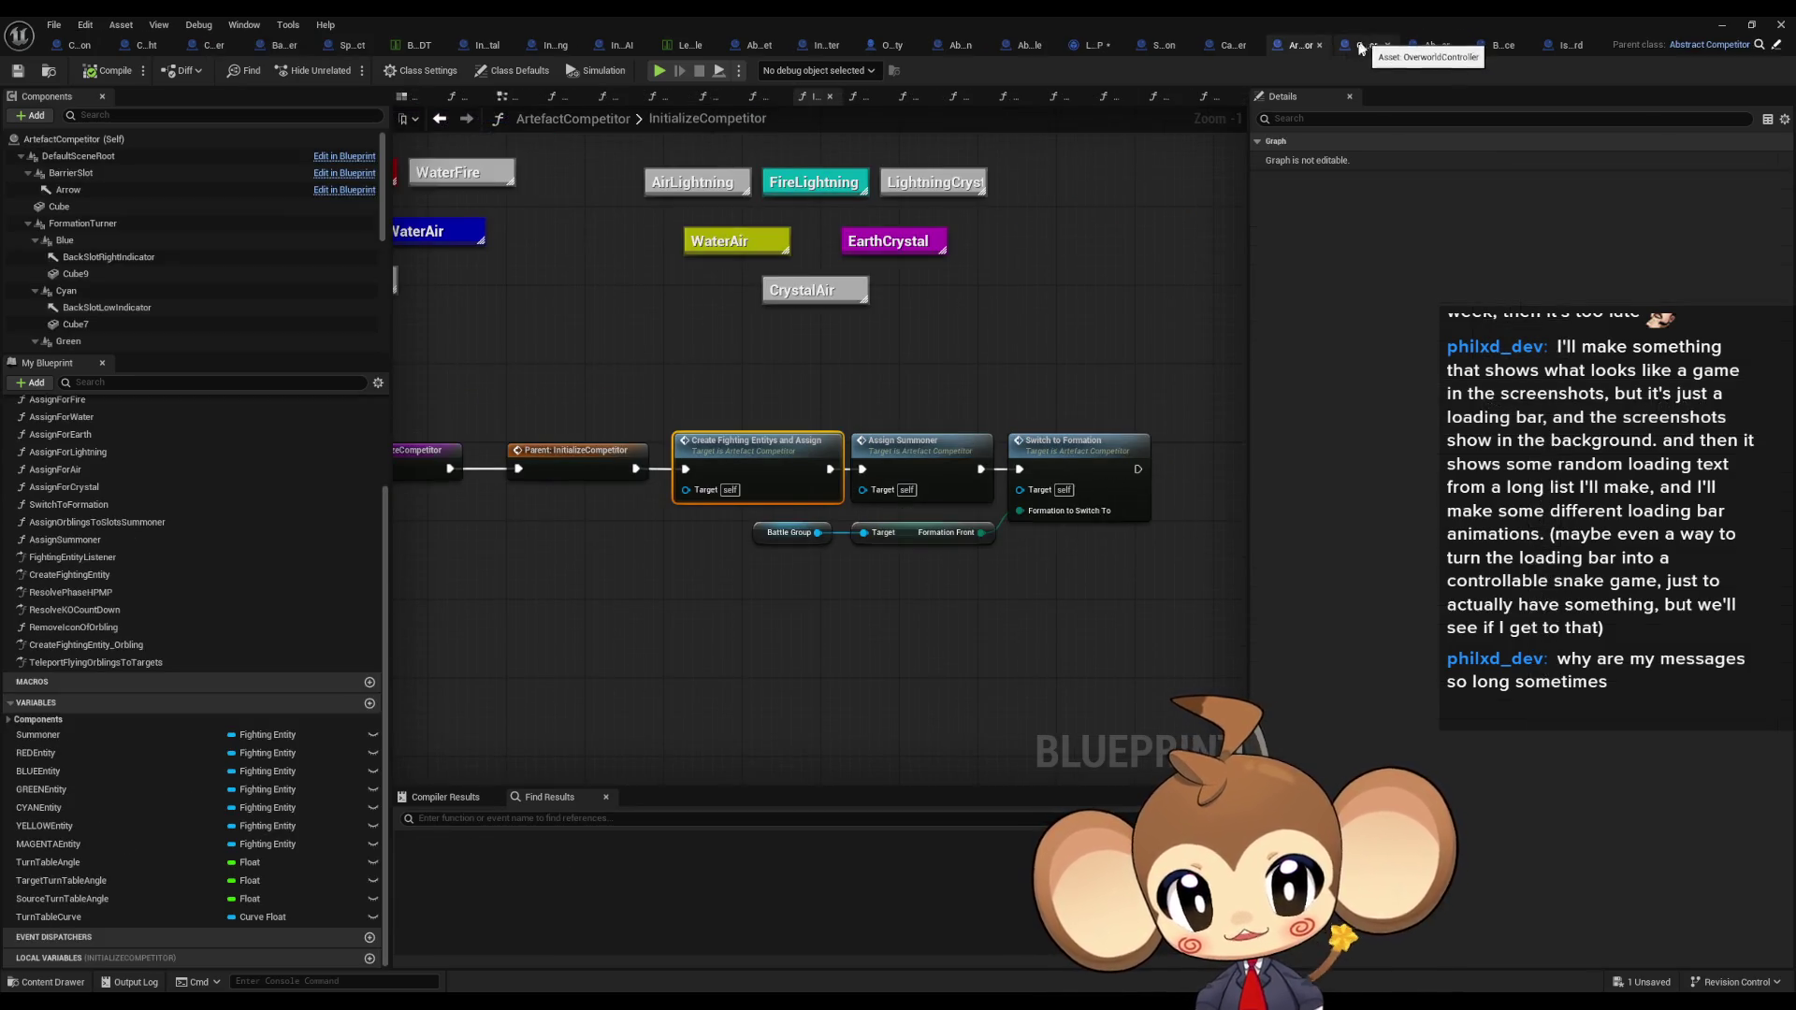
Step: Add a Find First Actor Of Class node feeding a Cast To BattleController node
right_click(670, 646)
text(find bat)
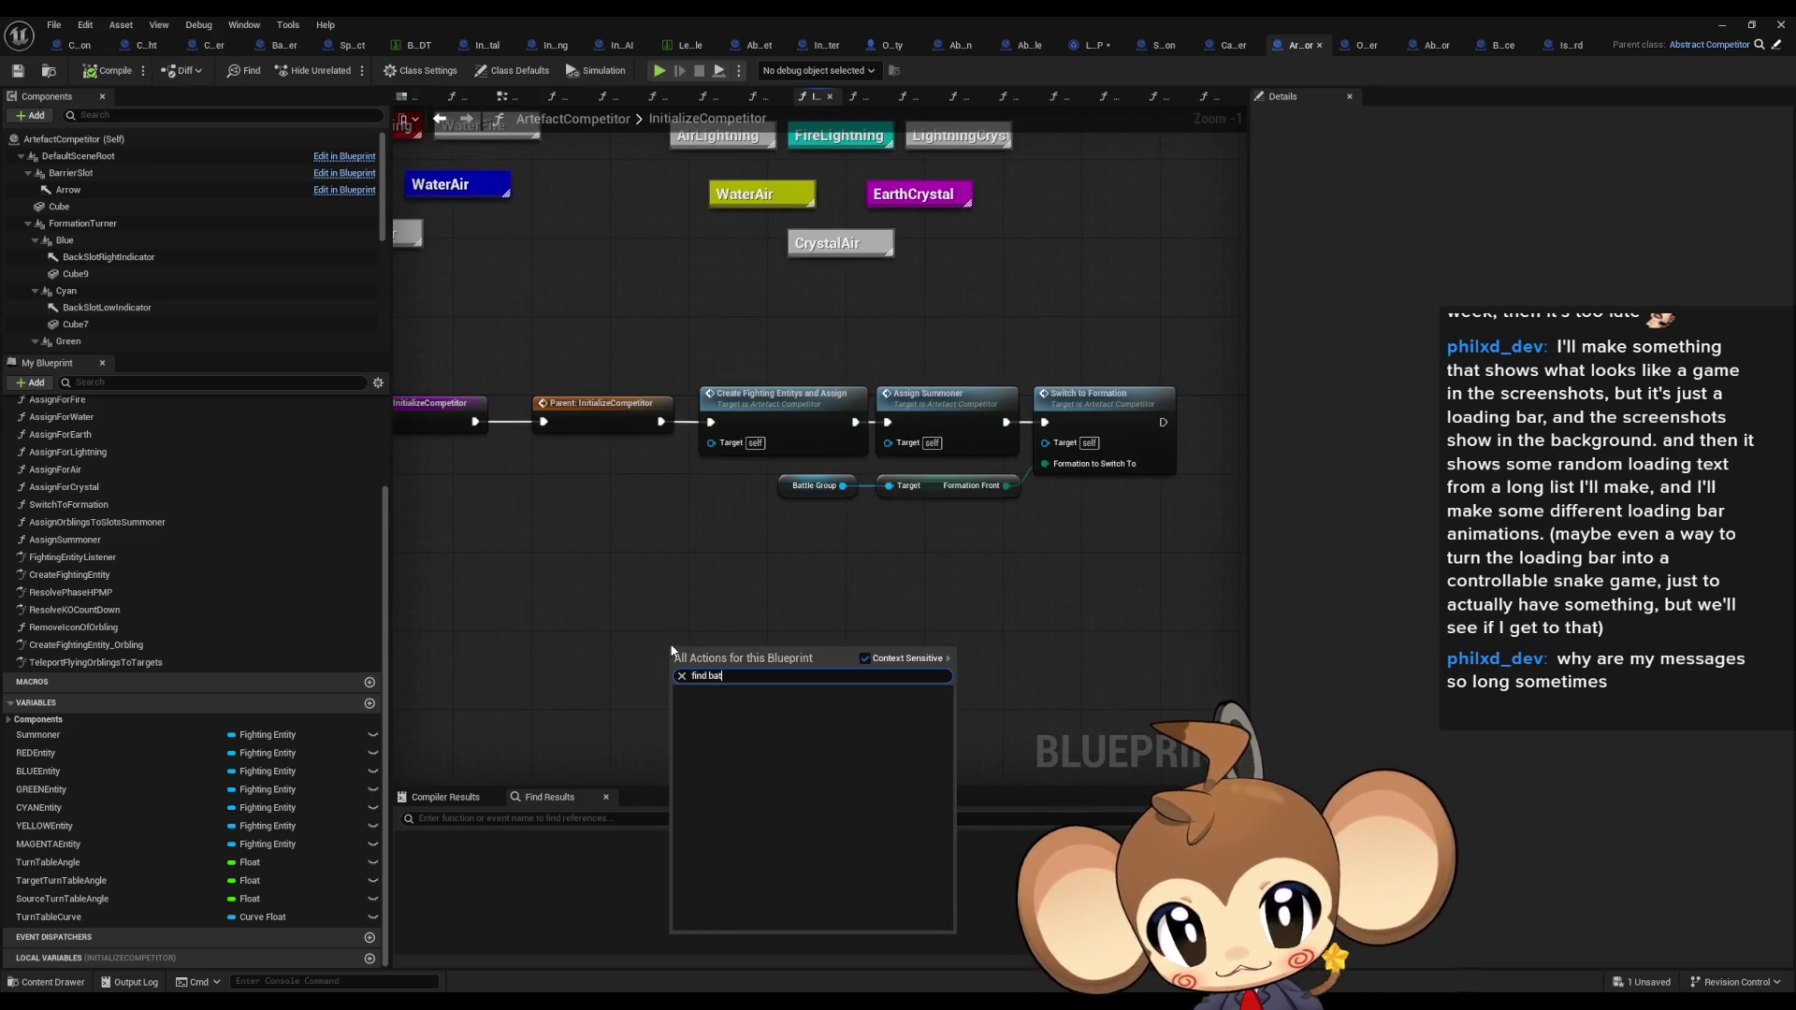
key(BackSpace)
key(BackSpace)
key(BackSpace)
text(acto)
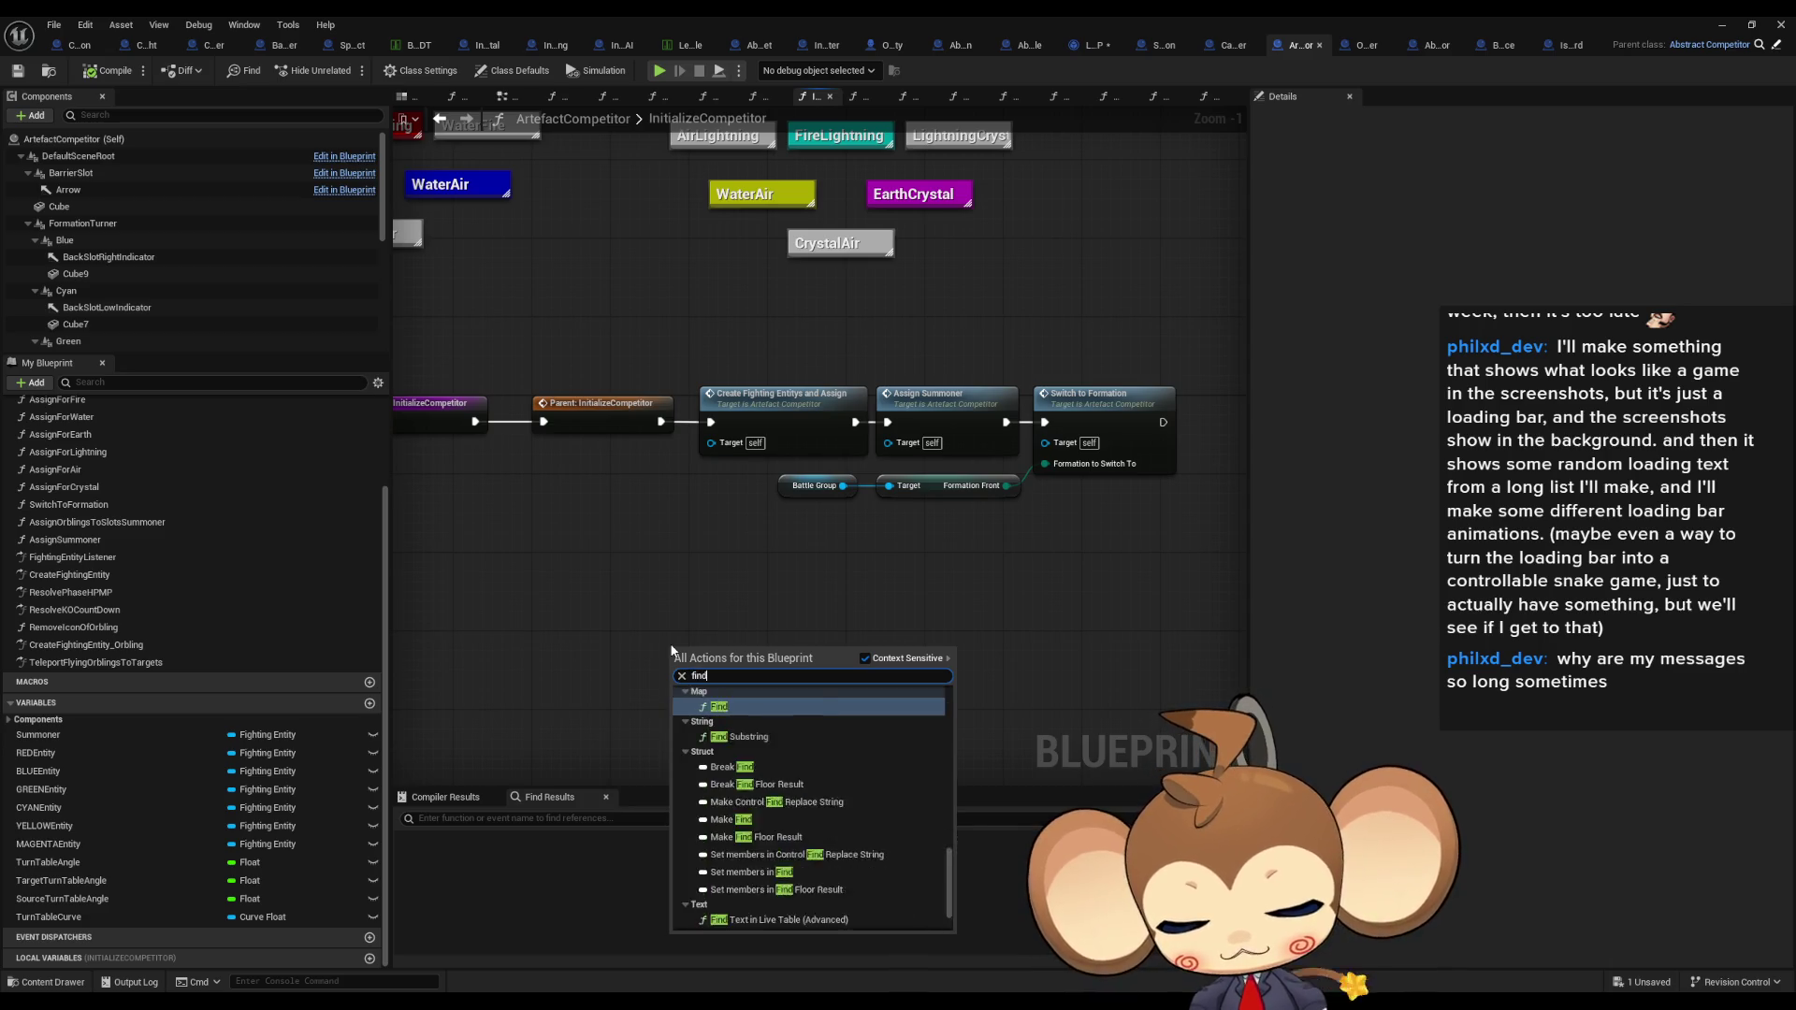
text(r of)
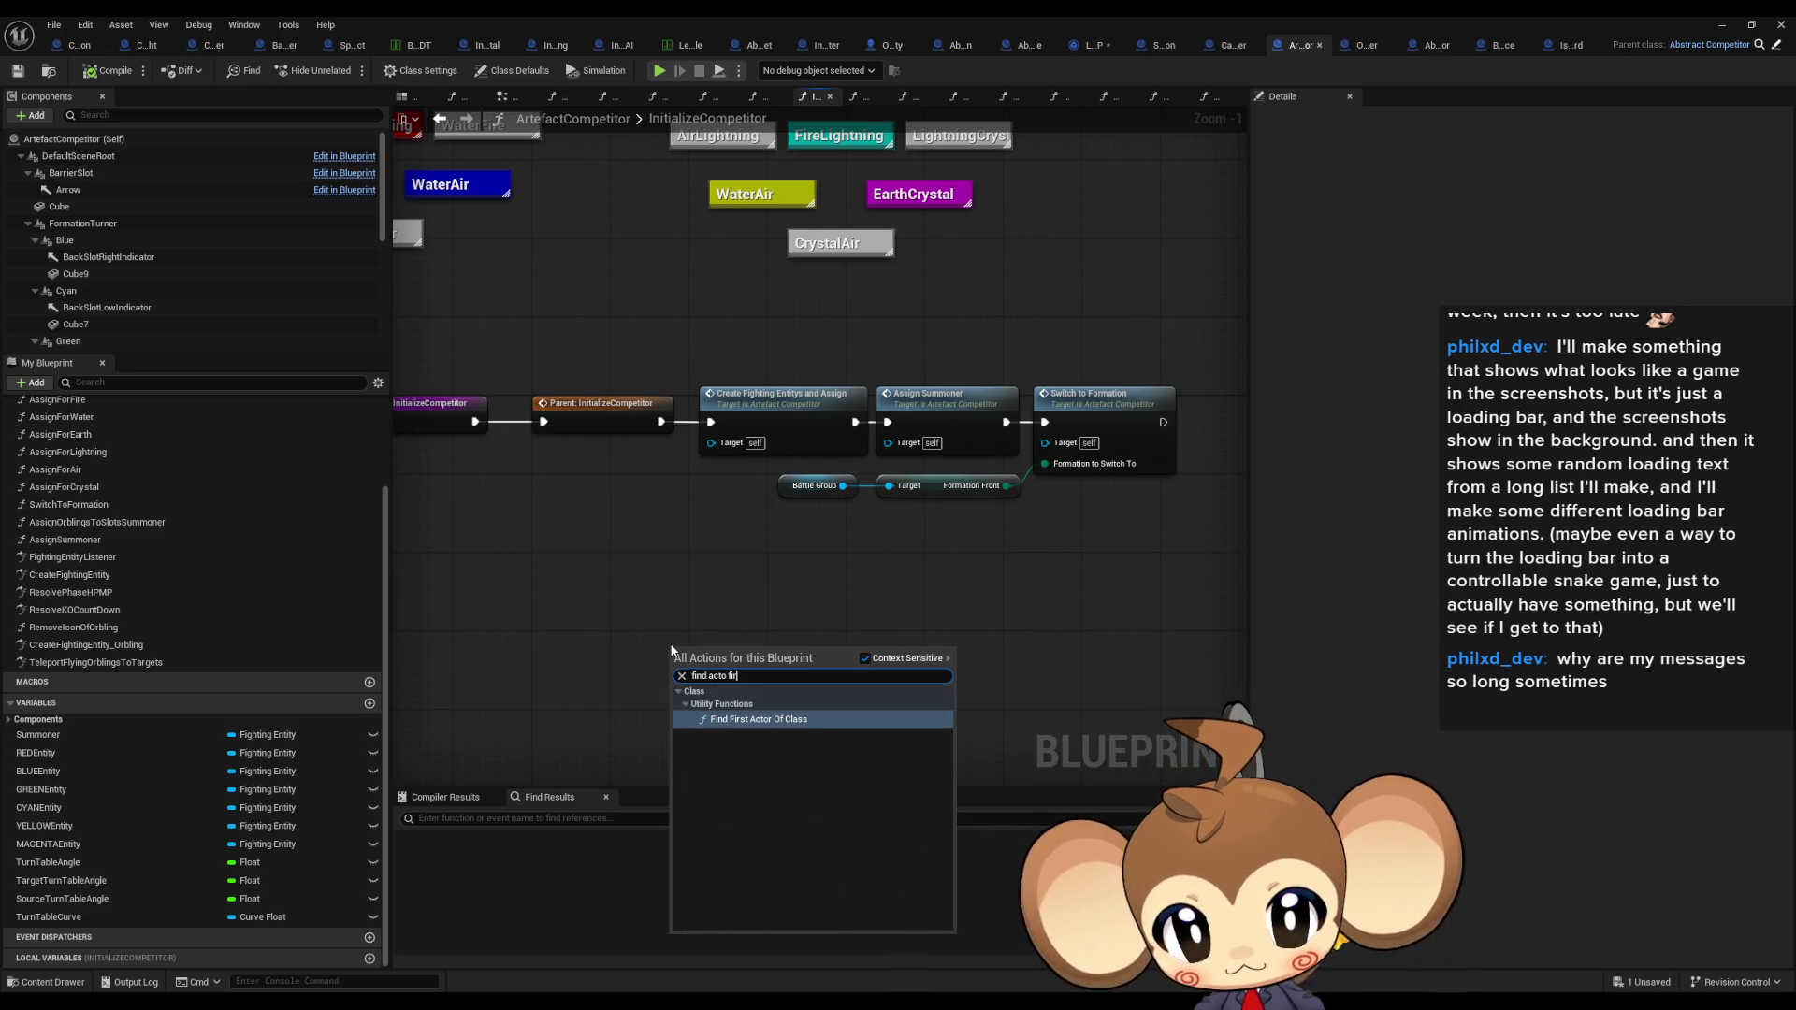
key(Return)
drag(836, 686, 894, 690)
text(cast batt cont)
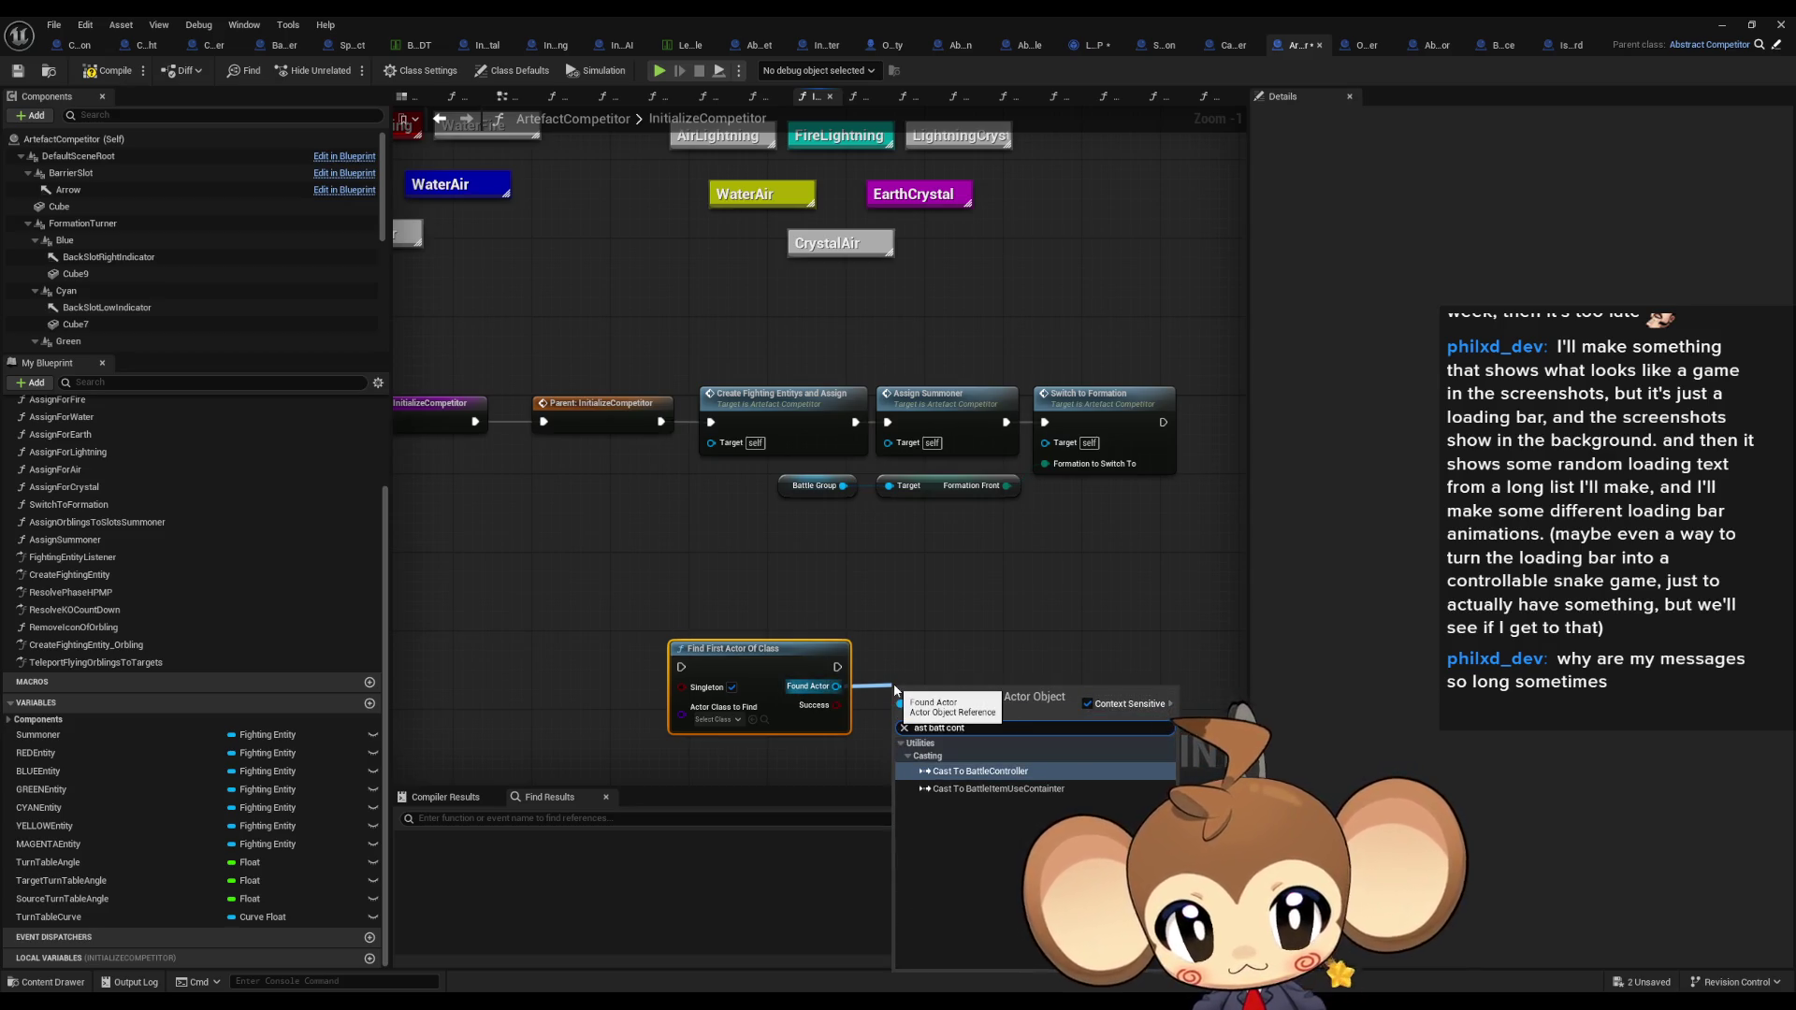
key(Return)
Step: Set the actor class to BattleController and move the lookup and cast nodes into place
click(716, 719)
text(vt)
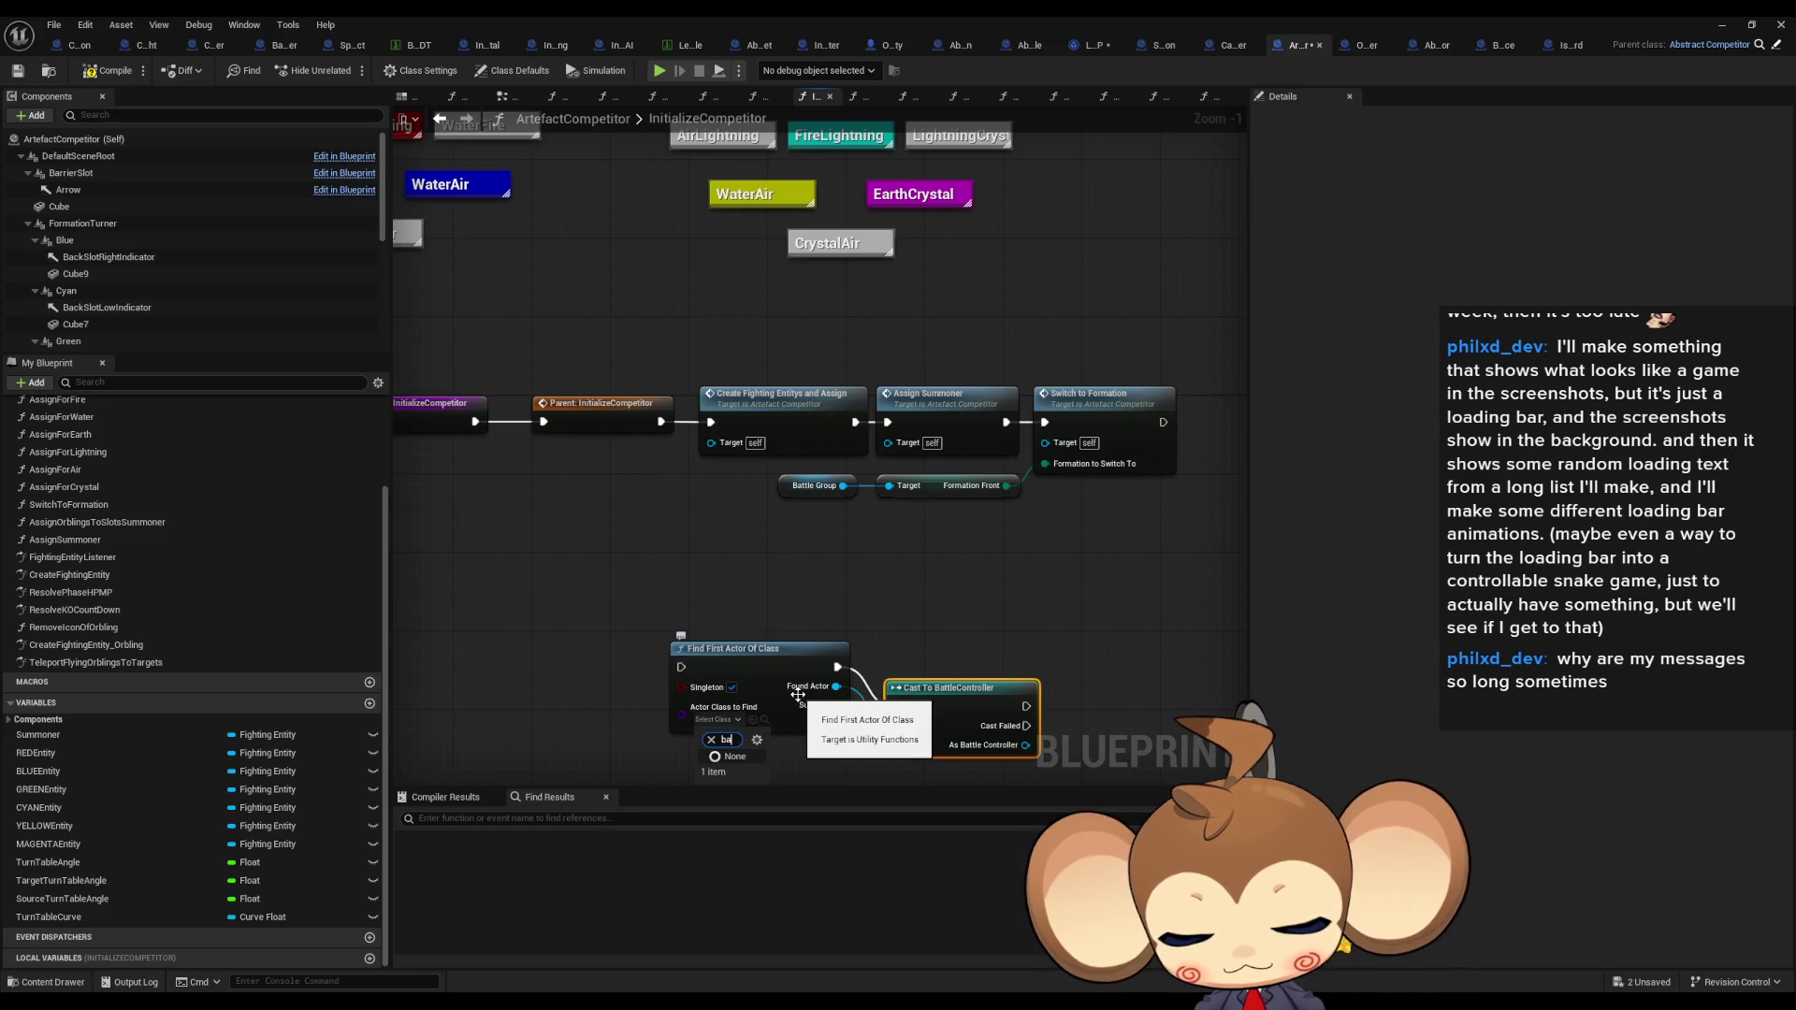
text(batt cont)
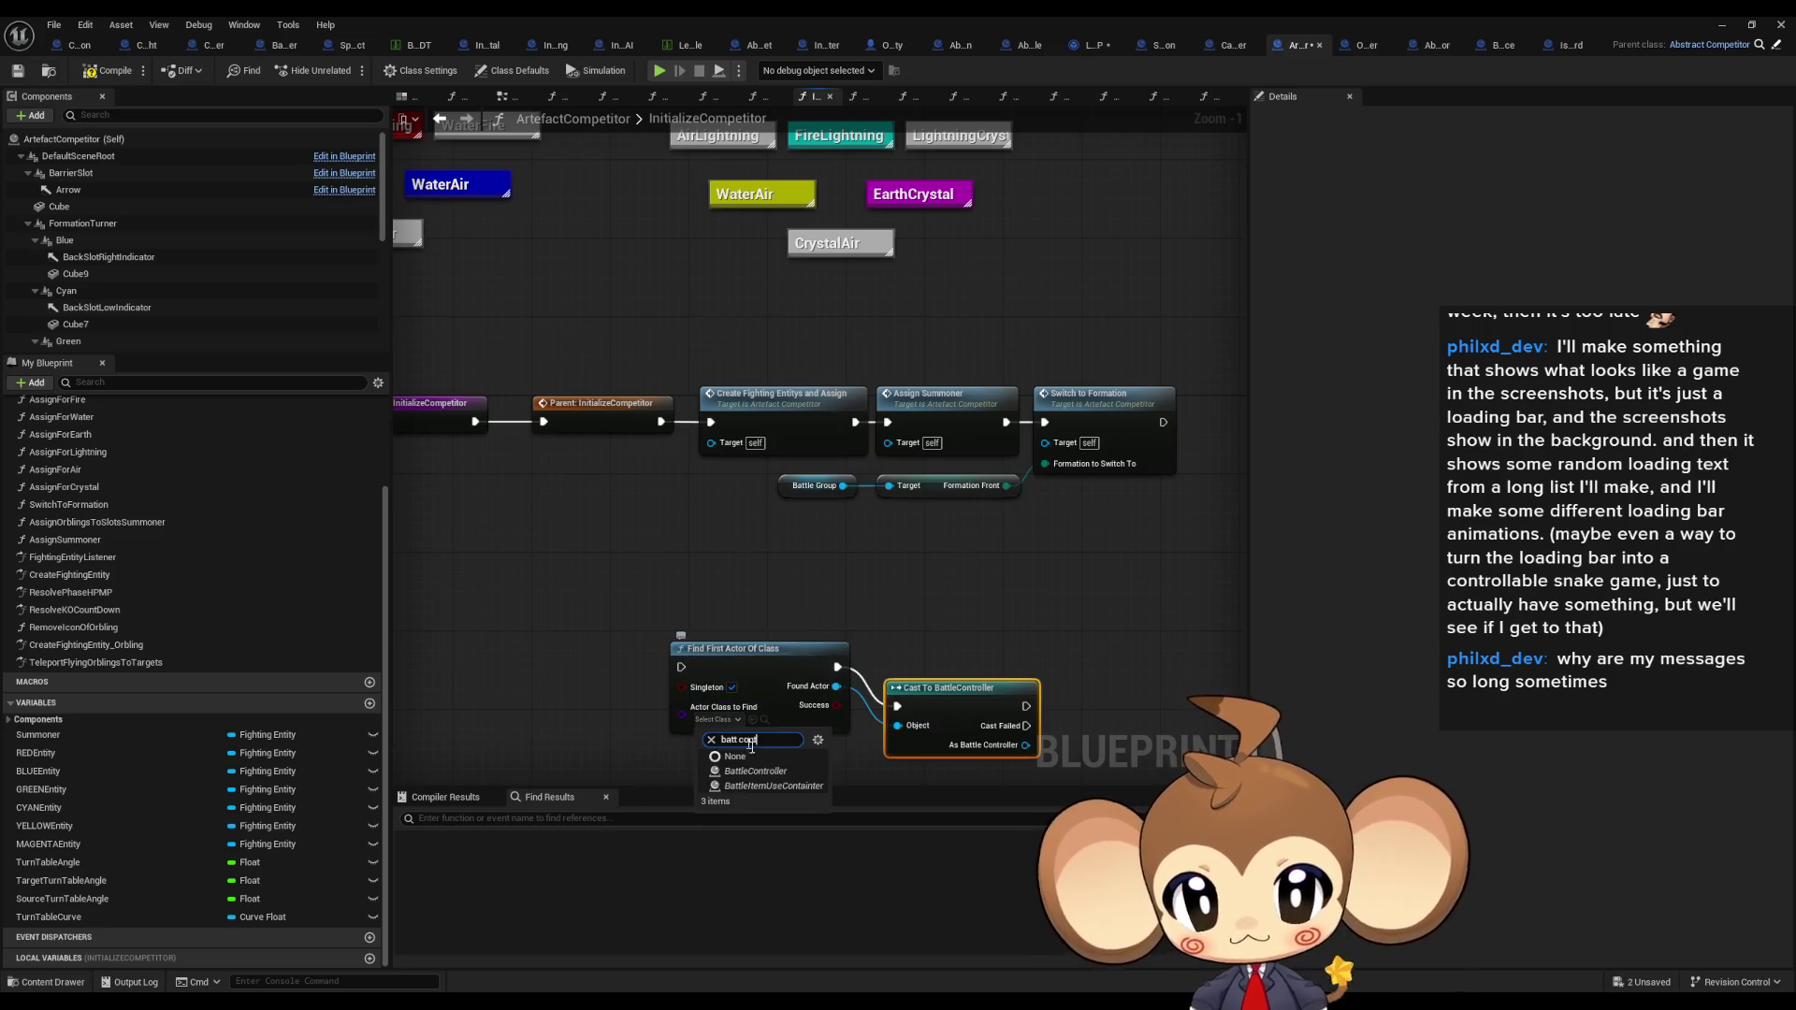
click(756, 770)
drag(955, 681, 949, 655)
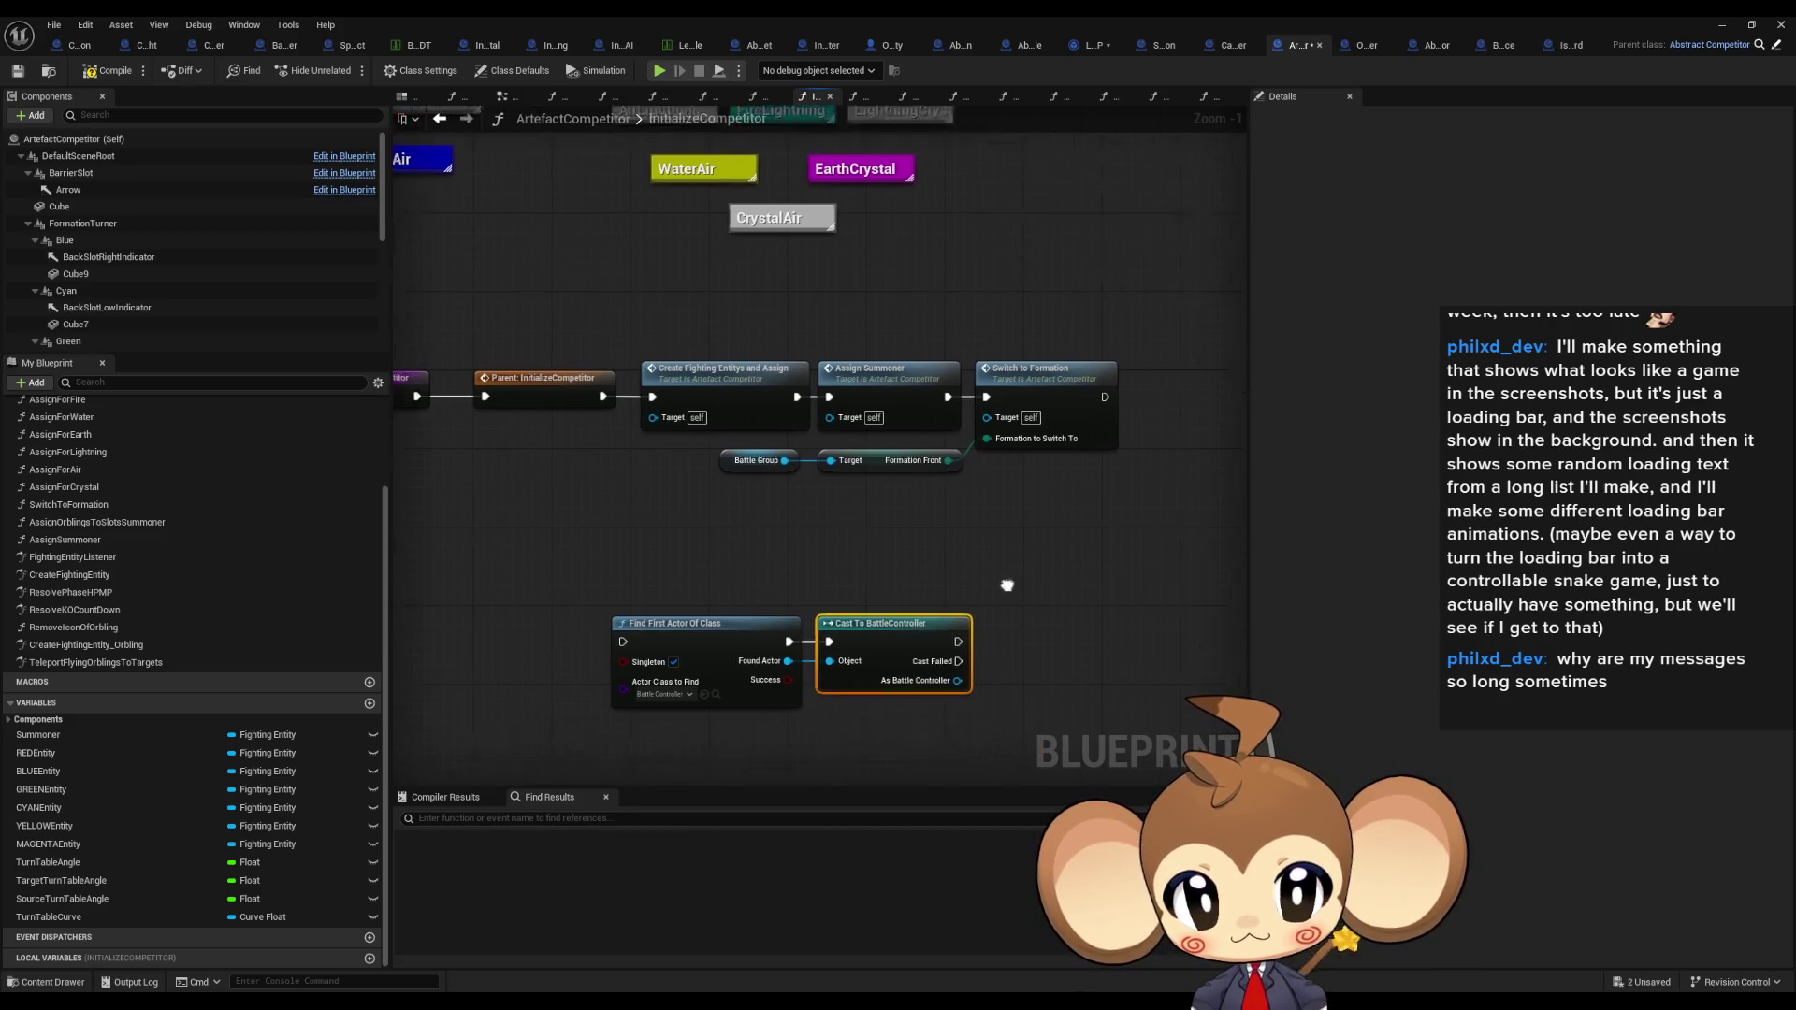
drag(602, 521, 770, 609)
mouse_move(932, 552)
mouse_down()
mouse_move(797, 582)
mouse_move(905, 513)
mouse_up()
Step: Get the controller's Competitor 1 Battle Group and read its Battle Group Type
click(810, 533)
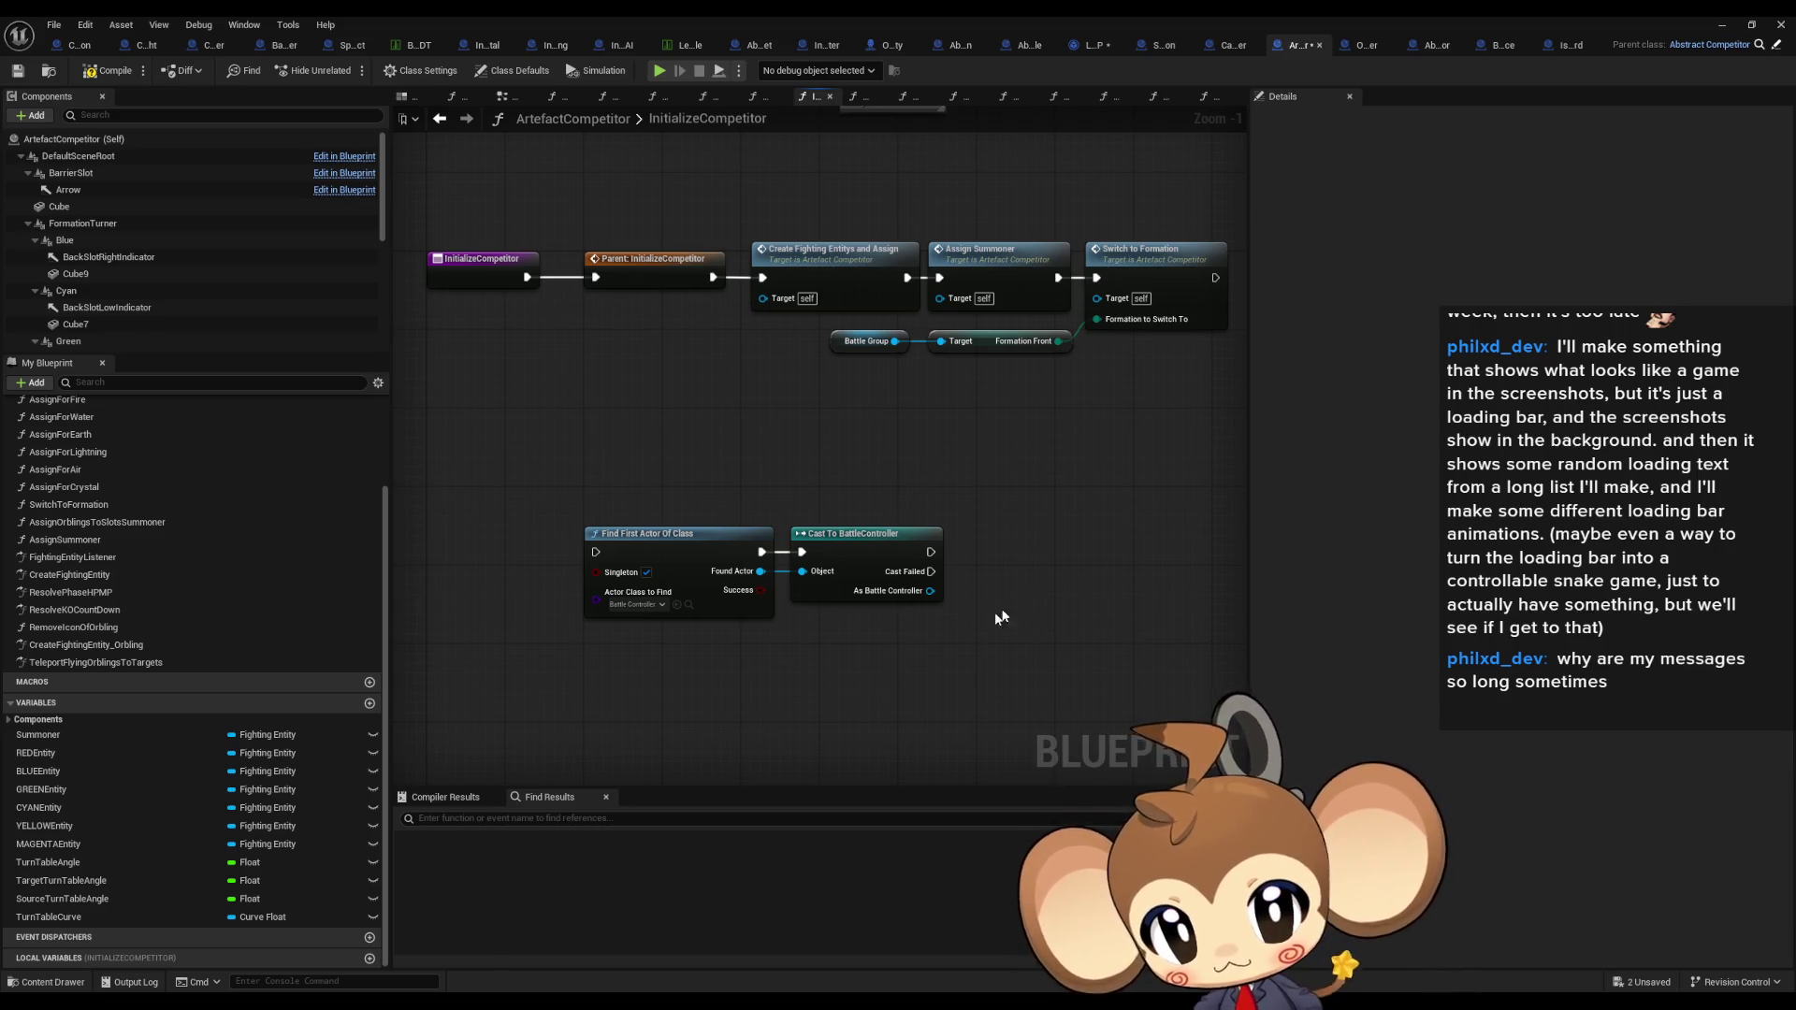
mouse_move(927, 598)
mouse_down()
mouse_move(896, 602)
mouse_move(945, 599)
mouse_up()
text(compet get 1)
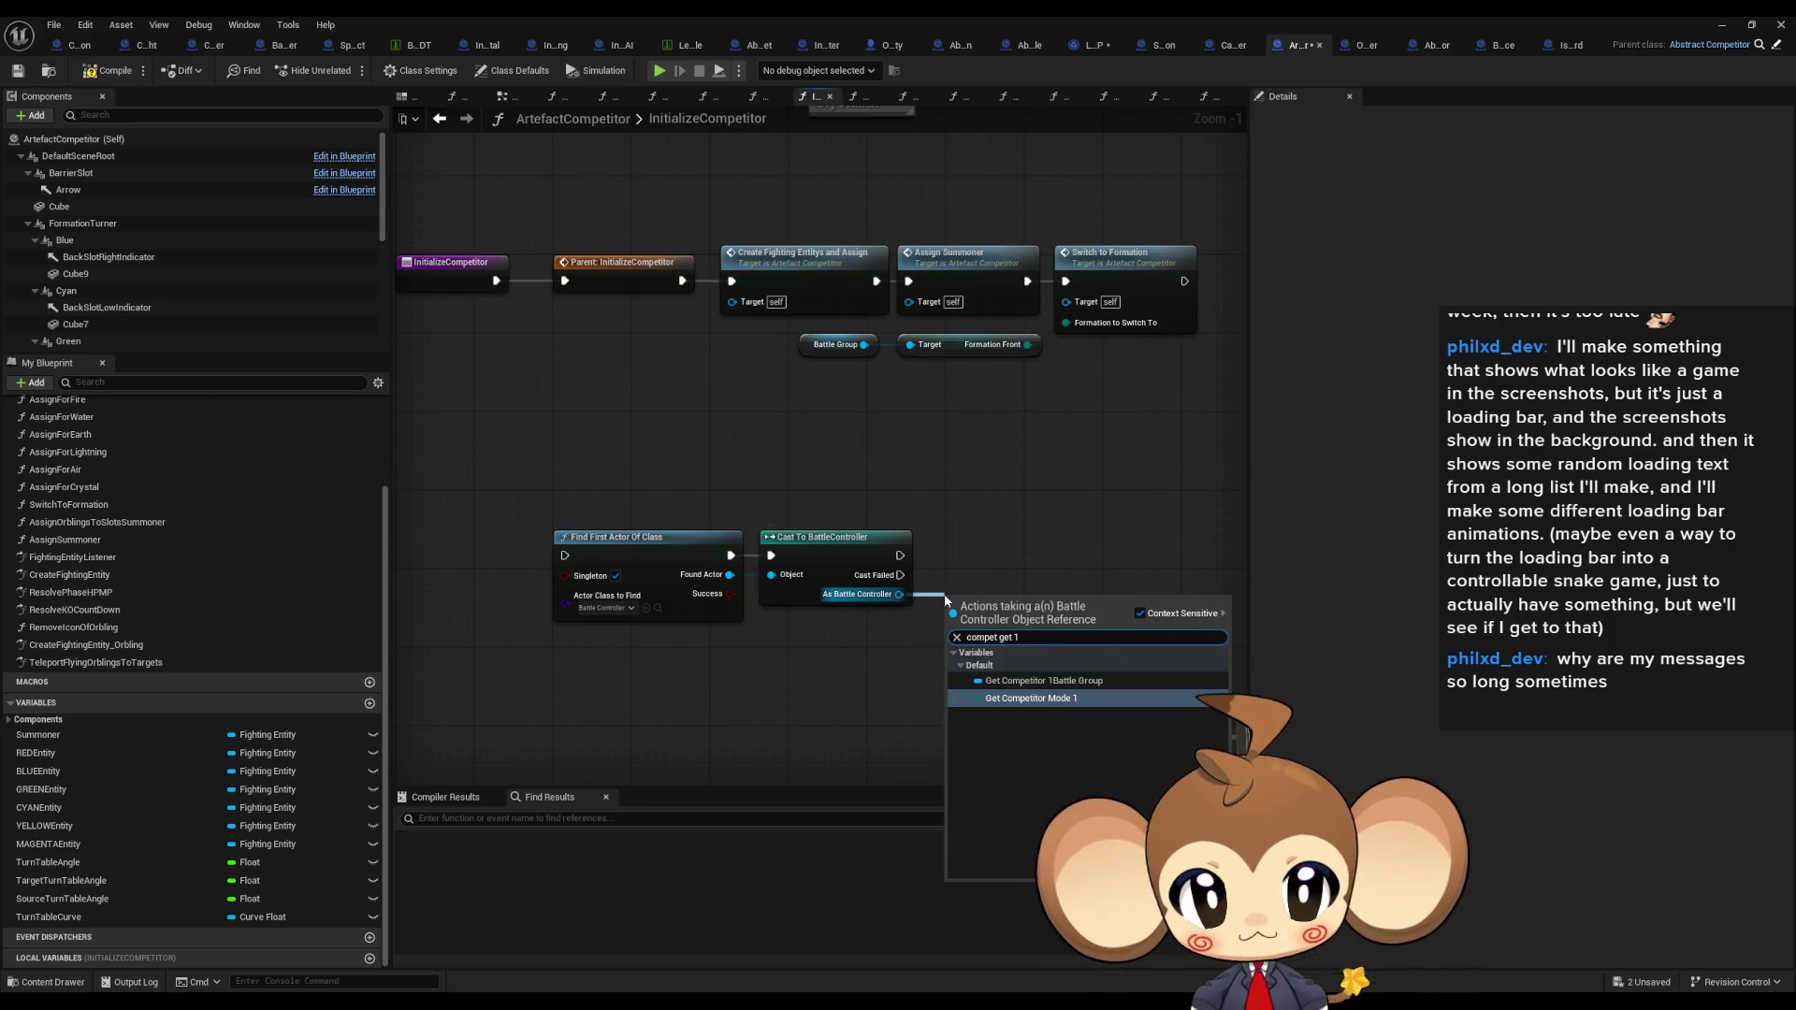
click(1123, 682)
mouse_move(1014, 606)
mouse_down()
mouse_move(969, 660)
mouse_move(968, 633)
mouse_up()
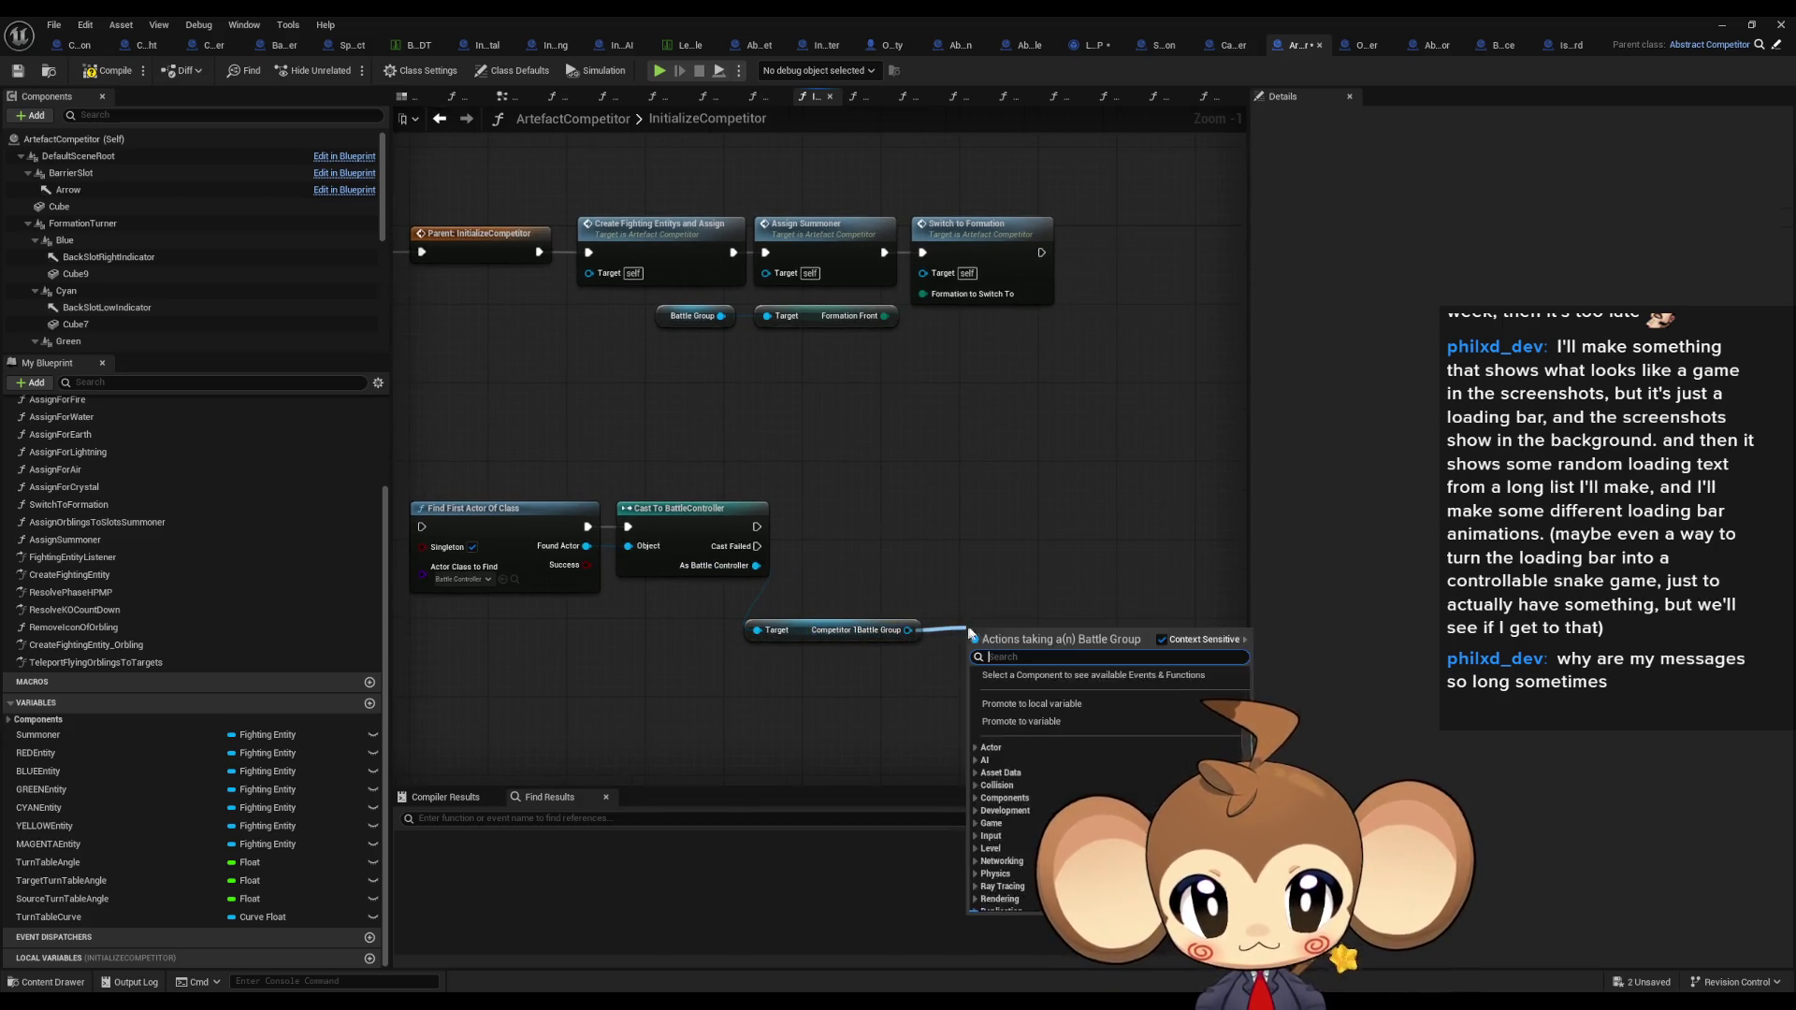
scroll(991, 842, down, 5)
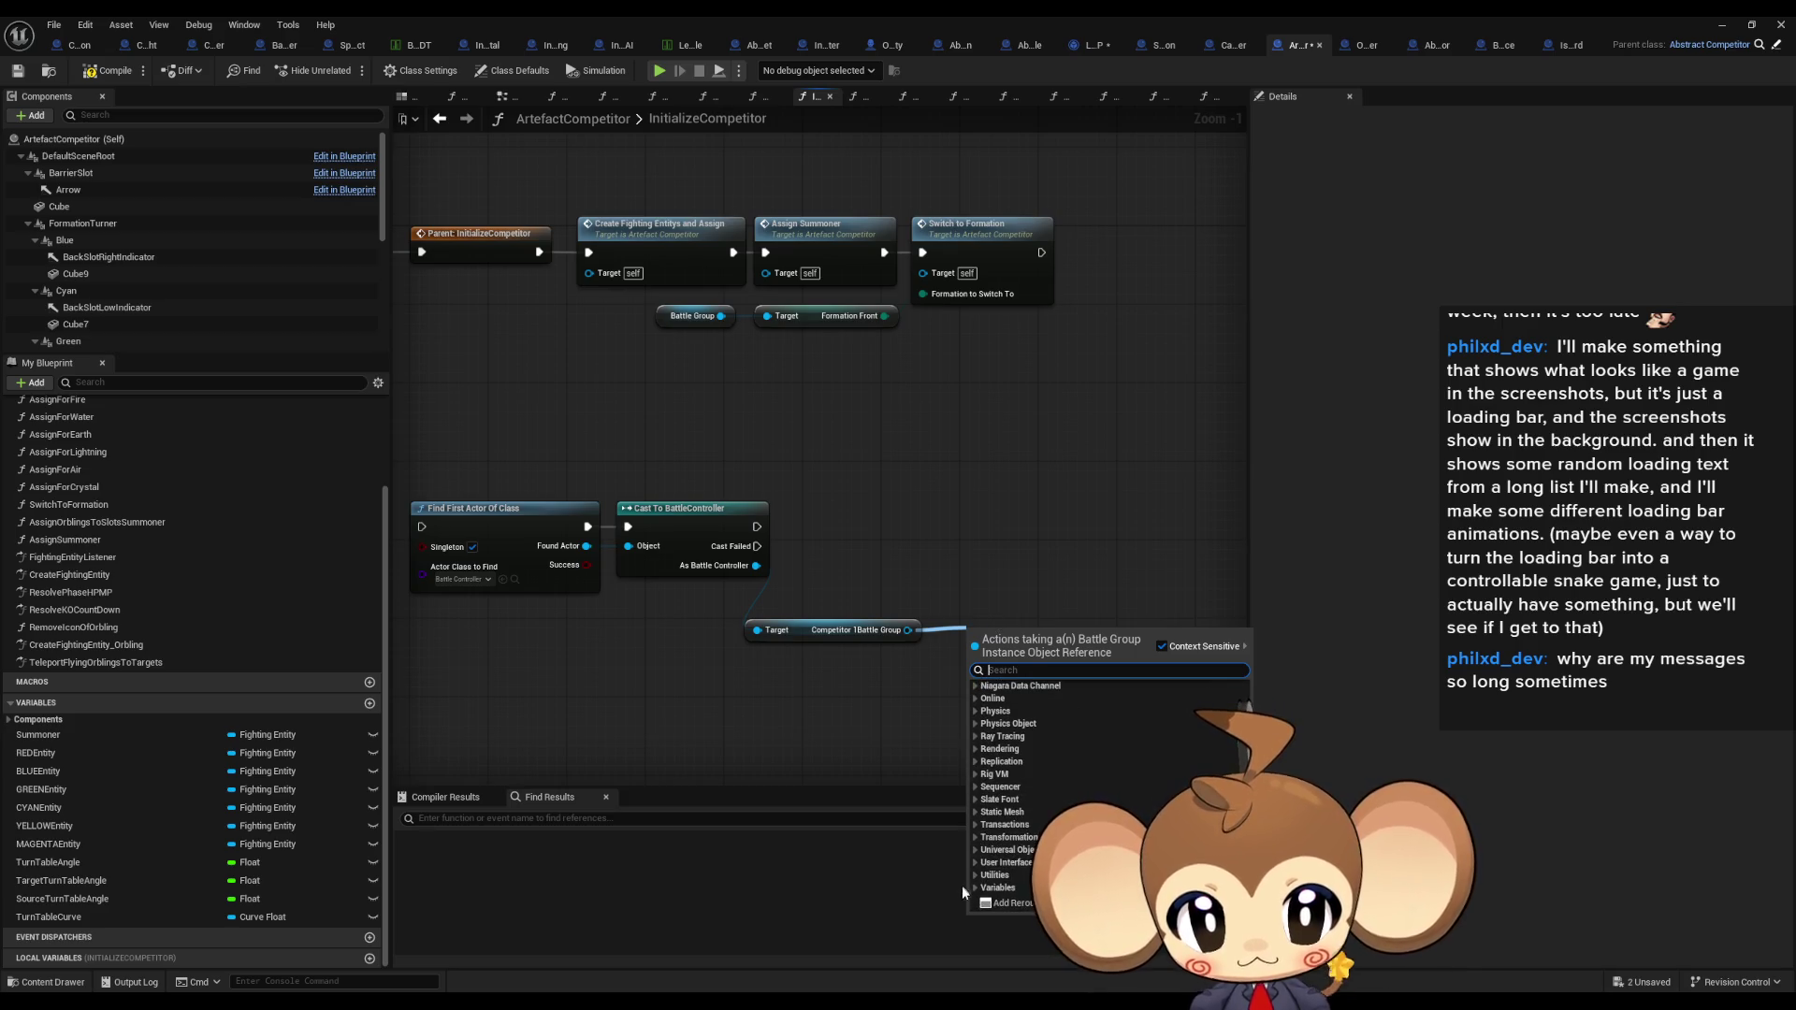
click(975, 888)
scroll(984, 816, down, 2)
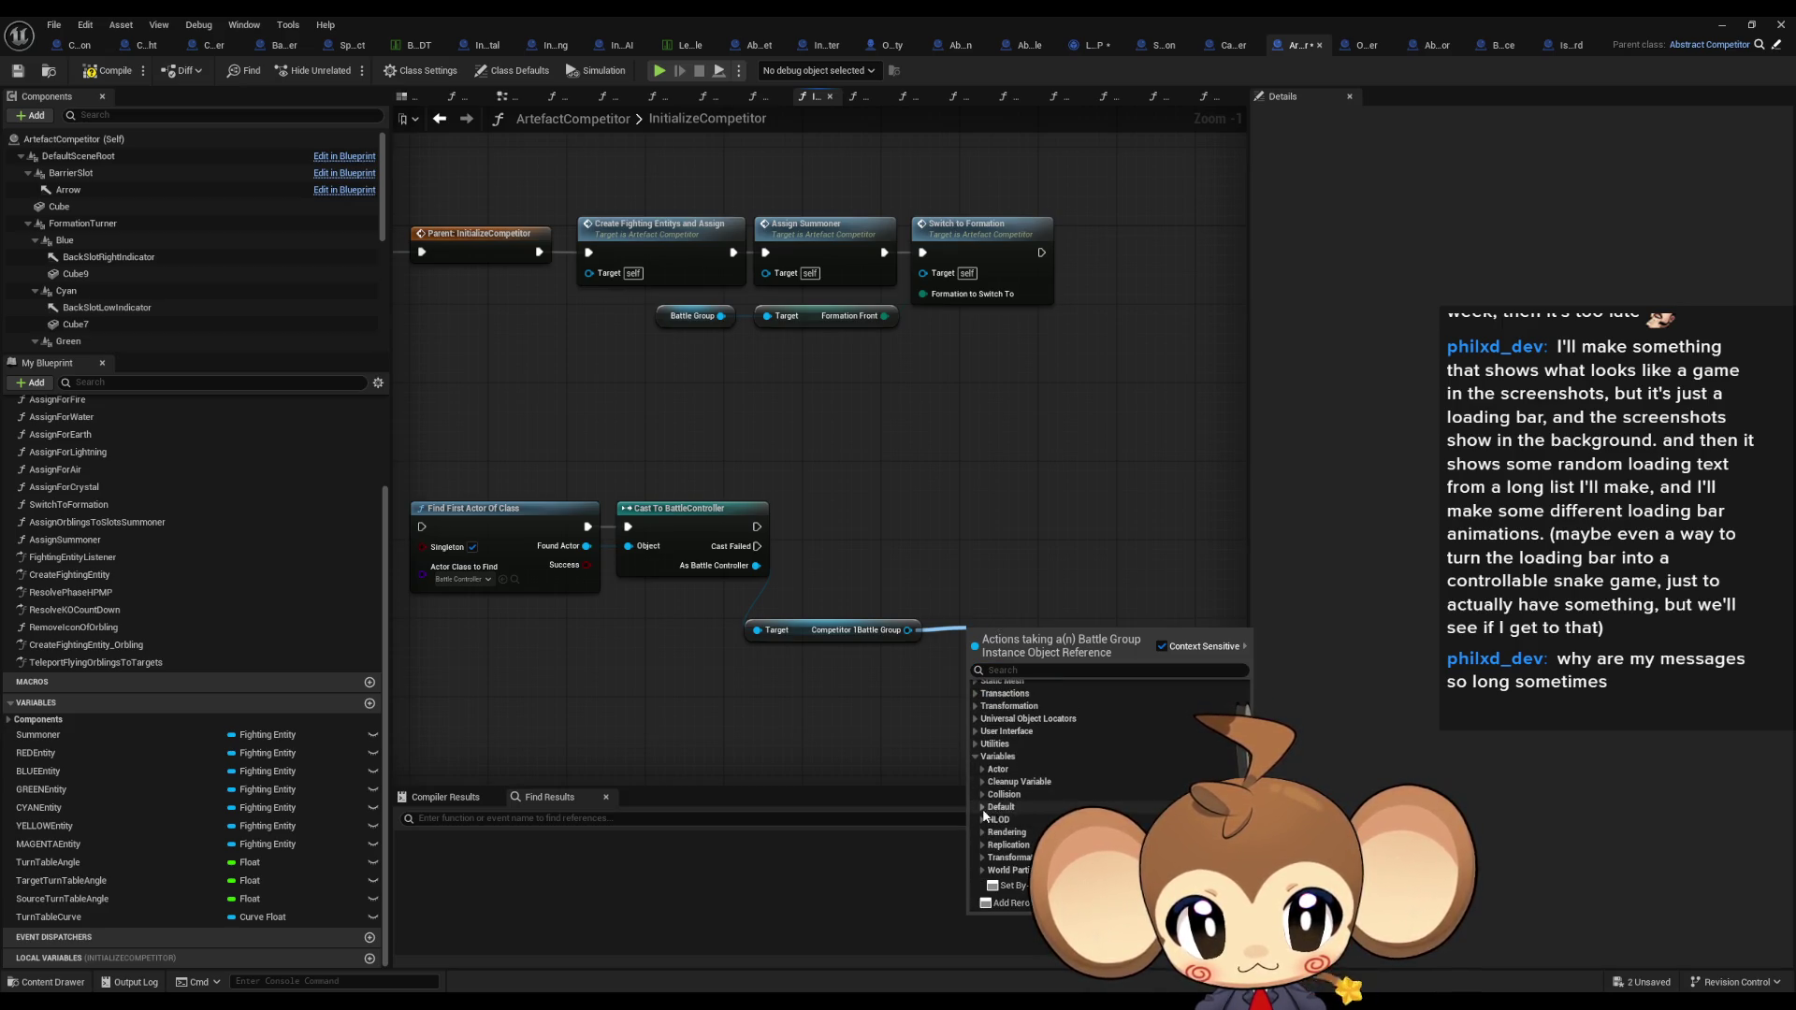
click(982, 808)
scroll(987, 805, down, 2)
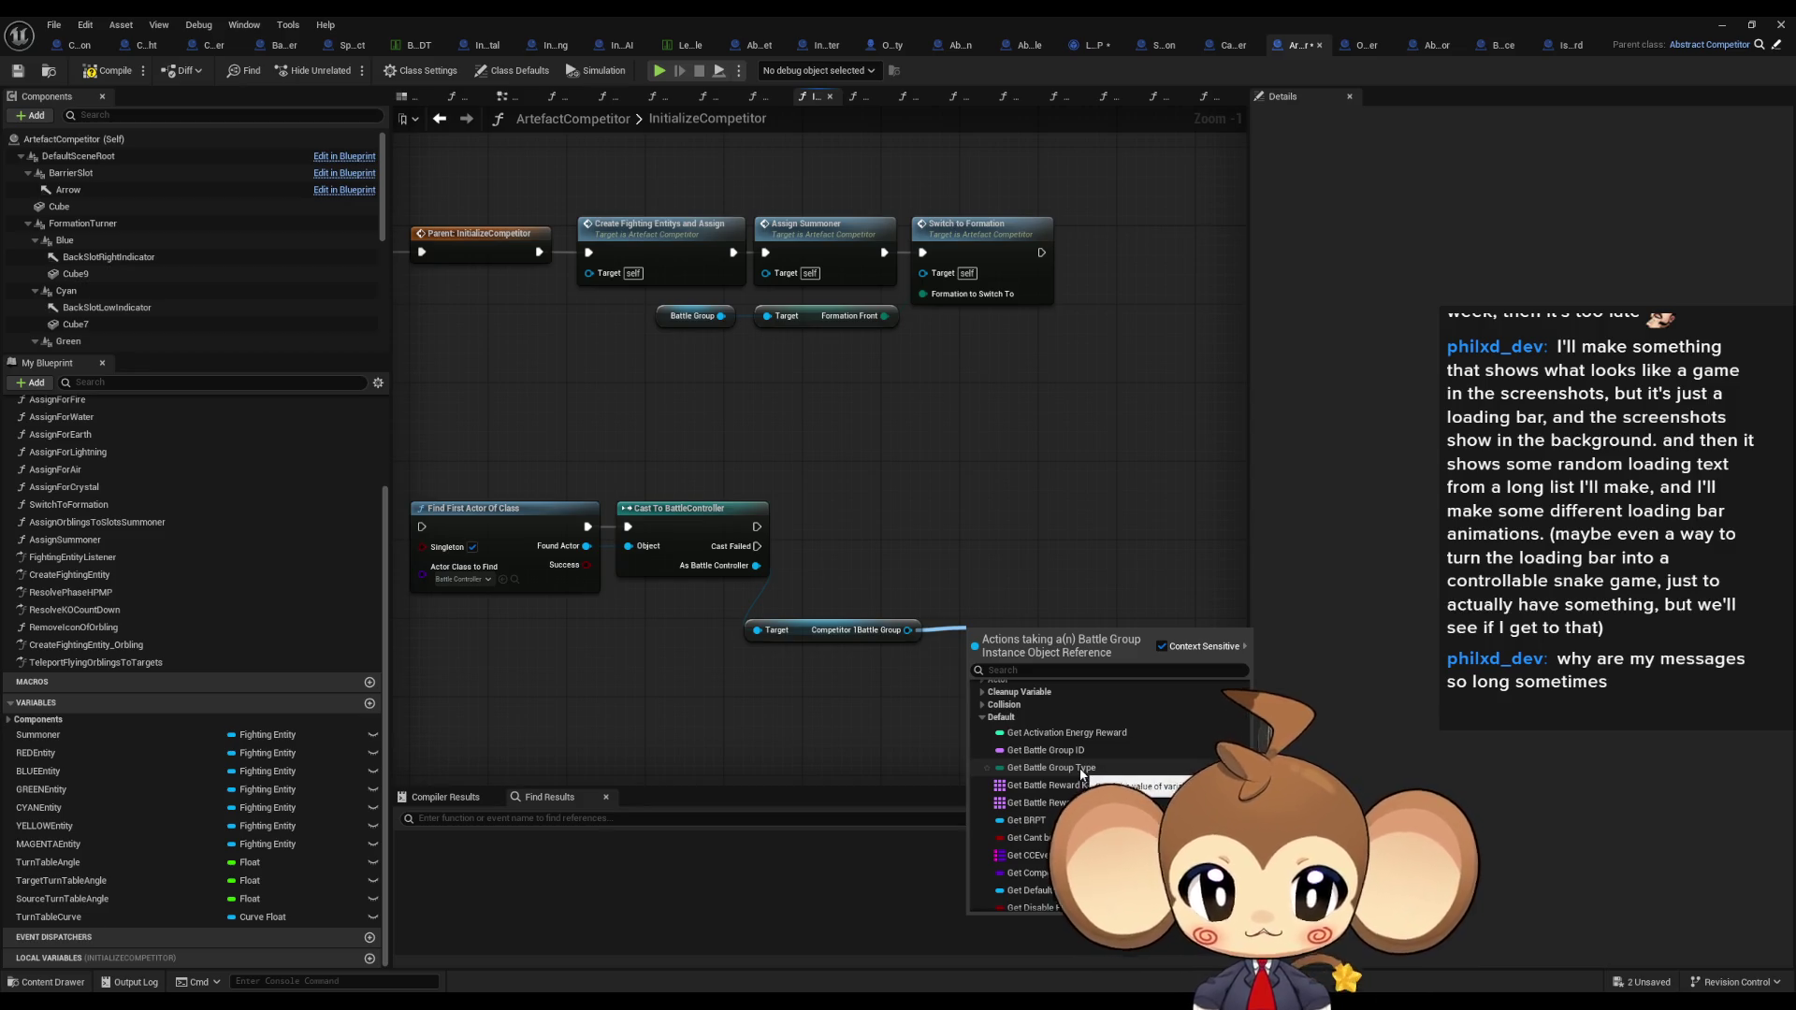
click(1081, 769)
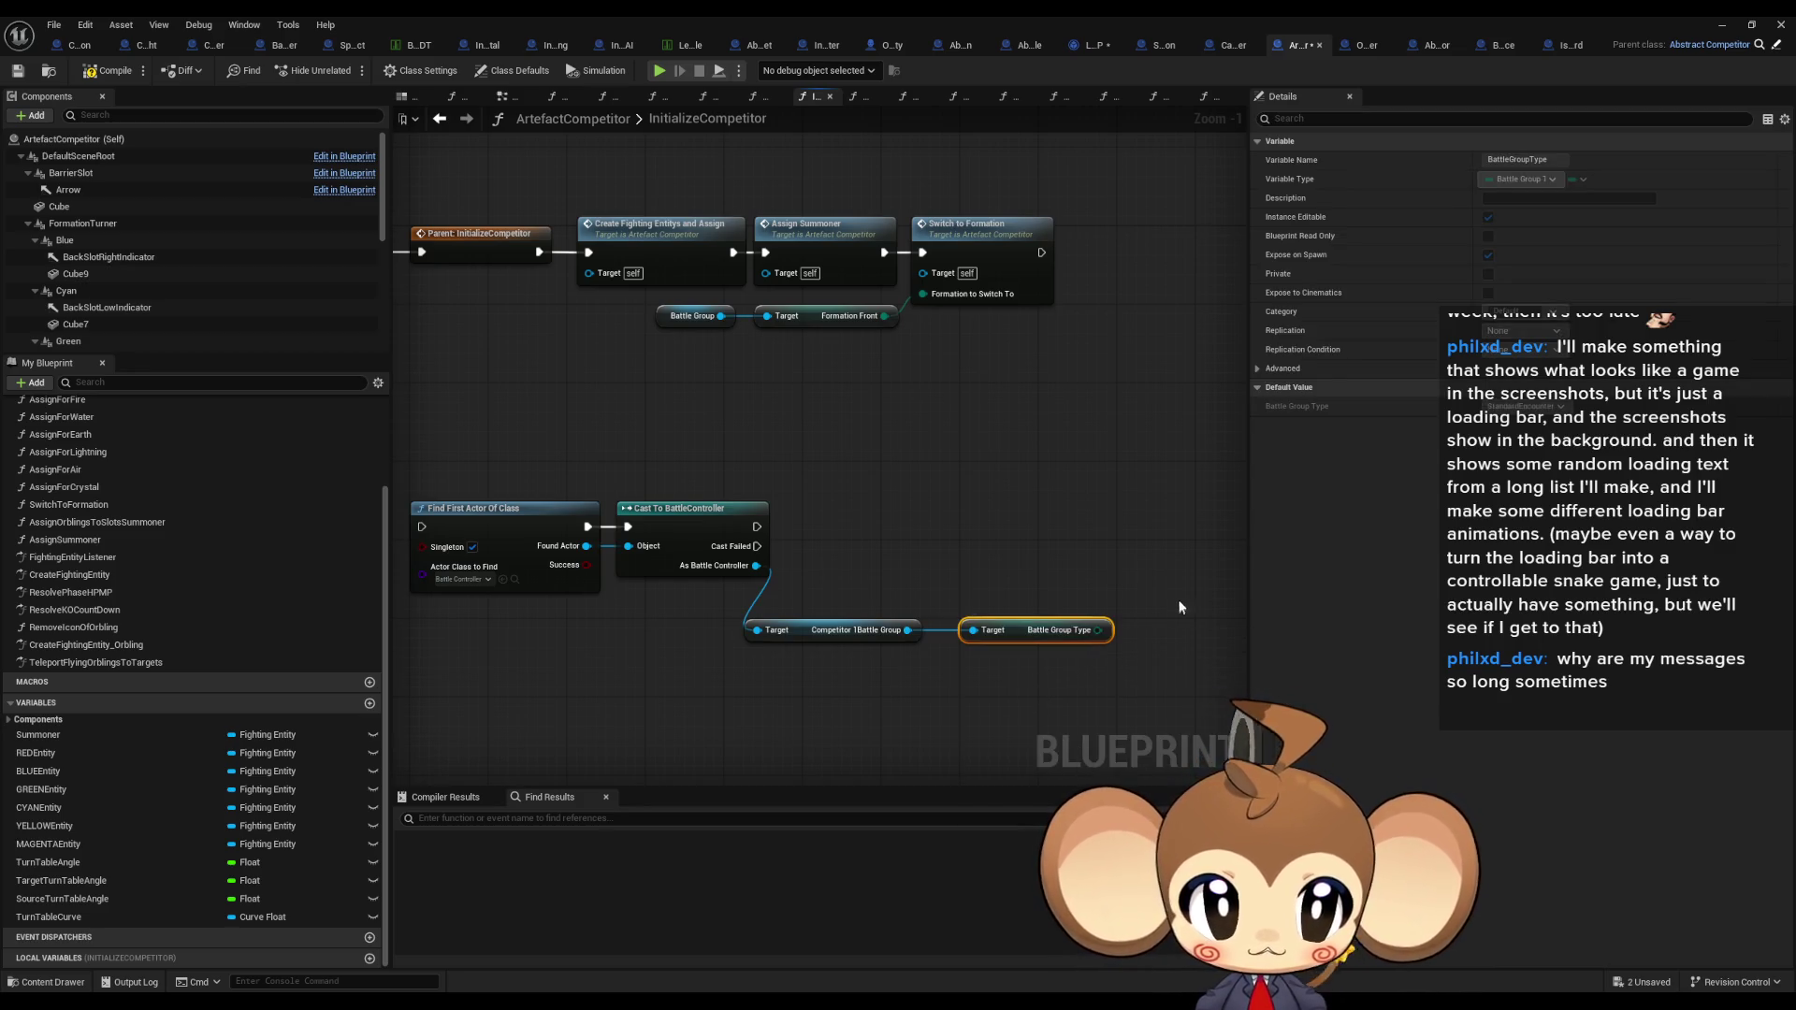
Step: Add a Set Battle Group Type node from the Competitor 1 battle group and open its type choices
drag(1073, 639, 969, 632)
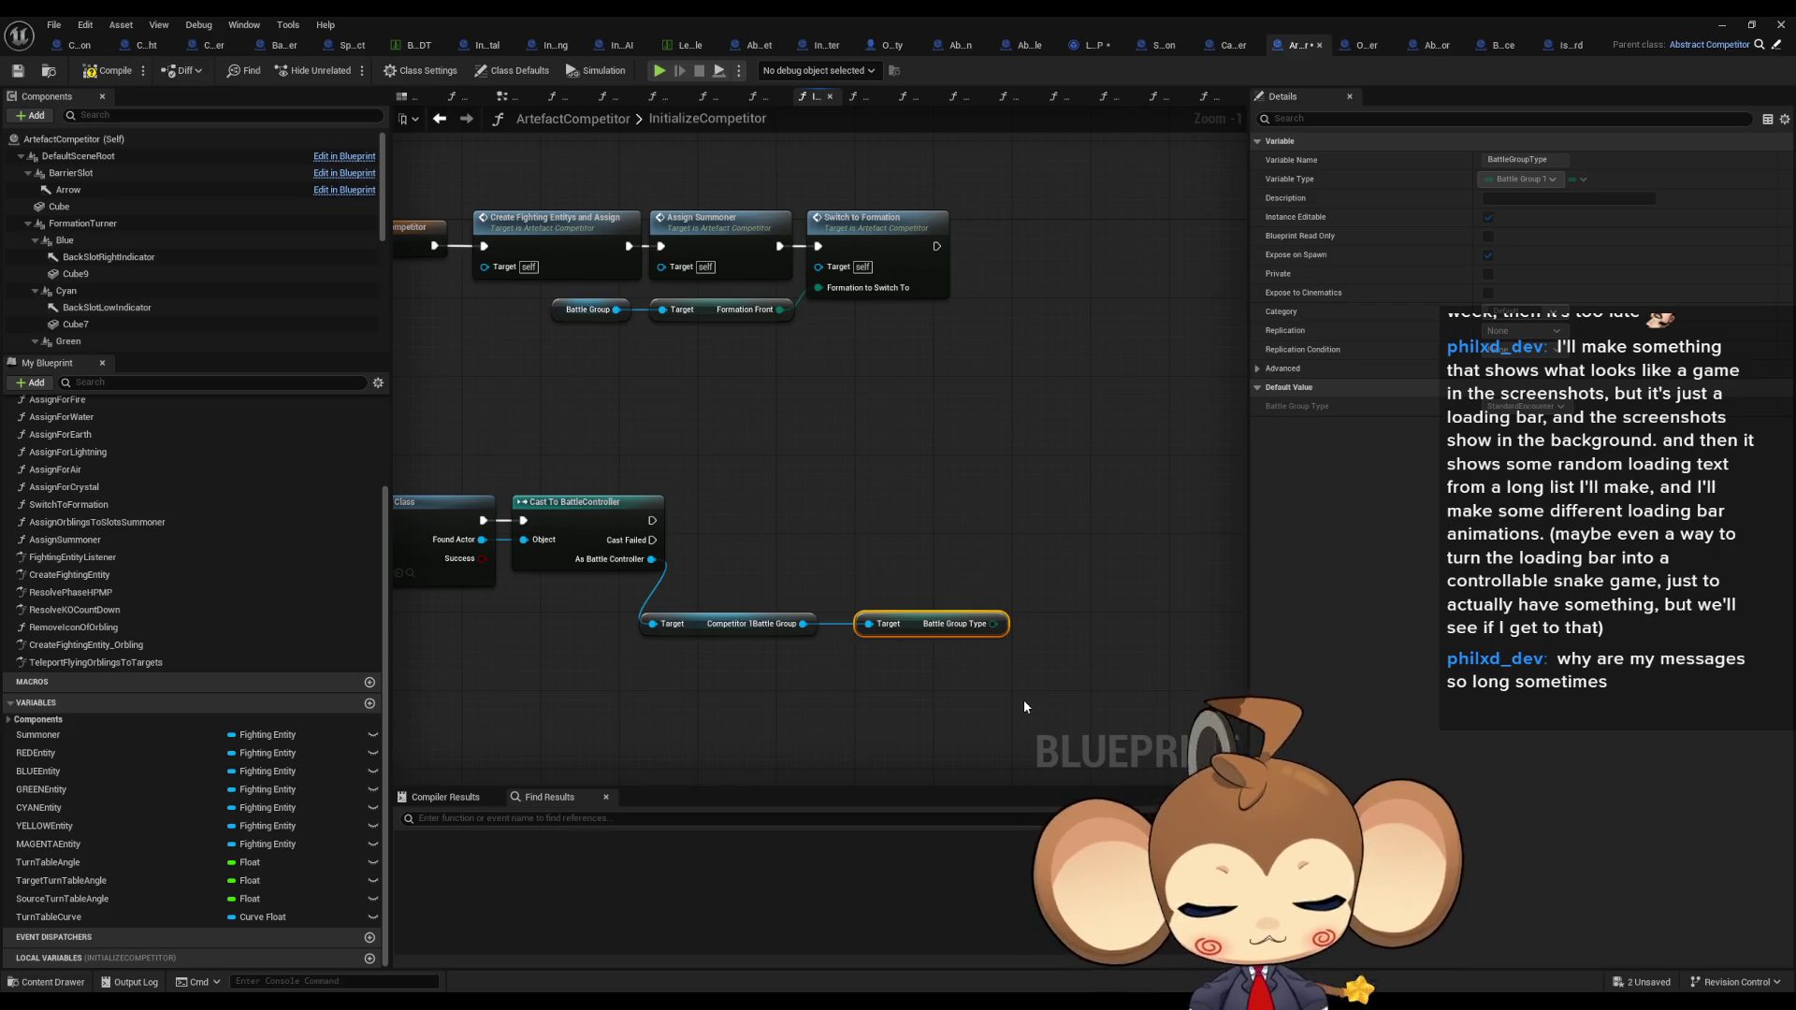
drag(803, 623, 823, 694)
text(set gr ty)
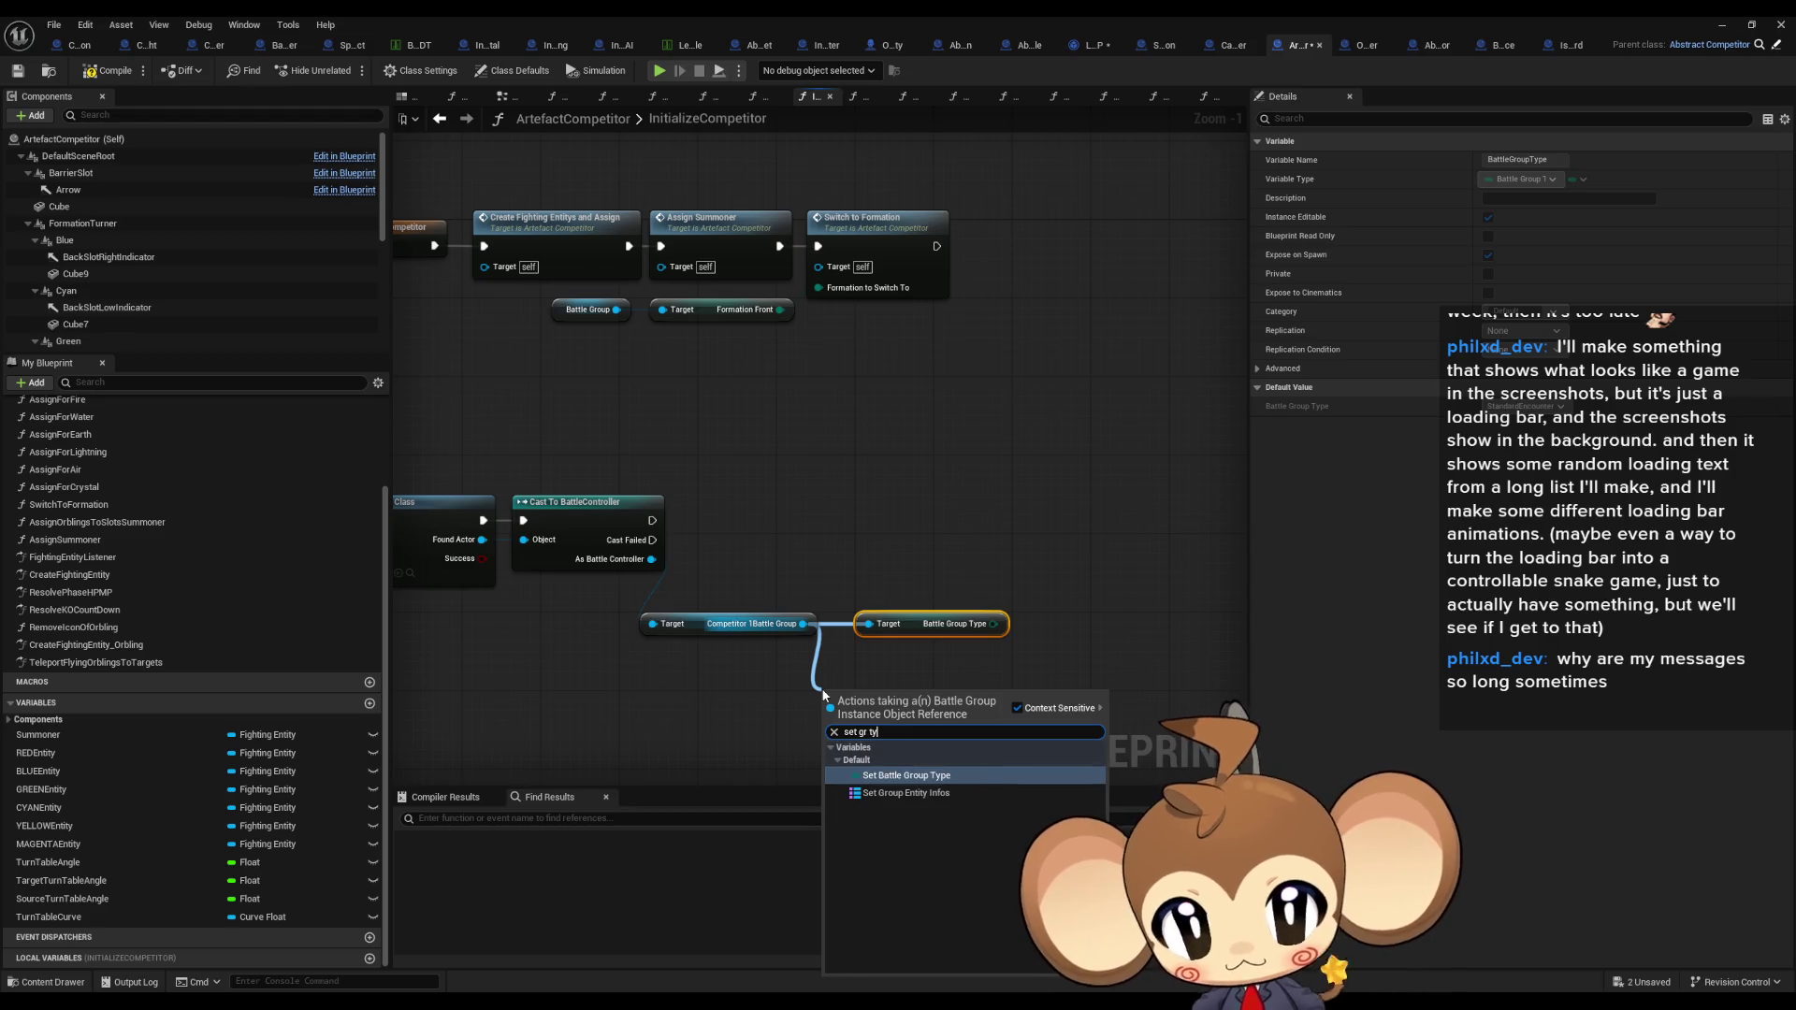
key(Return)
click(911, 730)
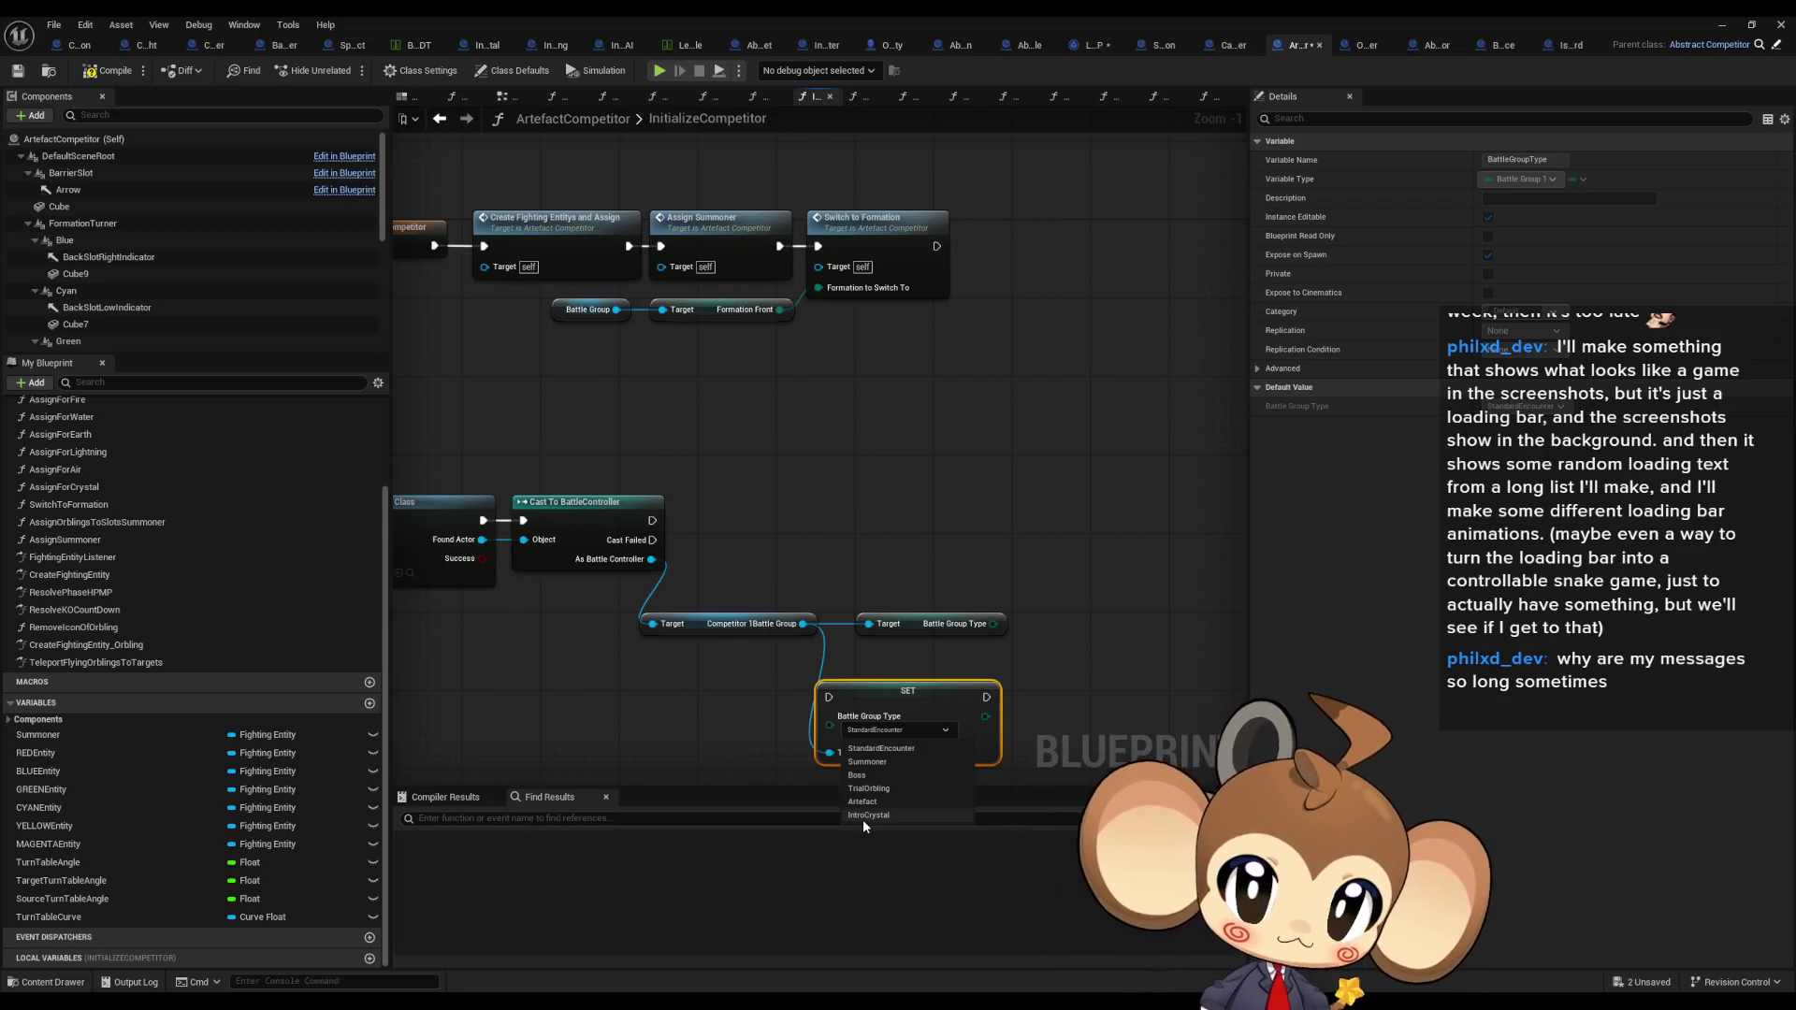
click(421, 45)
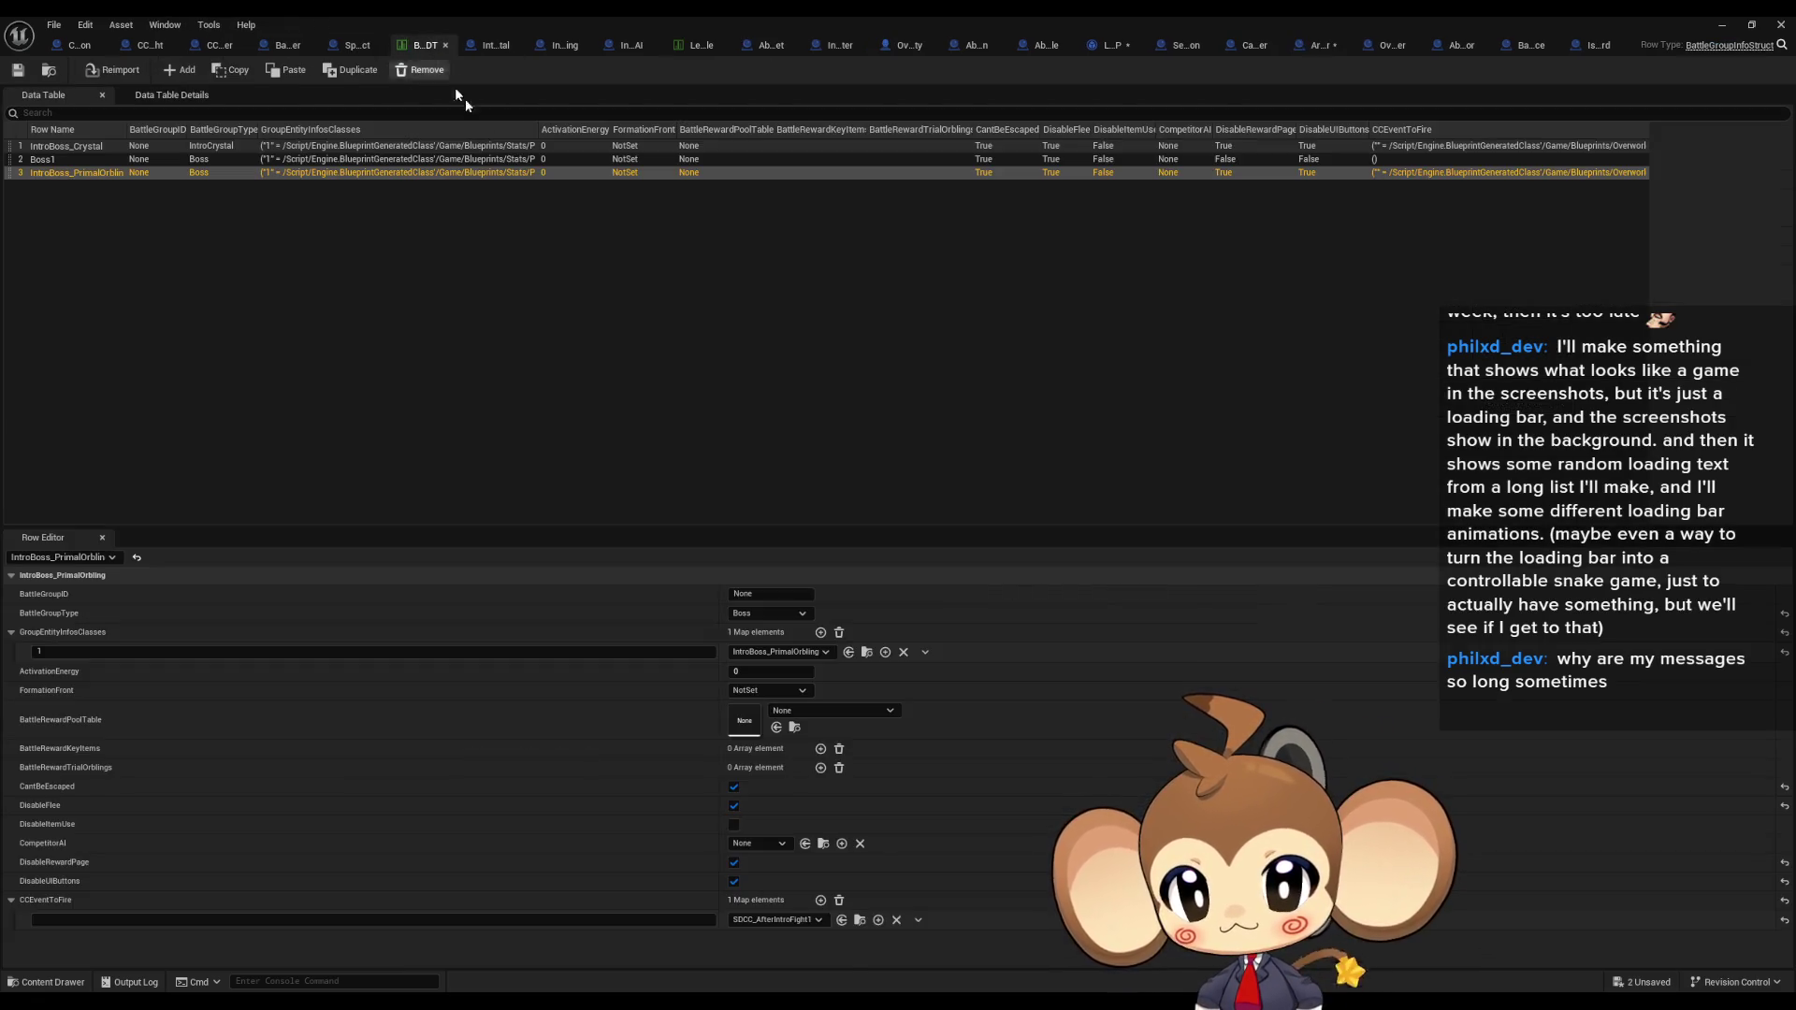
Step: Move the Boss1 row to the top of the battle group data table
click(43, 158)
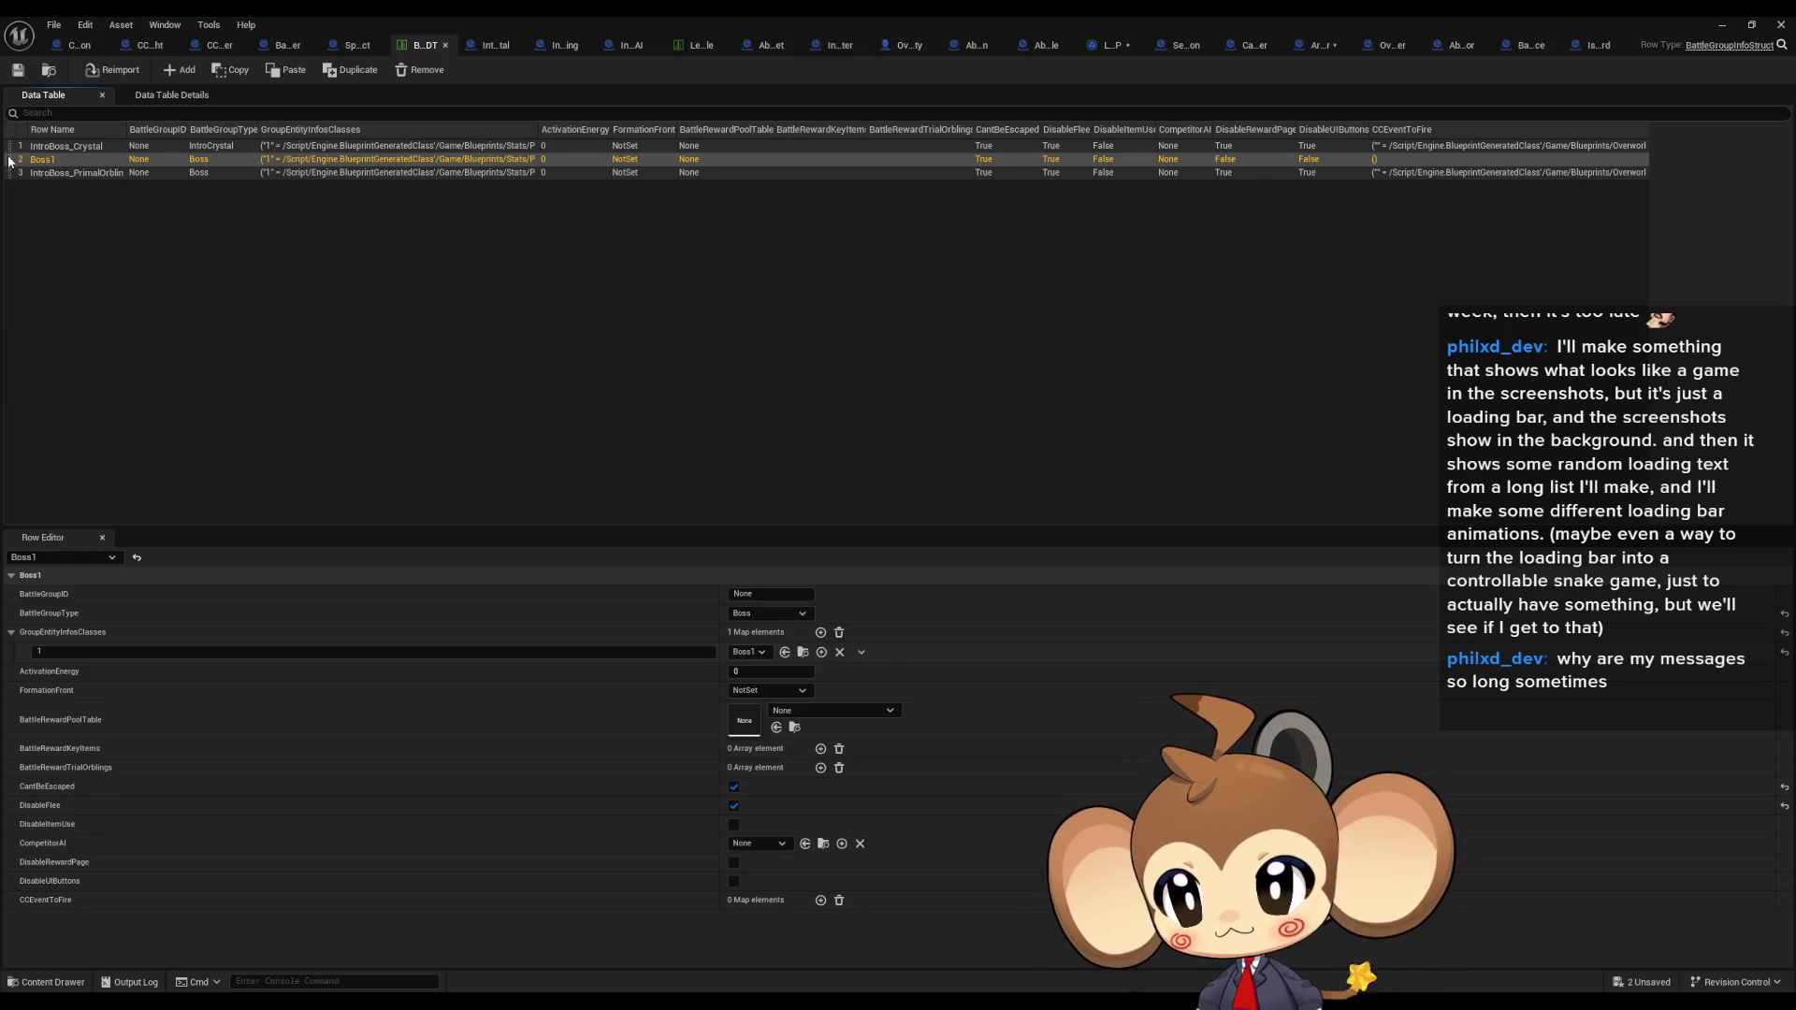
drag(9, 157, 9, 145)
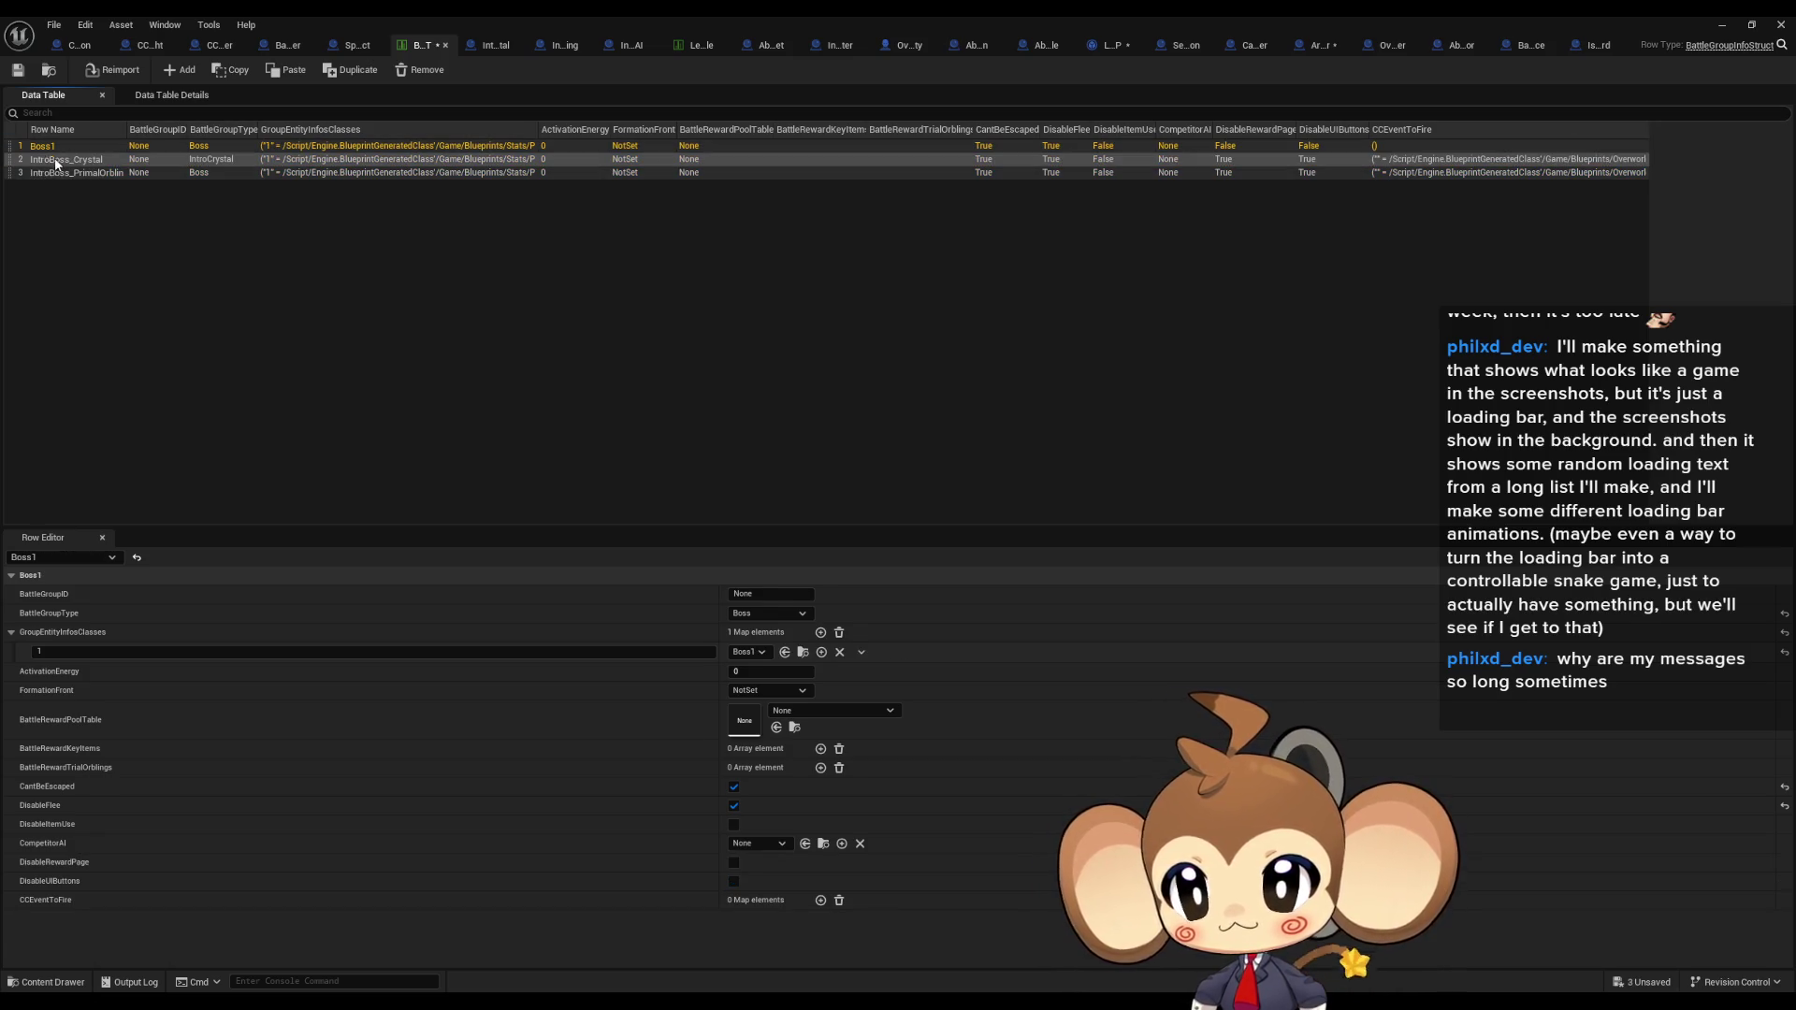
key(Down)
key(Up)
Step: Review the IntroBoss_Crystal and last rows, then return to the ArtefactCompetitor graph
key(Down)
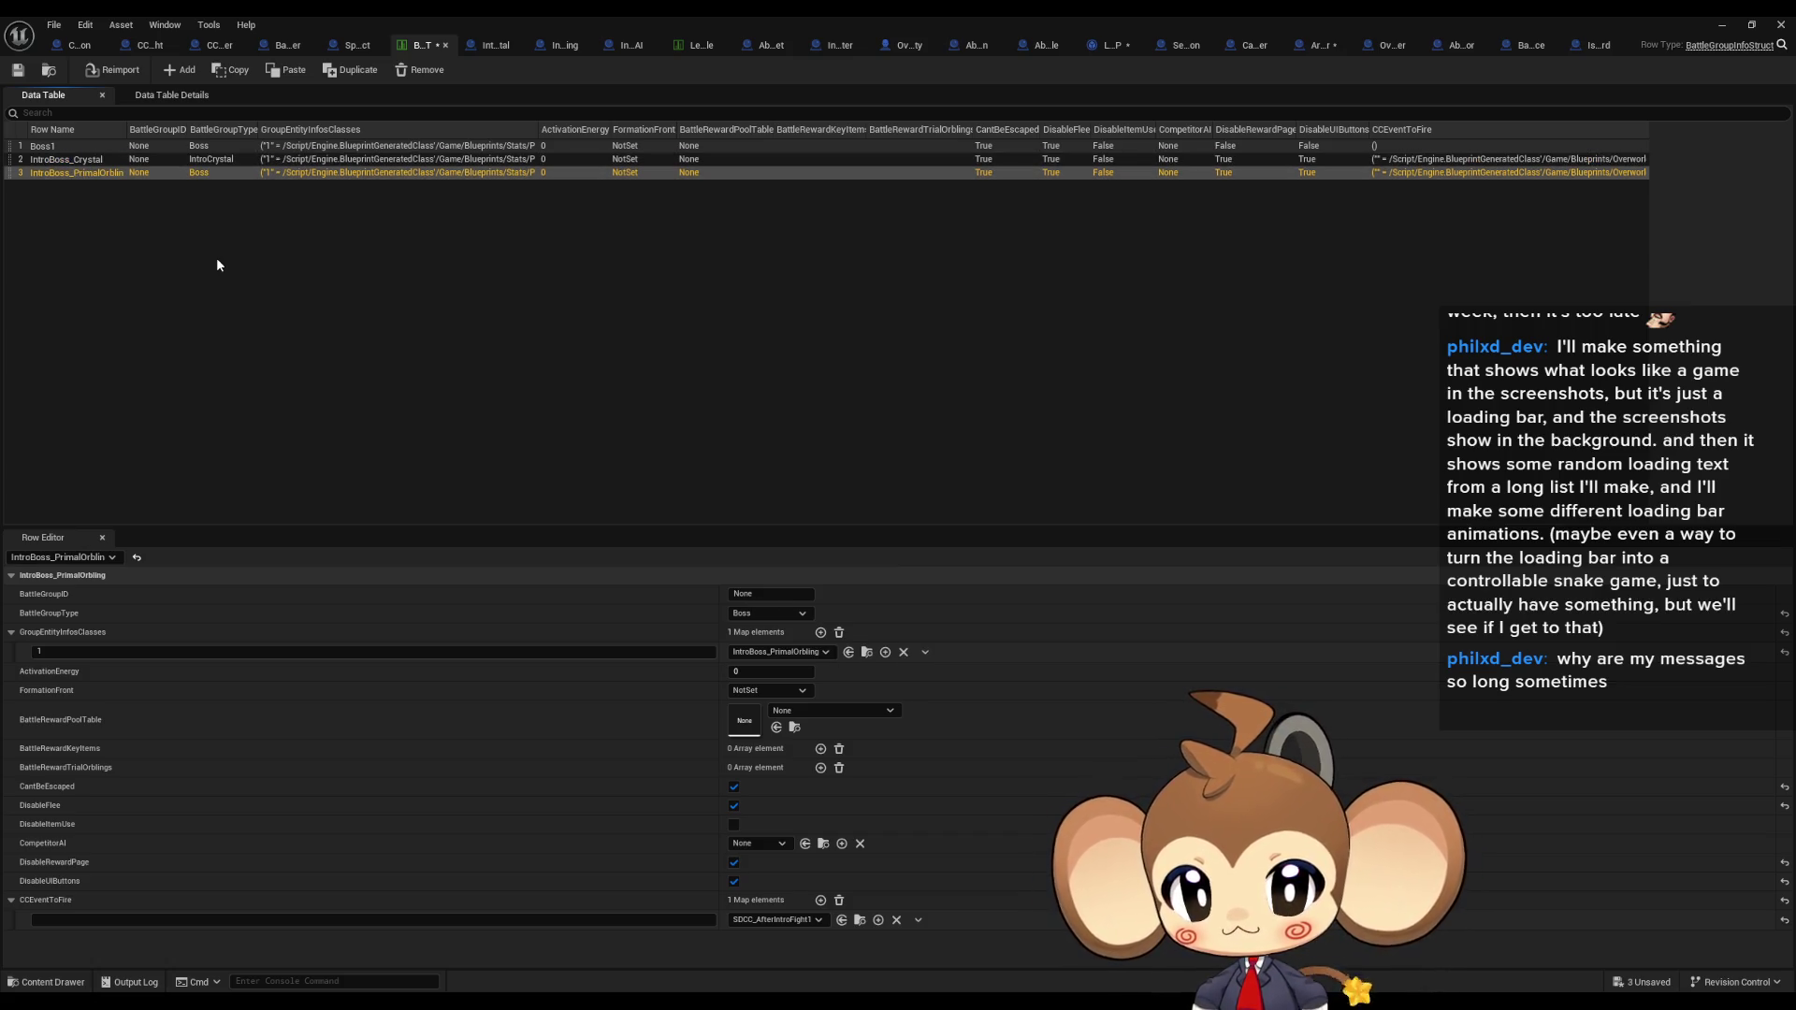
key(Up)
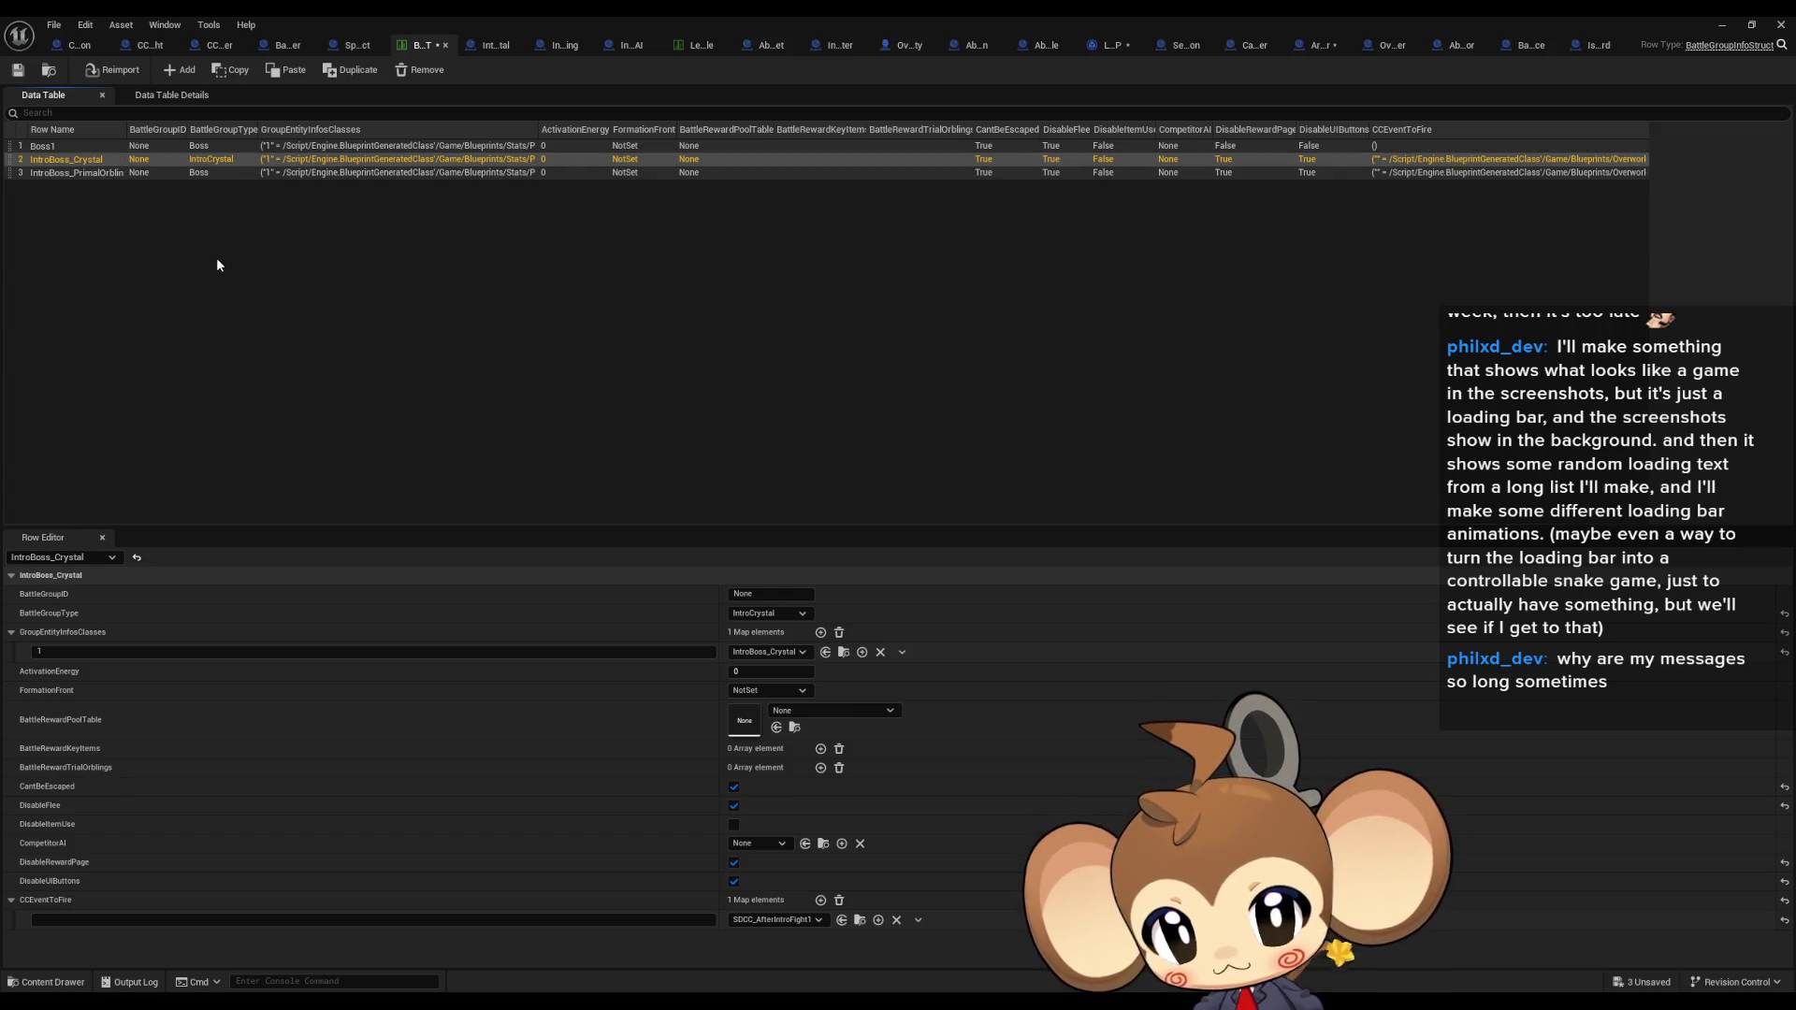
key(Down)
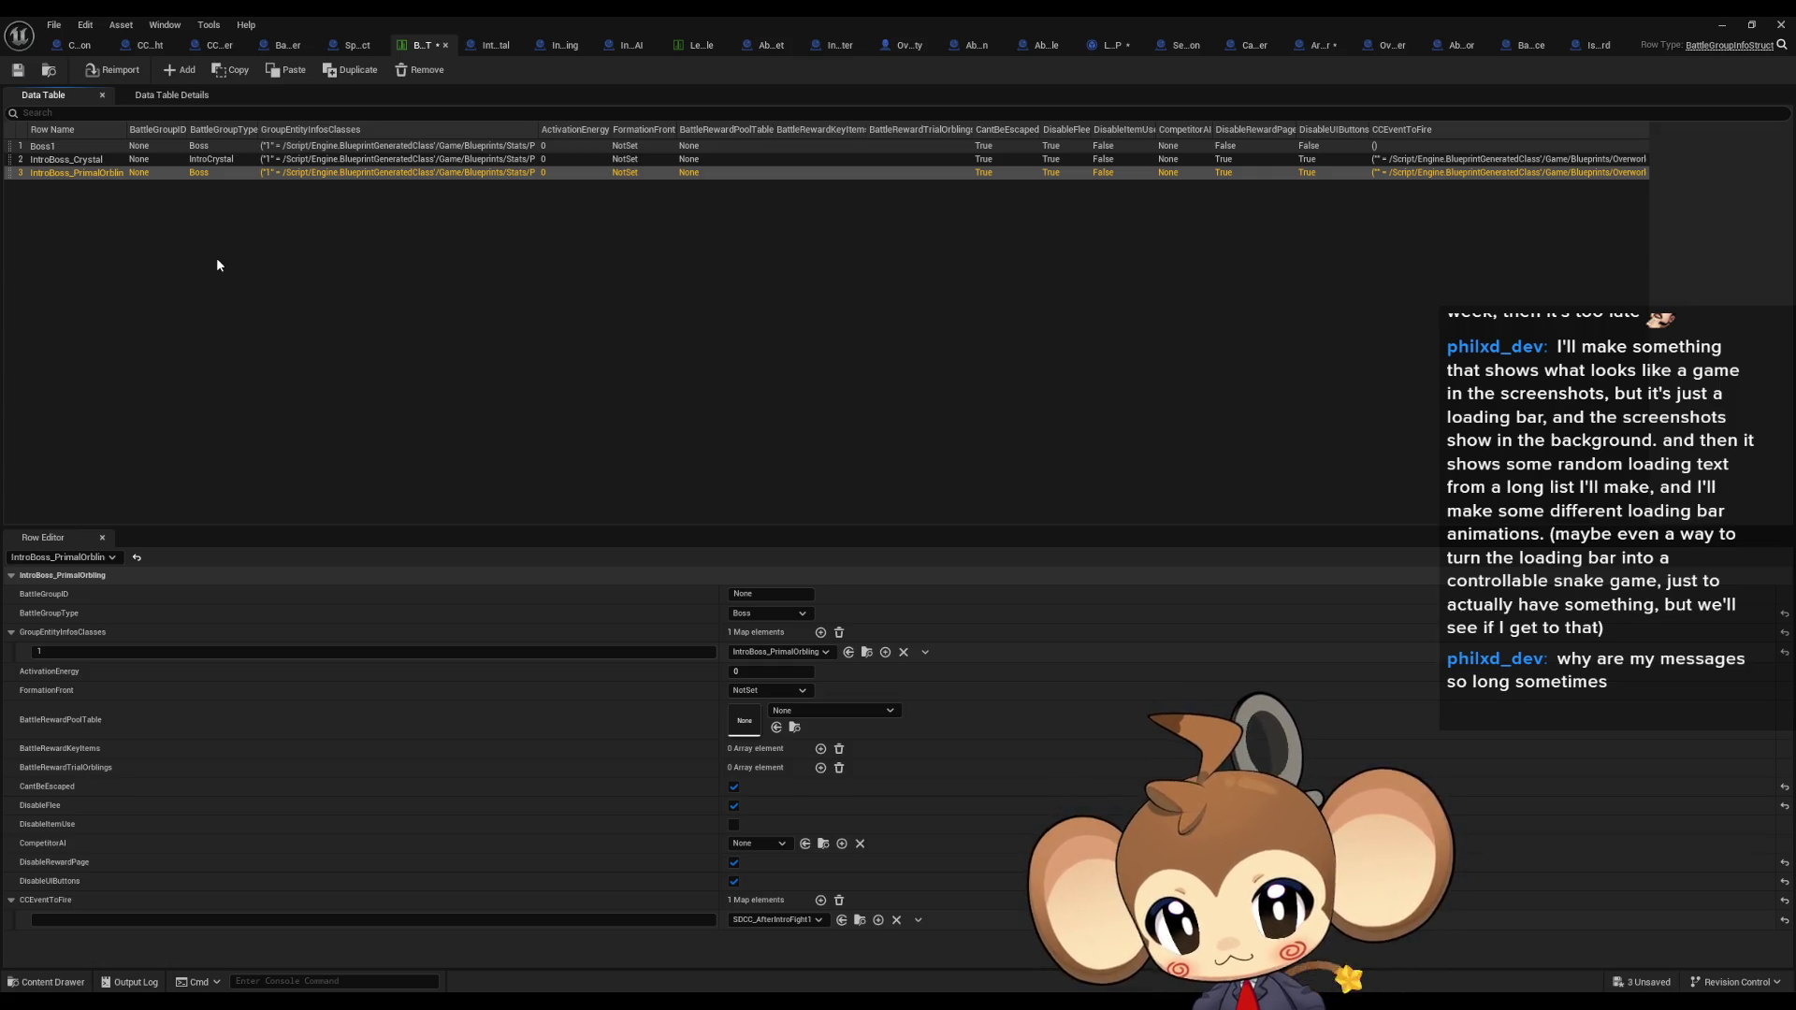
key(Up)
key(Down)
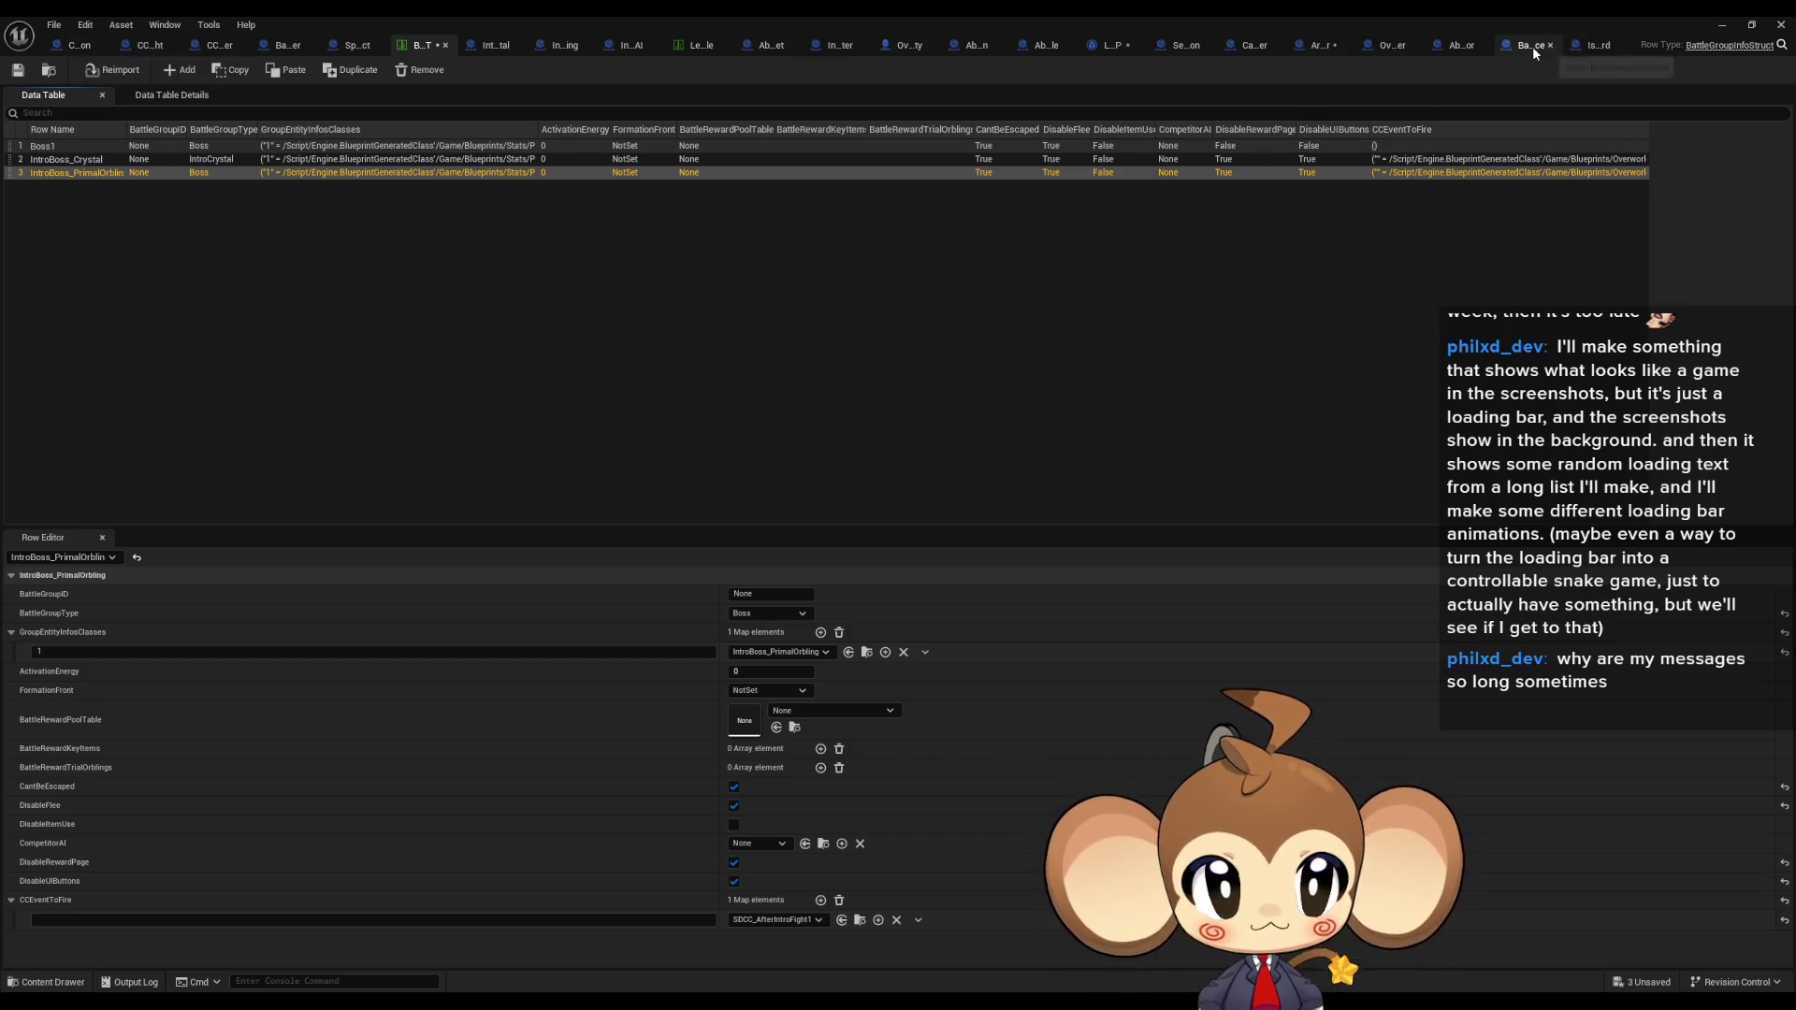
click(1321, 47)
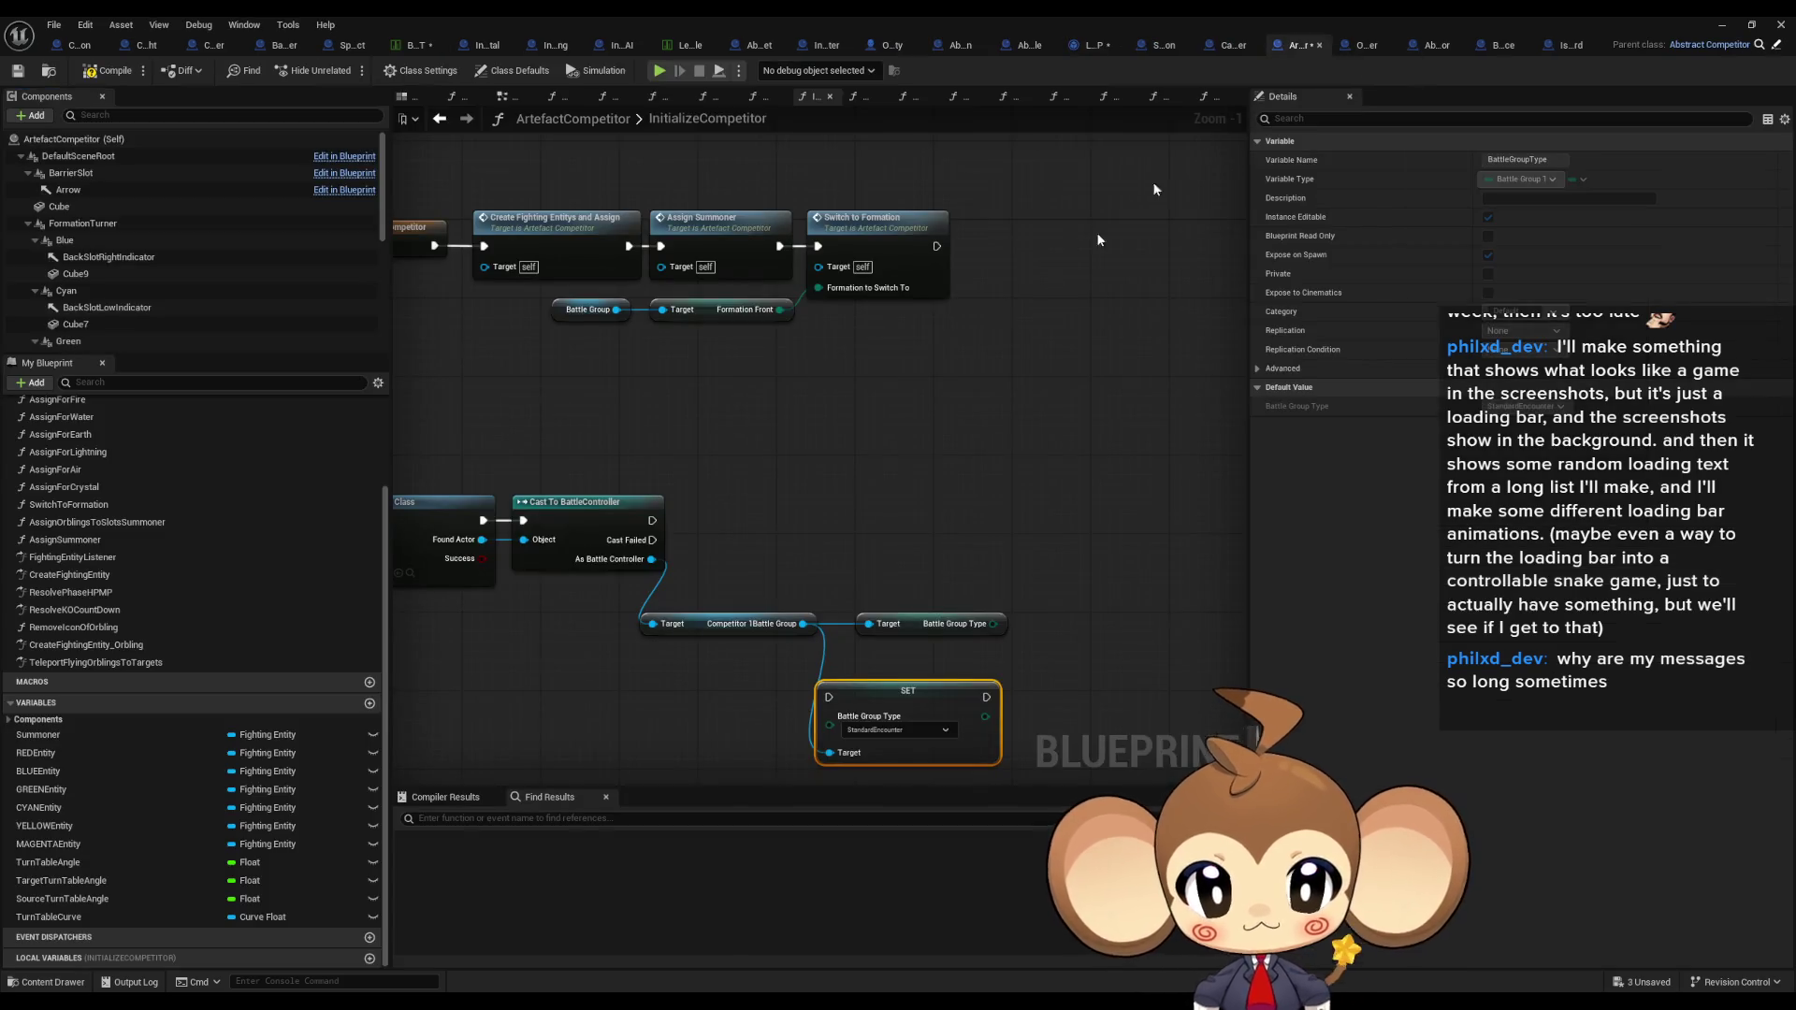
Step: Try an == equality check off Battle Group Type and look through its value options
drag(994, 624, 1040, 603)
text(==)
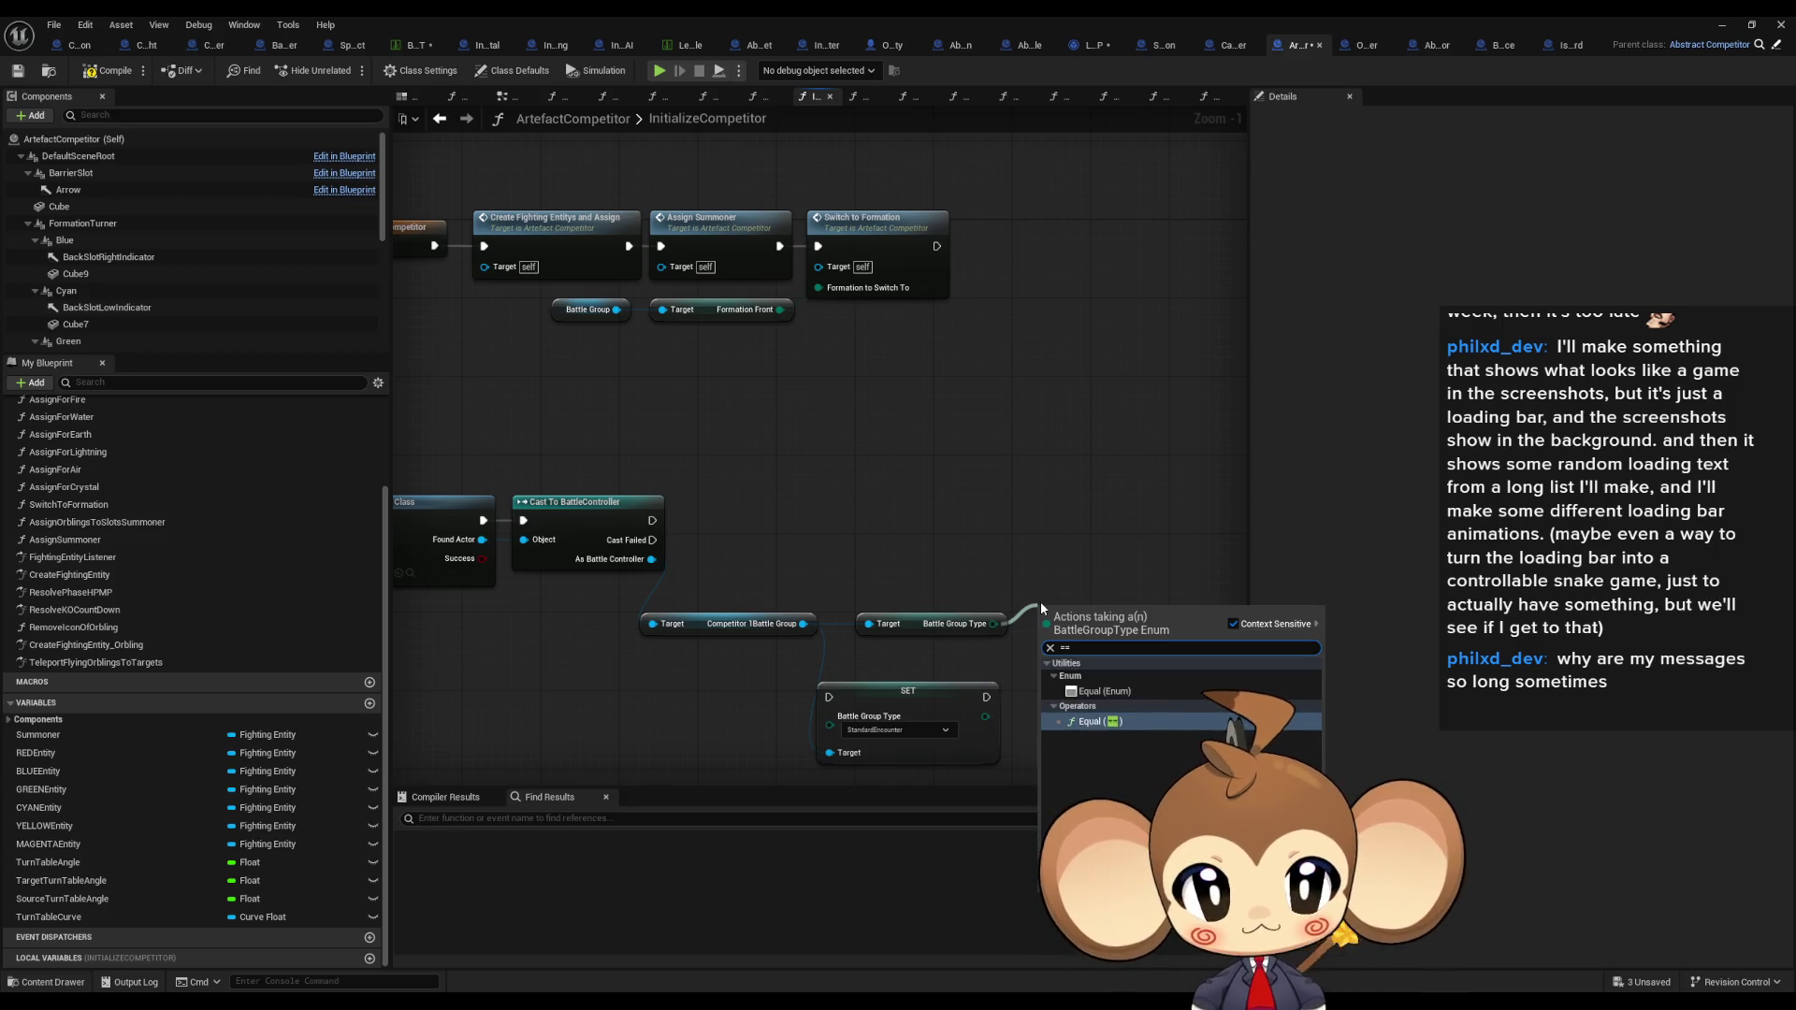
key(Return)
click(1087, 635)
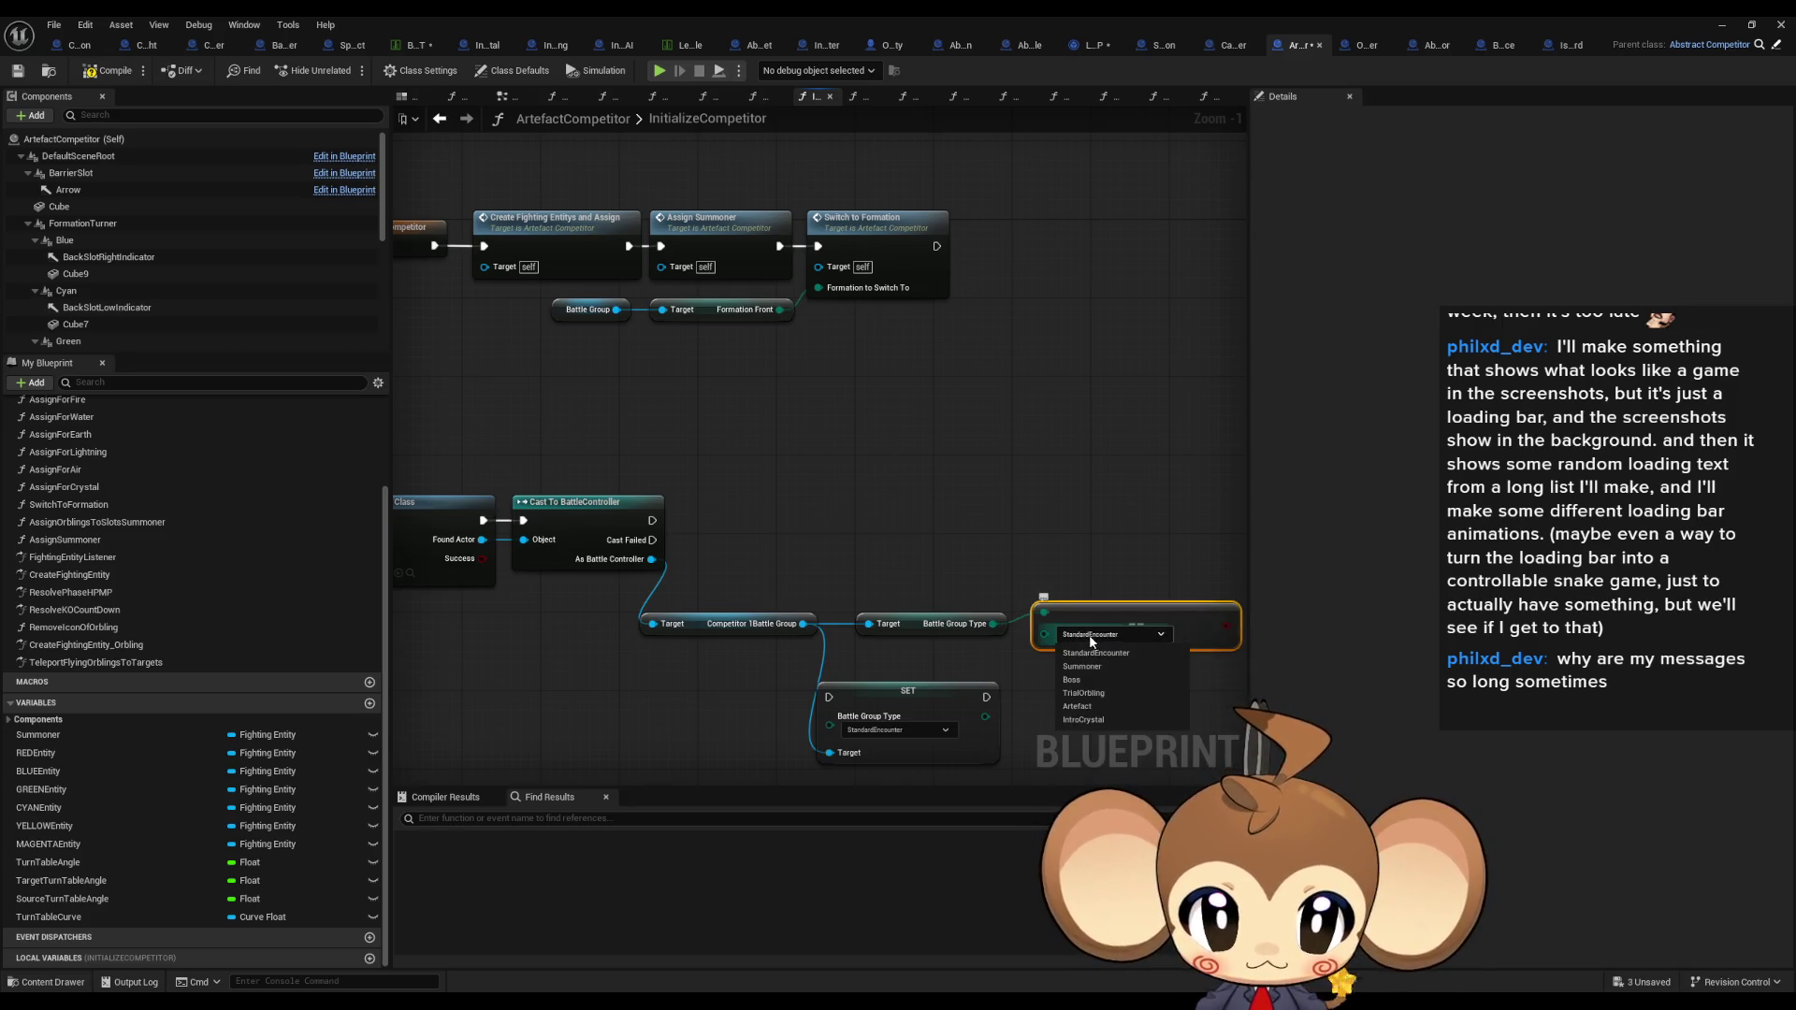
click(967, 558)
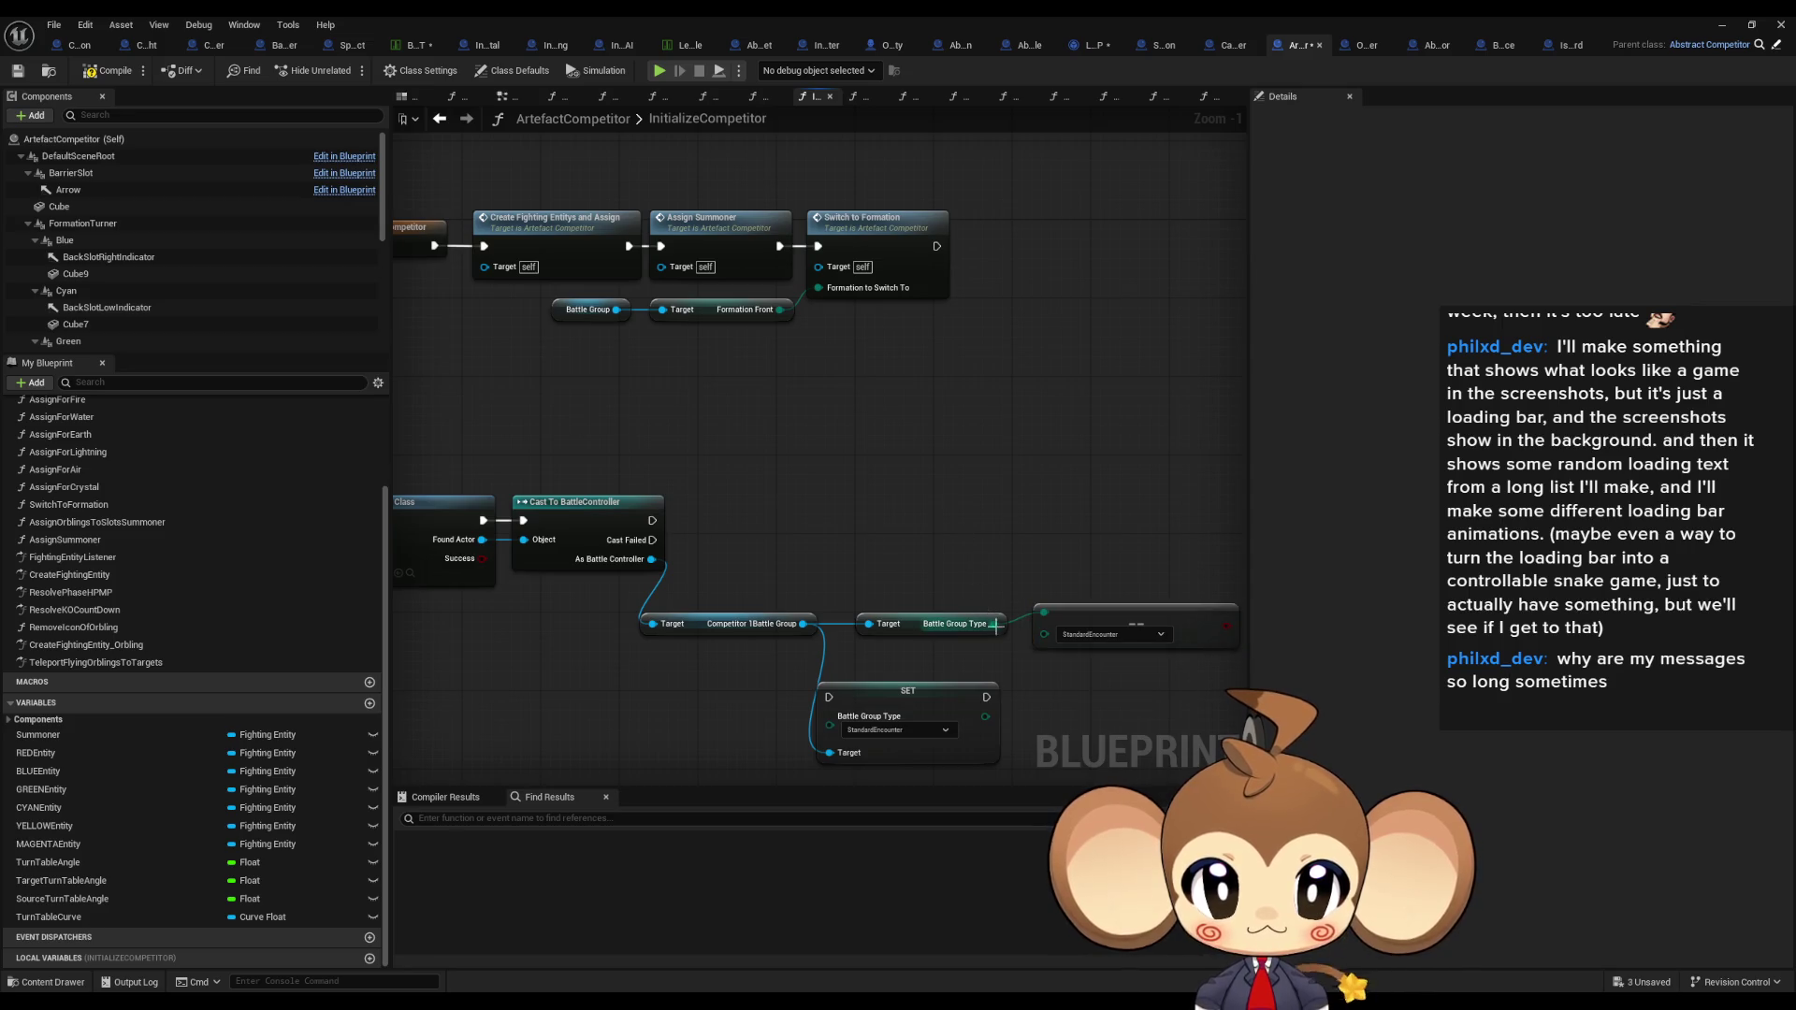
click(1096, 639)
key(Escape)
Step: Add a != node comparing Battle Group Type against Boss and delete the unneeded nodes
drag(993, 623, 1028, 531)
text(!)
key(Return)
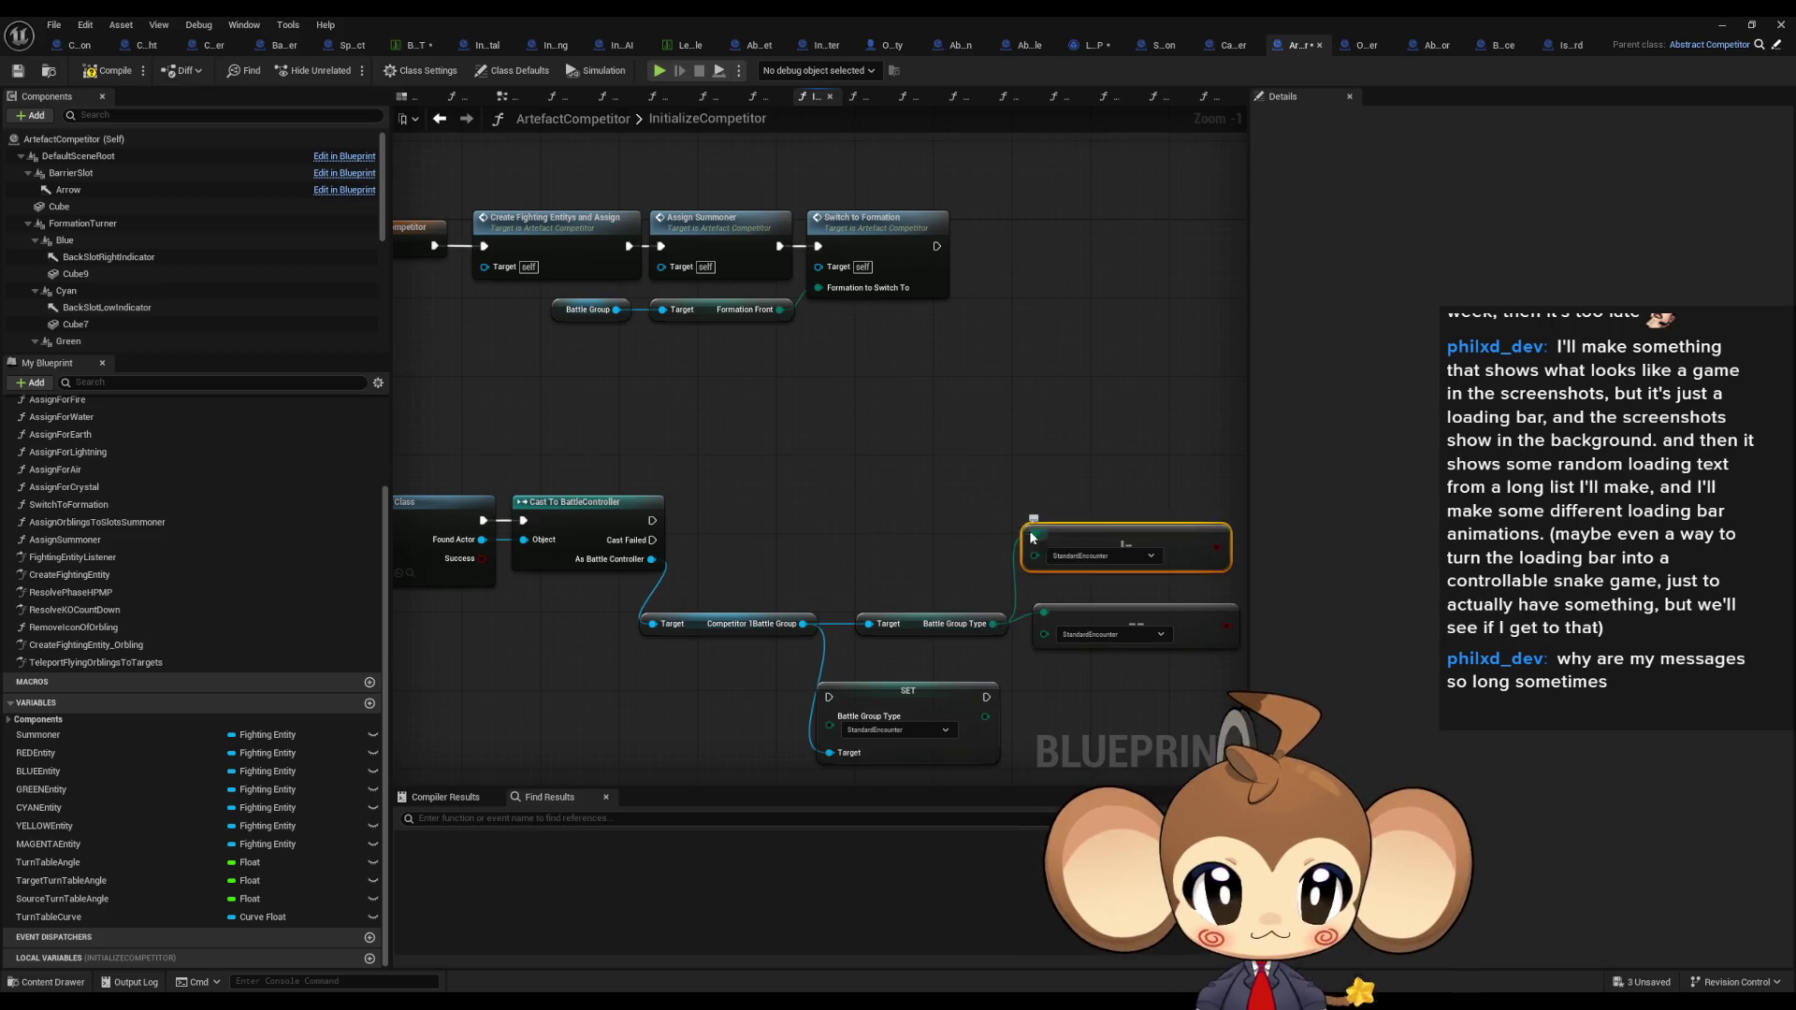
click(1115, 556)
click(1105, 619)
key(Delete)
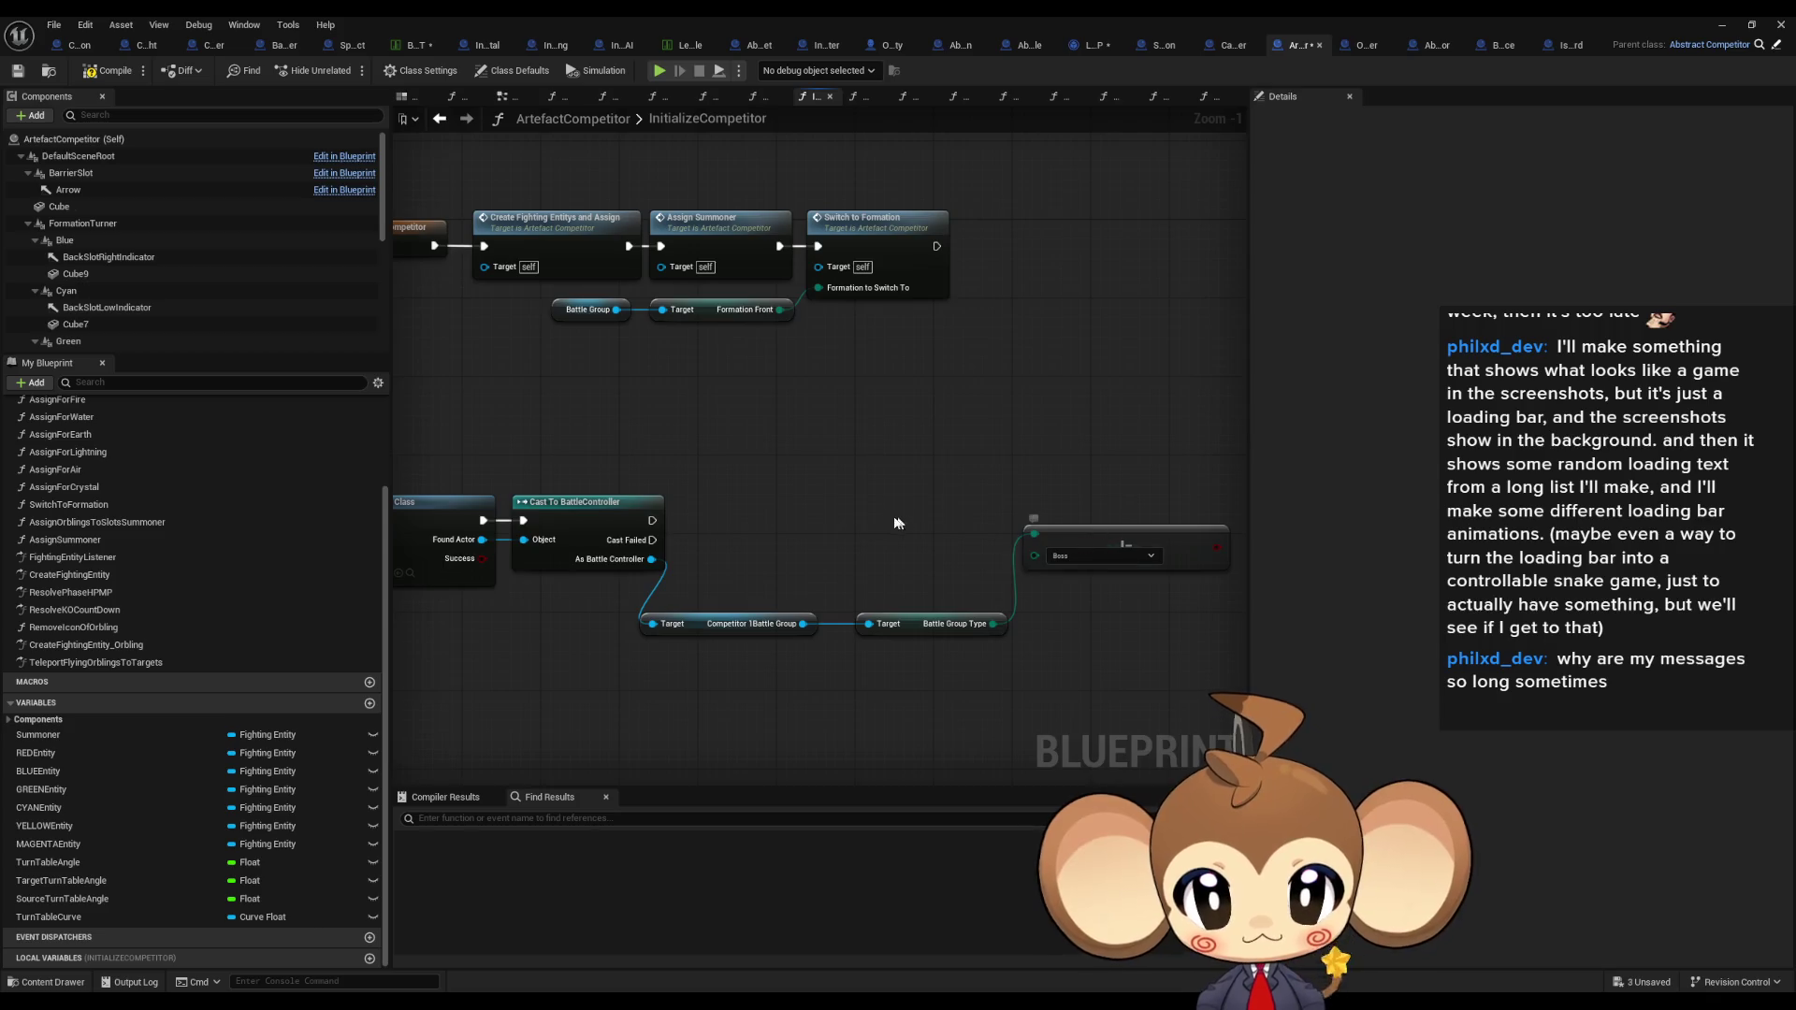
scroll(908, 522, down, 4)
scroll(689, 515, up, 3)
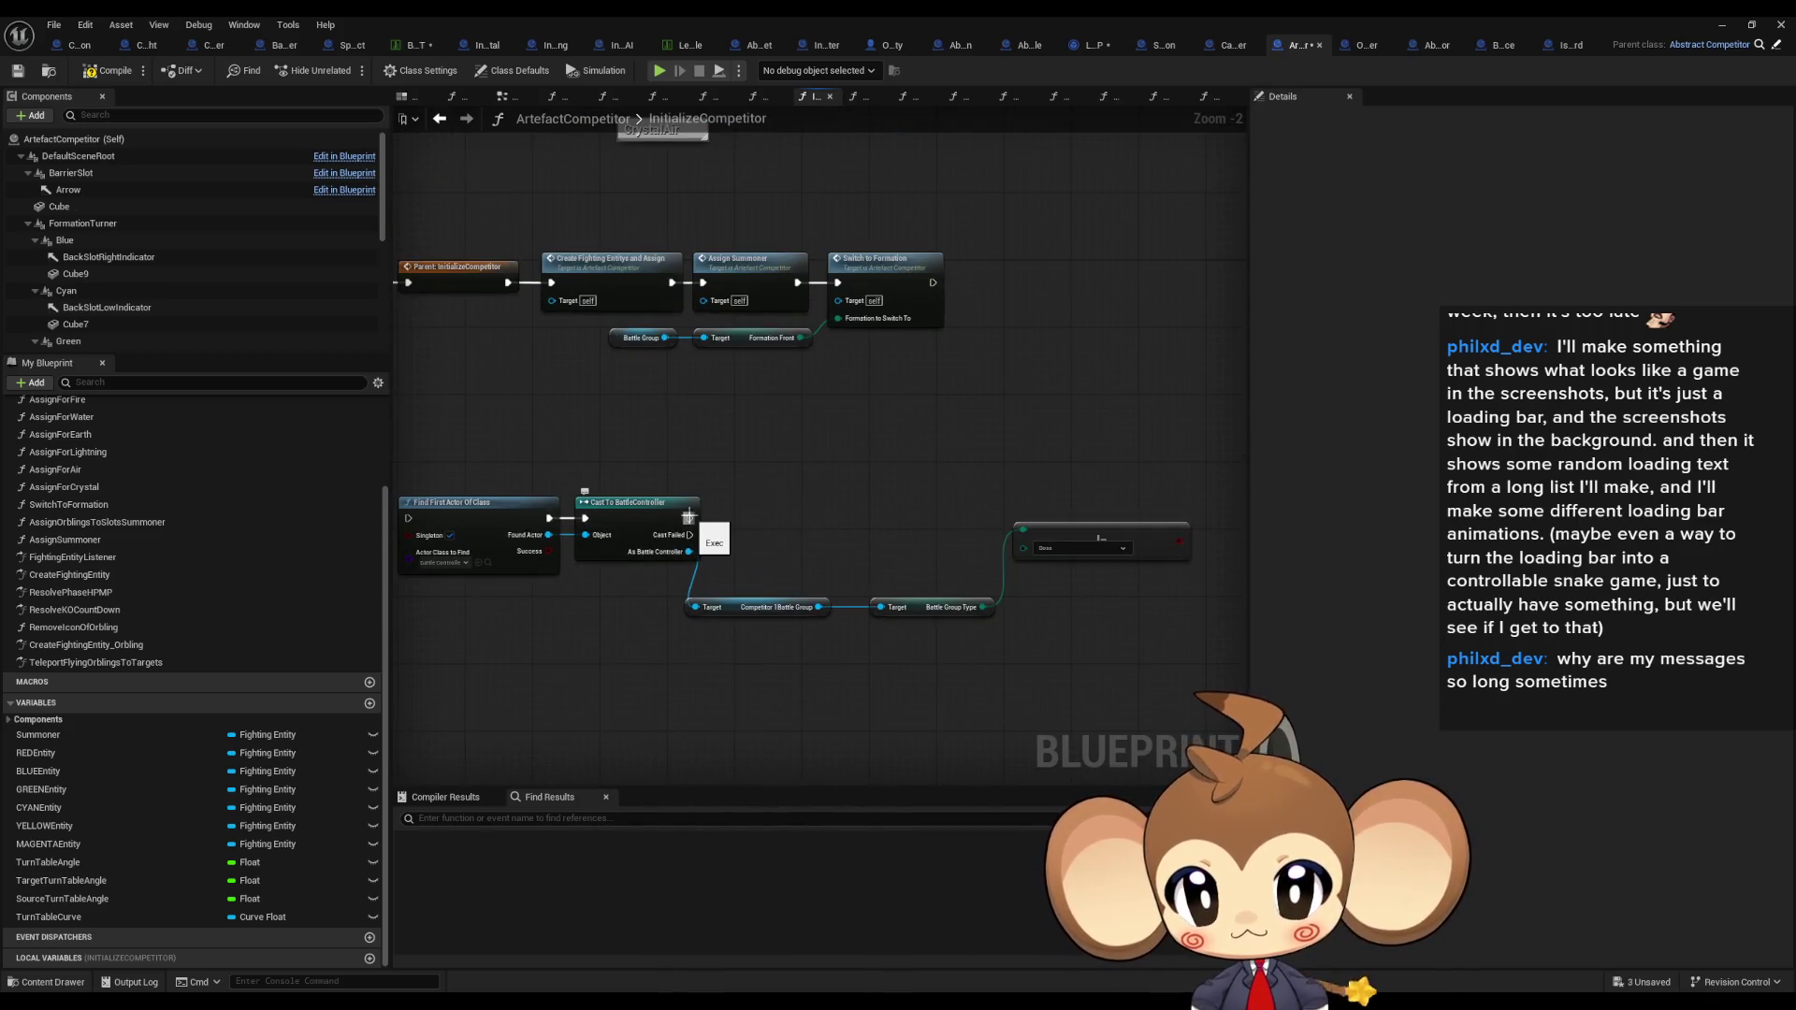
Step: Add a Branch after Cast To BattleController, place the != check below, and create a Boolean variable
mouse_move(688, 516)
mouse_down()
mouse_move(1203, 492)
mouse_move(997, 493)
mouse_move(1047, 514)
mouse_up()
text(branch)
key(Return)
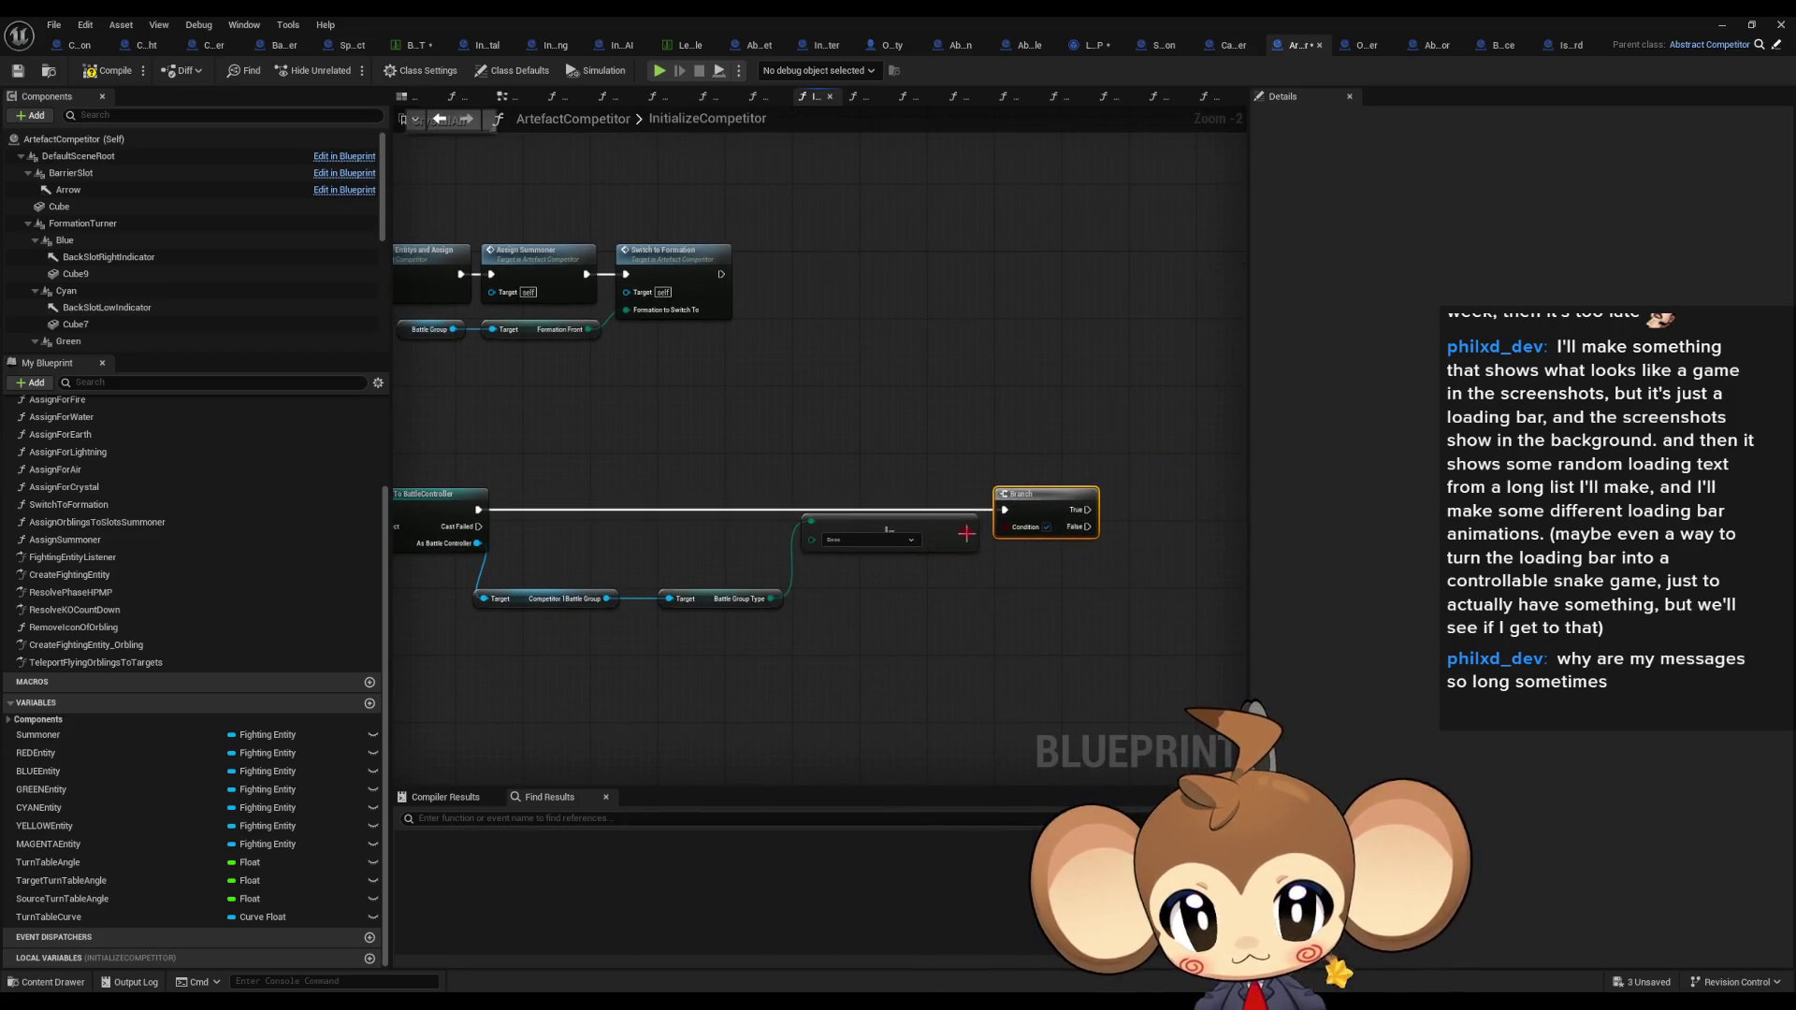
drag(889, 524, 879, 589)
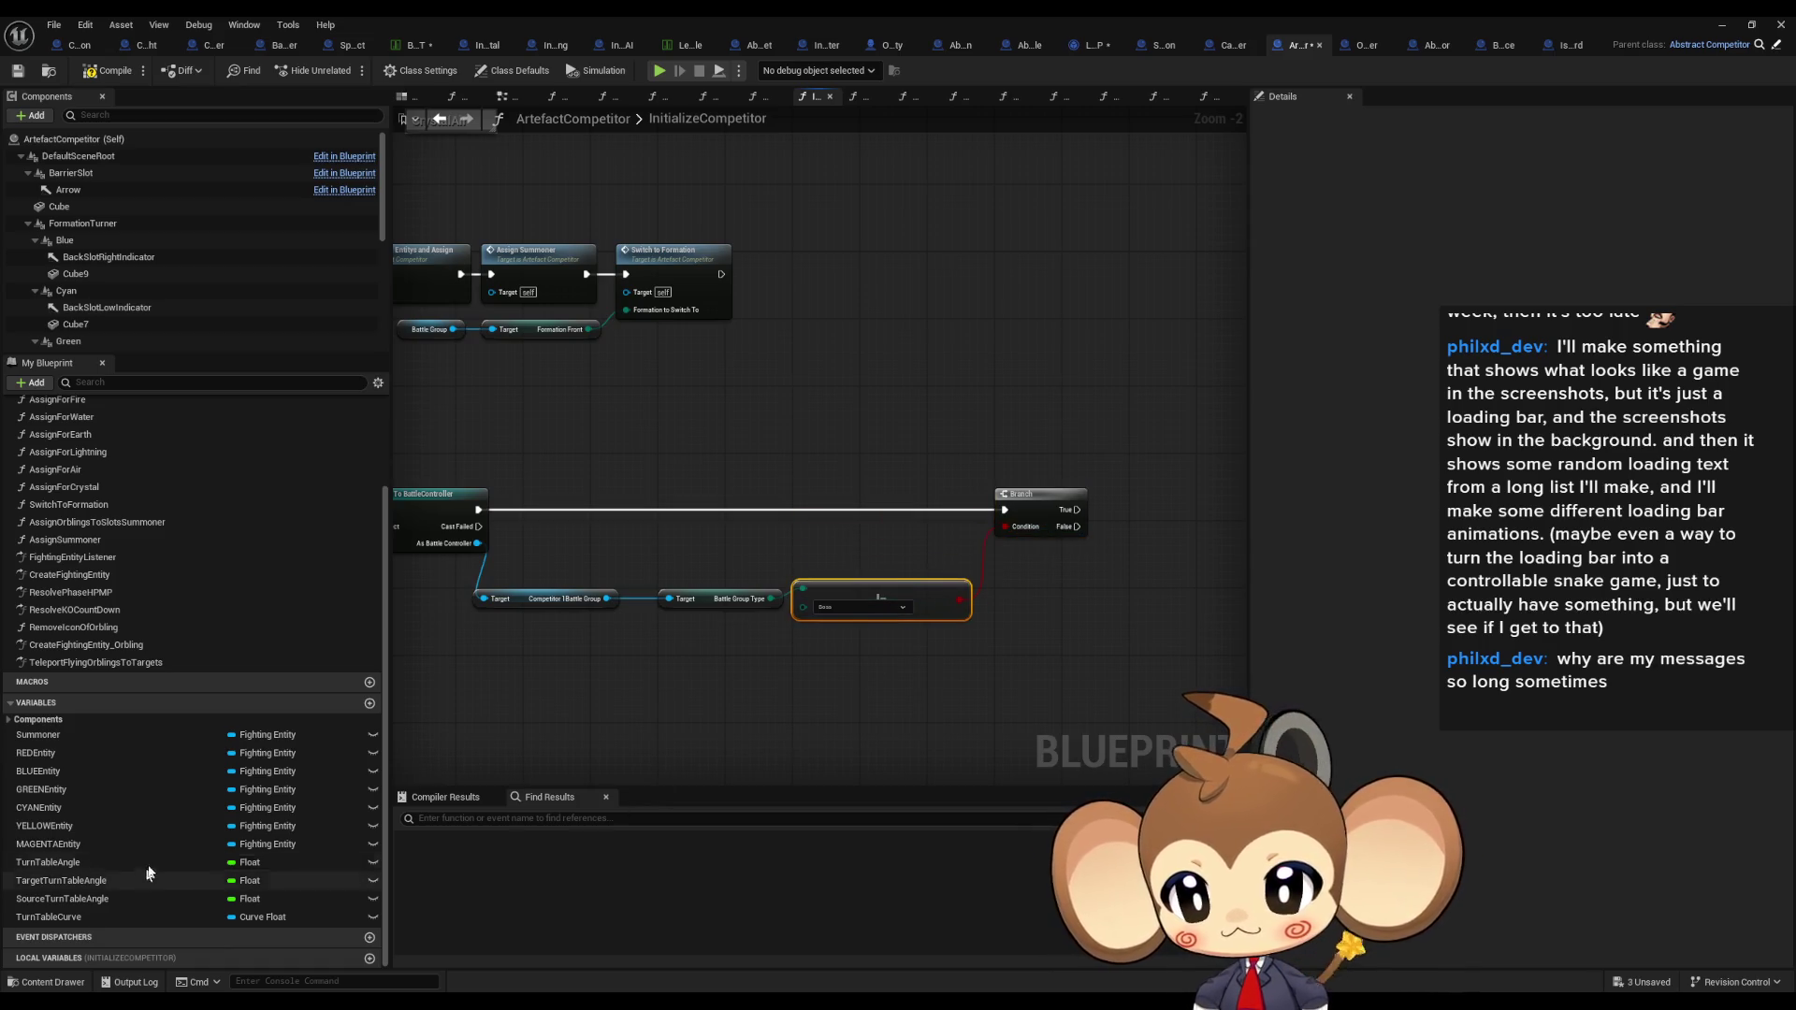
click(370, 704)
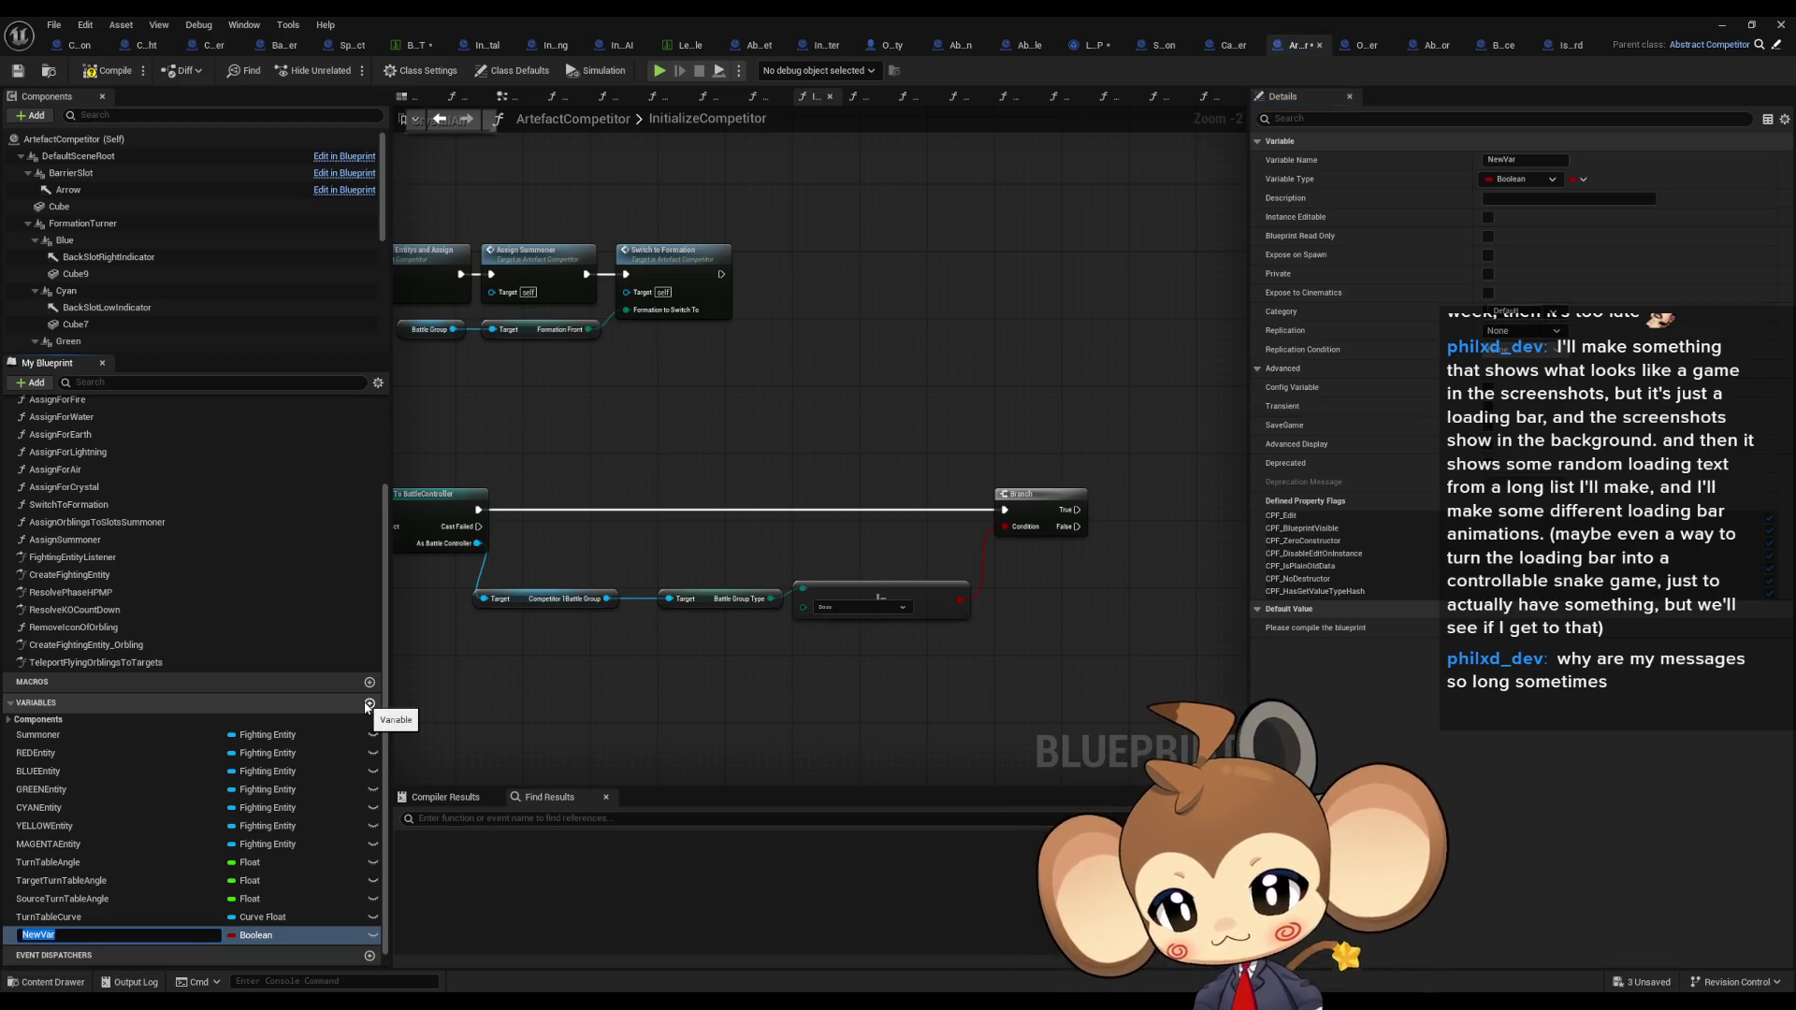
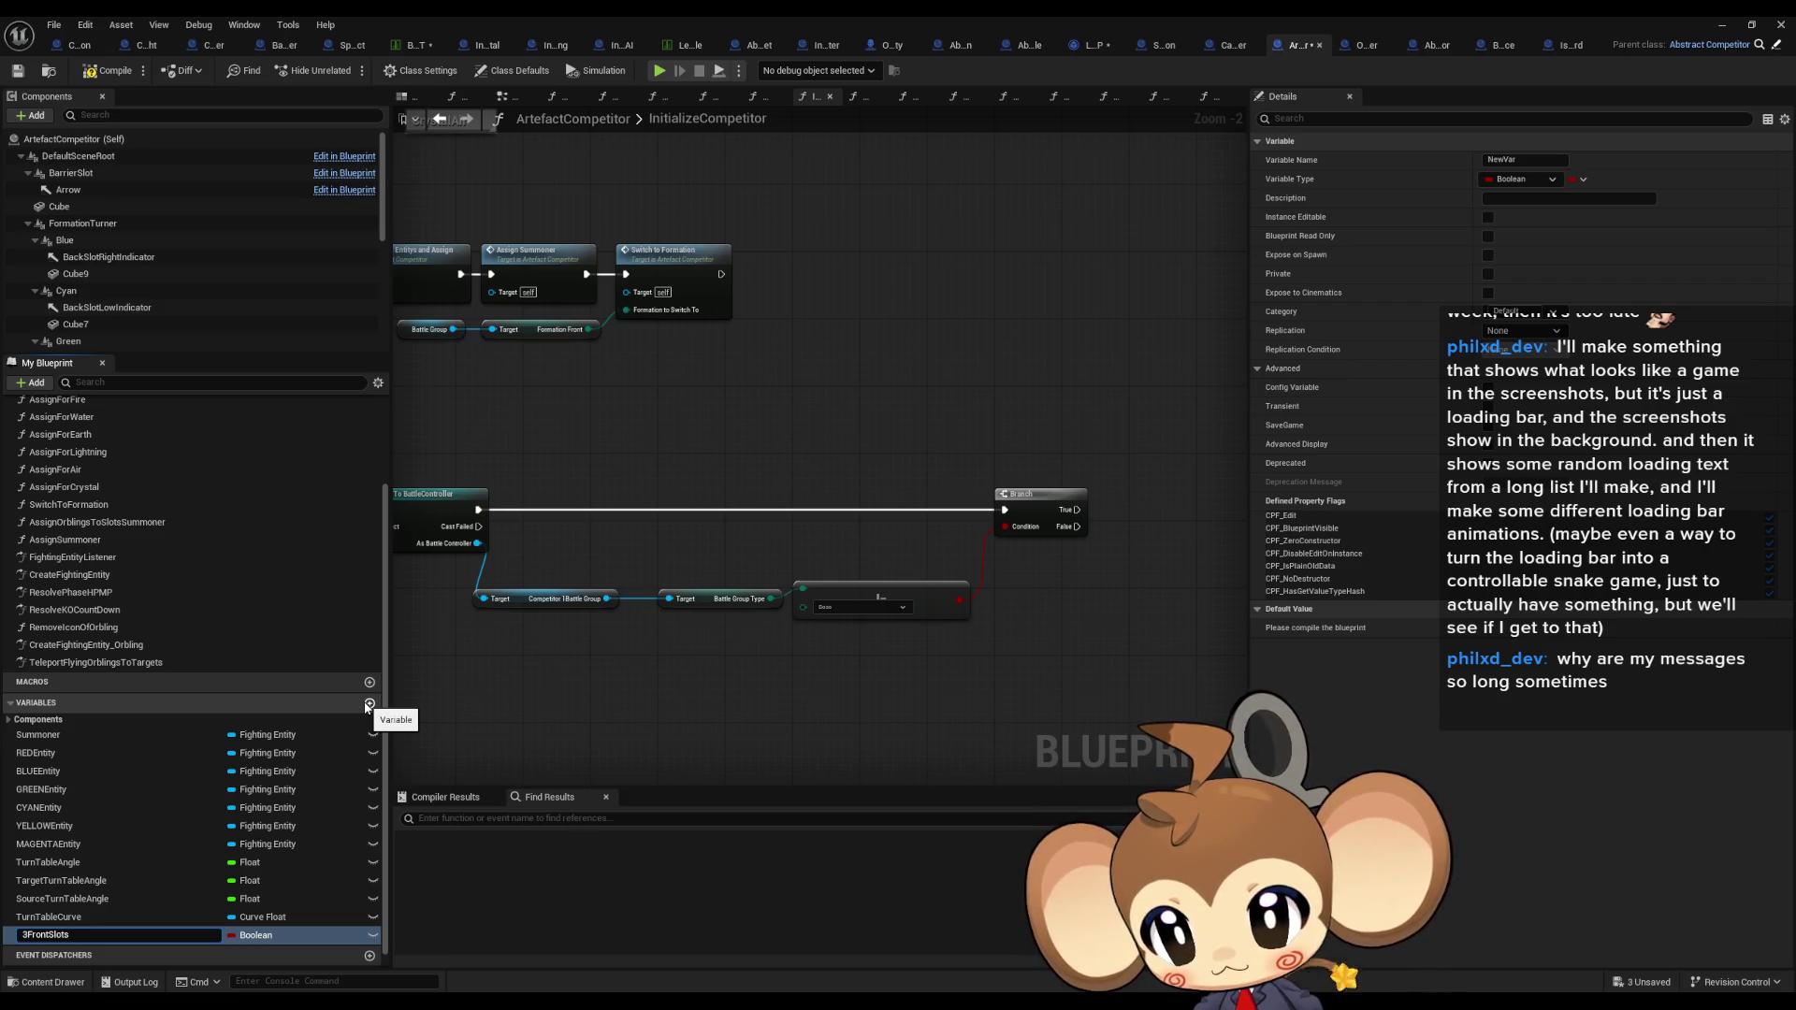
Step: Rename the new Boolean variable to SingleFrontSlot
key(Delete)
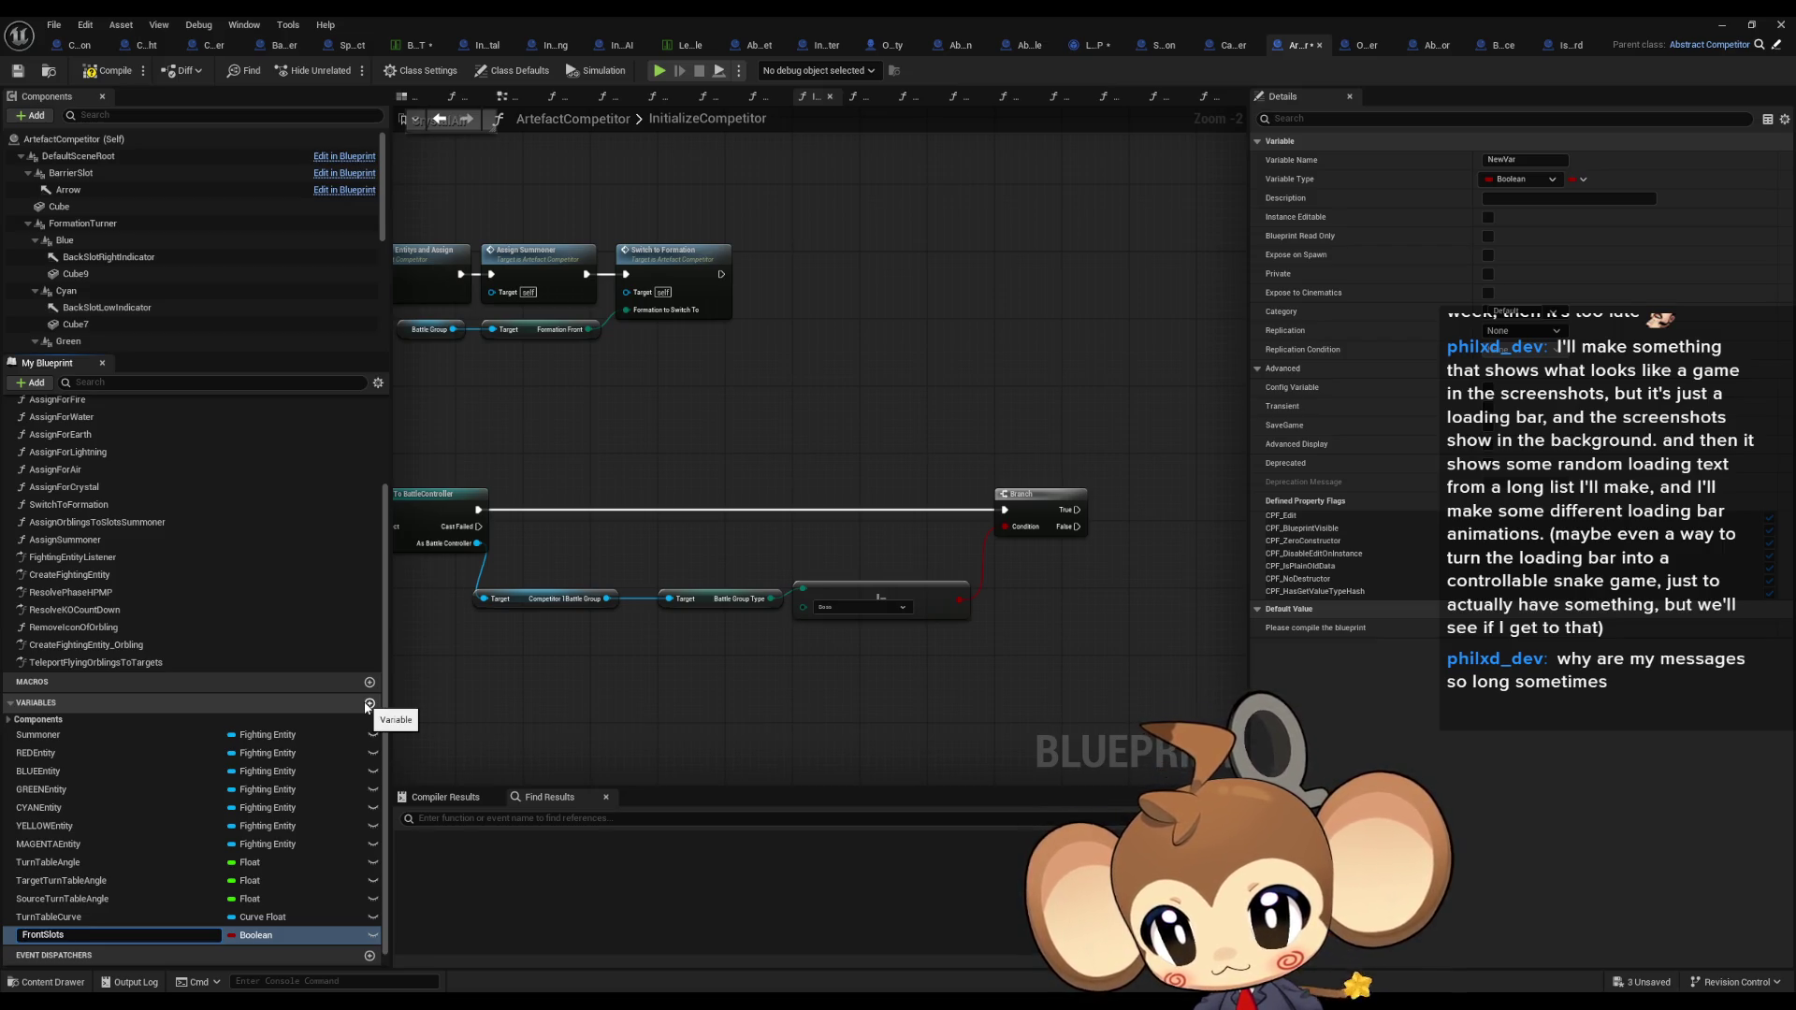
text(Single)
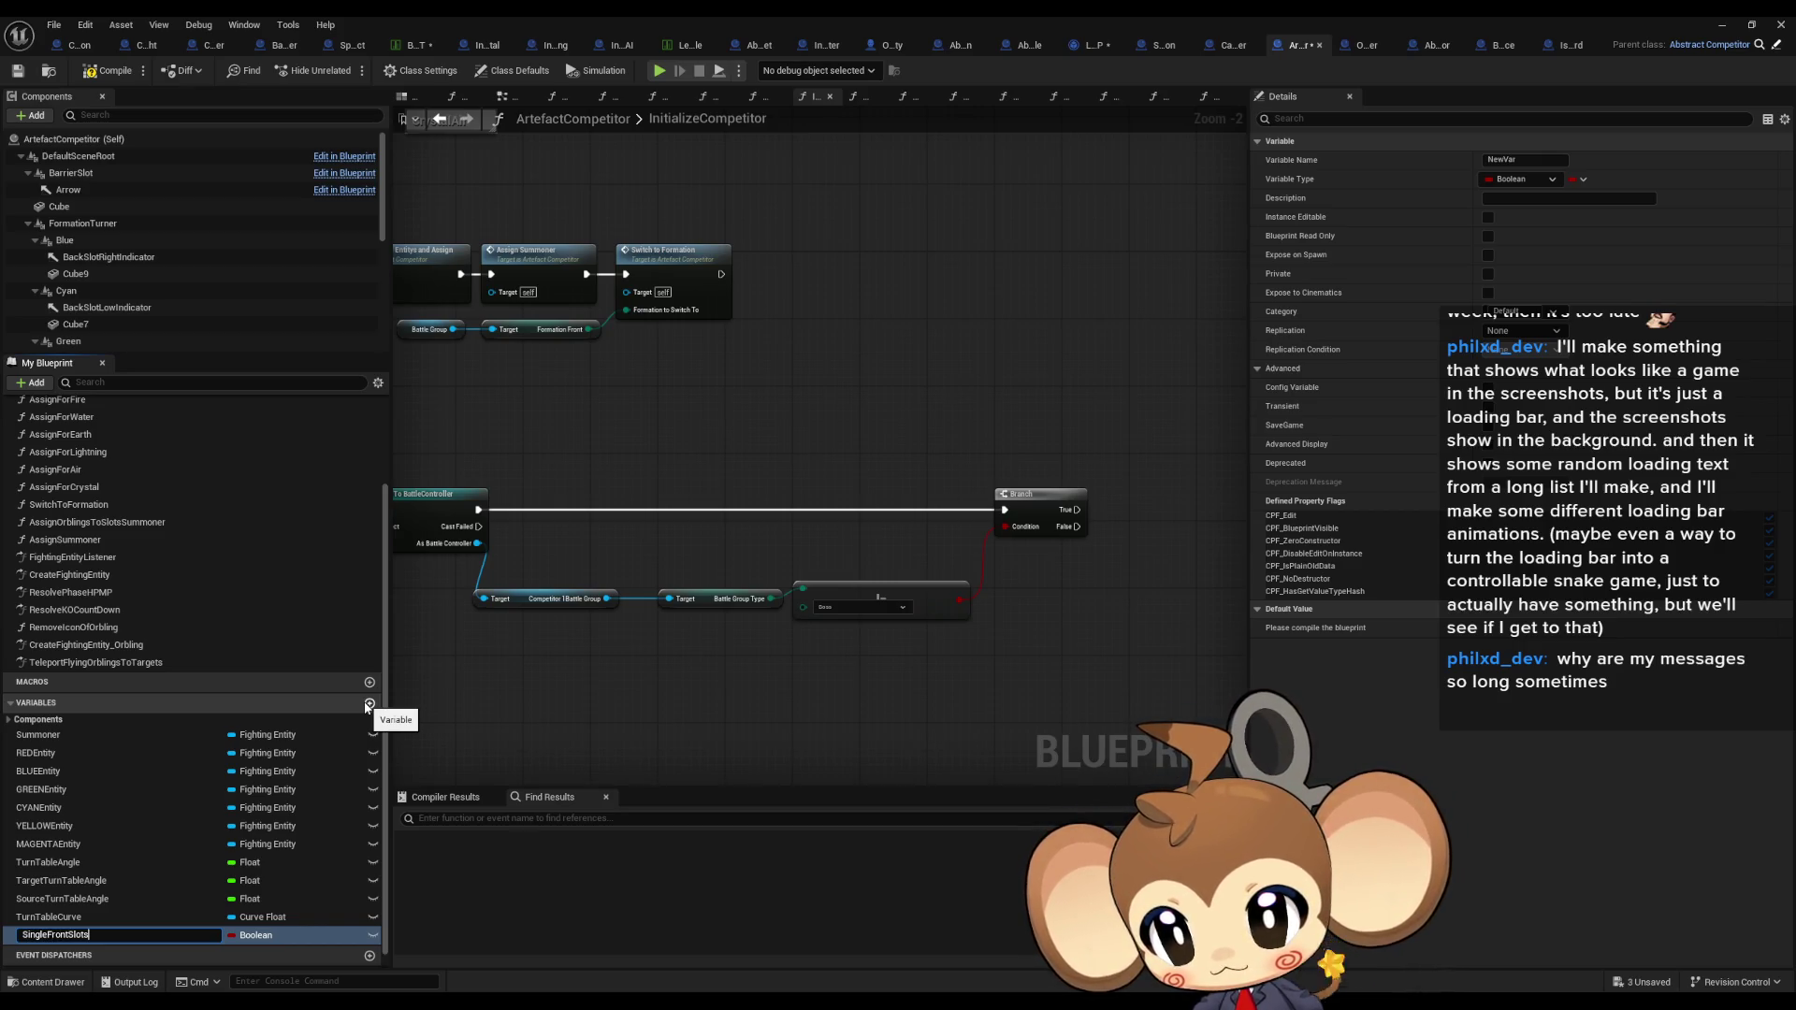
key(Return)
Step: Insert a SingleFrontSlot setter between the battle-controller cast and Create Fighting Entitys
mouse_move(121, 936)
mouse_down()
mouse_move(1048, 582)
mouse_move(1020, 578)
mouse_up()
click(1069, 628)
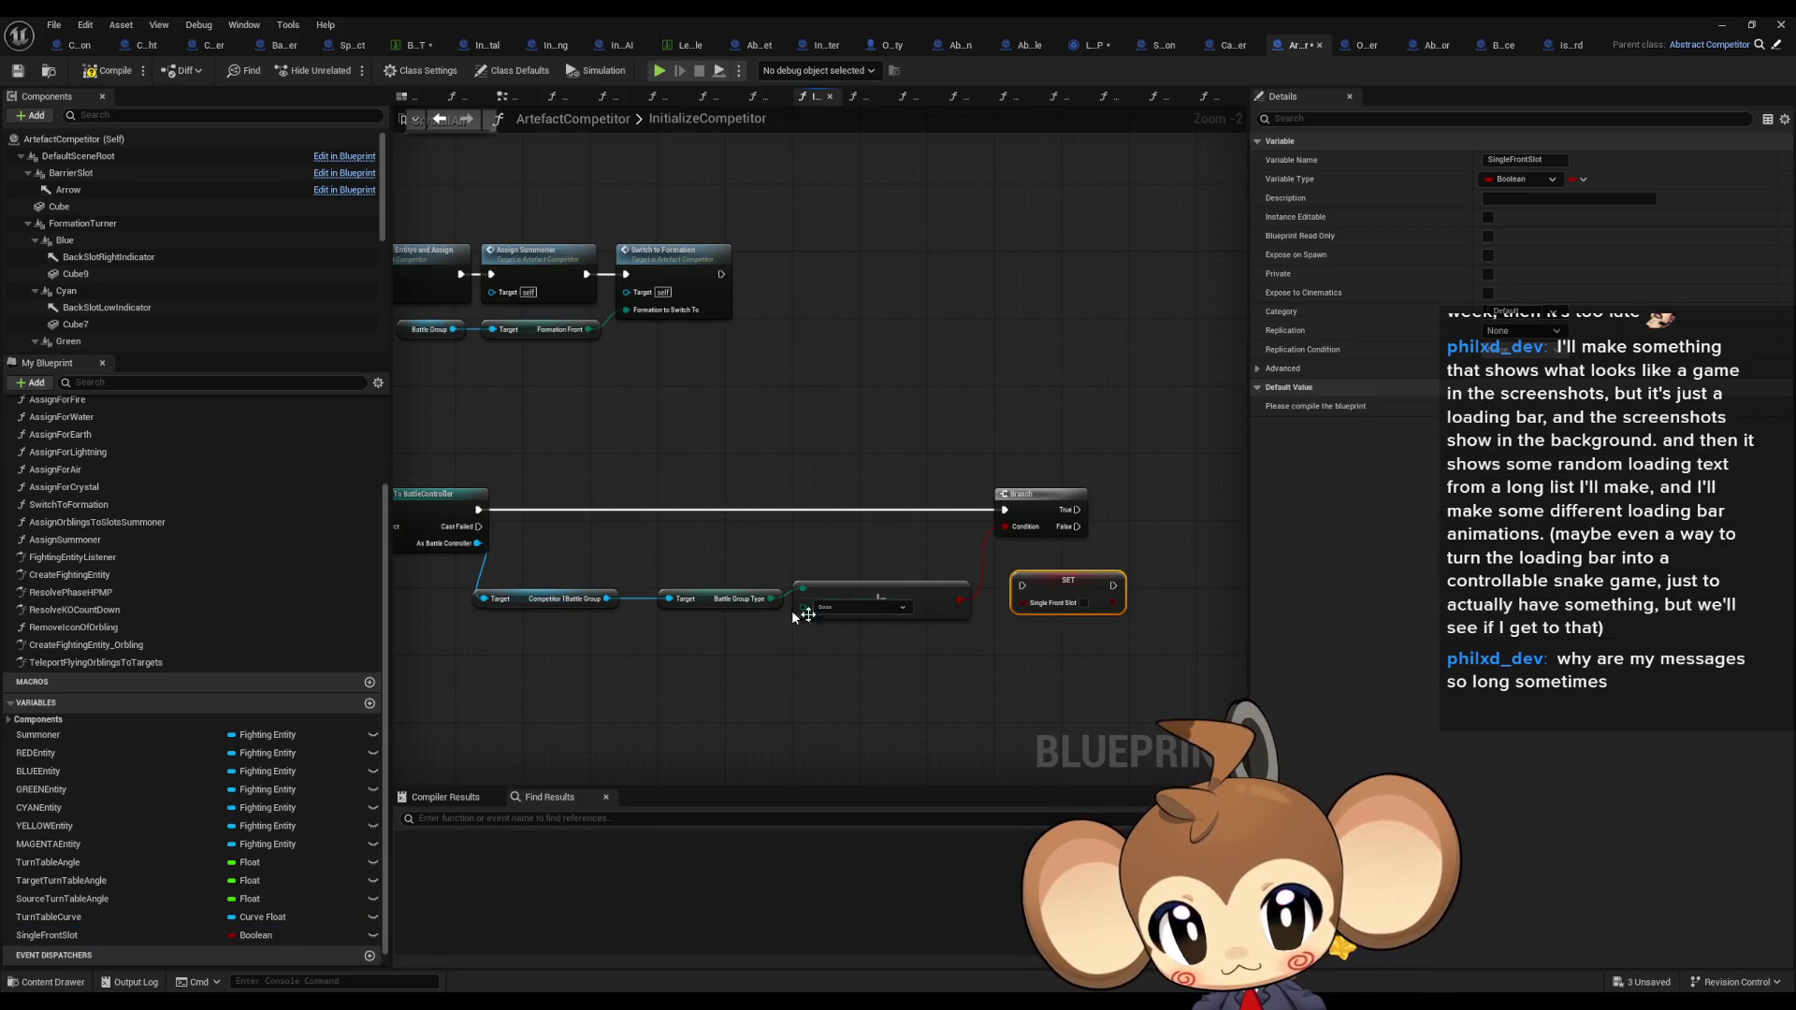
drag(765, 601, 800, 664)
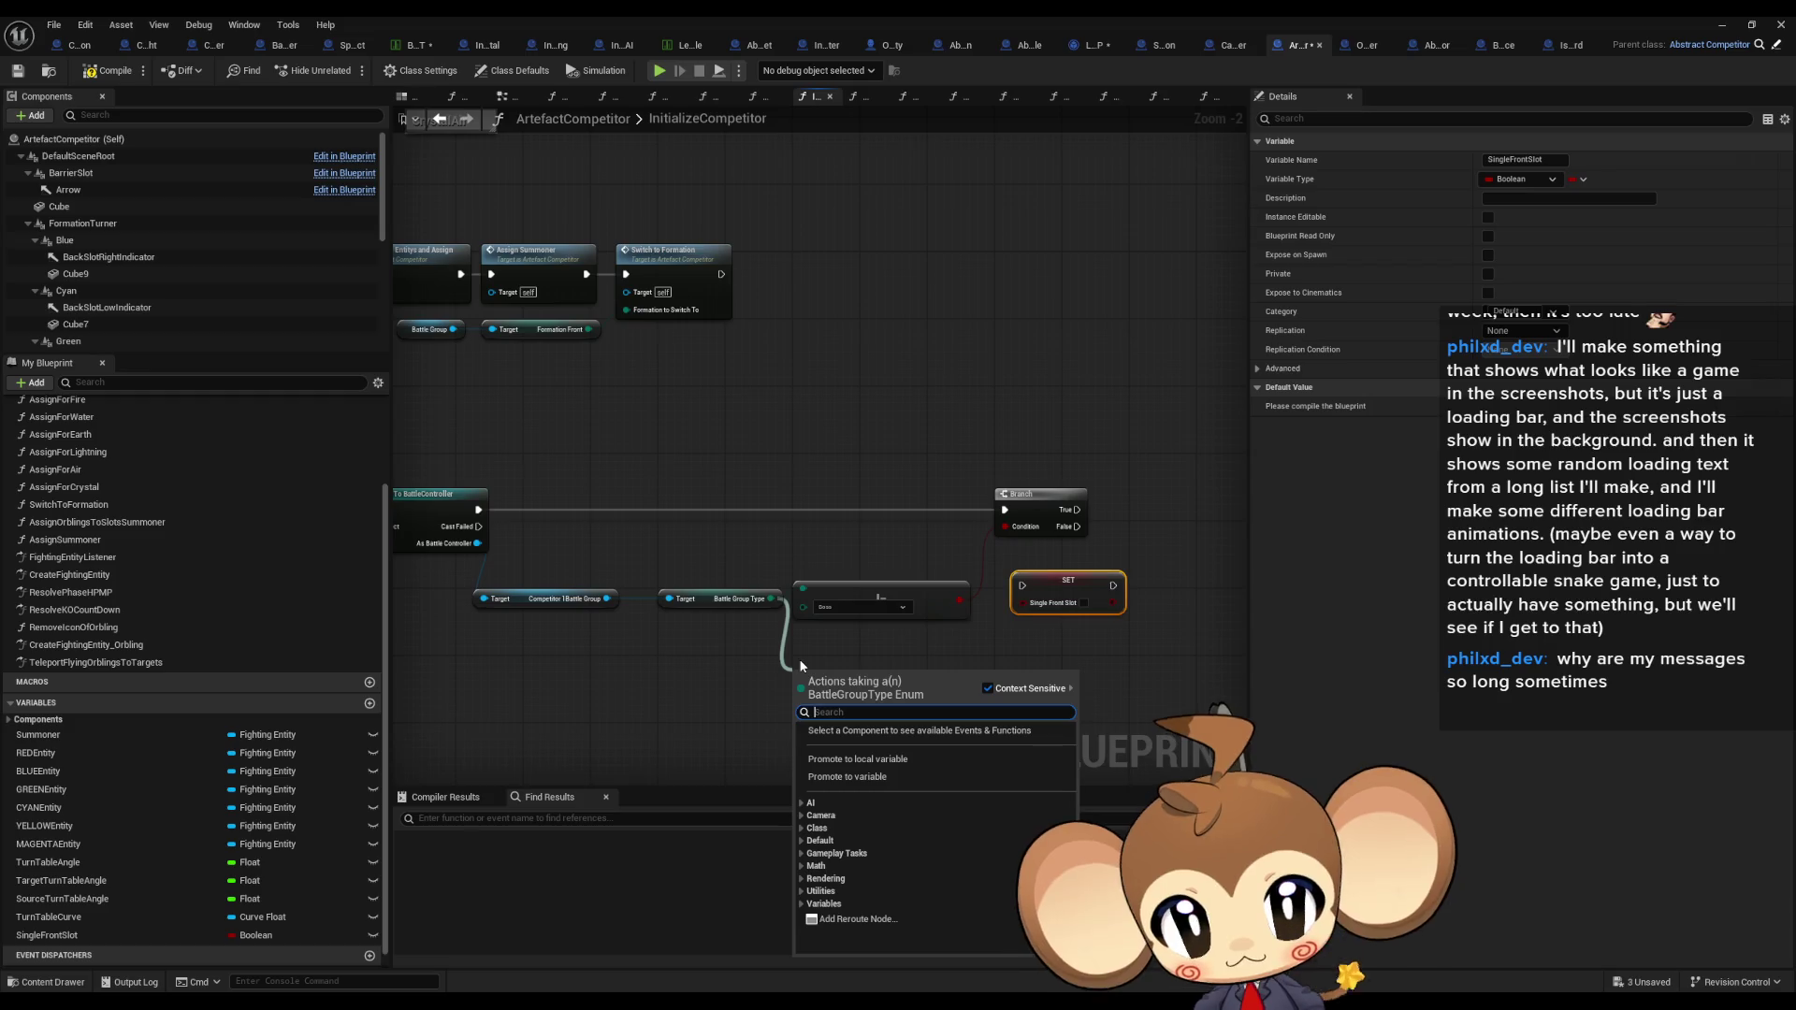
click(986, 590)
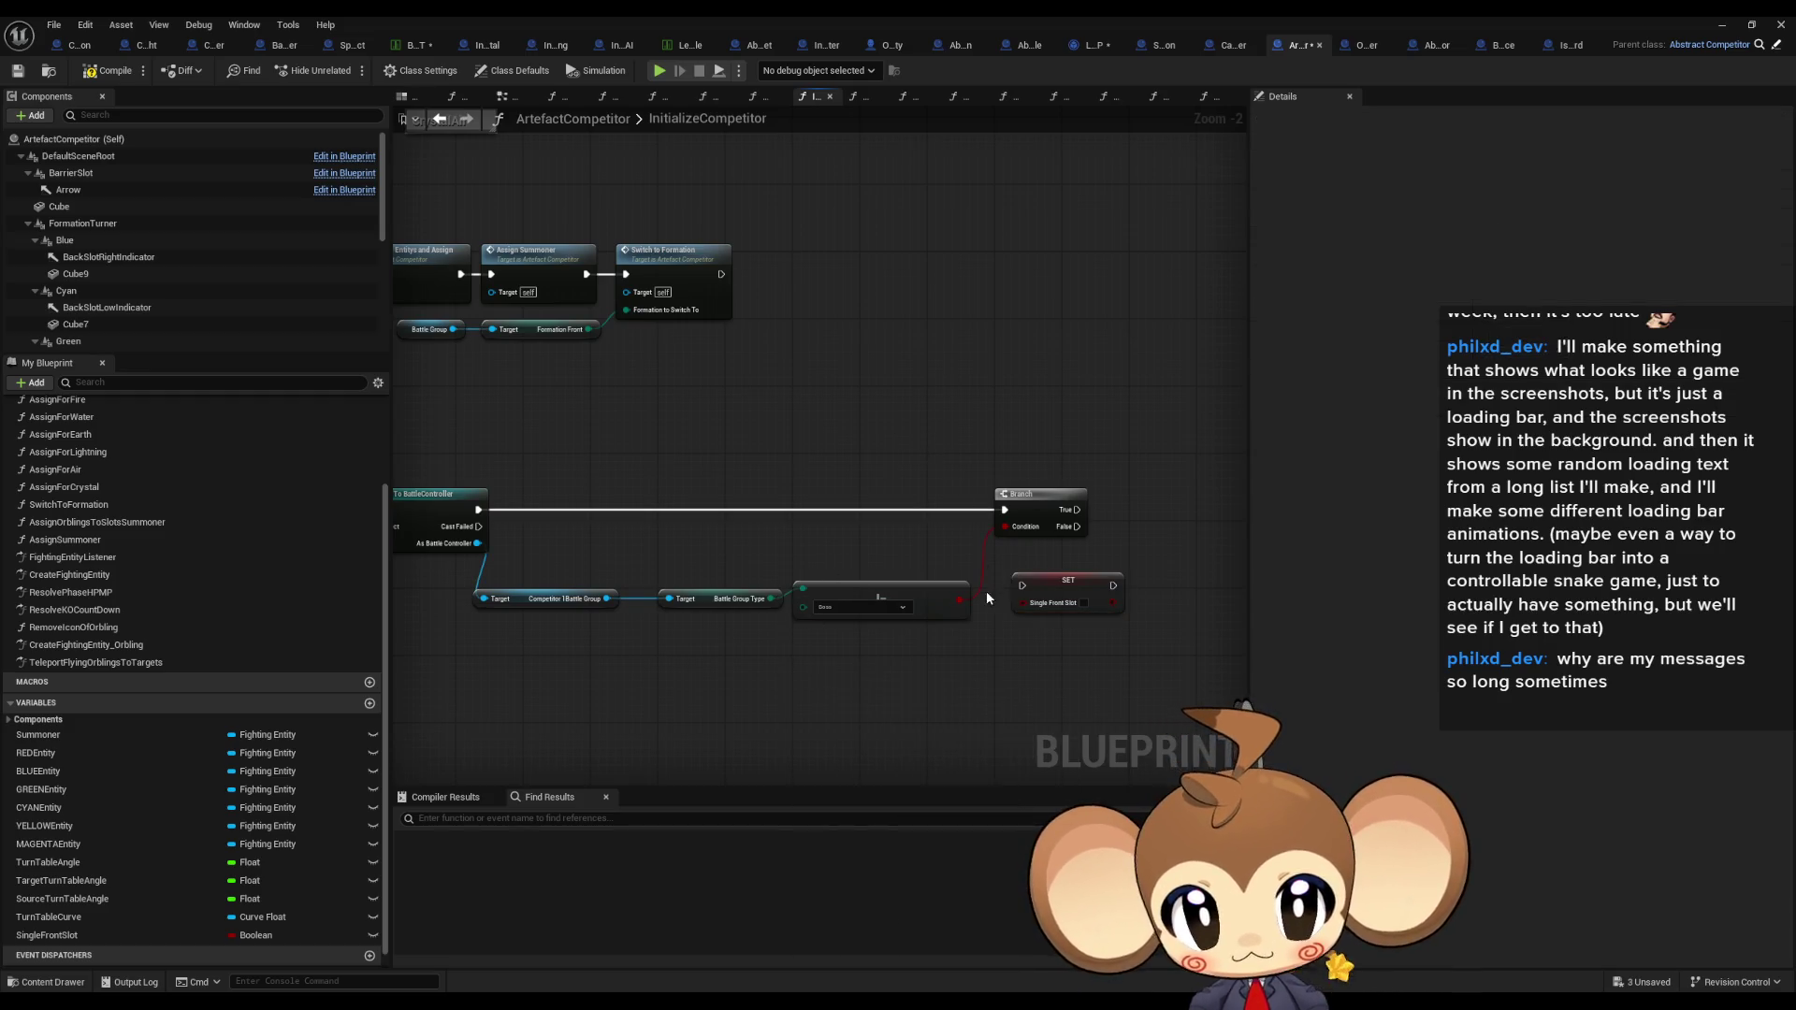
drag(1022, 586, 478, 510)
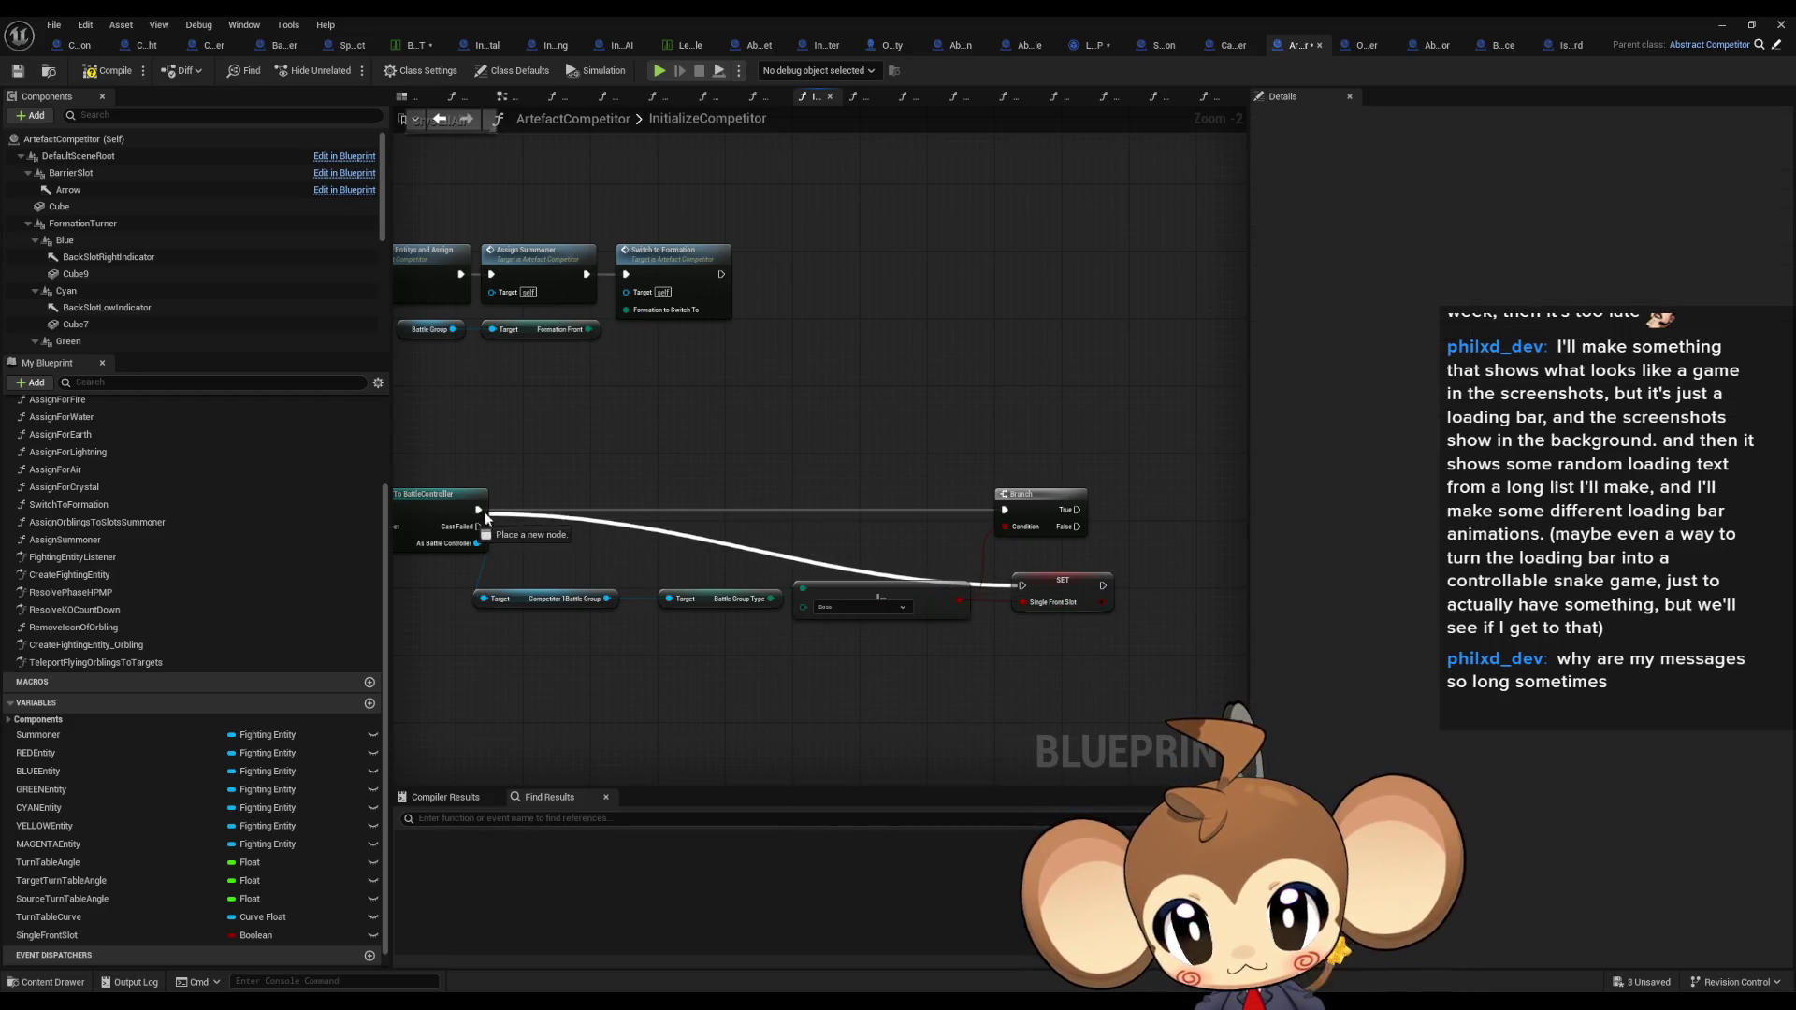
drag(1063, 591, 1029, 517)
drag(775, 559, 995, 557)
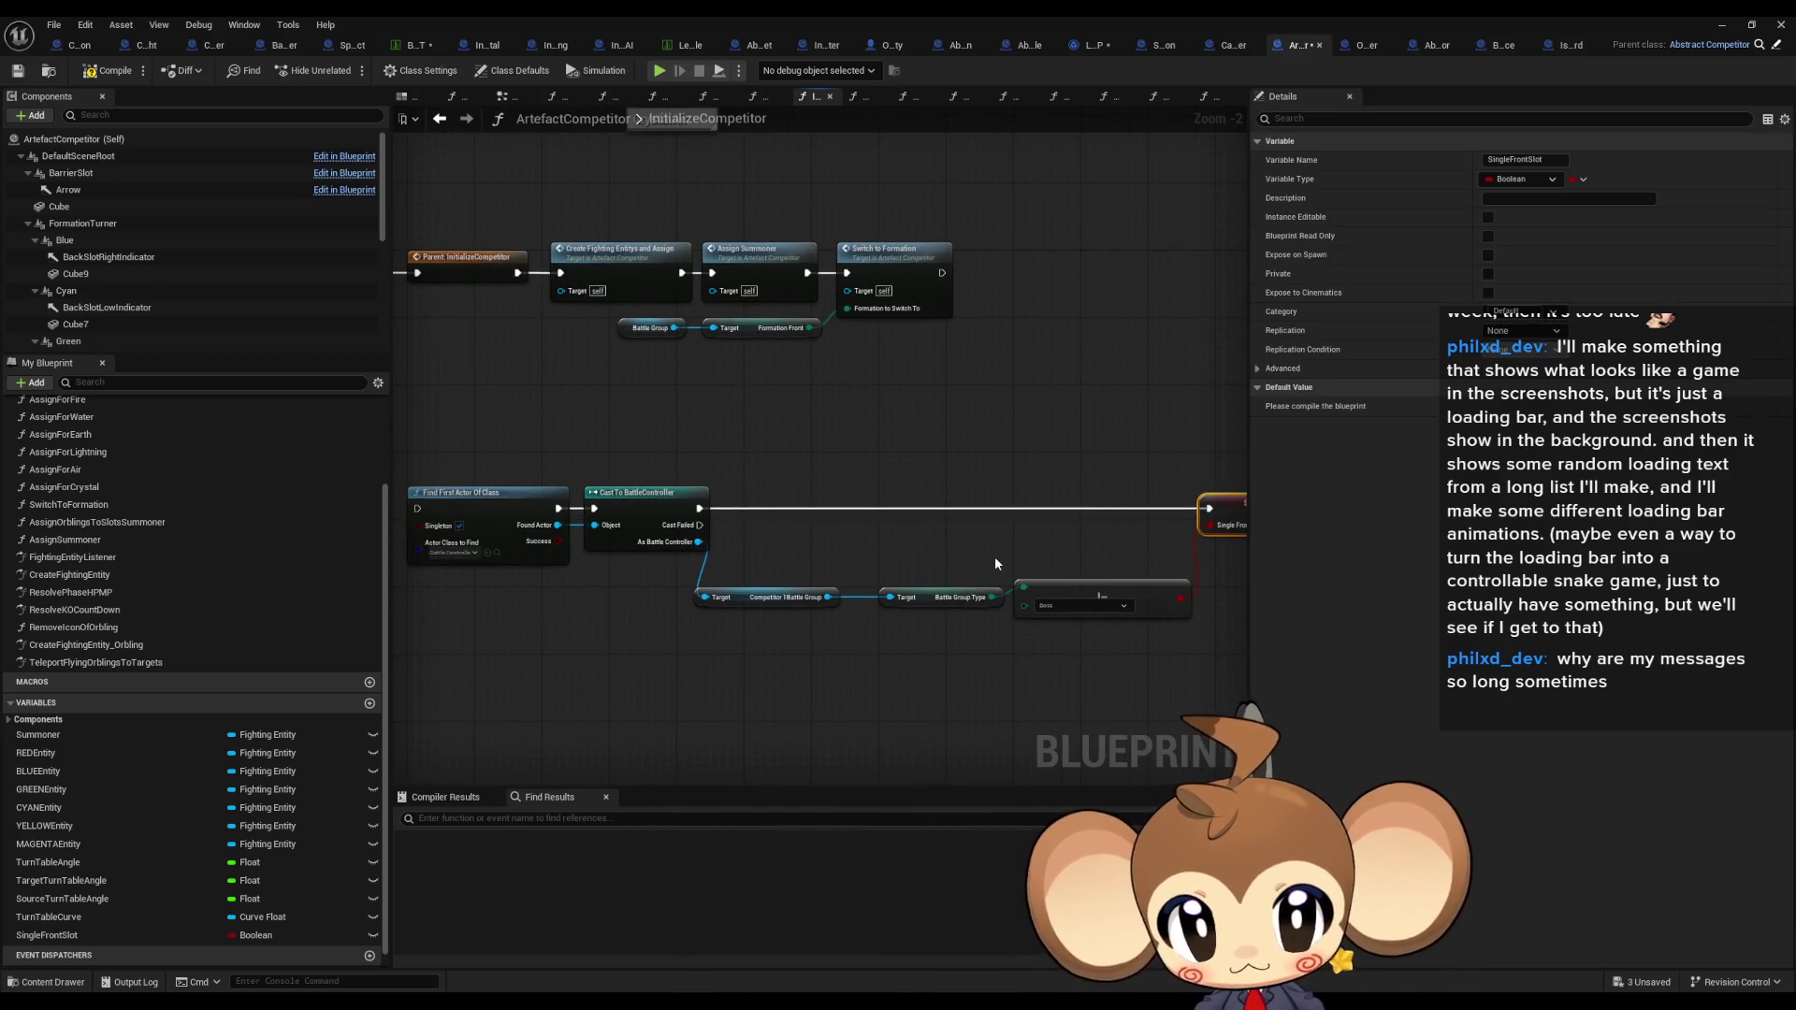
scroll(1014, 549, down, 1)
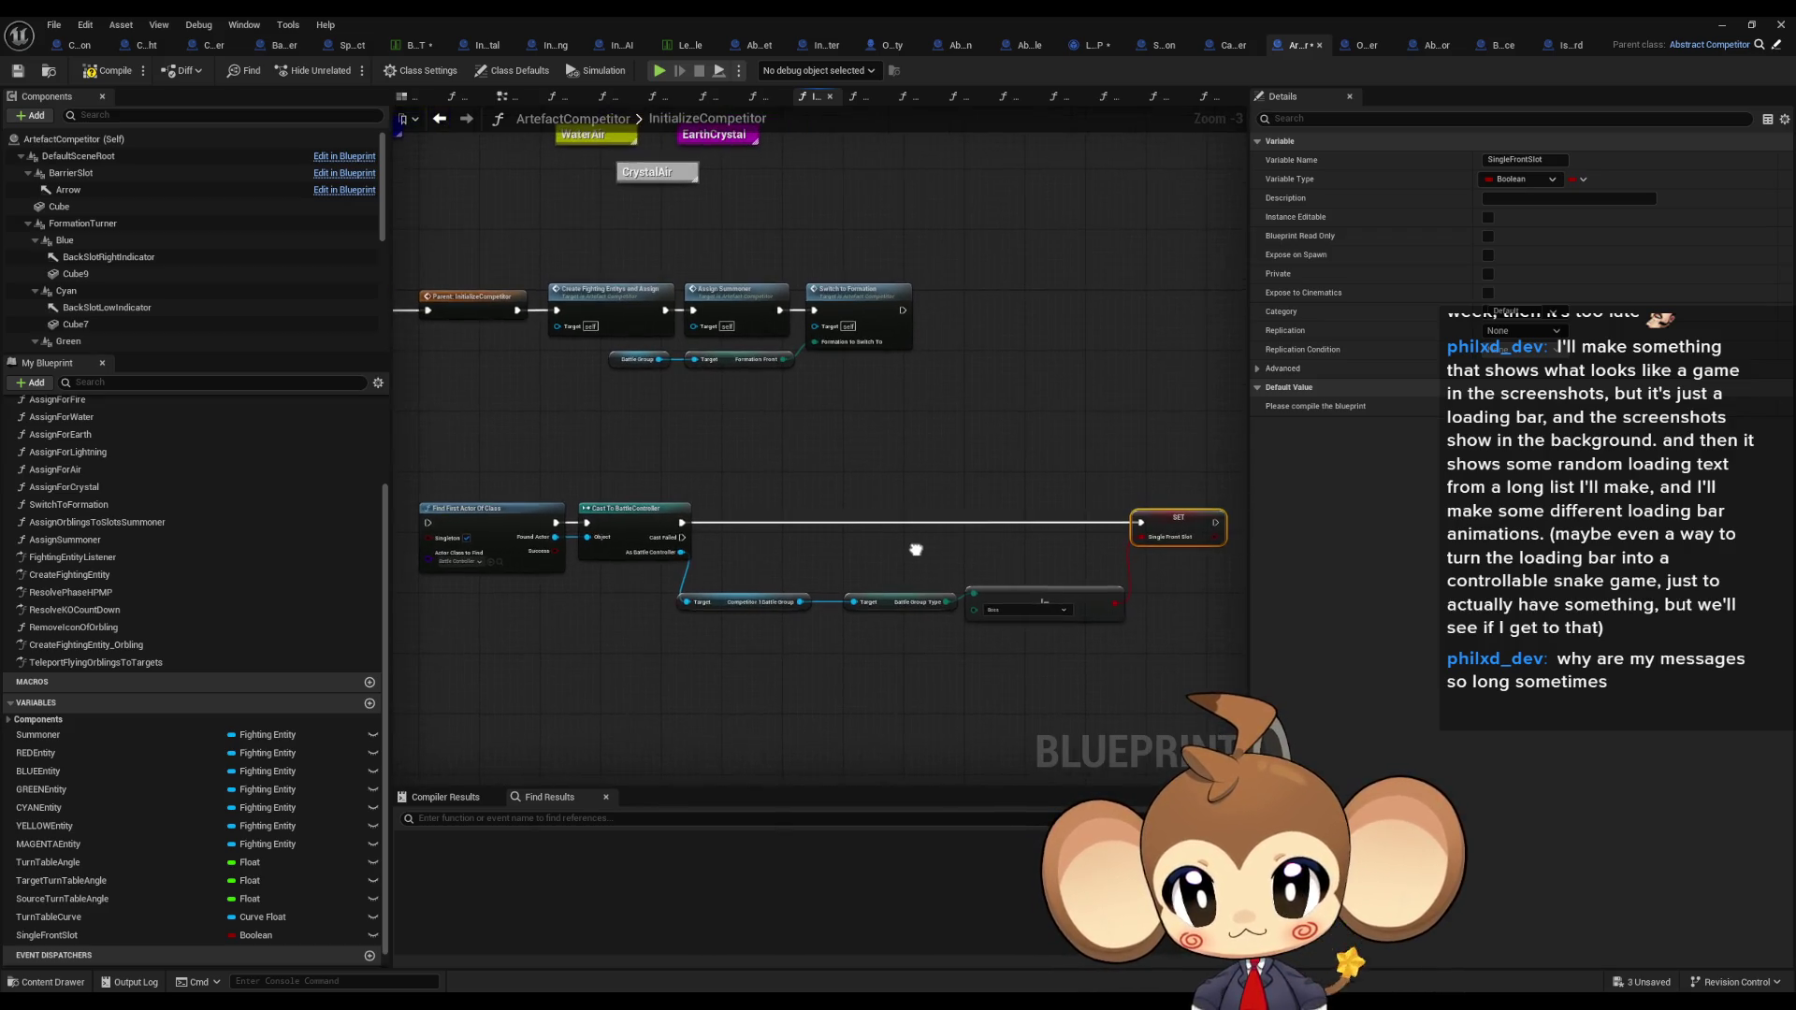
mouse_move(1216, 522)
mouse_down()
mouse_move(795, 430)
mouse_move(444, 299)
mouse_move(540, 323)
mouse_move(427, 522)
mouse_up()
scroll(804, 520, up, 3)
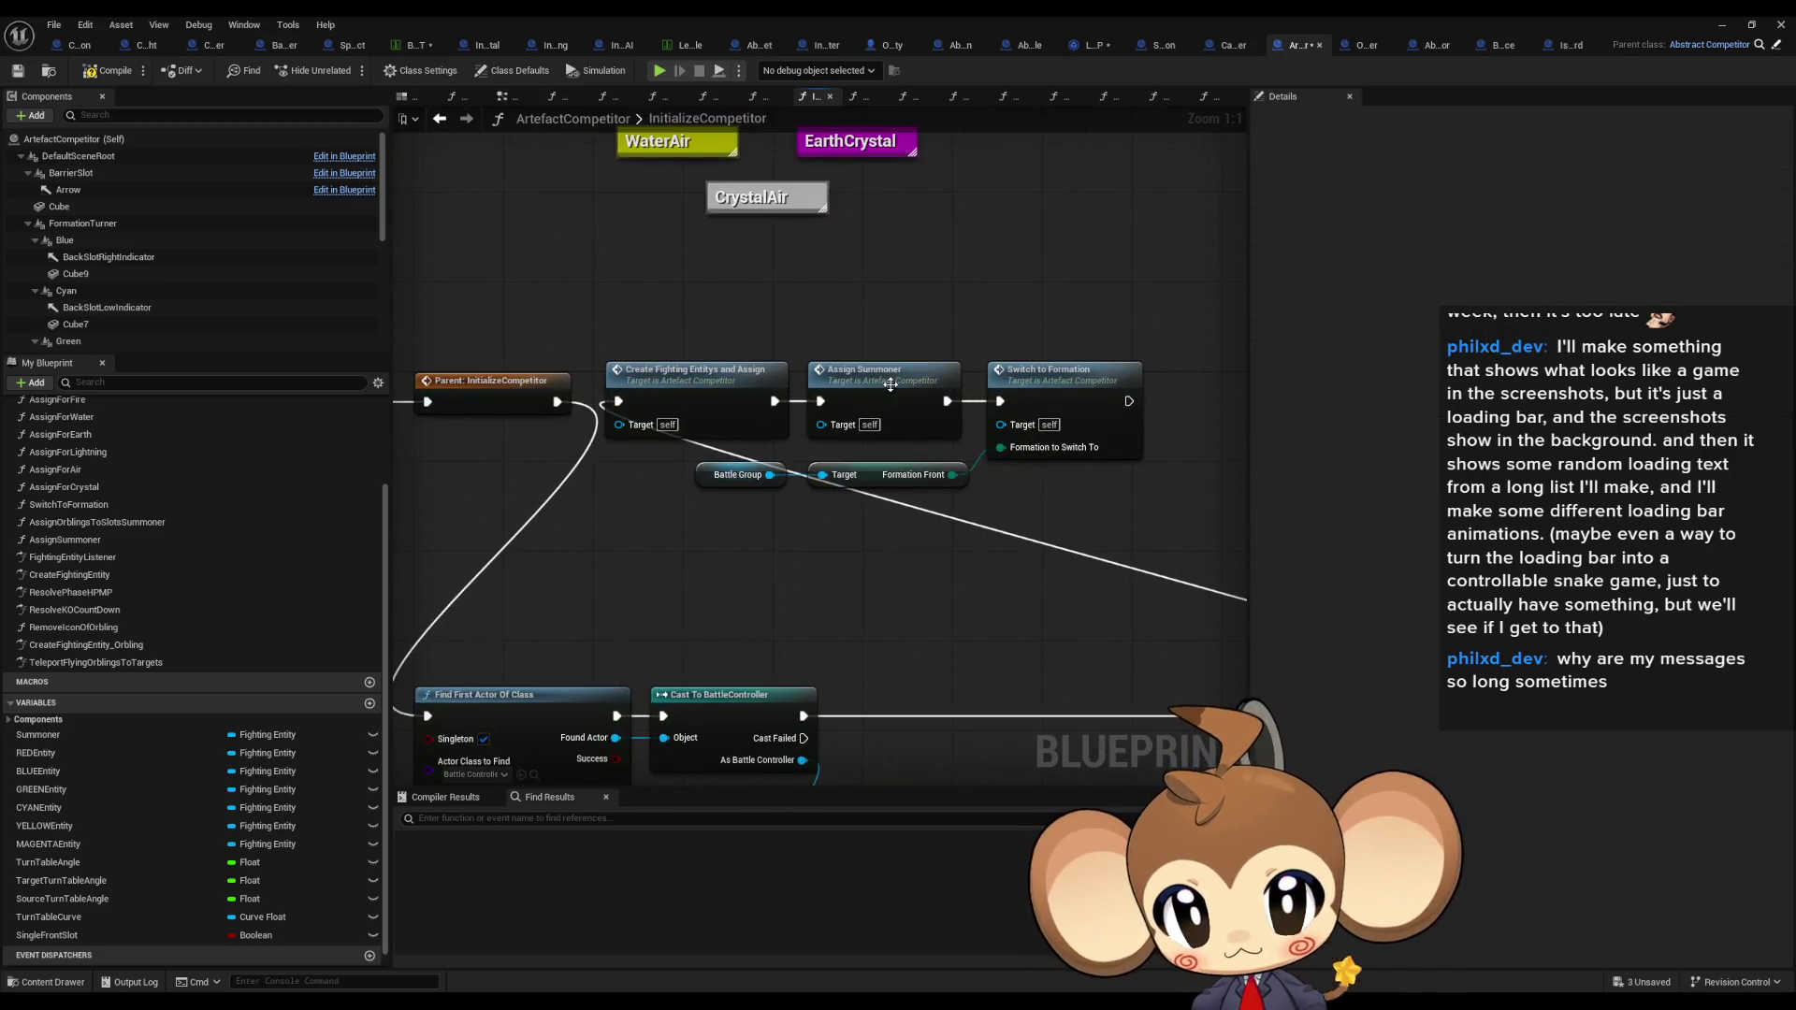
Step: Open the AssignOrblingsToSlotsSummoner function graph
scroll(172, 547, up, 3)
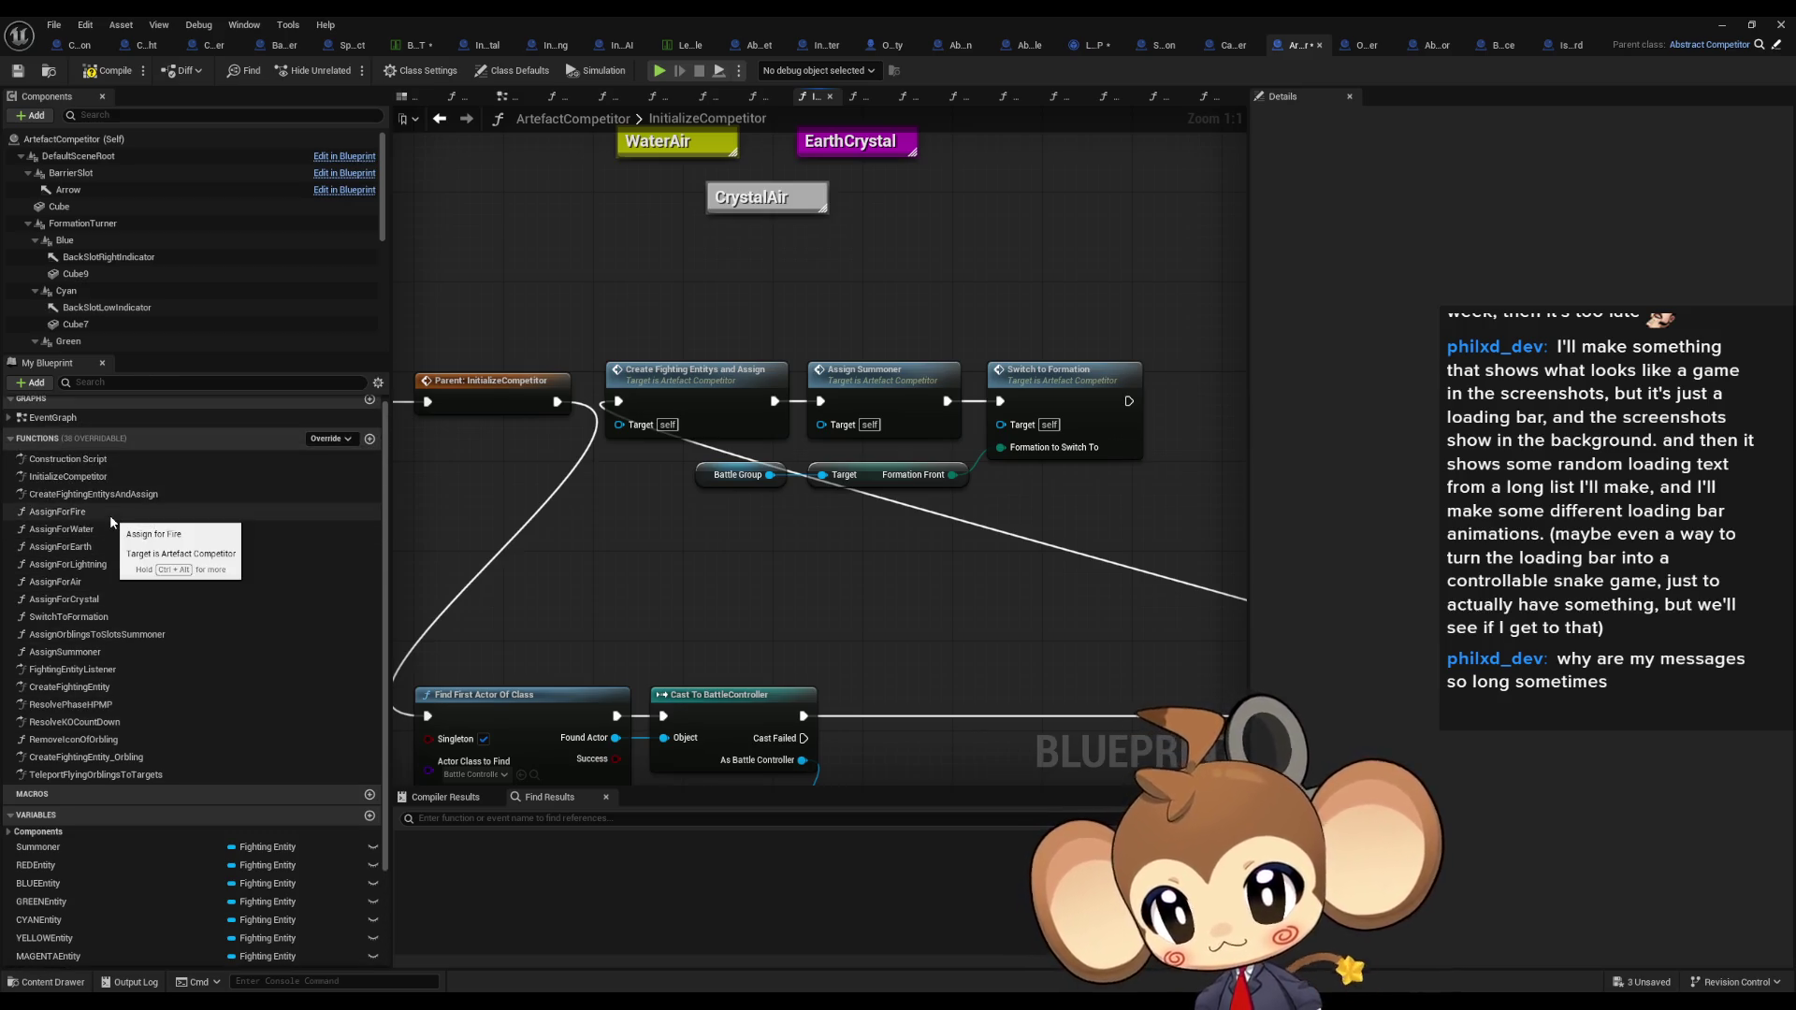
double_click(110, 515)
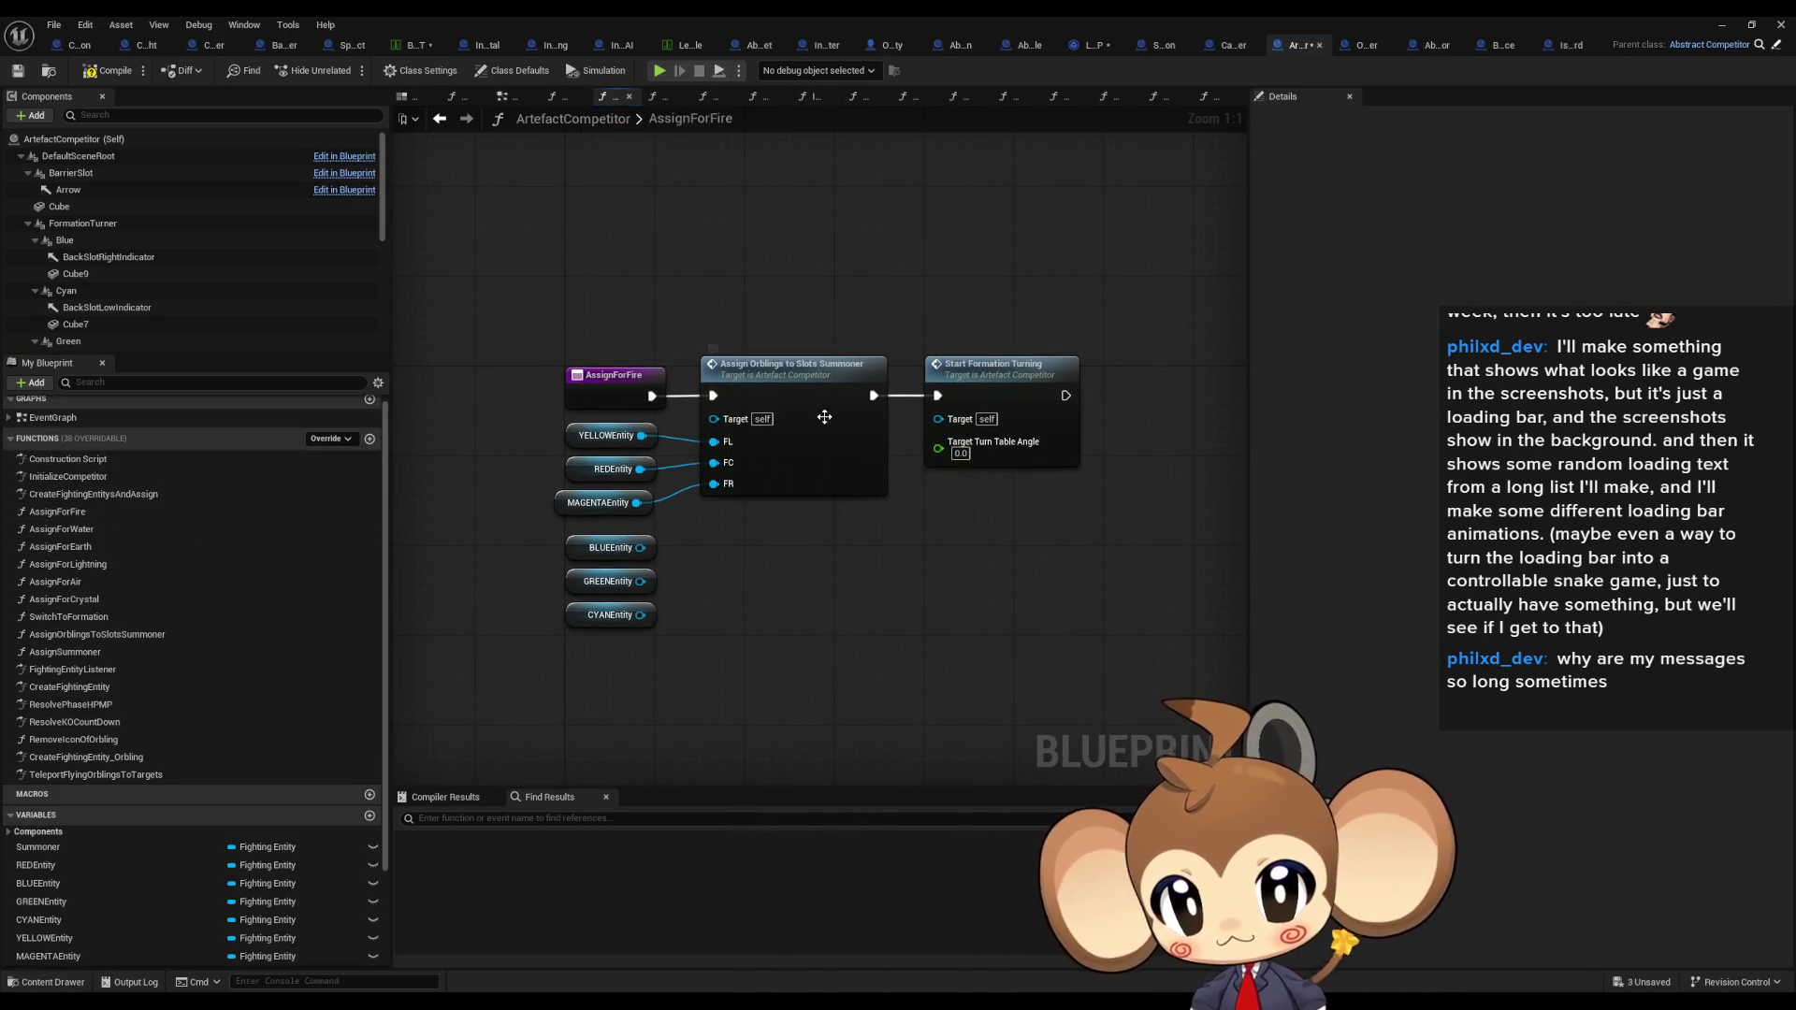
double_click(837, 445)
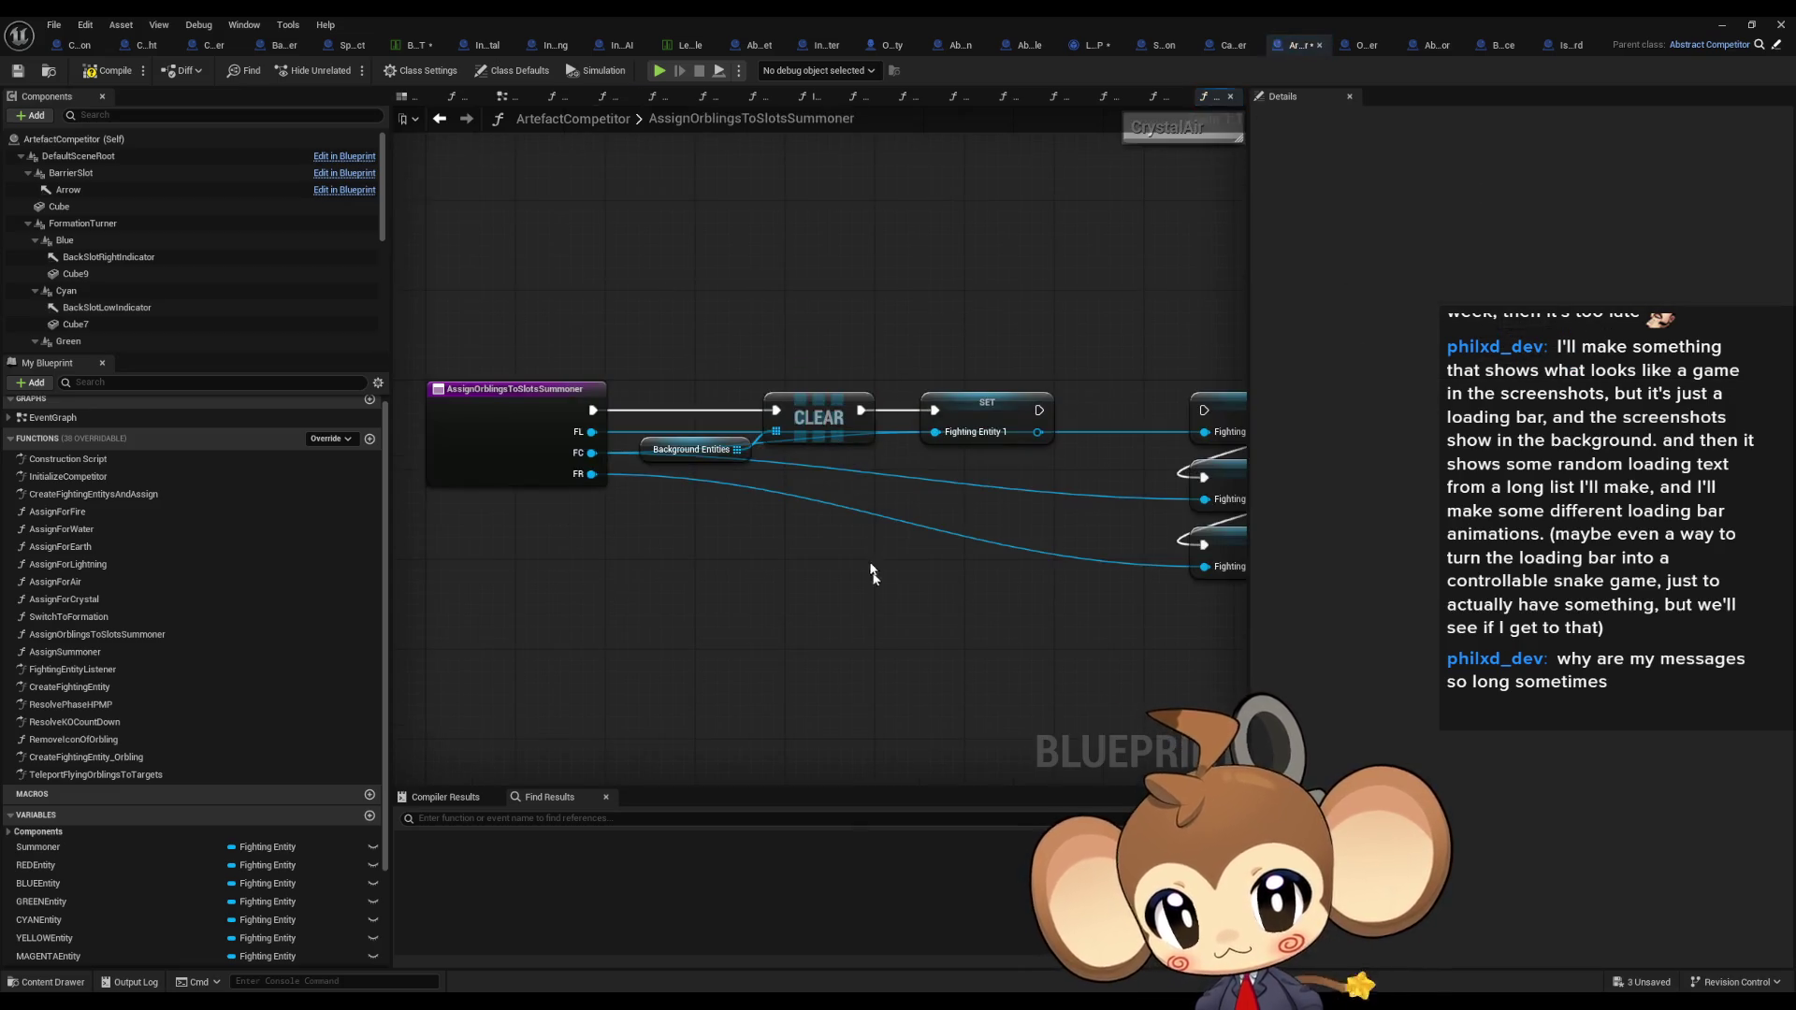
scroll(135, 904, down, 3)
Step: Add a SingleFrontSlot Branch after CLEAR, with False going to Fighting Entity 0 and True to Fighting Entity 1
mouse_move(47, 917)
mouse_down()
mouse_move(647, 565)
mouse_move(783, 575)
mouse_move(860, 381)
mouse_up()
click(697, 599)
text(branch)
key(Return)
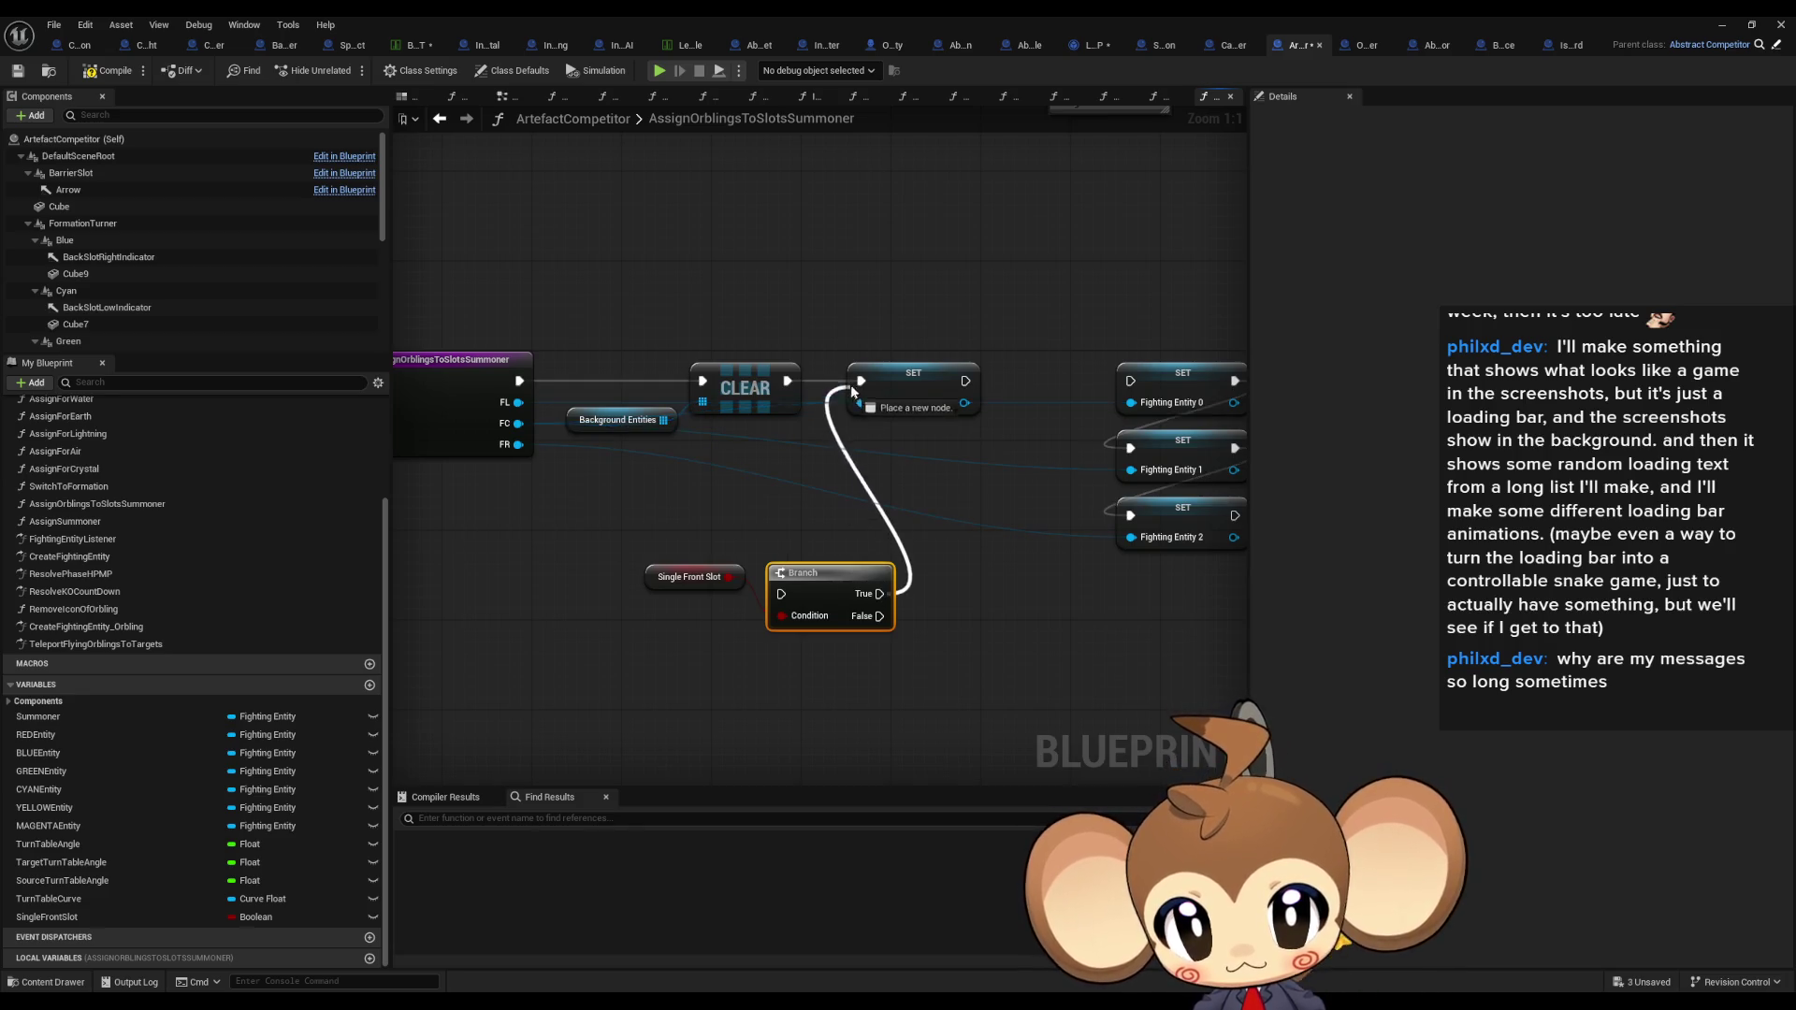
drag(883, 617, 1129, 381)
mouse_move(788, 381)
mouse_down()
mouse_move(801, 474)
mouse_move(783, 594)
mouse_up()
click(817, 497)
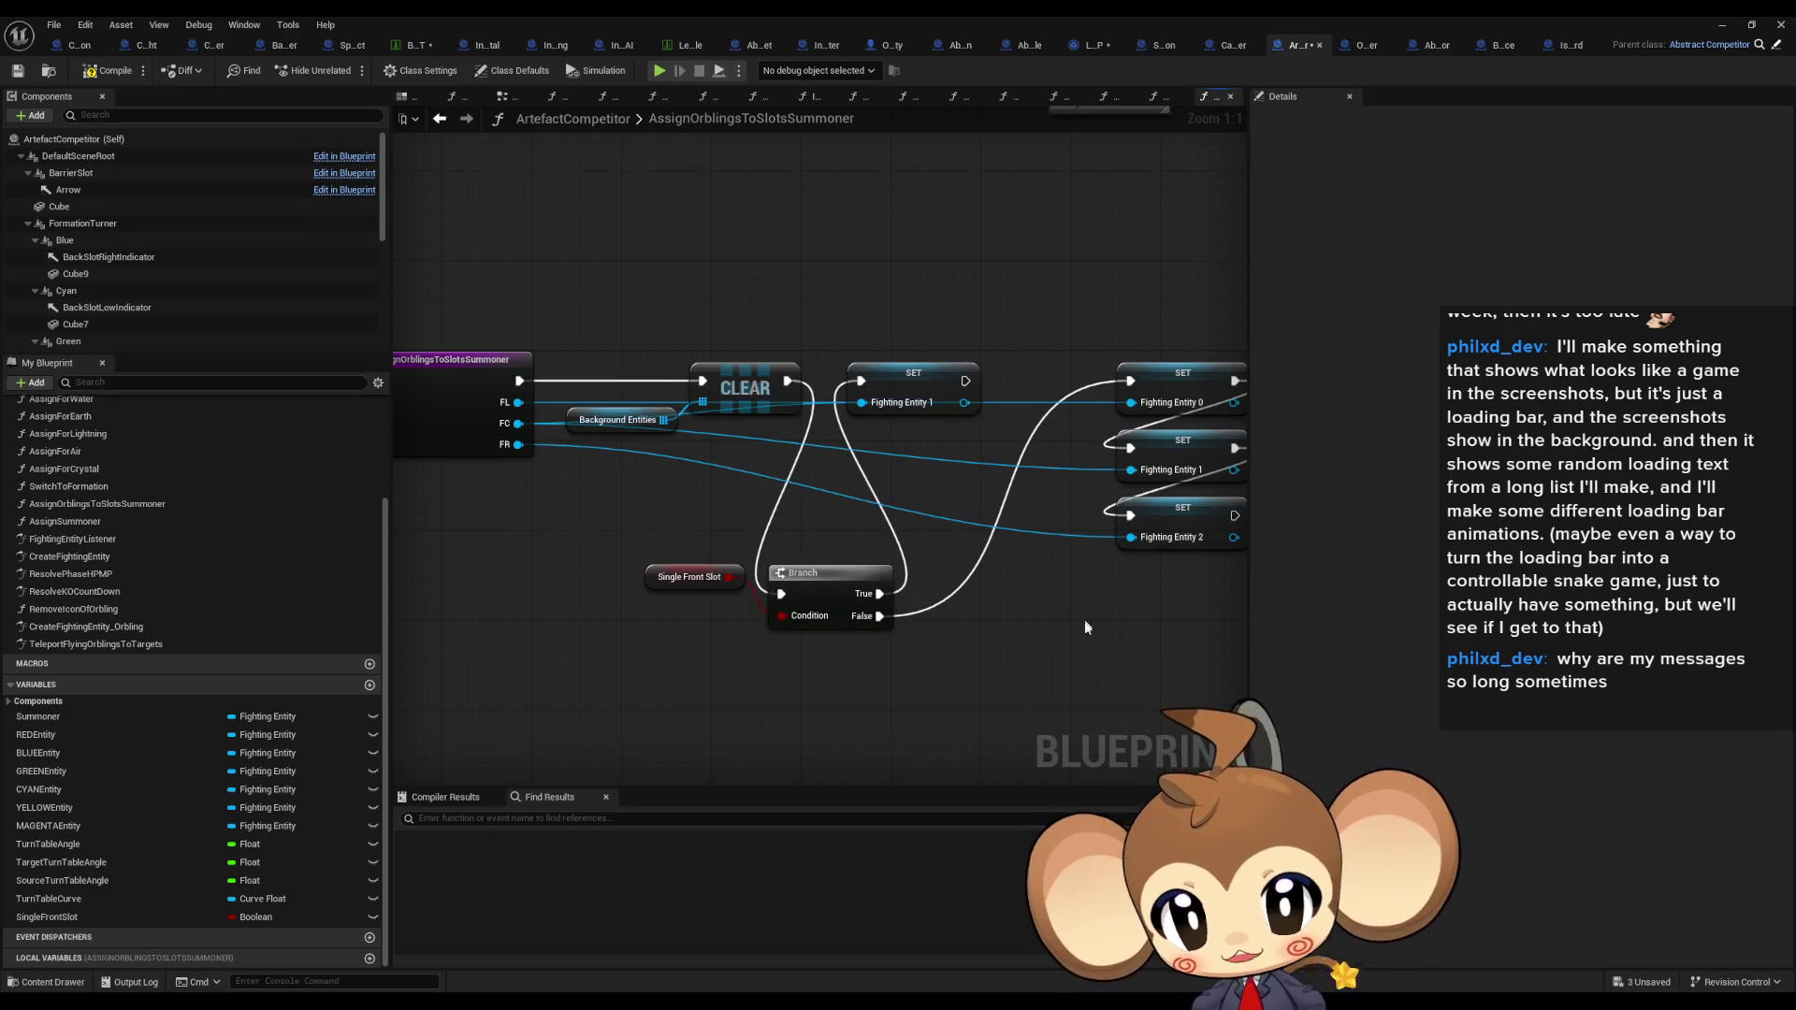
drag(1071, 642, 1032, 637)
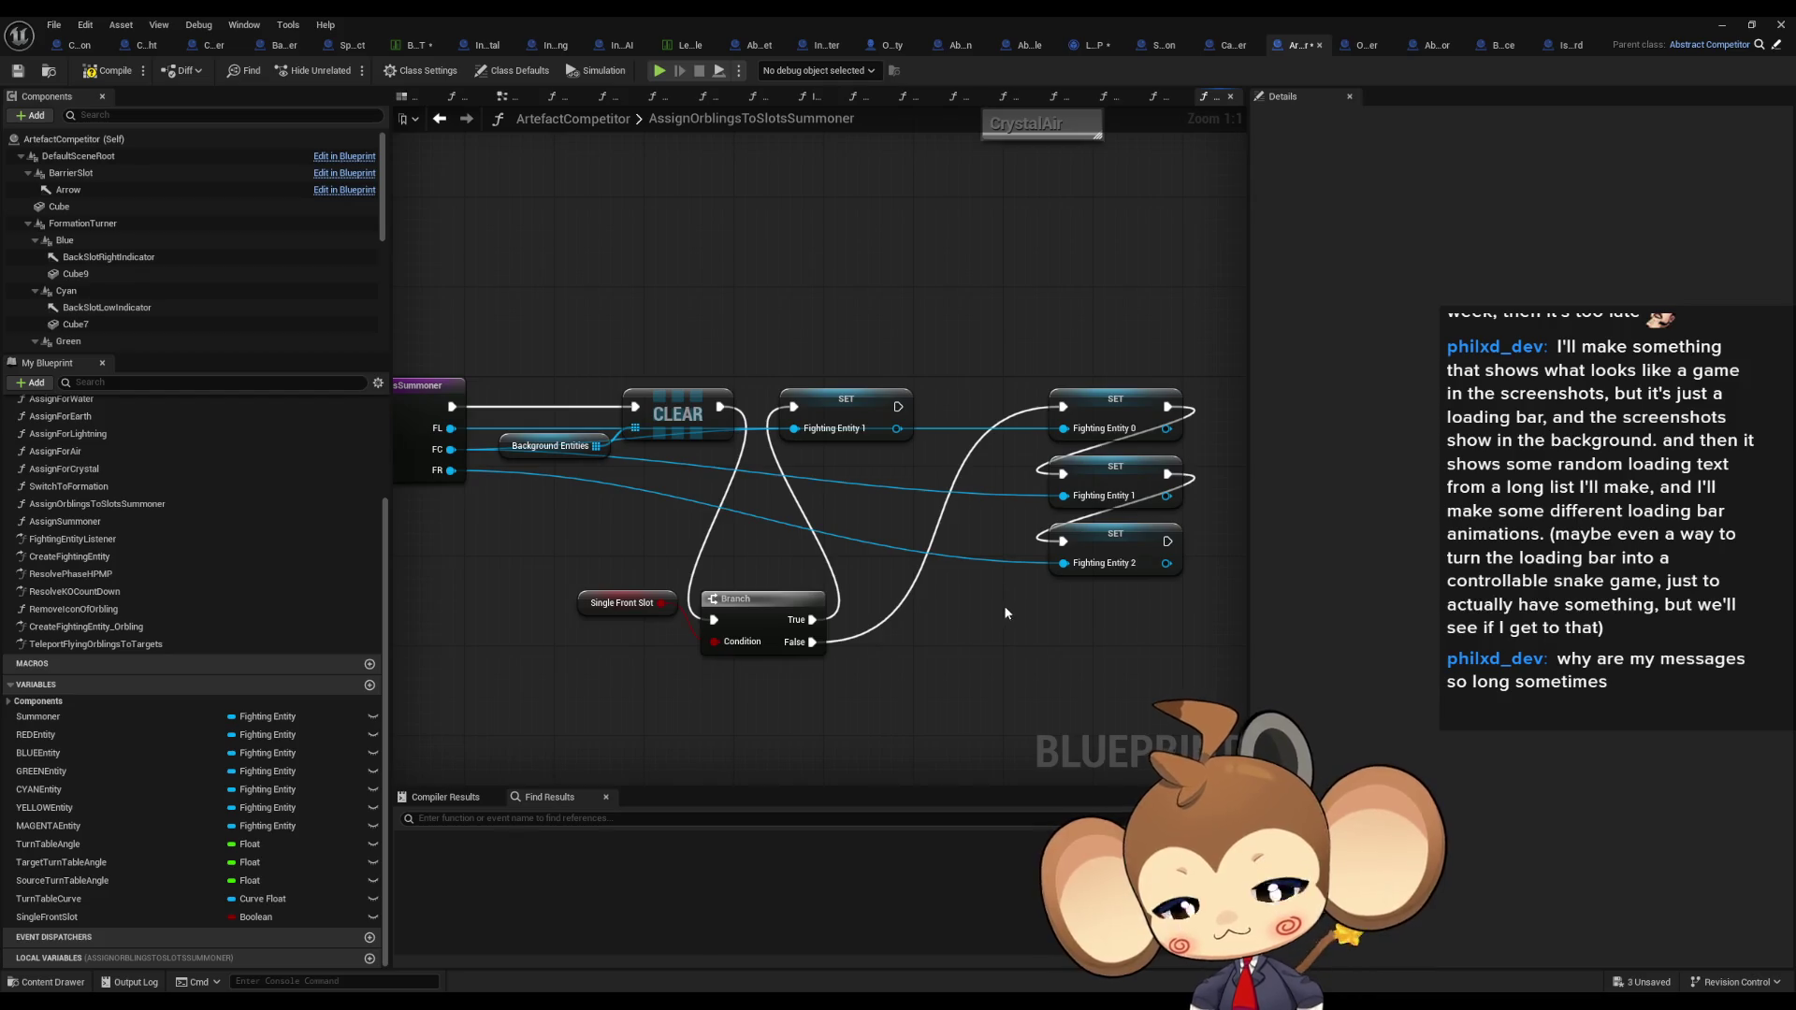
click(1722, 27)
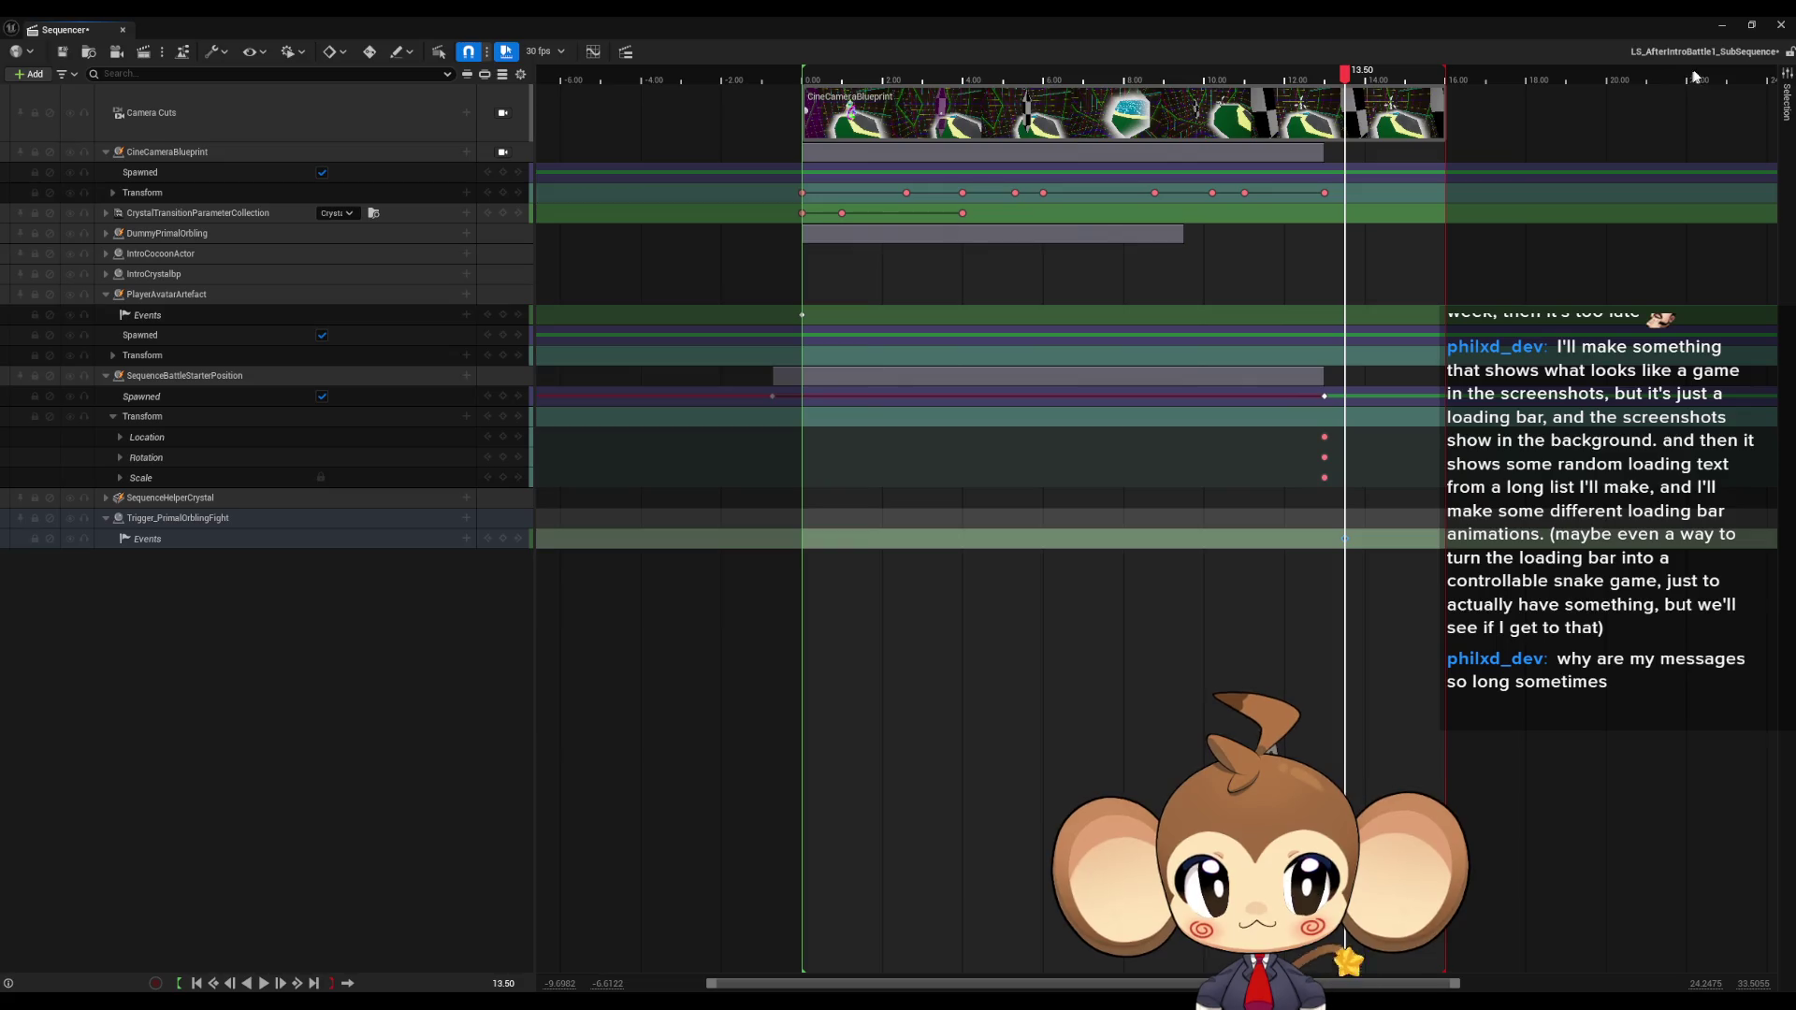
Step: Save the three modified assets with Save Selected, then start Play in Editor on the Main map
click(1723, 25)
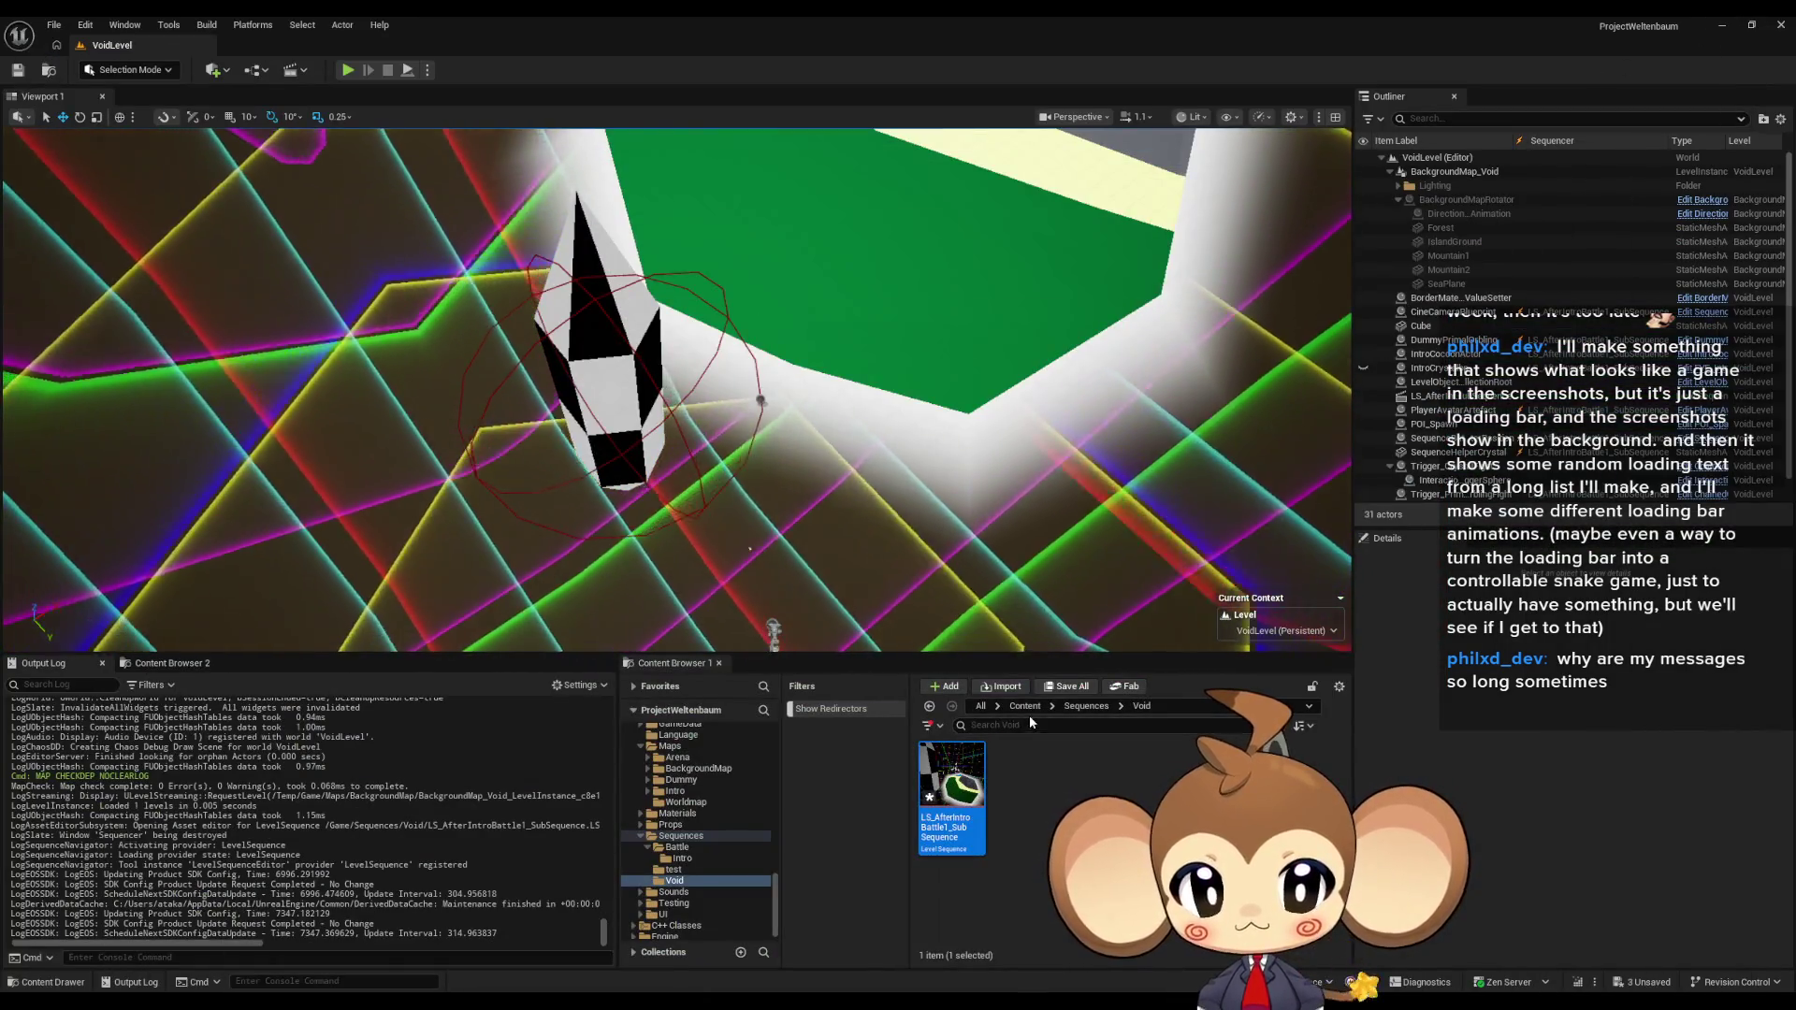
scroll(1090, 770, down, 5)
key(ctrl+shift+s)
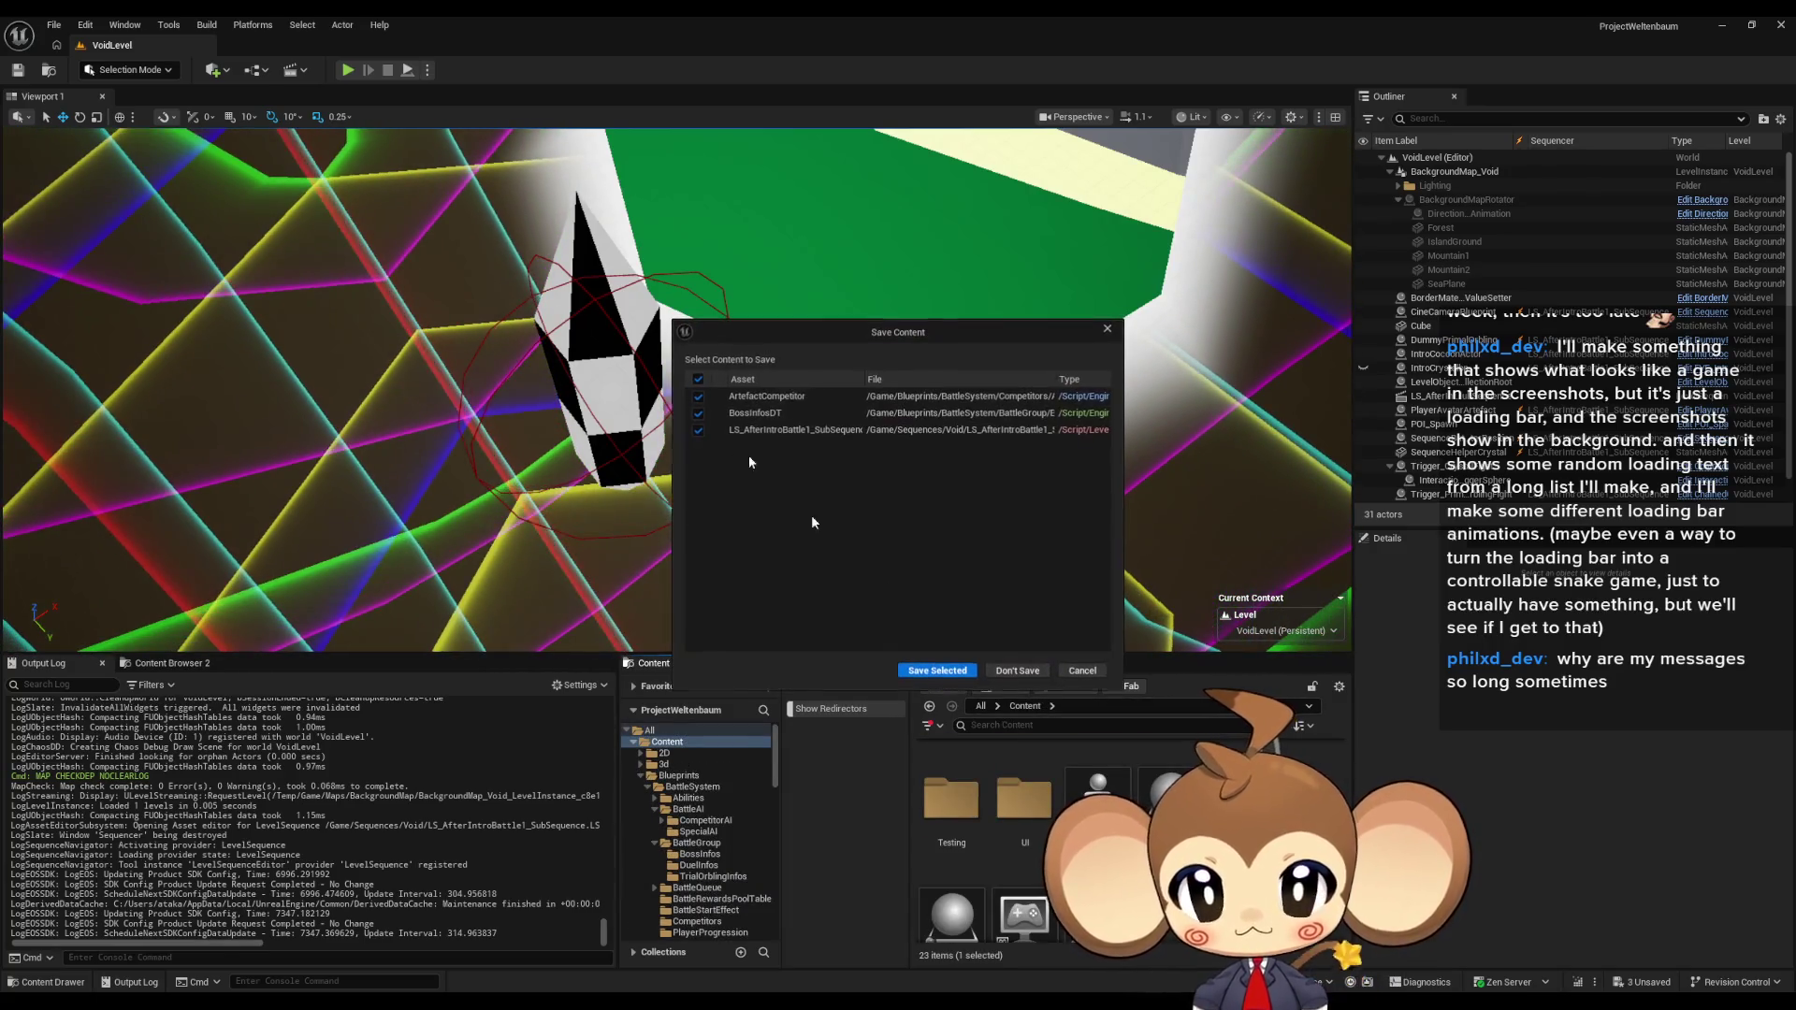
click(938, 671)
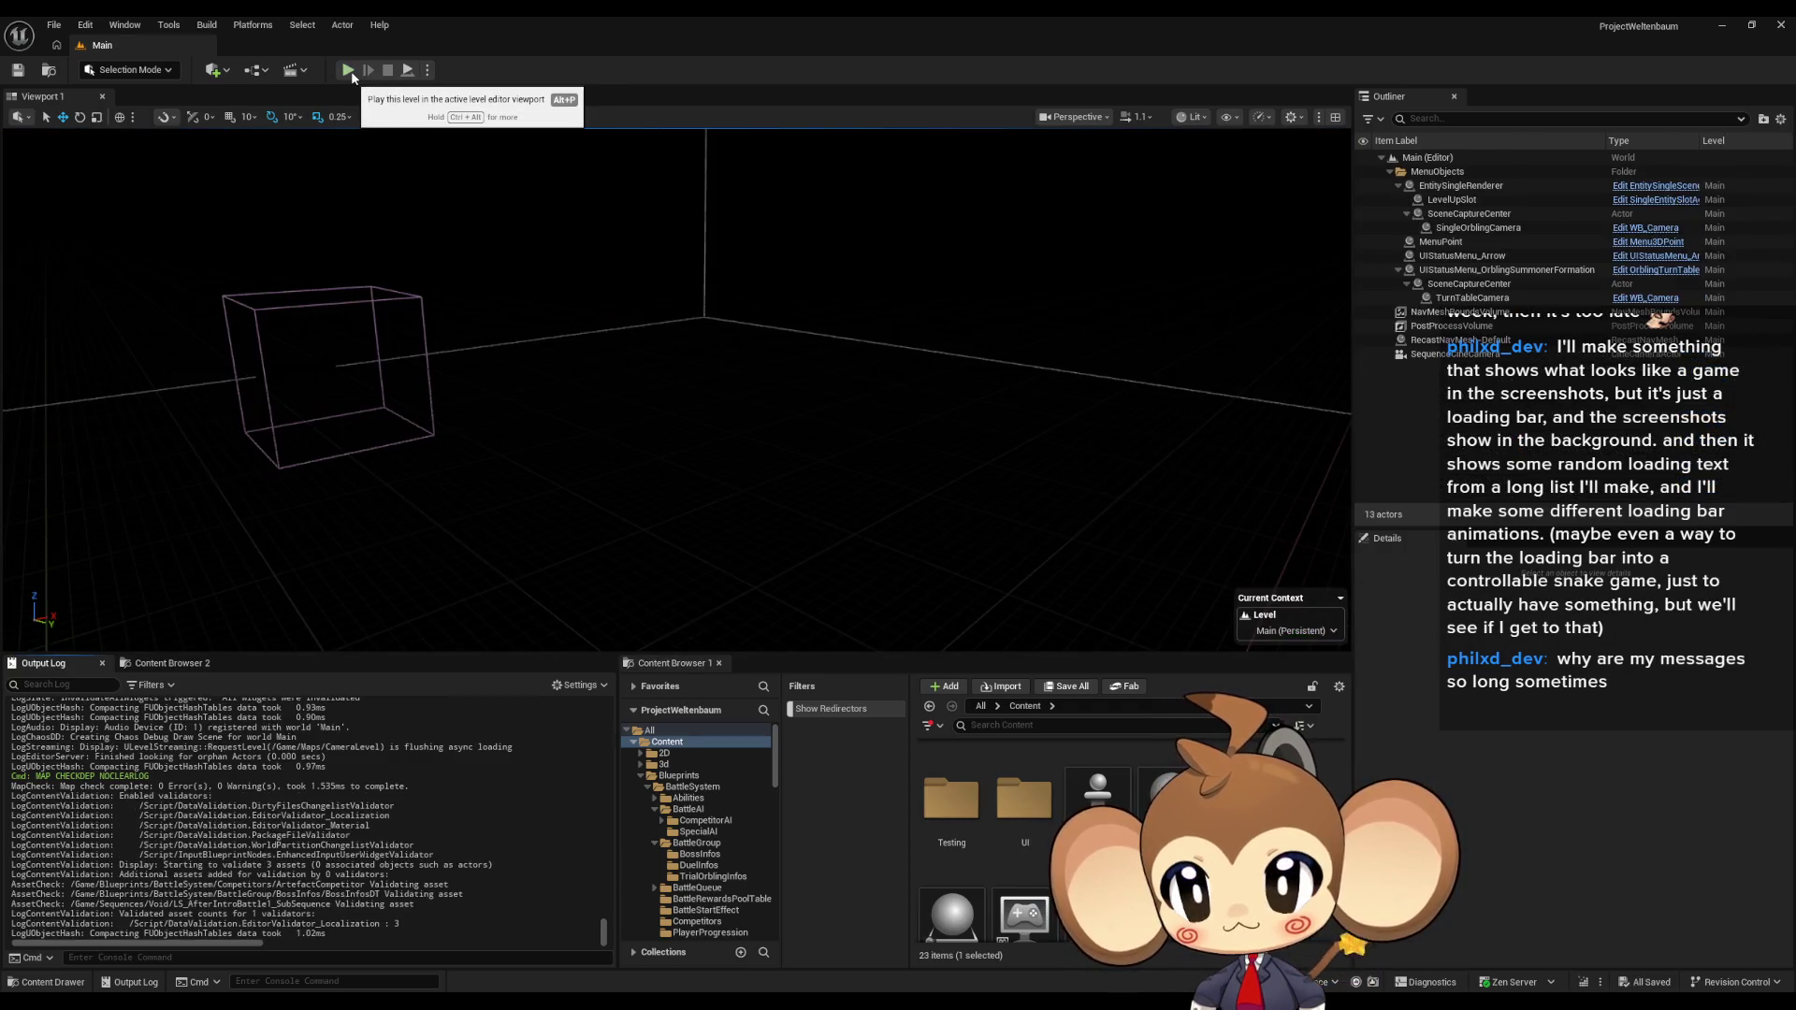
click(352, 74)
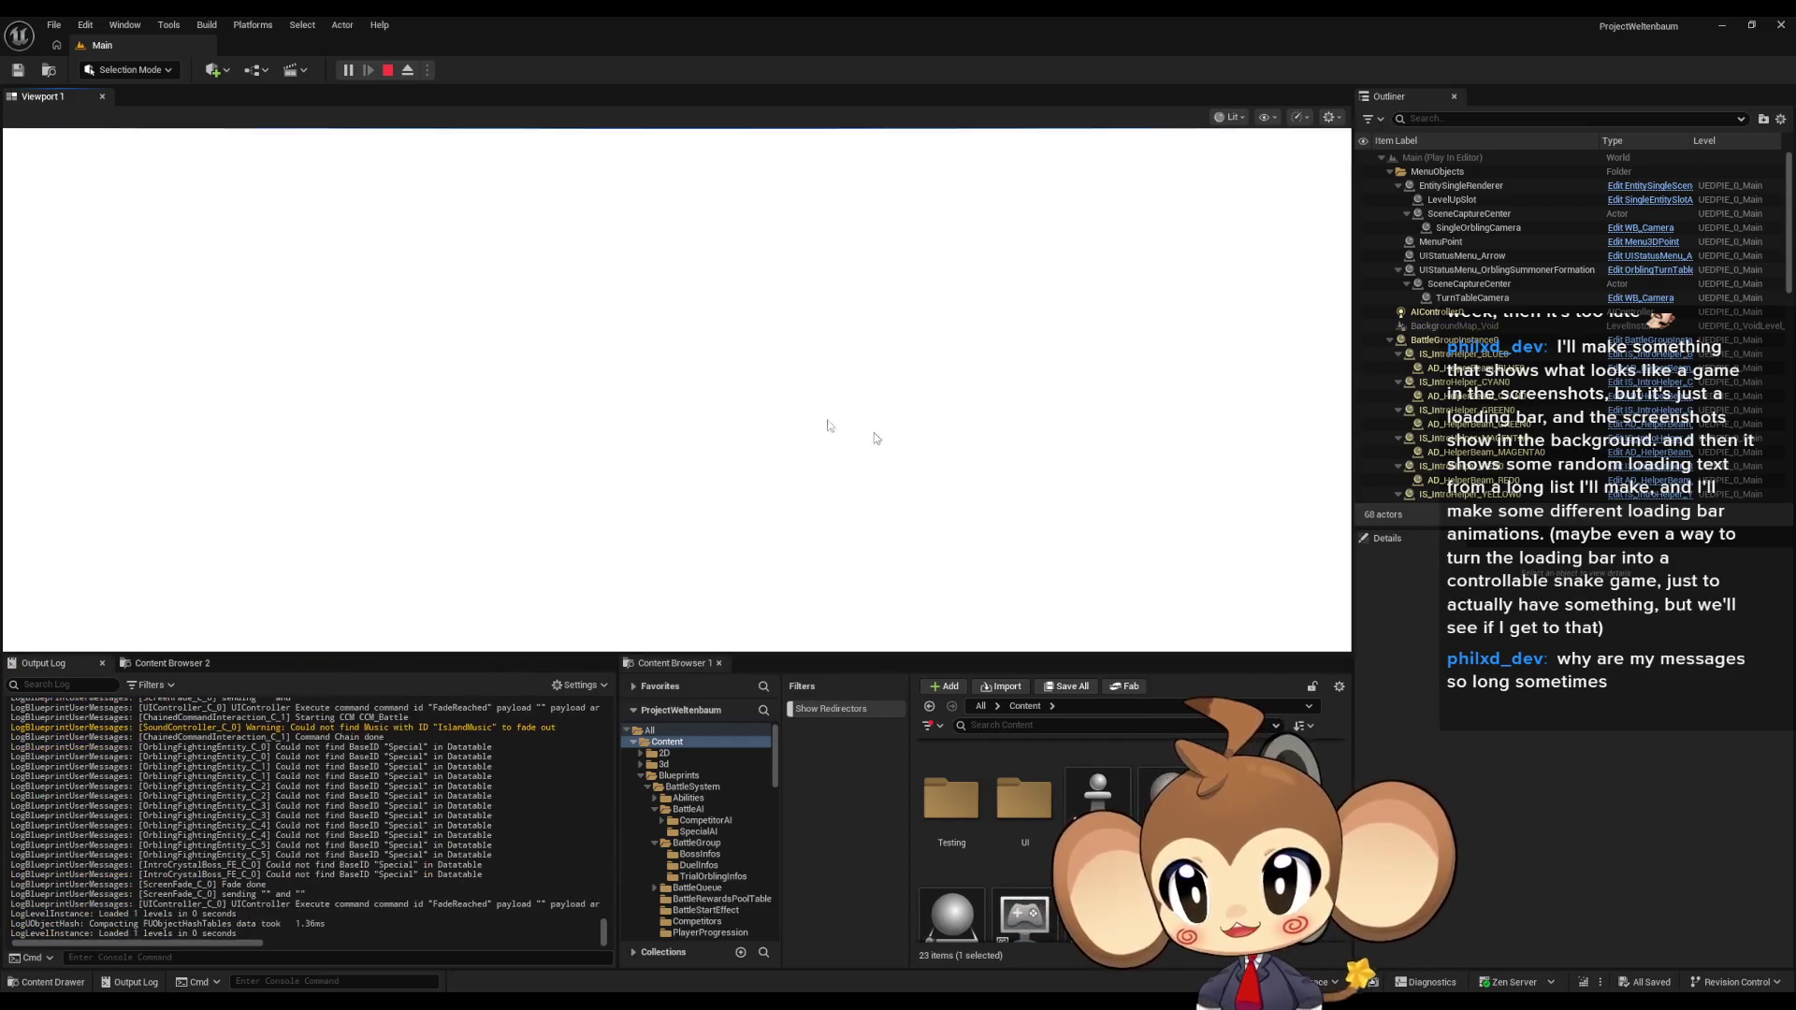
Step: Open the Blueprint Debugger and choose the ArtefactCompetitor blueprint to debug
click(169, 25)
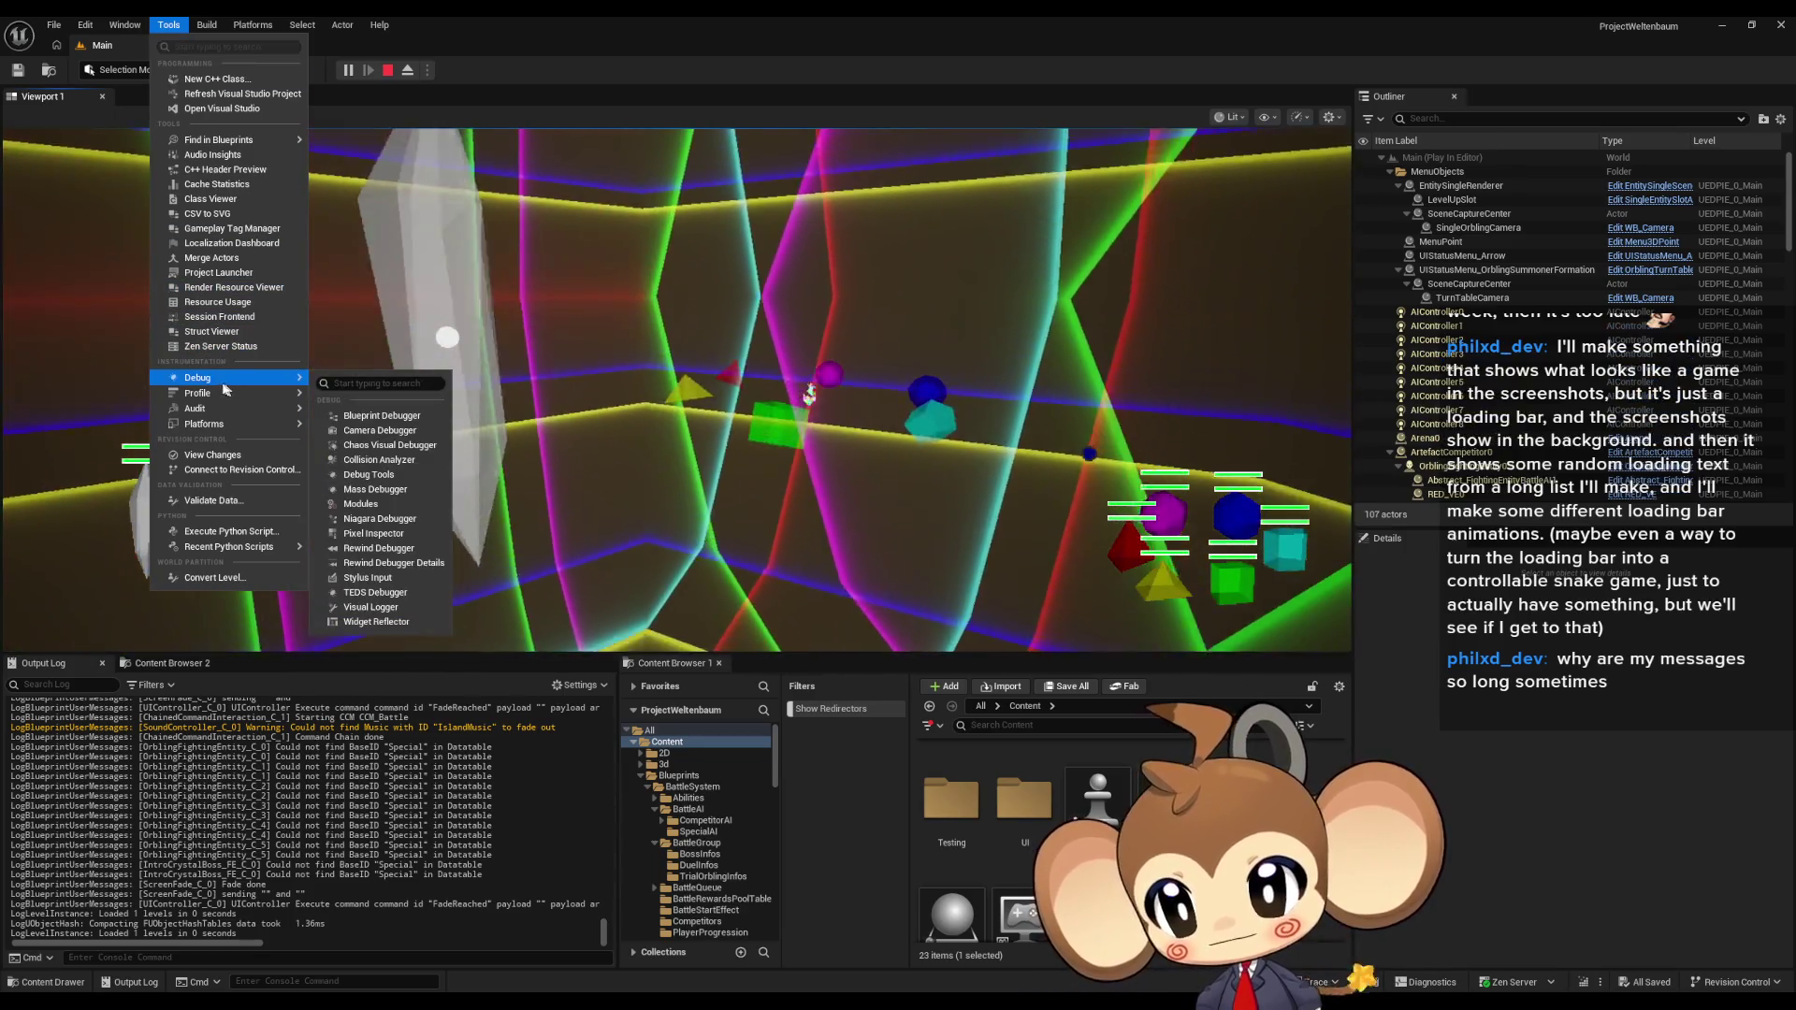
mouse_move(234, 425)
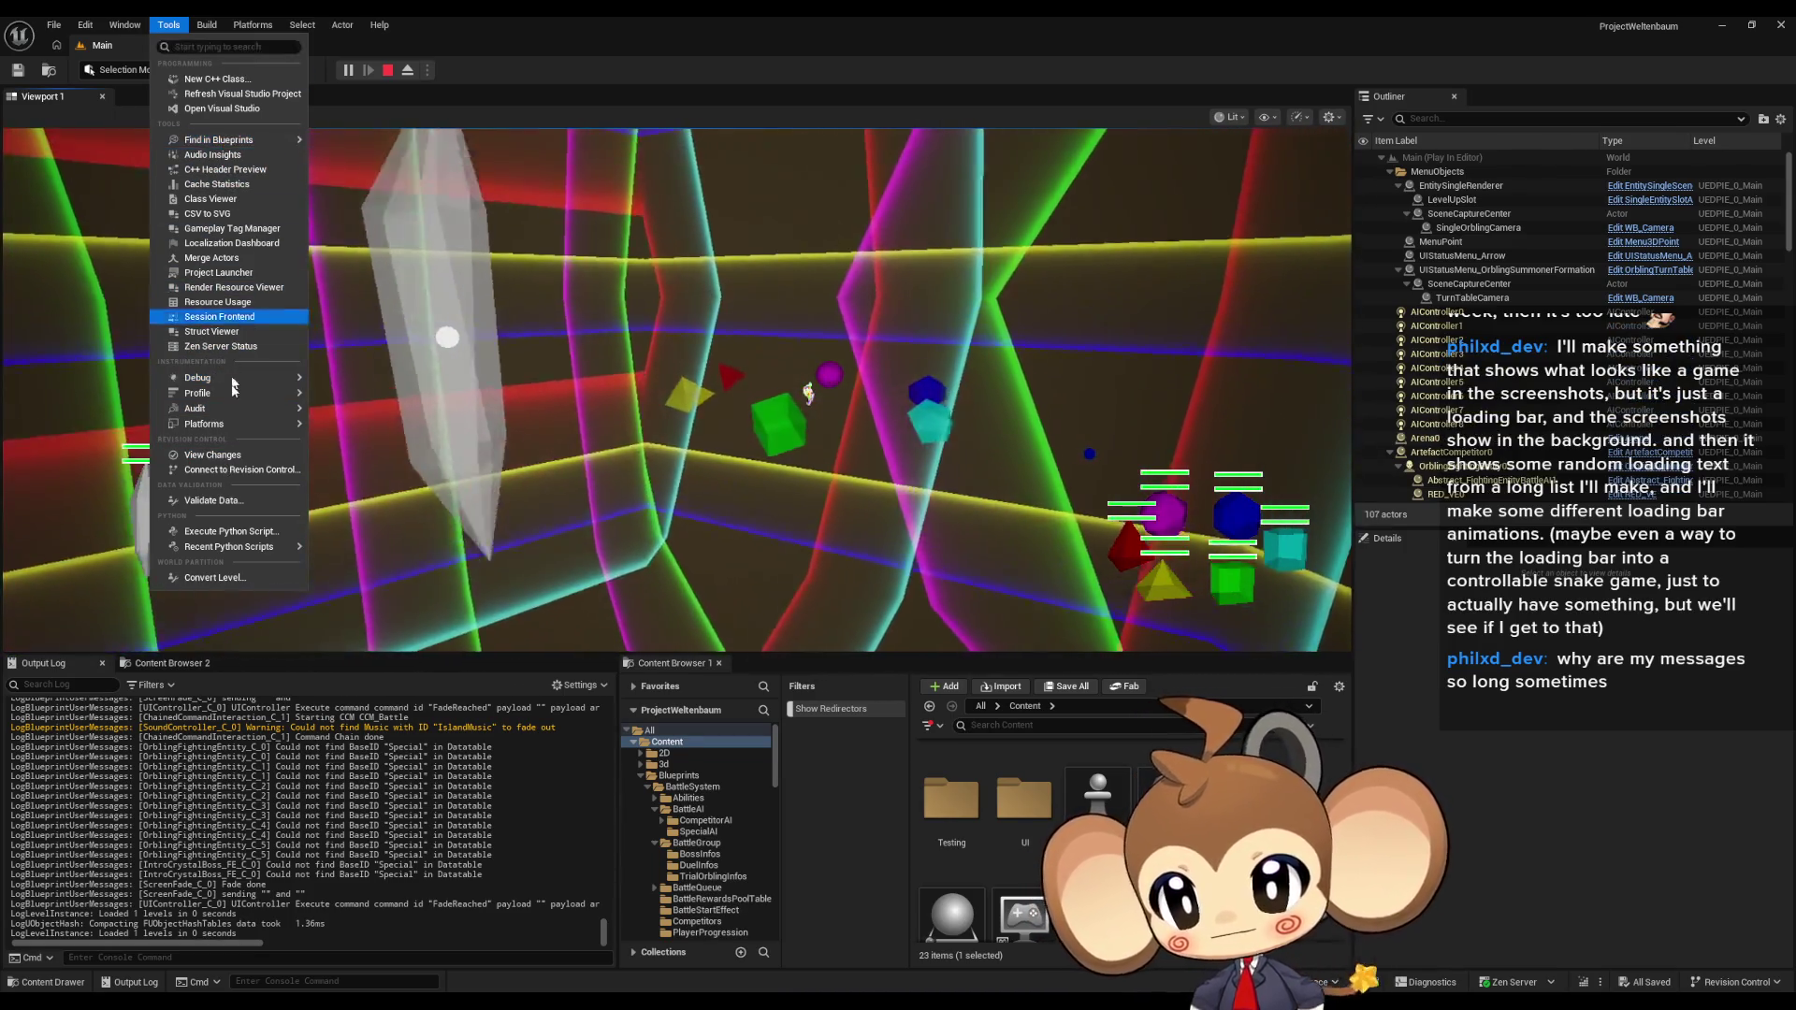
mouse_move(301, 379)
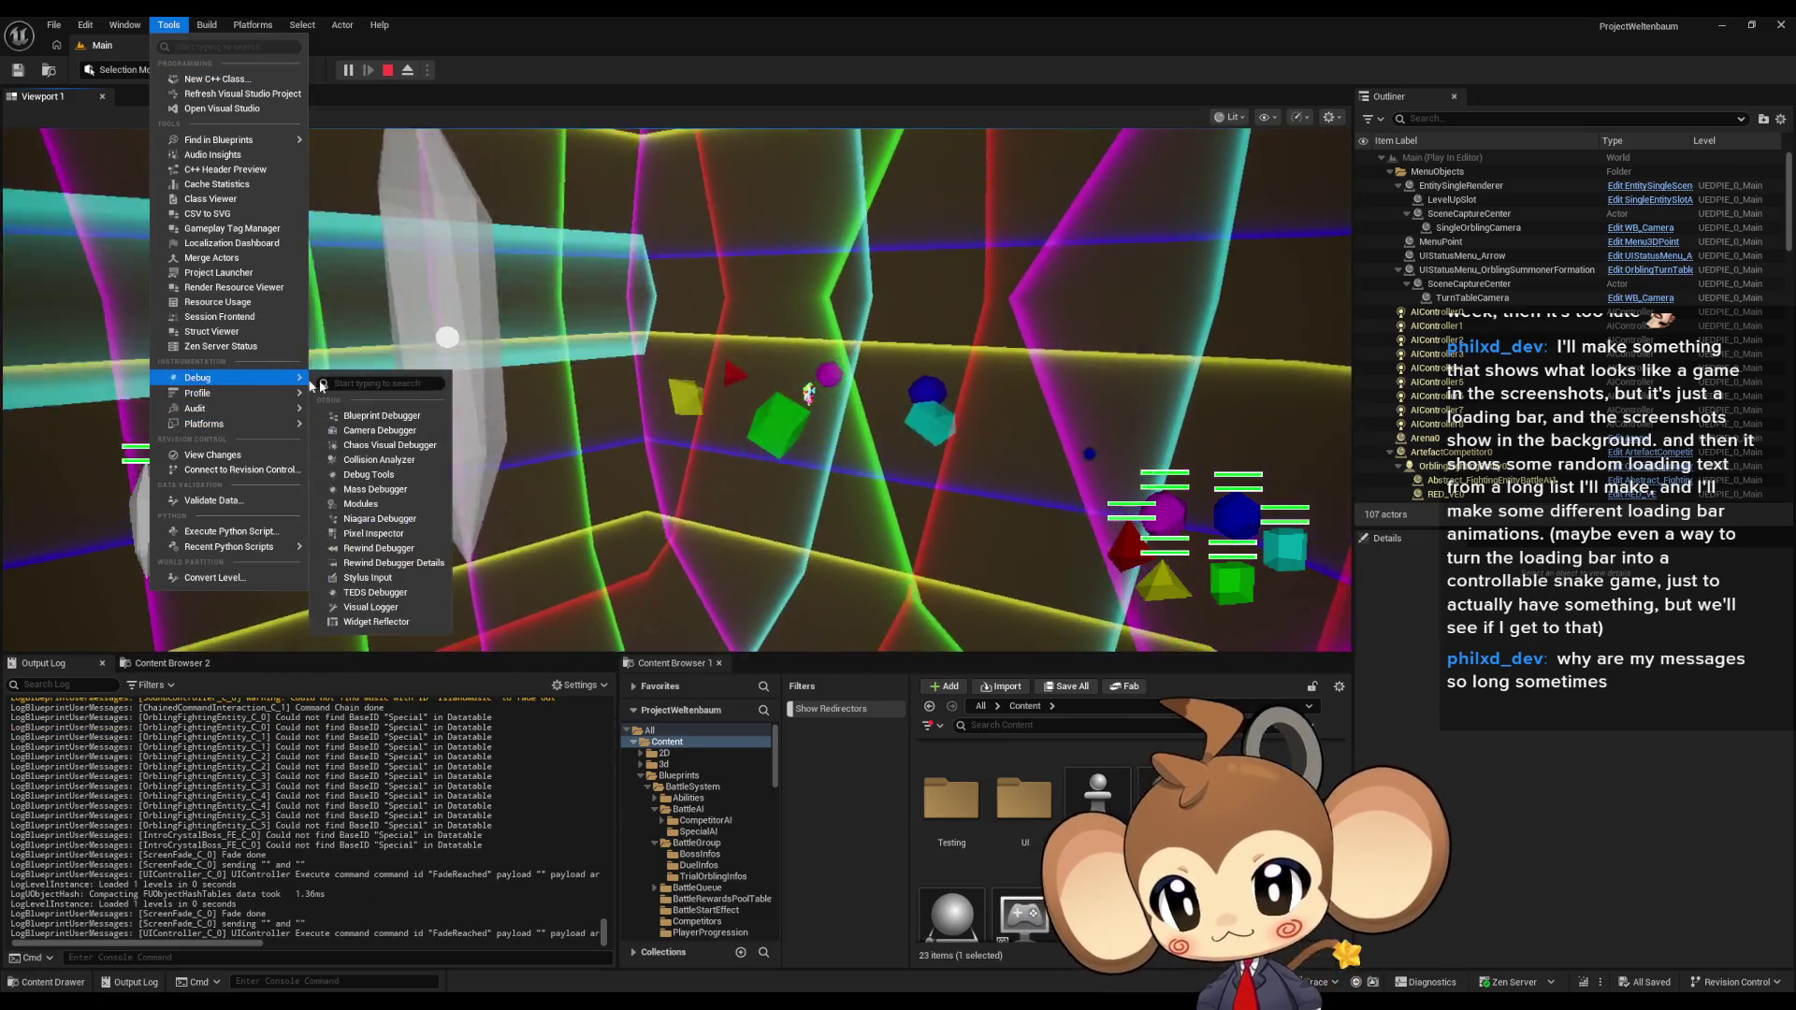
click(379, 416)
click(992, 356)
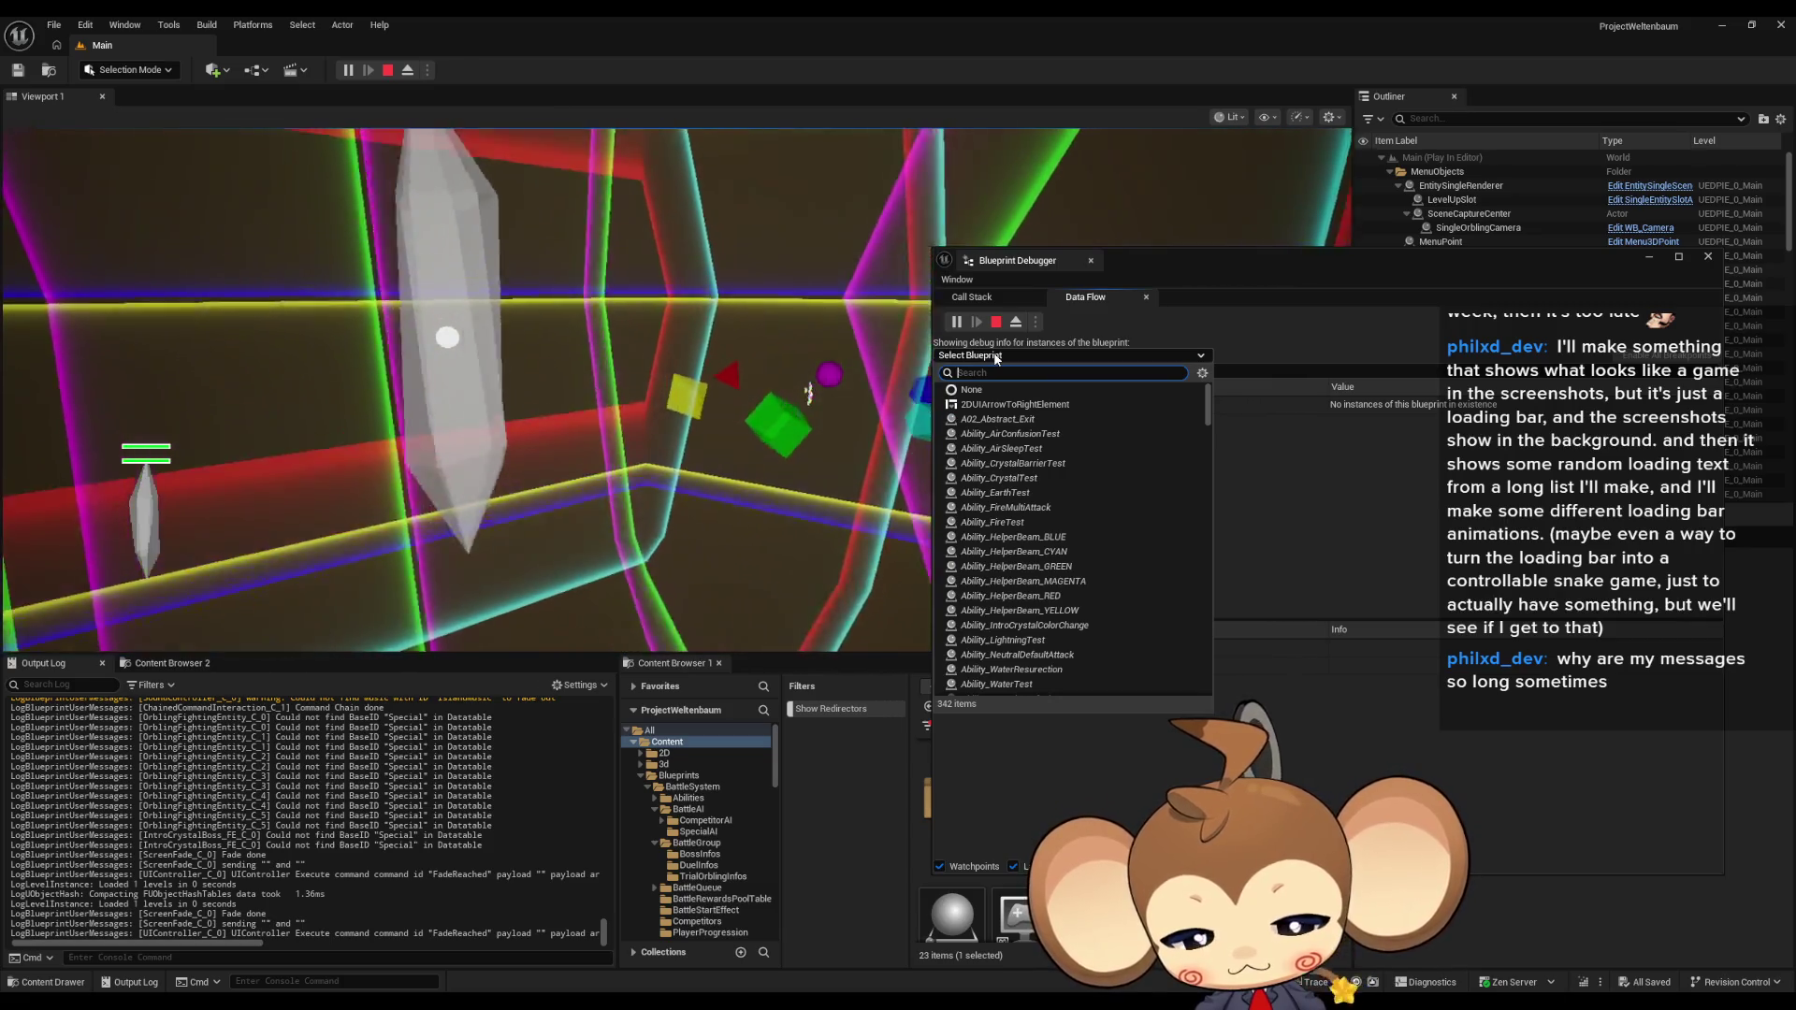
text(artef)
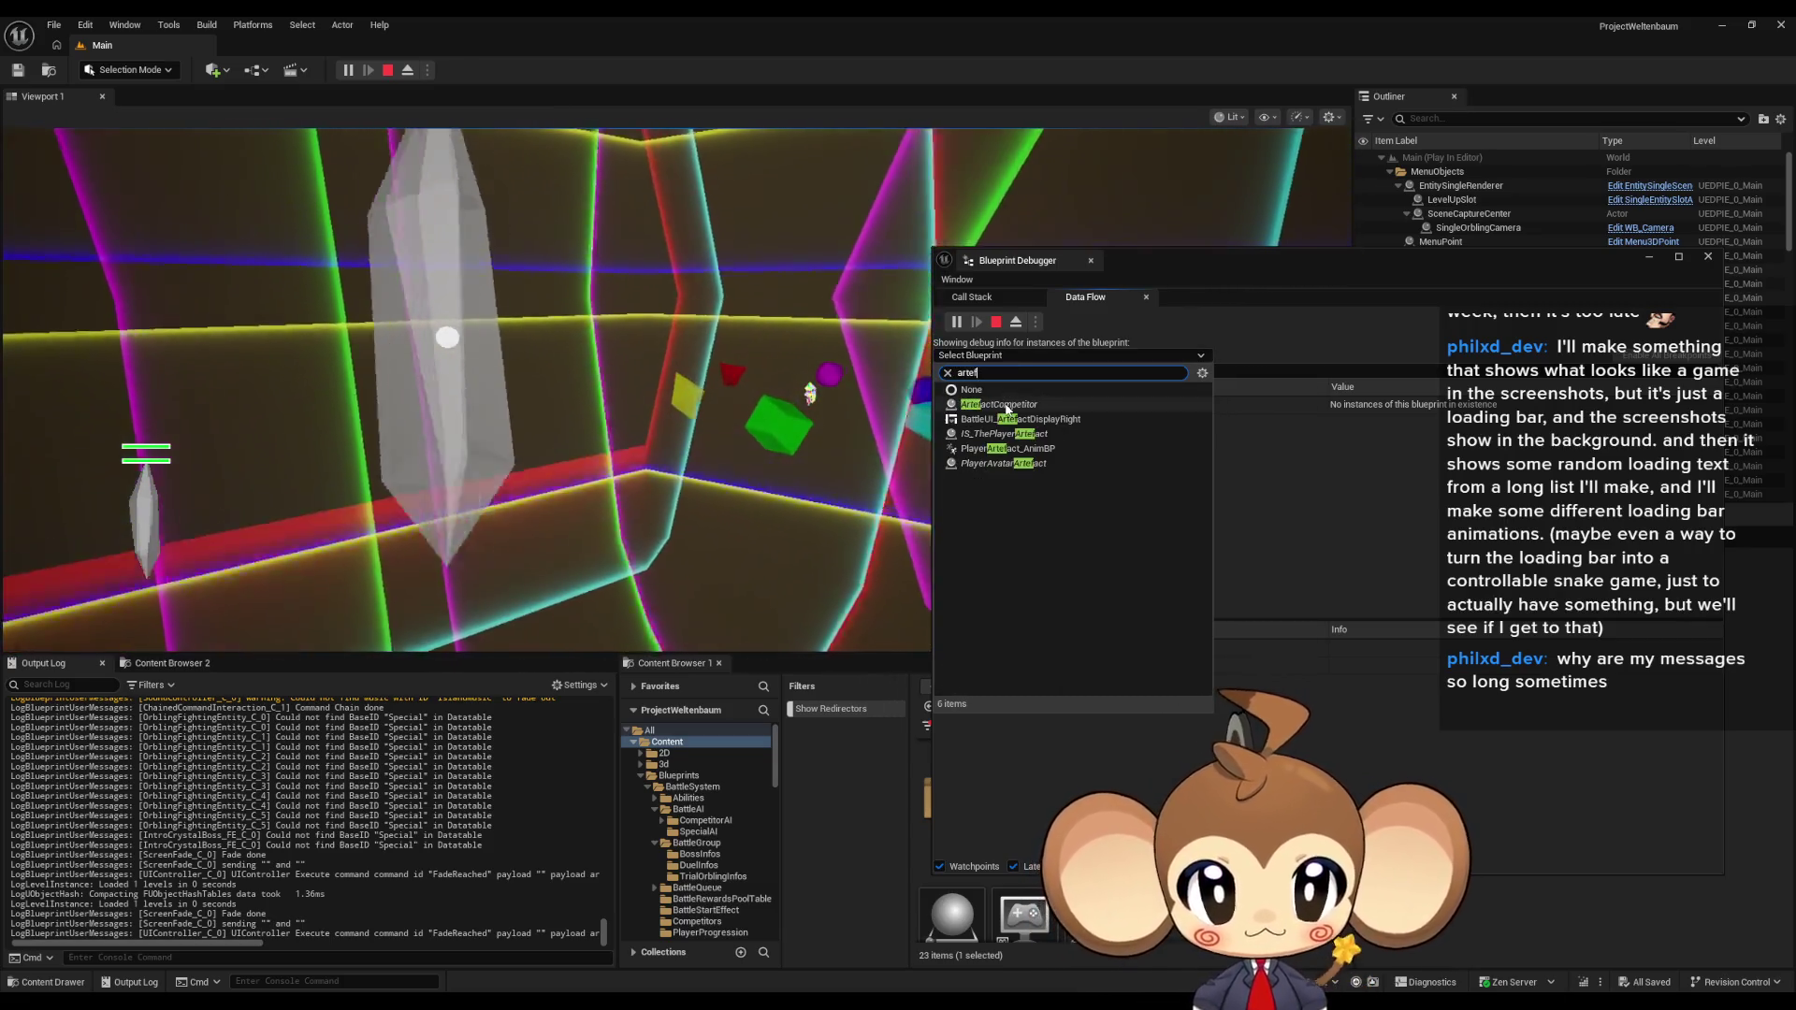
click(965, 405)
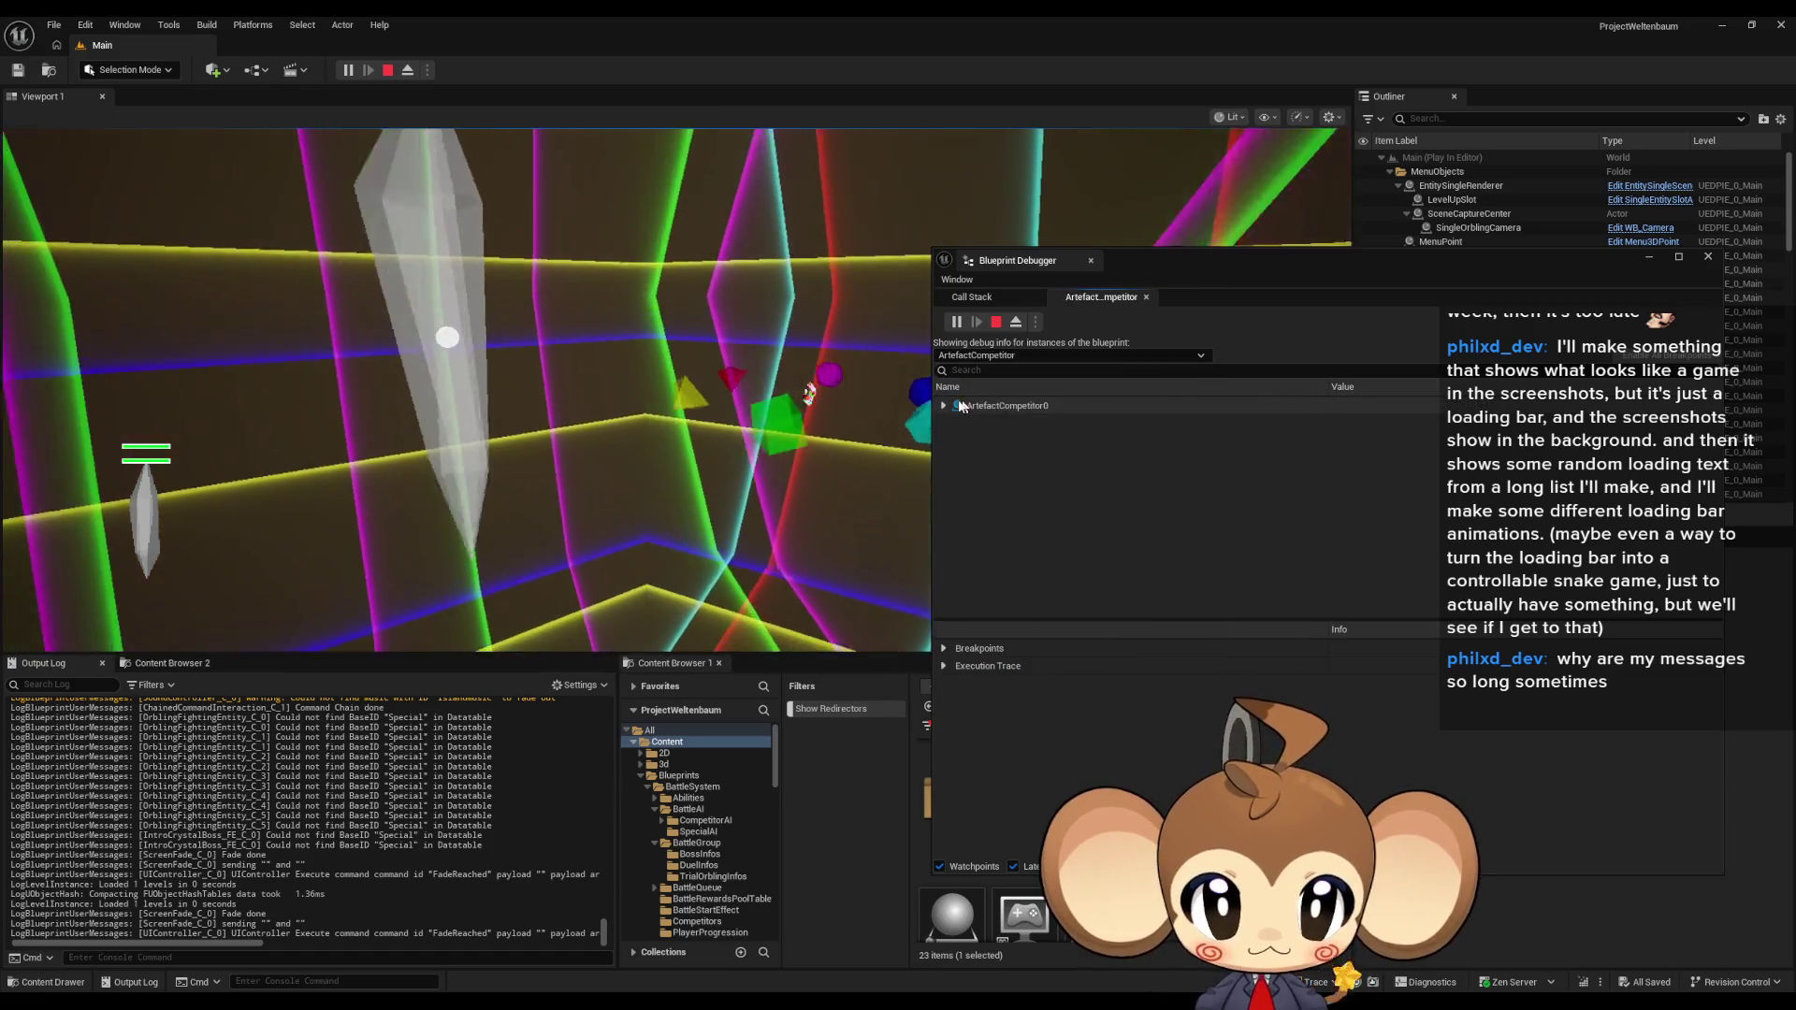
Step: Expand the ArtefactCompetitor0 instance's variables and inspect its Fighting Entity 1 value
double_click(966, 406)
double_click(984, 423)
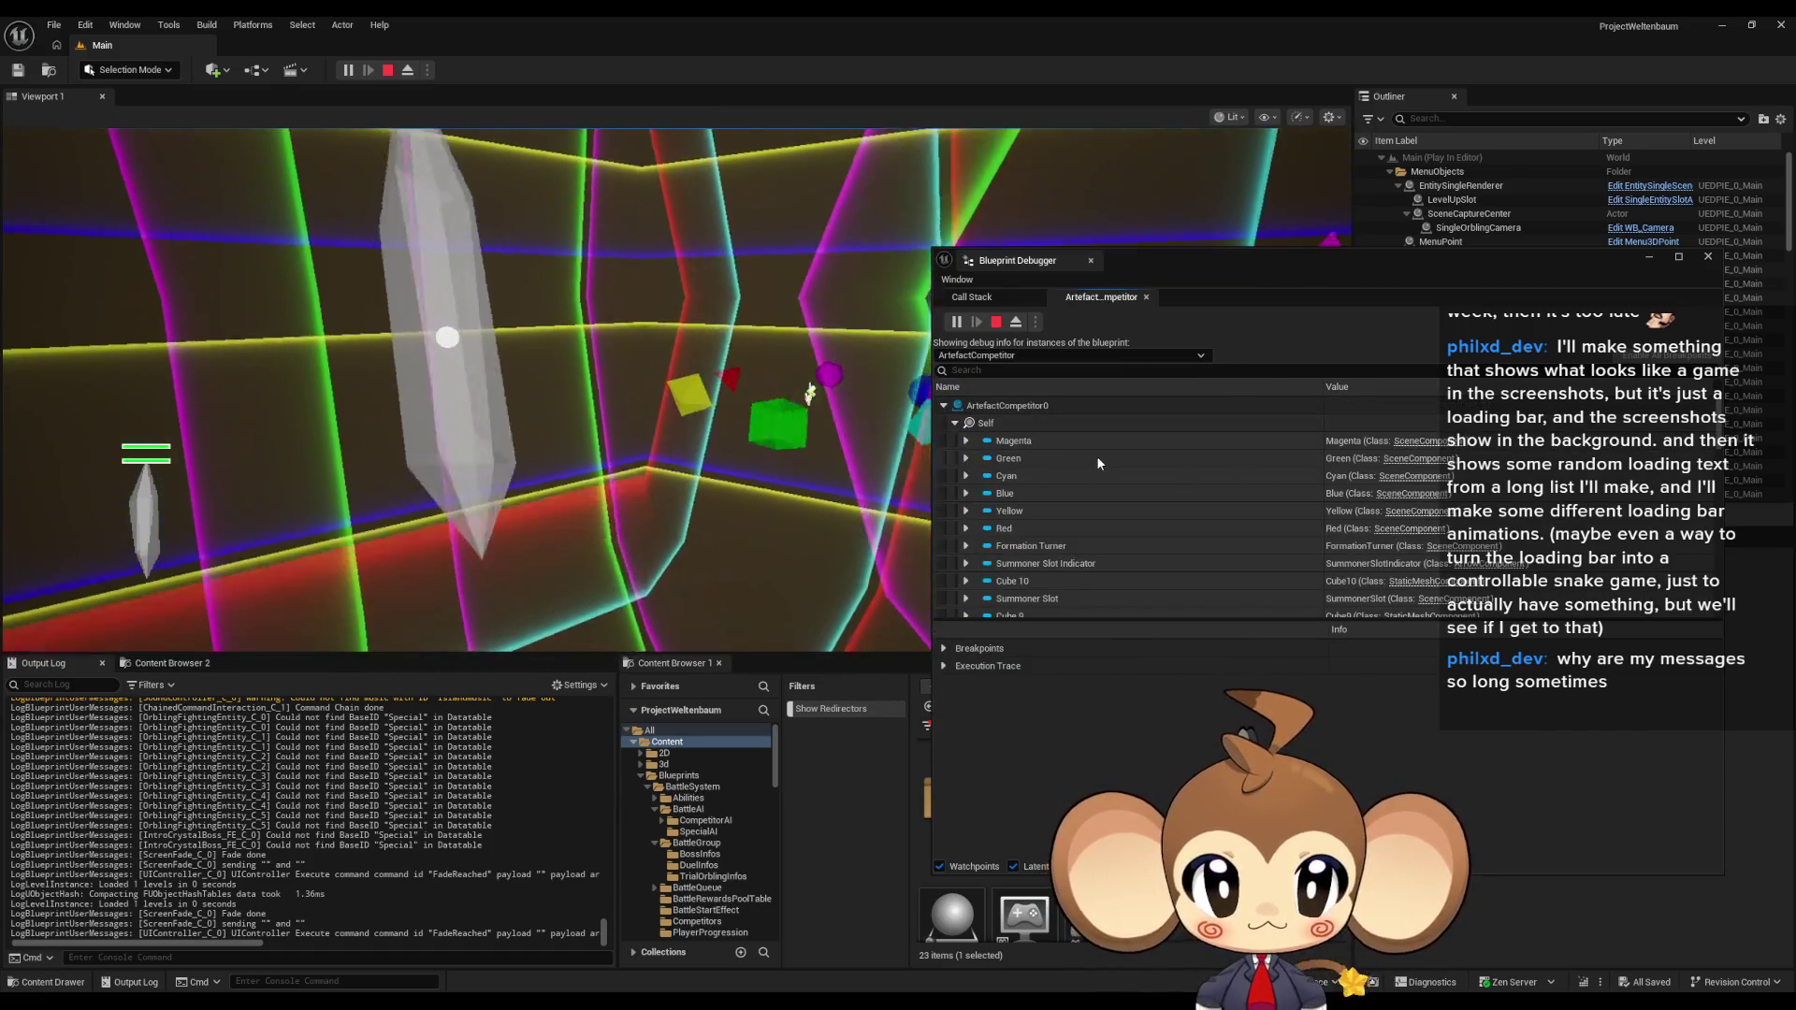
scroll(1100, 454, down, 5)
scroll(1103, 453, down, 2)
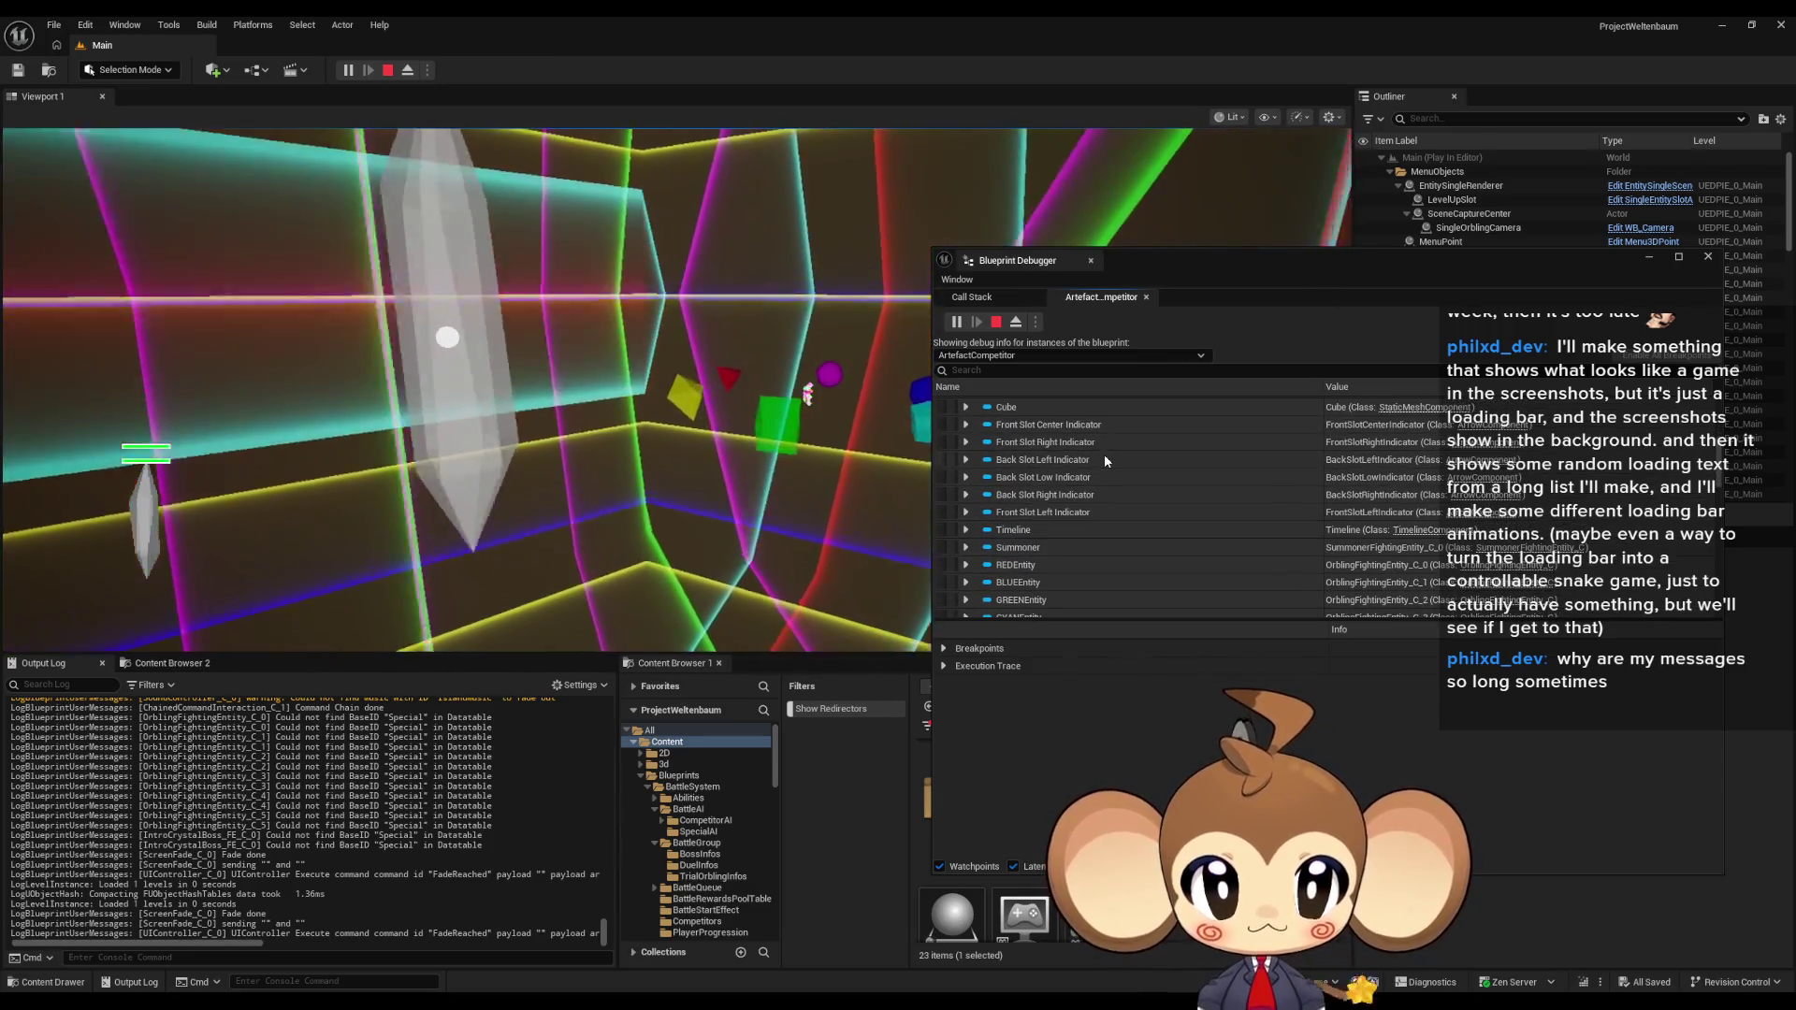
scroll(1103, 453, down, 5)
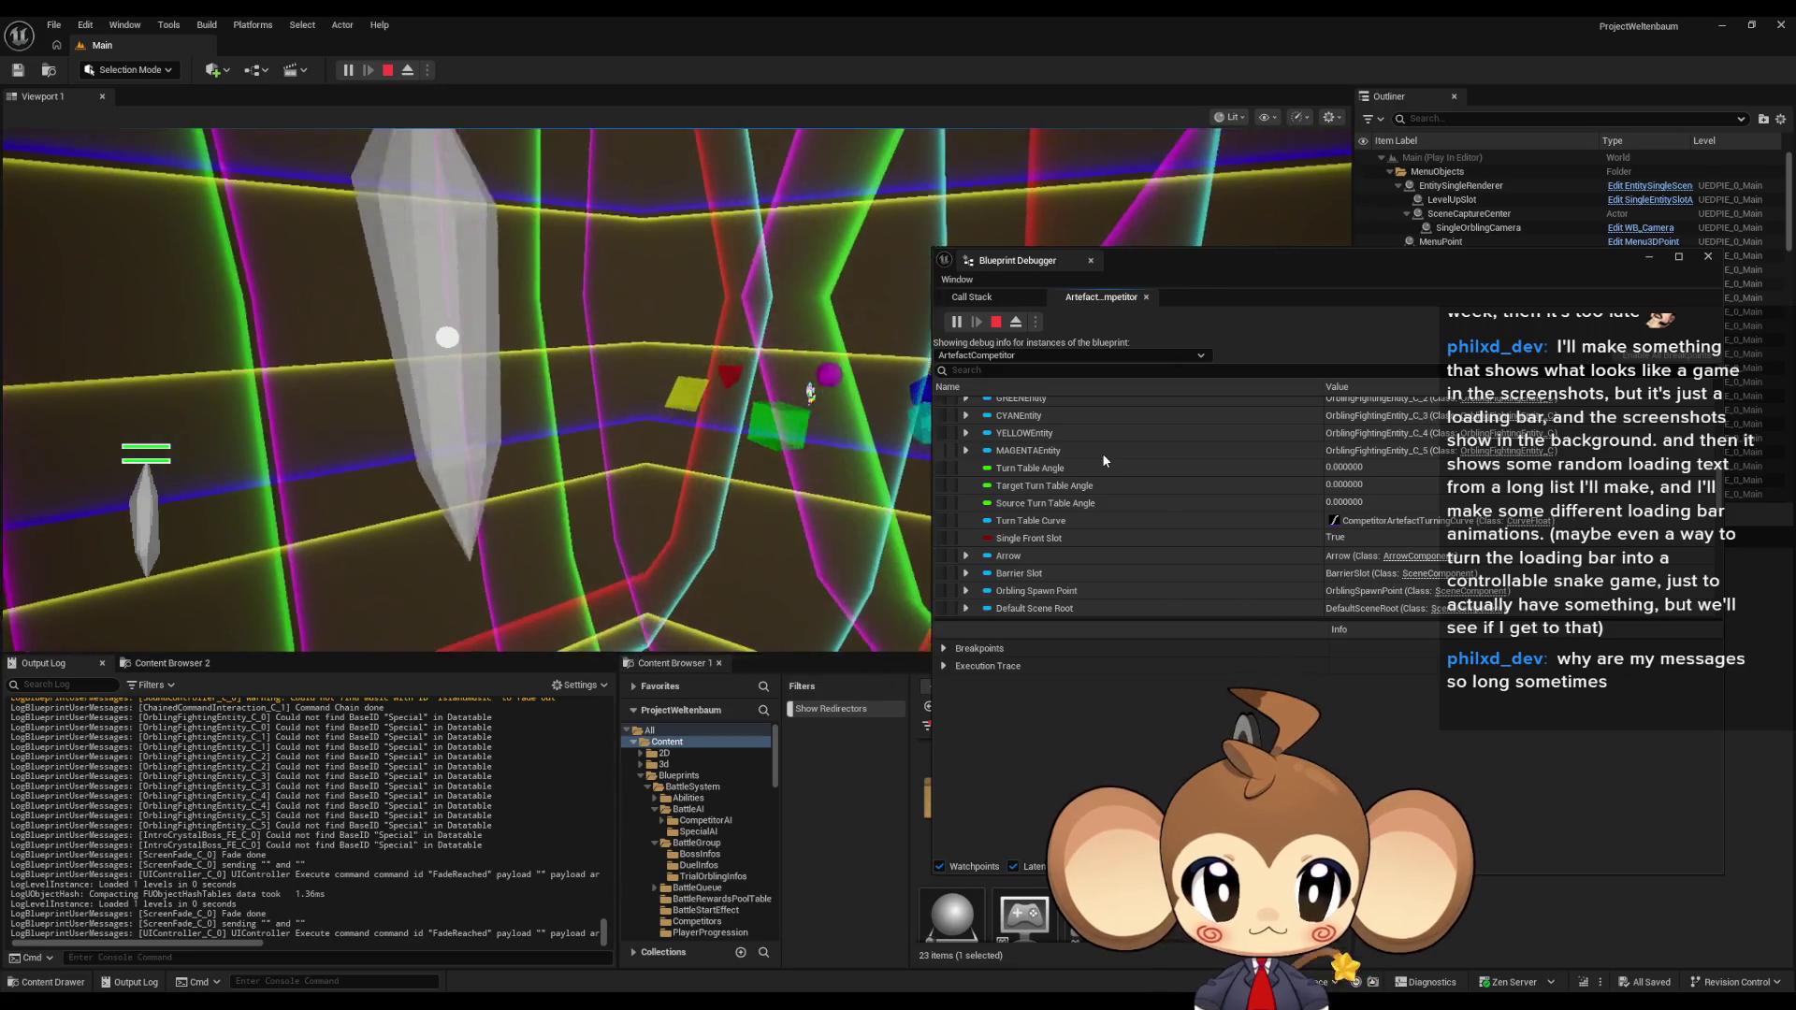
scroll(1102, 453, down, 3)
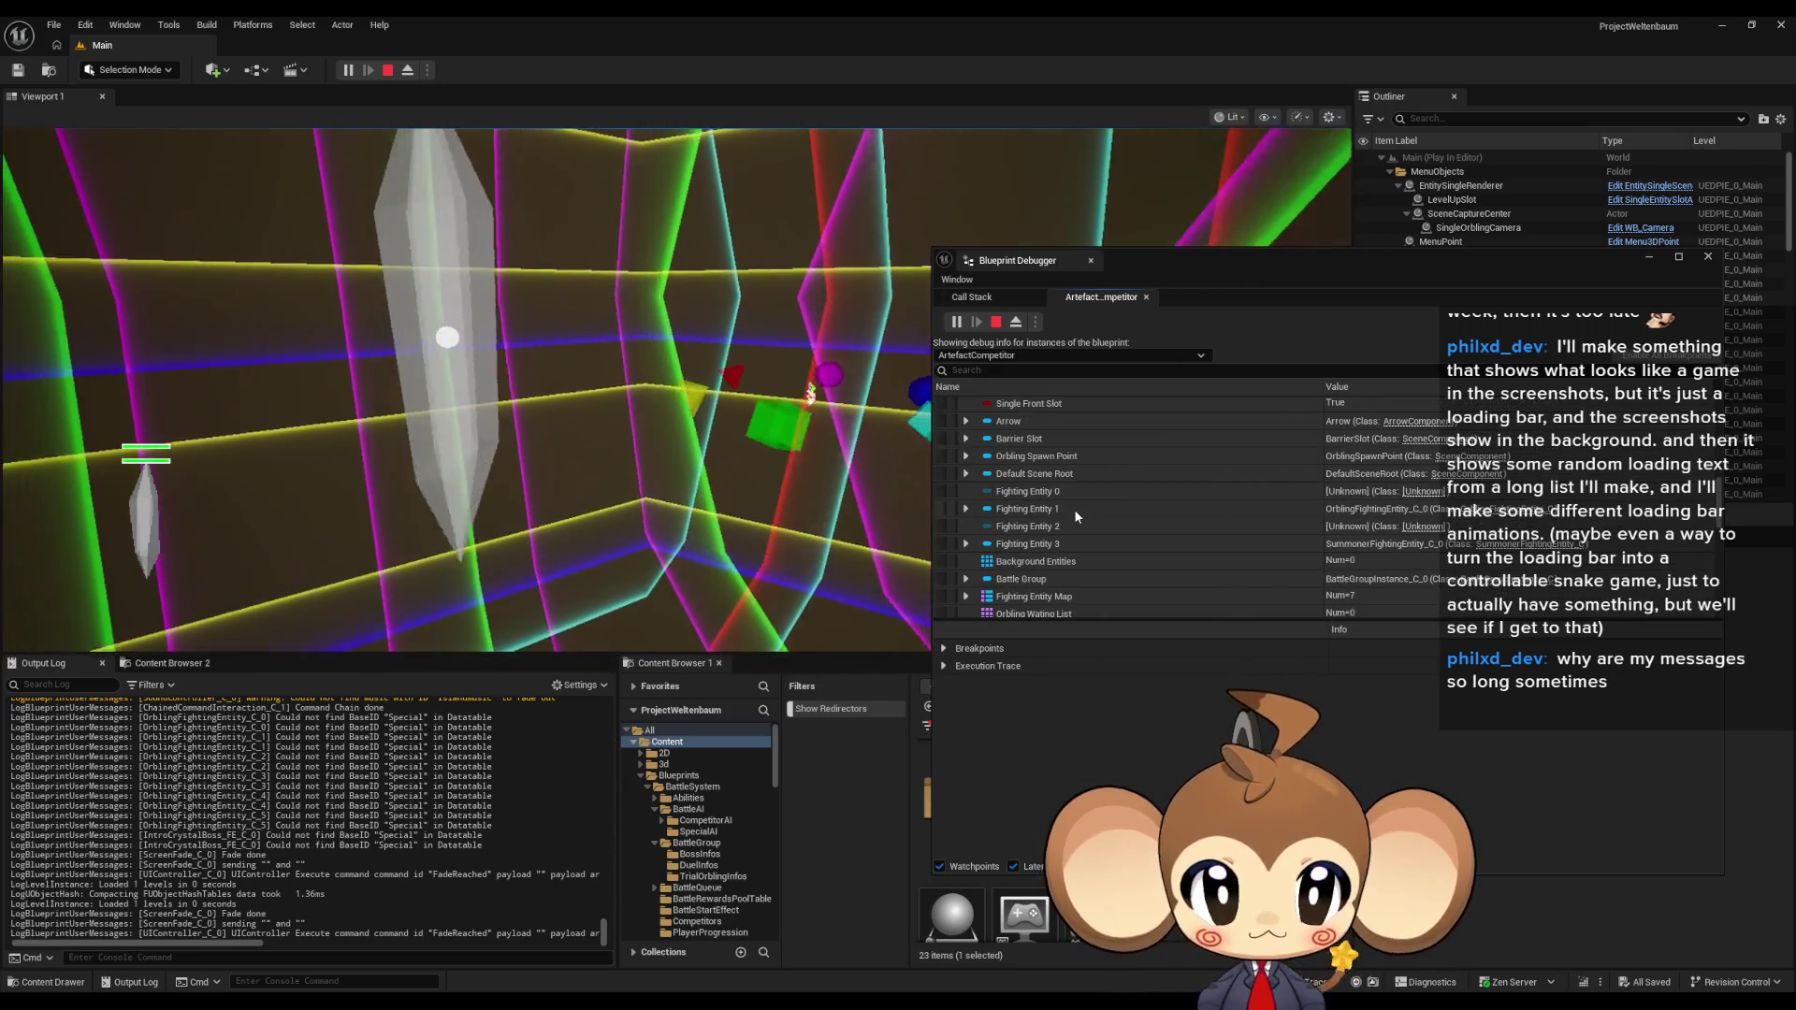
click(1074, 508)
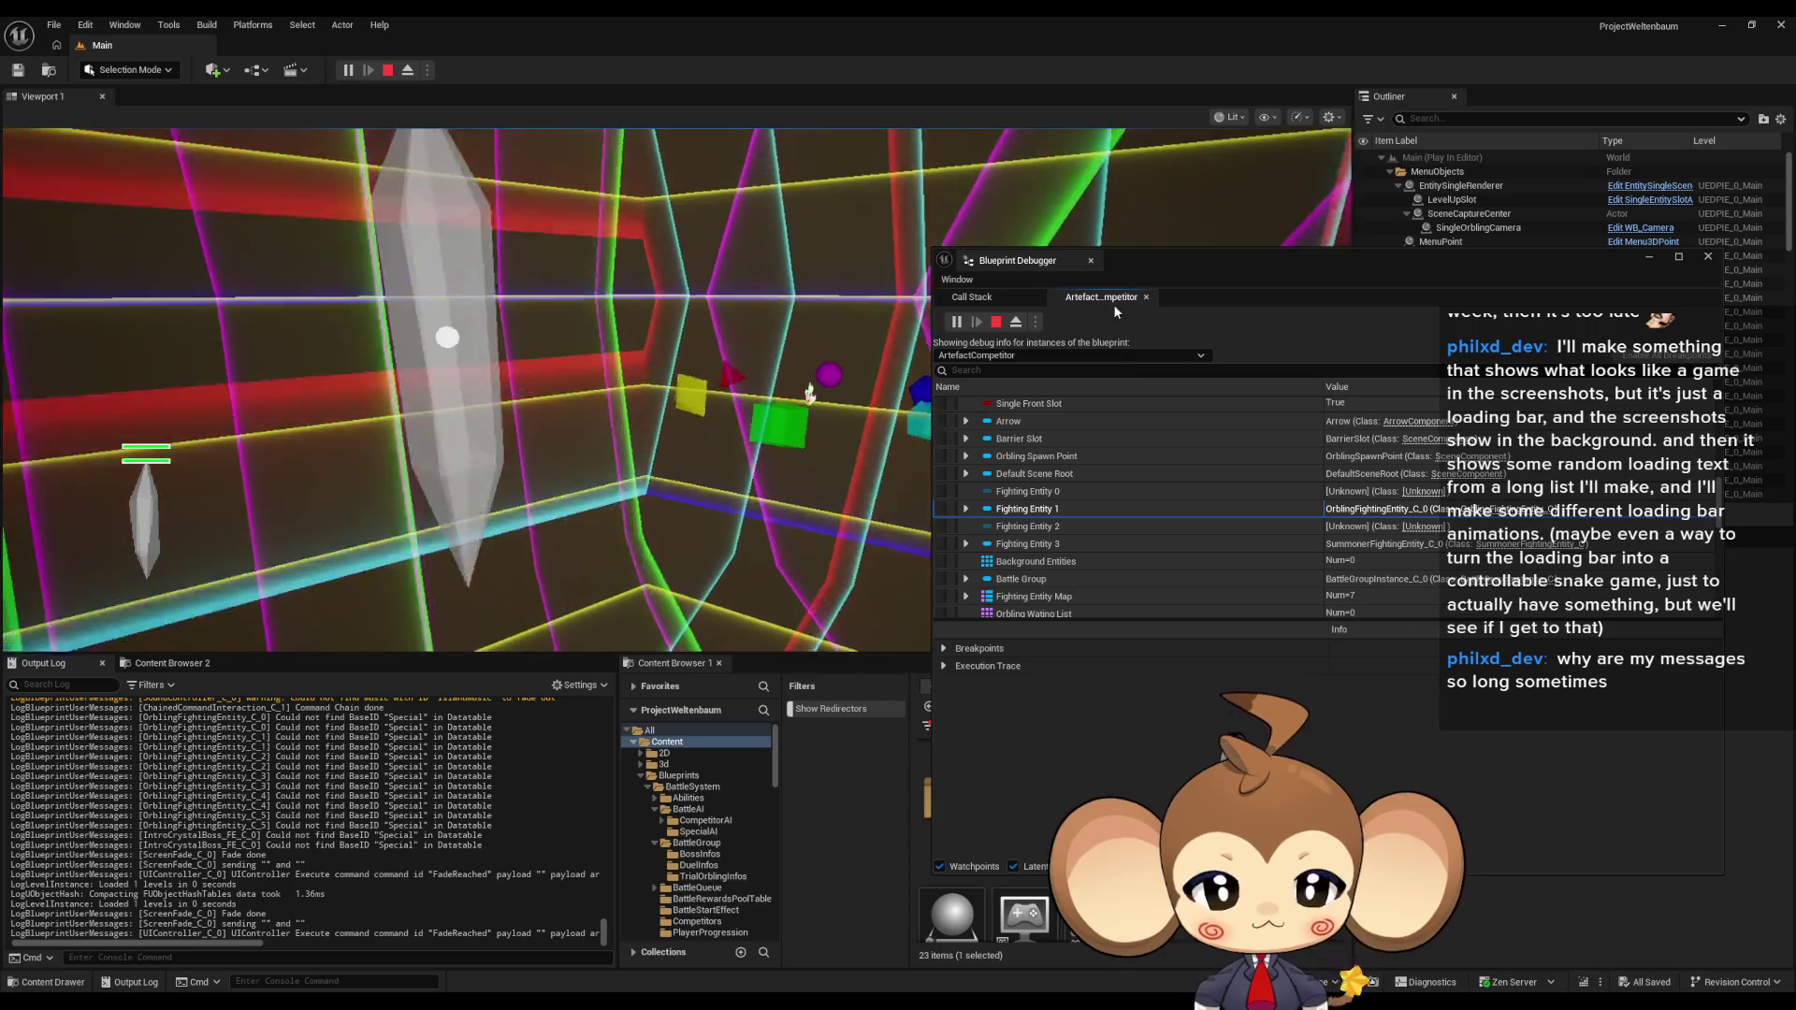
click(525, 458)
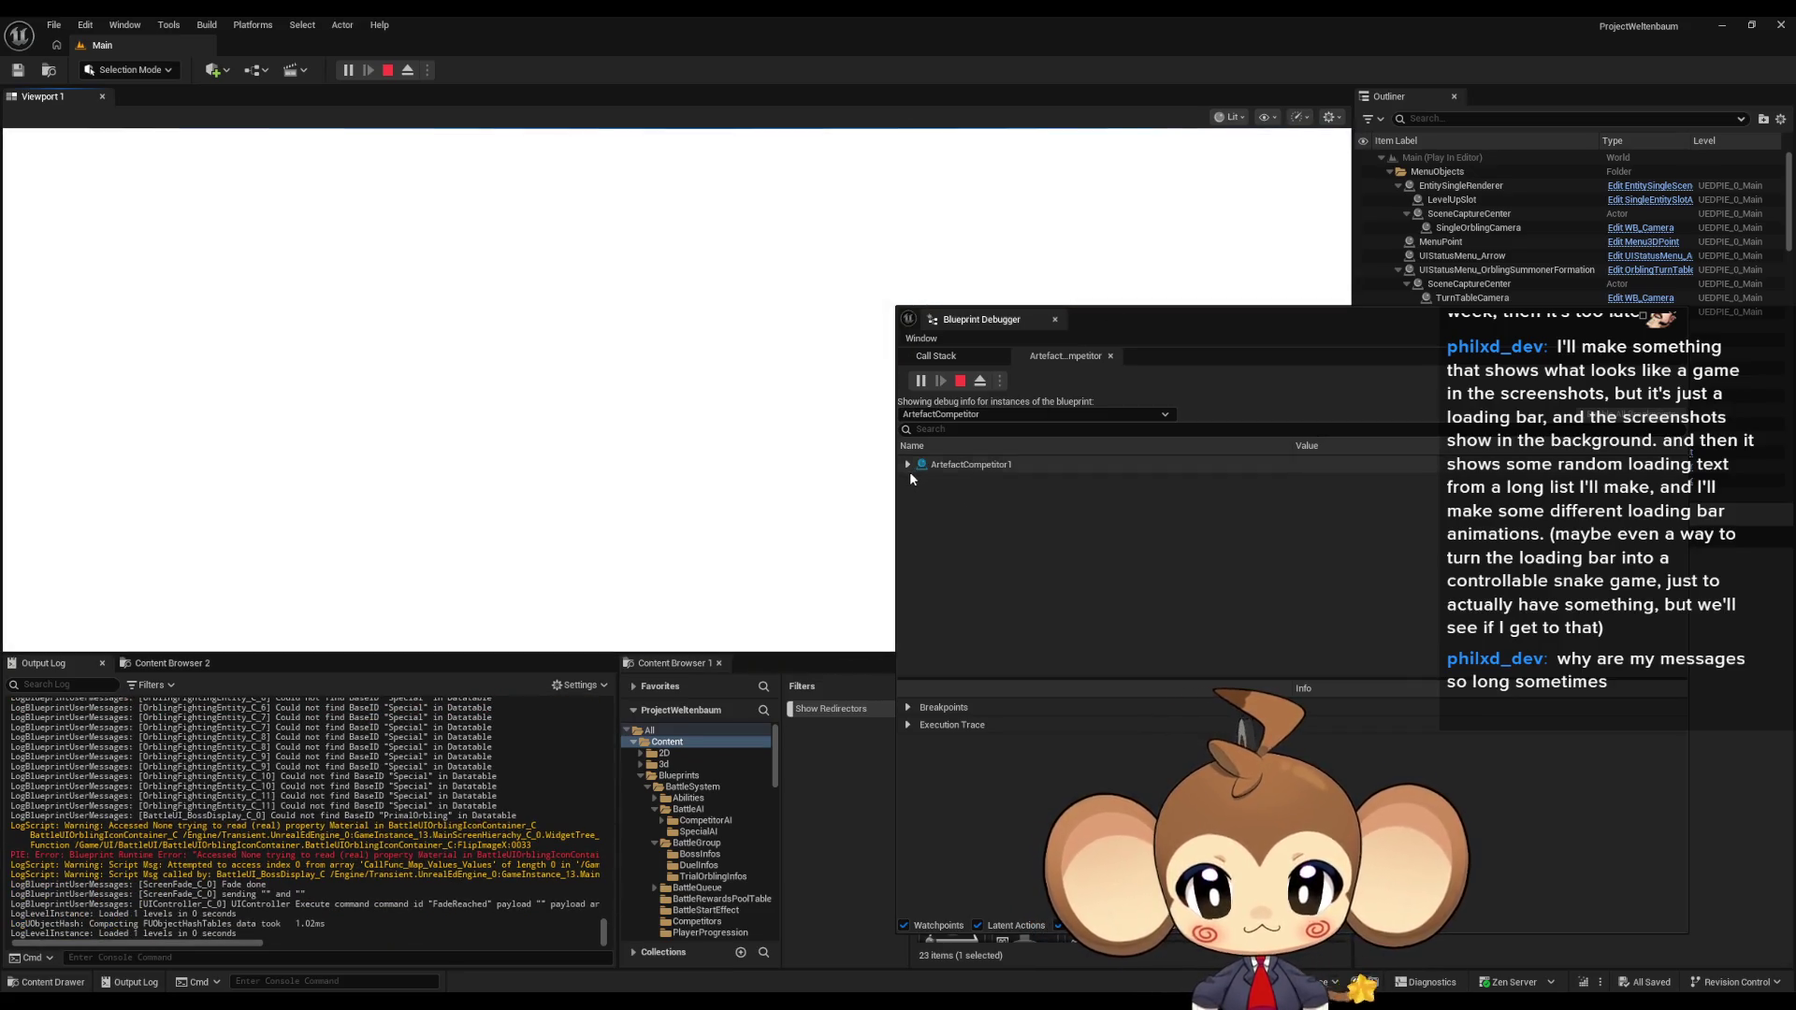
Step: Expand ArtefactCompetitor1's components in the Blueprint Debugger and move the debugger aside
click(906, 465)
click(919, 482)
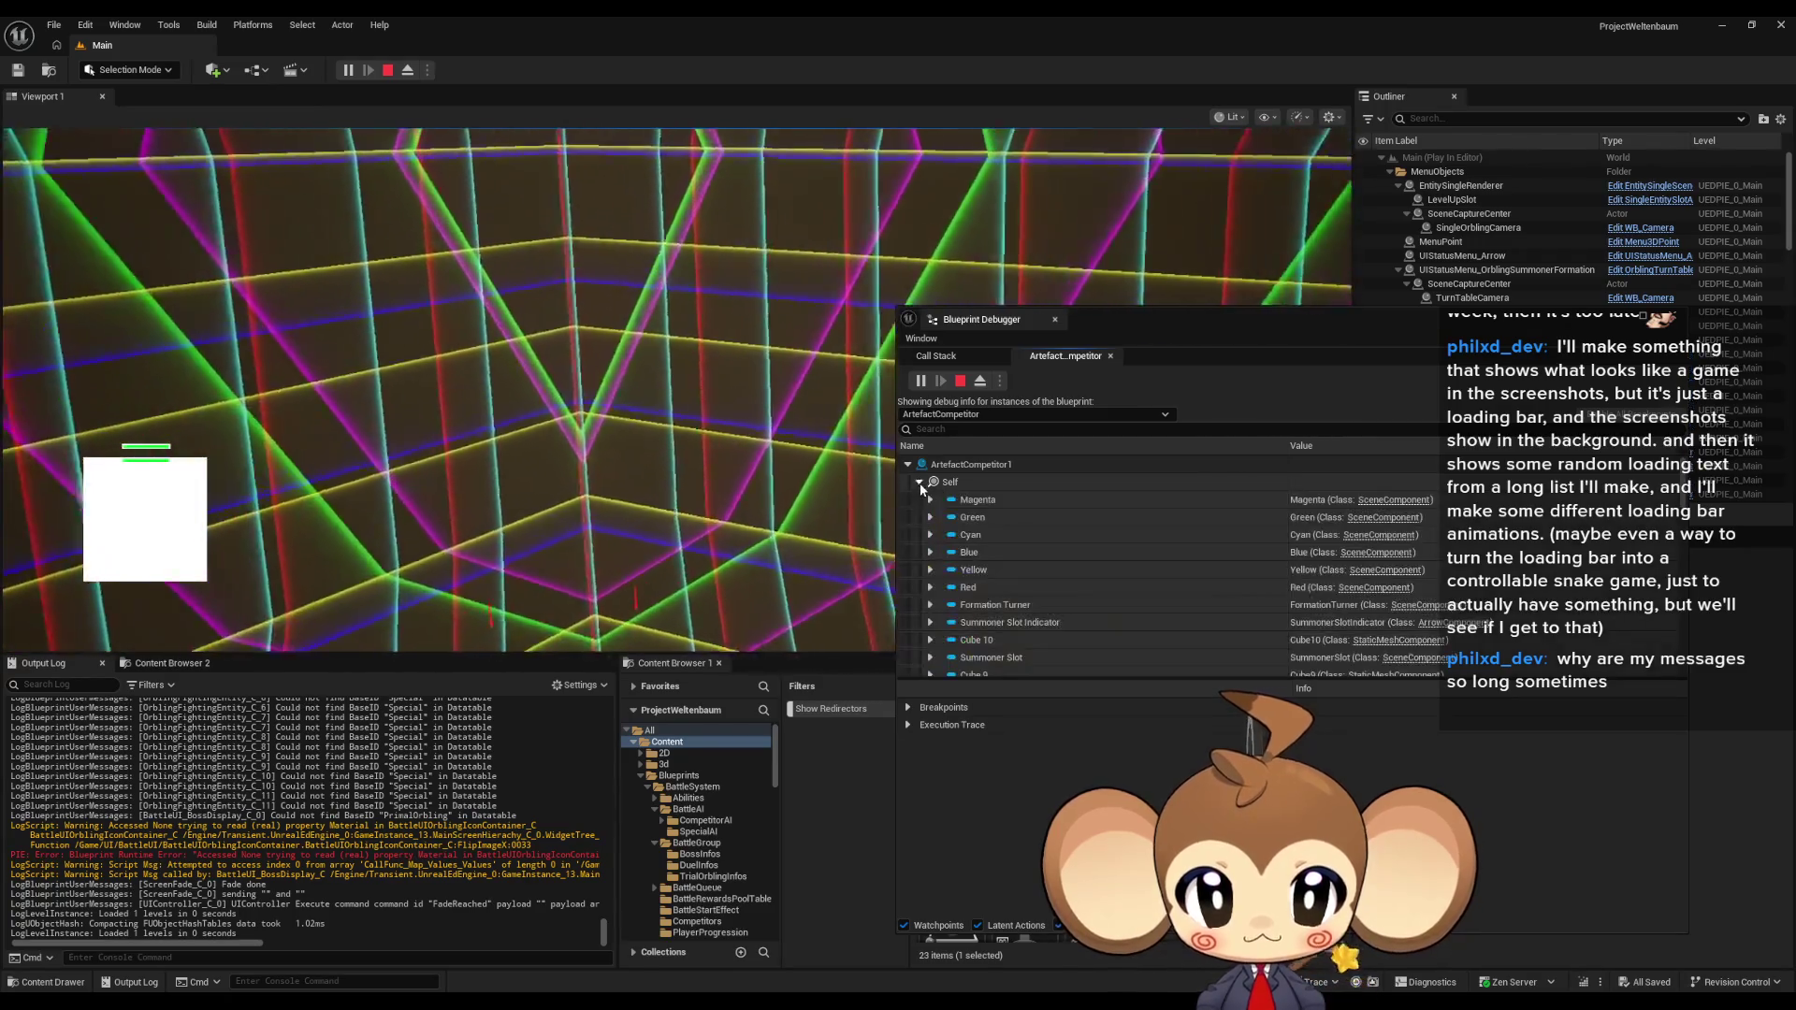
scroll(1043, 519, down, 5)
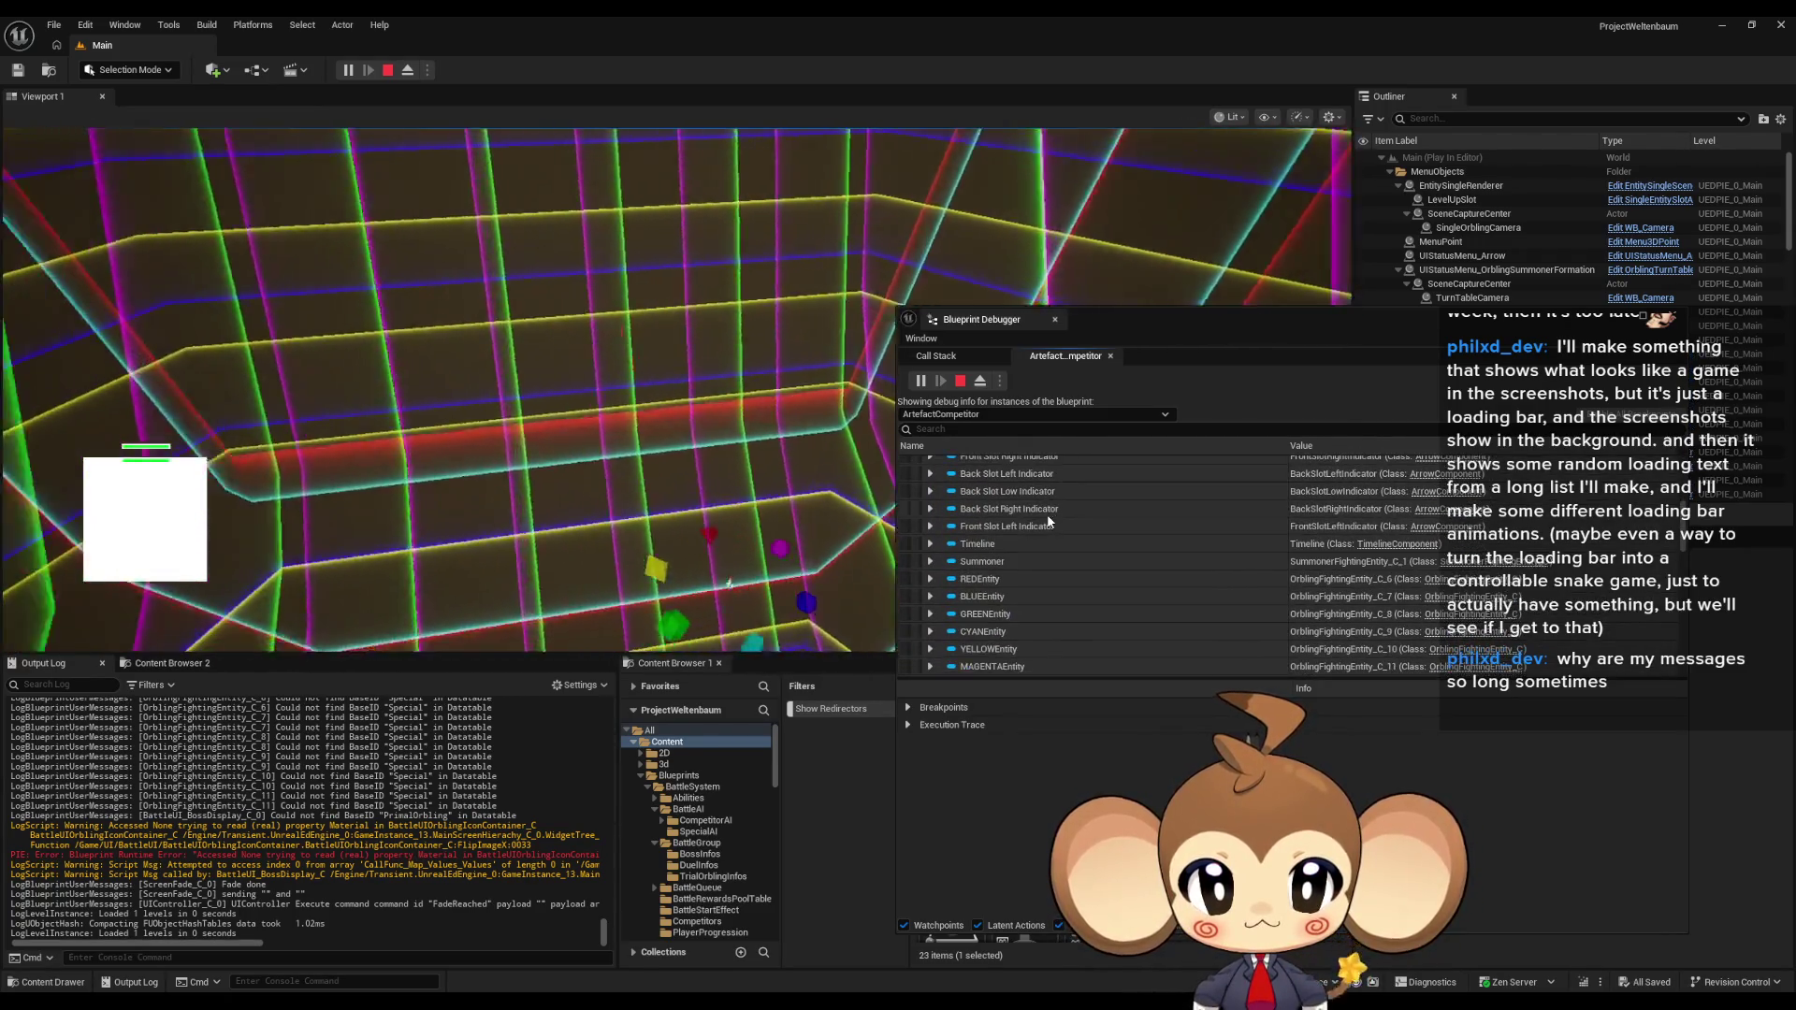
scroll(1045, 519, down, 5)
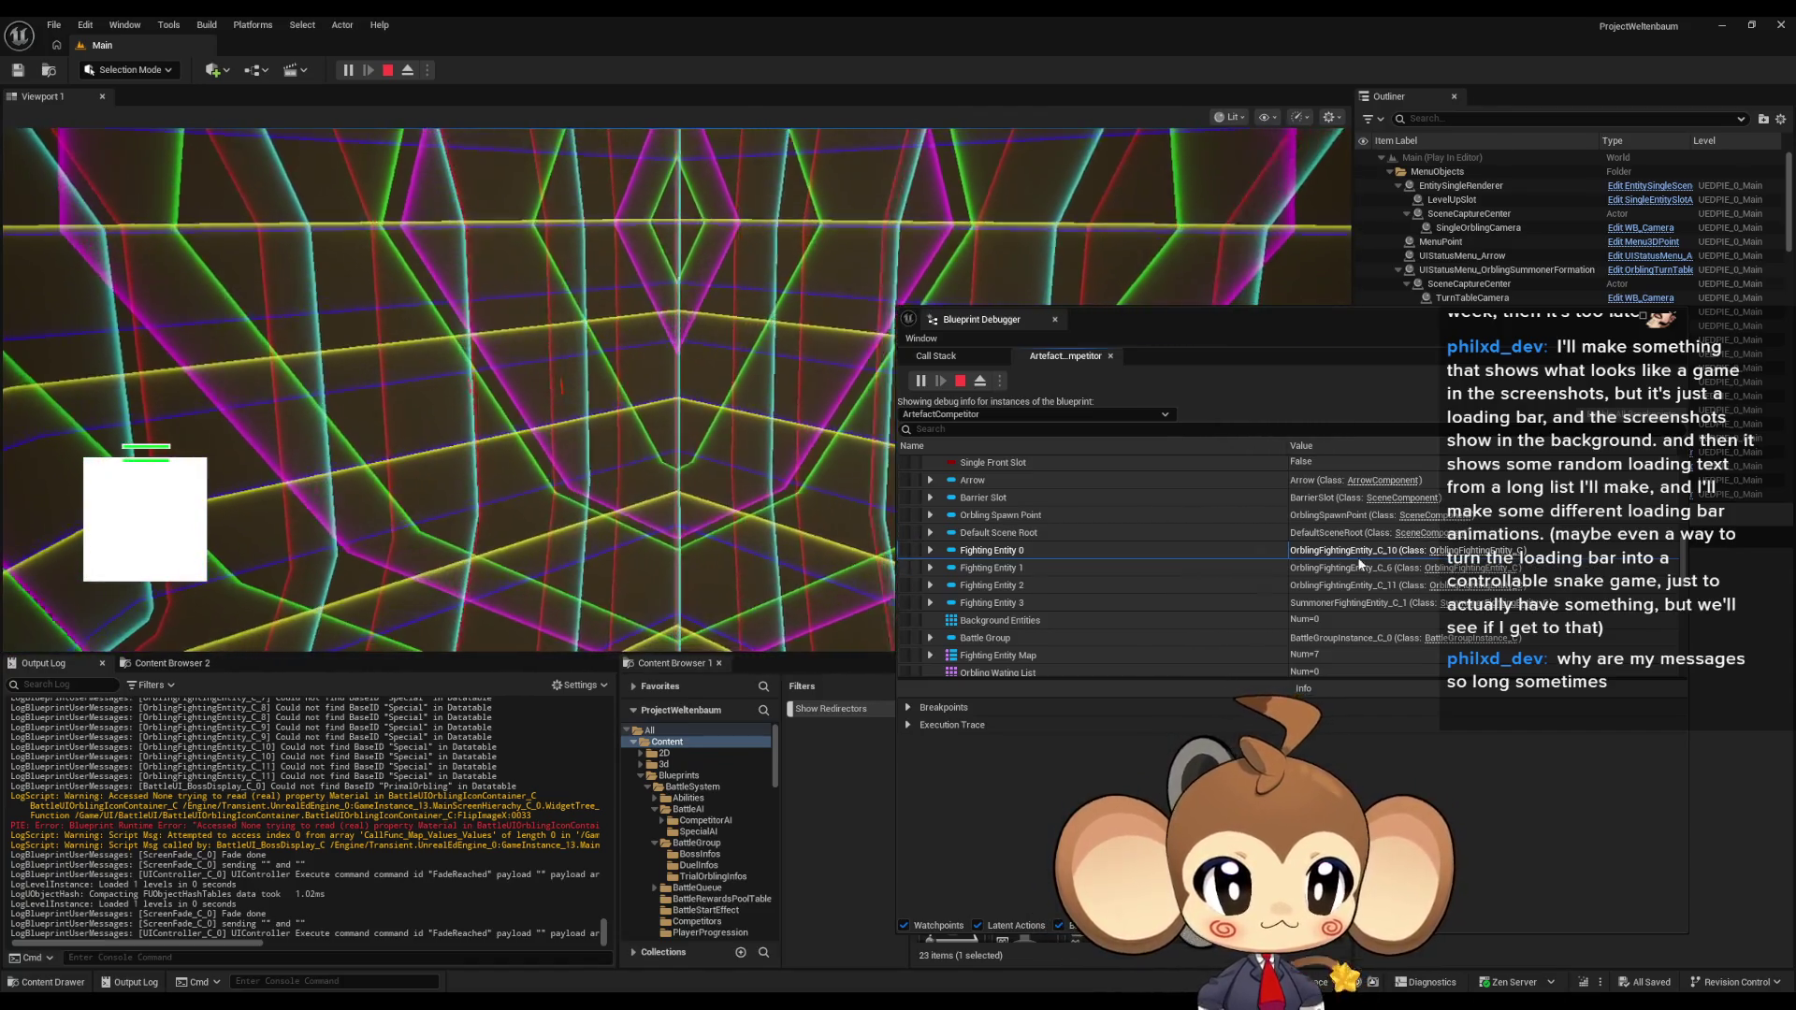
drag(1356, 325, 1258, 672)
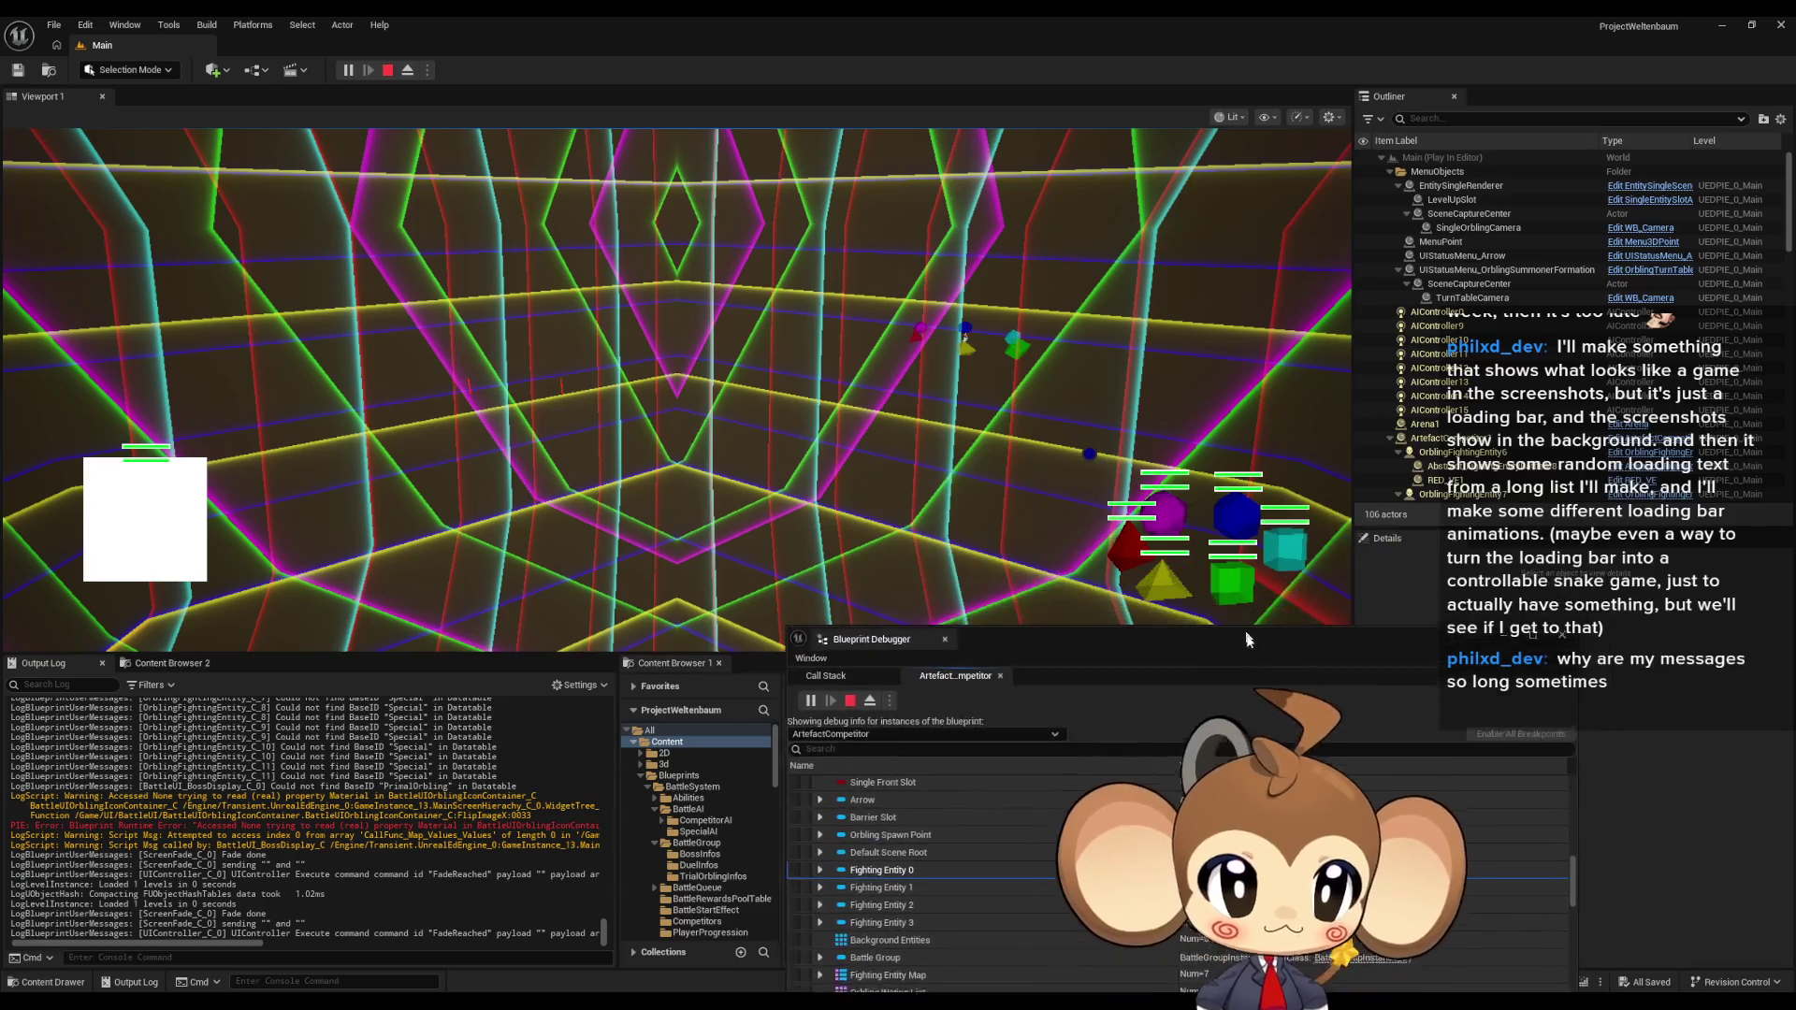
Step: Eject from the player and select OrblingFightingEntity10, 6 and 11 in the Outliner
click(409, 75)
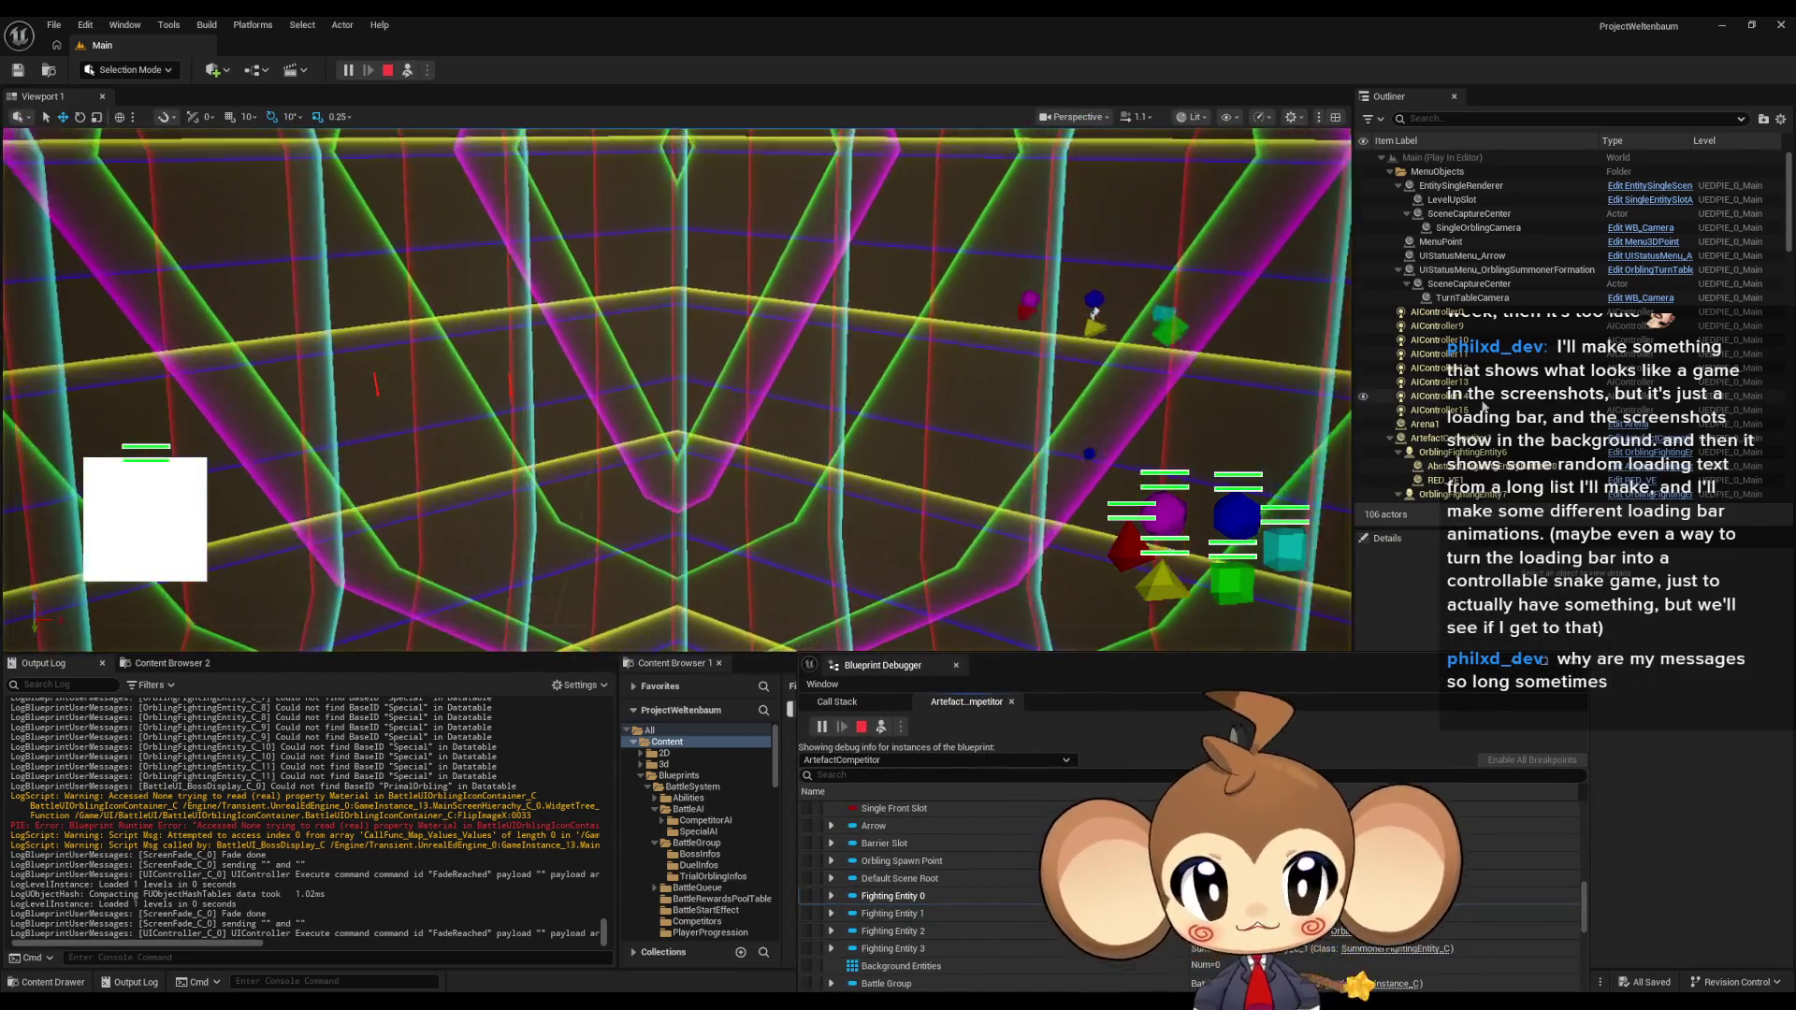
scroll(1523, 394, down, 2)
scroll(1523, 395, down, 5)
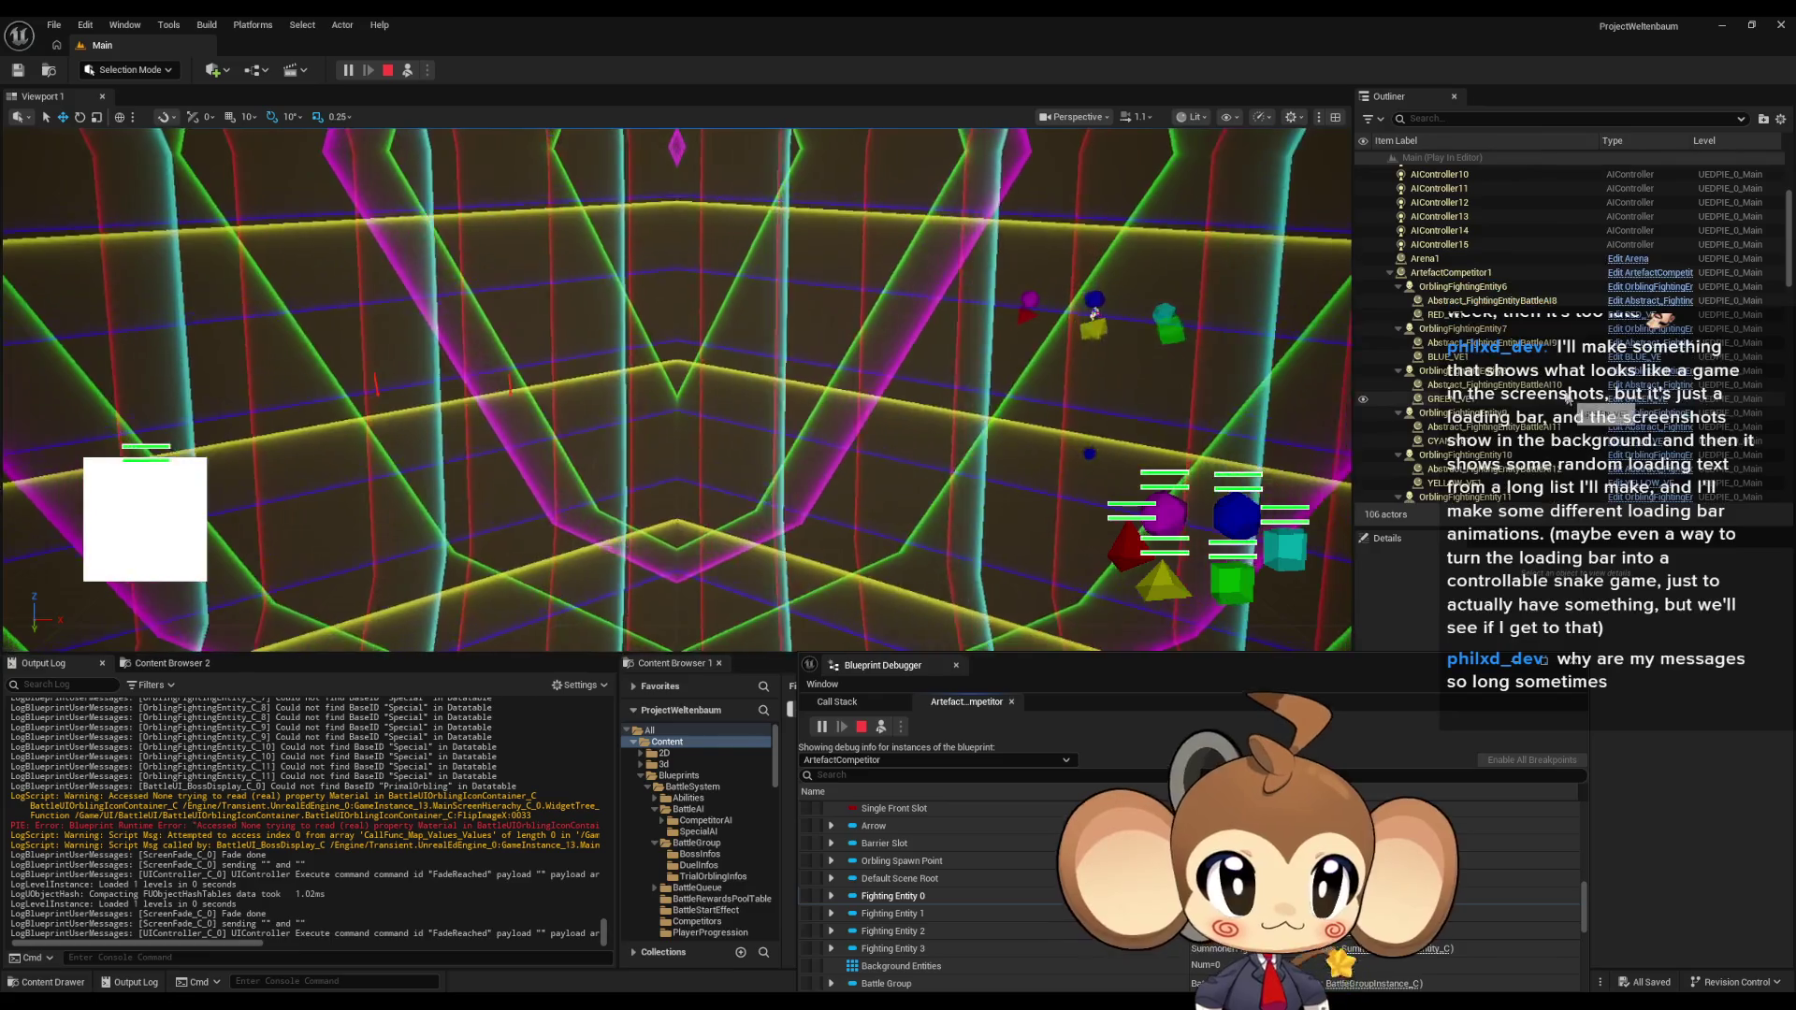
click(1464, 387)
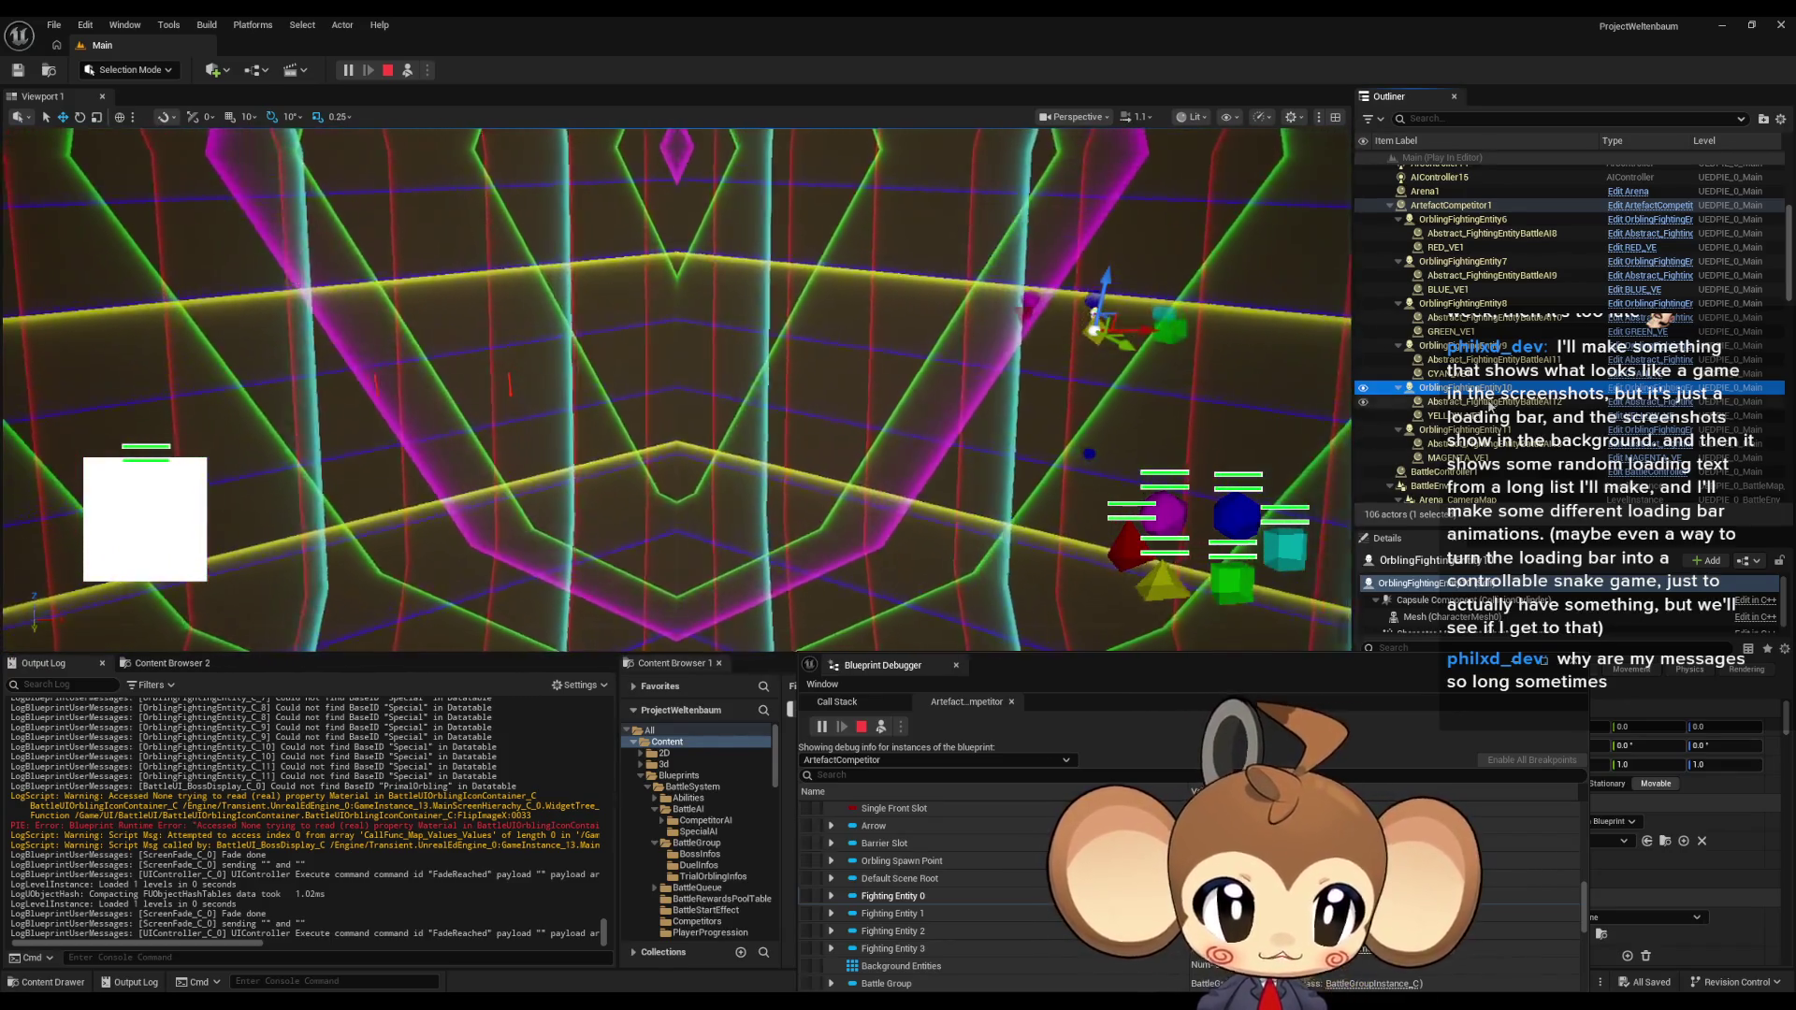
click(1506, 222)
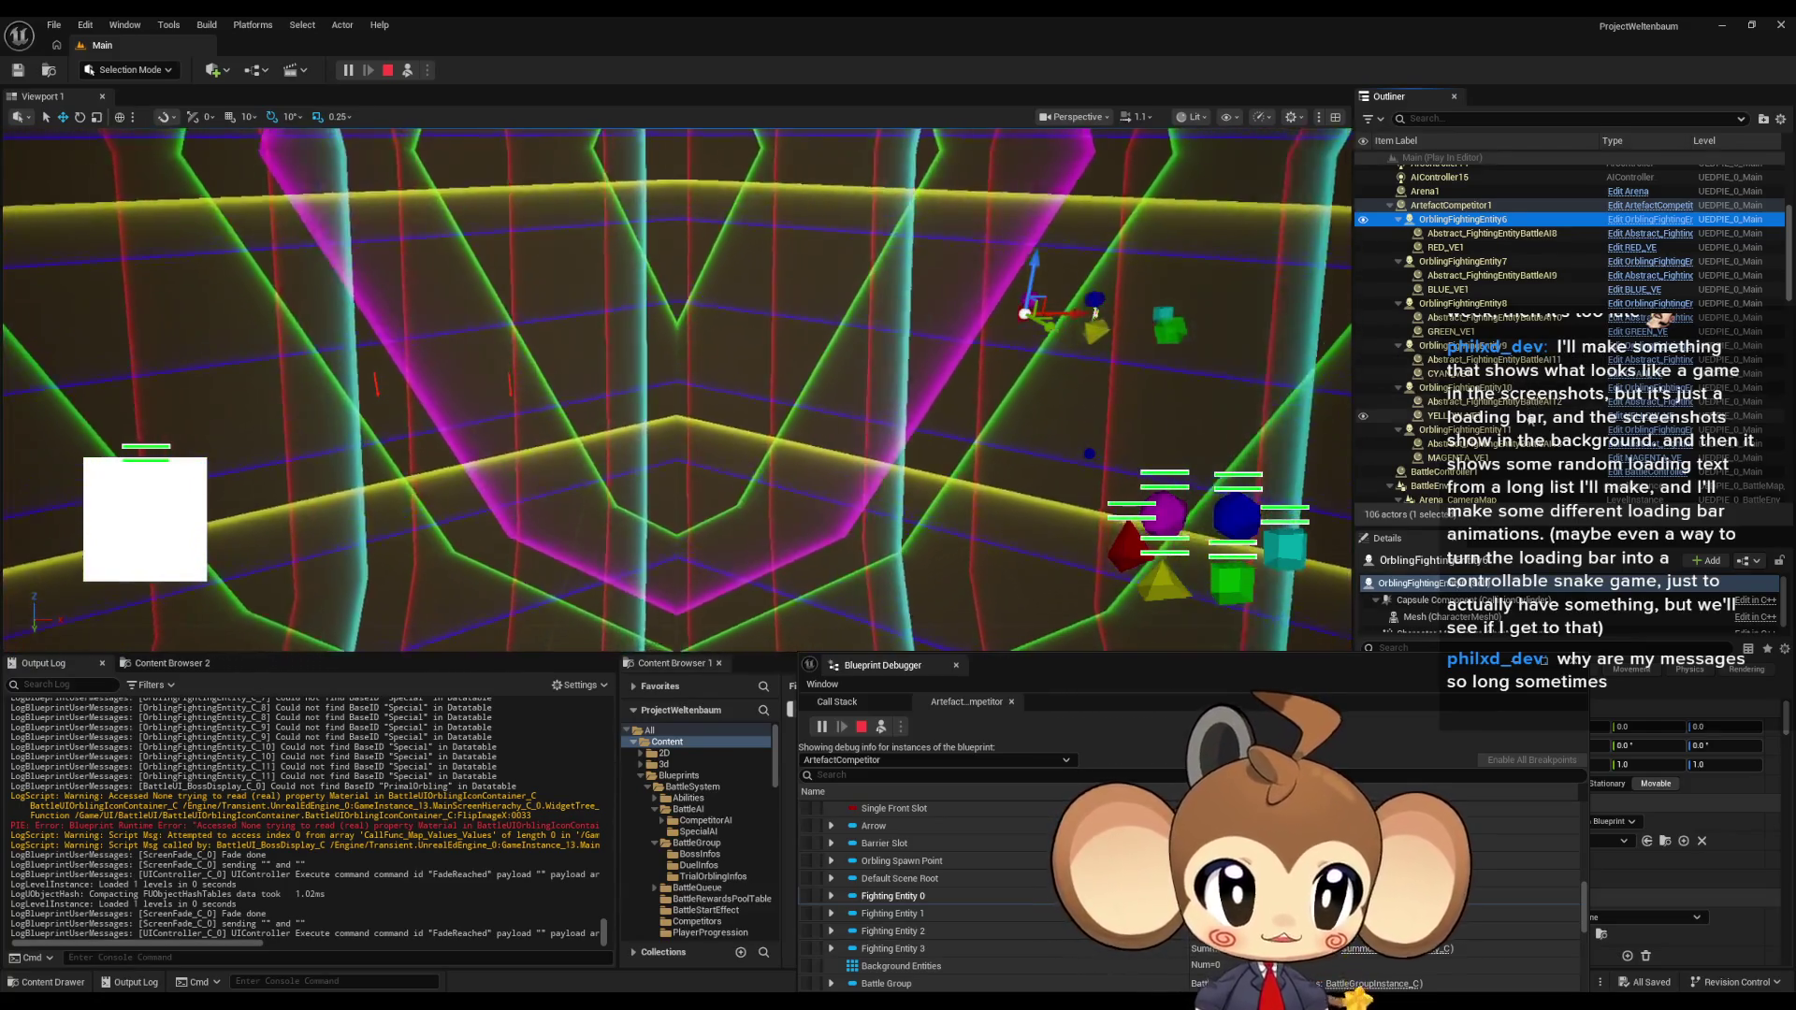
click(1464, 430)
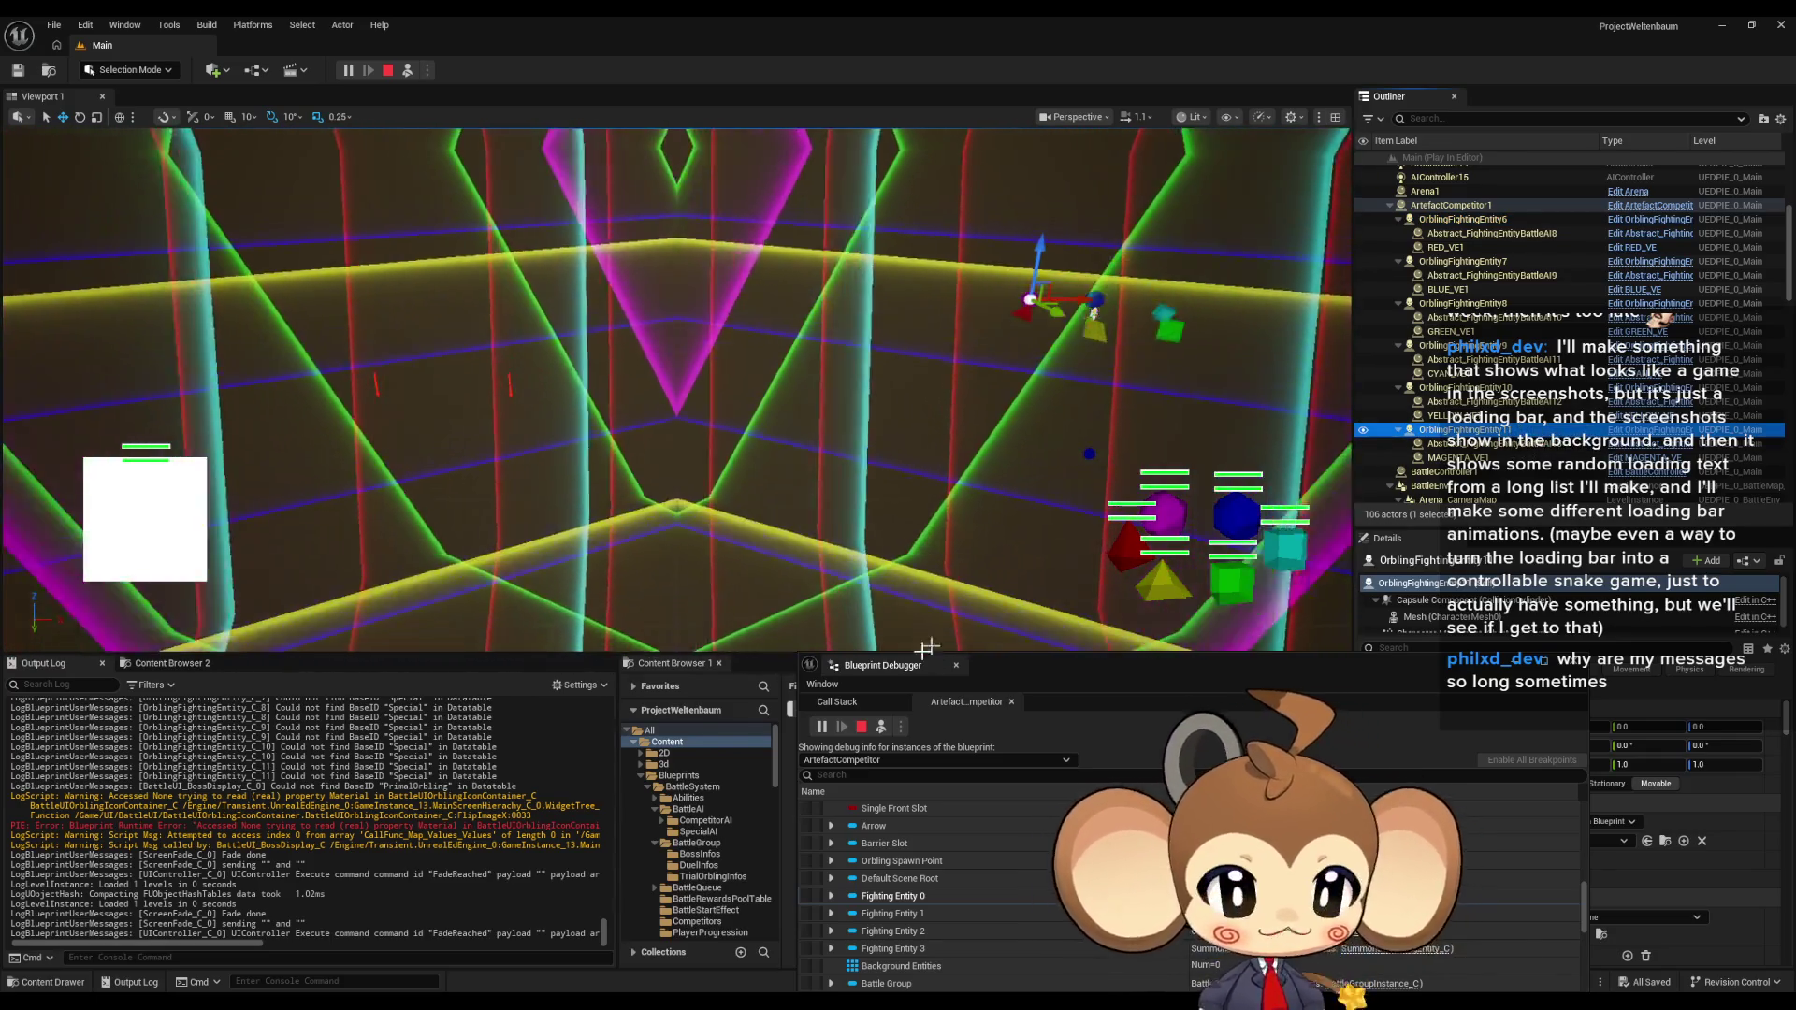
Step: End Play in Editor with Esc, then float and close the Blueprint Debugger
key(Escape)
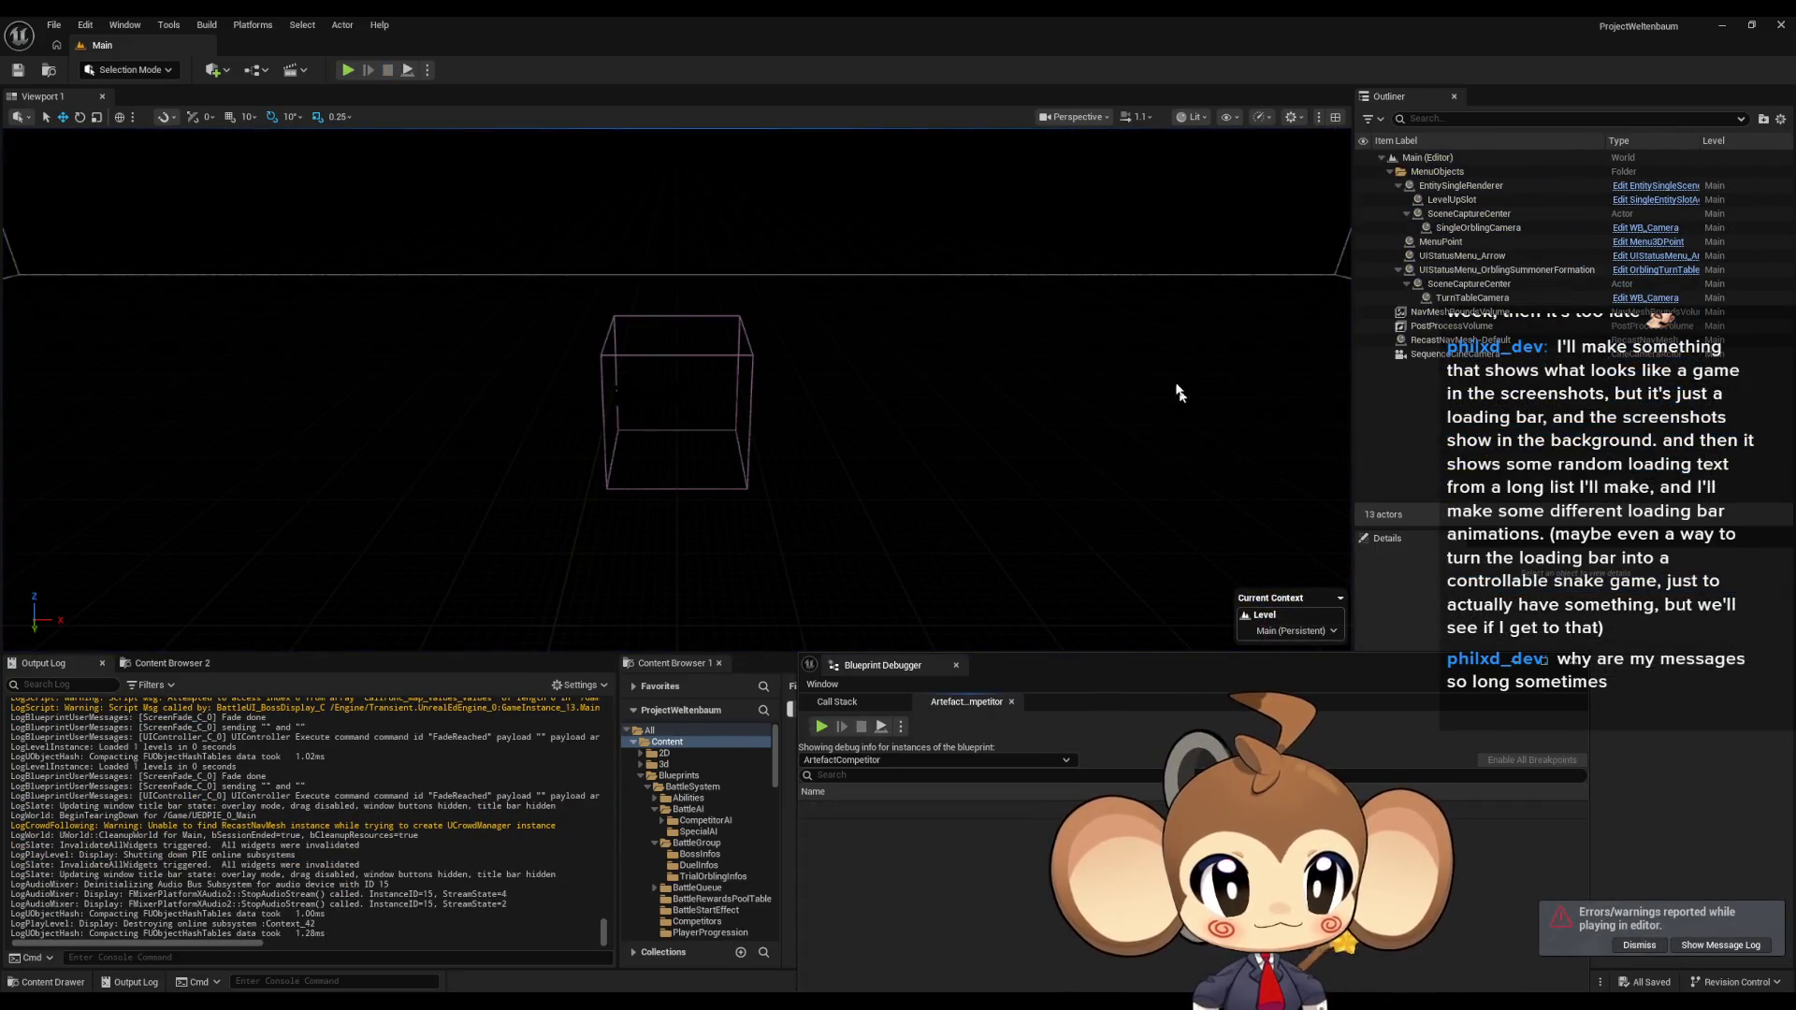
double_click(1117, 705)
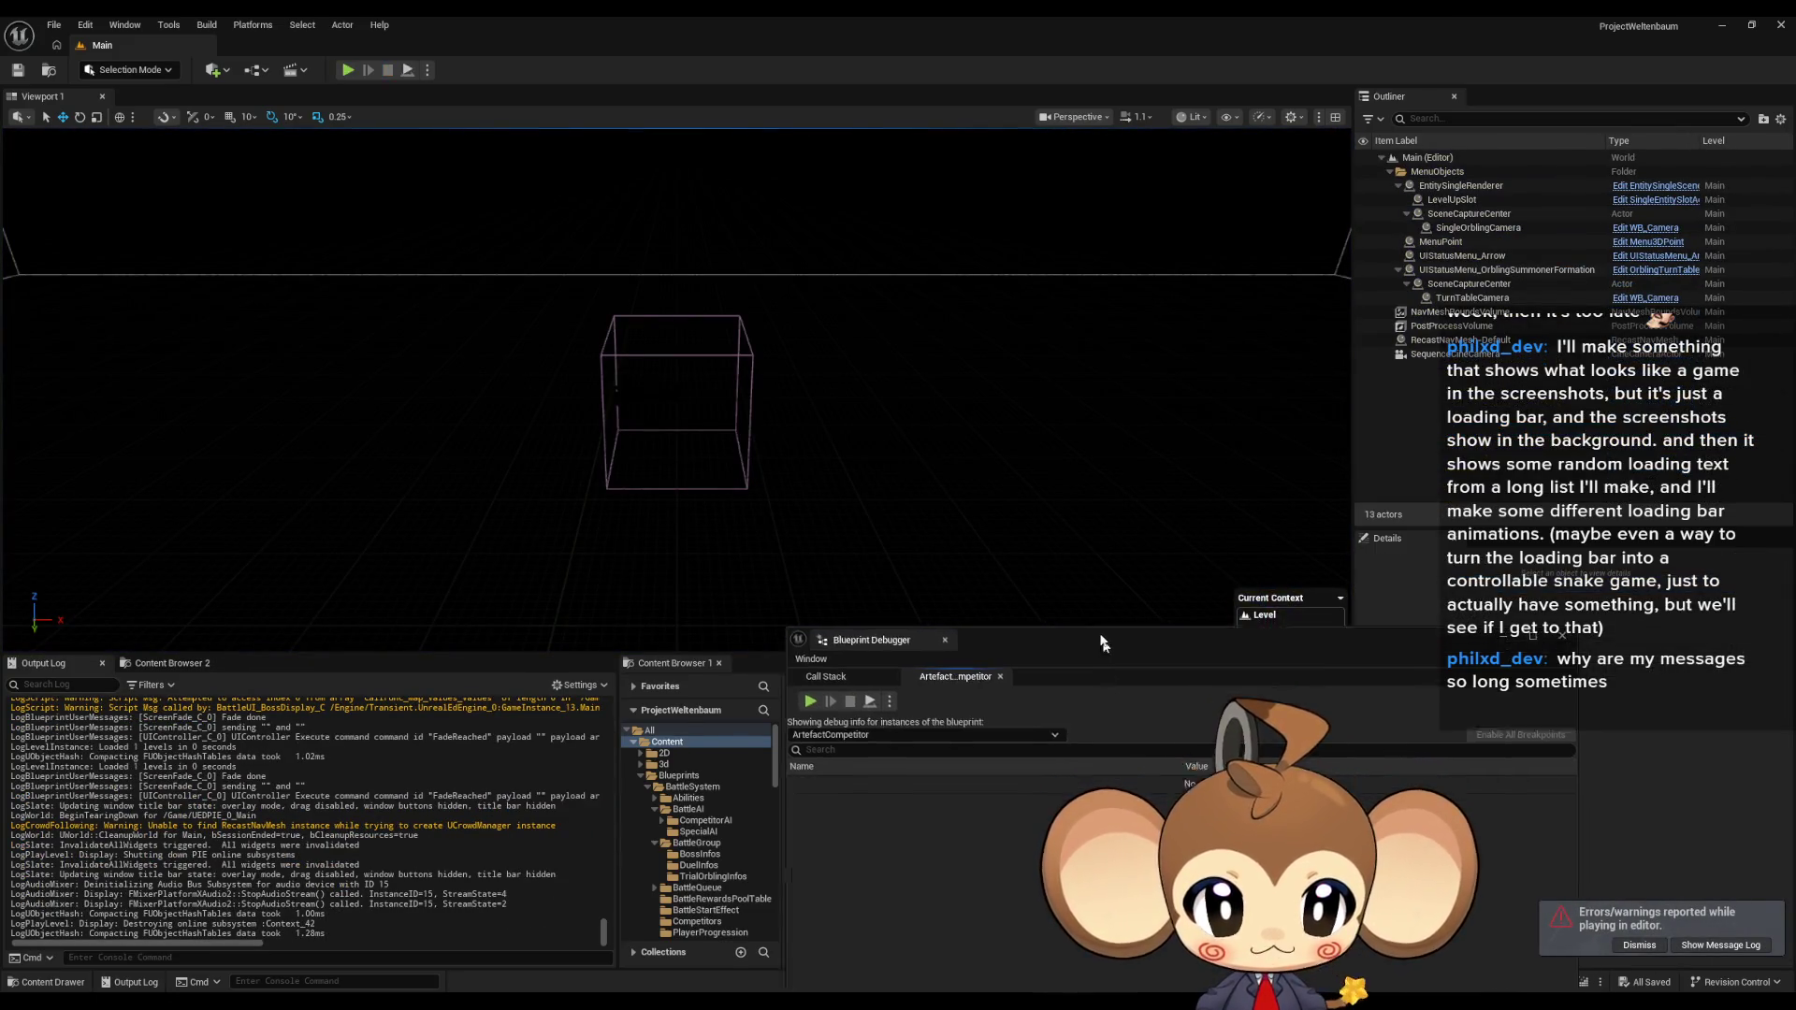
click(1388, 327)
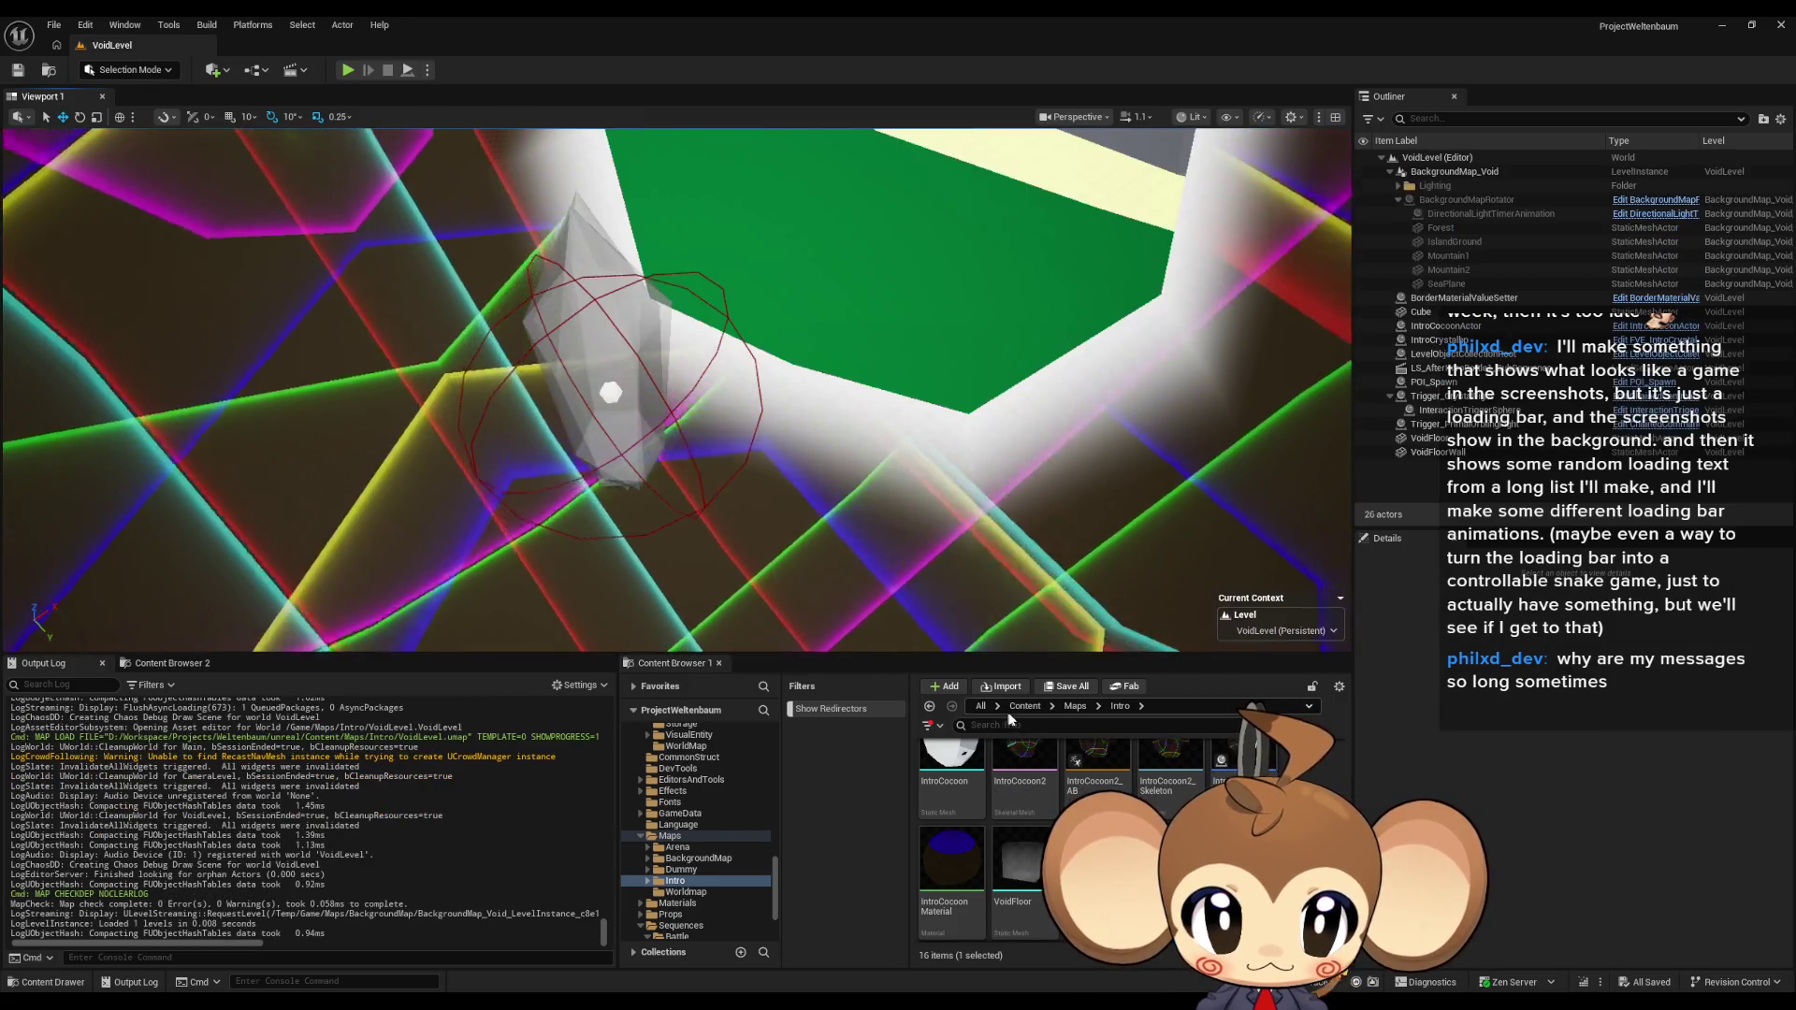
Step: Load VoidLevel from the Content Maps folder
click(1025, 706)
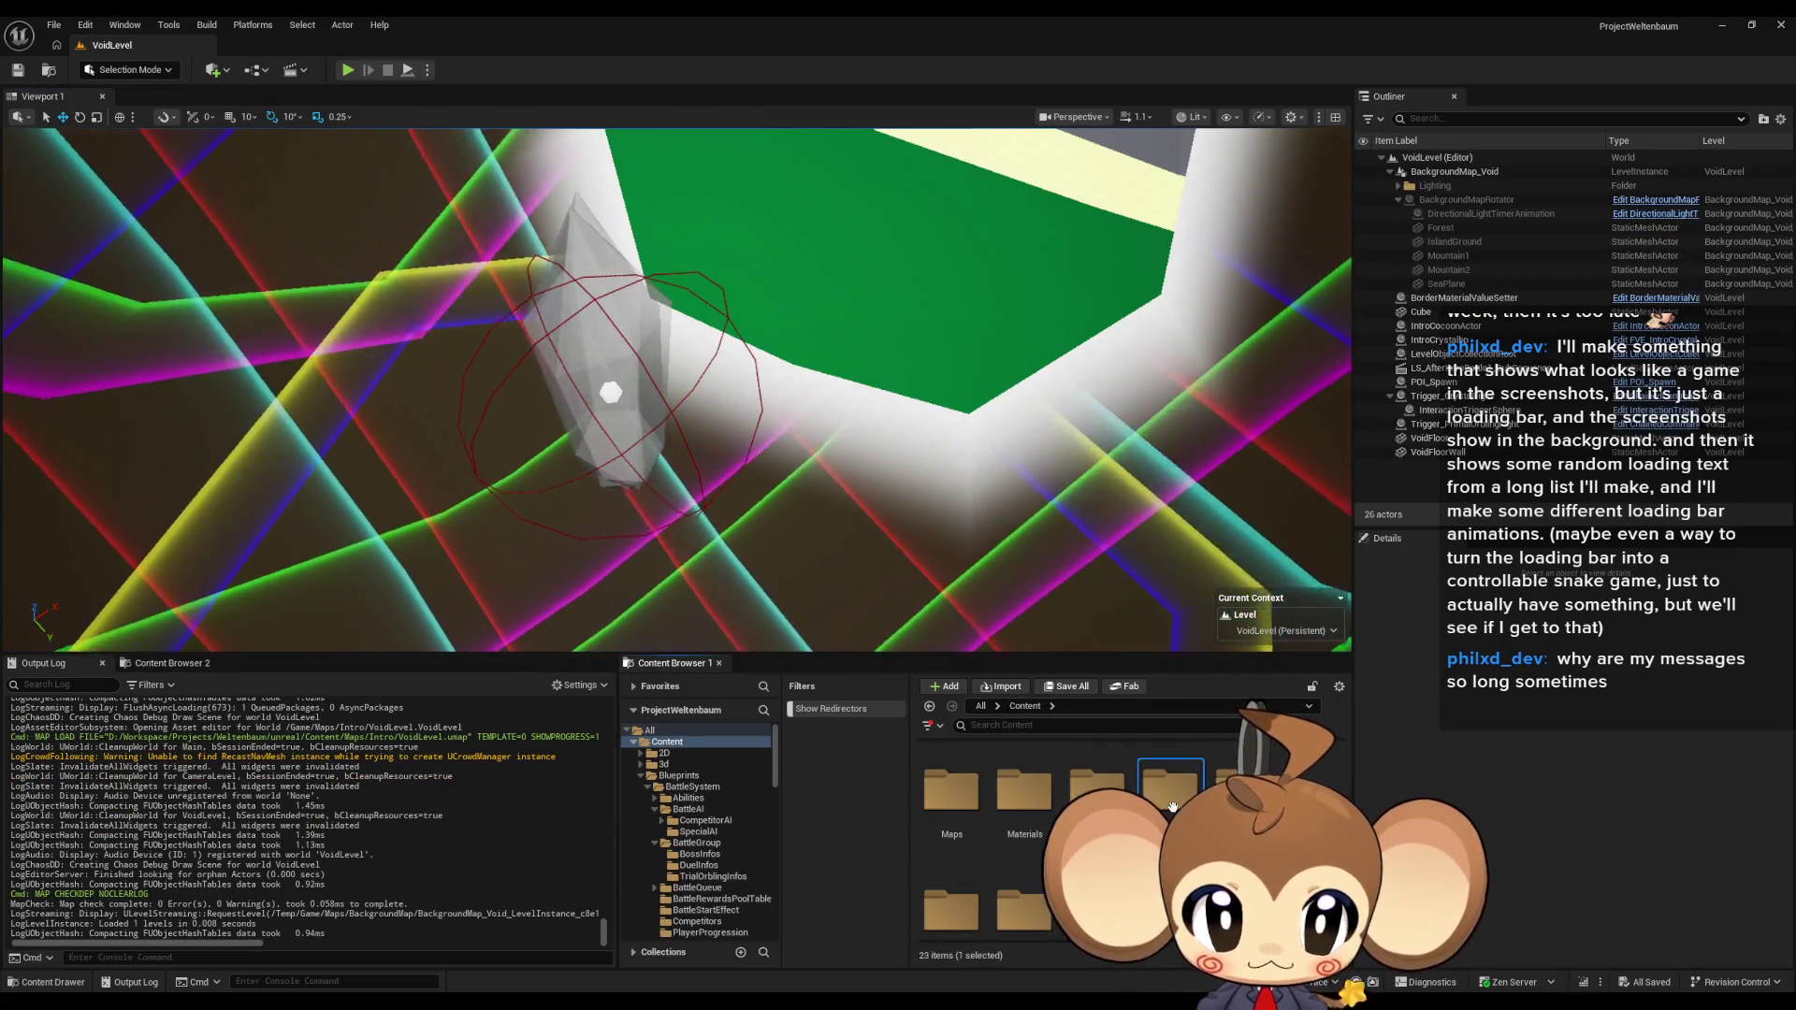
double_click(952, 790)
double_click(964, 782)
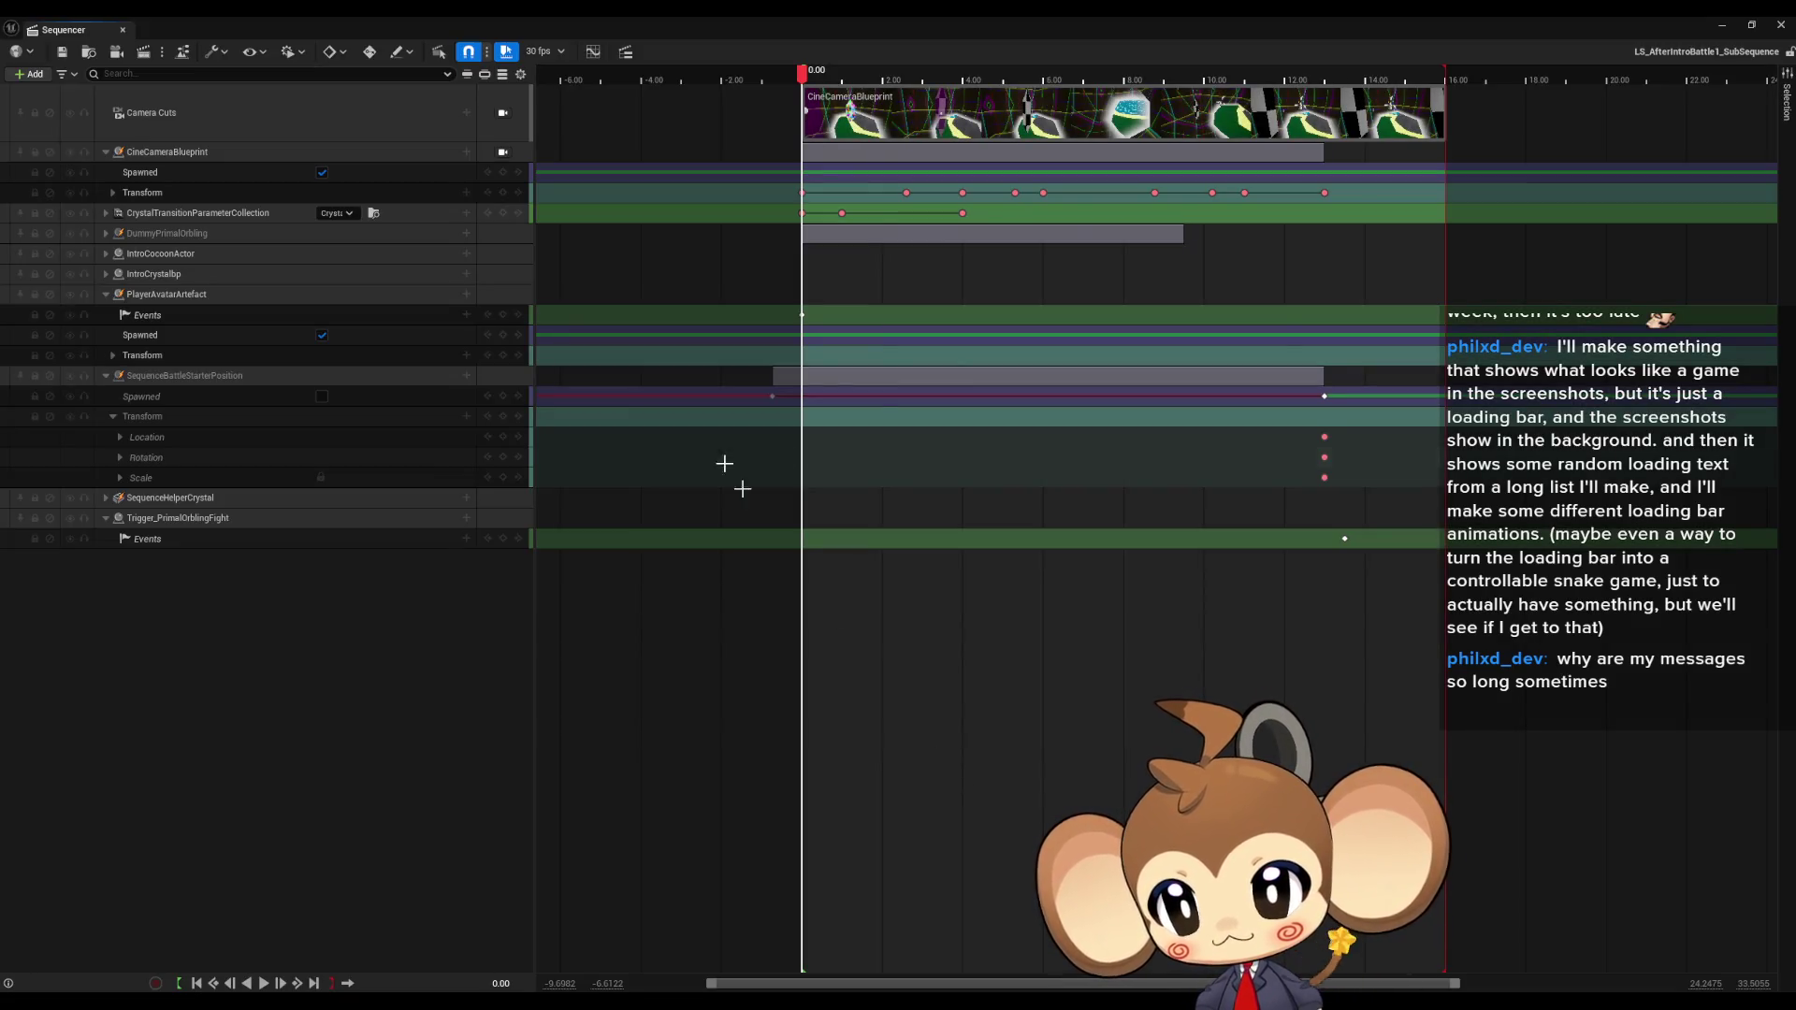
Step: Review the subsequence's Director Blueprint events, then close it and minimize the blueprint window
click(183, 52)
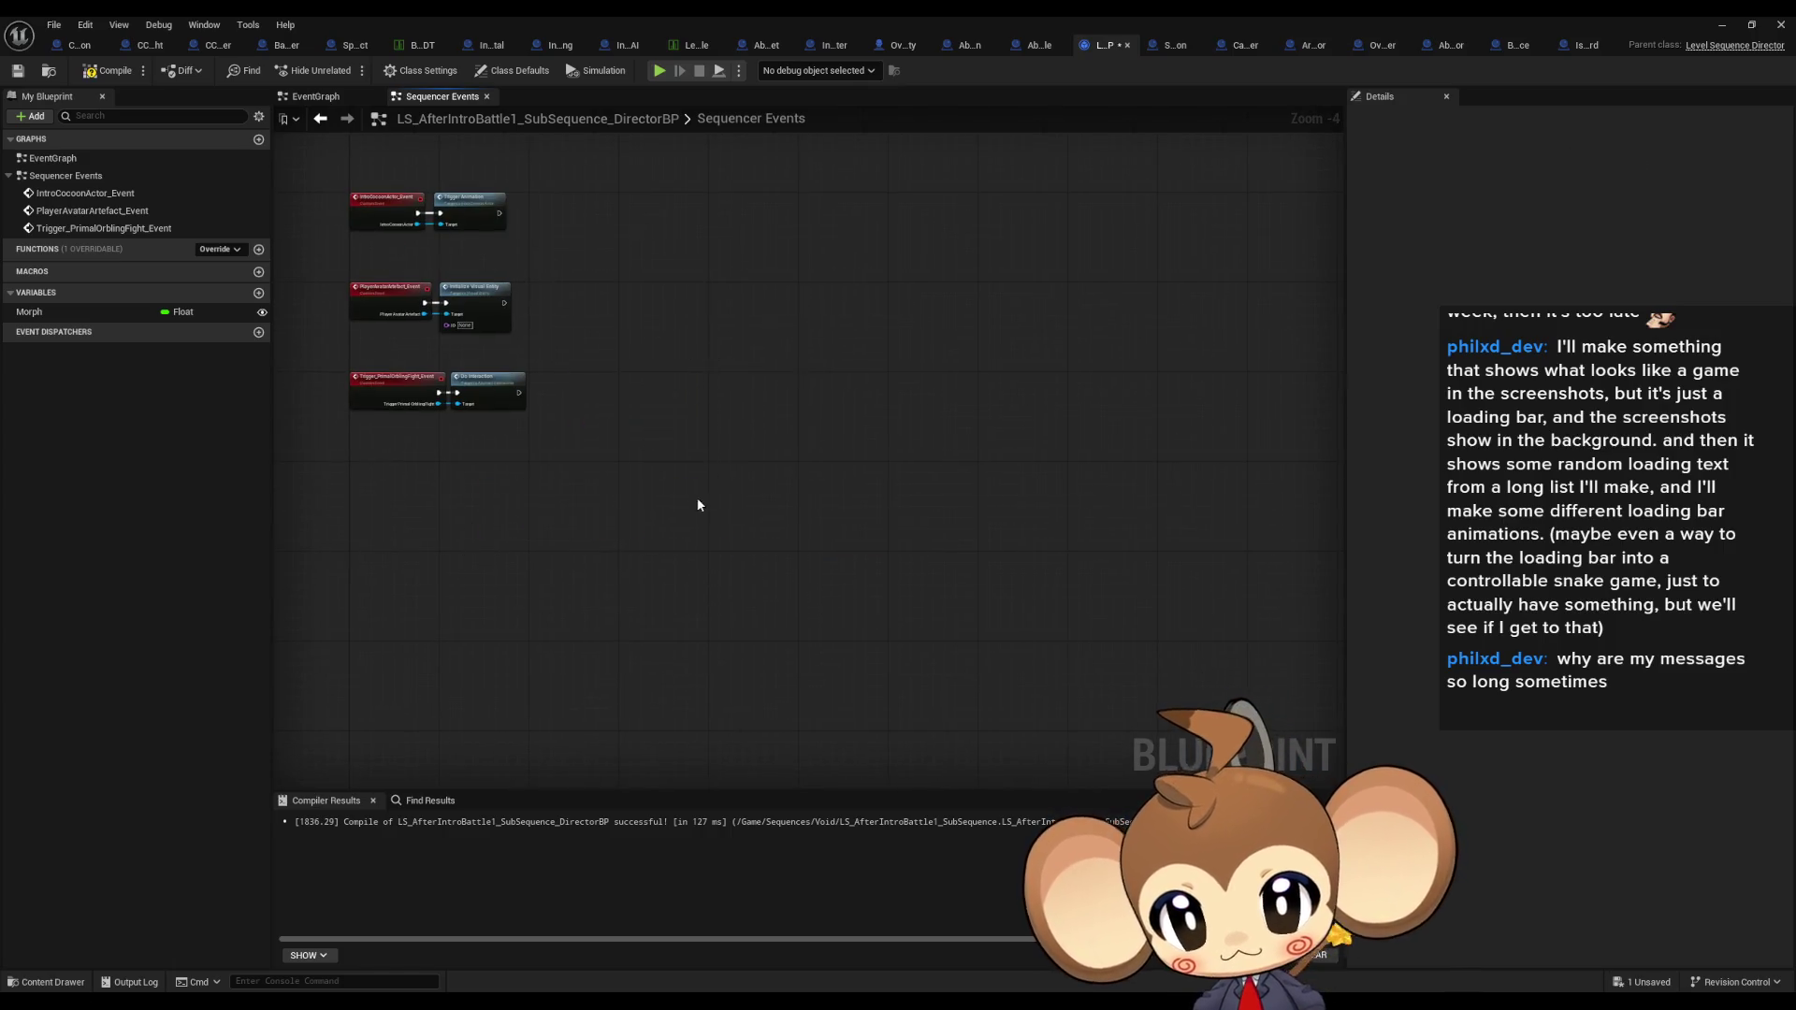
scroll(697, 505, up, 4)
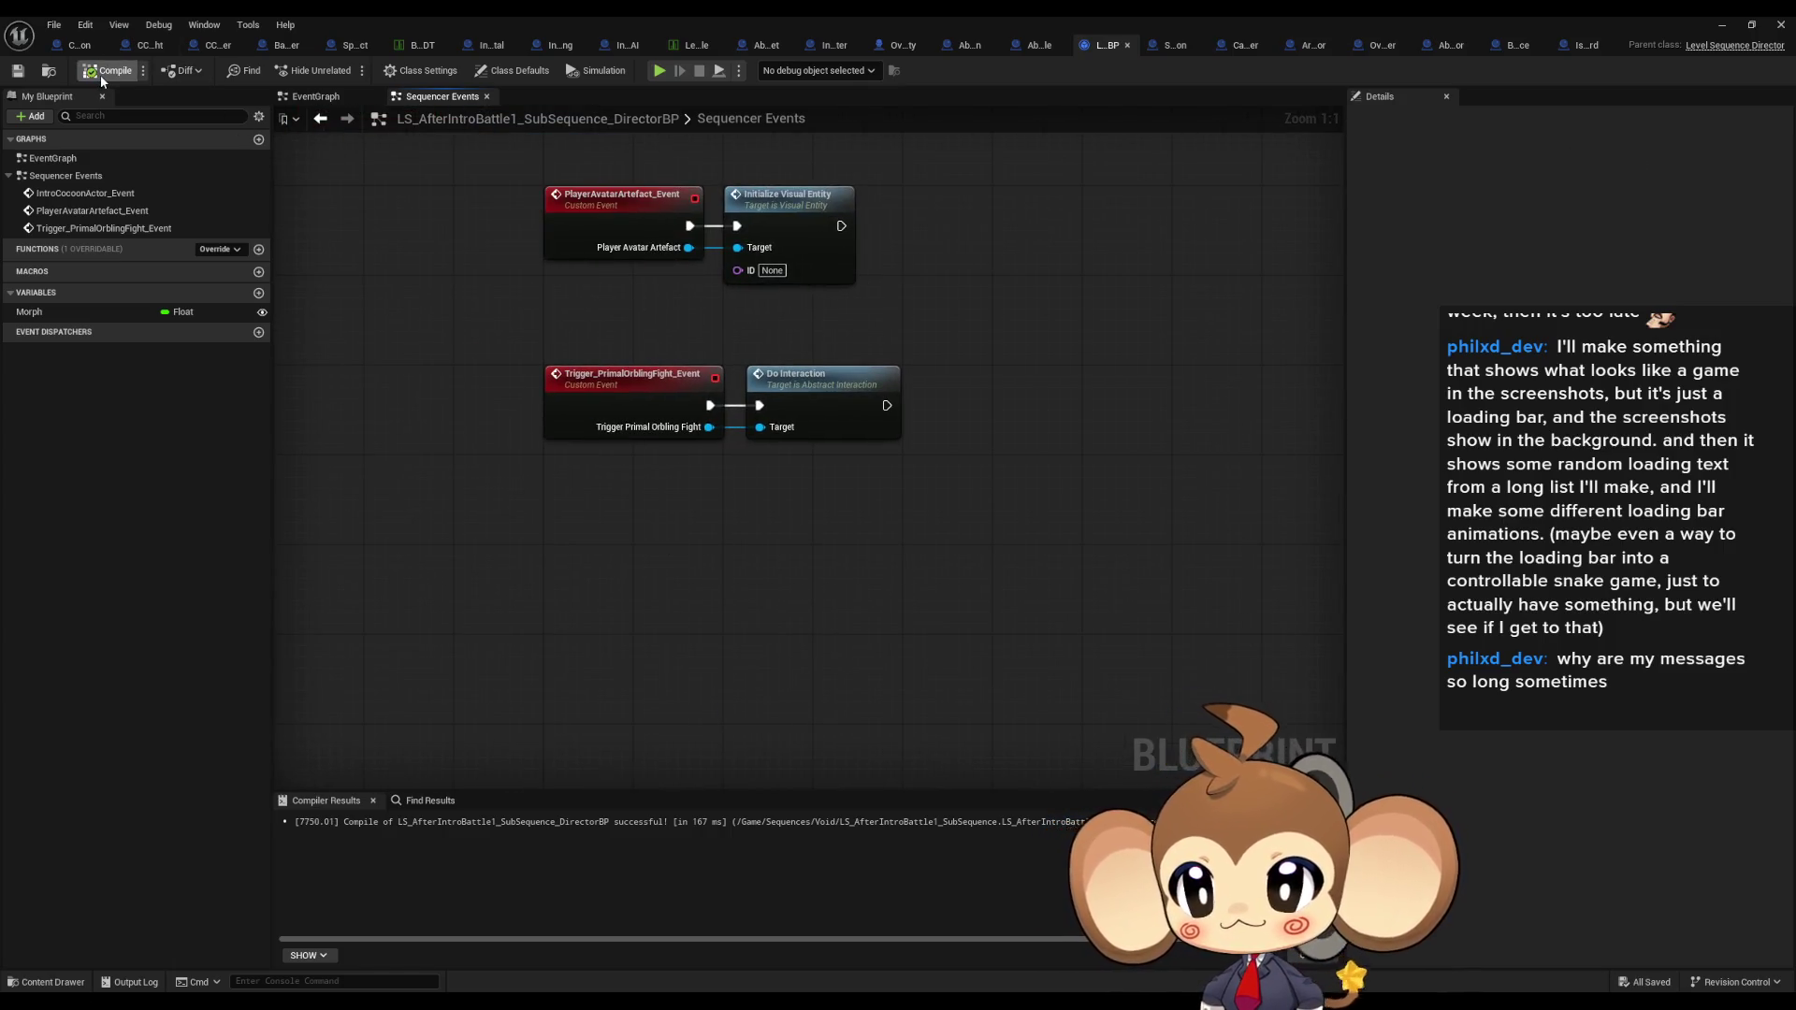
click(1128, 45)
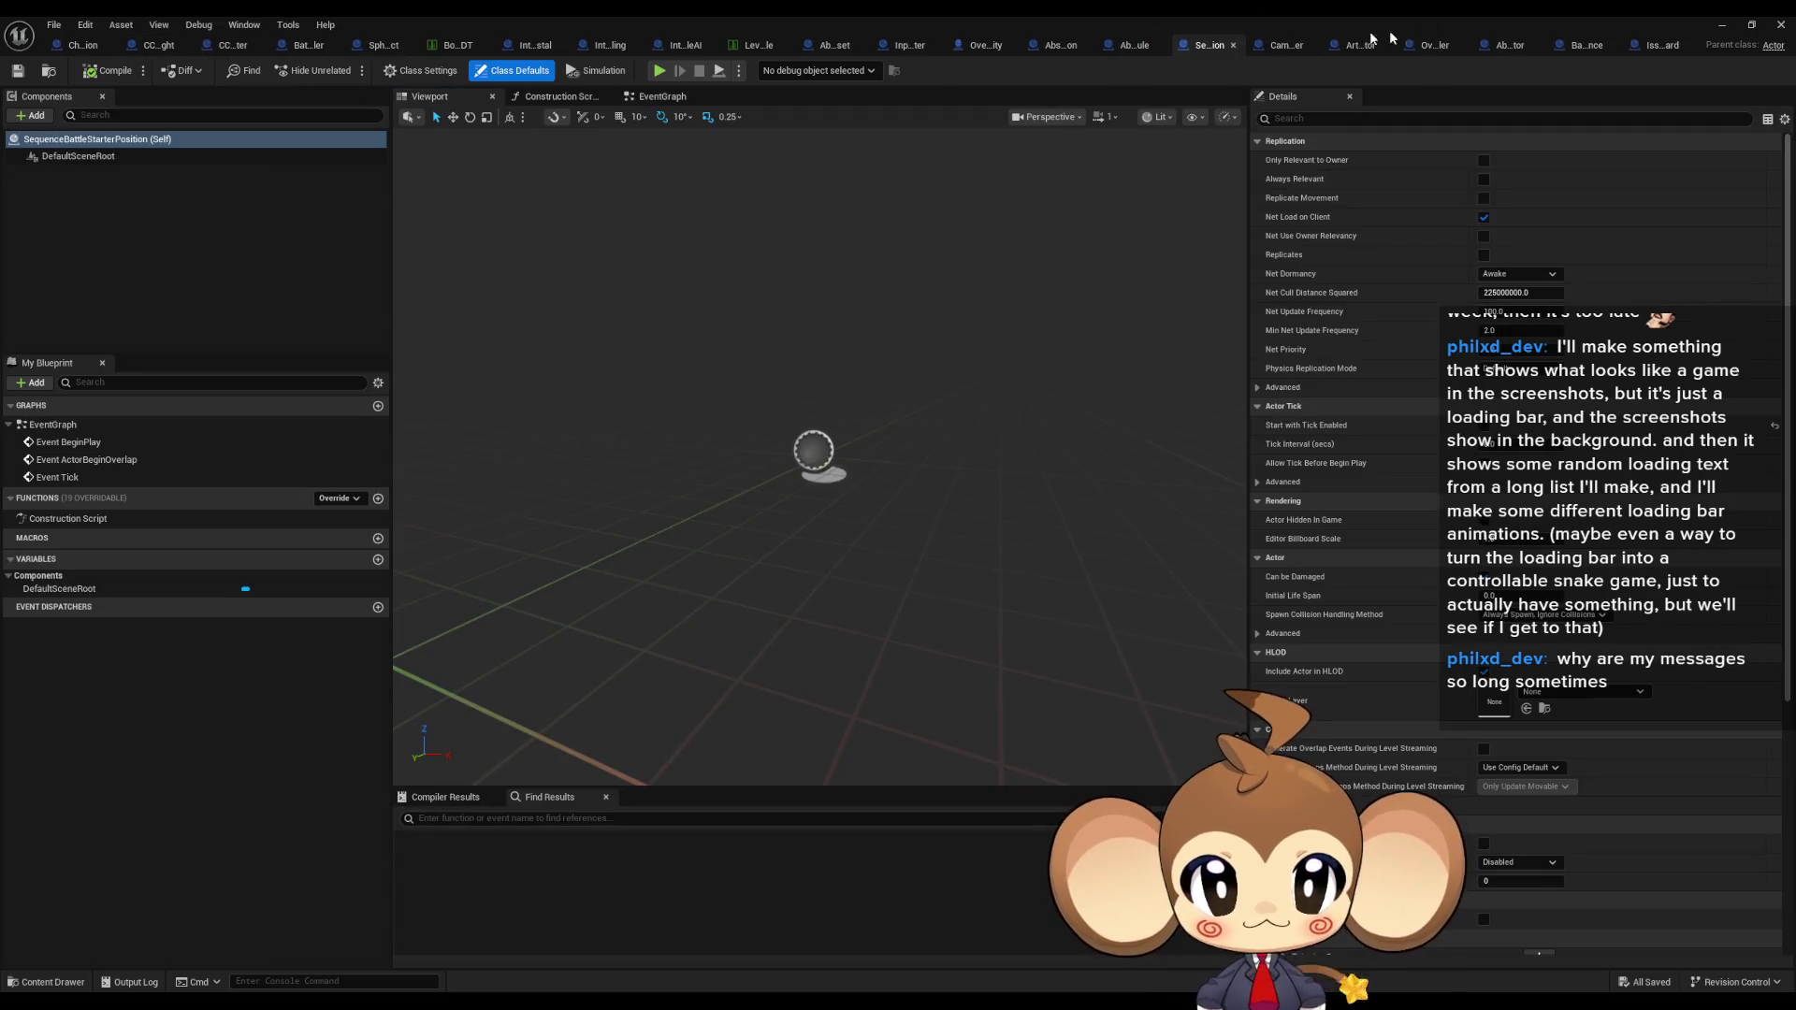
click(1722, 25)
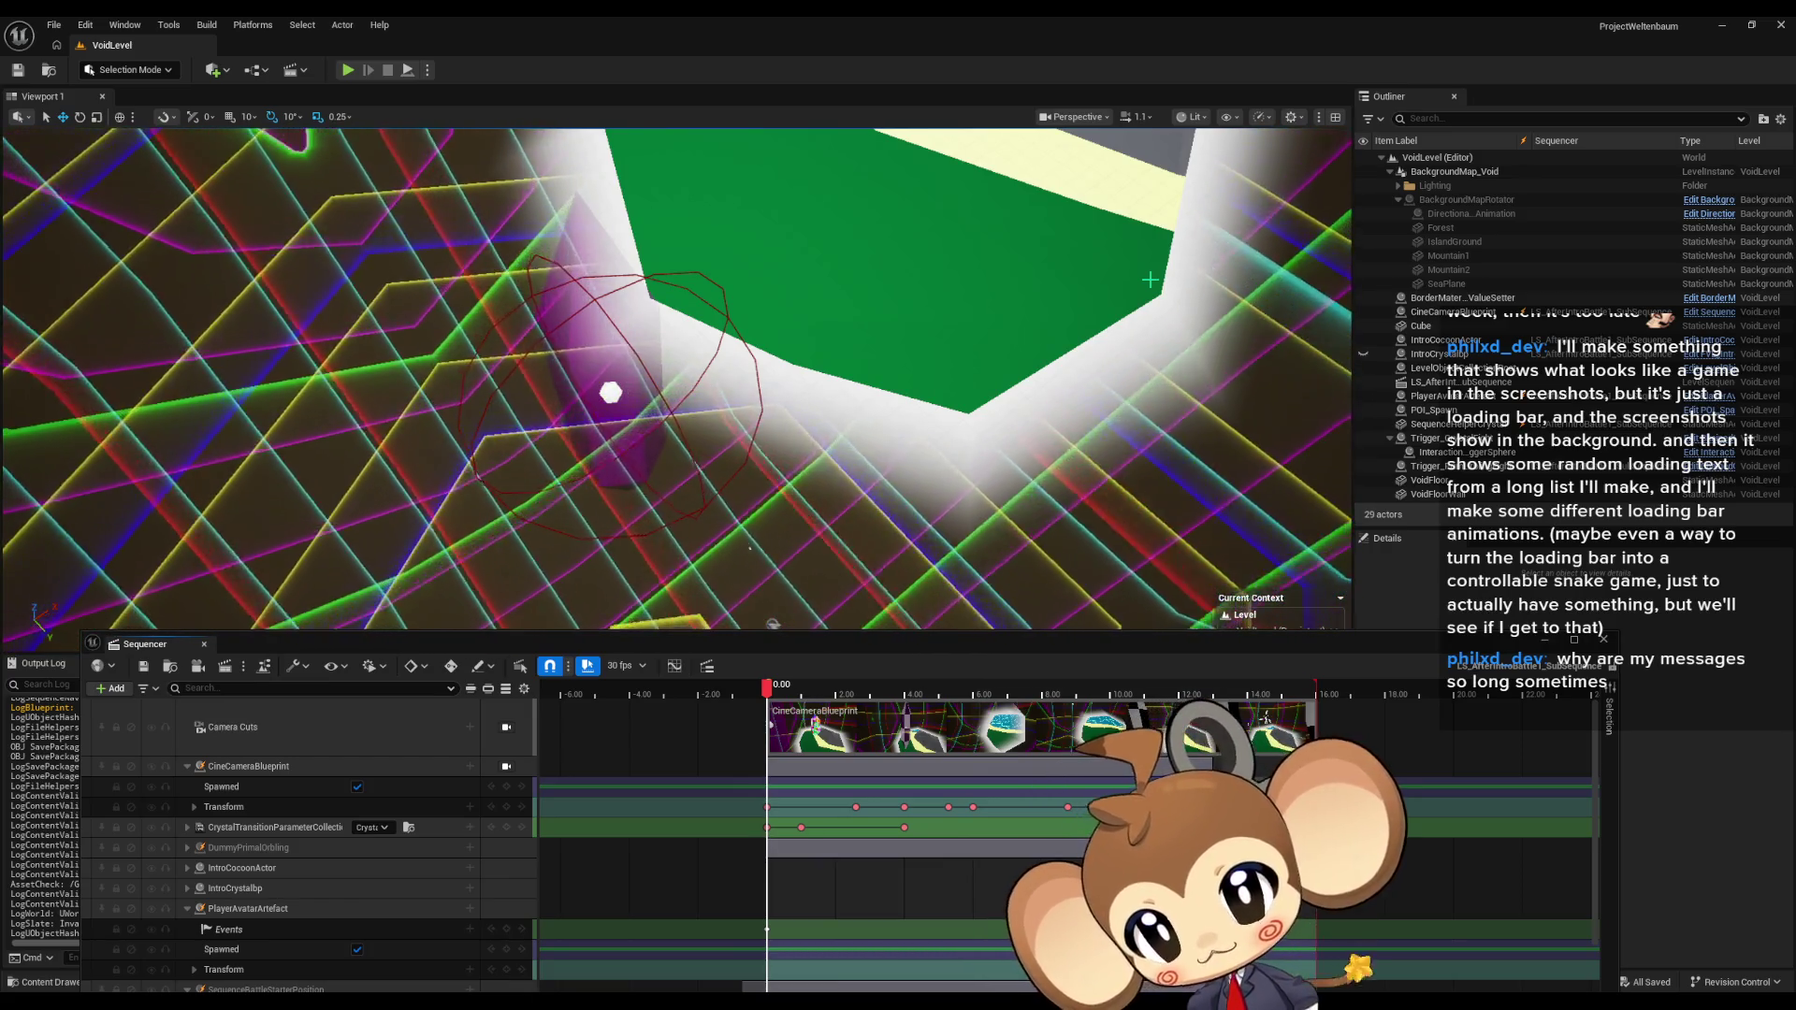
Step: Float the Sequencer, read the Accessed None runtime errors, and follow the CreateFightingEntity link
drag(433, 658, 412, 188)
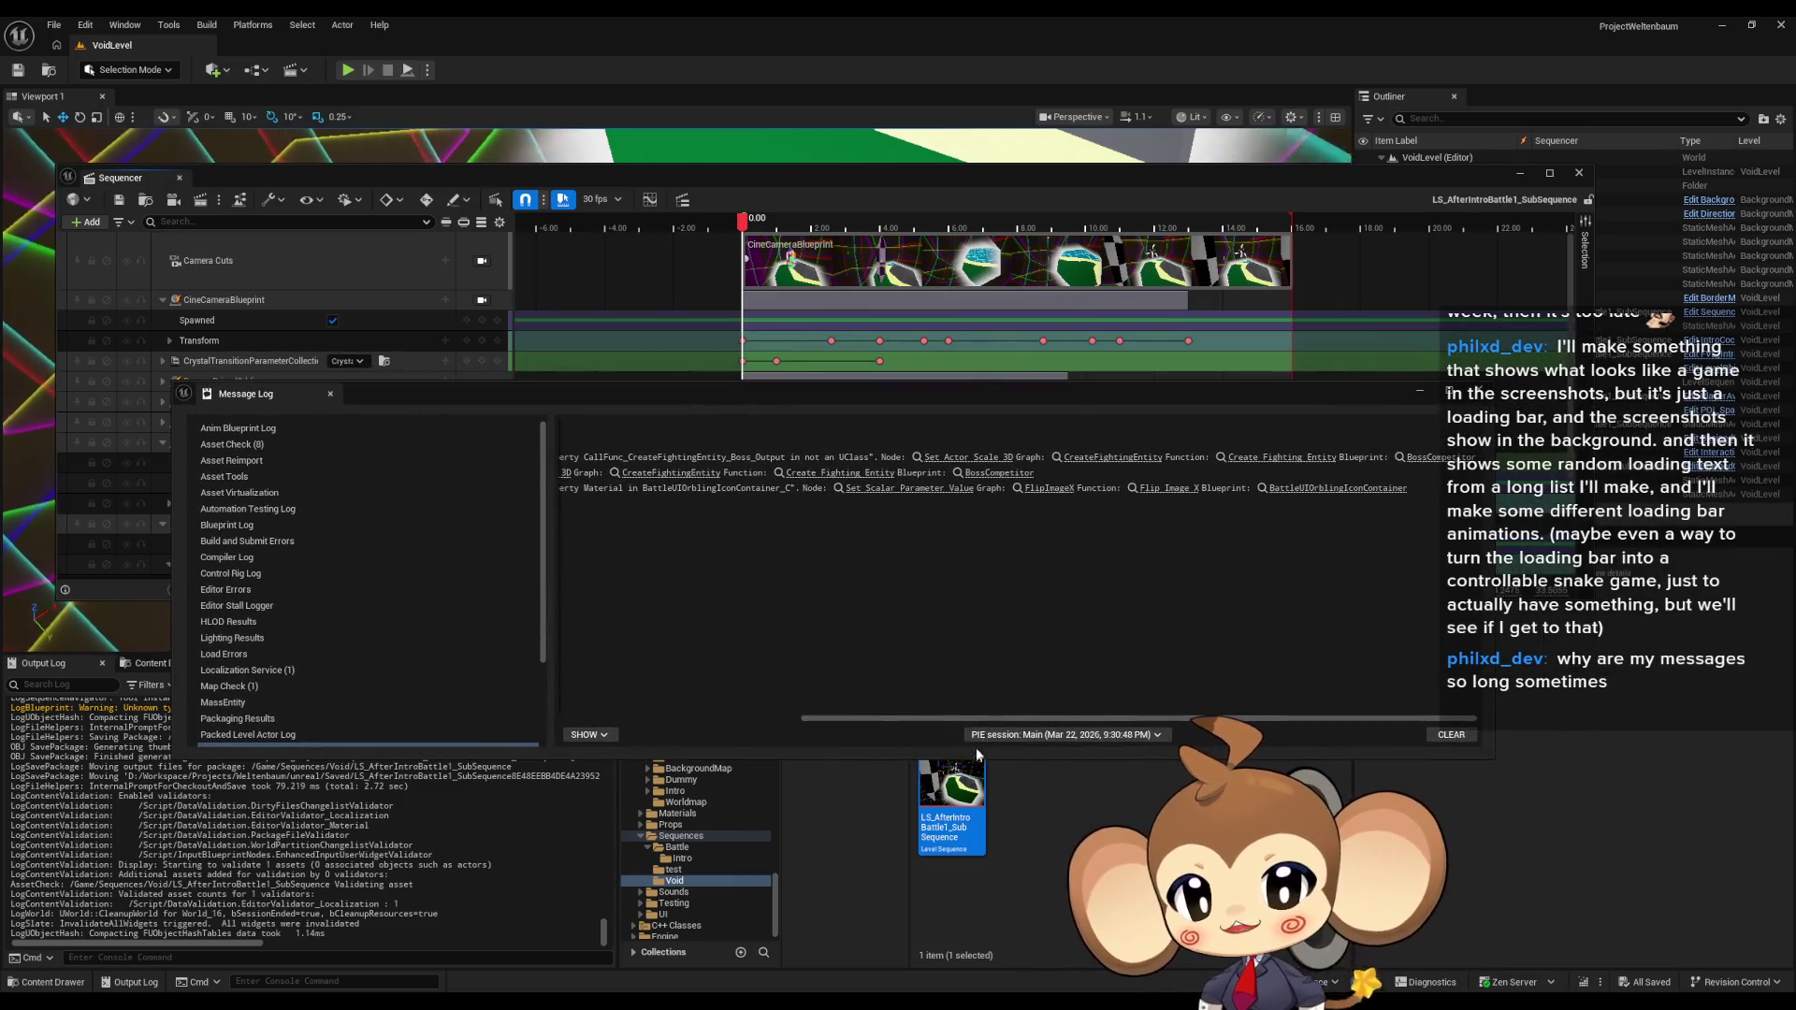
drag(968, 718, 702, 716)
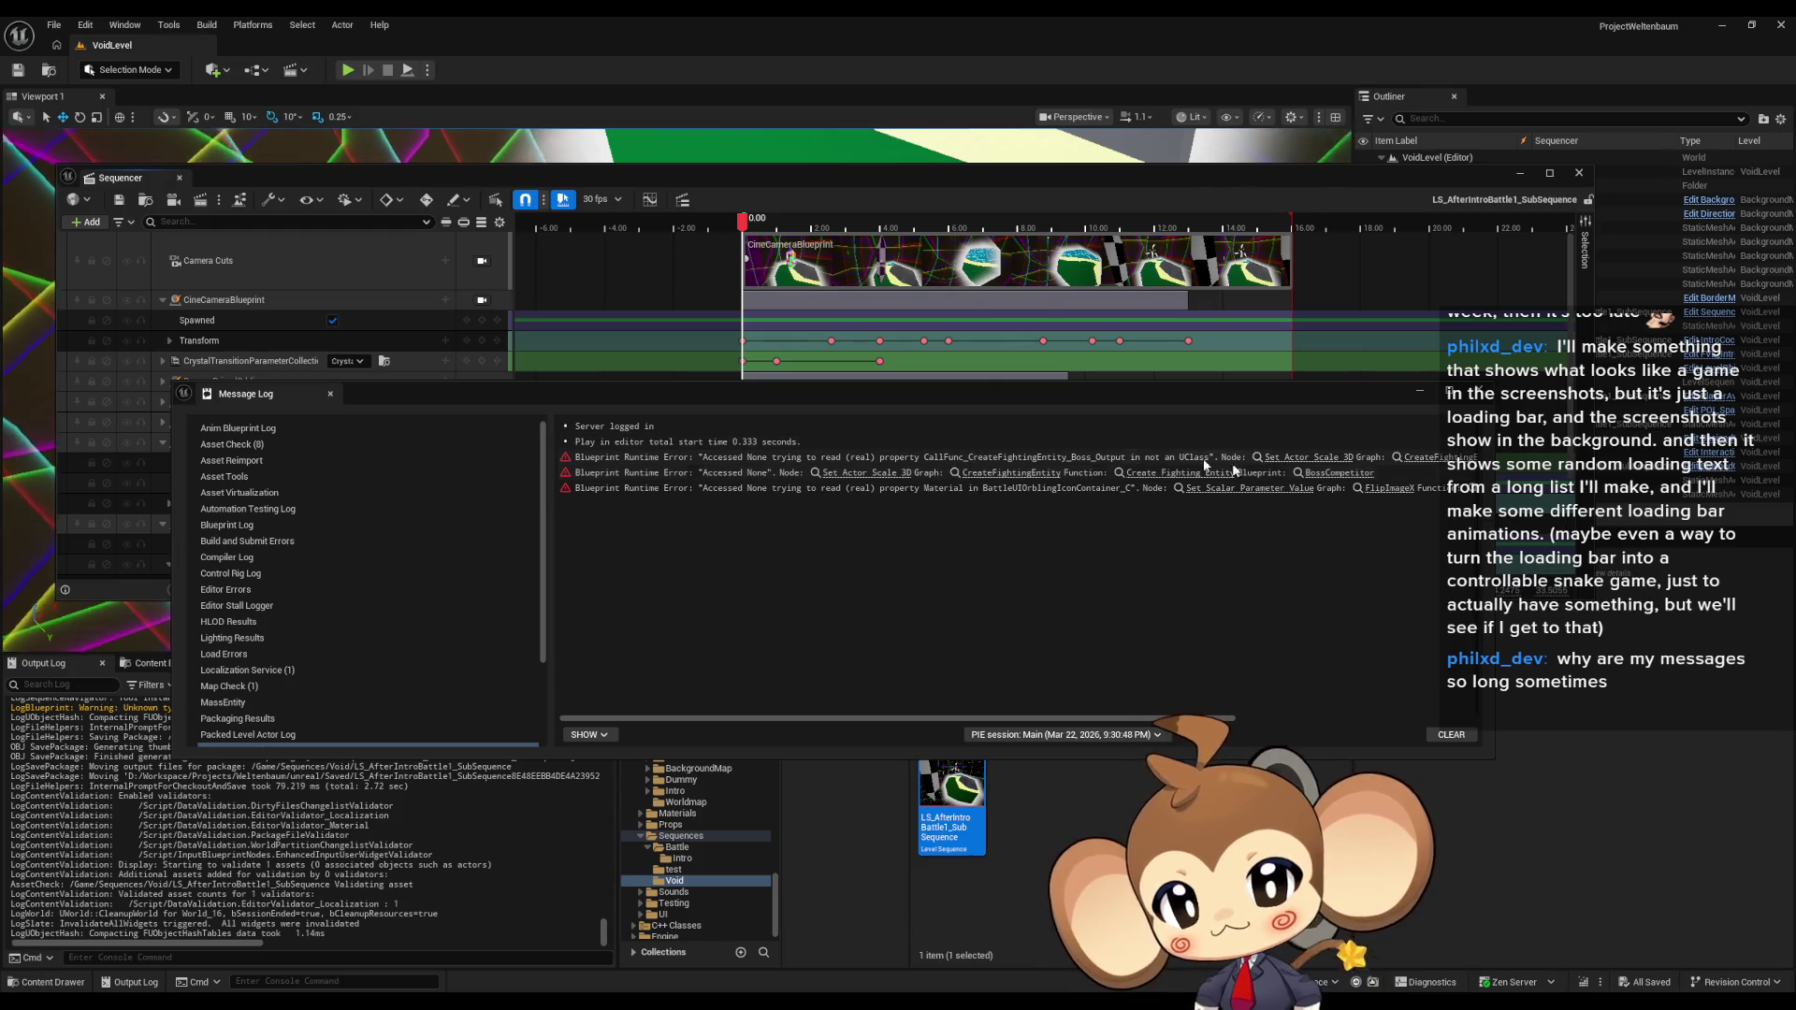
click(1216, 363)
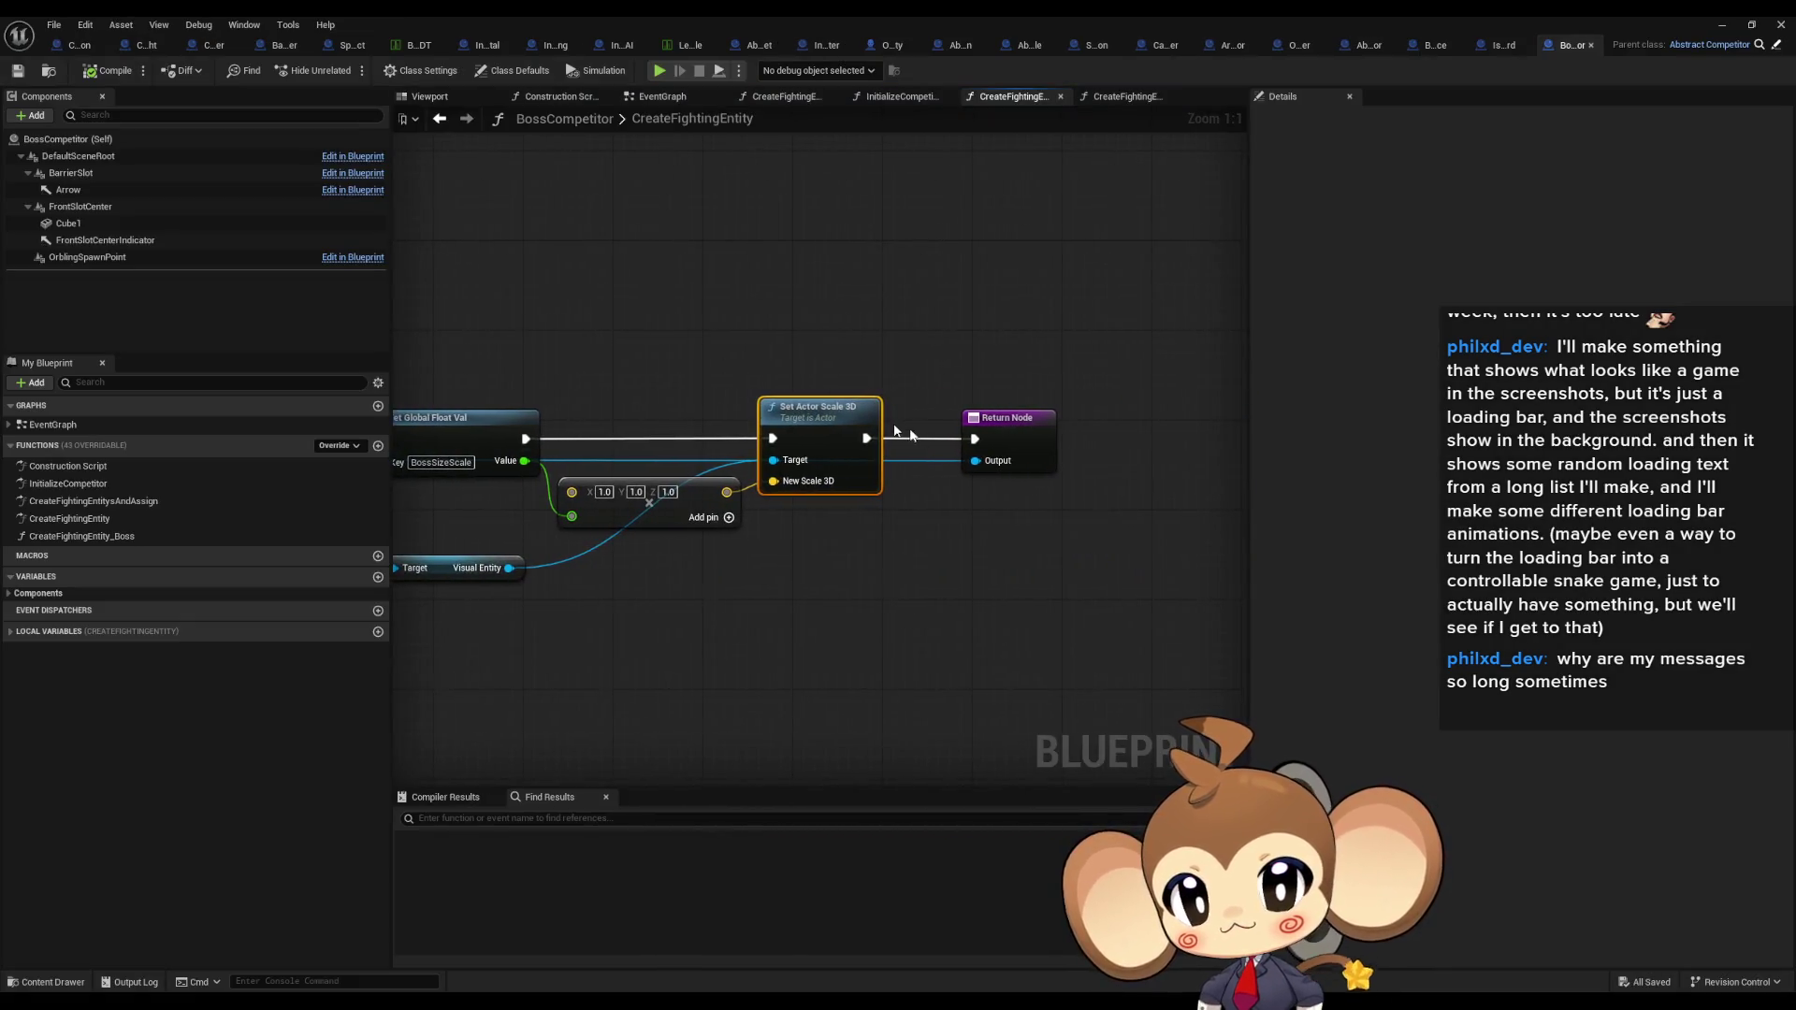
Step: Find the Create Fighting Entity Boss node along the boss branch and toggle a breakpoint on it
mouse_move(447, 500)
mouse_down()
mouse_move(933, 596)
mouse_move(1130, 555)
mouse_up()
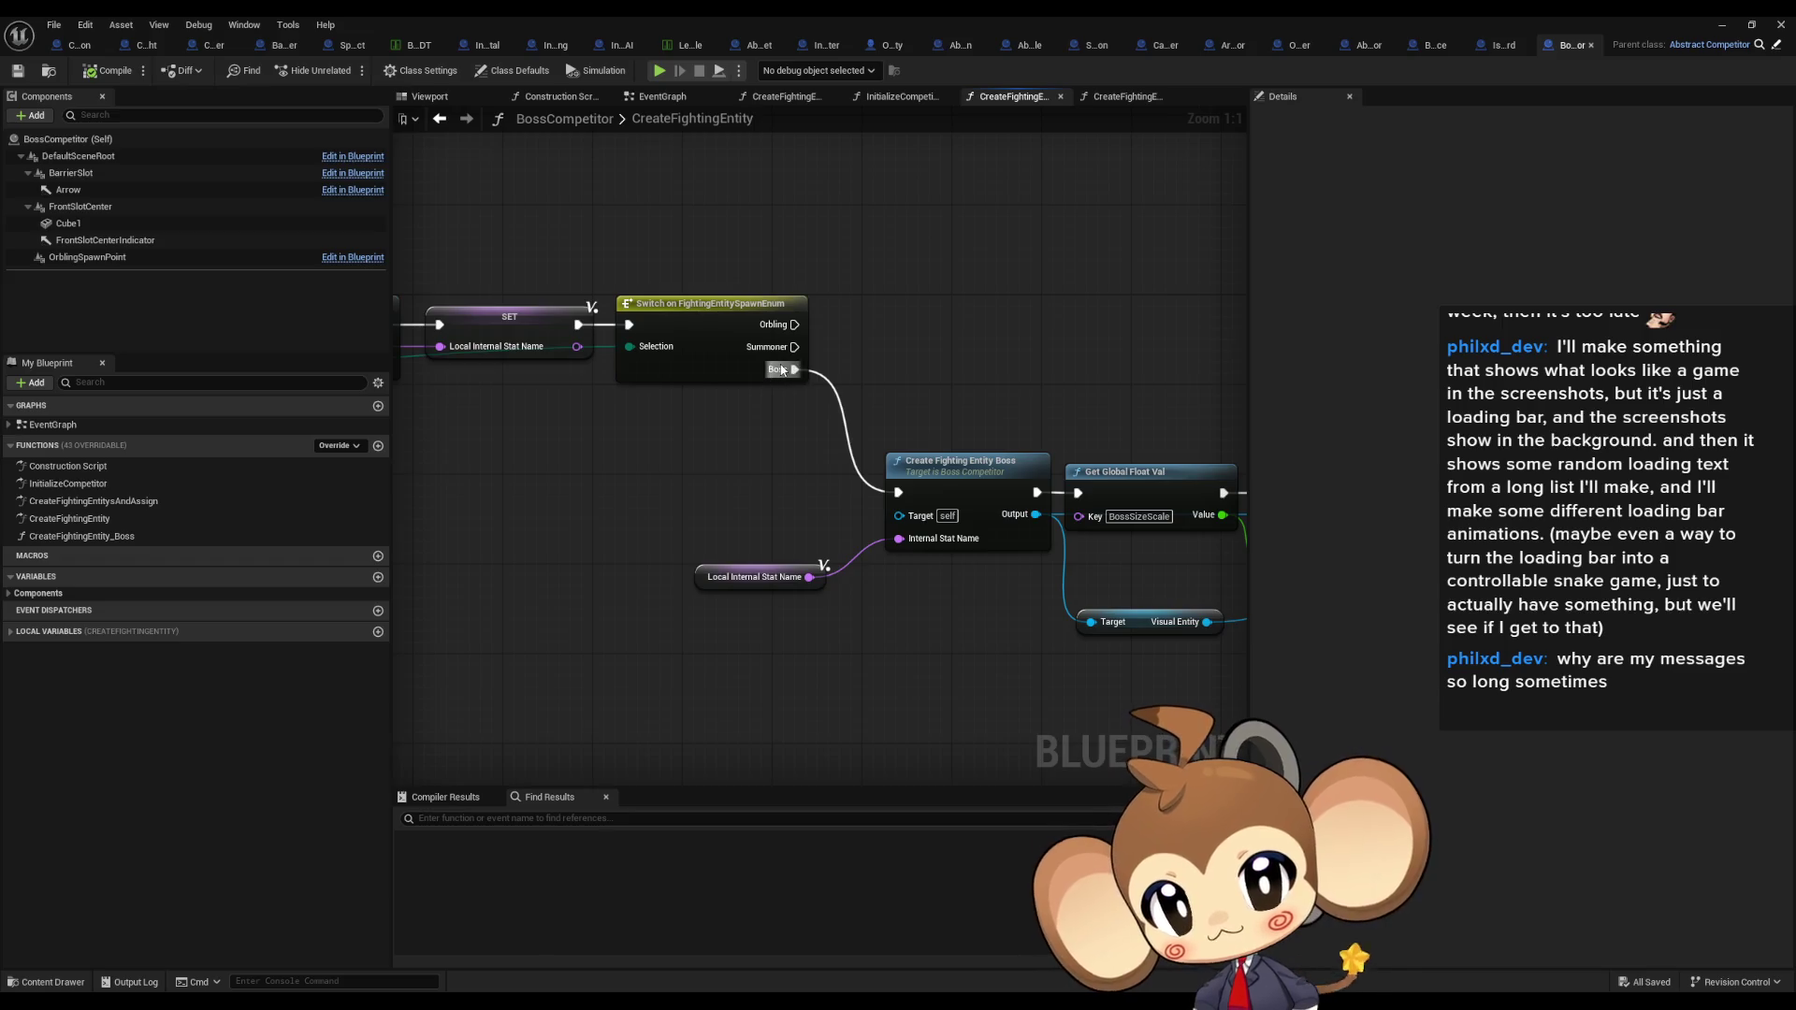
mouse_move(714, 463)
mouse_down()
mouse_move(866, 433)
mouse_move(1131, 462)
mouse_up()
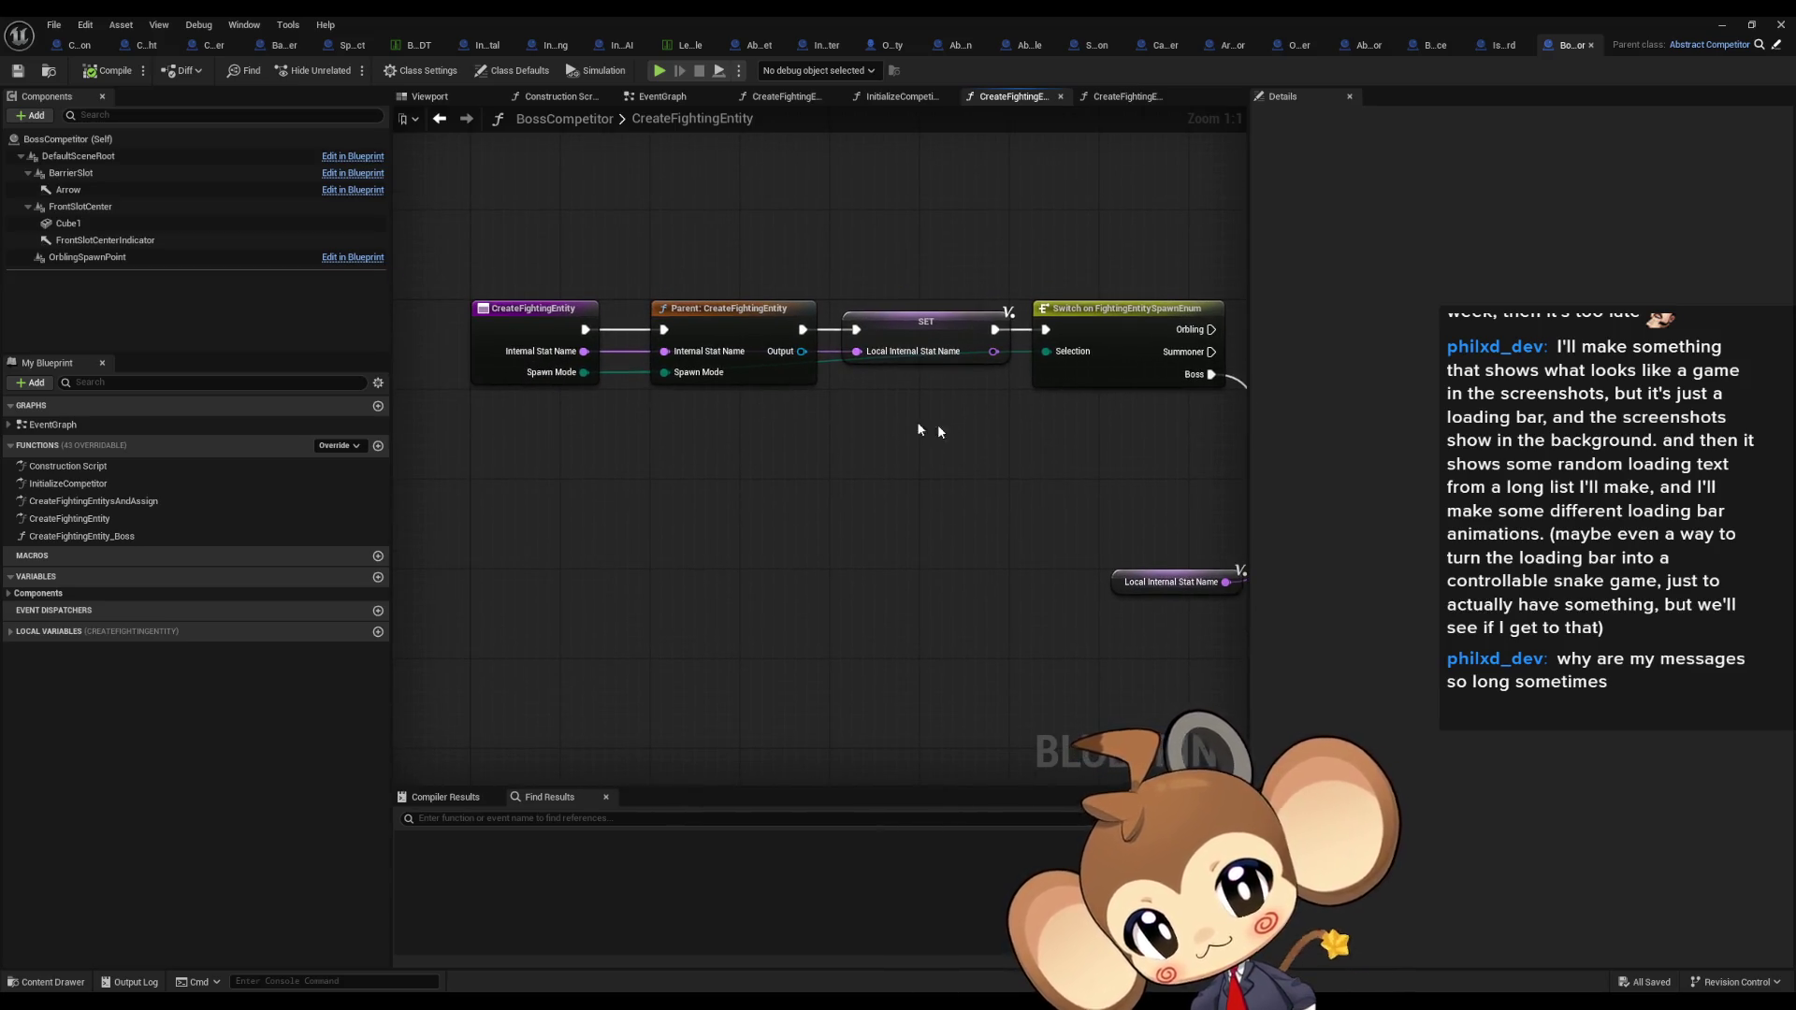
drag(913, 428, 652, 429)
mouse_move(771, 503)
mouse_down()
mouse_move(865, 548)
mouse_move(1173, 610)
mouse_up()
click(609, 445)
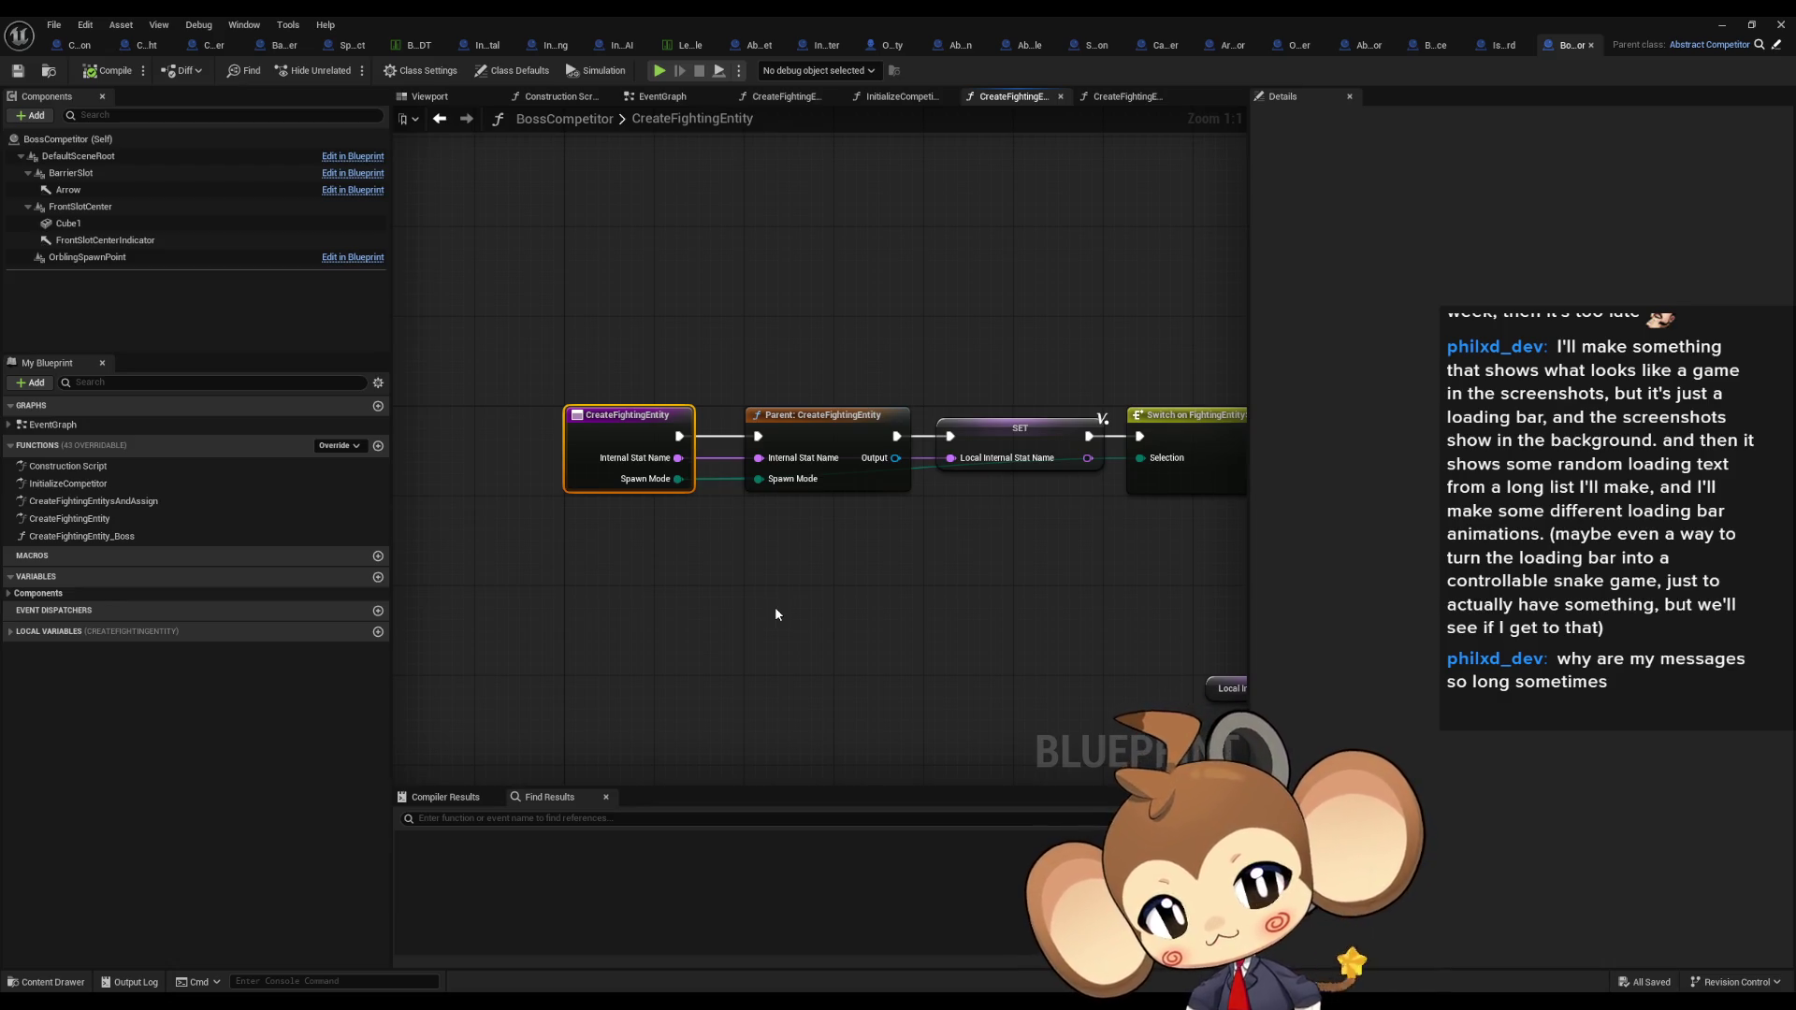
mouse_move(1070, 621)
mouse_down()
mouse_move(689, 530)
mouse_move(470, 385)
mouse_up()
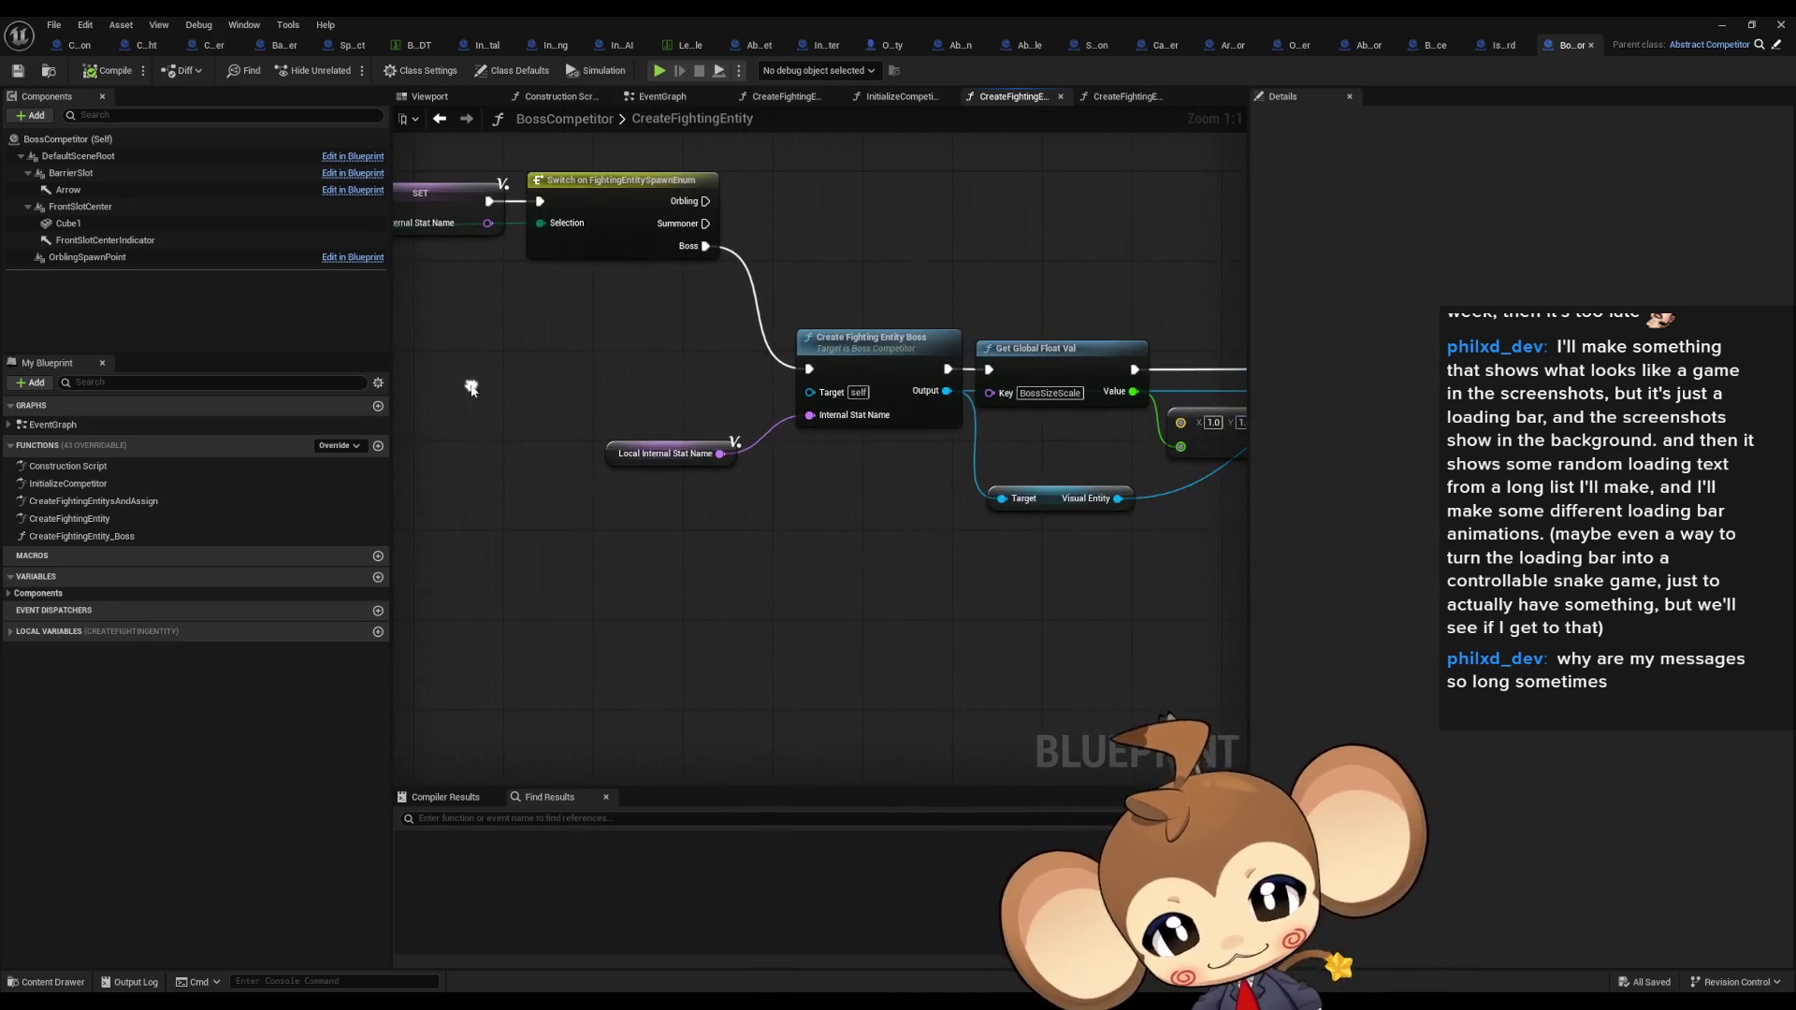
drag(667, 446, 568, 487)
drag(944, 348, 991, 462)
drag(1126, 497, 997, 511)
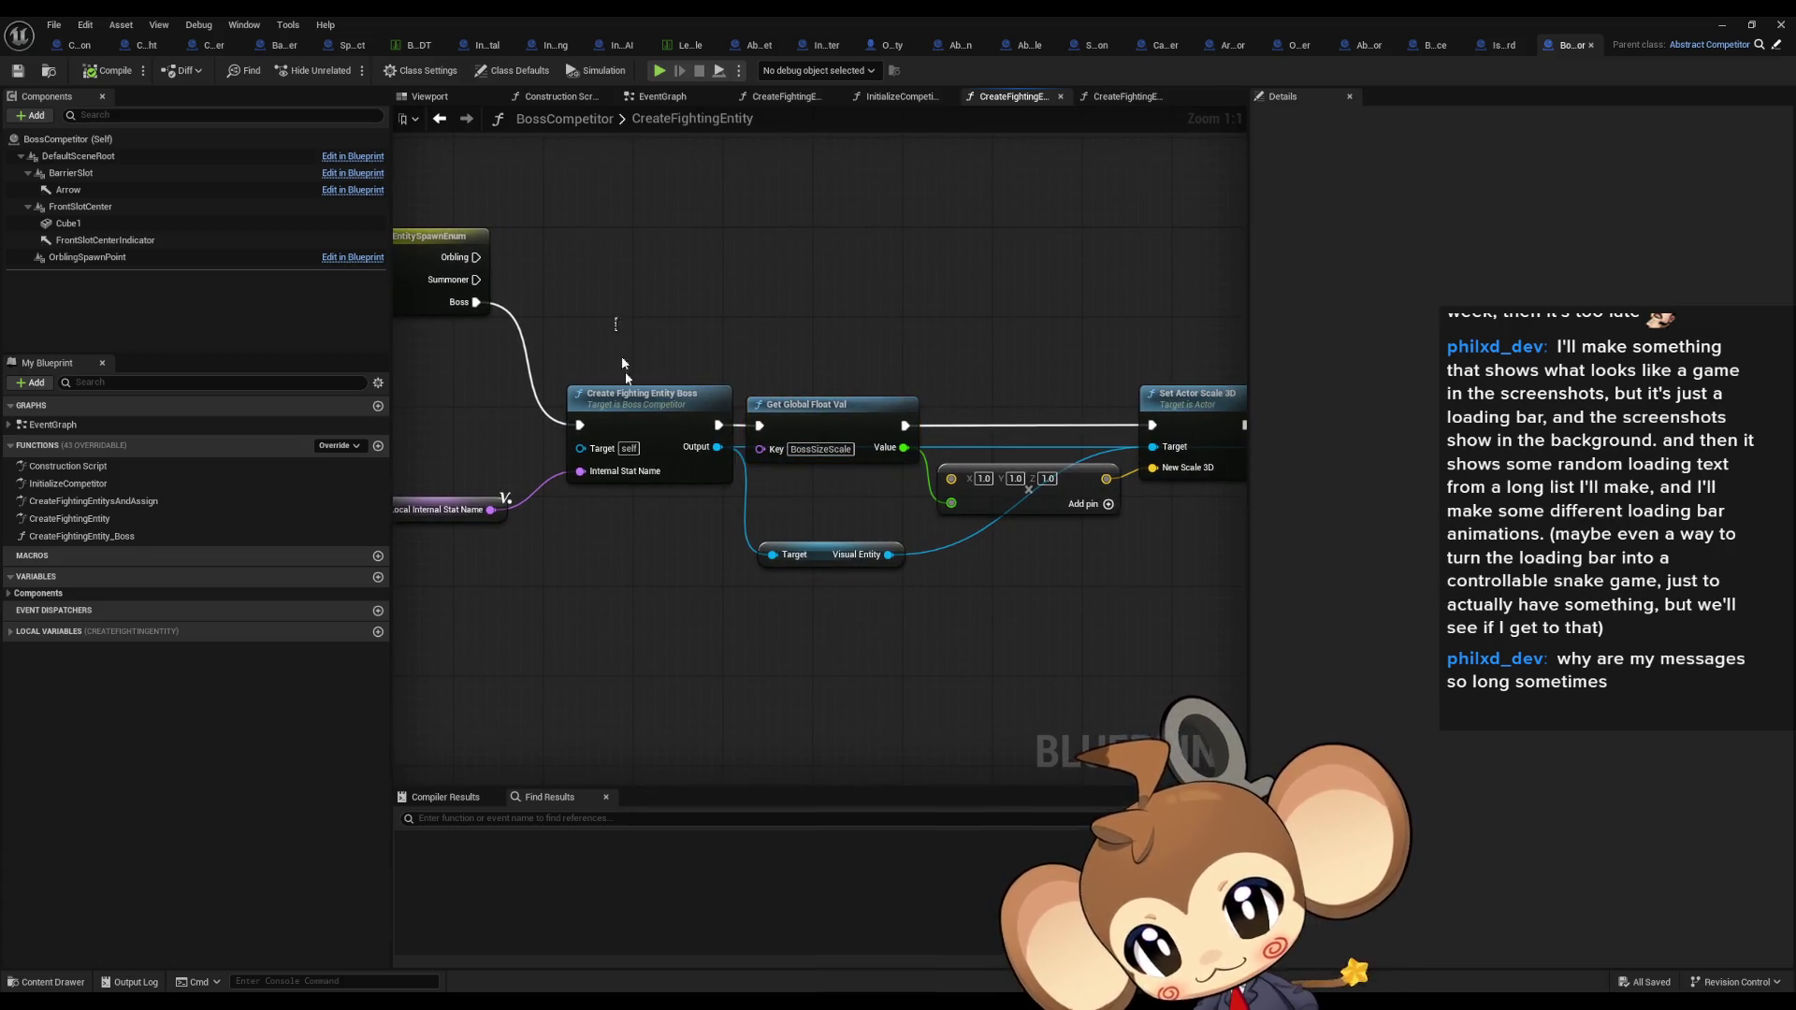
click(674, 400)
drag(799, 522, 539, 524)
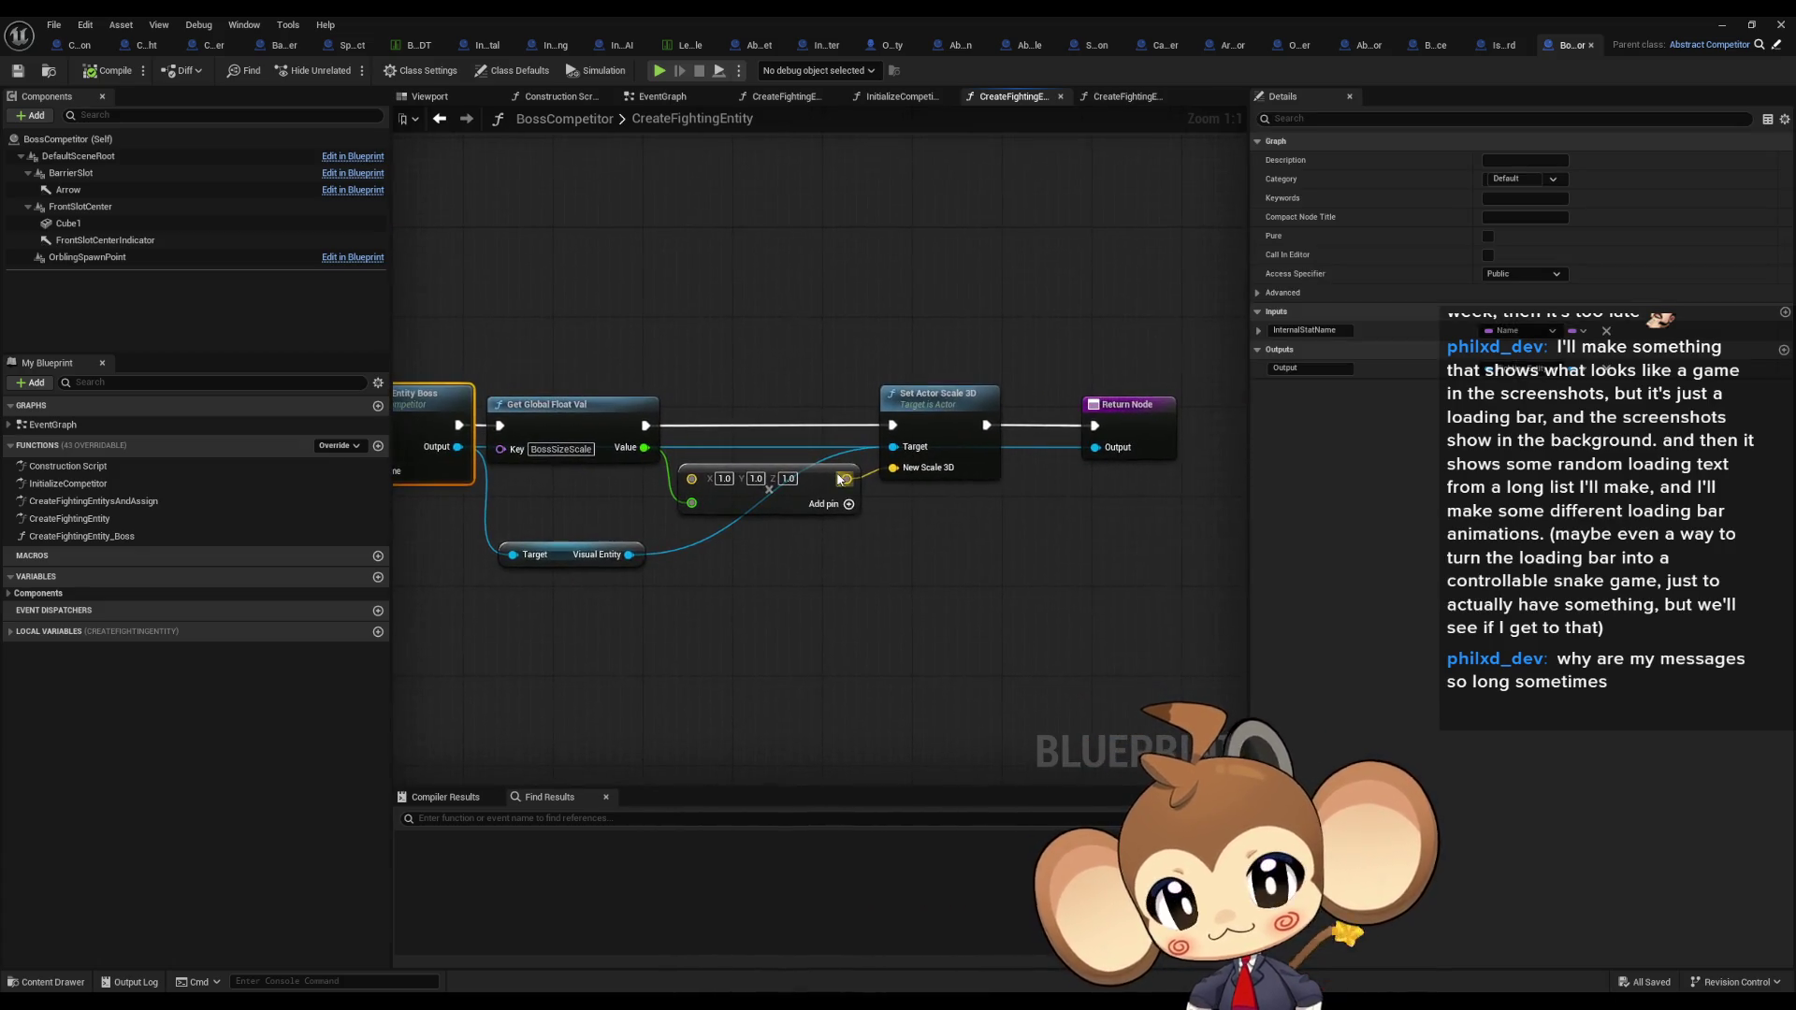
drag(840, 480, 1061, 502)
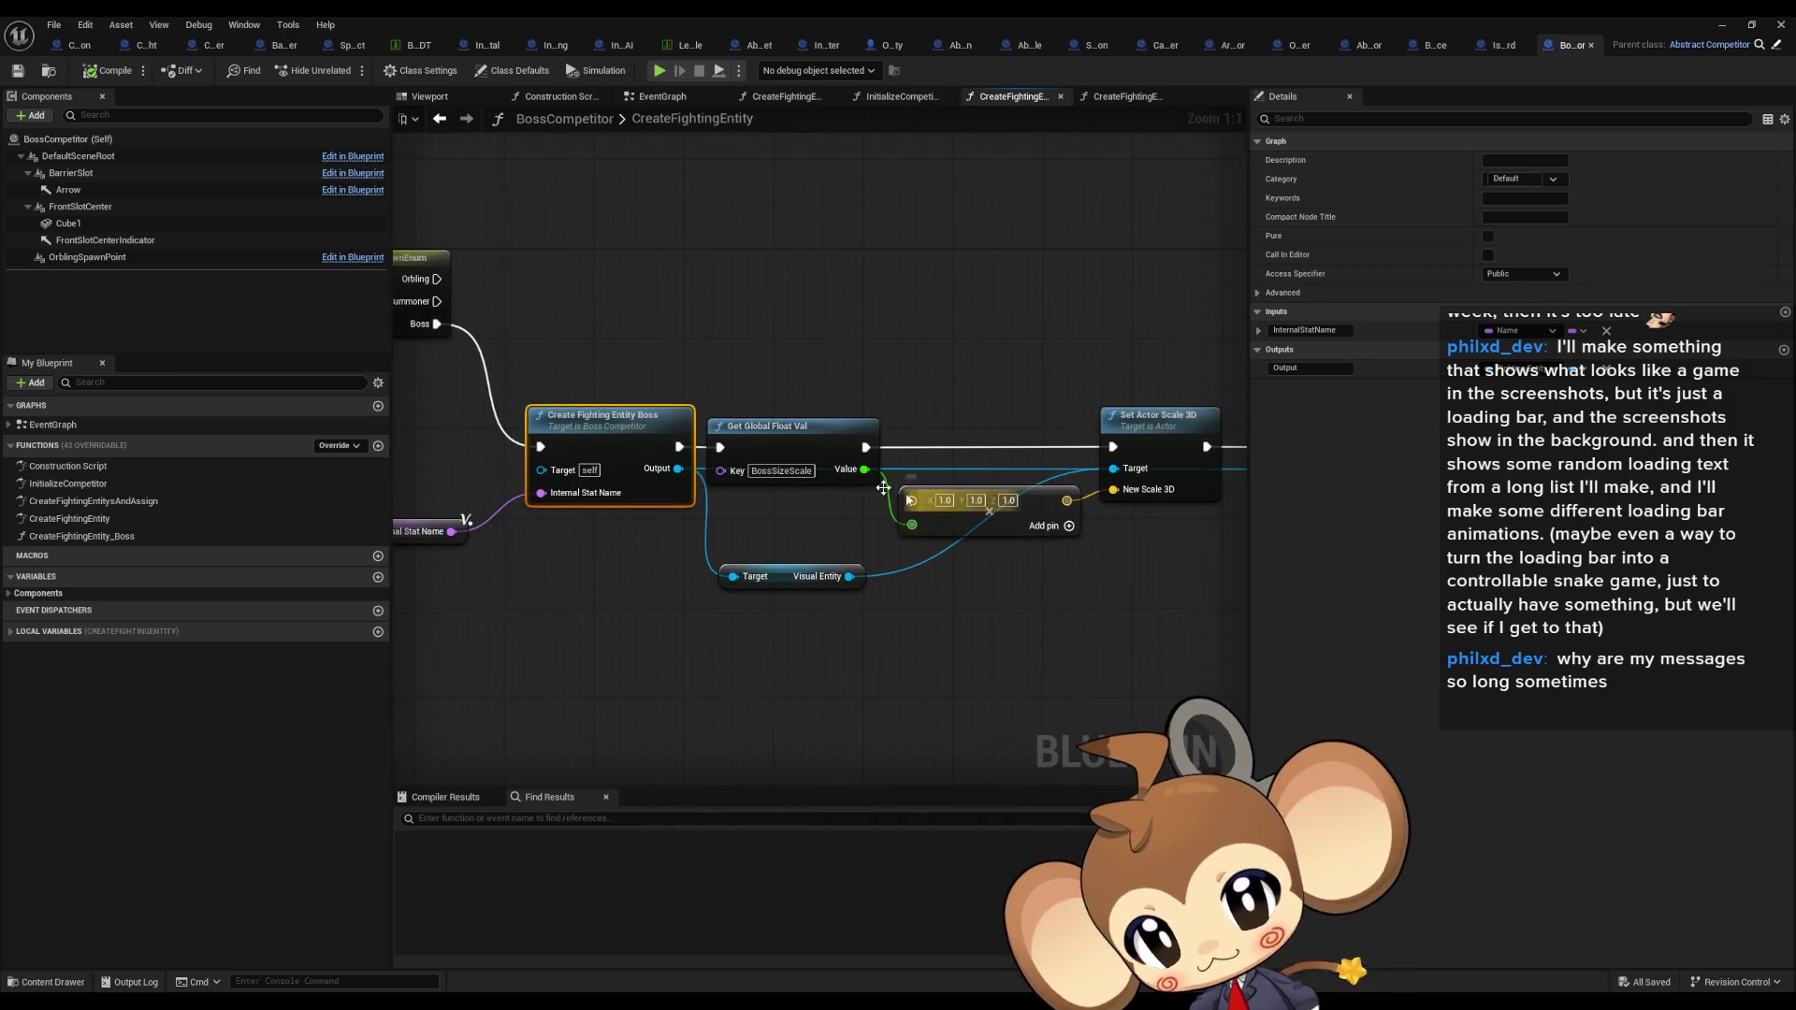
right_click(647, 429)
click(711, 744)
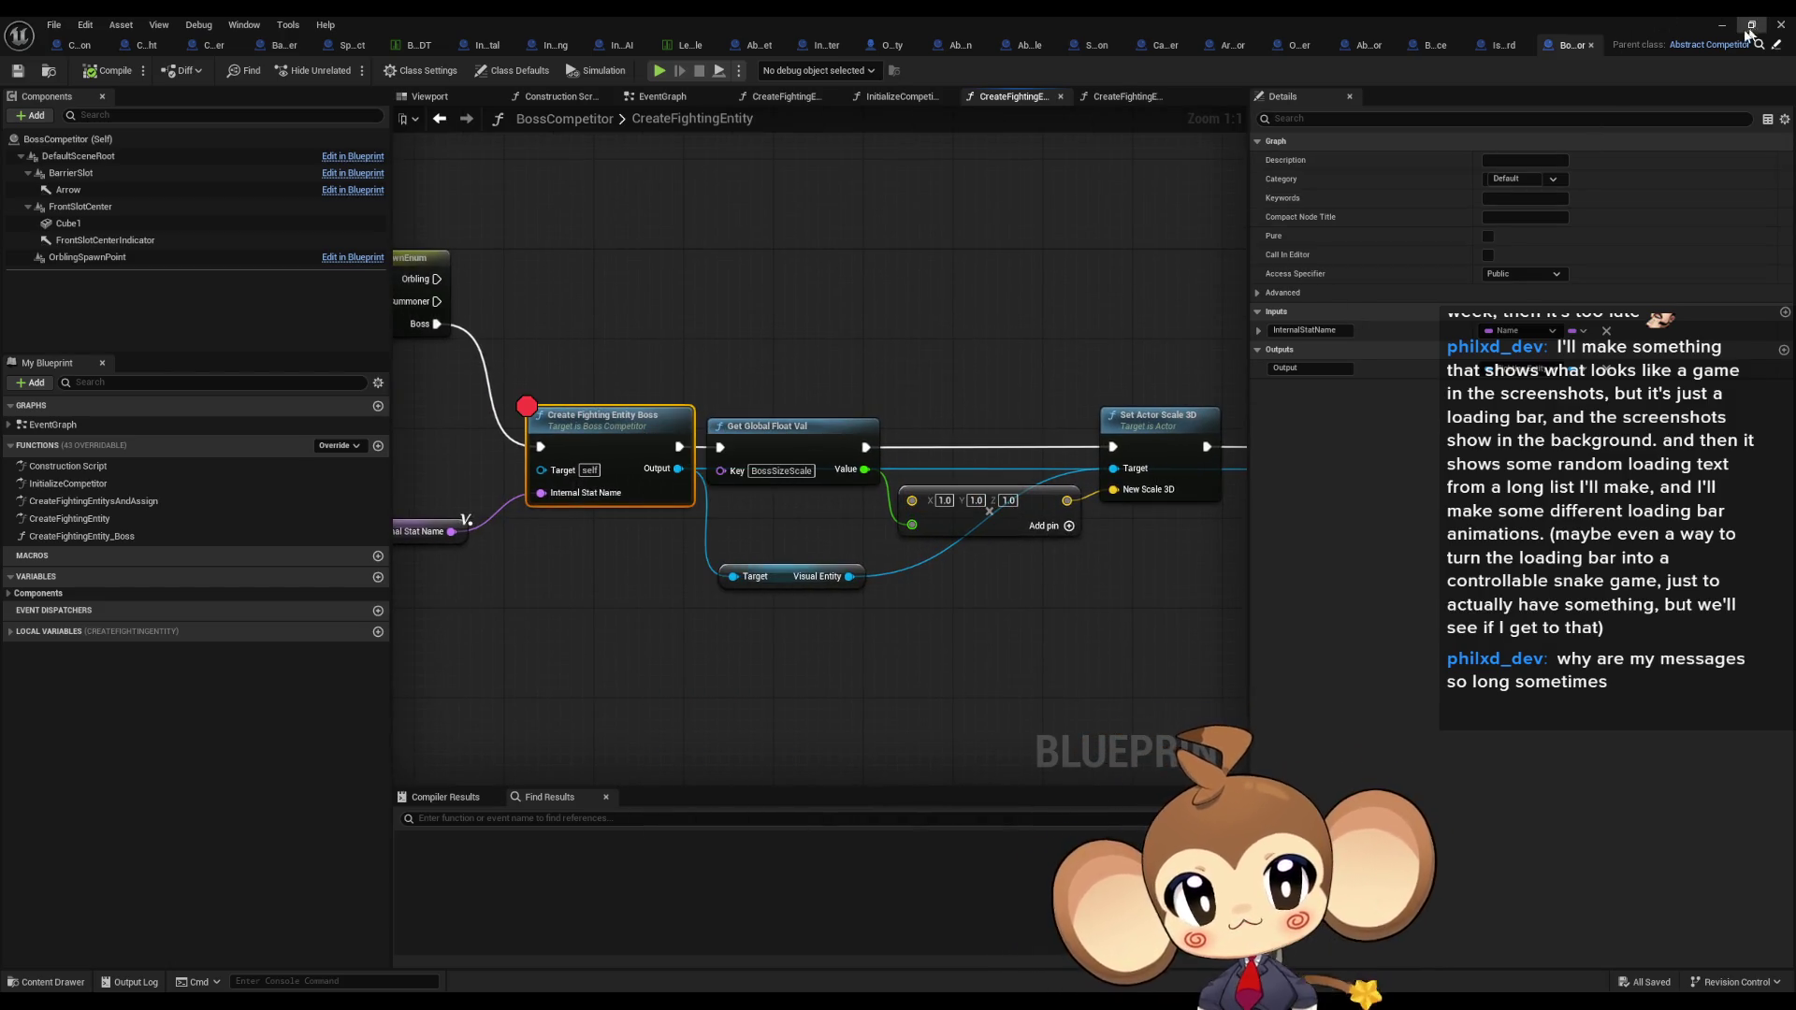
Step: Toggle a breakpoint on the CreateFightingEntity entry node and minimize the Blueprint editor
drag(810, 313, 1671, 397)
right_click(615, 354)
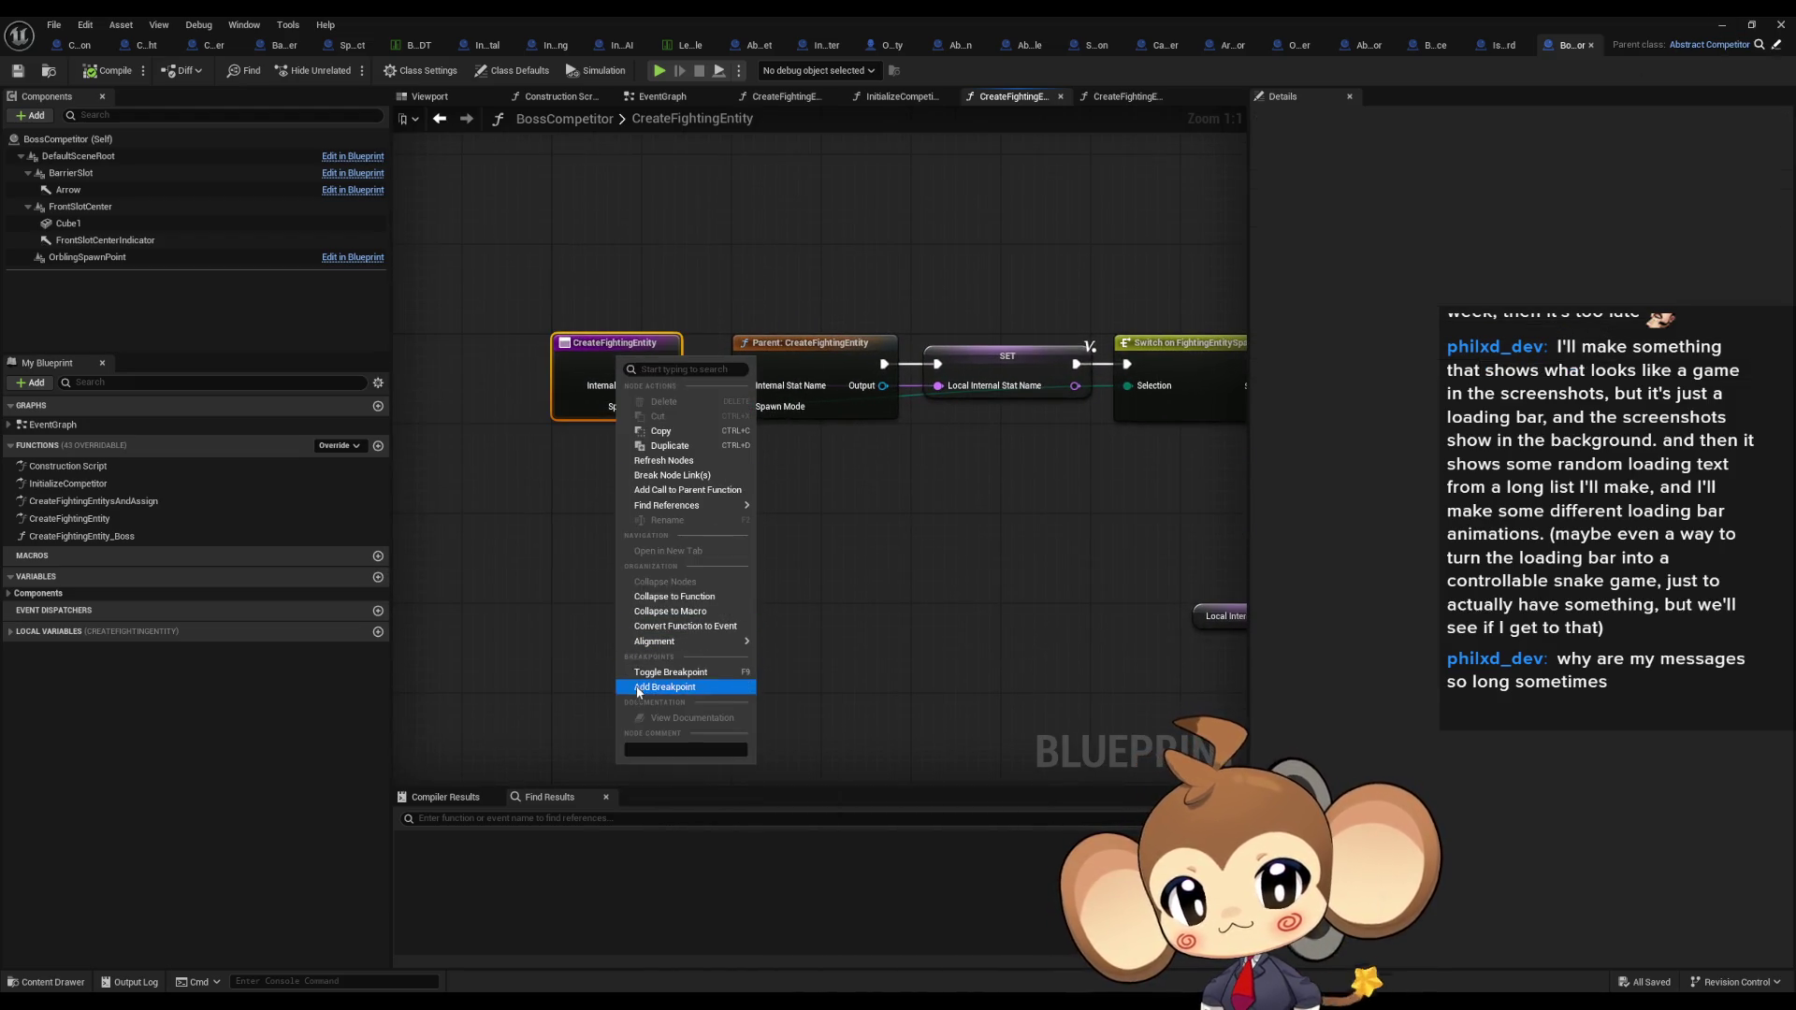
click(688, 670)
click(1722, 25)
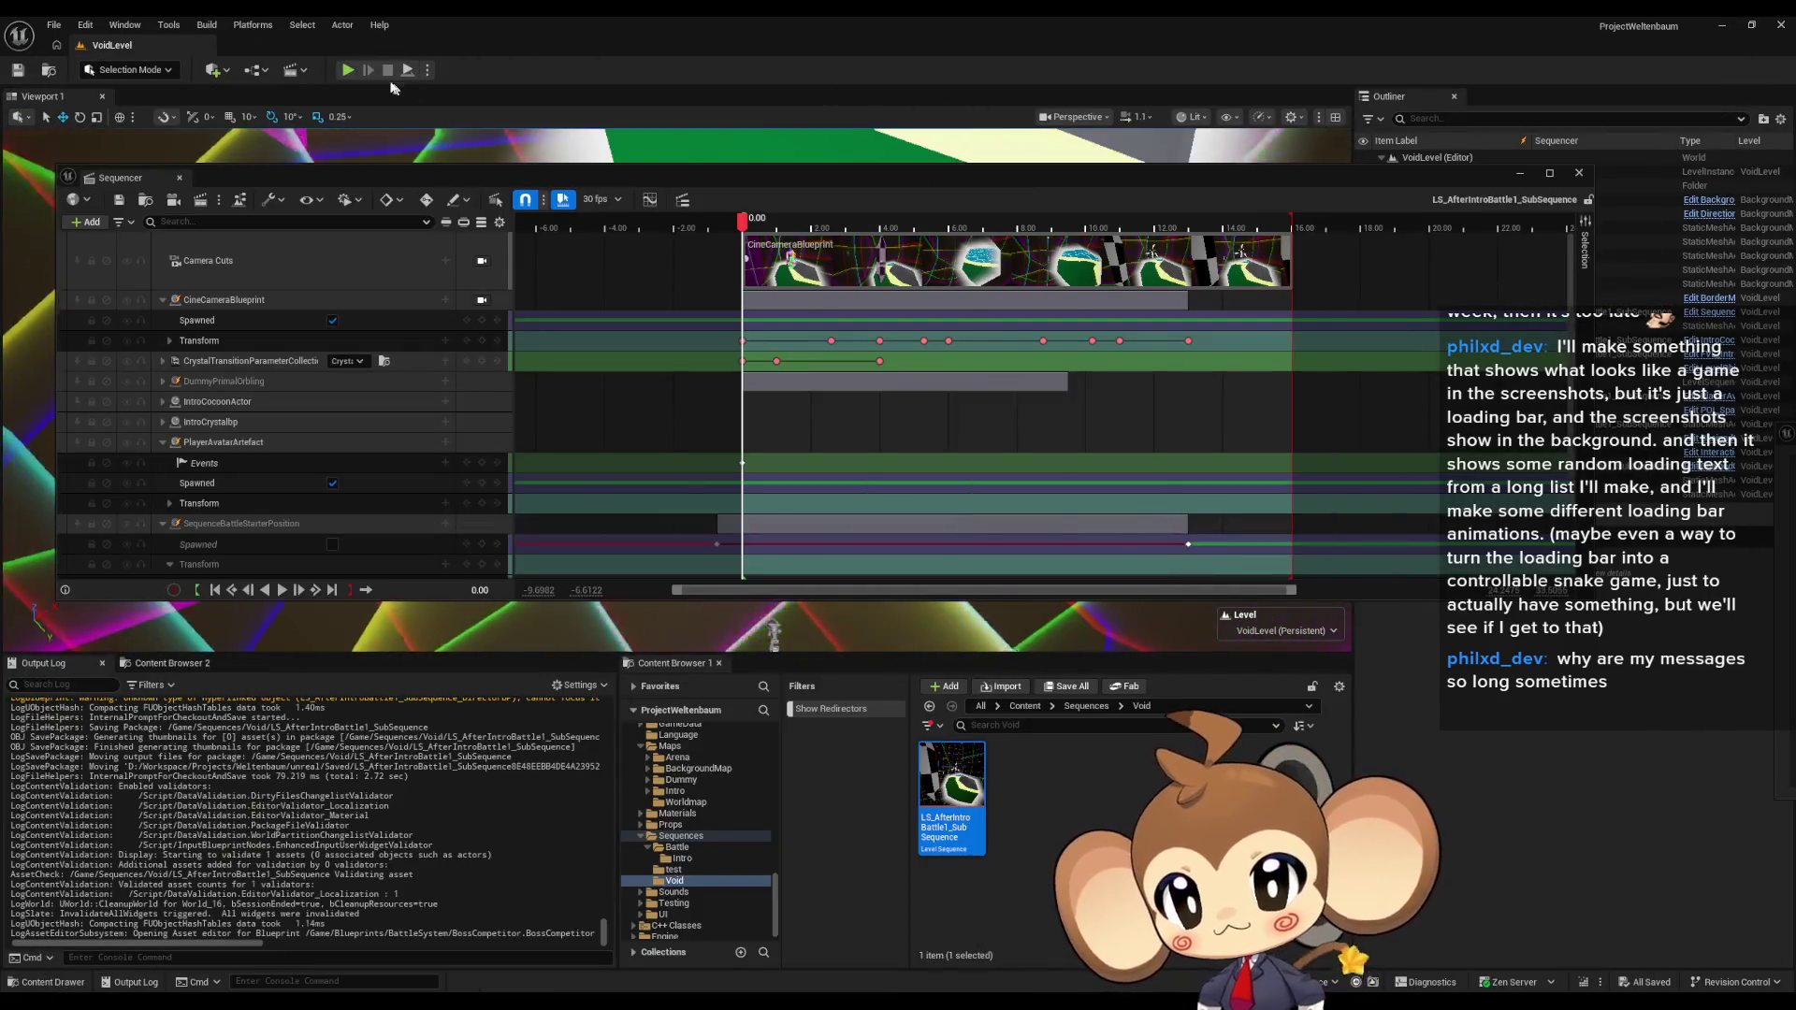
Step: Start Play in Editor so the run halts at BossCompetitor's CreateFightingEntity breakpoint
click(348, 70)
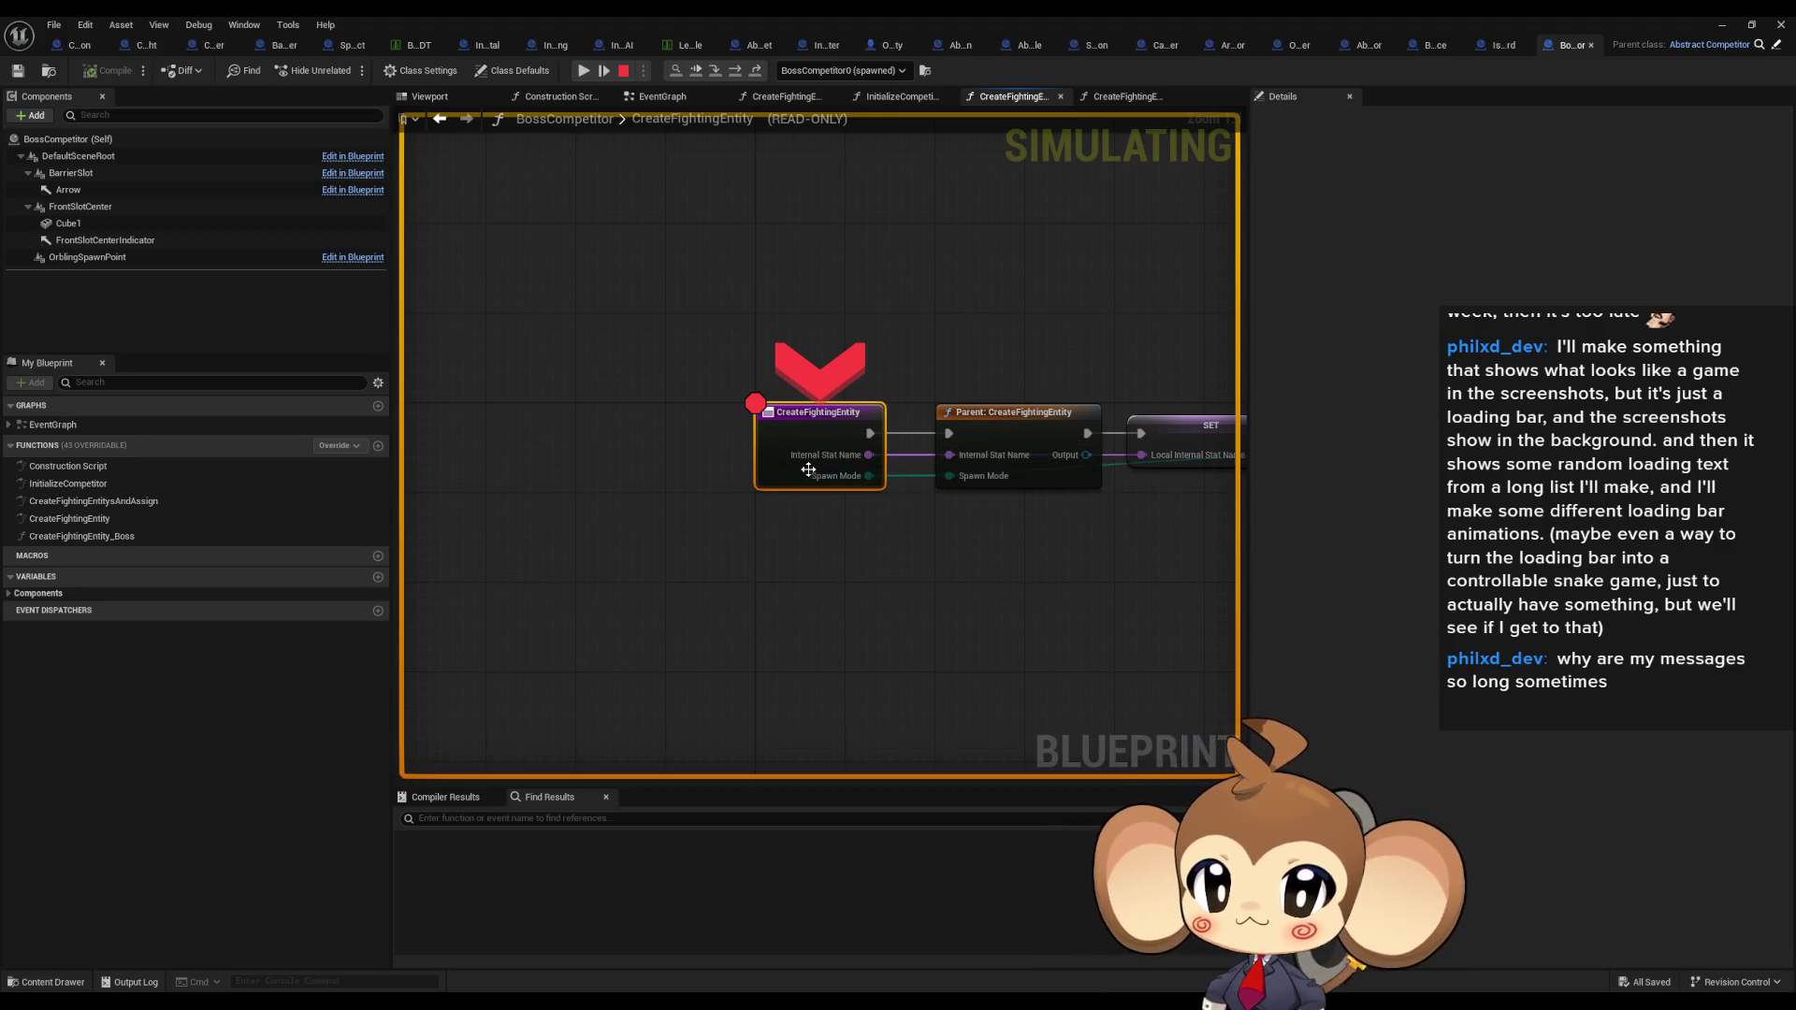
Step: Remove the entry-node breakpoint and step to the Create Fighting Entity Boss call, checking pin values
right_click(803, 426)
click(844, 554)
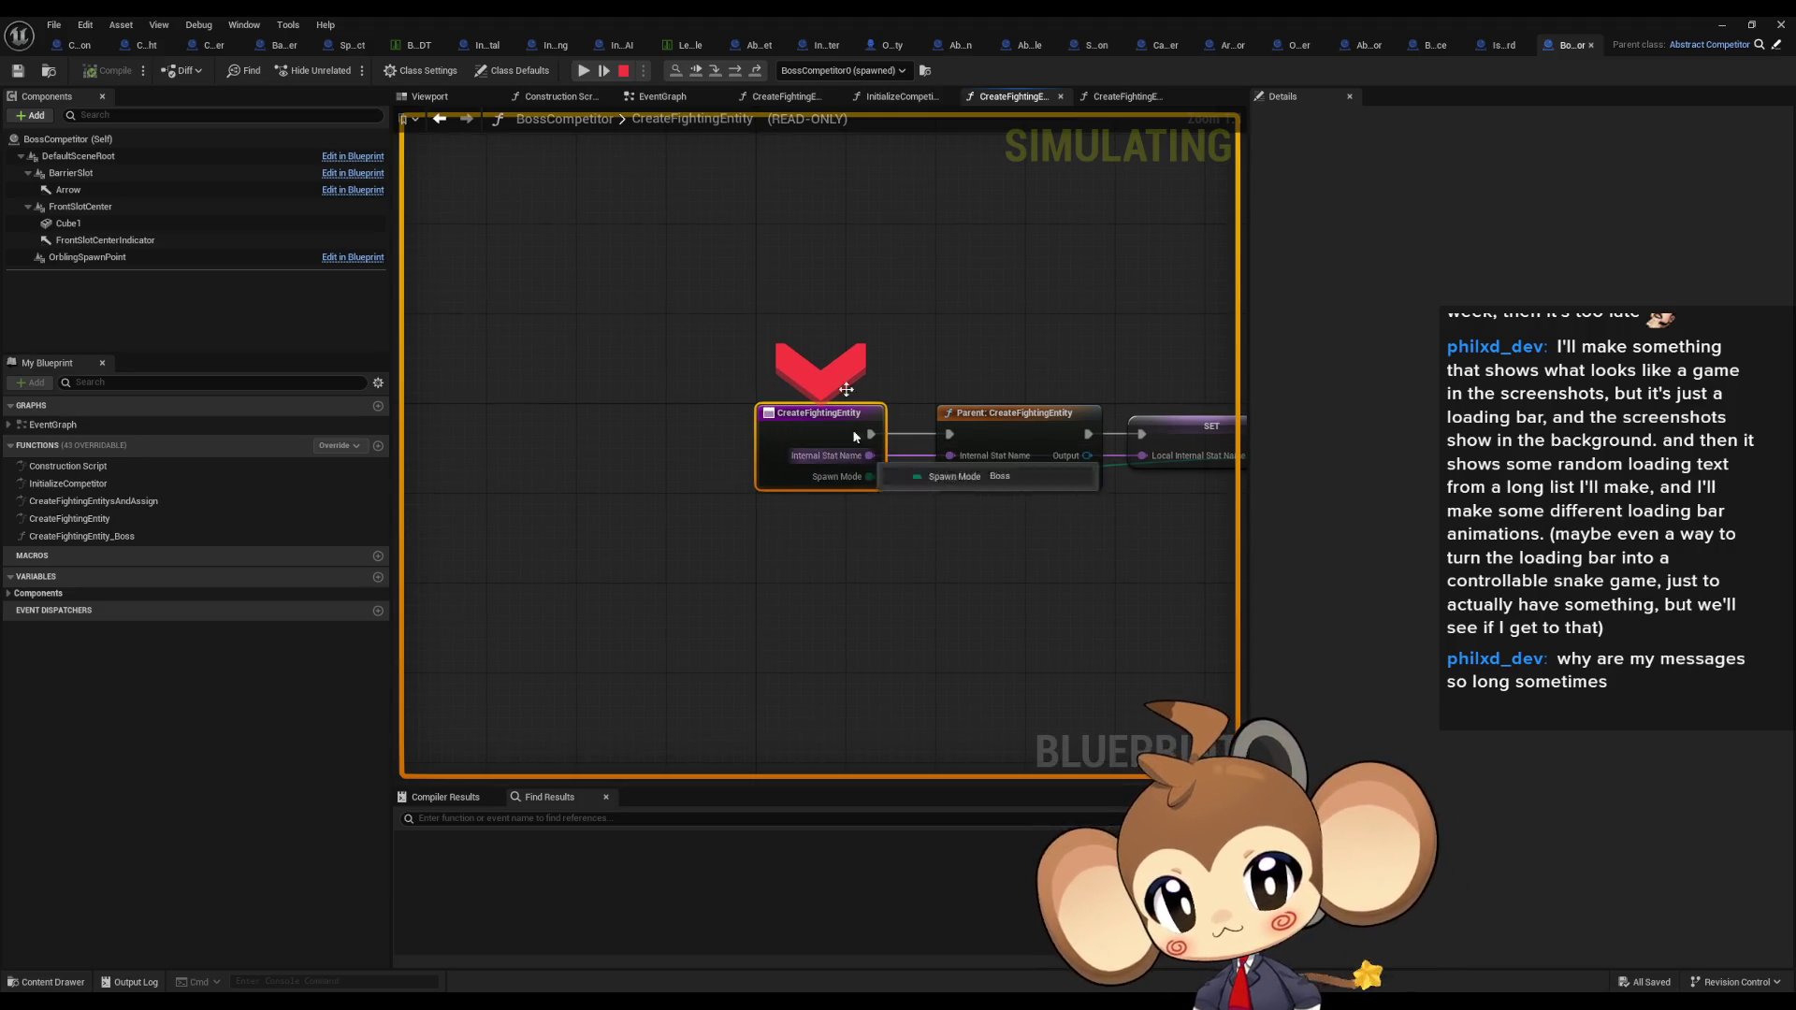
click(737, 71)
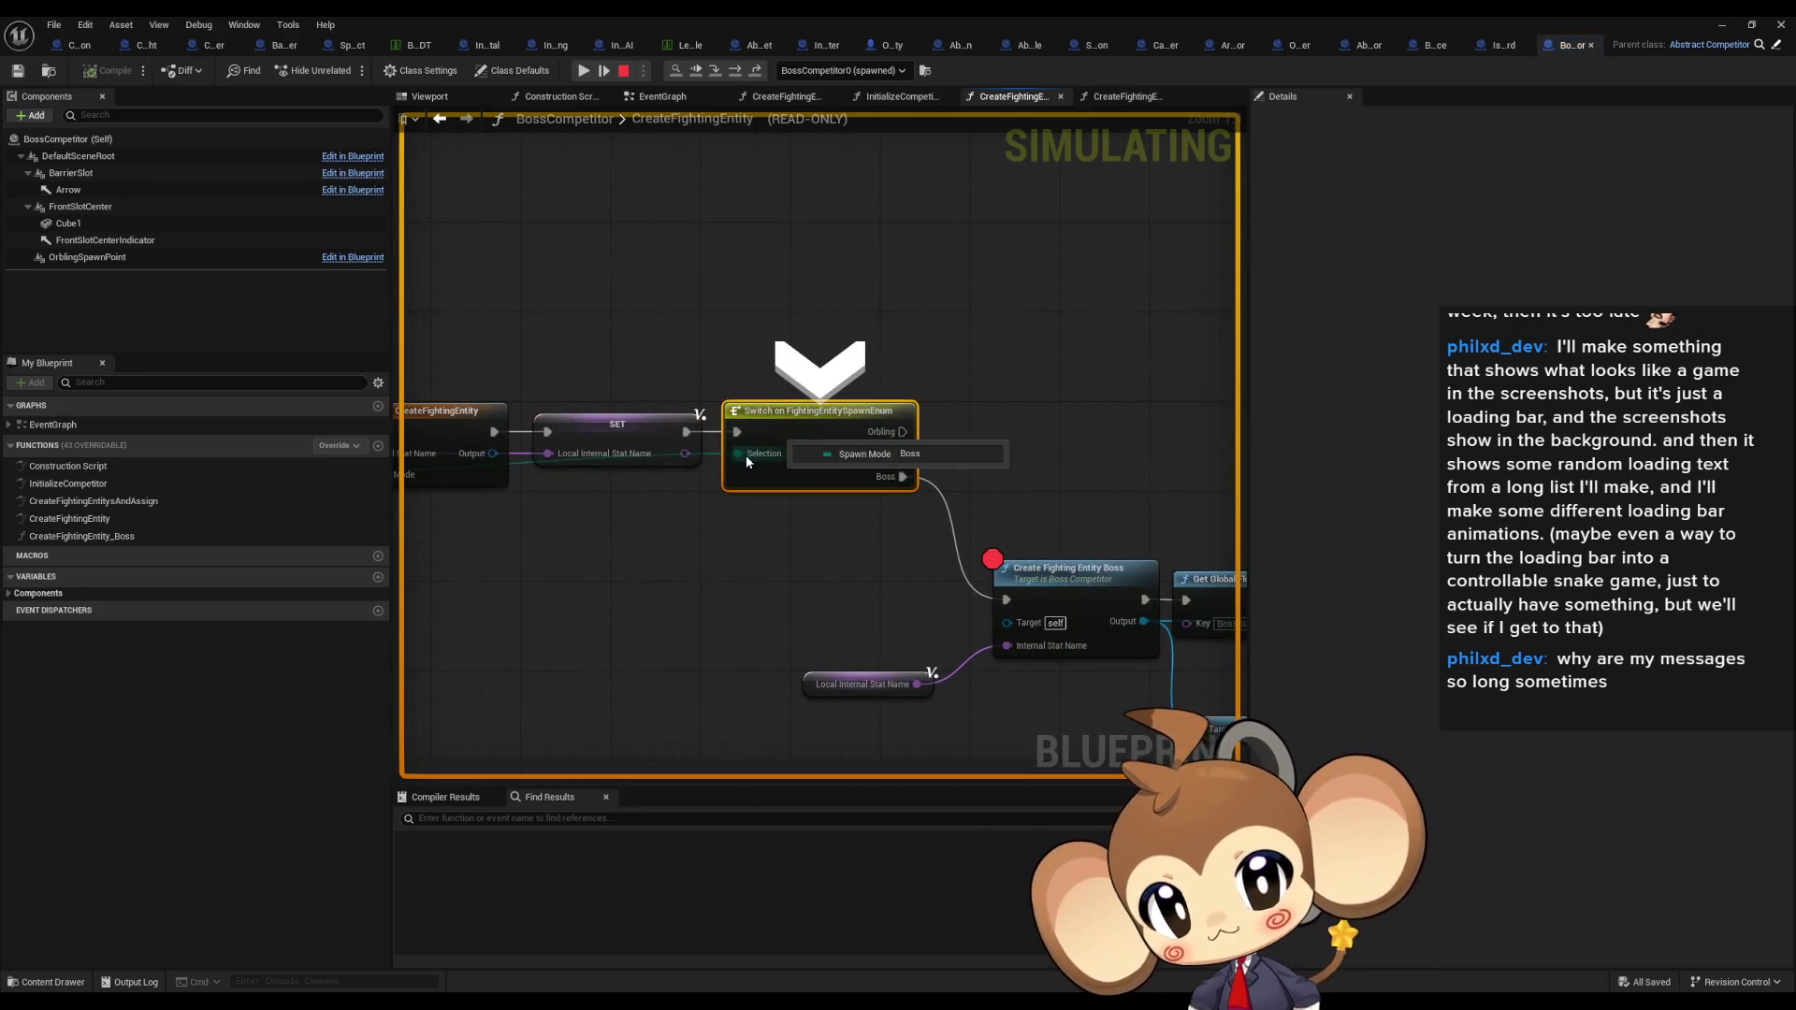
click(737, 73)
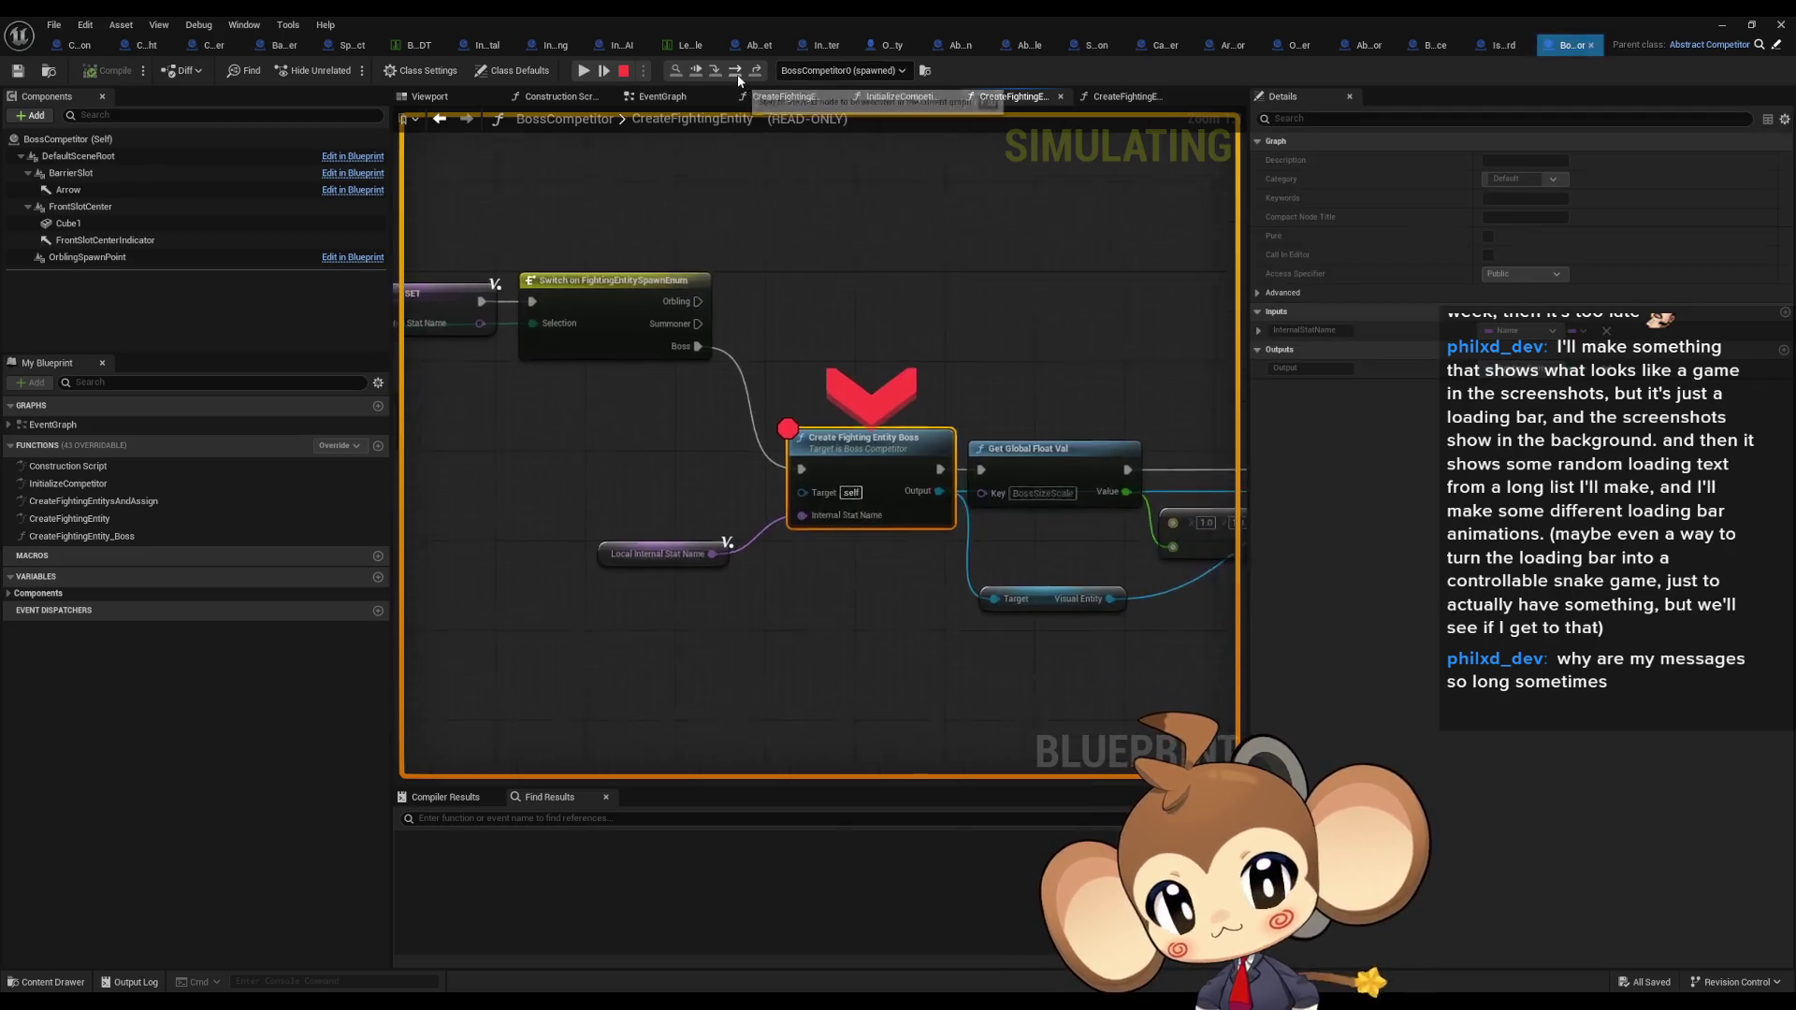
mouse_move(600, 530)
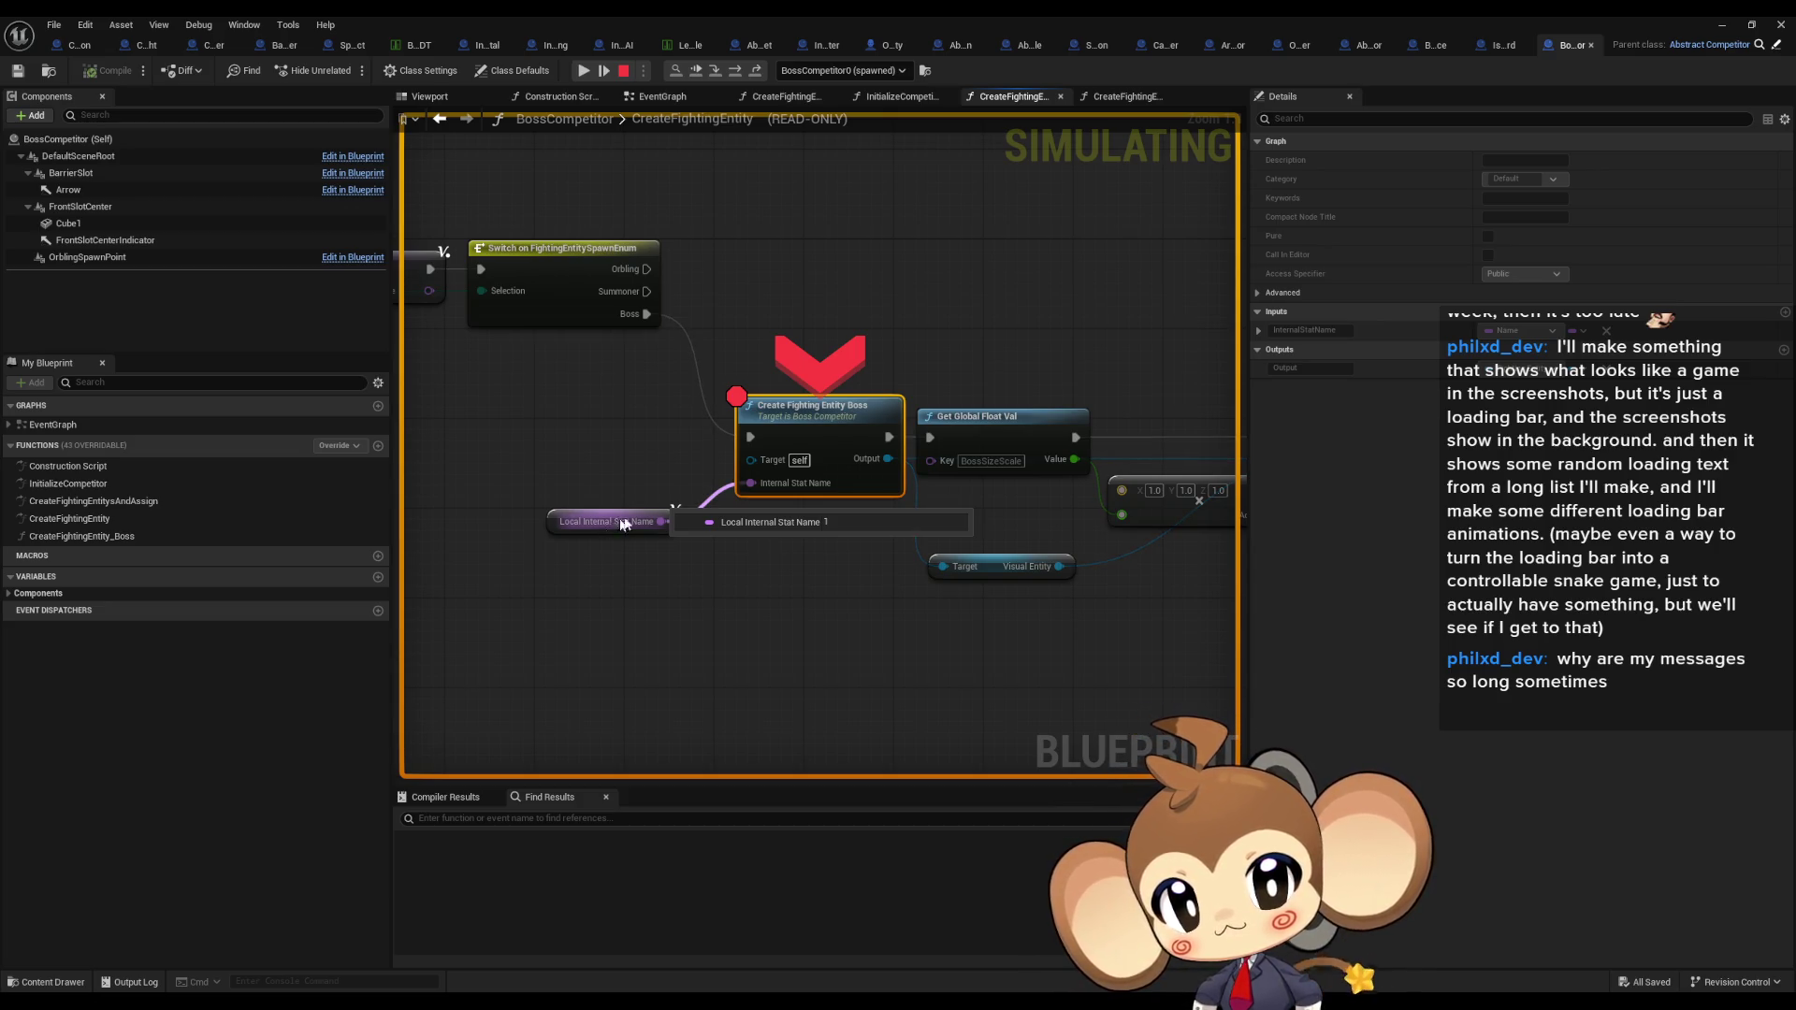
mouse_move(879, 464)
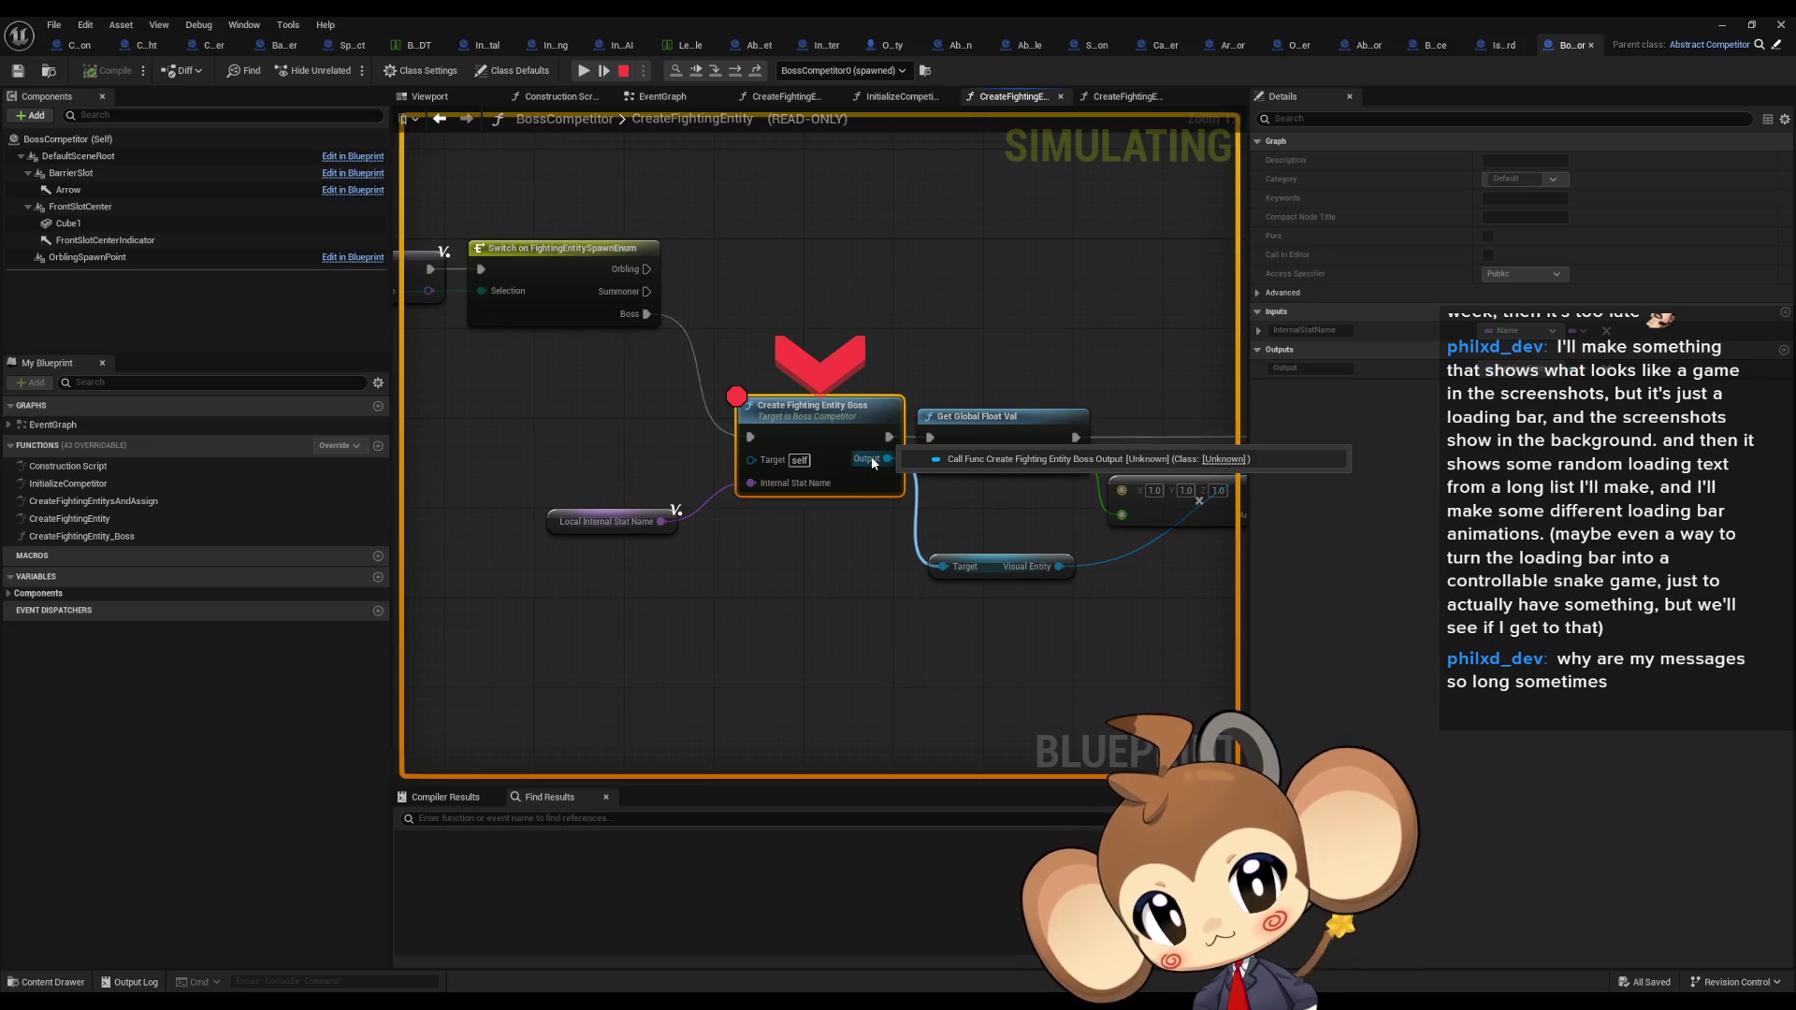
Step: Step into CreateFightingEntity_Boss and TryGetEntityFromMap, expanding the Group Entity Infos value
click(722, 71)
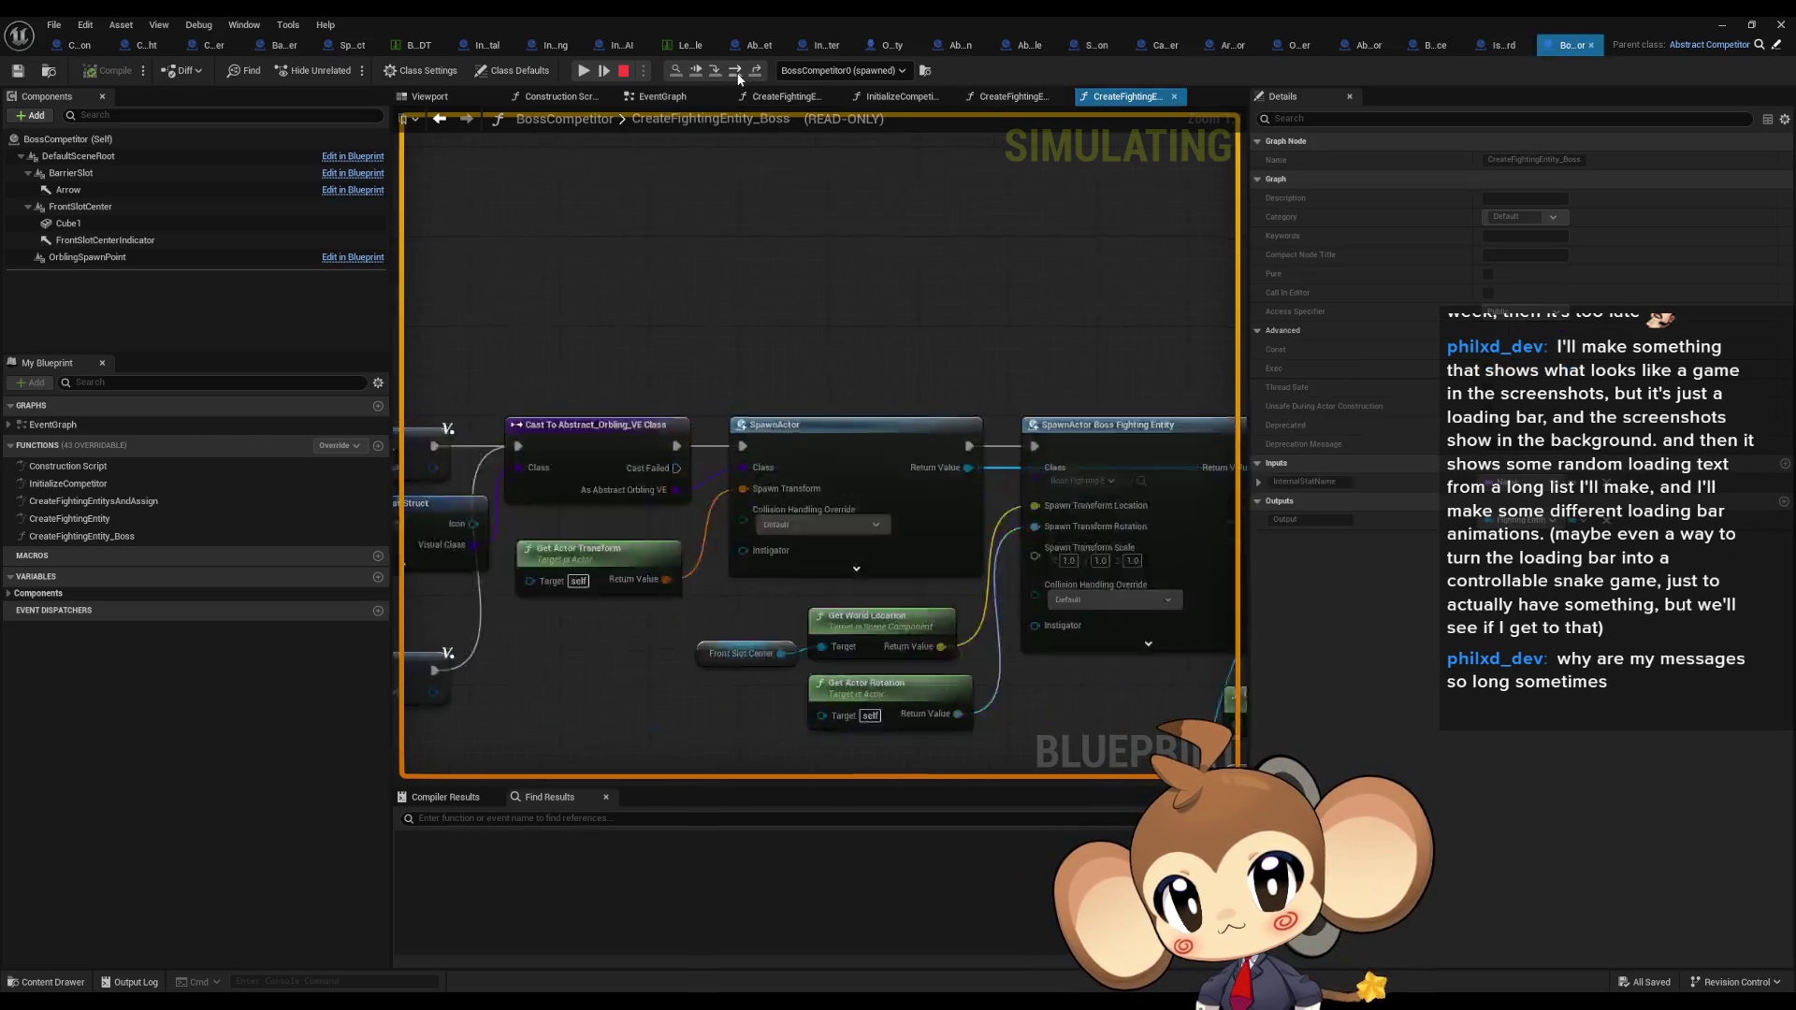
click(739, 71)
click(739, 71)
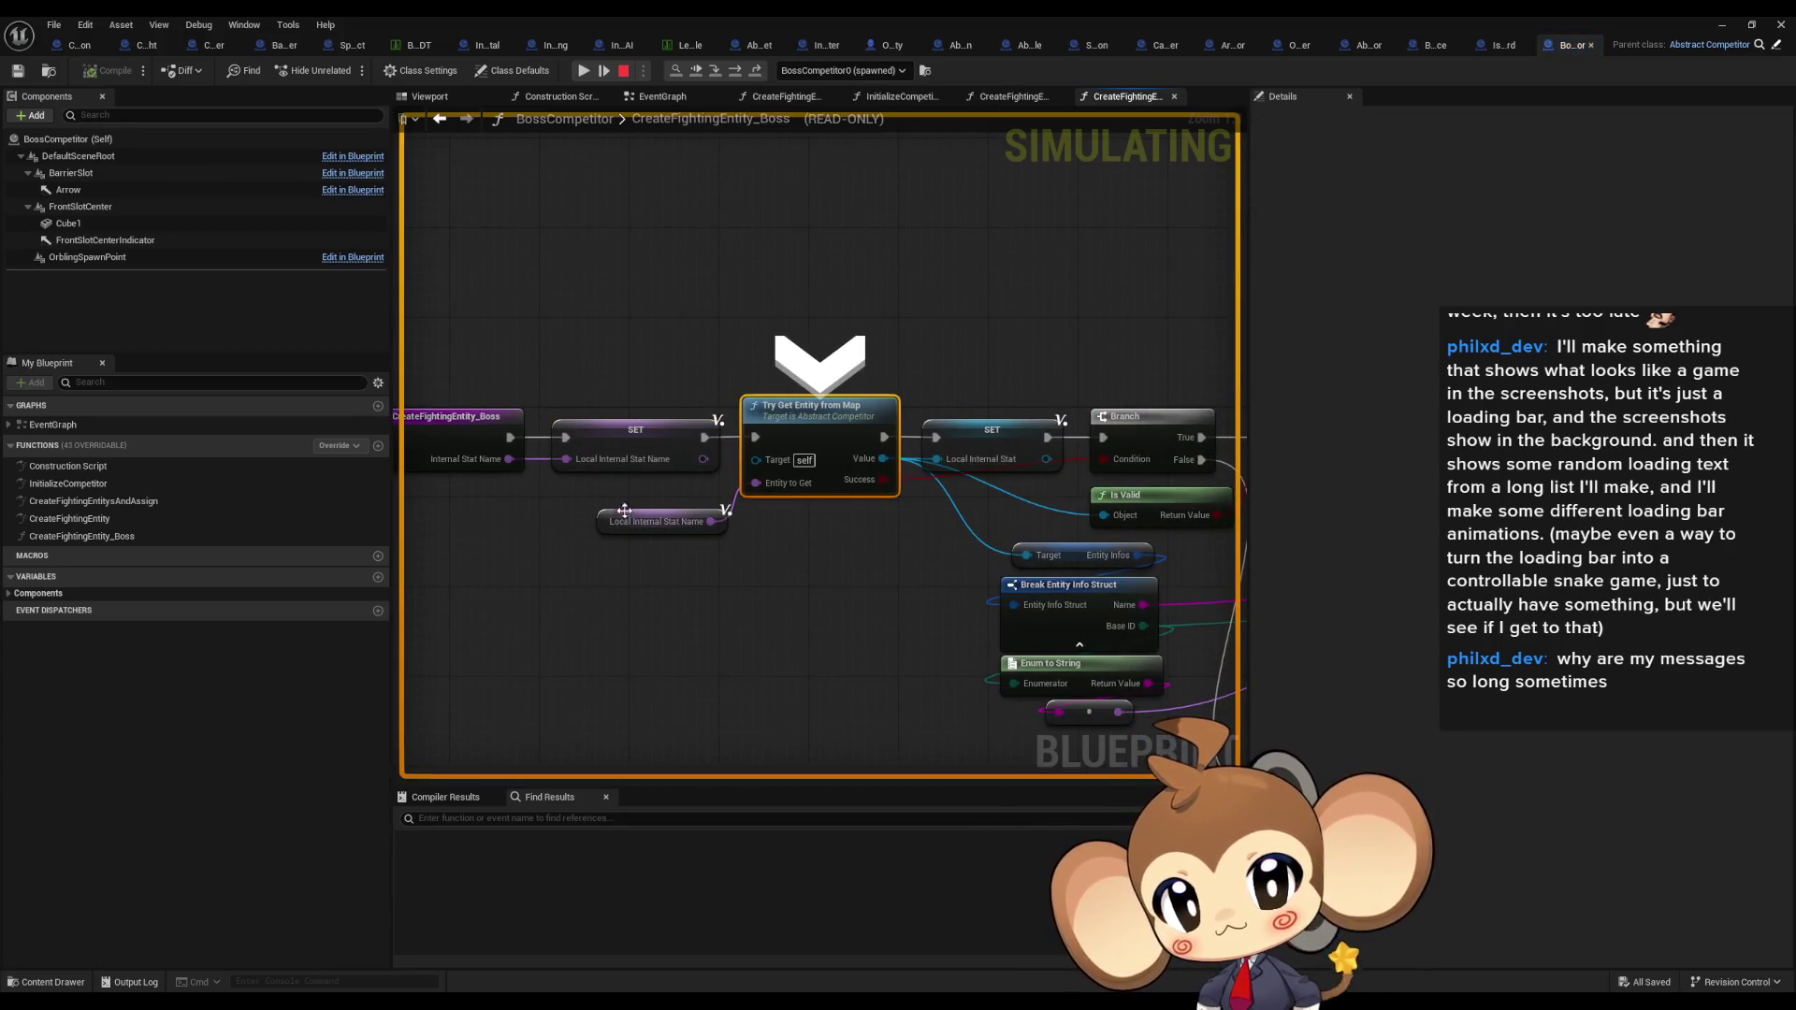
click(718, 71)
mouse_move(793, 509)
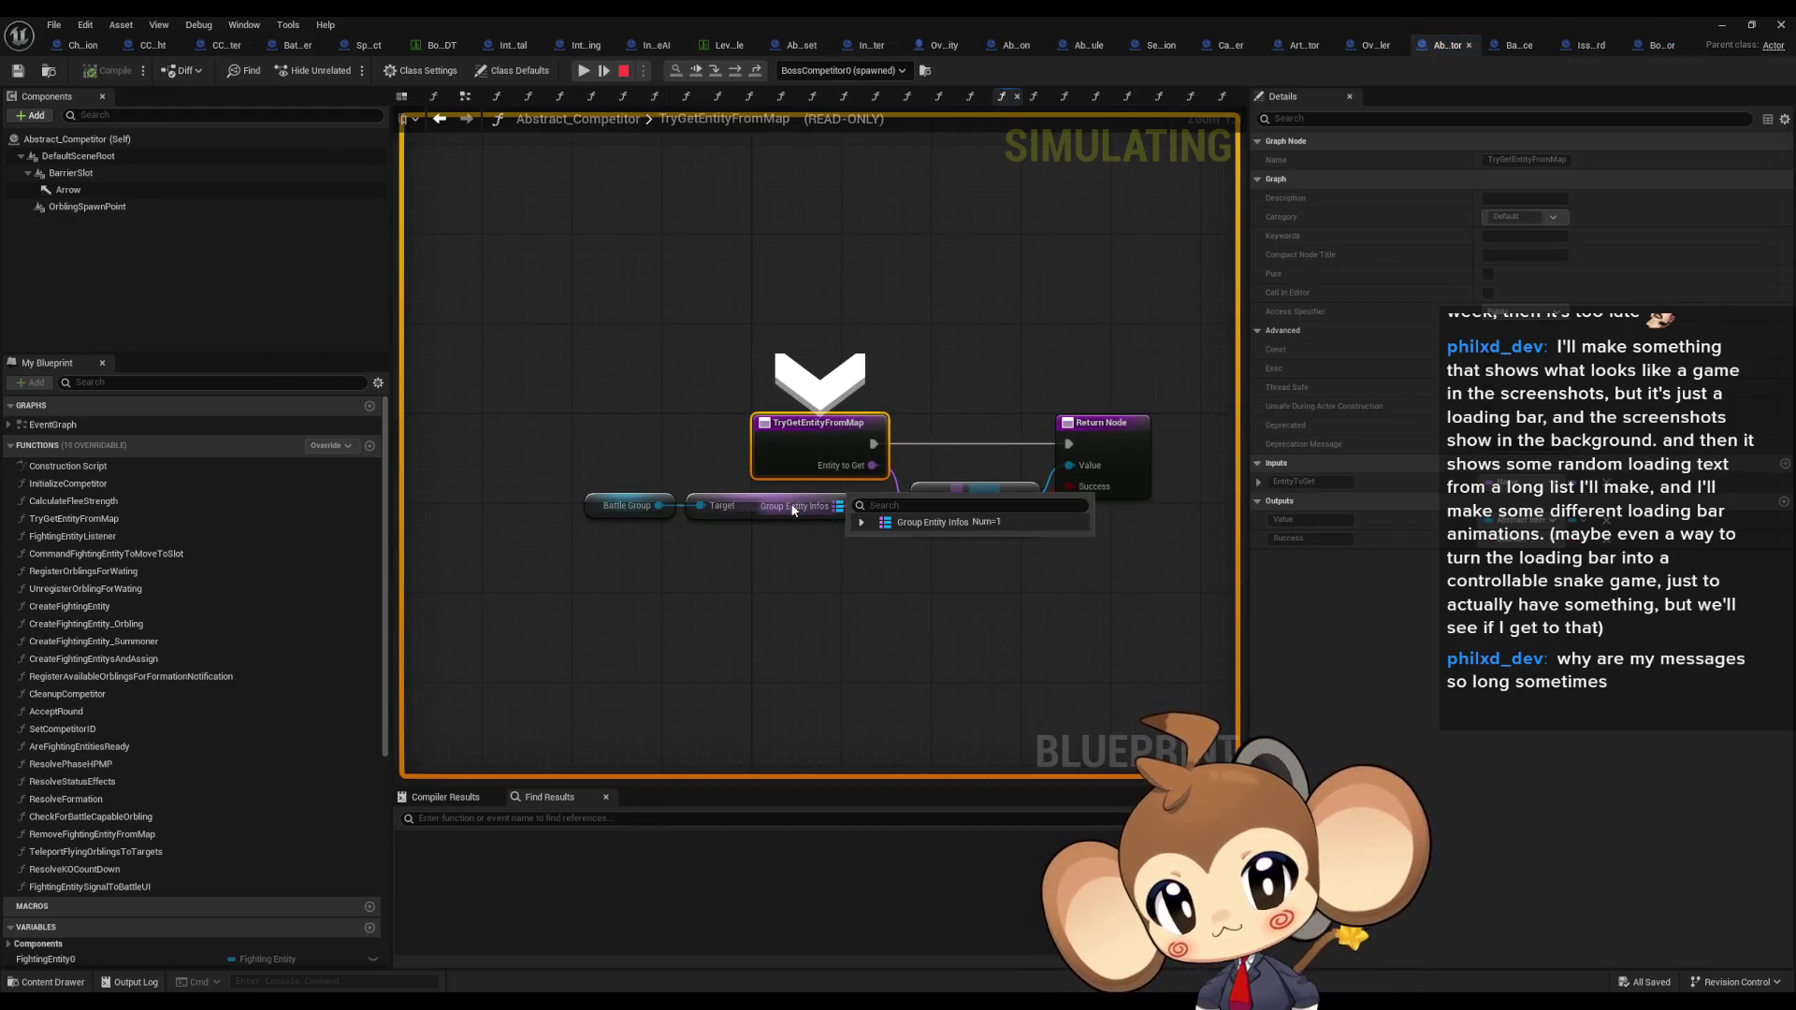
click(861, 522)
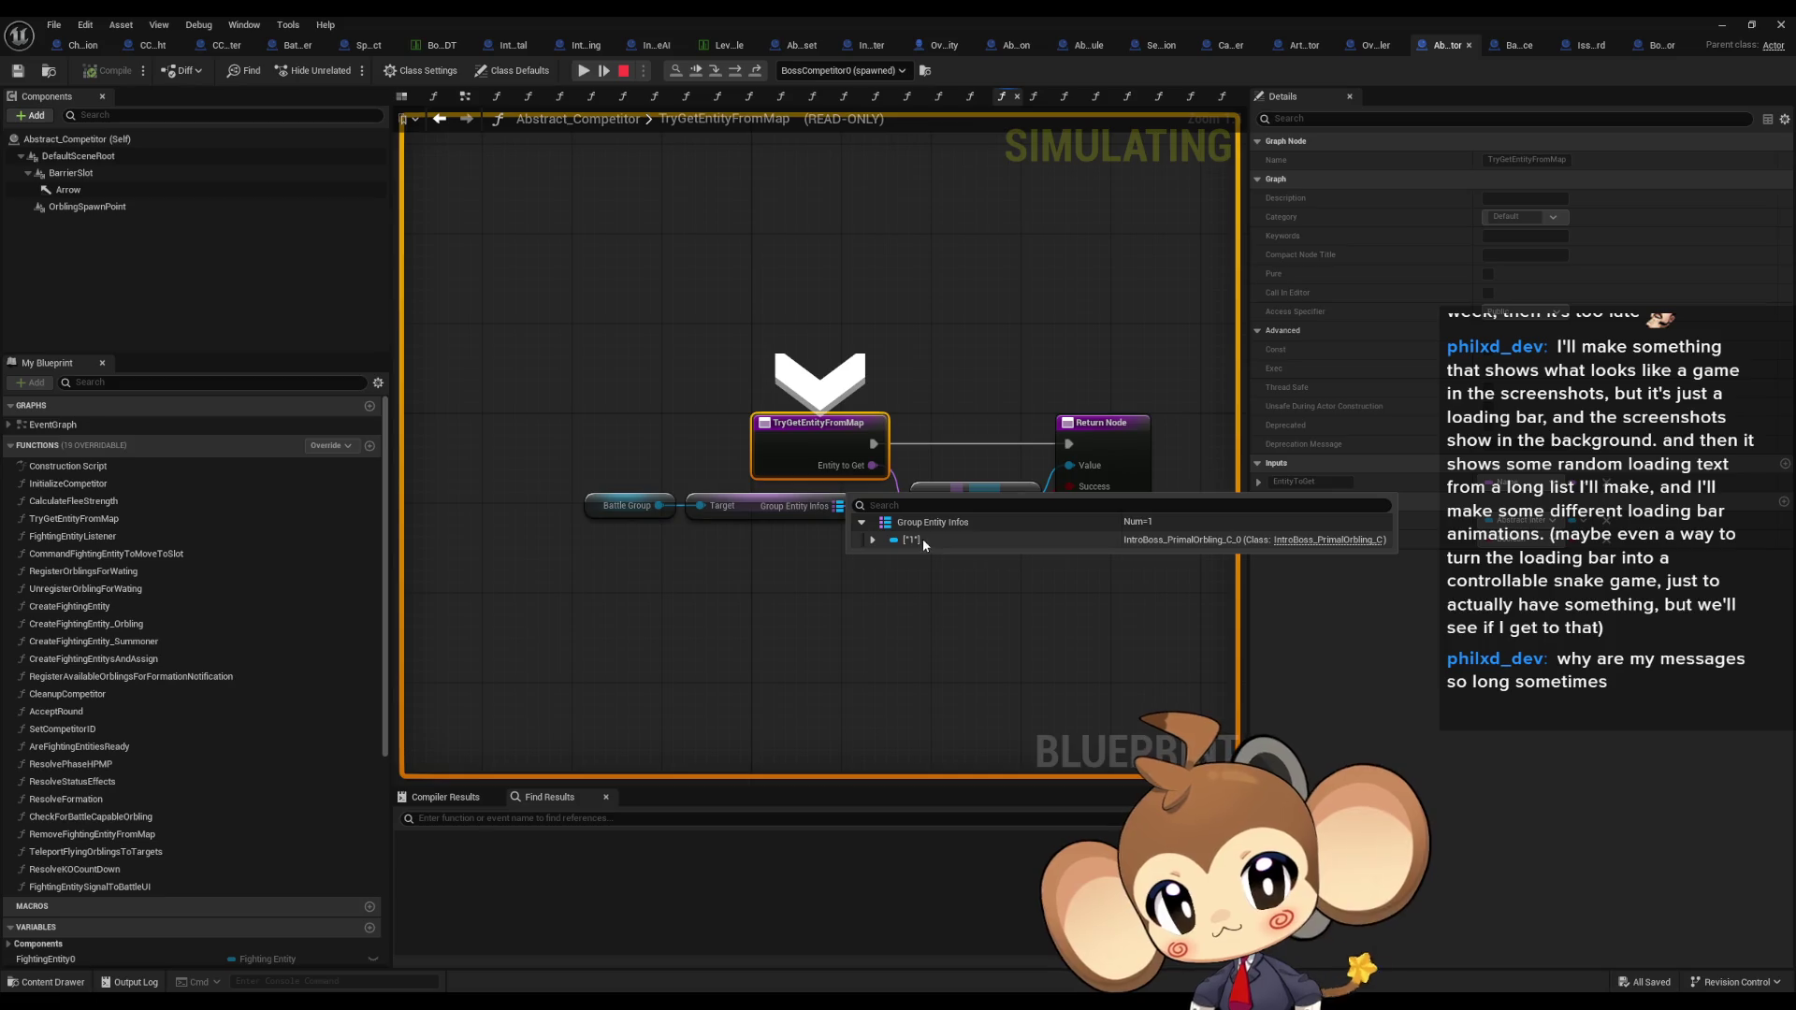
Step: Step back out through the Branch checks to the Get Base Stat Datatable Entry call
click(735, 71)
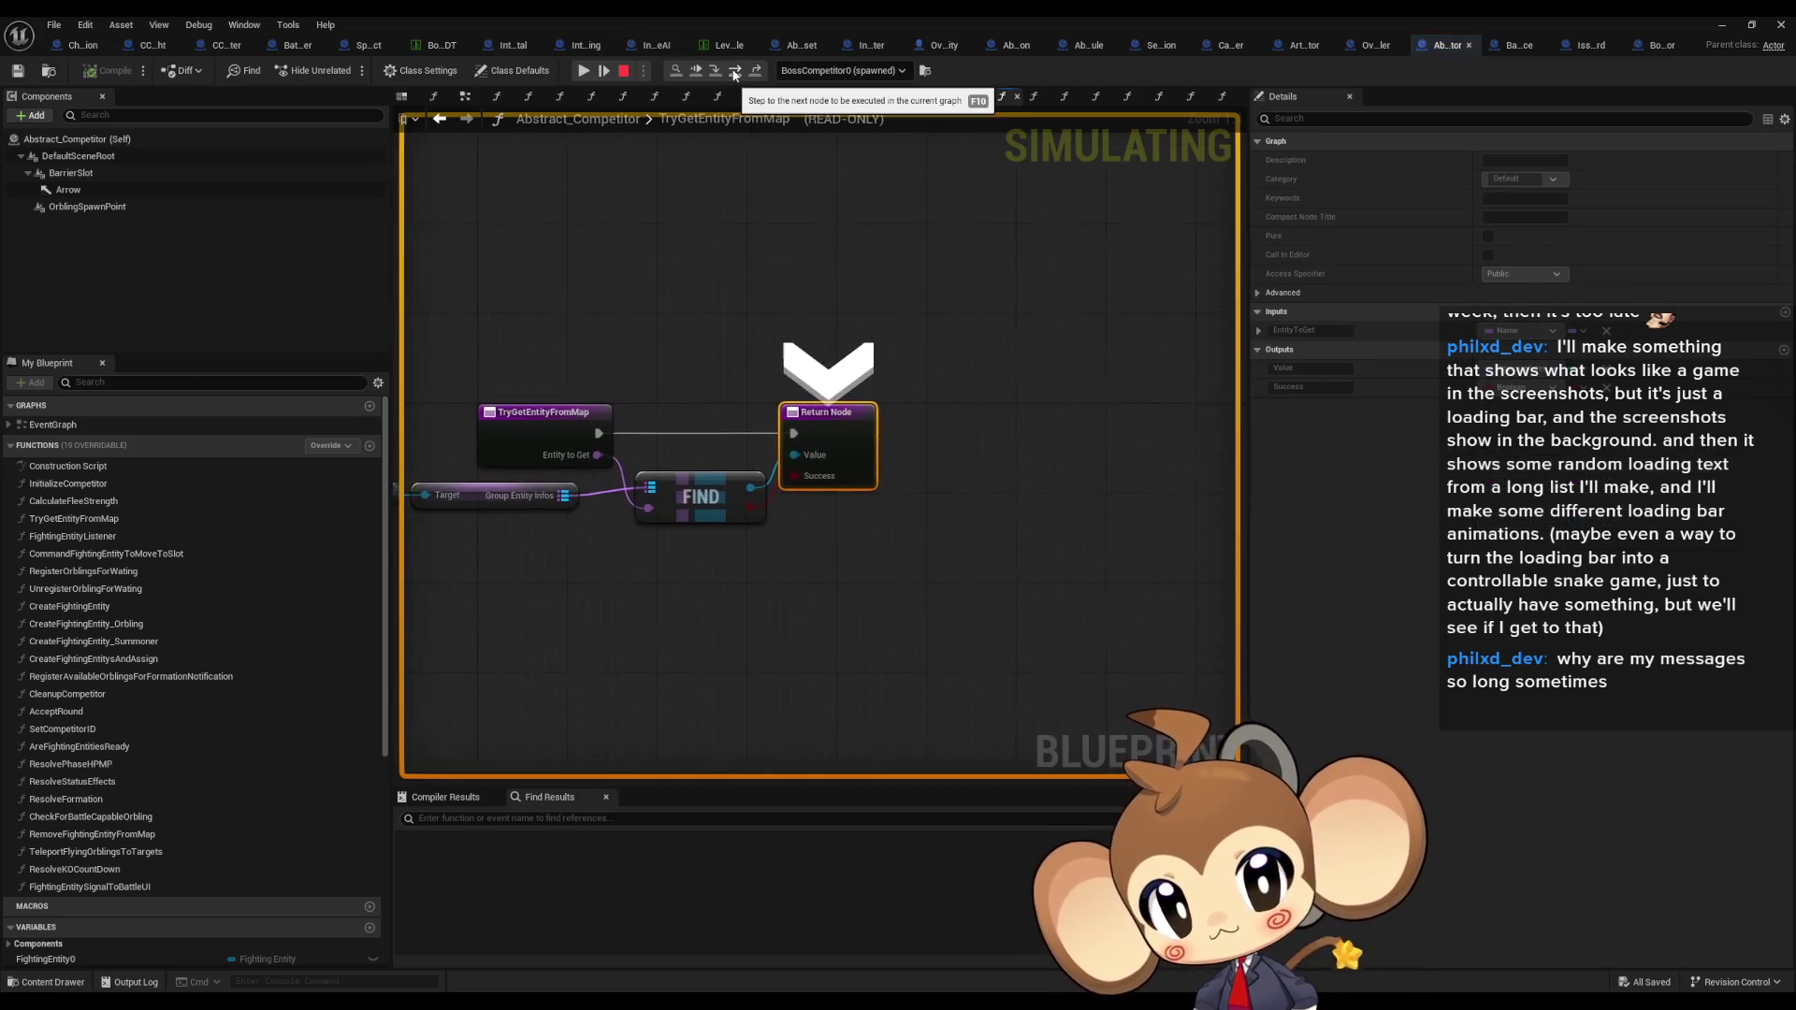
click(735, 71)
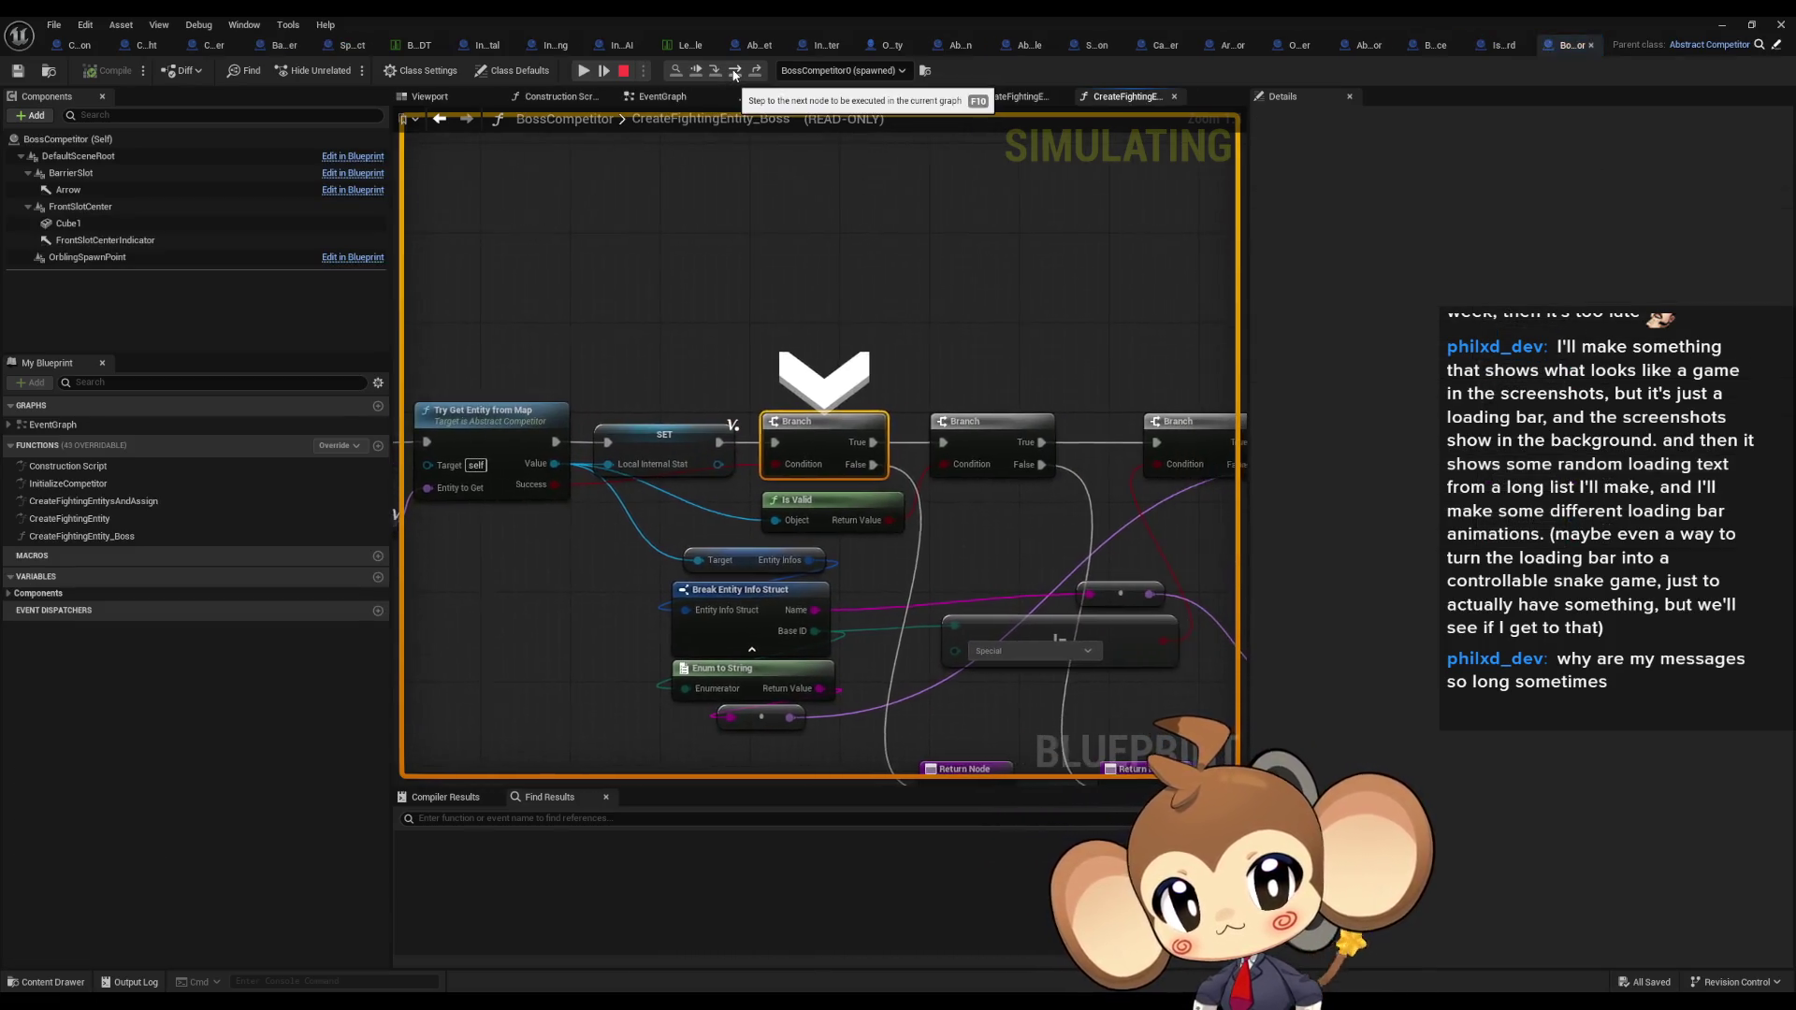
click(736, 71)
click(735, 71)
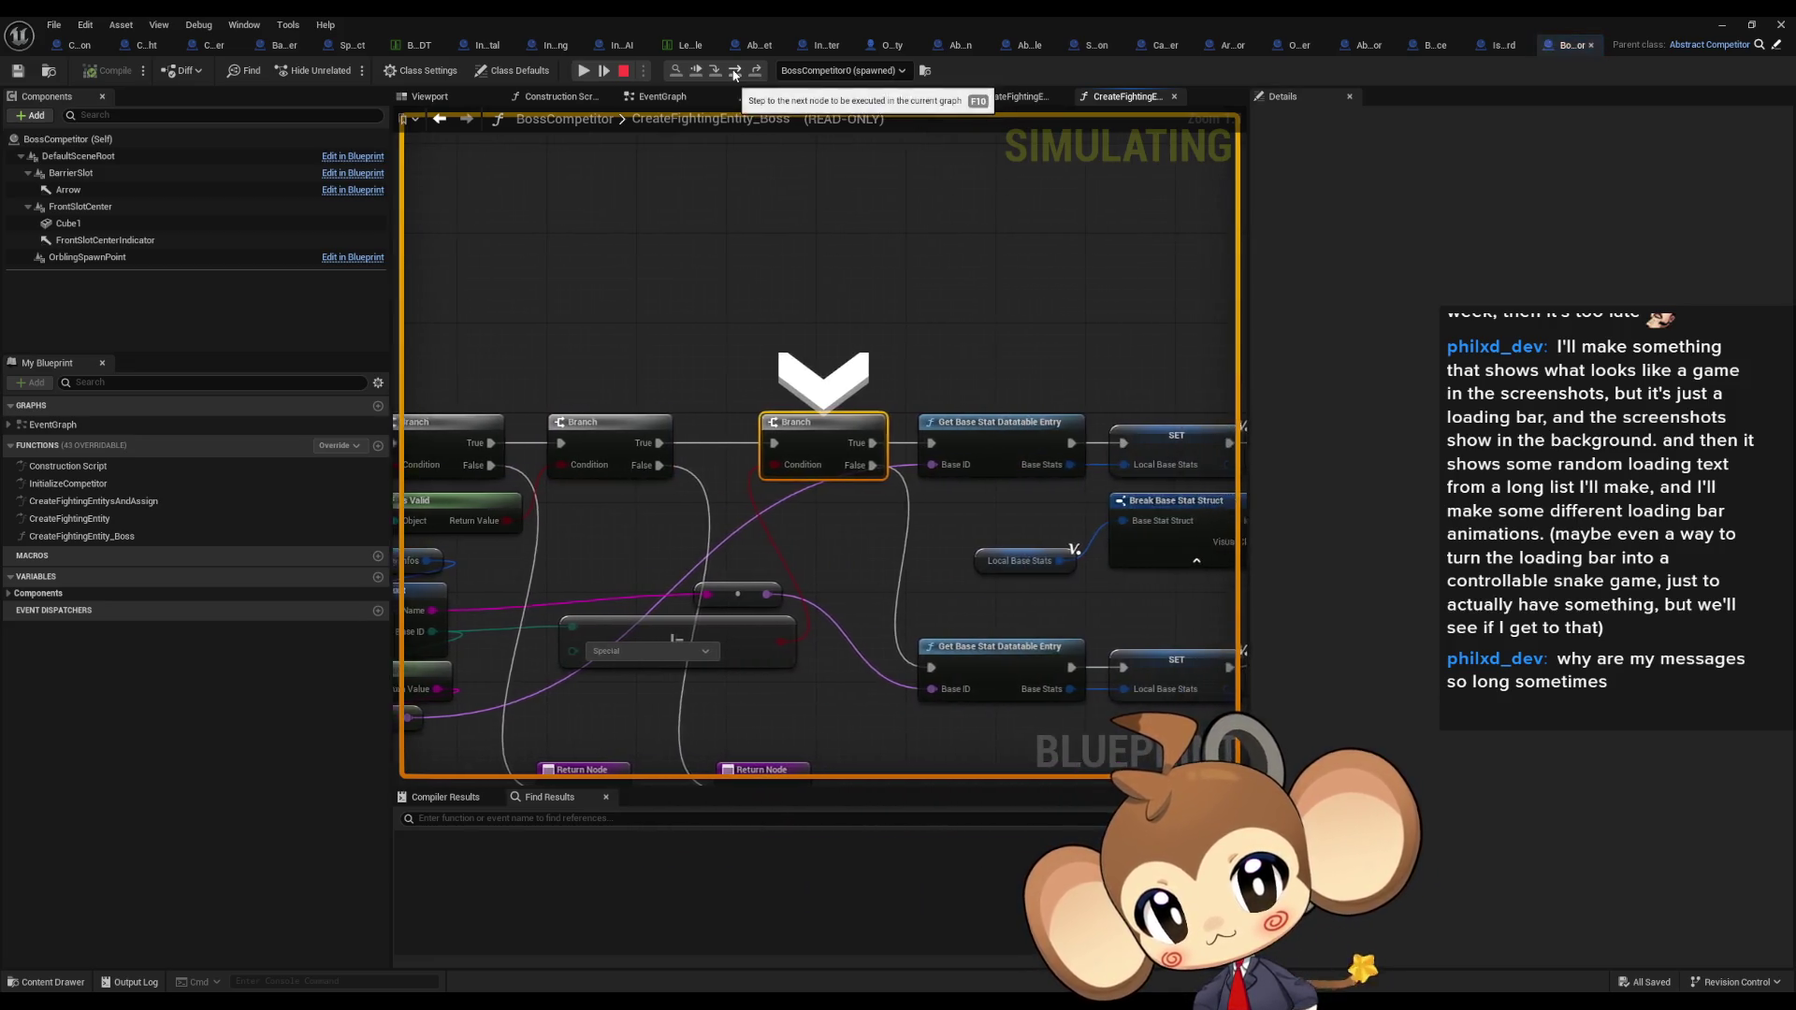
click(735, 71)
Step: Inspect the Base ID comparison values, step to the following SET node, and stop the simulation
drag(561, 300, 843, 306)
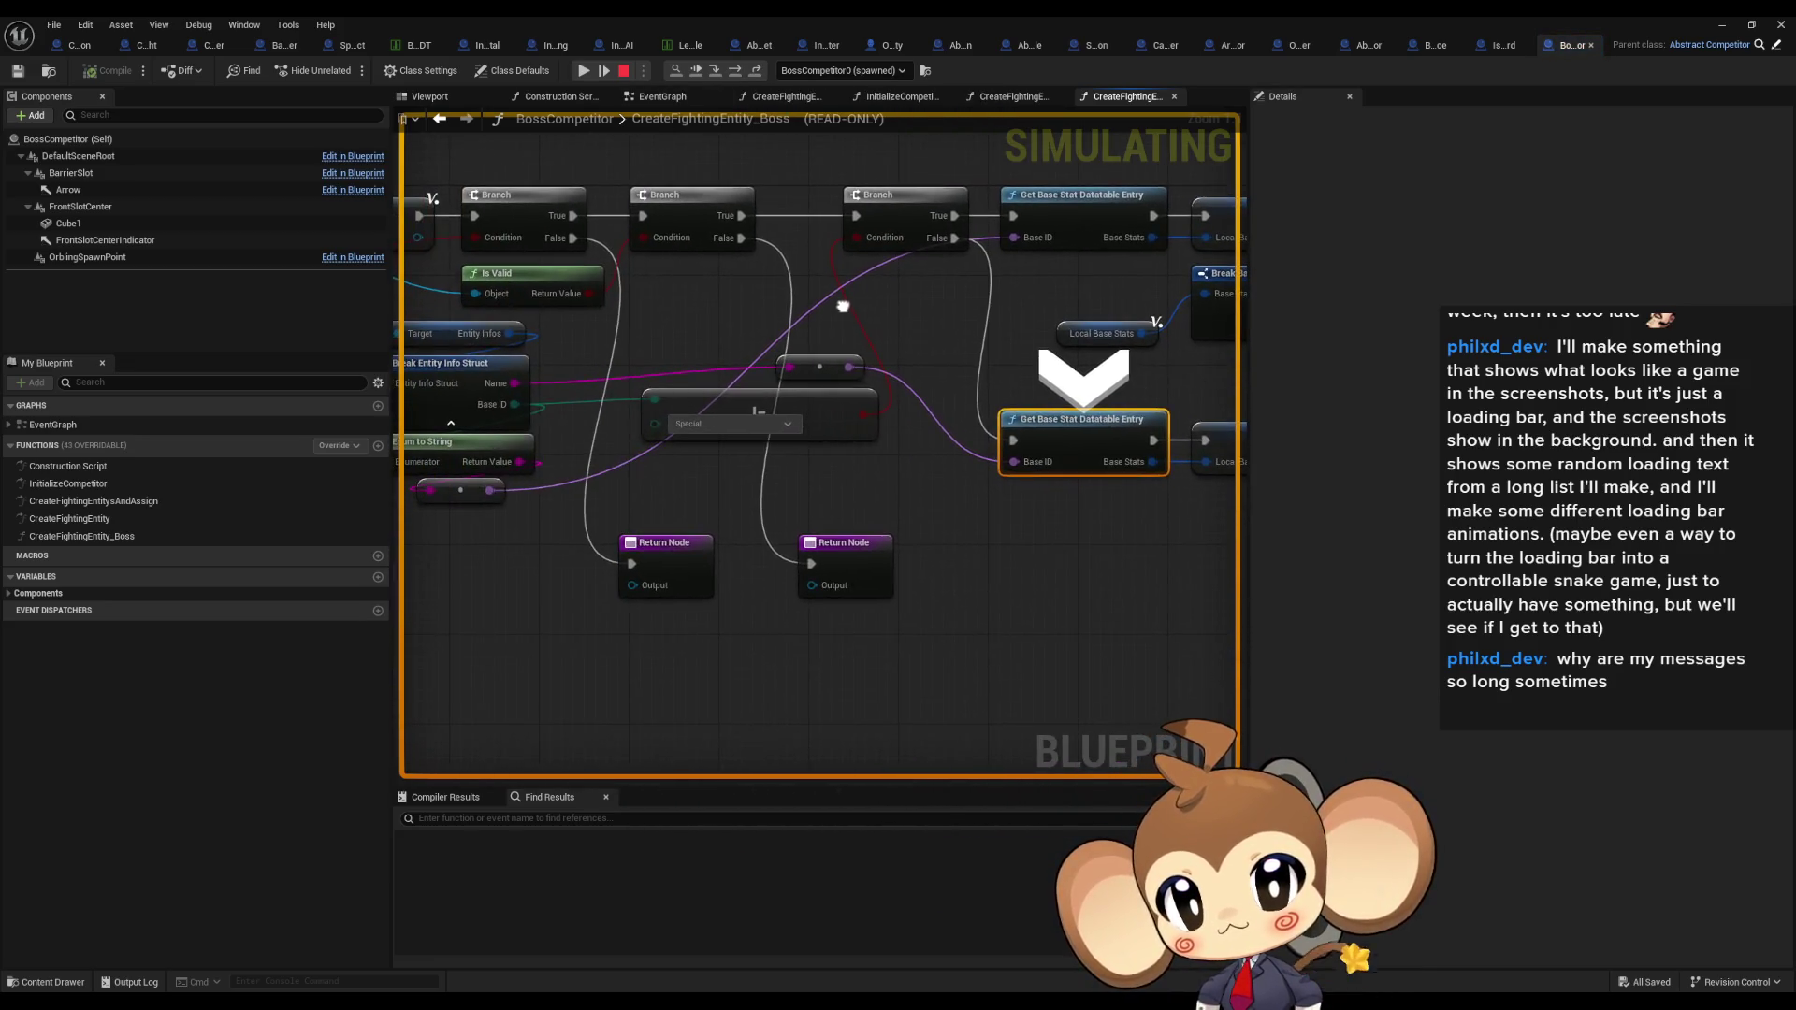
mouse_move(861, 414)
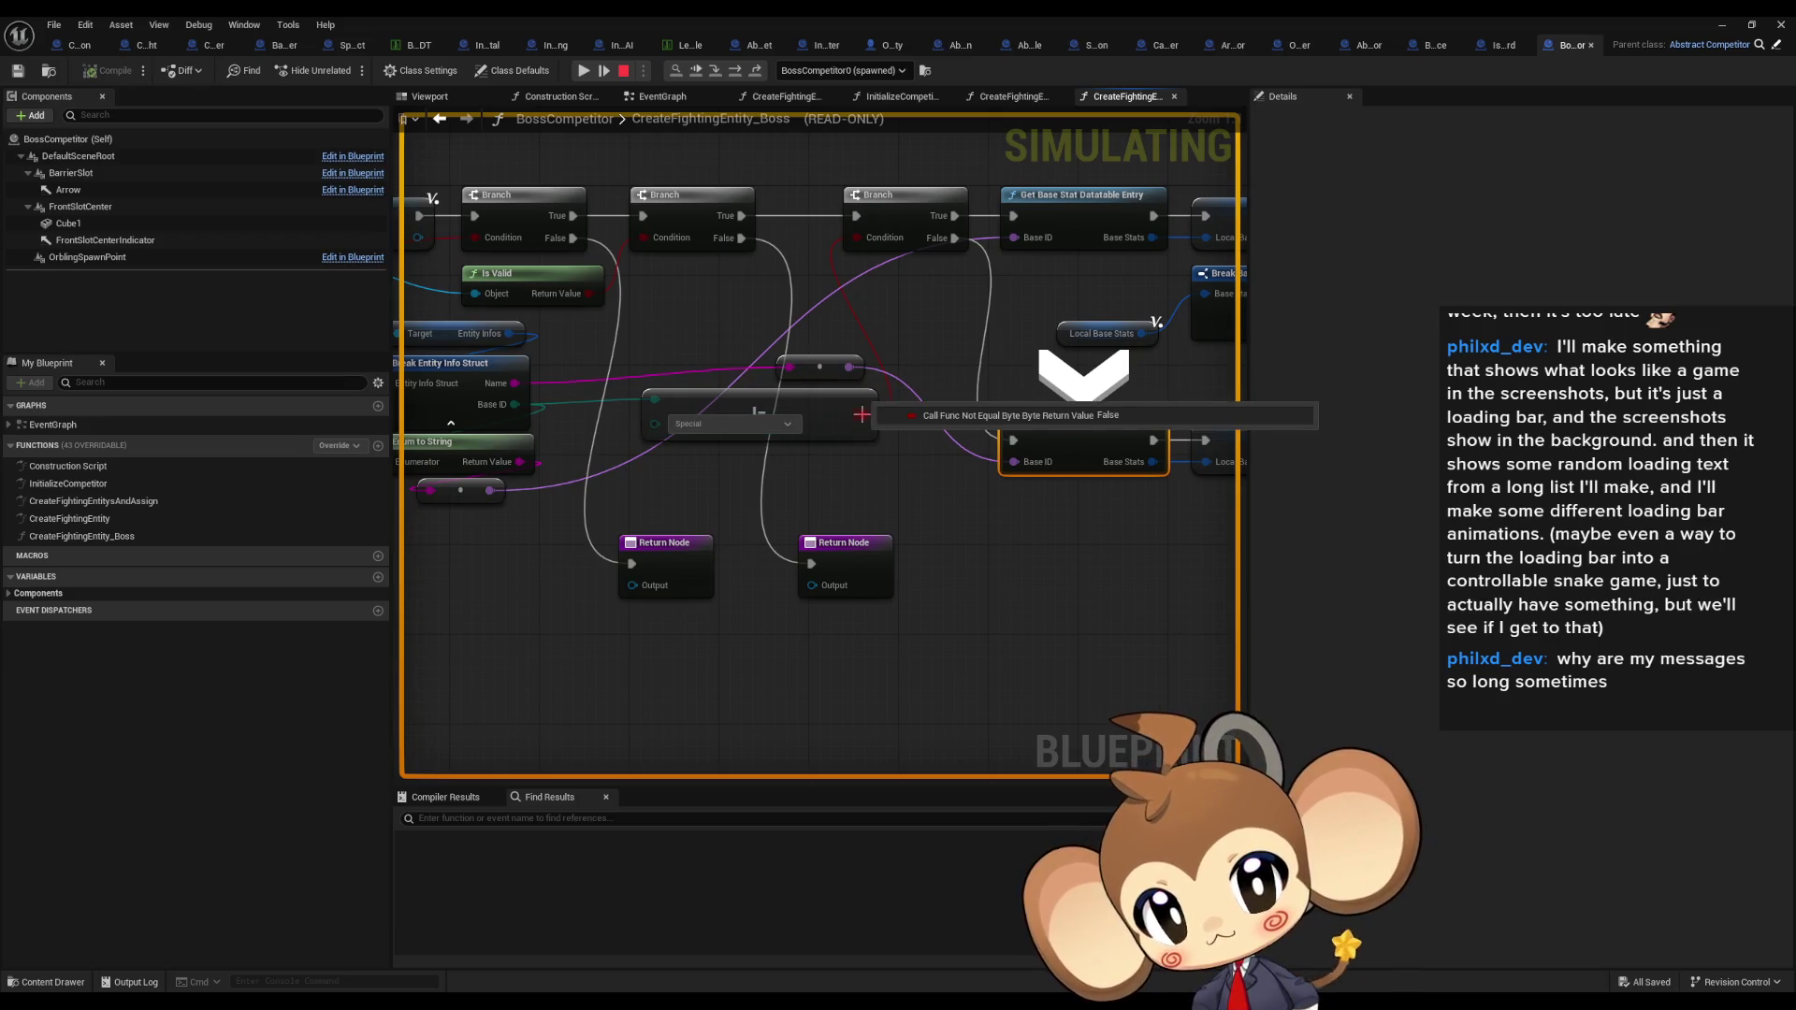
drag(862, 414, 721, 427)
mouse_move(899, 478)
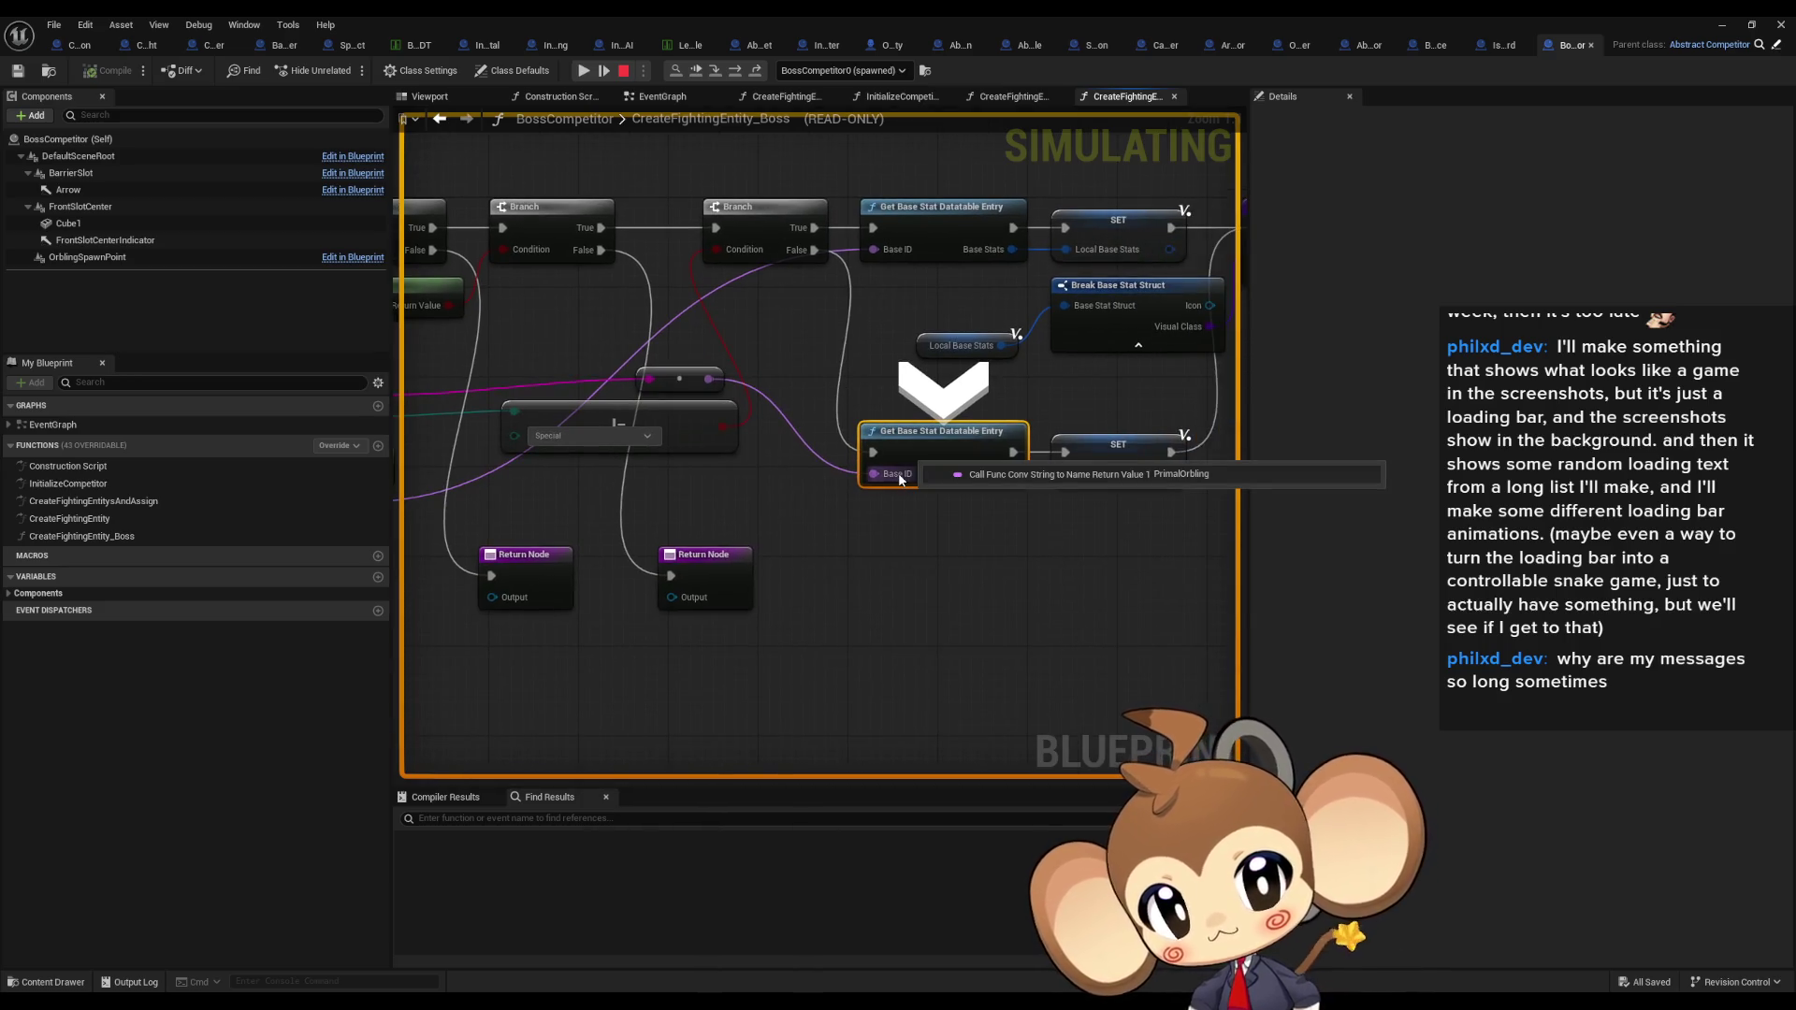
mouse_move(989, 478)
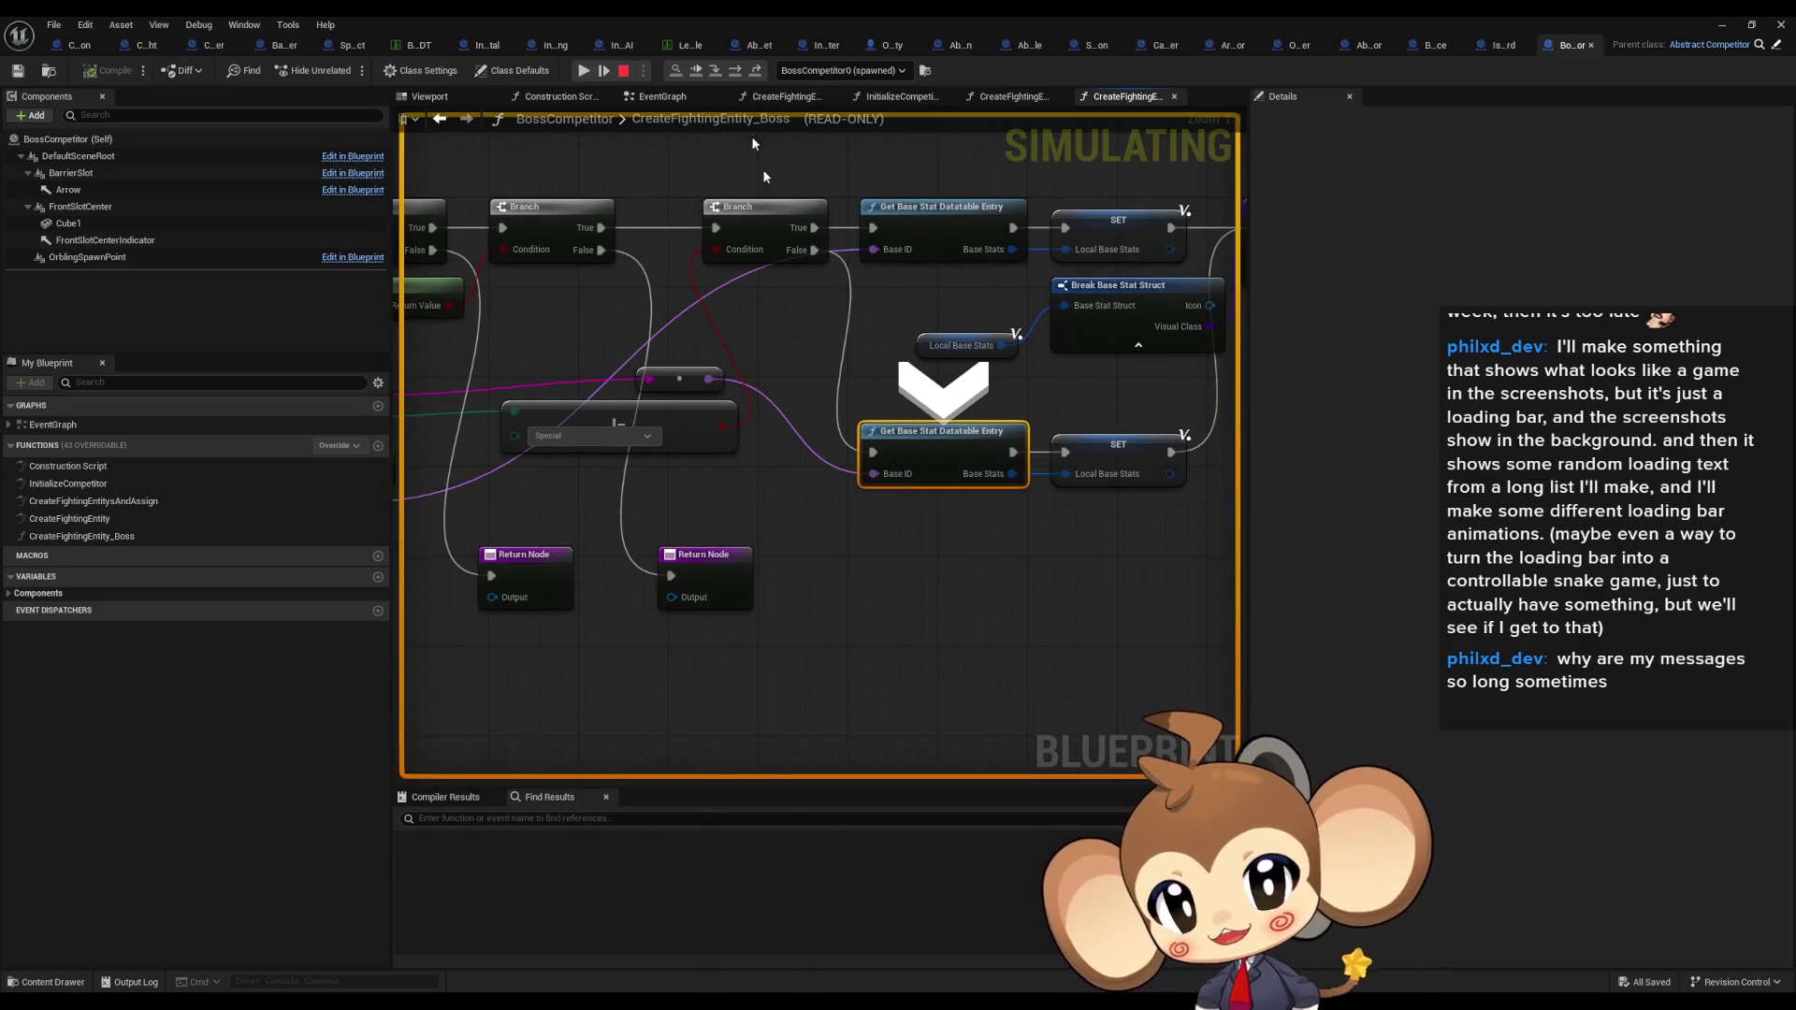
click(753, 70)
mouse_move(698, 464)
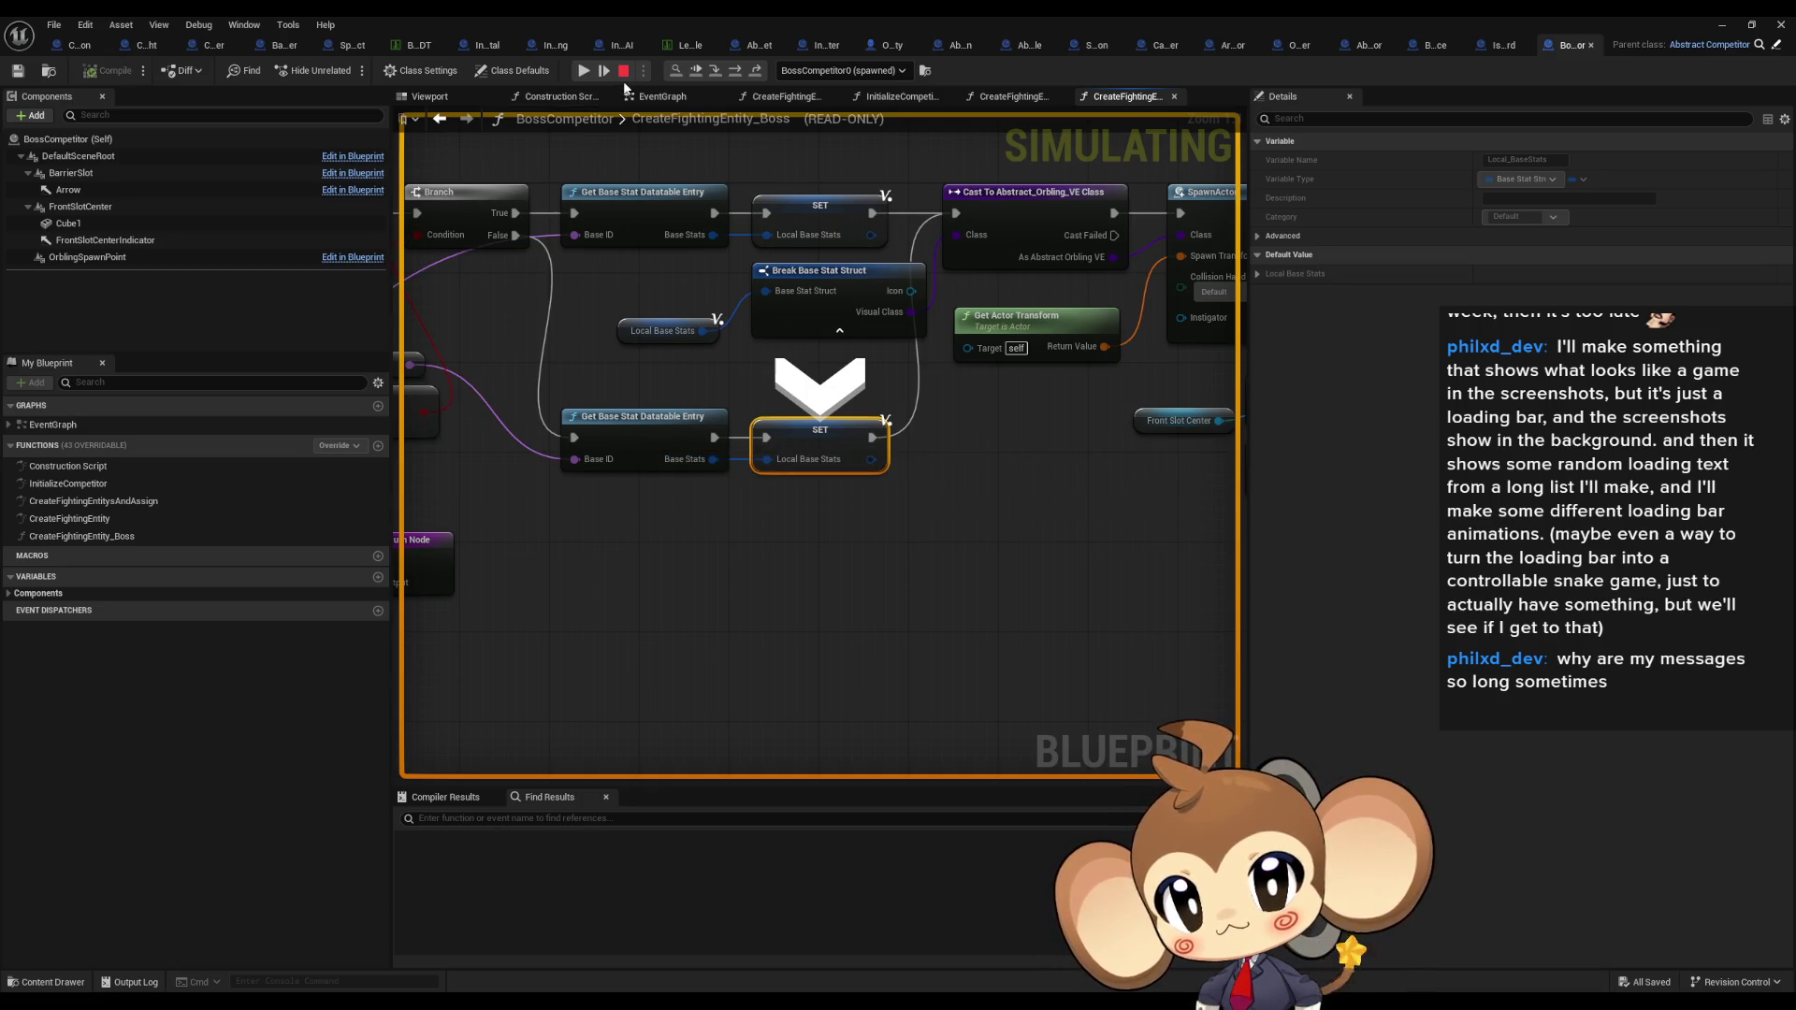
click(624, 71)
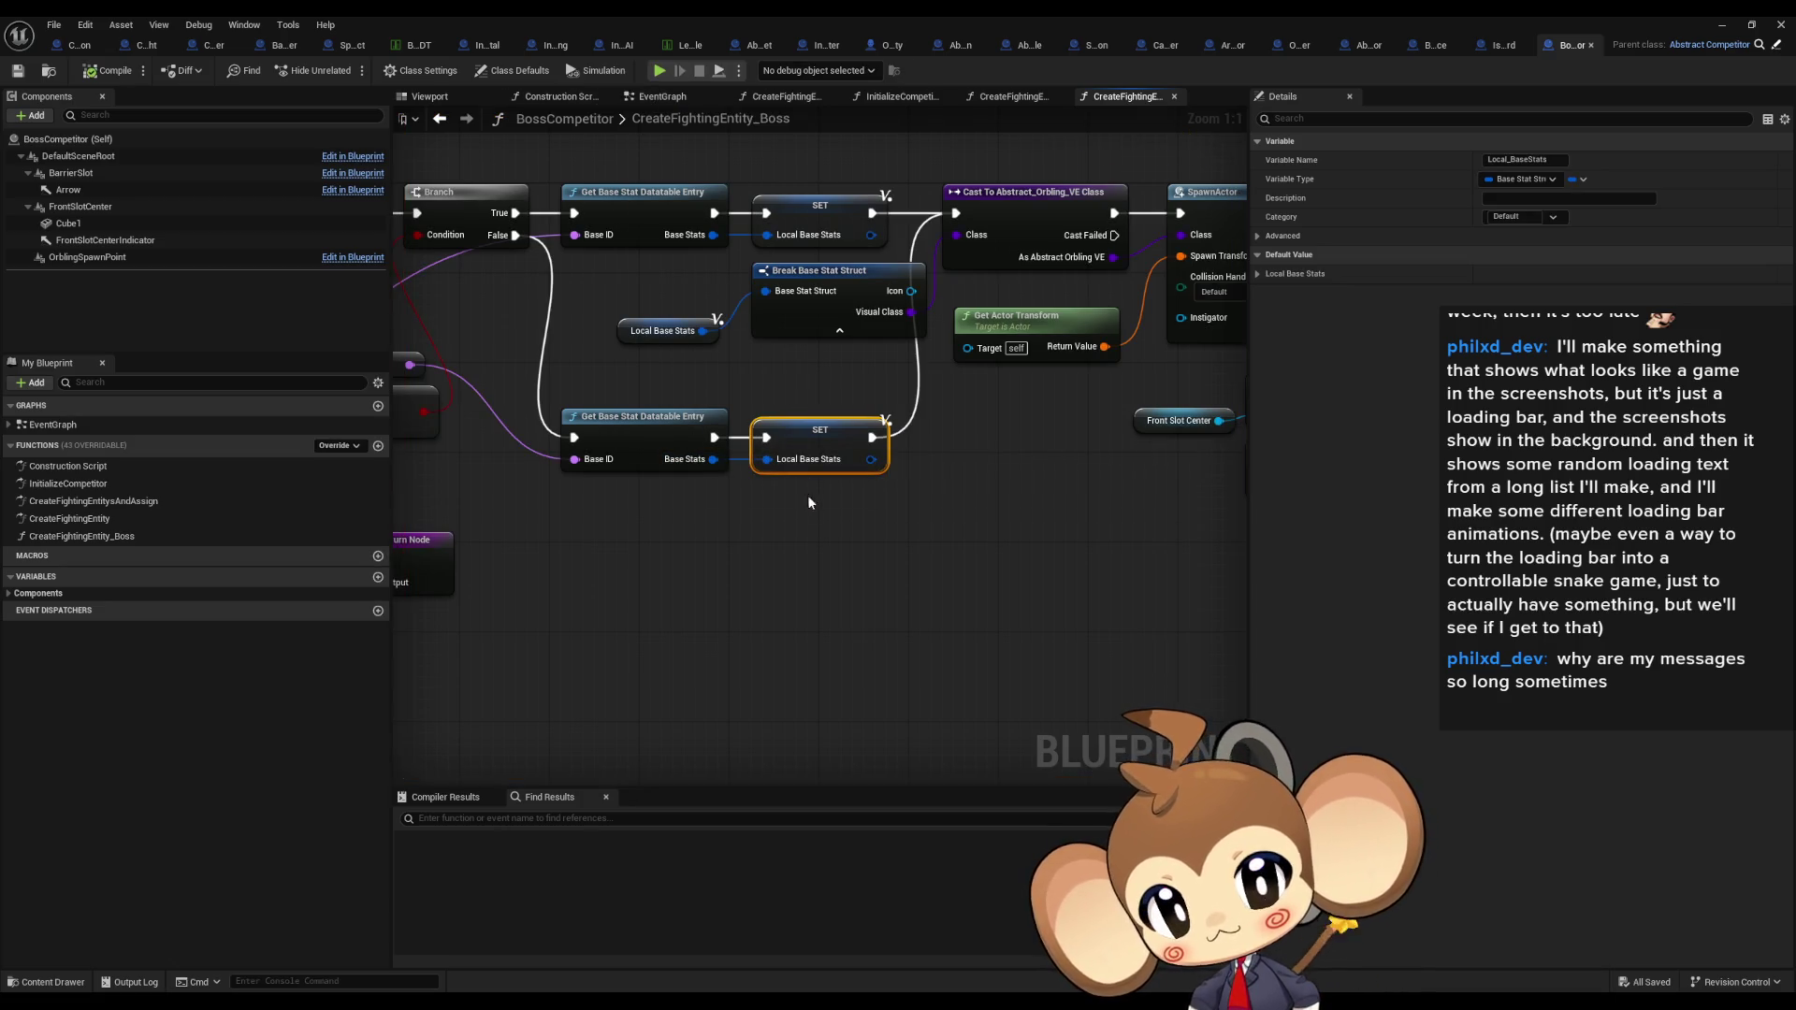
Step: Open GetBaseStatDatatableEntry and follow its Local Datatable variable to the OrblingBaseStat table
click(657, 434)
double_click(657, 434)
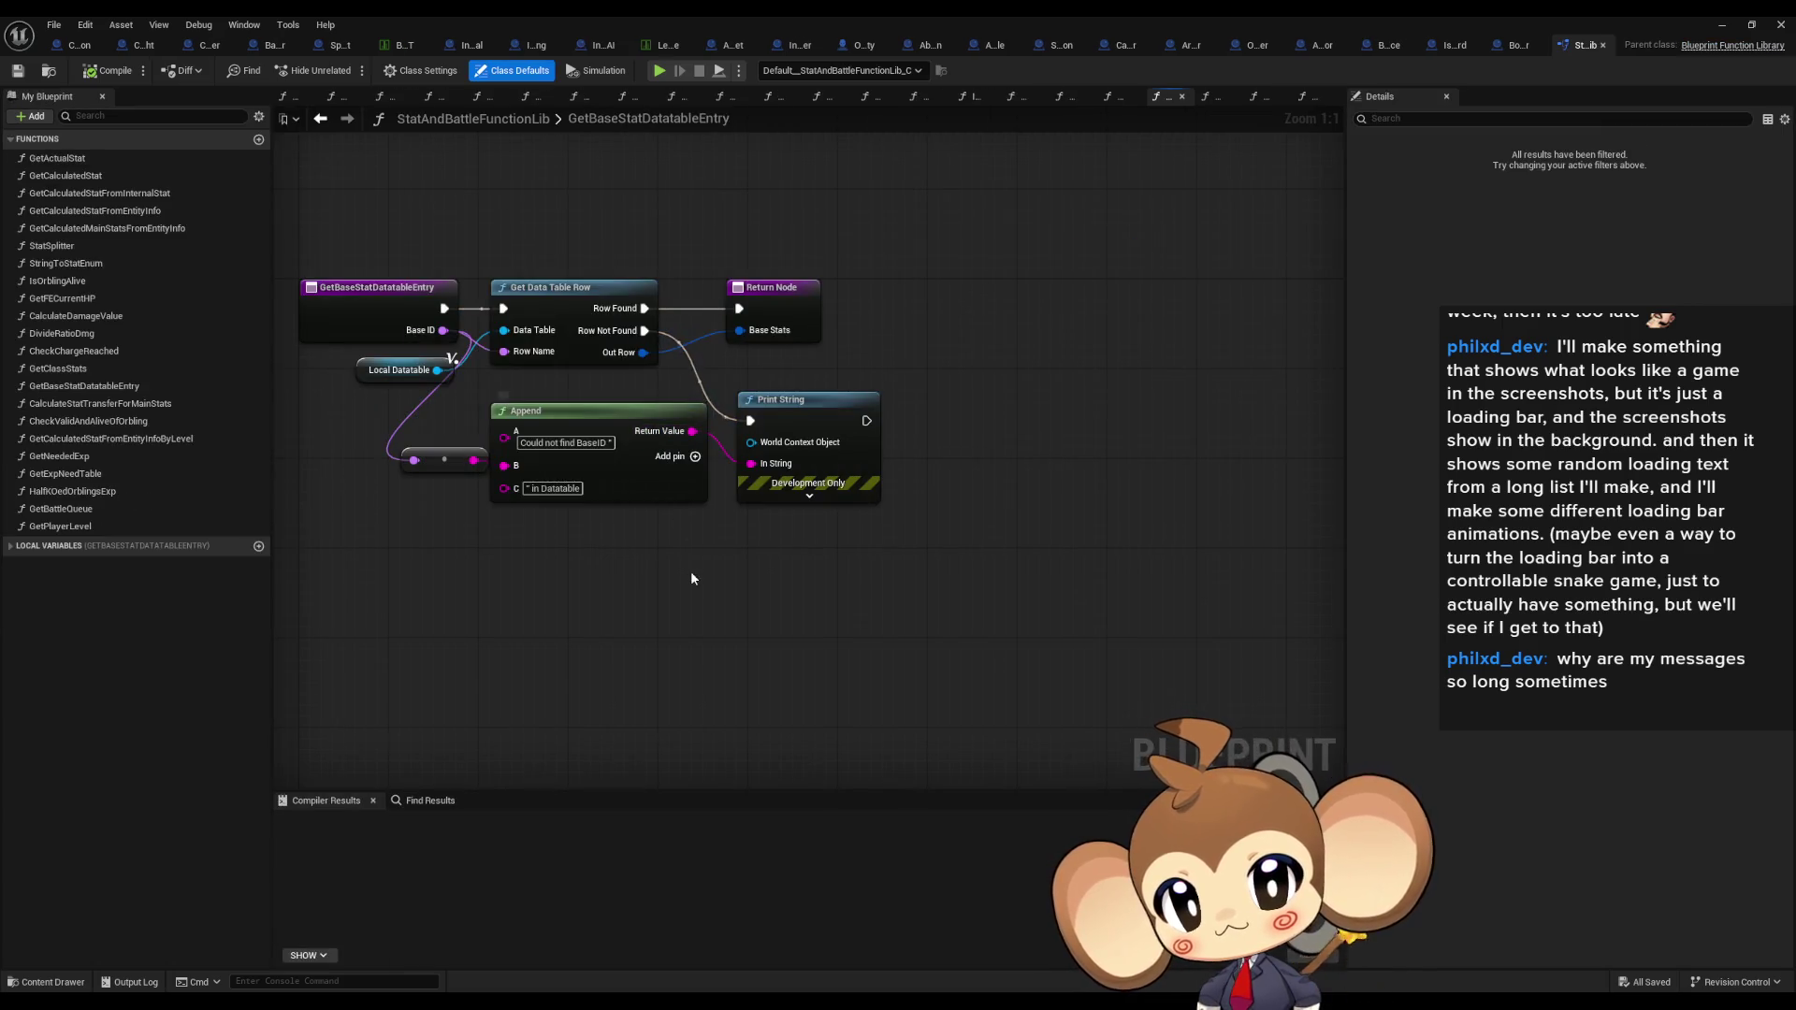
click(432, 372)
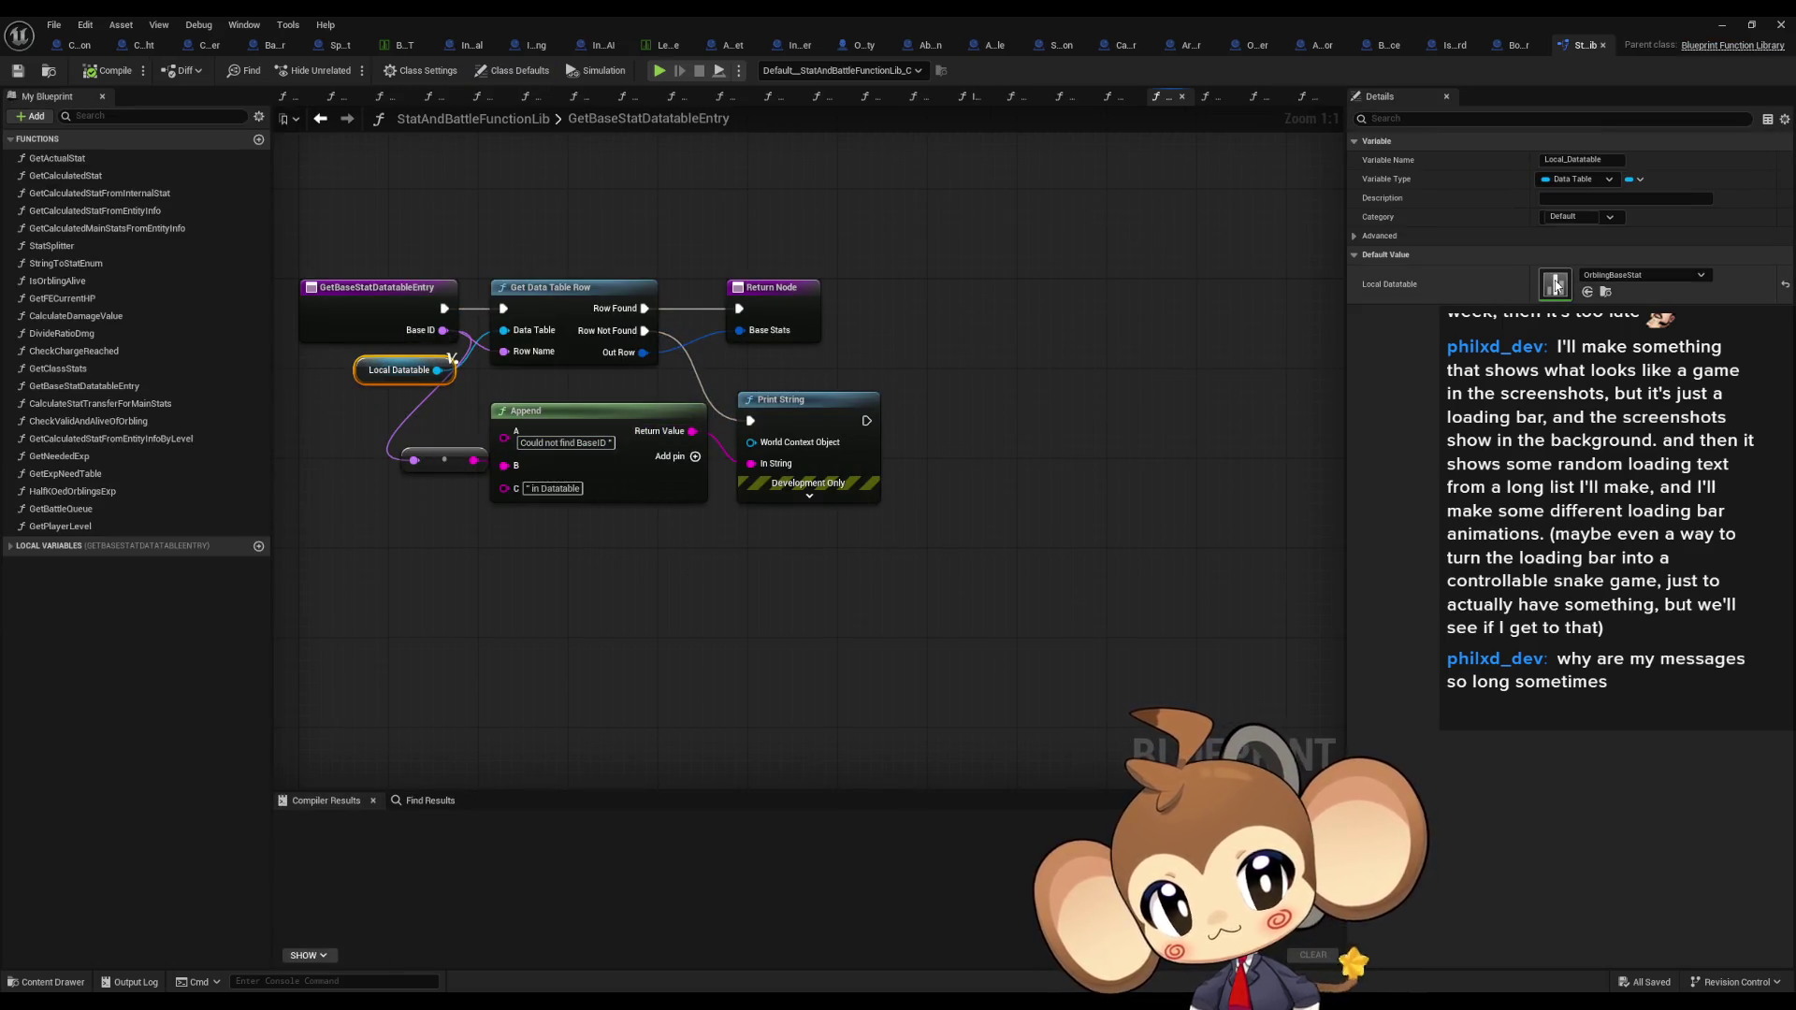
double_click(1553, 288)
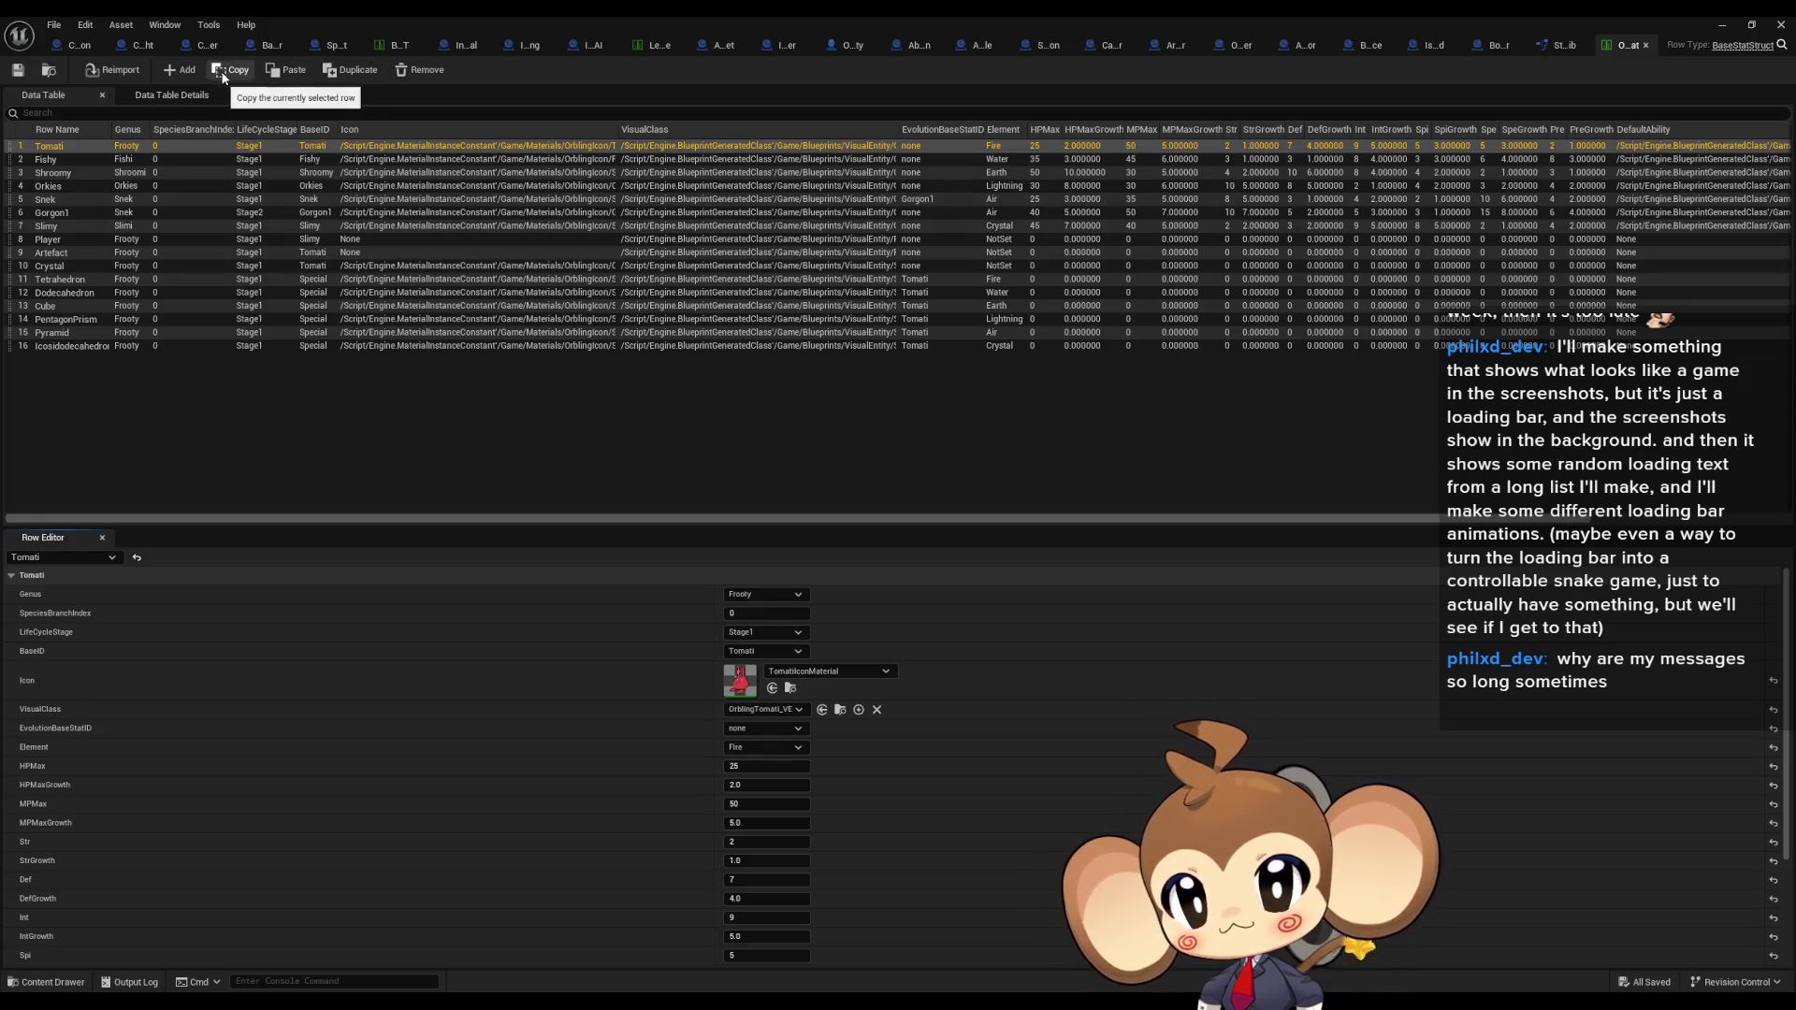
Step: Add row 17, name it IntroPrimalOrbling, then select the Crystal row to inspect it
click(180, 69)
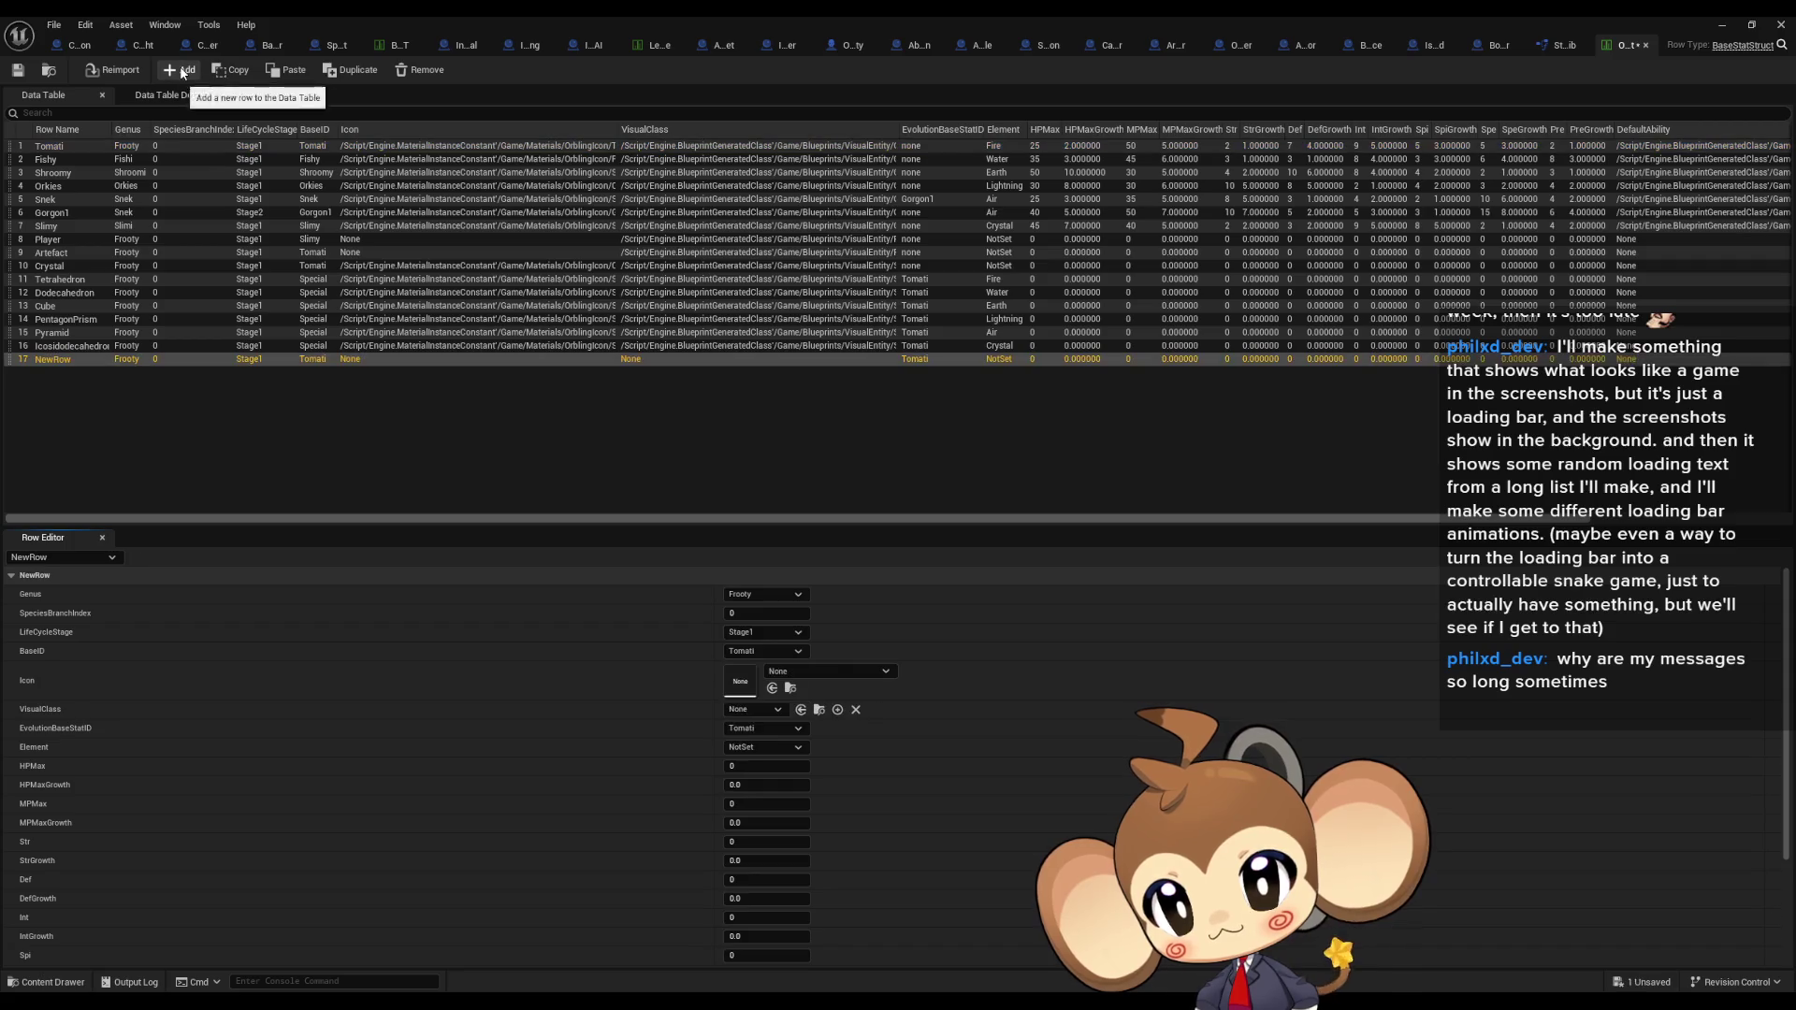
double_click(71, 362)
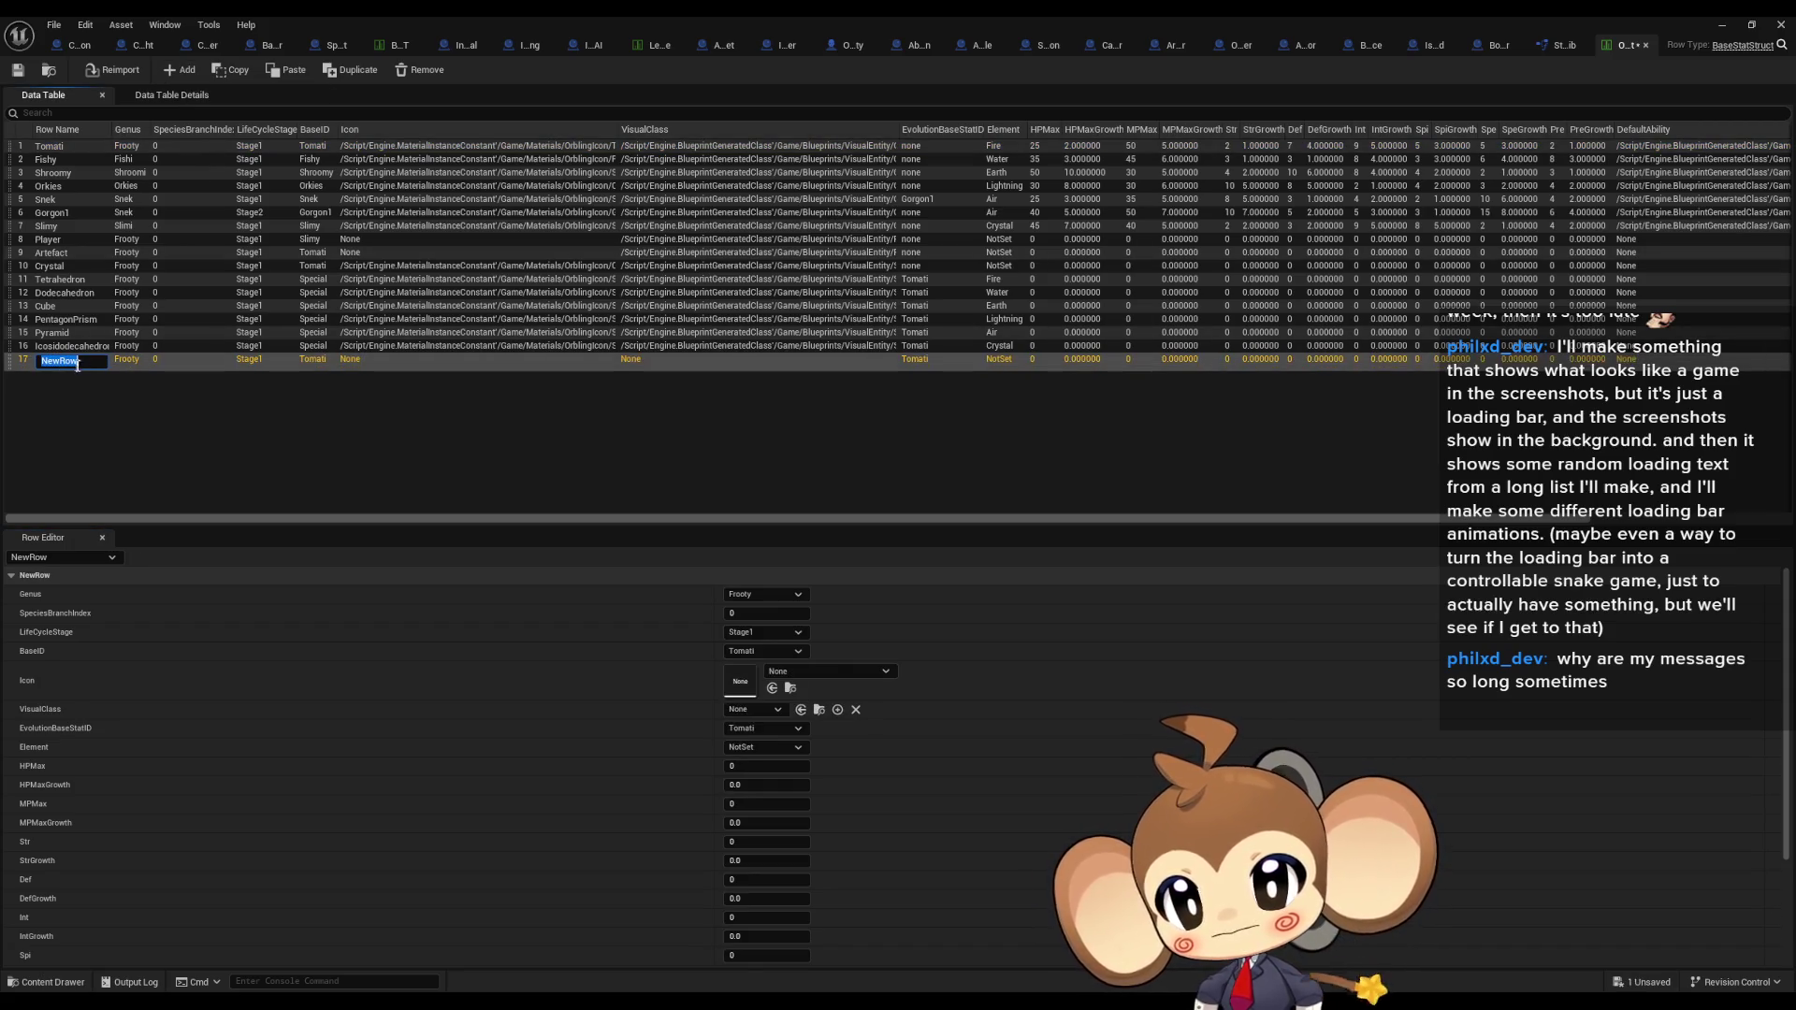
key(BackSpace)
text(ro)
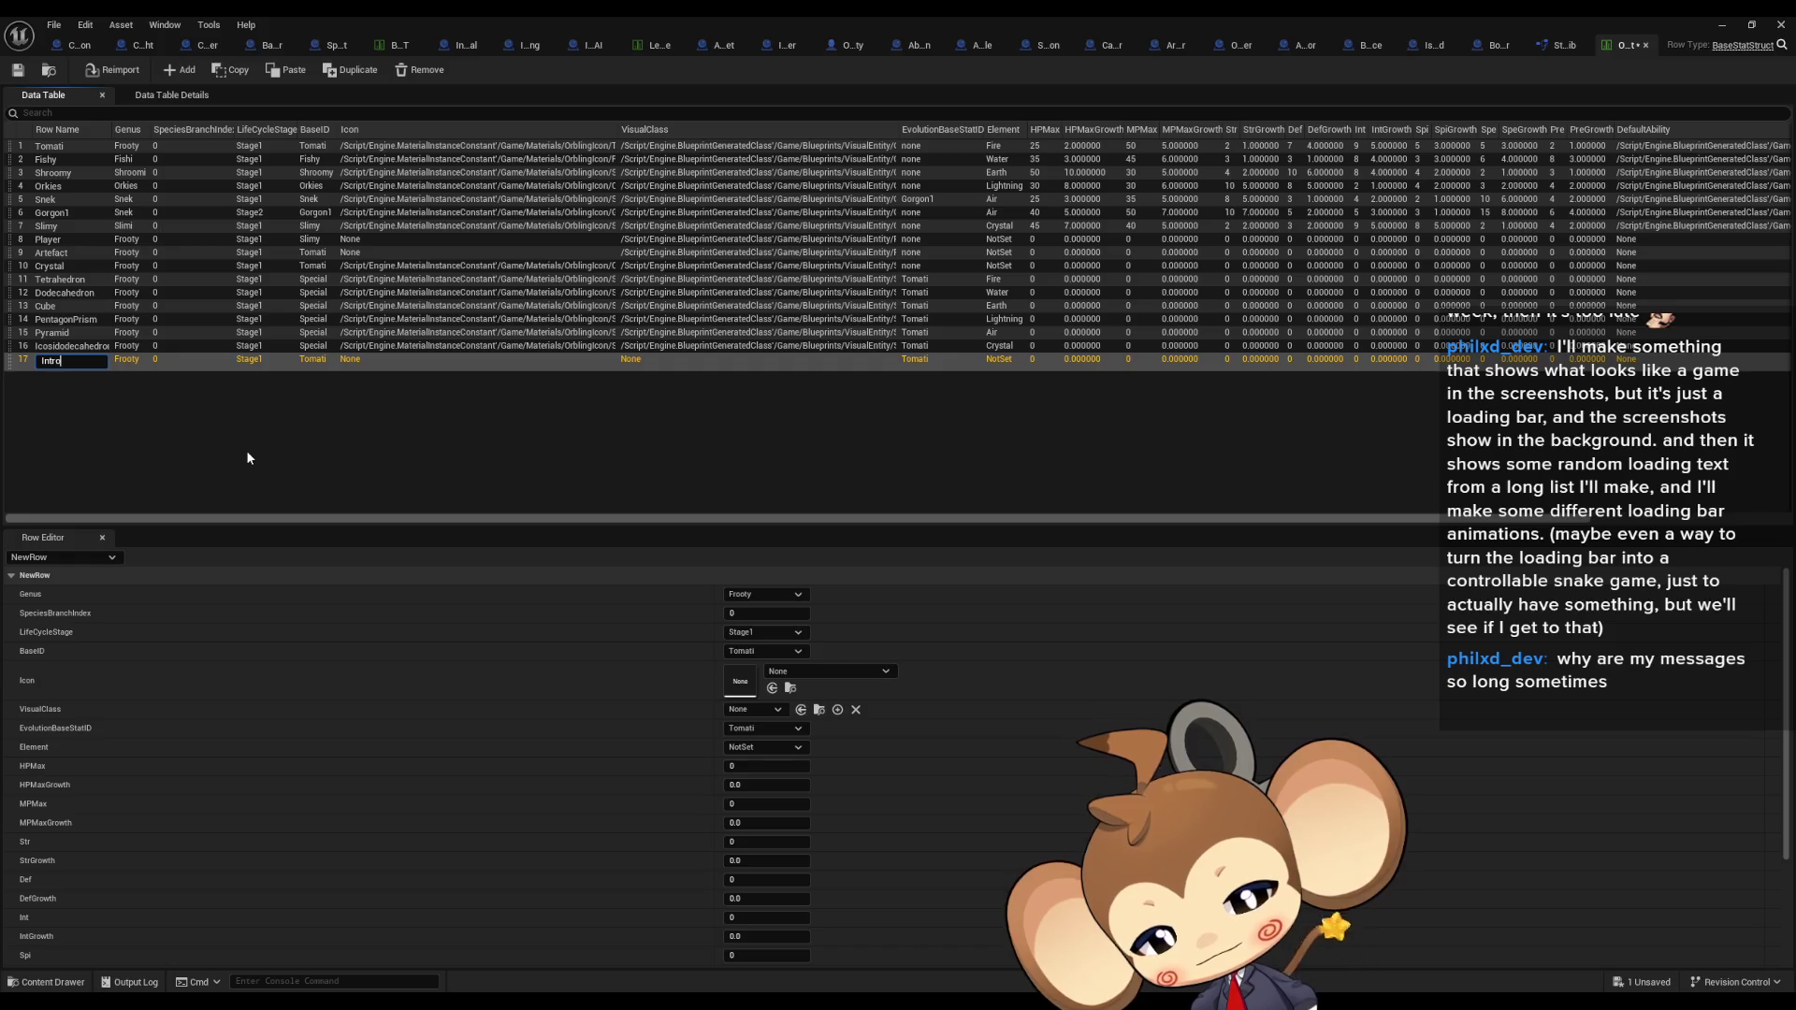
text(PrimalOPrblinm)
key(BackSpace)
text(g)
key(Return)
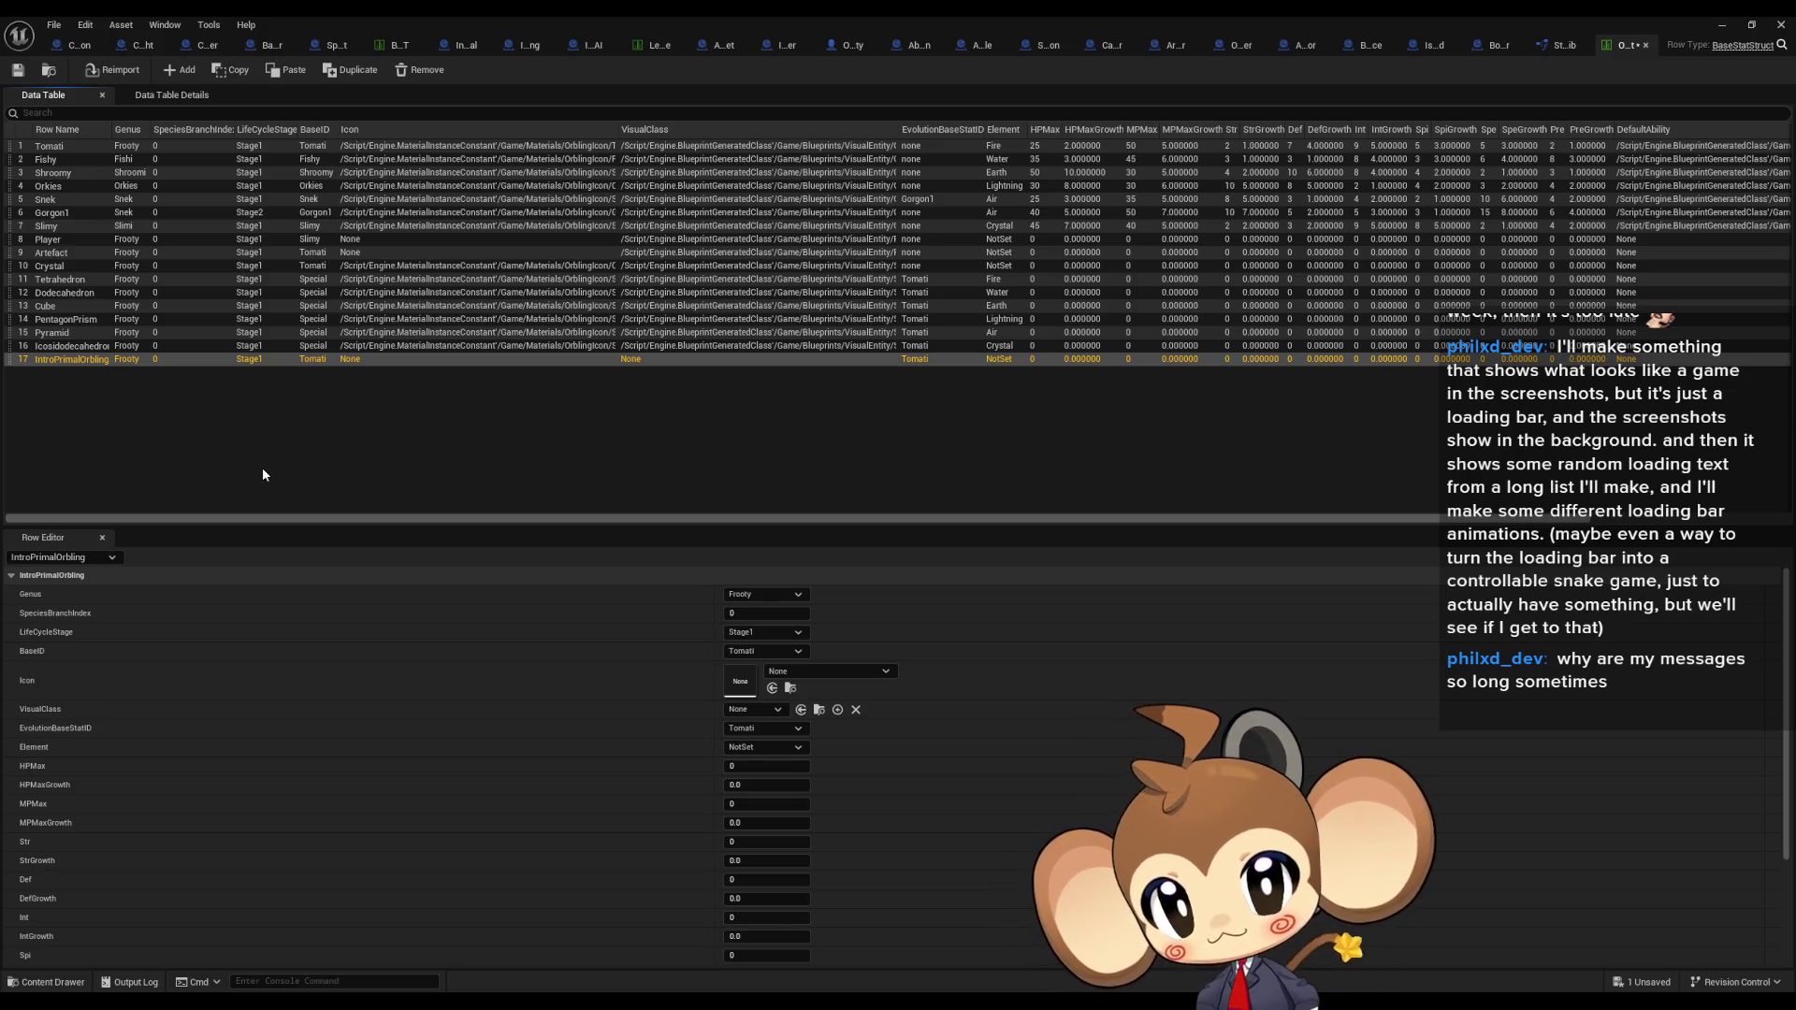
click(79, 269)
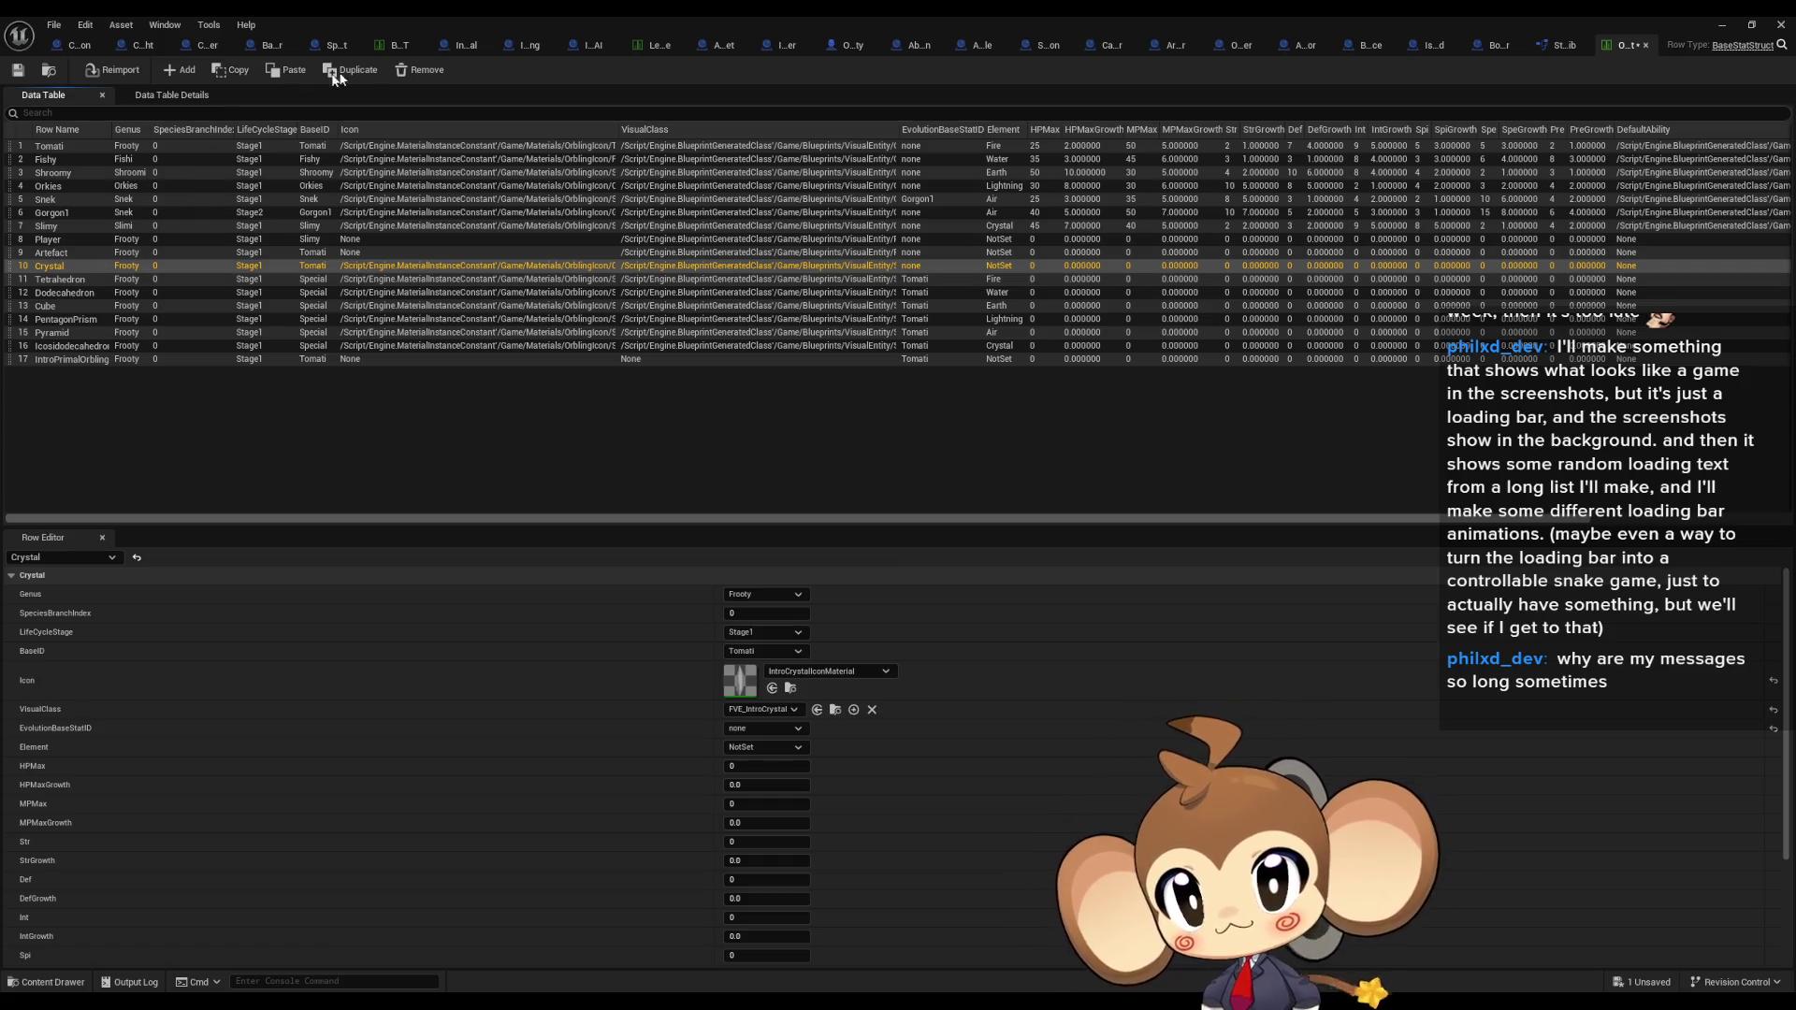
Step: Compare BossInfosDT's IntroBoss_Crystal entry against OrblingBaseStat, then restore the table editor to a smaller window
click(394, 49)
click(90, 161)
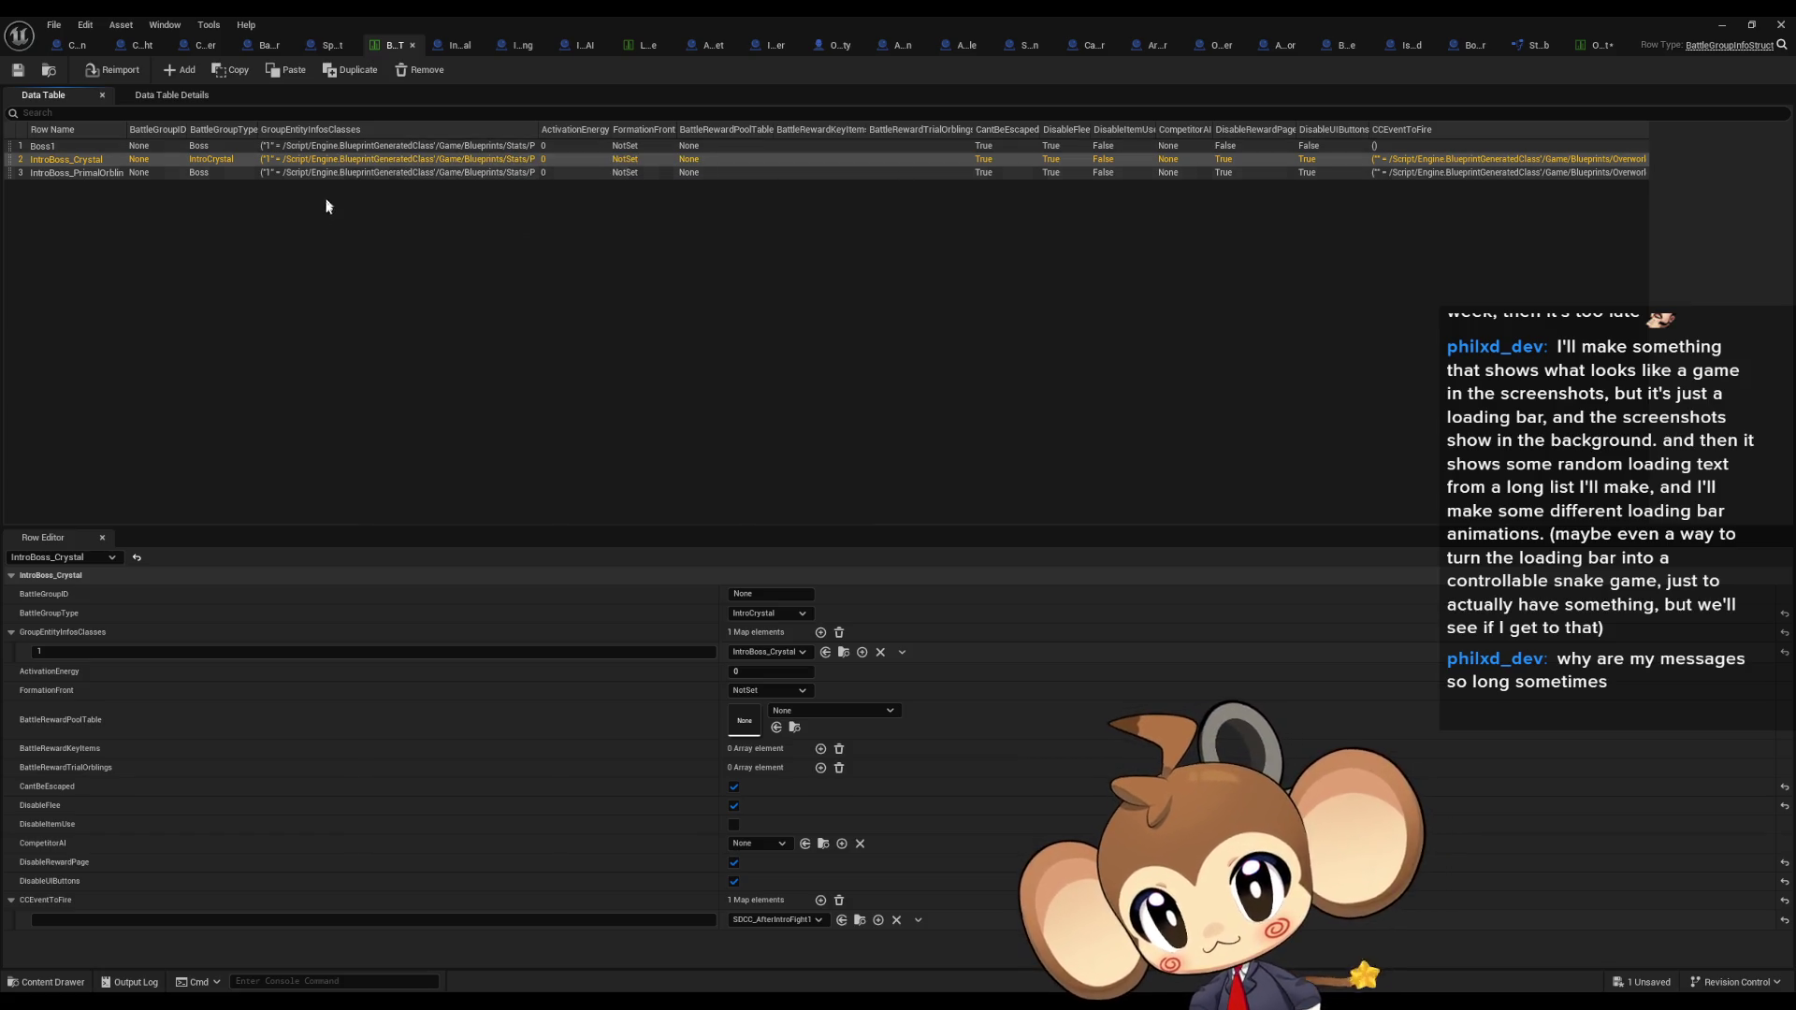
click(1597, 44)
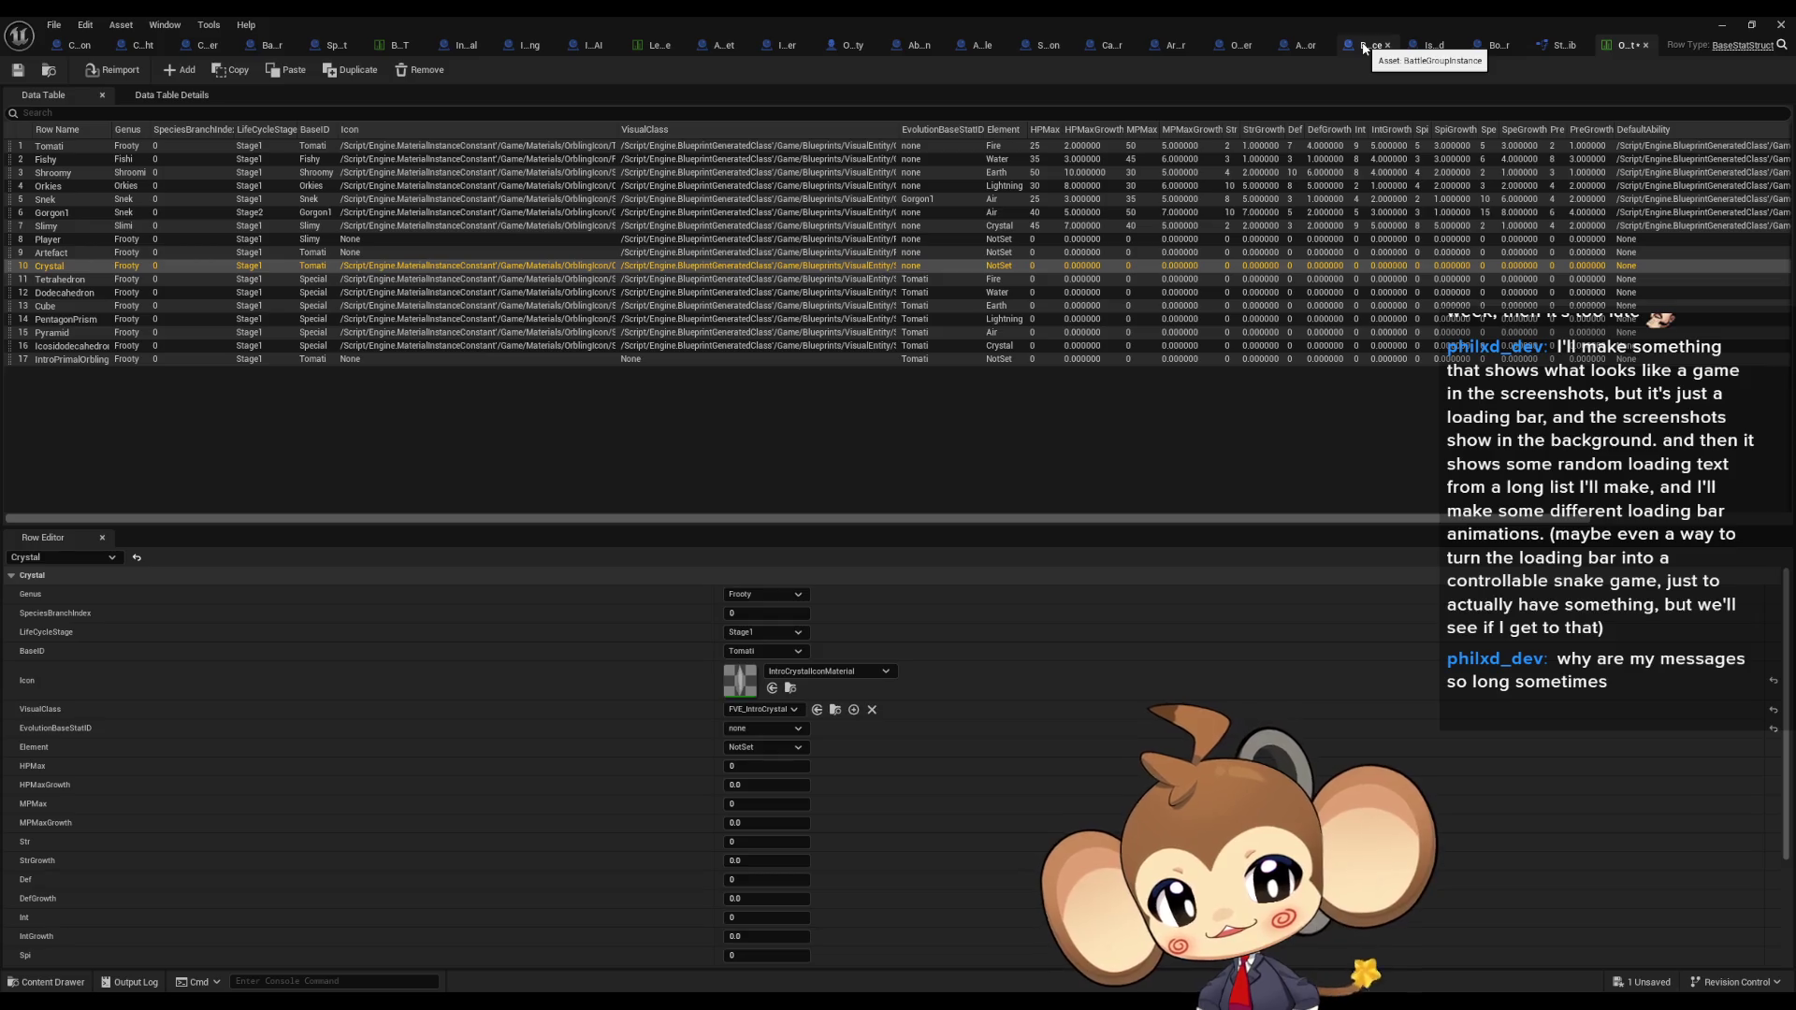
click(376, 49)
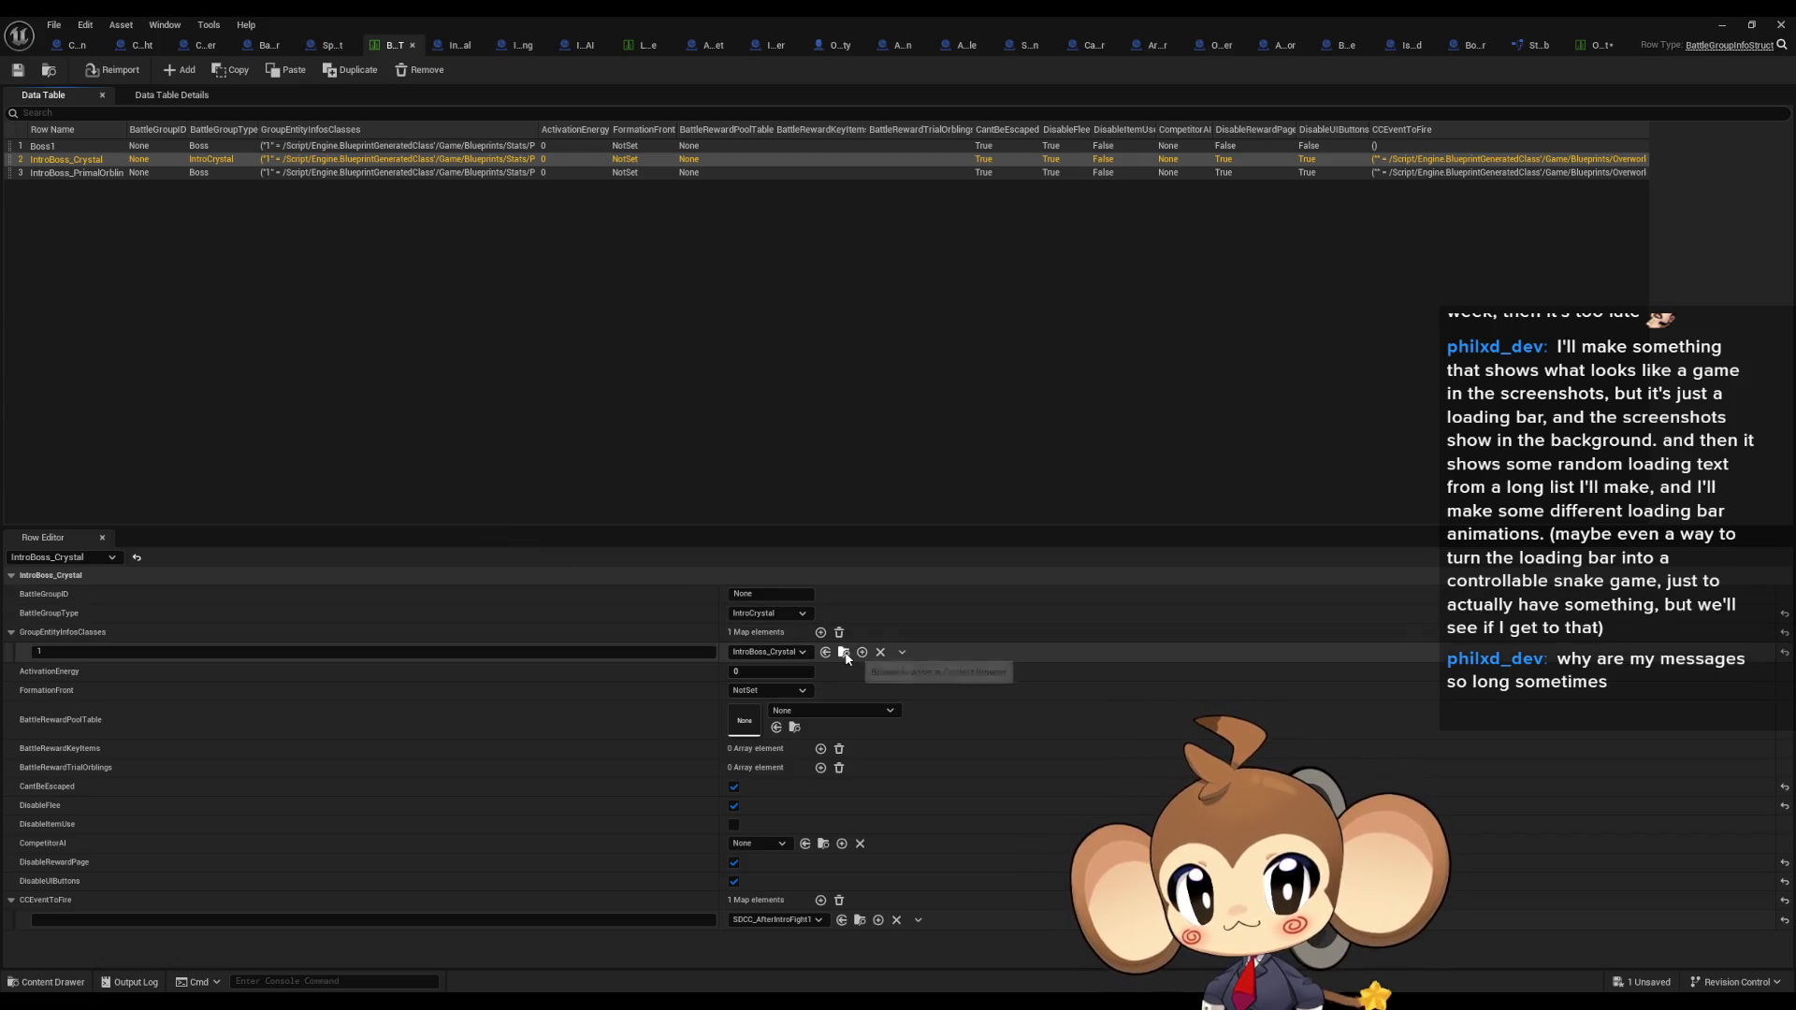
double_click(618, 15)
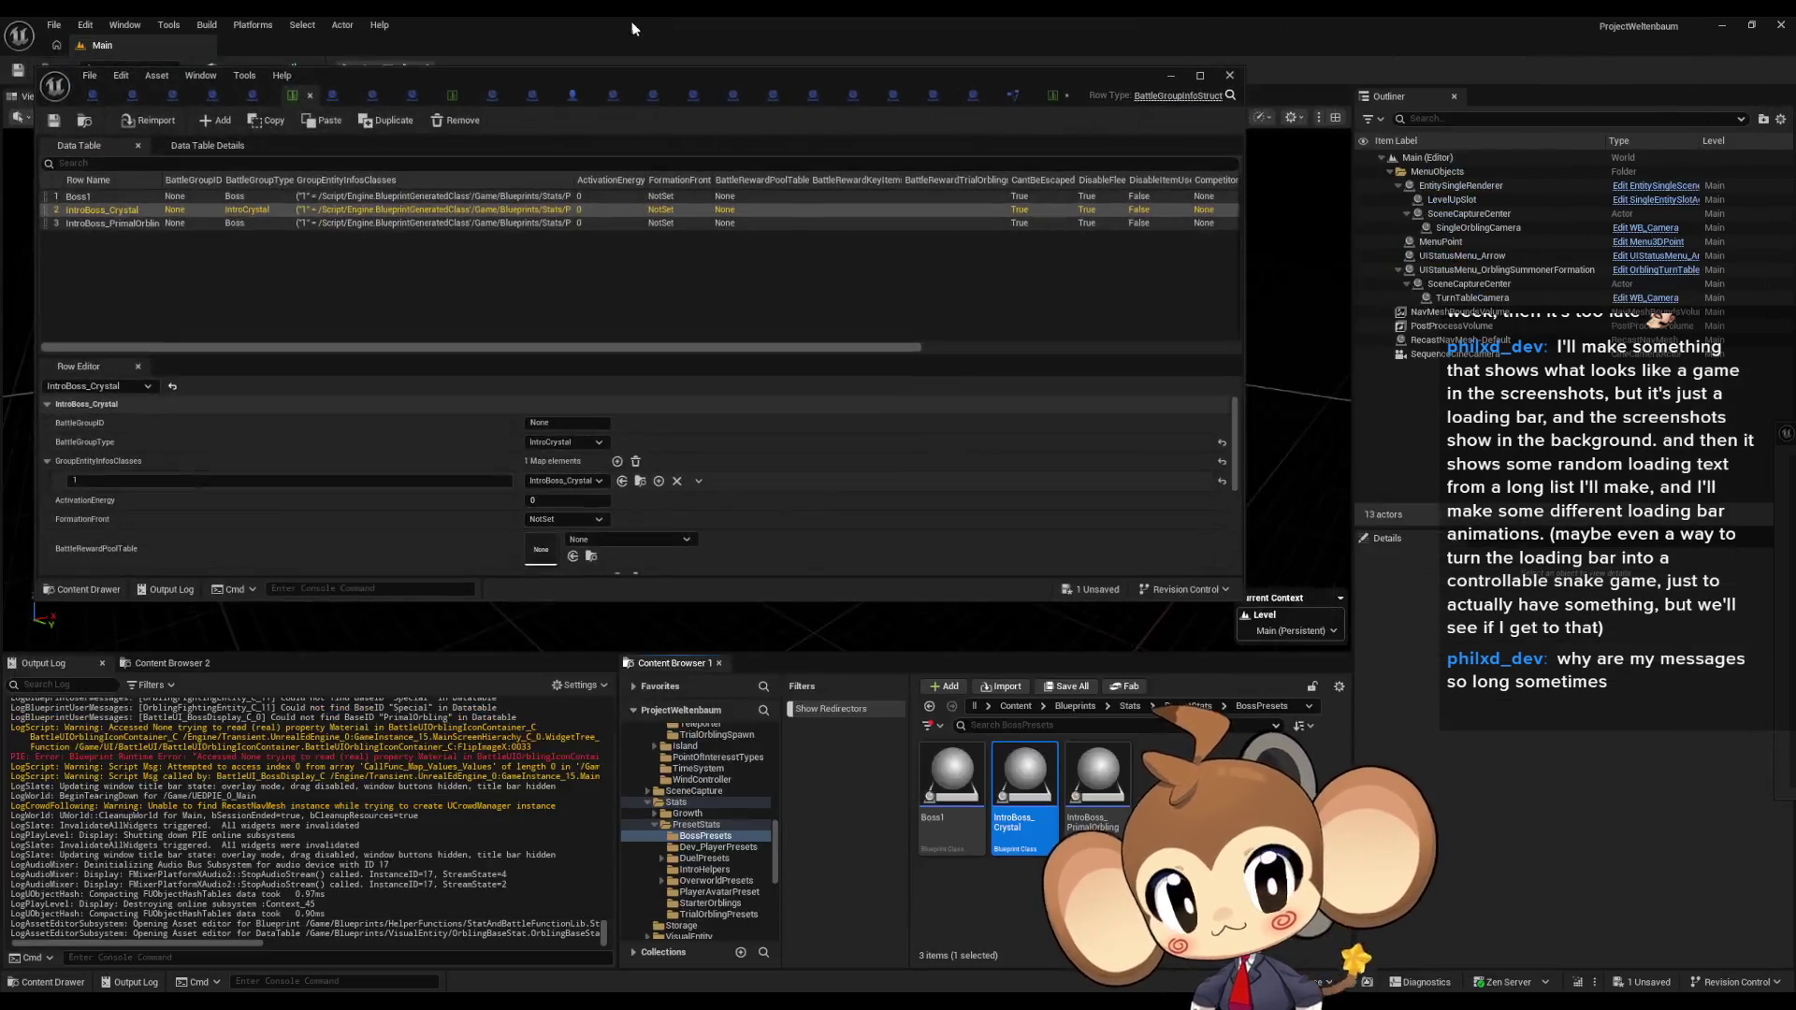
Step: Change the IntroBoss_Crystal blueprint's Name from Crystal to Intro_Crystal
double_click(1033, 798)
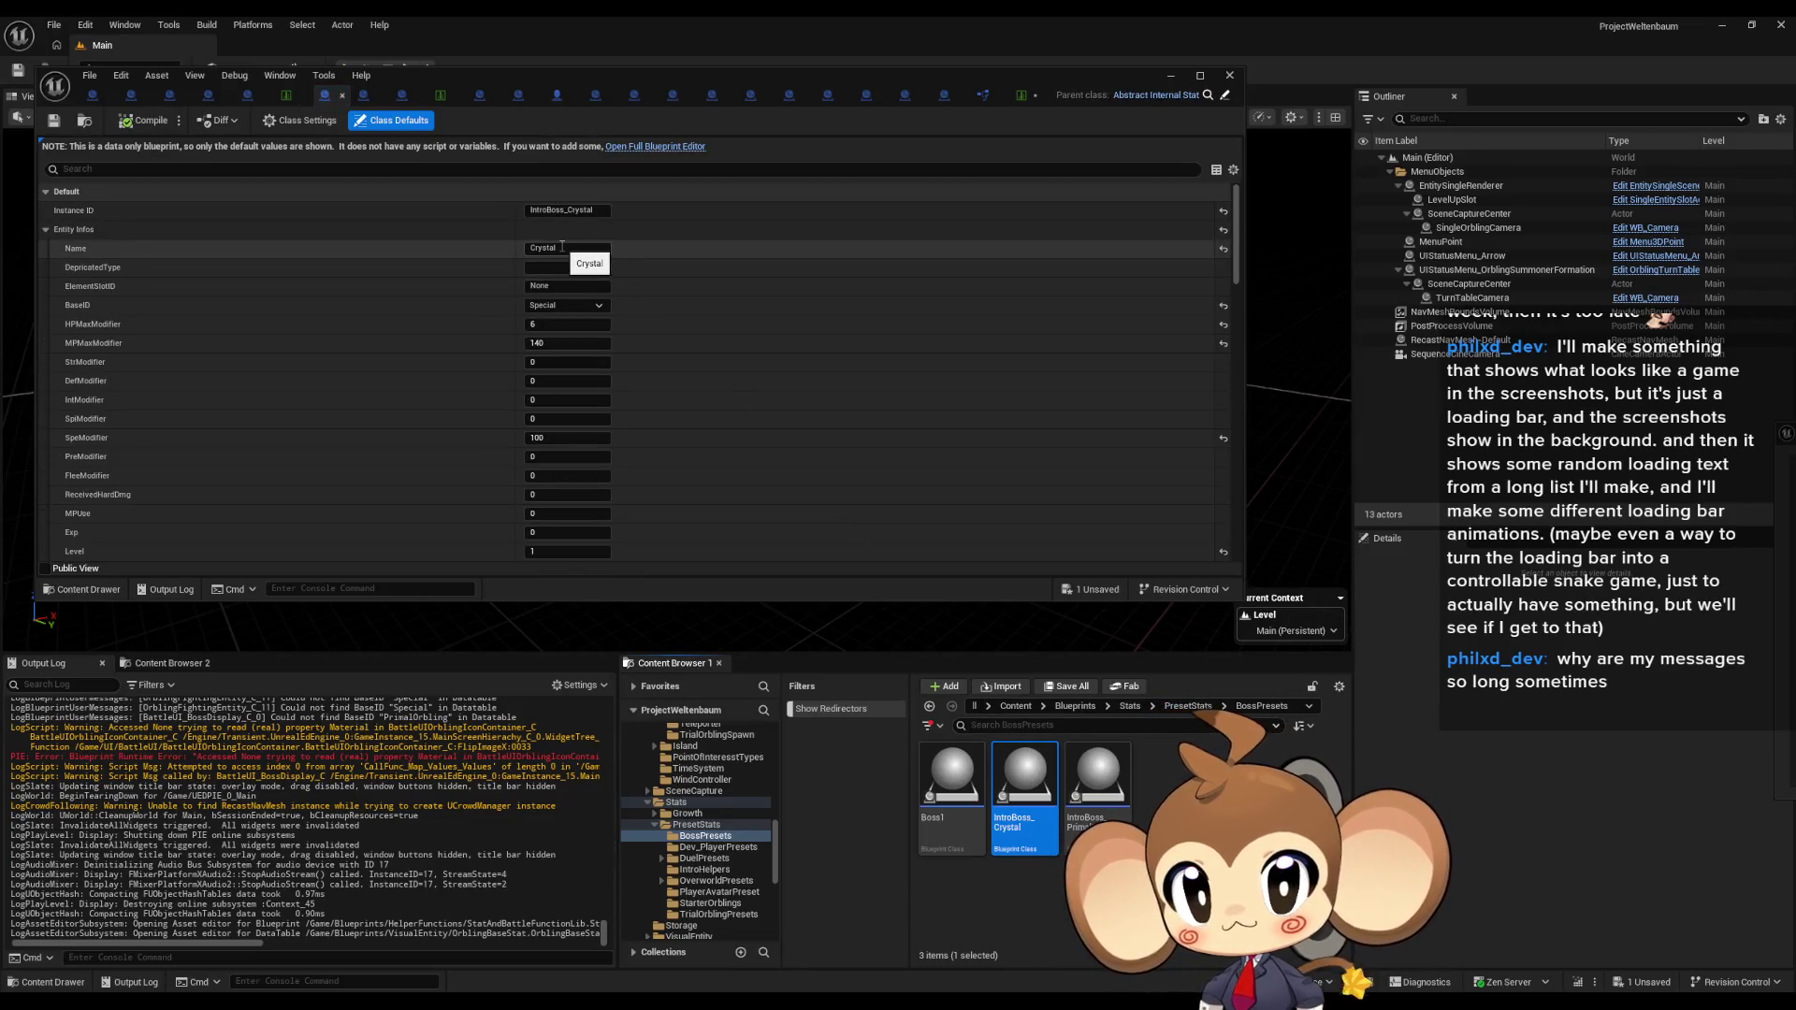
click(562, 246)
key(Home)
text(Intro_)
key(Return)
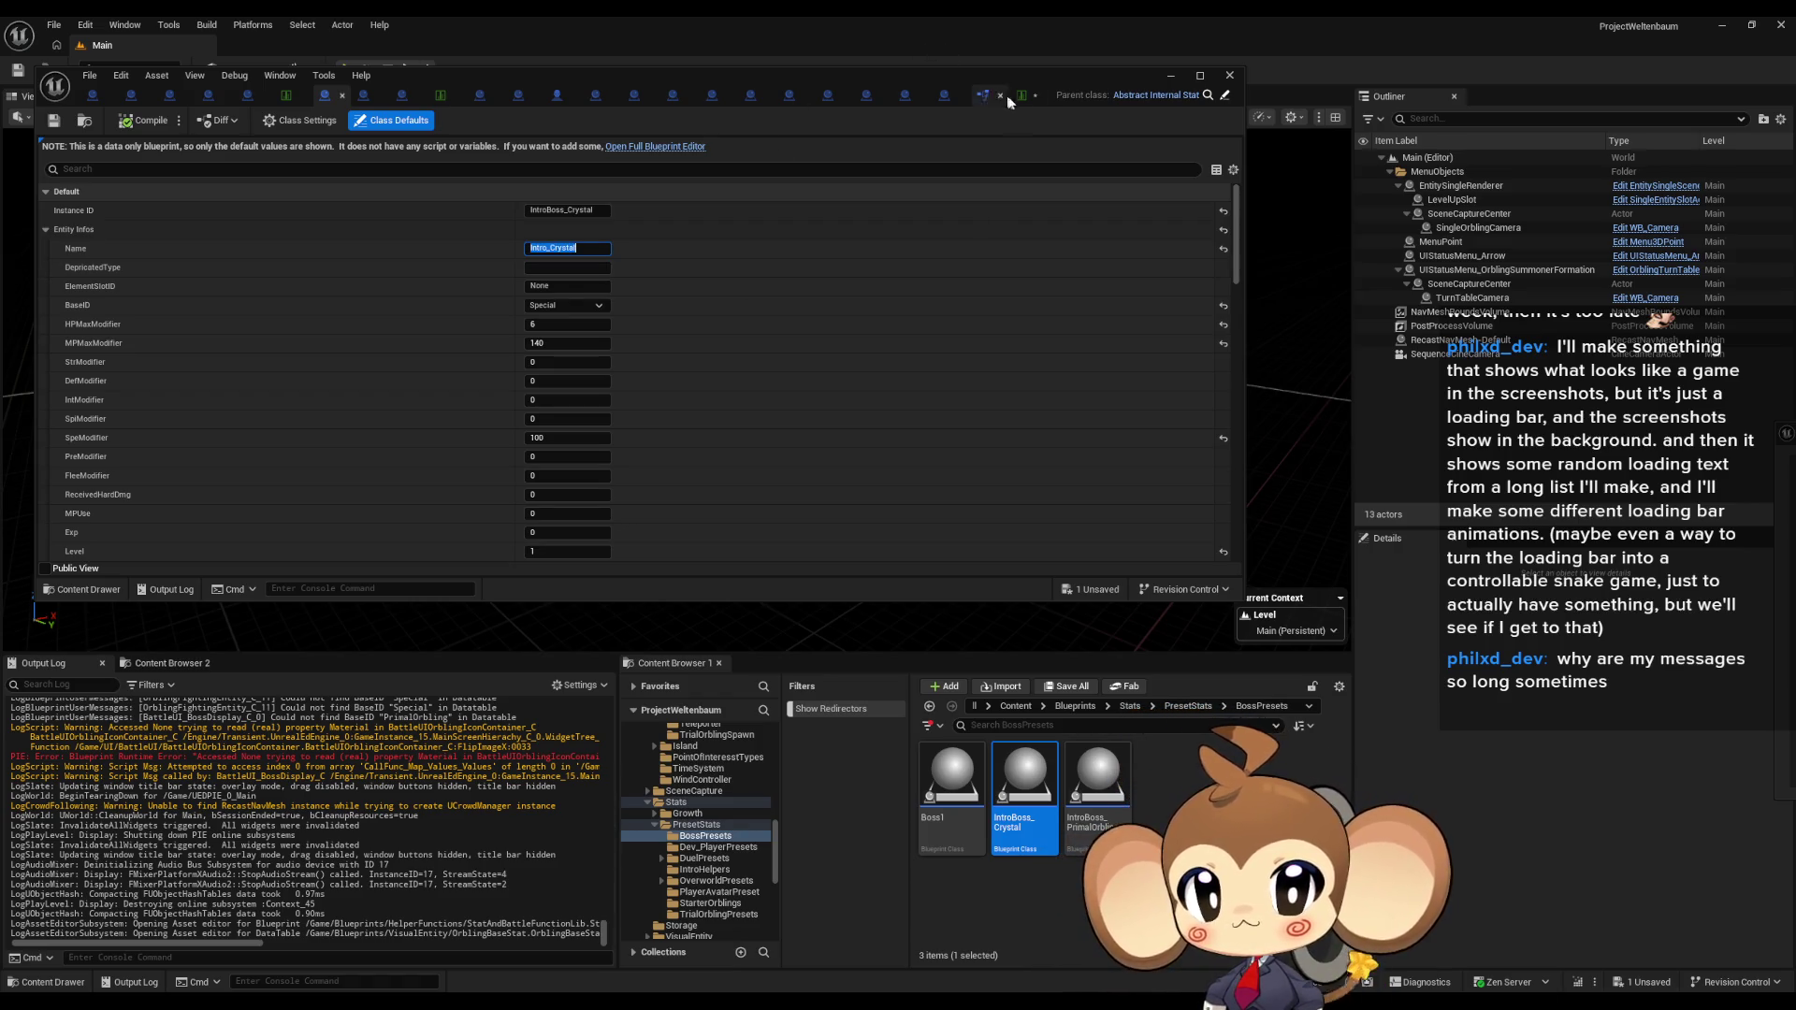
Step: Rename the base-stat table's Crystal row to Intro_Crystal and minimize the table window
click(1023, 95)
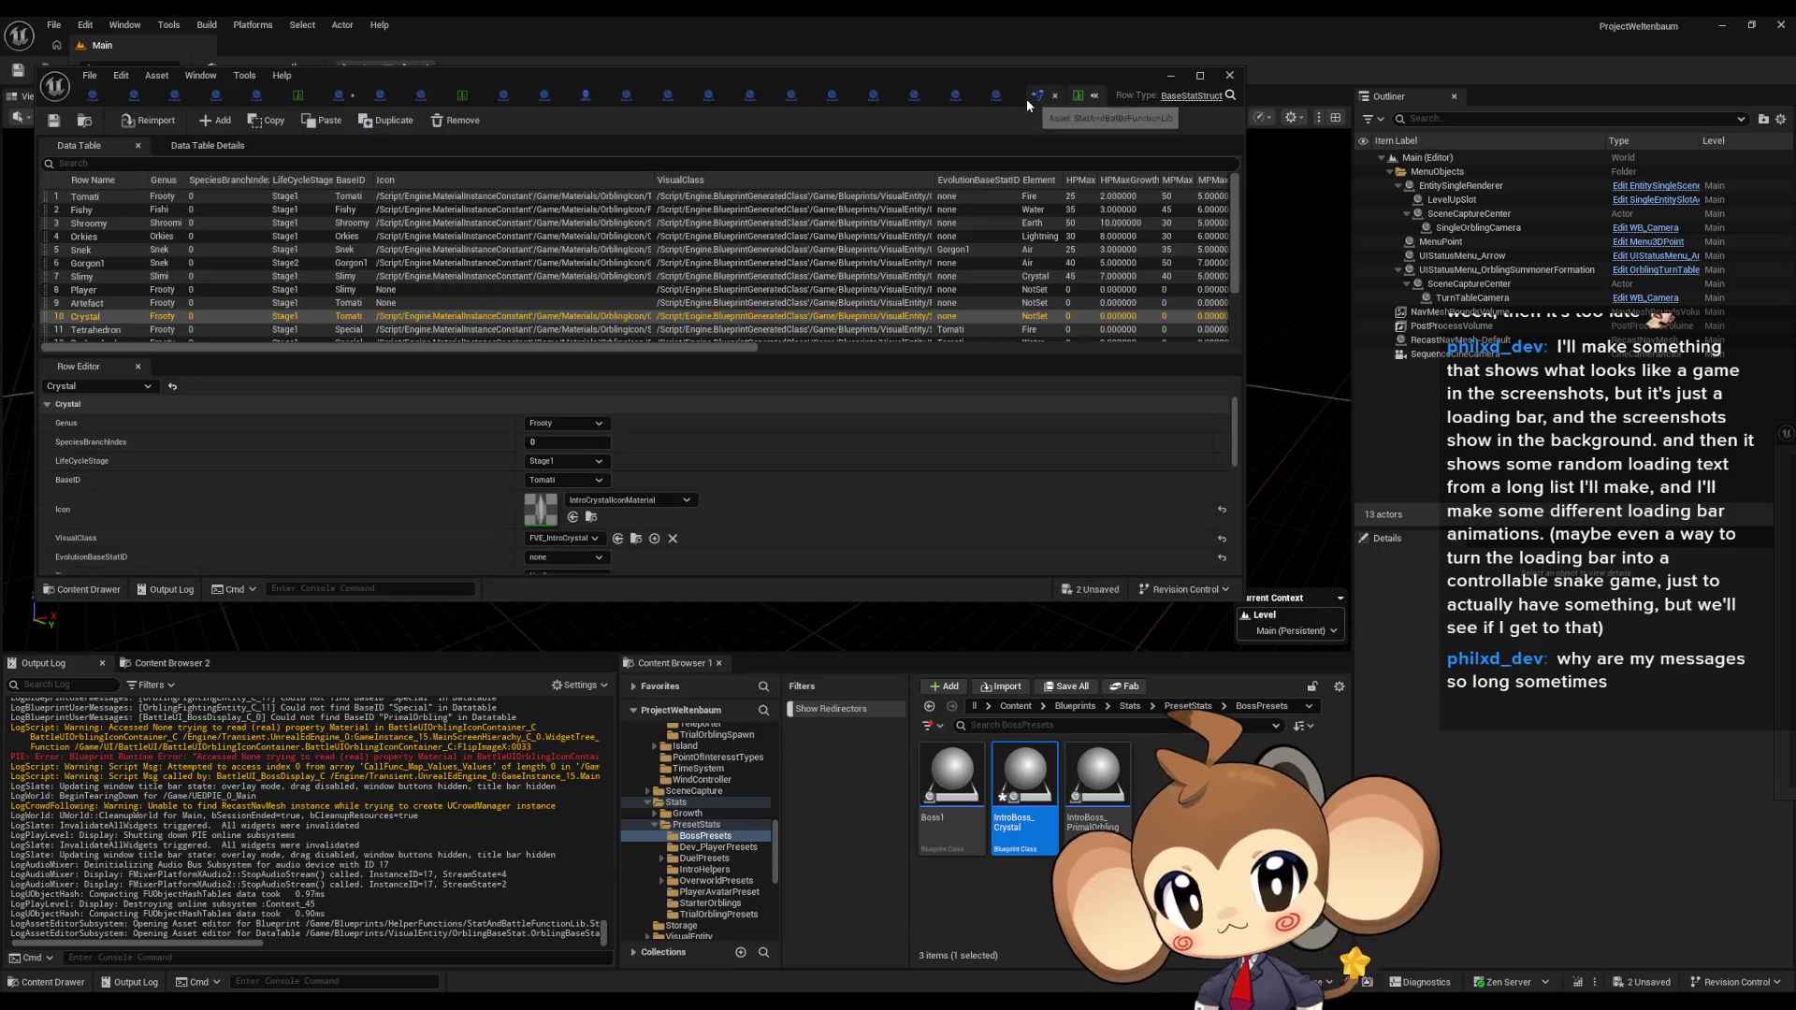
double_click(89, 320)
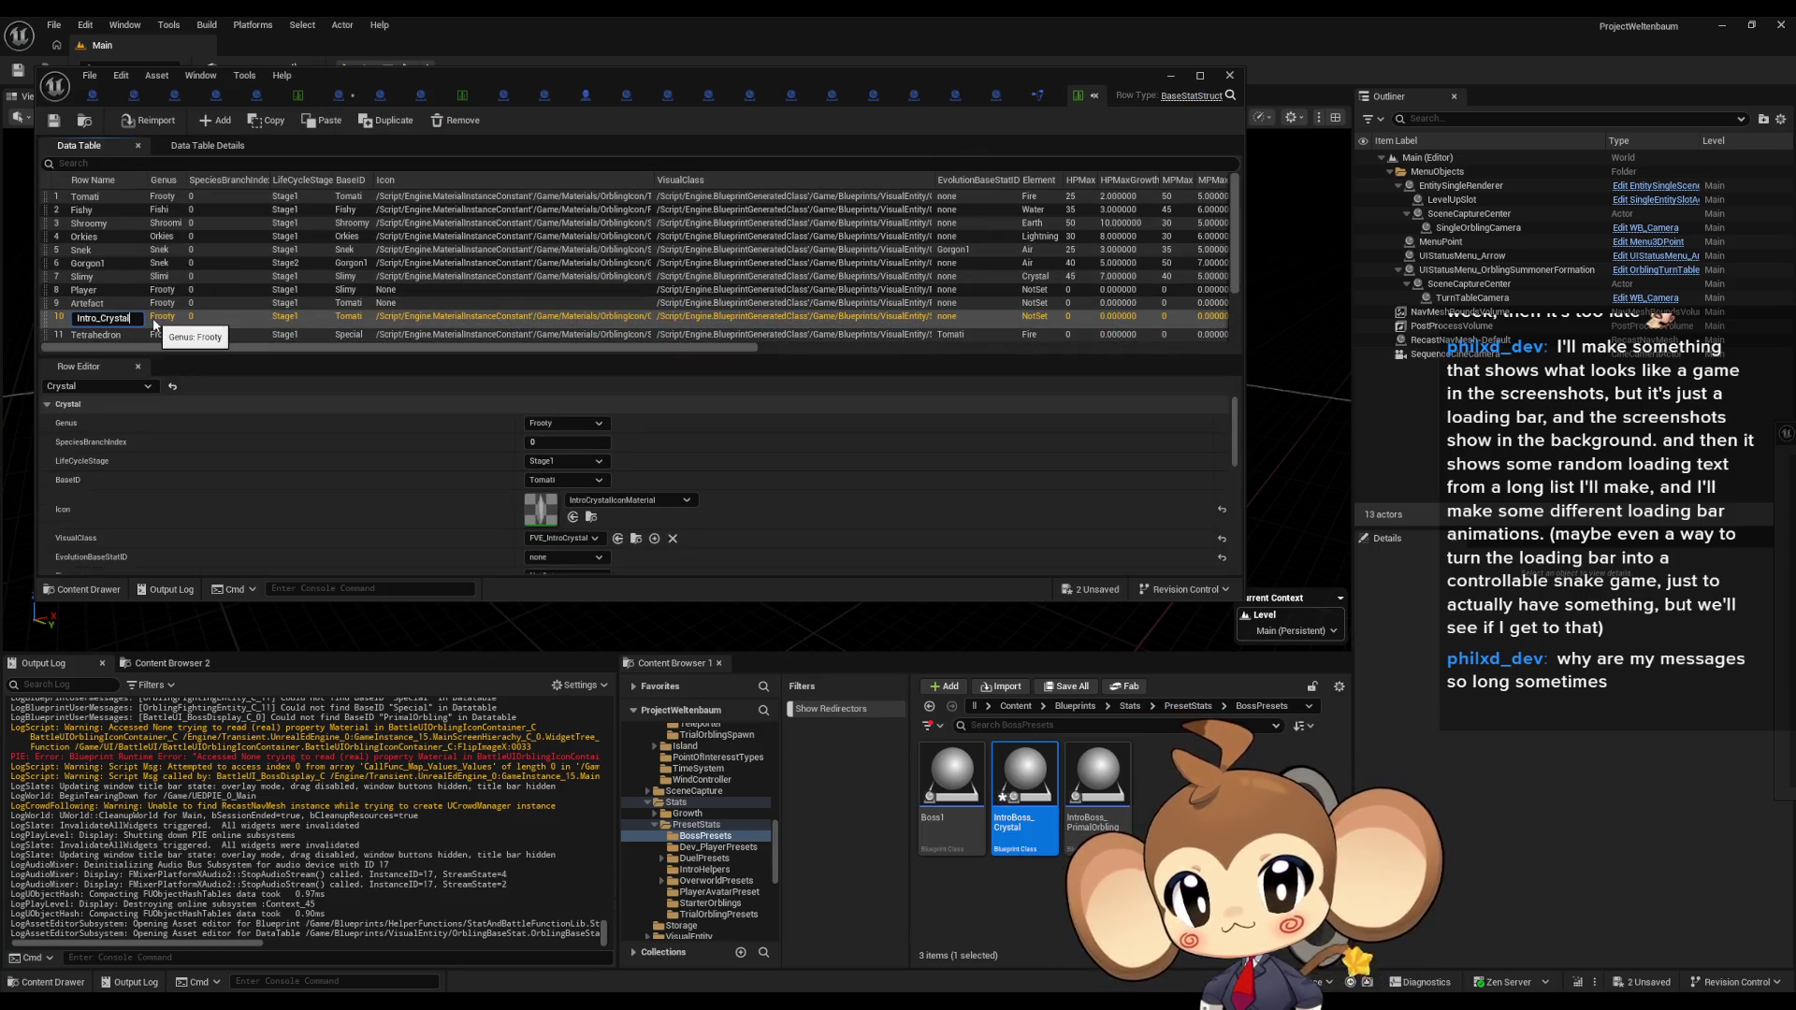
key(Return)
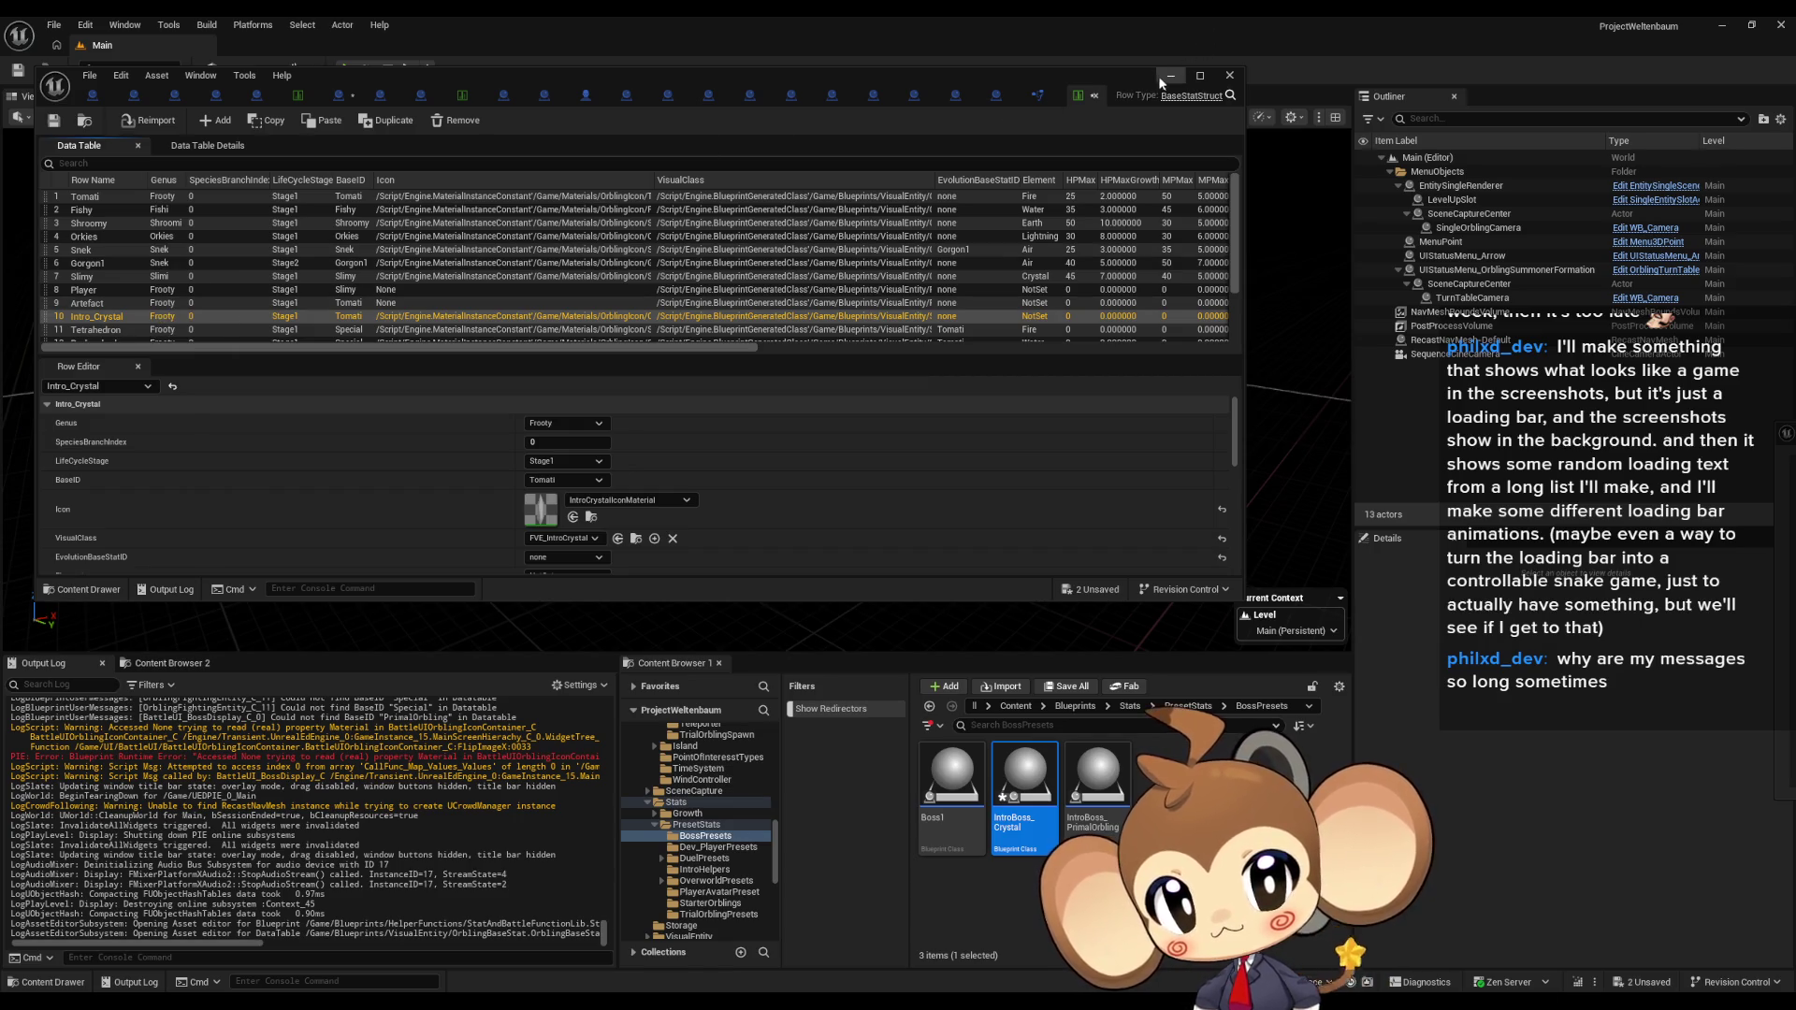
click(1170, 77)
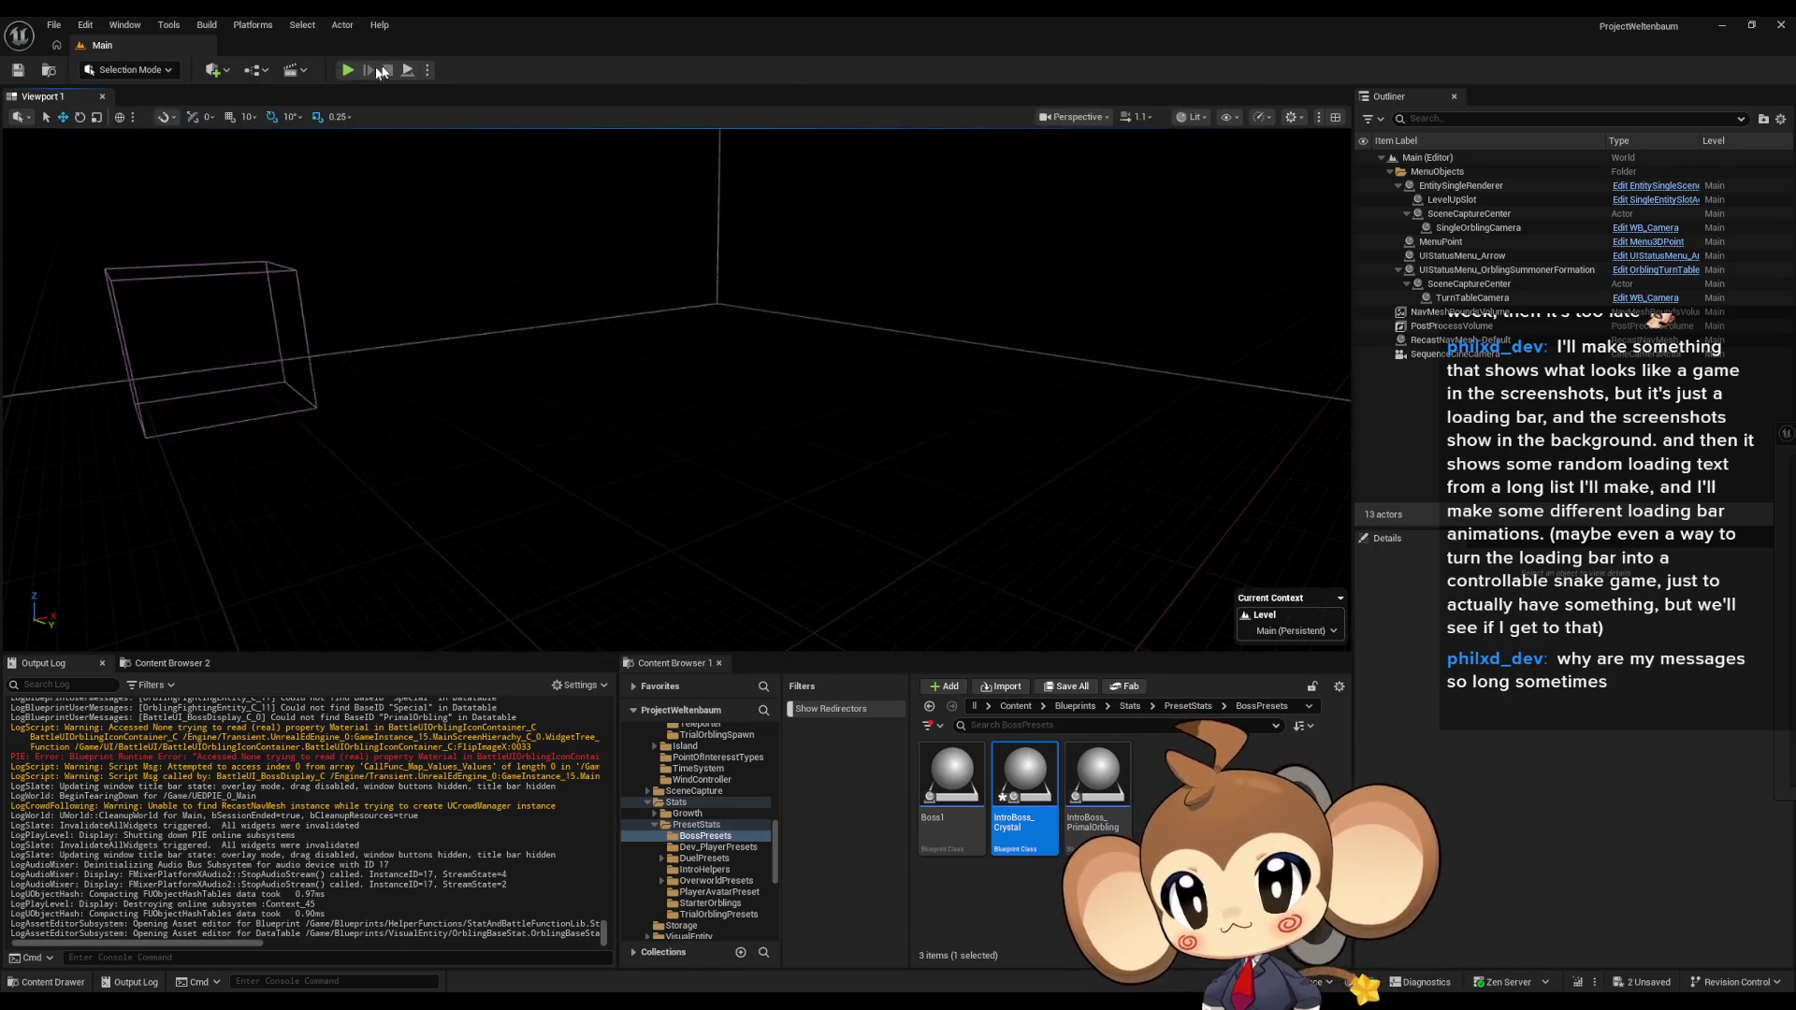
Step: Run and stop a test play, then bring the OrblingBaseStat window back from the taskbar
click(348, 71)
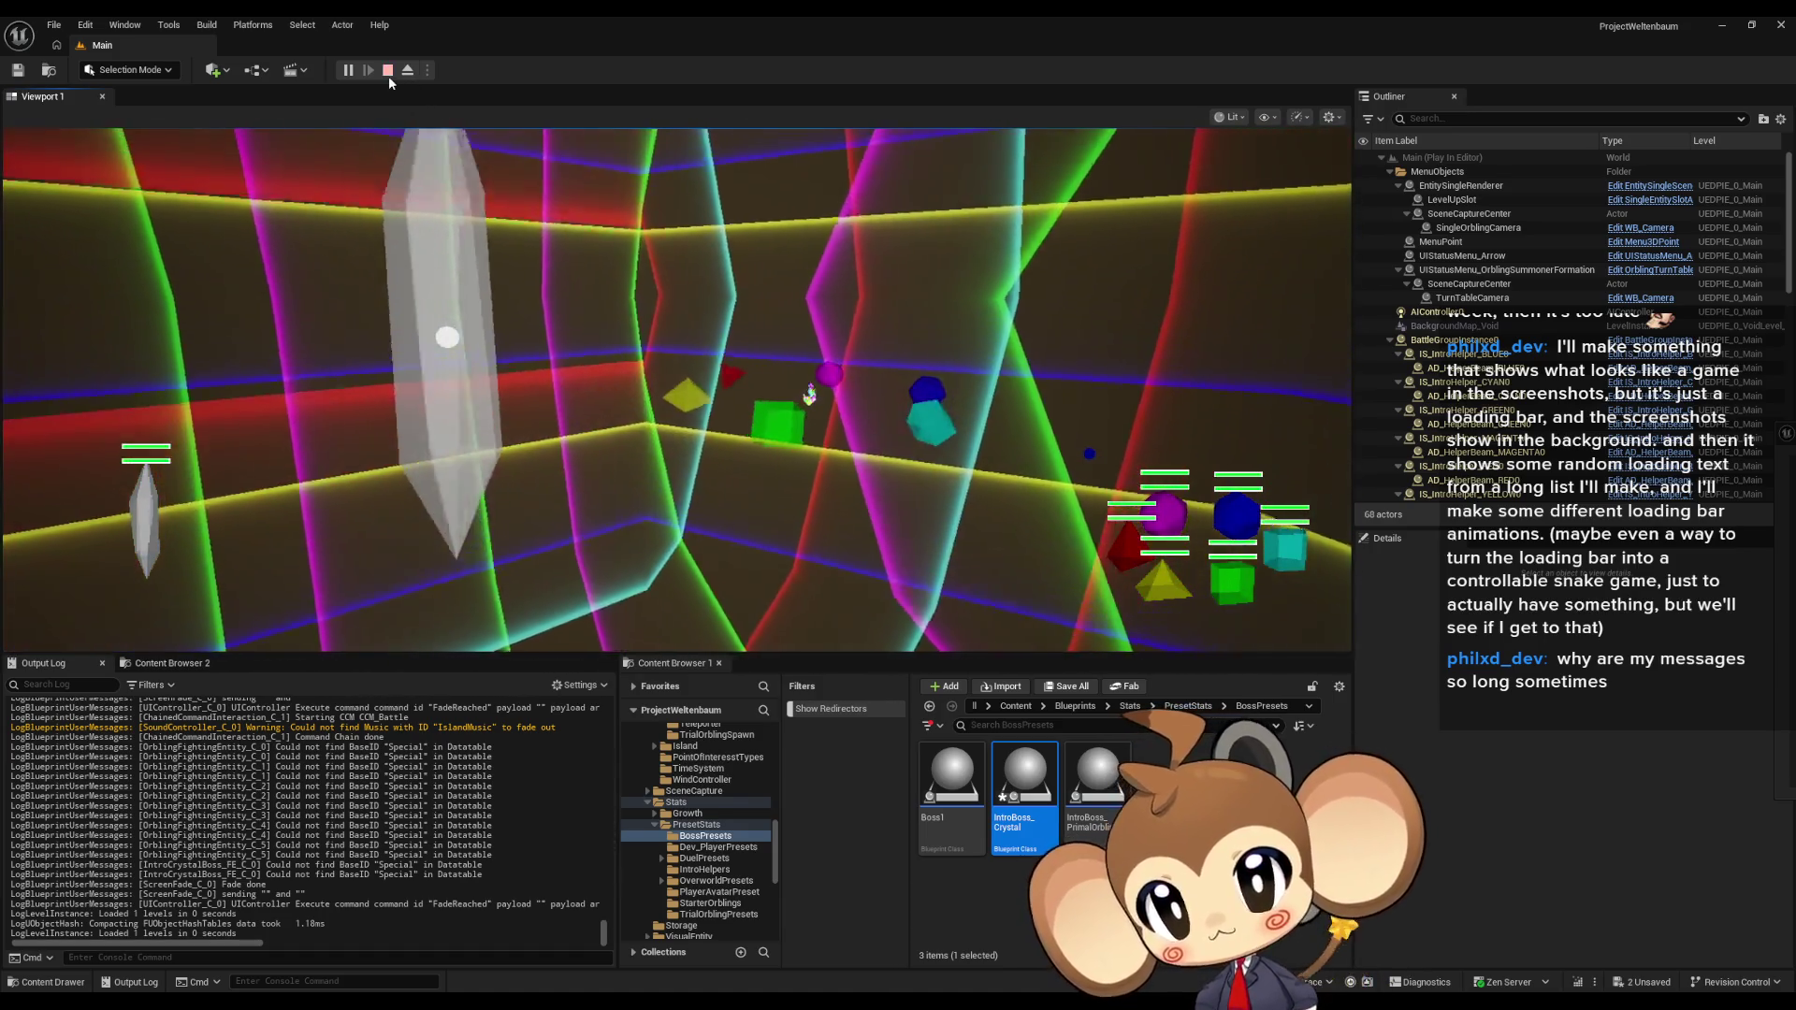
click(387, 70)
mouse_move(898, 1001)
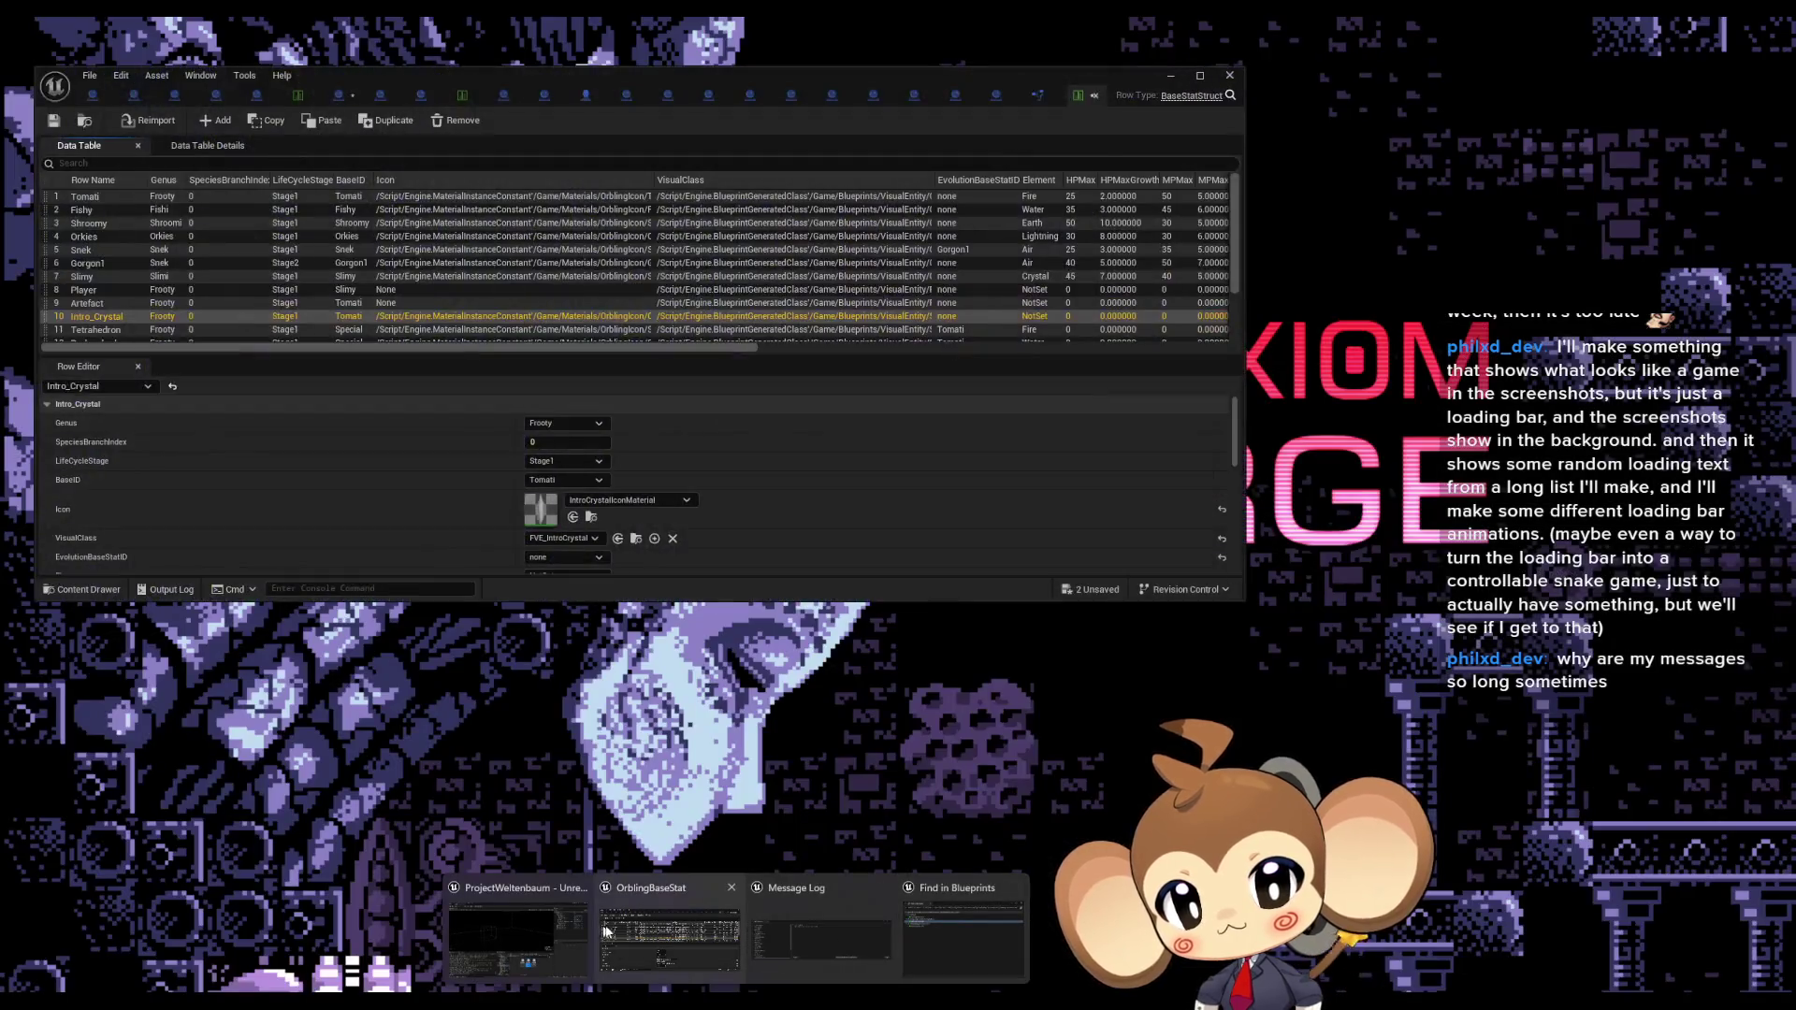
click(668, 940)
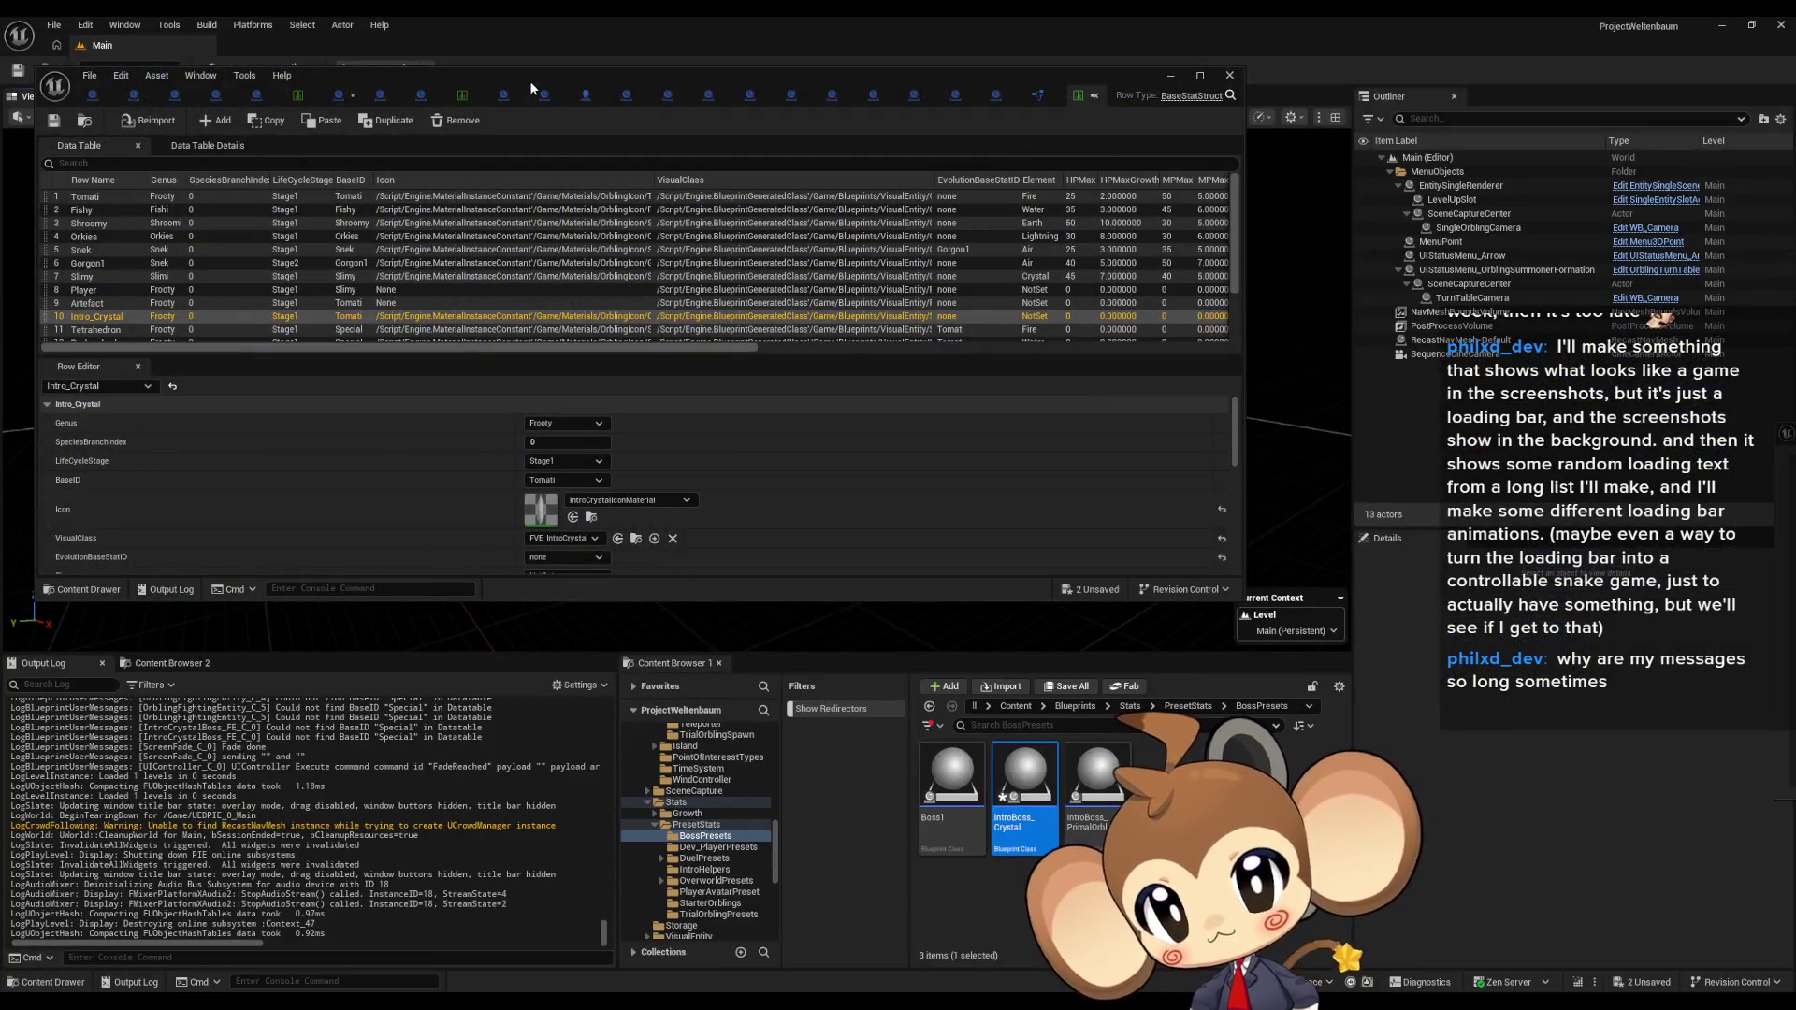
Step: Check the IntroPrimalOrbling row name and view BossInfosDT's IntroBoss_PrimalOrbling entry
double_click(530, 80)
double_click(116, 360)
key(ctrl+c)
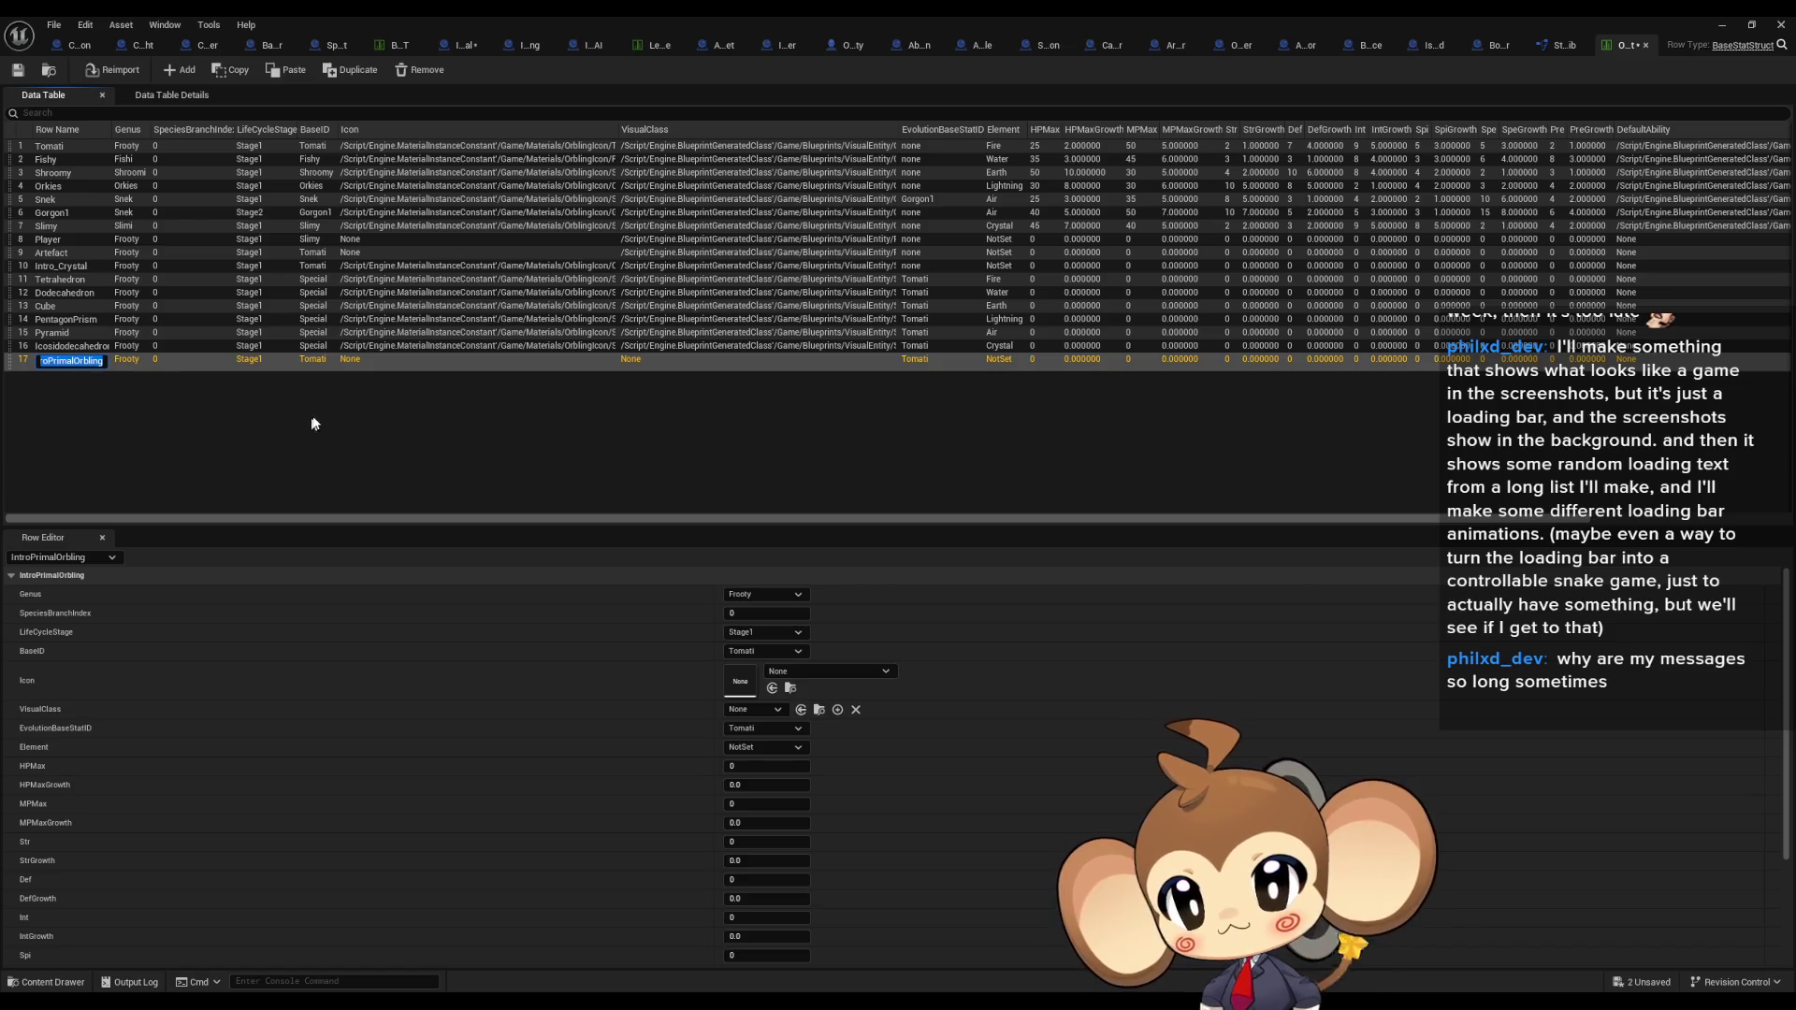
click(389, 45)
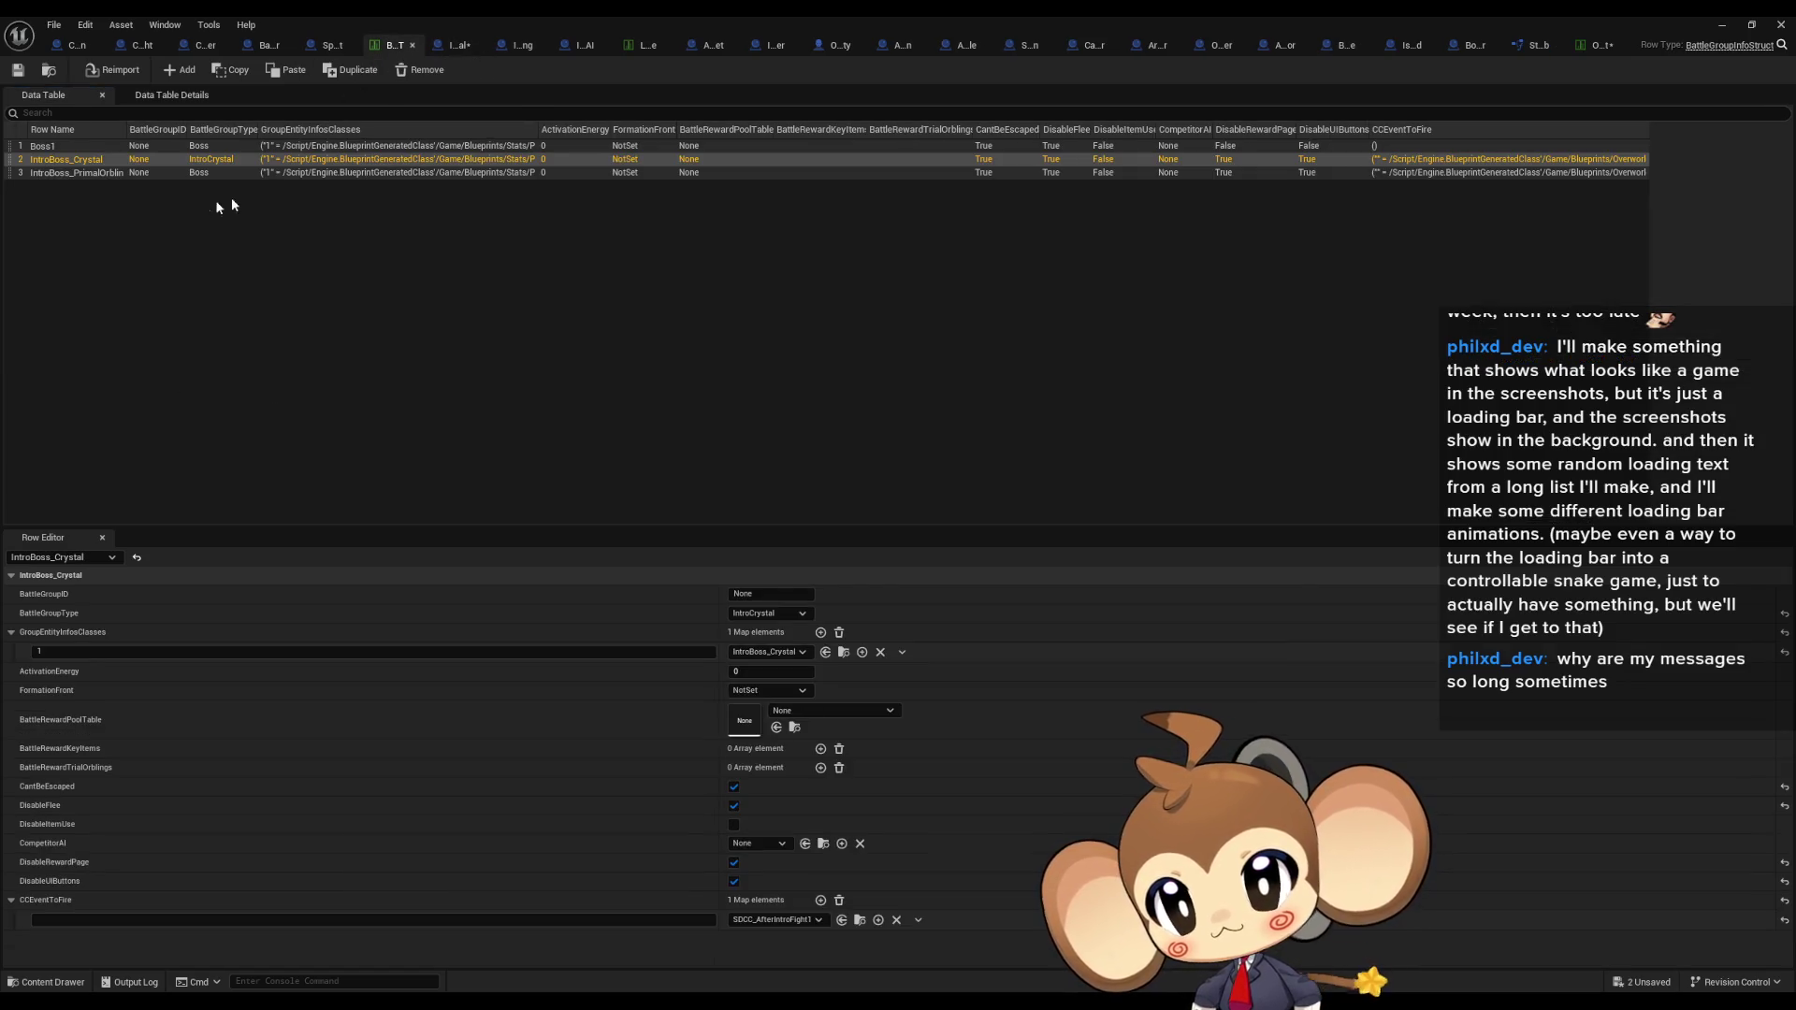
click(83, 173)
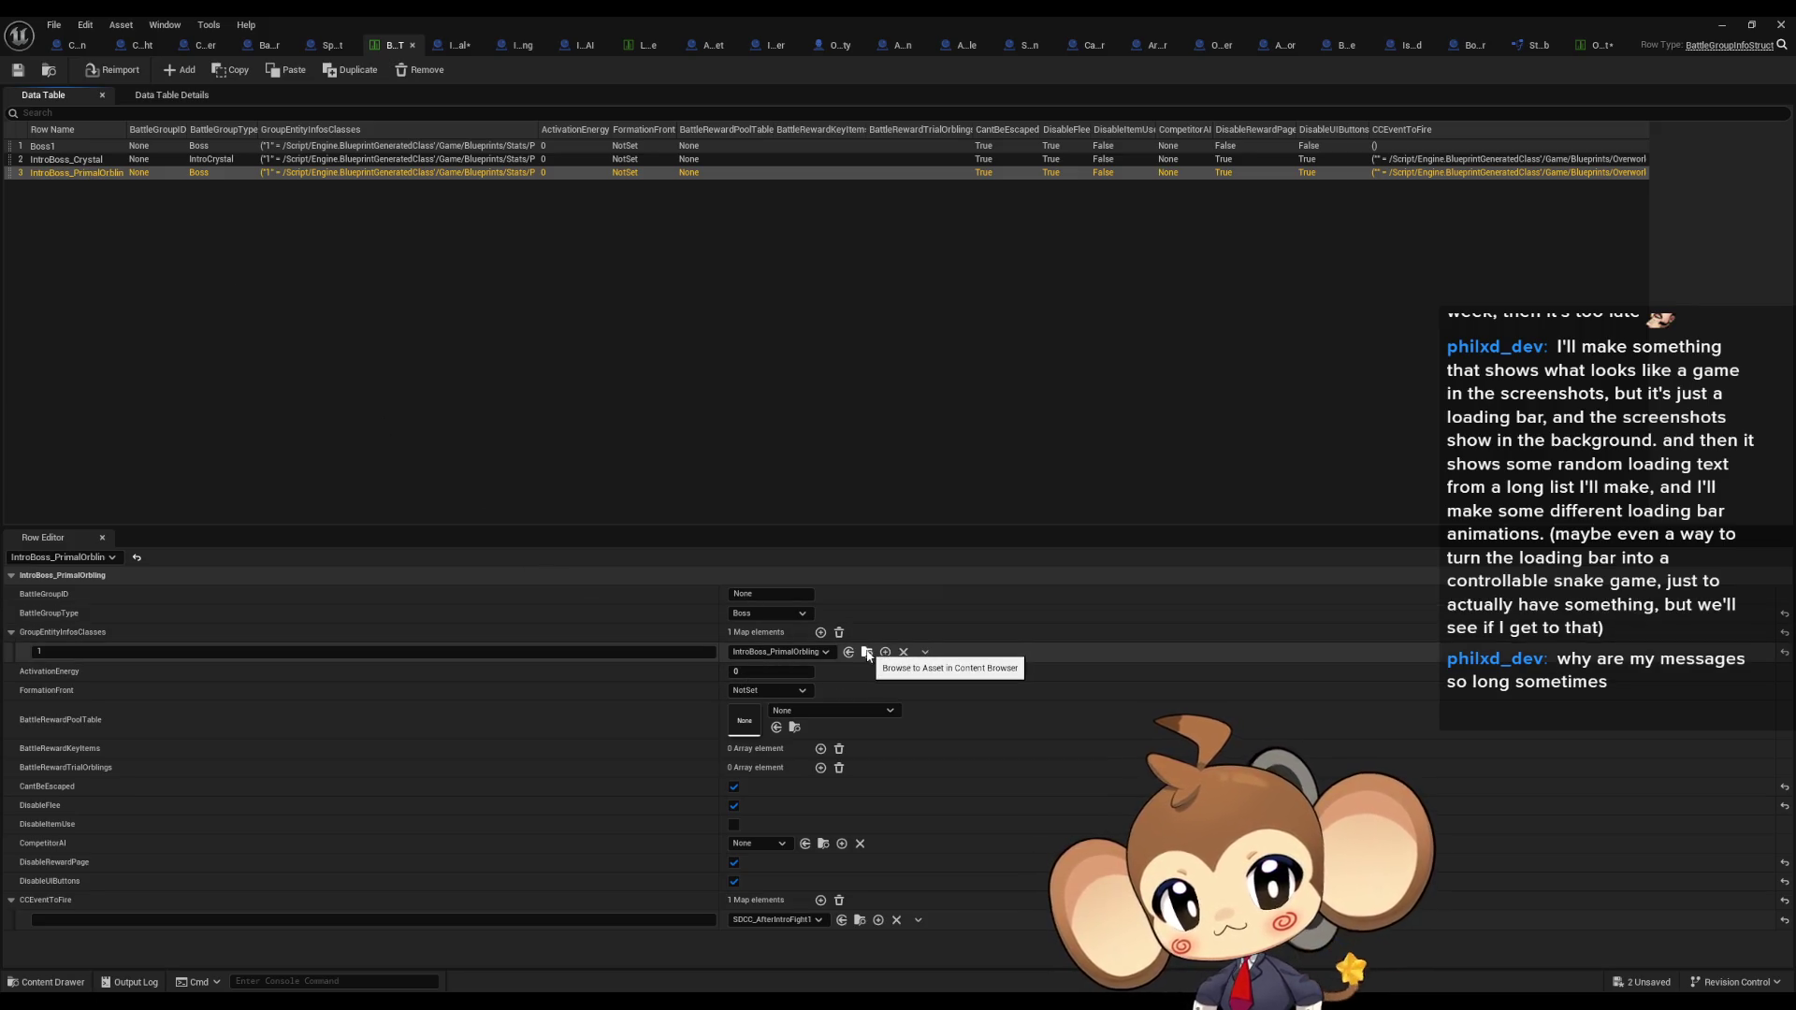
double_click(564, 15)
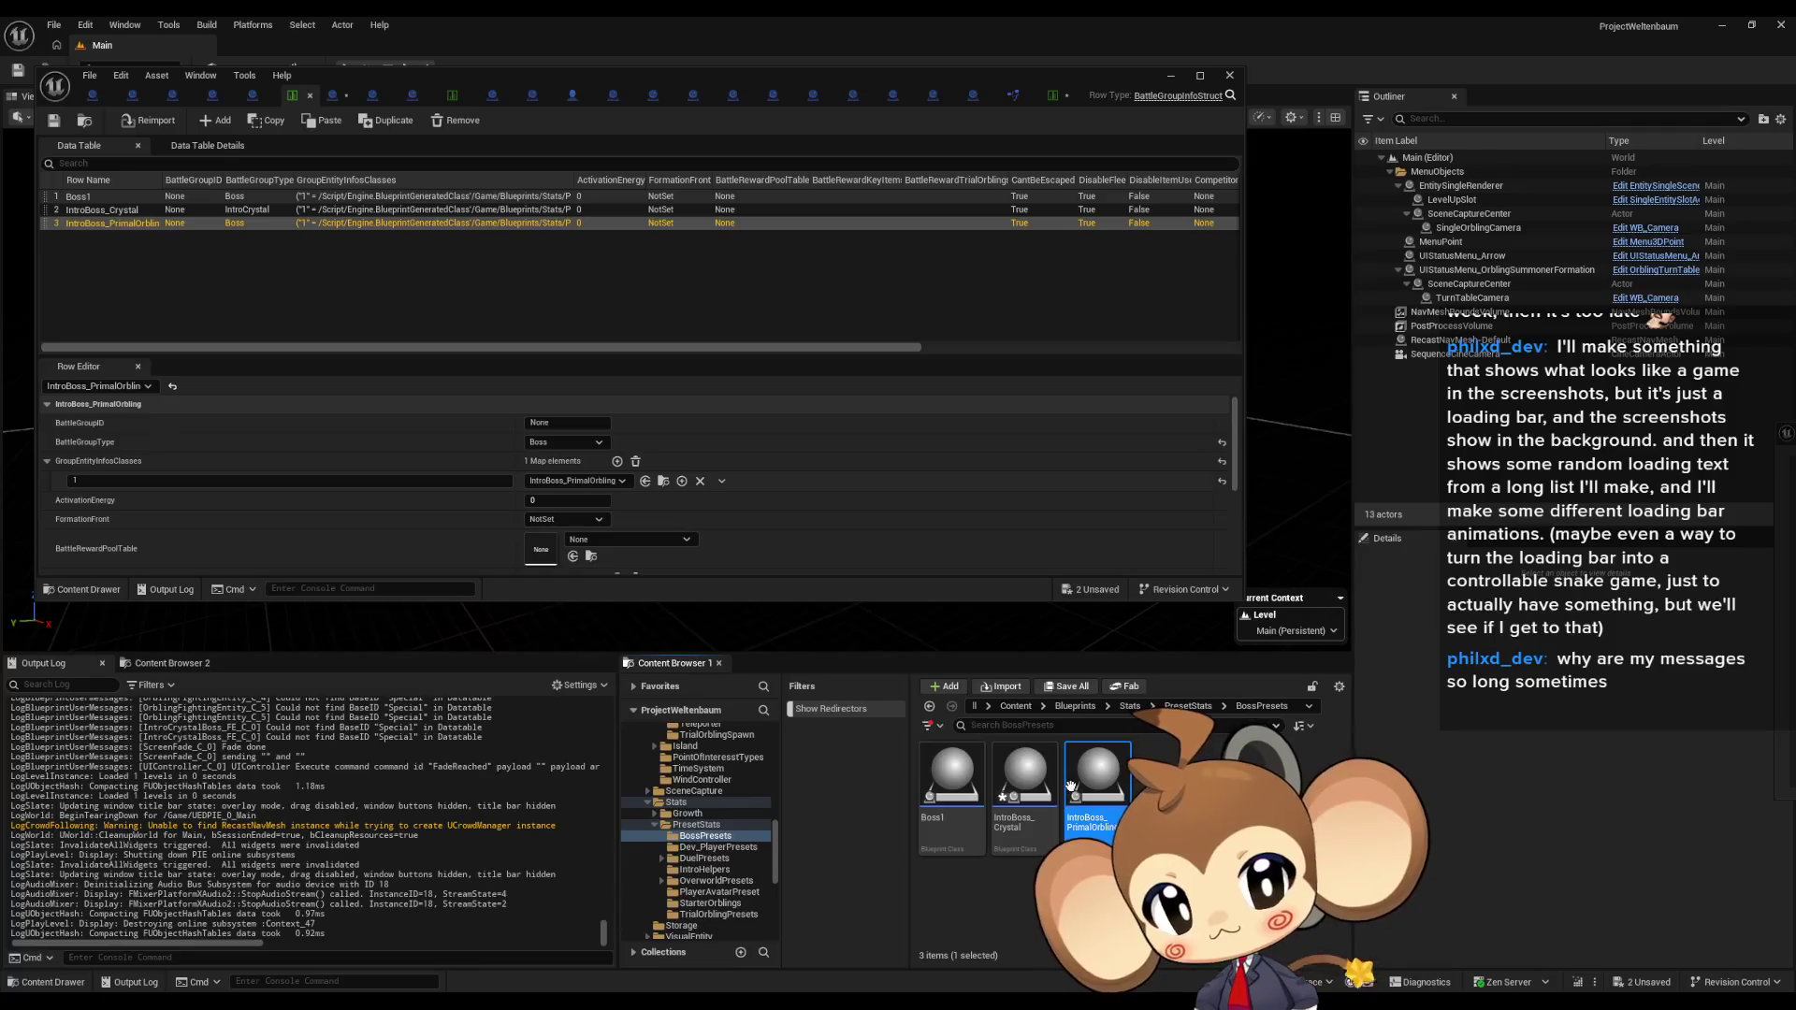
Step: Paste IntroPrimalOrbling into the IntroBoss_PrimalOrbling blueprint's Name, compile, and reopen the GetBaseStatDatatableEntry graph
double_click(1071, 786)
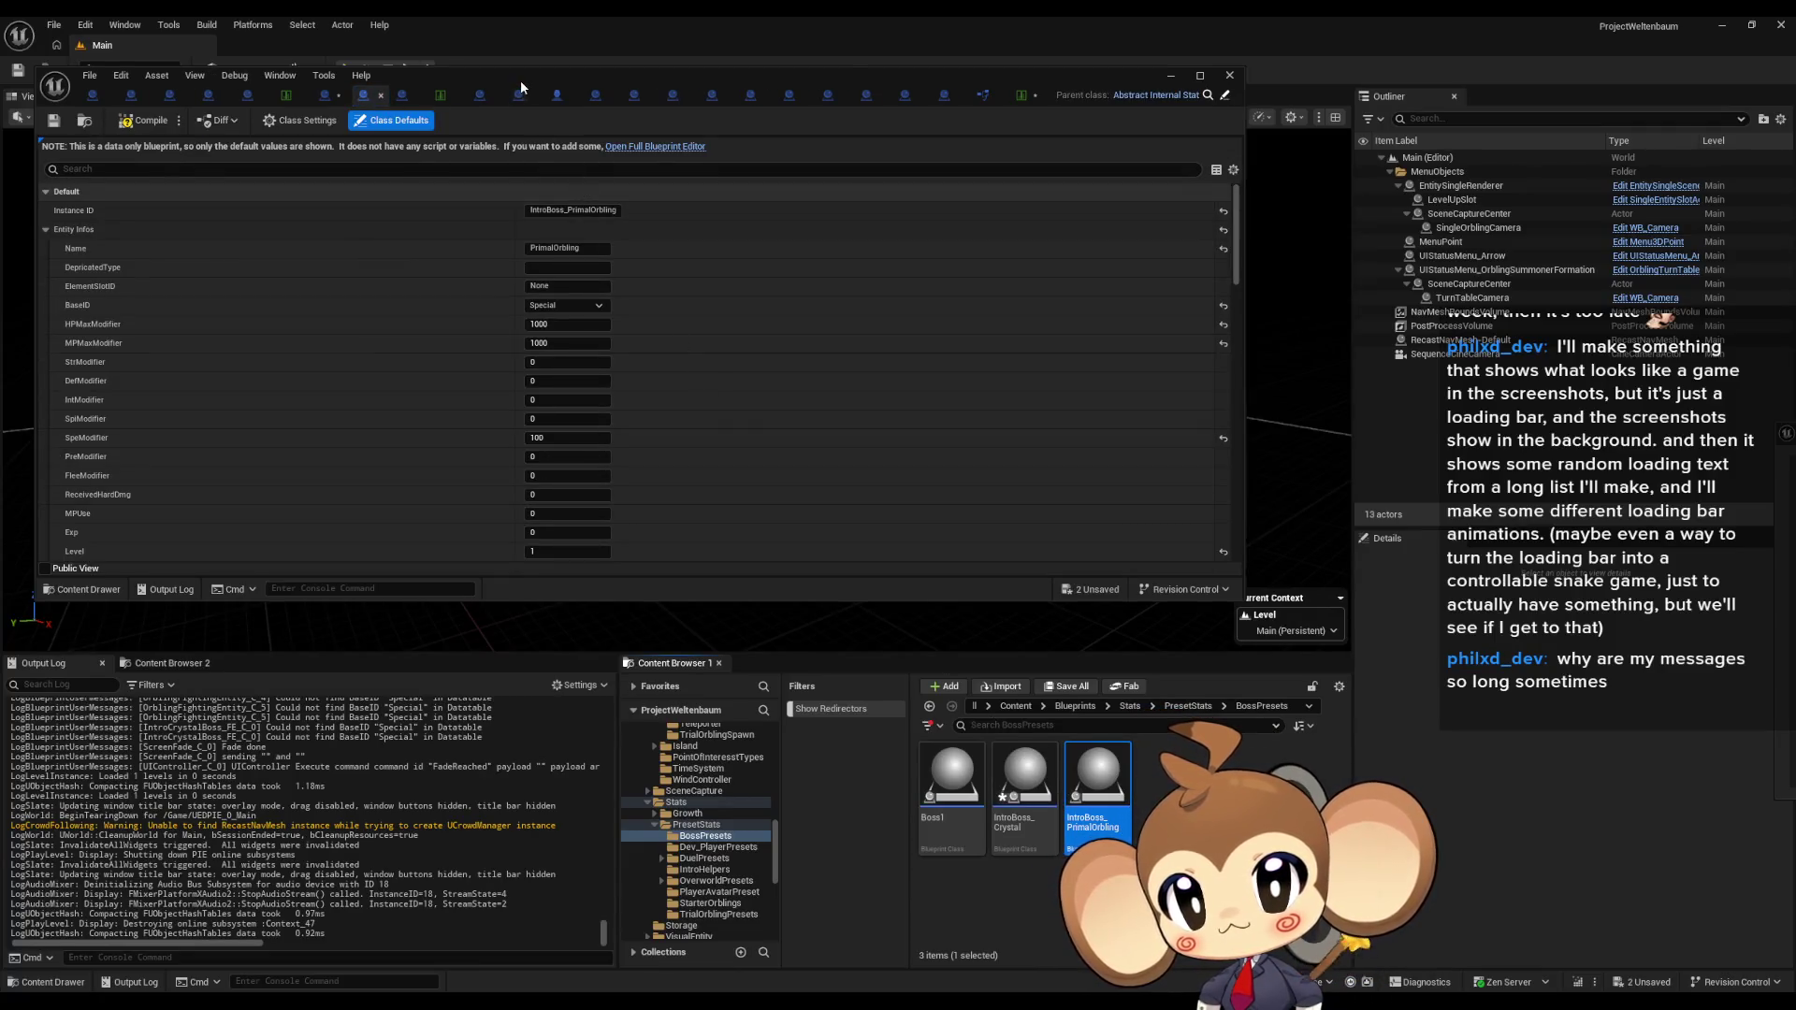
double_click(521, 83)
click(767, 197)
key(ctrl+v)
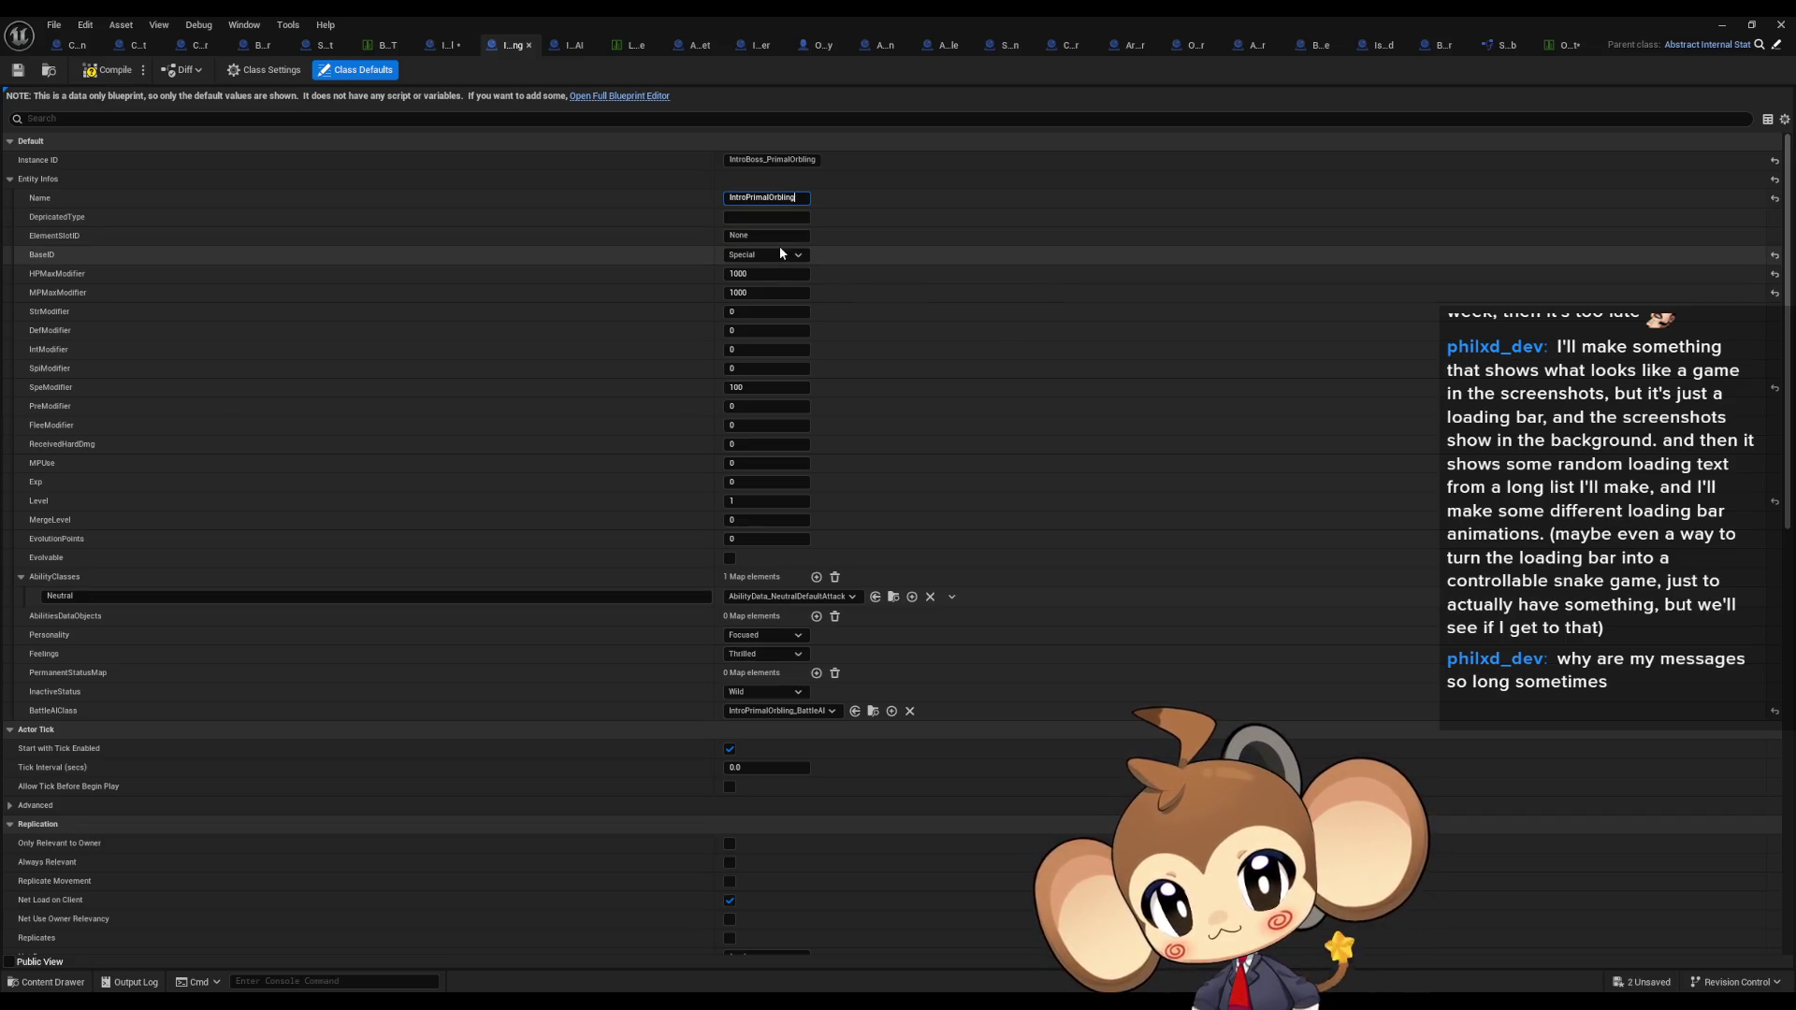
click(103, 71)
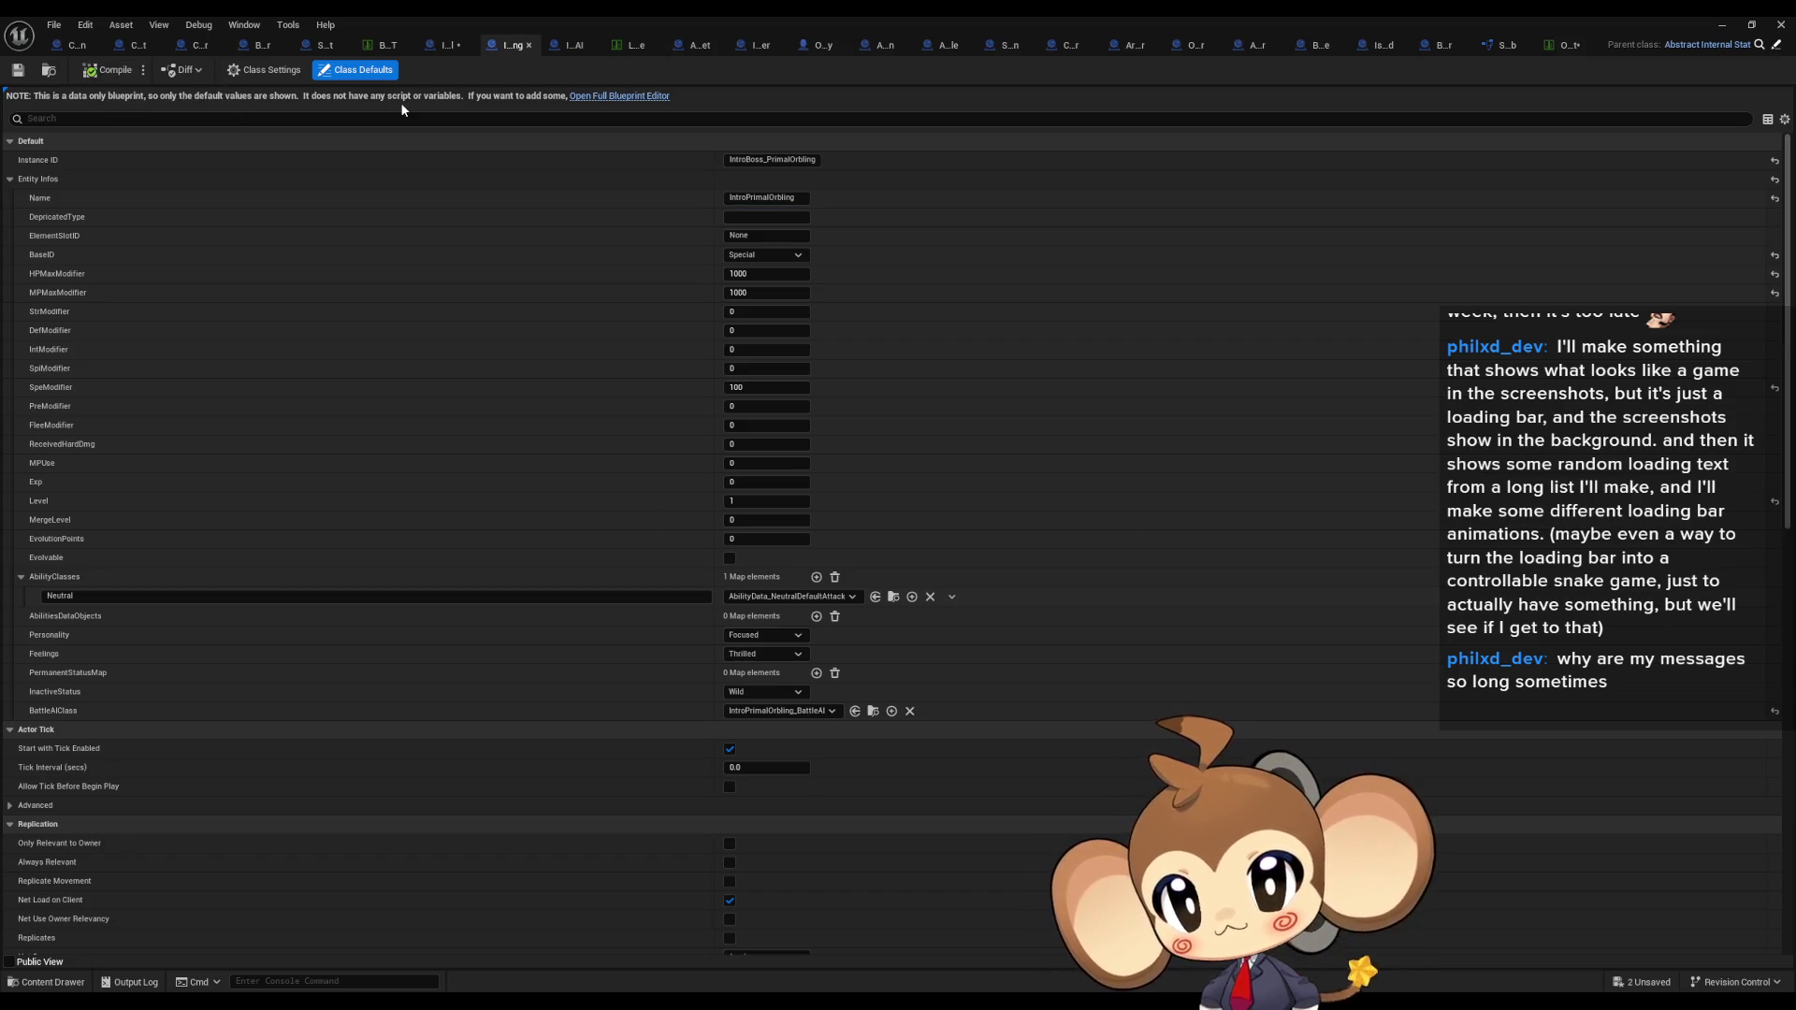
click(1506, 52)
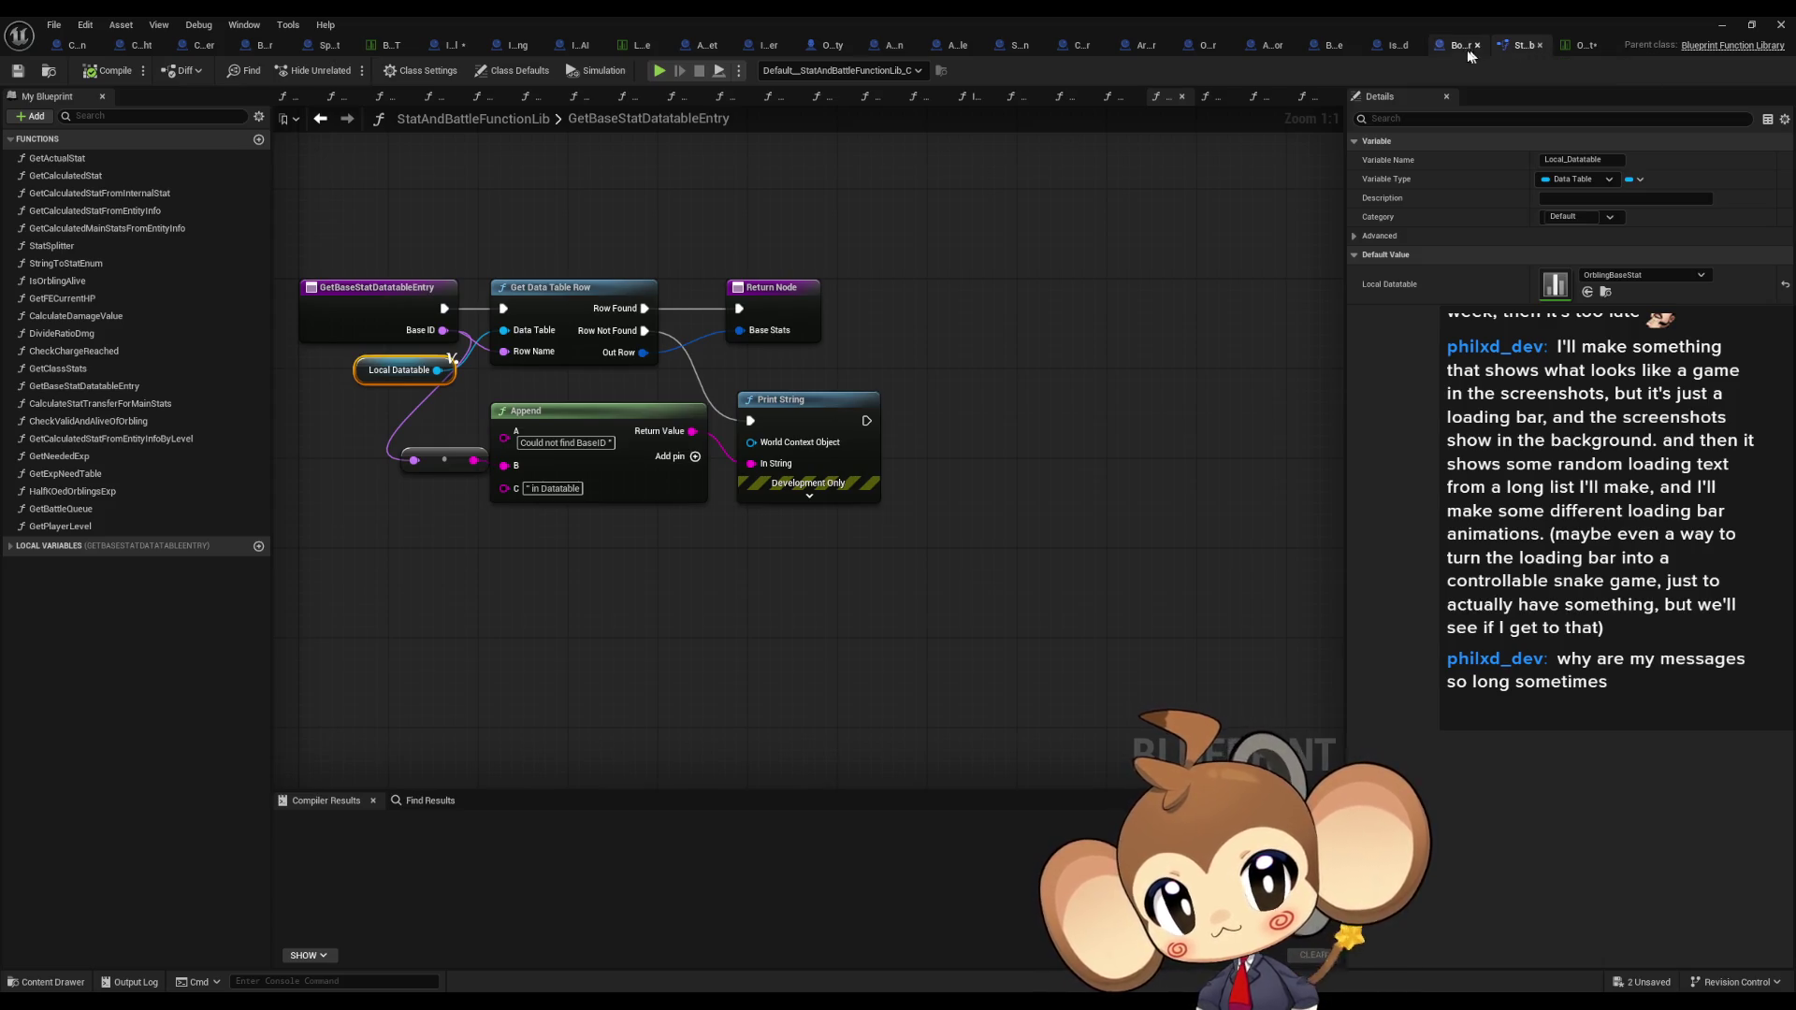
Step: Cycle through the open editor tabs to reach BossCompetitor's CreateFightingEntity_Boss graph
click(1452, 46)
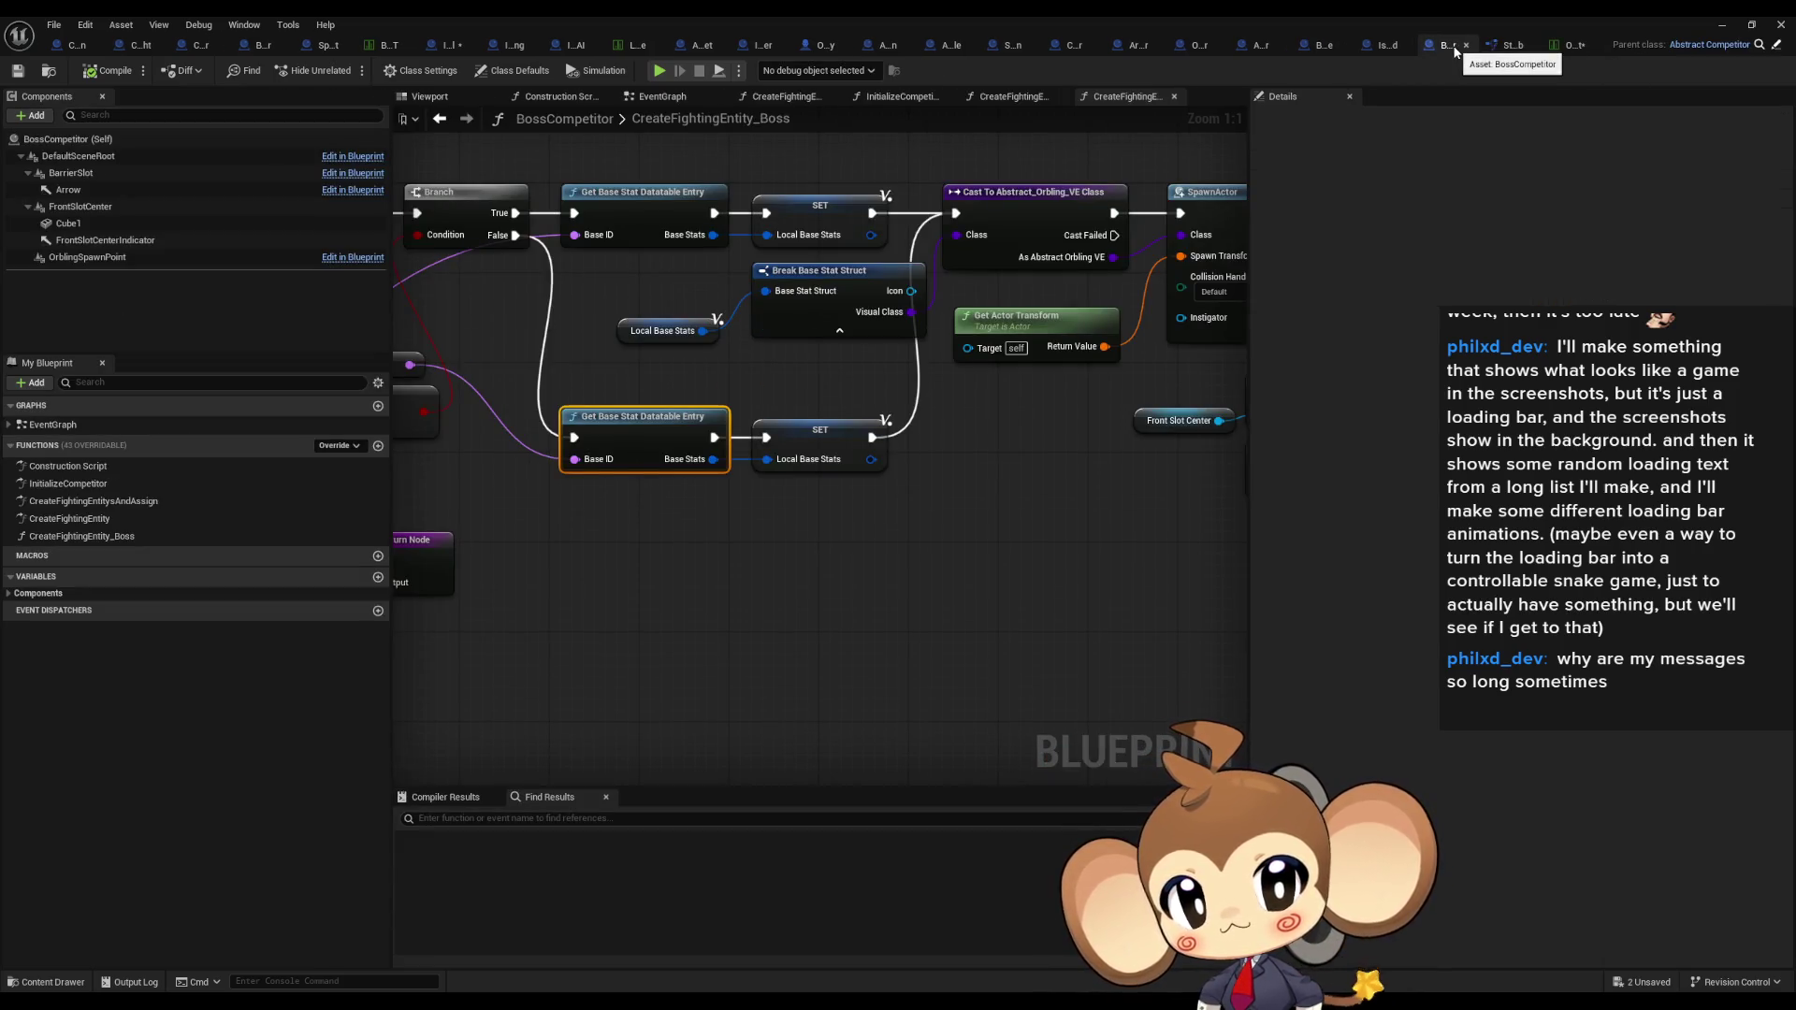
click(1382, 47)
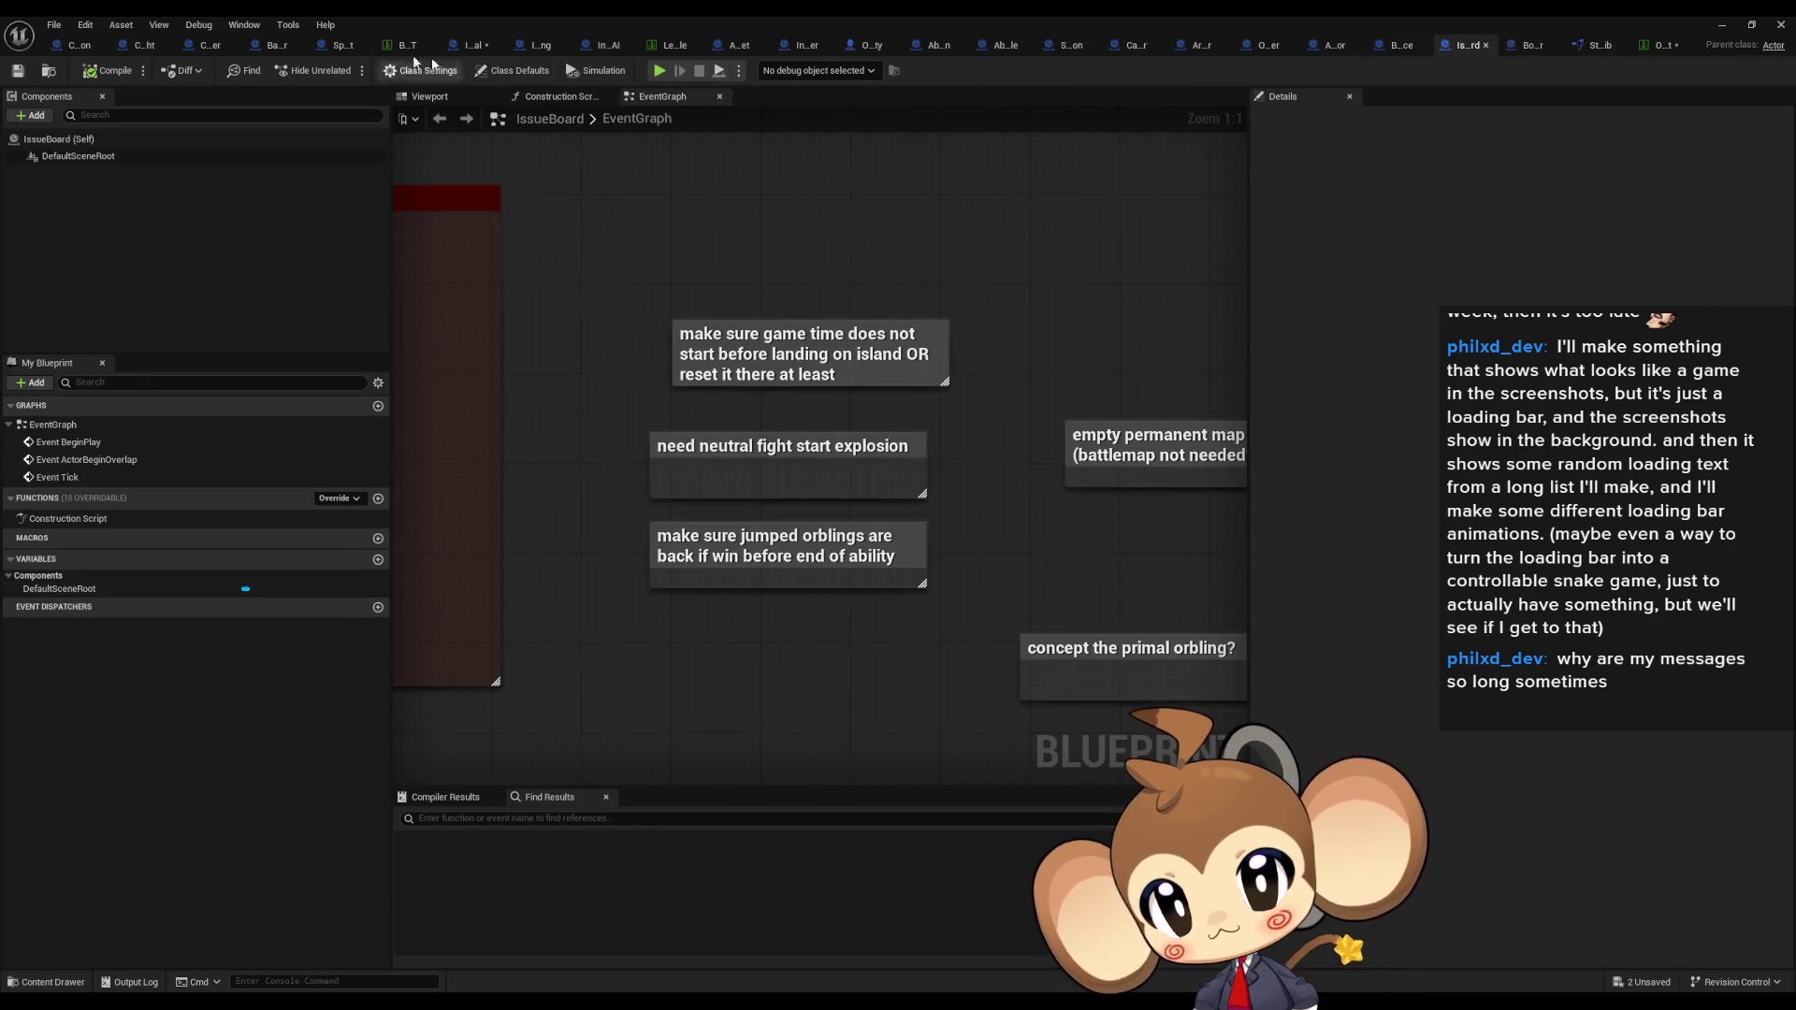
click(265, 48)
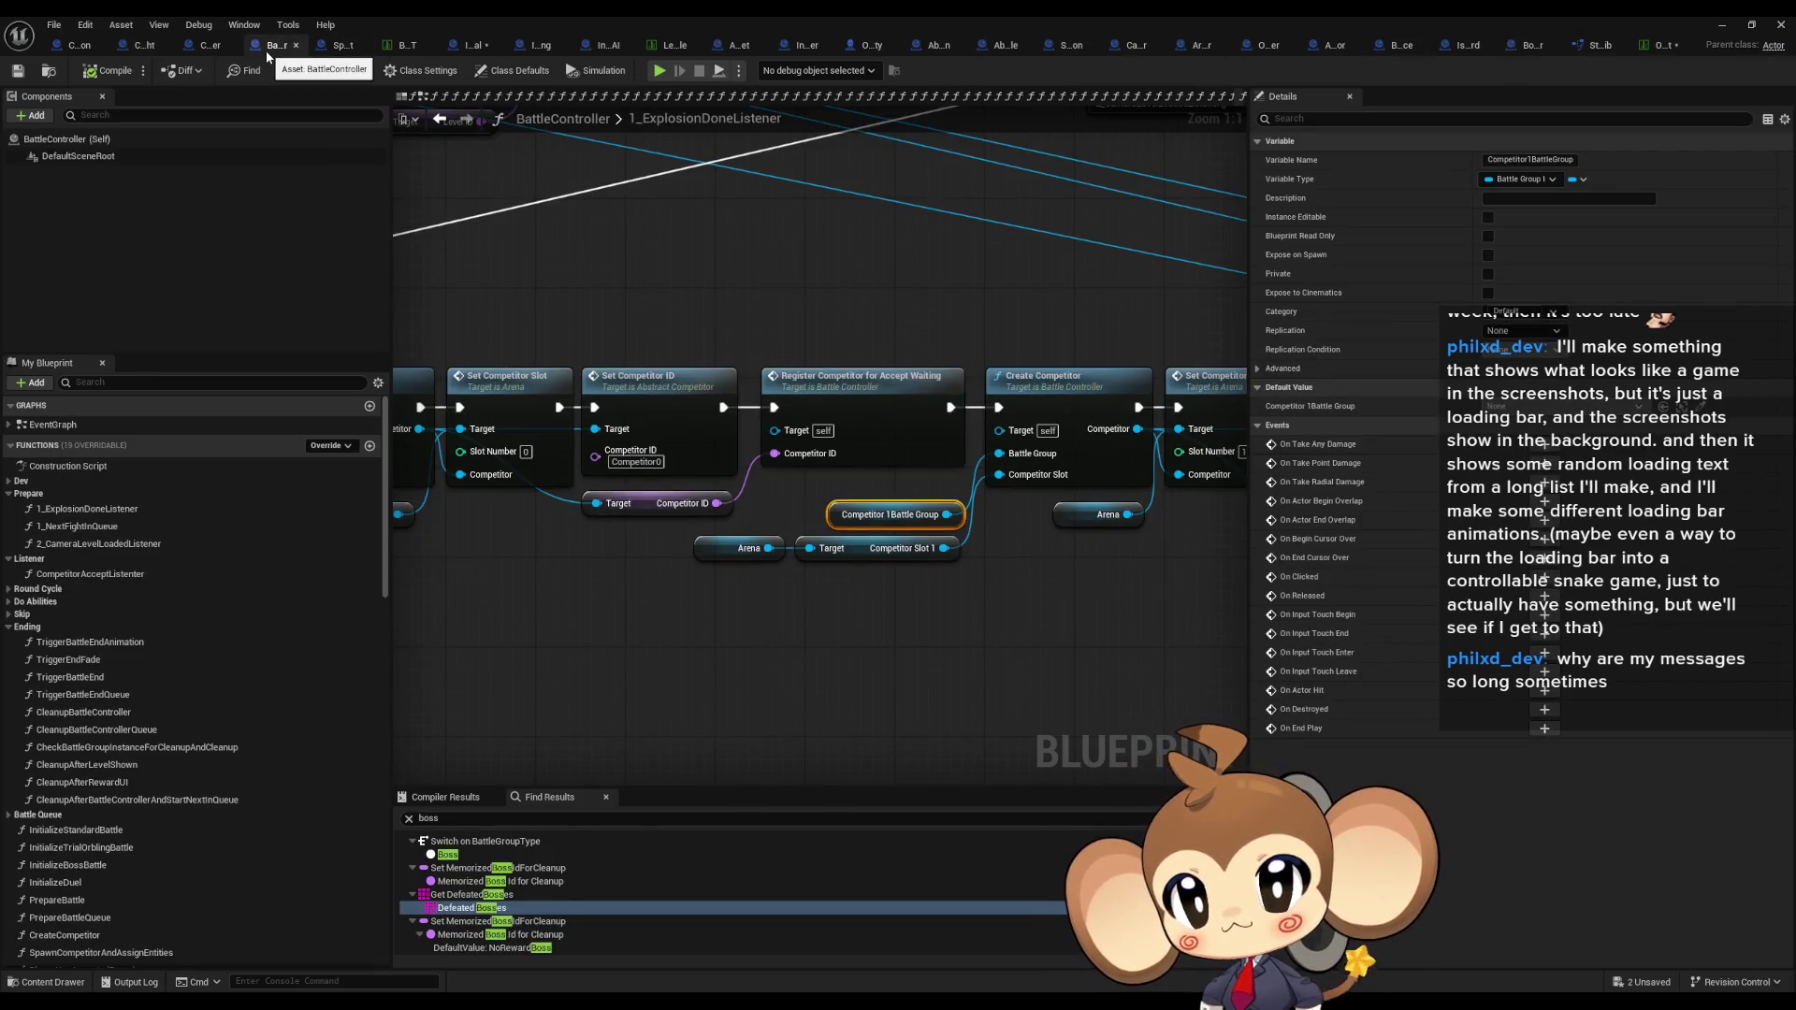
scroll(878, 350, down, 3)
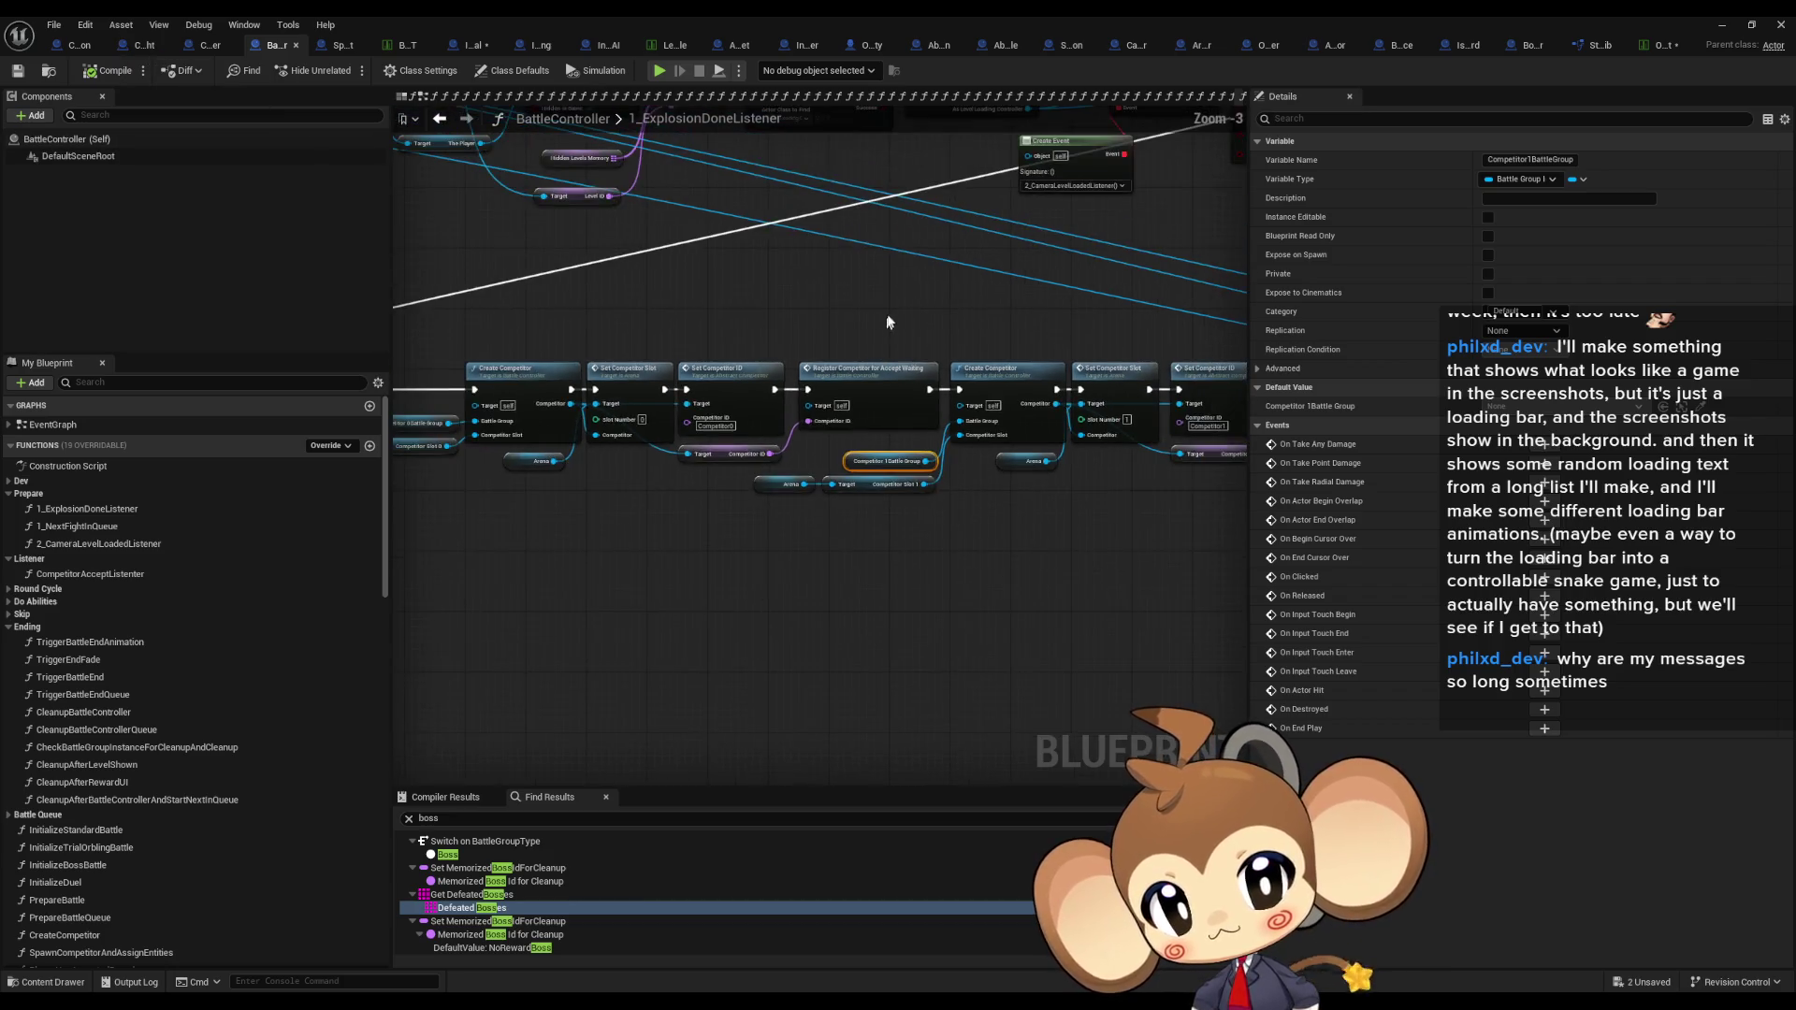
scroll(734, 363, up, 3)
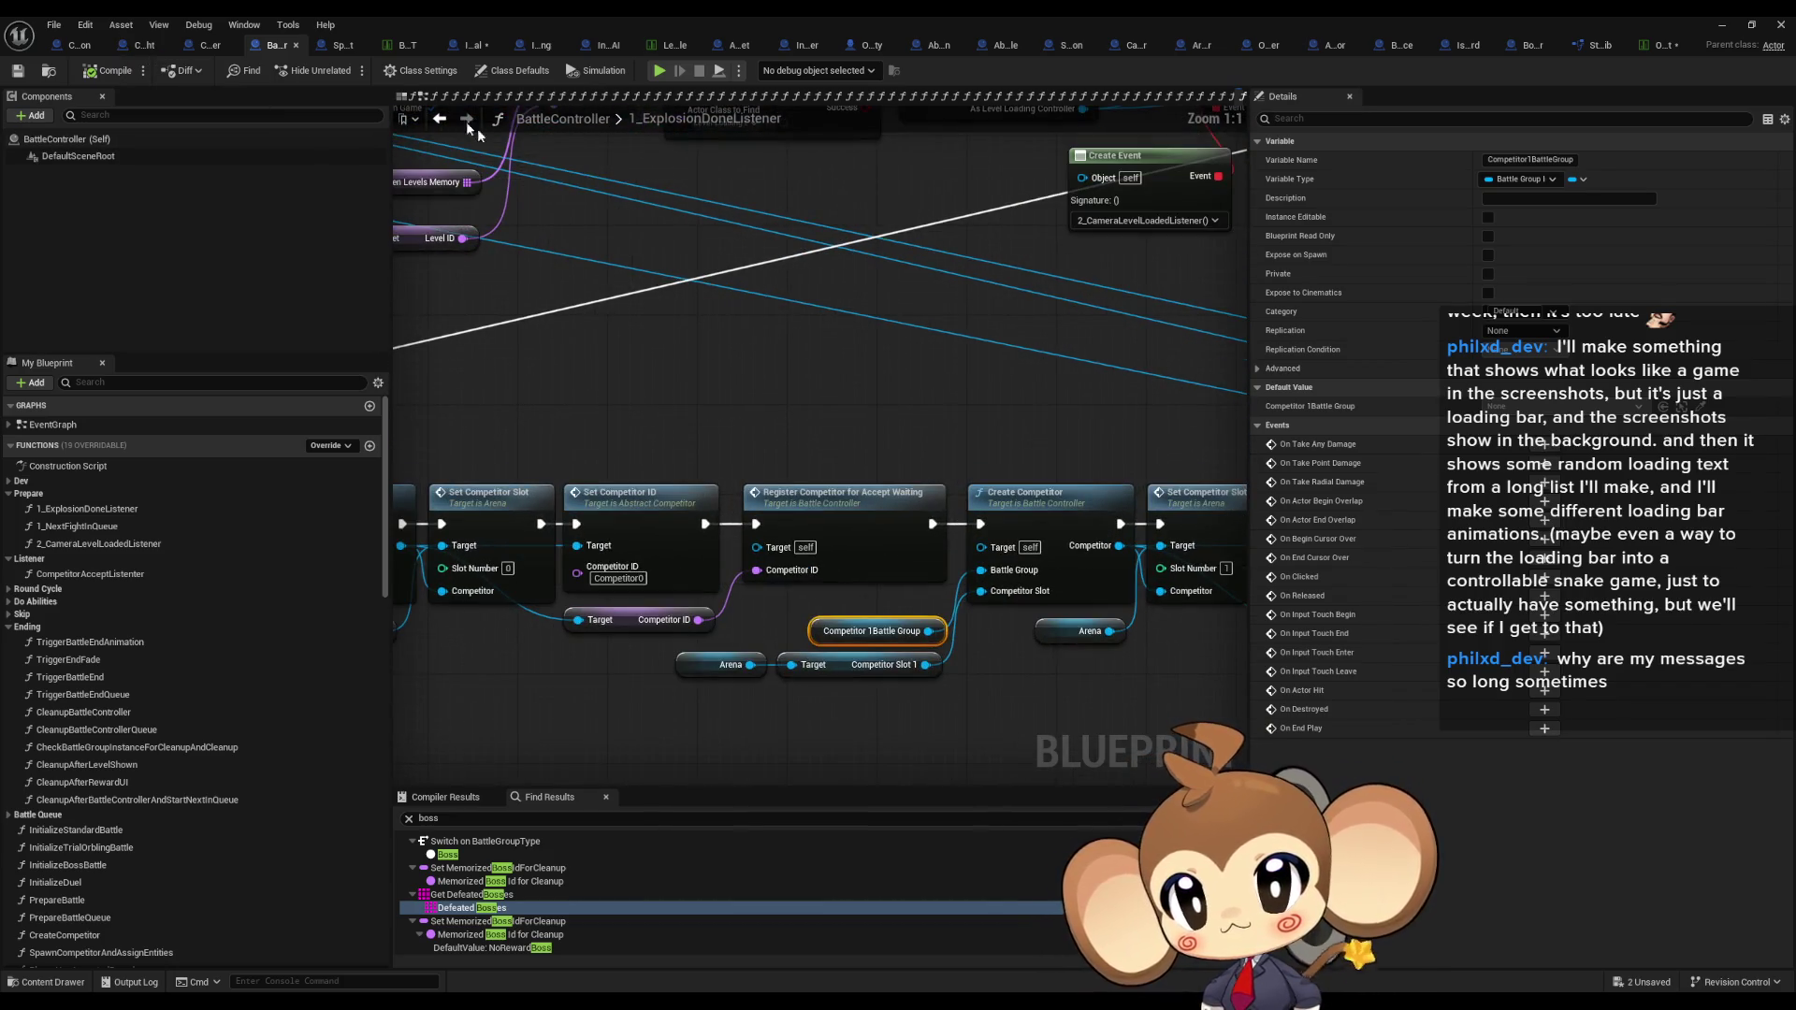
click(1328, 45)
click(1399, 44)
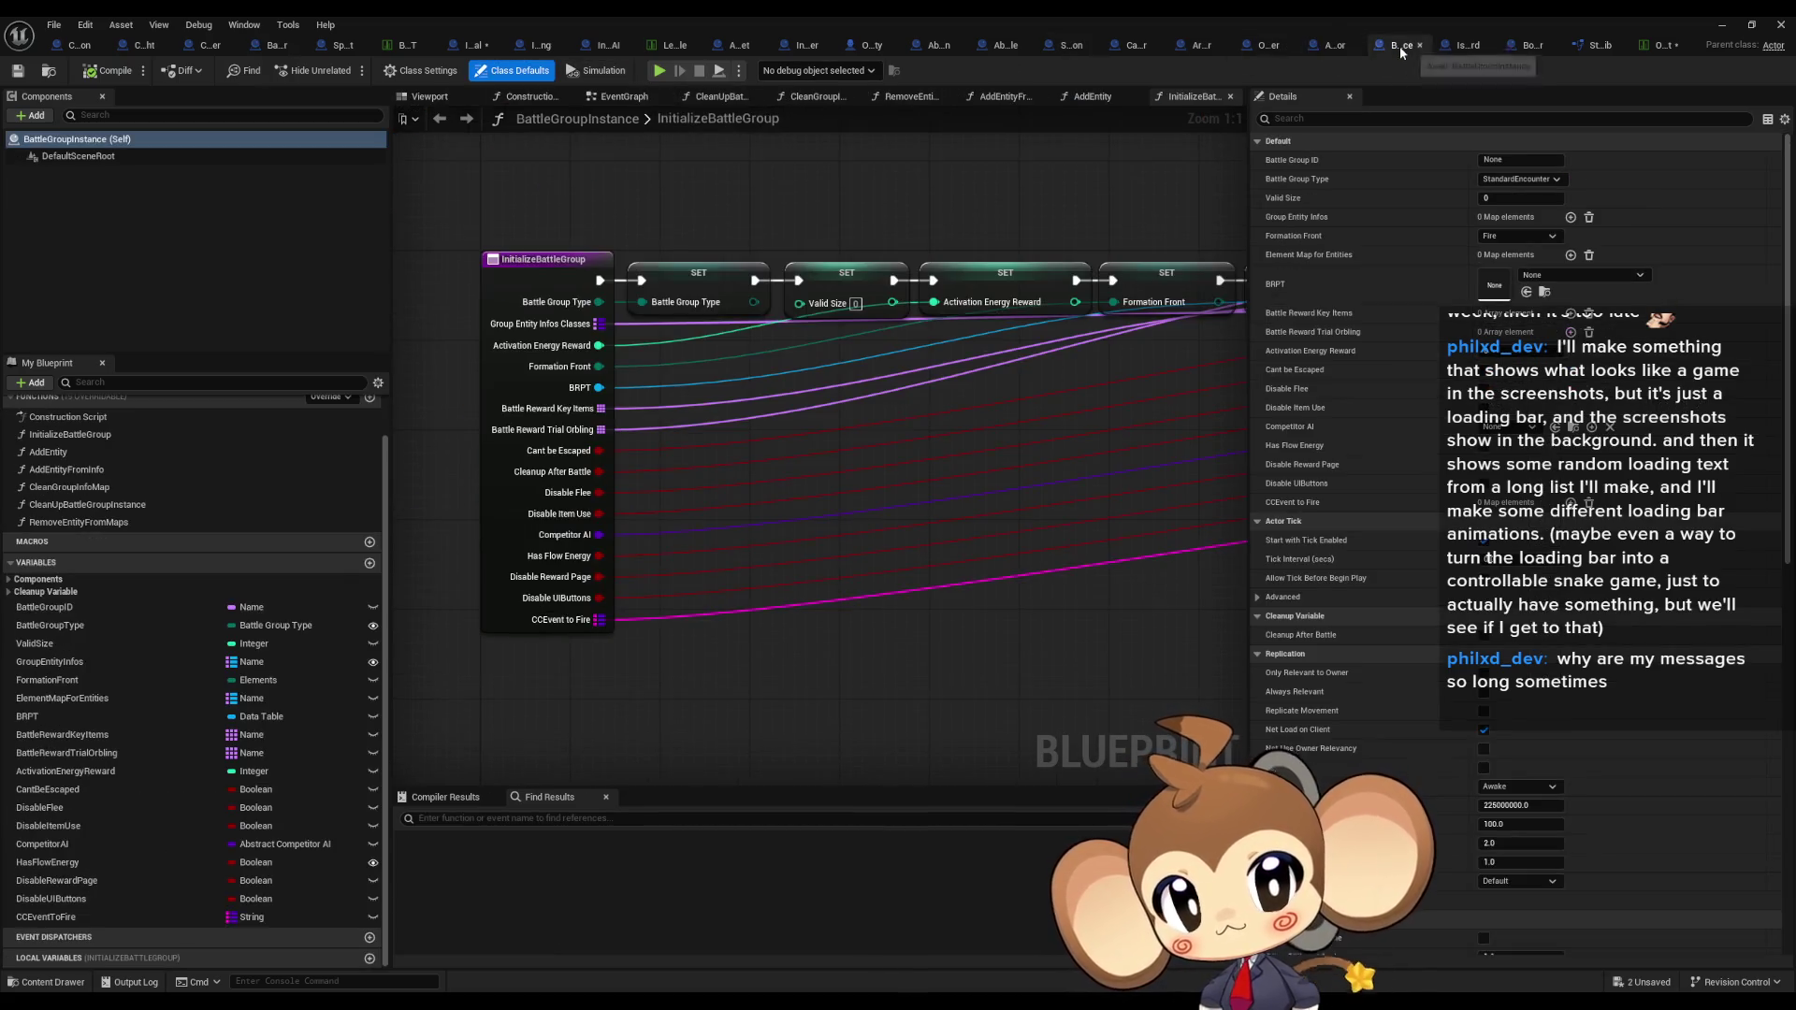
click(1461, 49)
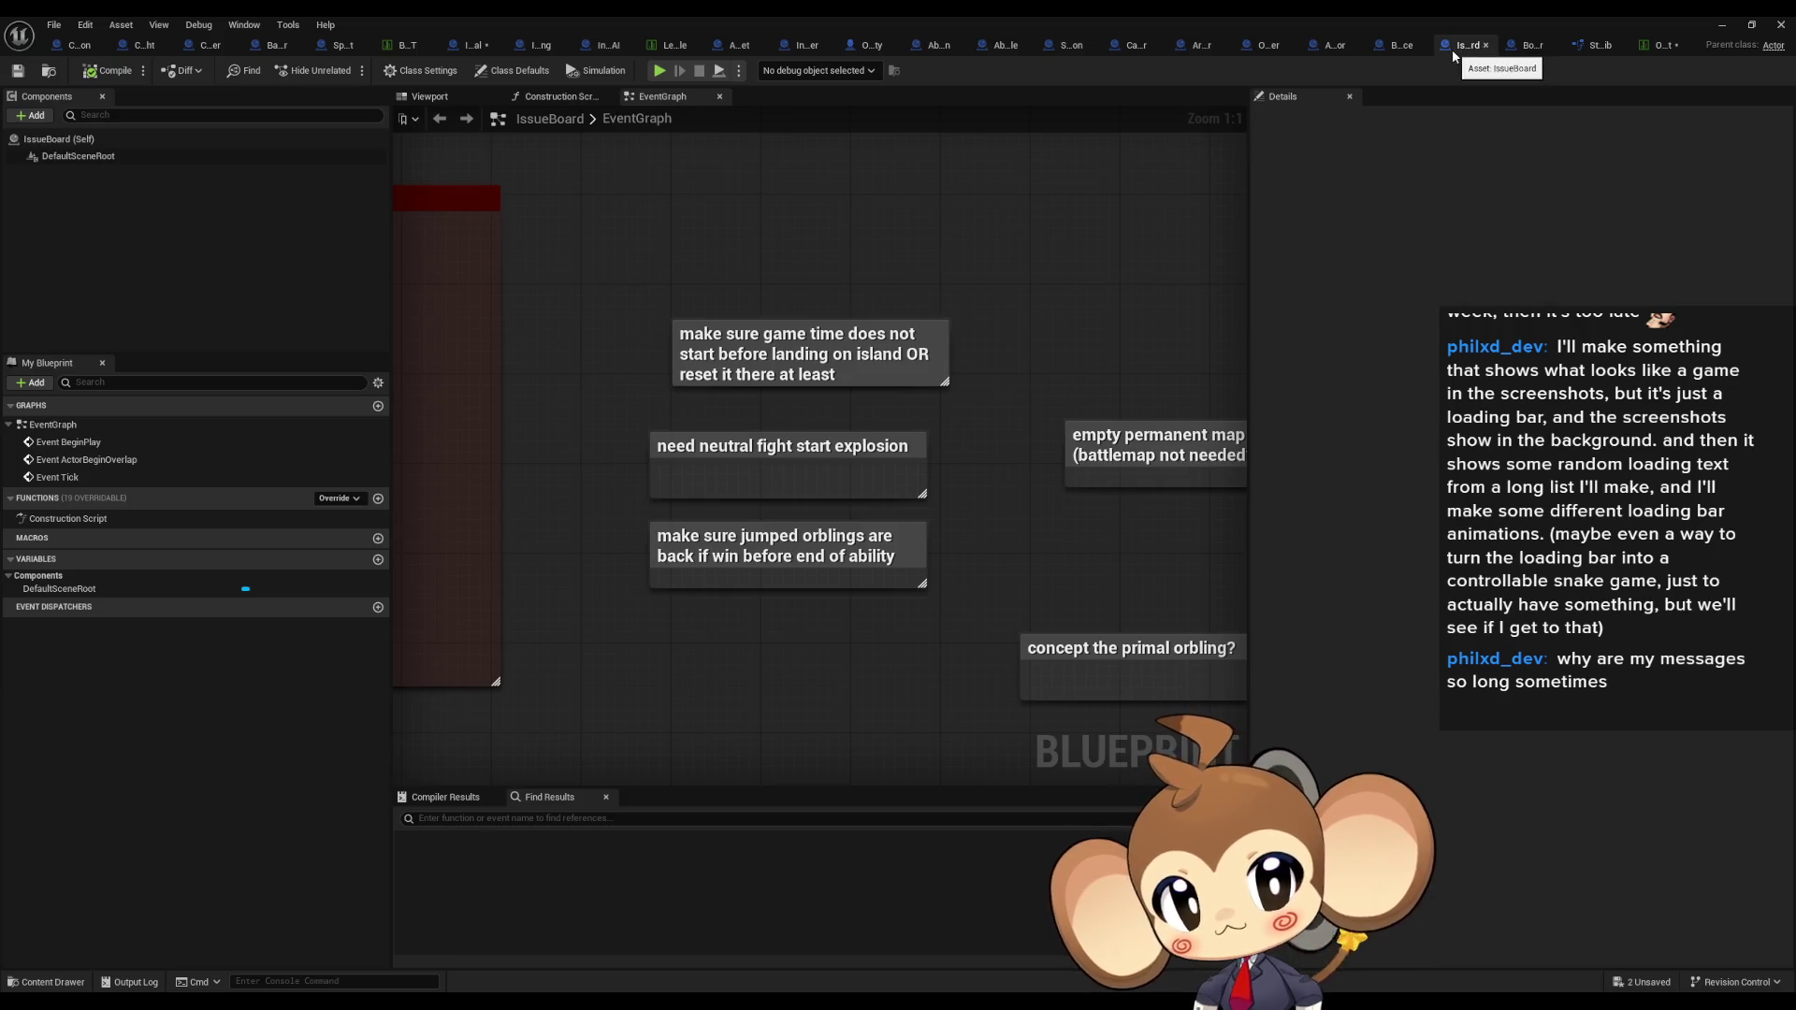
click(1528, 51)
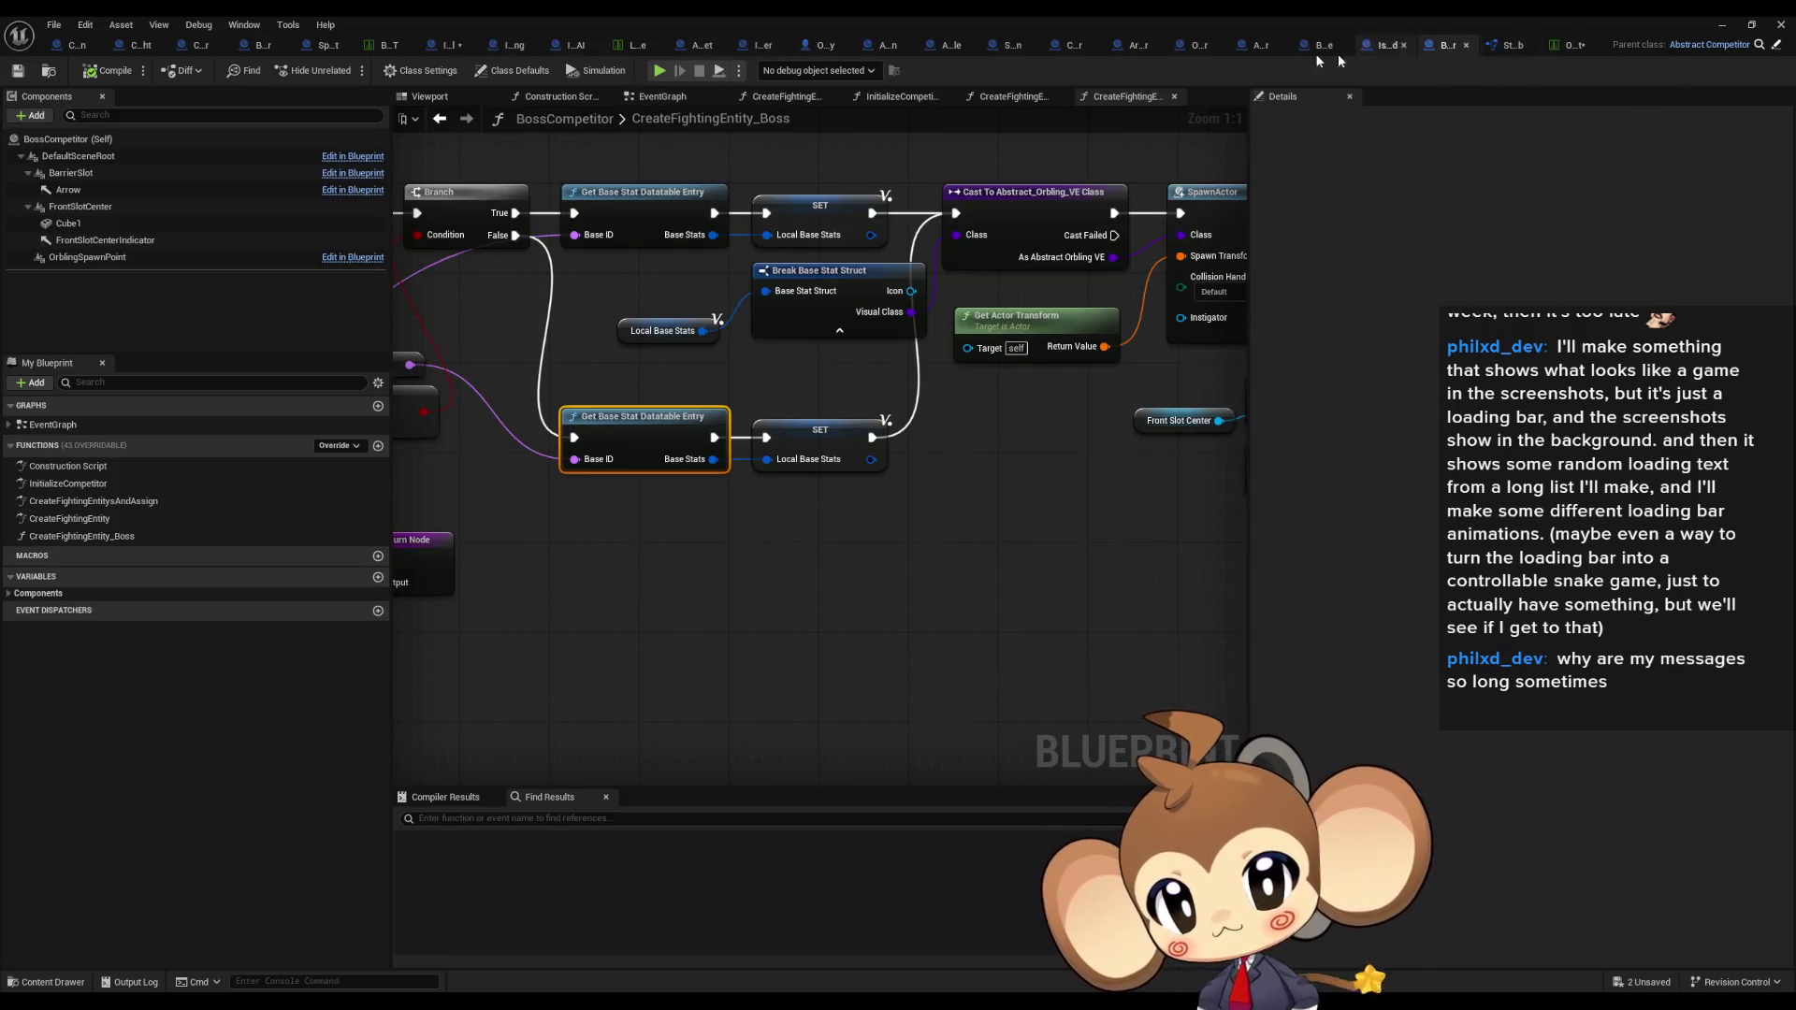
Step: Use the graph history back/forward arrows to land on the CreateFightingEntity graph
click(449, 122)
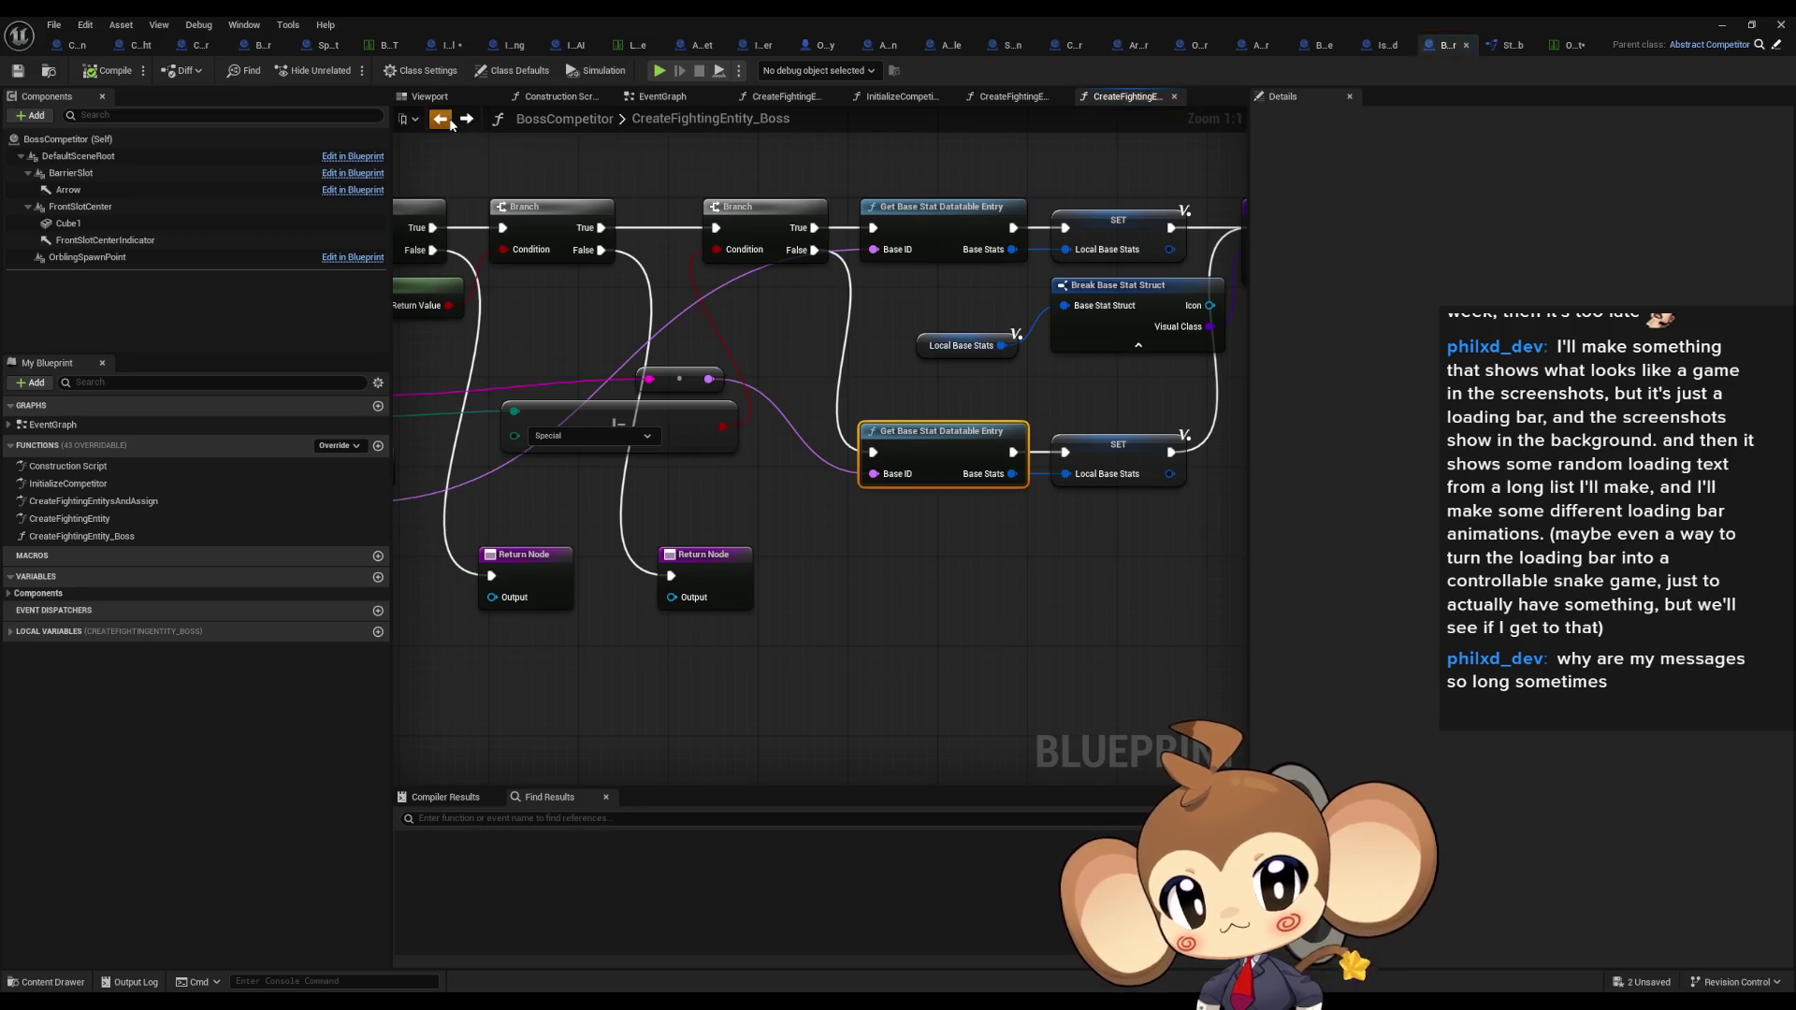
click(450, 121)
click(450, 121)
click(449, 122)
click(469, 123)
click(468, 123)
click(468, 124)
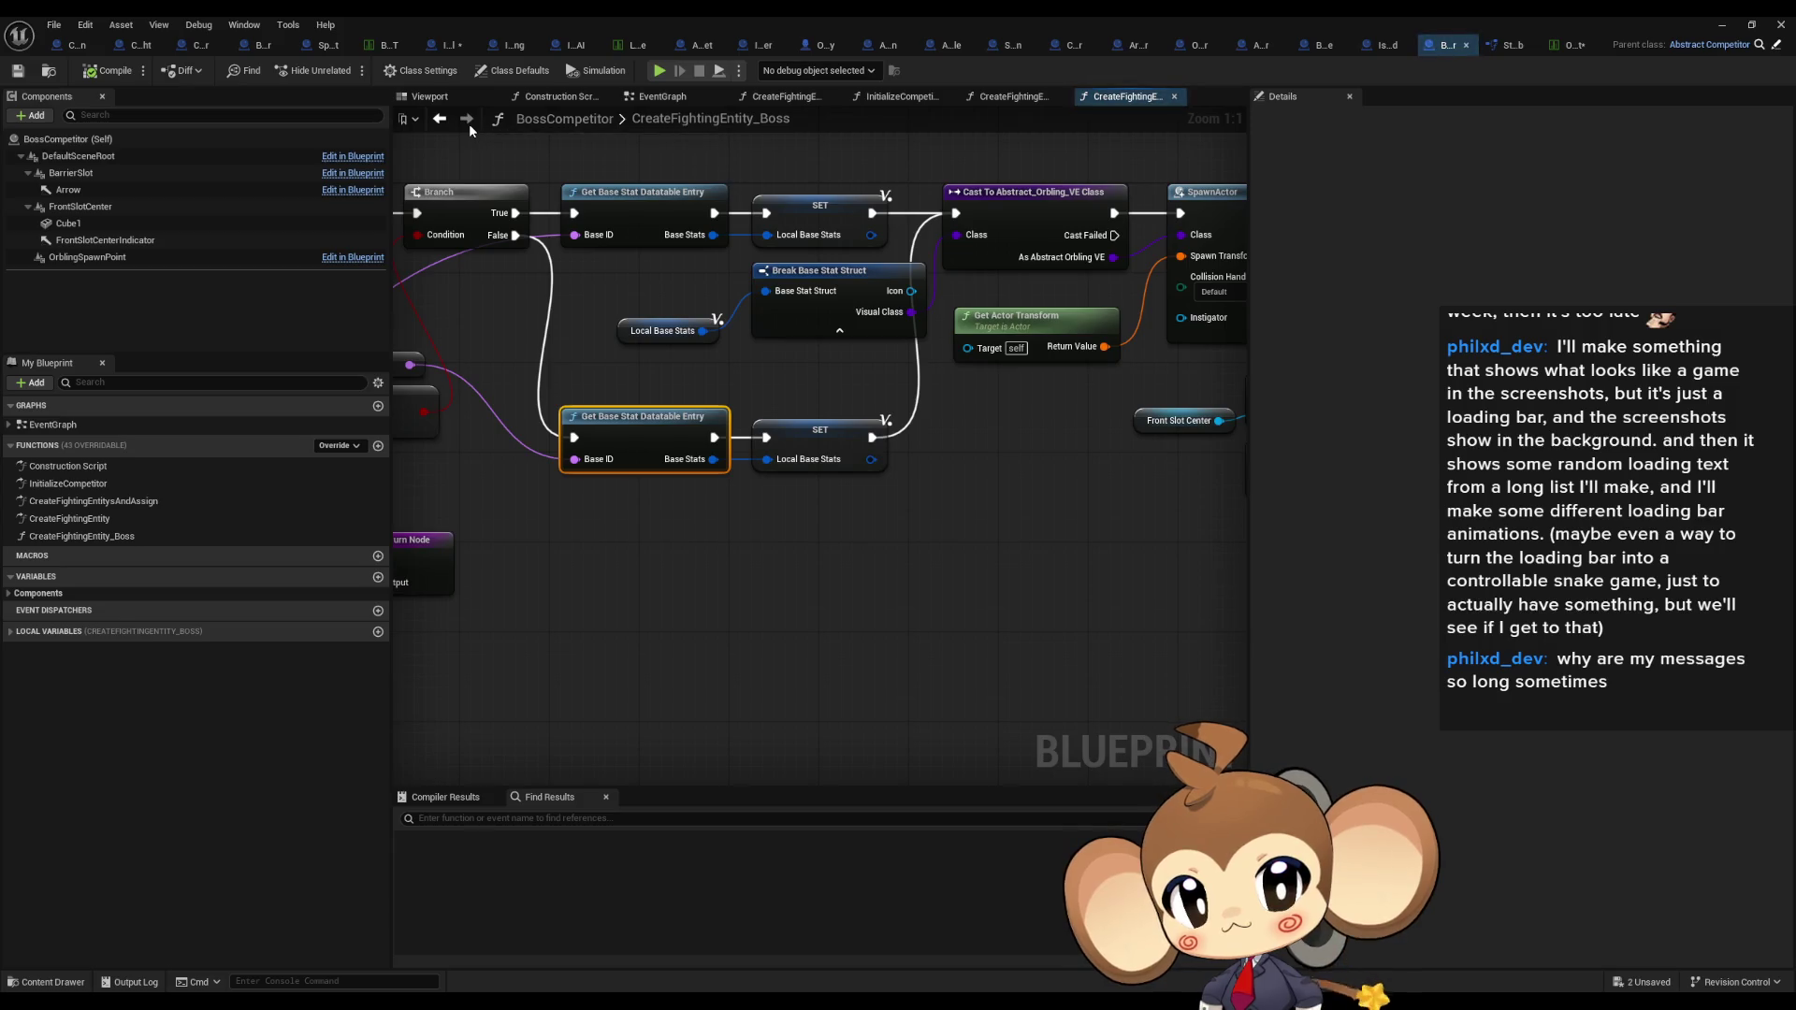
click(453, 122)
click(451, 124)
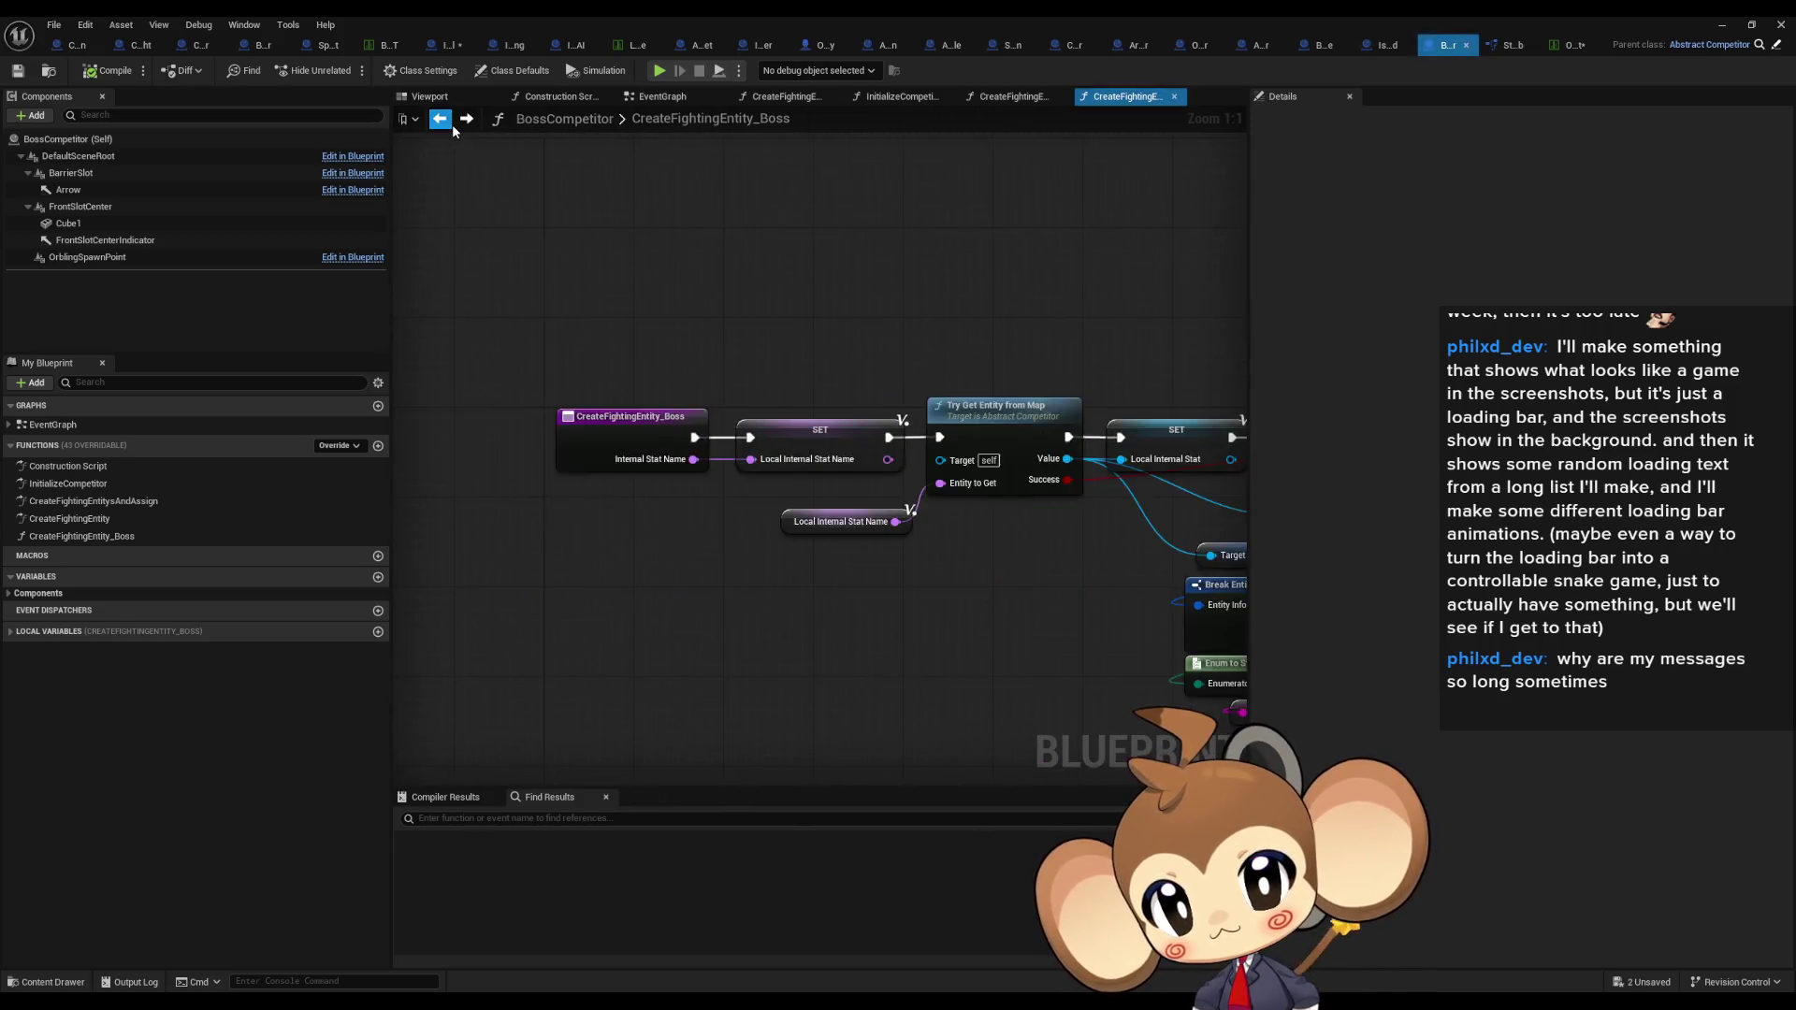
click(452, 125)
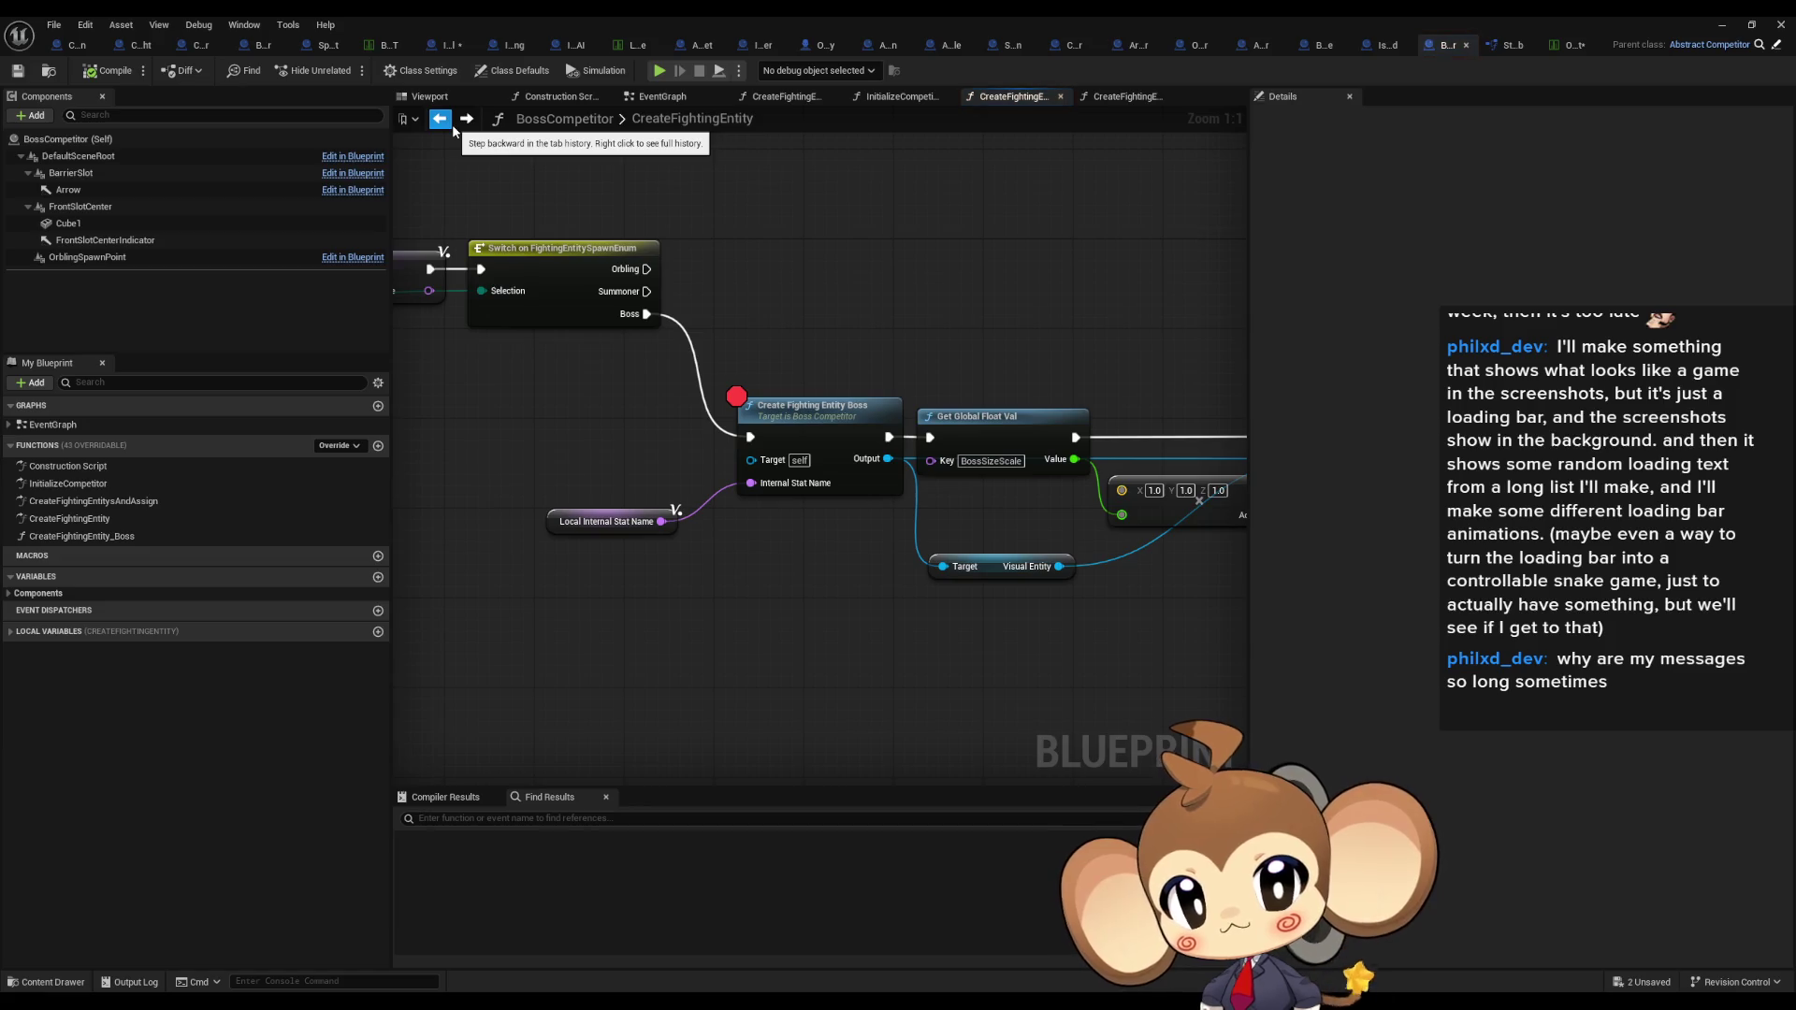
Step: Select the boss scaling nodes: Get Global Float Val, Make Vector and Set Actor Scale 3D
right_click(836, 436)
click(870, 766)
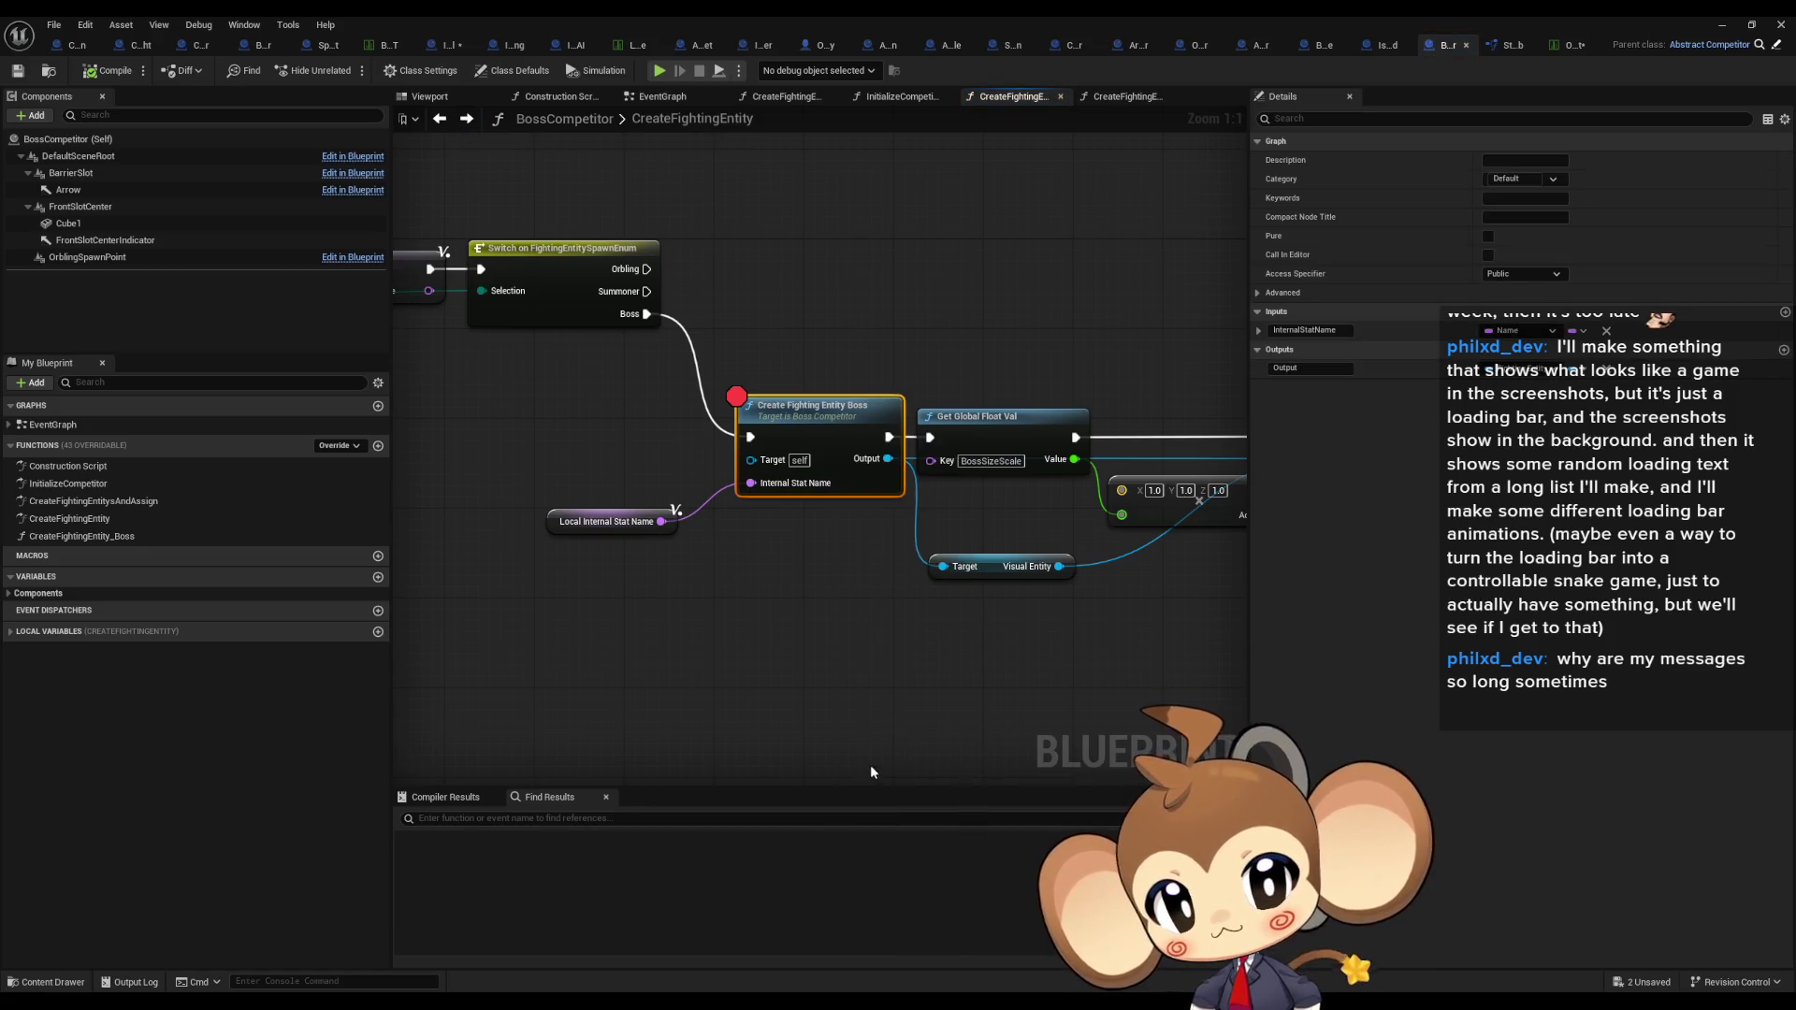
scroll(1018, 507, up, 1)
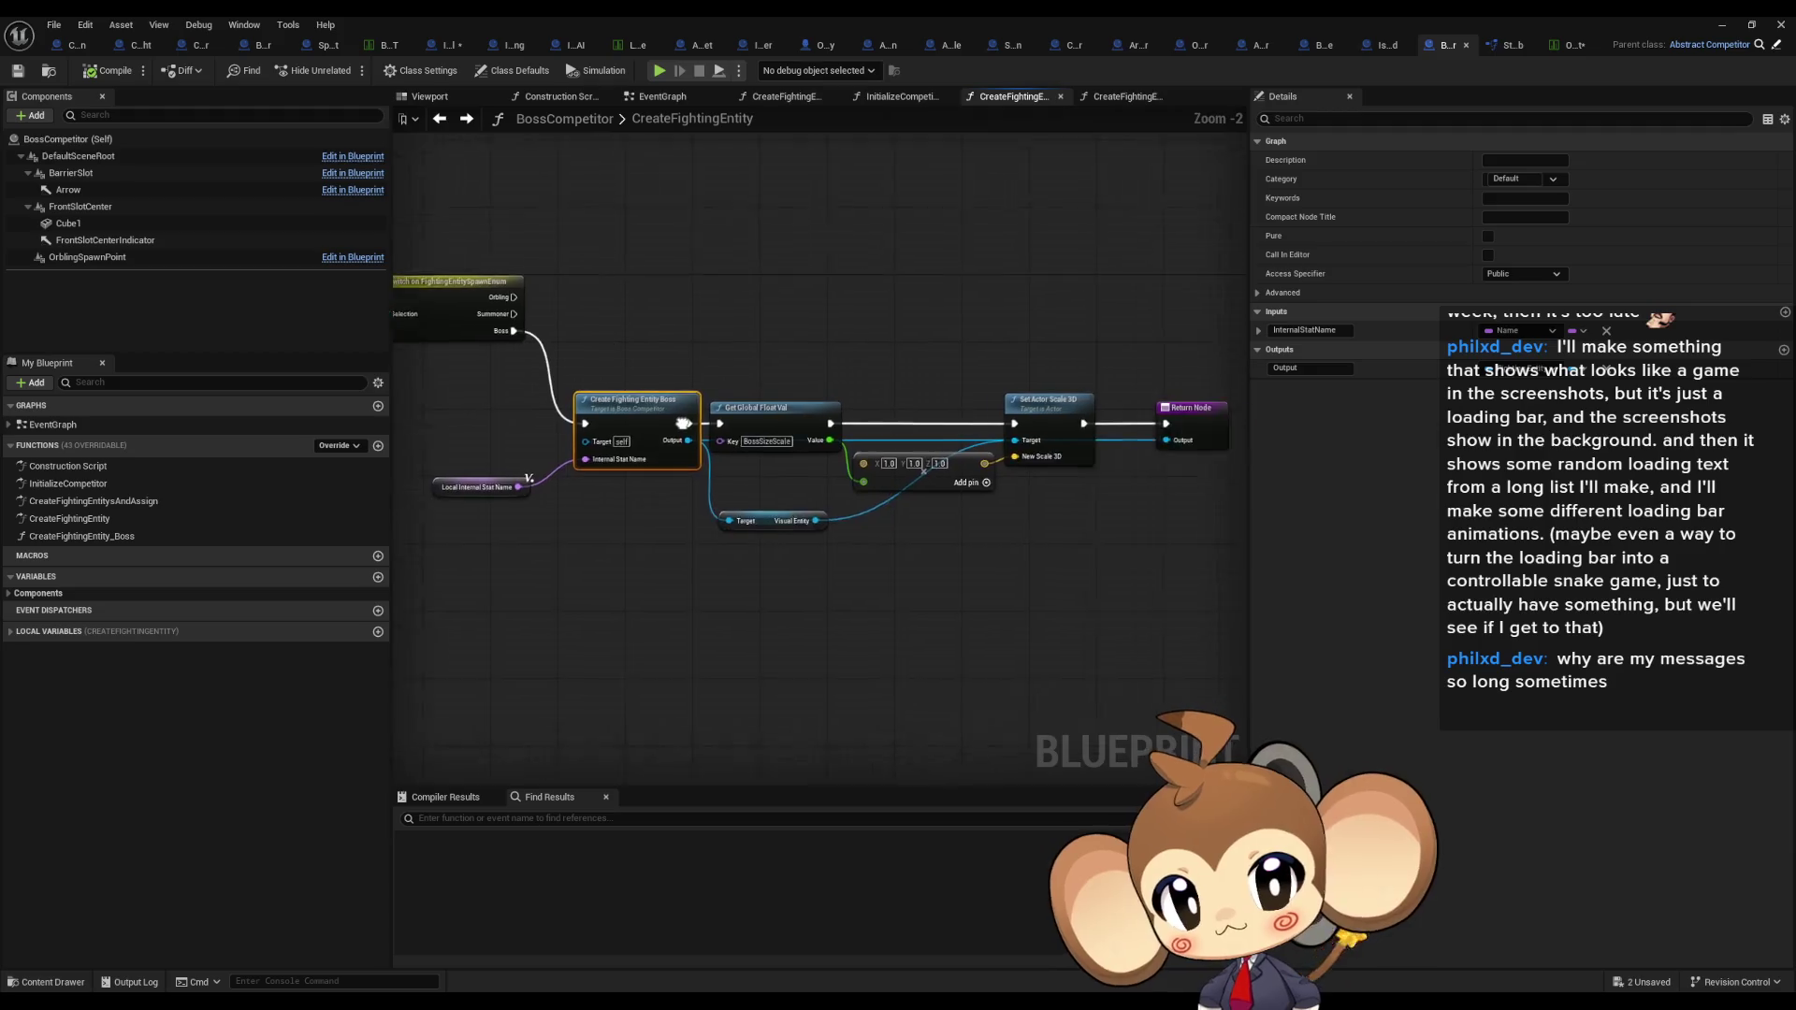
mouse_move(715, 336)
mouse_down()
mouse_move(767, 466)
mouse_move(991, 526)
mouse_up()
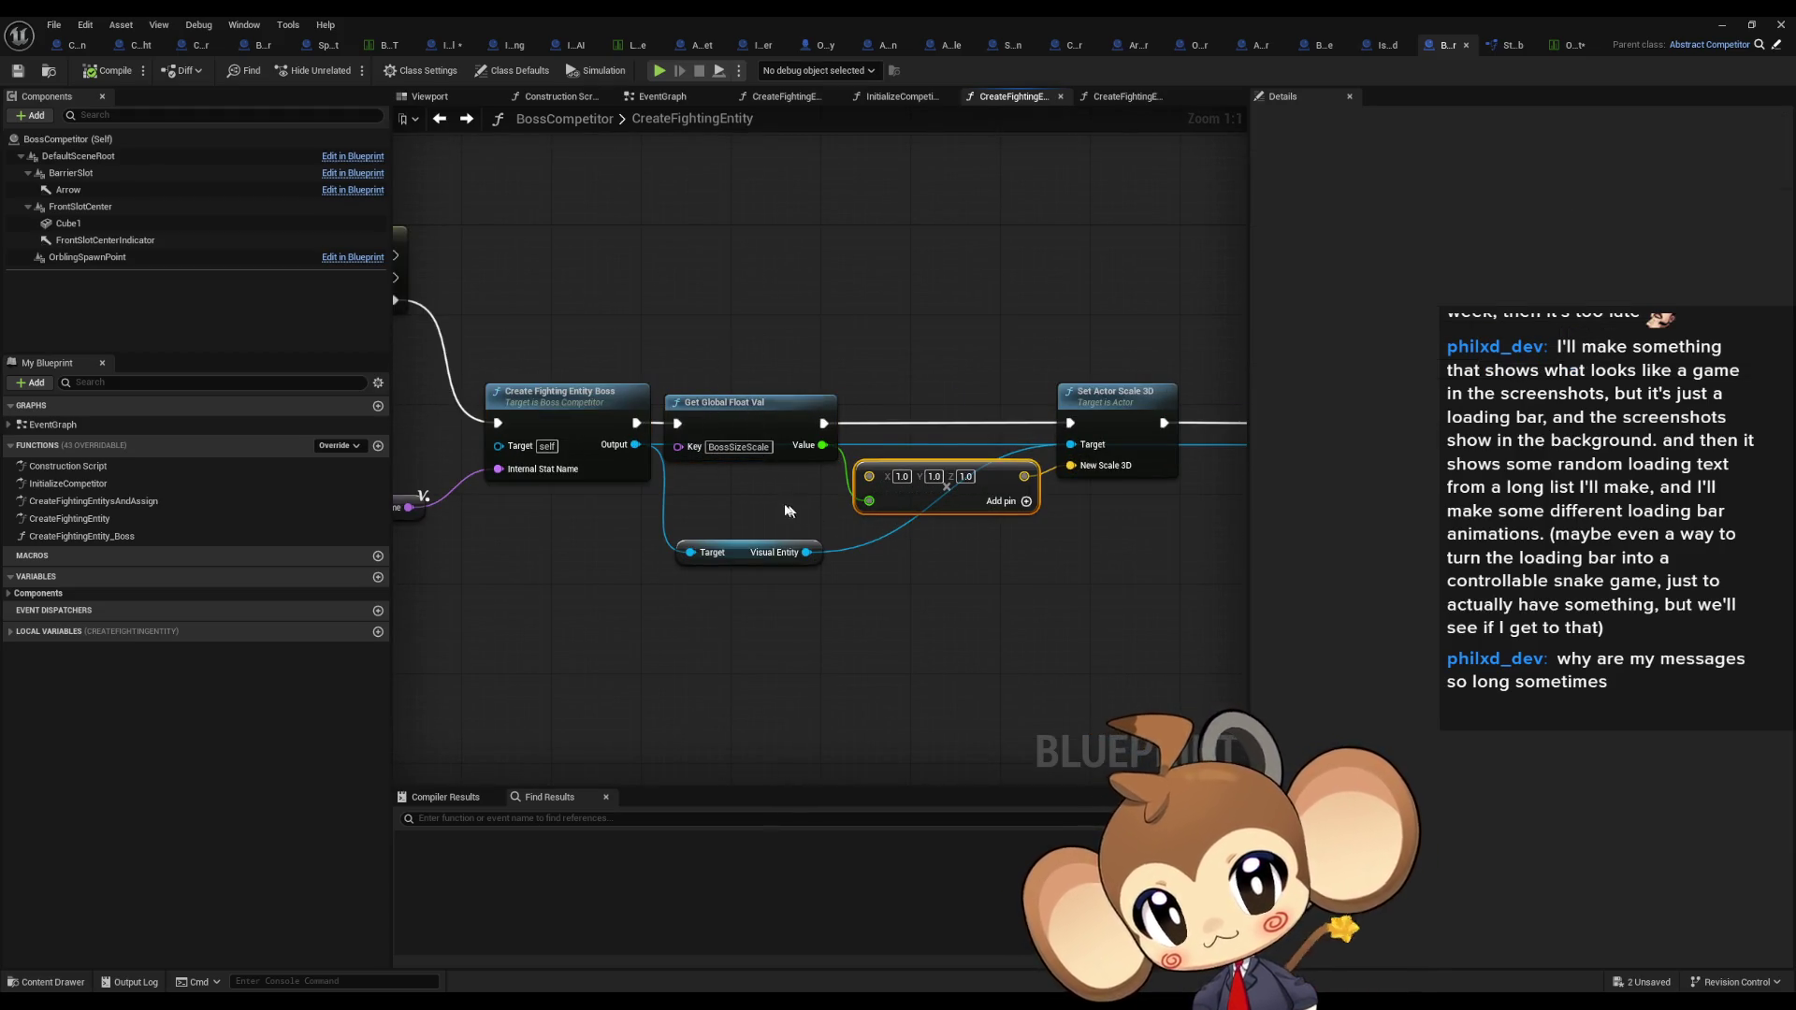
drag(738, 514, 969, 527)
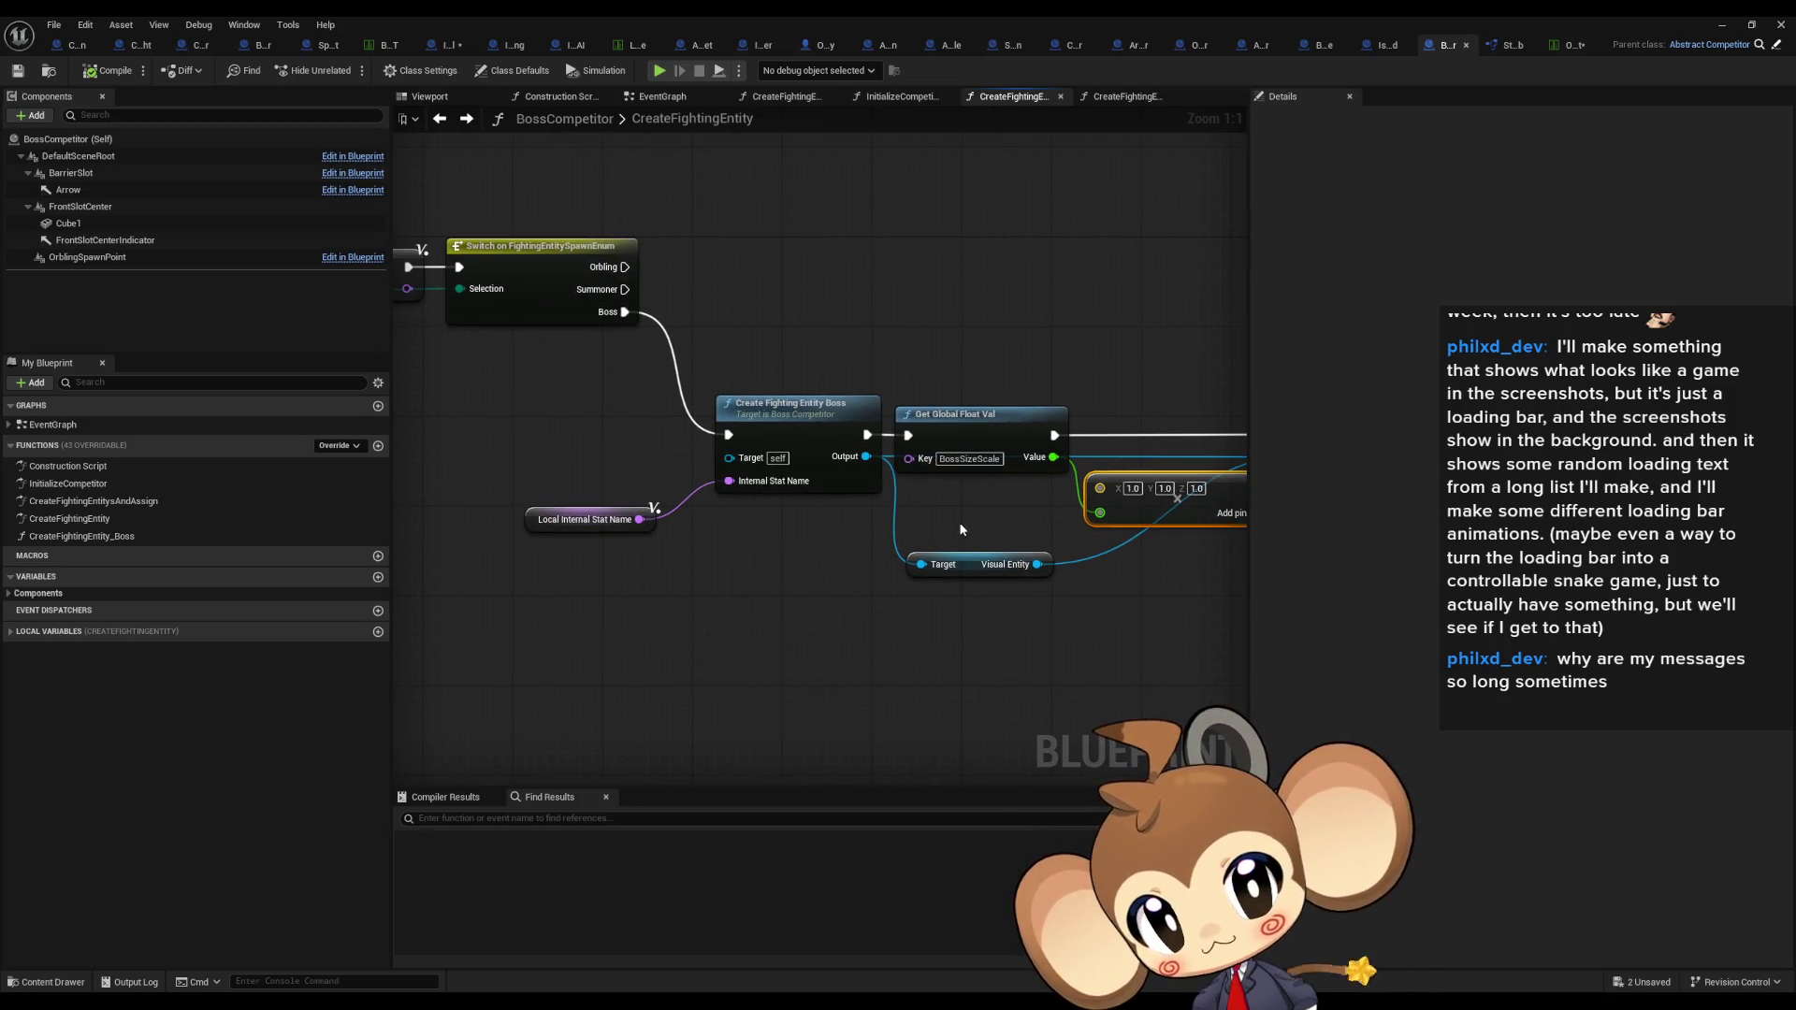
click(963, 414)
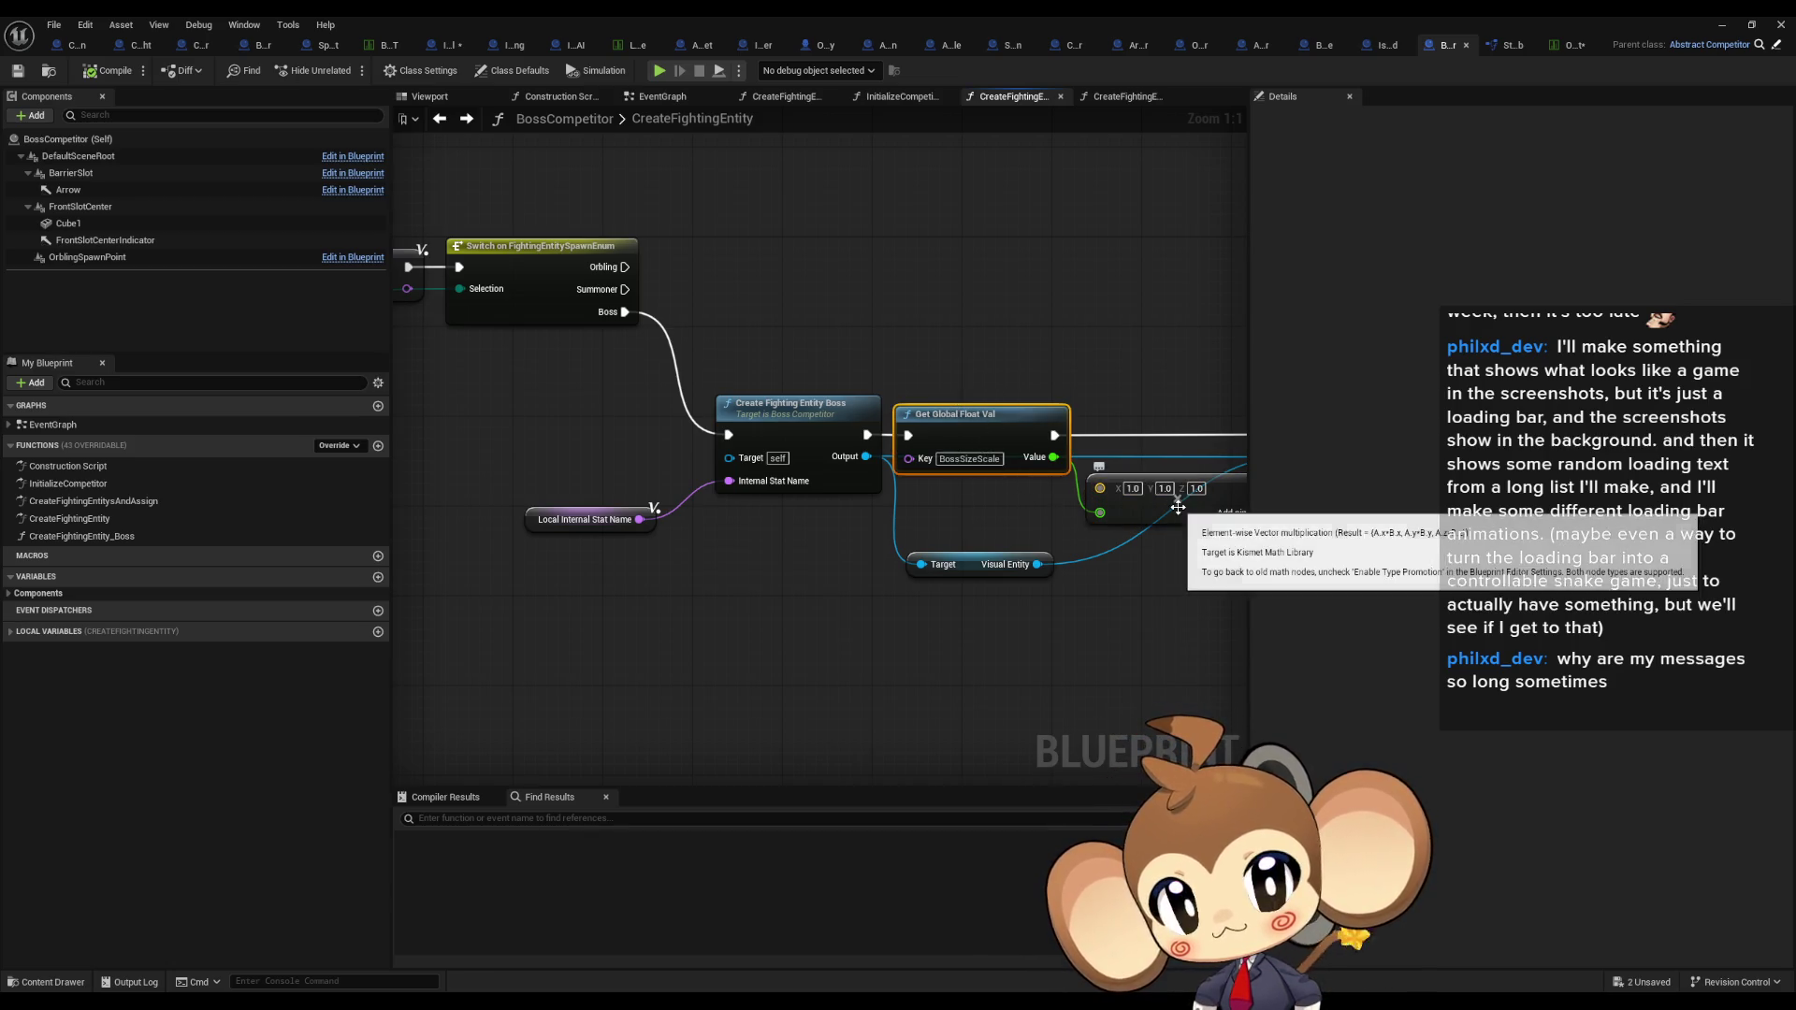
drag(1110, 630, 911, 617)
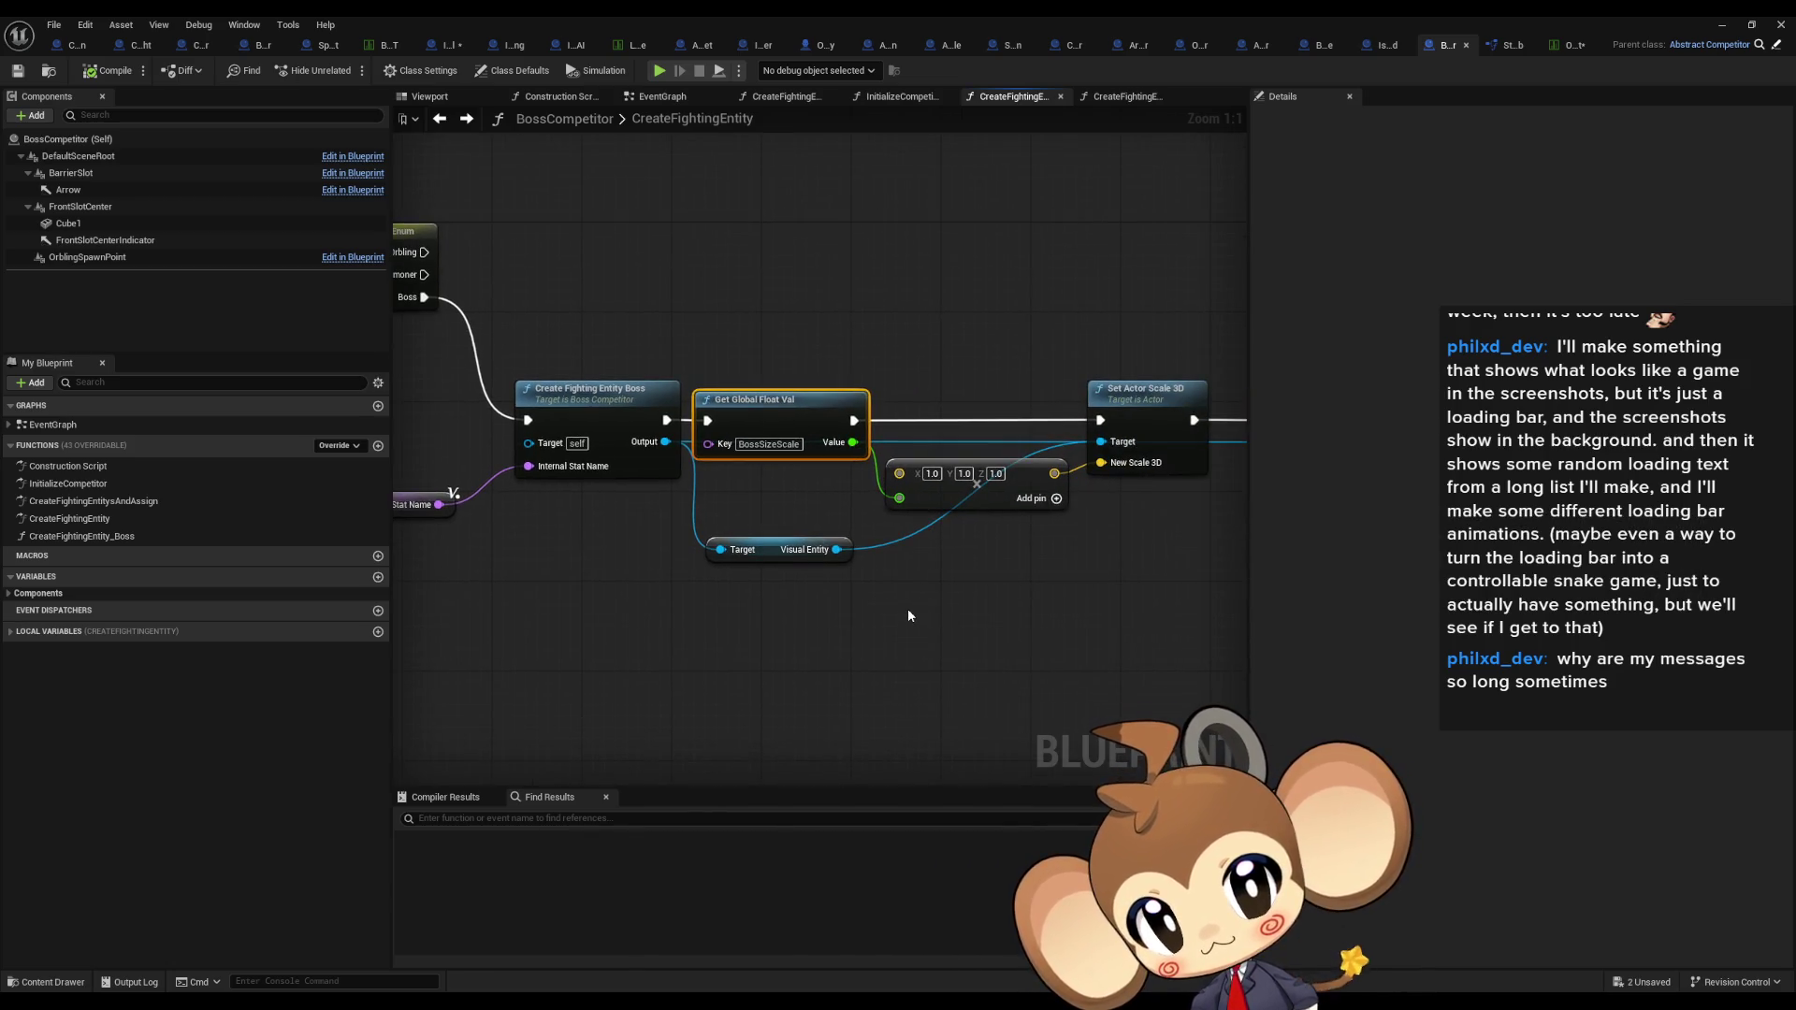
click(1146, 391)
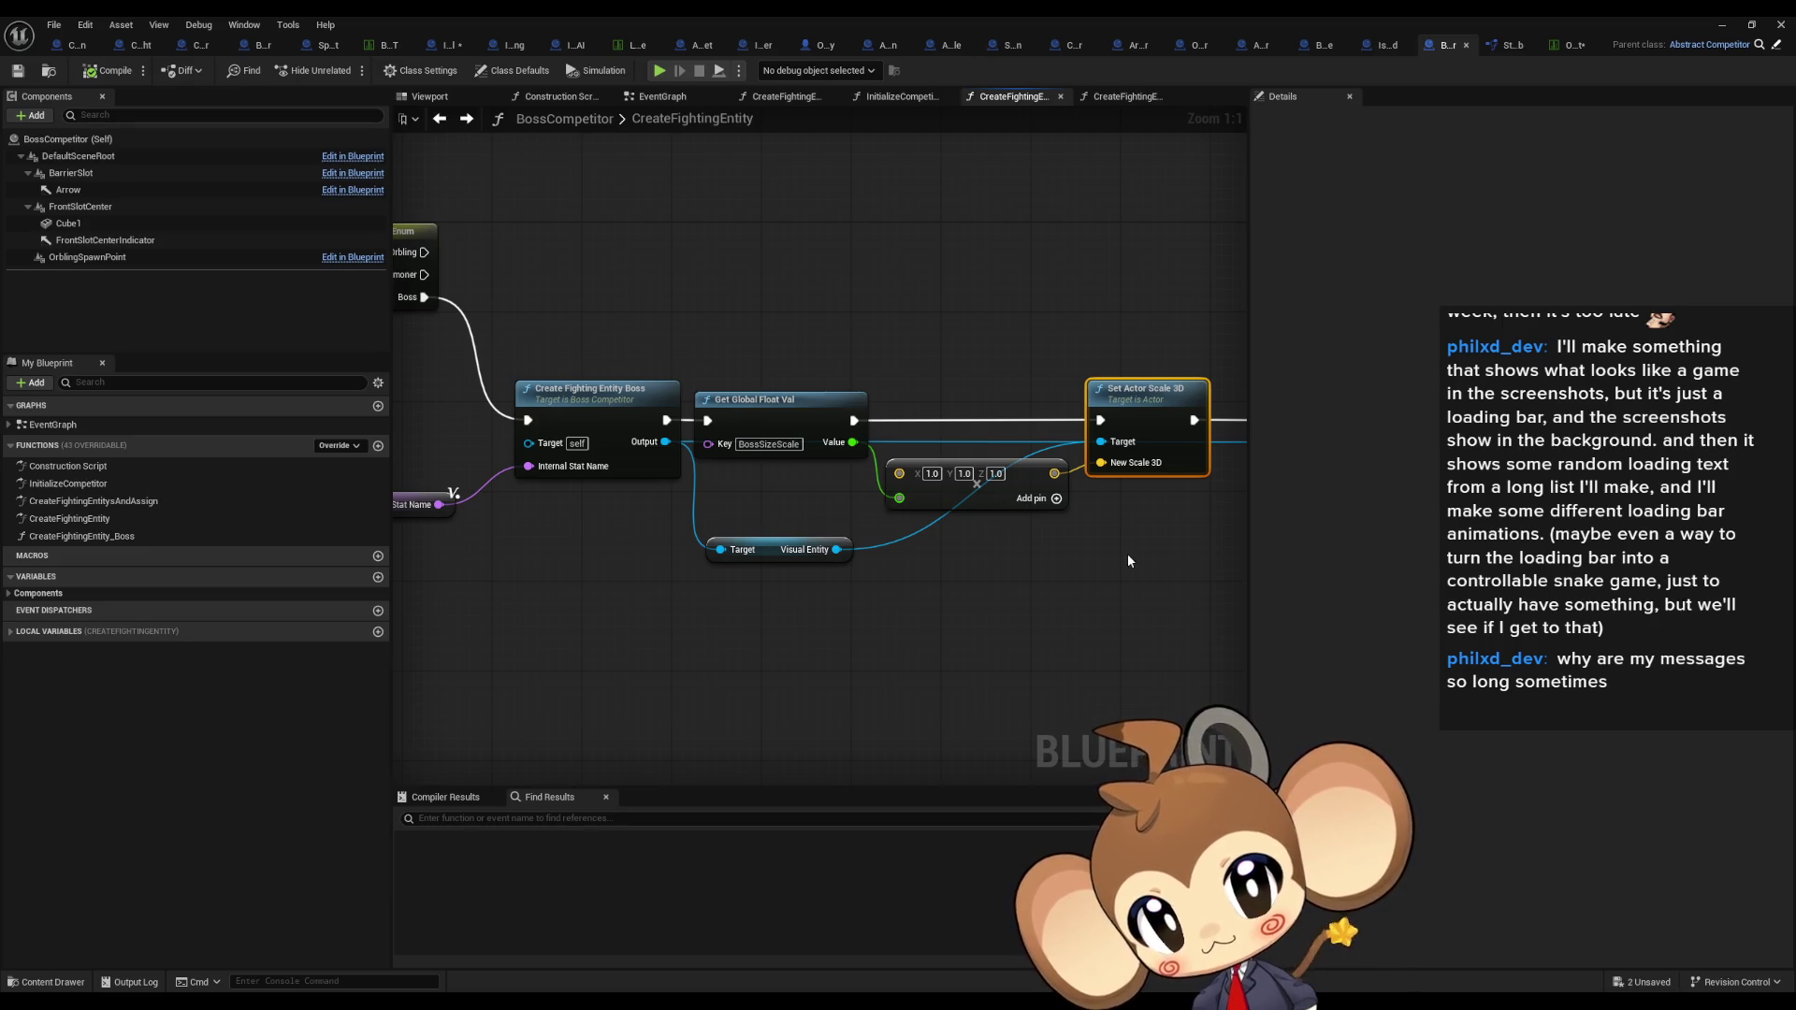
mouse_move(1126, 558)
mouse_down()
mouse_move(916, 500)
mouse_move(533, 531)
mouse_move(676, 531)
mouse_move(1022, 379)
mouse_up()
Step: Move the scaling nodes aside, wire the boss call straight to Return Node, and play-test
drag(1078, 458, 1079, 346)
drag(595, 463, 1216, 463)
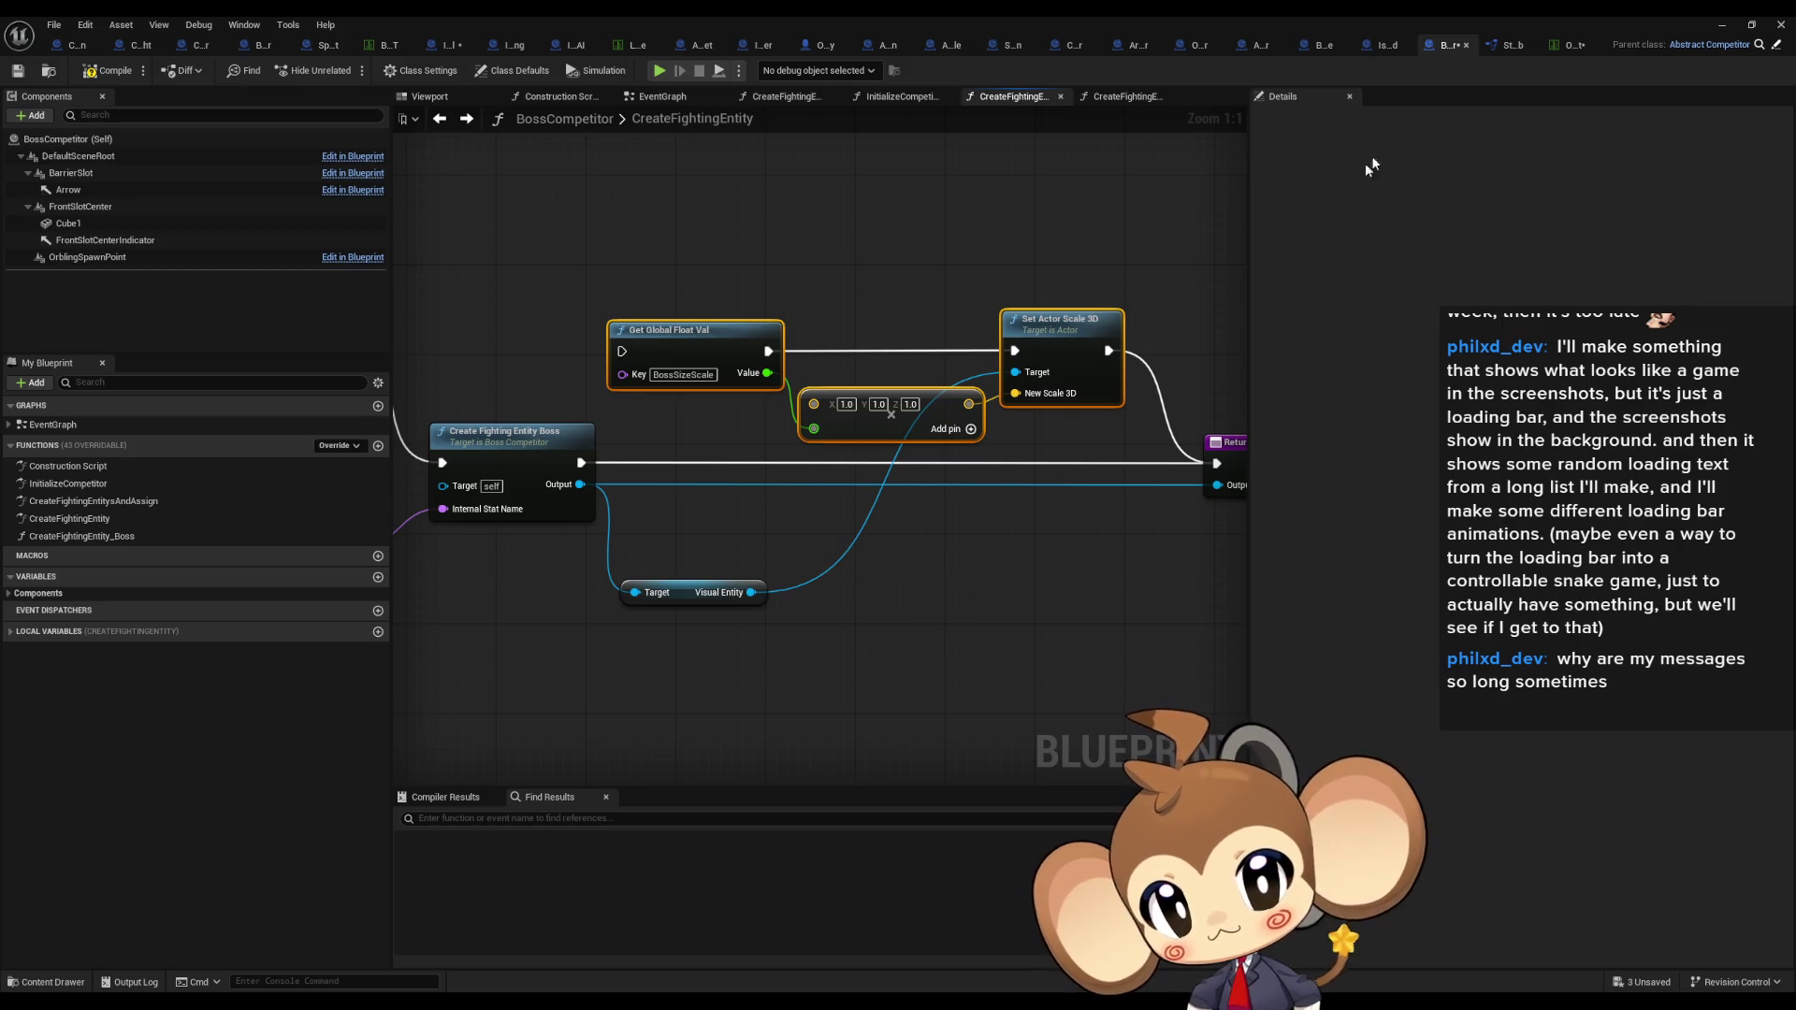
click(1752, 25)
click(347, 70)
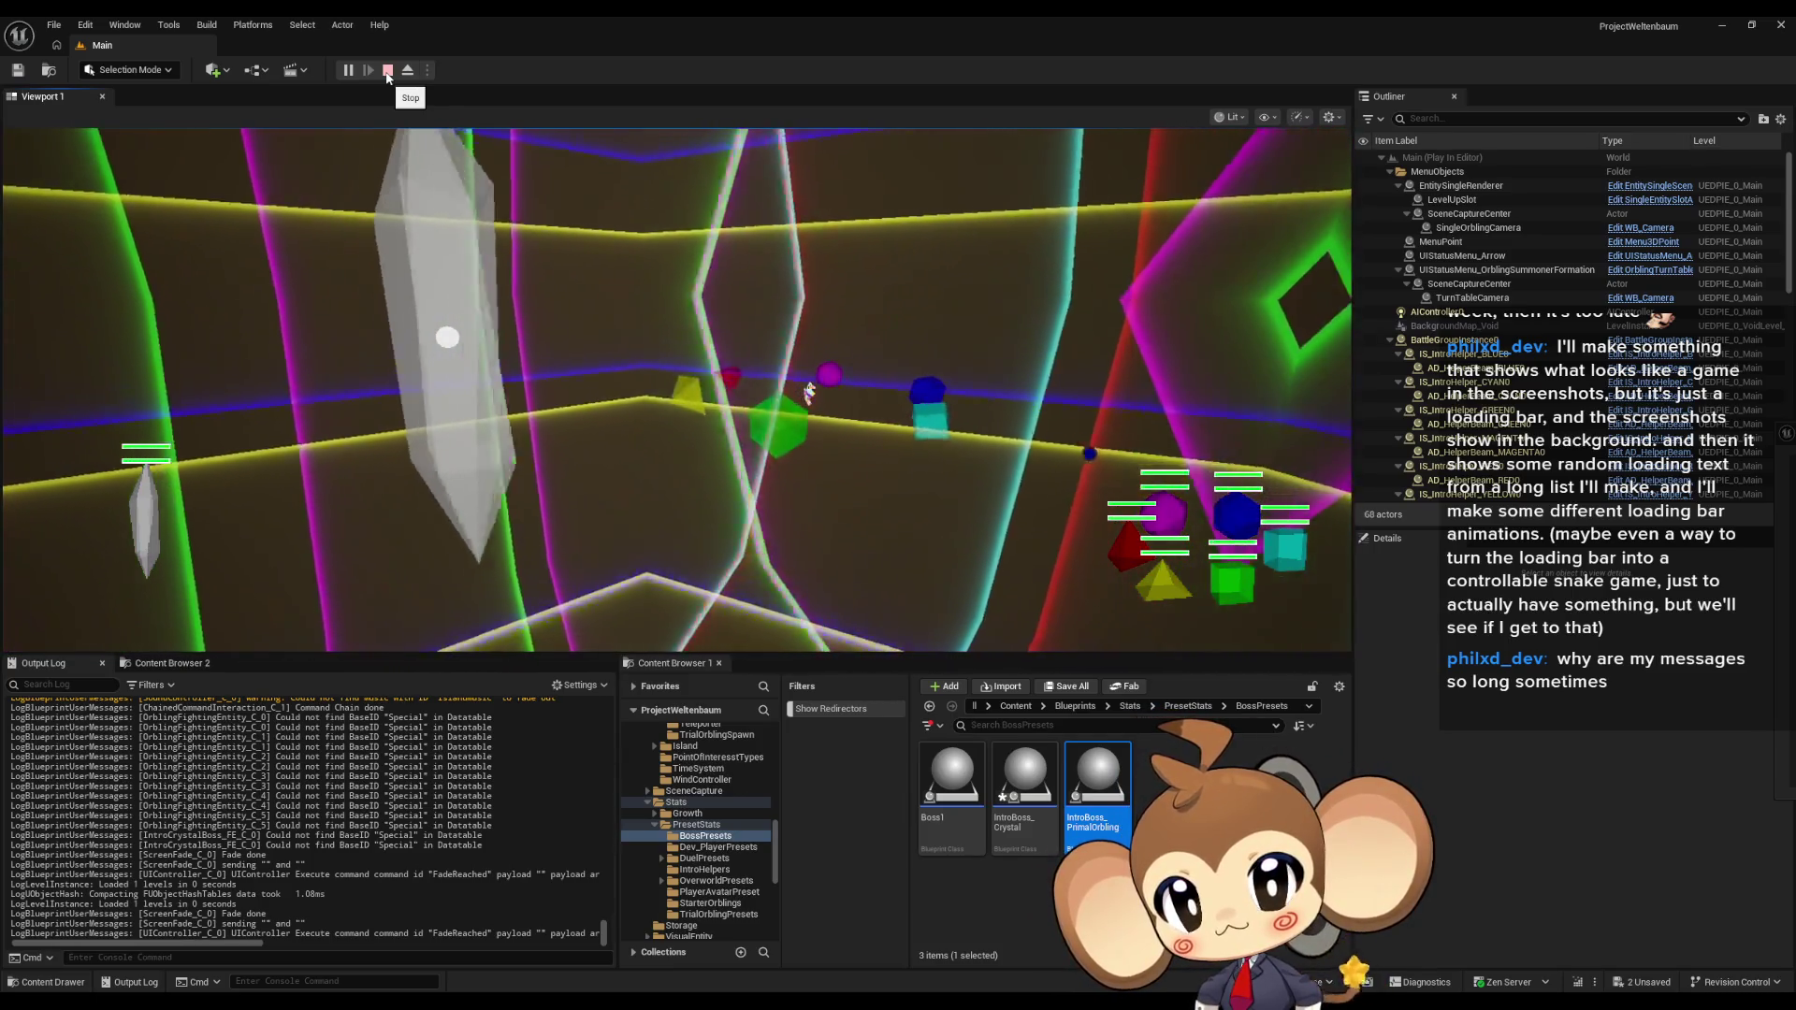
click(407, 70)
click(412, 309)
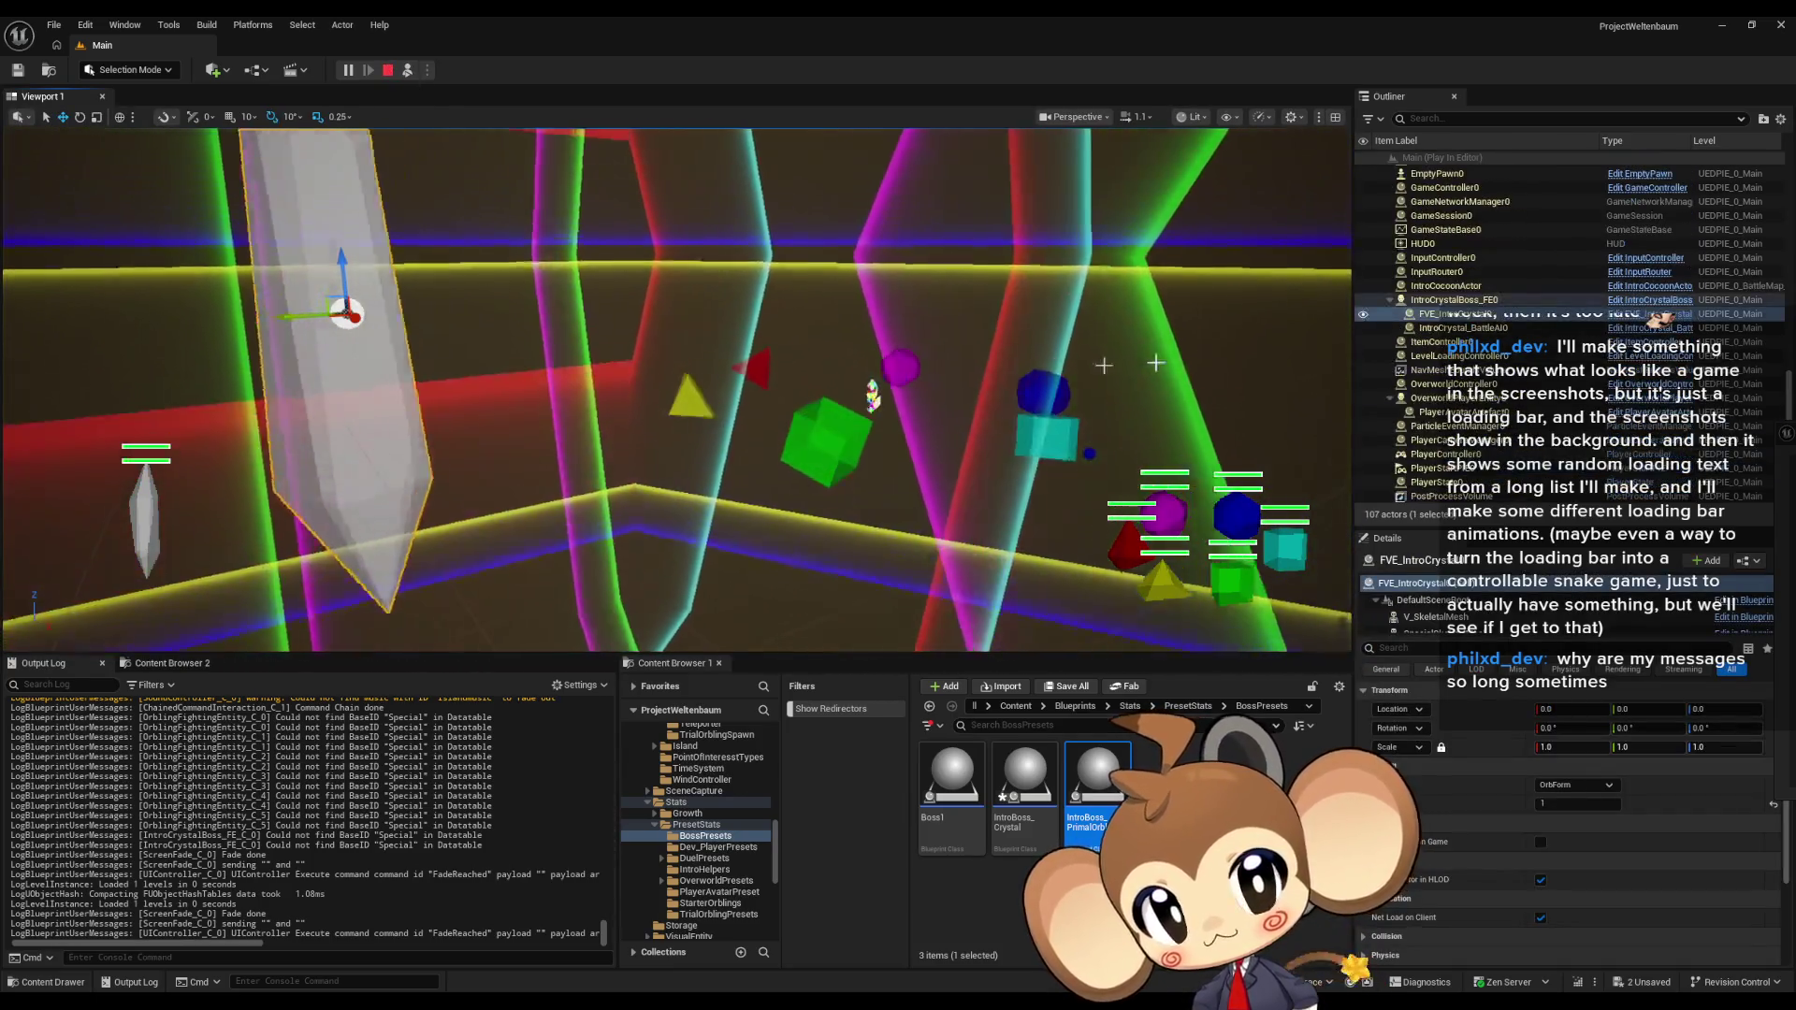
click(1457, 300)
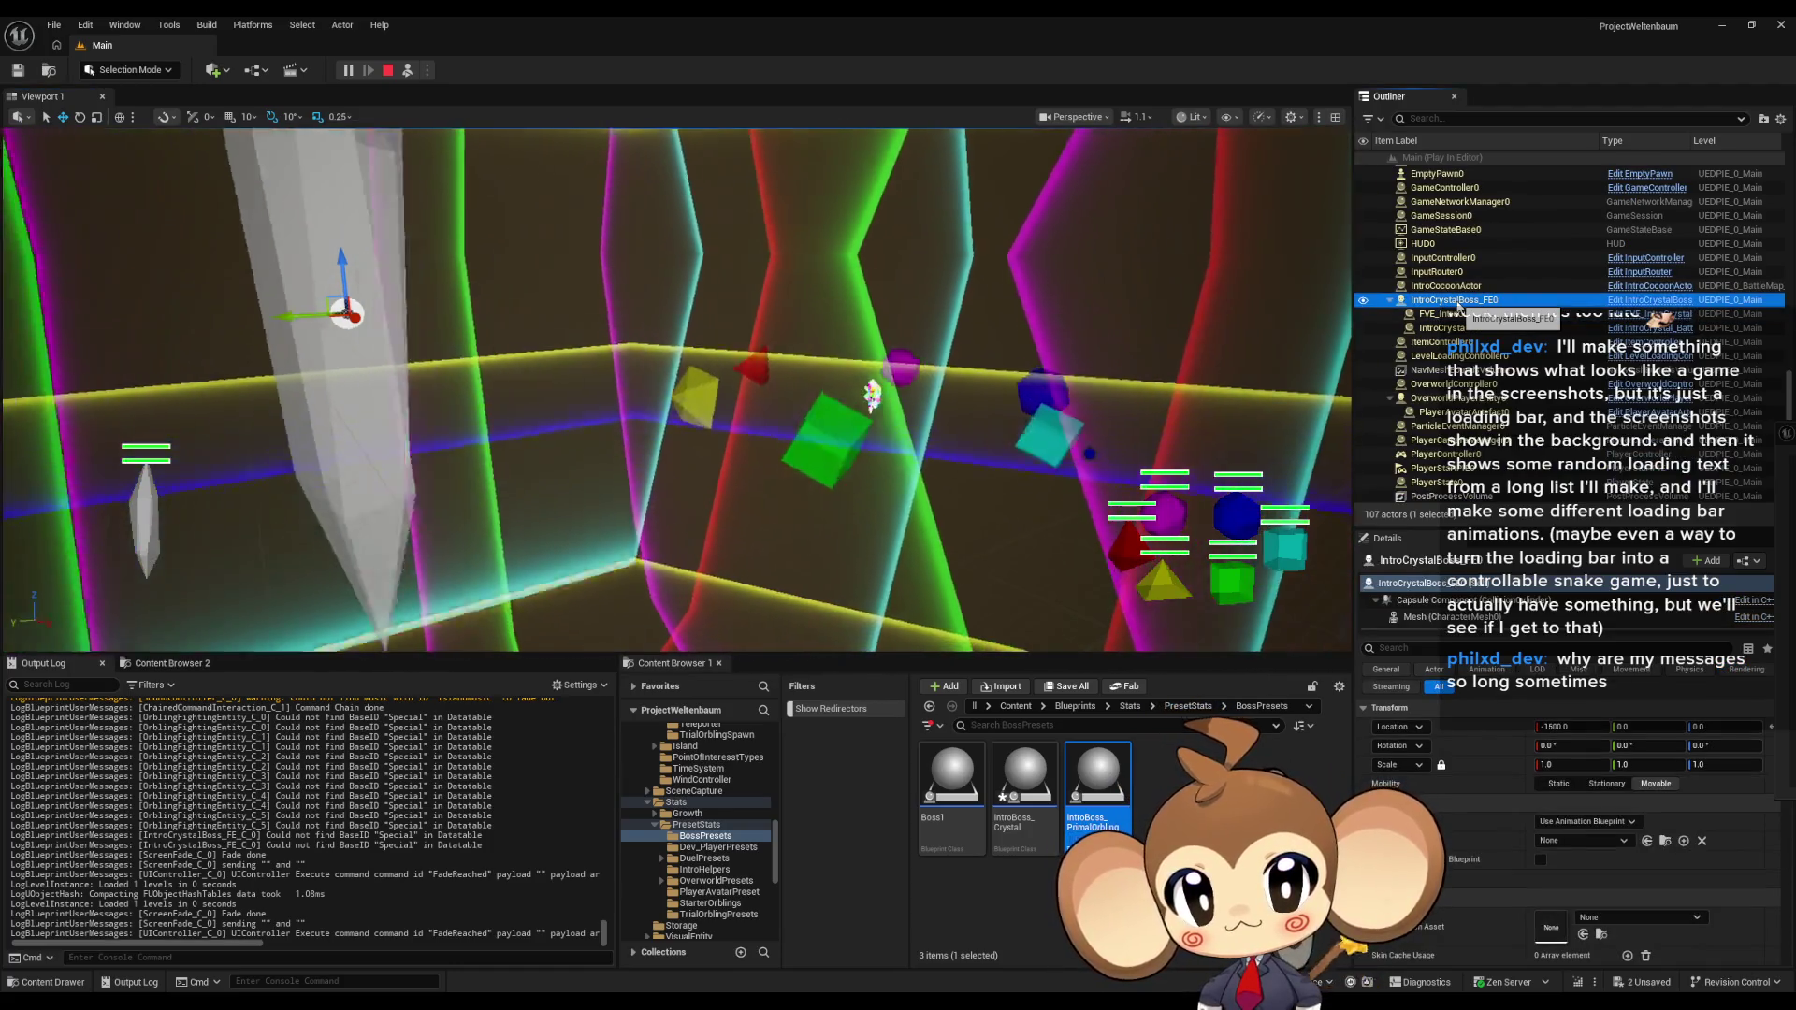
click(1451, 314)
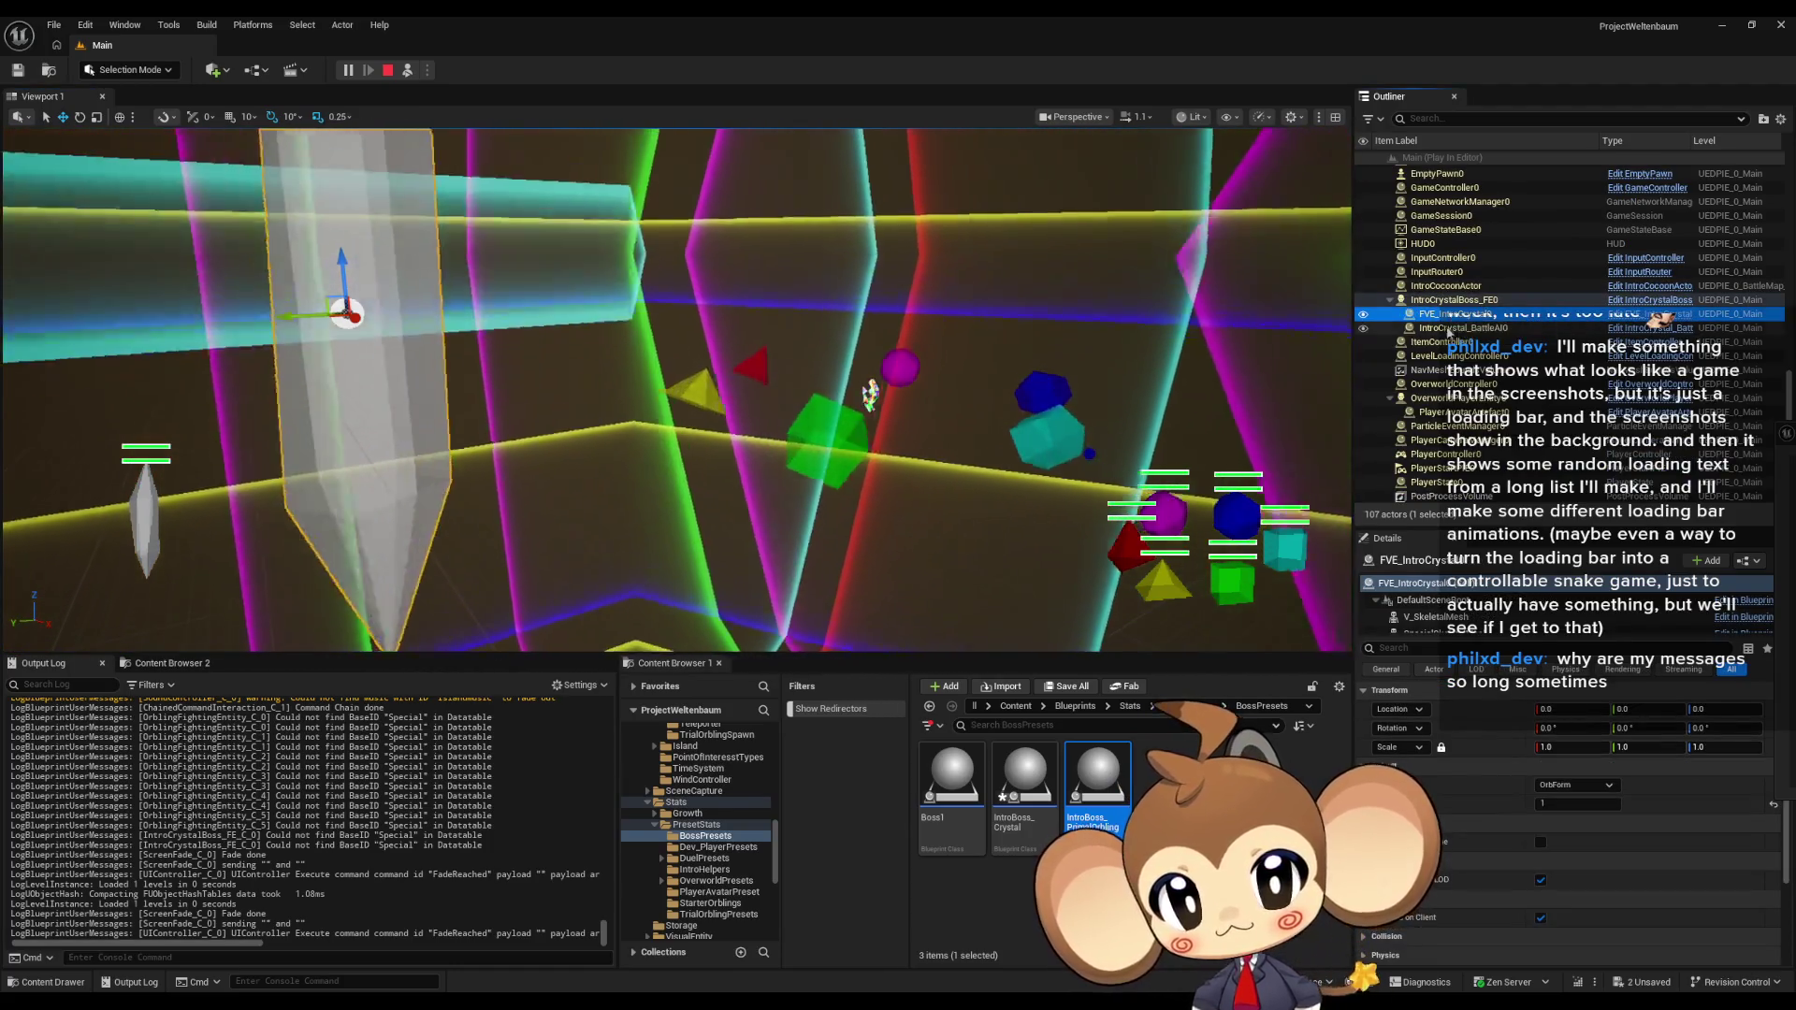
click(1449, 329)
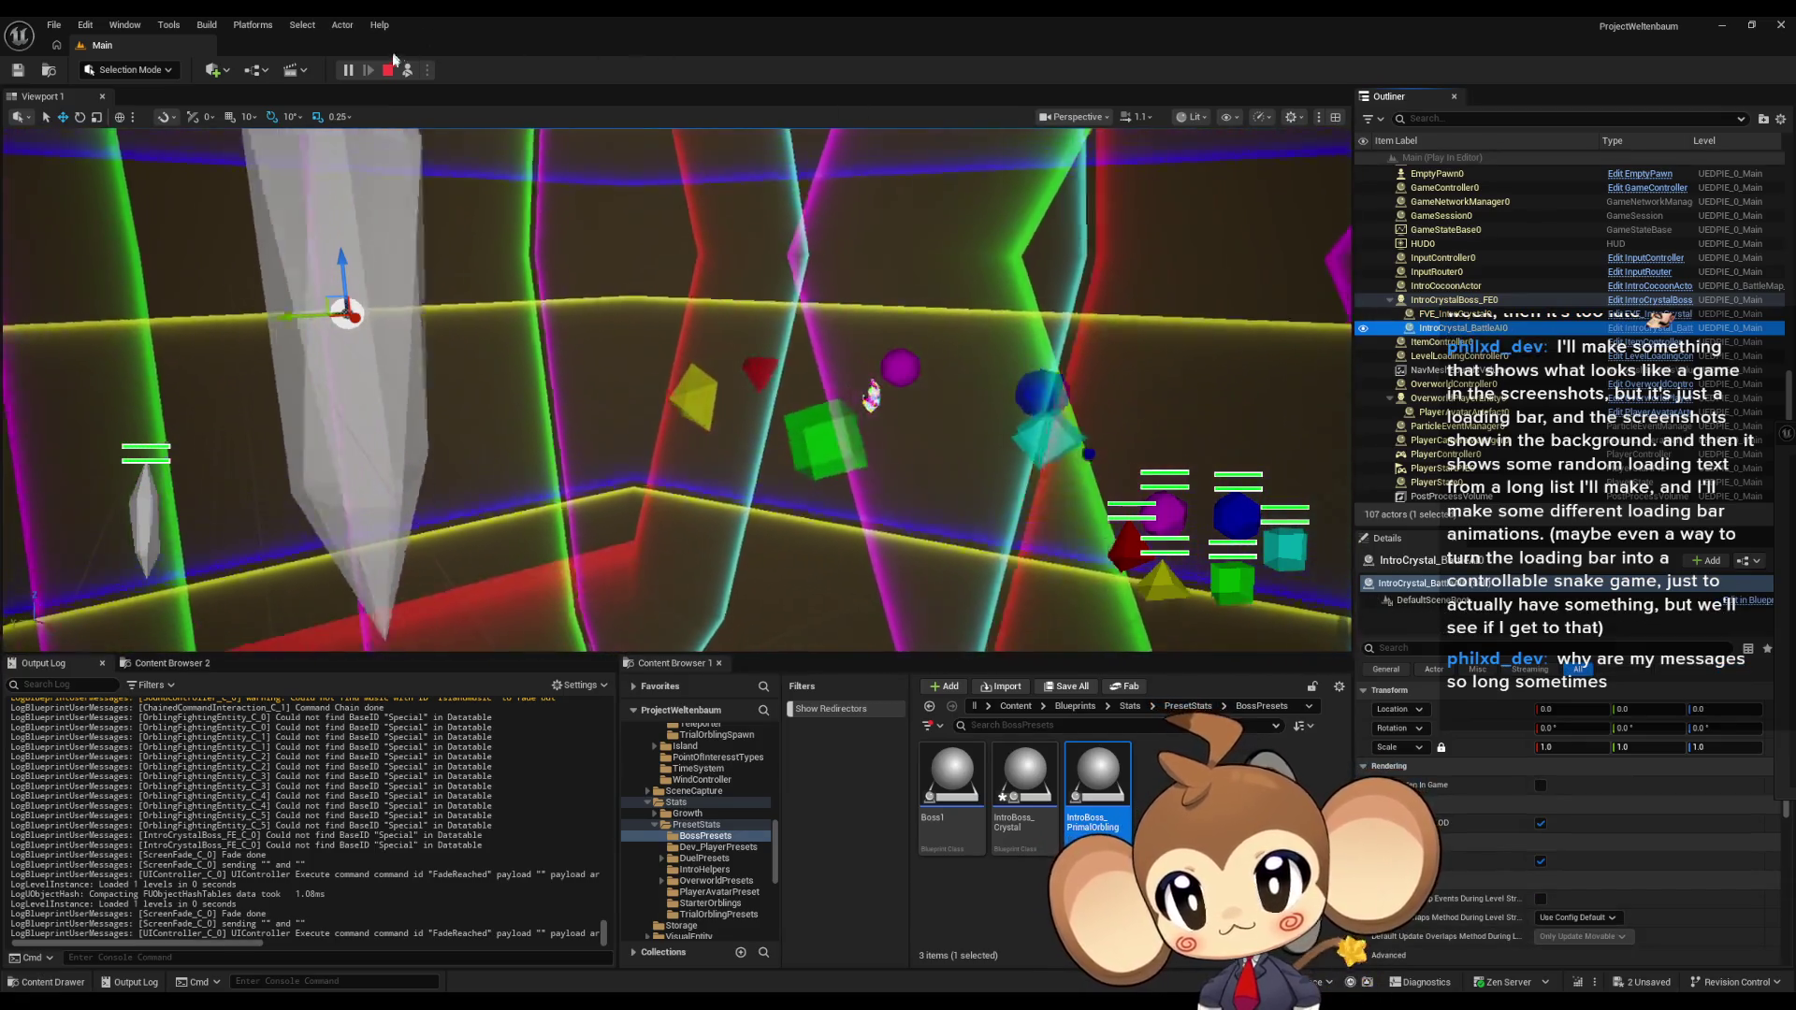
click(388, 70)
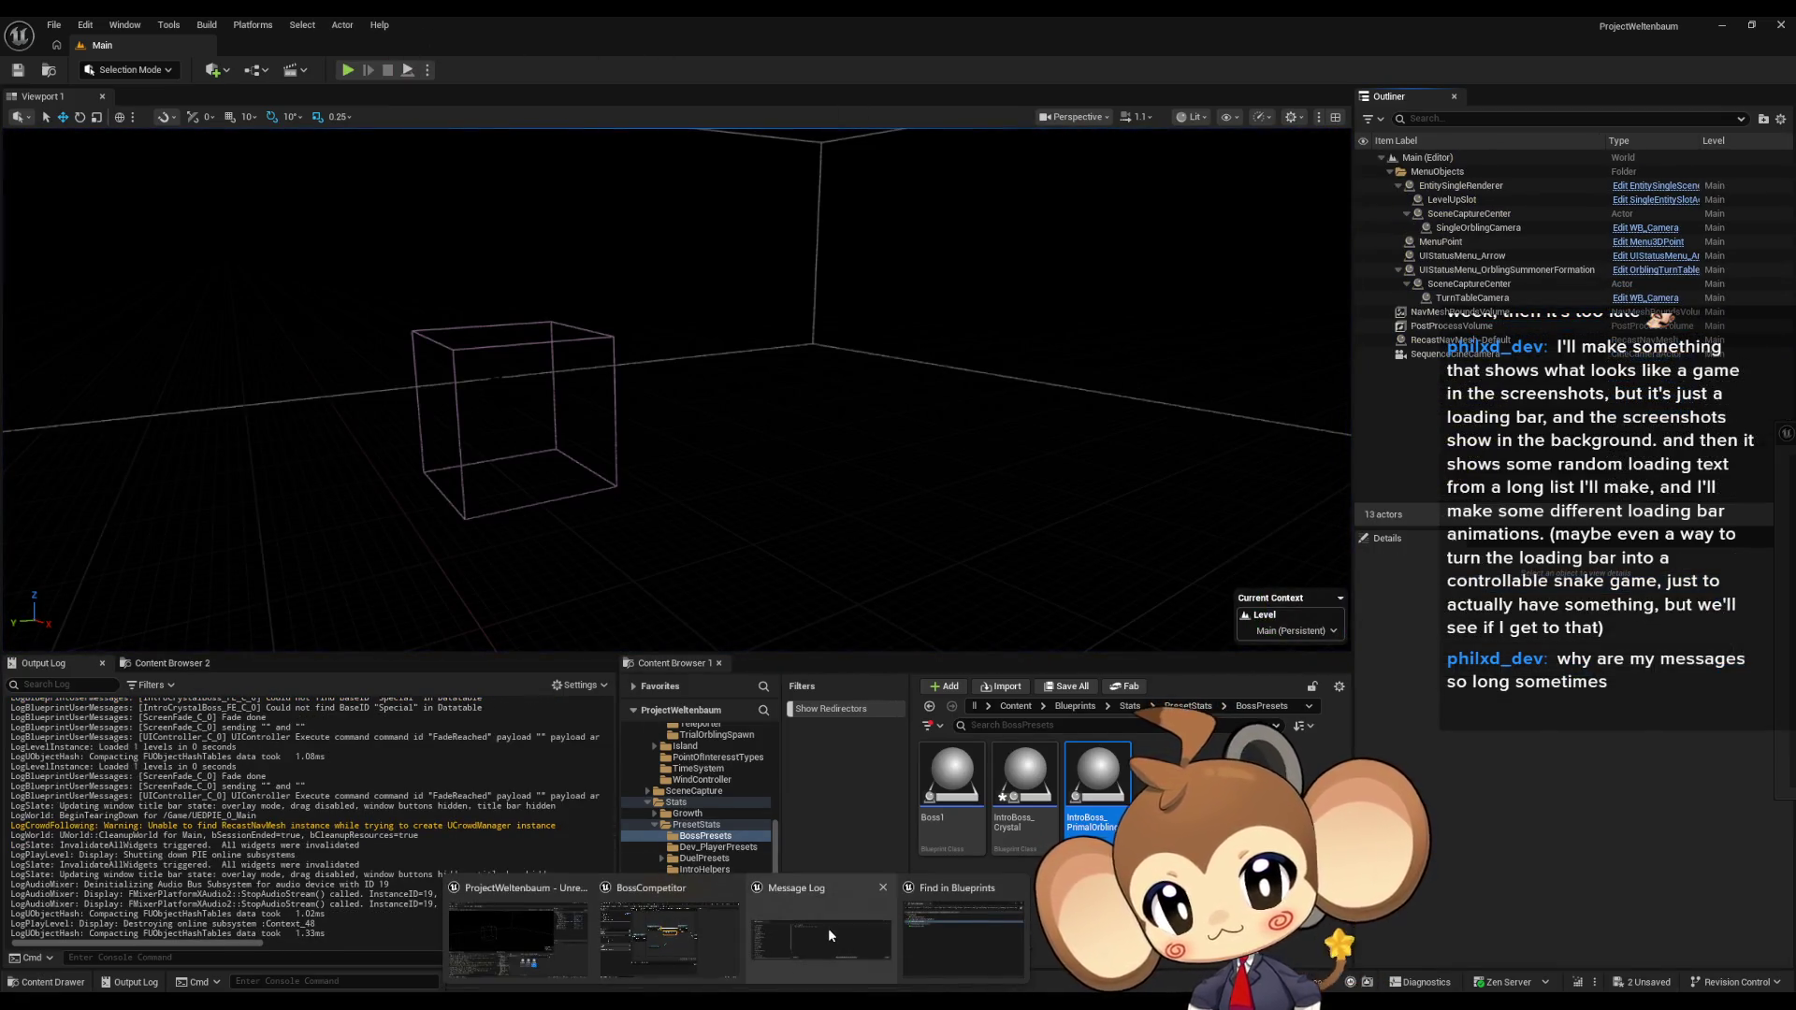
click(828, 928)
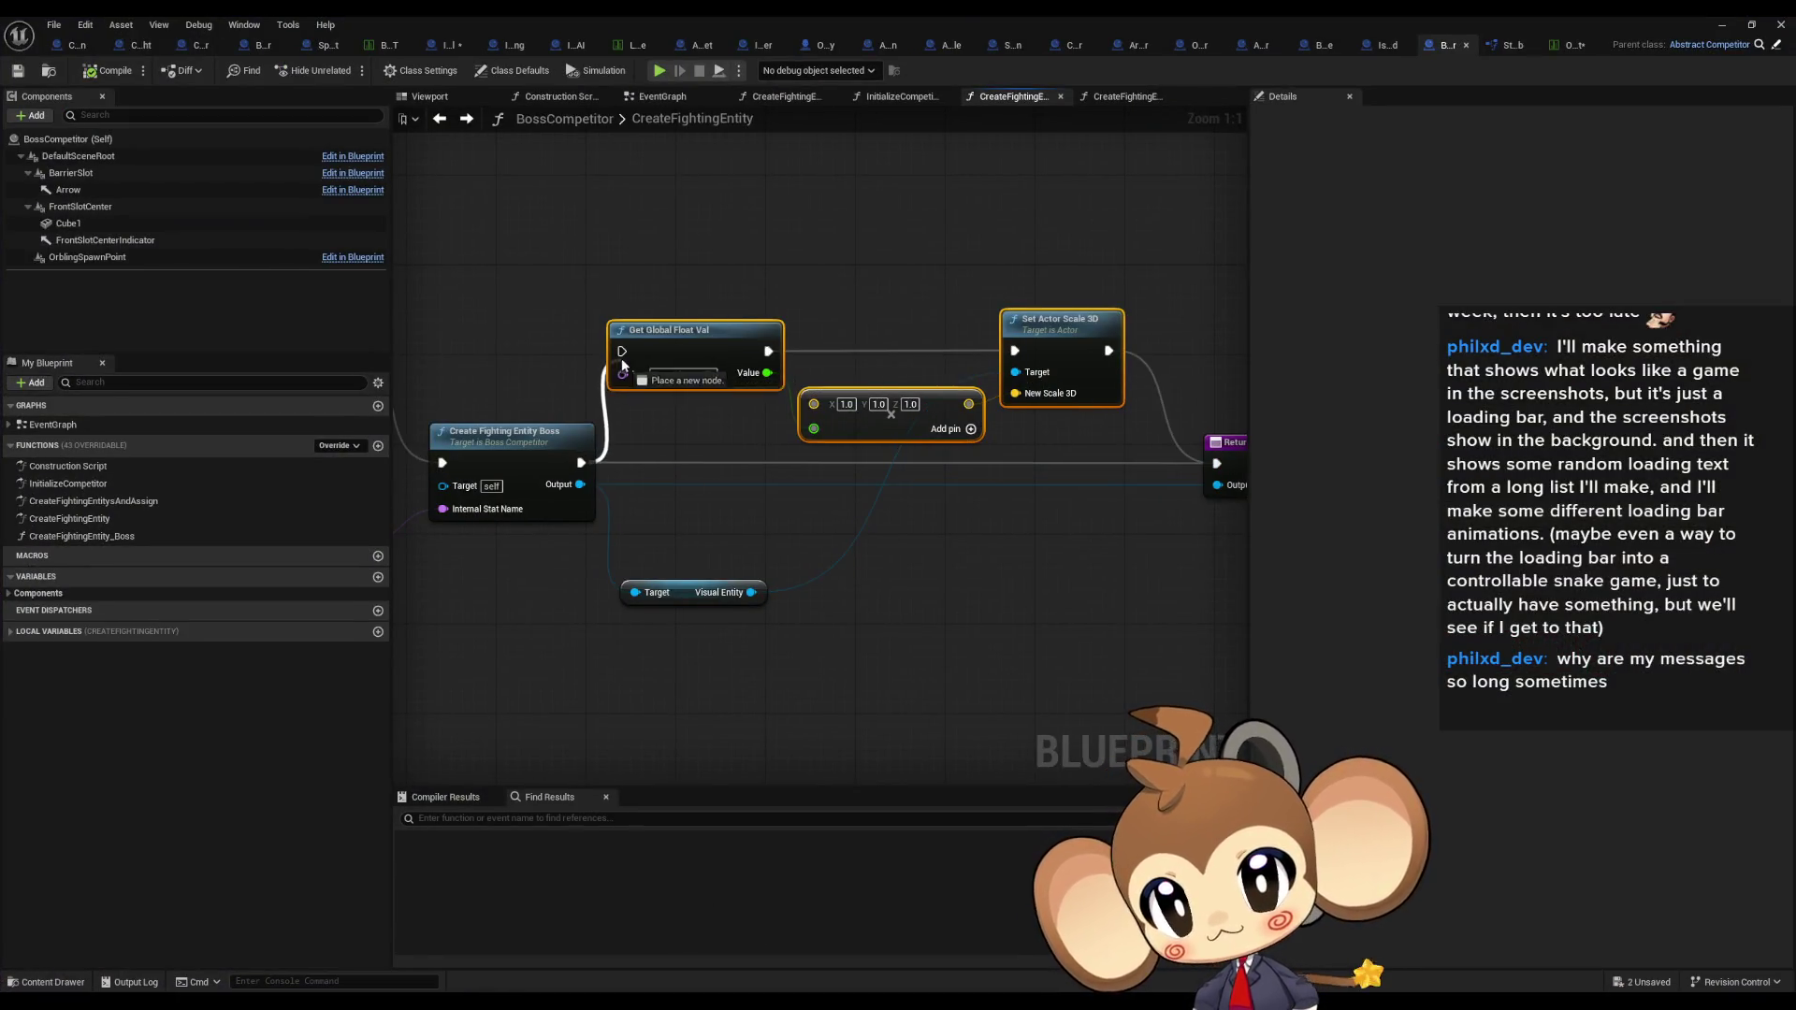
Step: Add breakpoints on Get Global Float Val and Set Actor Scale 3D, test-play, then return to BossCompetitor
right_click(669, 348)
click(719, 661)
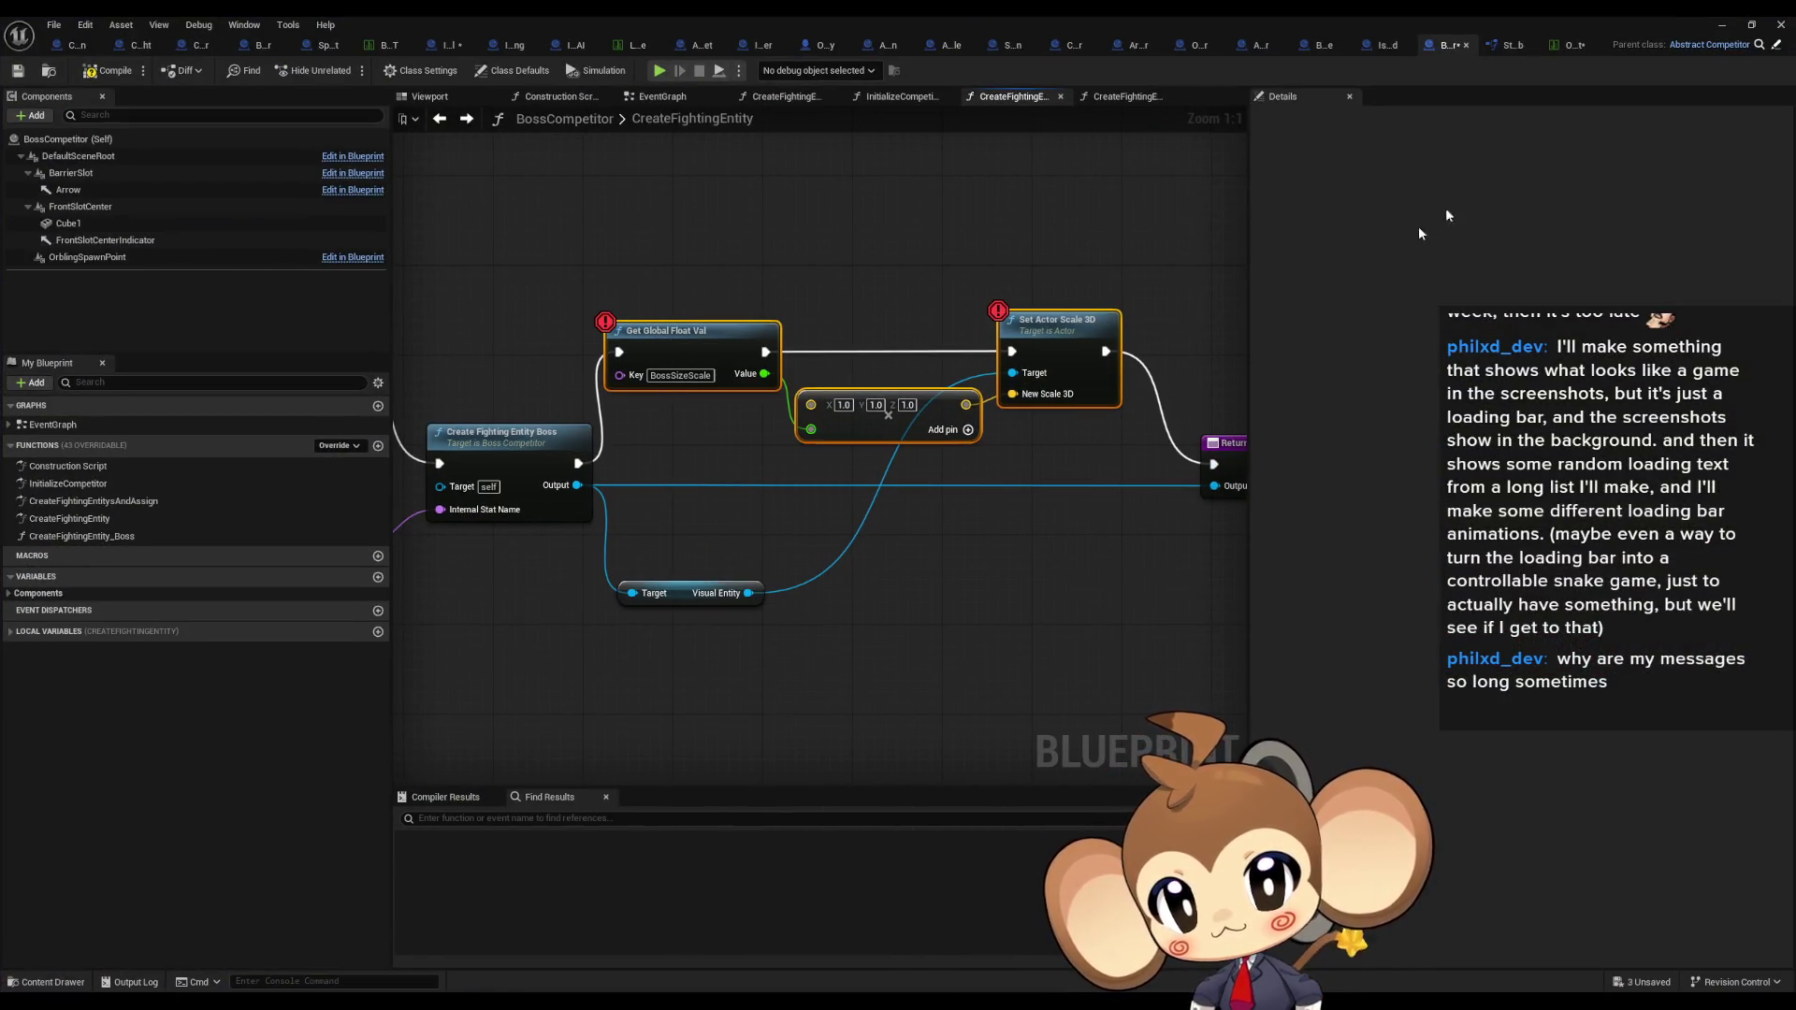
key(alt+p)
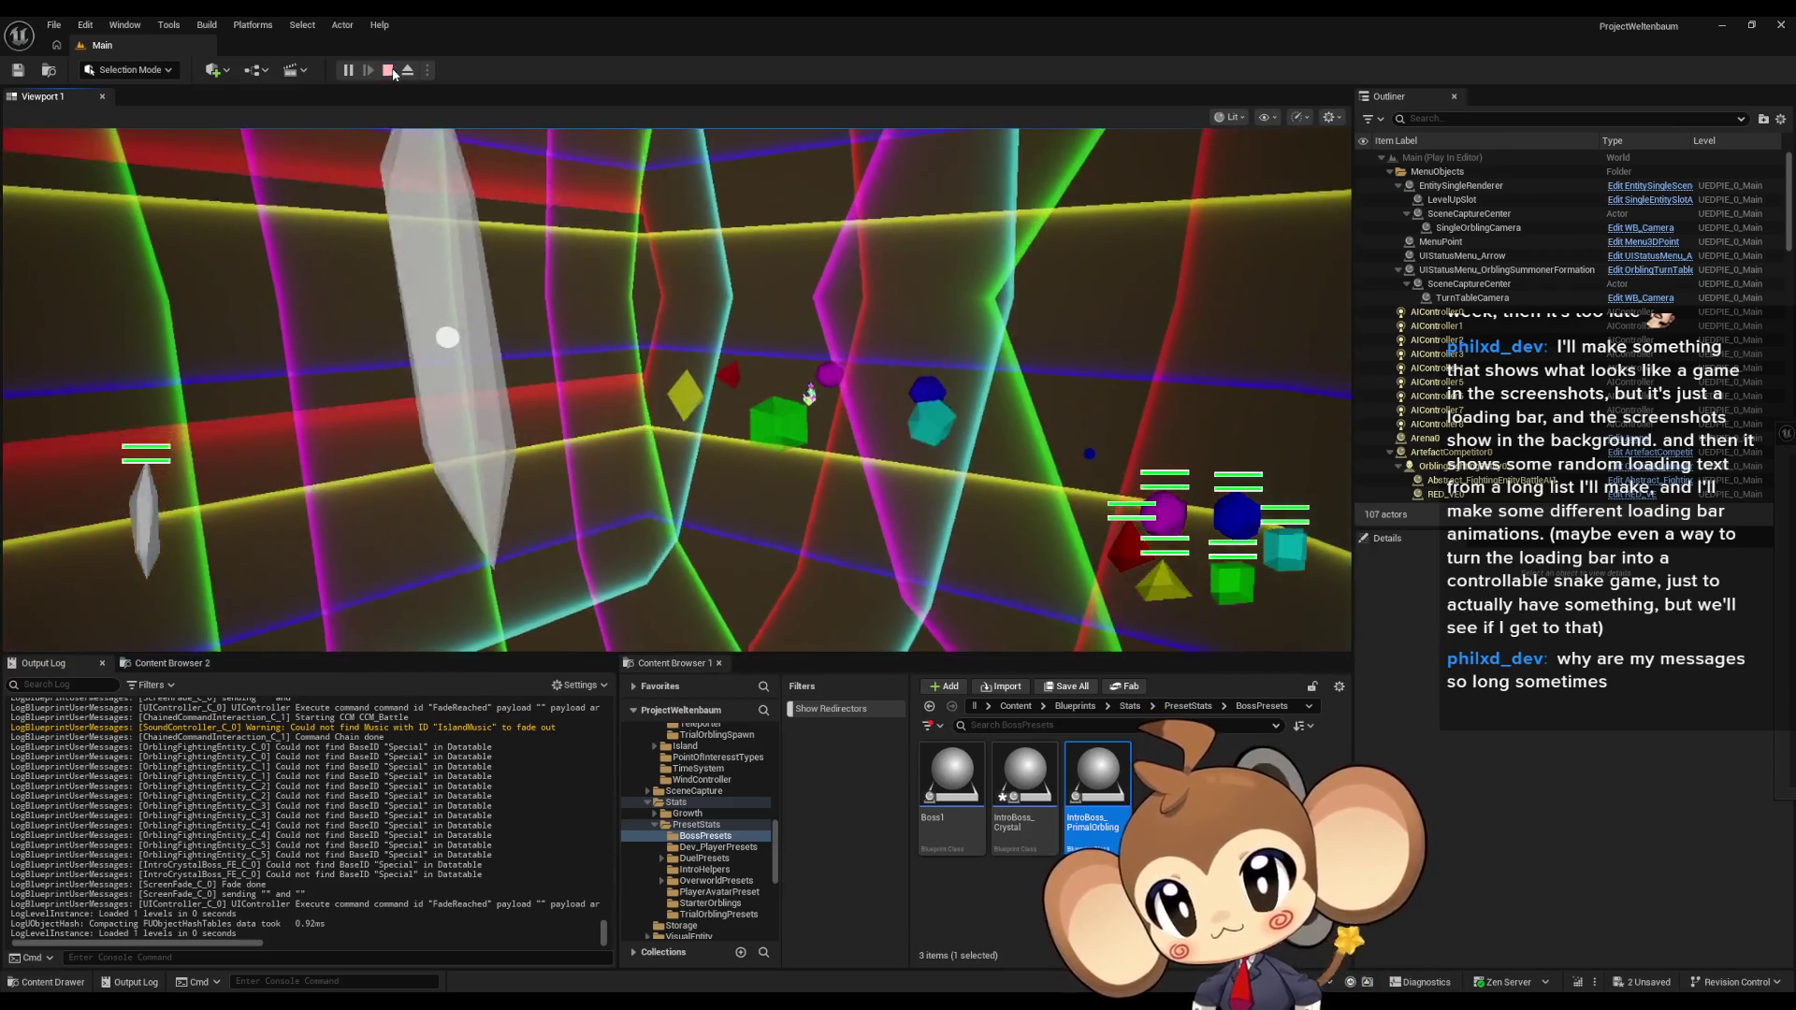
click(388, 70)
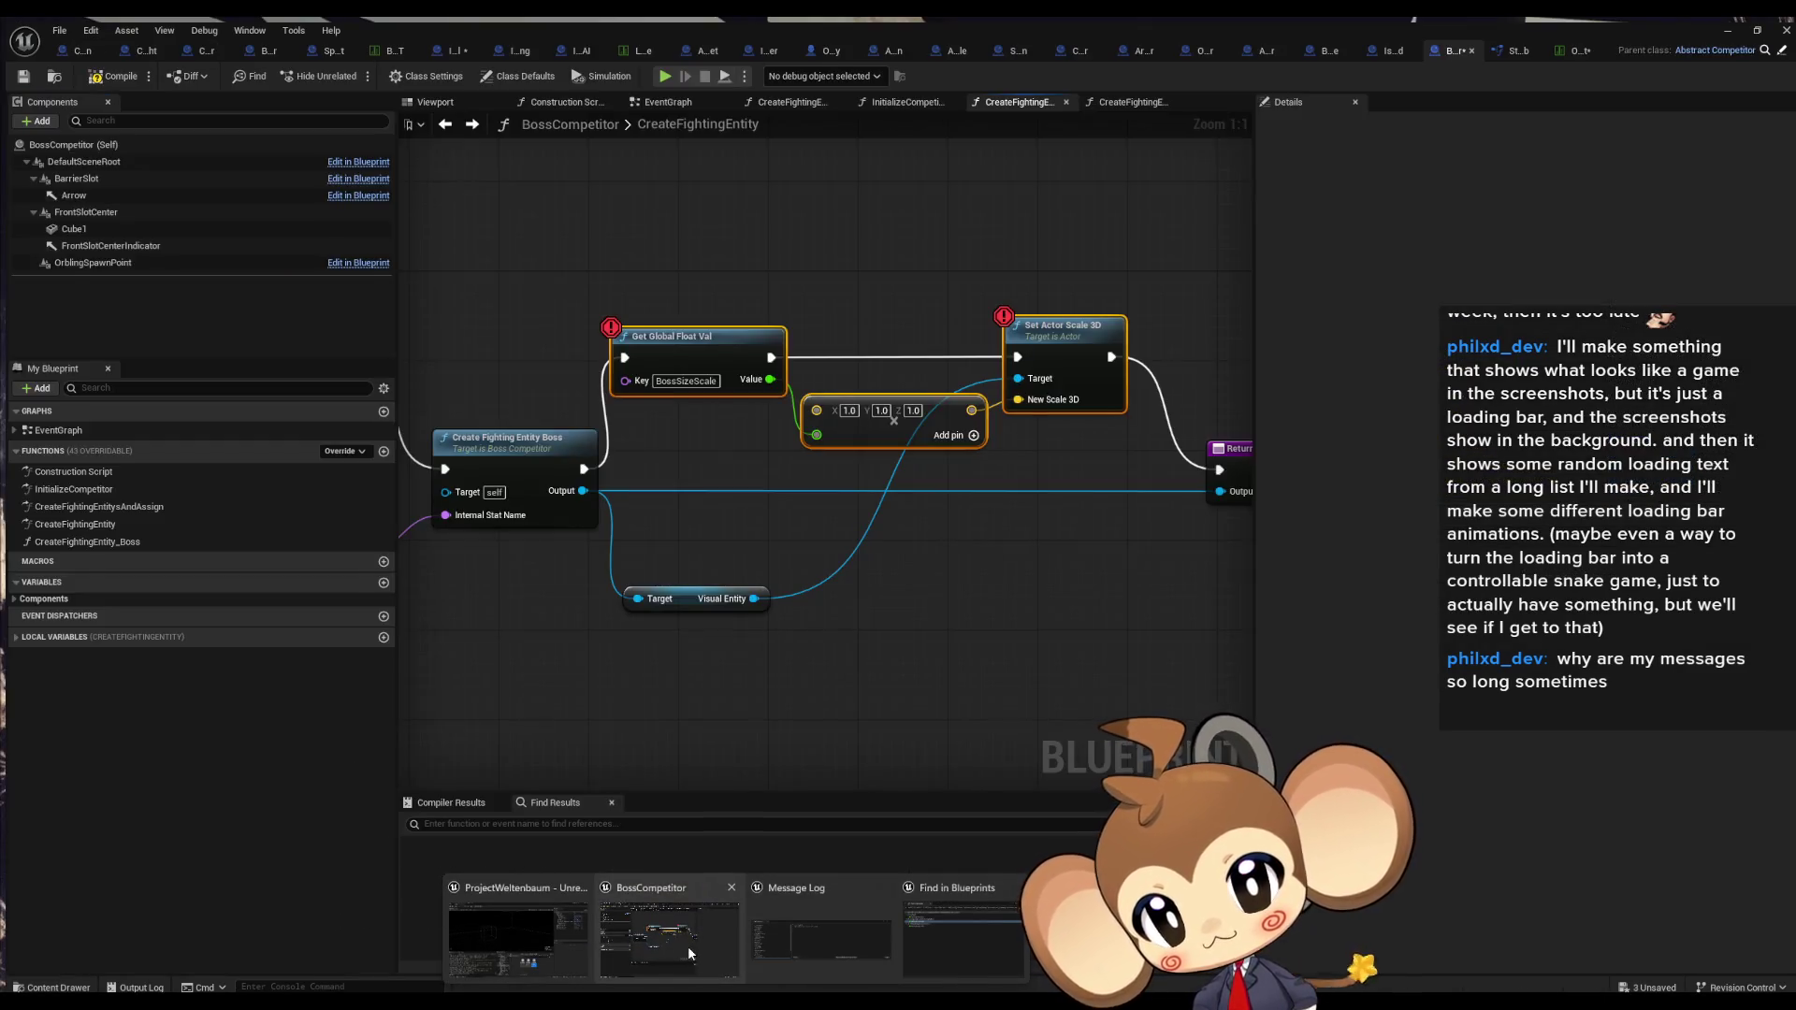
click(688, 946)
scroll(947, 438, down, 2)
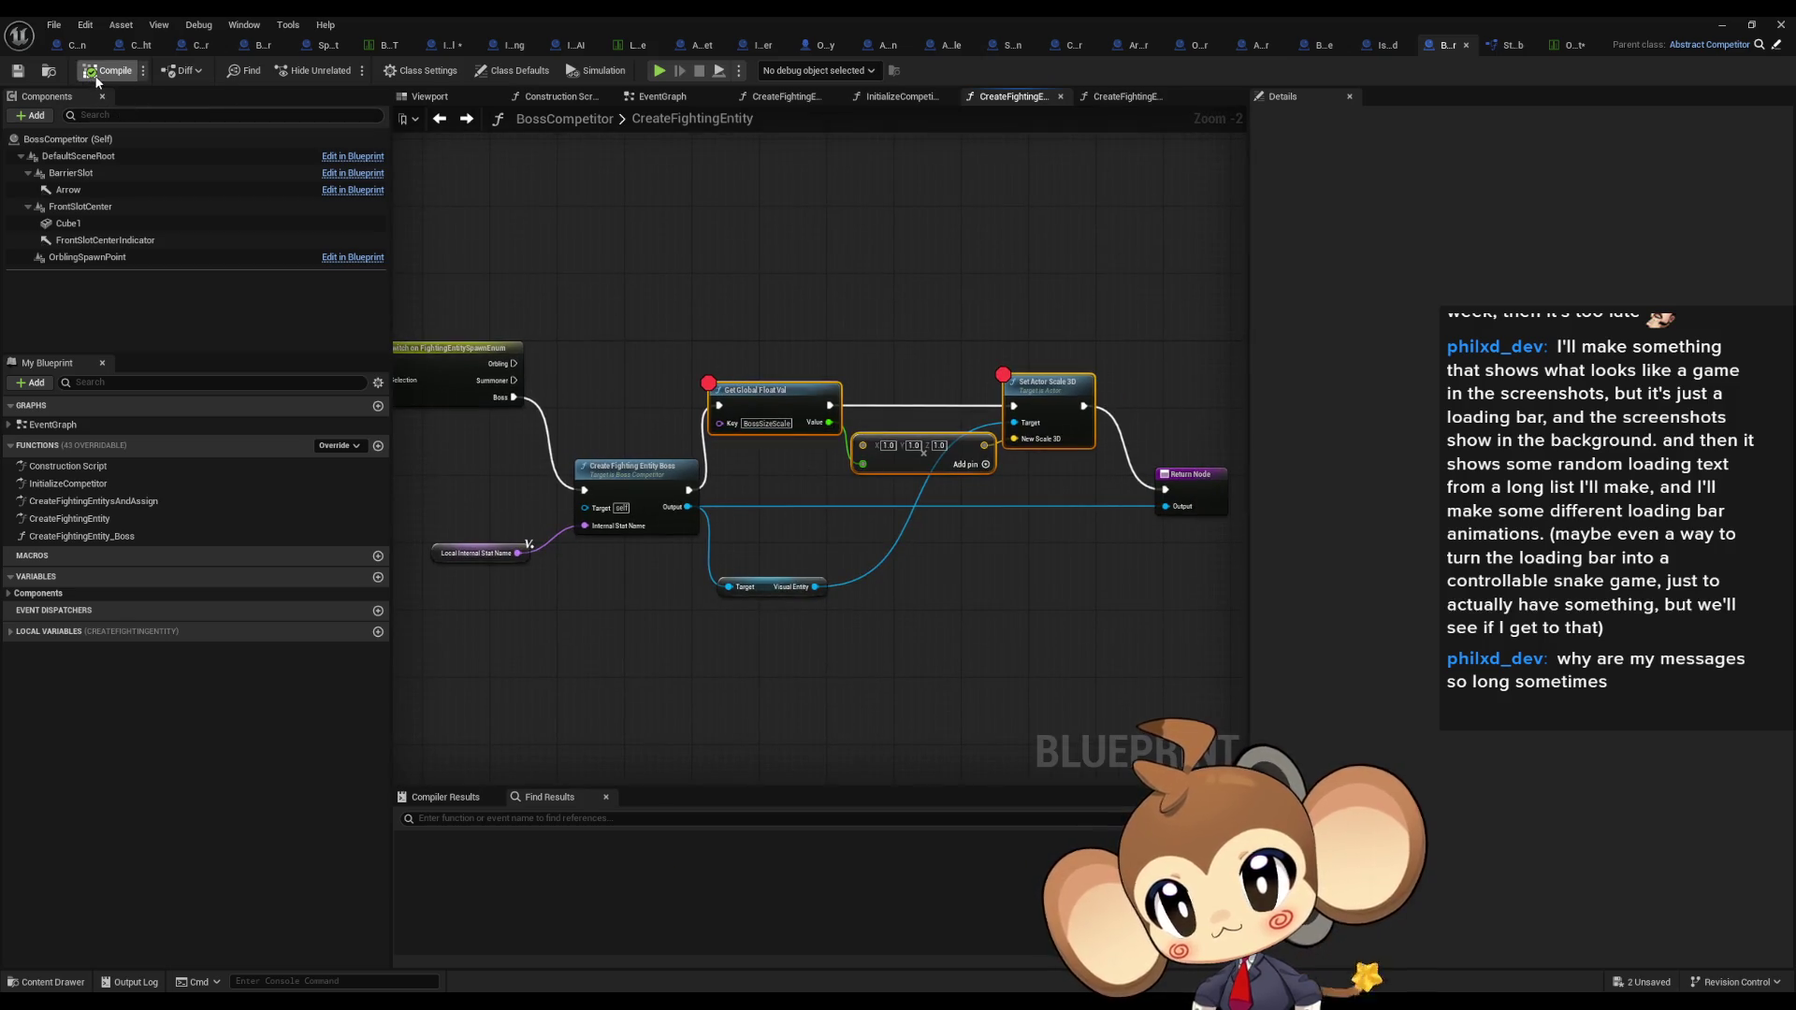
Step: Move the three Set Actor Scale 3D nodes lower in the CreateFightingEntity graph
right_click(1024, 386)
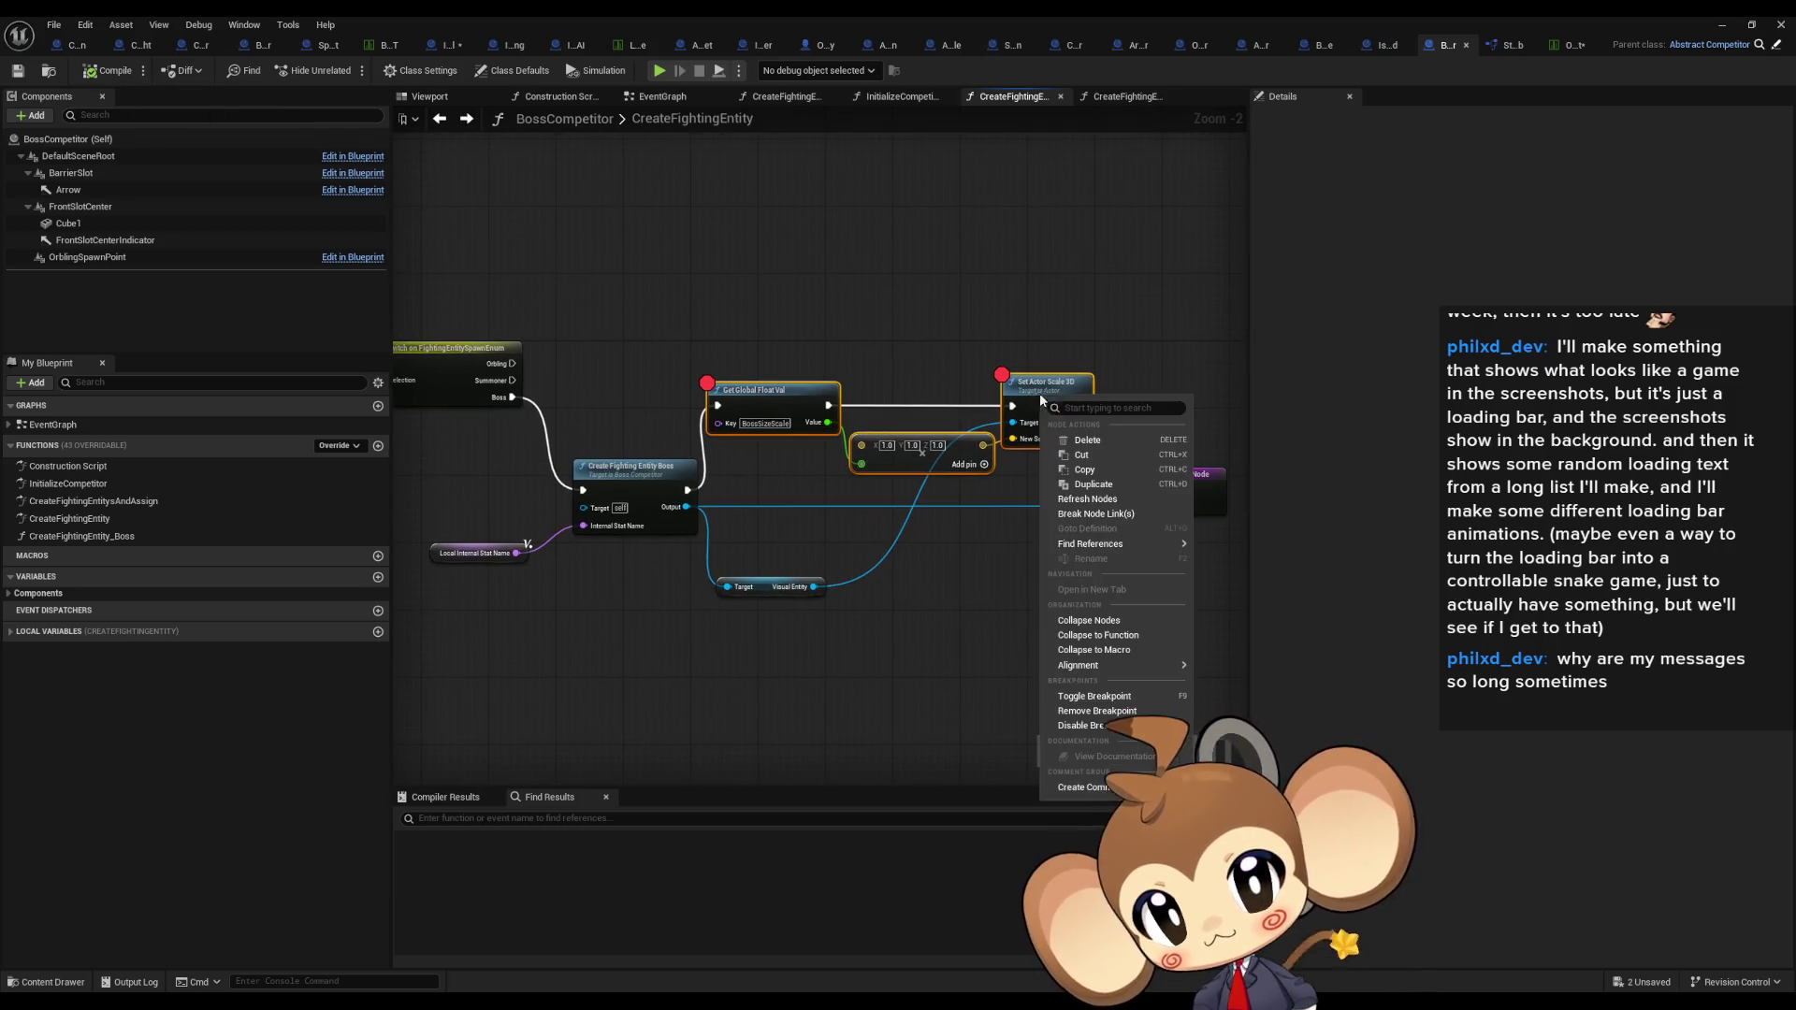
key(Escape)
right_click(1008, 432)
click(906, 281)
drag(1041, 380, 1047, 441)
Step: Add breakpoints on Get Global Float Val and the SET node, then start Play in Editor
right_click(749, 455)
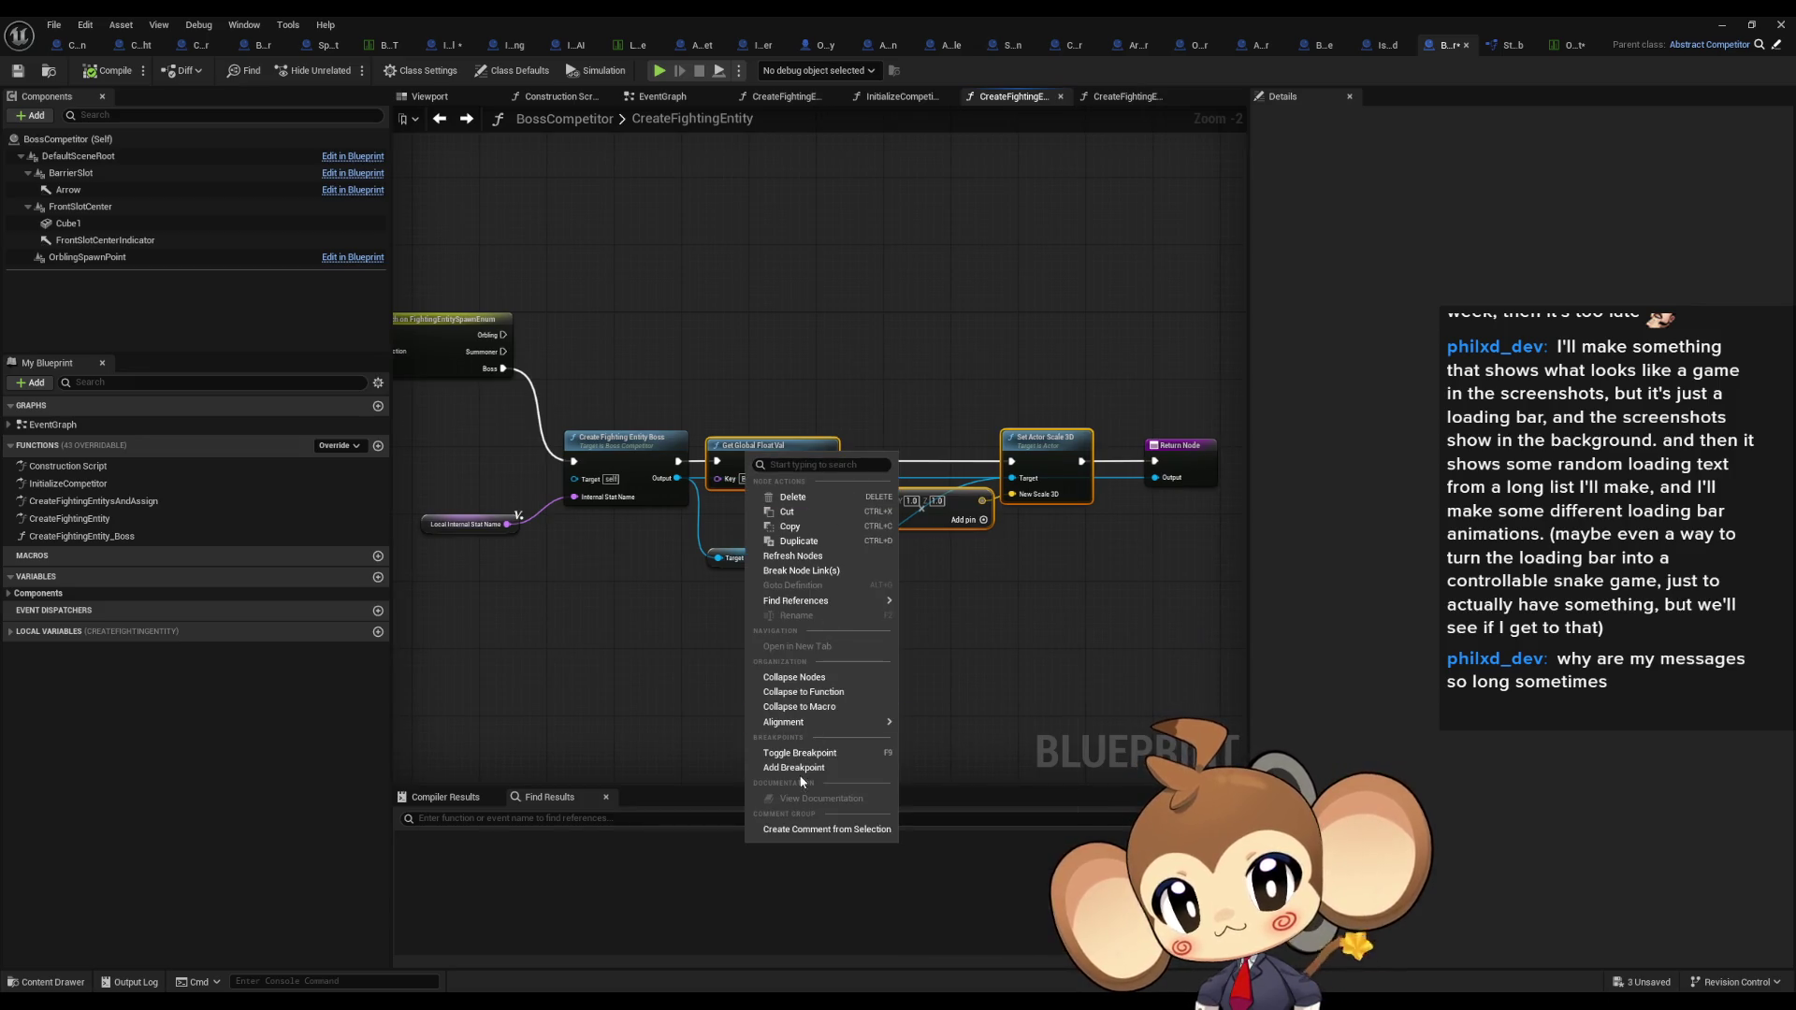
click(770, 447)
right_click(768, 461)
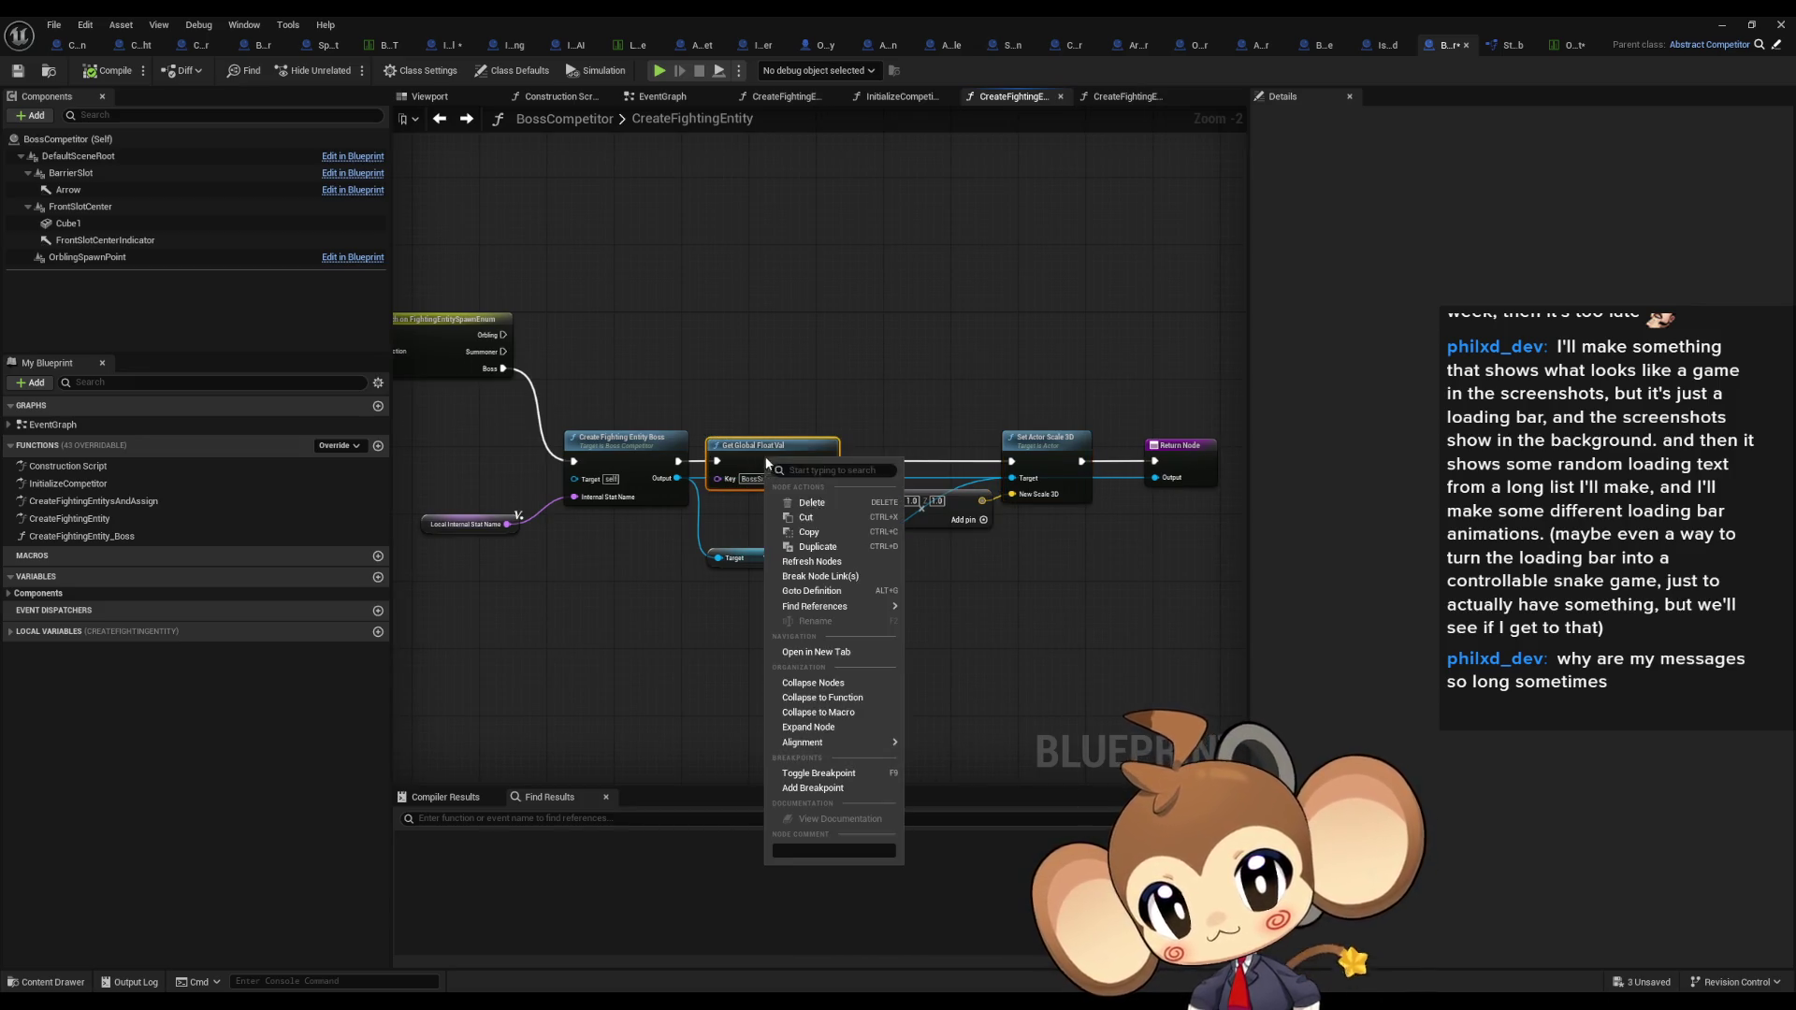
click(812, 789)
click(758, 348)
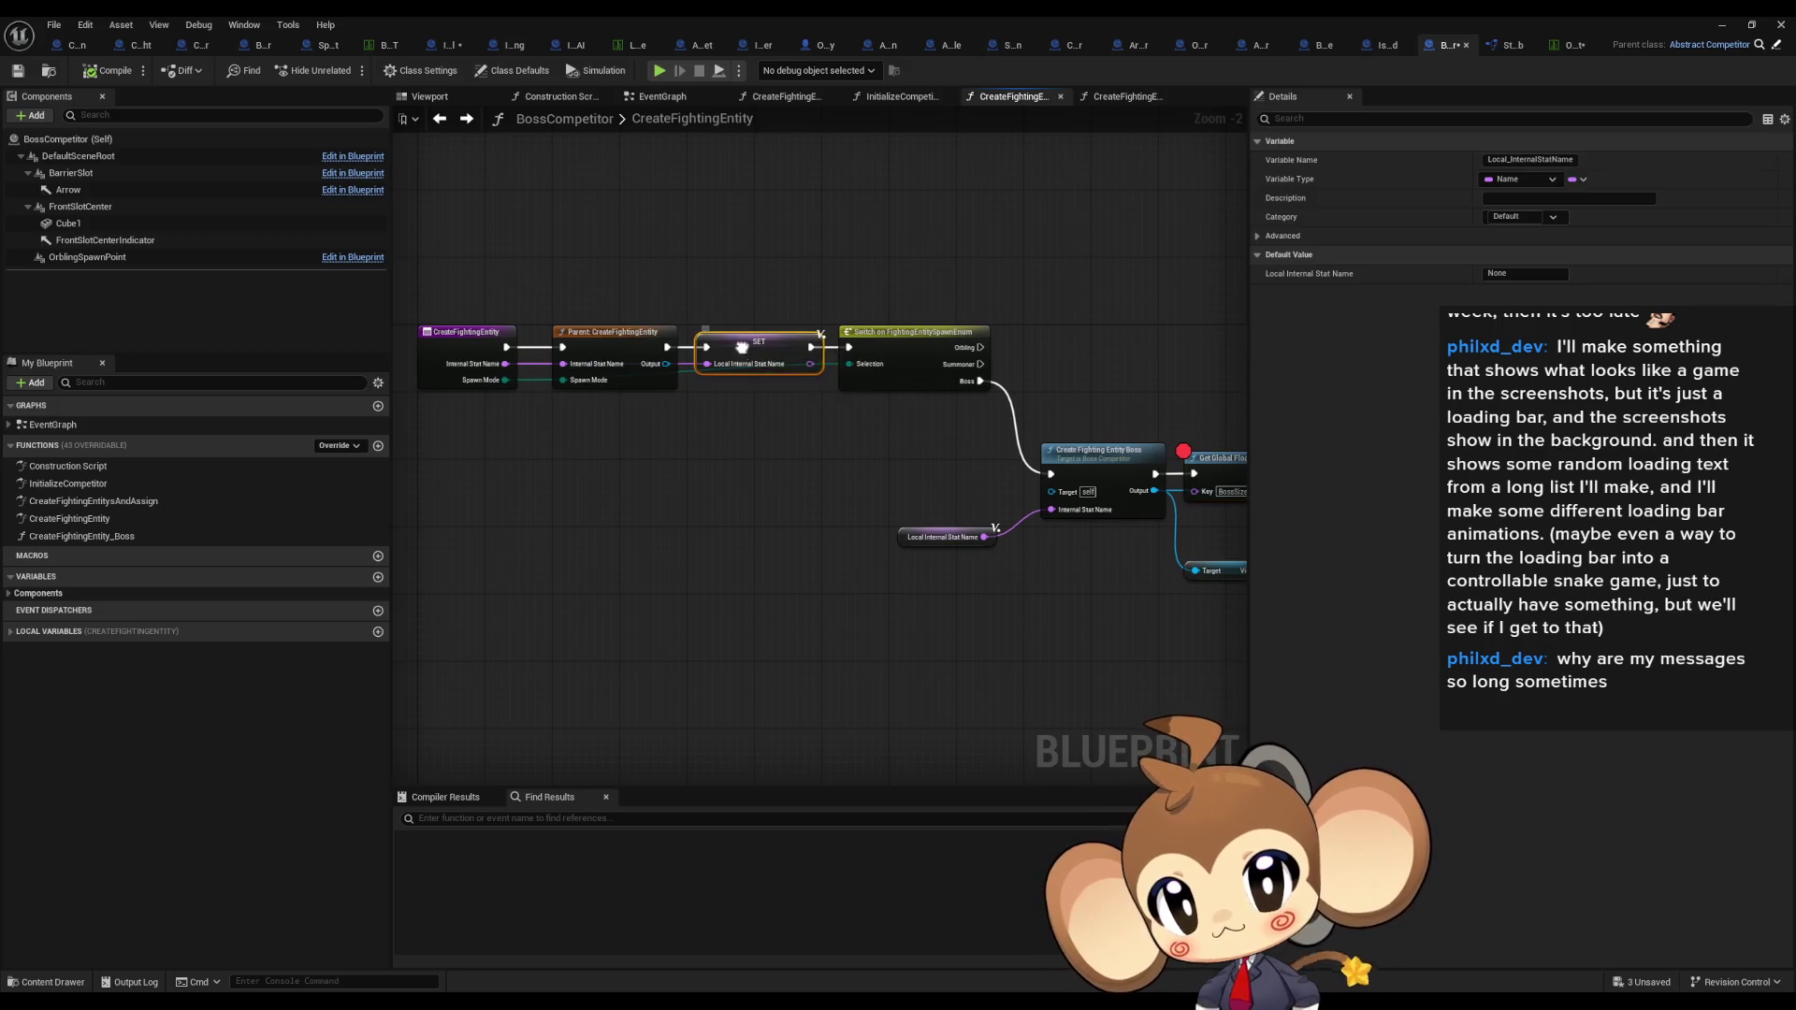
right_click(745, 357)
click(803, 652)
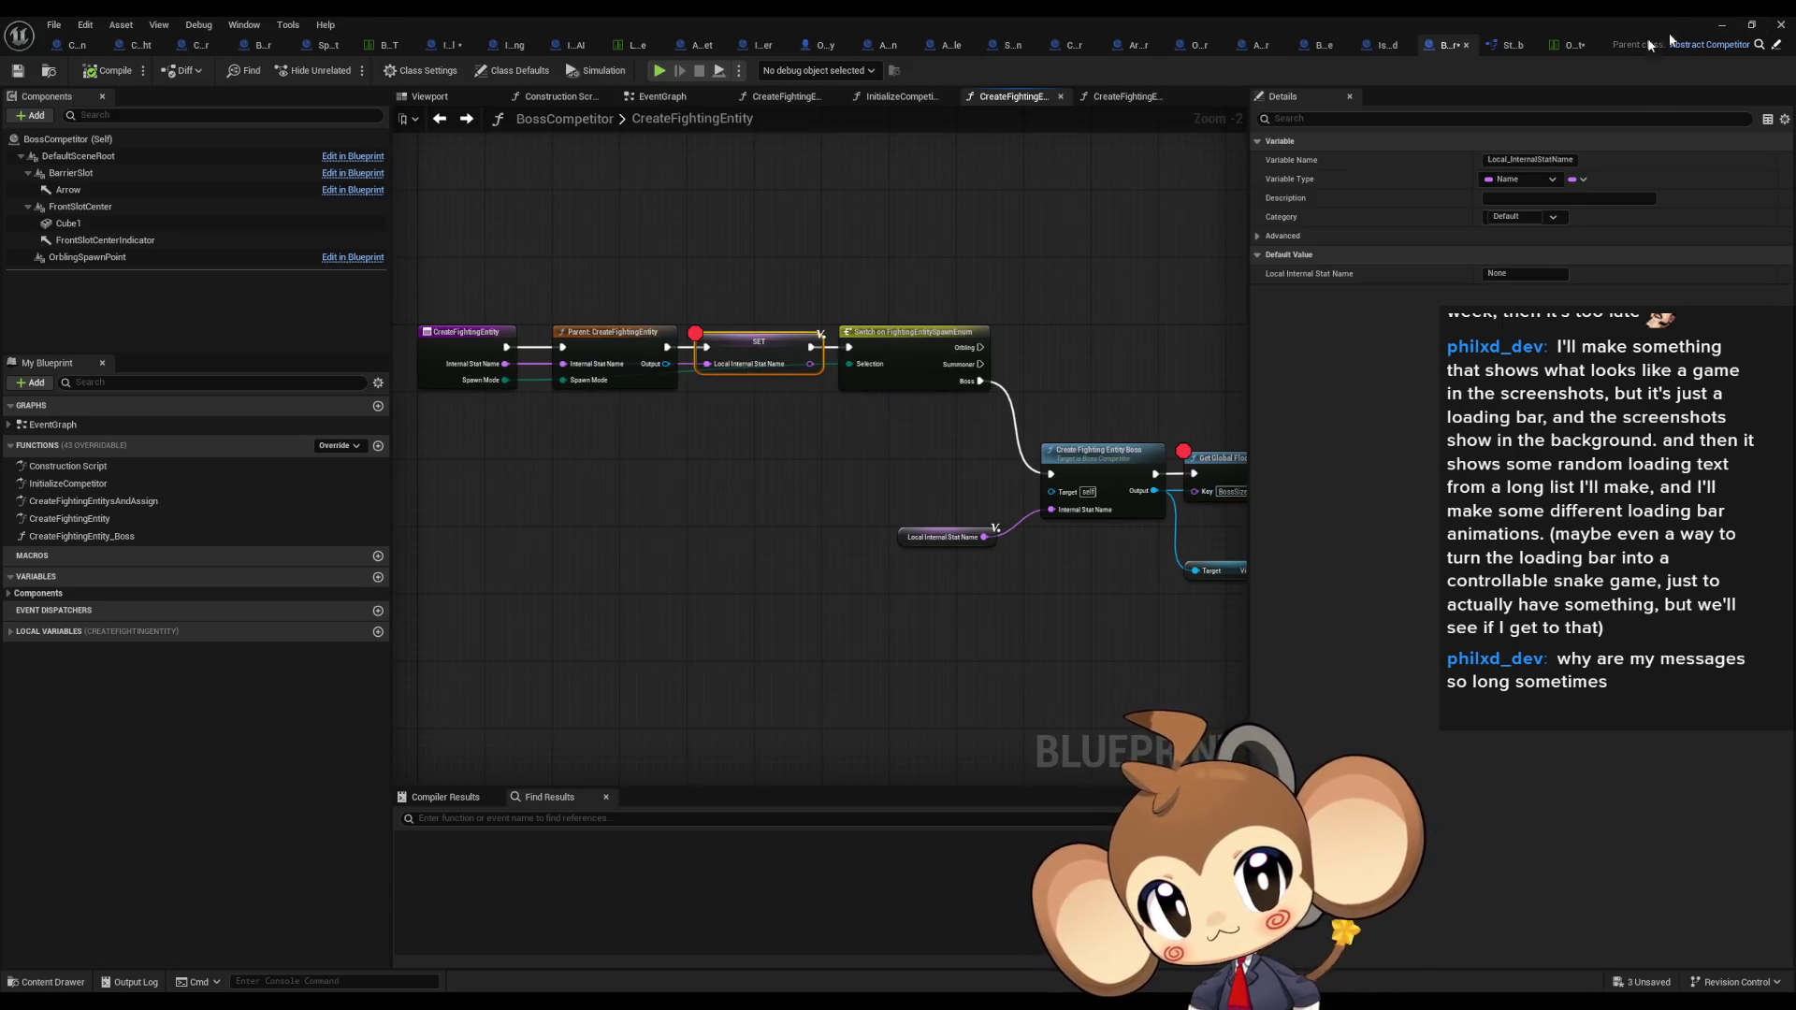
click(1722, 25)
click(347, 71)
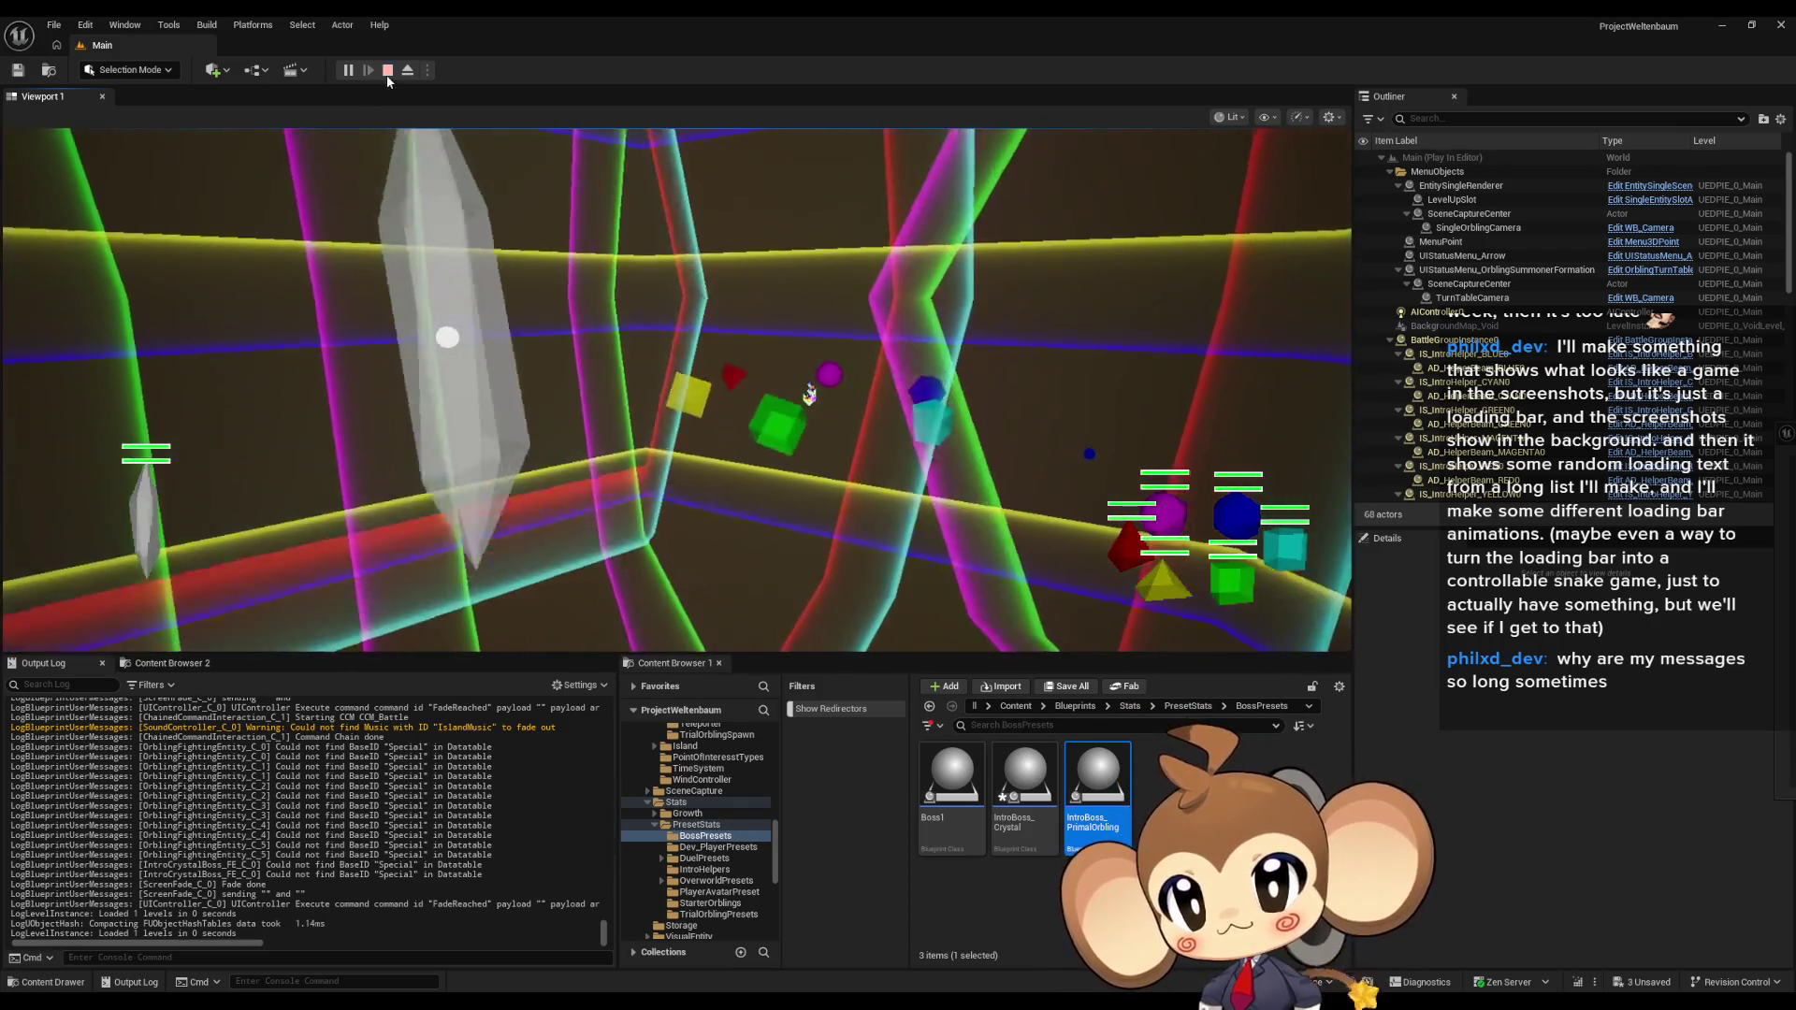
Step: Stop the game and bring BossCompetitor's graph back into view at the SET node
click(387, 73)
mouse_move(734, 1005)
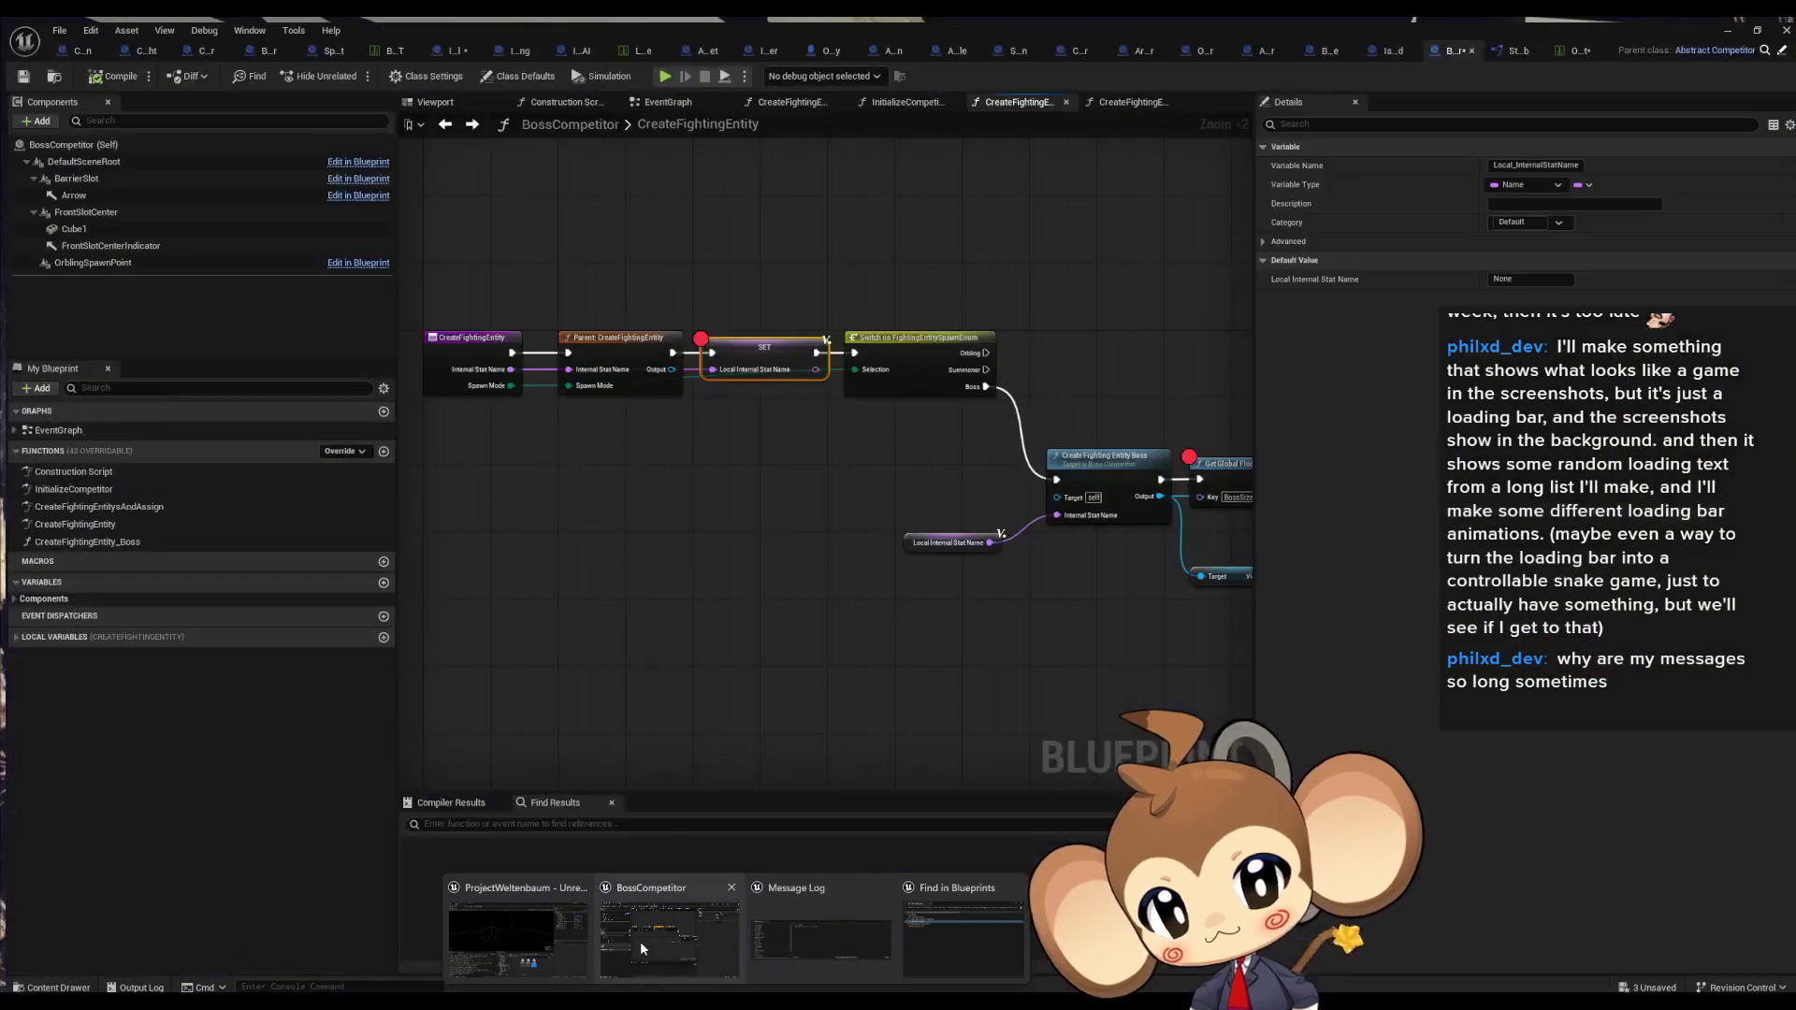
click(640, 941)
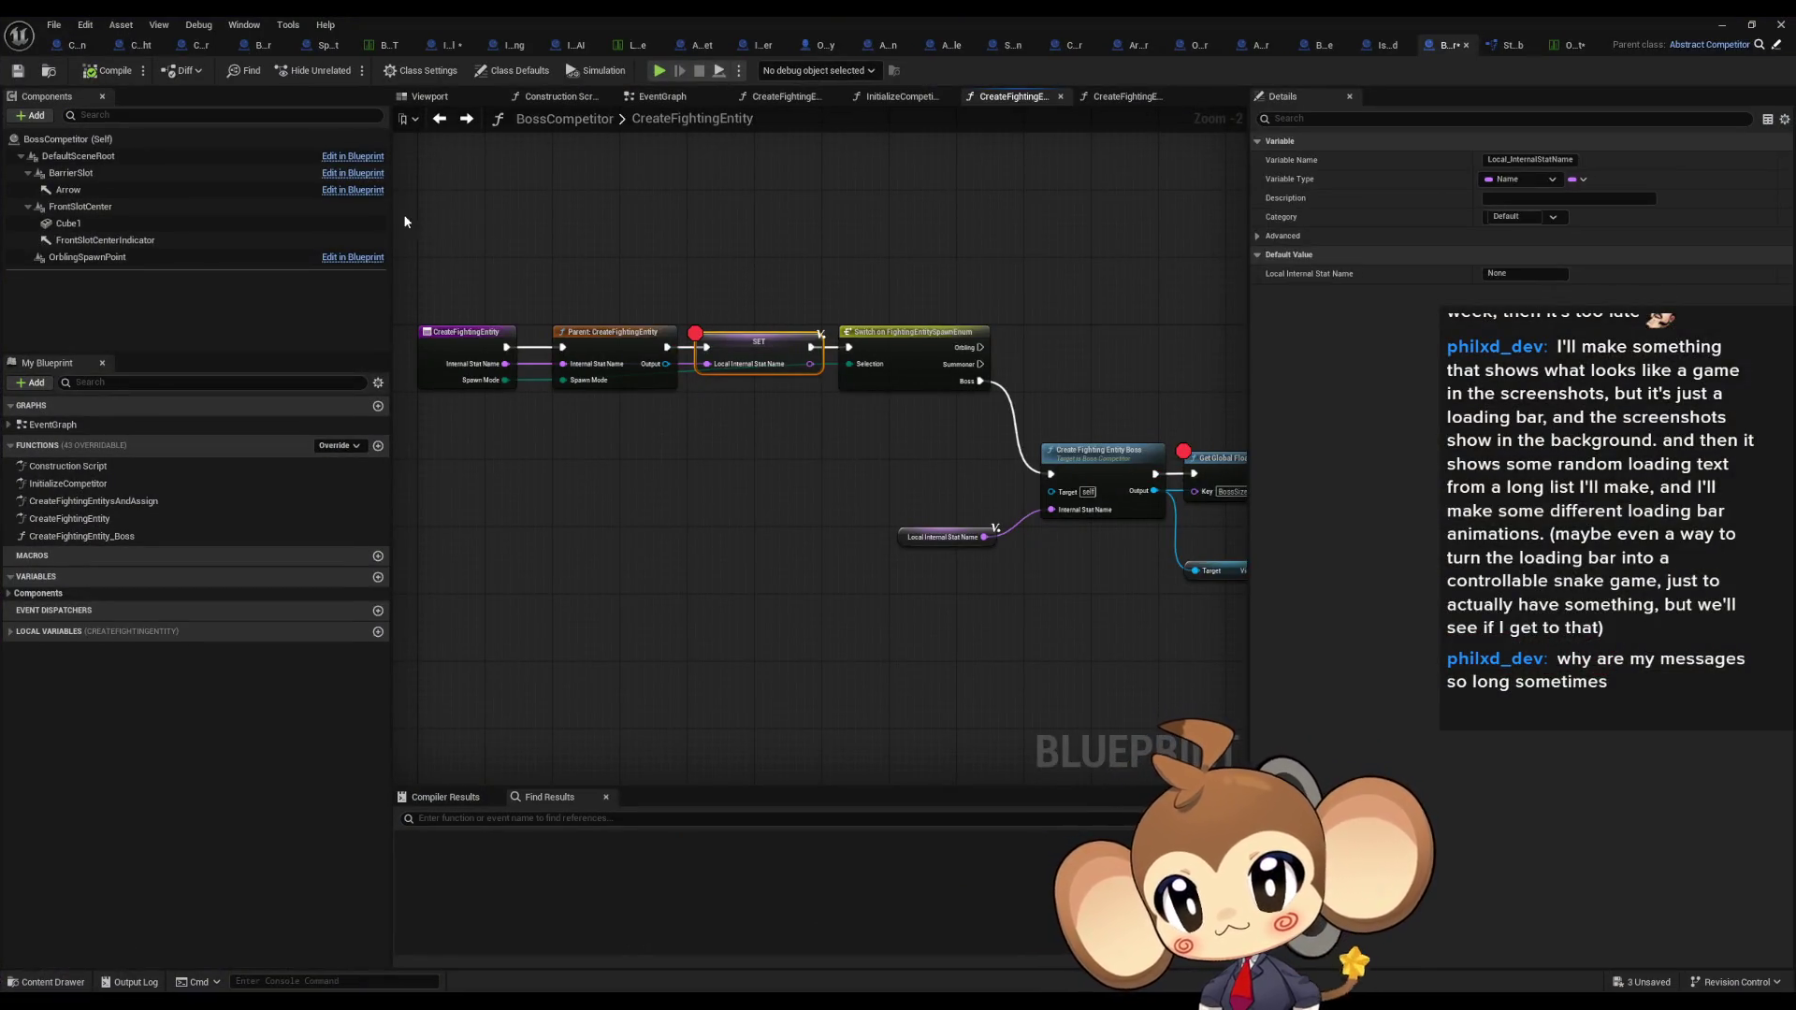
drag(652, 244, 655, 315)
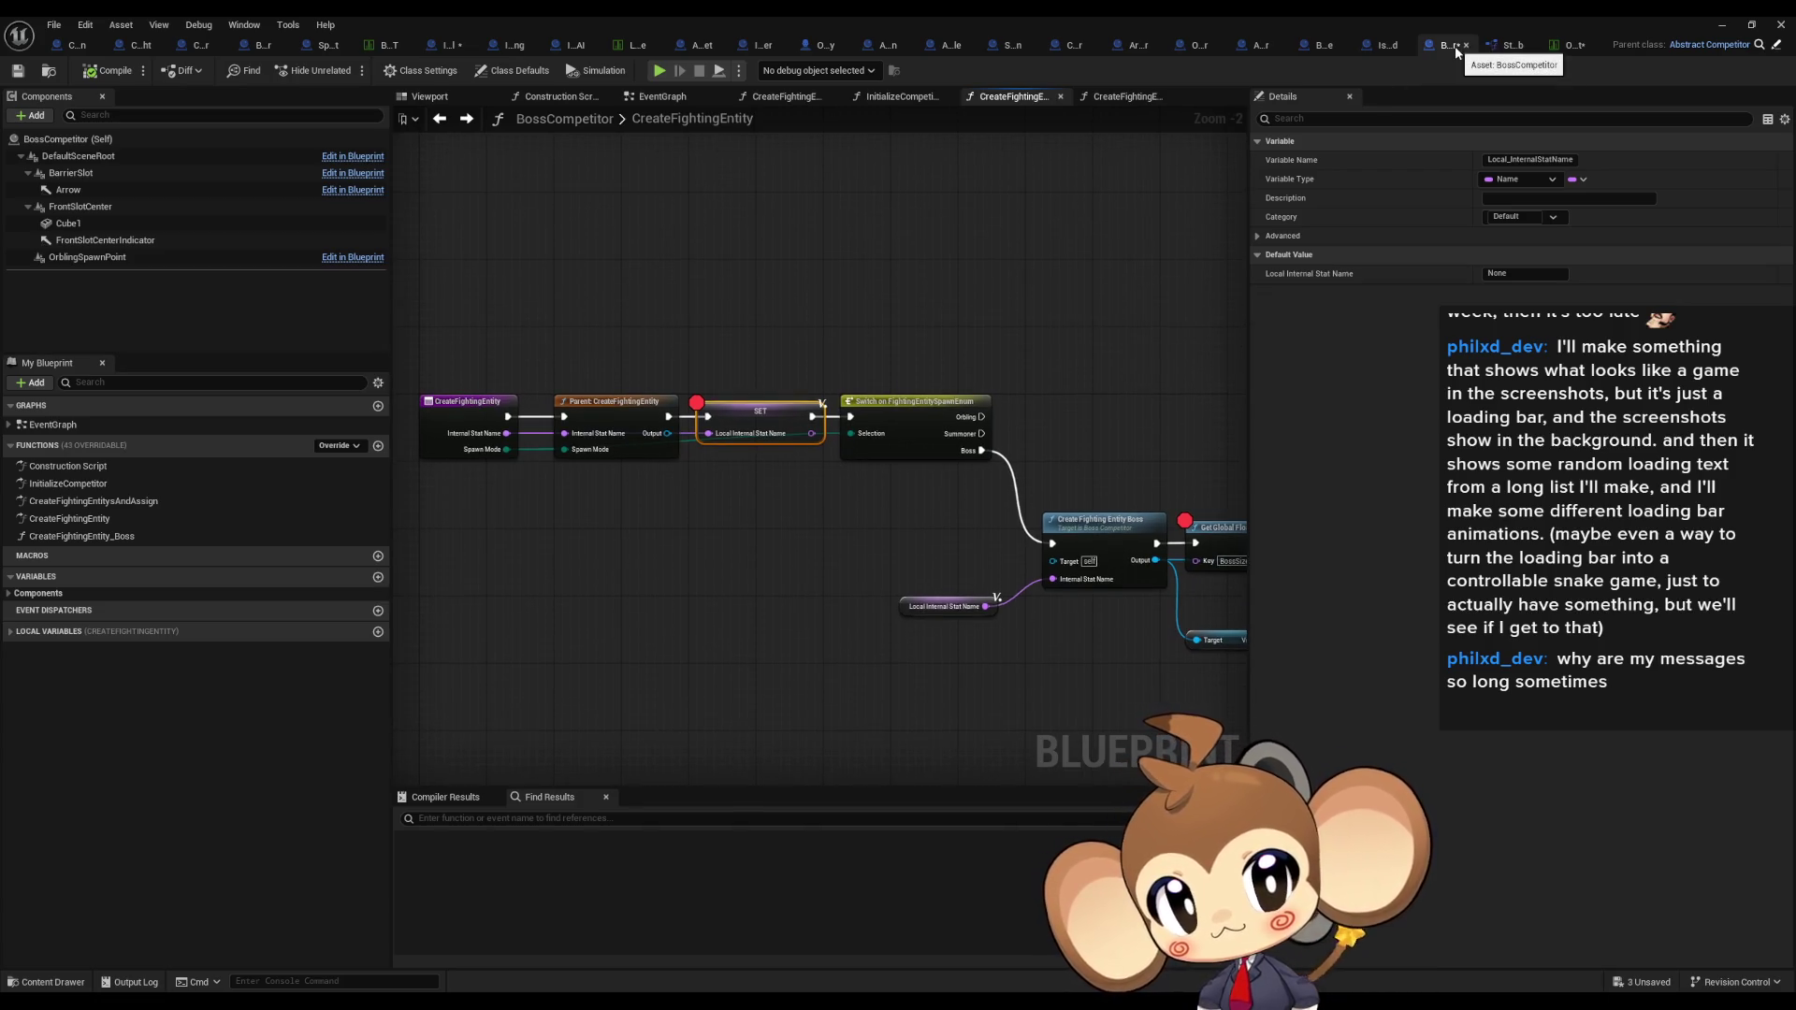
scroll(843, 481, up, 2)
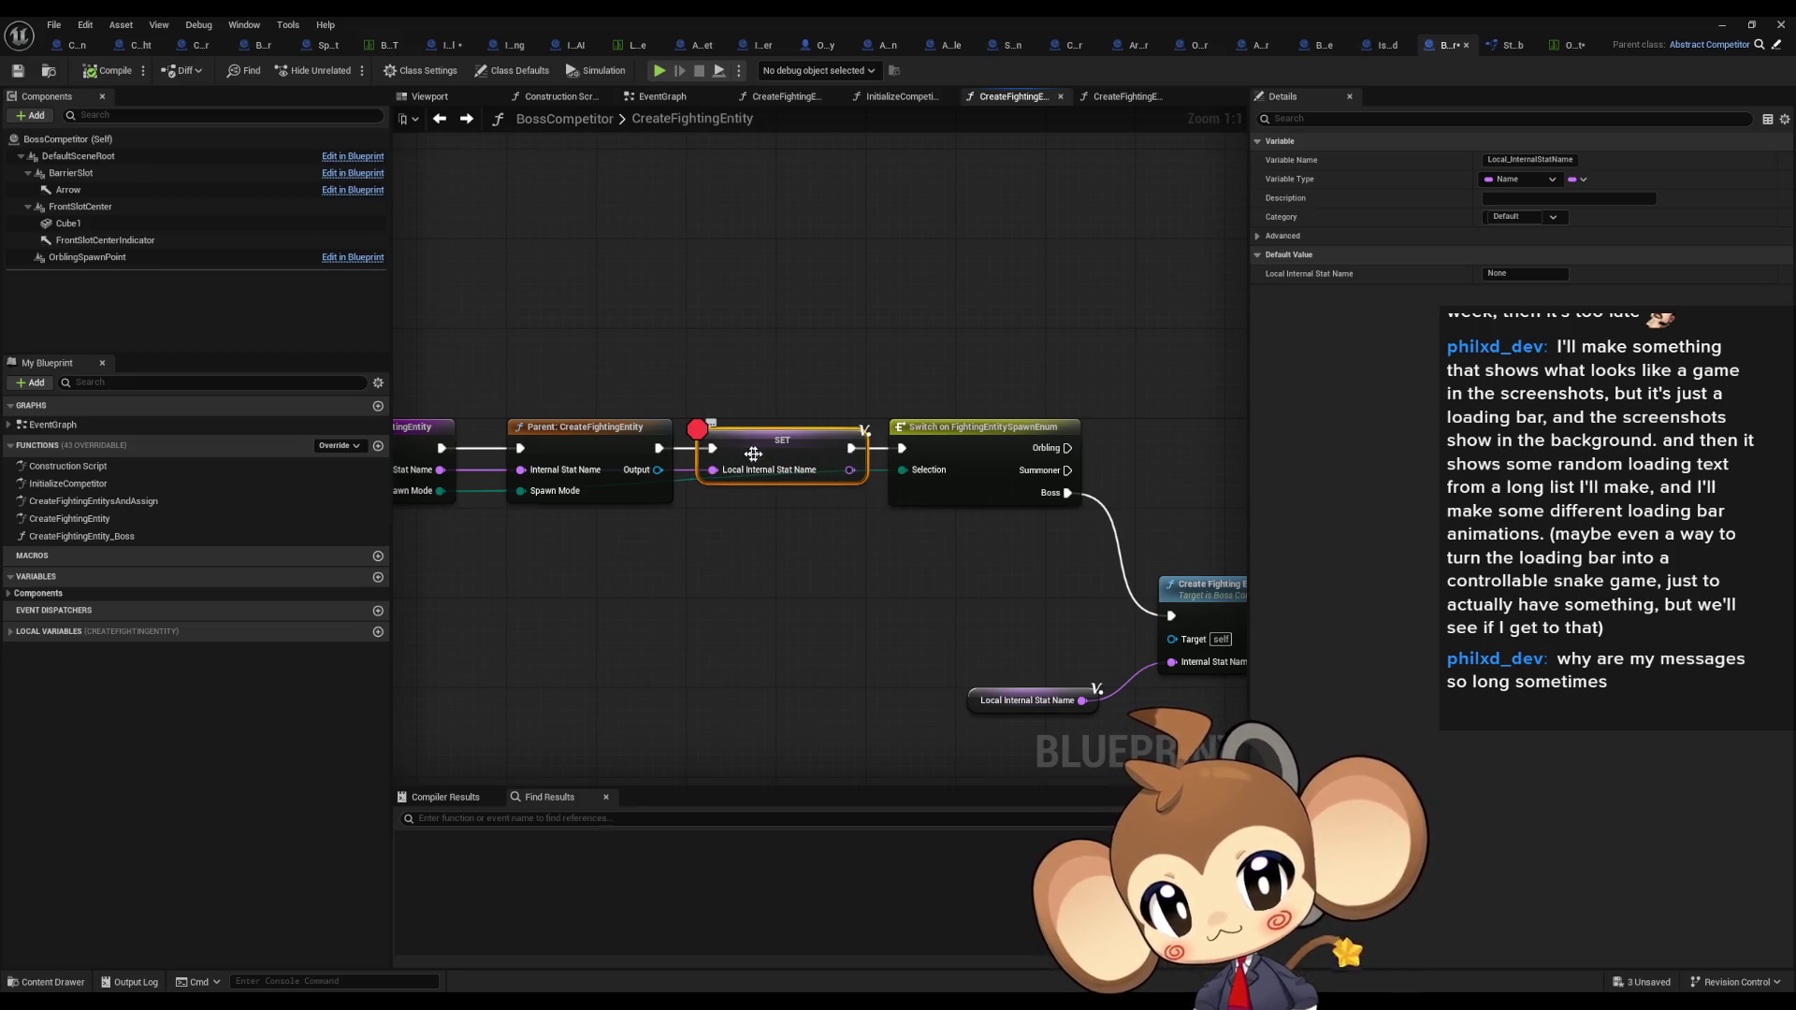
Step: Replace the SET breakpoint with a Print String fed by an Enum to String node
right_click(758, 462)
click(826, 758)
mouse_move(849, 453)
mouse_down()
mouse_move(804, 329)
mouse_move(900, 305)
mouse_move(599, 360)
mouse_move(674, 313)
mouse_up()
text(print)
key(Return)
click(655, 374)
mouse_move(976, 302)
mouse_down()
mouse_move(560, 268)
mouse_move(782, 294)
mouse_move(798, 305)
mouse_move(773, 372)
mouse_up()
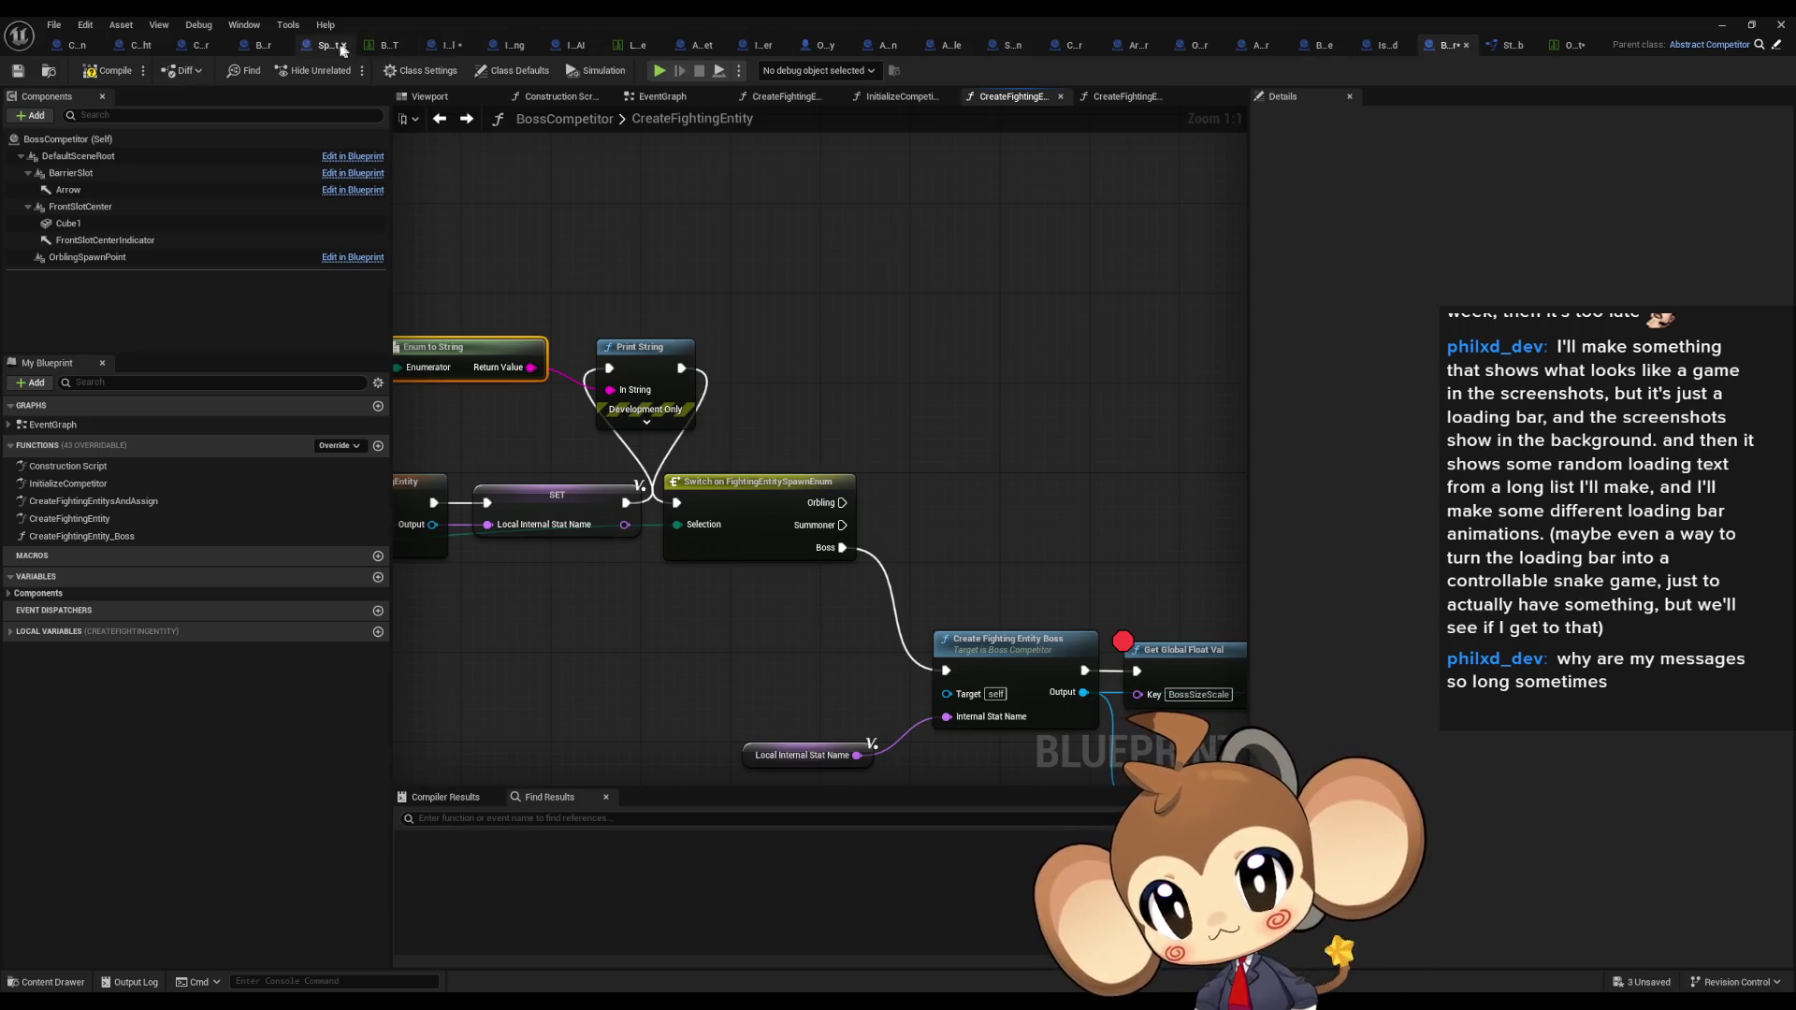
click(254, 47)
drag(547, 261, 734, 493)
Step: Breakpoint the Arena SET node in 1_ExplosionDoneListener and start Play in Editor
right_click(700, 498)
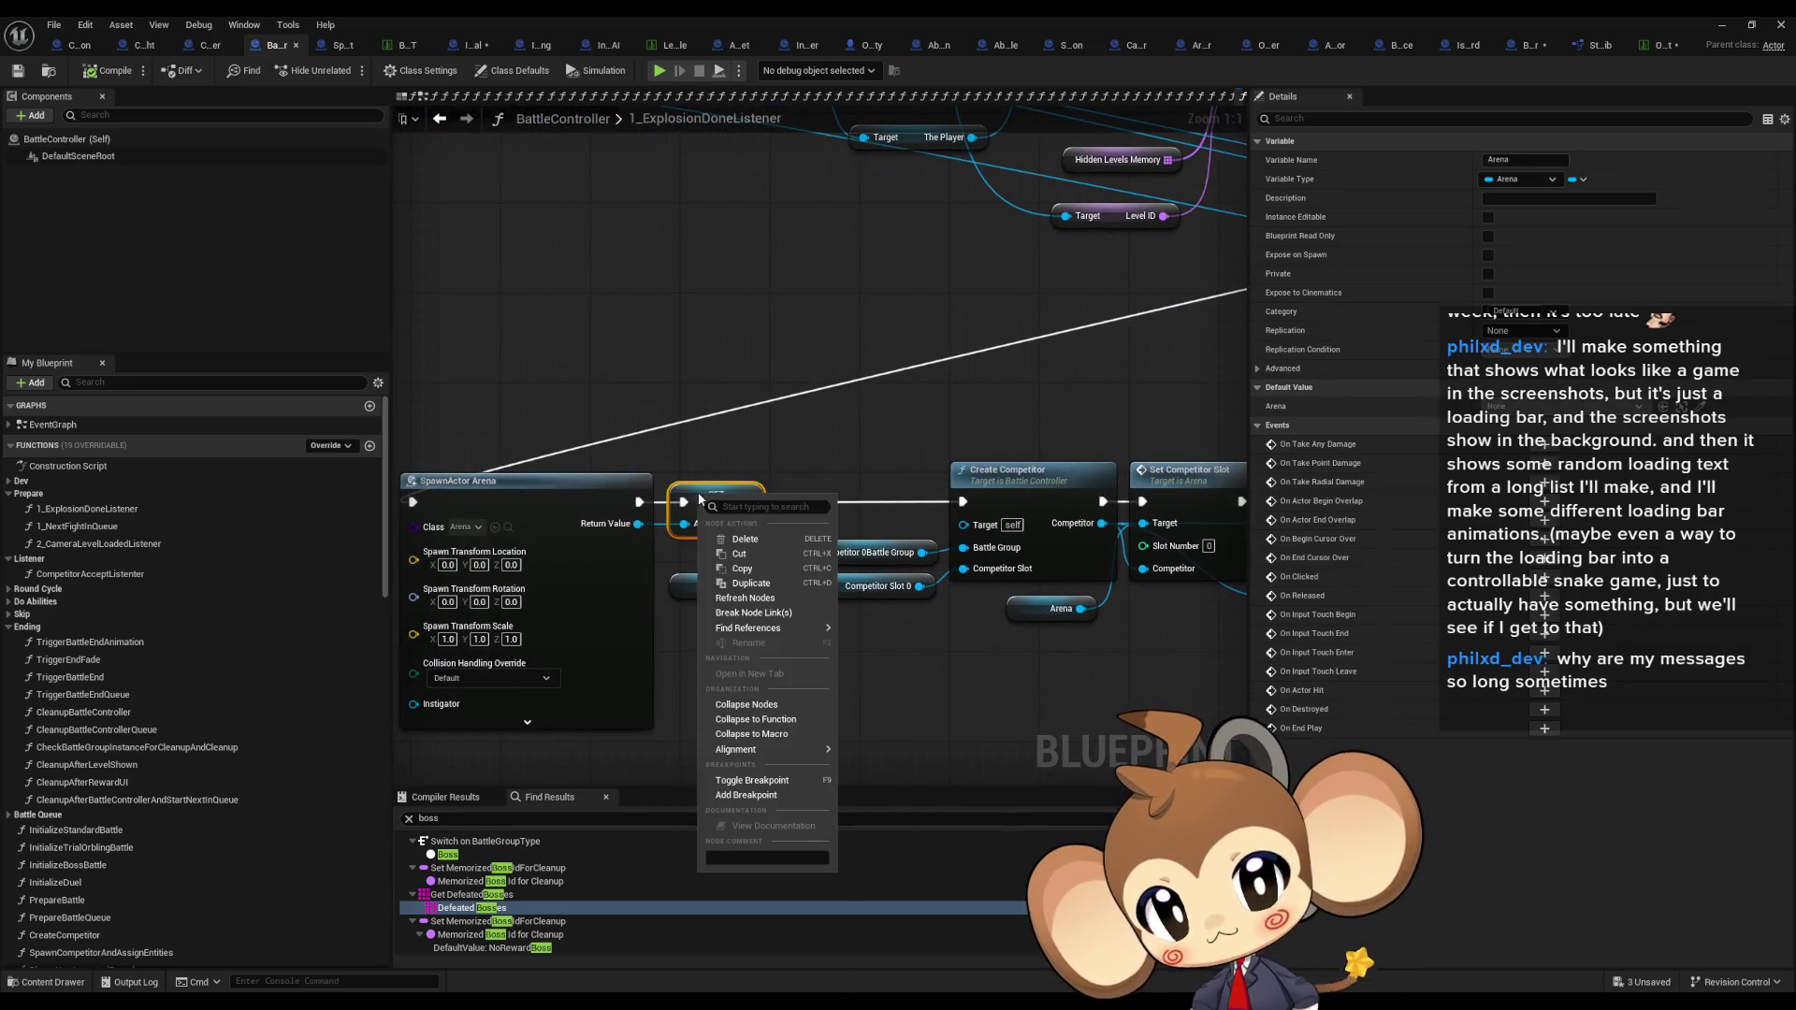
click(761, 794)
click(1722, 25)
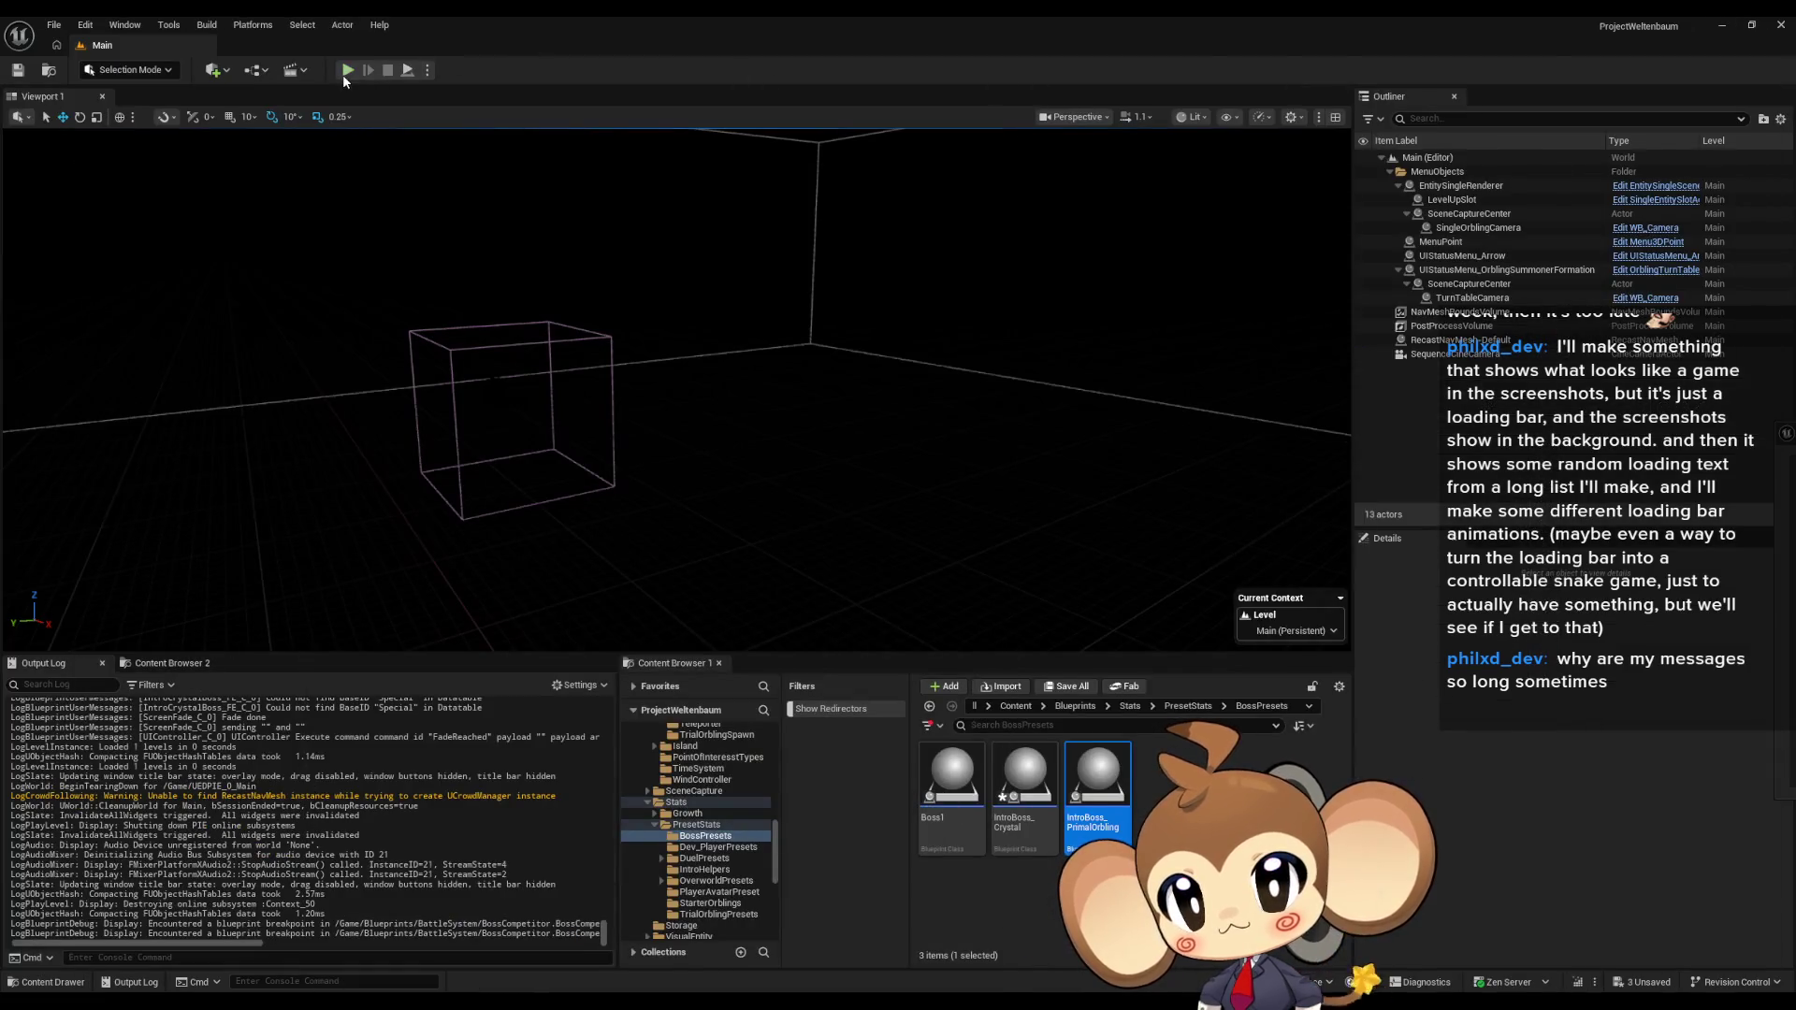
click(345, 75)
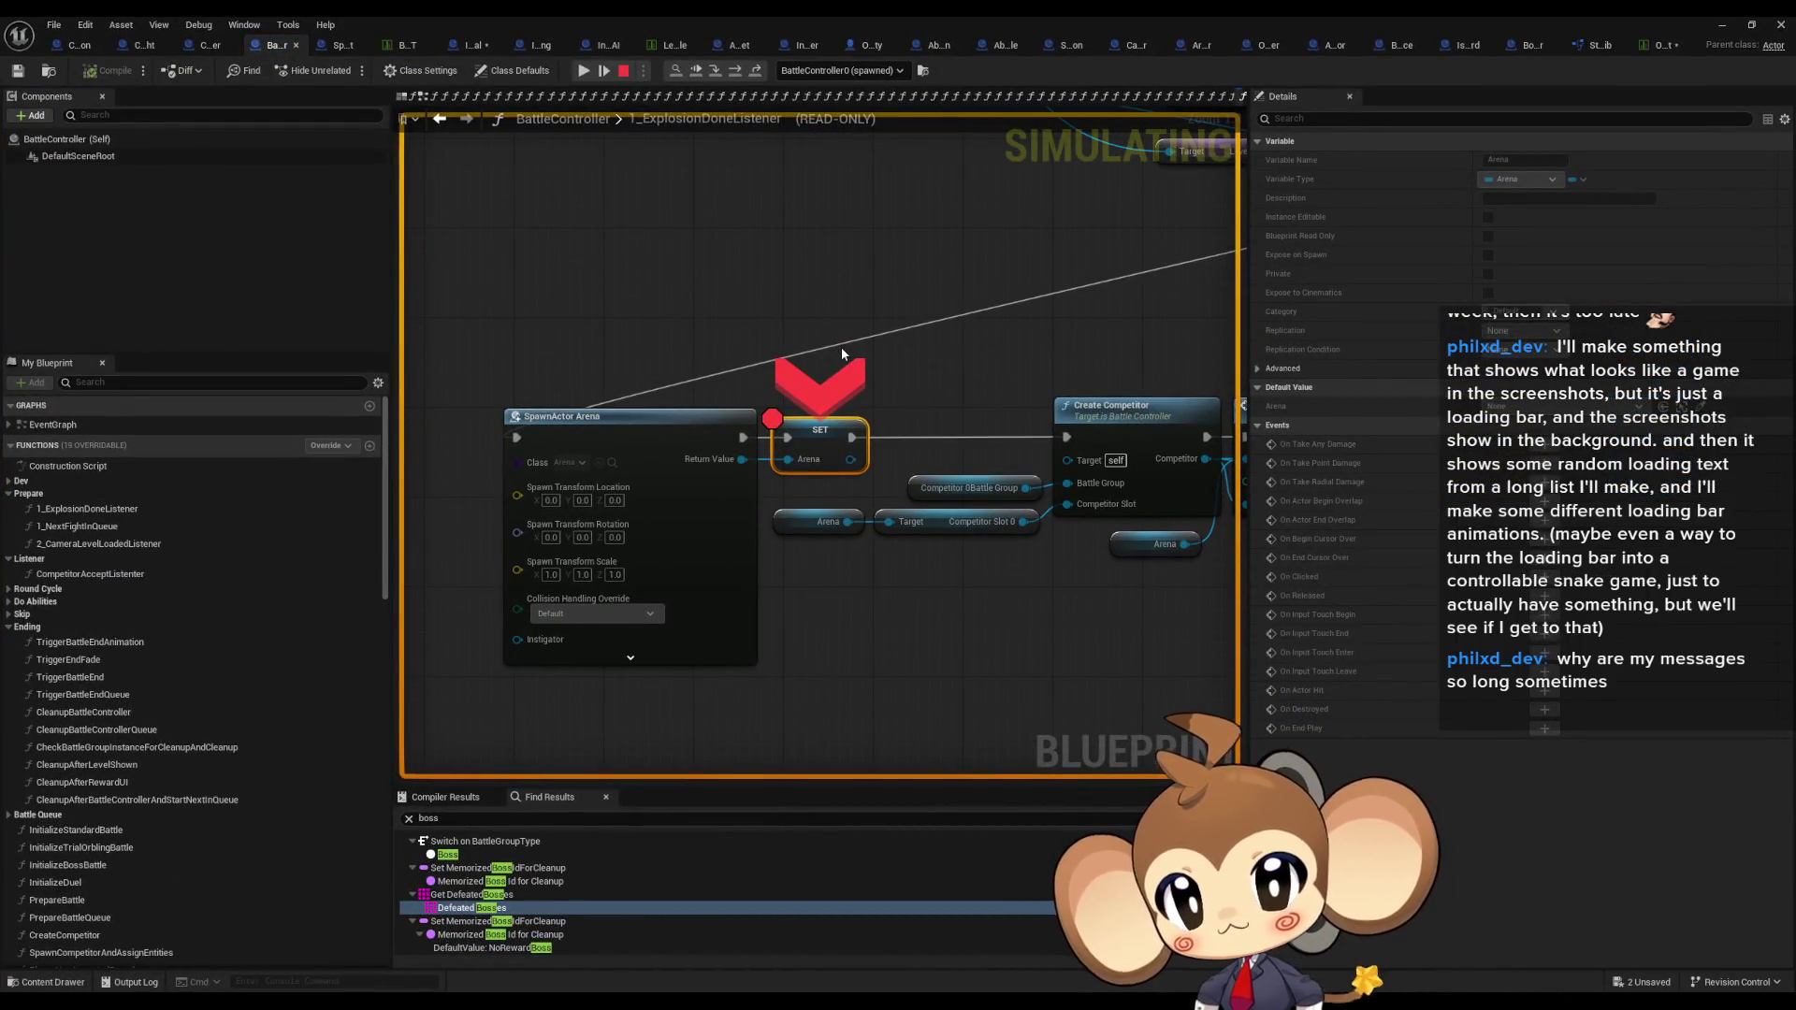
Step: Step into CreateCompetitor past Switch on BattleGroupType to Spawn Competitor and Assign Entities
click(738, 73)
click(738, 73)
click(738, 73)
click(738, 73)
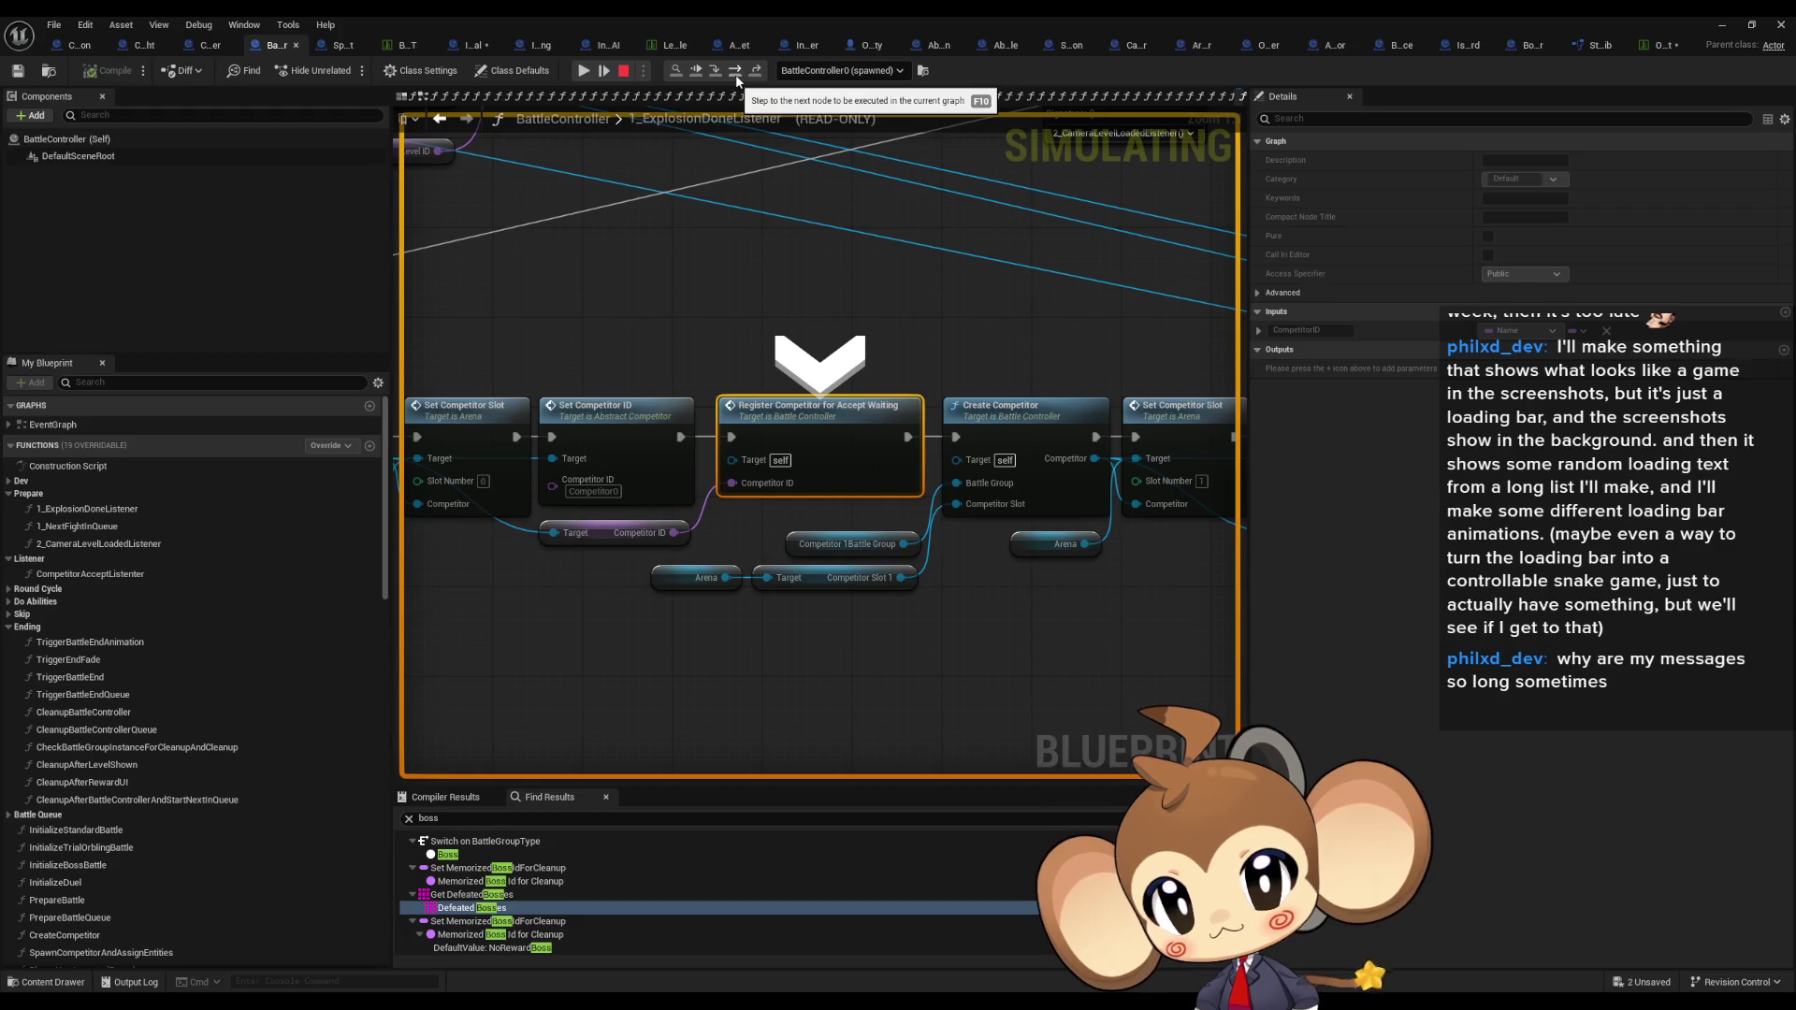
click(737, 75)
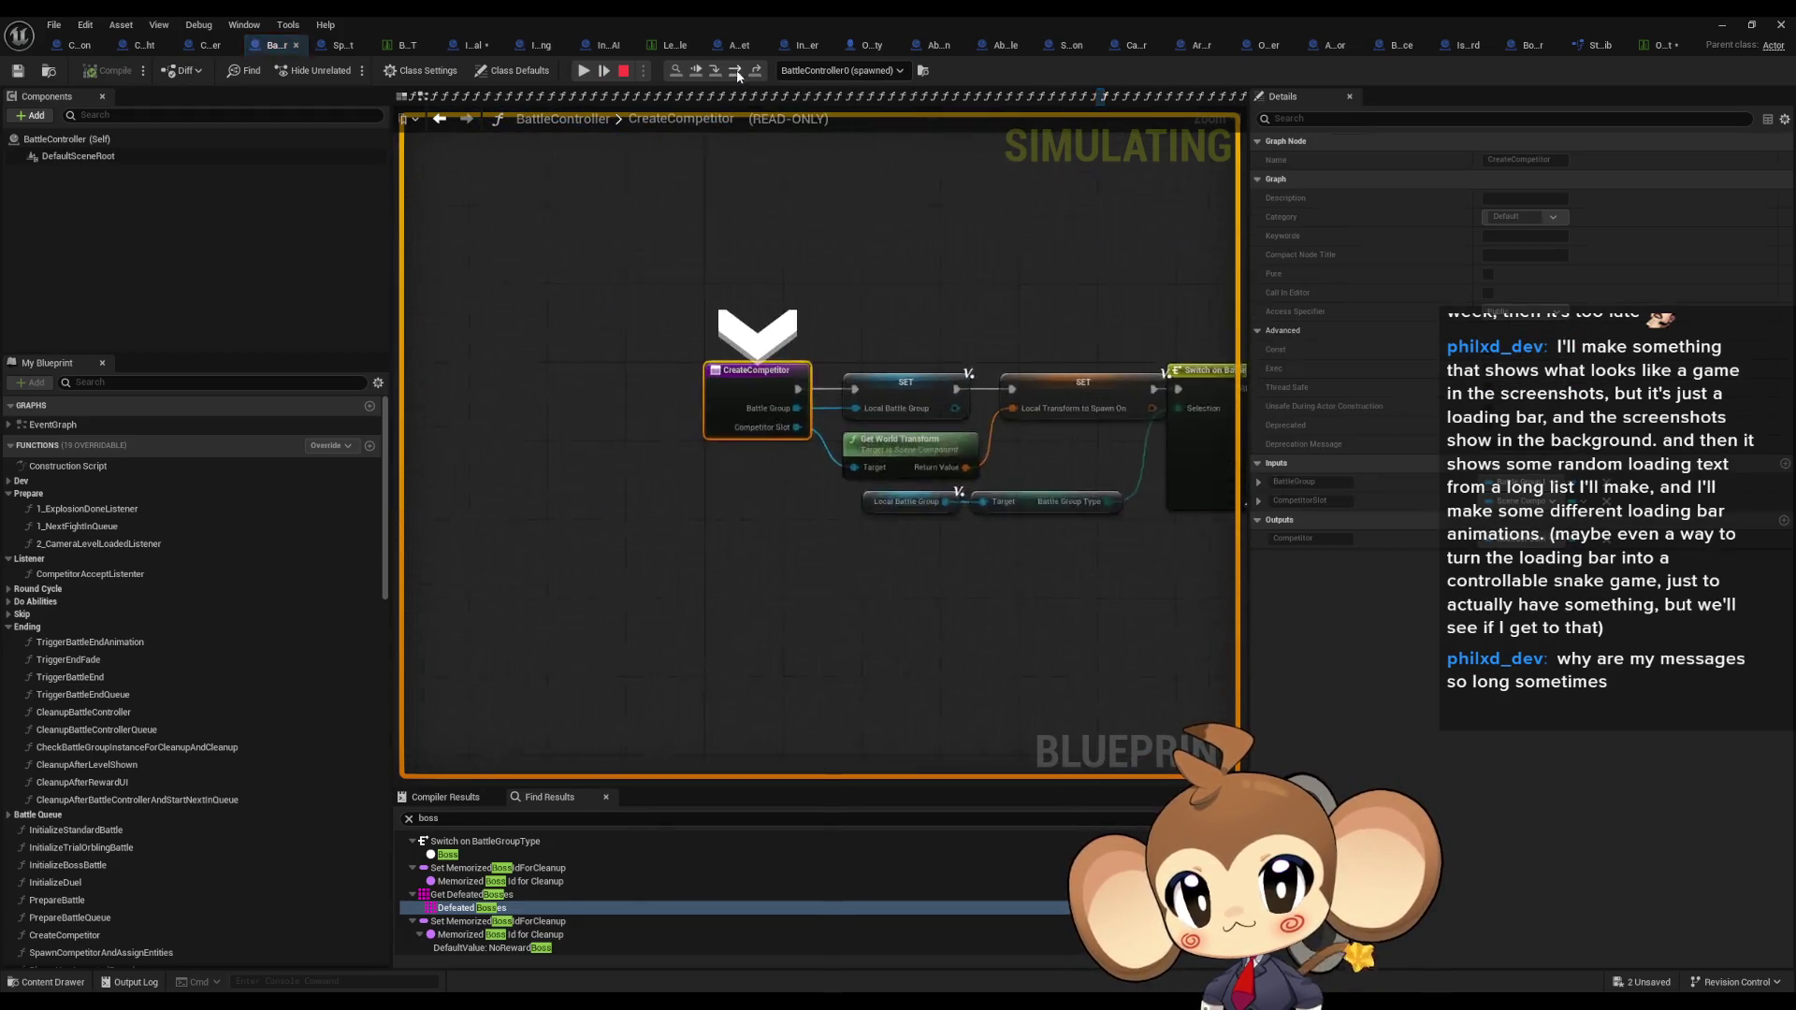
click(738, 73)
click(738, 73)
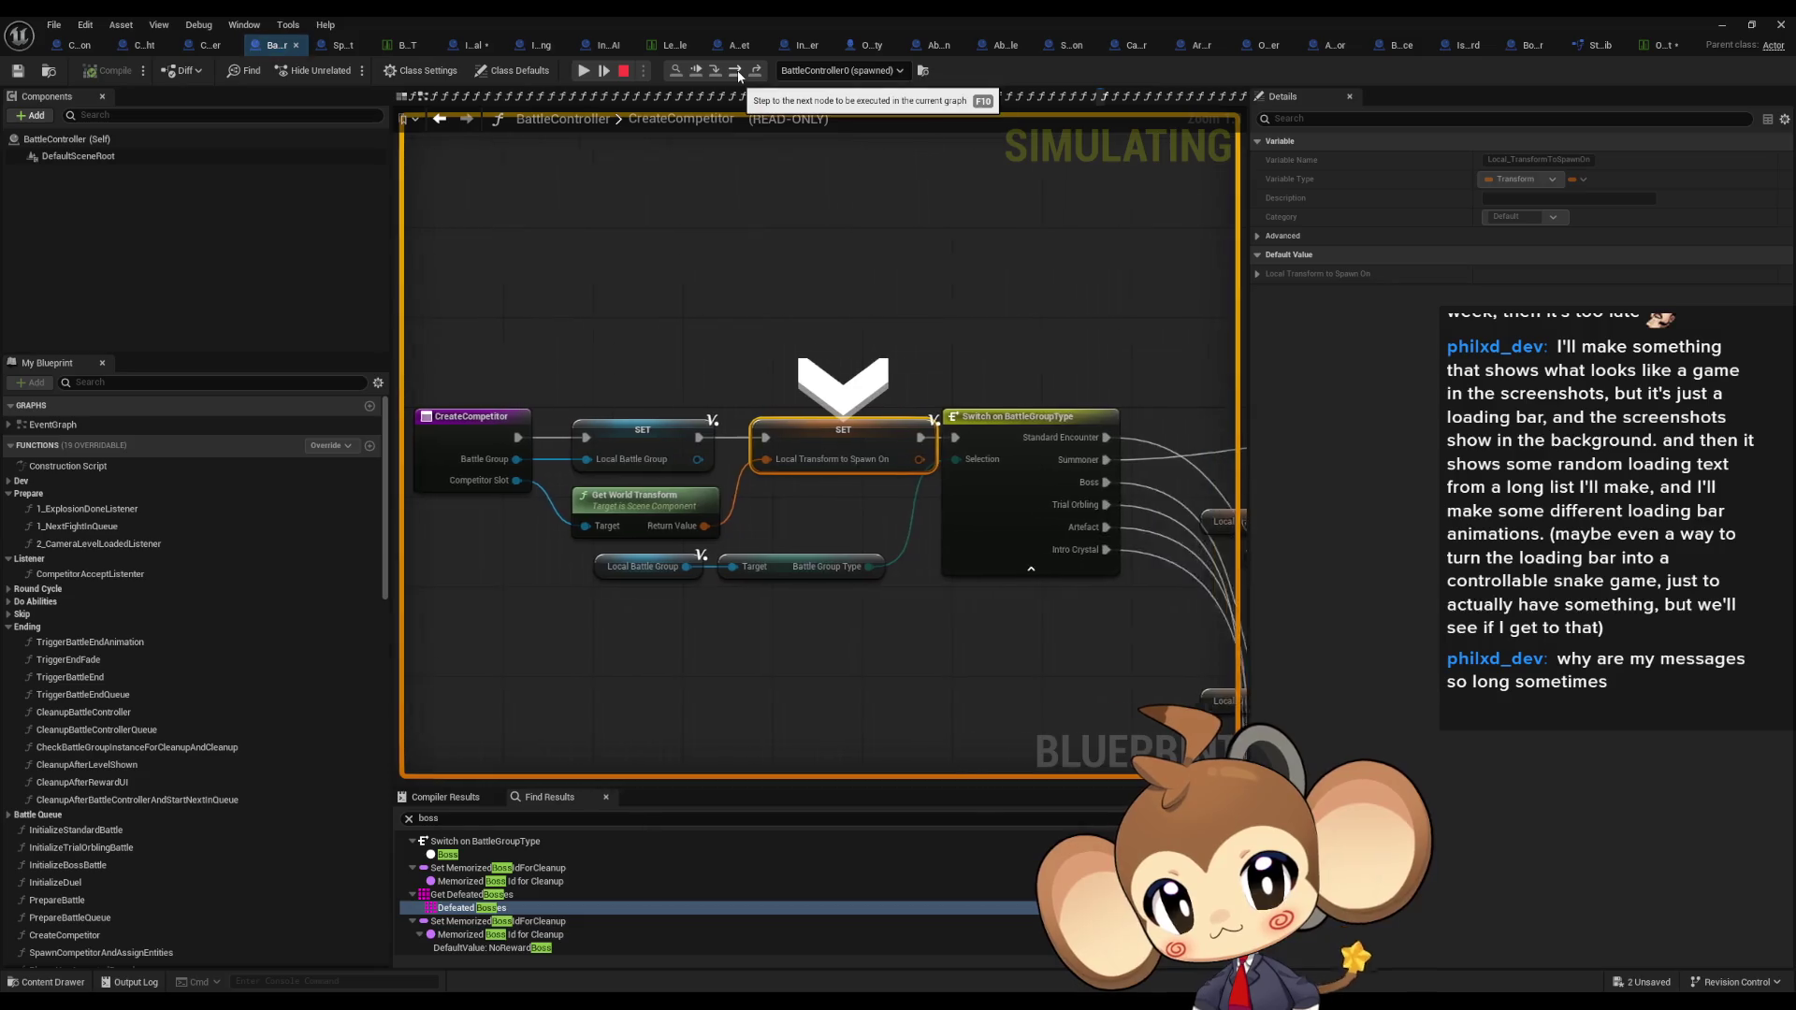
click(738, 72)
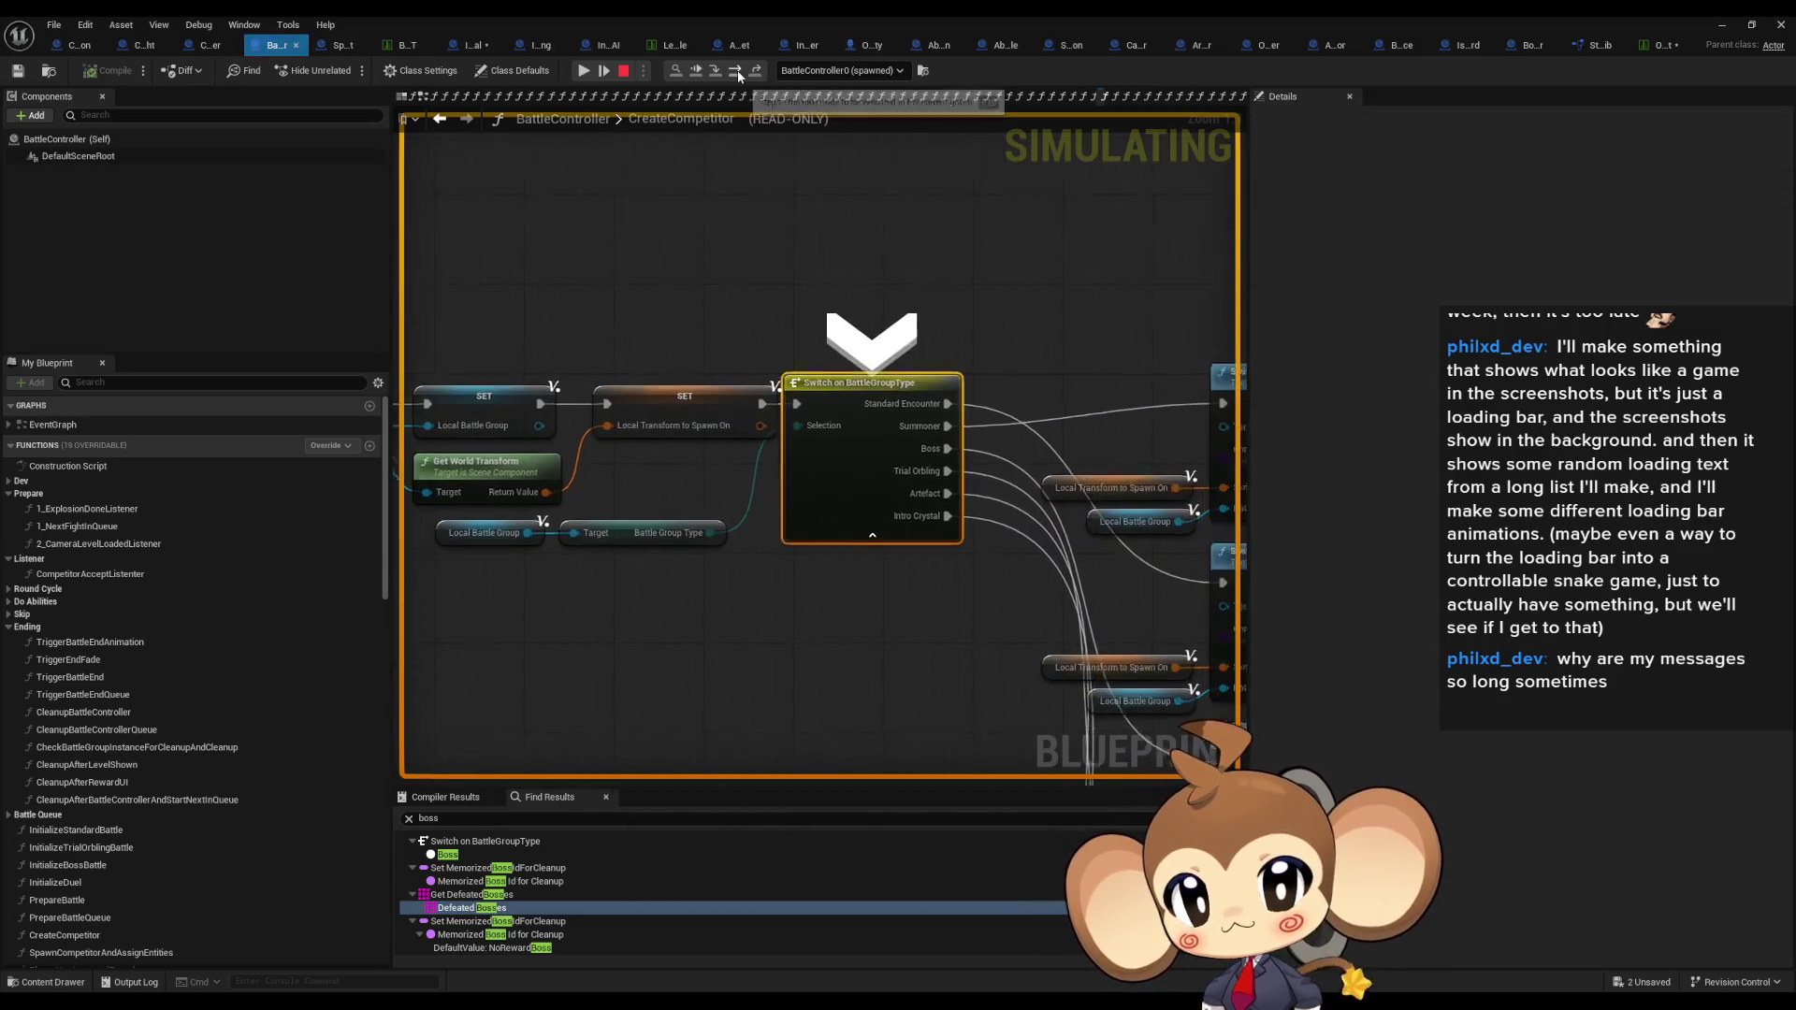
click(739, 73)
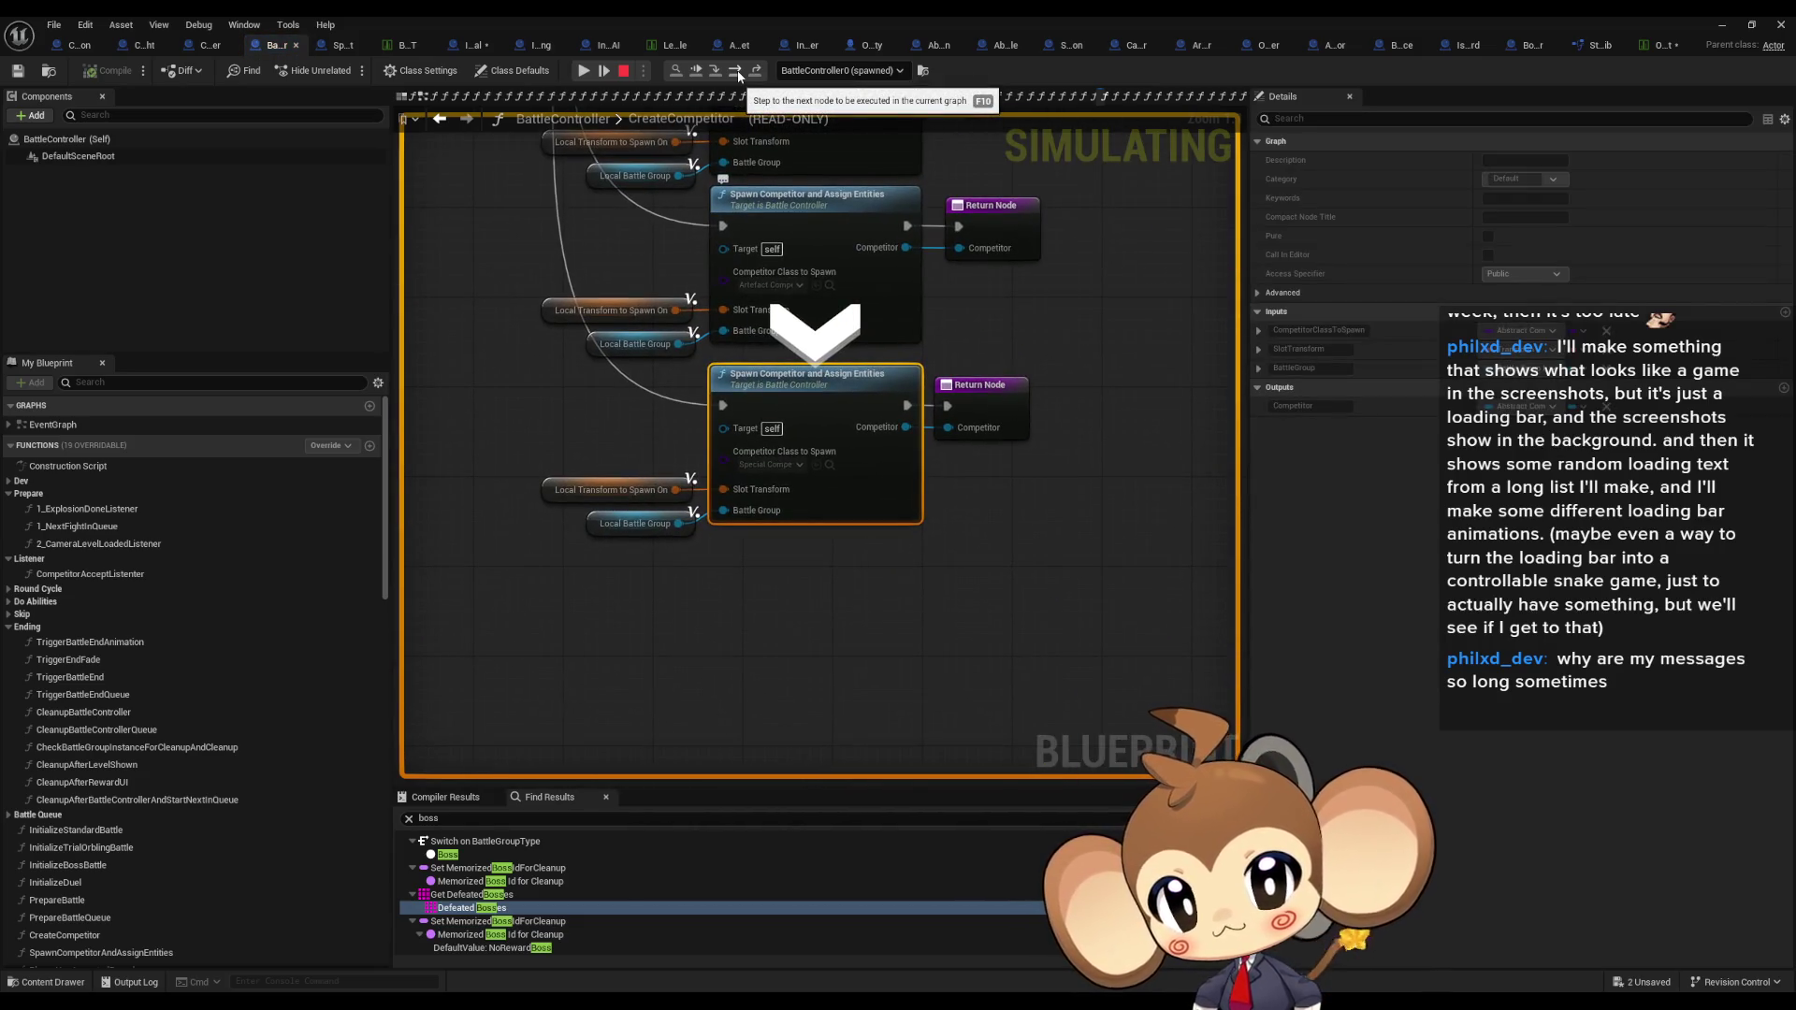
Step: Step through SpawnCompetitorAndAssignEntities into IntroCrystal's InitializeCompetitor, reaching Create Fighting Entitys and Assign
click(735, 75)
click(734, 74)
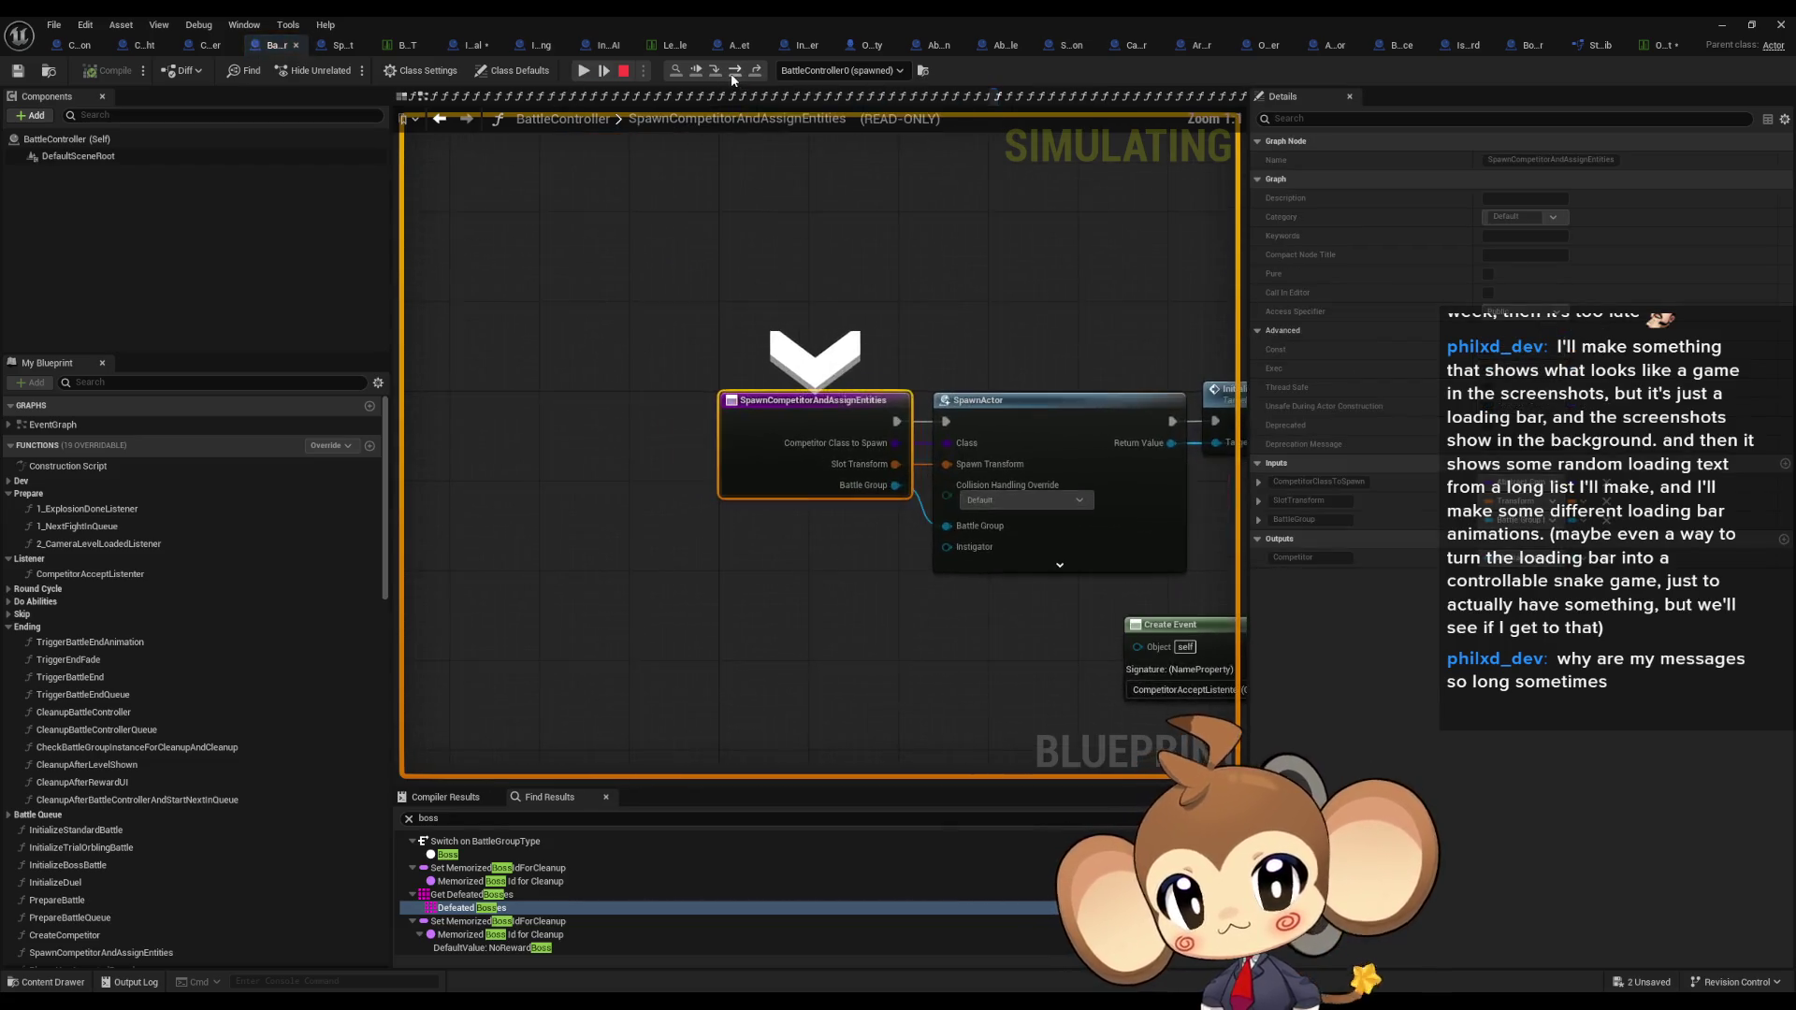
click(734, 75)
click(734, 74)
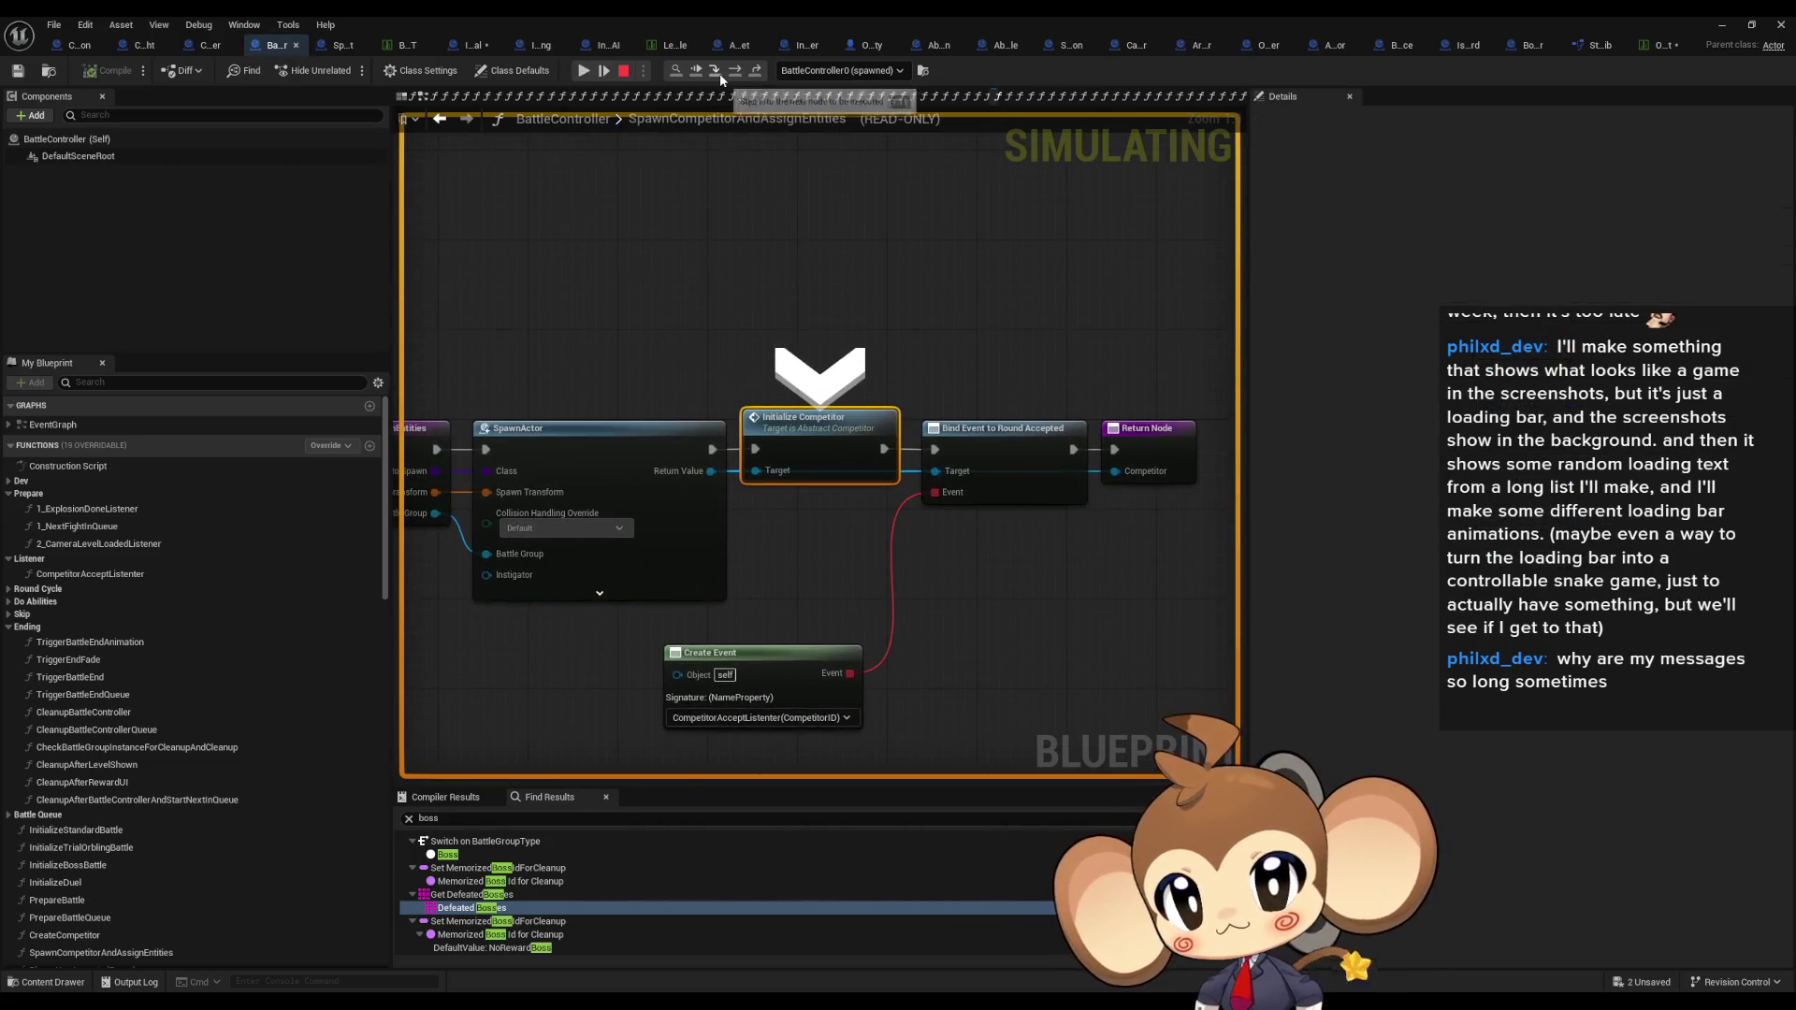
click(734, 75)
click(732, 75)
click(720, 73)
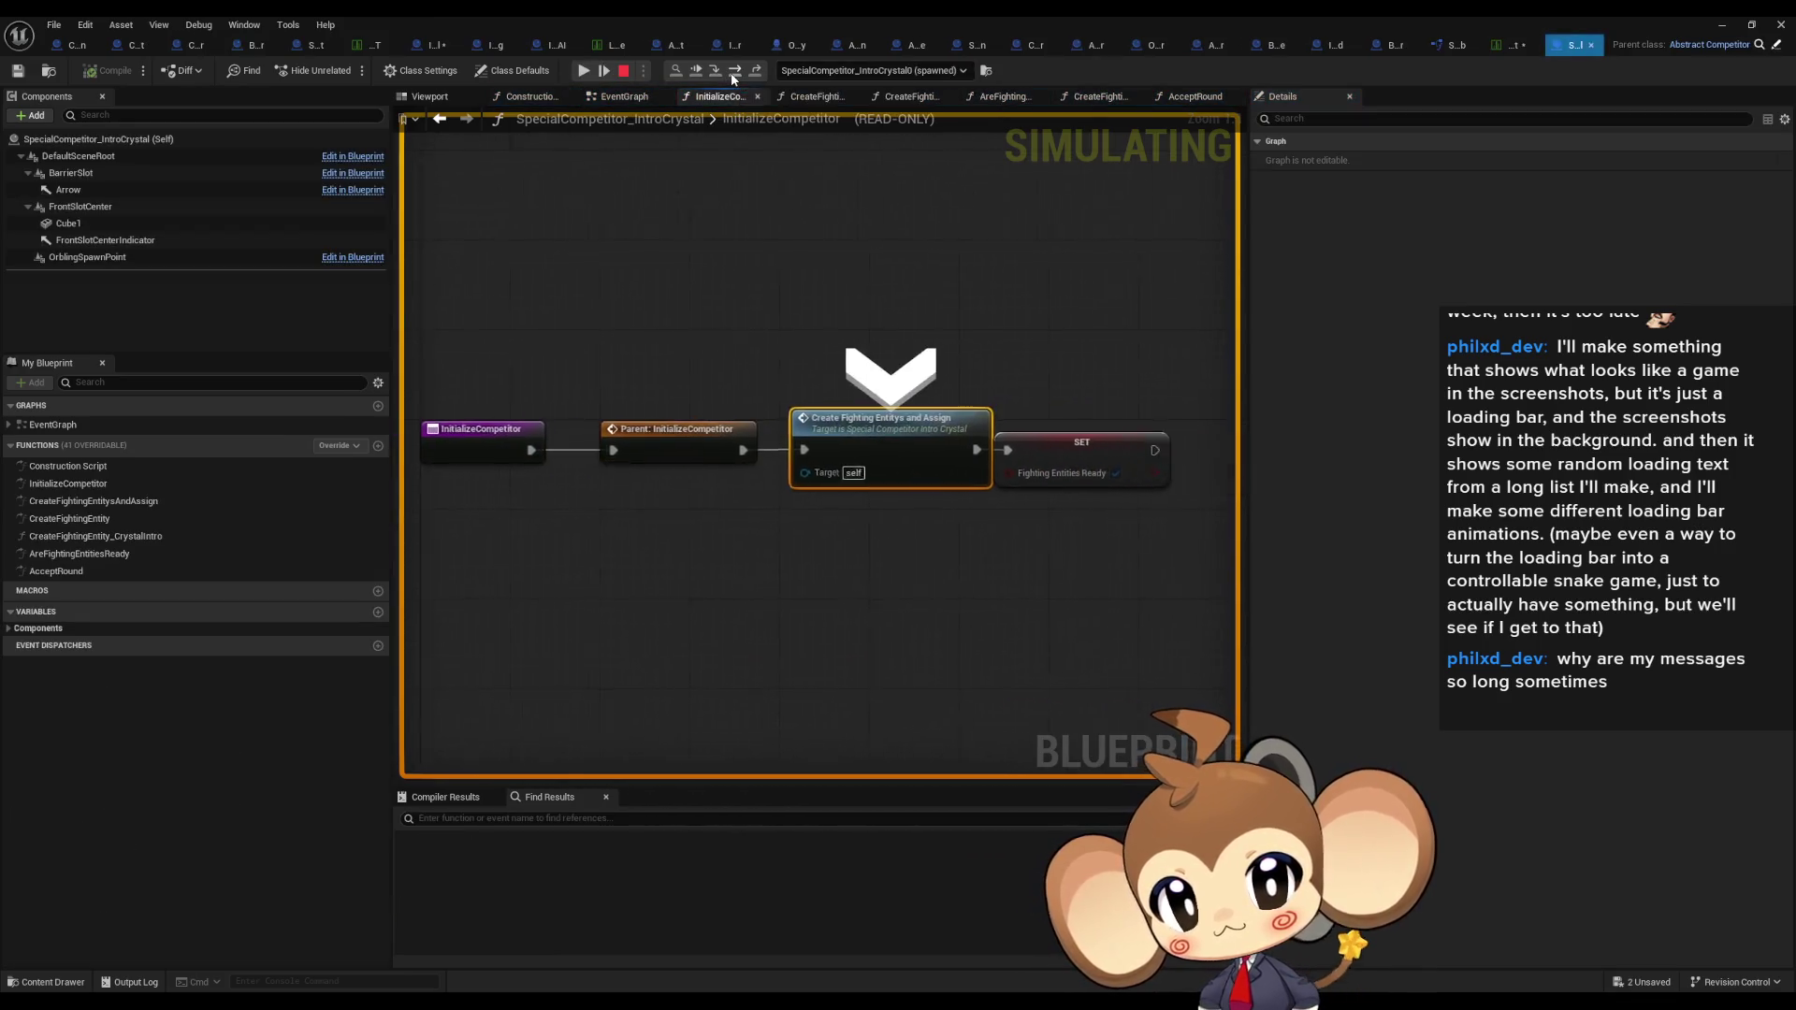
click(717, 73)
click(717, 73)
click(716, 73)
Step: Step through CreateFightingEntitysAndAssign and Create Fighting Entity back to Set Competitor Slot
click(719, 73)
click(734, 75)
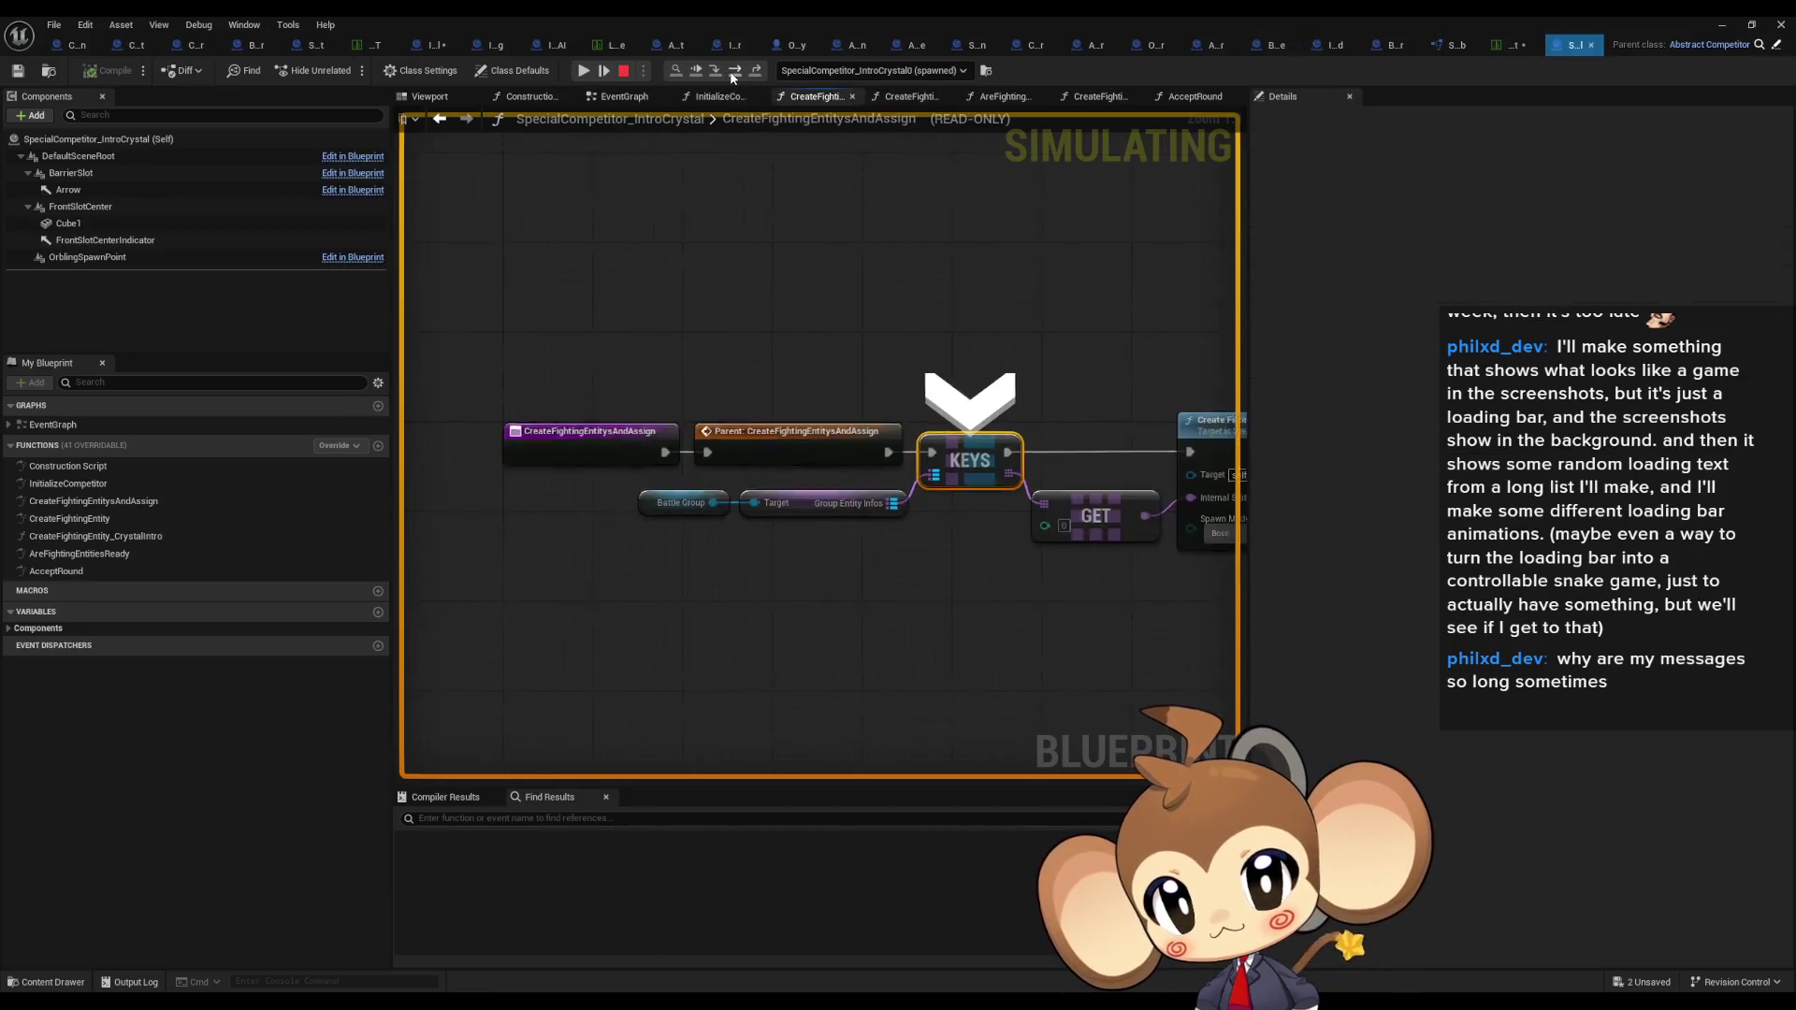
click(734, 75)
click(735, 75)
click(735, 75)
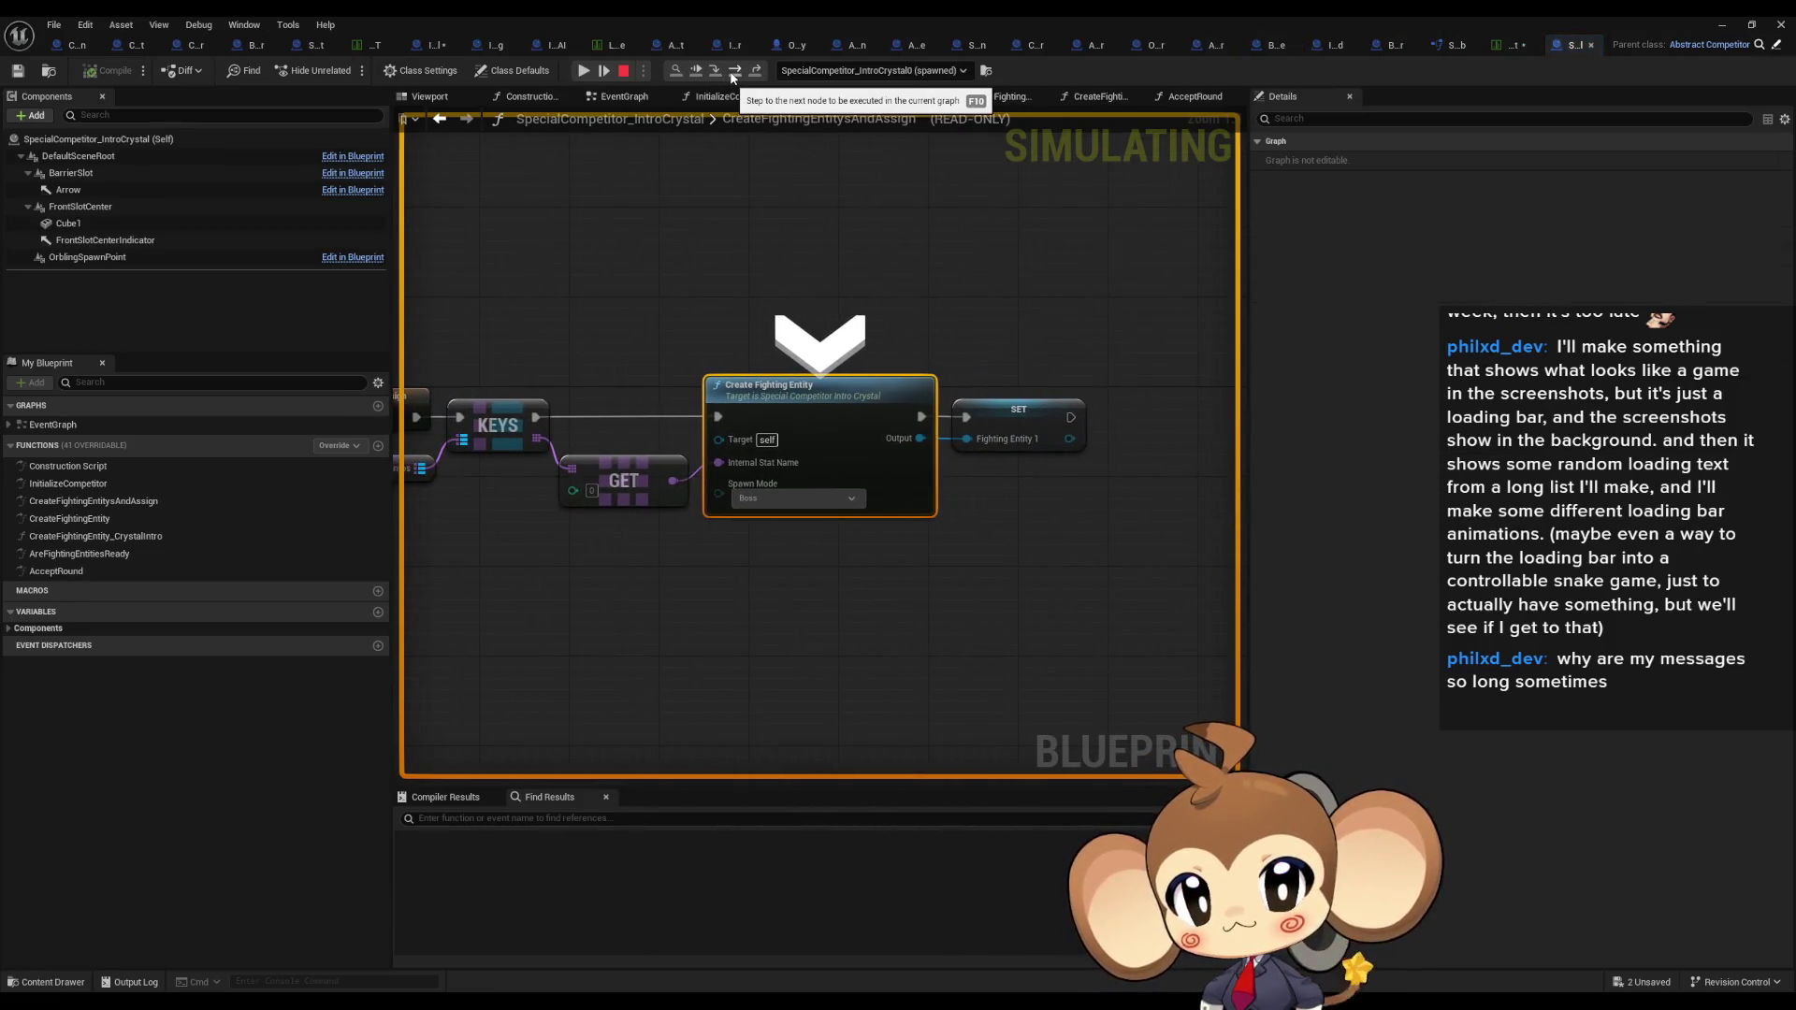
click(734, 75)
click(734, 75)
click(735, 75)
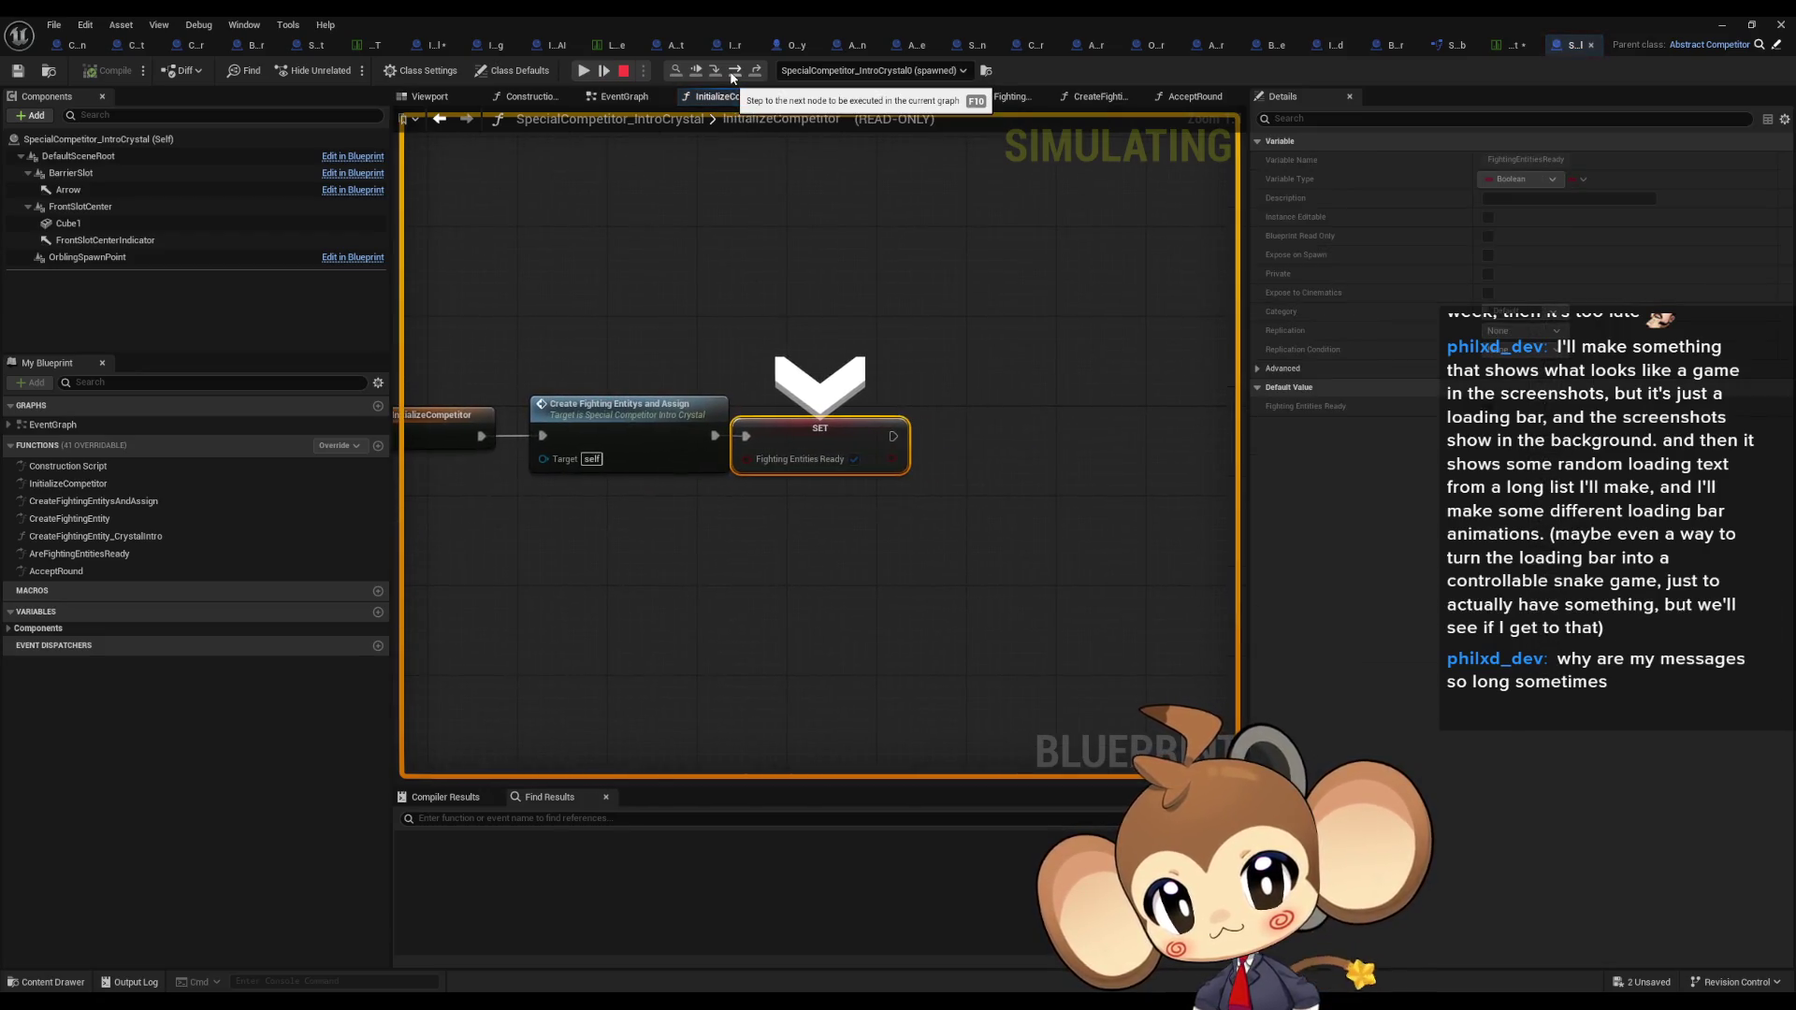
click(734, 75)
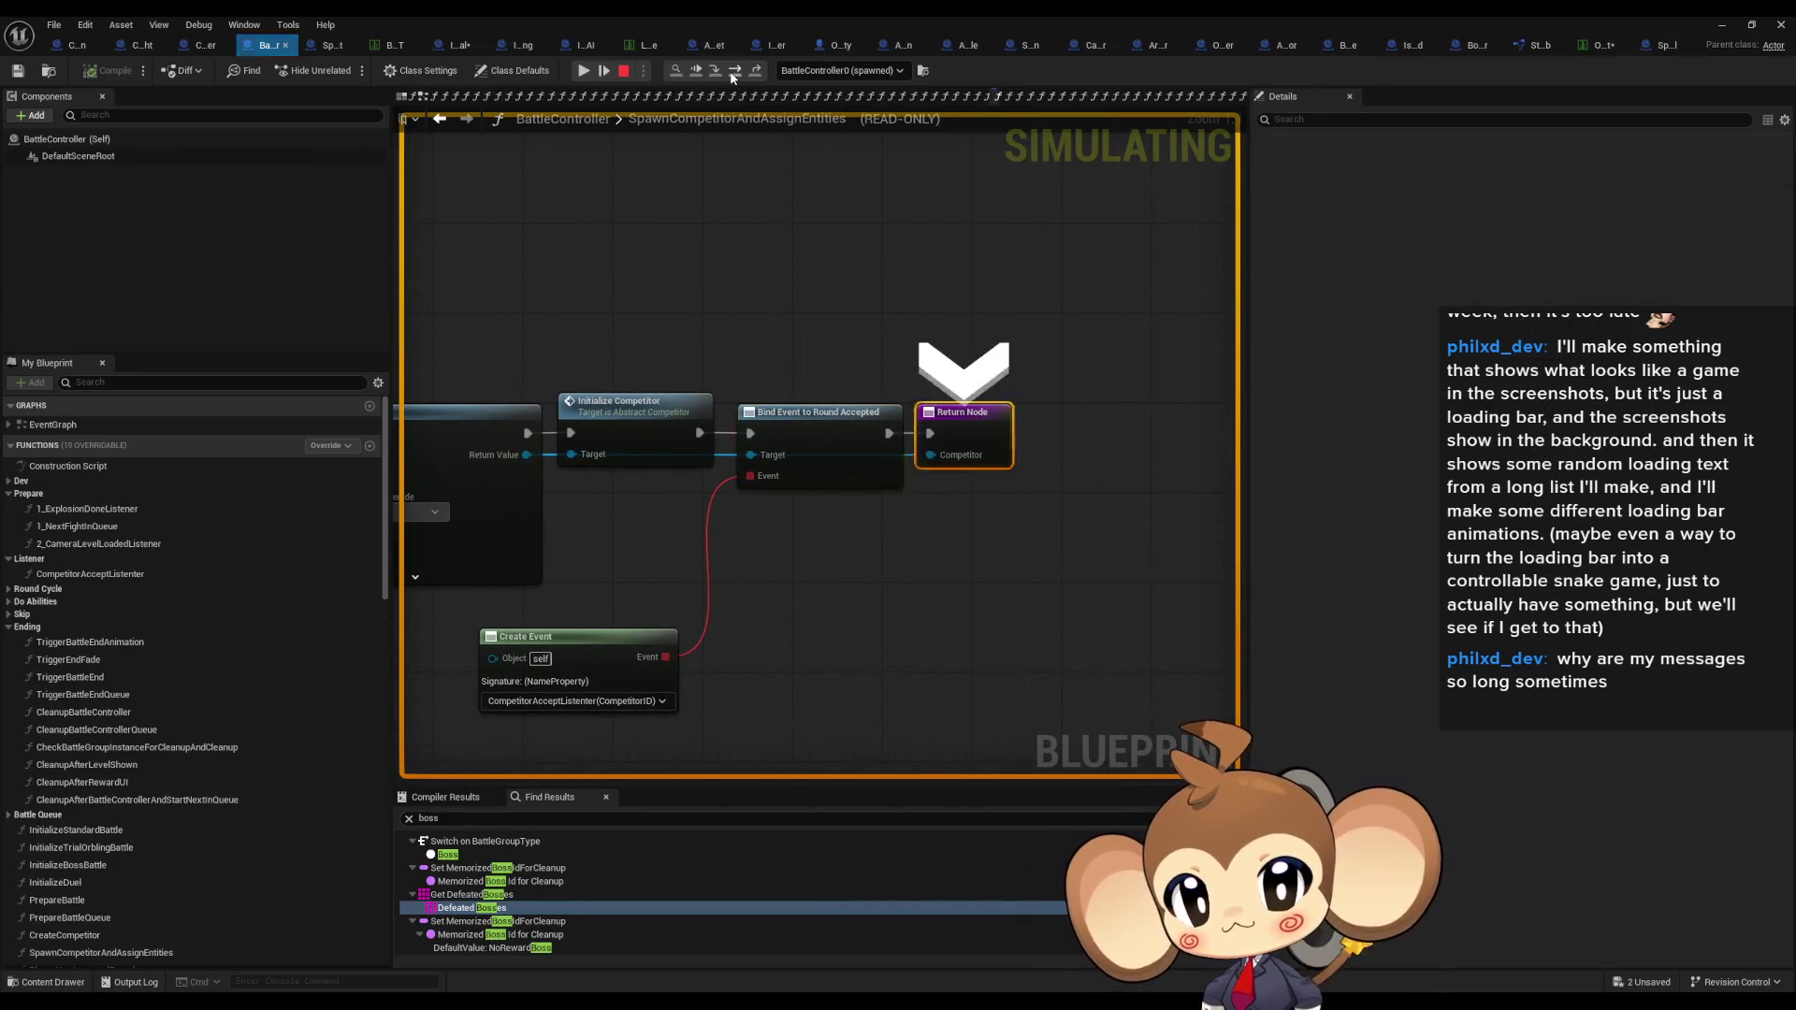
click(734, 75)
click(735, 75)
click(734, 75)
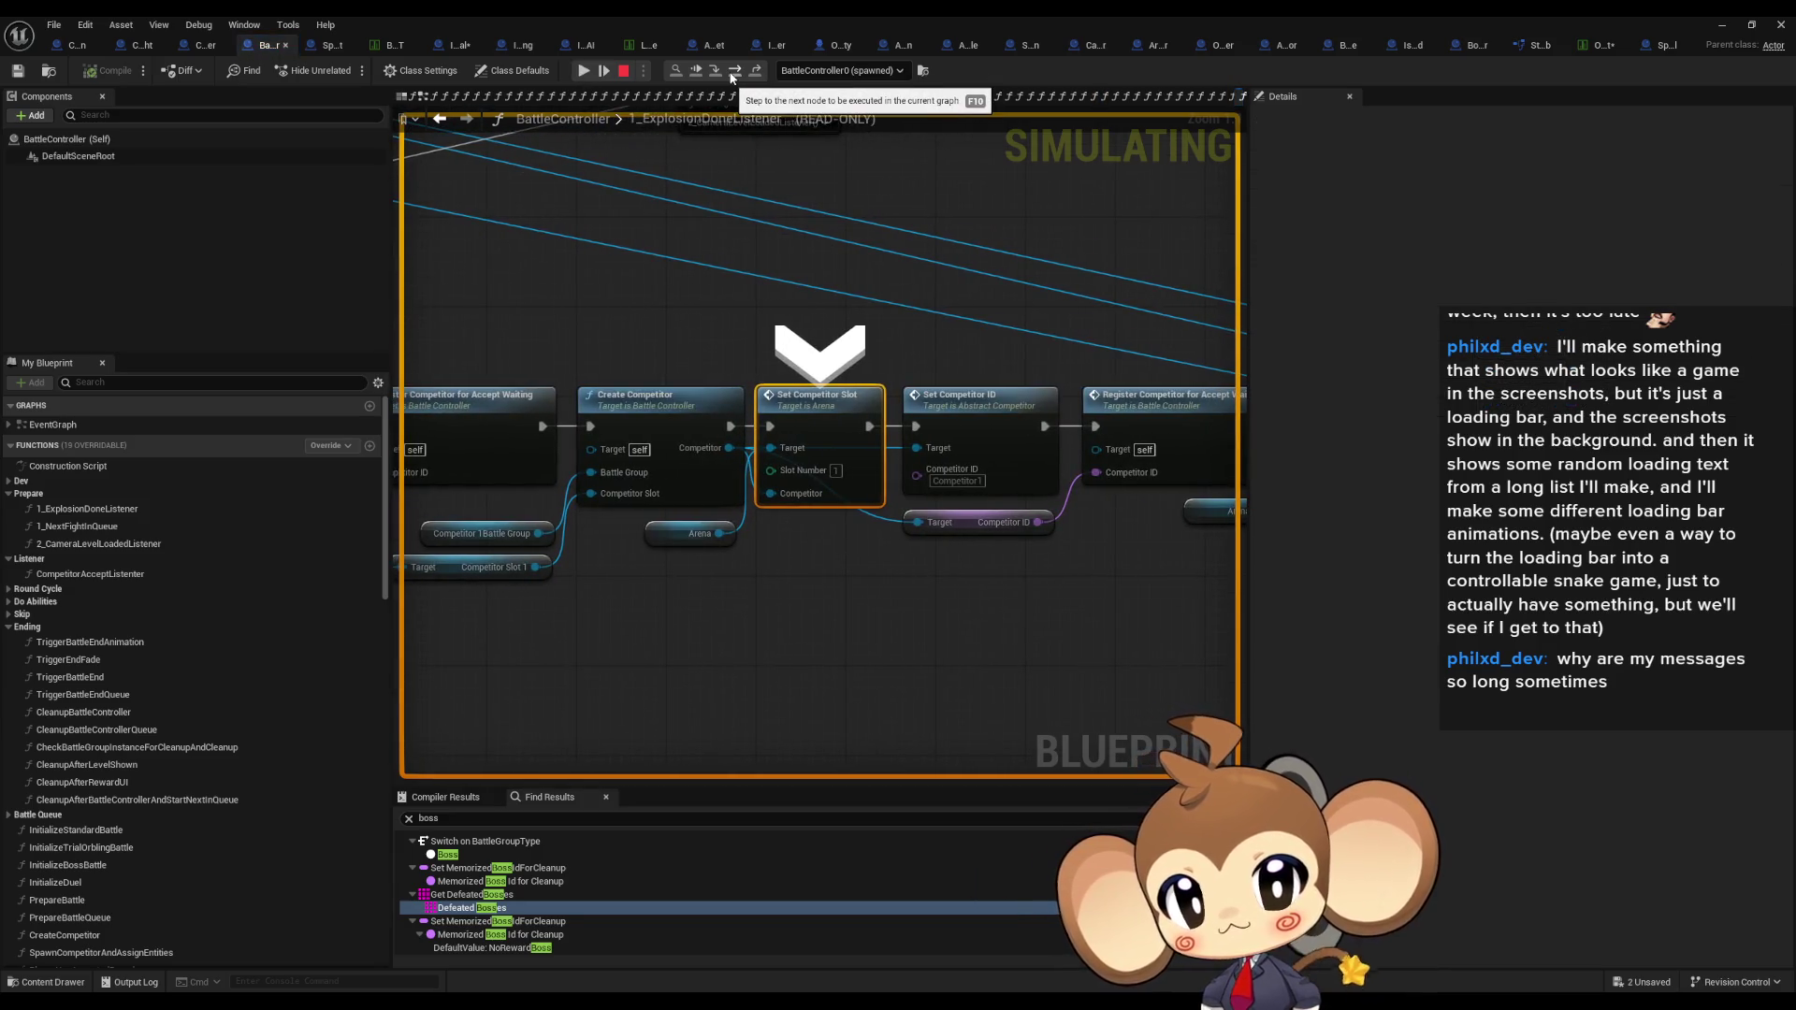
Step: Step into SetCompetitorSlot and Set Competitor ID, then bring up BossCompetitor's blueprint
click(719, 77)
click(719, 77)
click(735, 75)
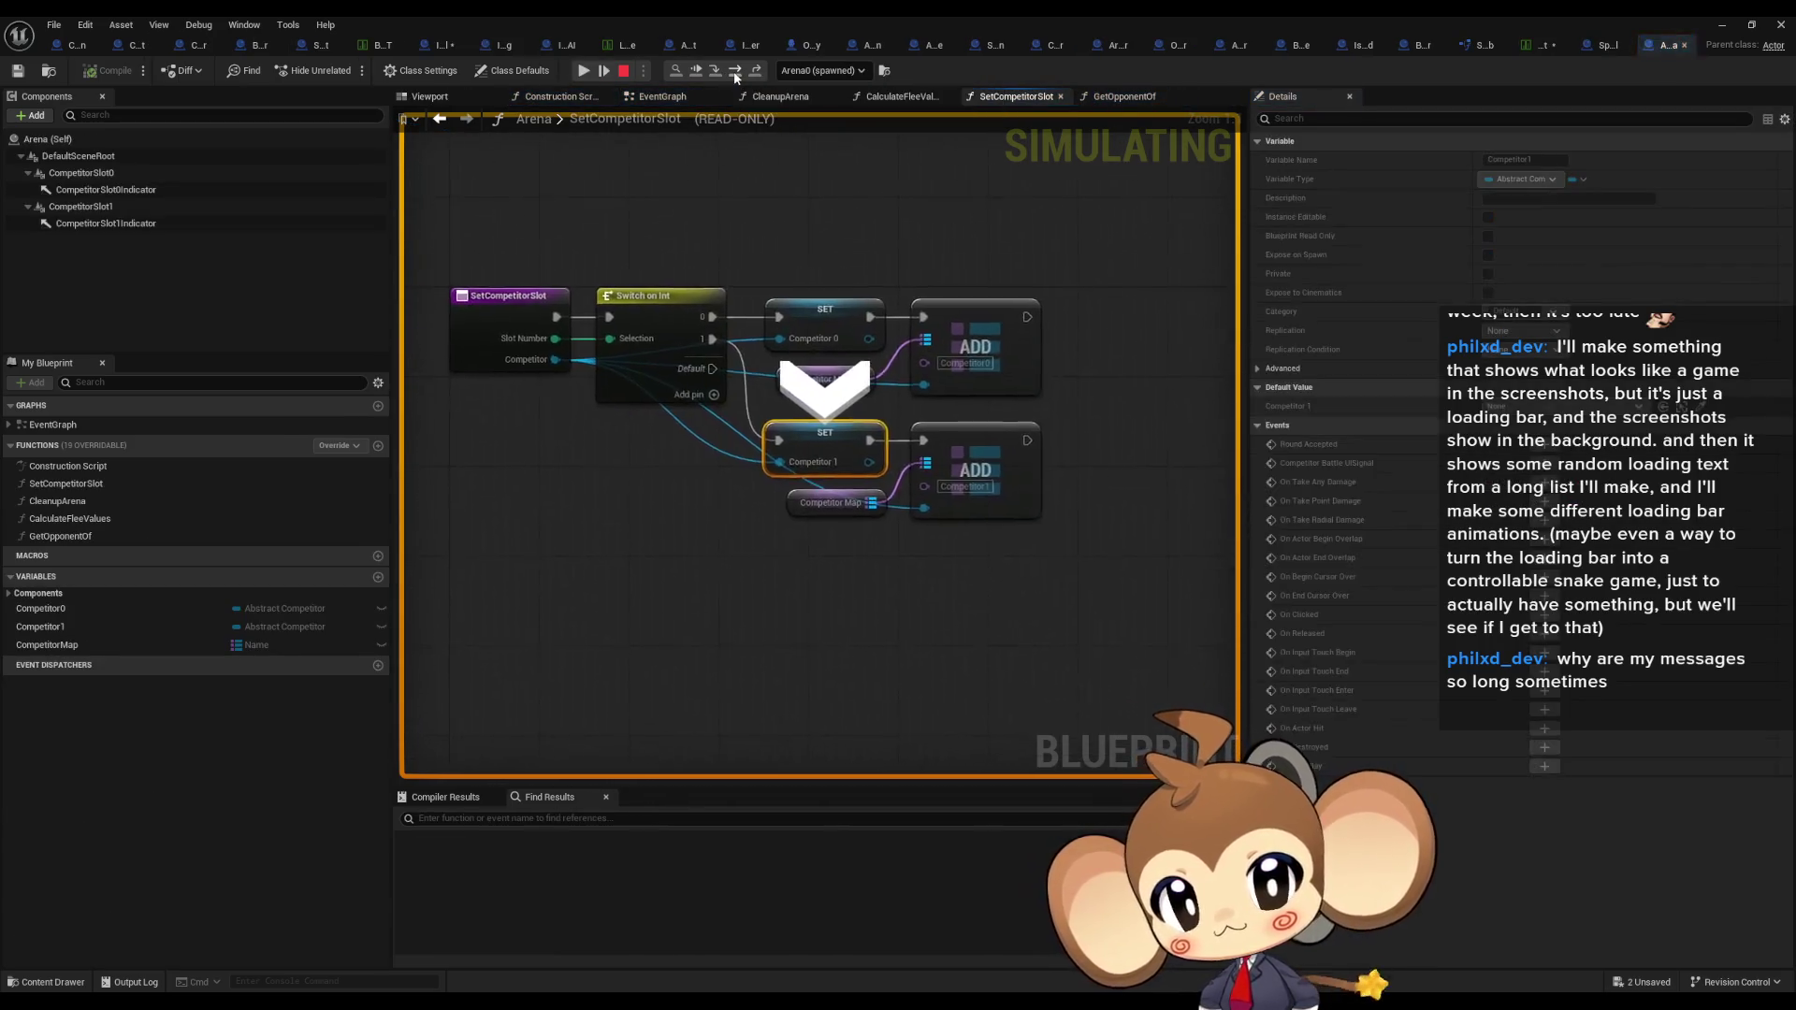
click(735, 75)
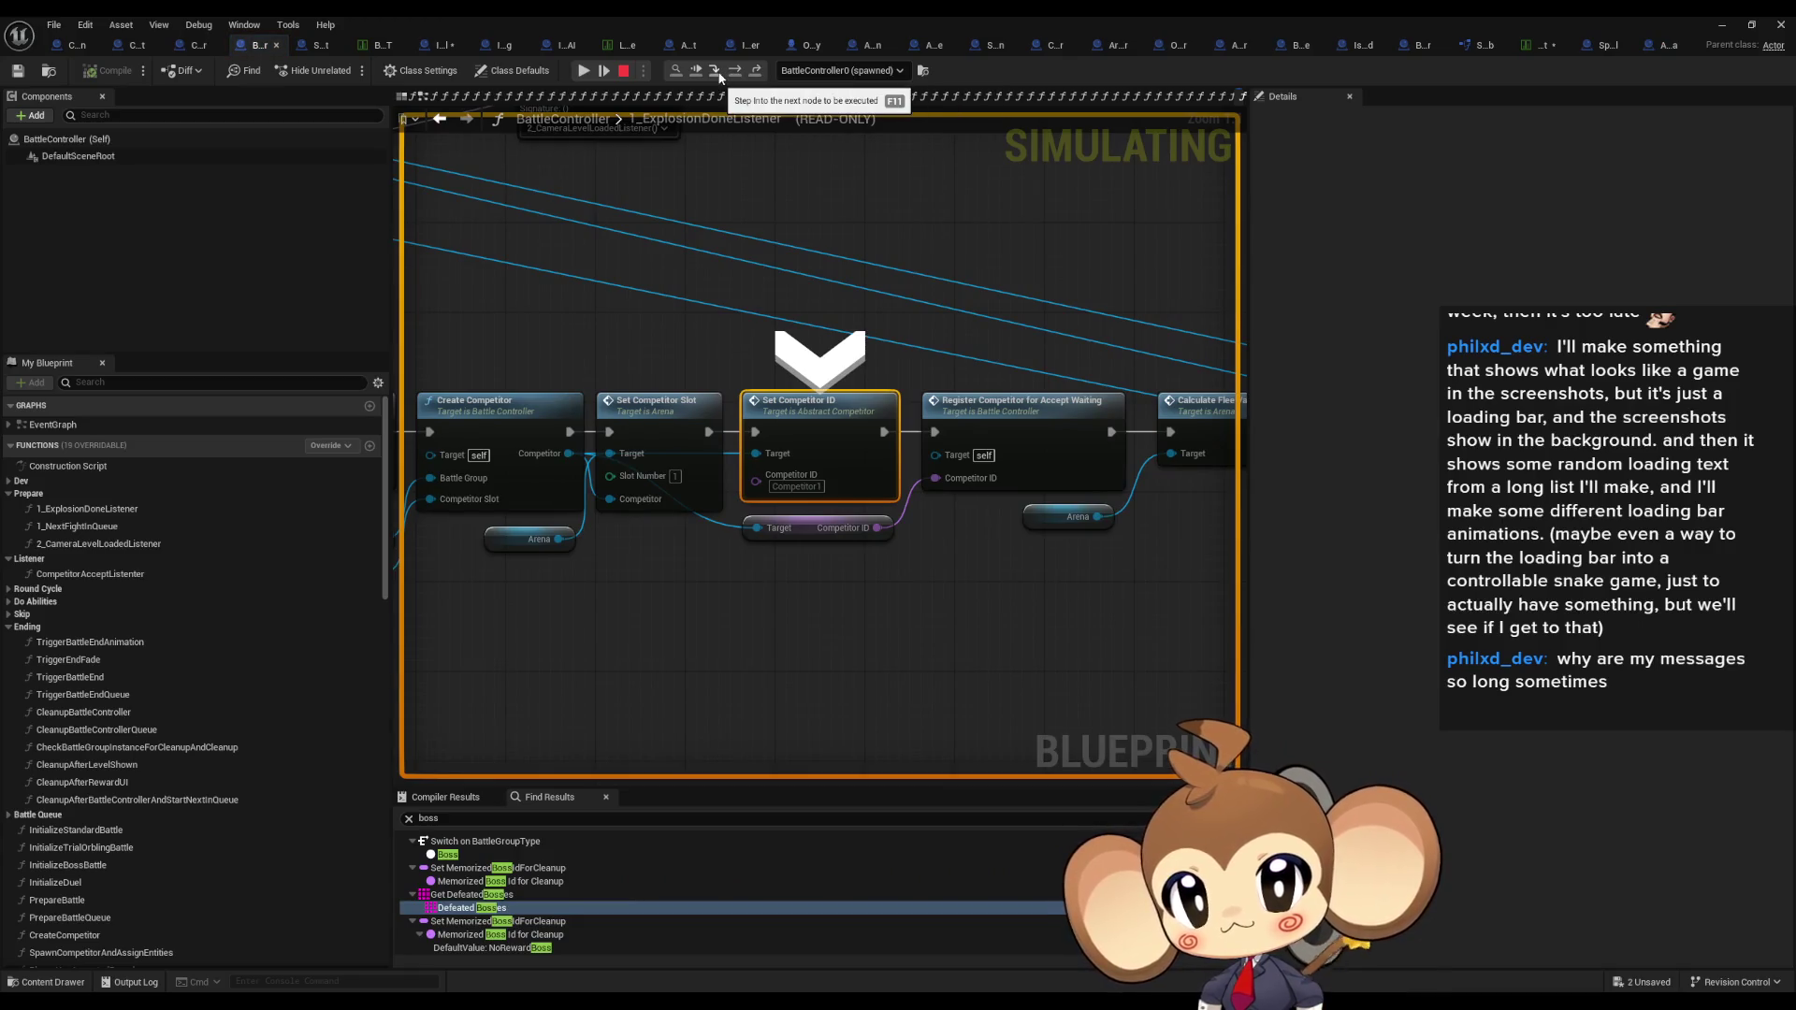
click(718, 77)
click(719, 77)
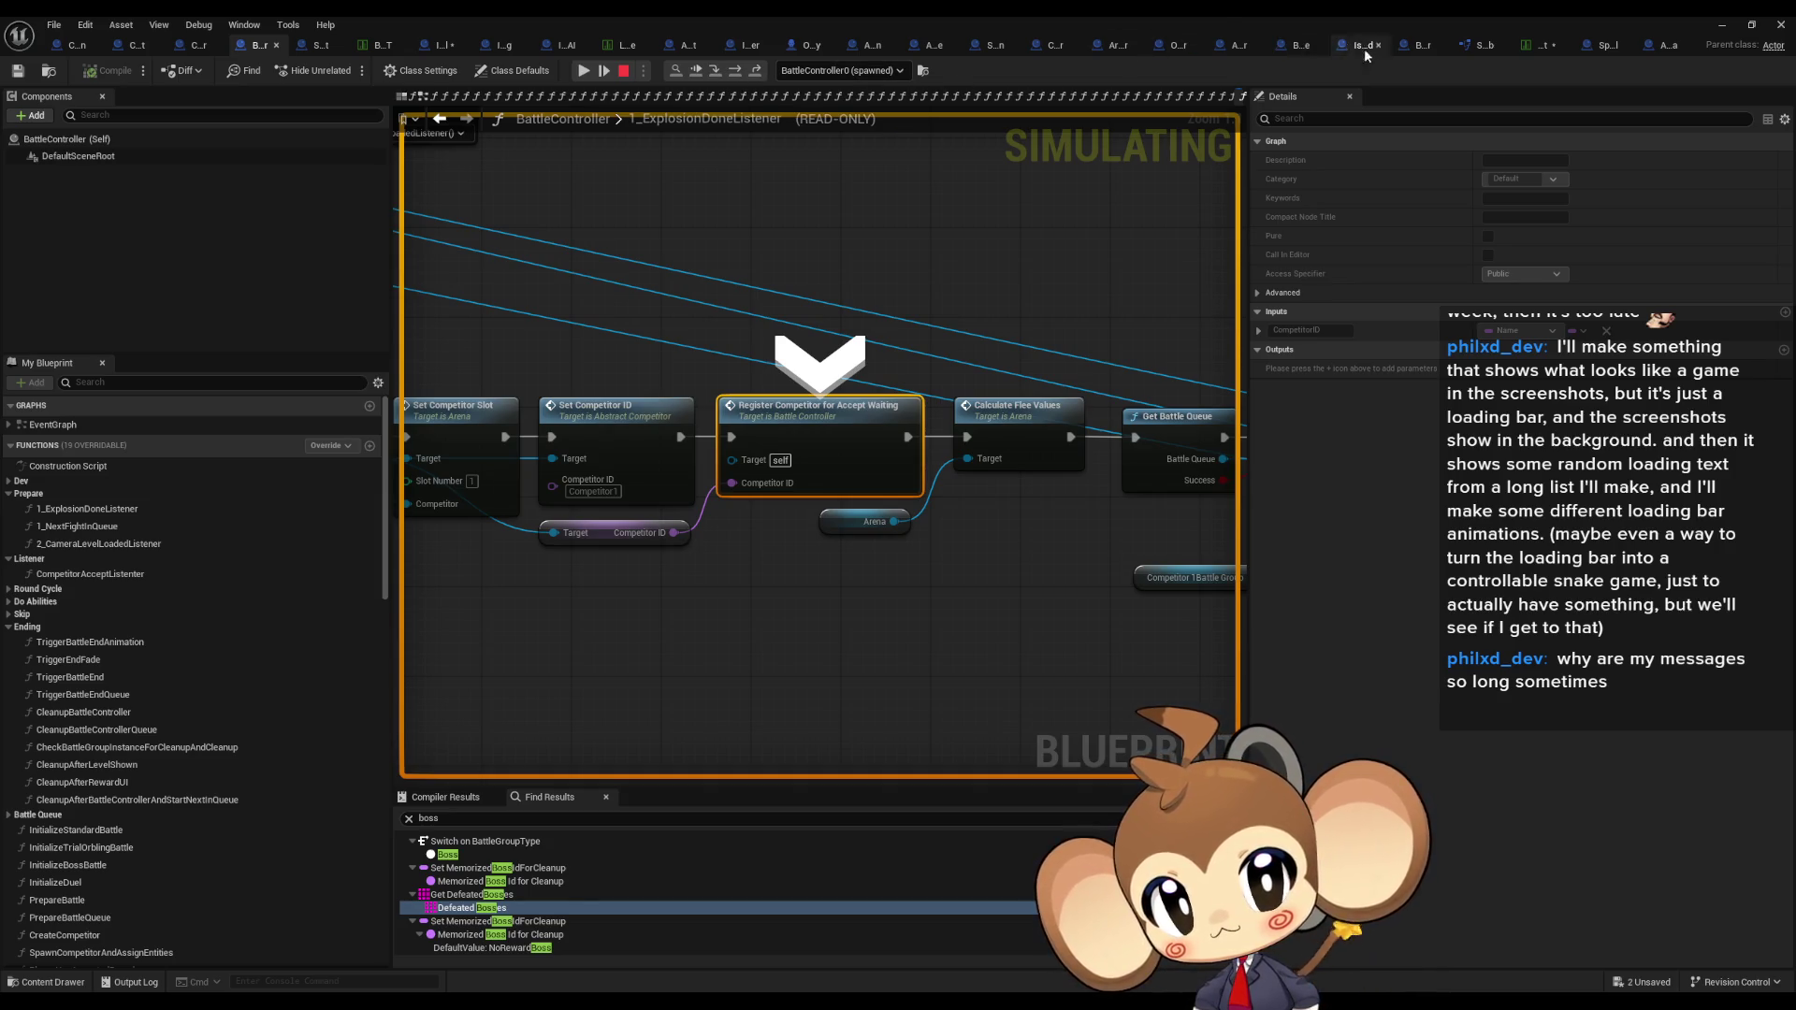
click(1410, 47)
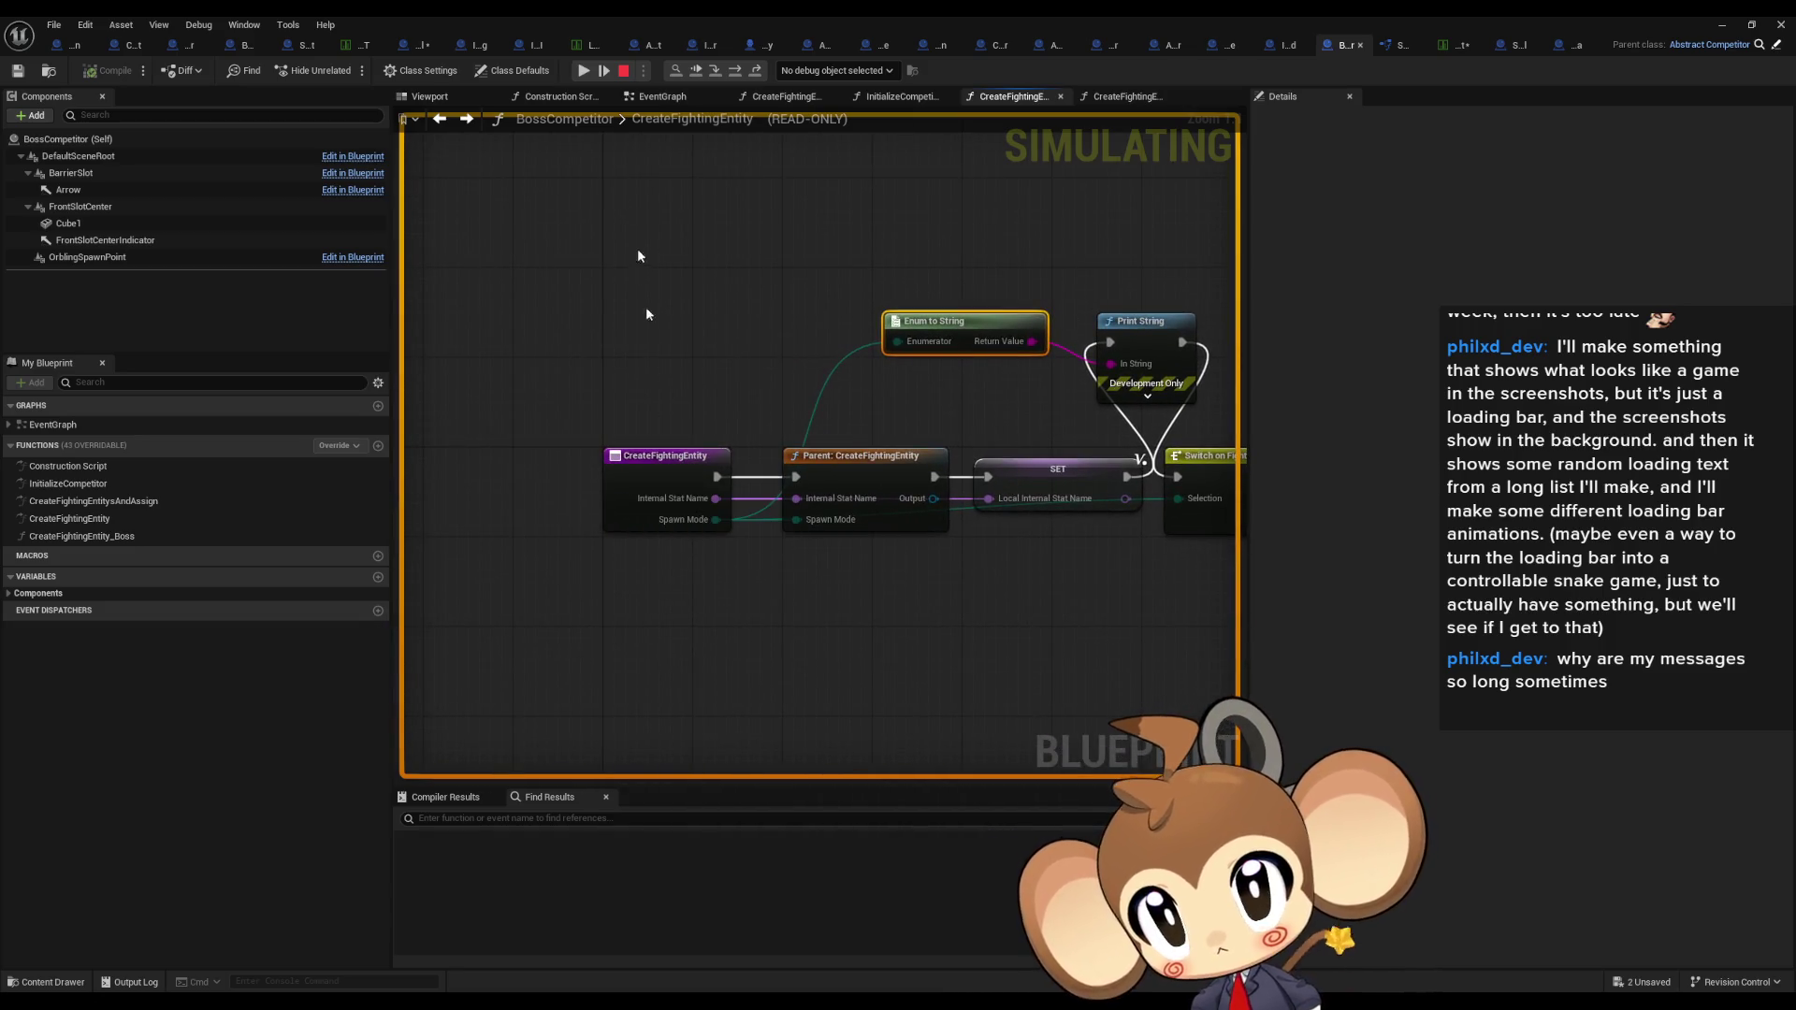
Step: Restart as Simulate and step from the breakpoint into the CreateCompetitor function
click(623, 71)
click(657, 72)
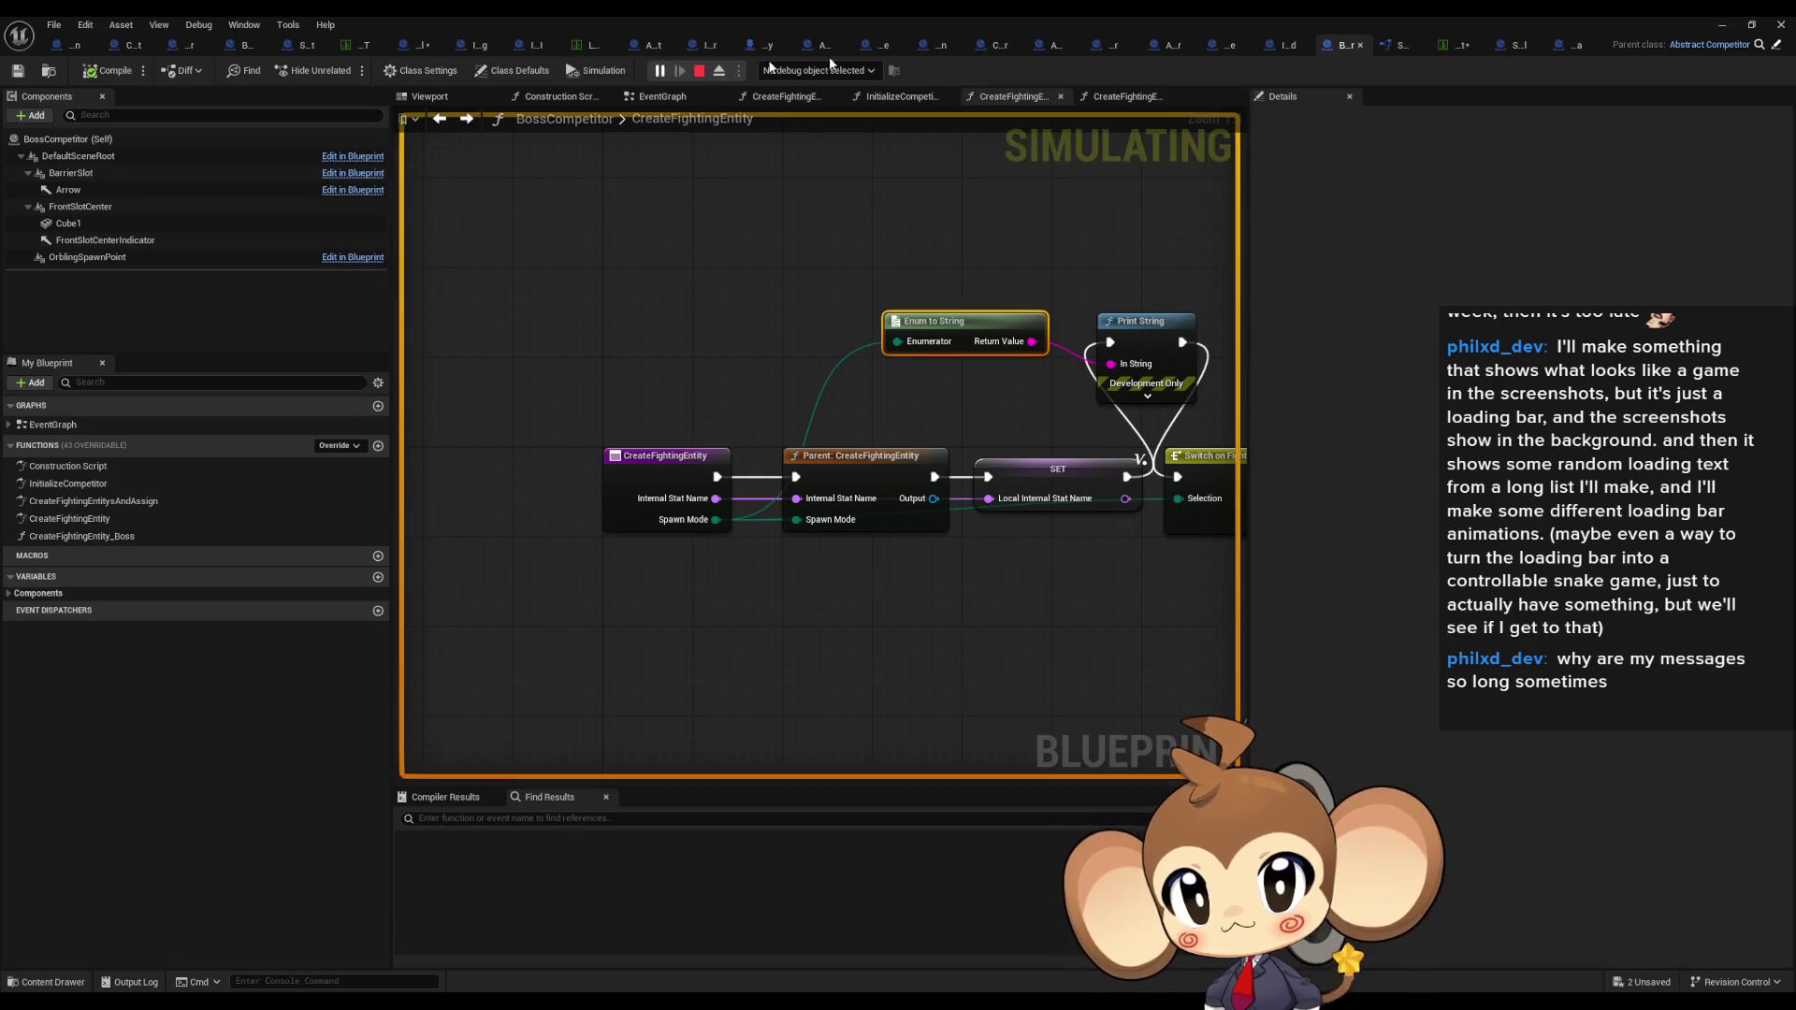
click(1723, 26)
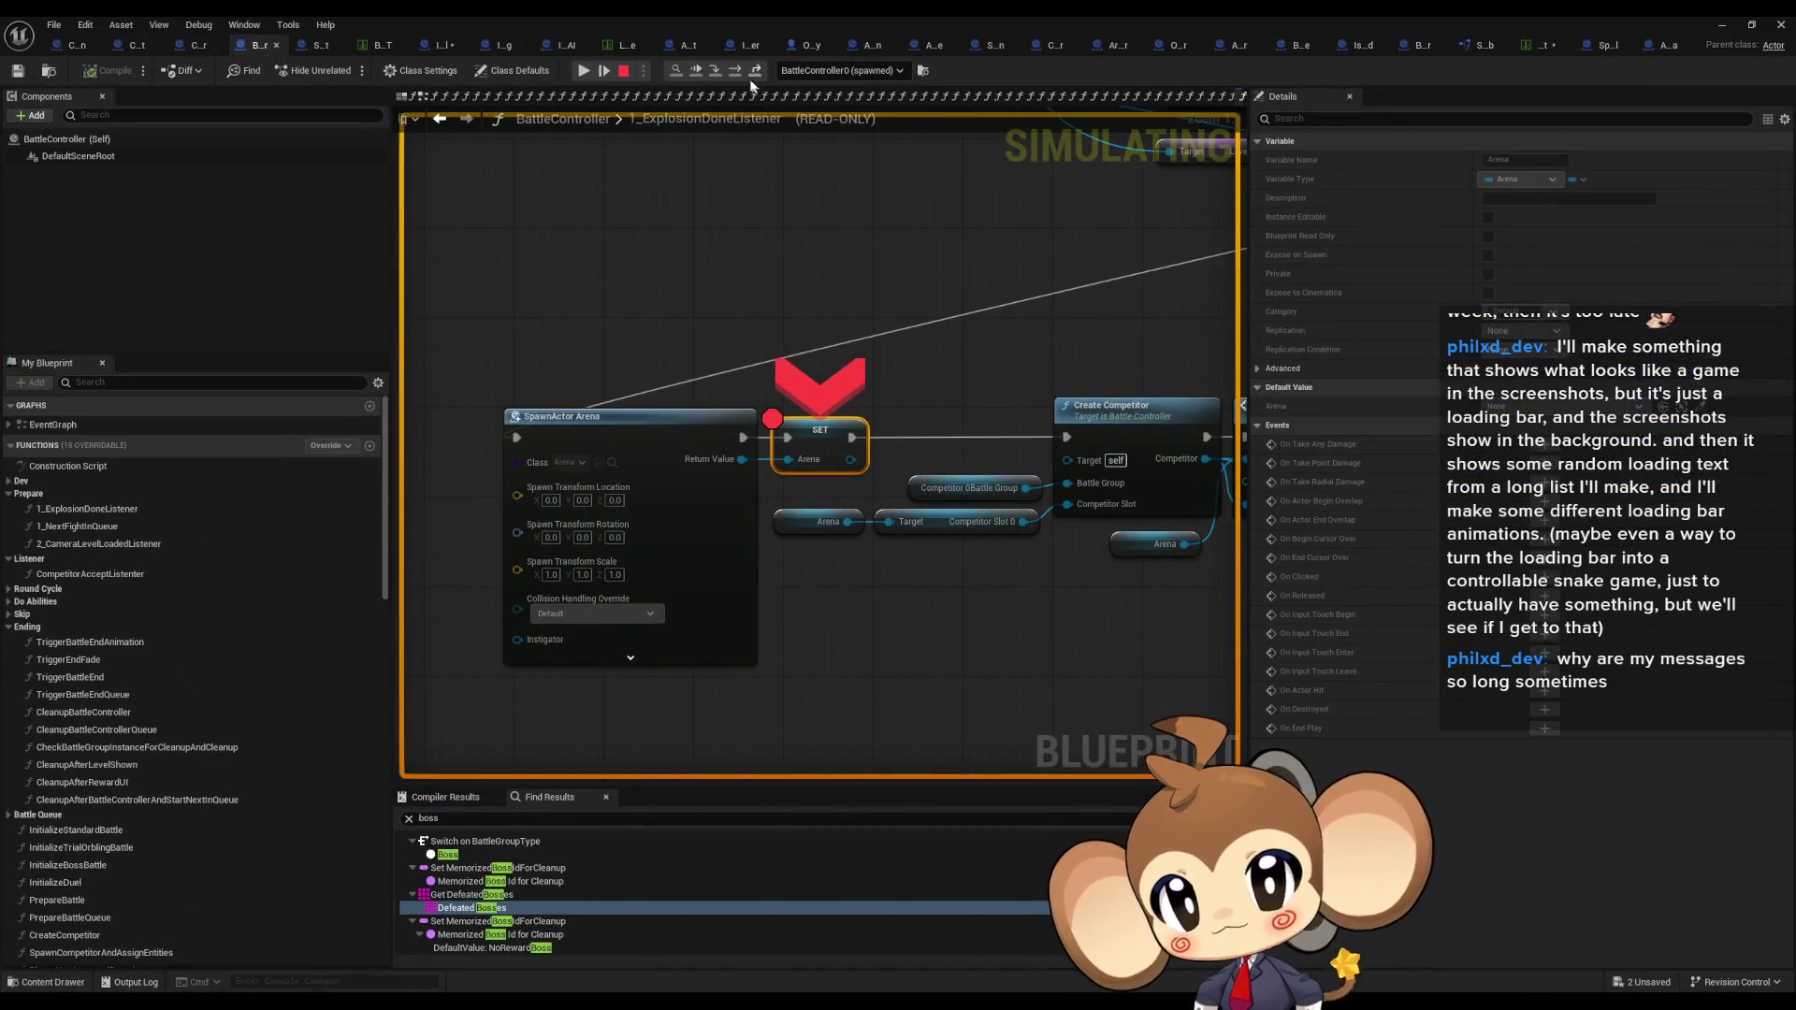
click(736, 74)
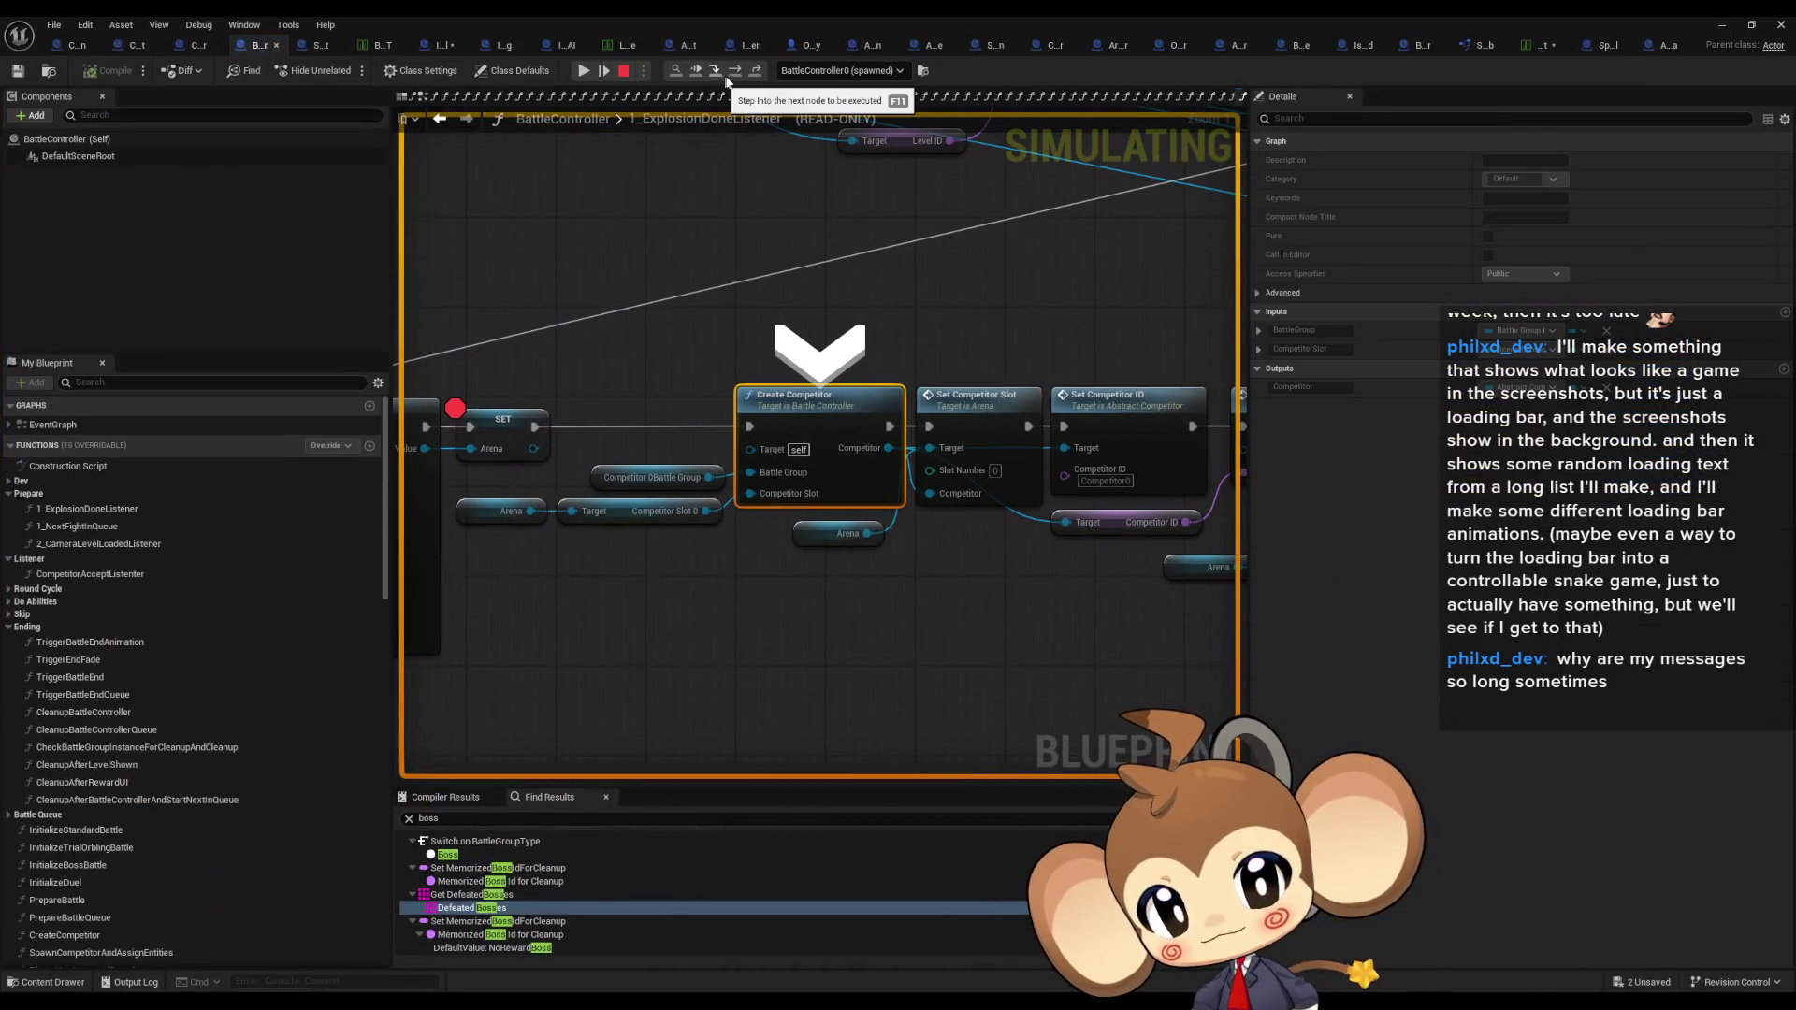
click(739, 75)
click(739, 76)
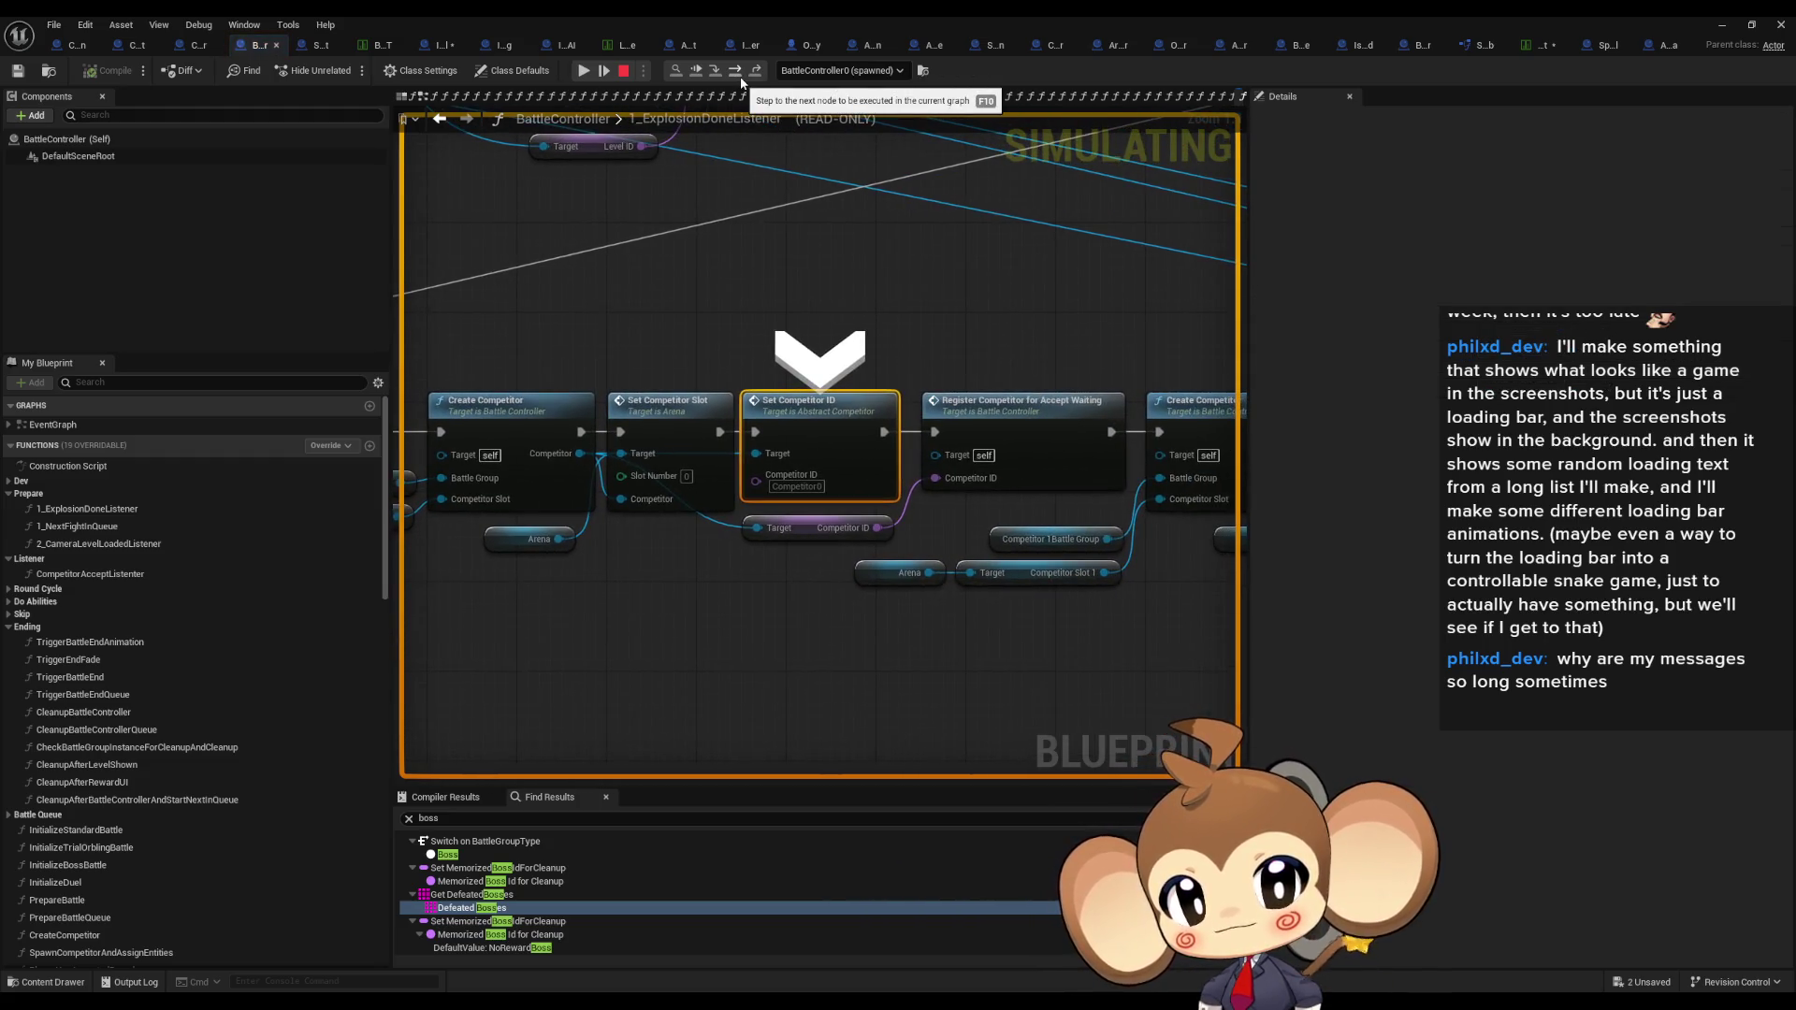
click(739, 76)
click(739, 76)
Step: Step through the battle-group switch and SpawnCompetitorAndAssignEntities to Initialize Competitor
click(734, 76)
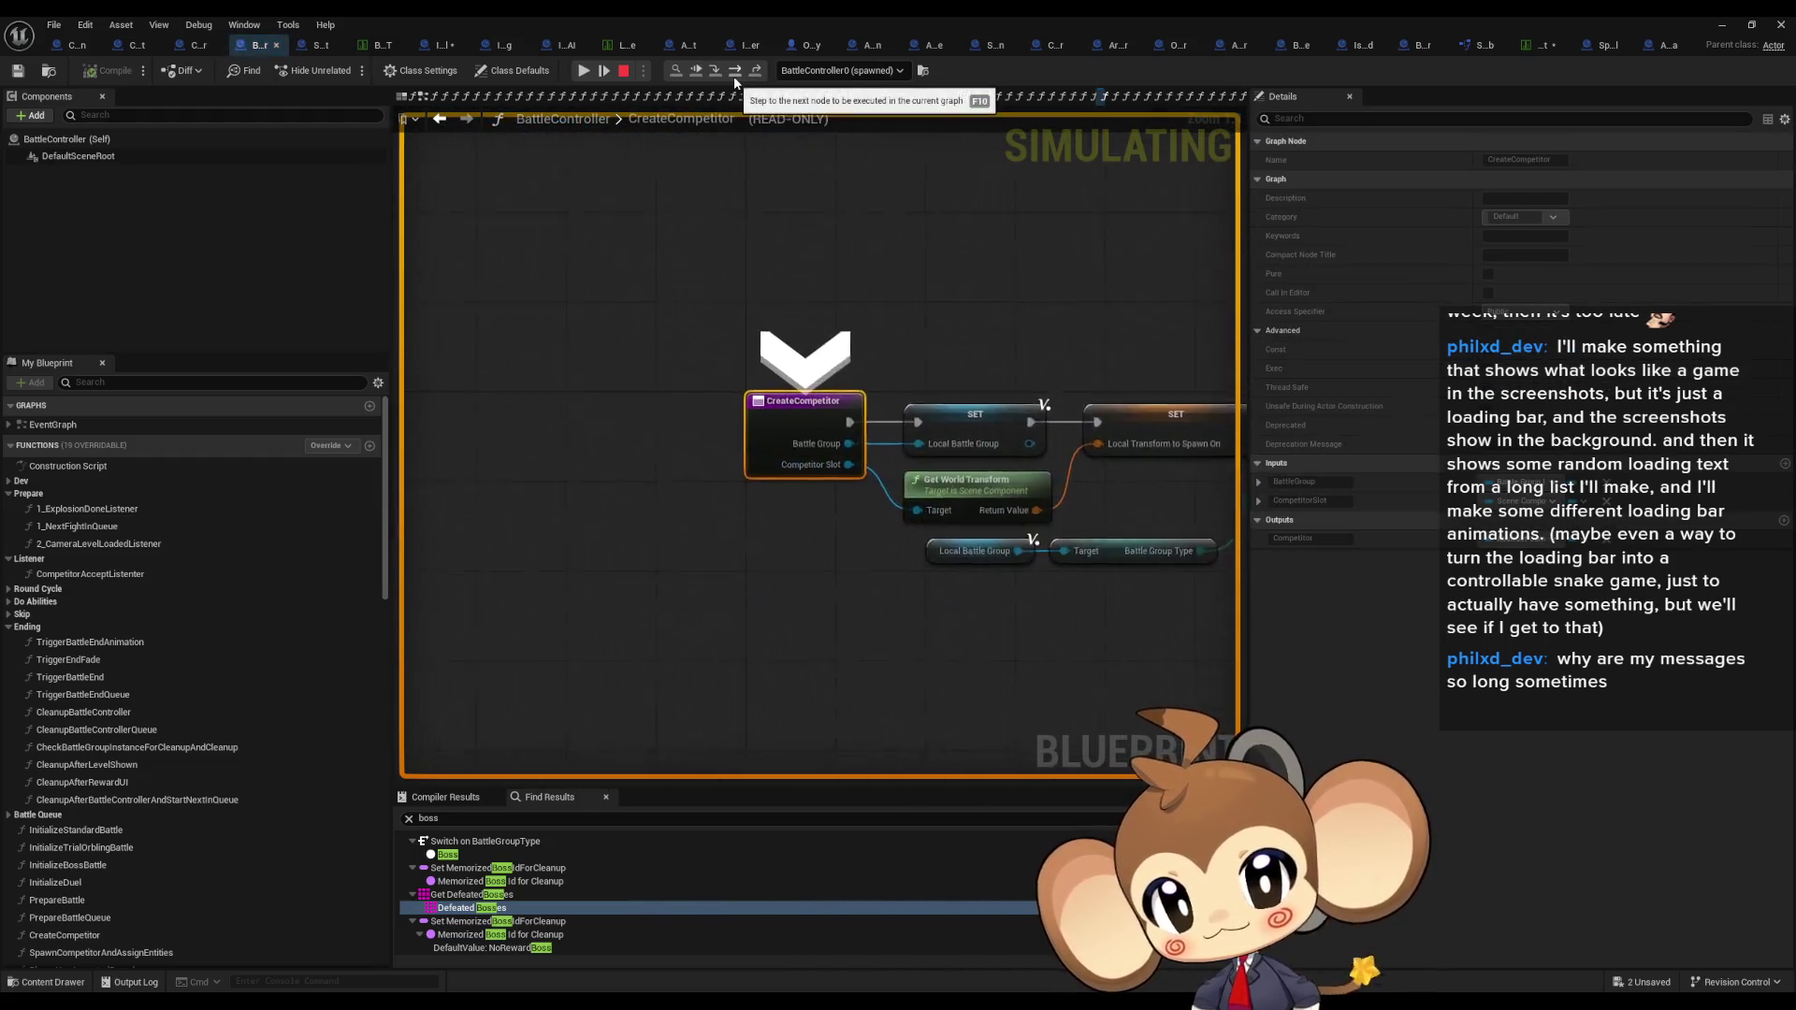
click(734, 76)
click(734, 75)
click(733, 75)
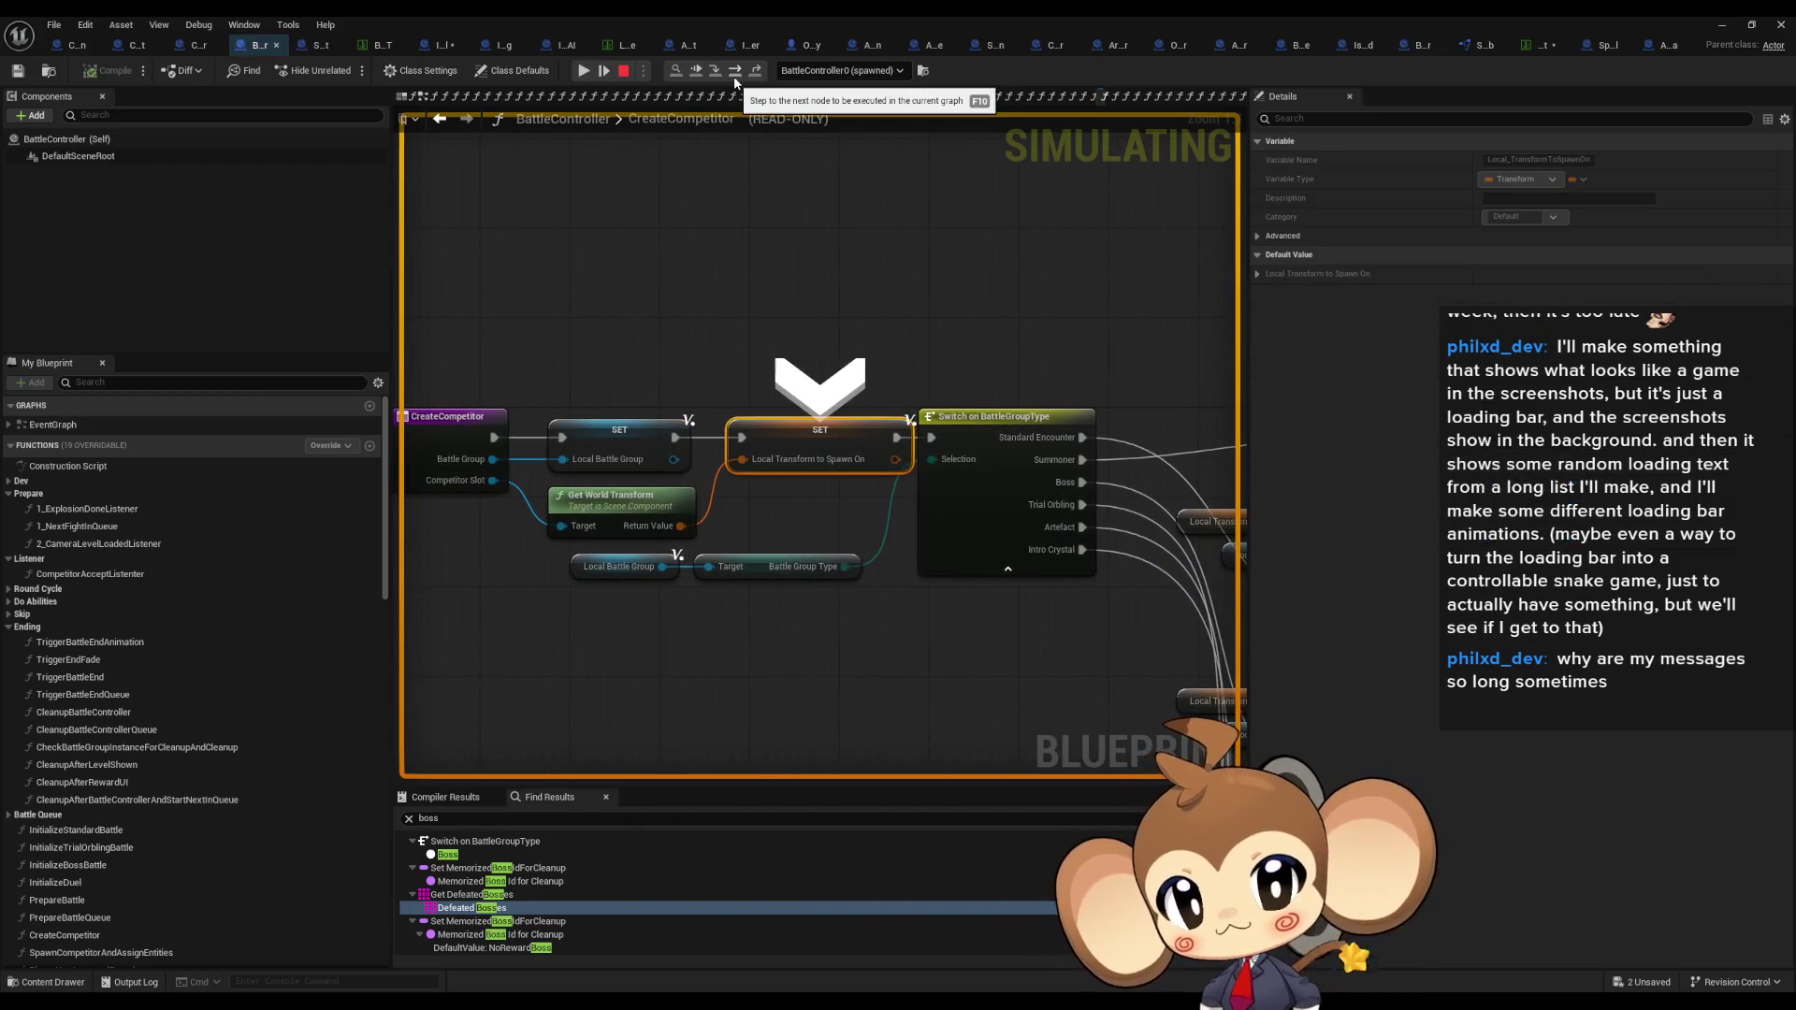
click(733, 76)
click(733, 76)
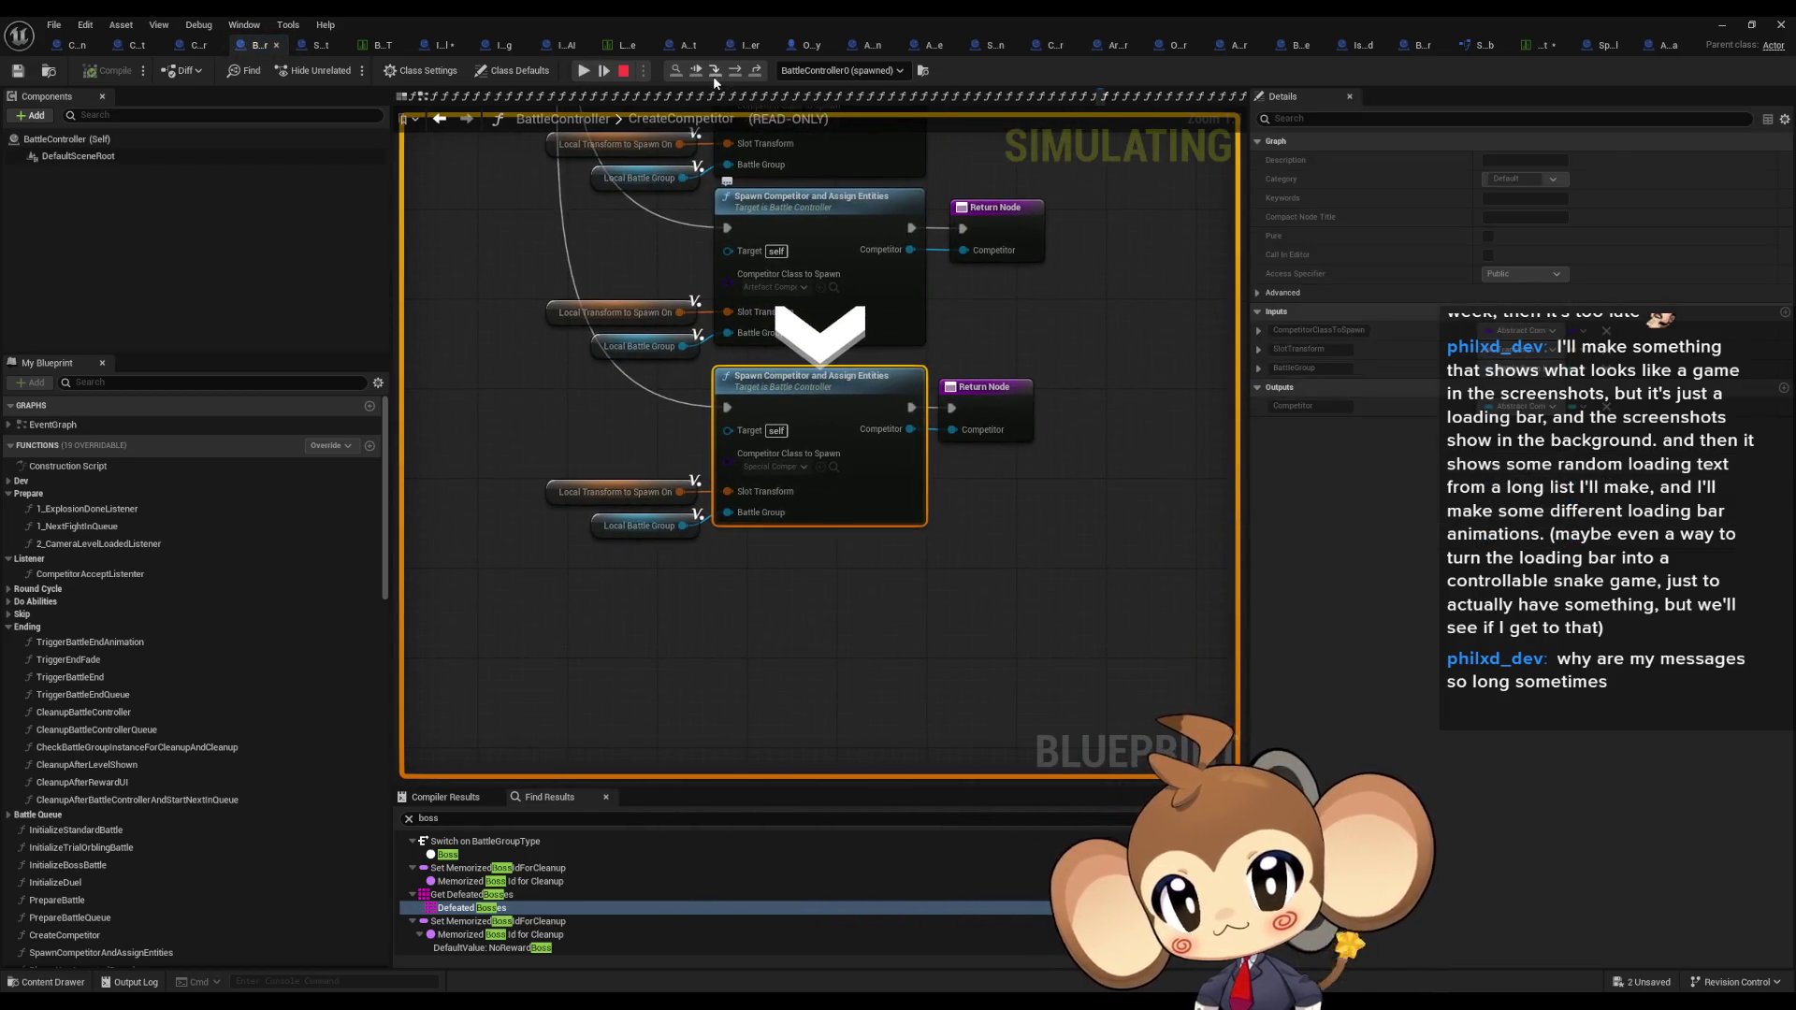
click(734, 76)
click(734, 73)
click(733, 73)
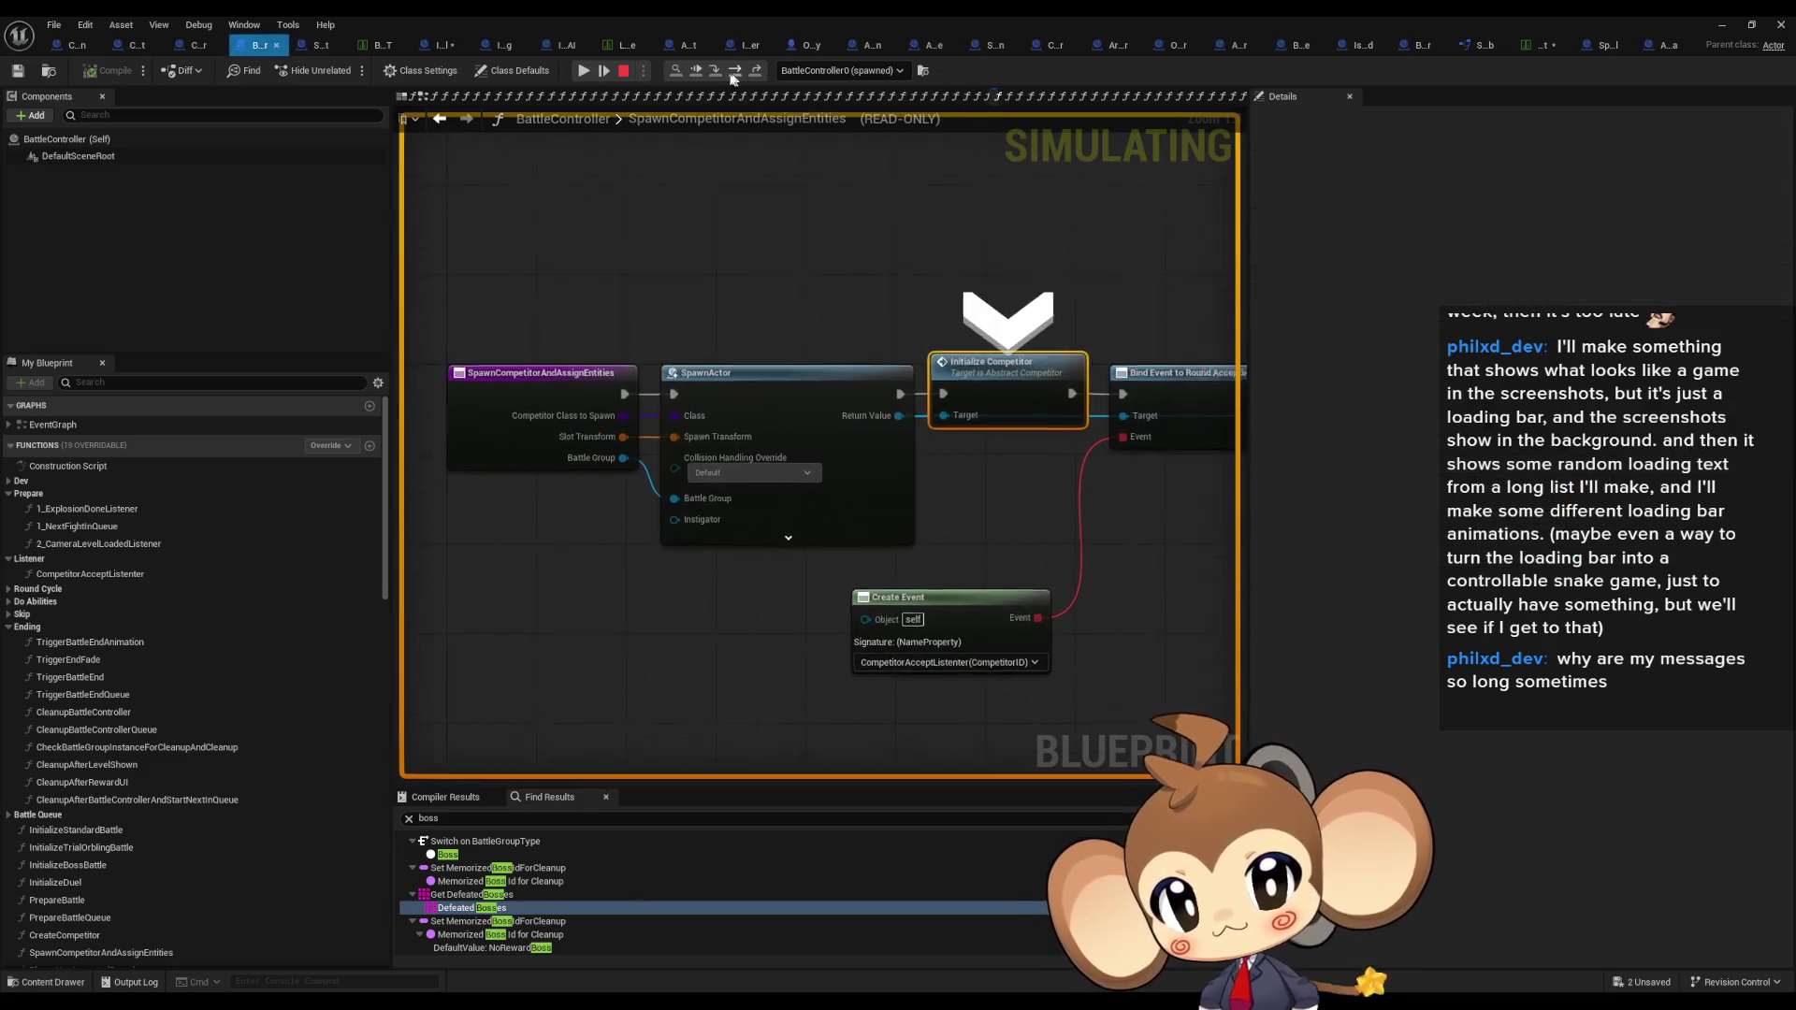
Step: Step through IntroCrystal's InitializeCompetitor and CreateFightingEntity into Abstract_Competitor's CreateFightingEntity
click(721, 73)
click(721, 73)
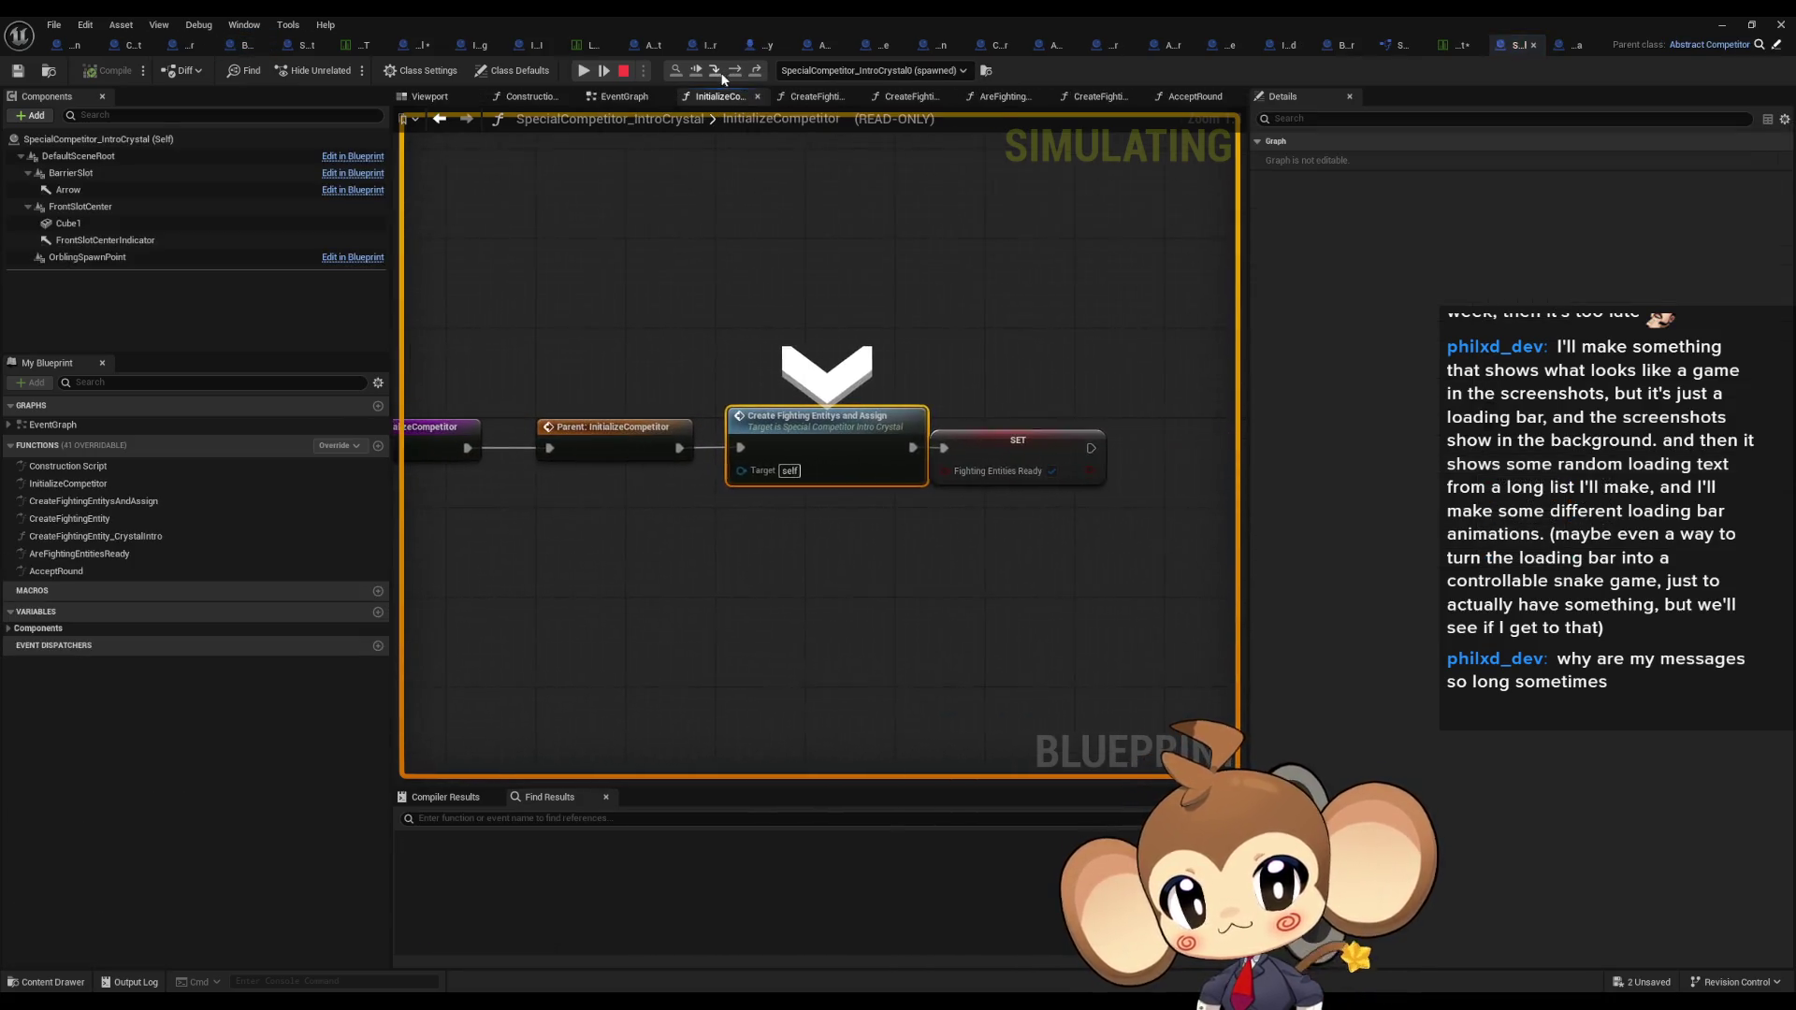
click(720, 75)
click(733, 71)
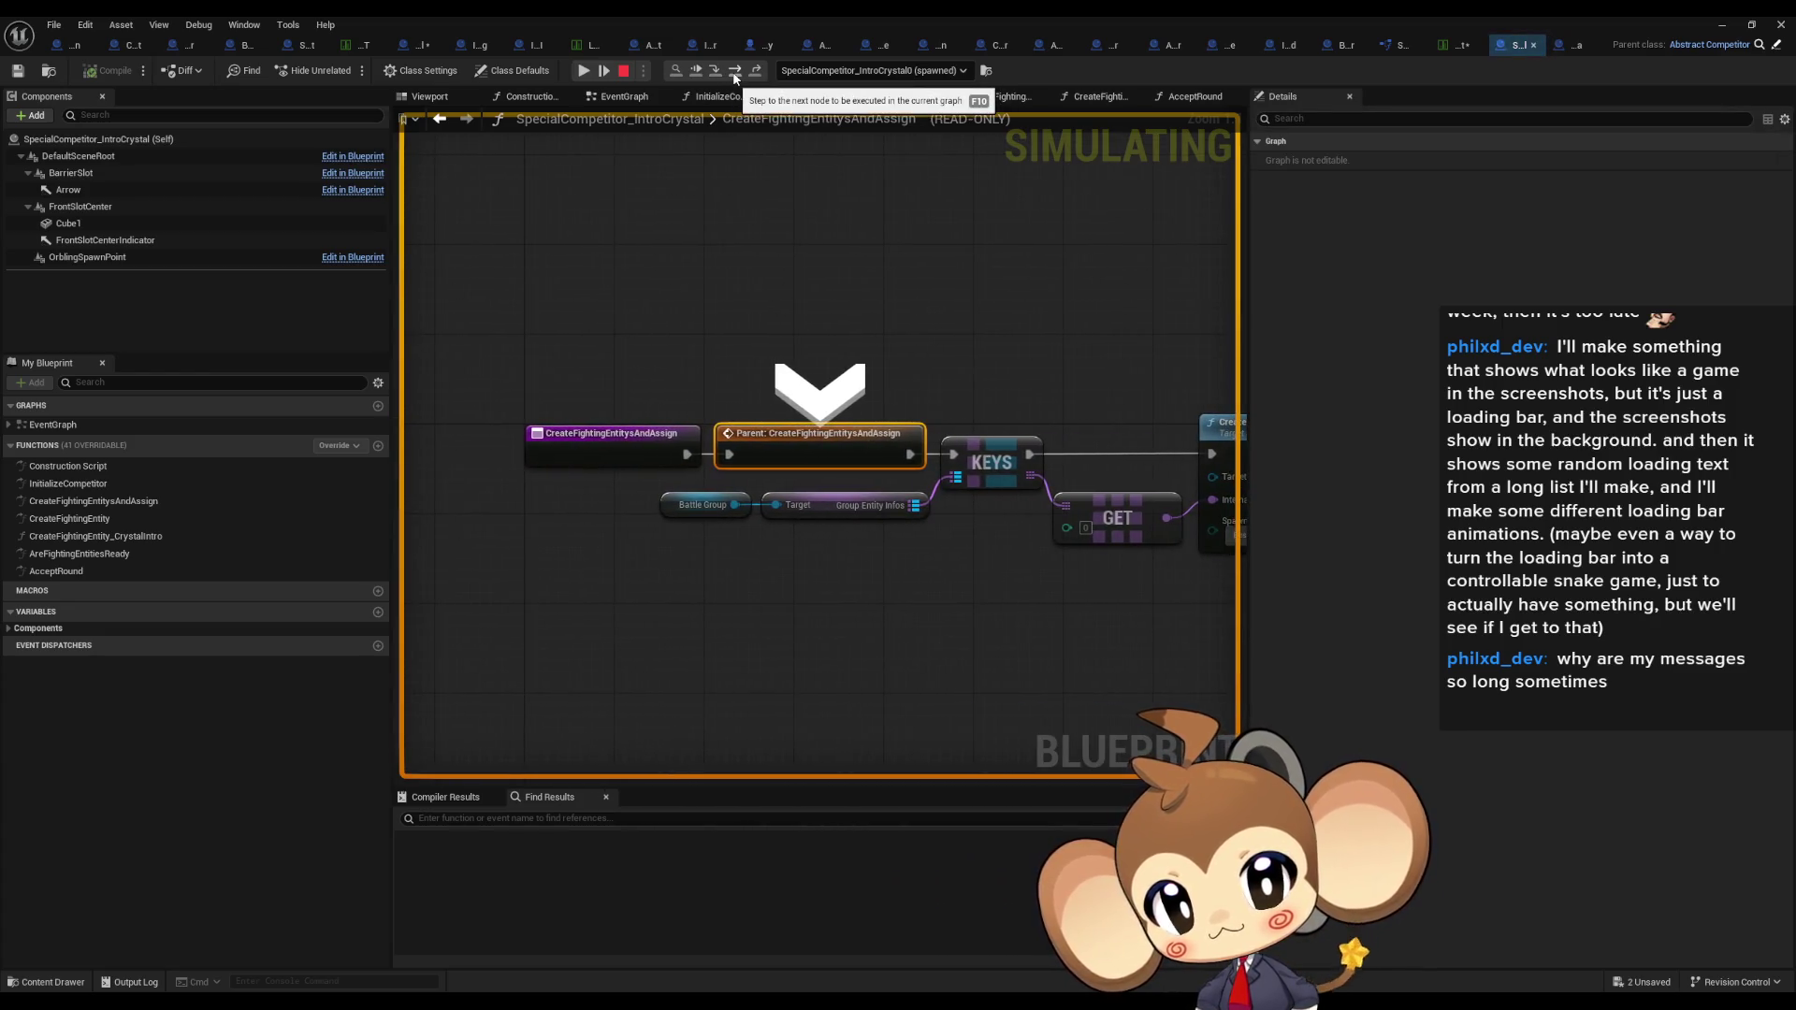
click(732, 71)
click(720, 75)
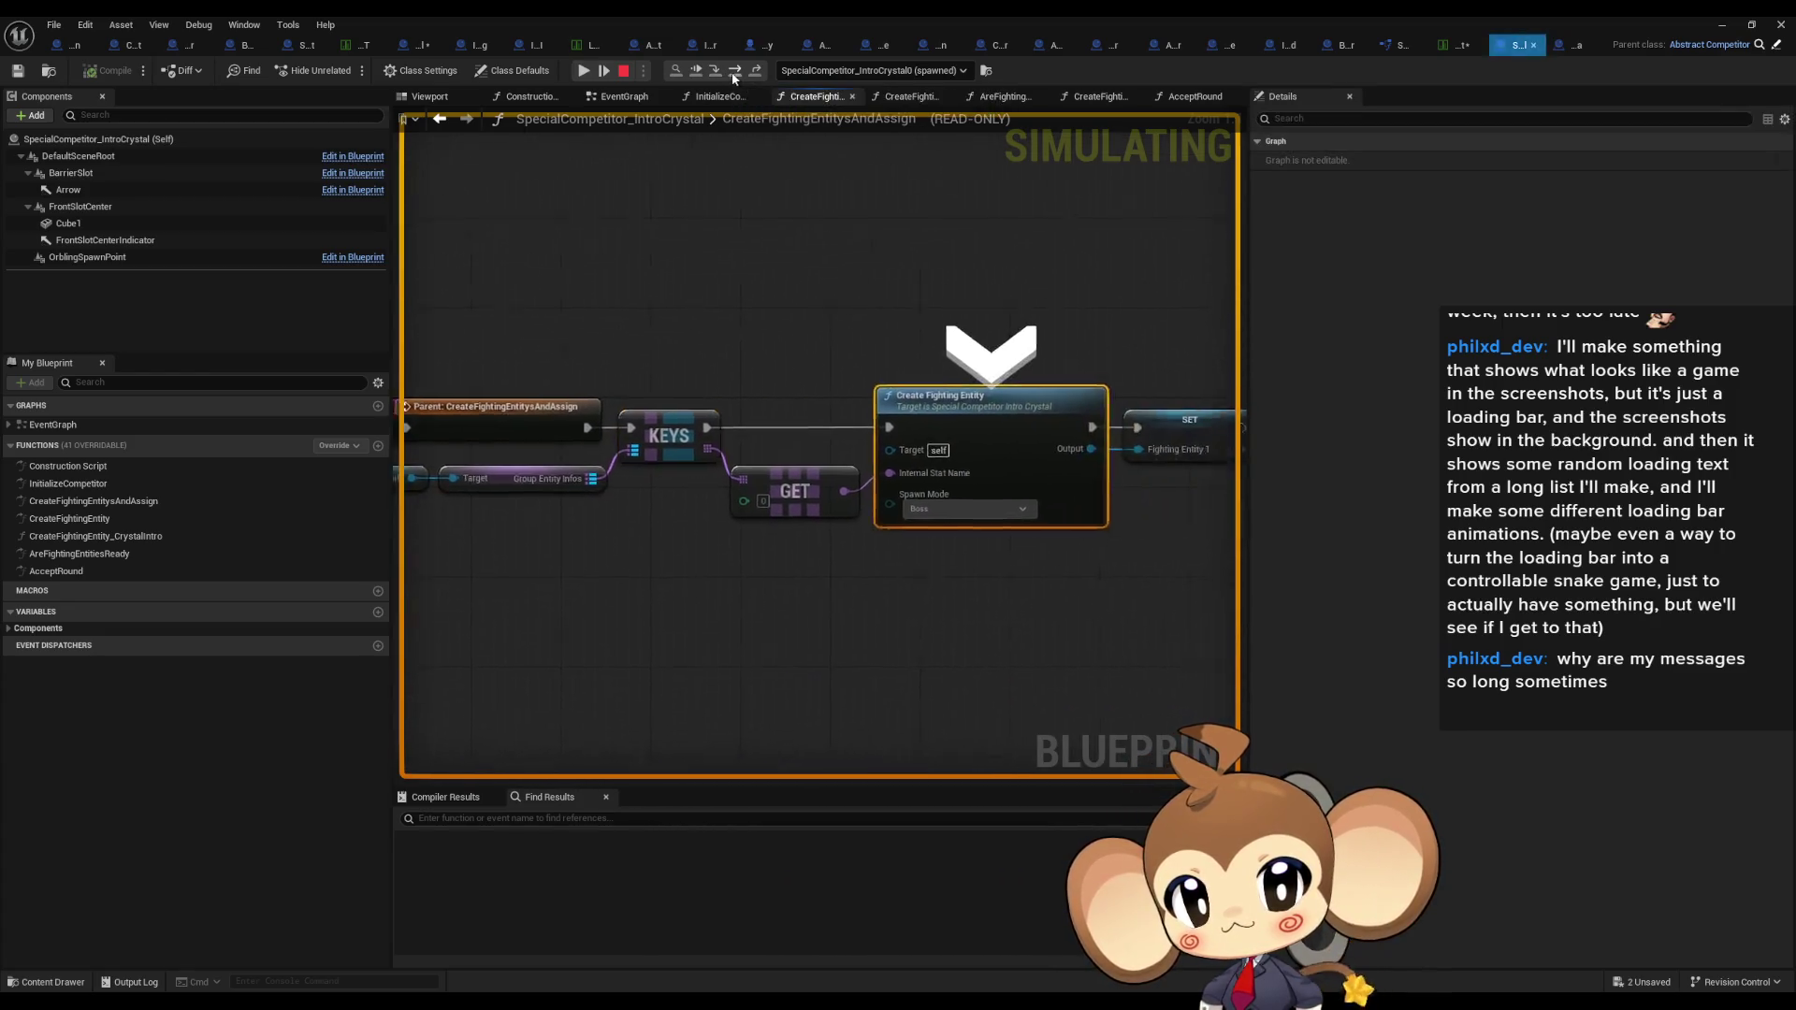
click(722, 74)
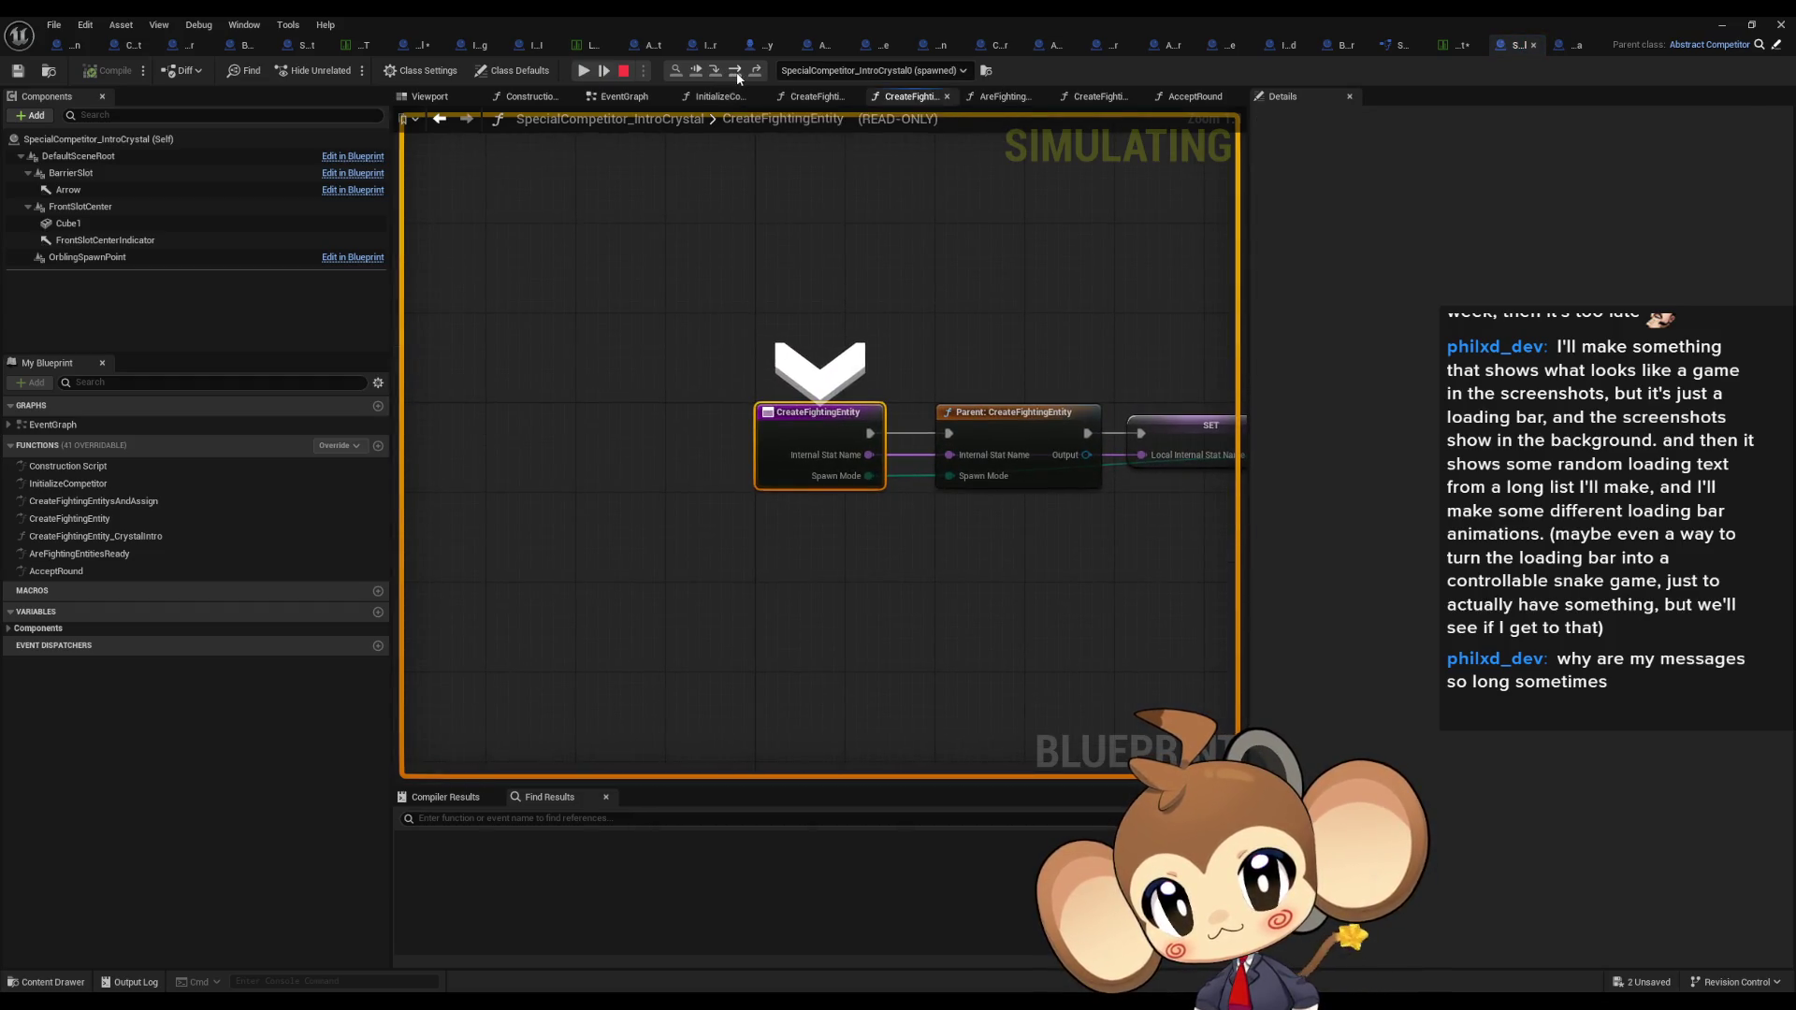
click(736, 73)
click(721, 75)
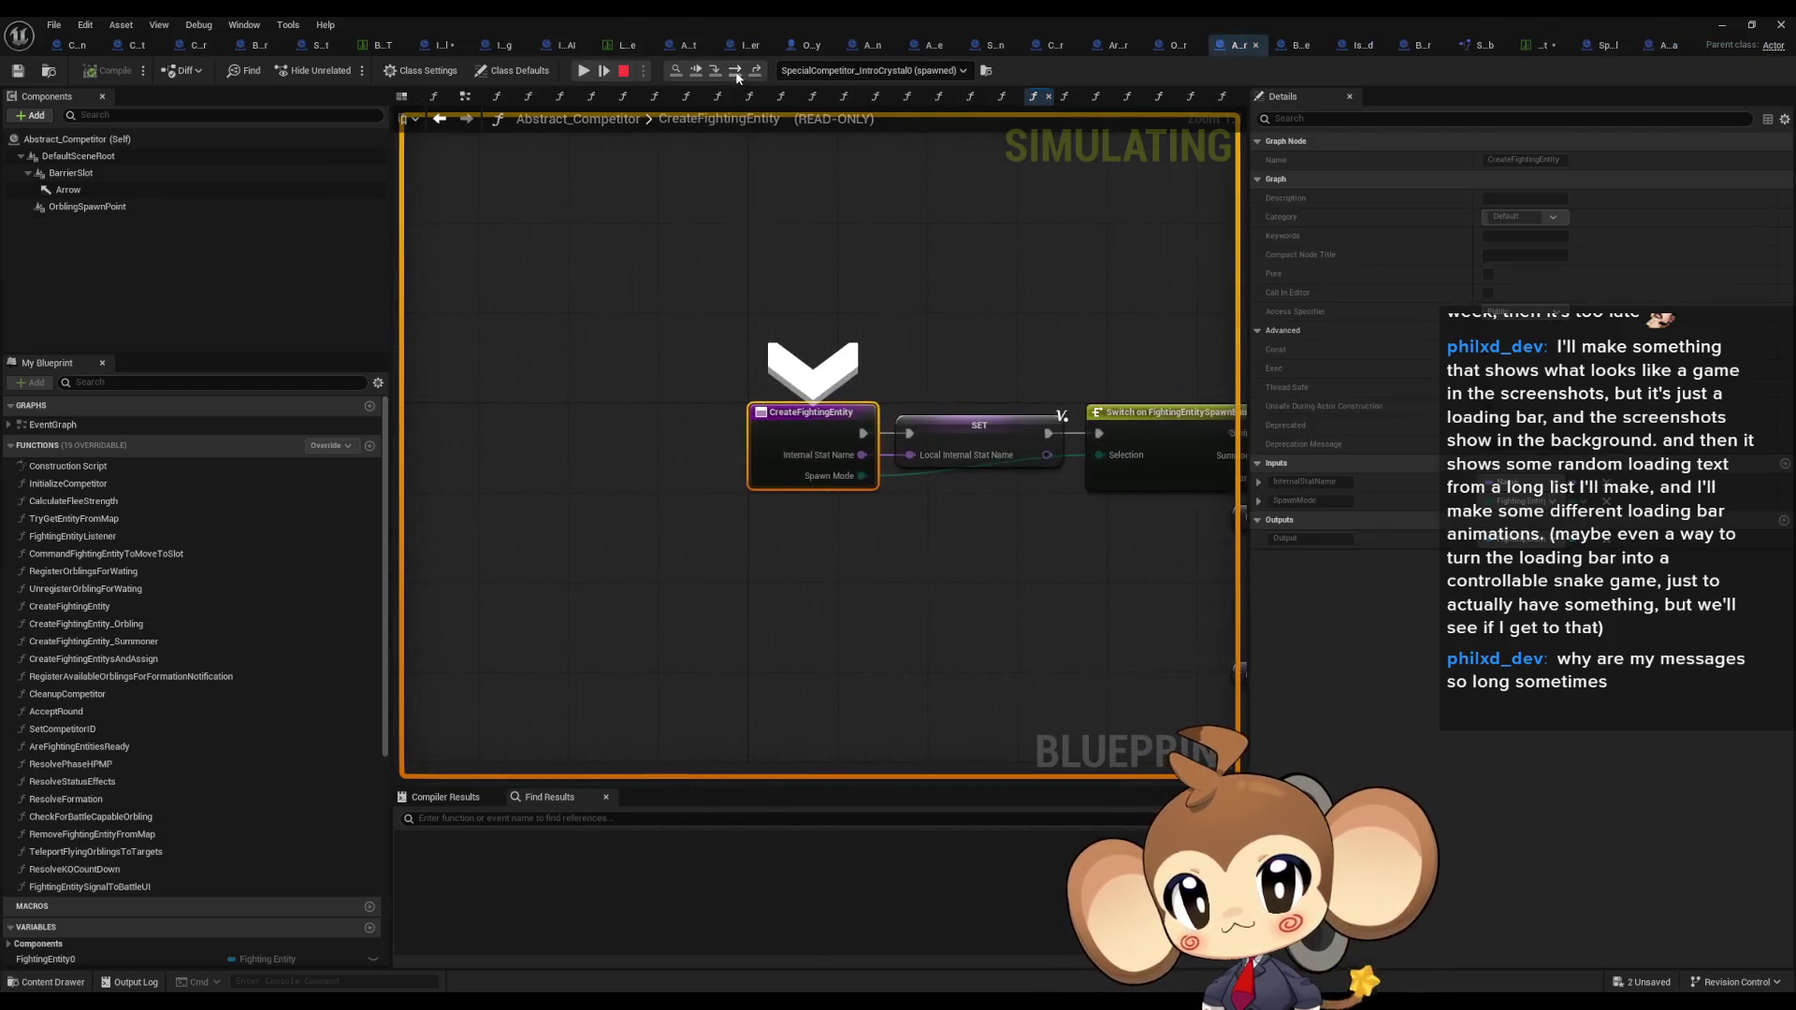
Step: Step past the spawn-mode switch back to IntroCrystal's Create Fighting Entity Crystal Intro call
click(737, 71)
click(738, 73)
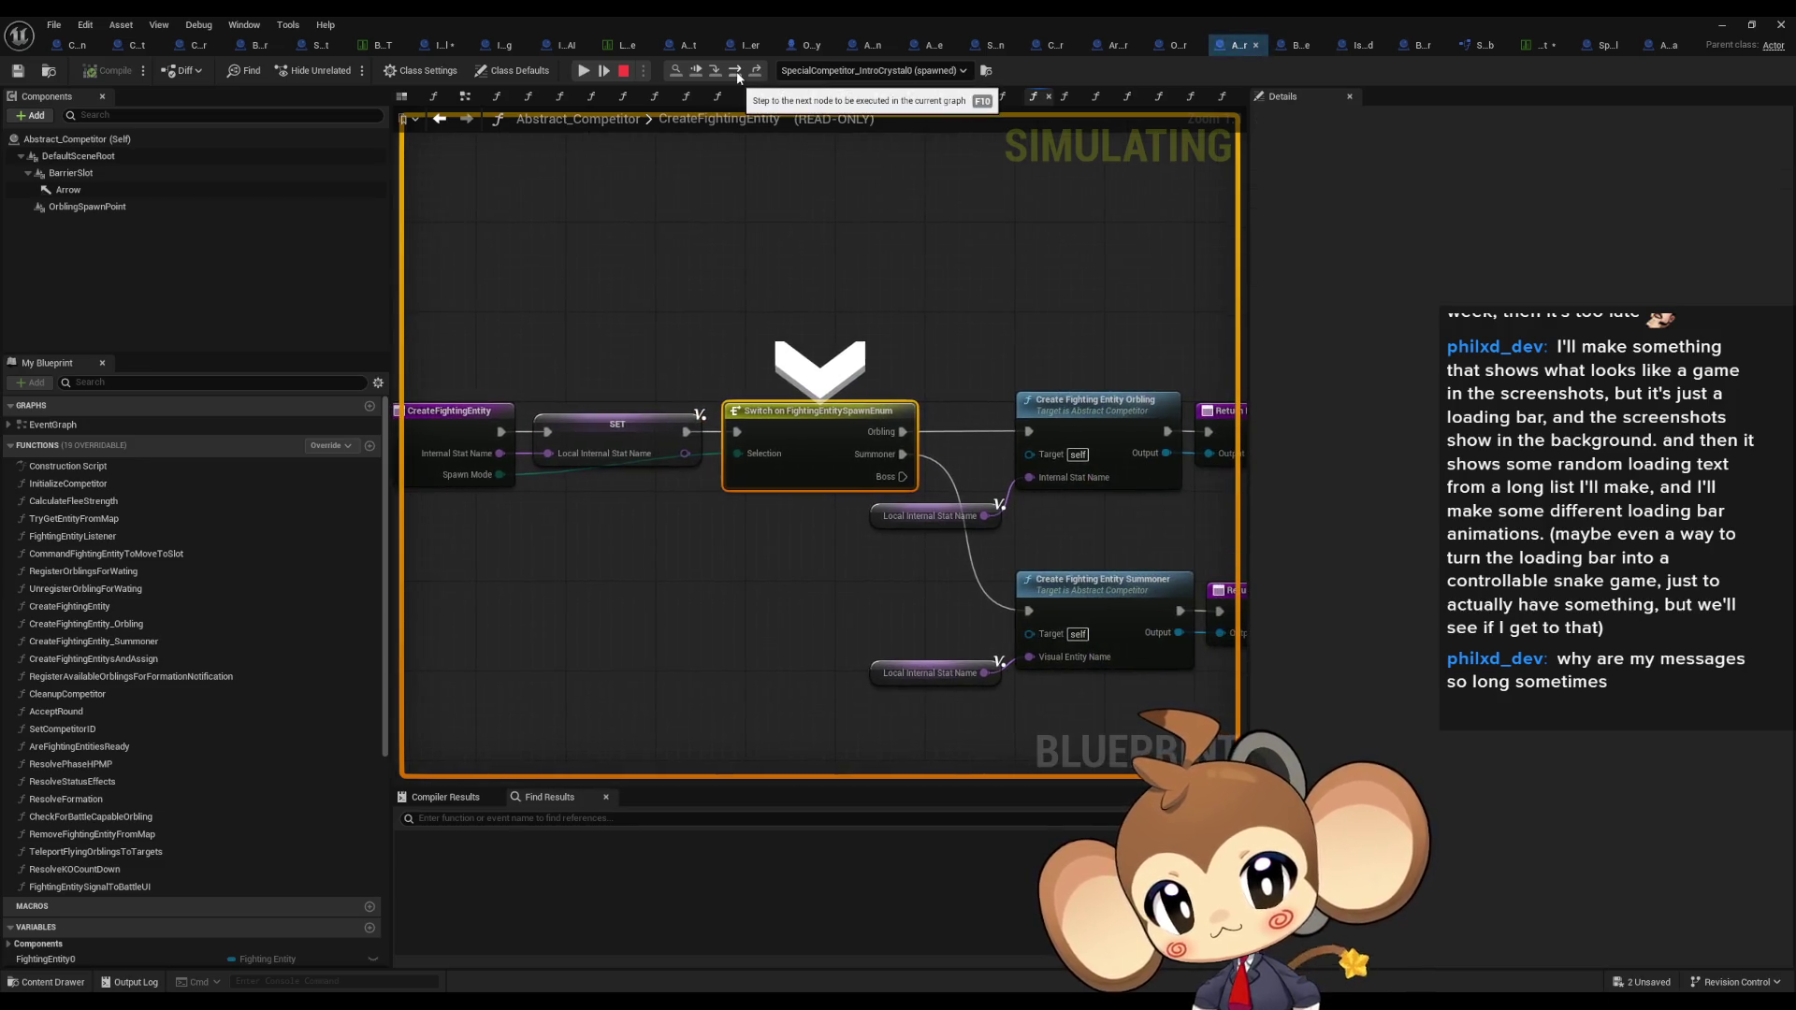
click(737, 75)
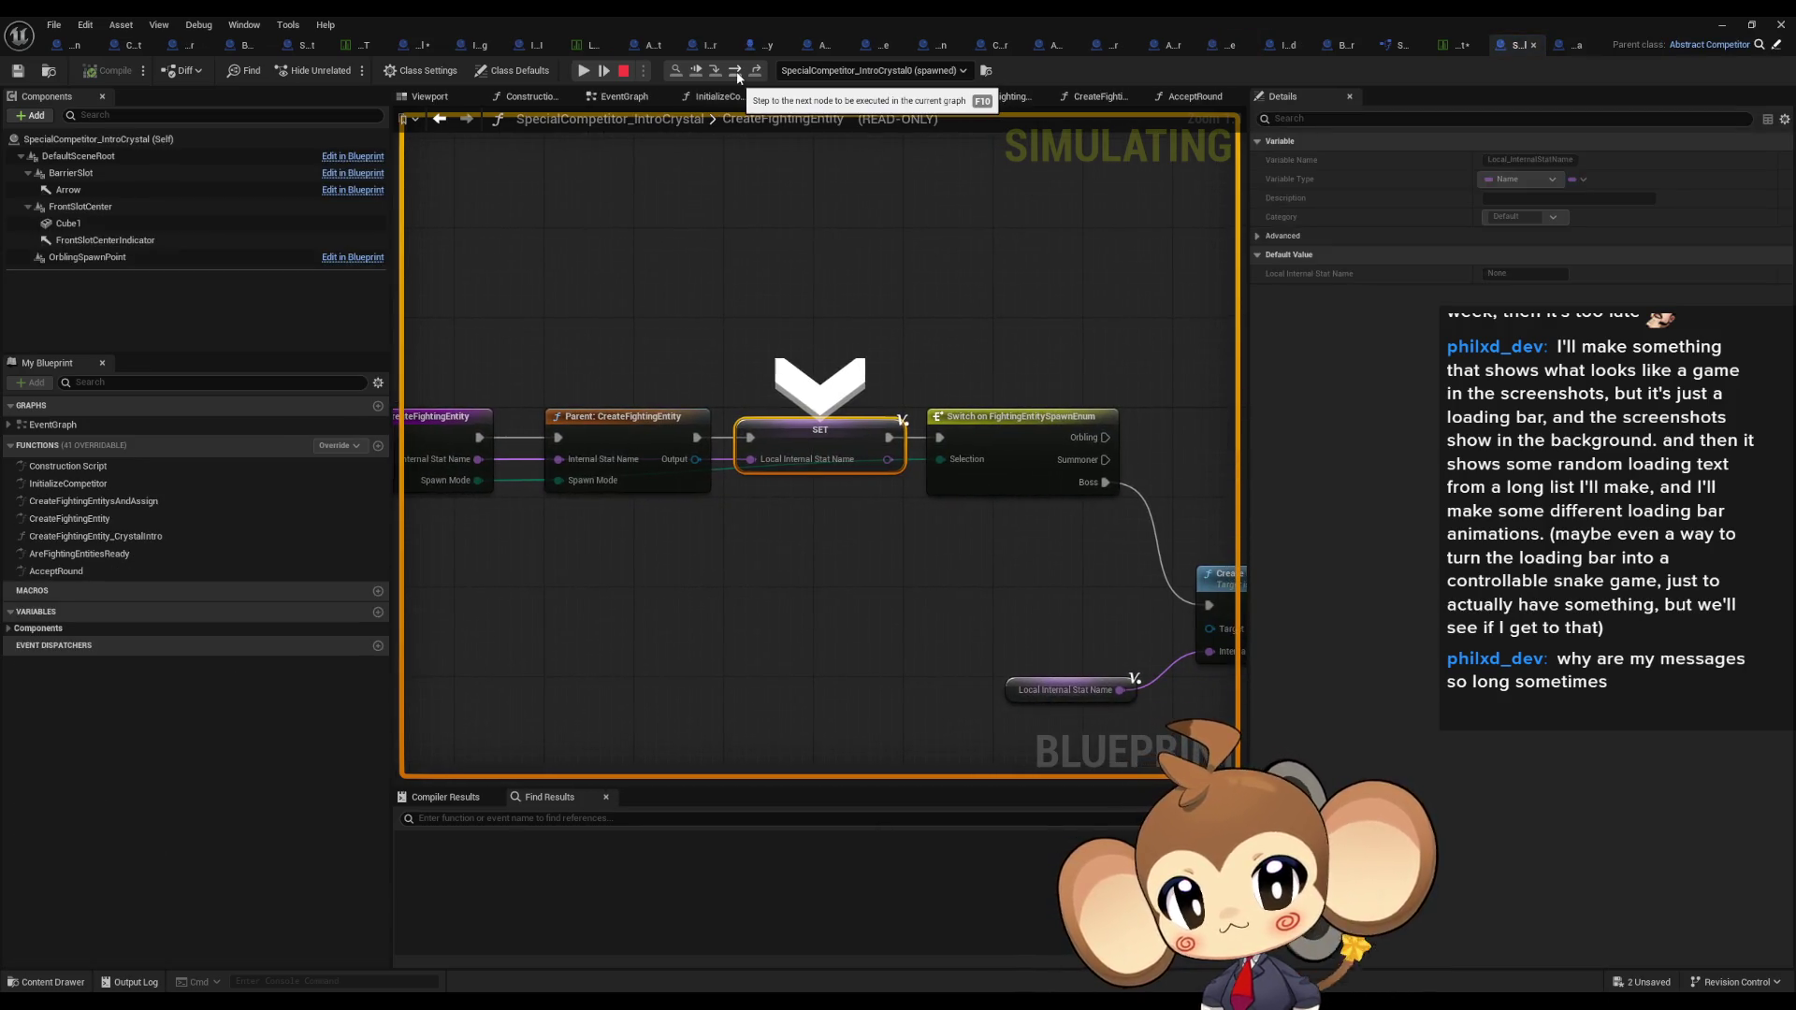
click(737, 75)
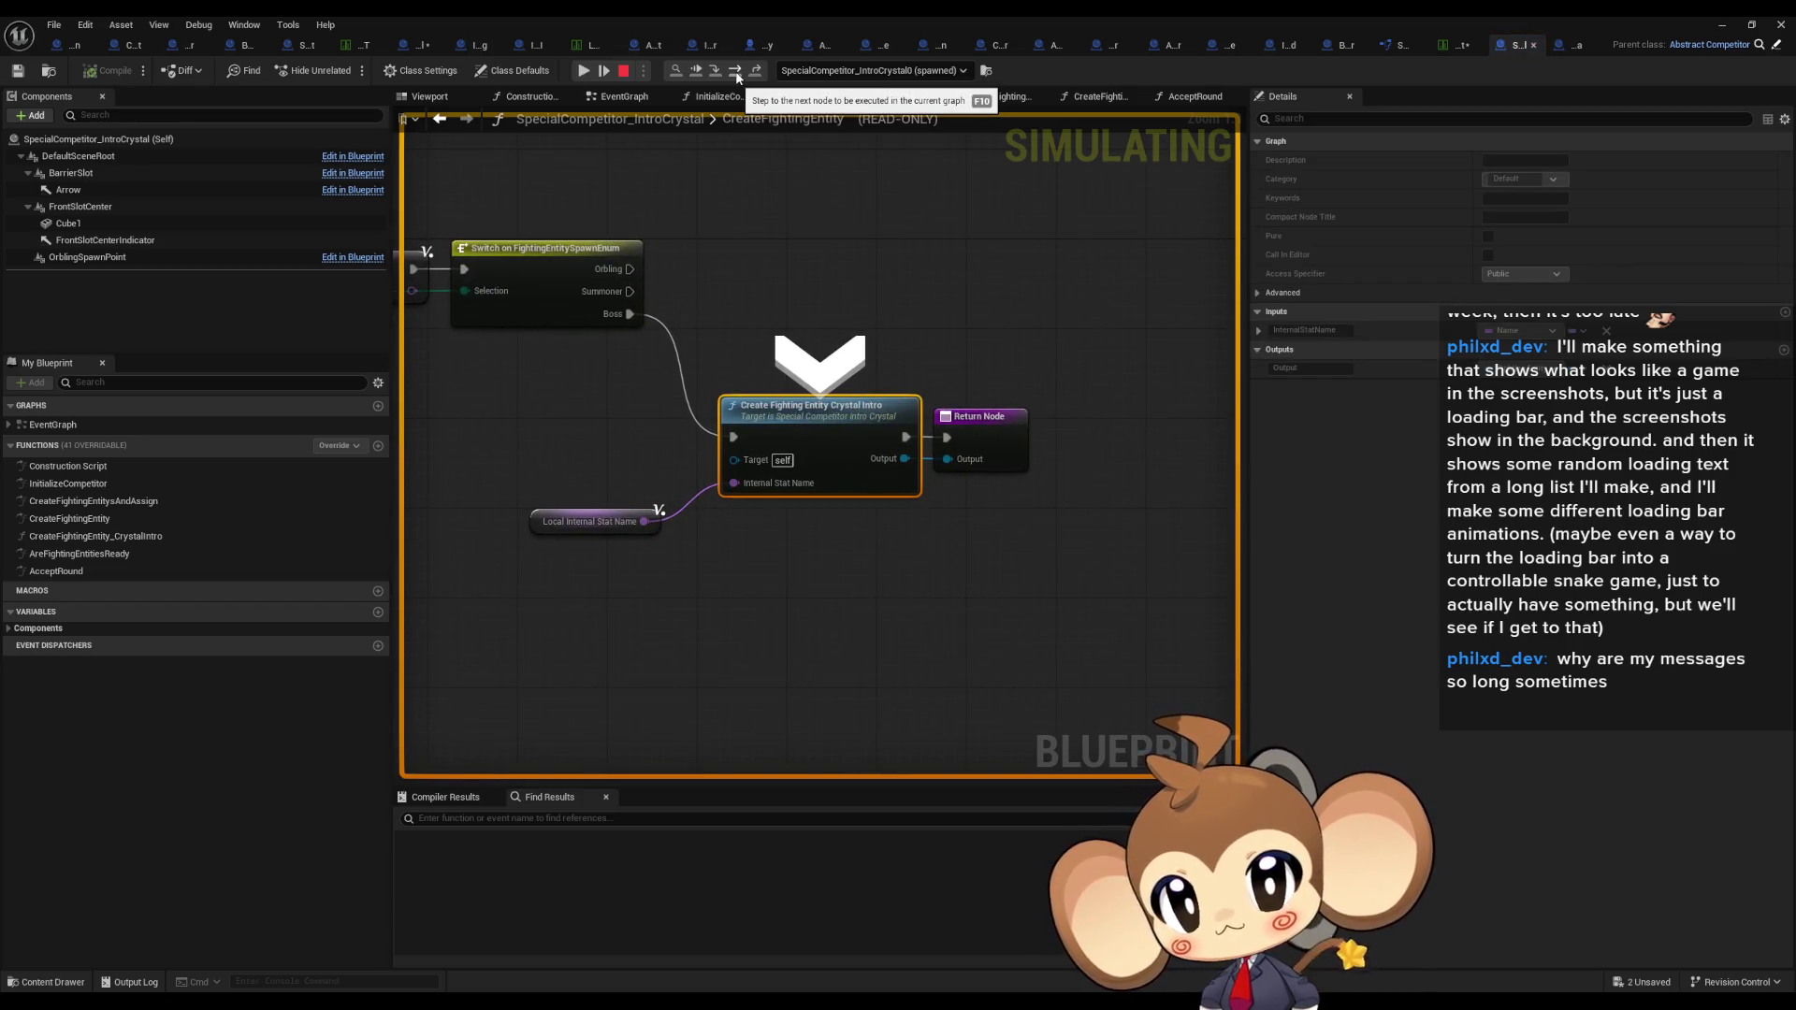
click(737, 75)
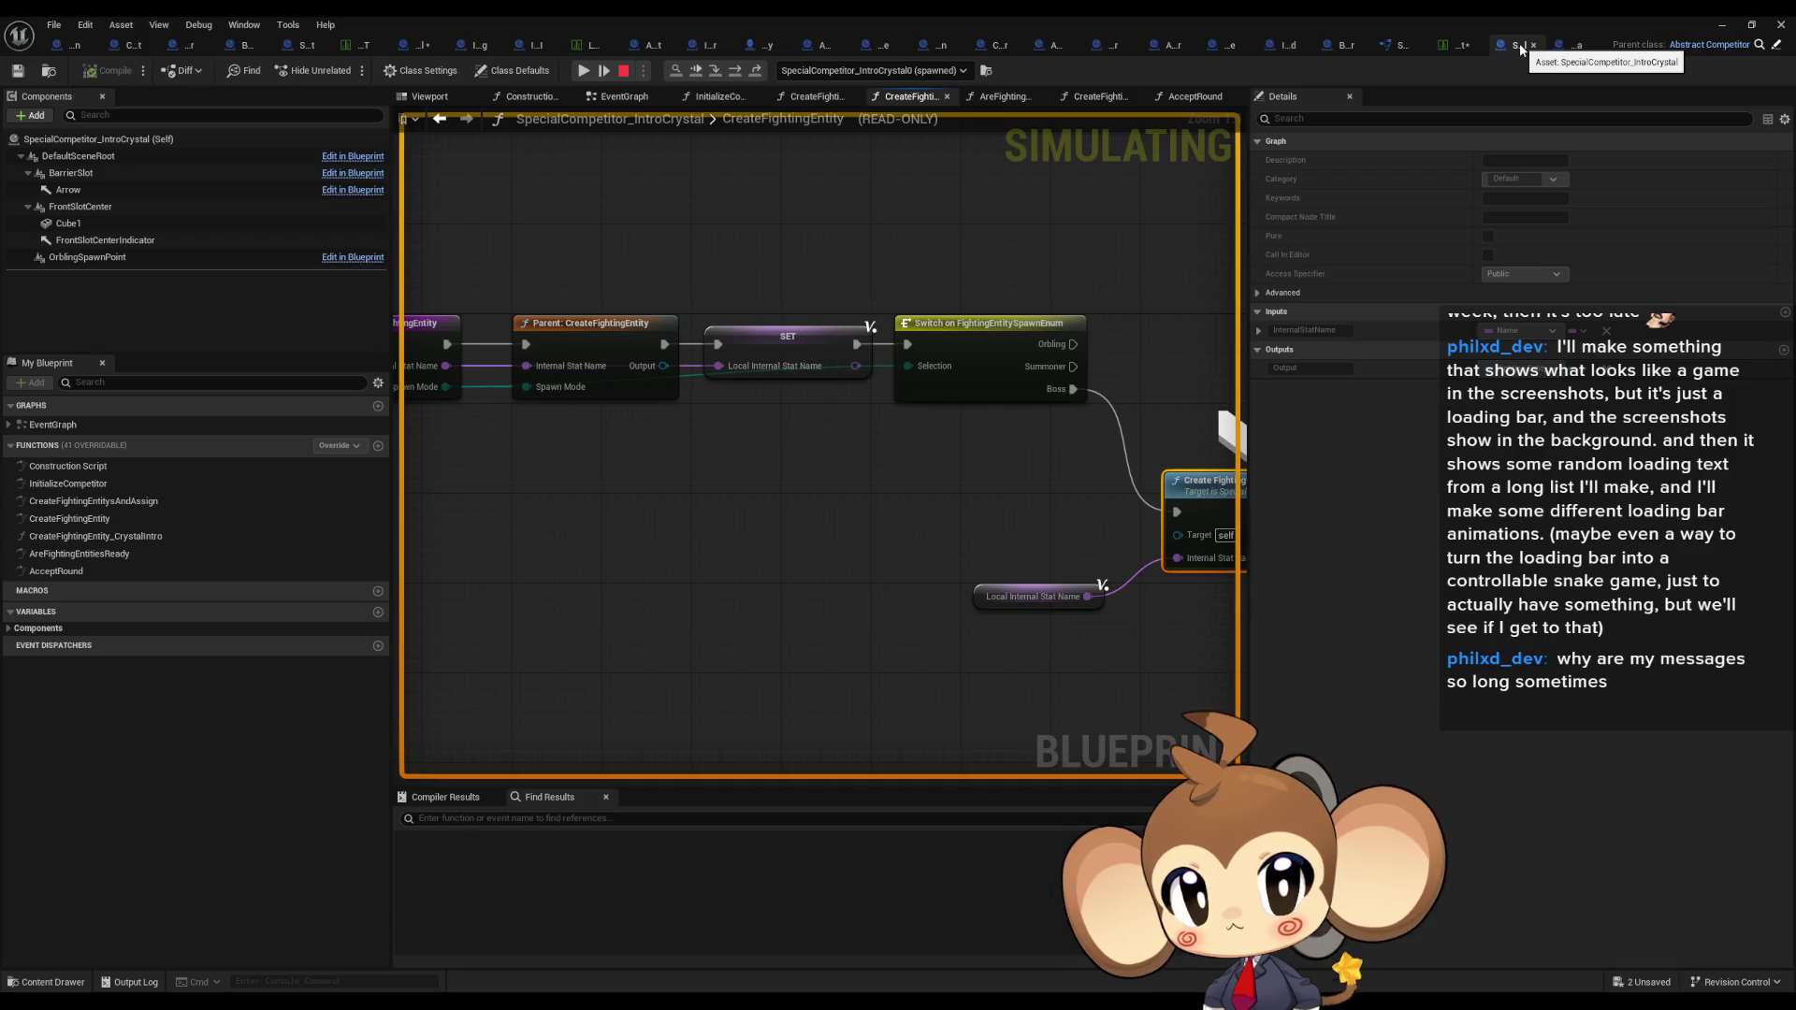
mouse_move(1222, 289)
mouse_down()
mouse_move(1026, 308)
mouse_move(854, 280)
mouse_up()
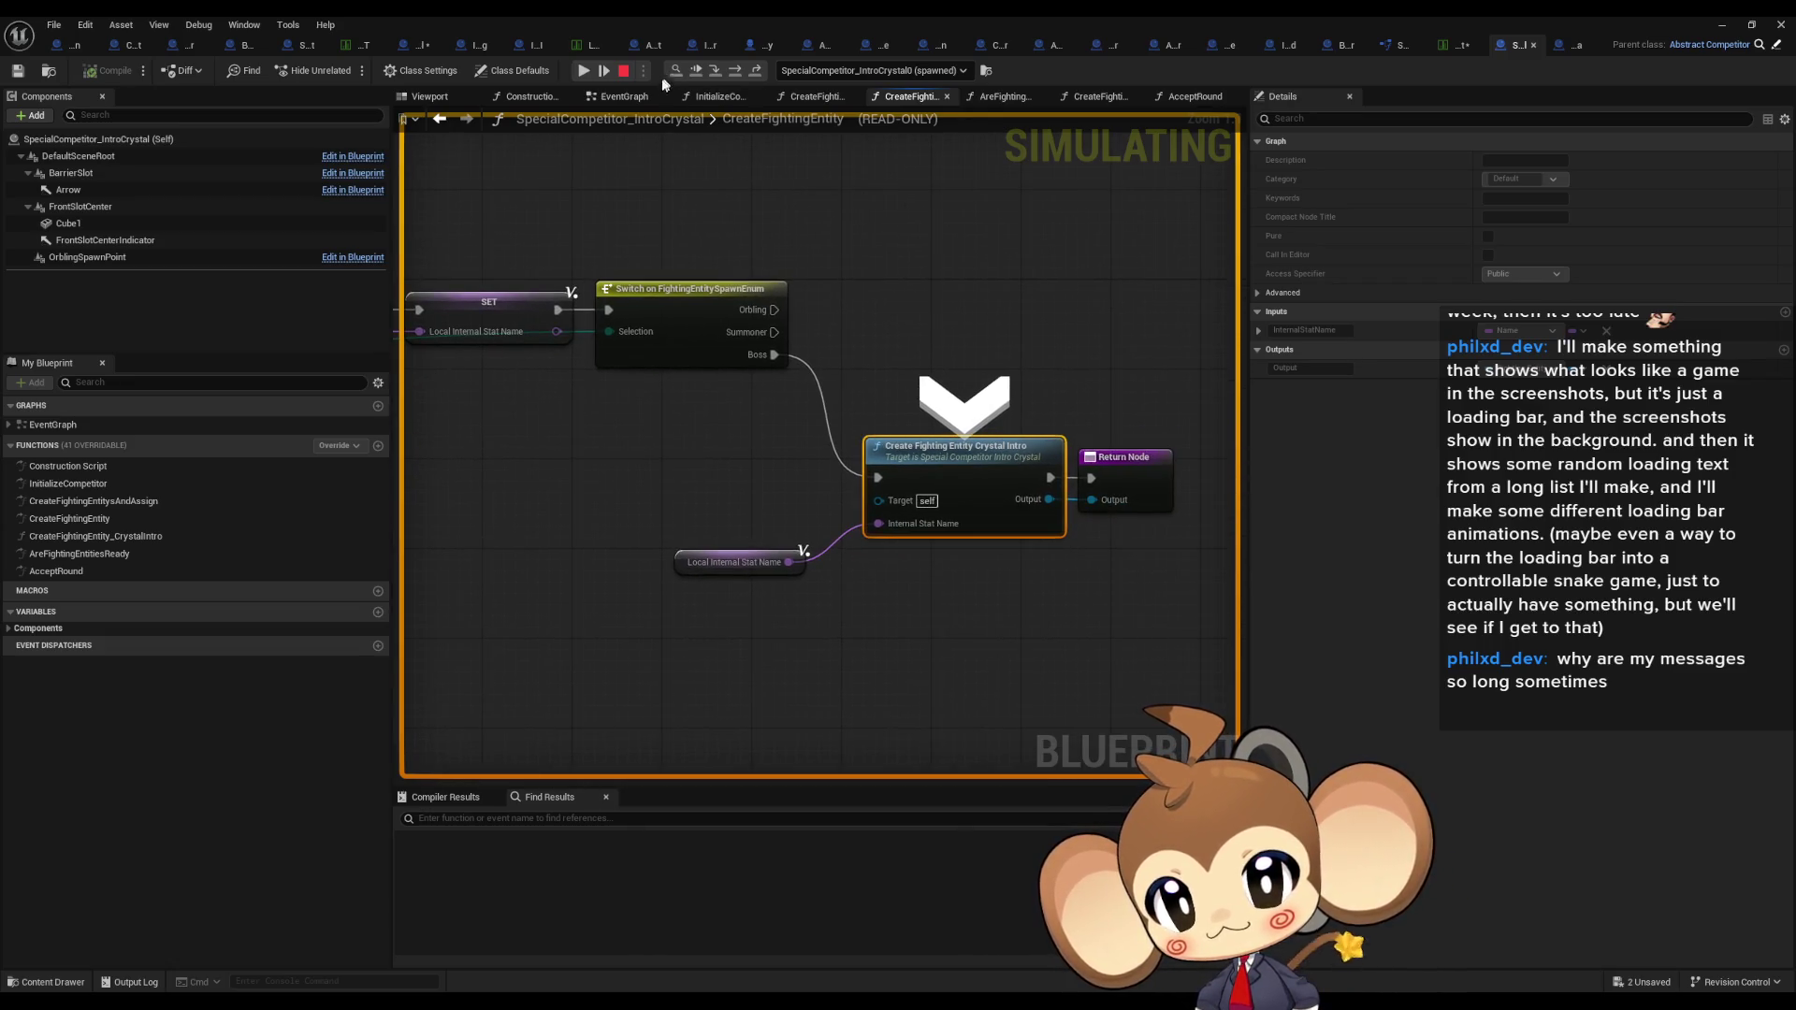
Step: Step into CreateFightingEntity_CrystalIntro down to the lower base-stat lookup, then stop simulating
click(715, 70)
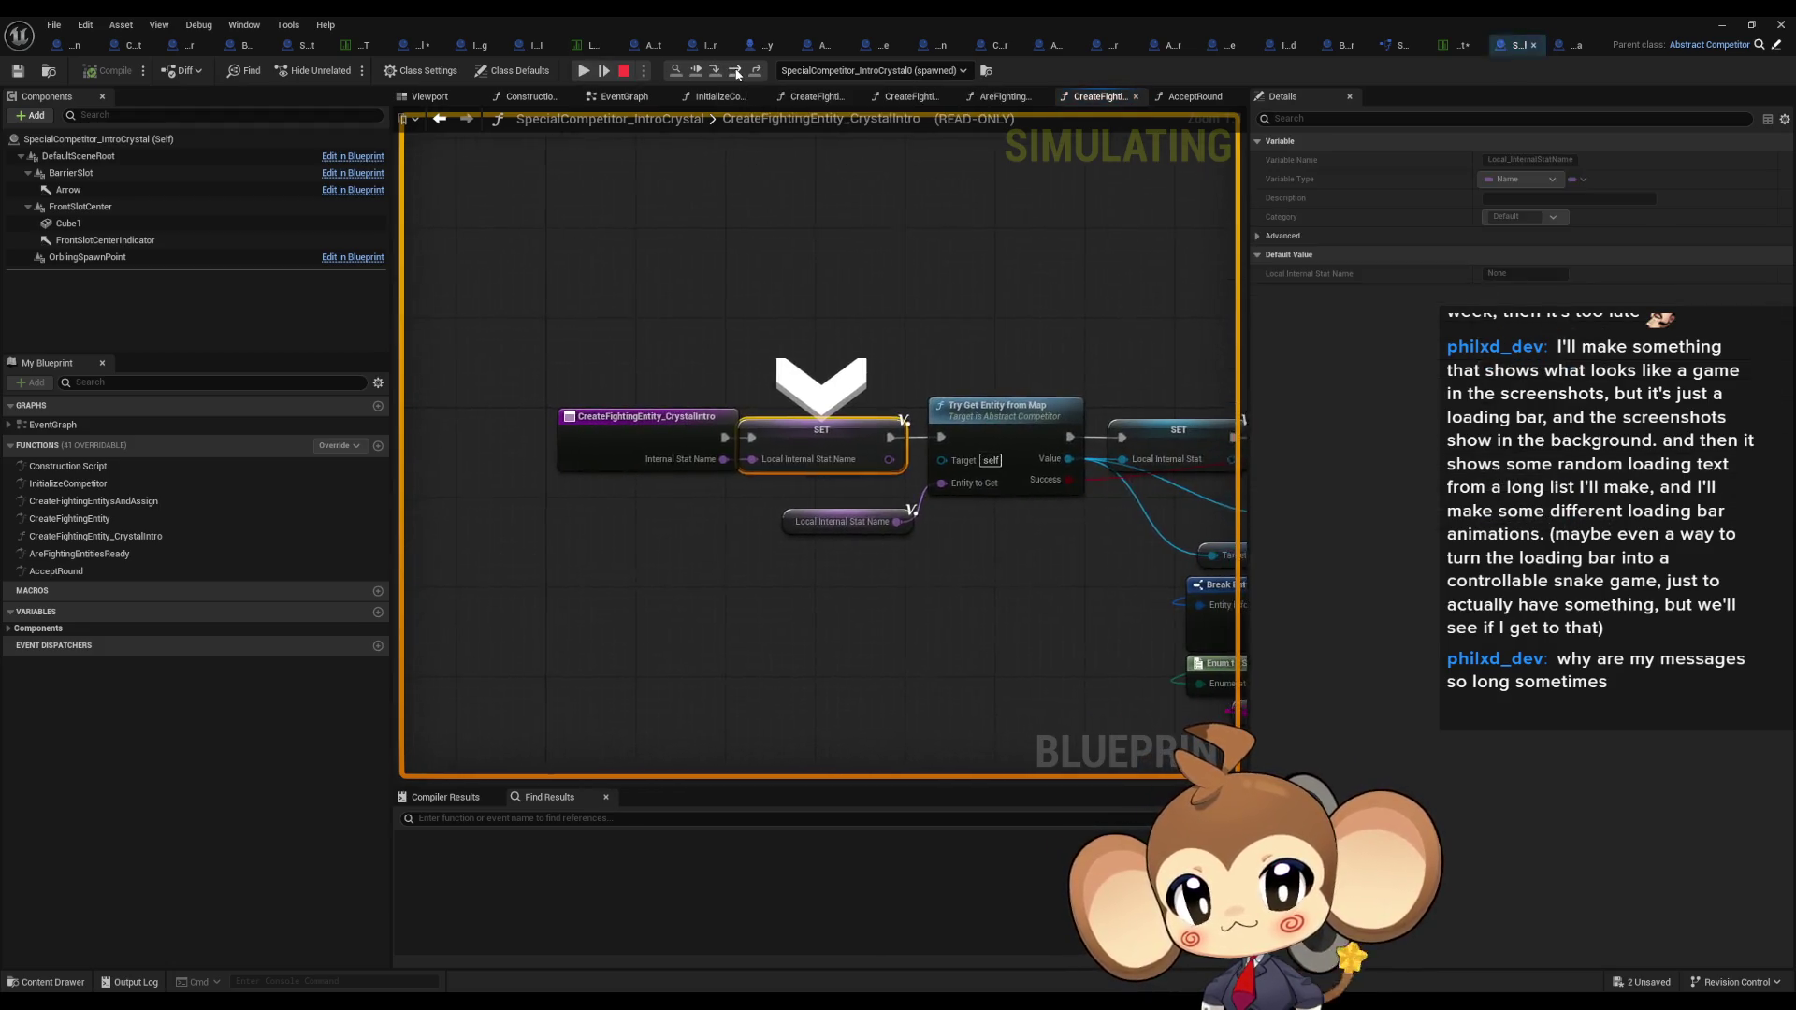
click(737, 73)
click(737, 73)
click(737, 73)
click(737, 73)
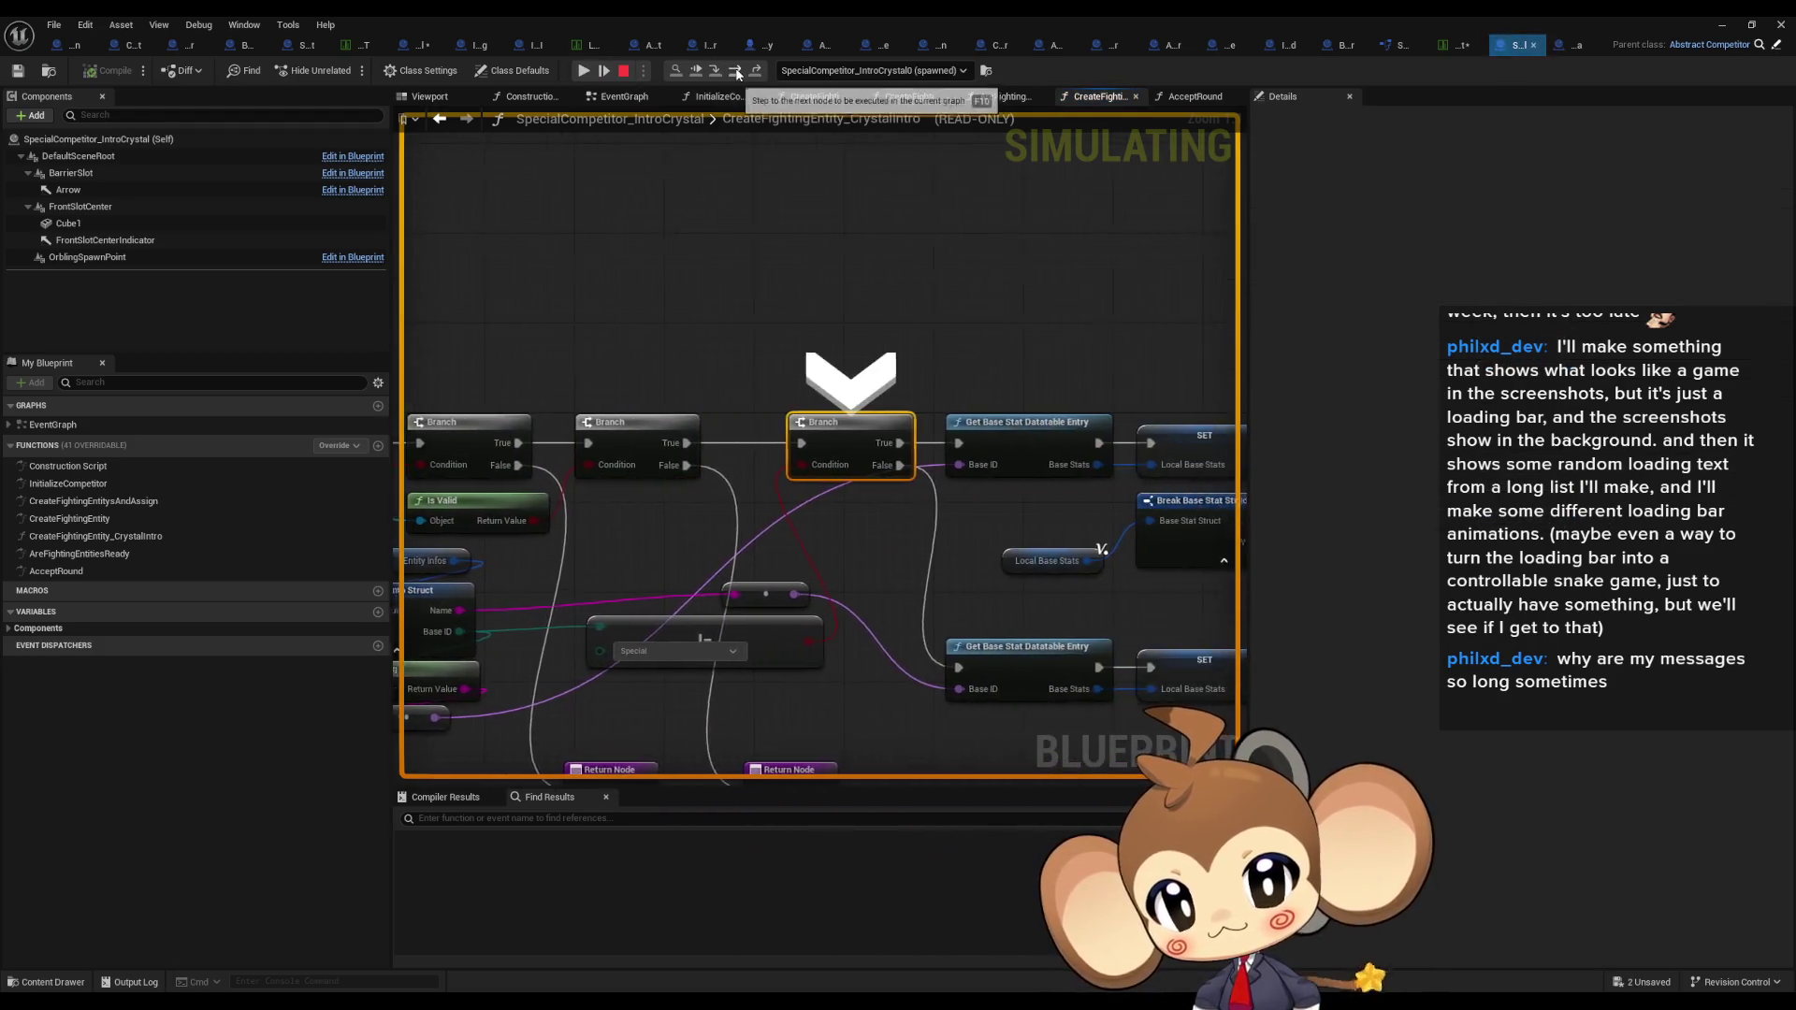
click(737, 73)
click(624, 70)
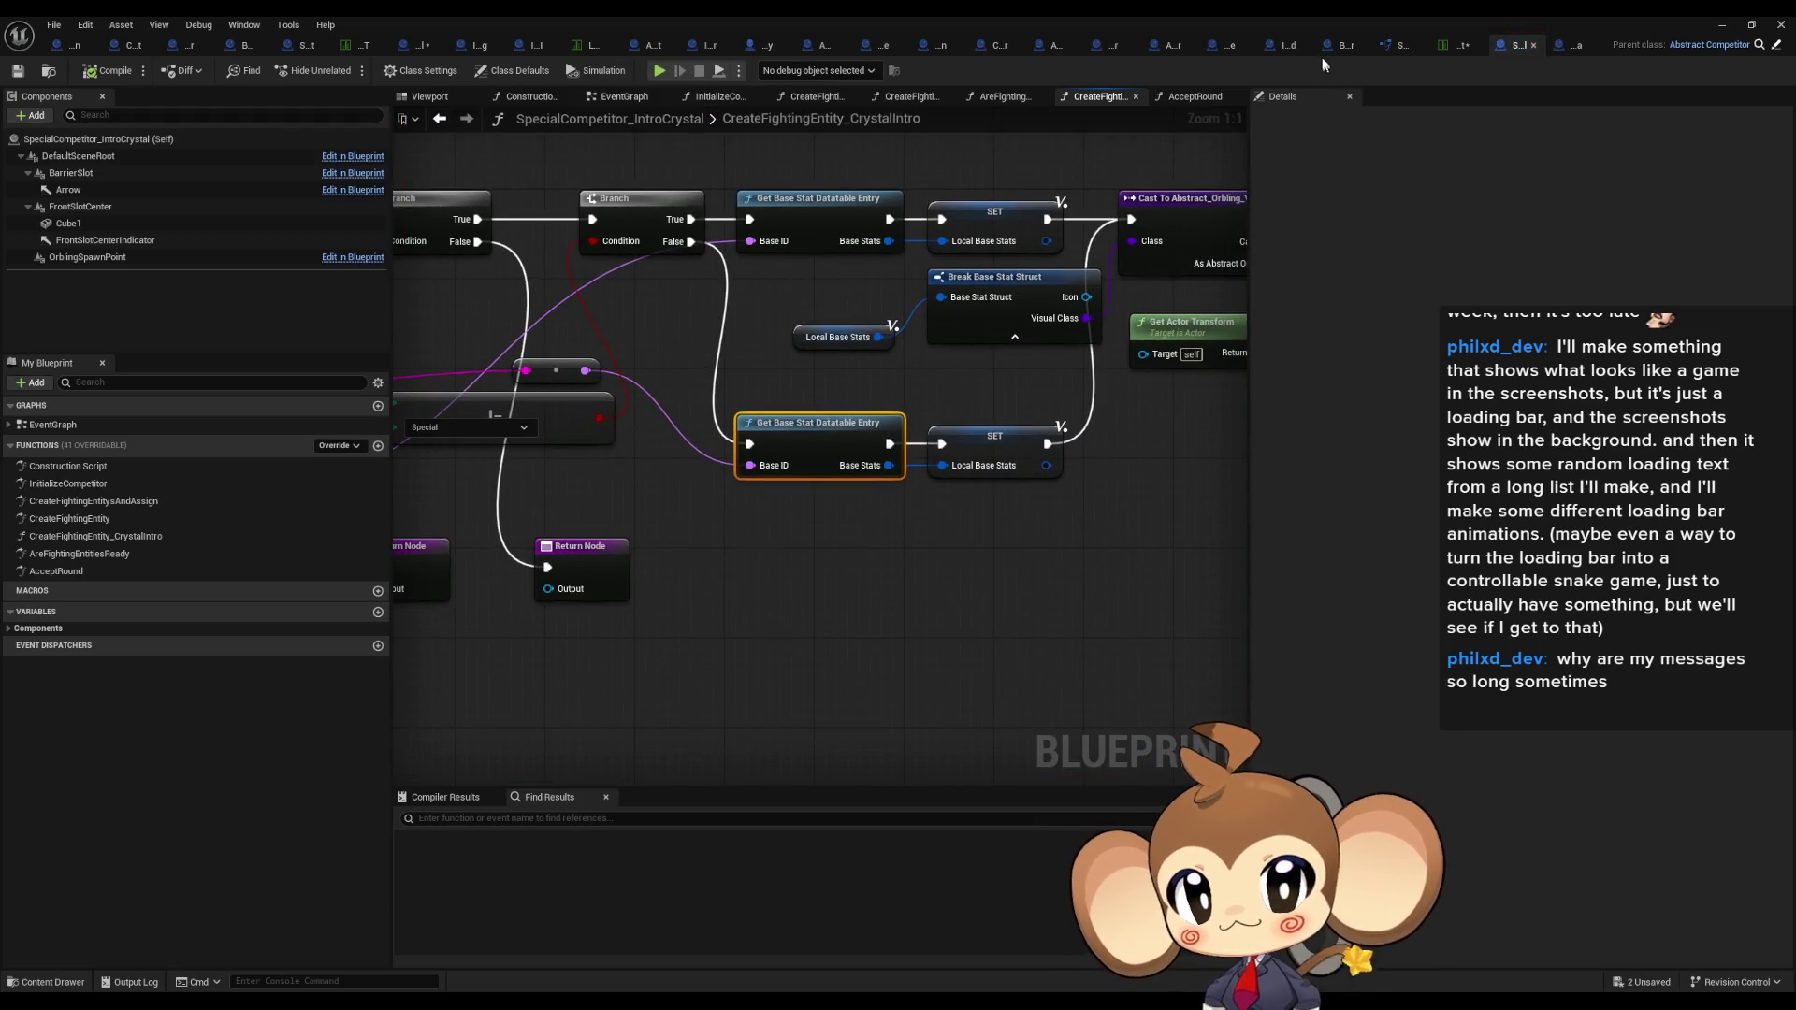
Step: Delete the Enum to String and Print String nodes and rewire SET to the spawn-mode Switch
click(1344, 44)
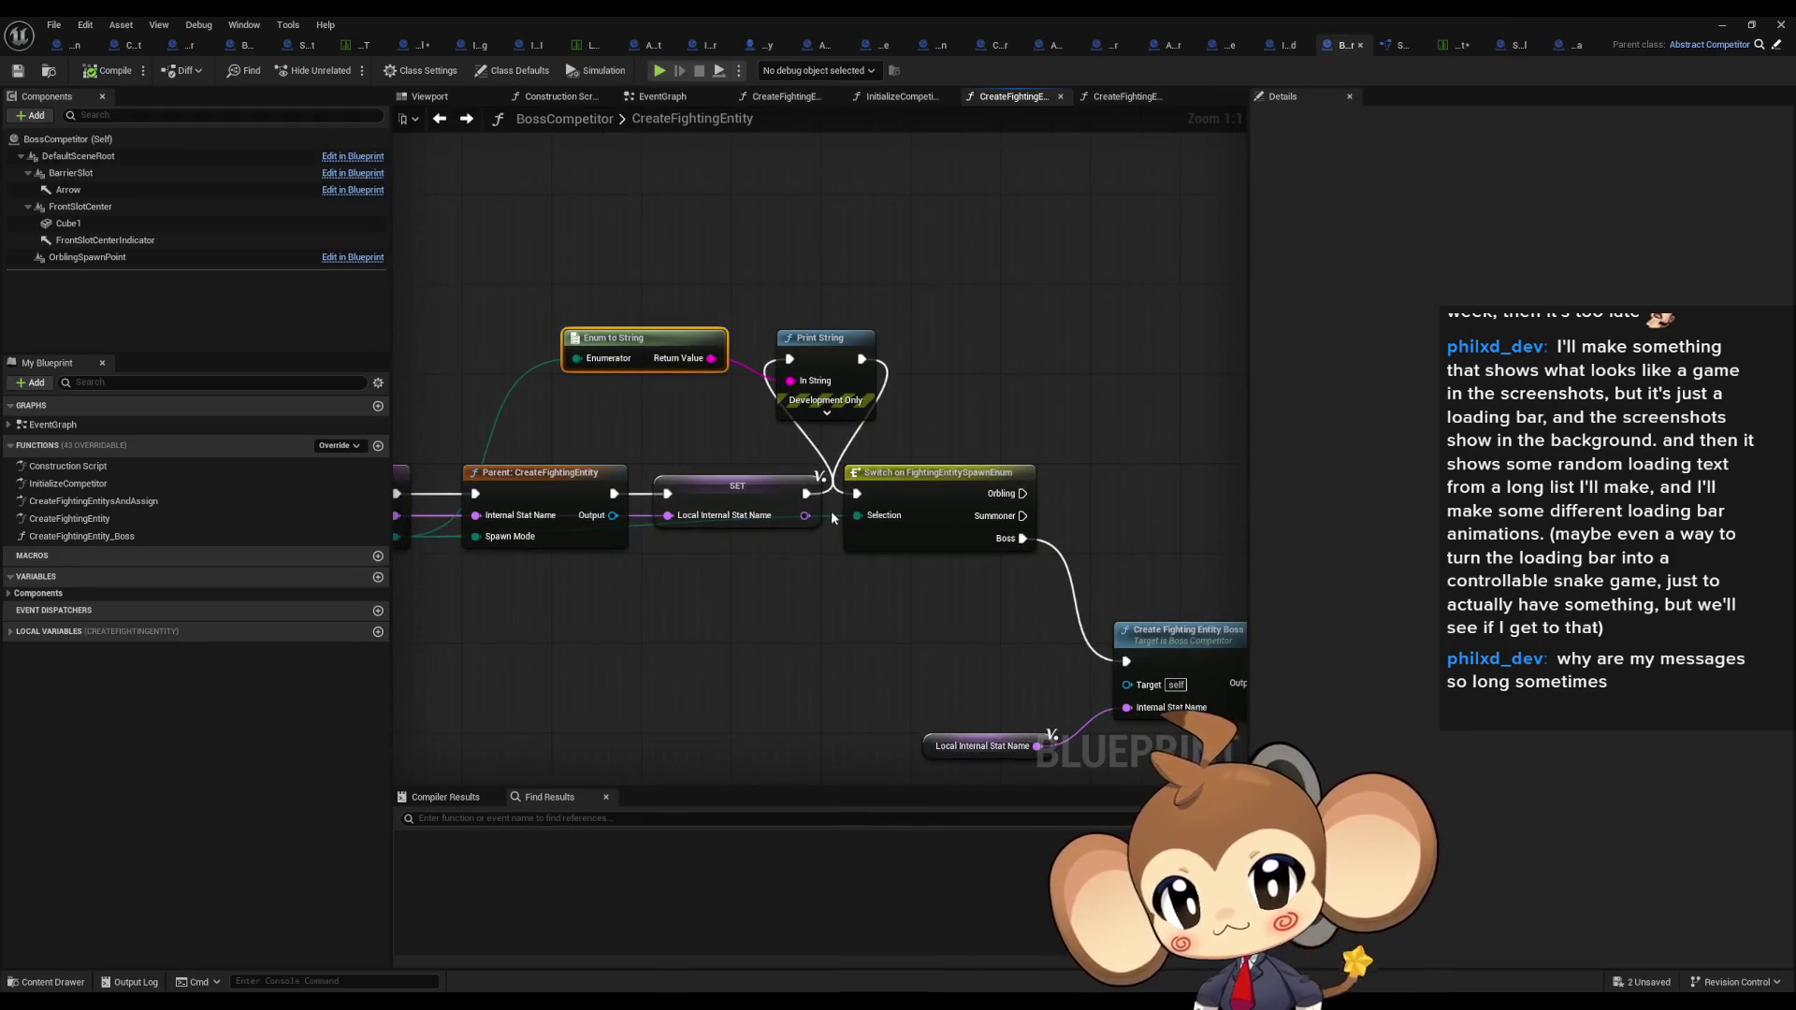
drag(806, 493, 857, 492)
key(Delete)
mouse_move(602, 301)
mouse_down()
mouse_move(865, 377)
mouse_move(1058, 281)
mouse_move(1113, 277)
mouse_up()
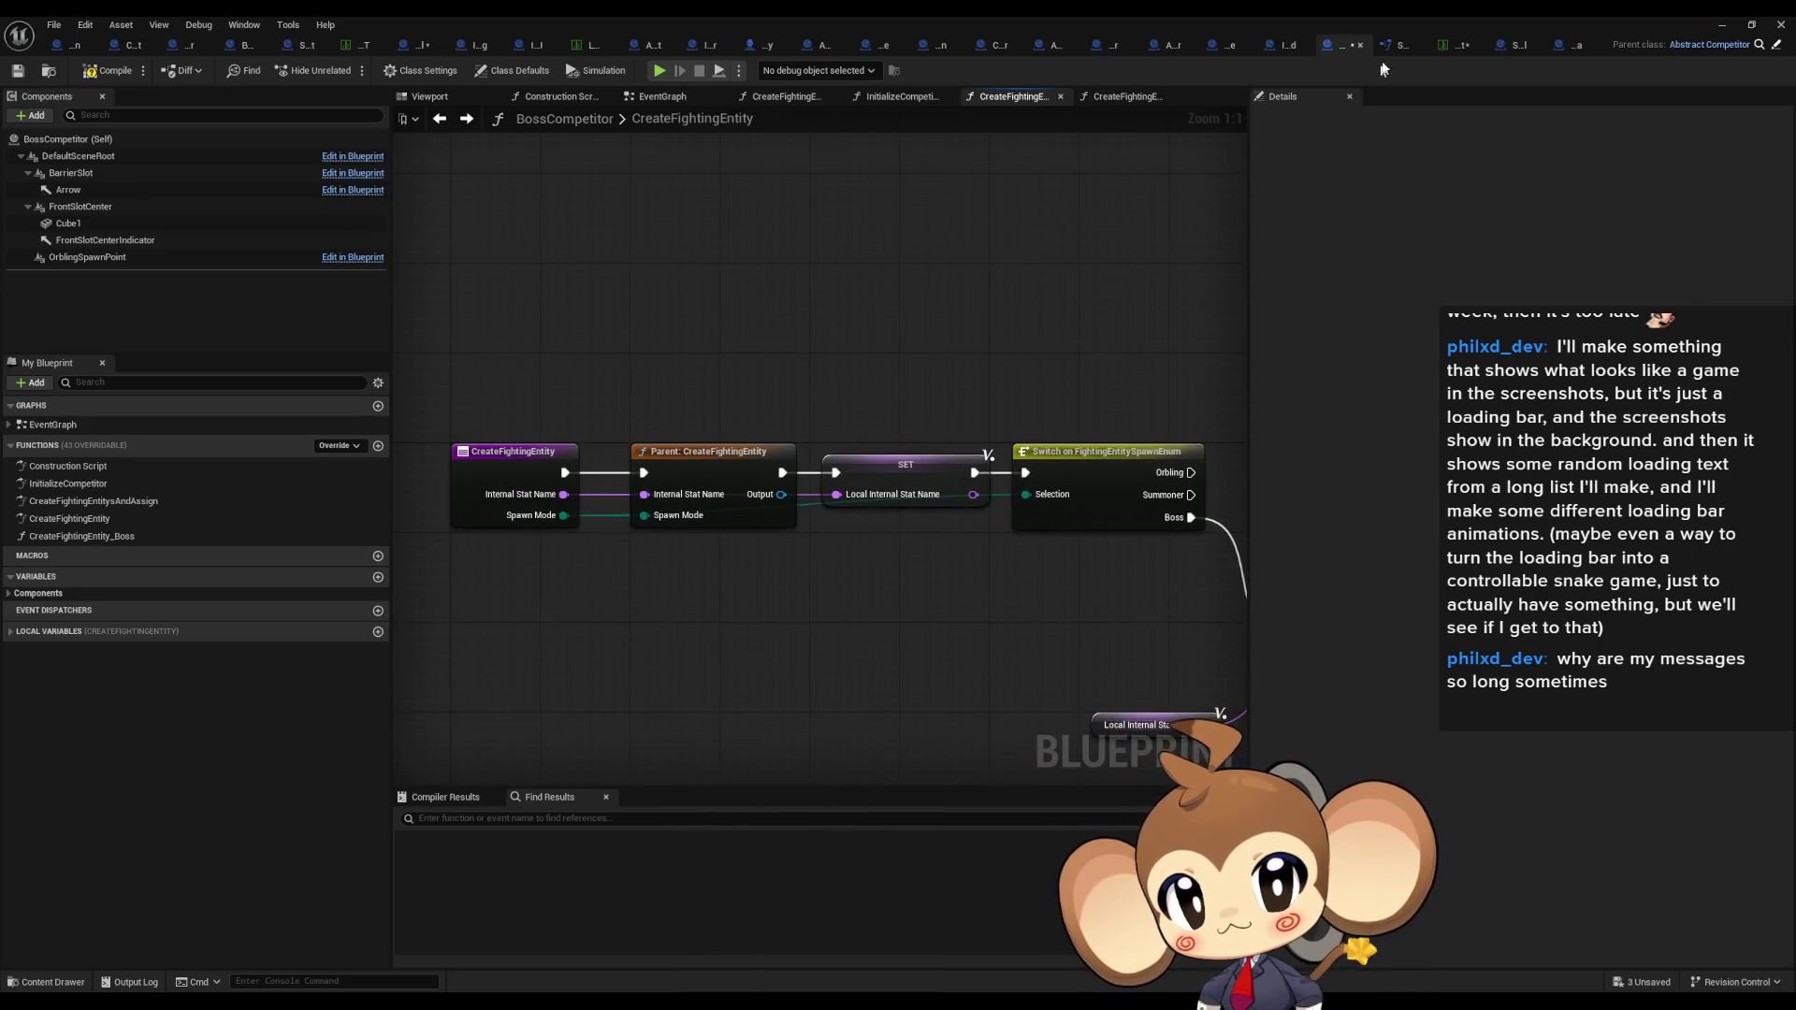
mouse_move(721, 390)
mouse_down()
mouse_move(778, 354)
mouse_move(790, 522)
mouse_up()
drag(576, 334, 599, 440)
Step: Open SpecialCompetitor_IntroCrystal's CreateFightingEntitysAndAssign function graph
click(1512, 48)
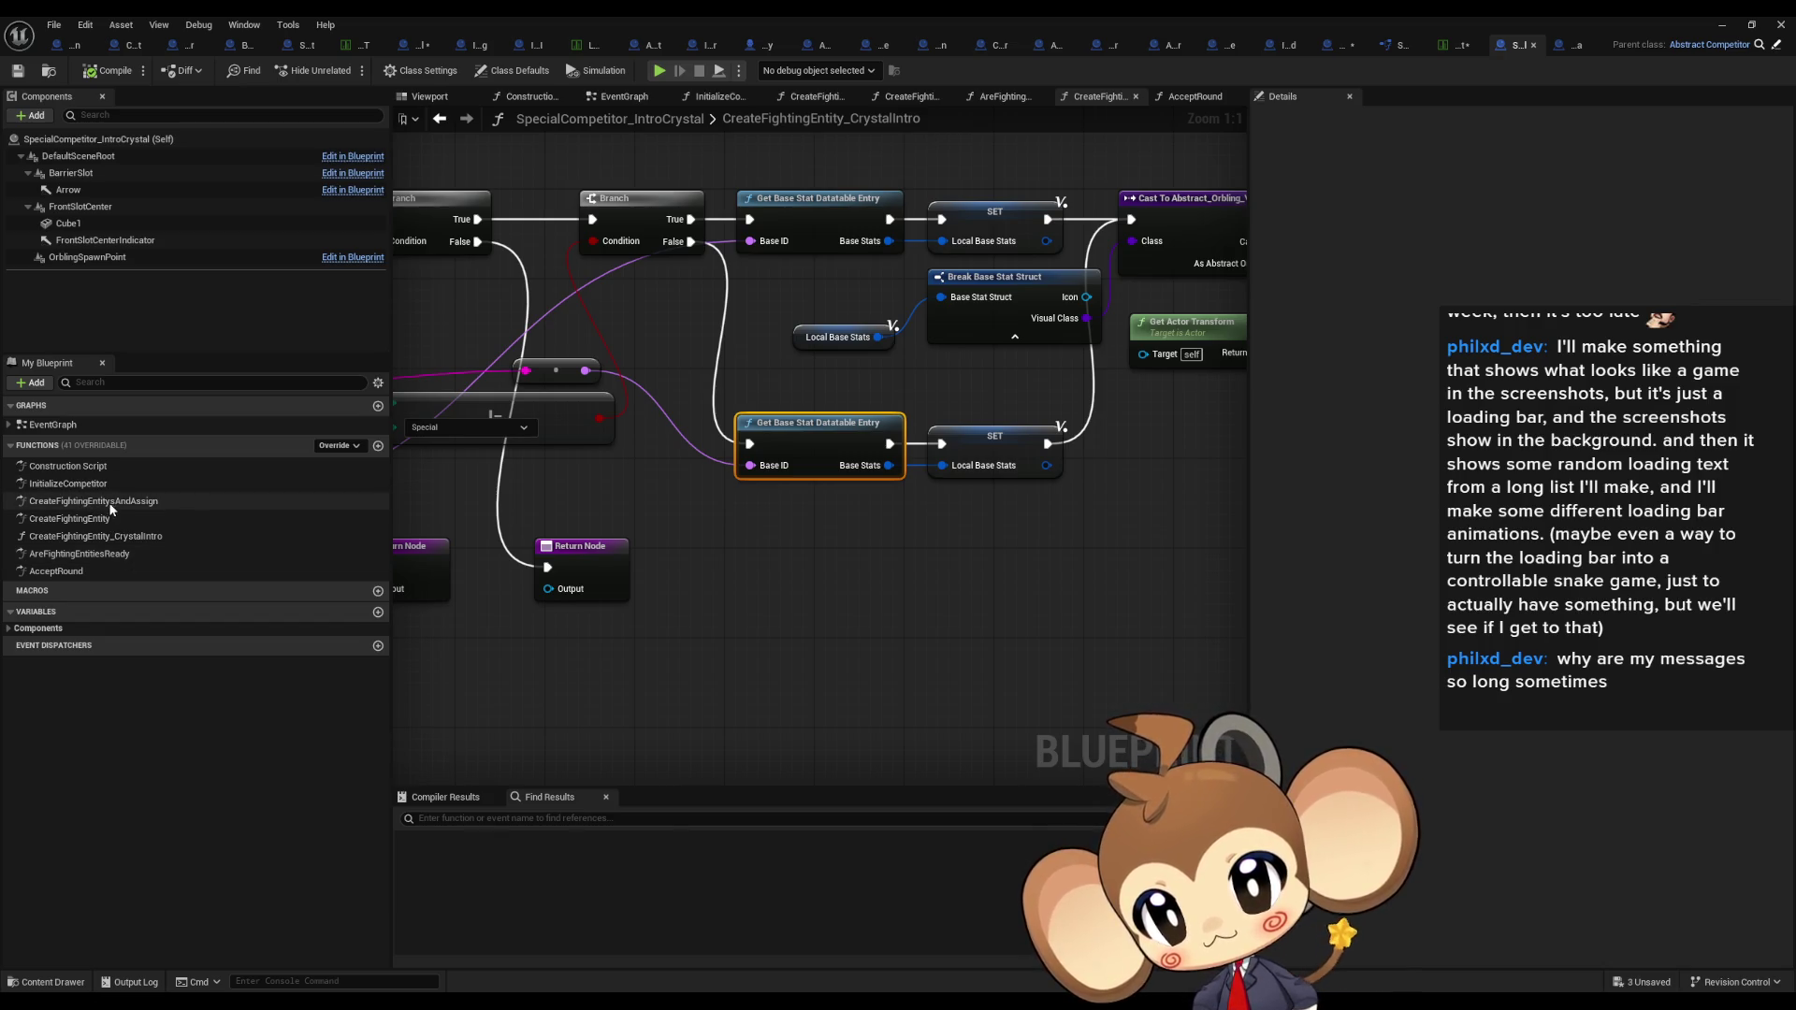
double_click(138, 506)
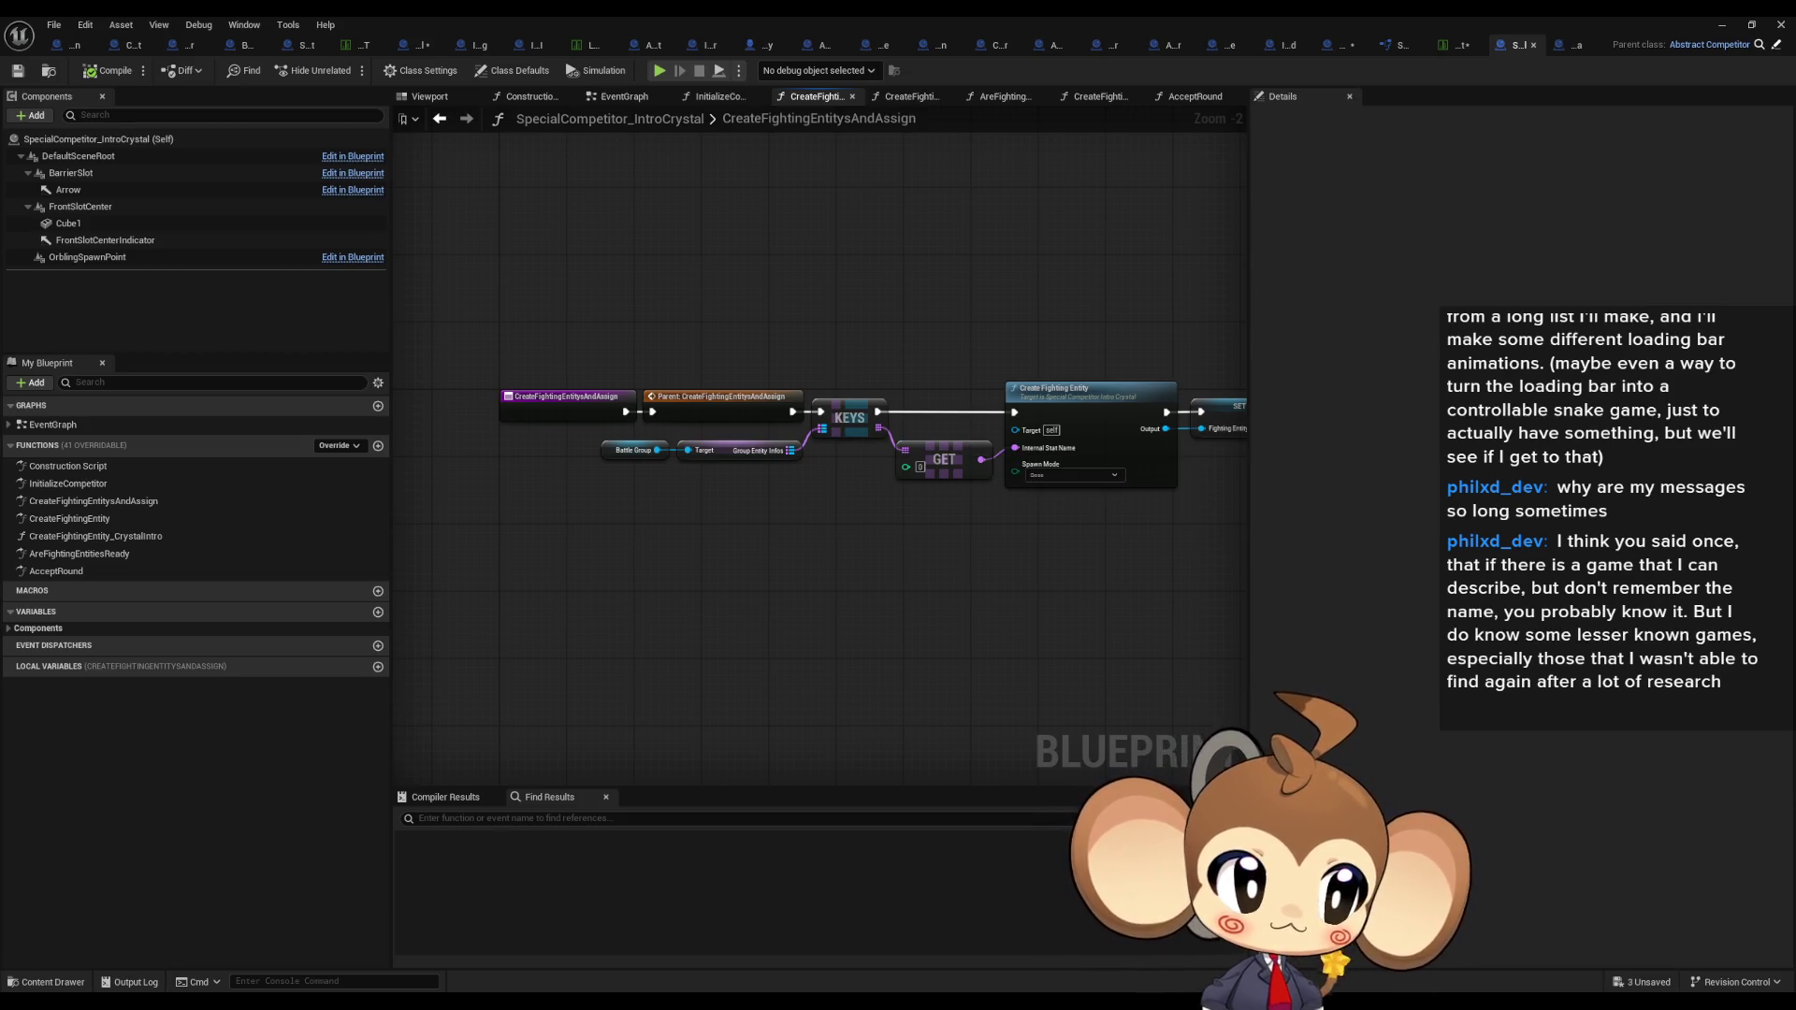
drag(1021, 613, 878, 643)
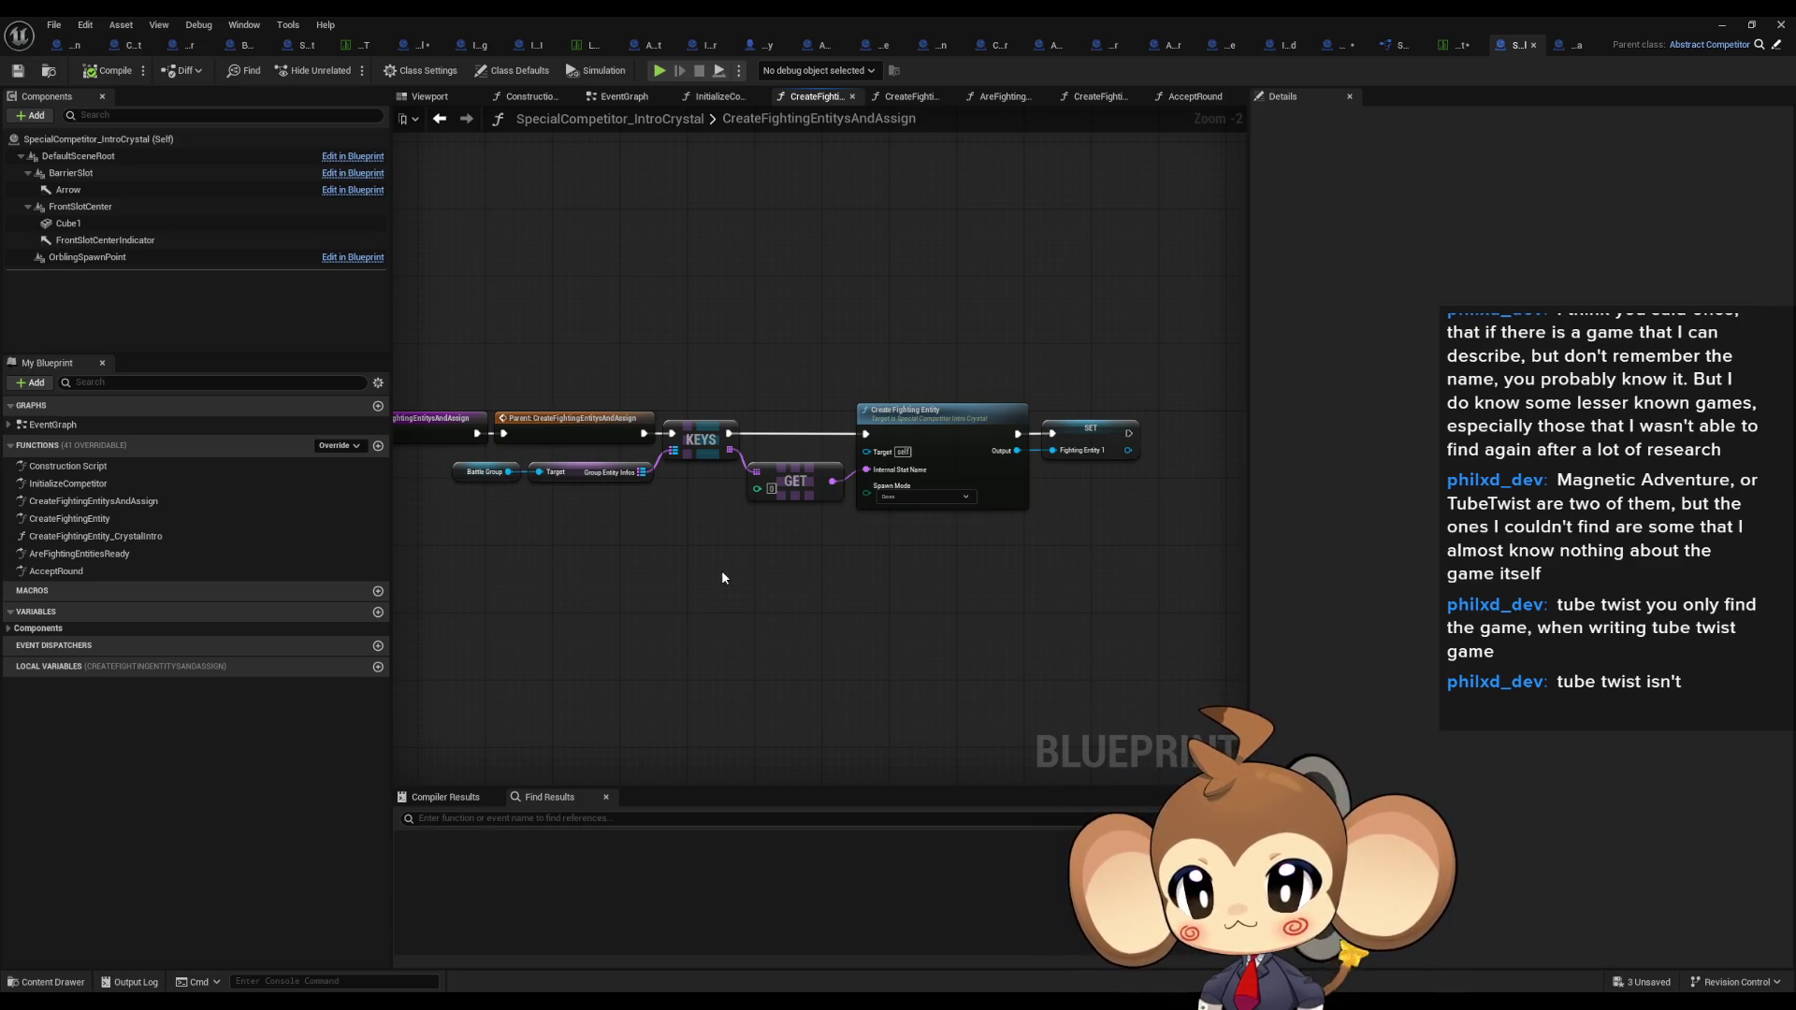
drag(904, 589, 737, 578)
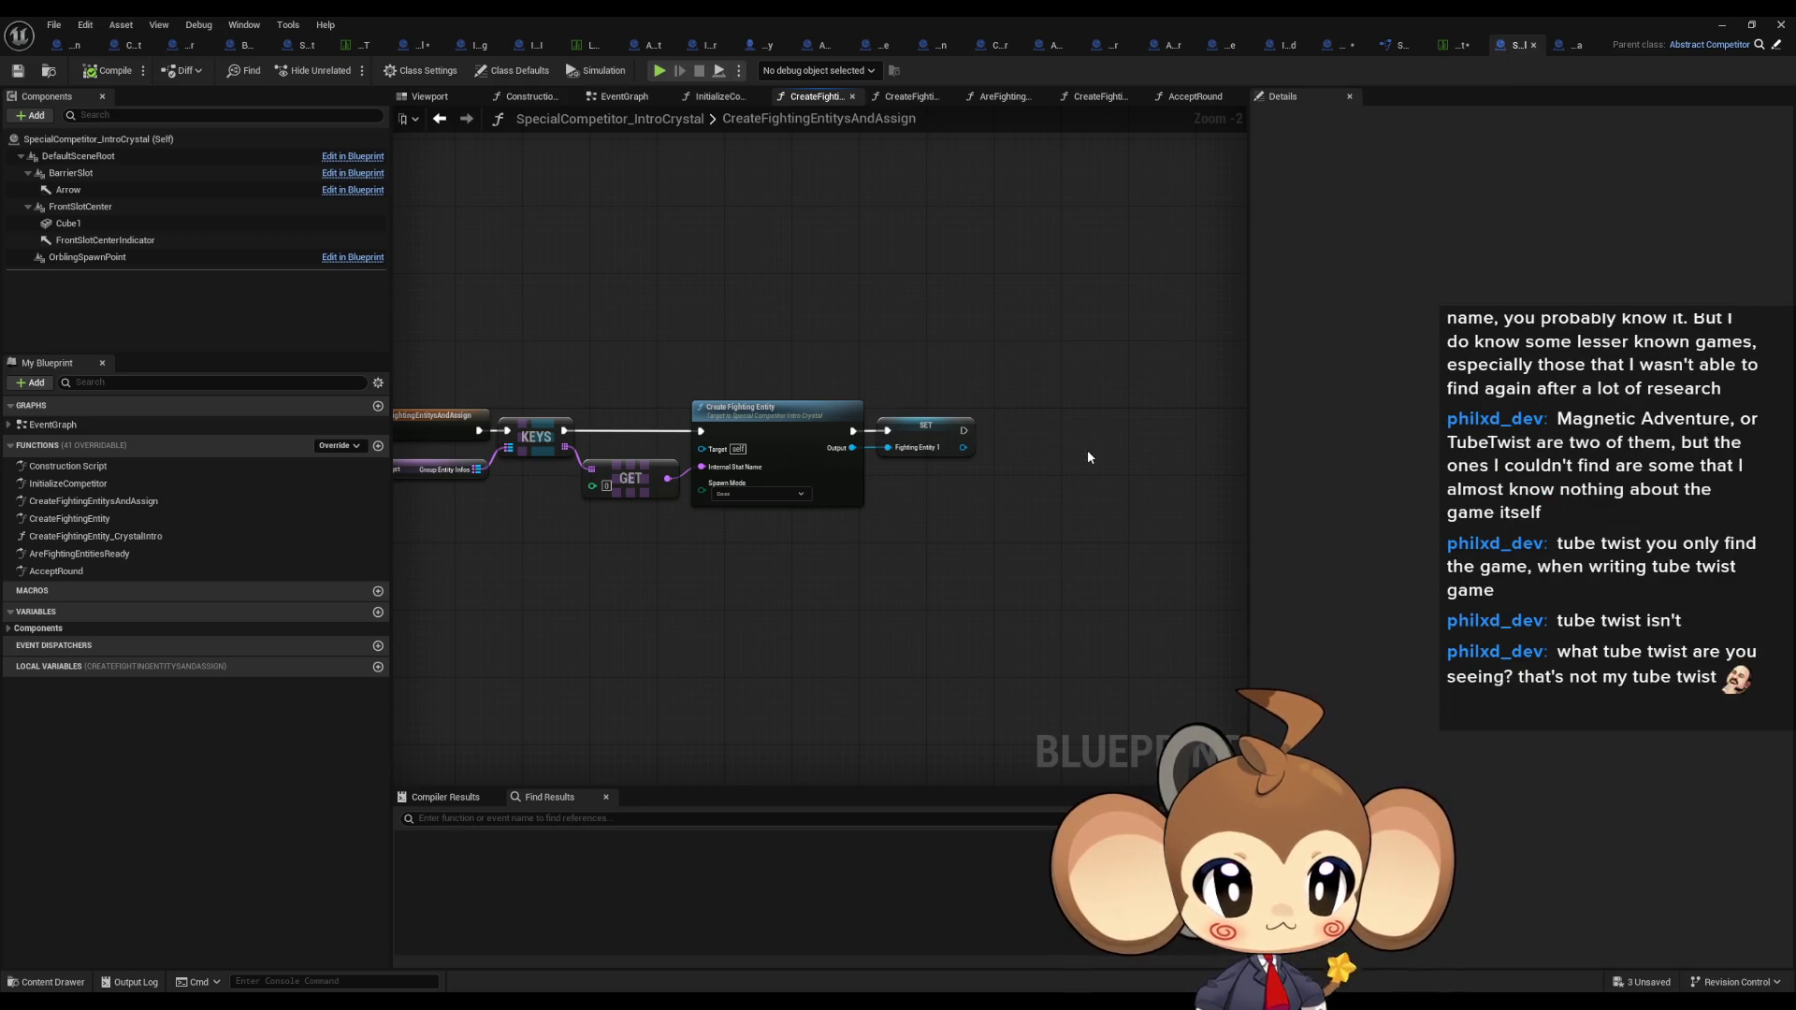
drag(1073, 469, 1216, 477)
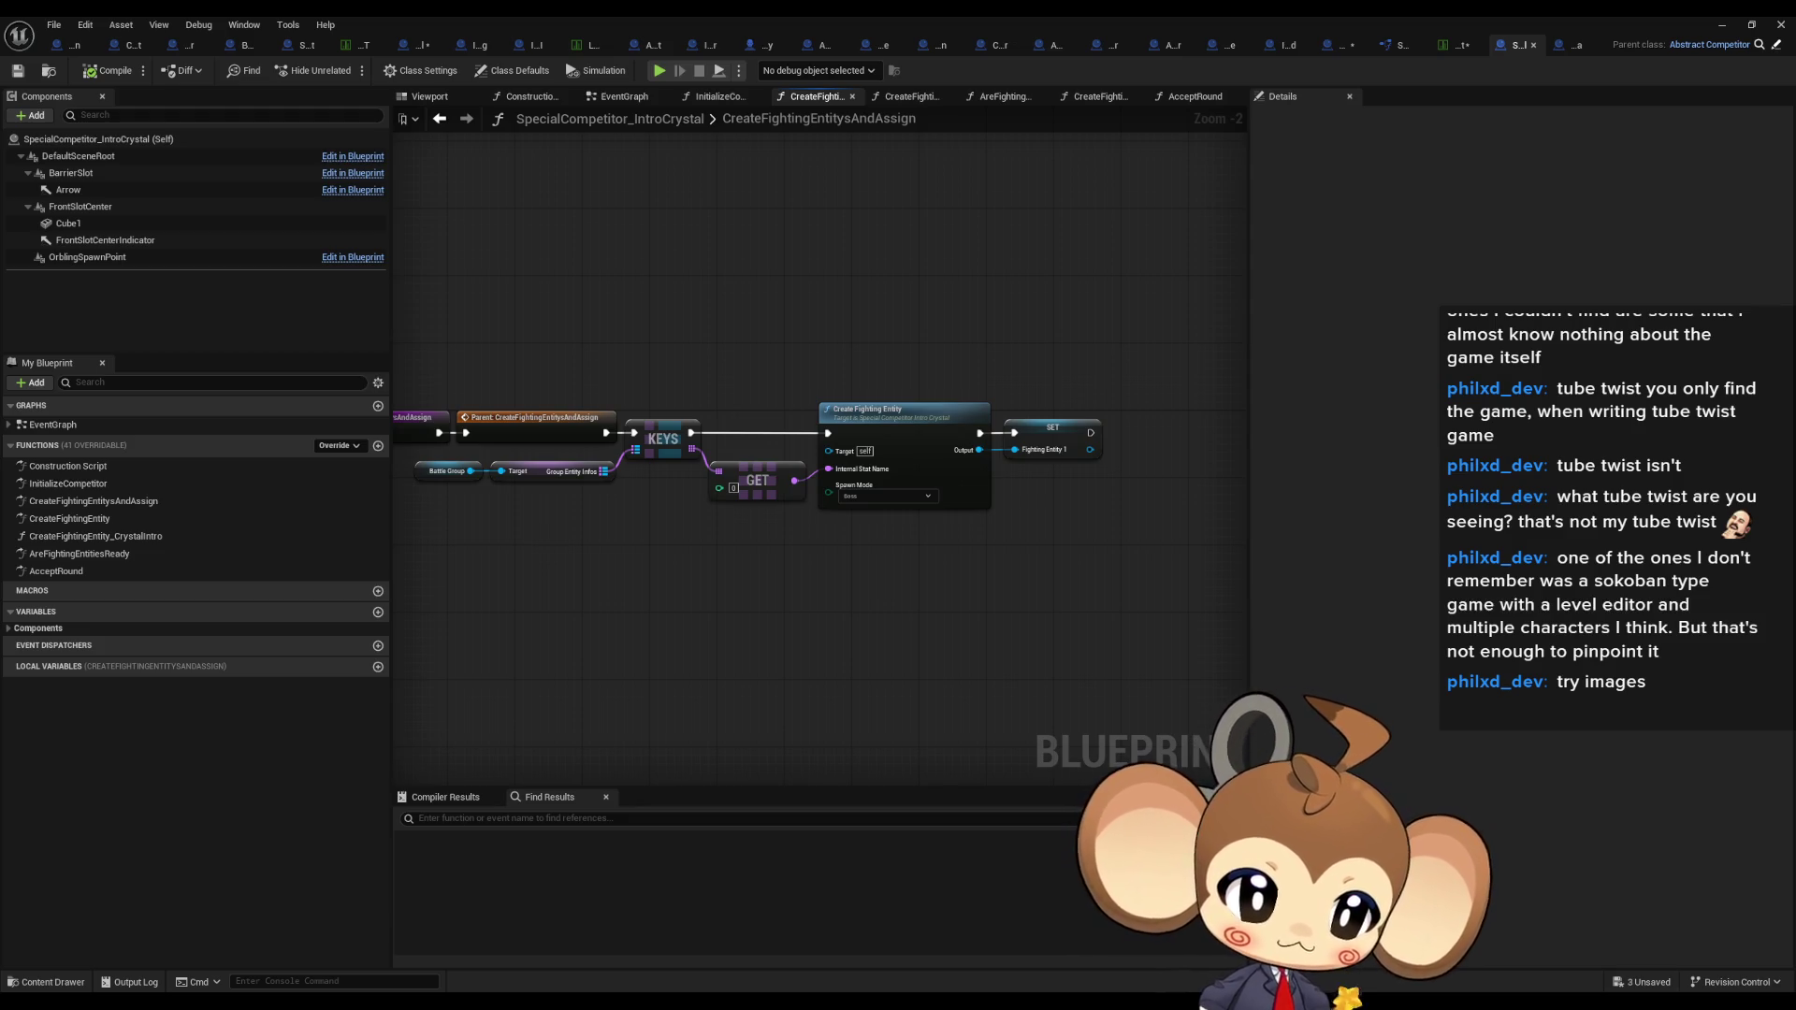
mouse_move(1795, 351)
mouse_down()
mouse_move(1639, 396)
mouse_move(1579, 321)
mouse_up()
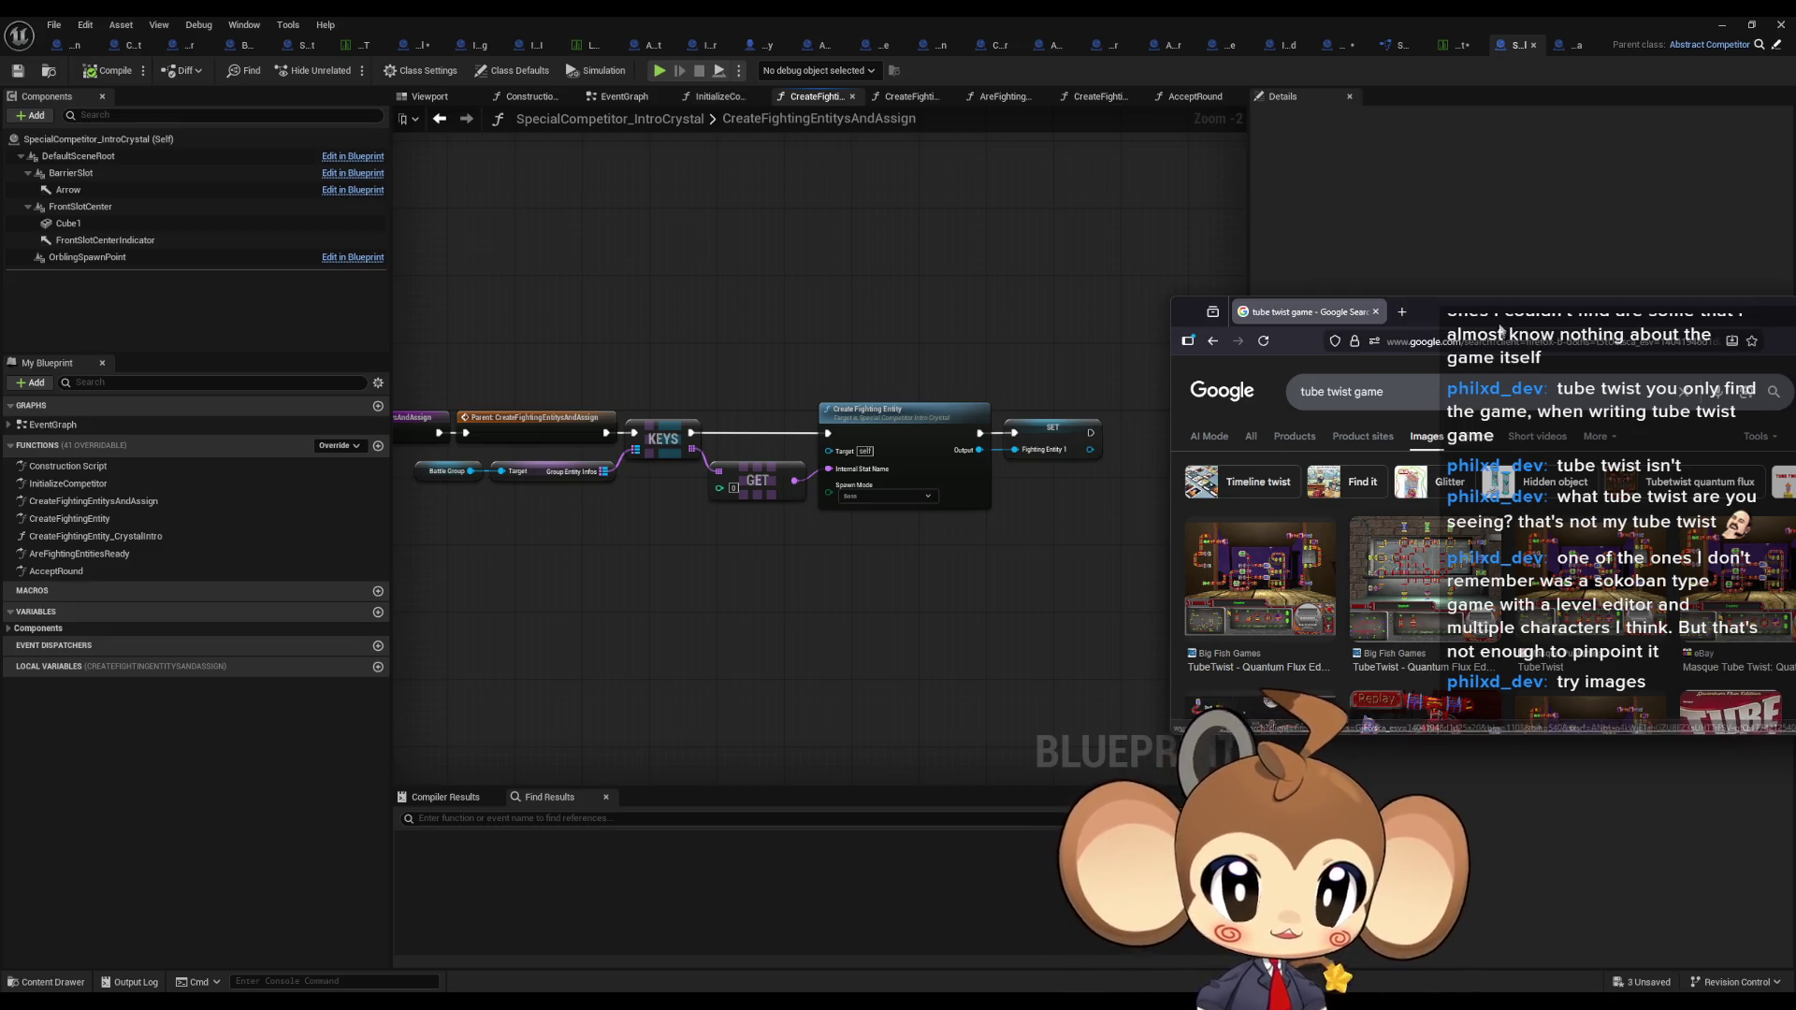
key(alt+Tab)
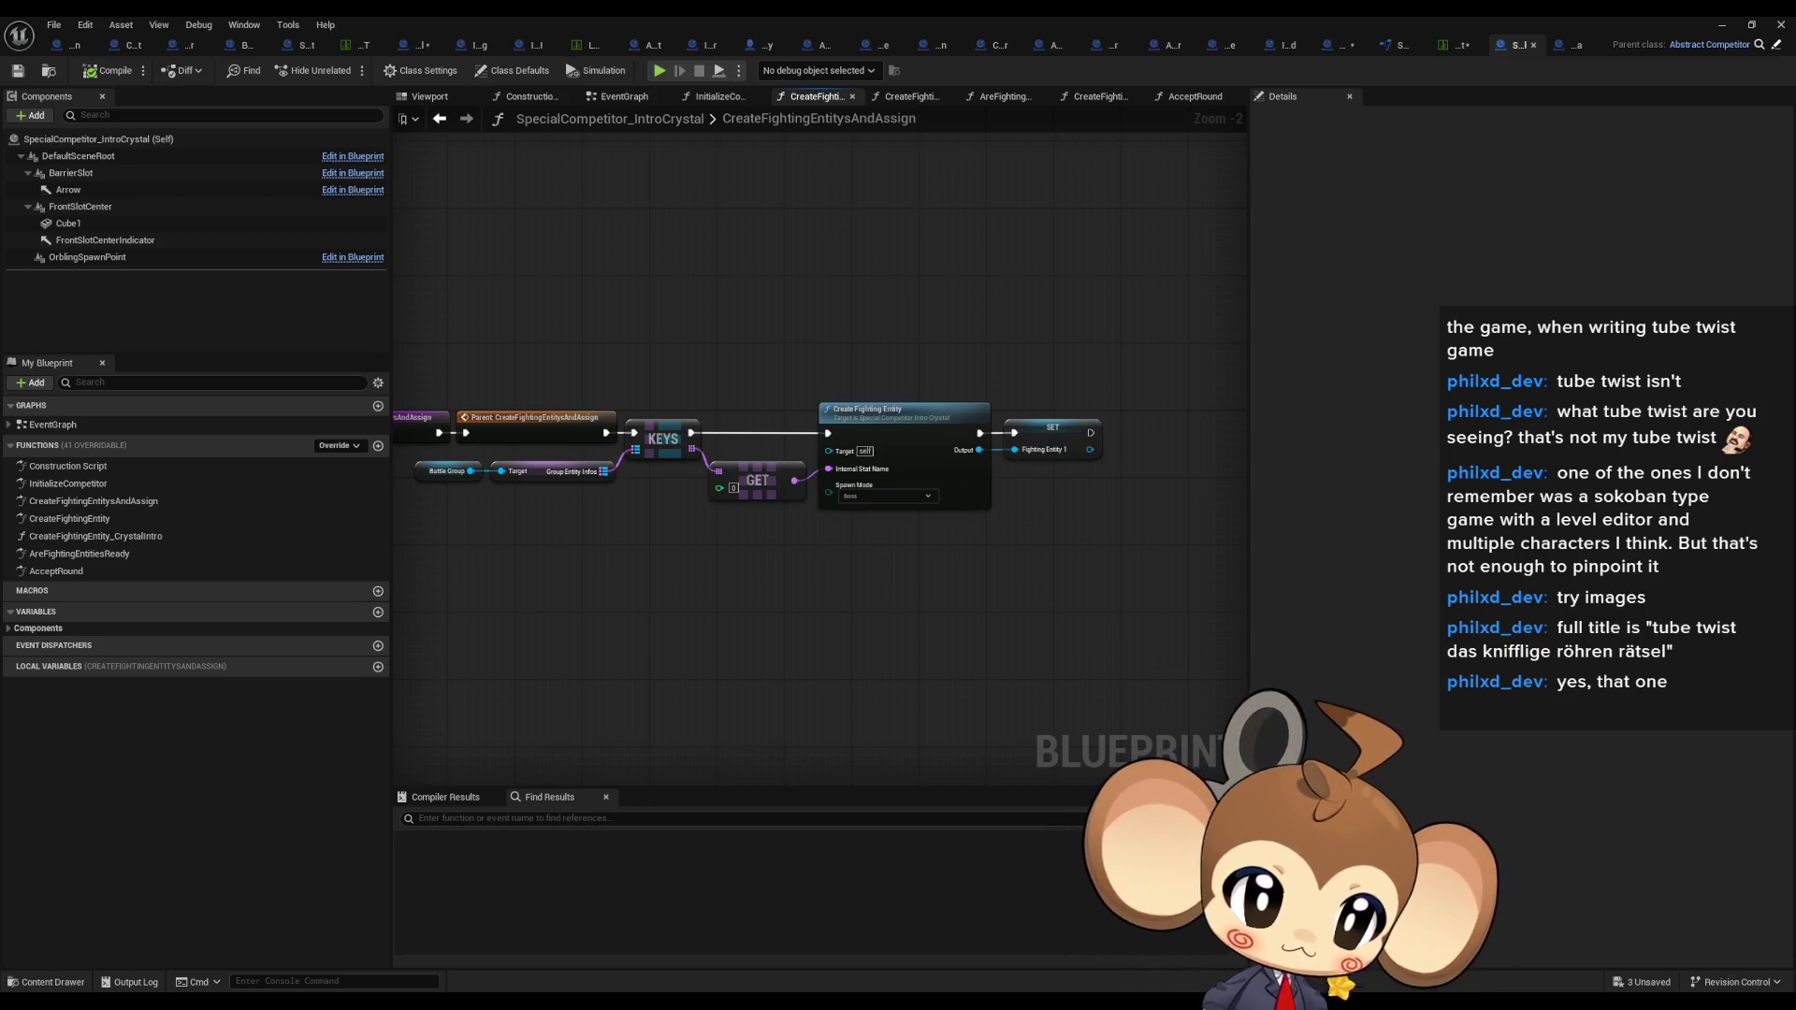
Step: Maximise the TubeTwist page in Firefox, highlight a Produktmerkmale bullet, then return to Unreal
key(alt+Tab)
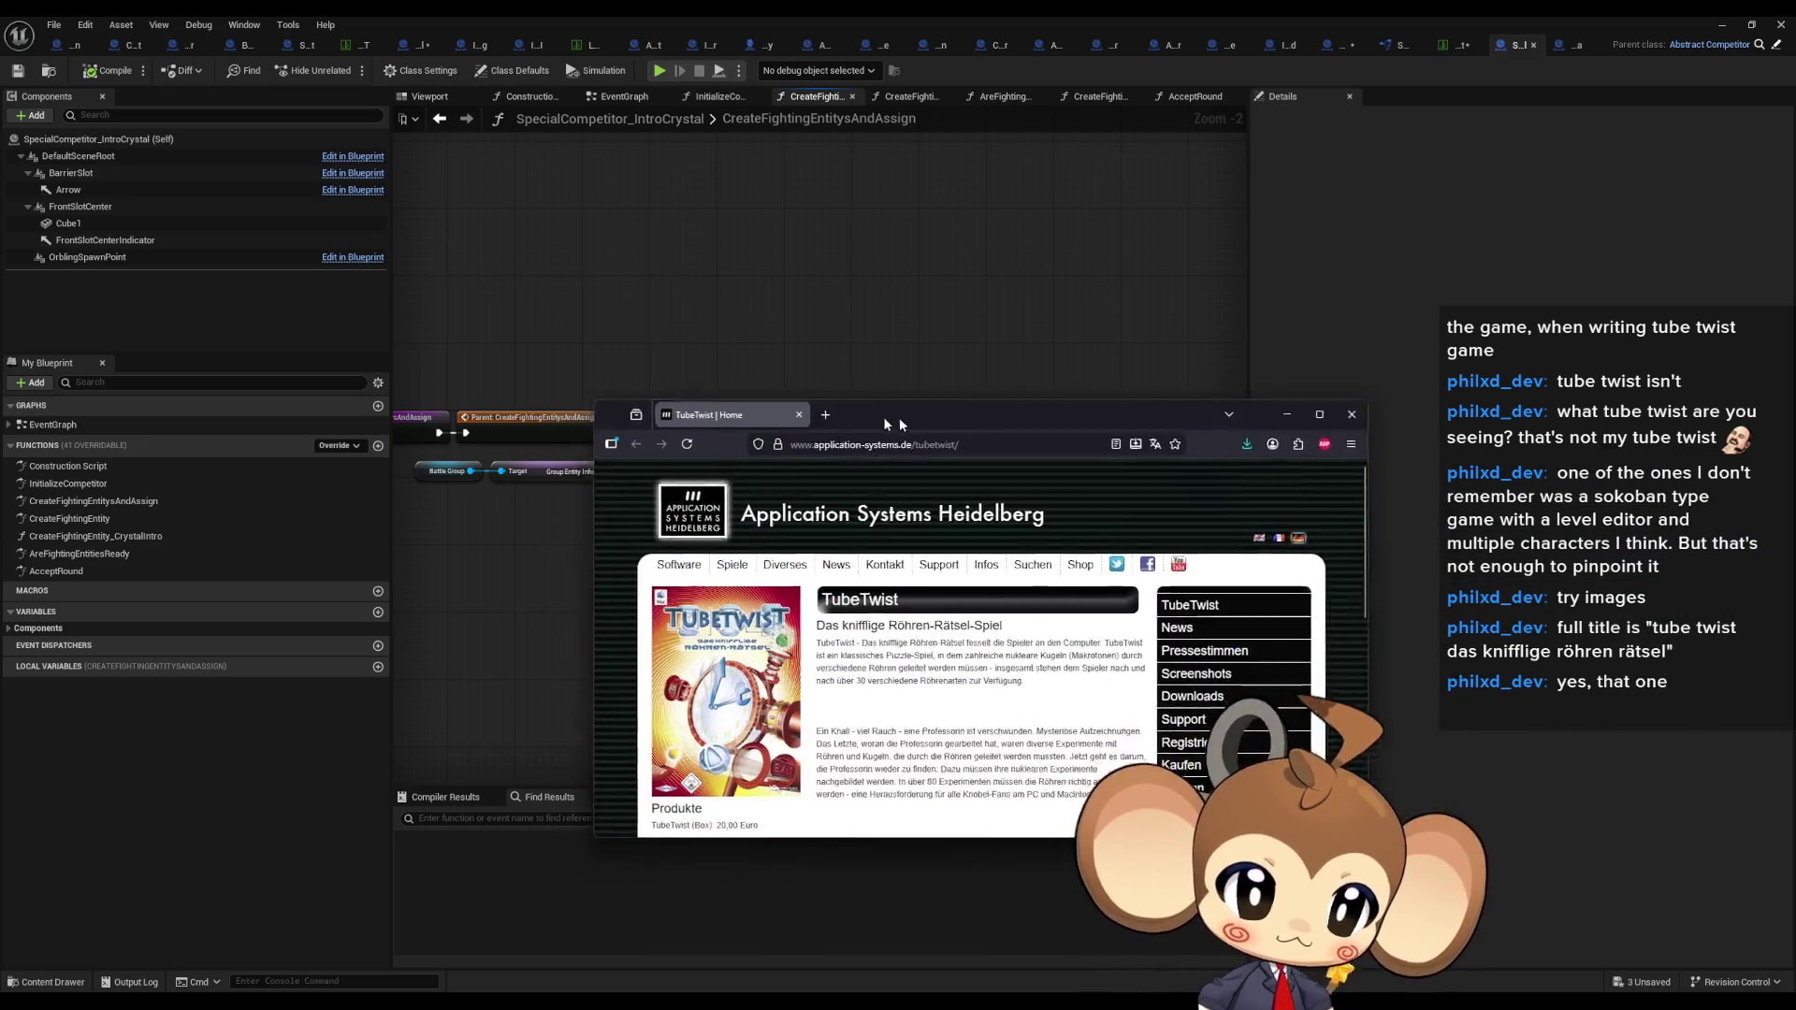
double_click(786, 411)
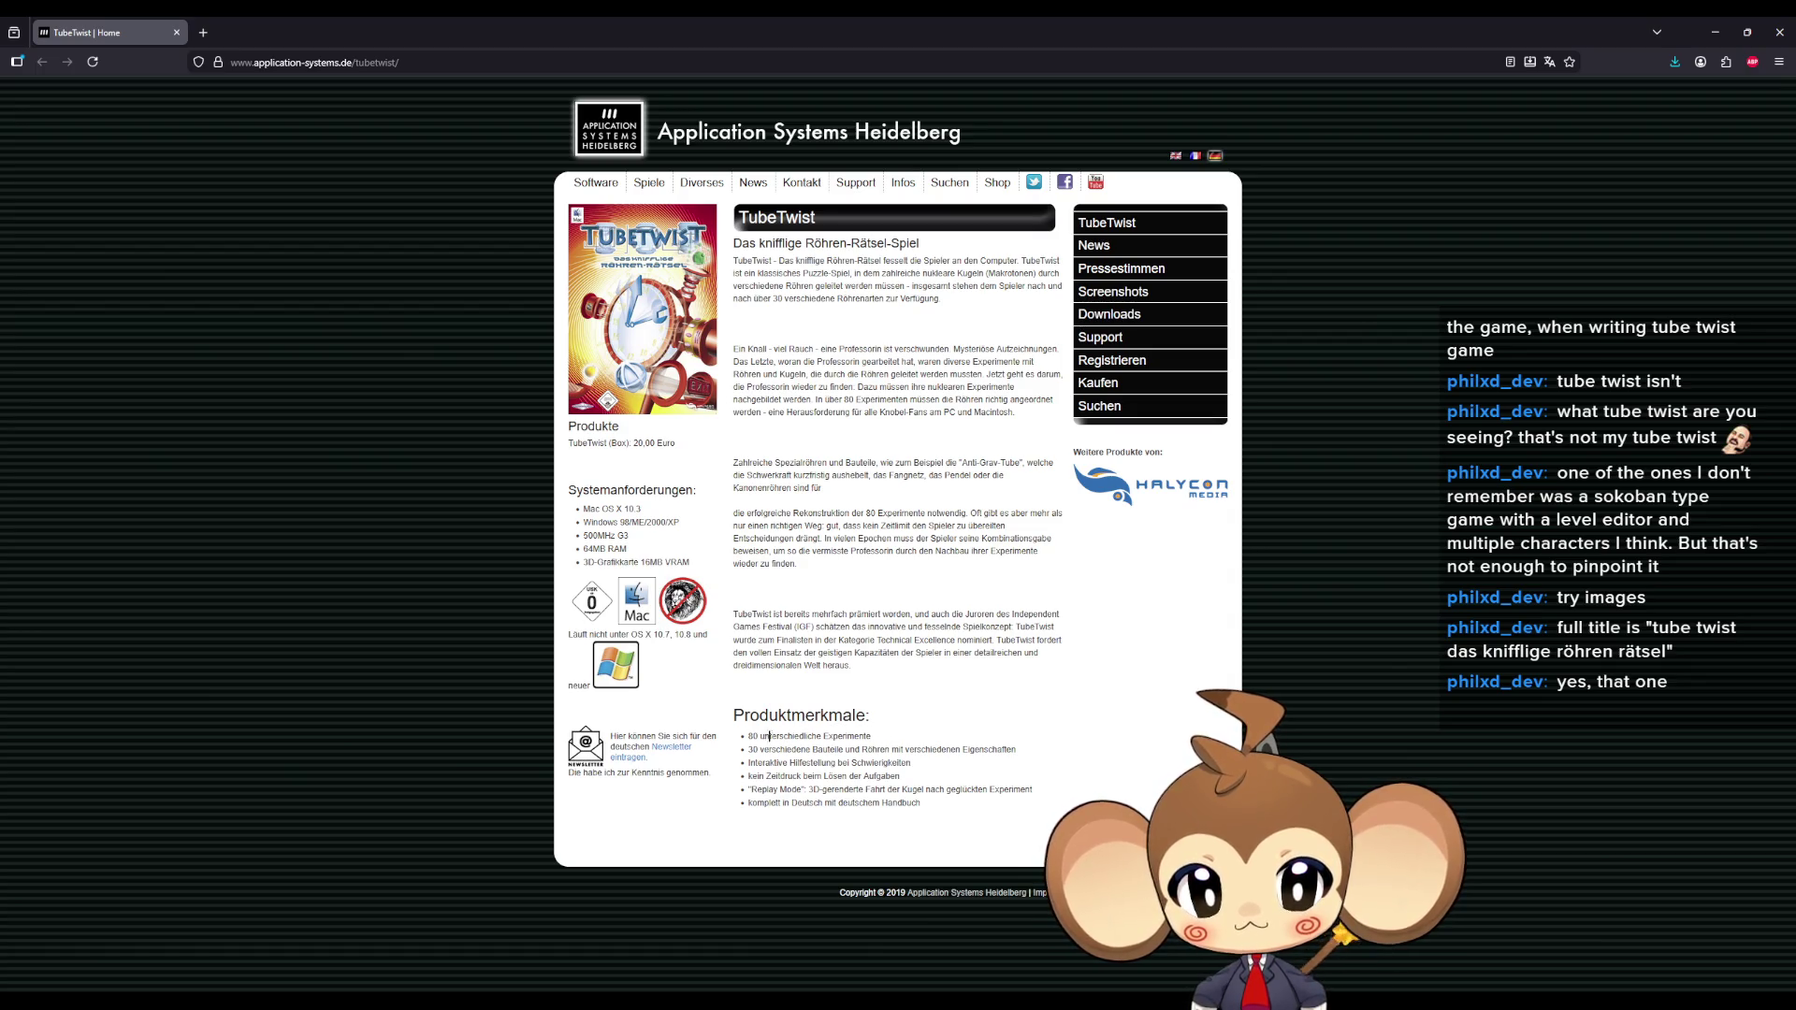
drag(763, 736, 868, 739)
click(1085, 680)
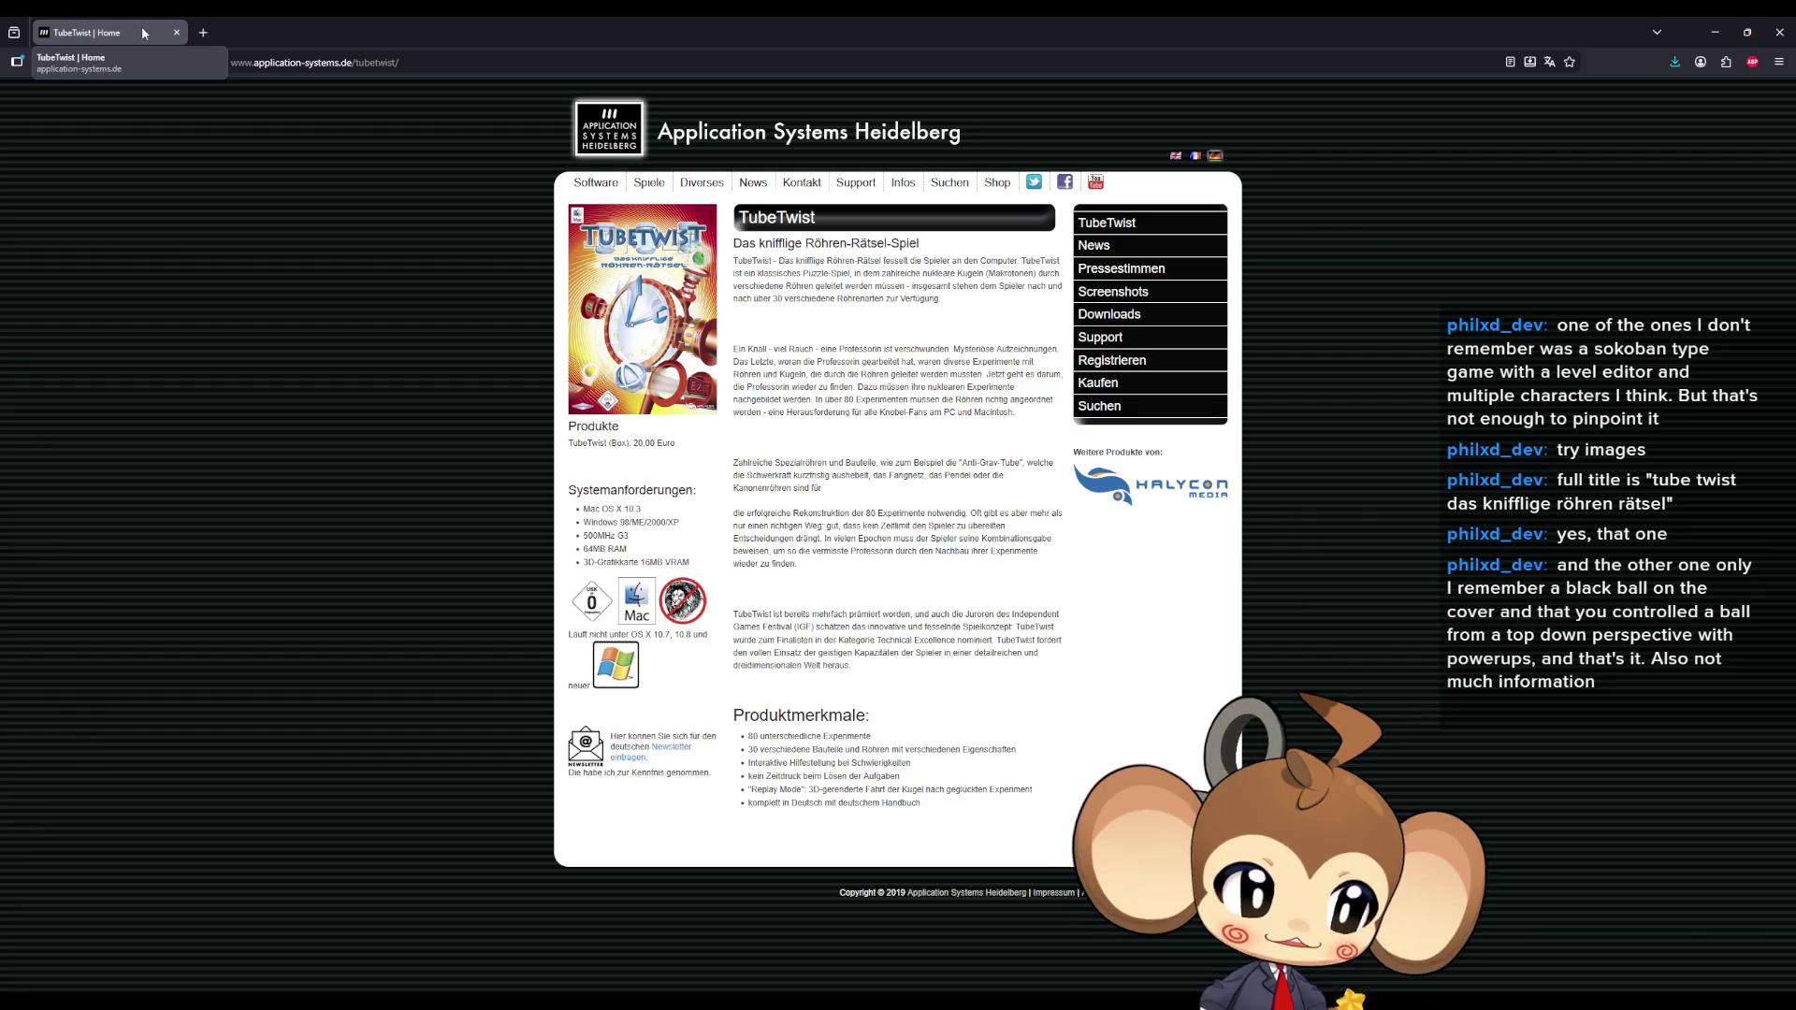
key(alt+Tab)
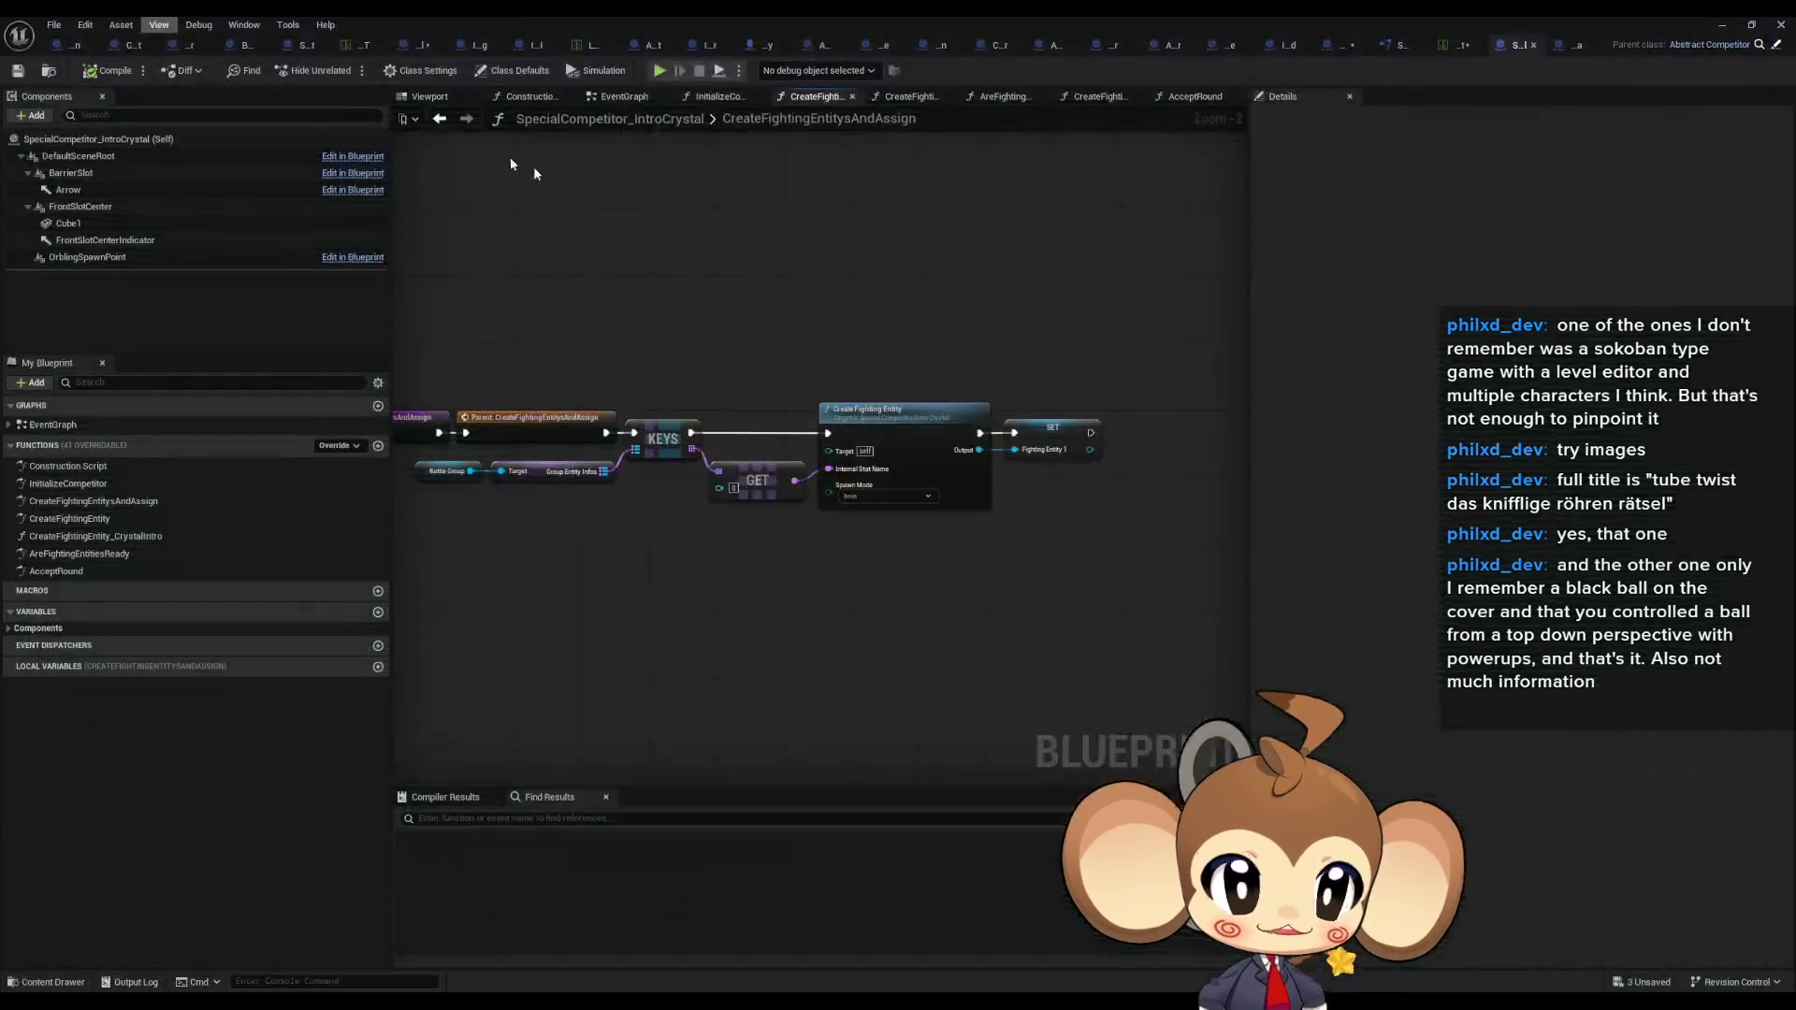
Step: Pan the IntroCrystal graph, glance at the orbling stats table, then float the blueprint editor window
drag(957, 404, 926, 419)
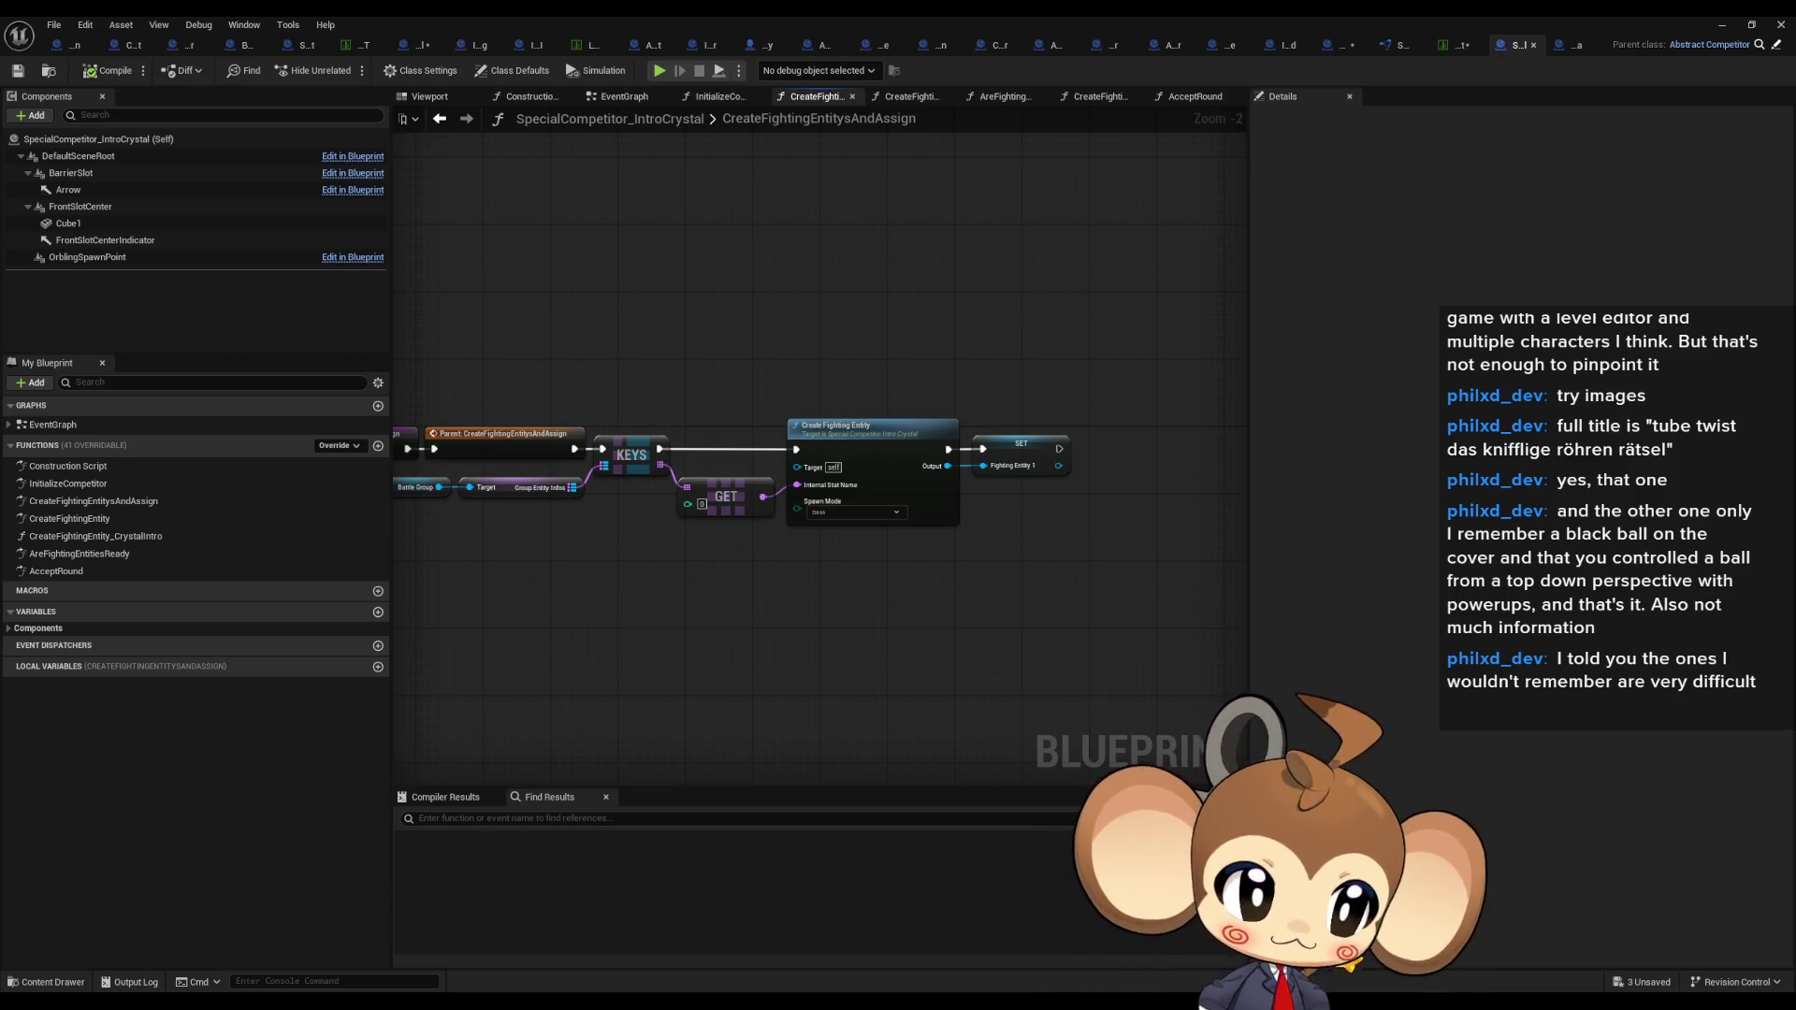
drag(1040, 552, 1029, 599)
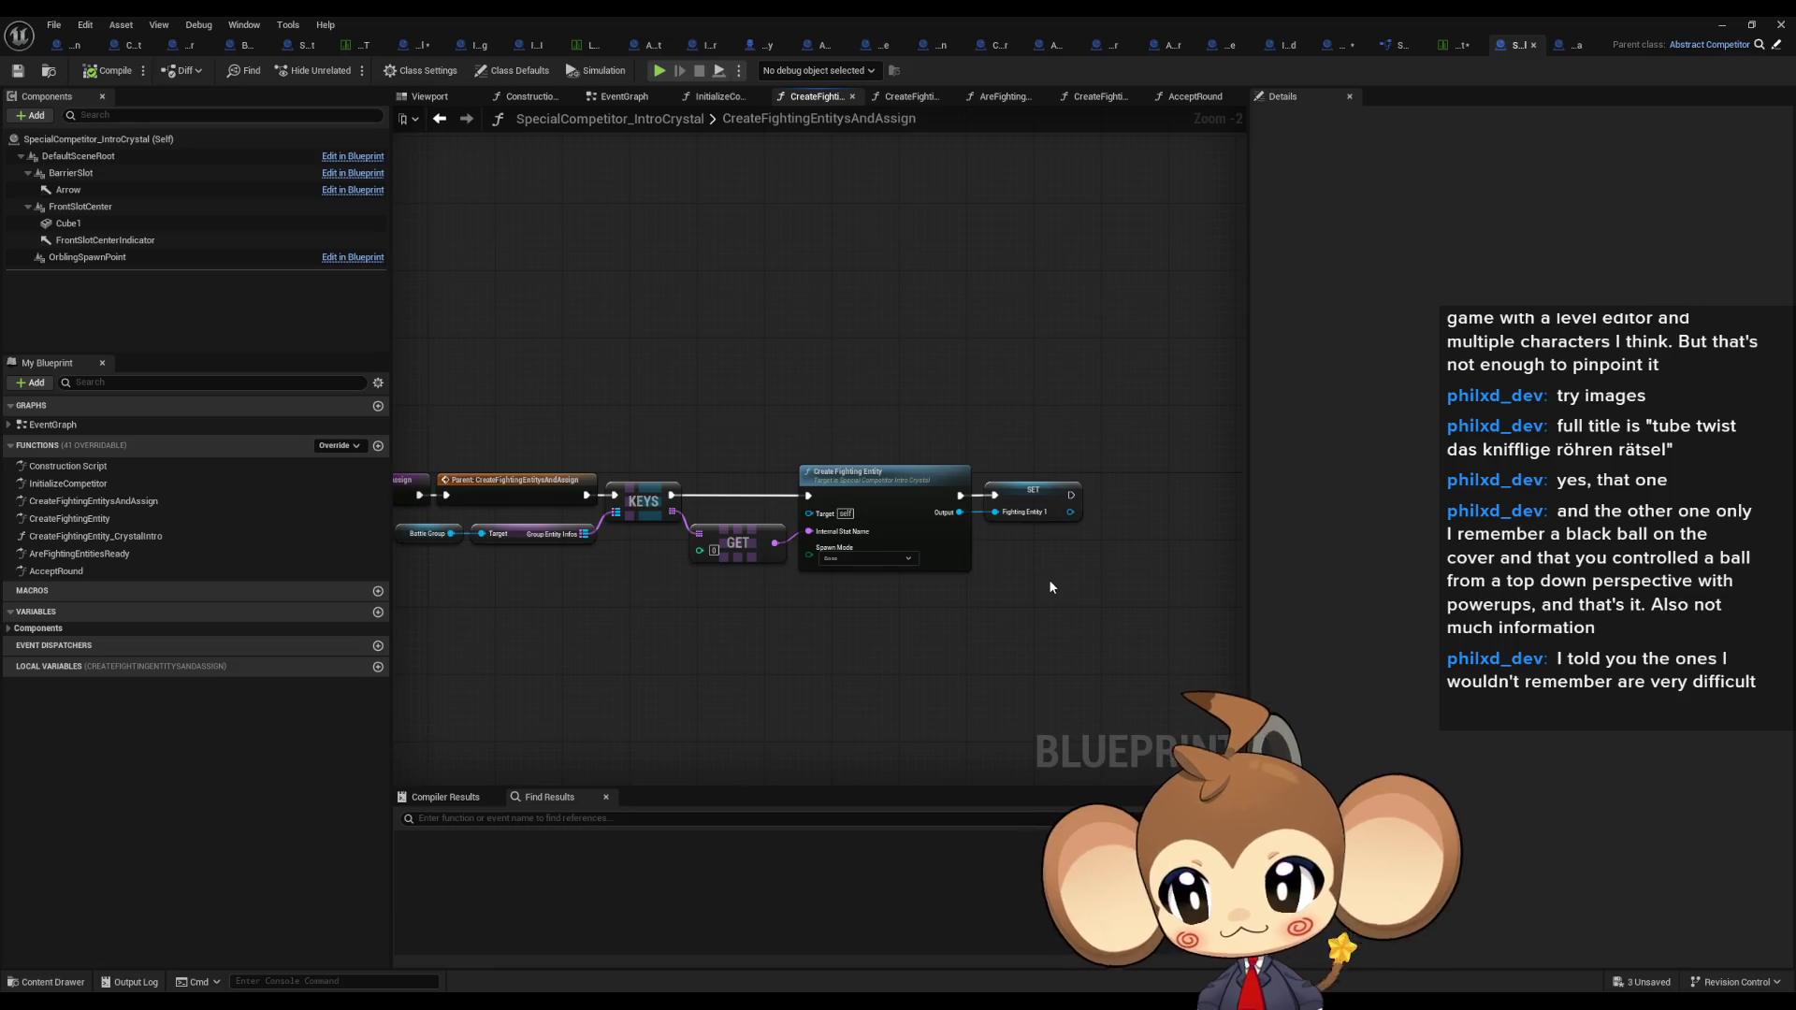
click(1459, 45)
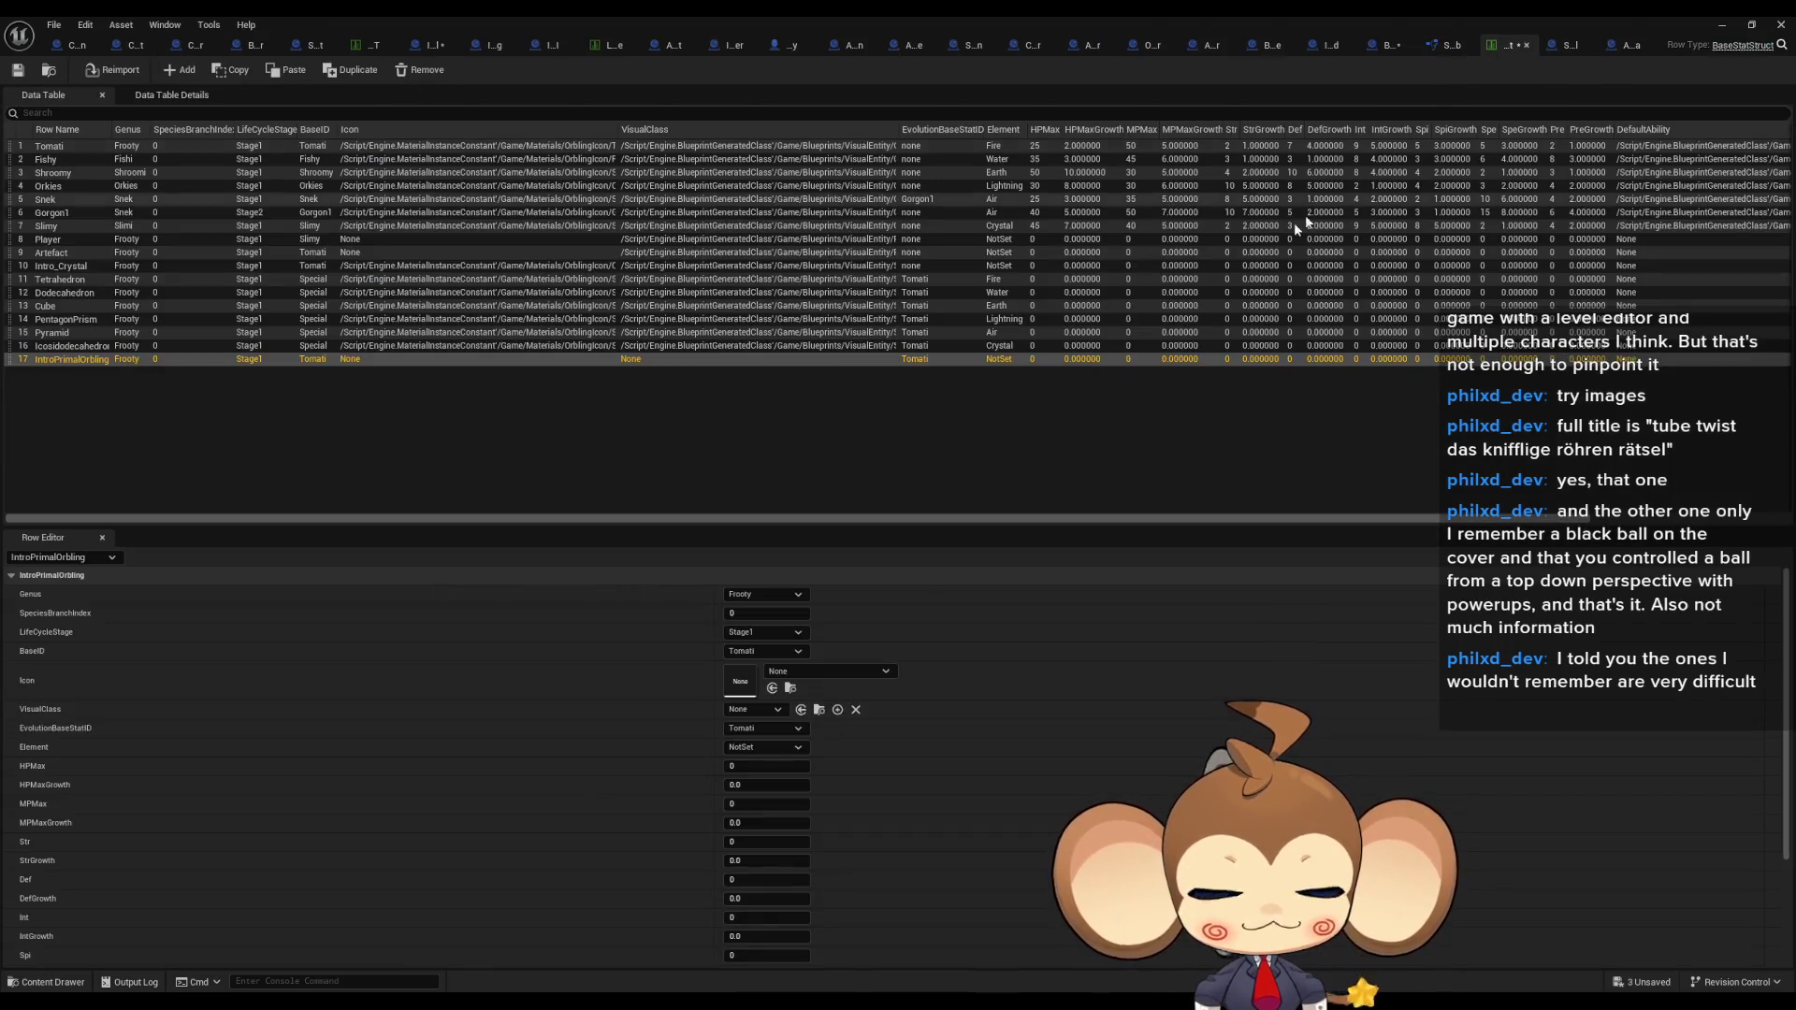
click(1572, 47)
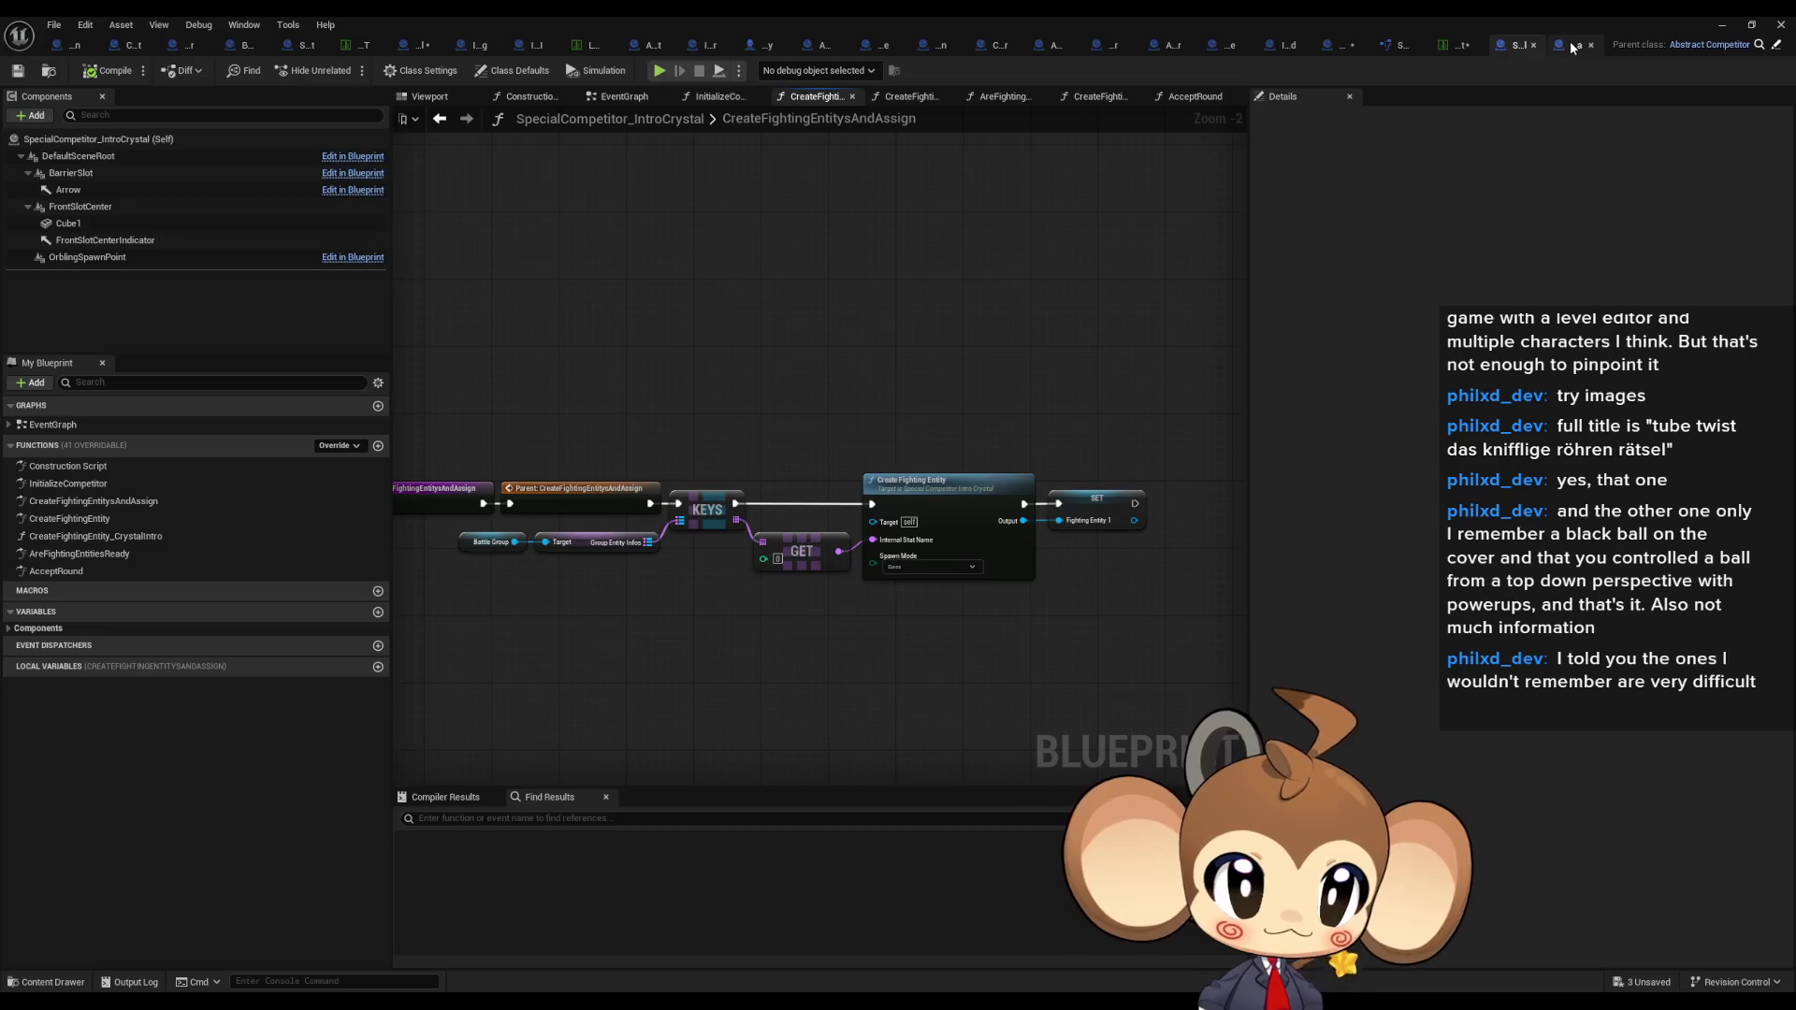
double_click(1422, 15)
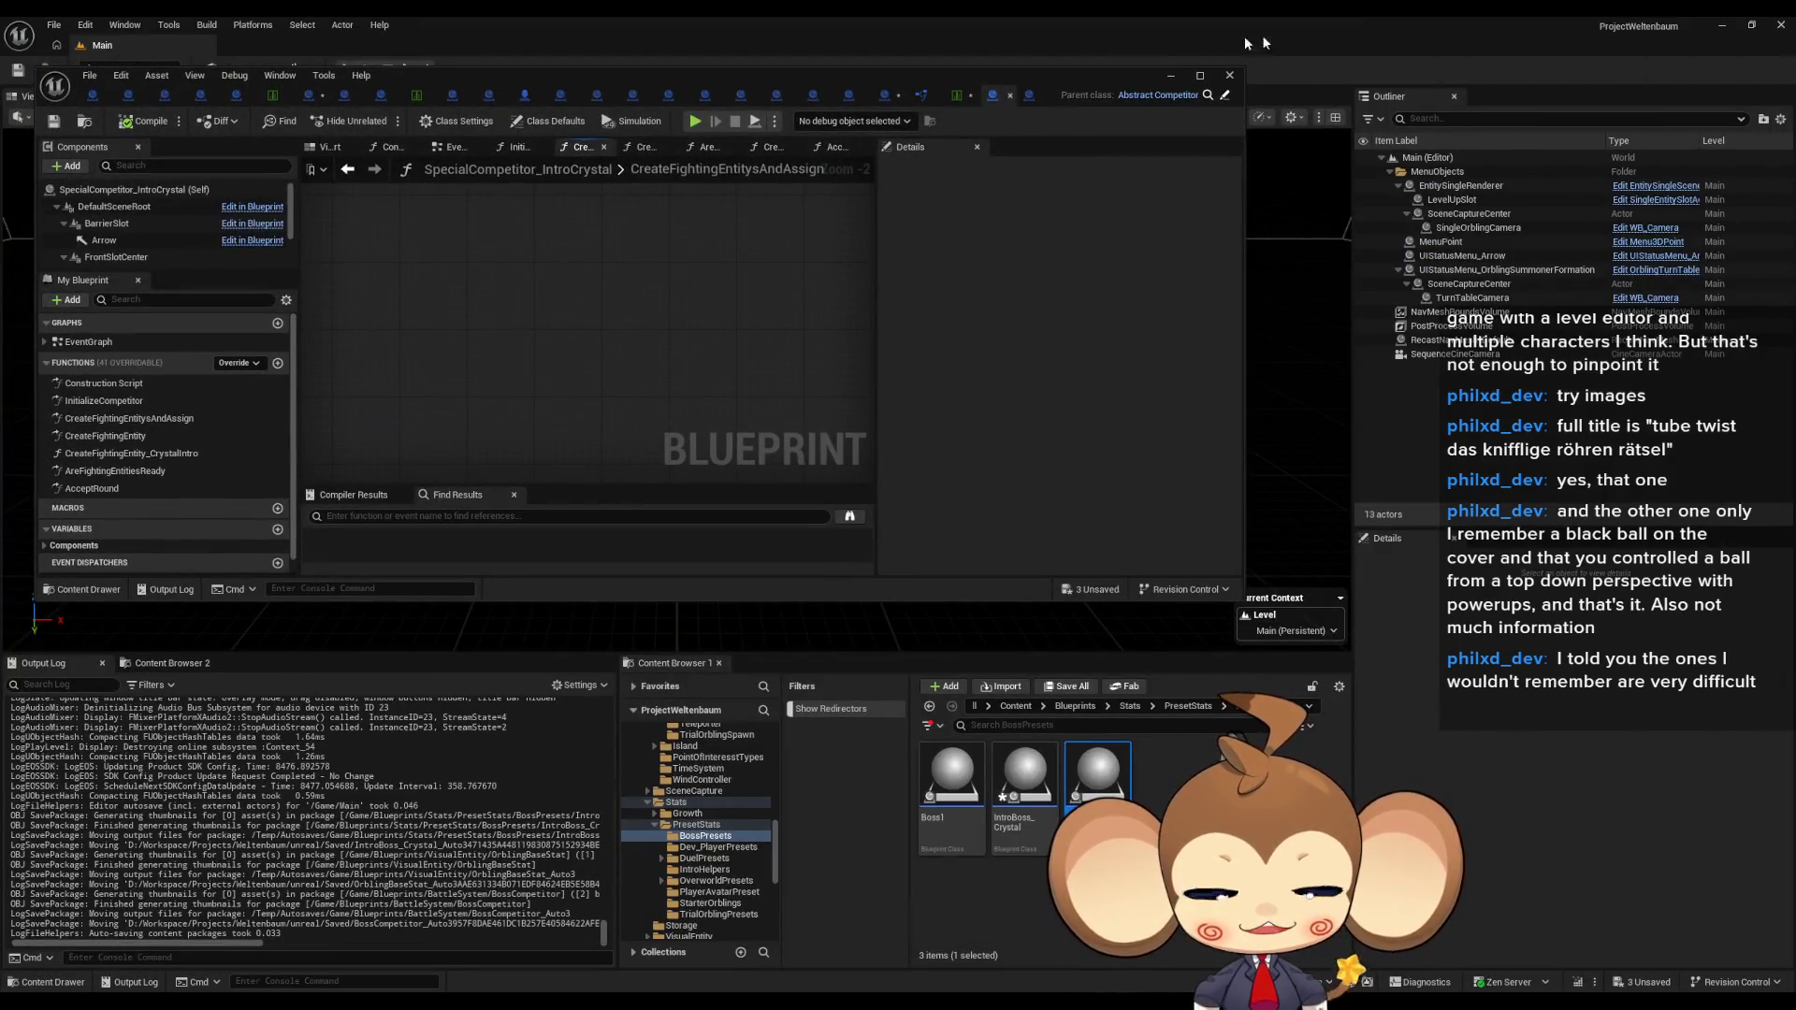
Step: Maximise and pan the blueprint graph, then restore it to reveal the level editor
double_click(877, 78)
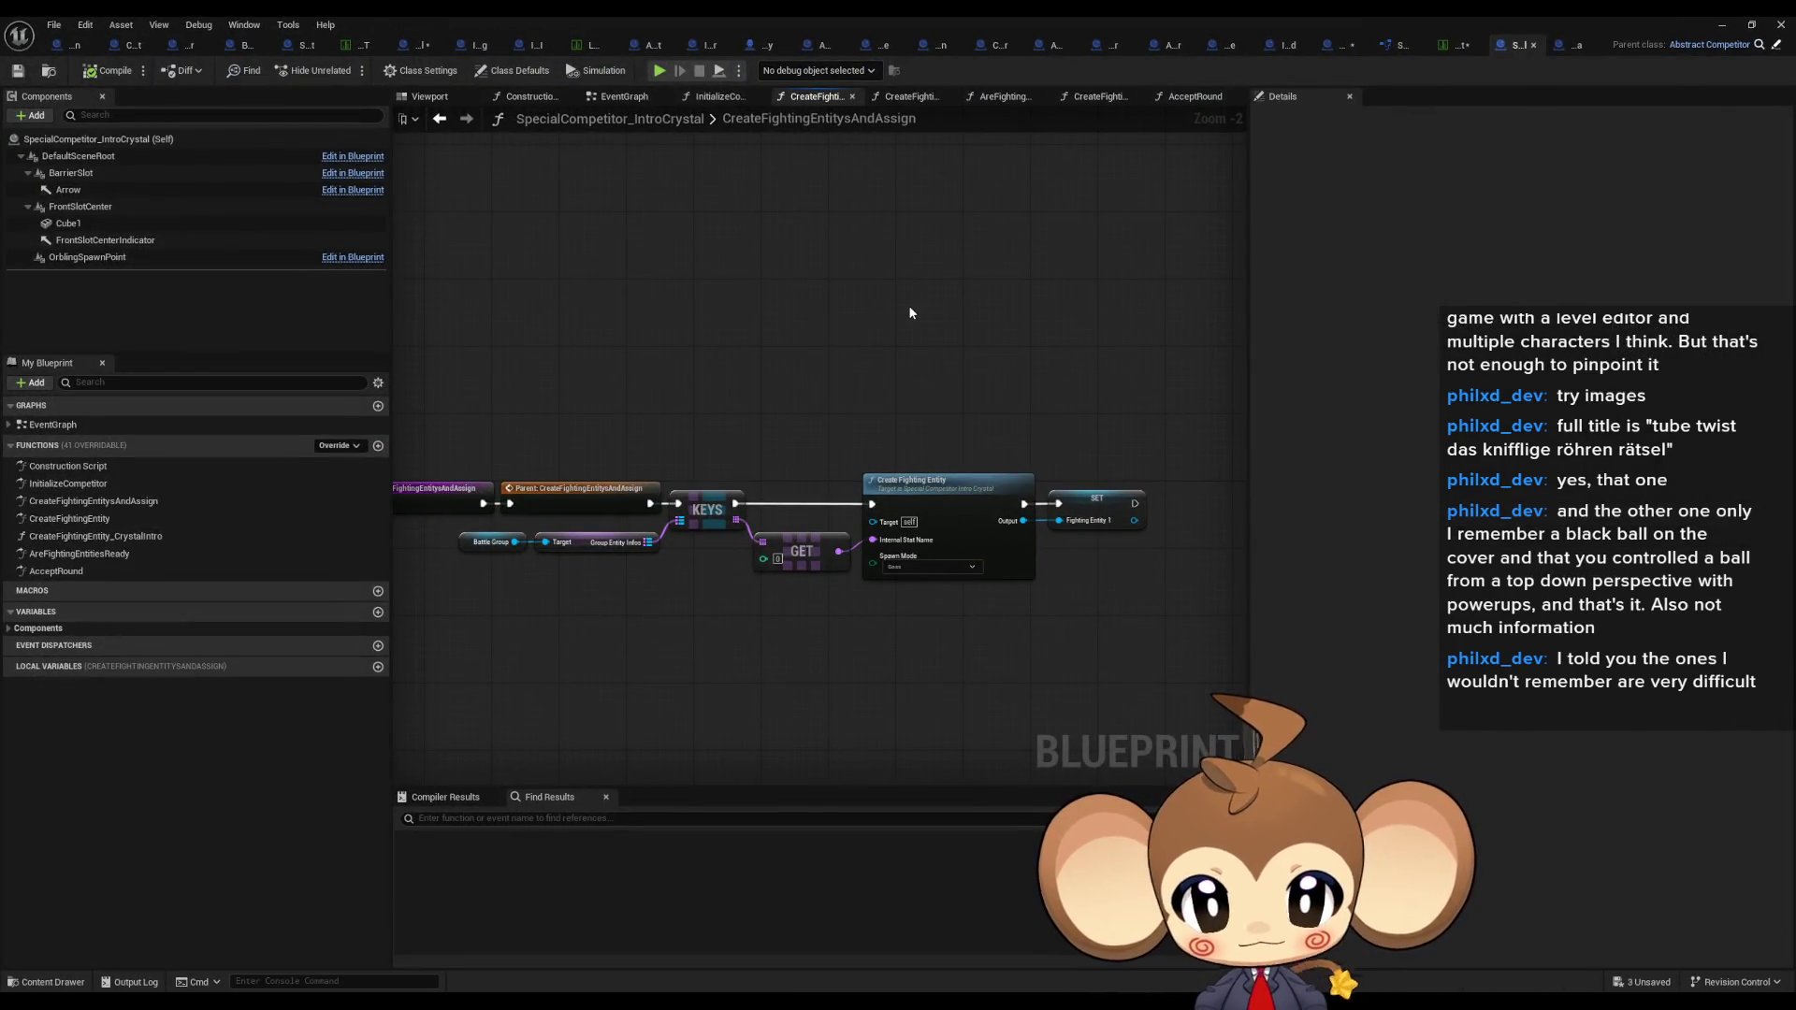
mouse_move(859, 301)
mouse_down()
mouse_move(835, 260)
mouse_move(999, 275)
mouse_up()
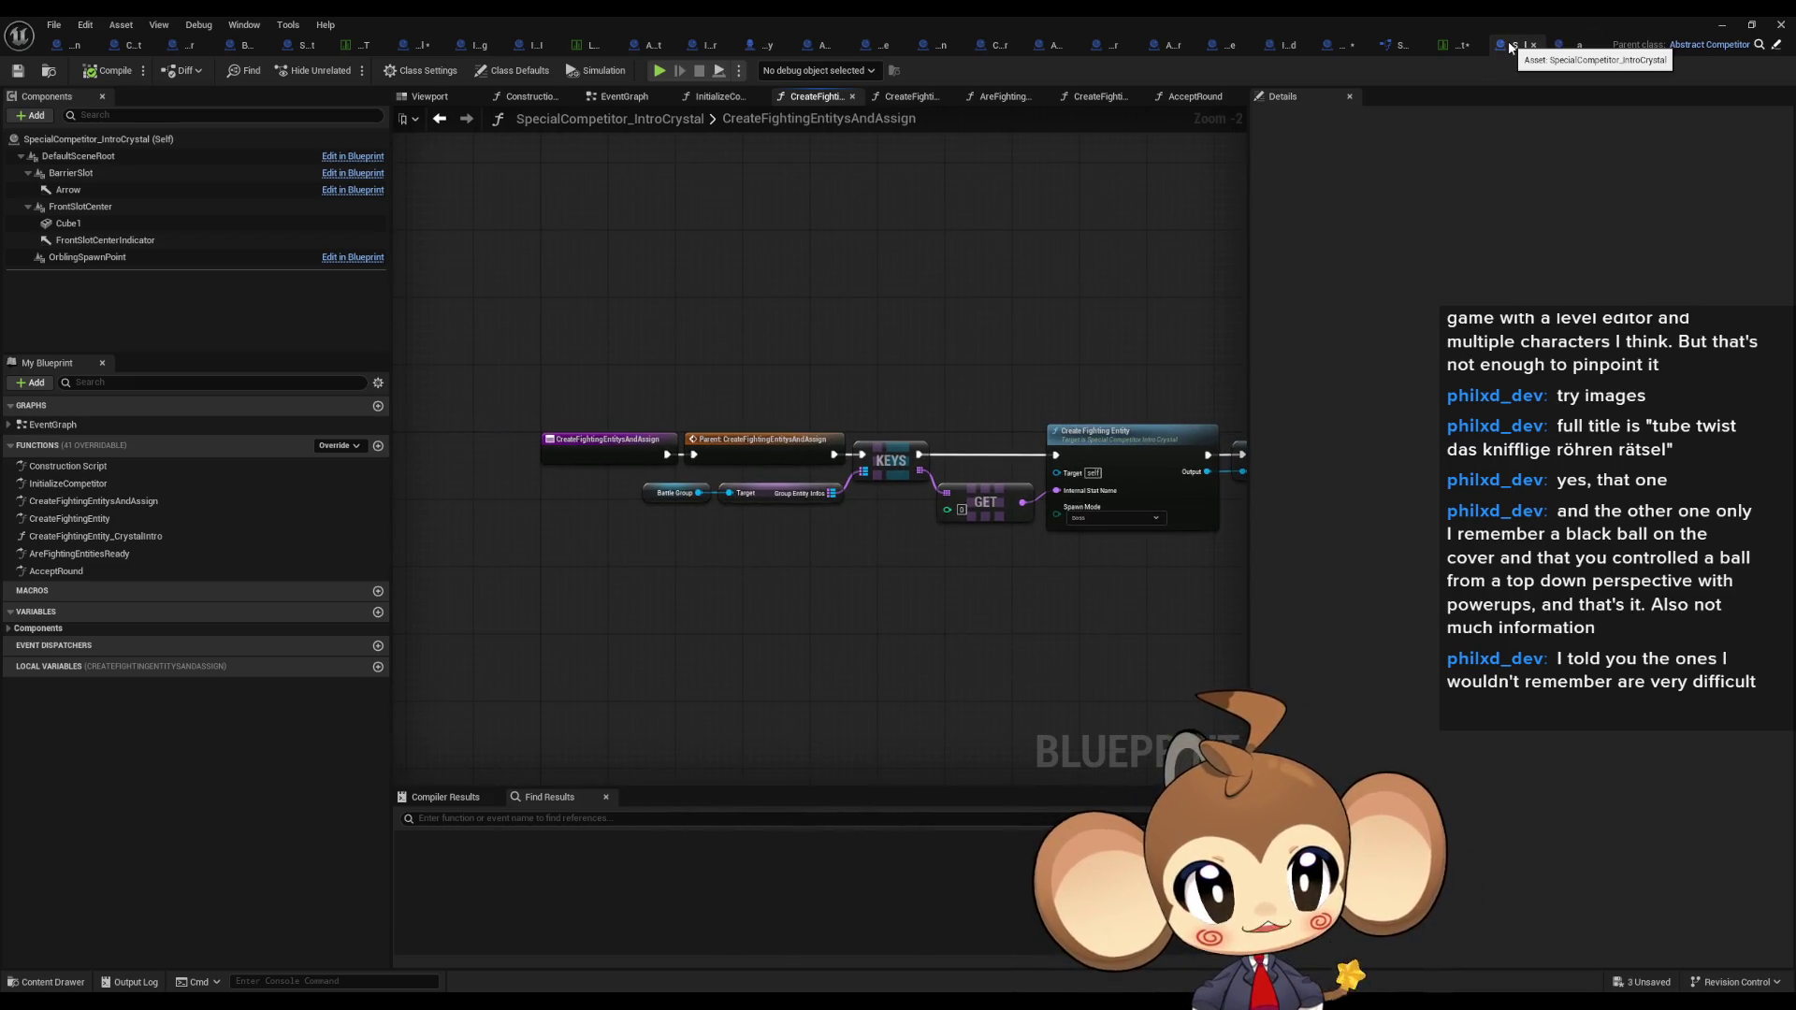
double_click(1526, 45)
Step: Browse Blueprints > BattleSystem > Competitors, select assets, then bring up LevelSequenceDataTable
click(1029, 926)
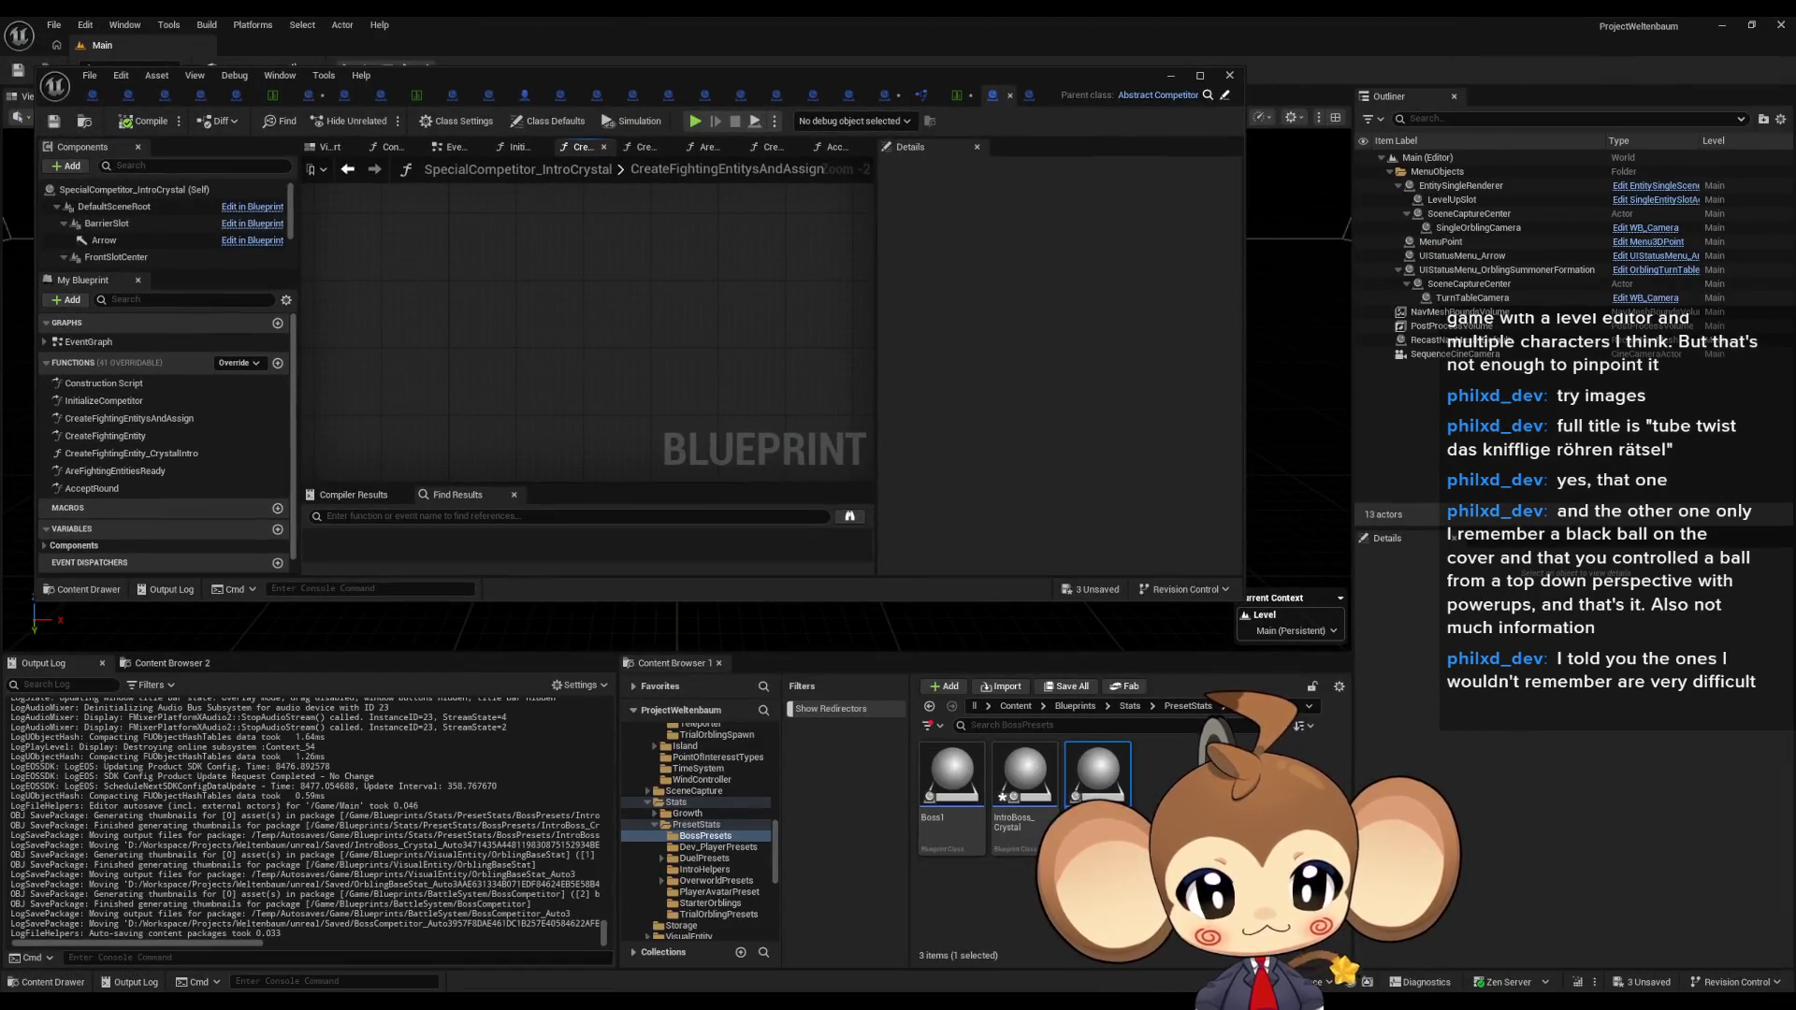
click(1076, 707)
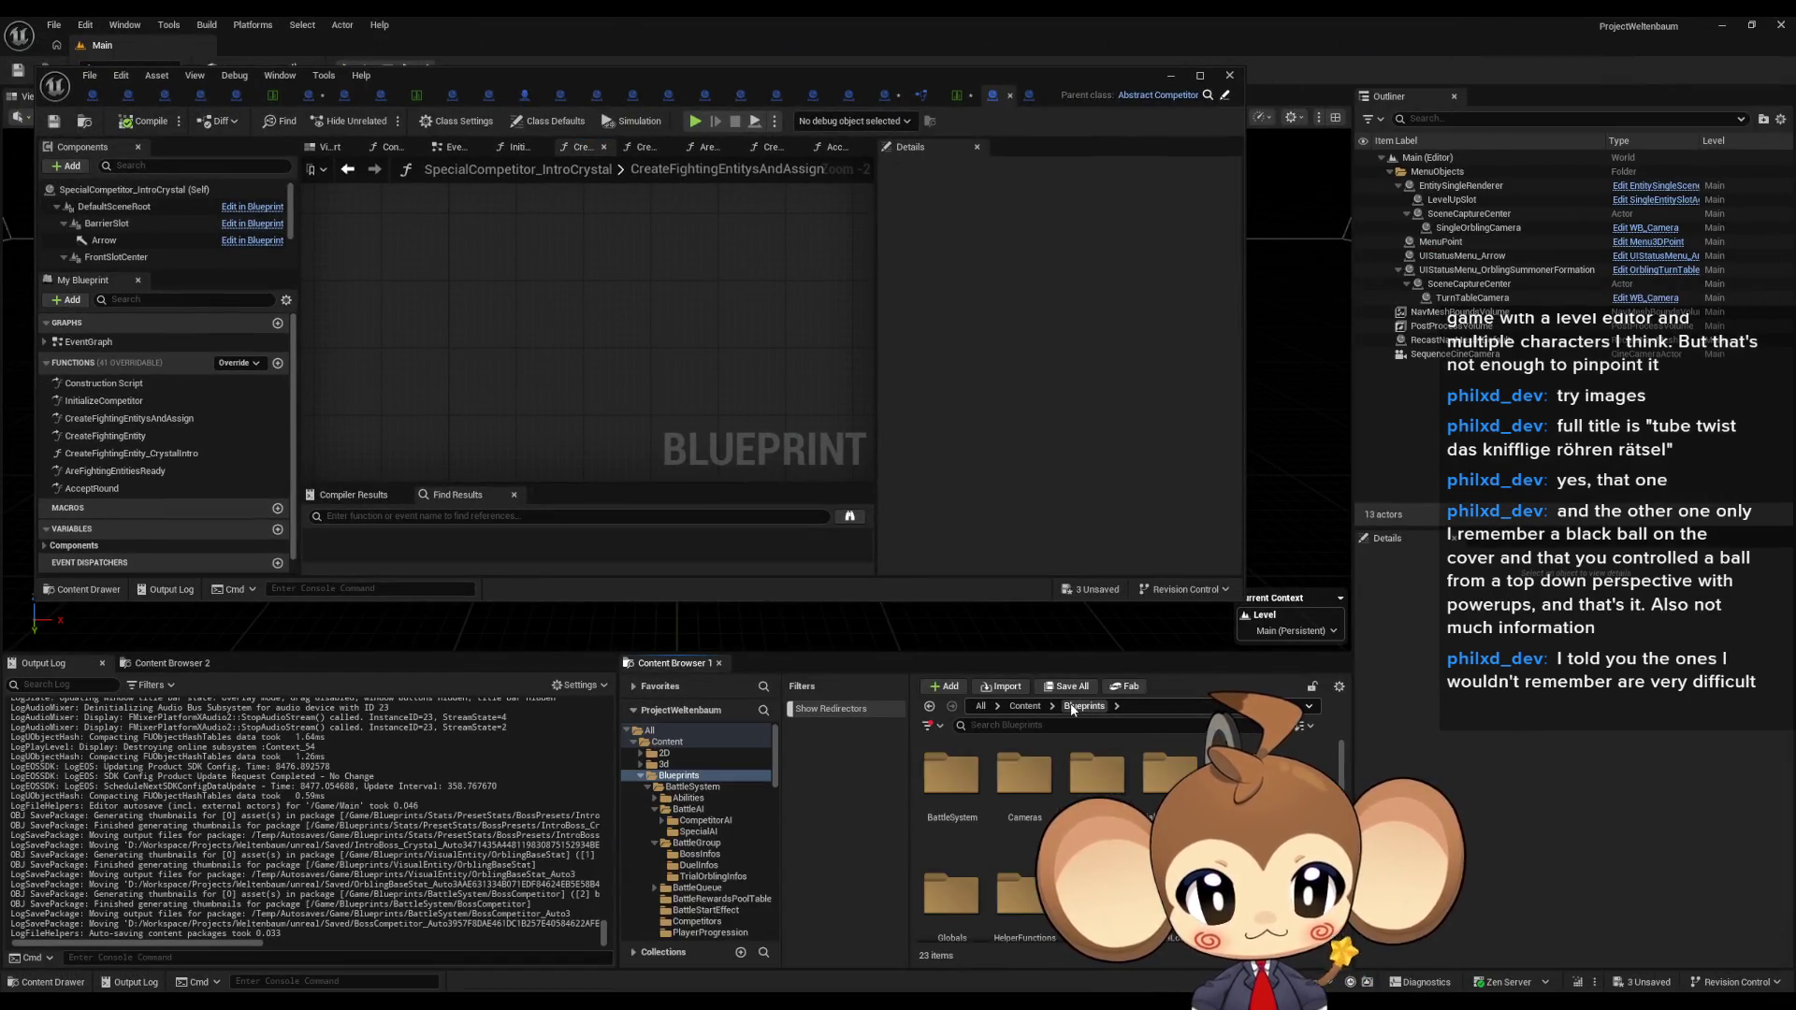
scroll(1024, 847, up, 2)
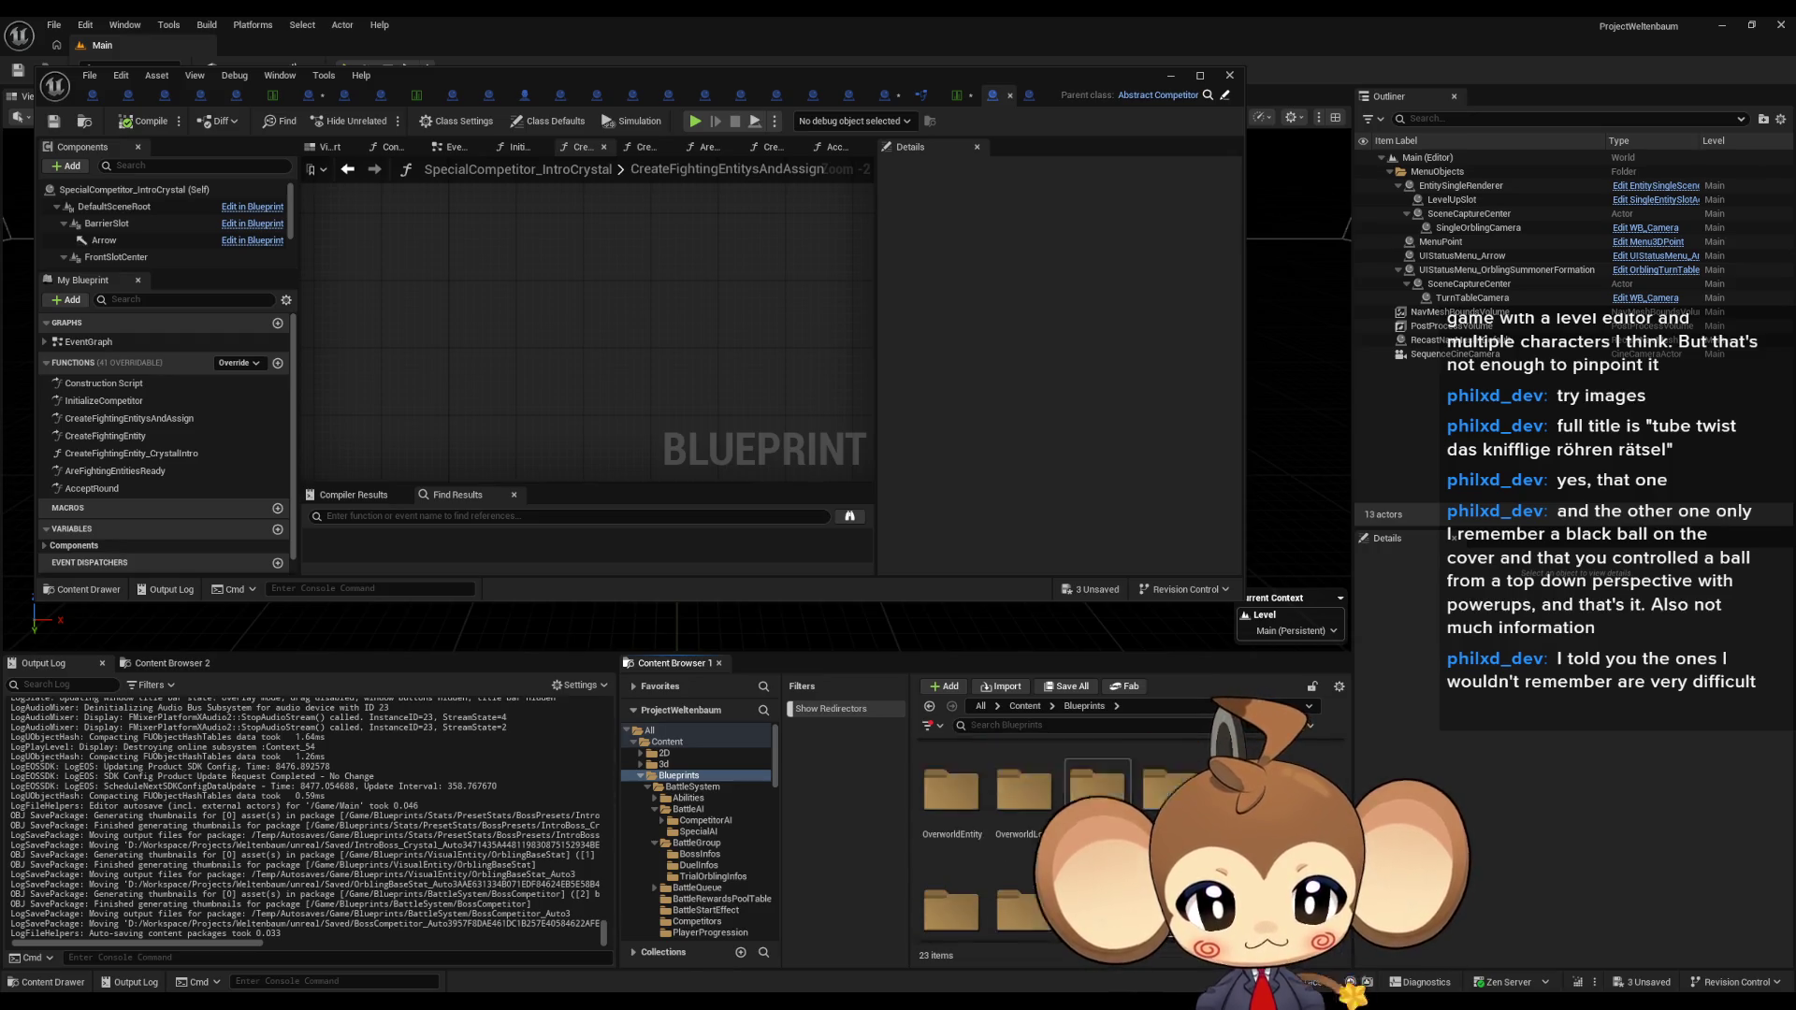
double_click(952, 837)
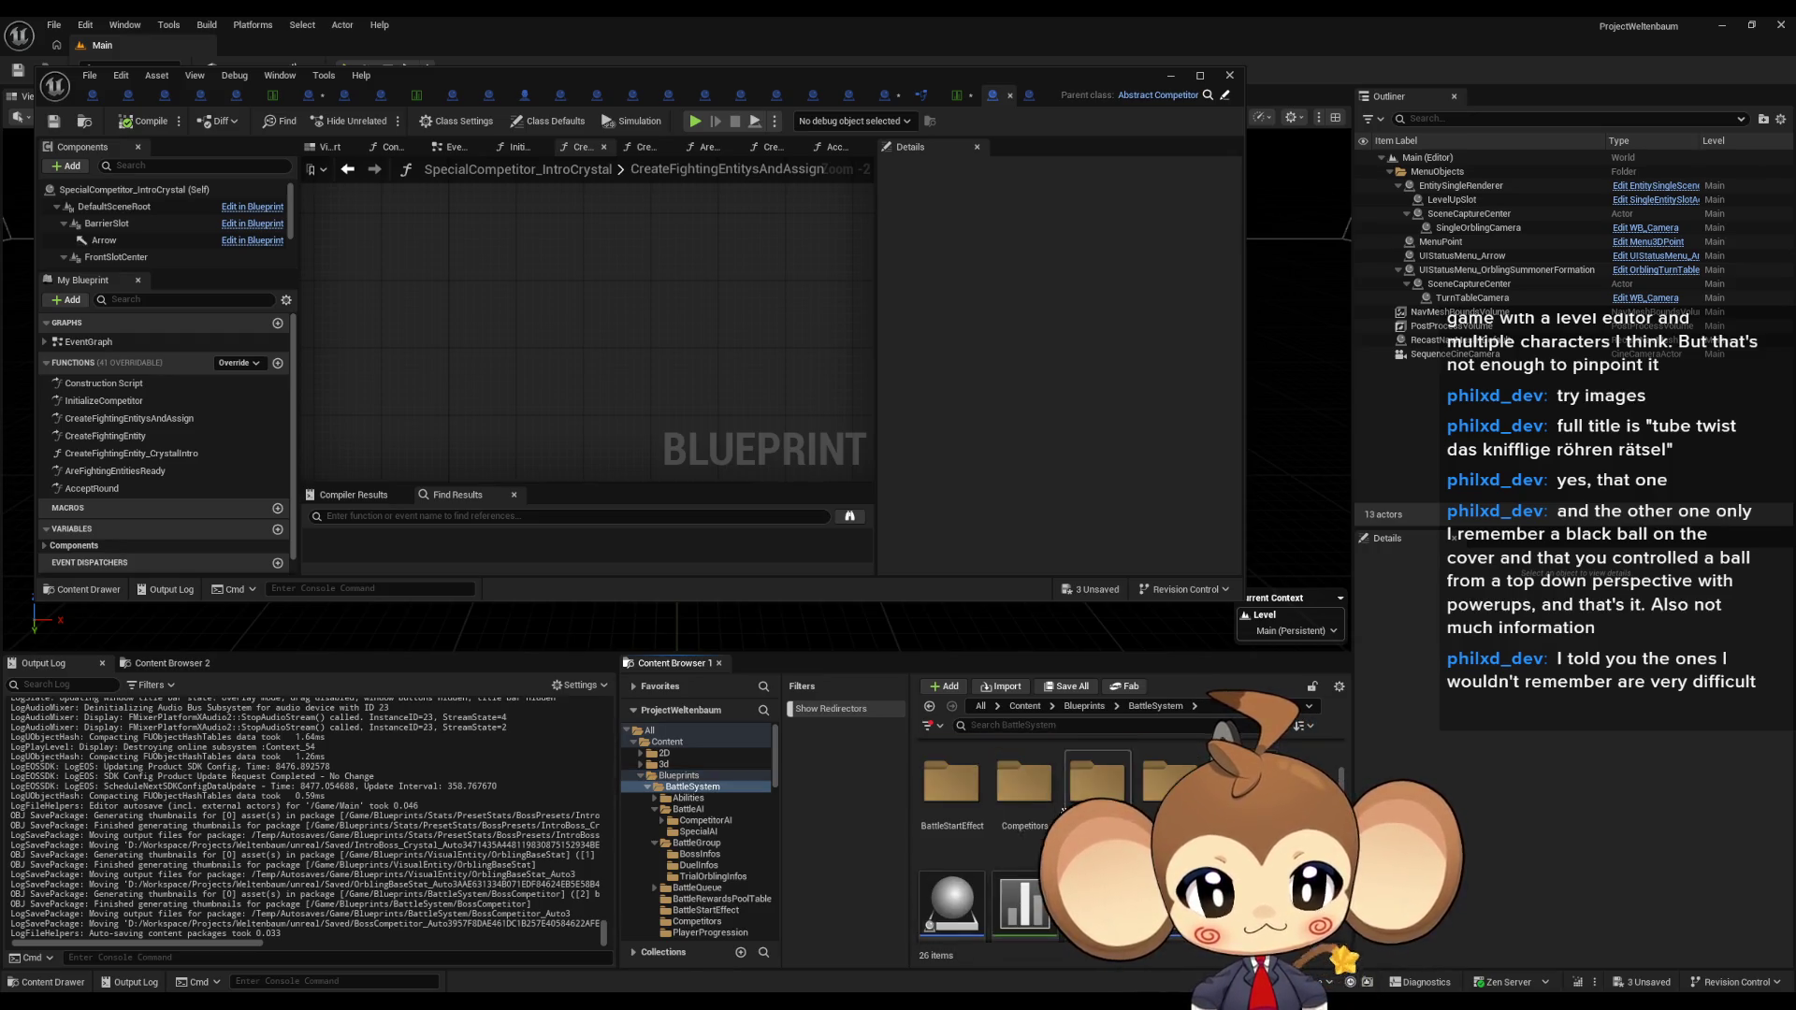
double_click(1024, 753)
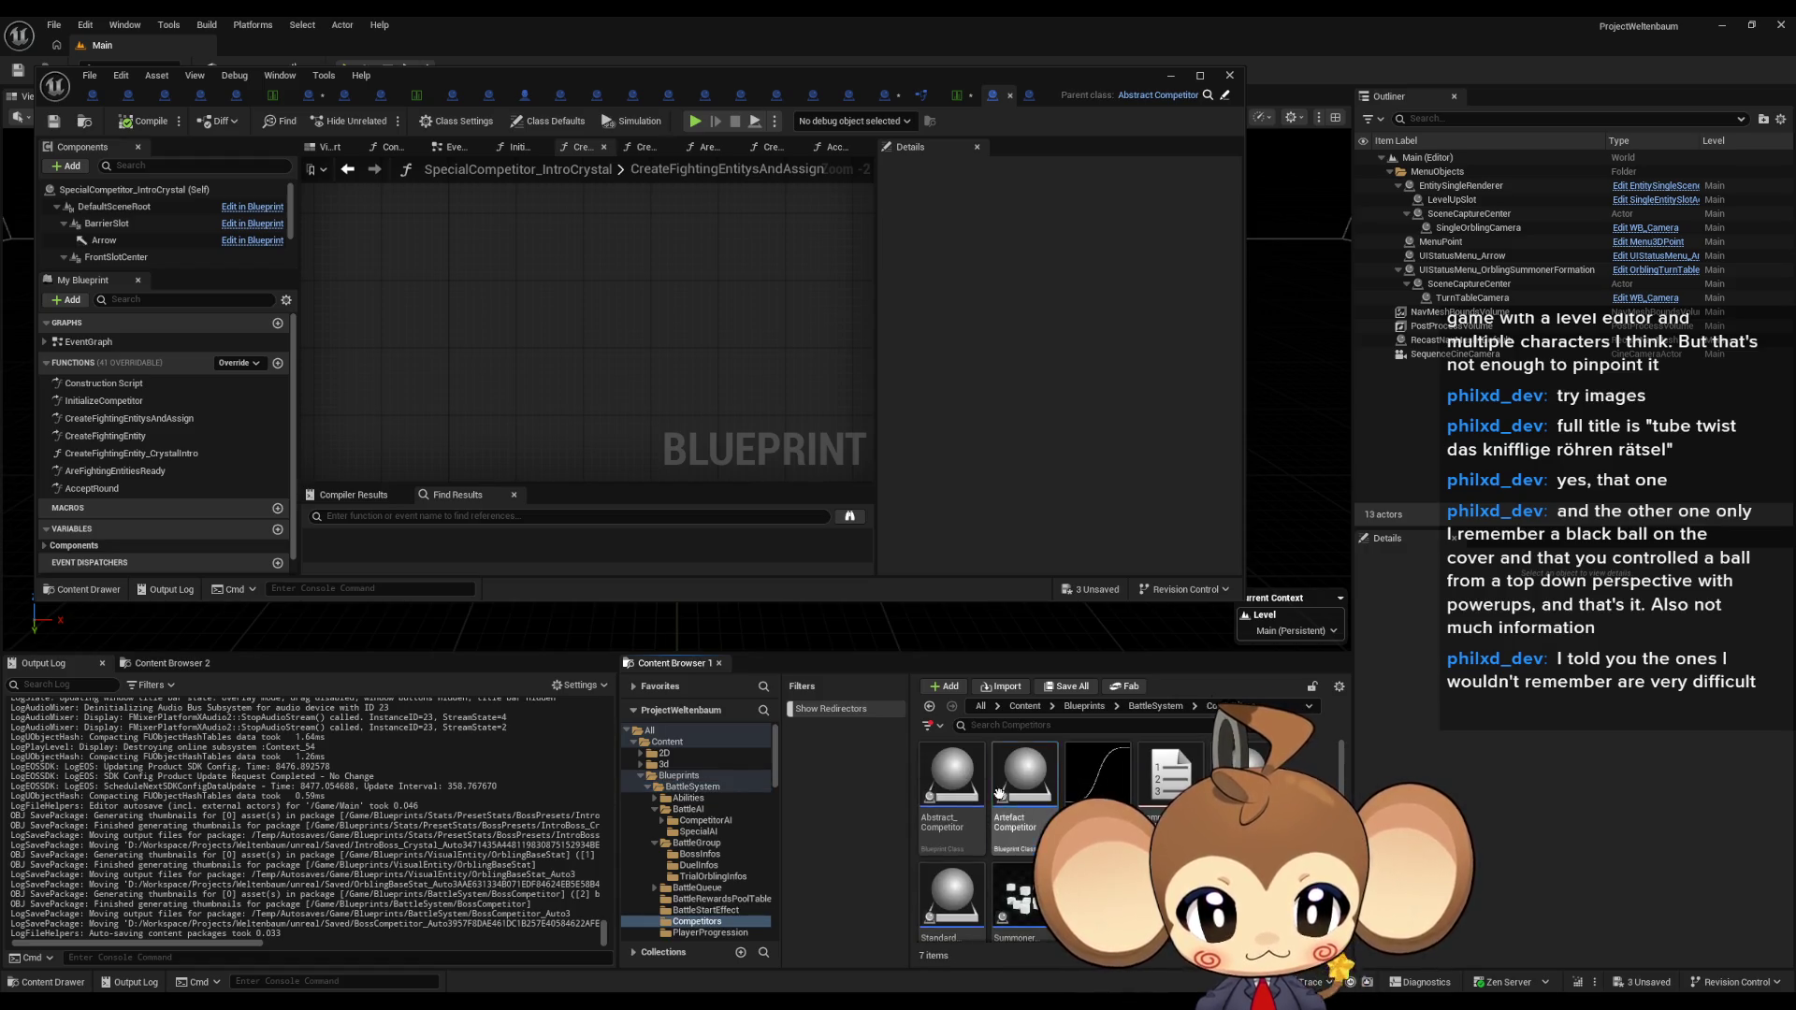
click(1024, 793)
click(1244, 777)
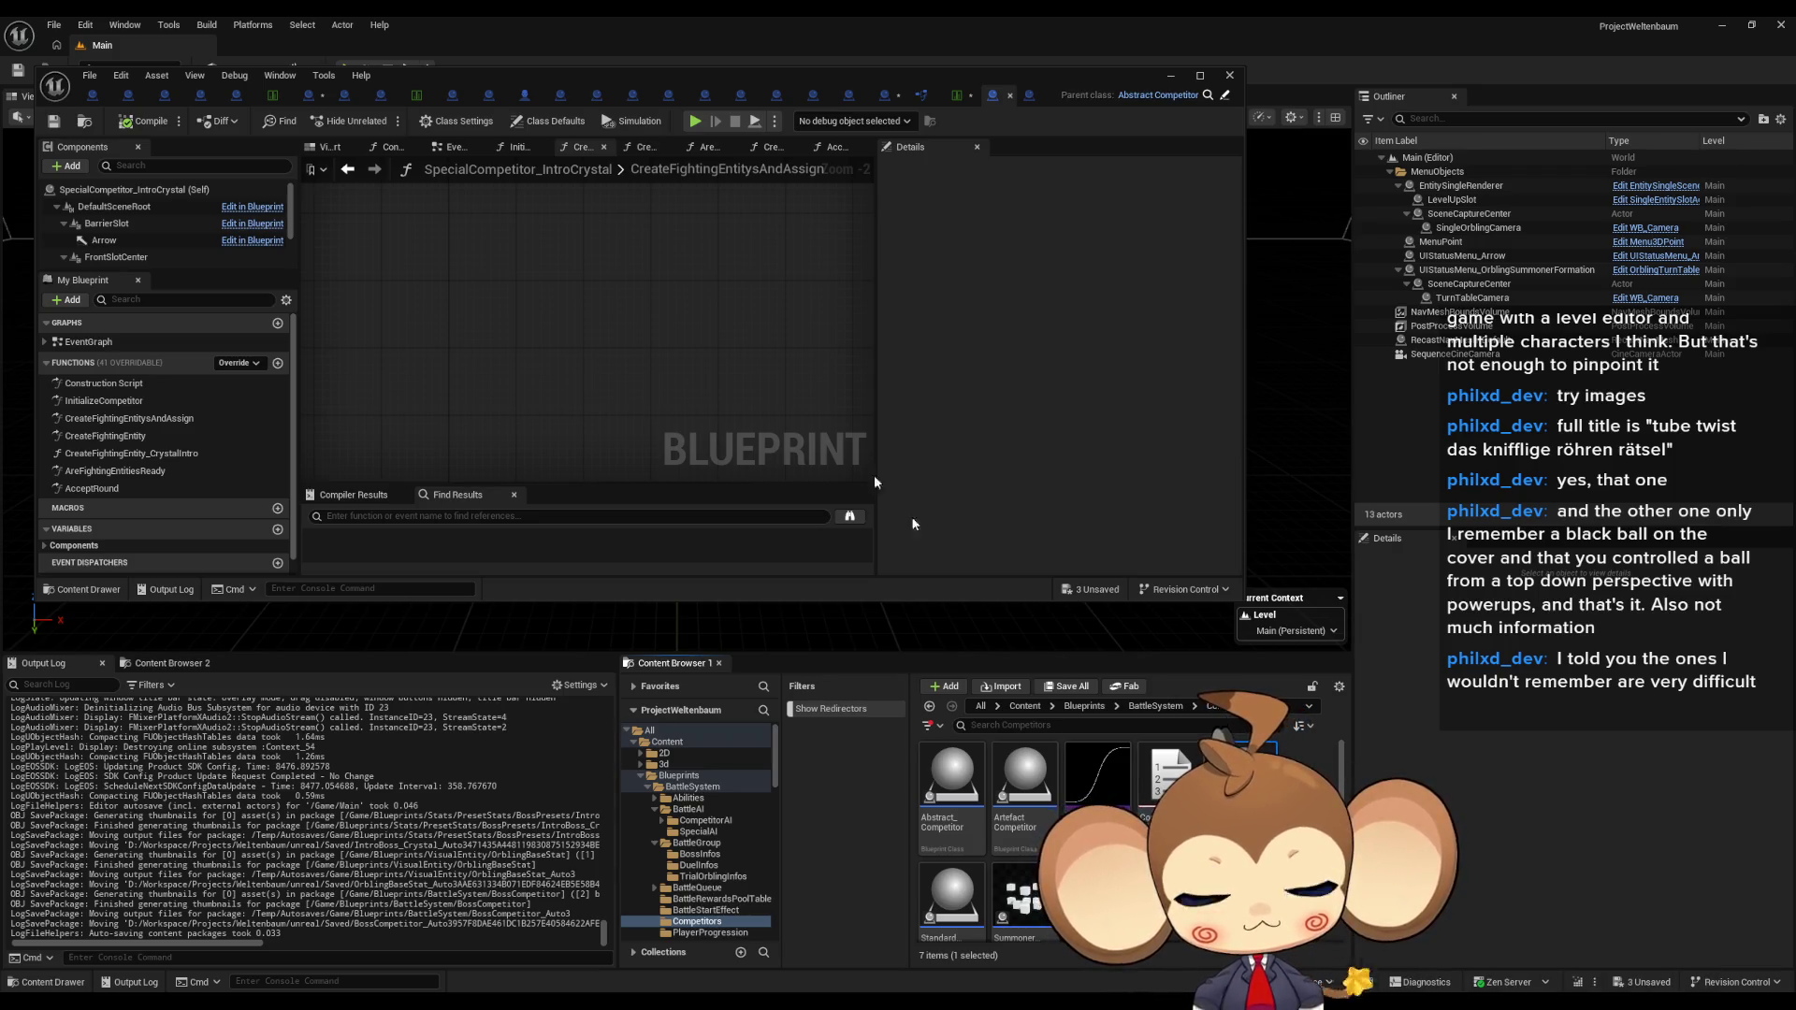
click(424, 95)
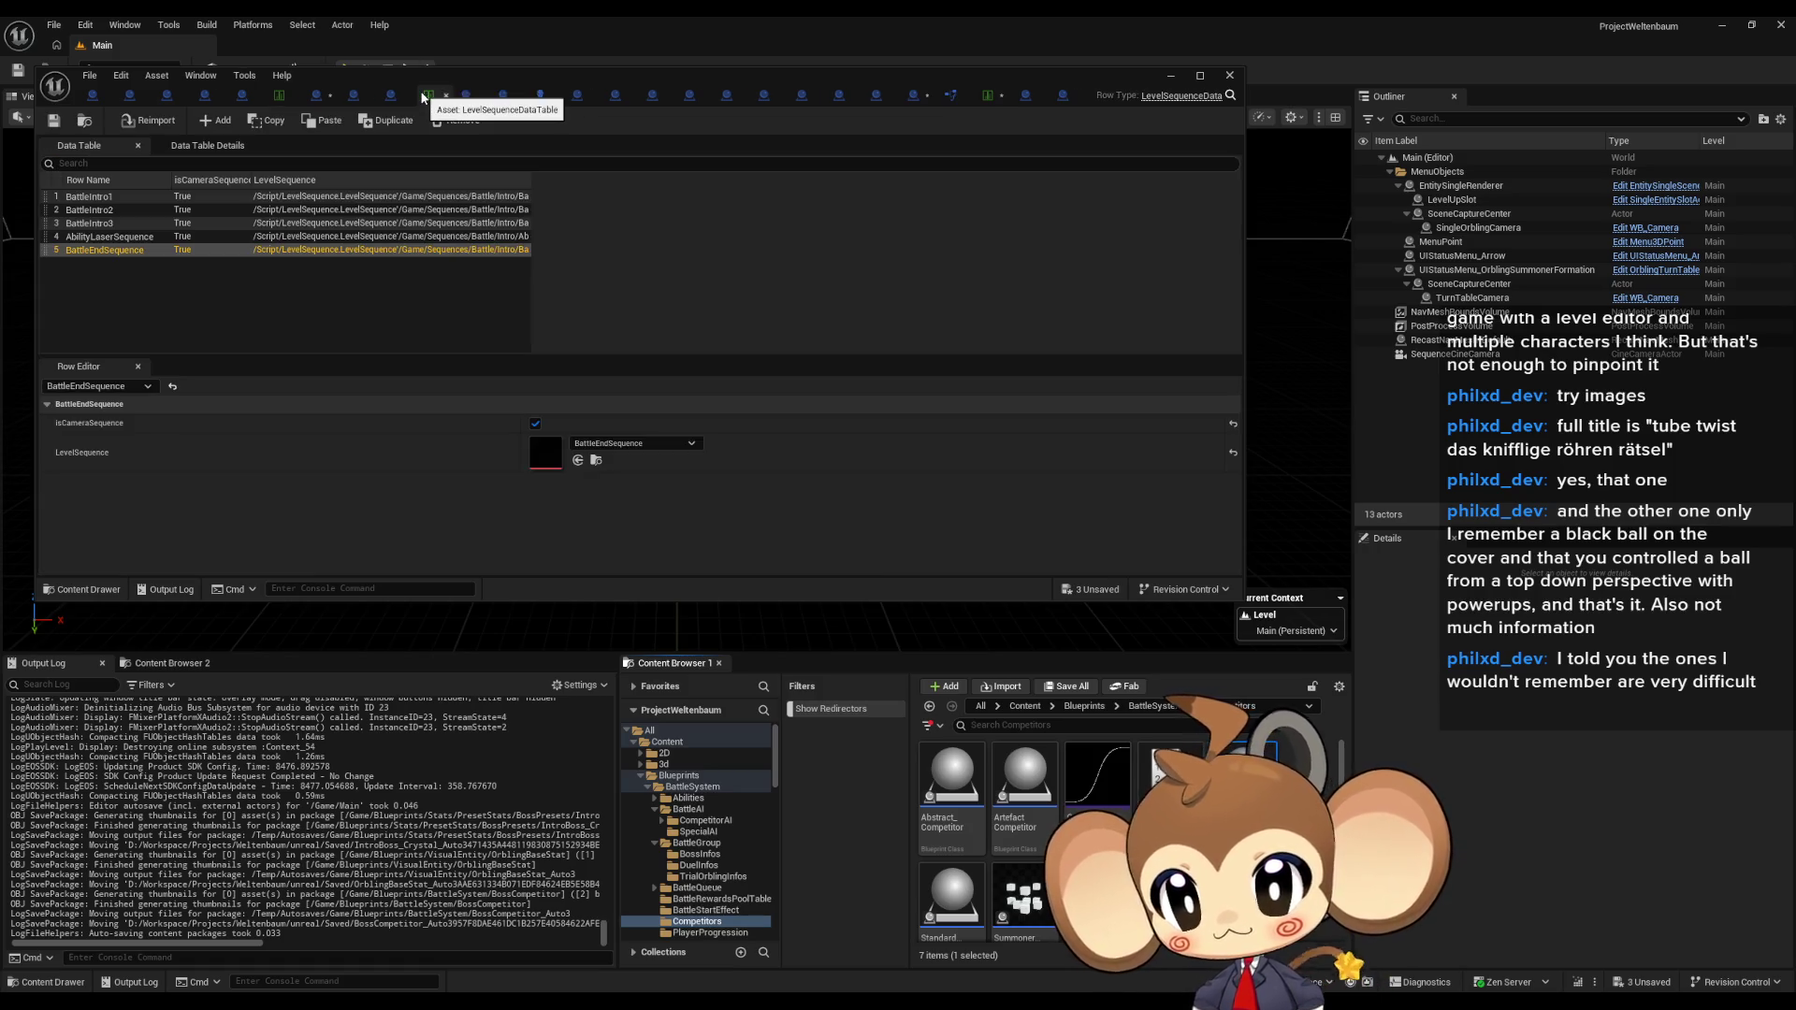
Step: Close the LevelSequence table and select the IntroBoss_Crystal row in the BattleGroupInfo table
click(278, 96)
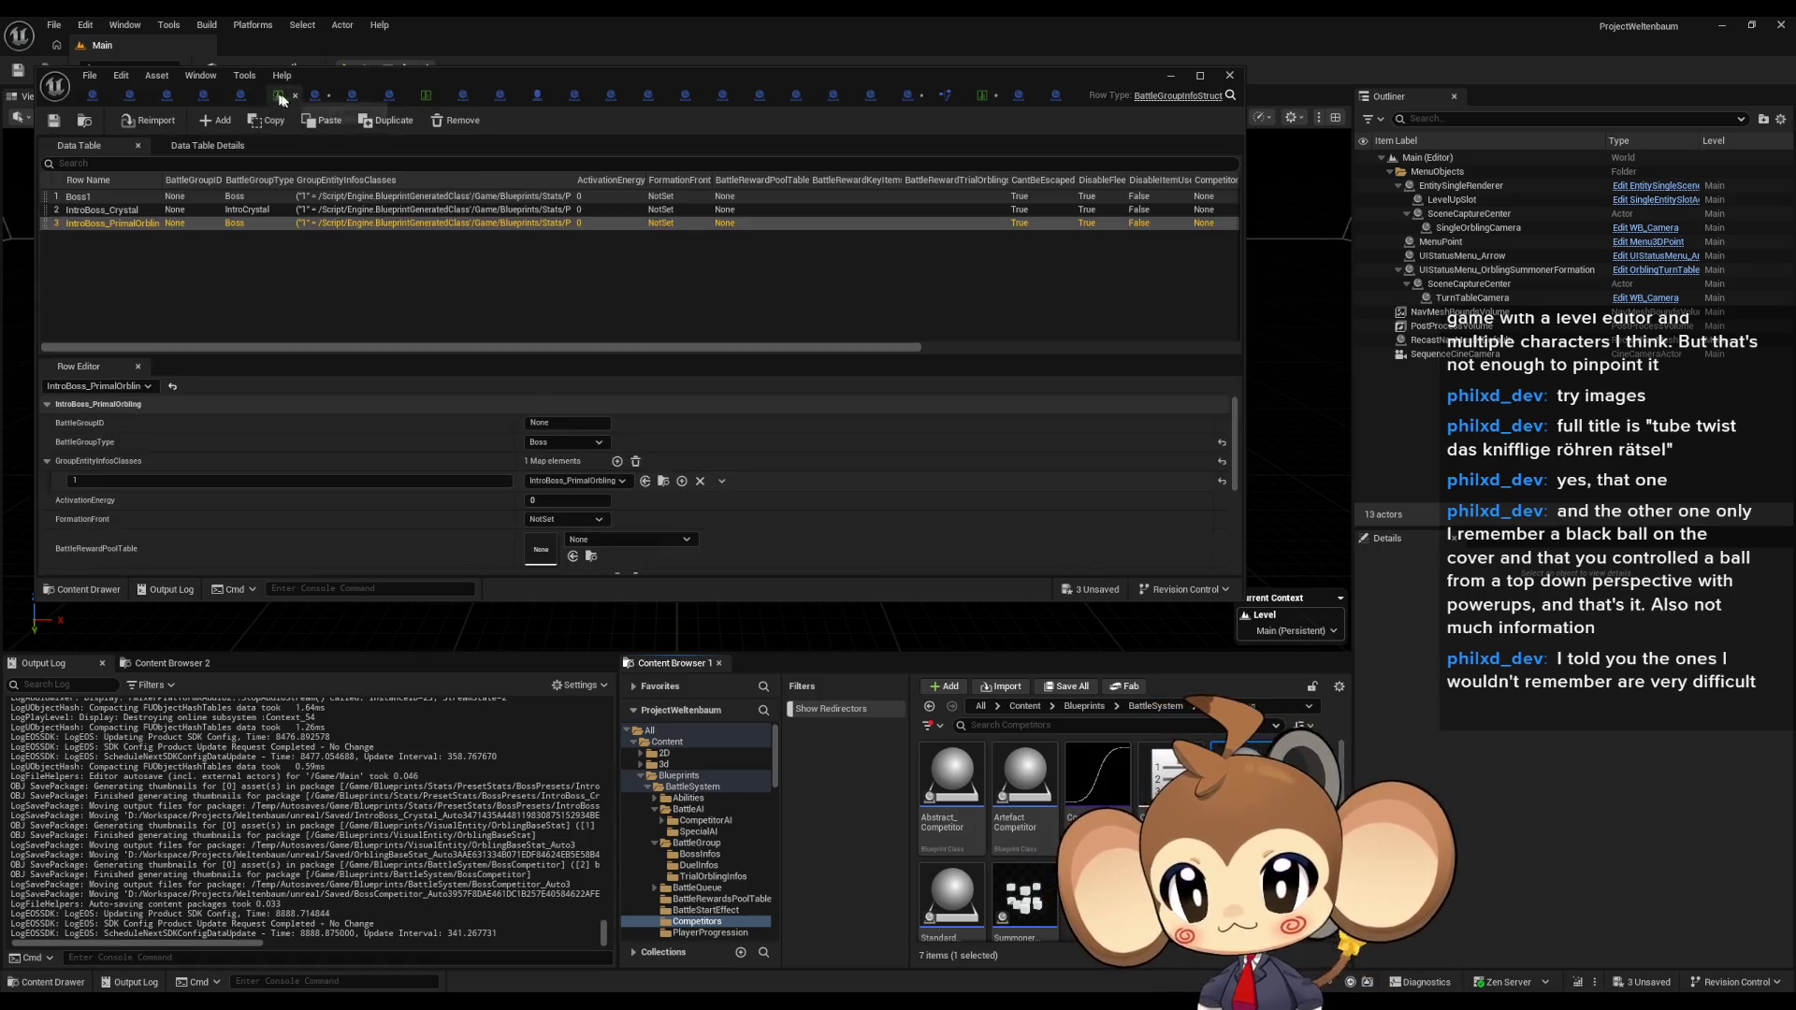
middle_click(428, 105)
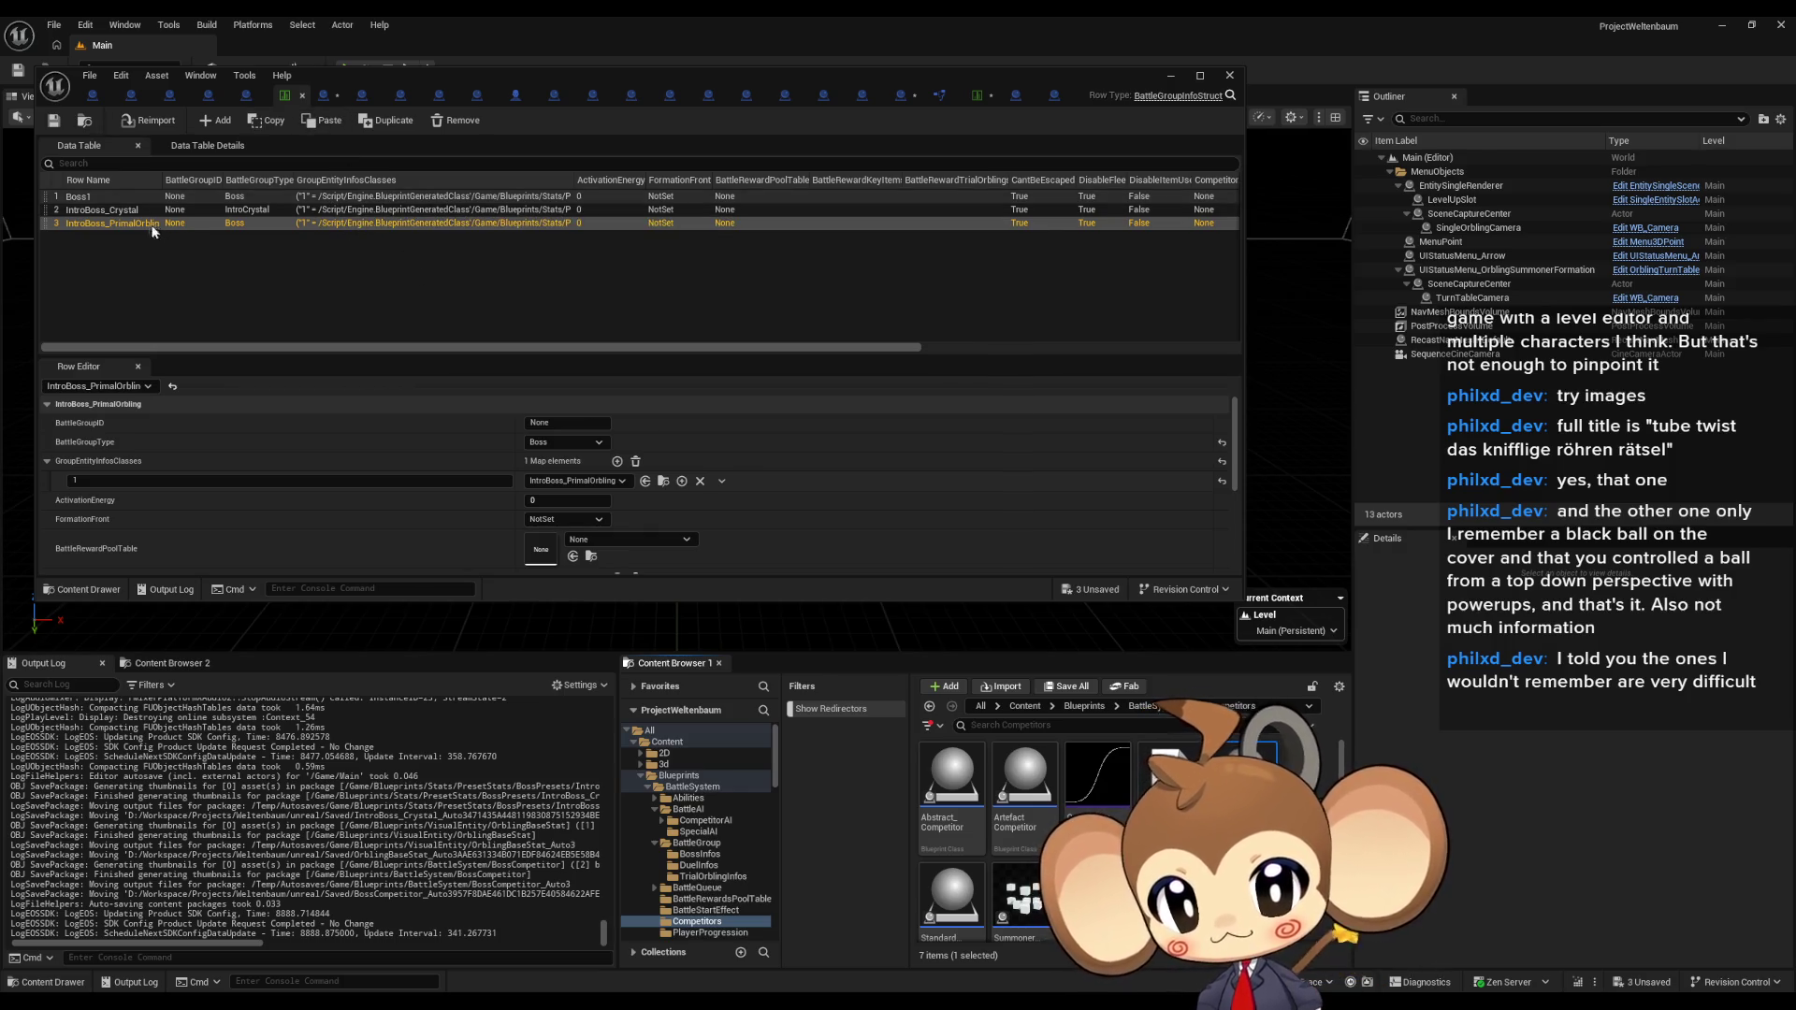
click(106, 210)
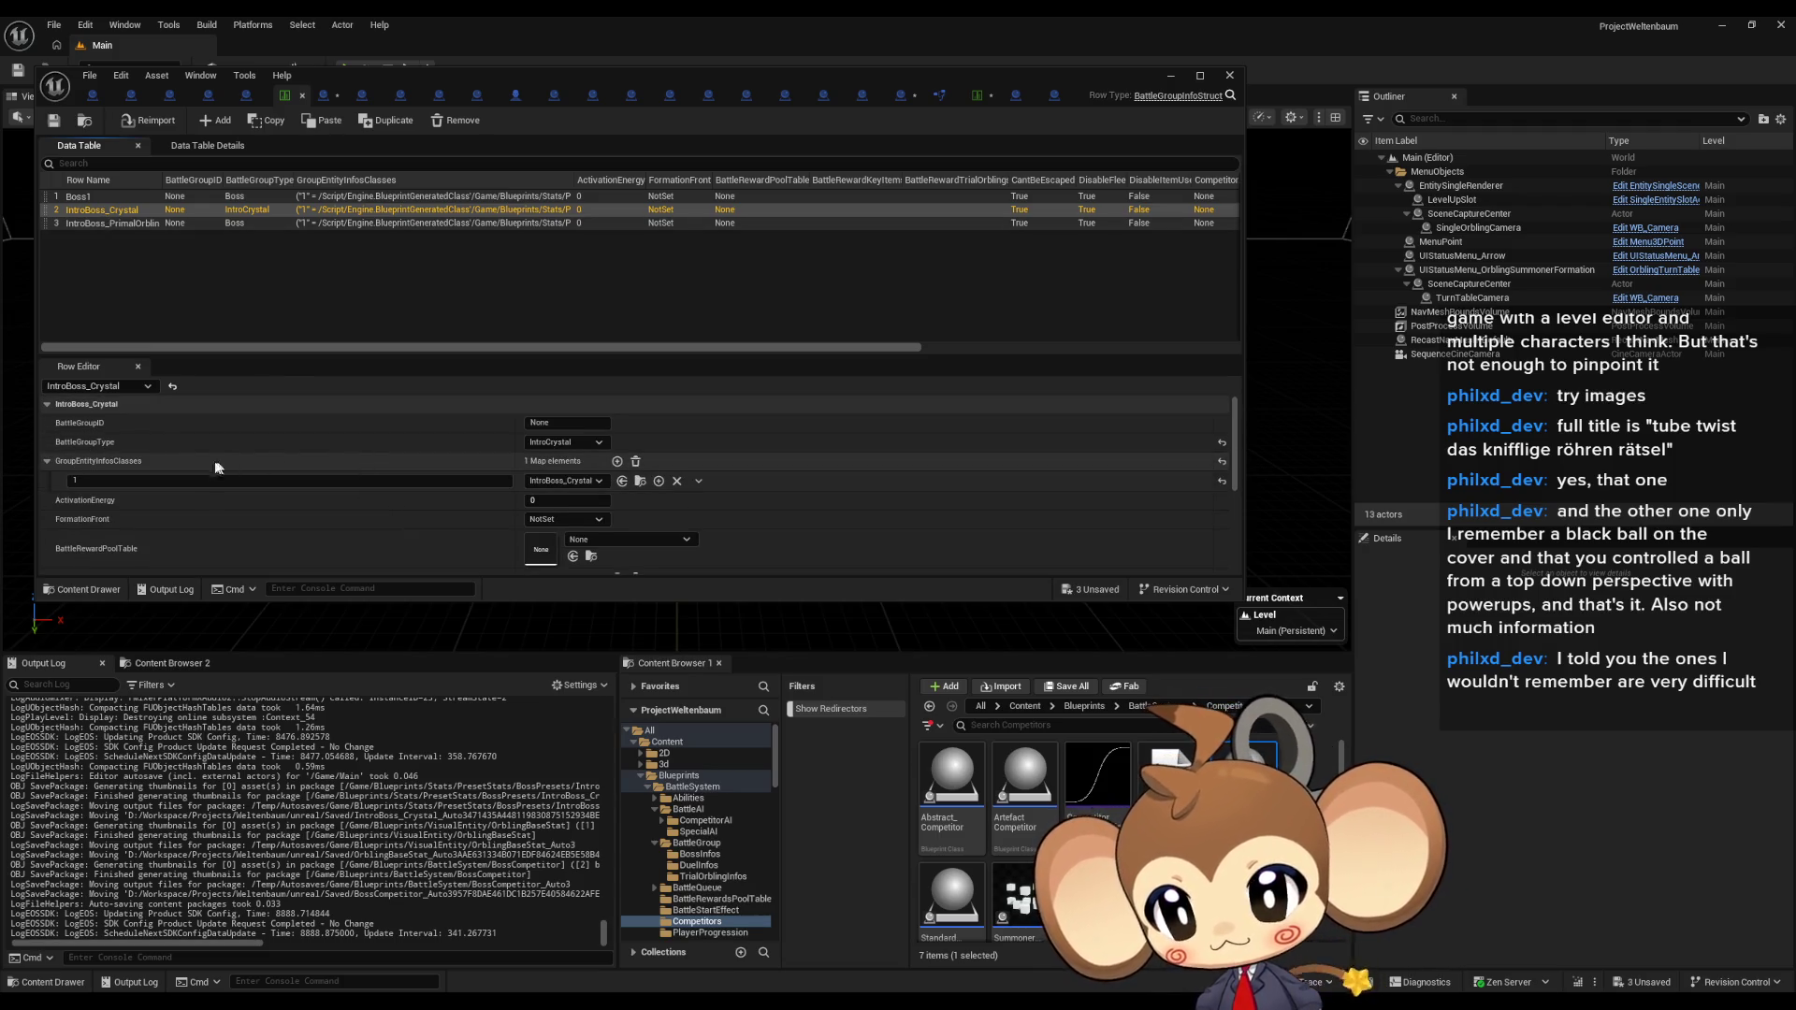
Step: Review IntroBoss_Crystal's entity mapping with the data table maximized, then return to BattleController
scroll(135, 441, down, 5)
scroll(141, 447, up, 5)
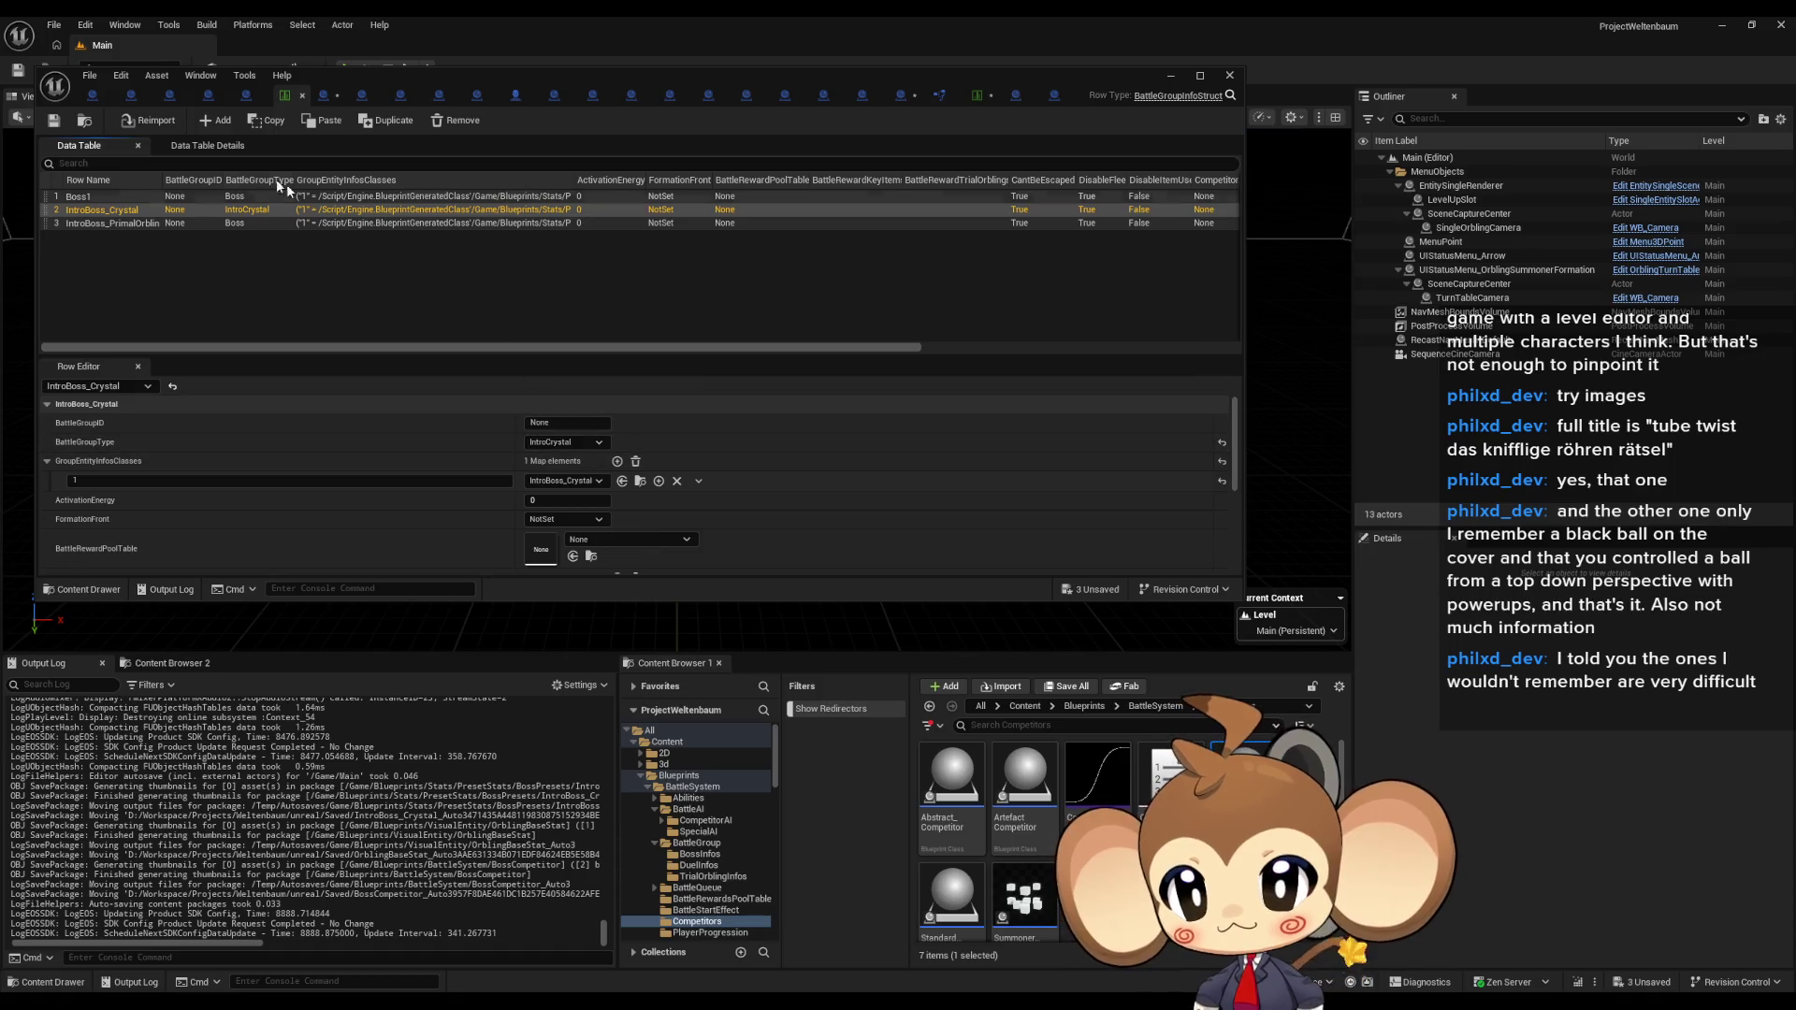
double_click(367, 77)
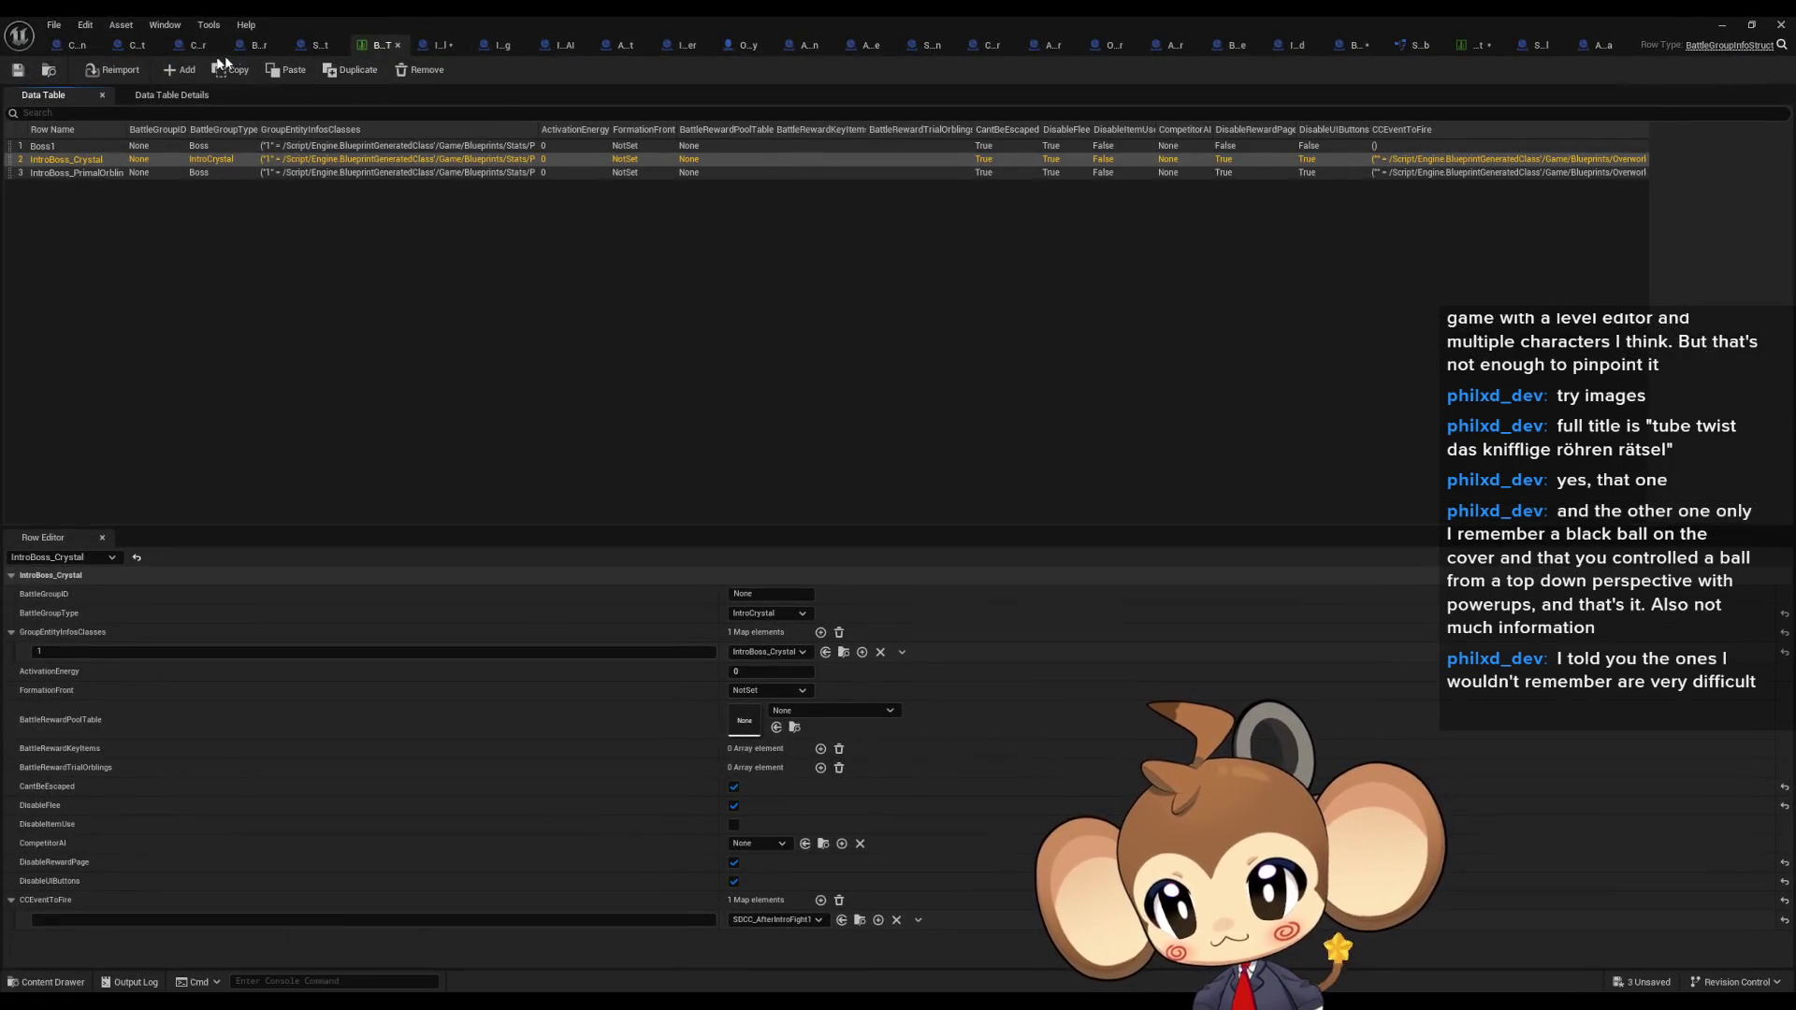
click(260, 51)
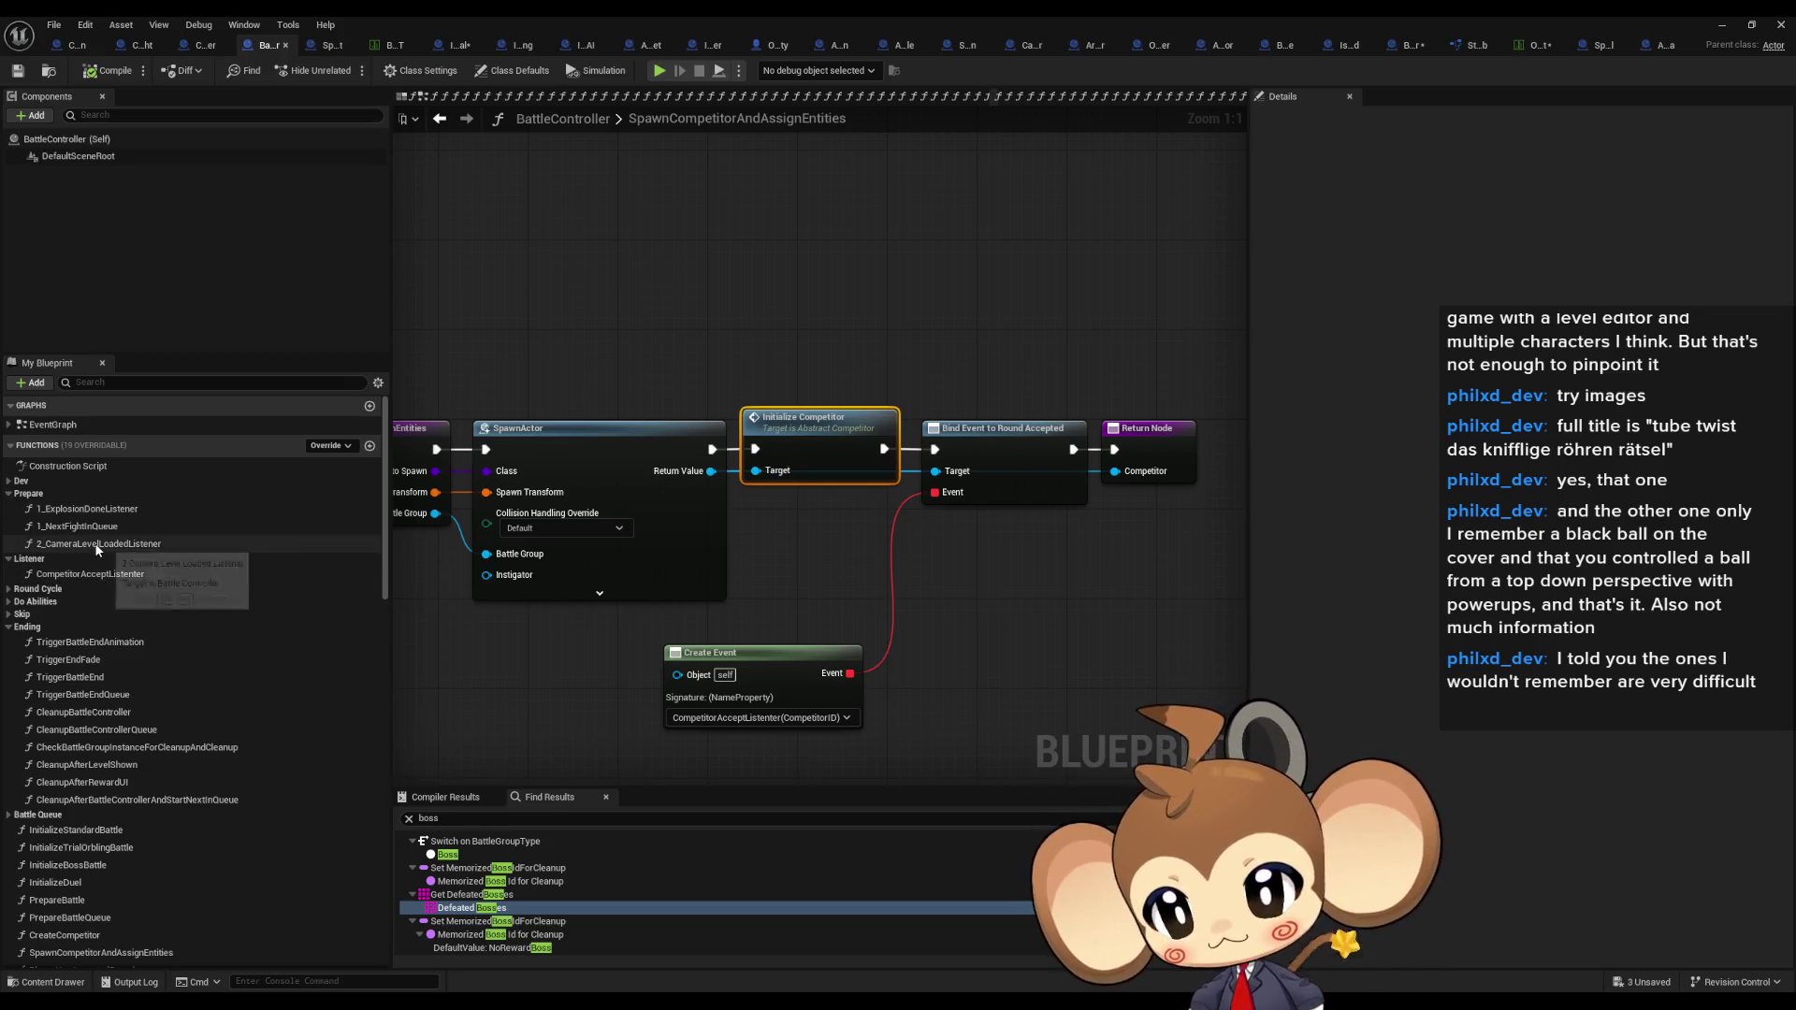
Step: Open BattleController's CreateCompetitor function graph via the 1_ExplosionDoneListener graph
click(97, 514)
double_click(97, 516)
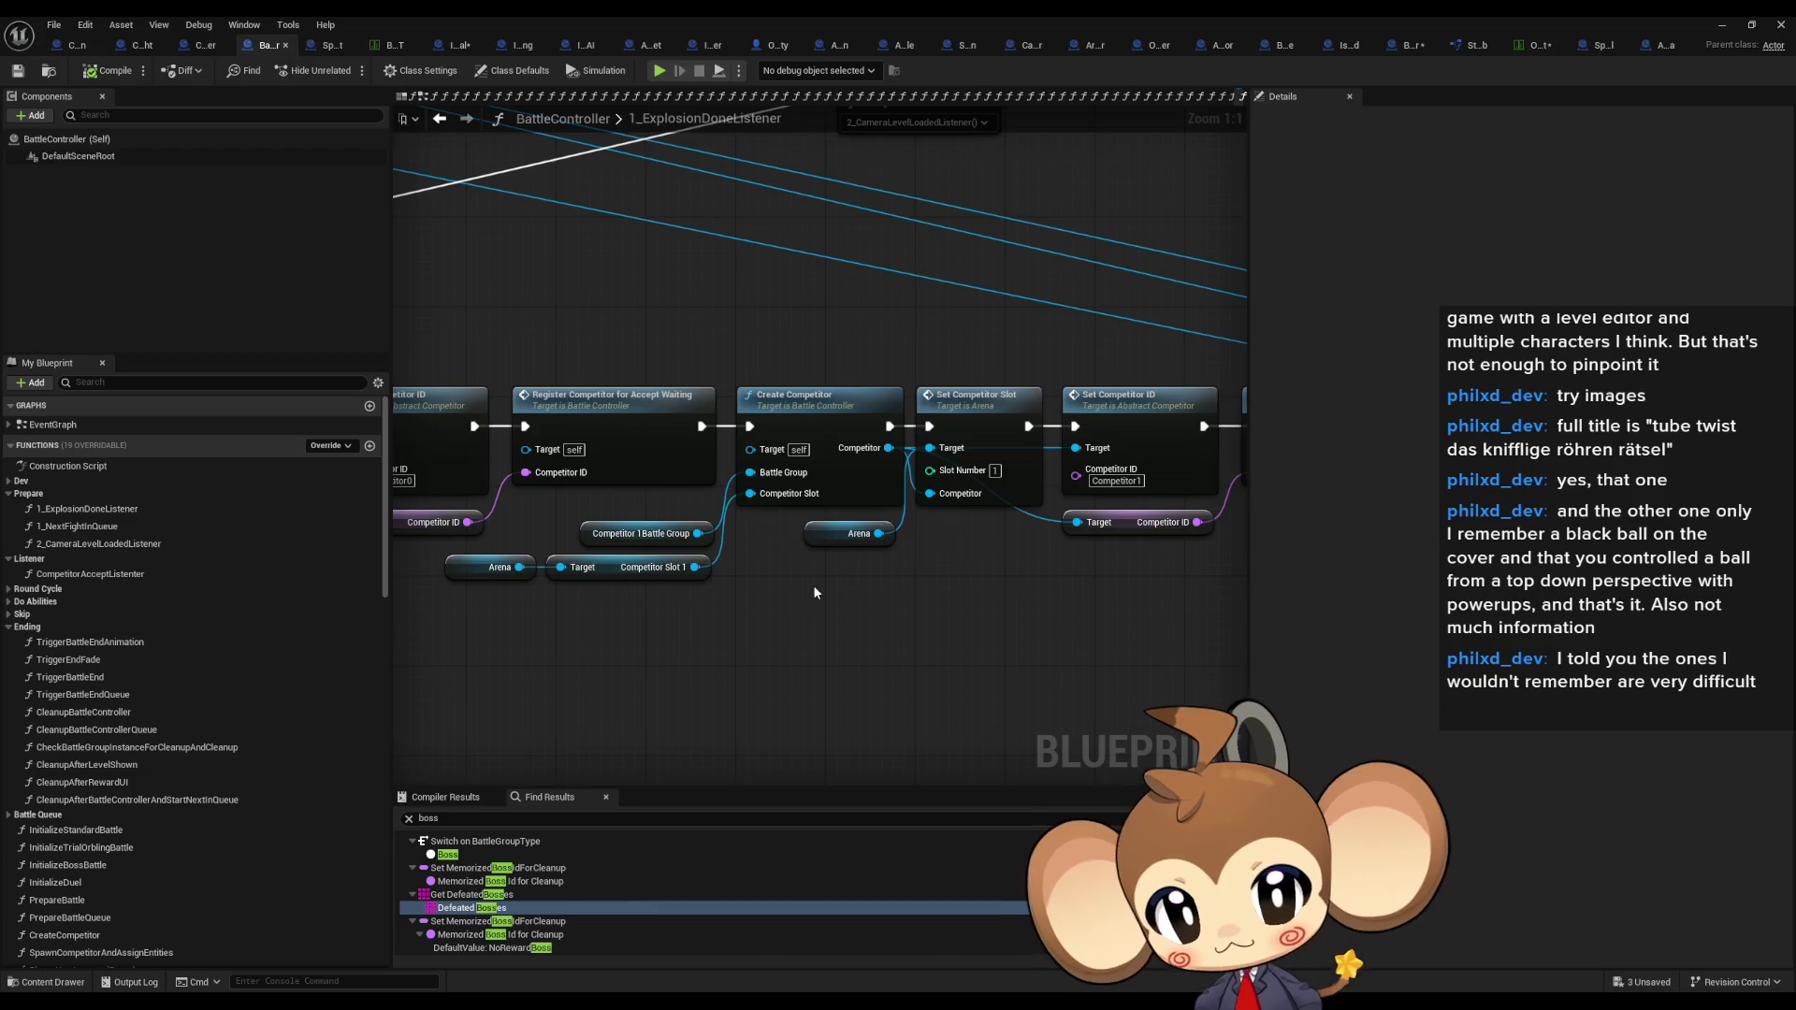
double_click(780, 423)
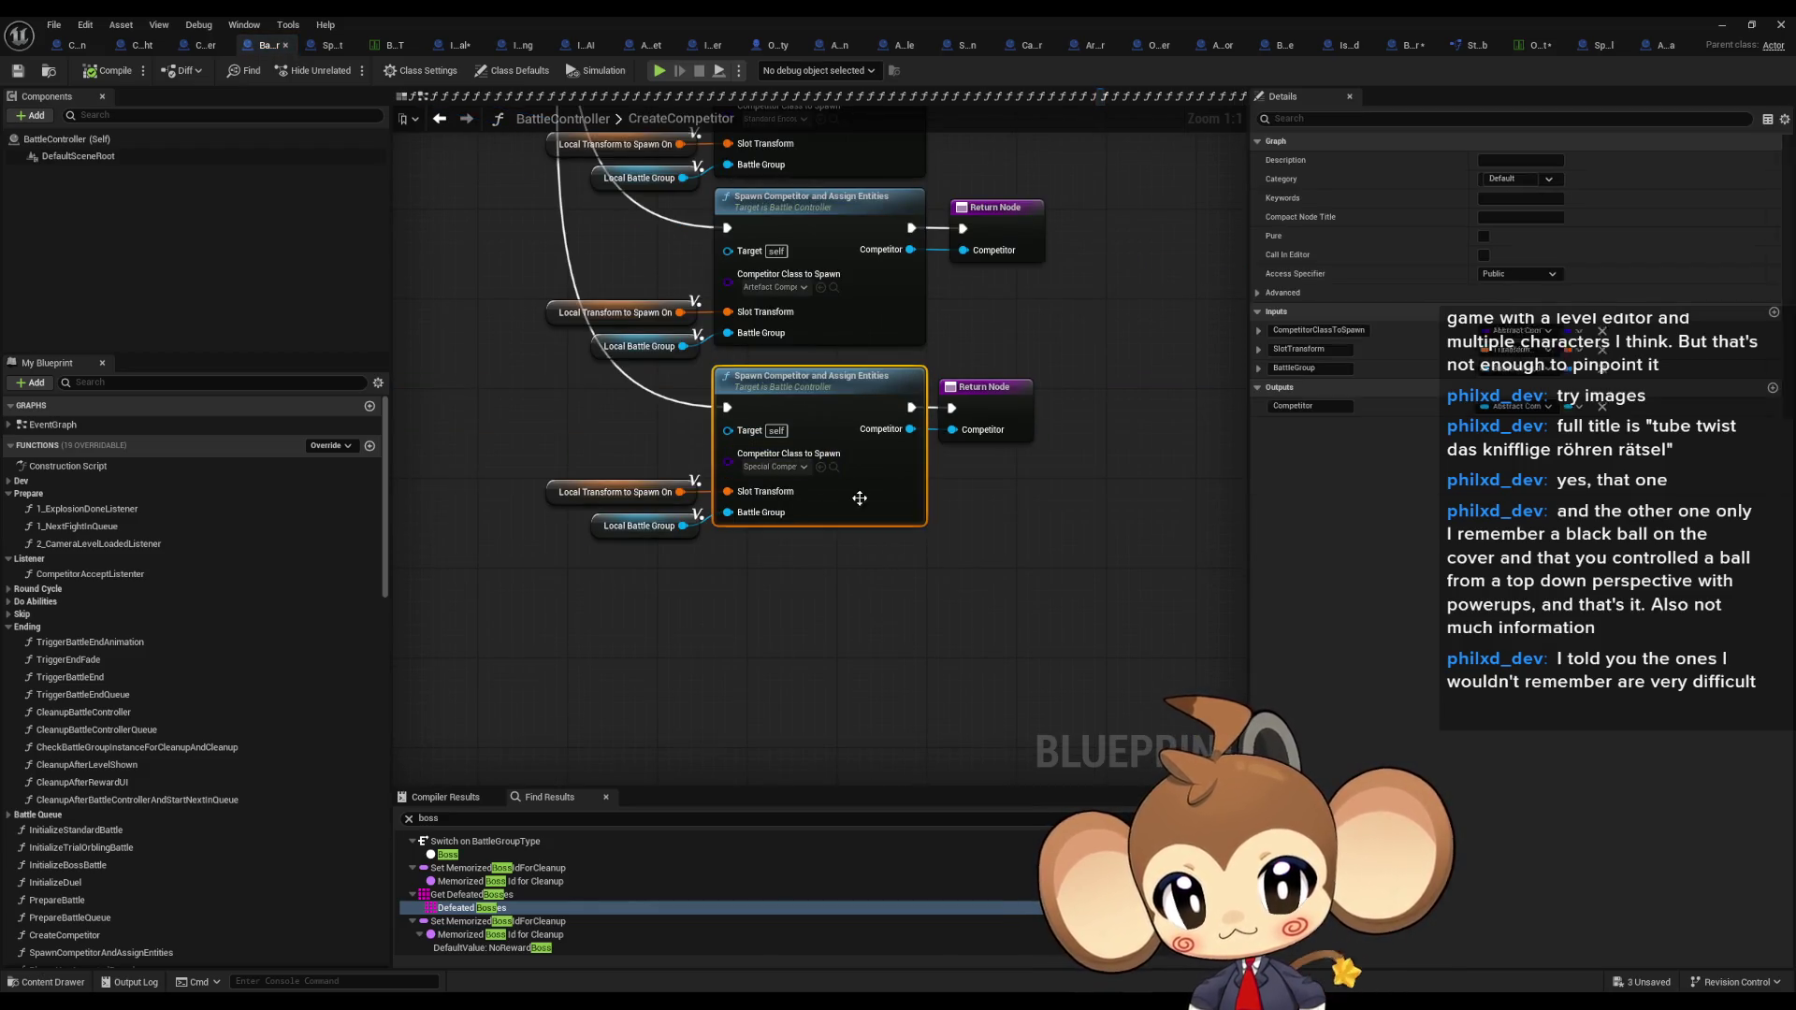
Step: Frame the BattleGroupType switch, the Spawn Competitor calls, and the entry and SET nodes
click(947, 667)
drag(947, 667, 1054, 900)
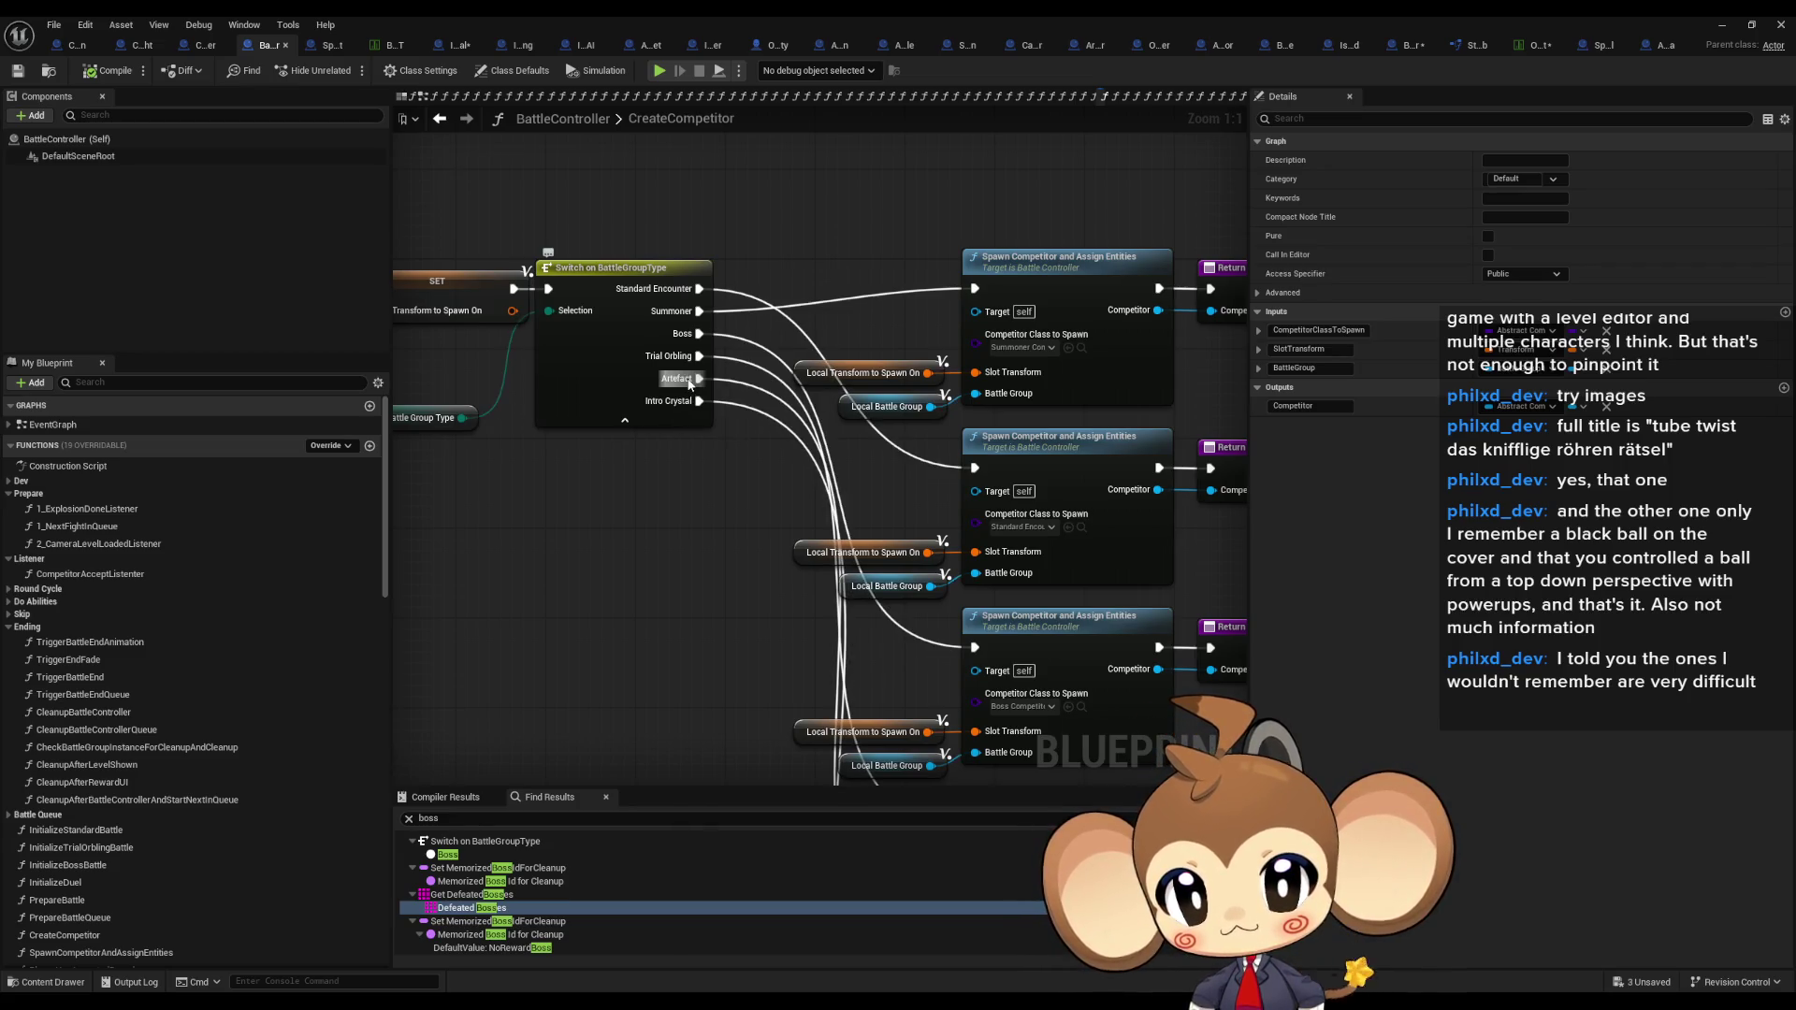
scroll(689, 384, down, 1)
mouse_move(690, 384)
mouse_down()
mouse_move(643, 185)
mouse_move(727, 418)
mouse_up()
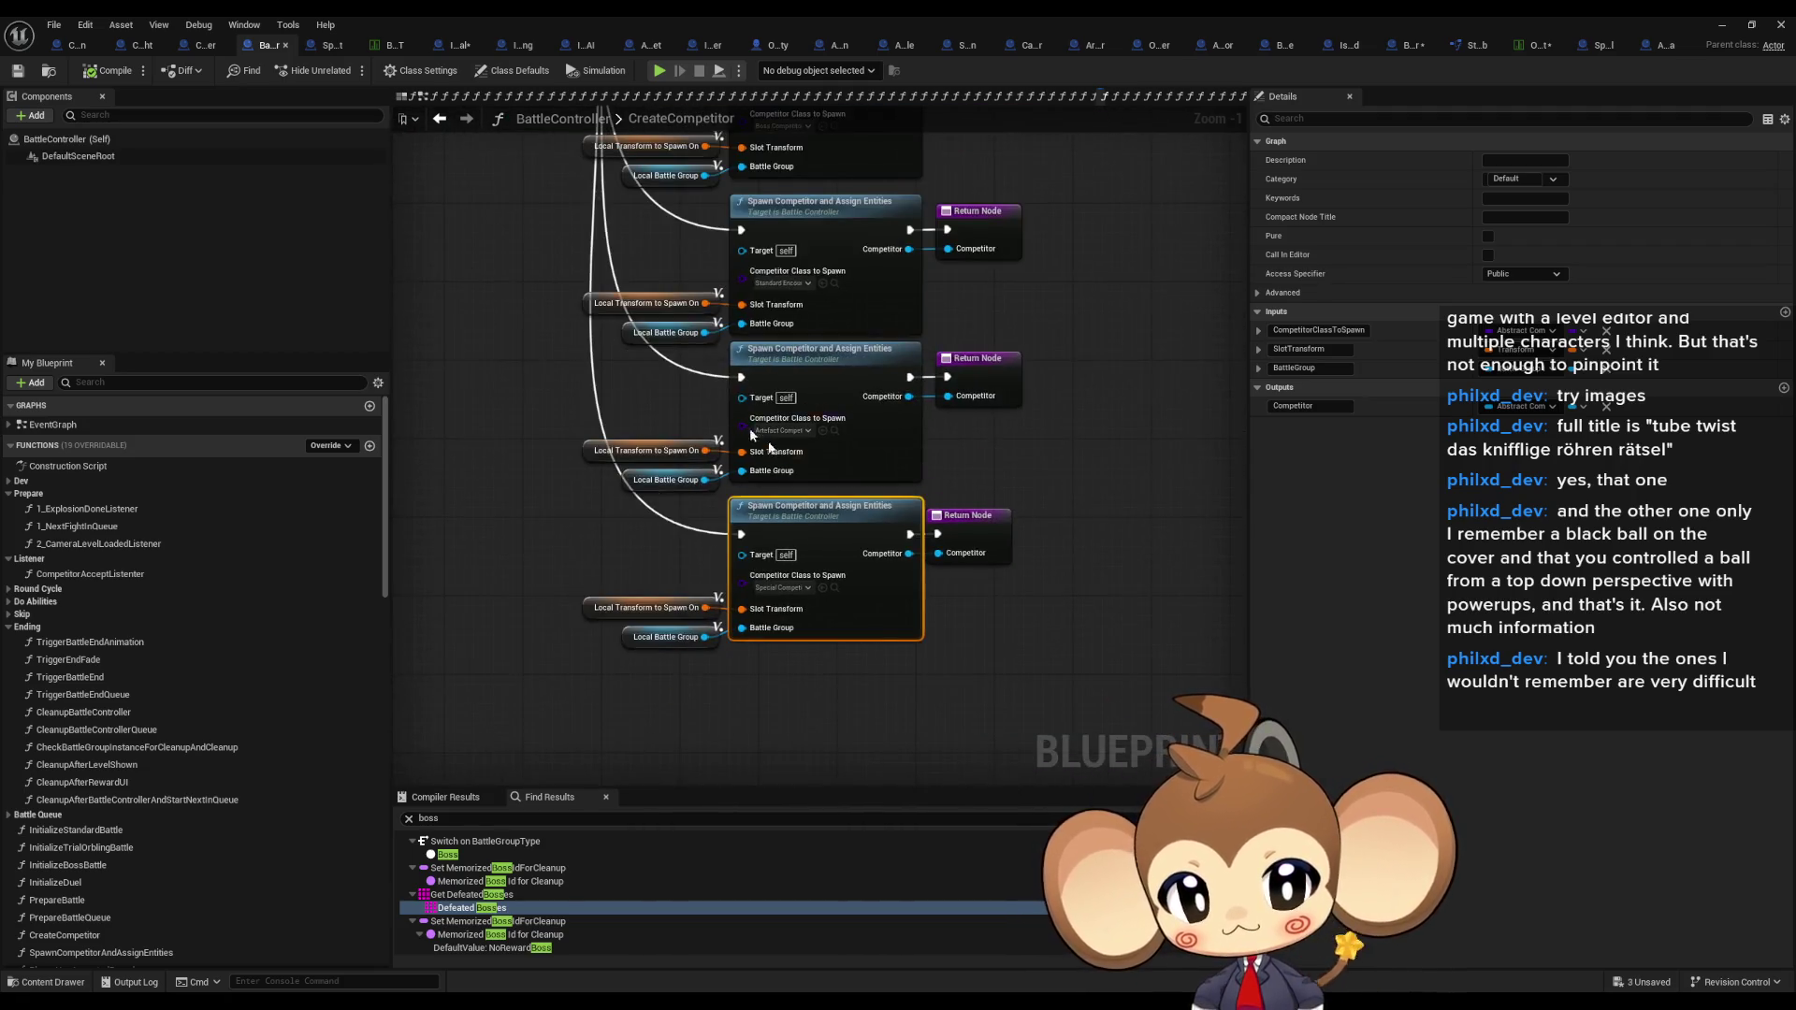
scroll(823, 561, up, 1)
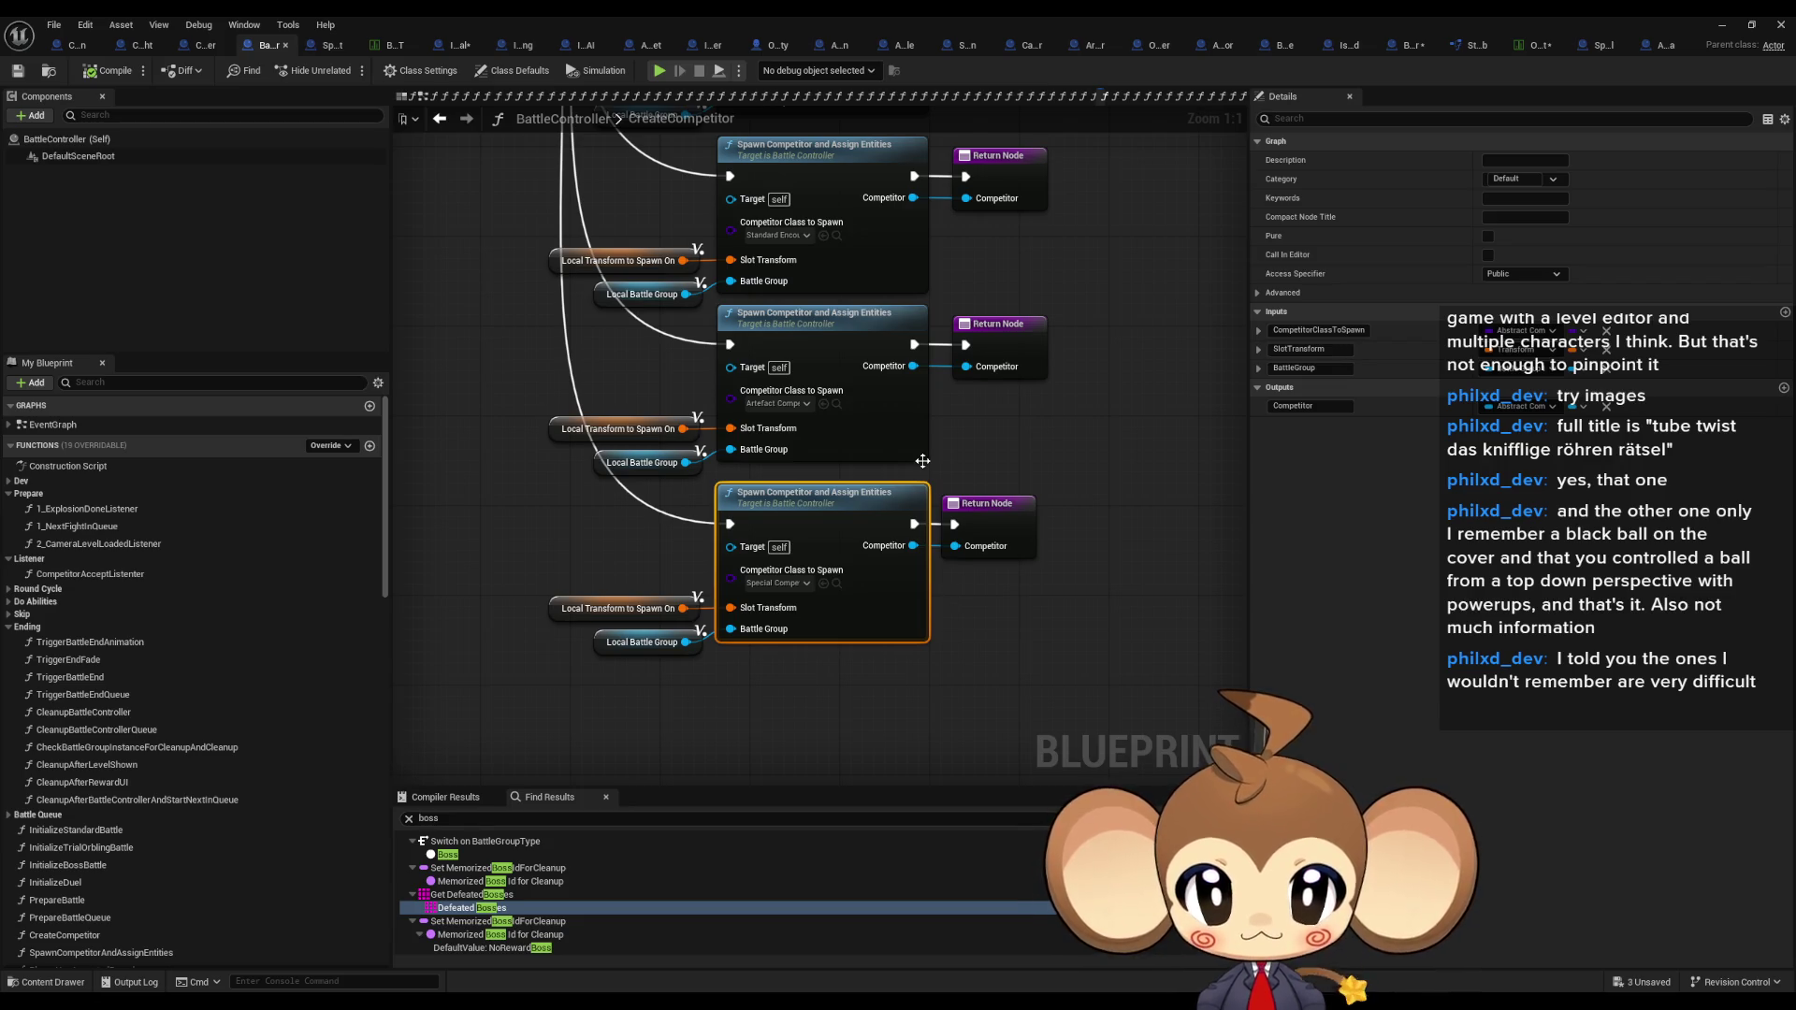
scroll(951, 599, down, 3)
mouse_move(655, 561)
mouse_down()
mouse_move(683, 543)
mouse_move(918, 537)
mouse_up()
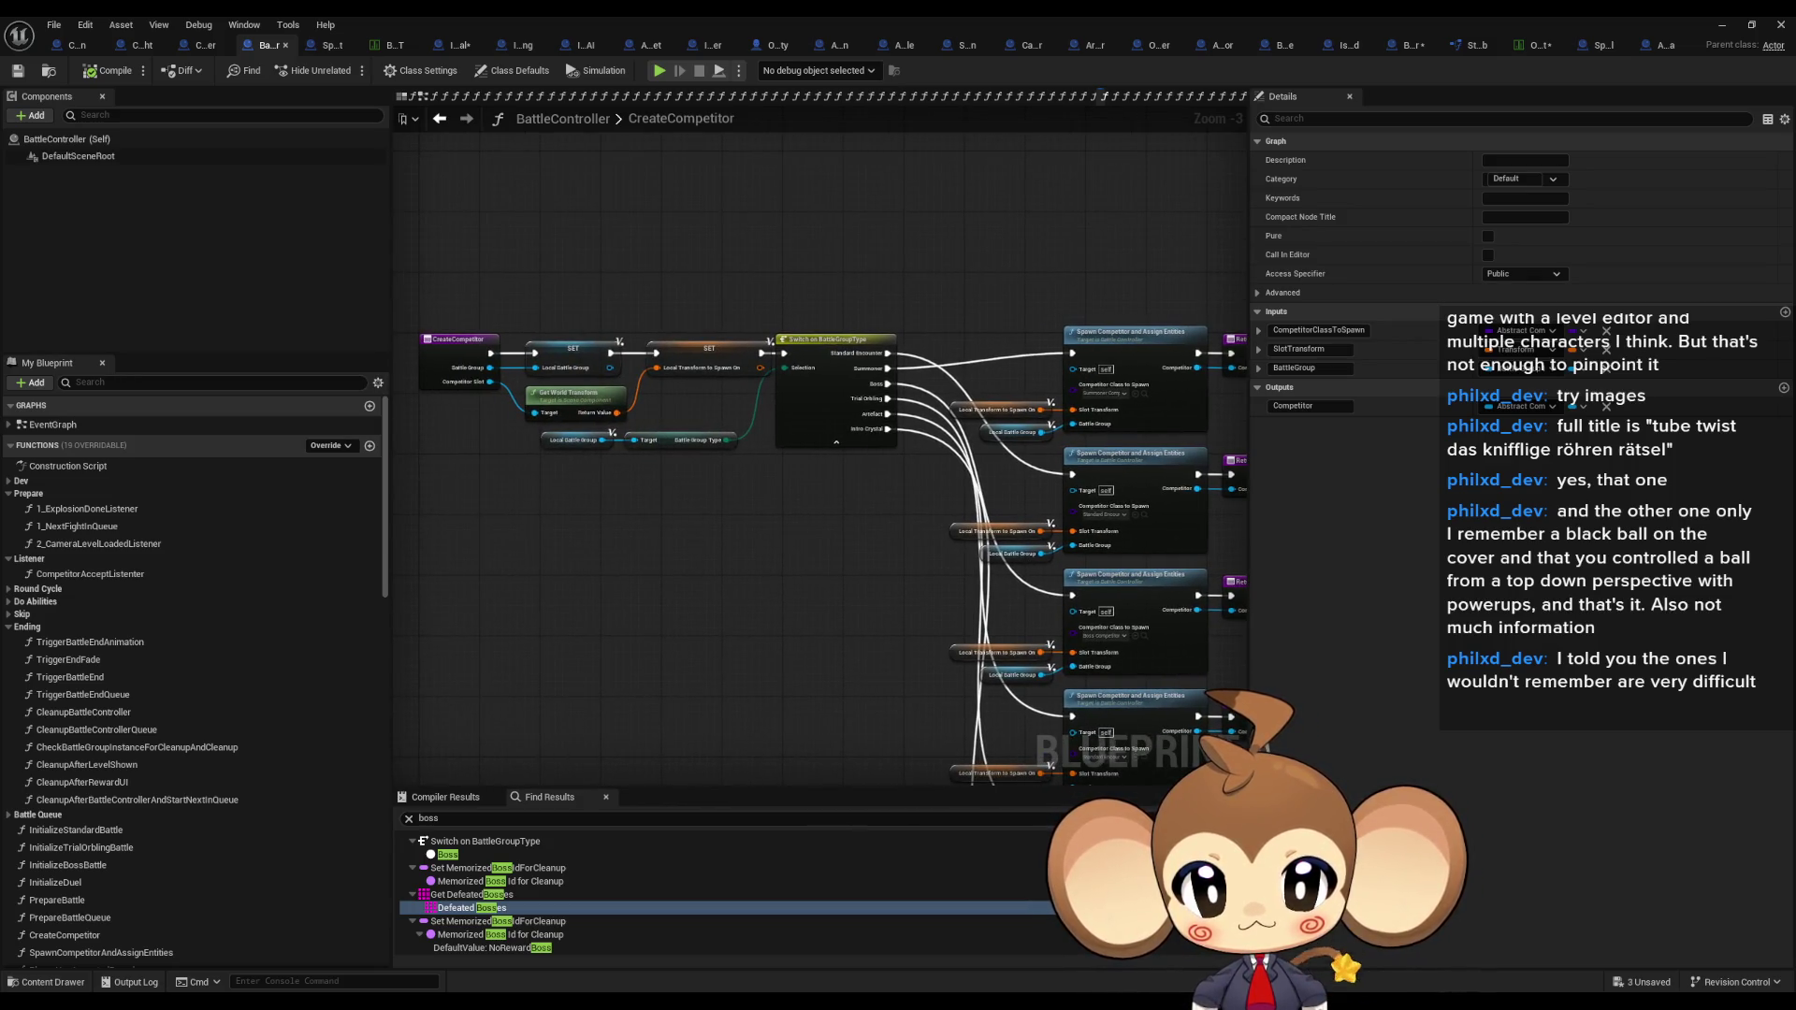
Step: Inspect the Battle Group Type getter and the Switch on BattleGroupType node
click(702, 440)
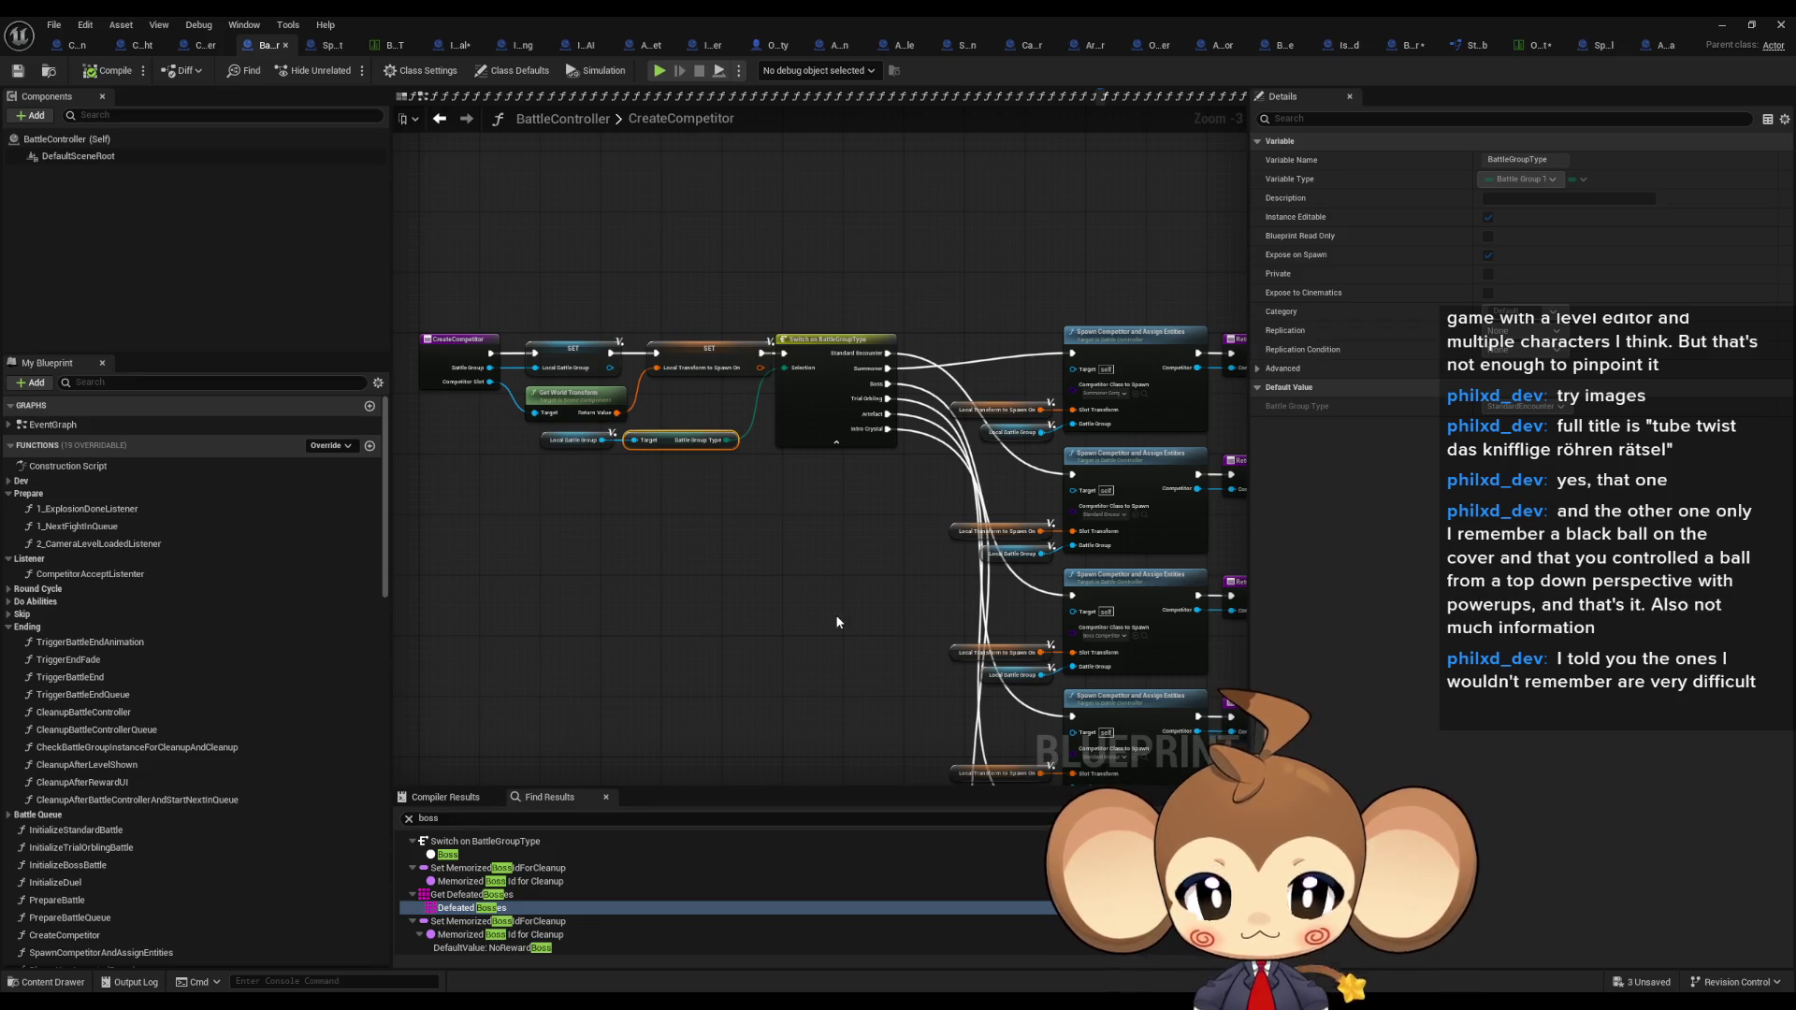
scroll(837, 622, up, 3)
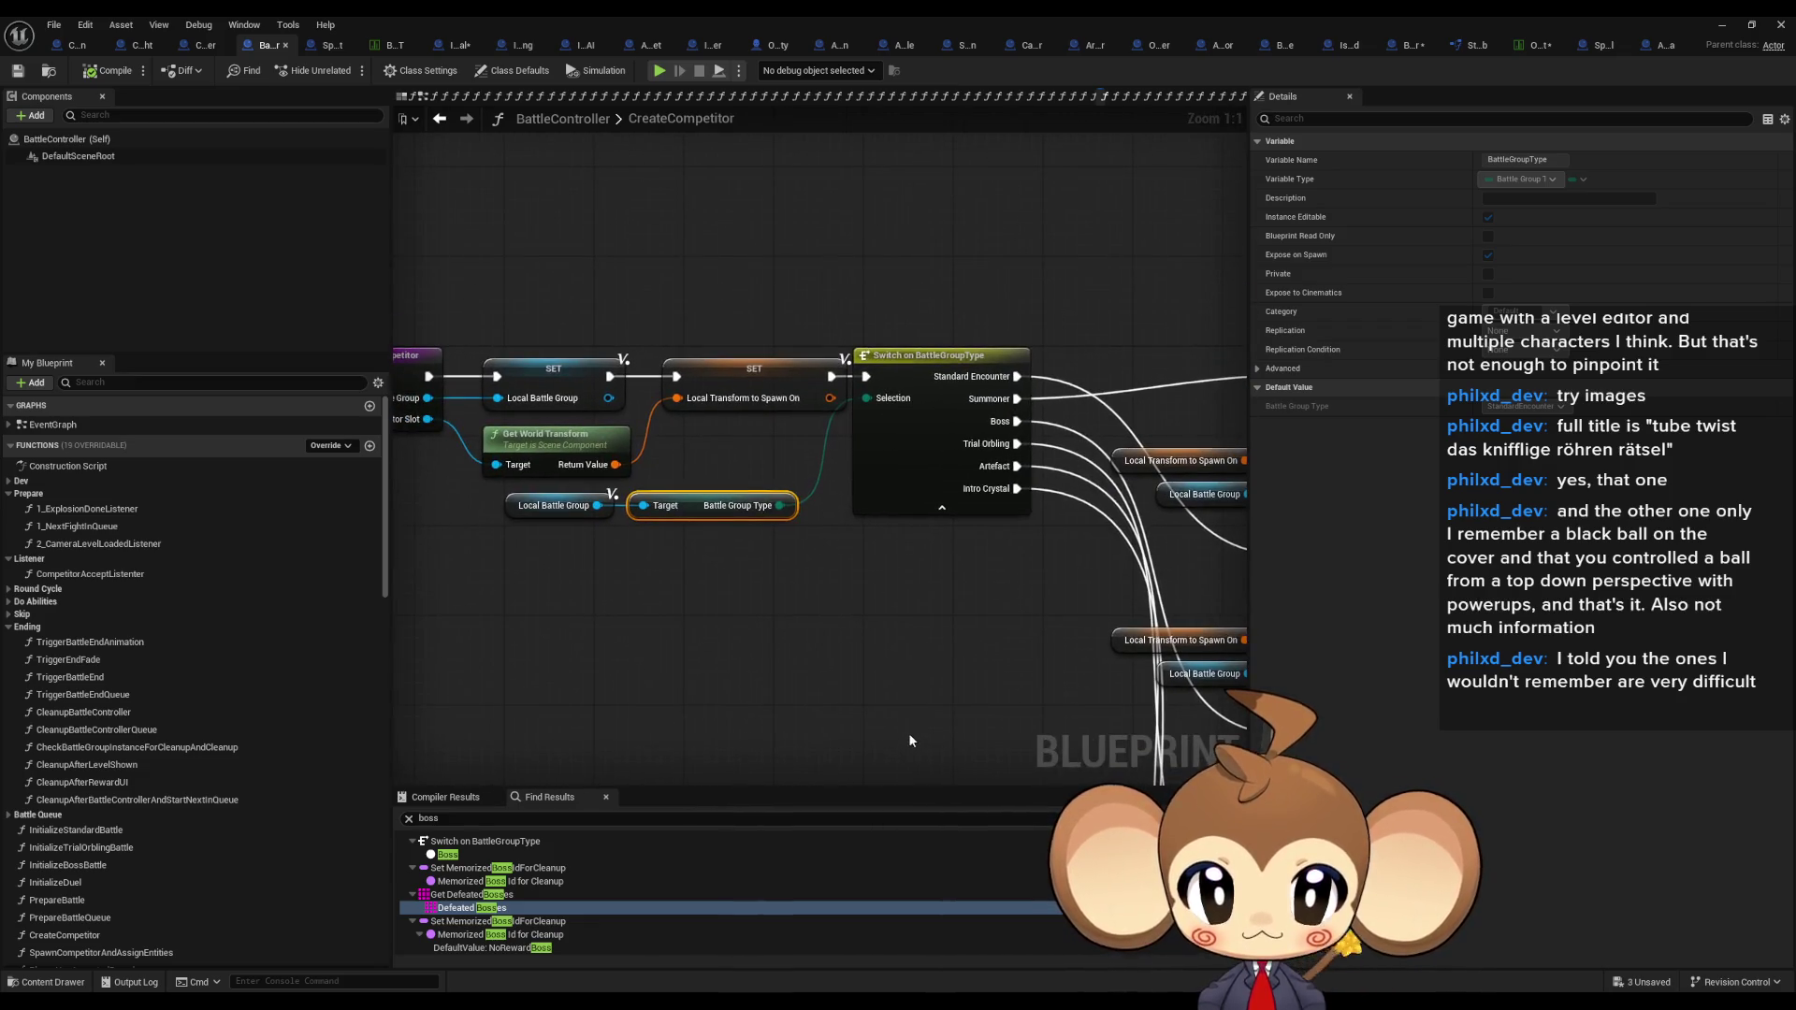
click(861, 436)
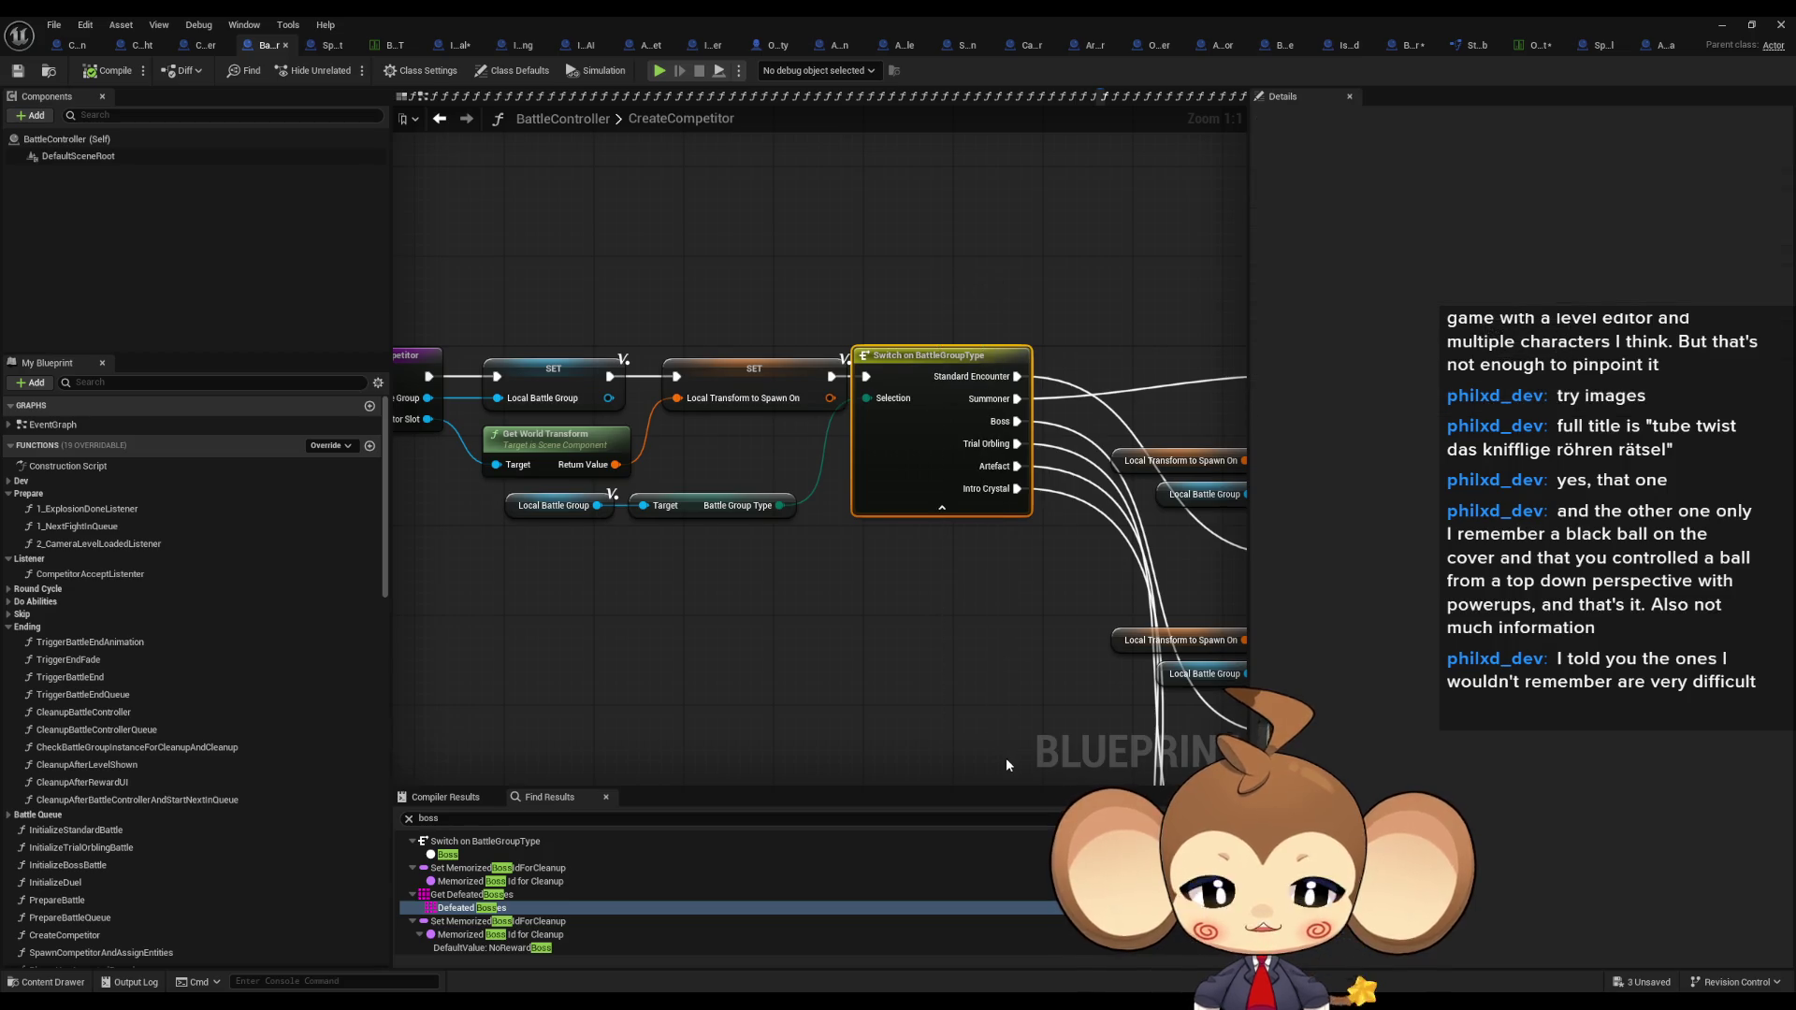
click(749, 505)
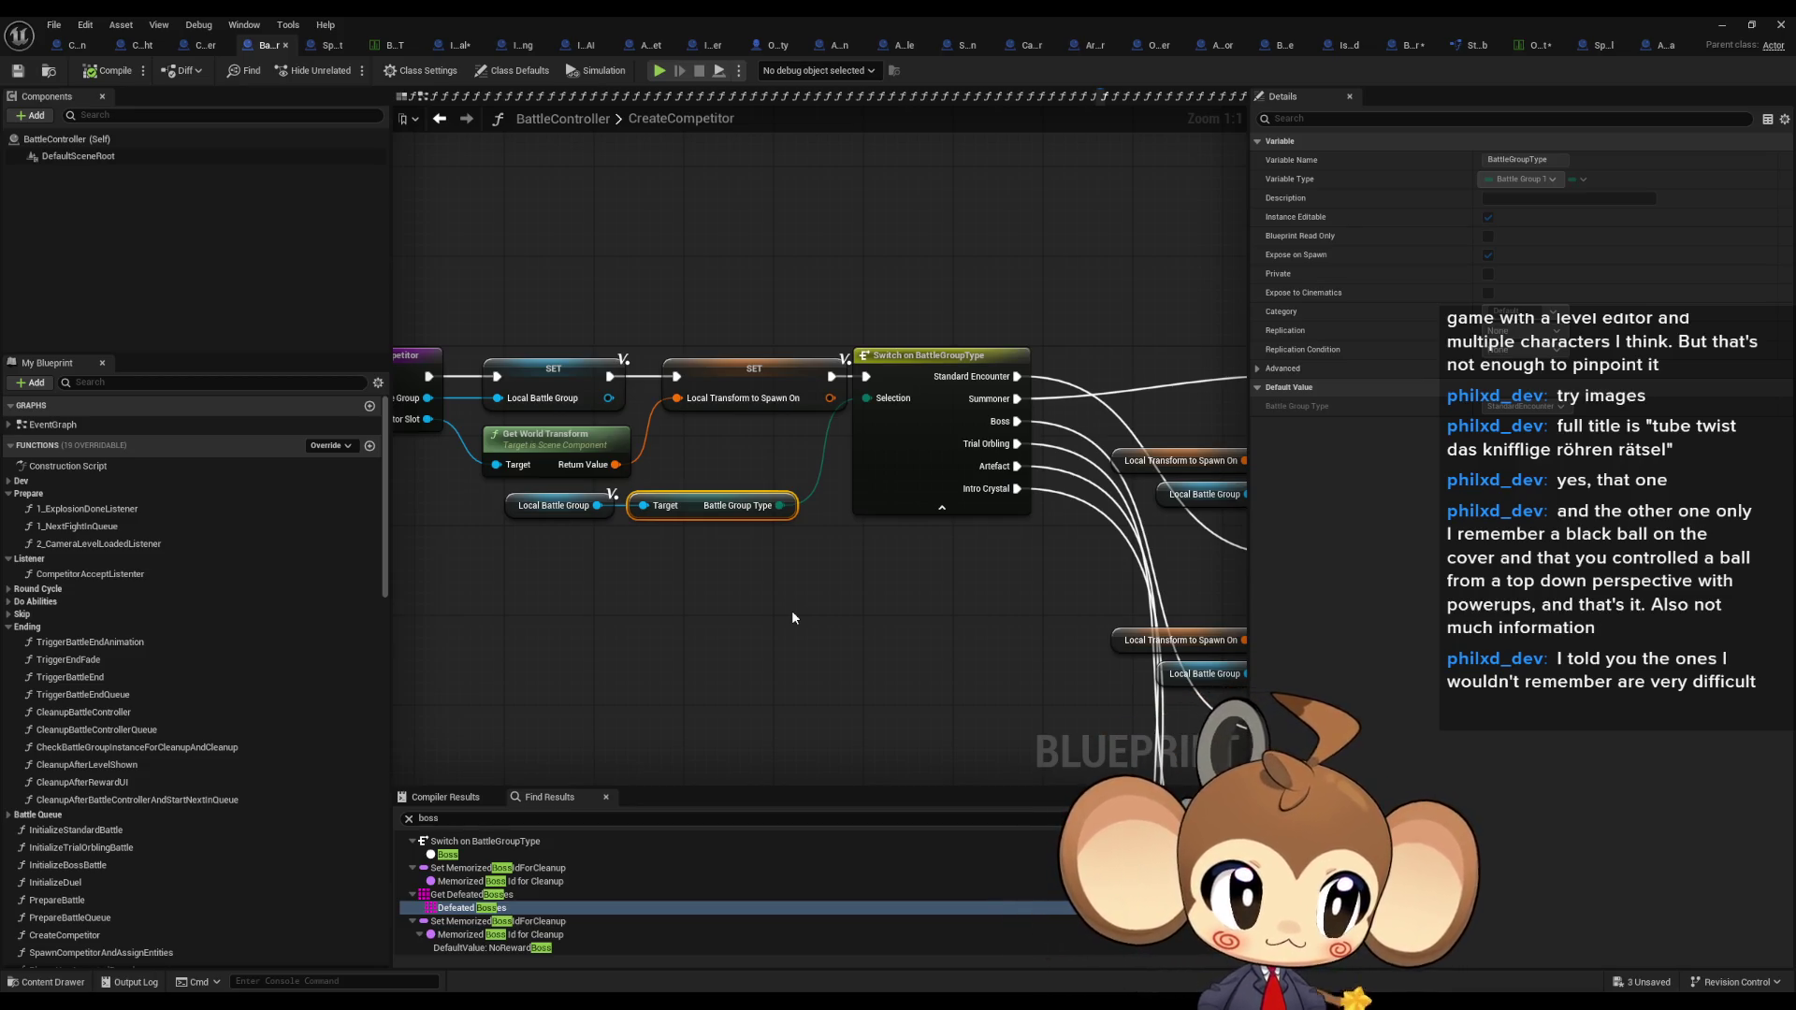
Step: Survey the switch and its spawn nodes, then open SpecialCompetitor_IntroCrystal's InitializeCompetitor function
scroll(791, 617, down, 6)
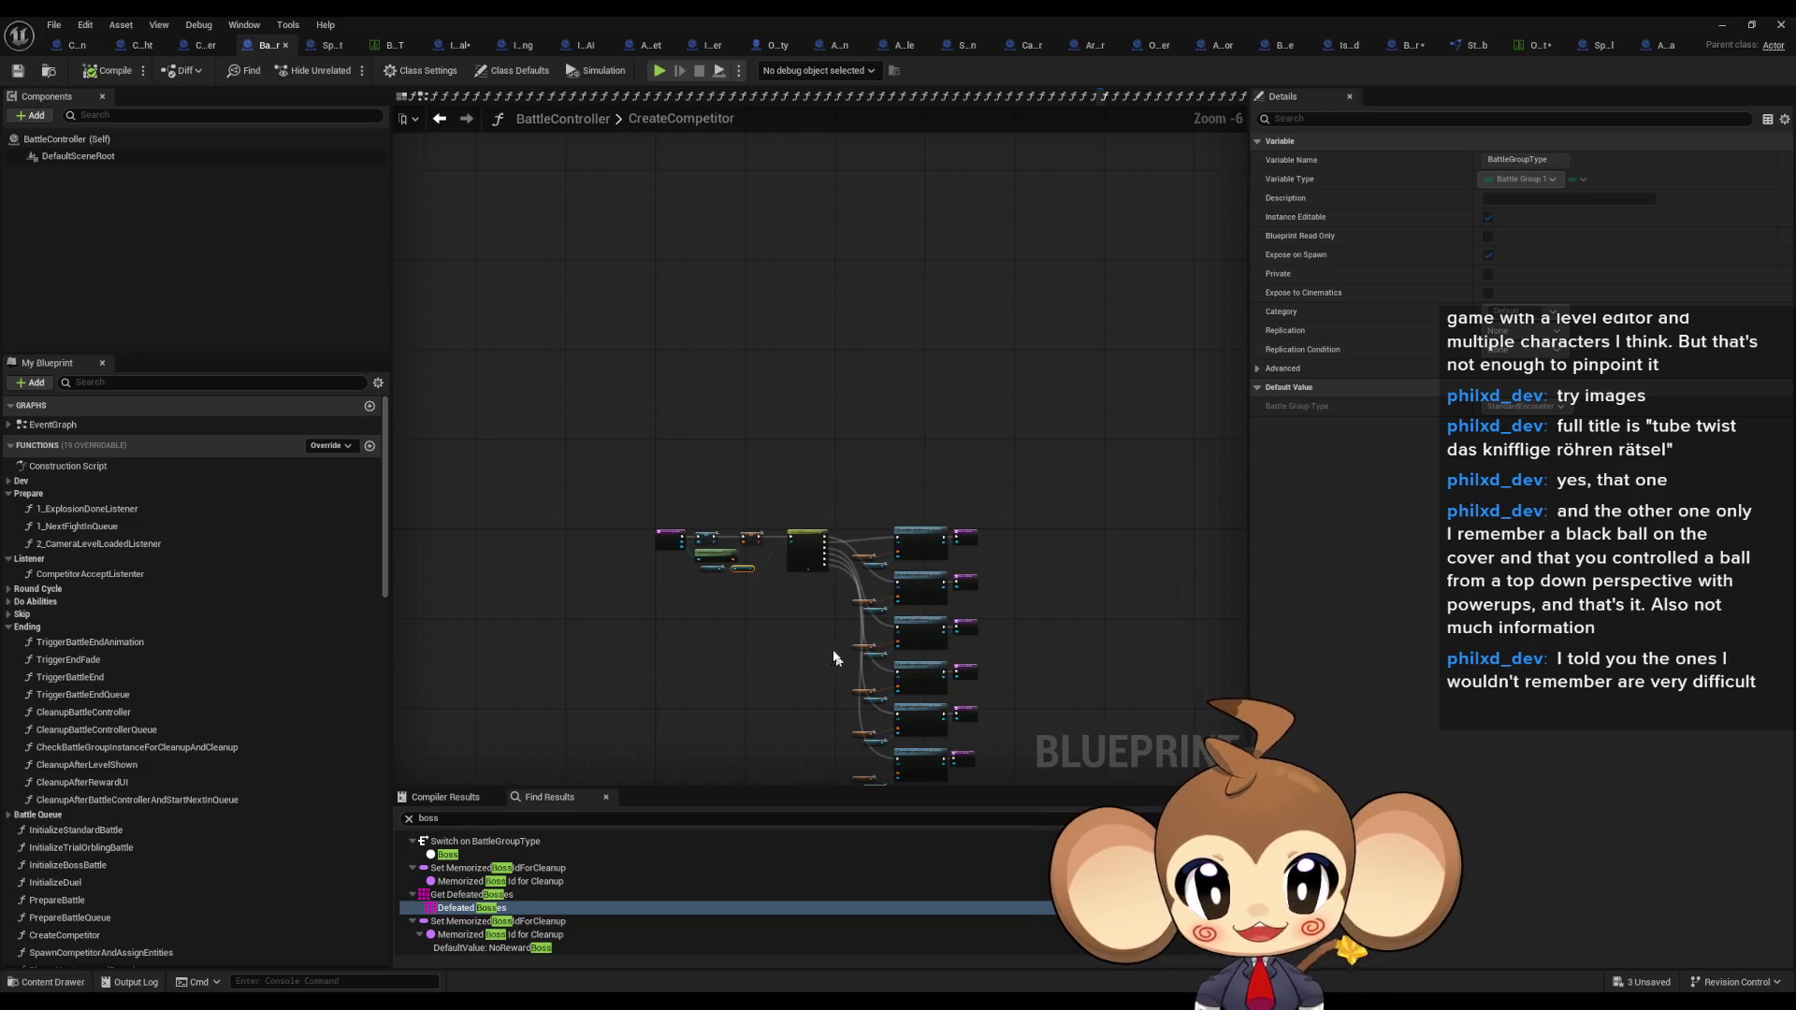
drag(837, 662, 790, 505)
scroll(790, 505, up, 2)
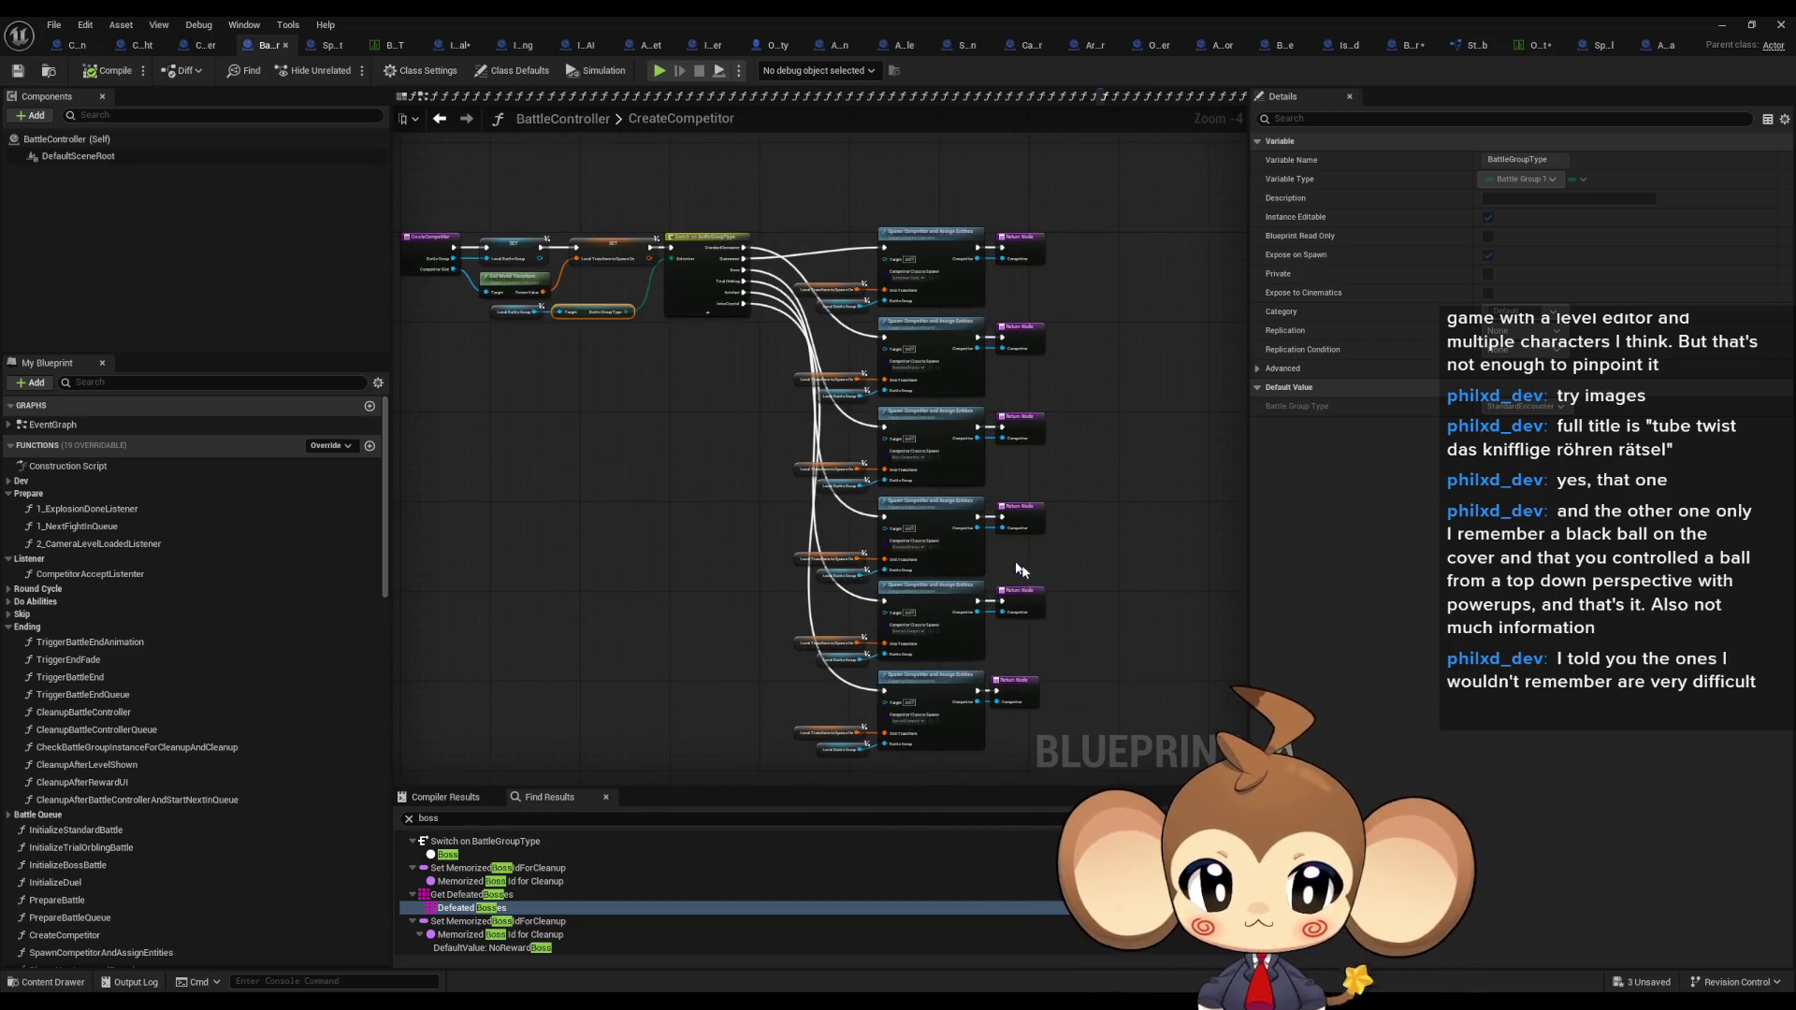
scroll(967, 720, up, 4)
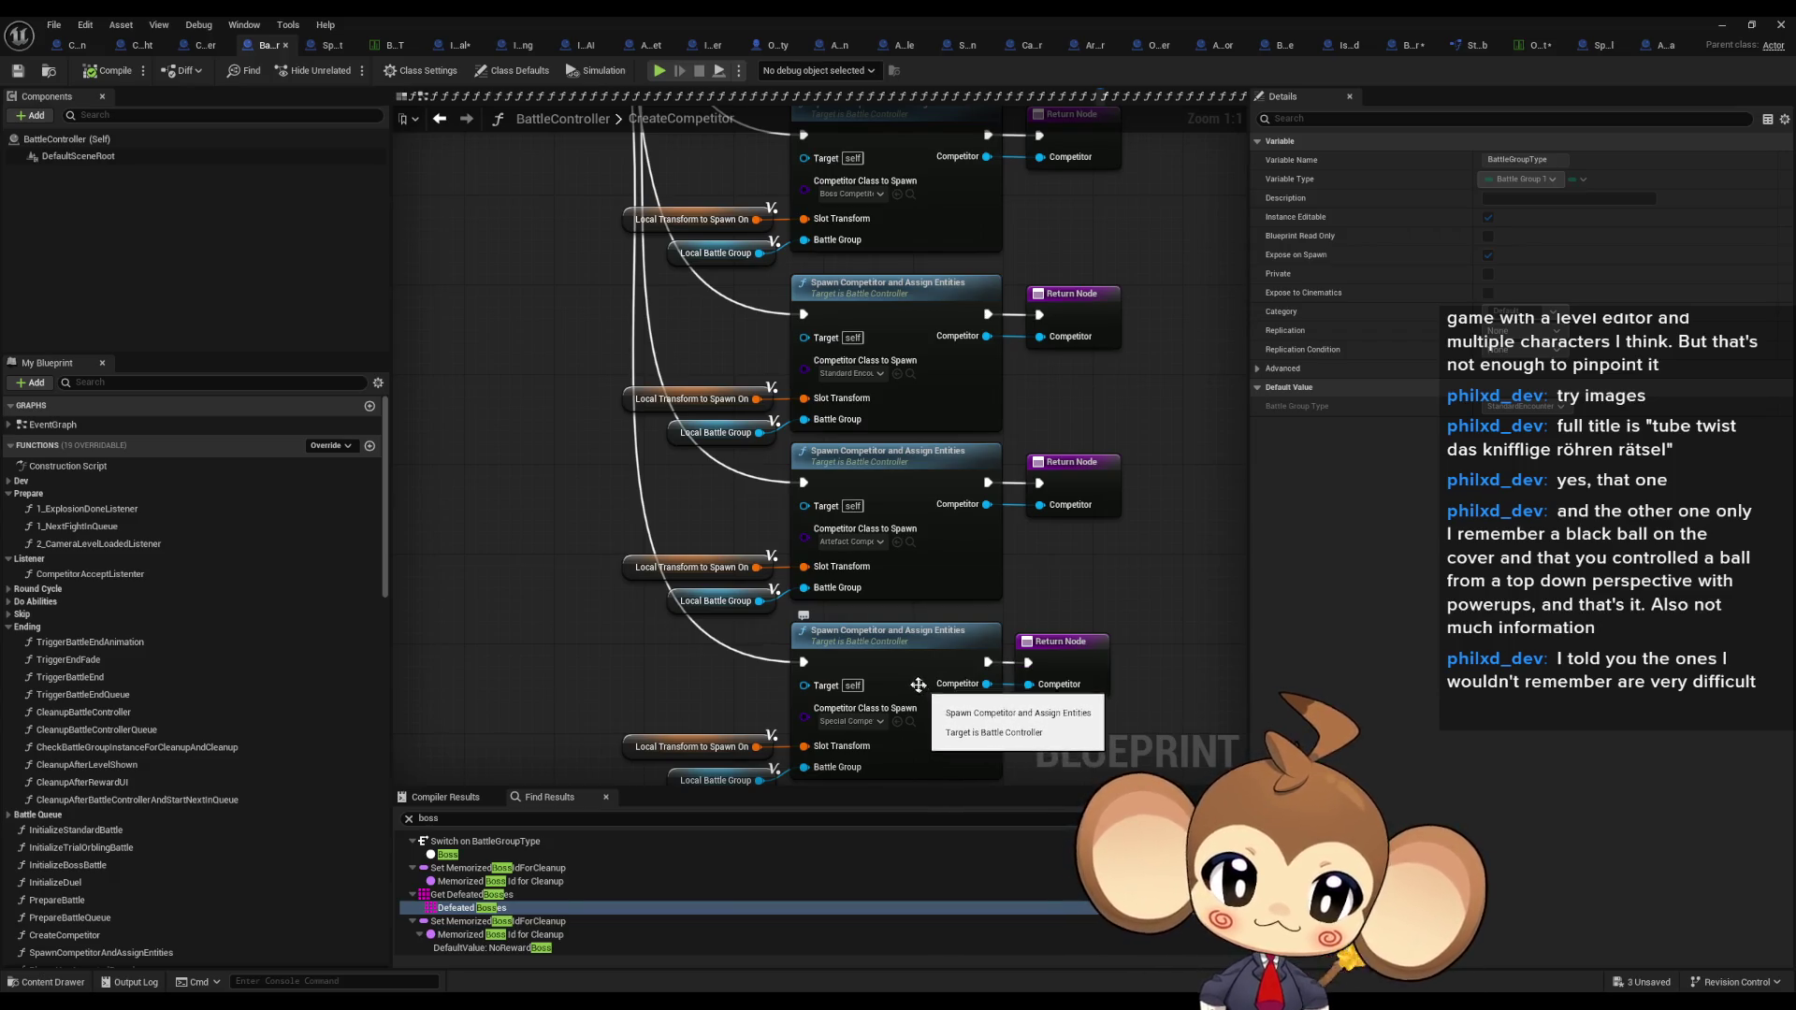
scroll(921, 686, down, 5)
scroll(1073, 486, up, 2)
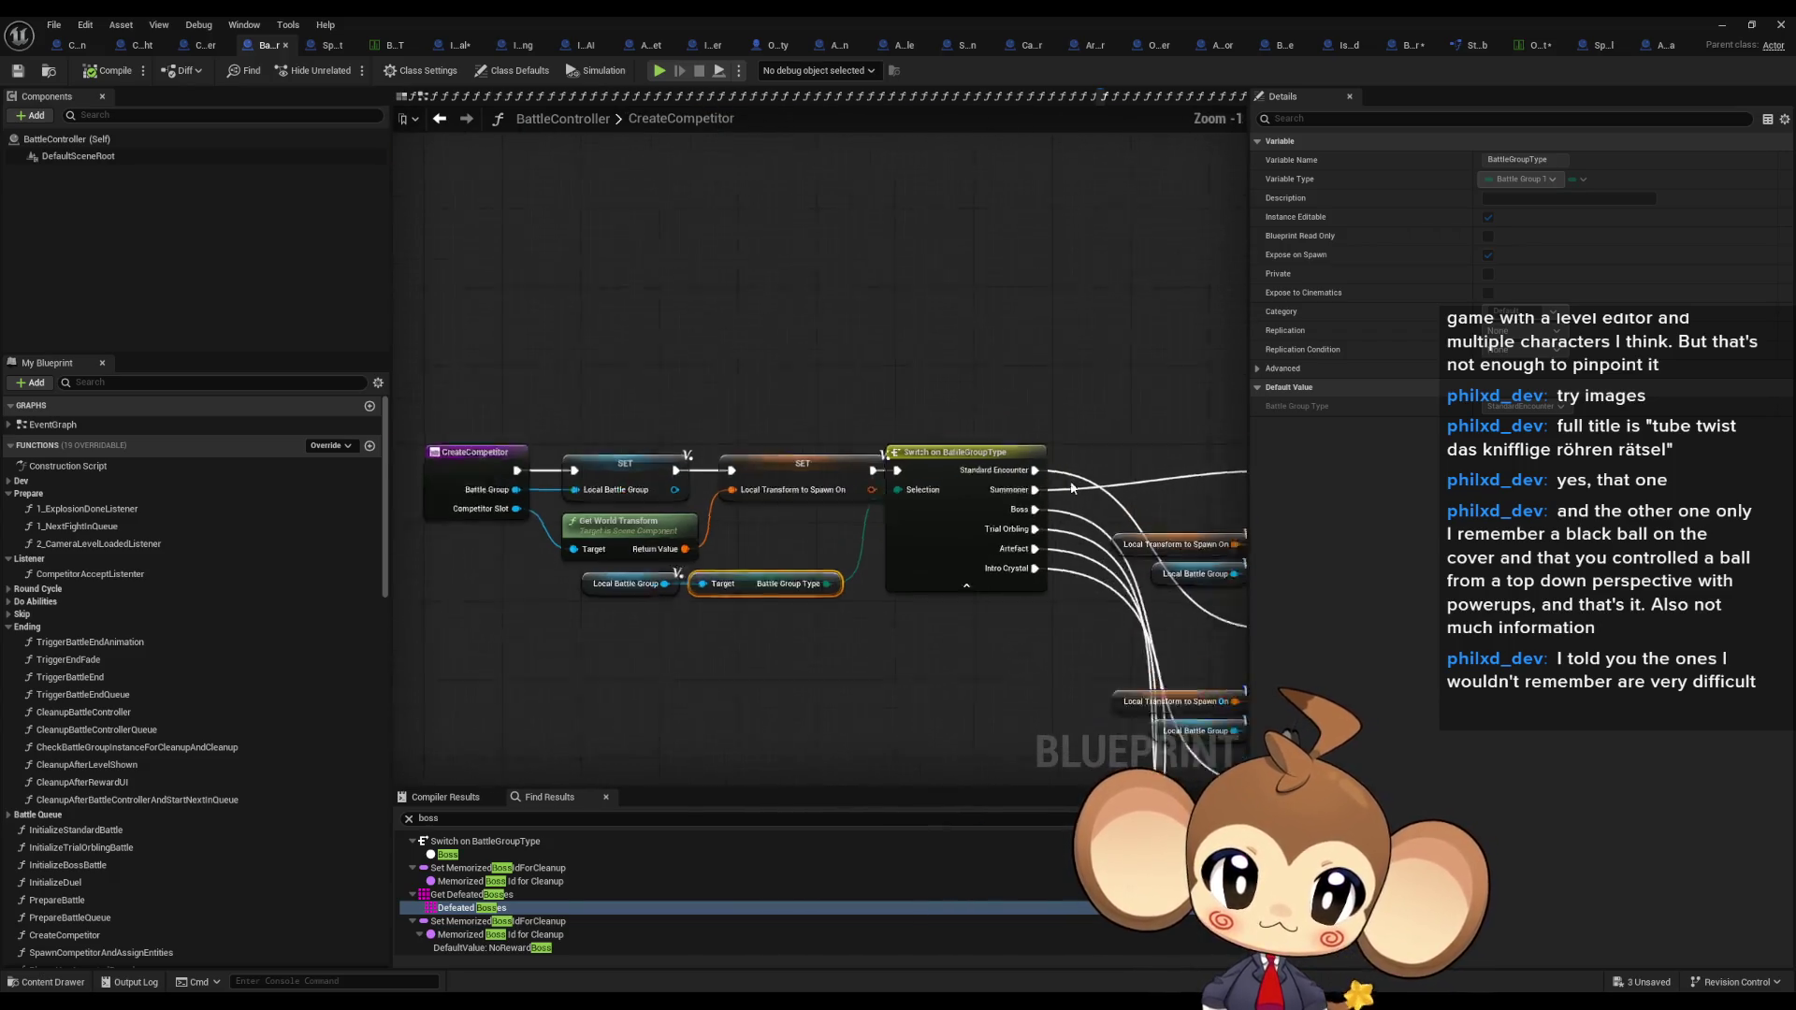
scroll(802, 480, up, 2)
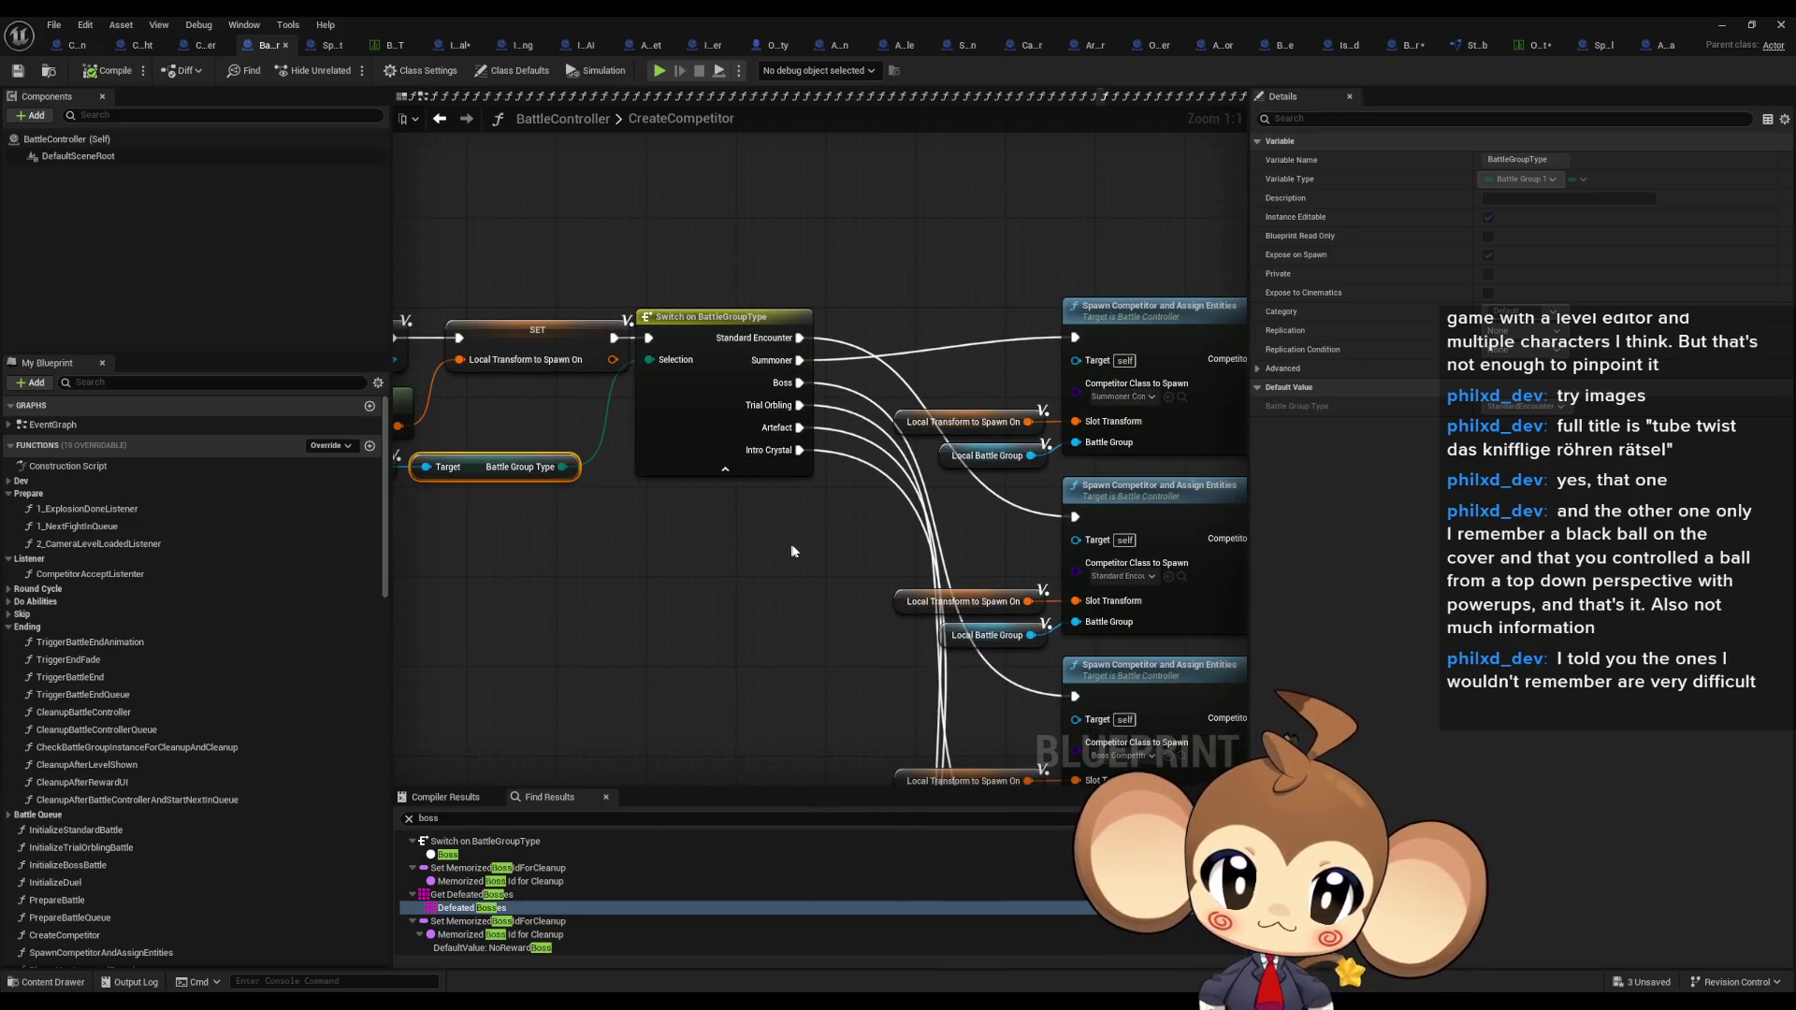
scroll(791, 552, down, 3)
scroll(816, 458, up, 3)
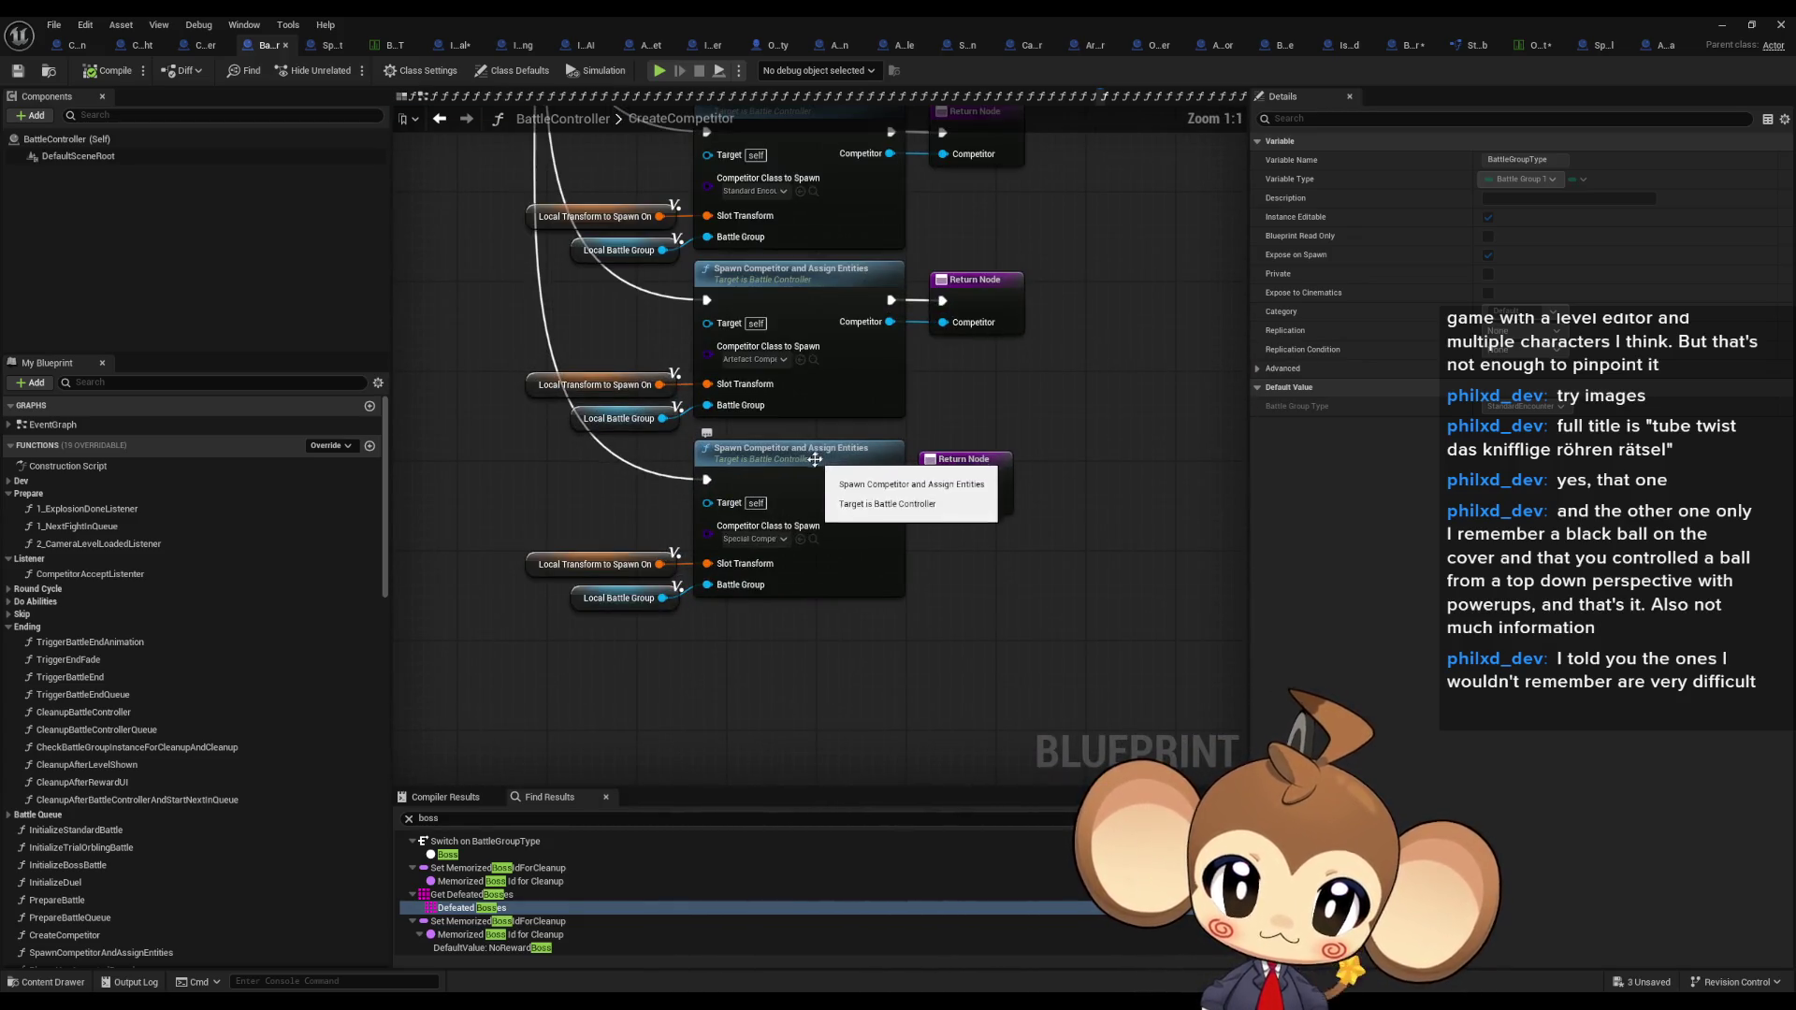
scroll(816, 459, down, 4)
scroll(778, 456, up, 4)
drag(829, 219, 900, 573)
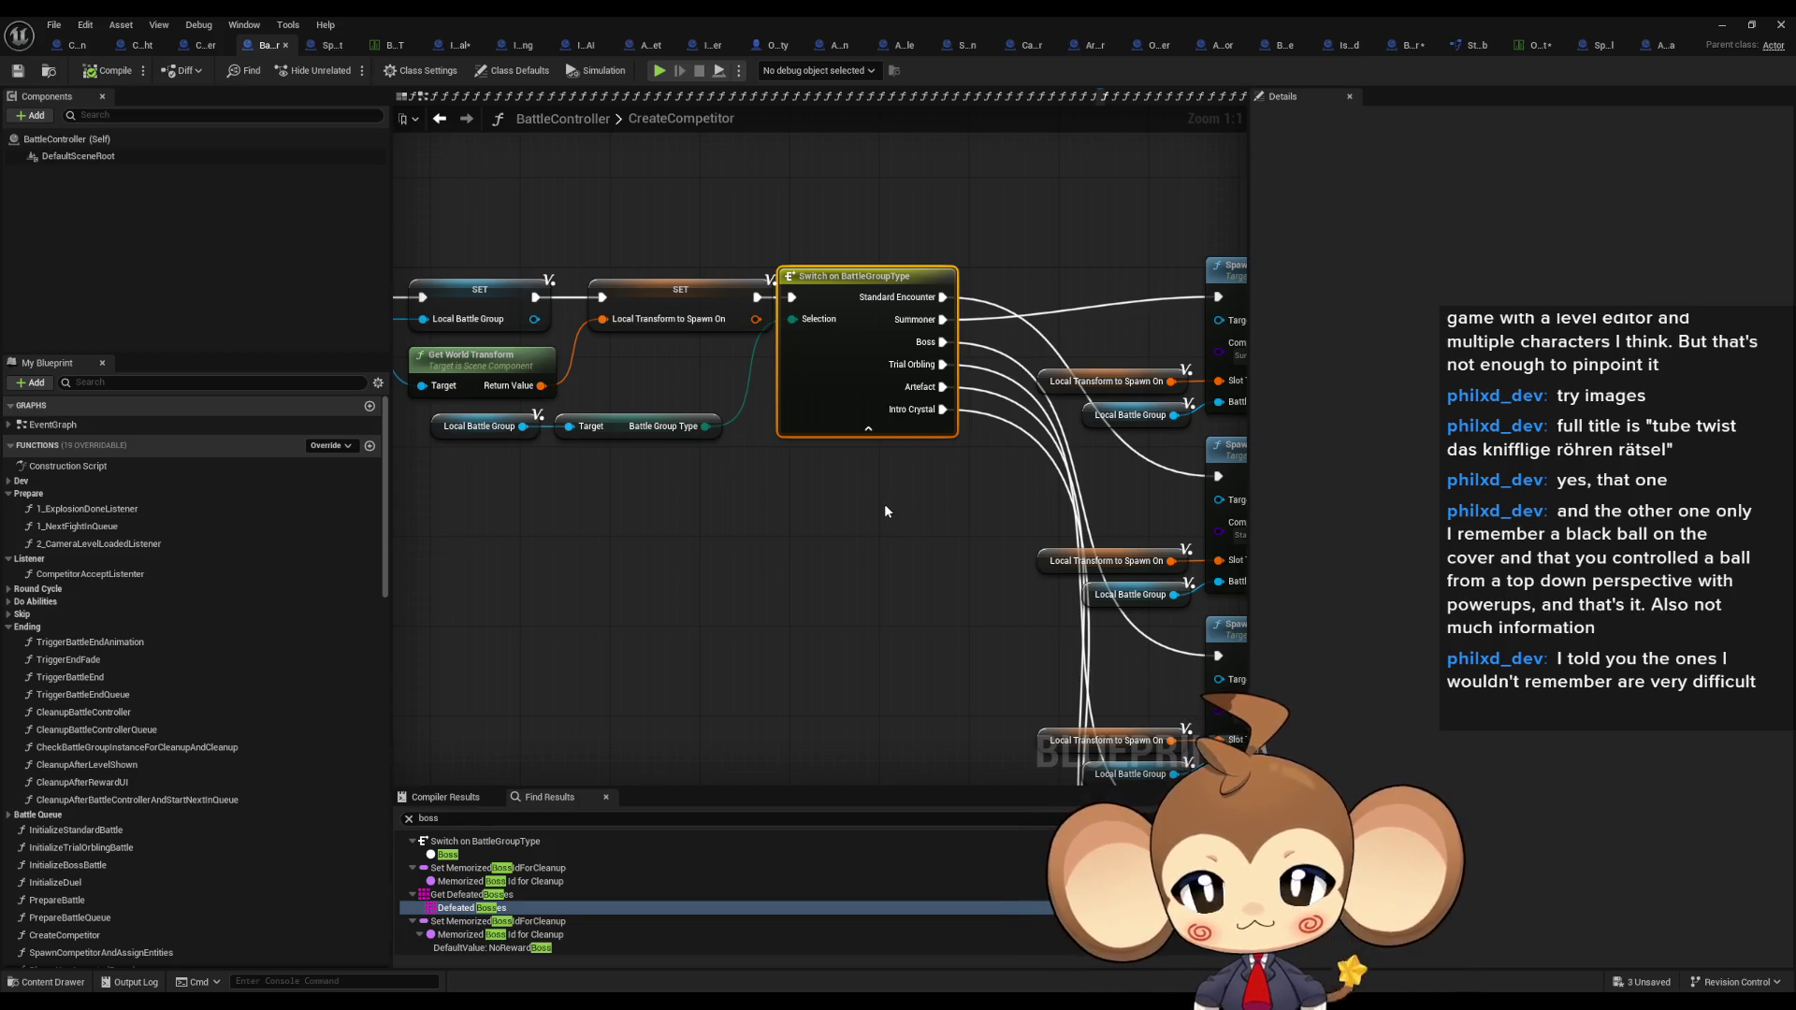
scroll(817, 529, down, 3)
scroll(979, 514, up, 2)
scroll(979, 514, down, 4)
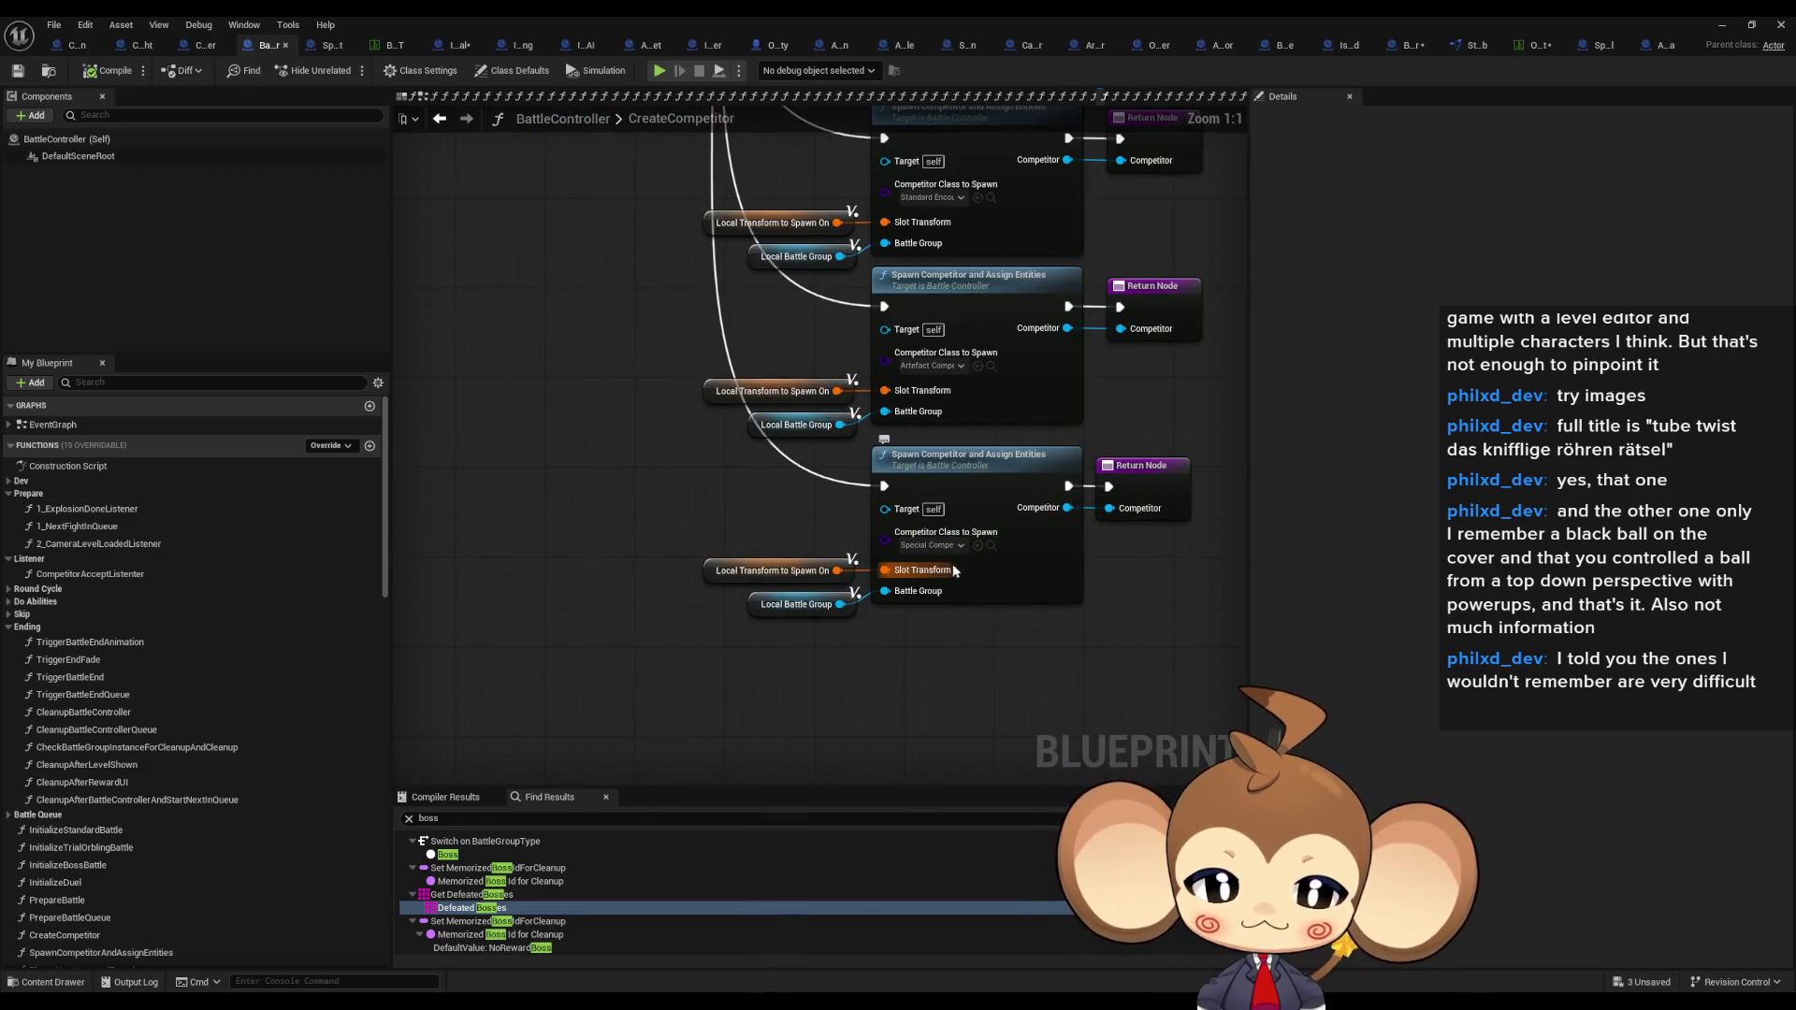
scroll(804, 424, up, 6)
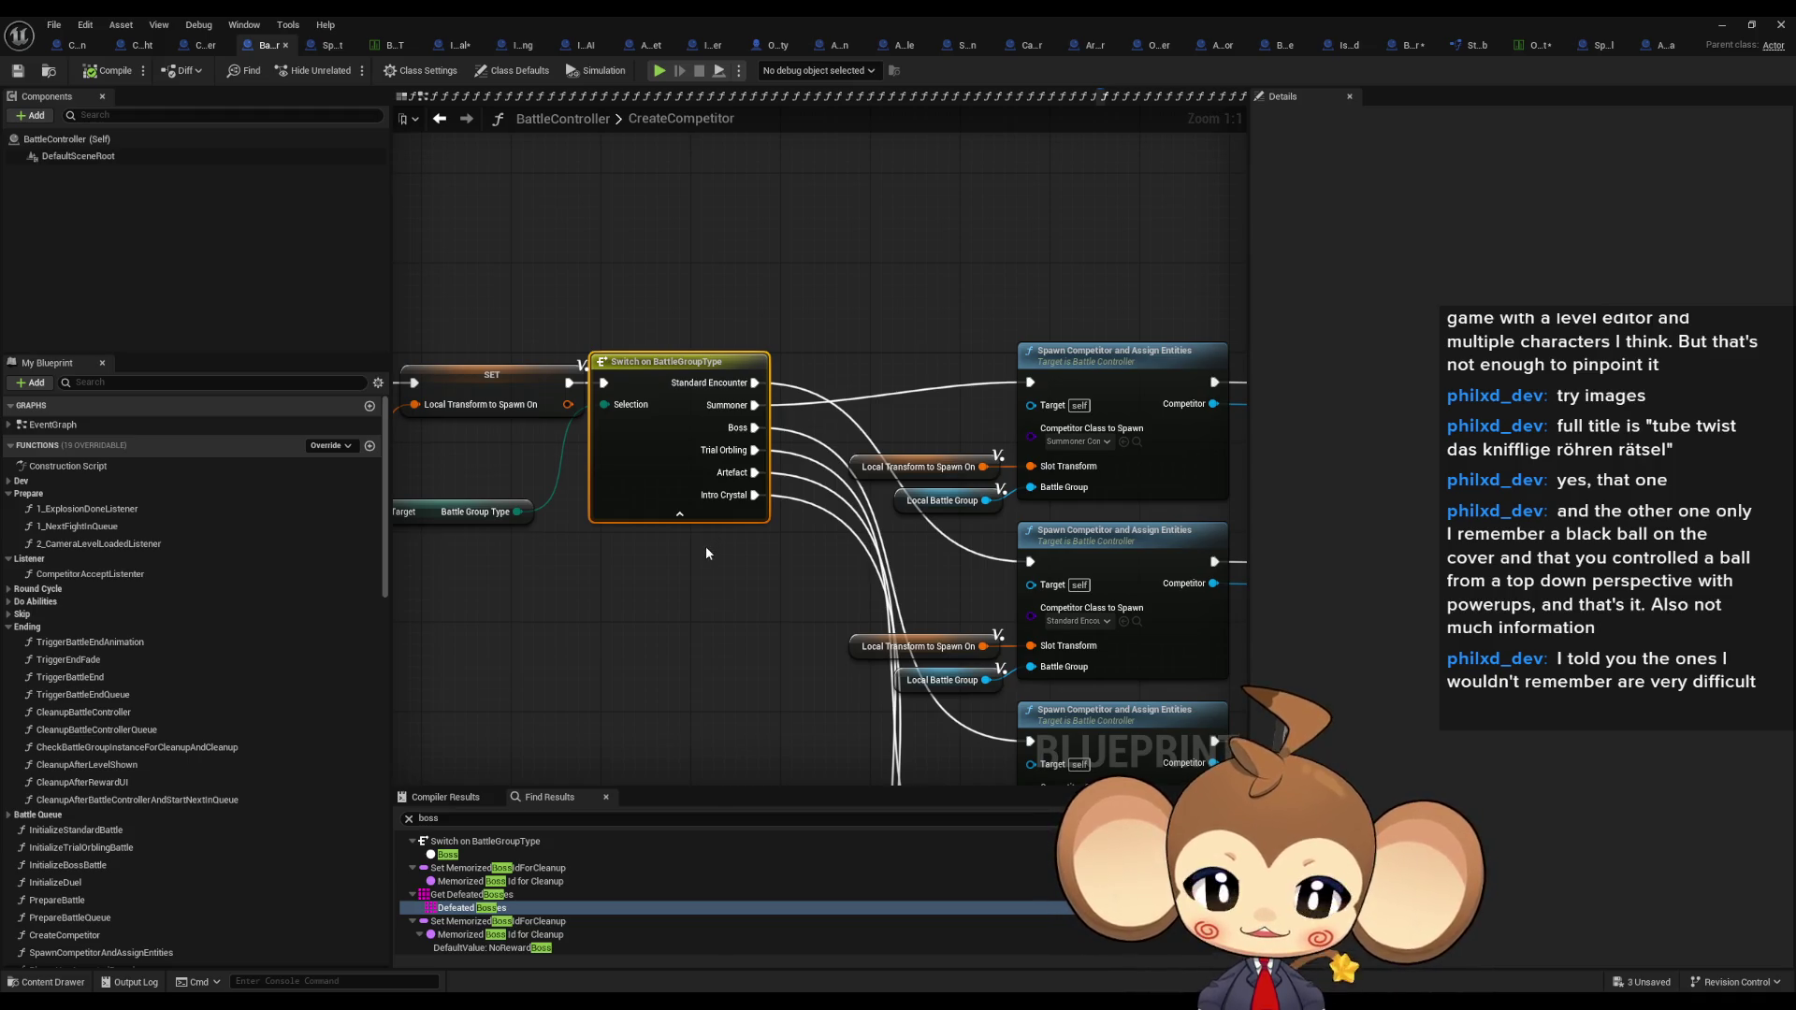
scroll(710, 556, down, 5)
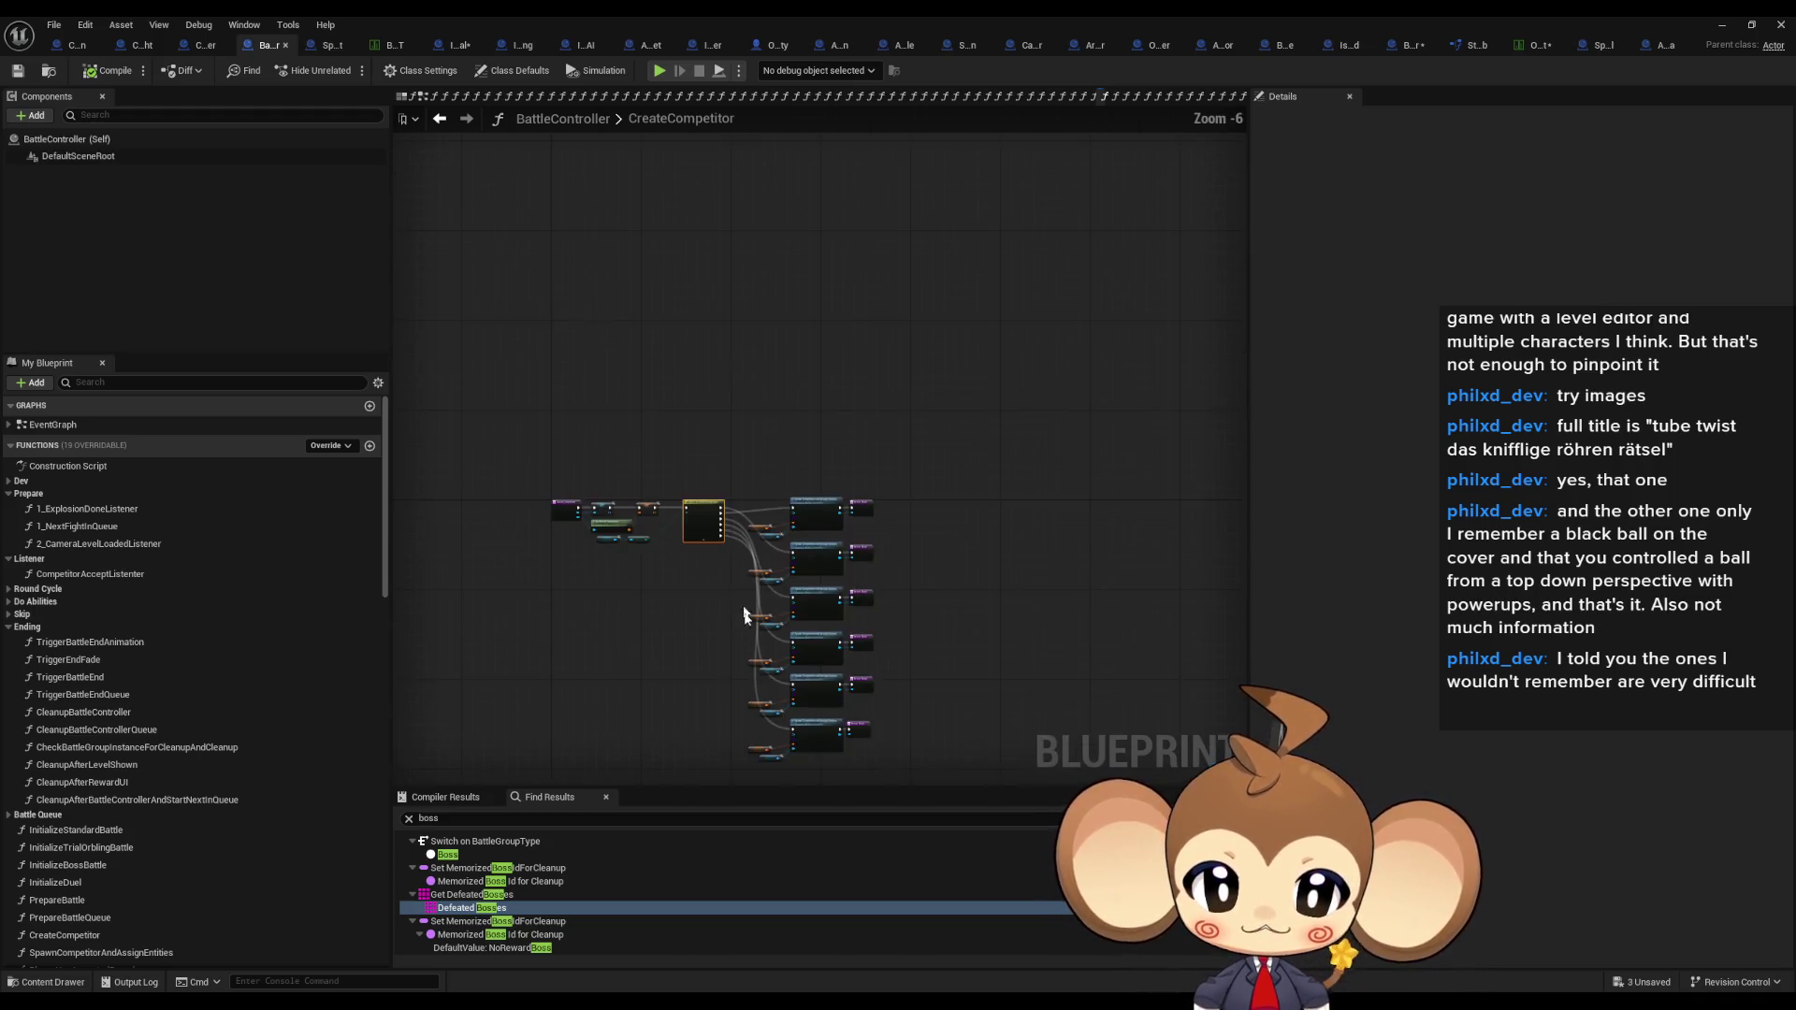
scroll(843, 550, up, 5)
drag(843, 550, 896, 571)
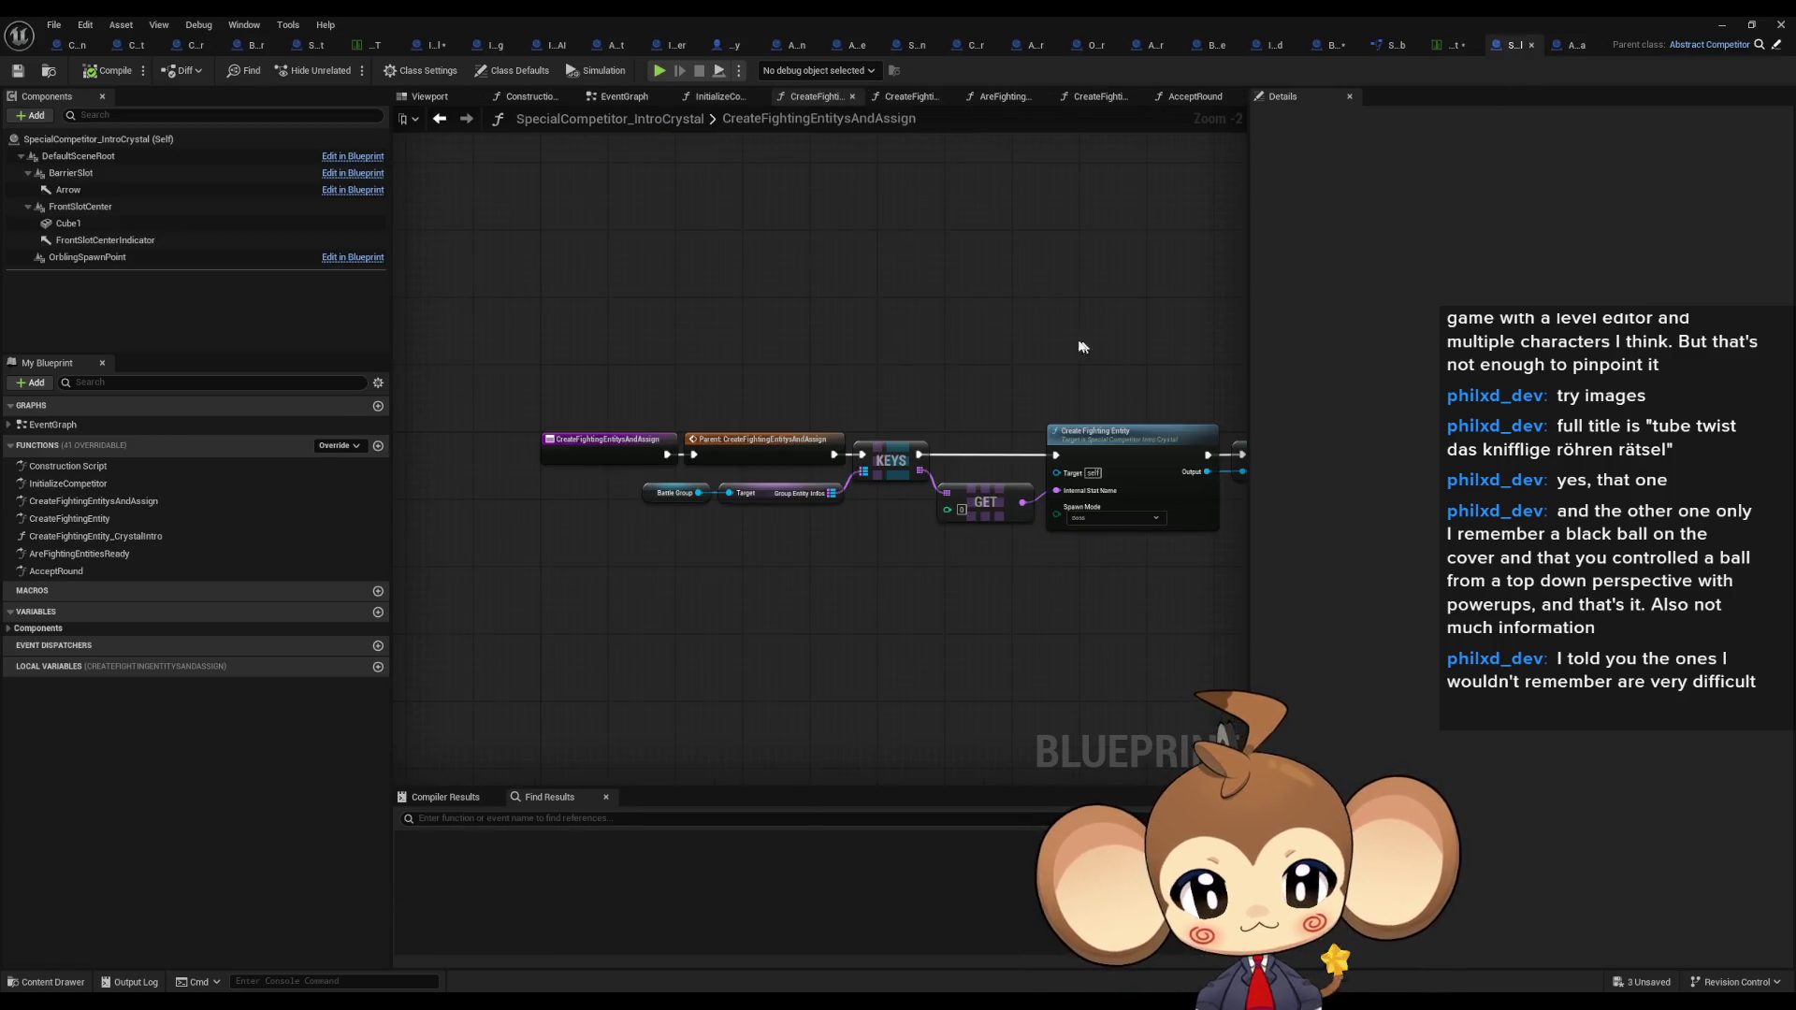
double_click(79, 482)
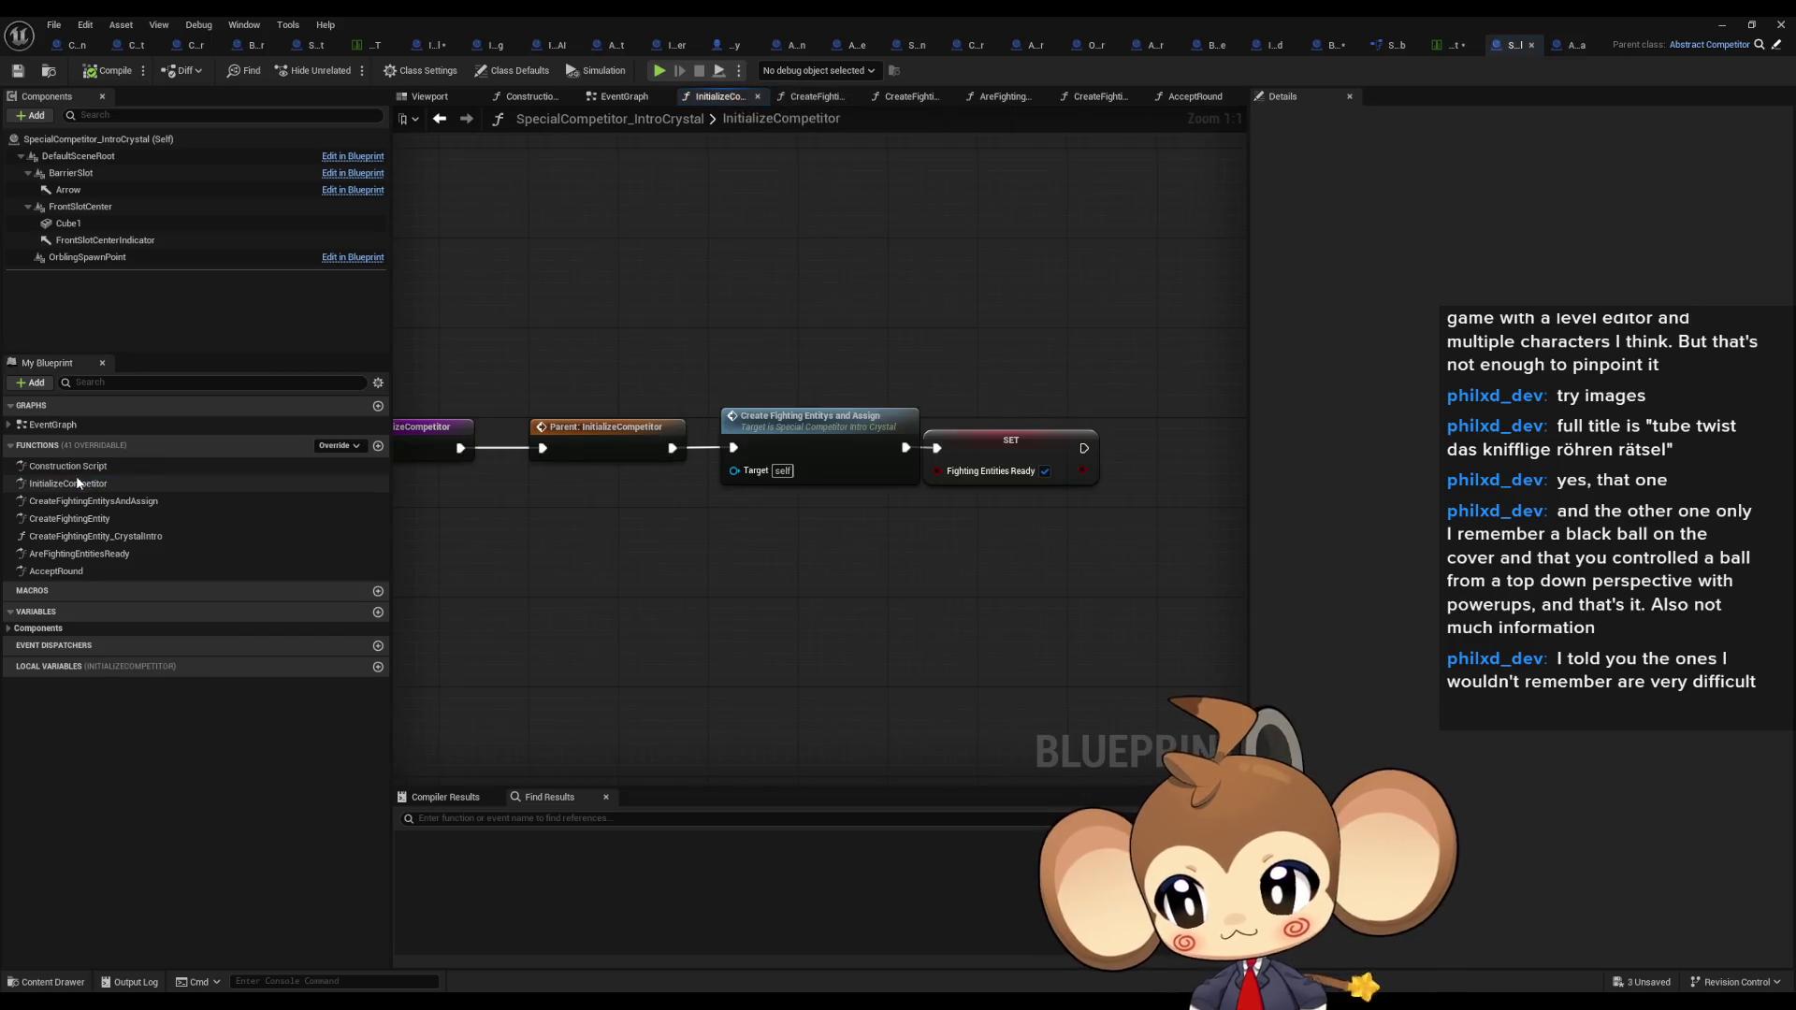
Step: Check the FightingEntitiesReady SET node and open the CreateFightingEntitysAndAssign function
click(1076, 473)
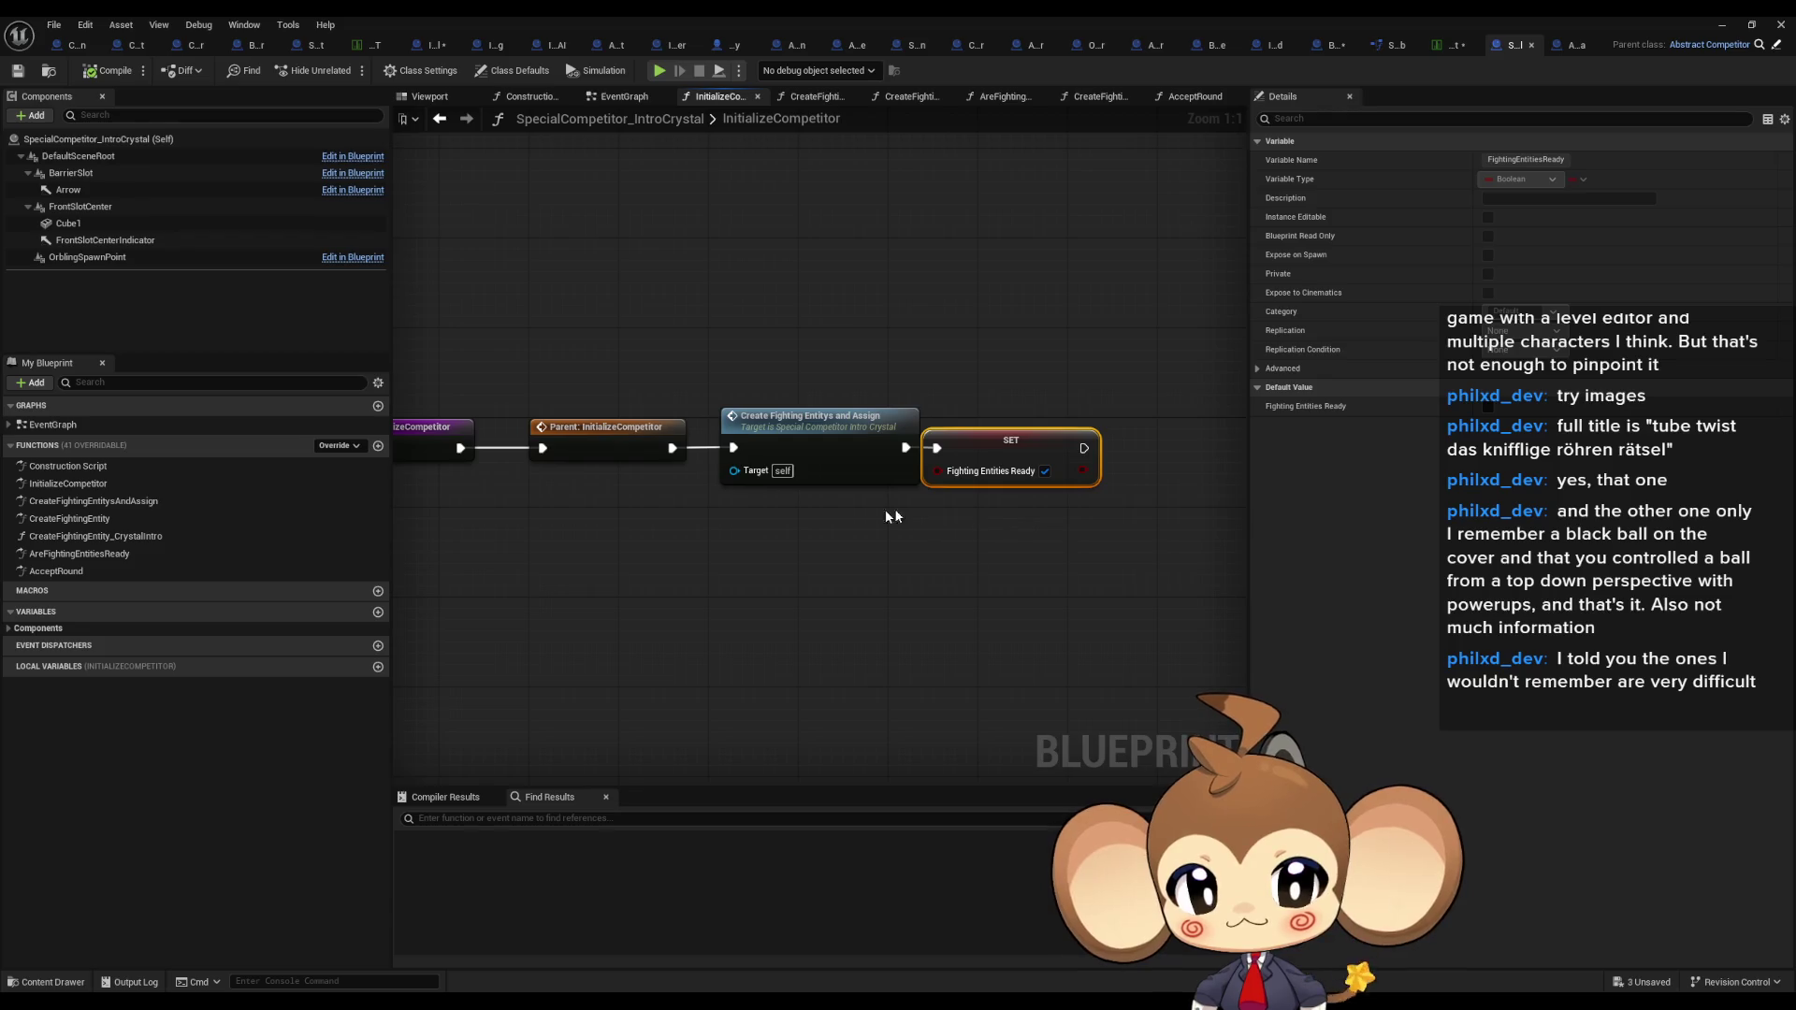
click(866, 524)
double_click(827, 414)
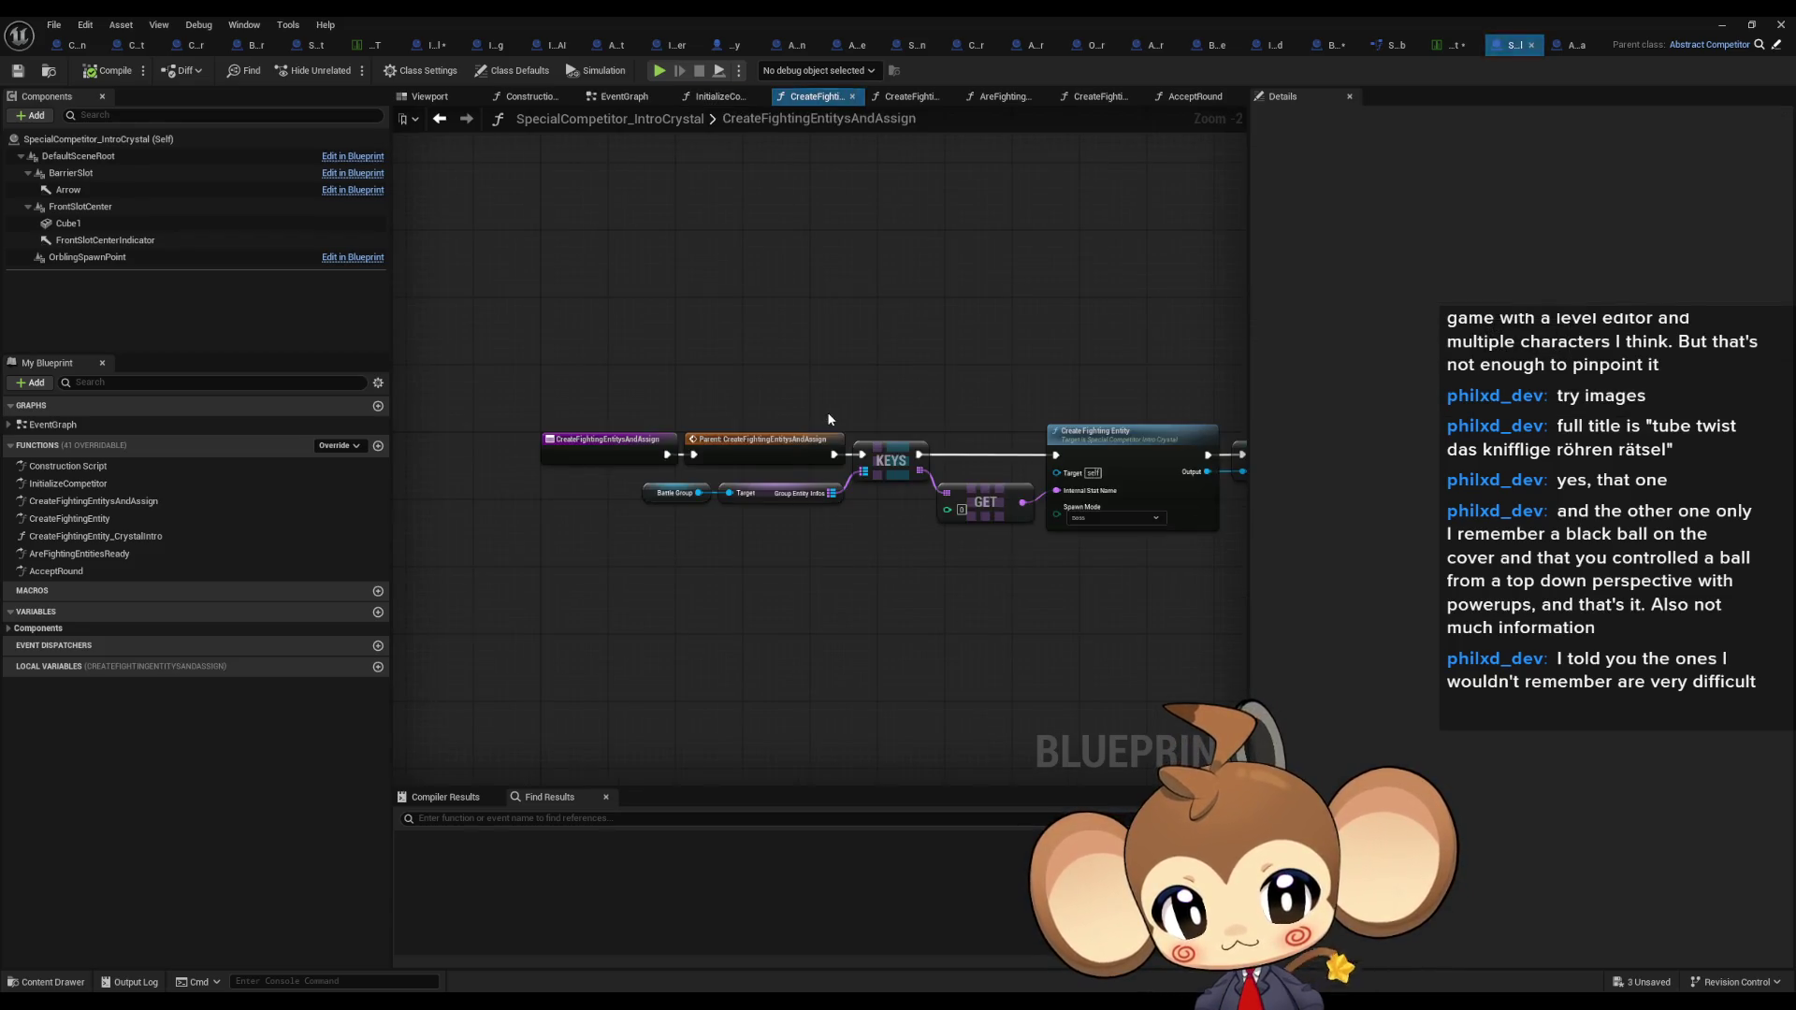
Step: Inspect the Create Fighting Entity and Fighting Entity 1 SET nodes, then open CreateFightingEntity
scroll(827, 418, up, 2)
drag(805, 417, 580, 326)
mouse_move(790, 261)
mouse_down()
mouse_move(913, 441)
mouse_move(947, 528)
mouse_up()
click(1062, 407)
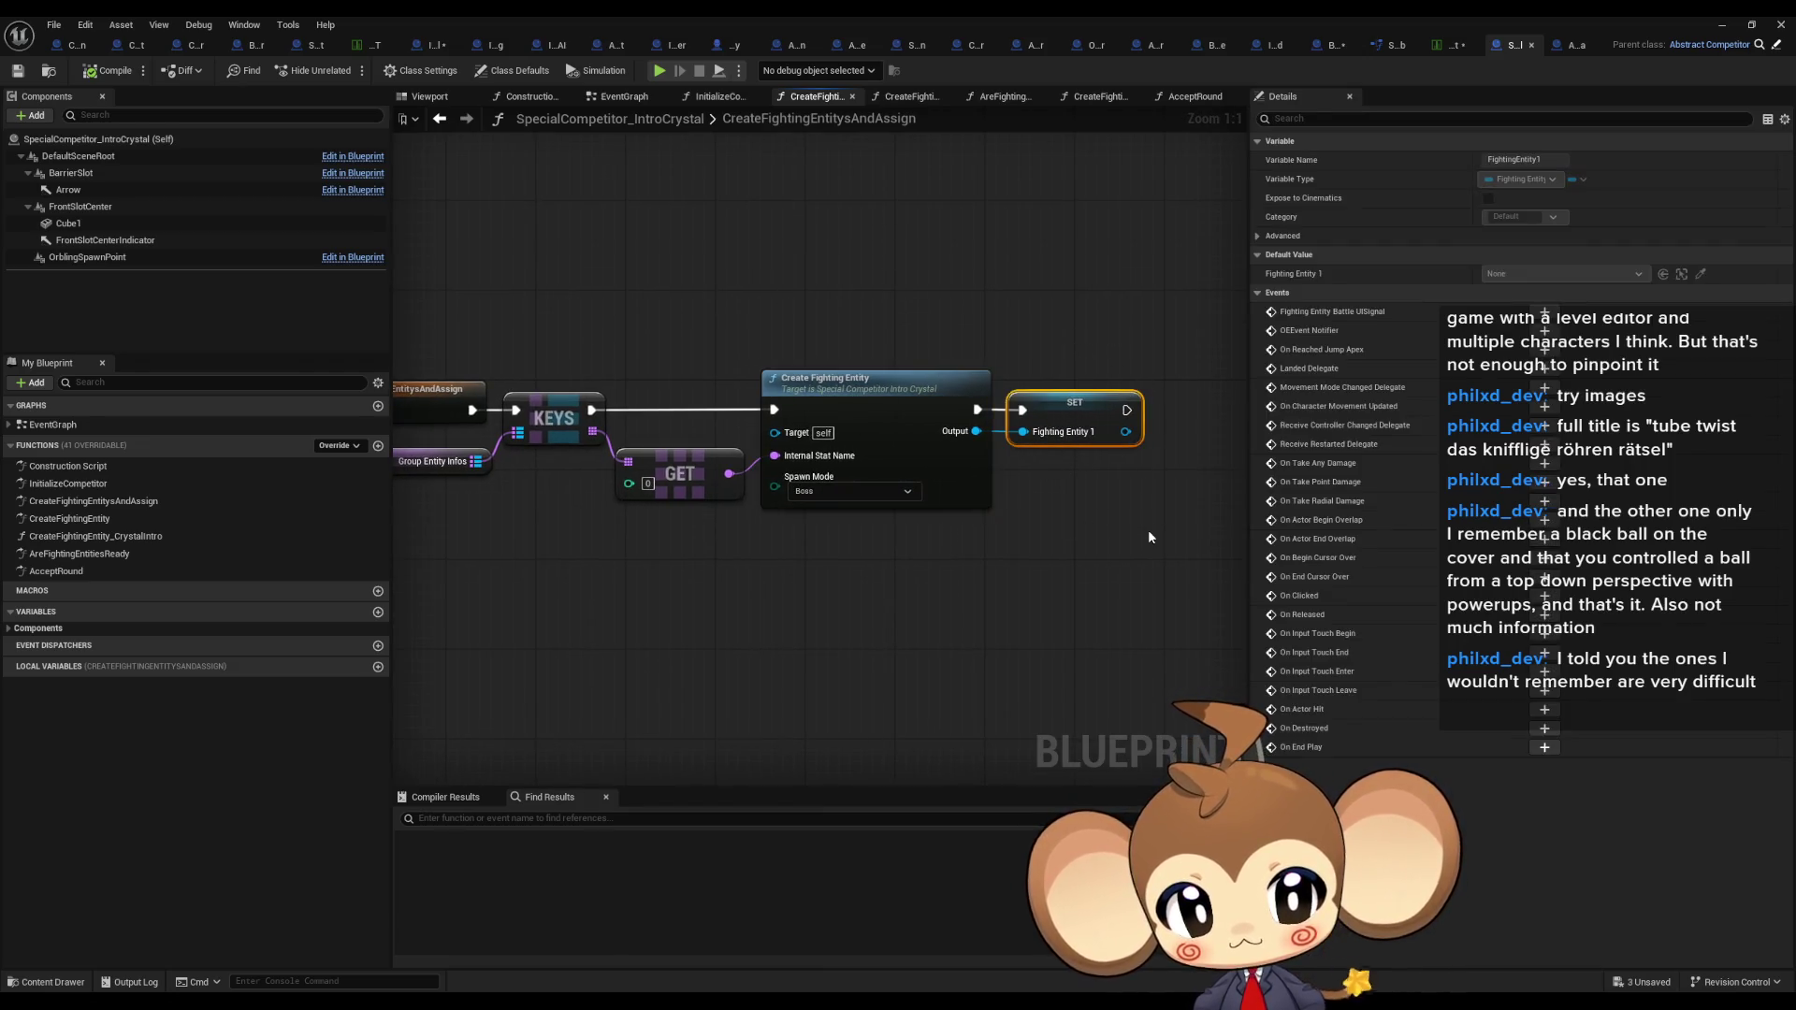
drag(1082, 518, 1166, 521)
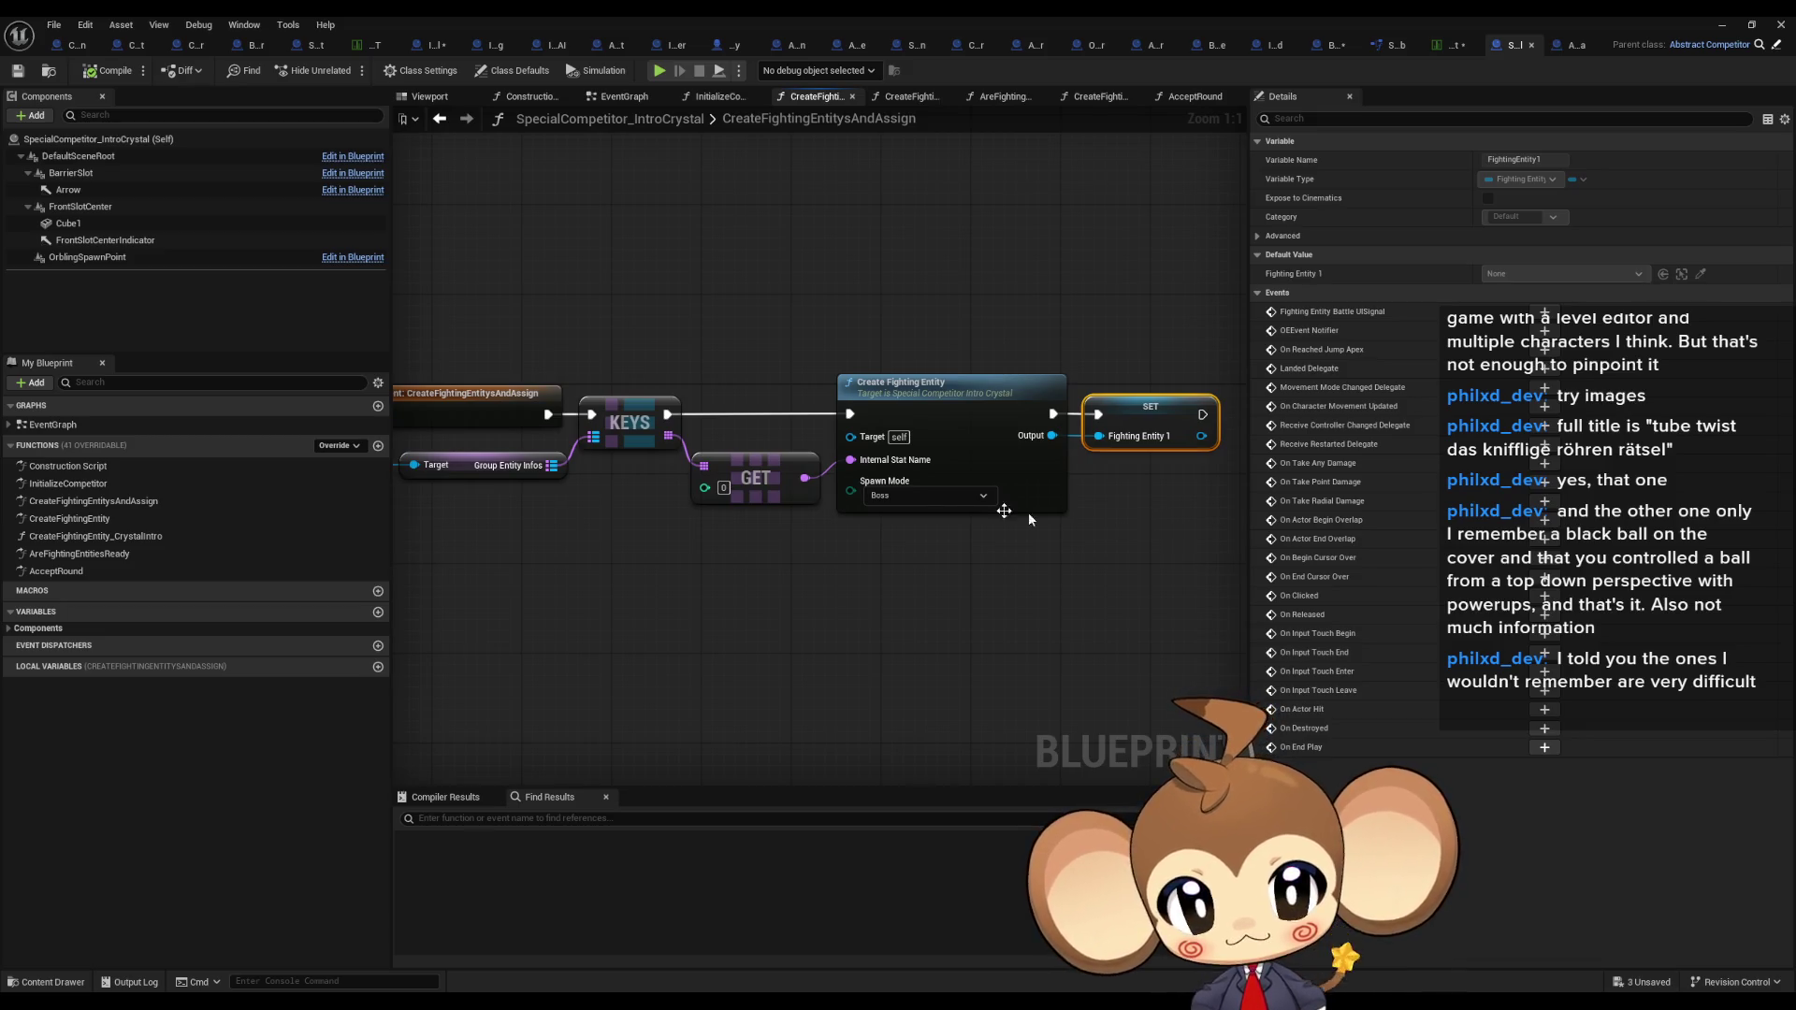
mouse_move(900, 277)
mouse_down()
mouse_move(984, 567)
mouse_move(1245, 560)
mouse_move(983, 552)
mouse_up()
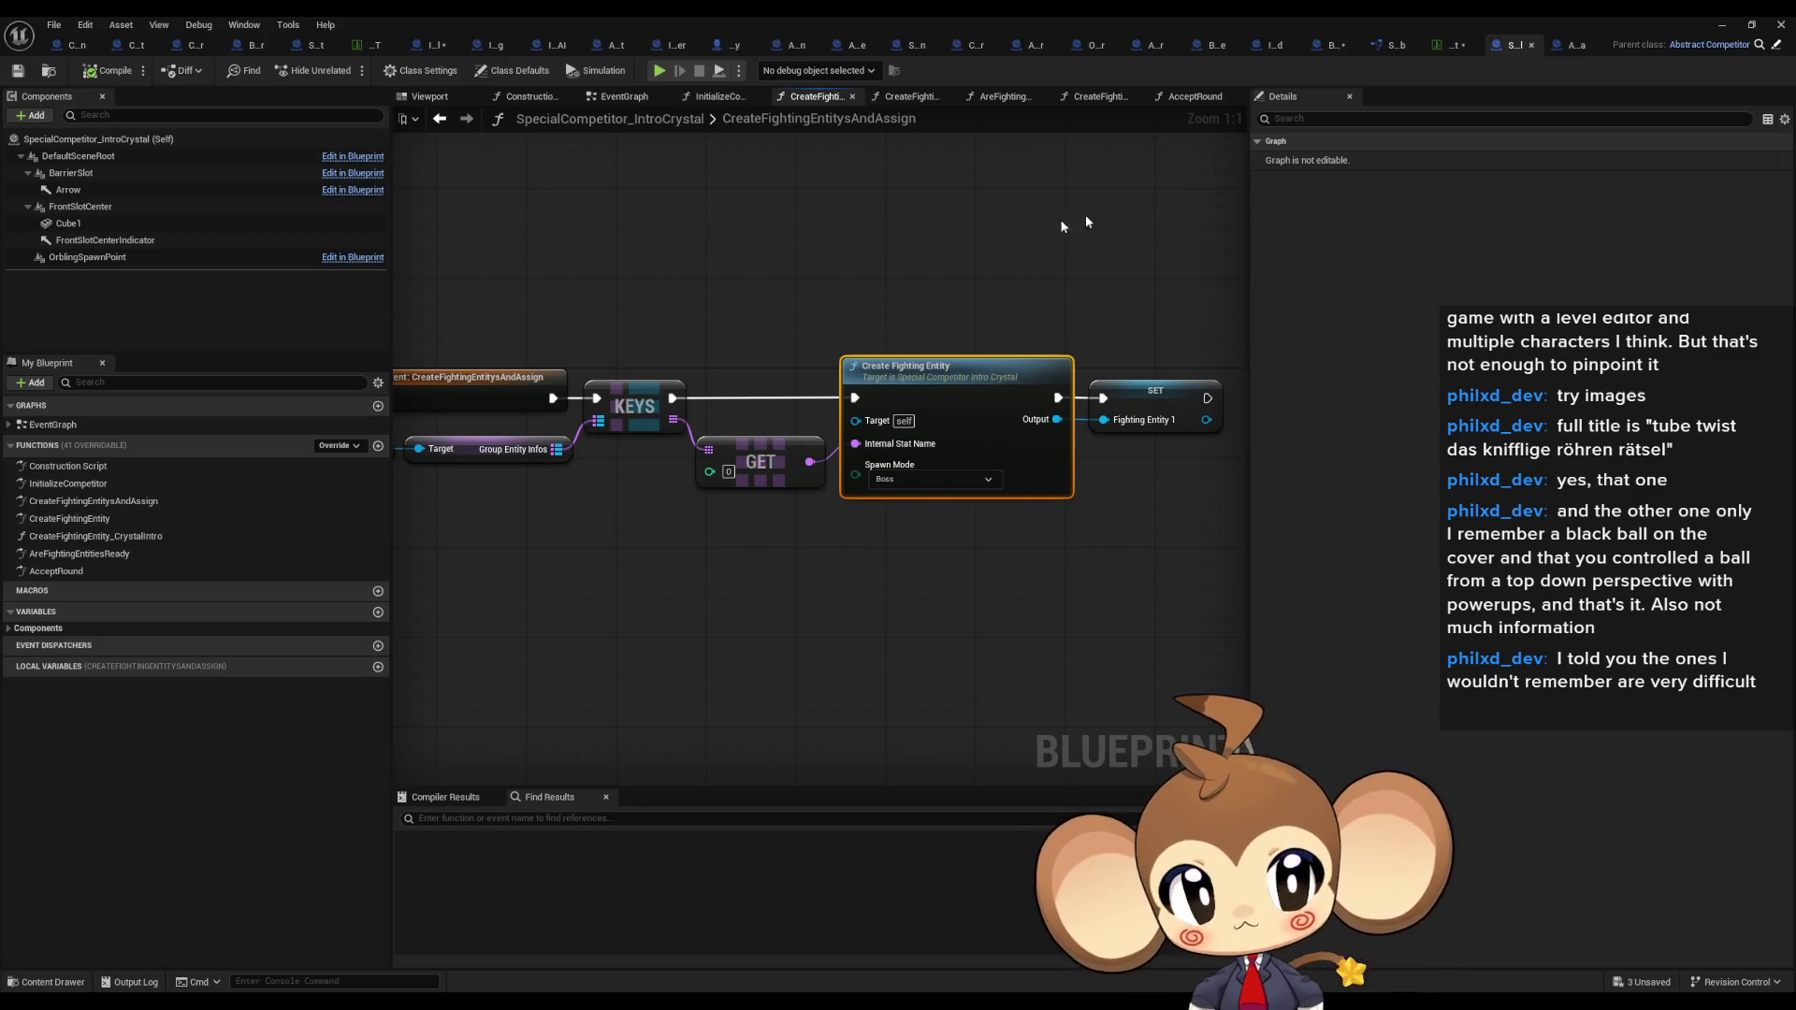
double_click(104, 519)
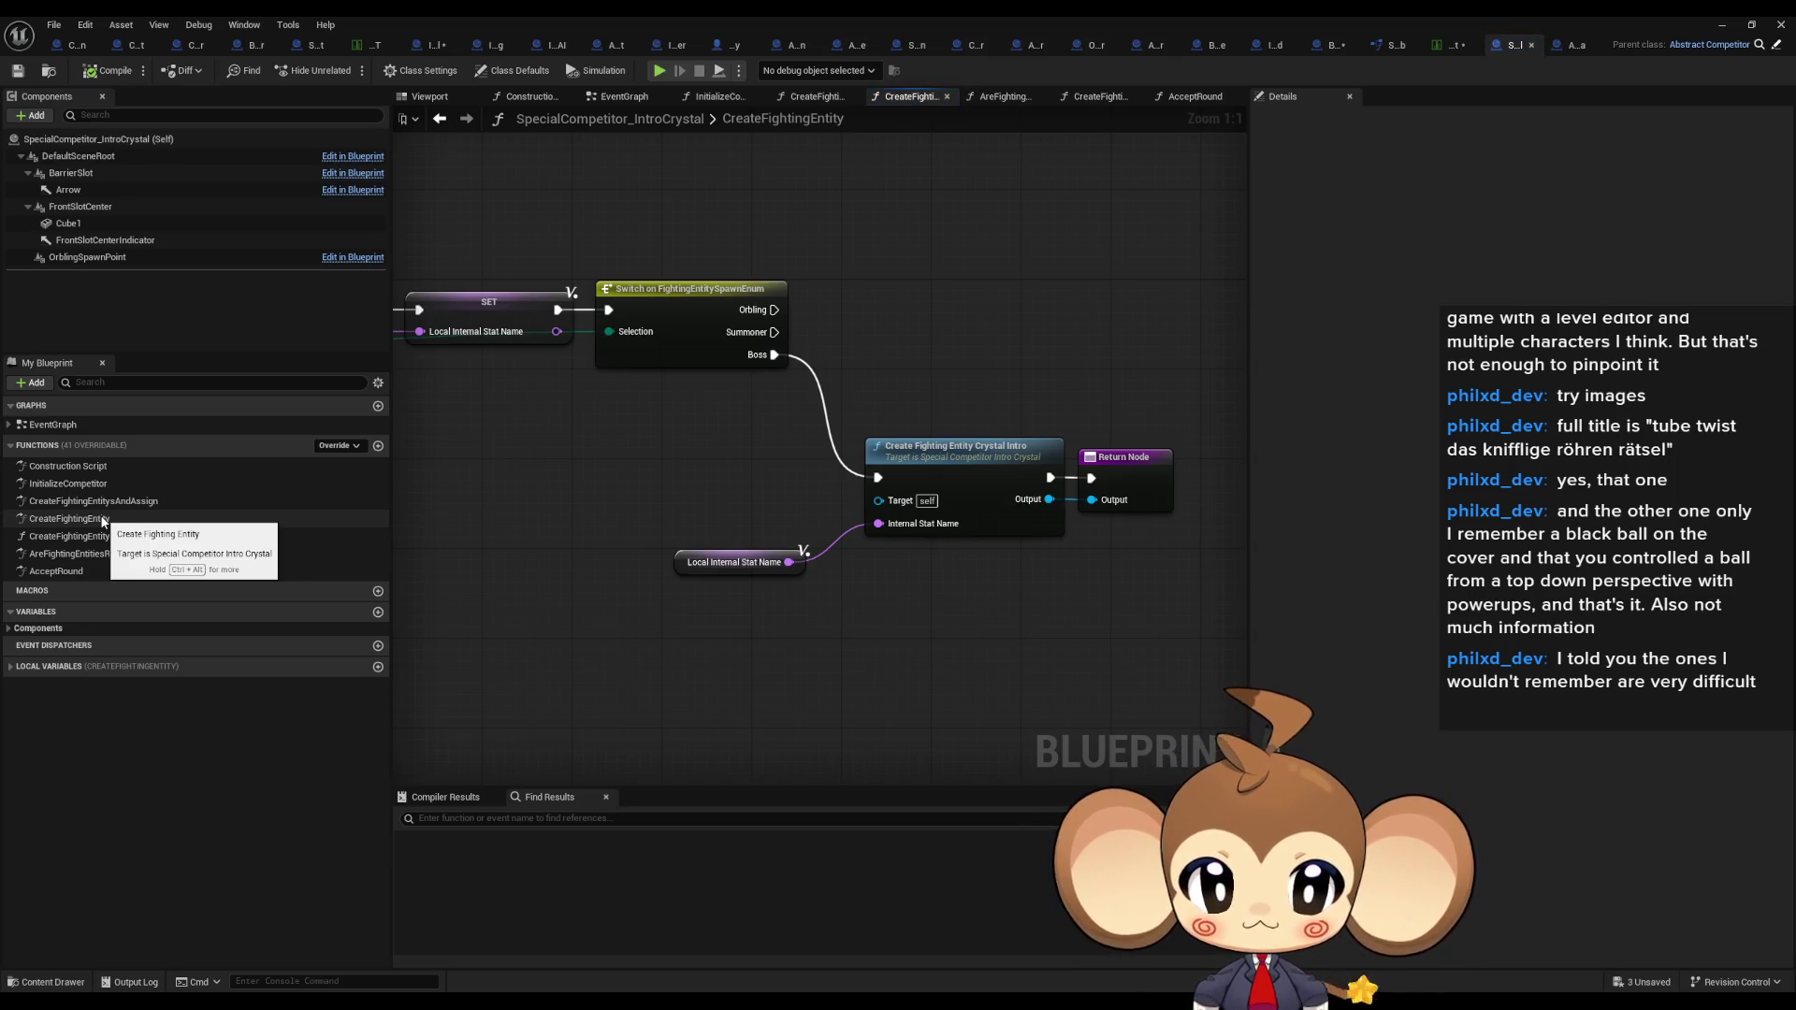
Step: Open CreateFightingEntity_CrystalIntro from the Create Fighting Entity Crystal Intro node
drag(849, 406, 1068, 538)
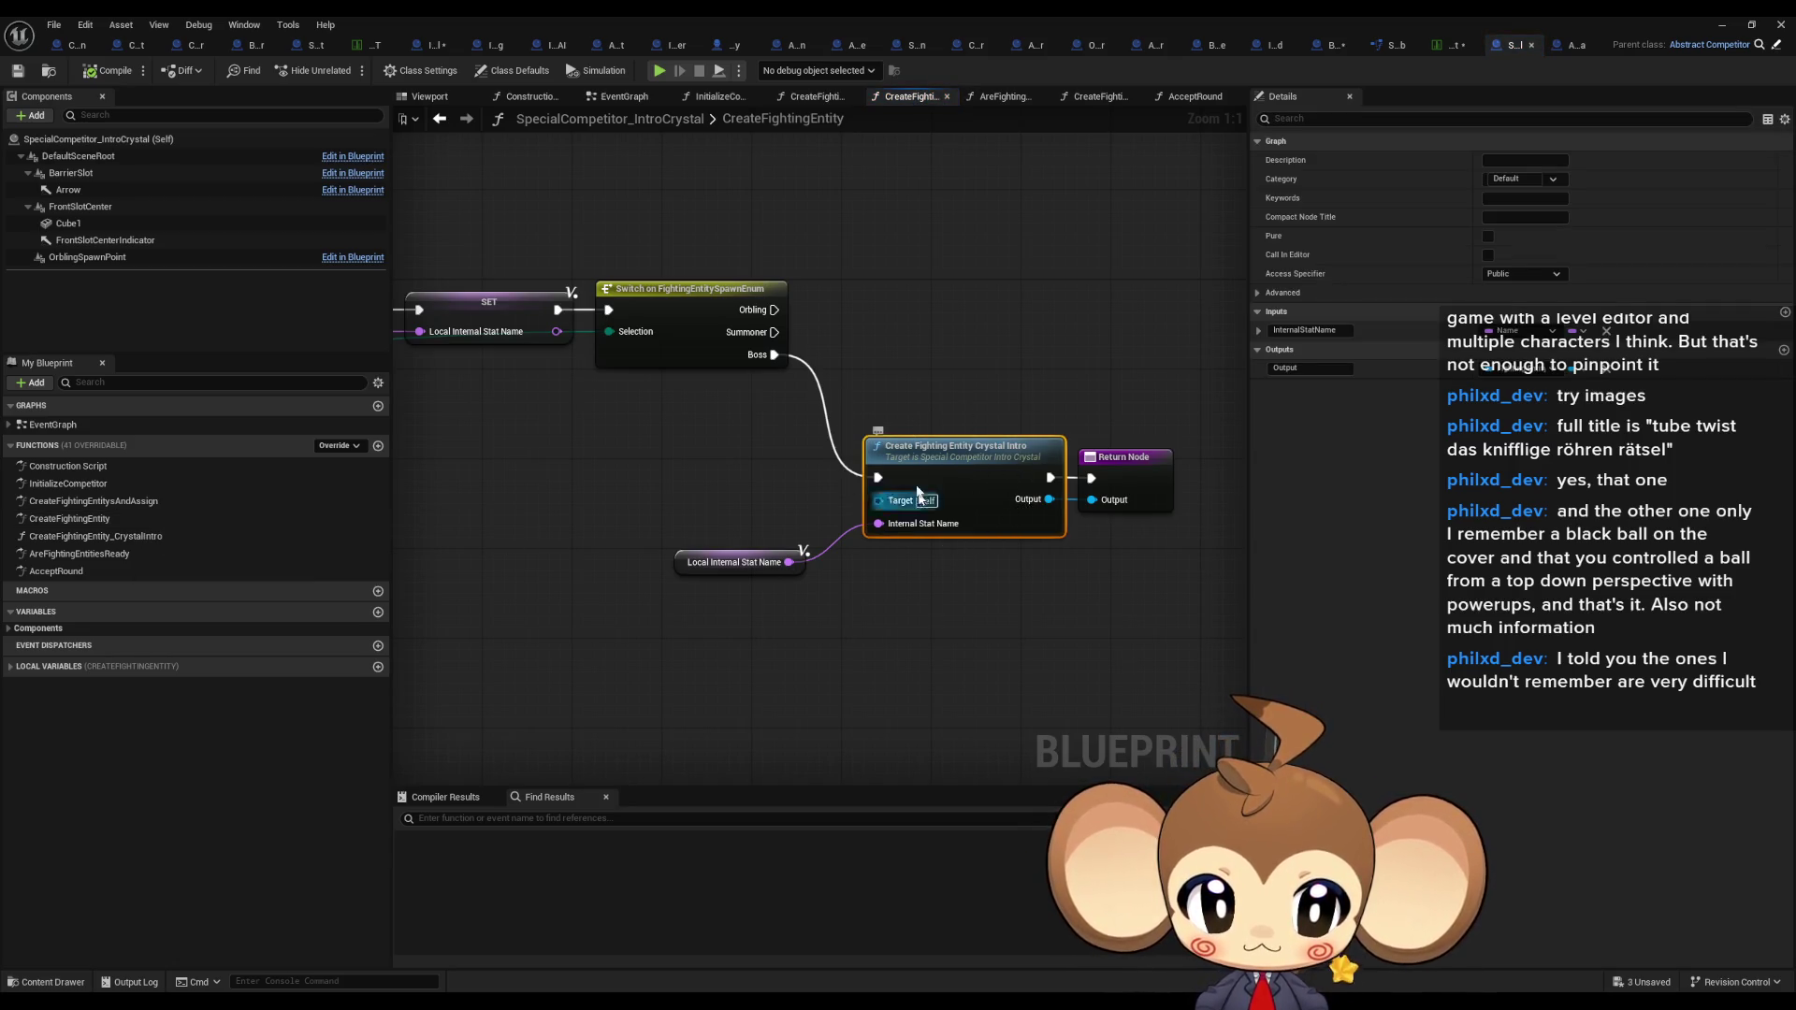
double_click(999, 509)
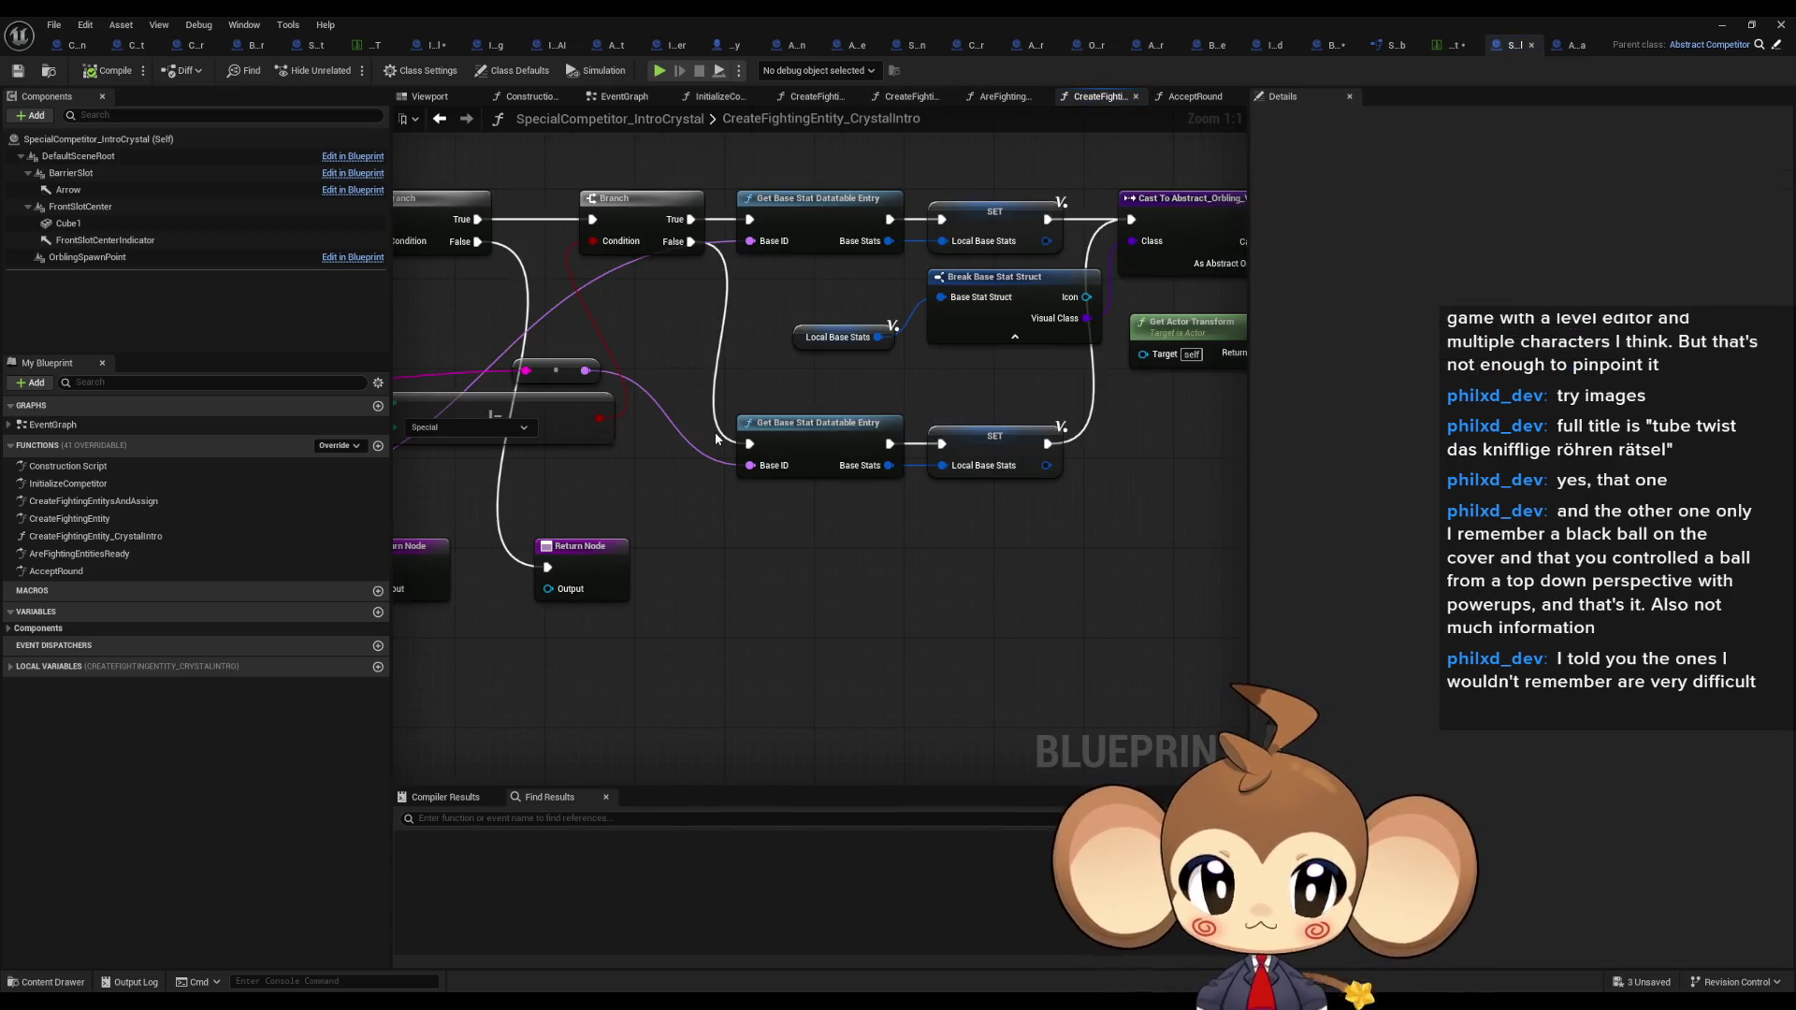
scroll(716, 440, down, 3)
scroll(659, 442, down, 2)
scroll(556, 434, up, 2)
drag(753, 427, 745, 426)
scroll(739, 426, up, 3)
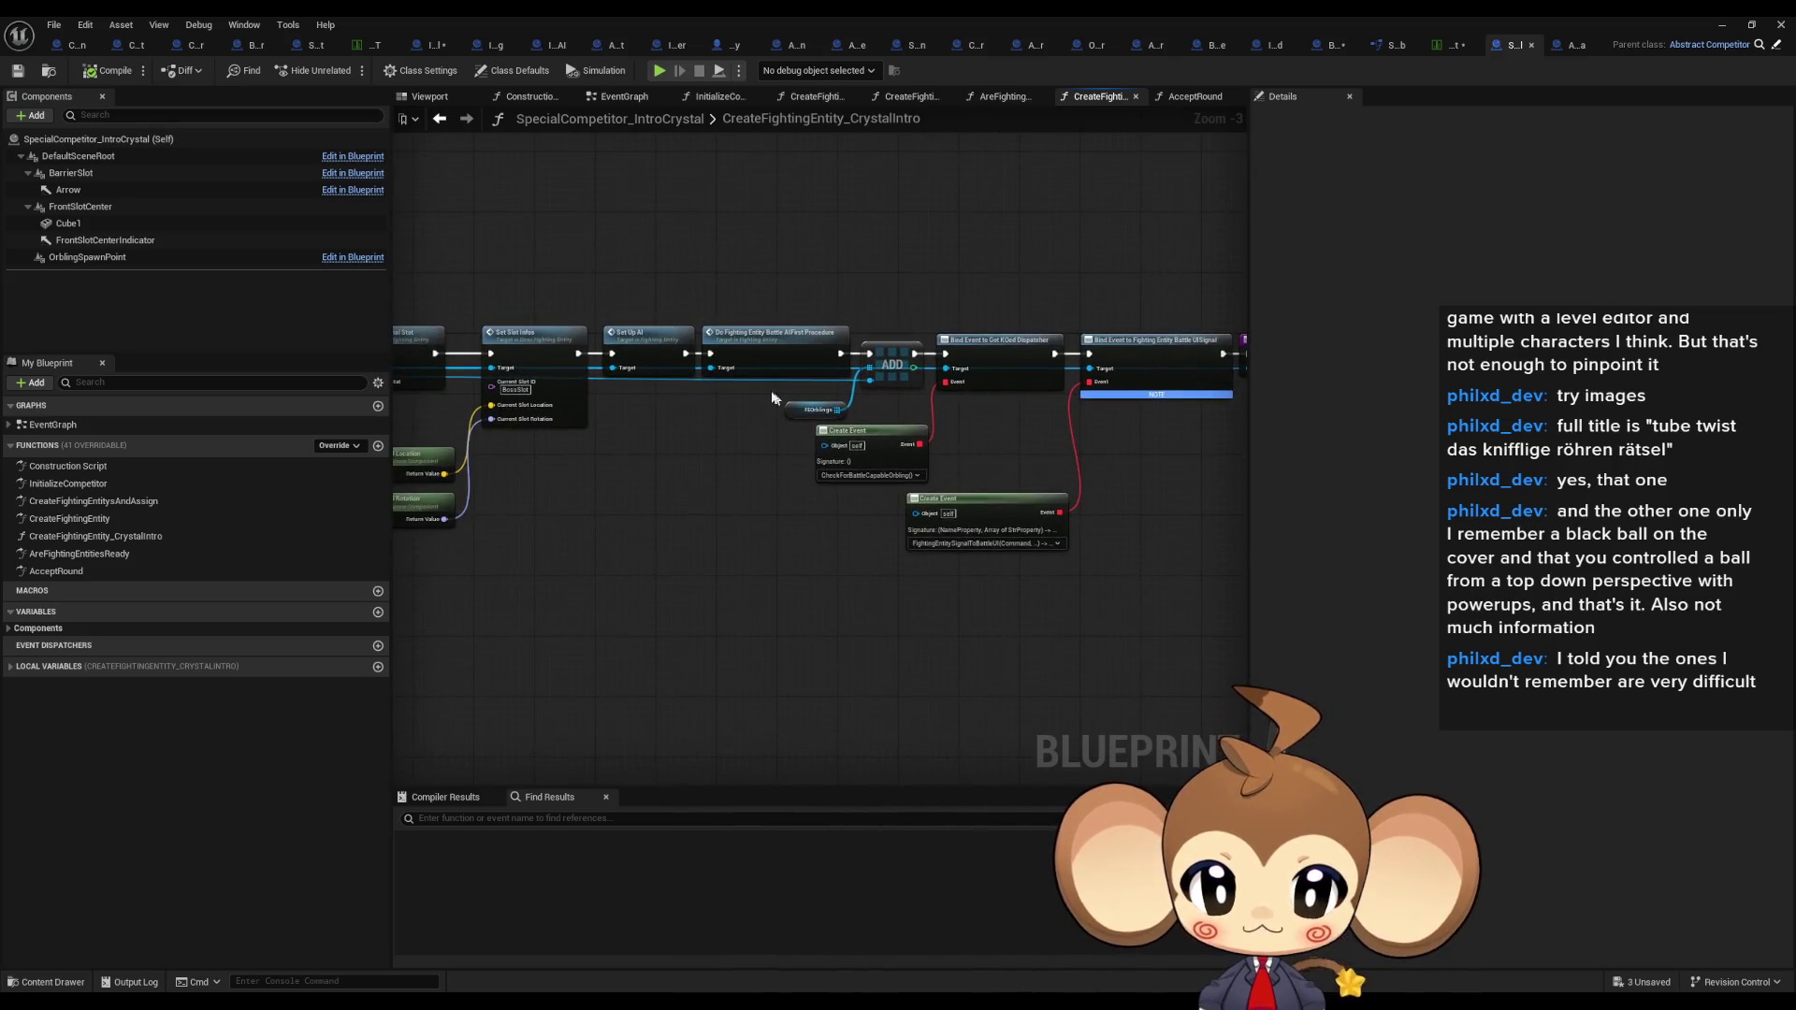
Step: Inspect the Set Slot Infos, Attach Actor To Actor, Initialize Visual Entity and SpawnActor Intro Crystal Boss FE nodes
drag(727, 424, 1055, 444)
mouse_move(757, 252)
mouse_down()
mouse_move(939, 428)
mouse_move(808, 467)
mouse_move(1037, 473)
mouse_up()
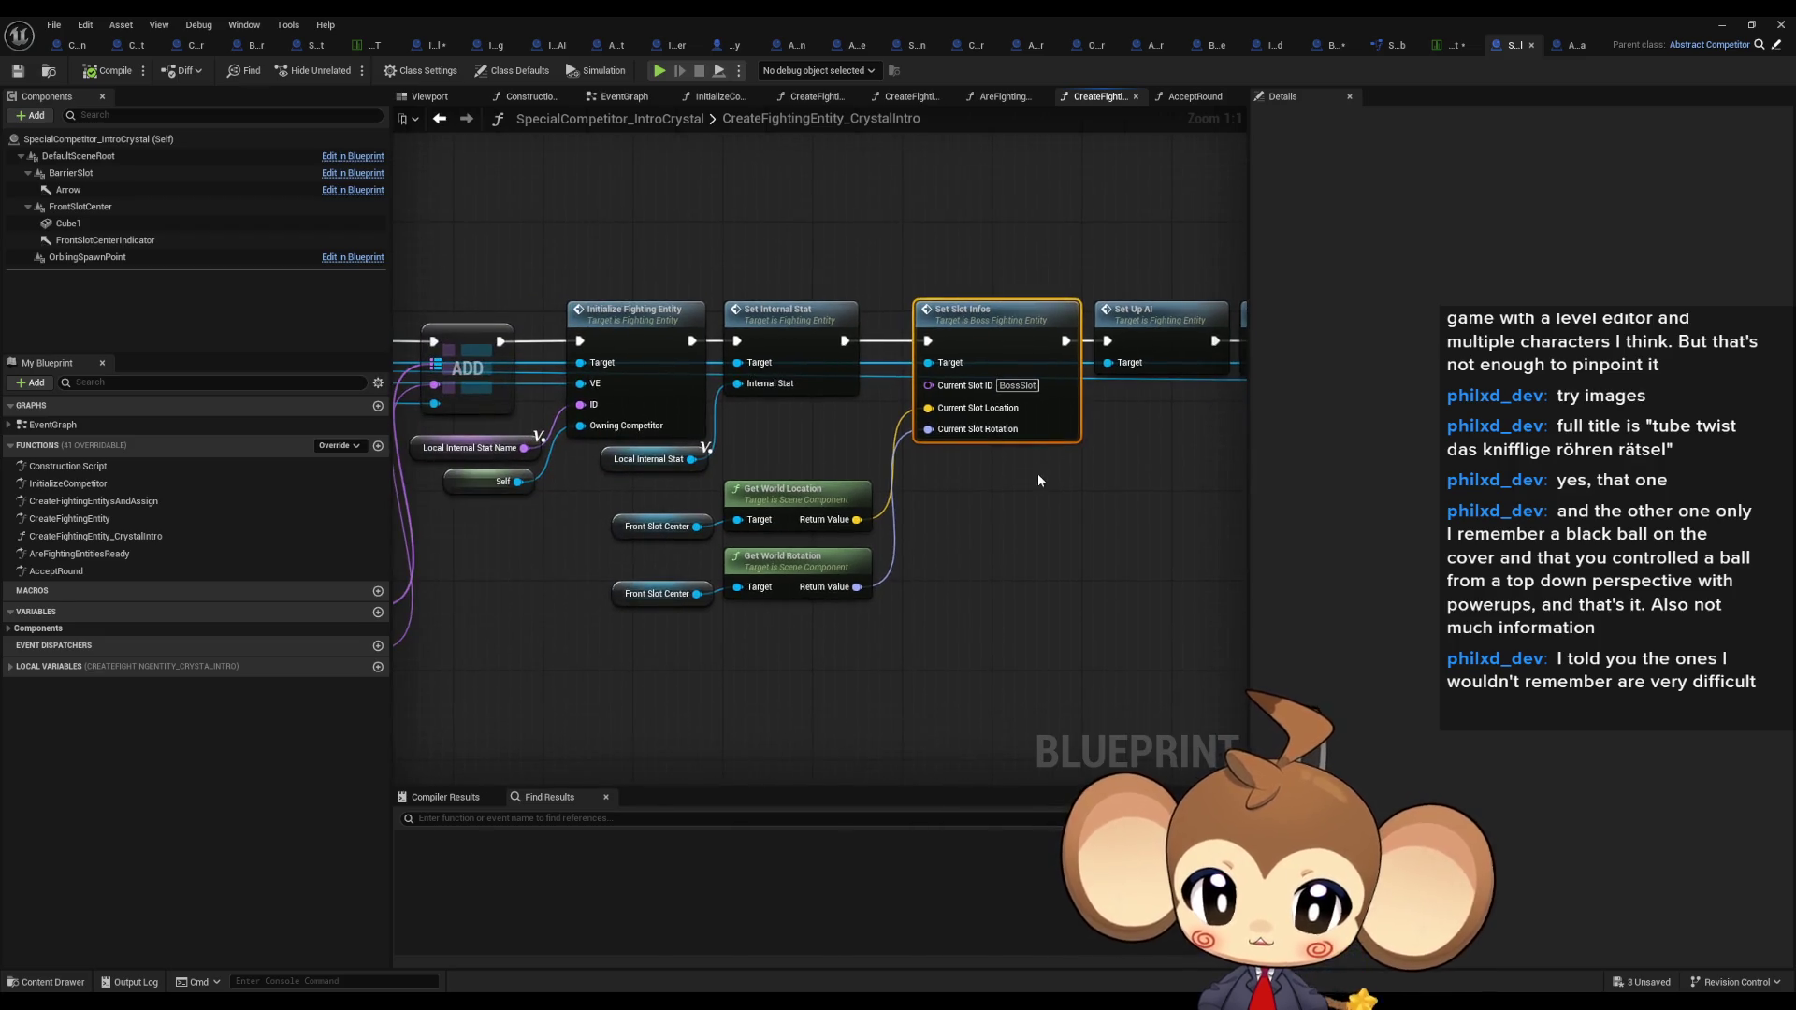
drag(908, 464, 1393, 467)
drag(960, 601, 1130, 500)
drag(943, 487, 1230, 505)
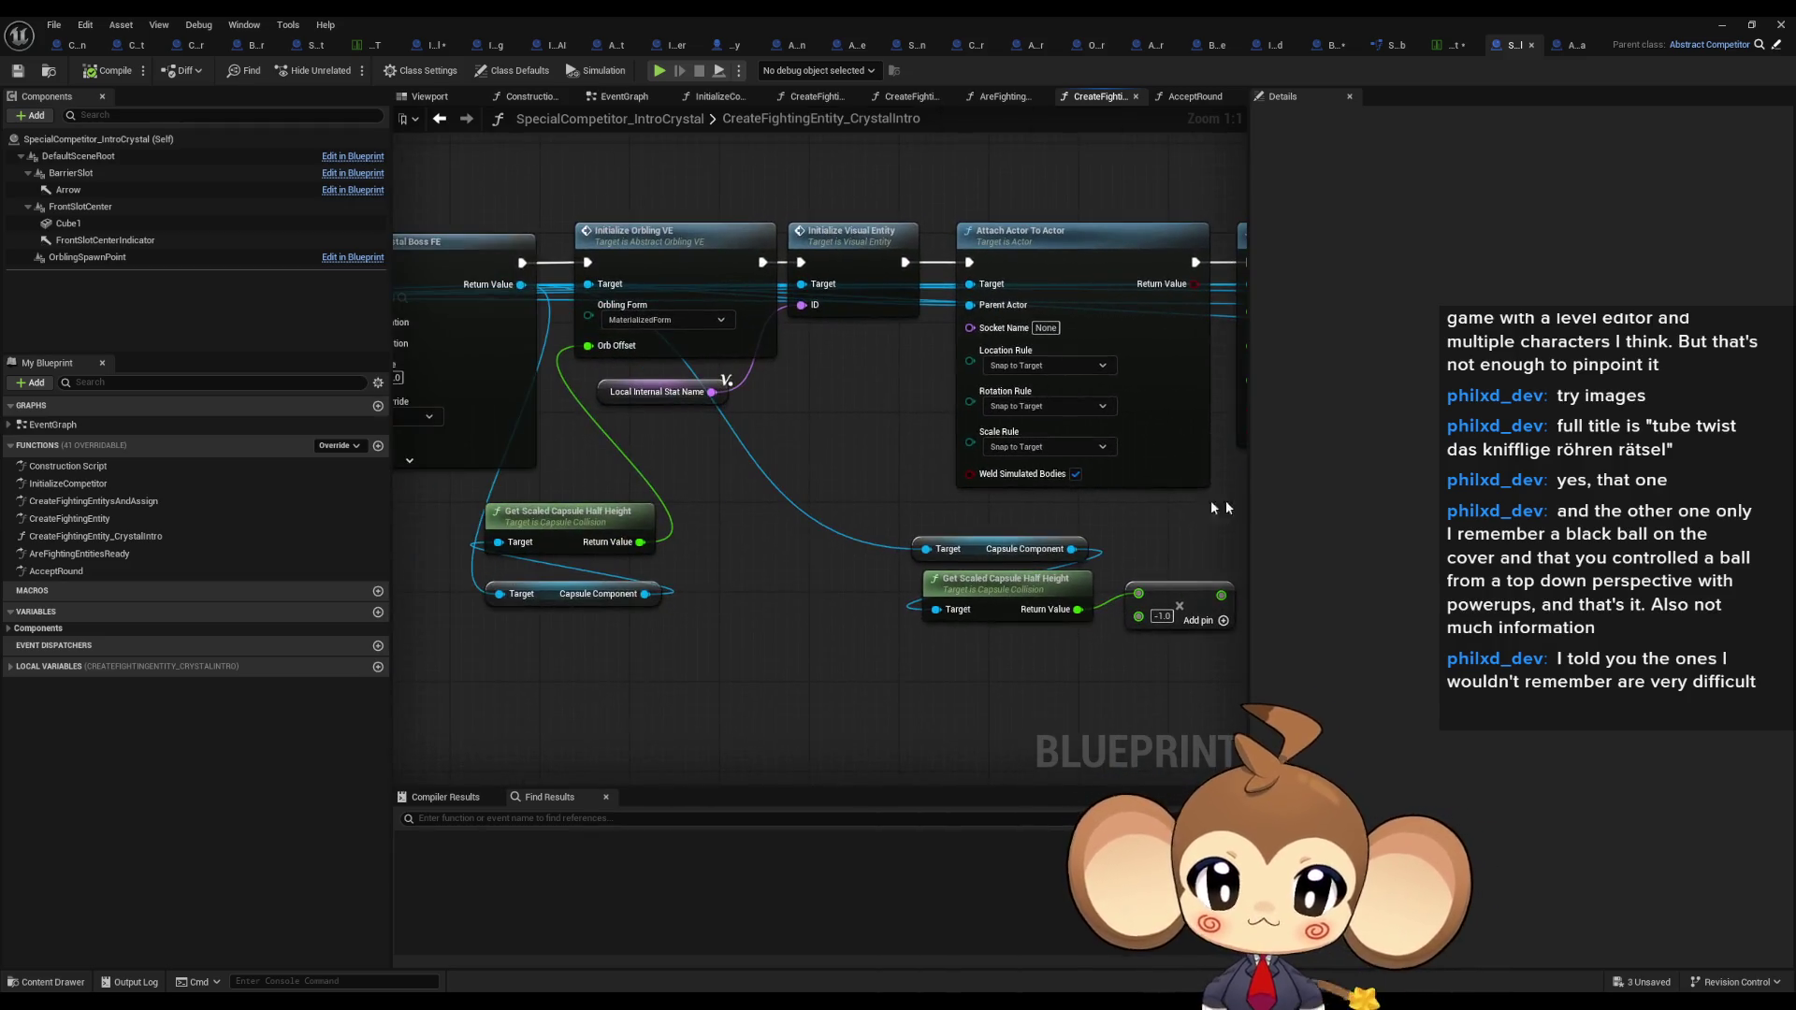
drag(756, 451, 898, 506)
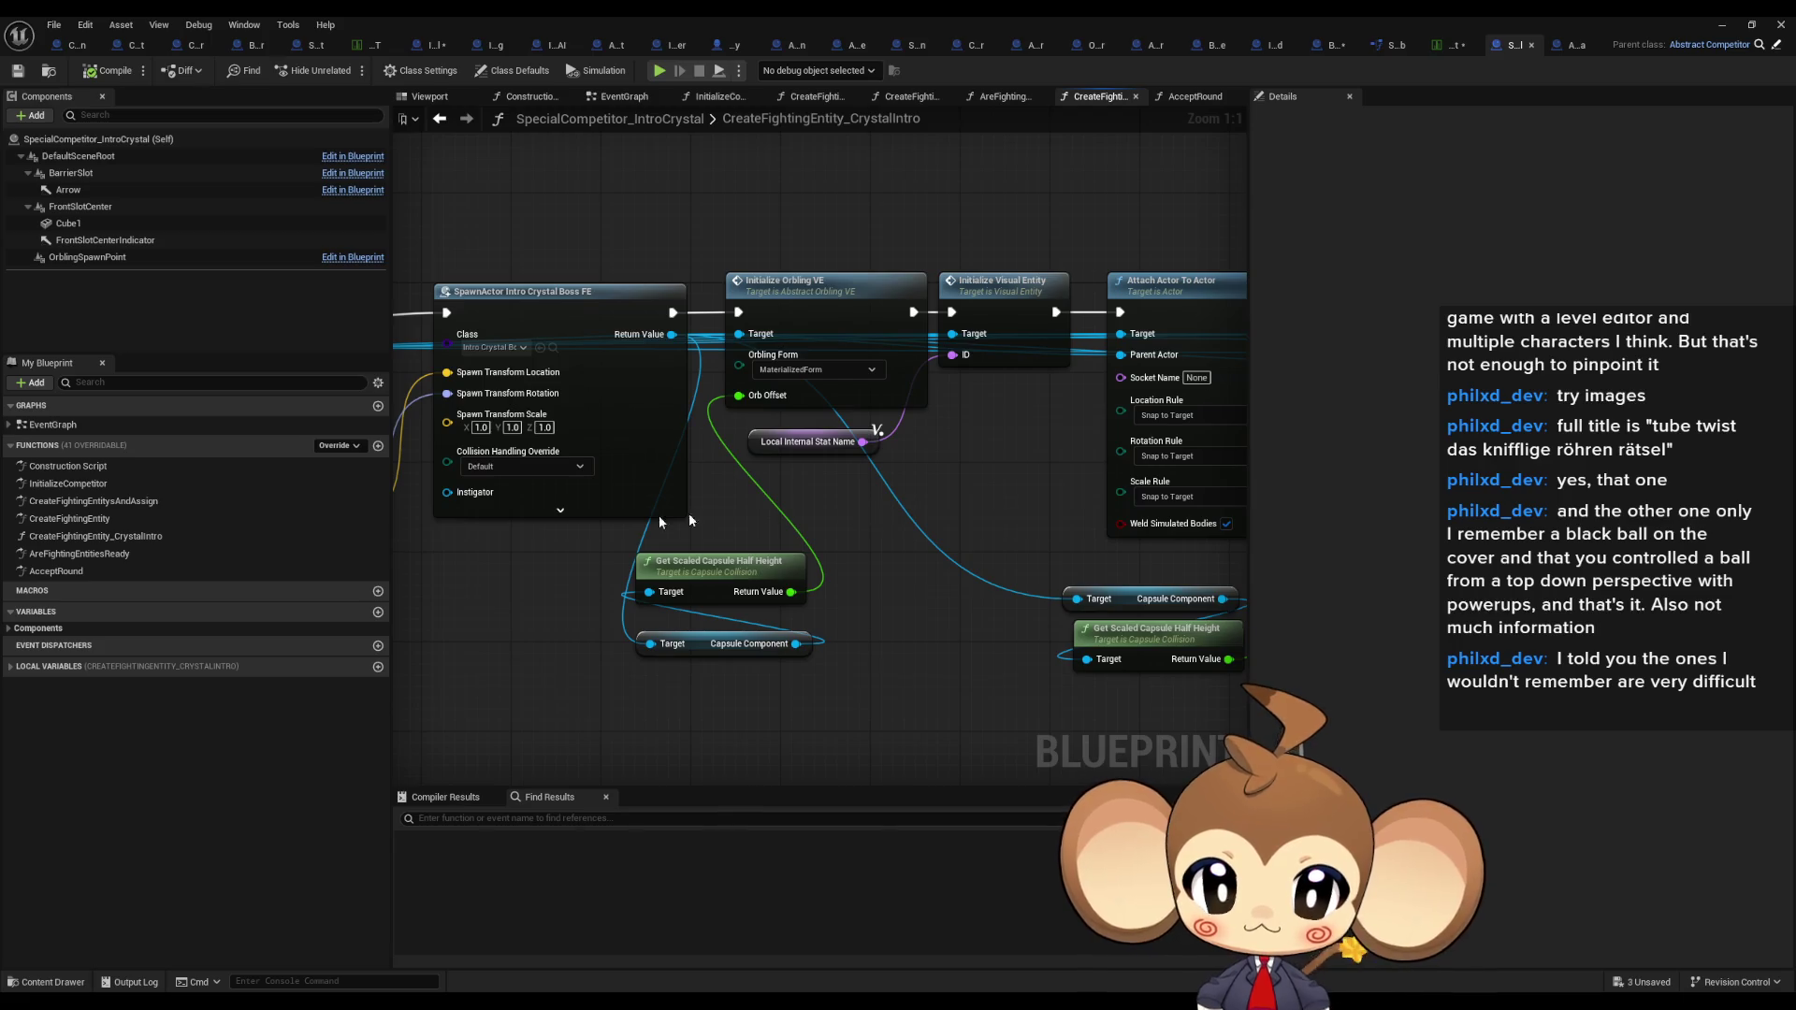
Step: Trace back through the Branch, Cast and Try Get Entity from Map nodes to the entry and SET nodes
drag(726, 511, 1075, 520)
drag(758, 501, 1102, 499)
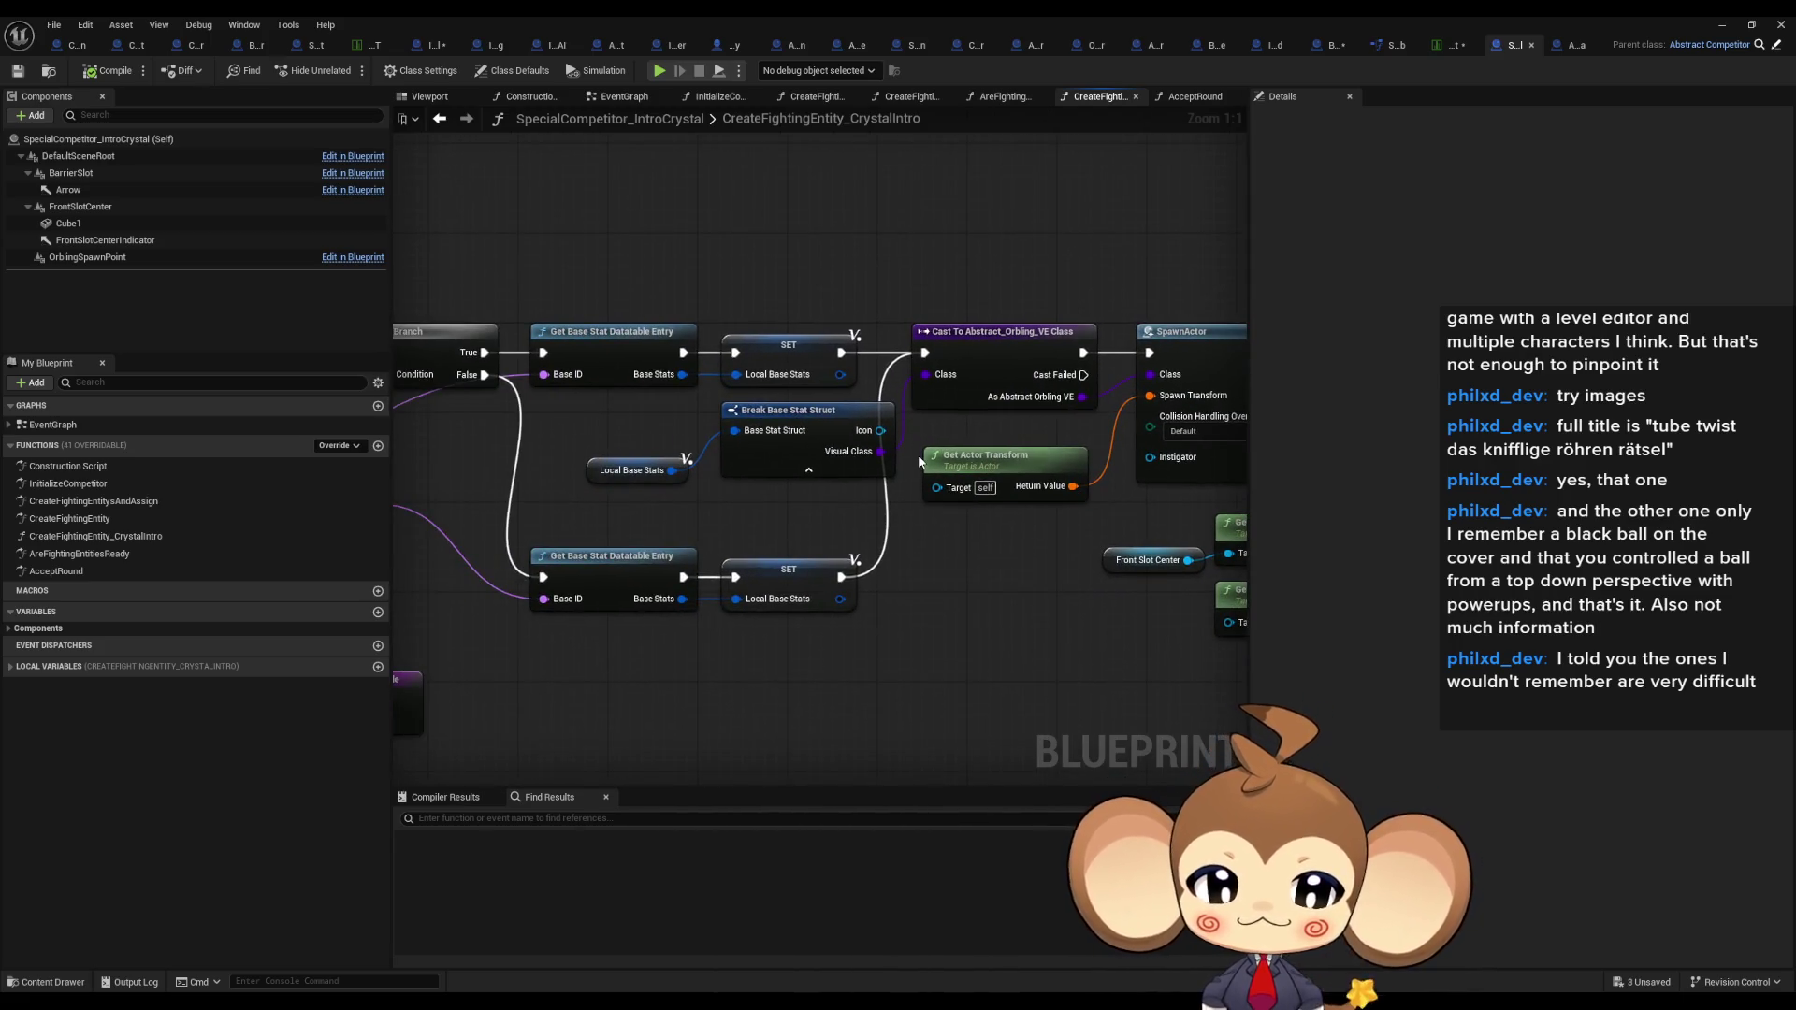
drag(722, 459, 926, 468)
mouse_move(767, 510)
mouse_down()
mouse_move(846, 513)
mouse_move(1053, 581)
mouse_up()
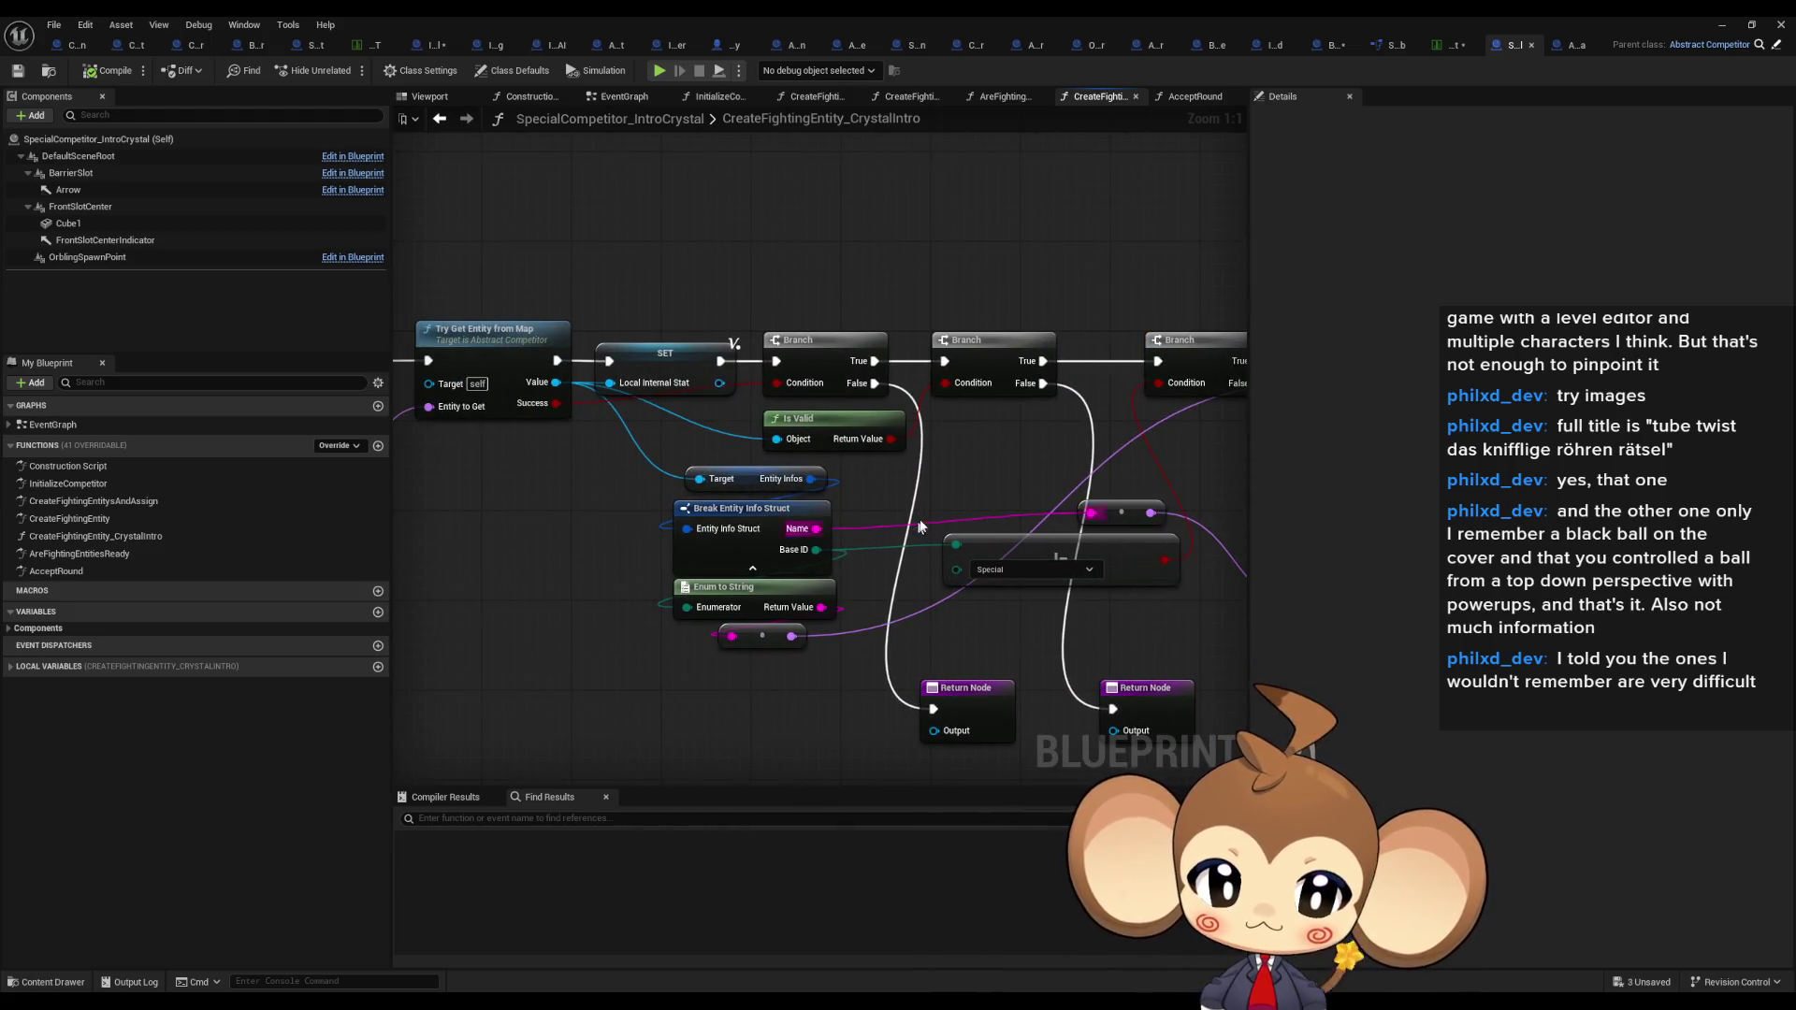
drag(702, 560, 1068, 576)
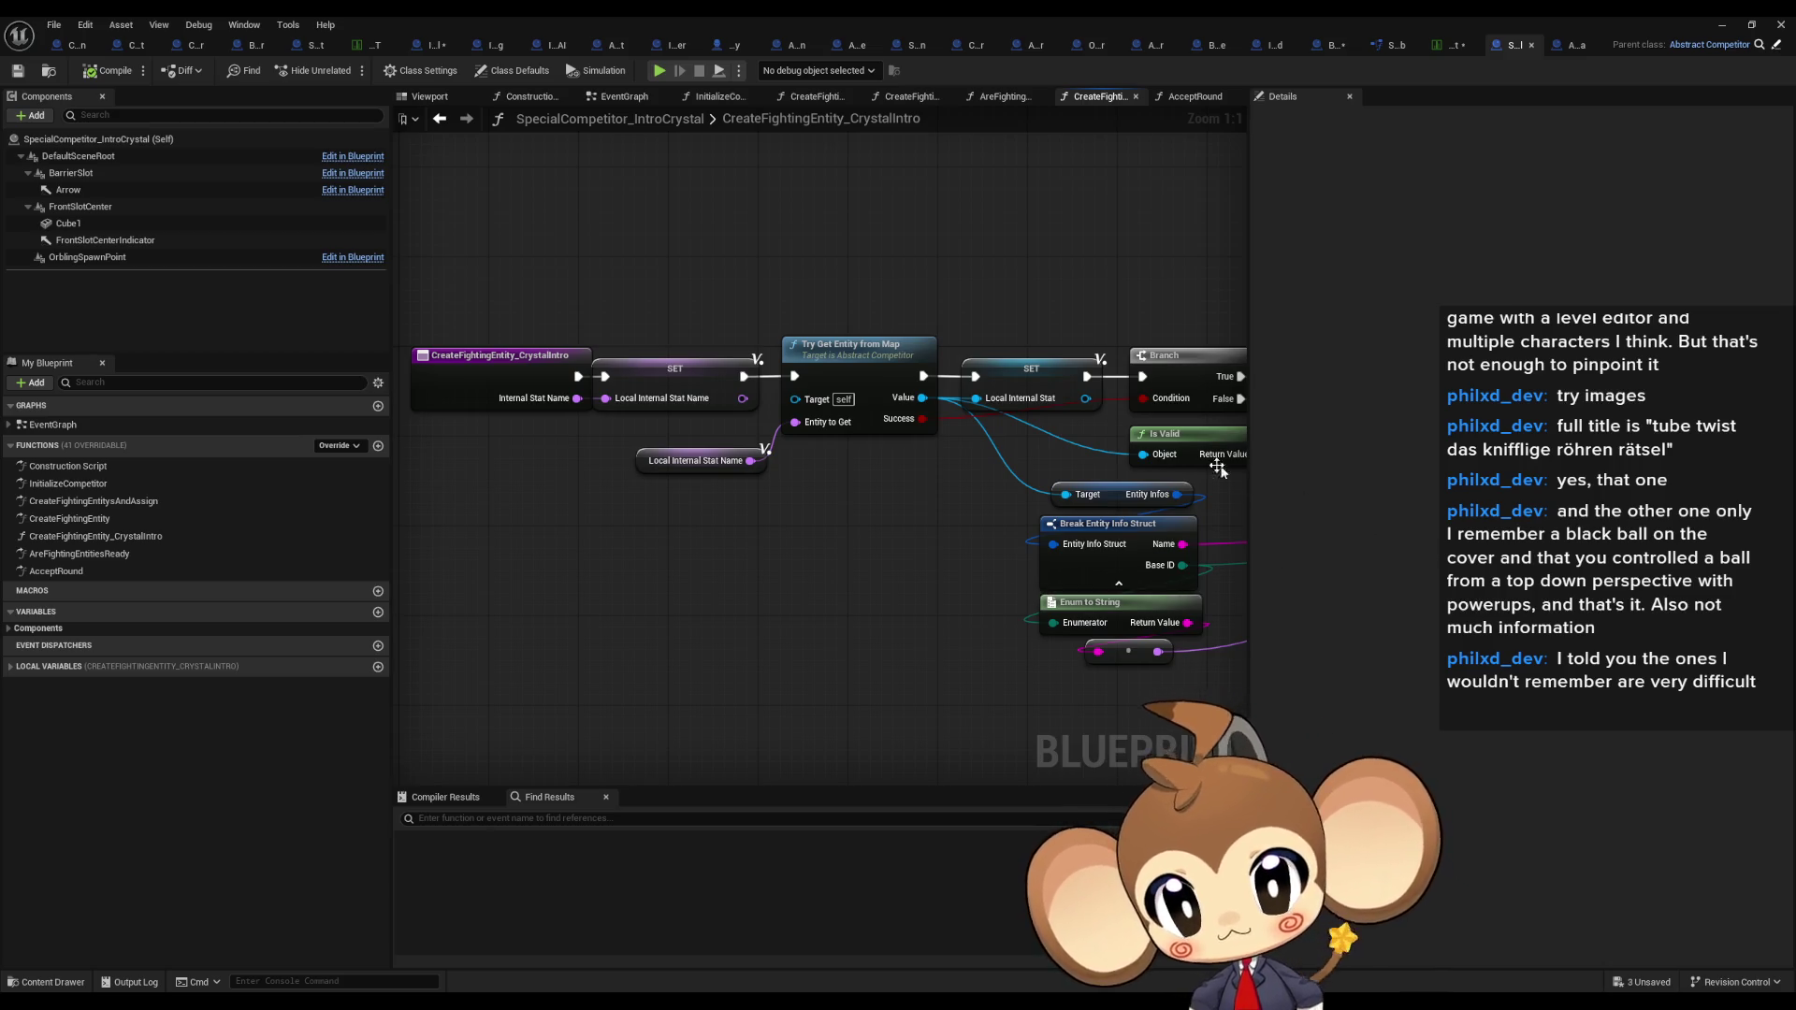
click(54, 573)
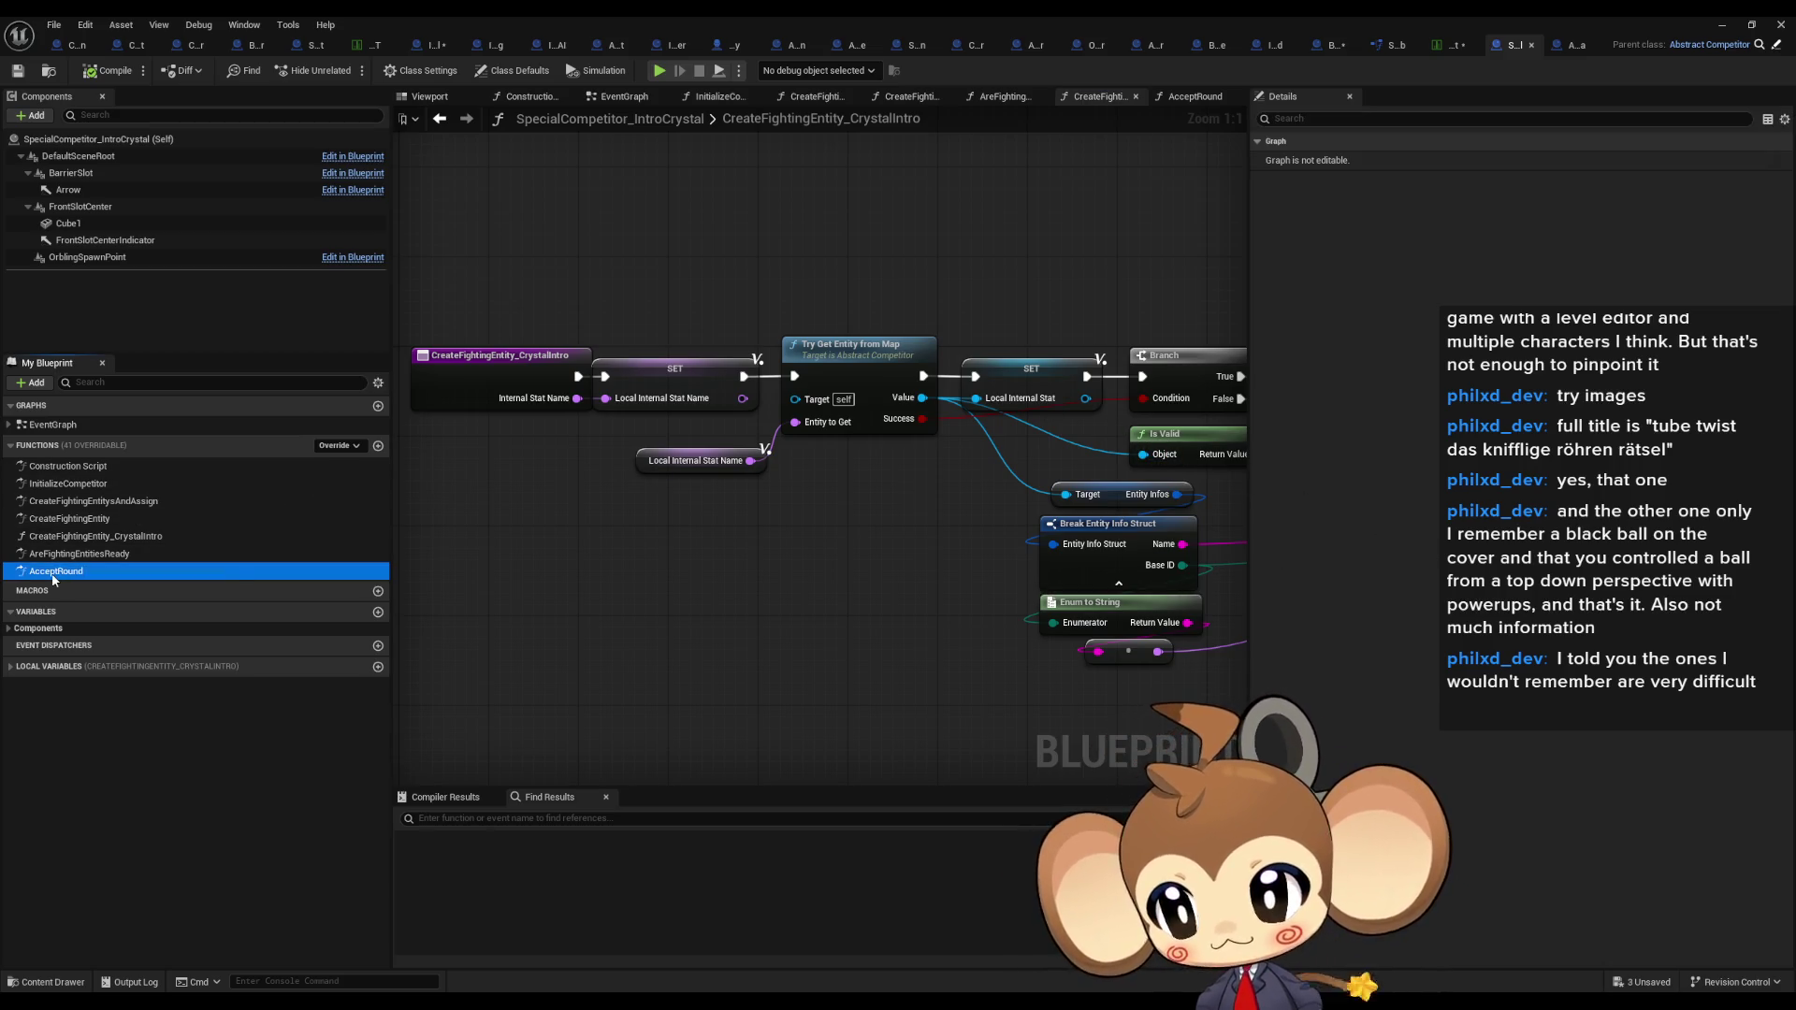
Step: Open AcceptRound and survey its Switch on Int branches, then go to BattleGroupInstance
double_click(53, 572)
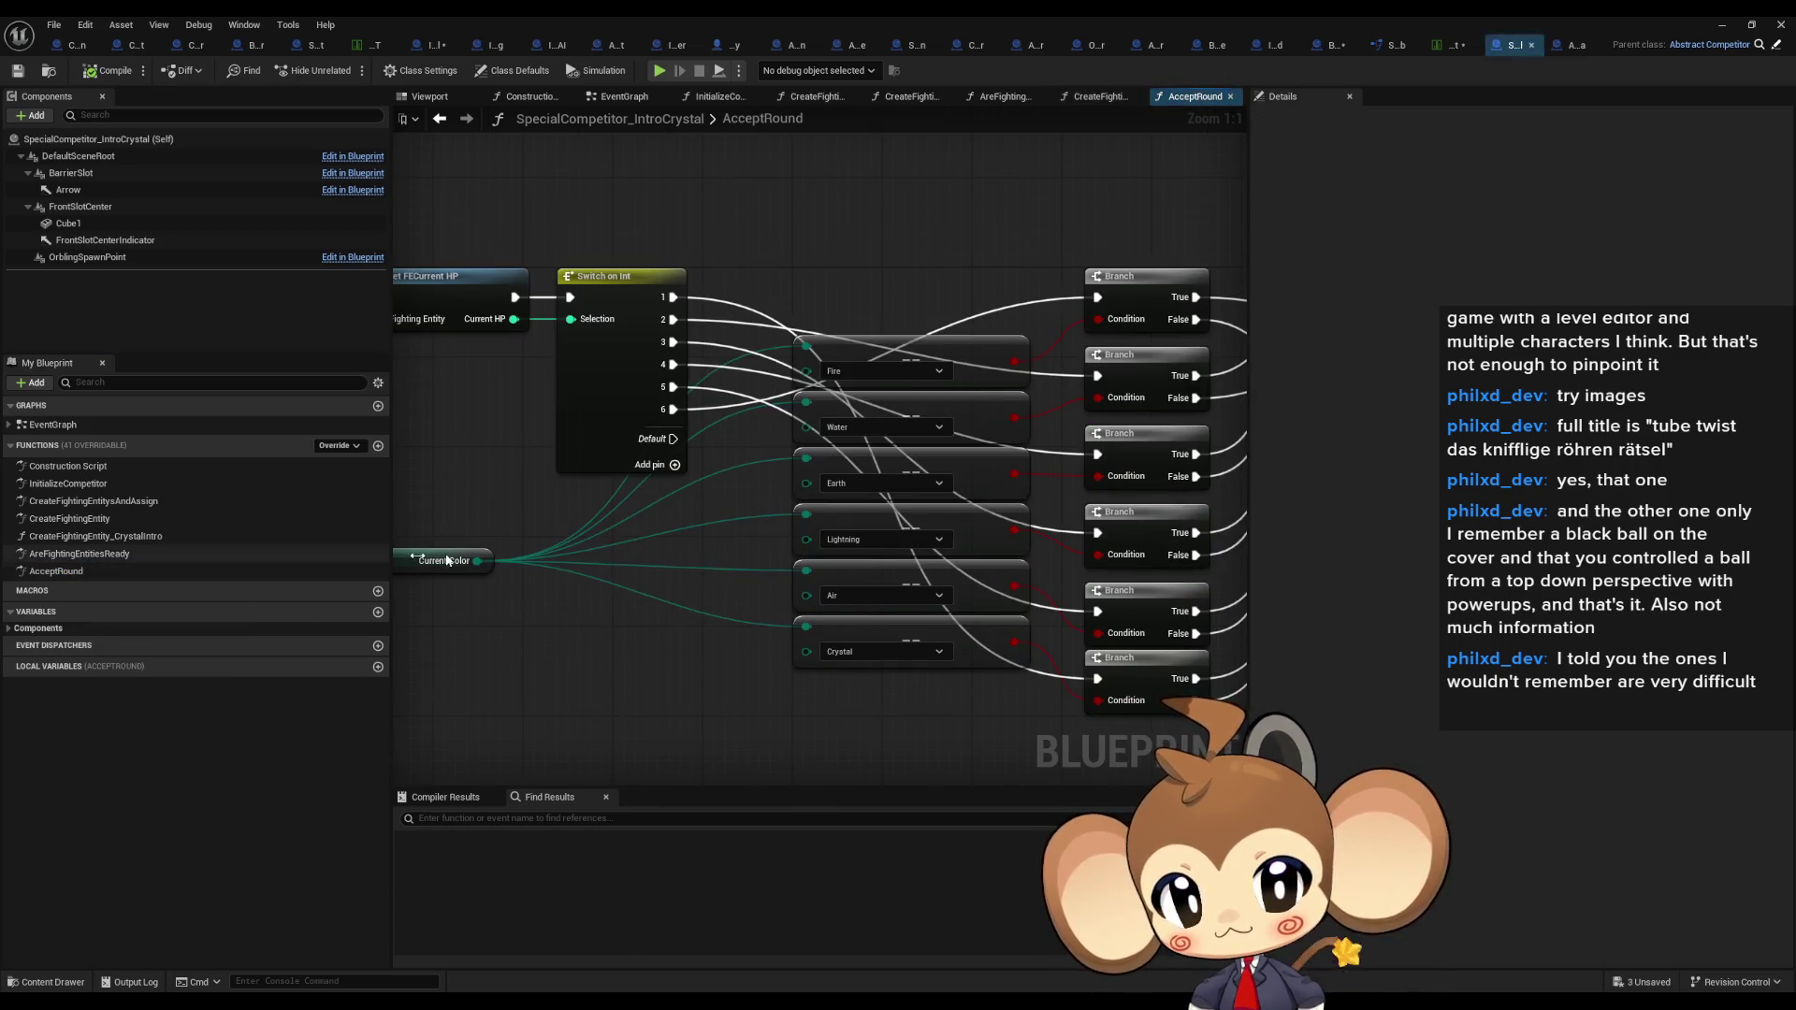
scroll(998, 508, down, 2)
mouse_move(660, 320)
mouse_down()
mouse_move(842, 486)
mouse_move(1002, 740)
mouse_move(615, 688)
mouse_move(934, 646)
mouse_move(1080, 670)
mouse_up()
click(595, 670)
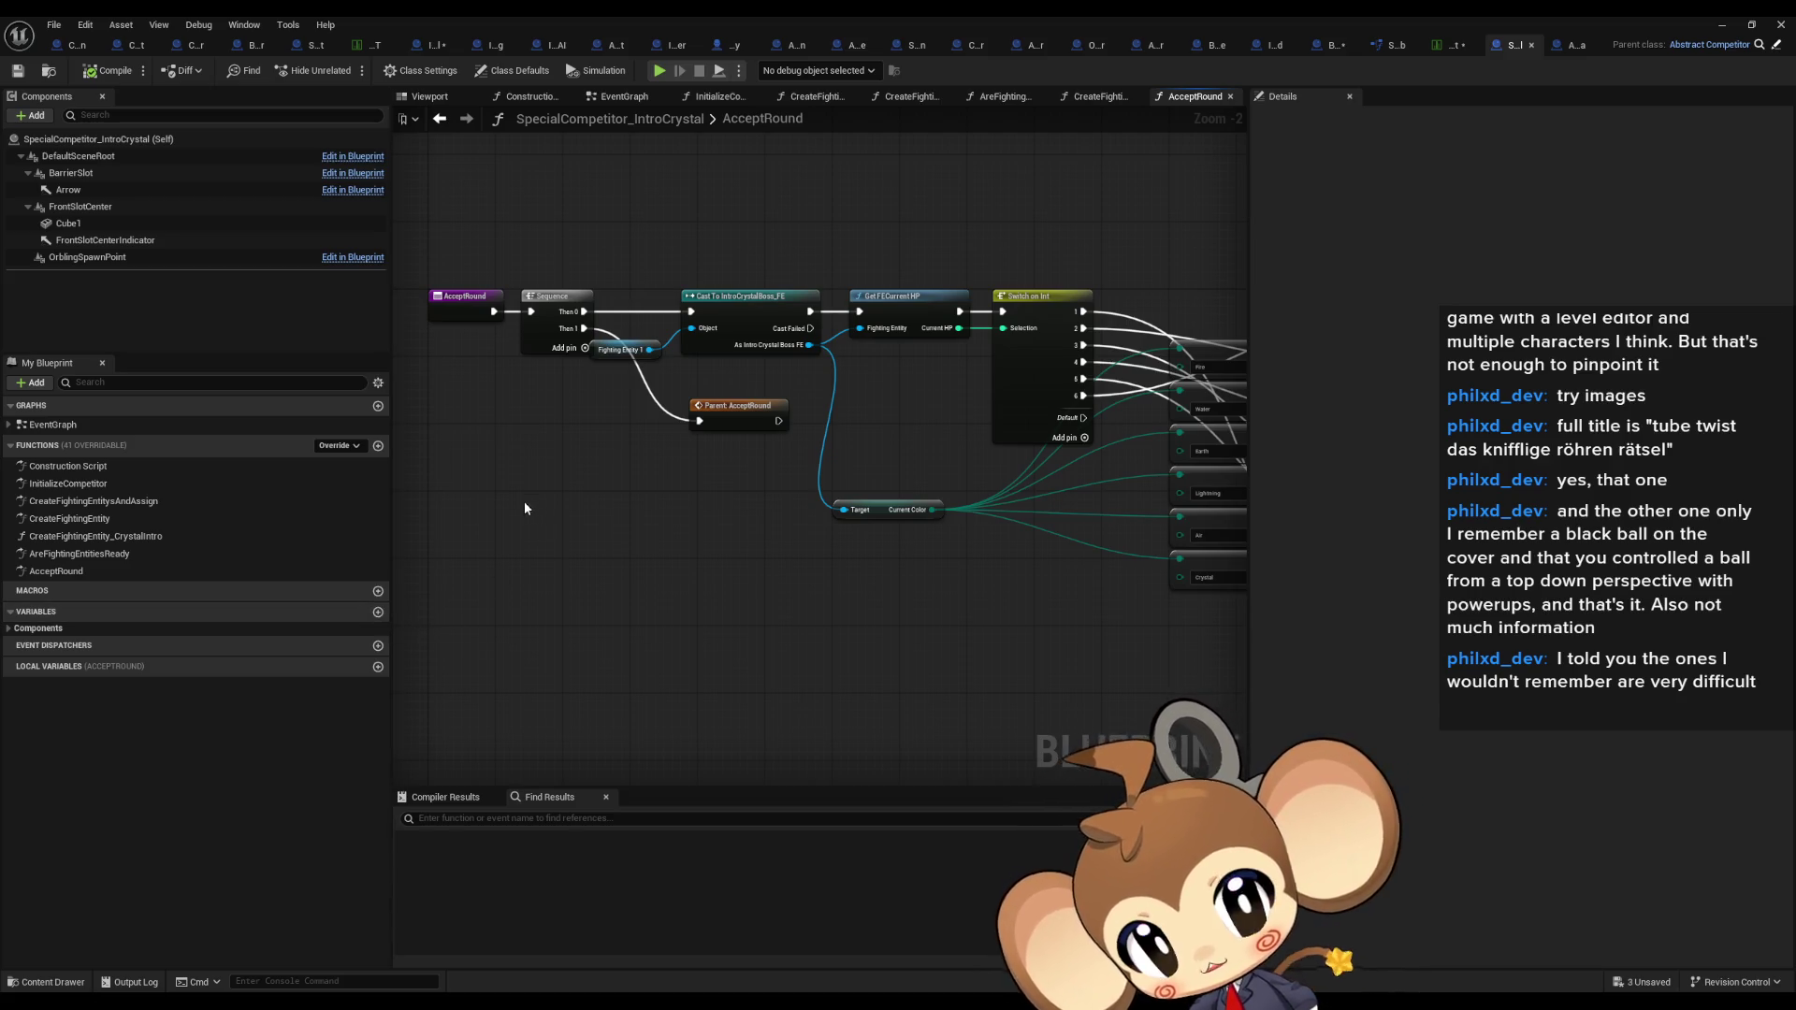
click(1209, 49)
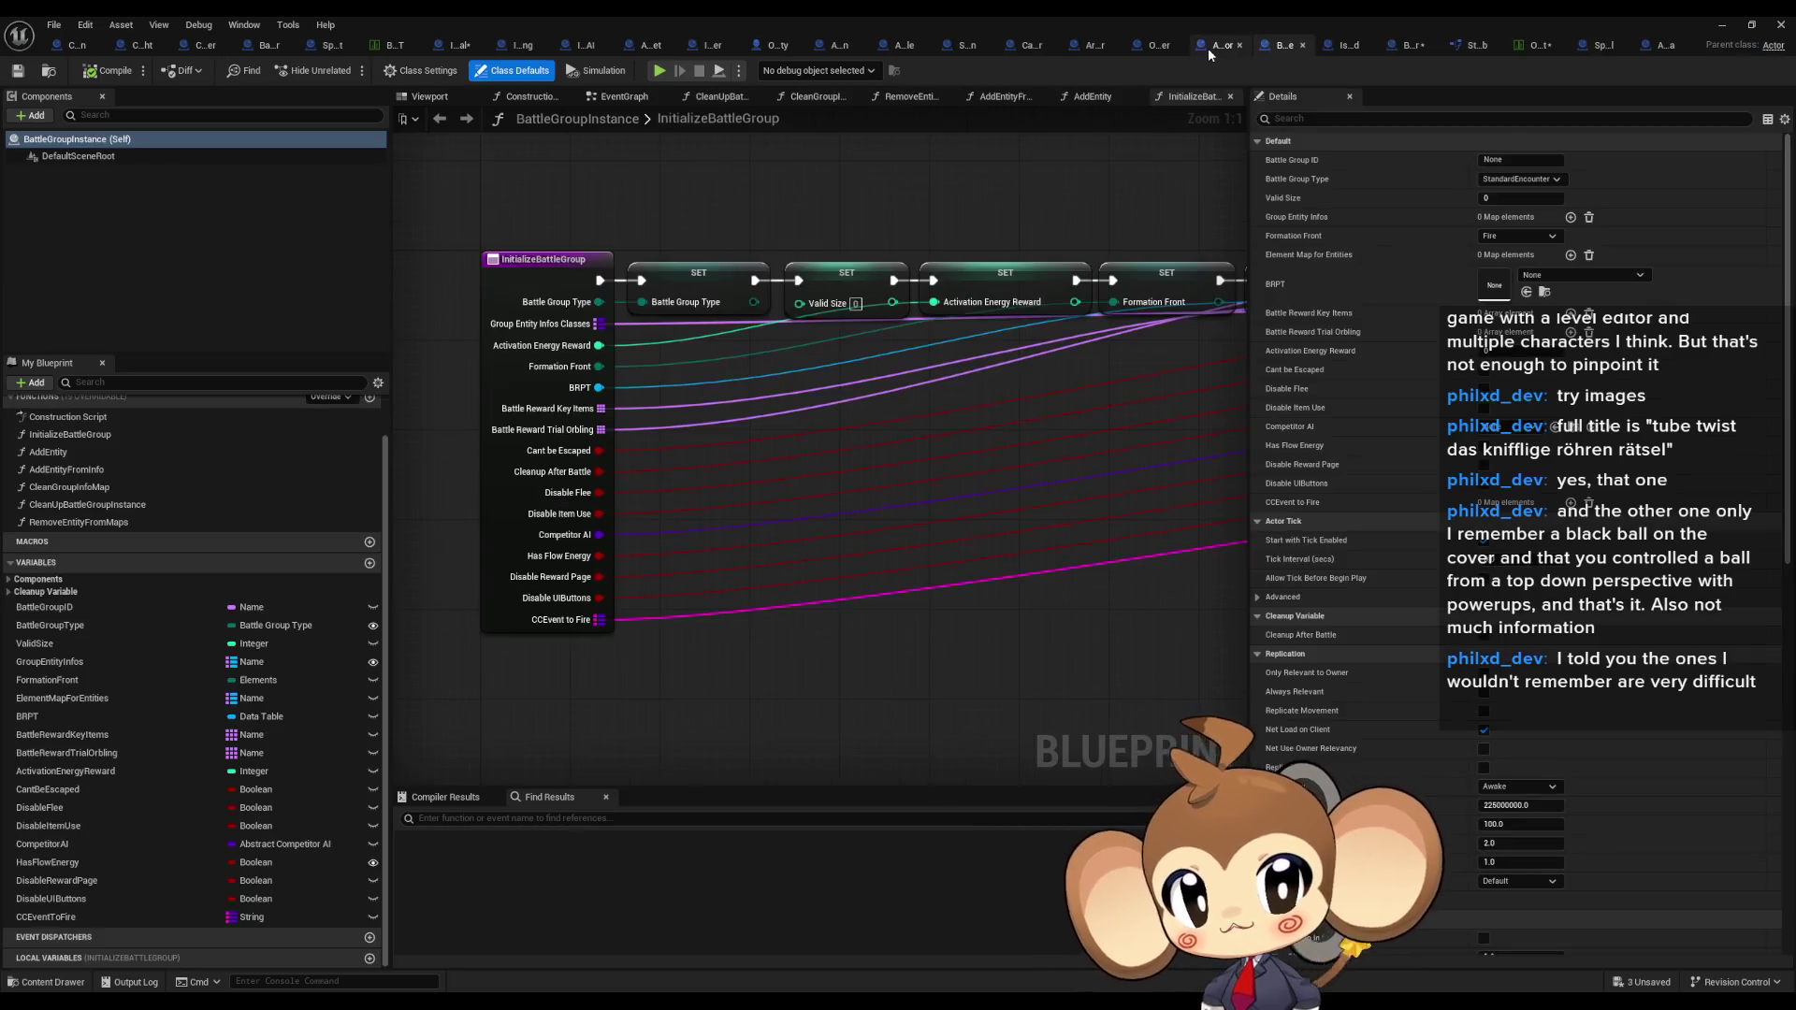
Step: View the SET nodes in BattleGroupInstance's InitializeBattleGroup graph
drag(901, 615, 702, 669)
scroll(702, 670, down, 1)
scroll(788, 580, down, 1)
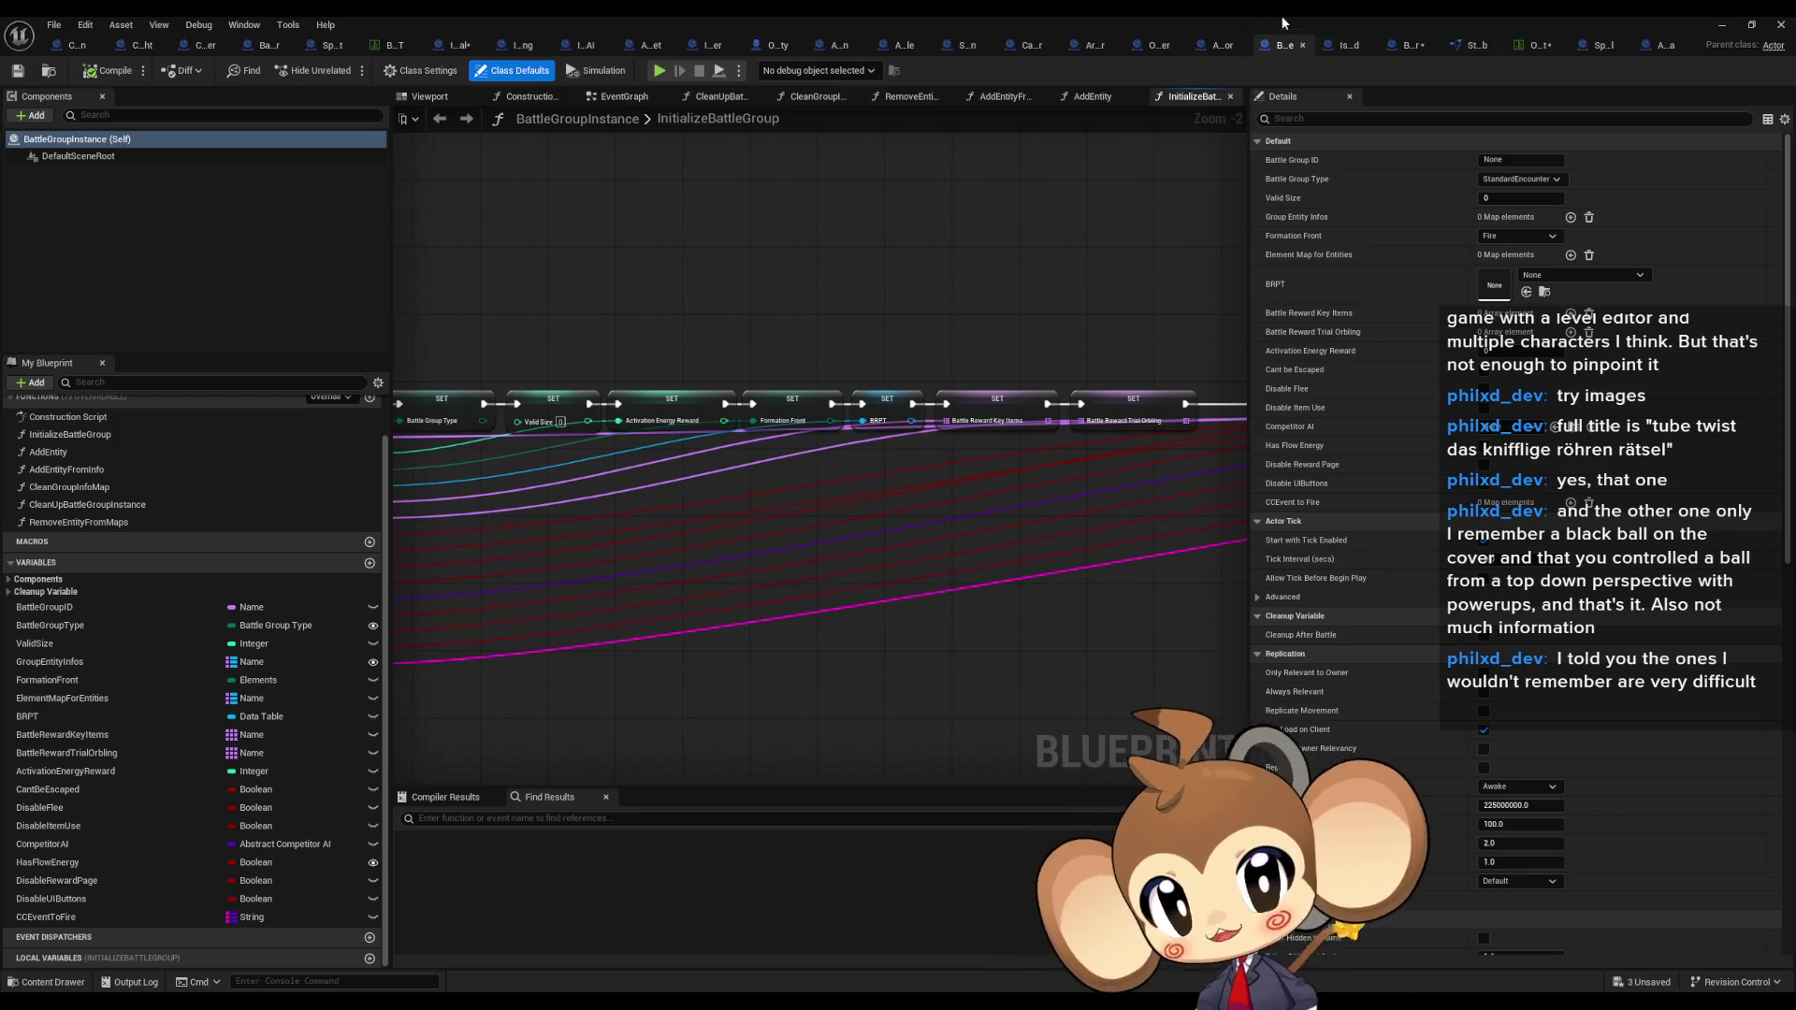
Step: Close BattleGroupInstance and frame BossCompetitor's Create Fighting Entity Boss and Set Actor Scale 3D nodes
click(1302, 45)
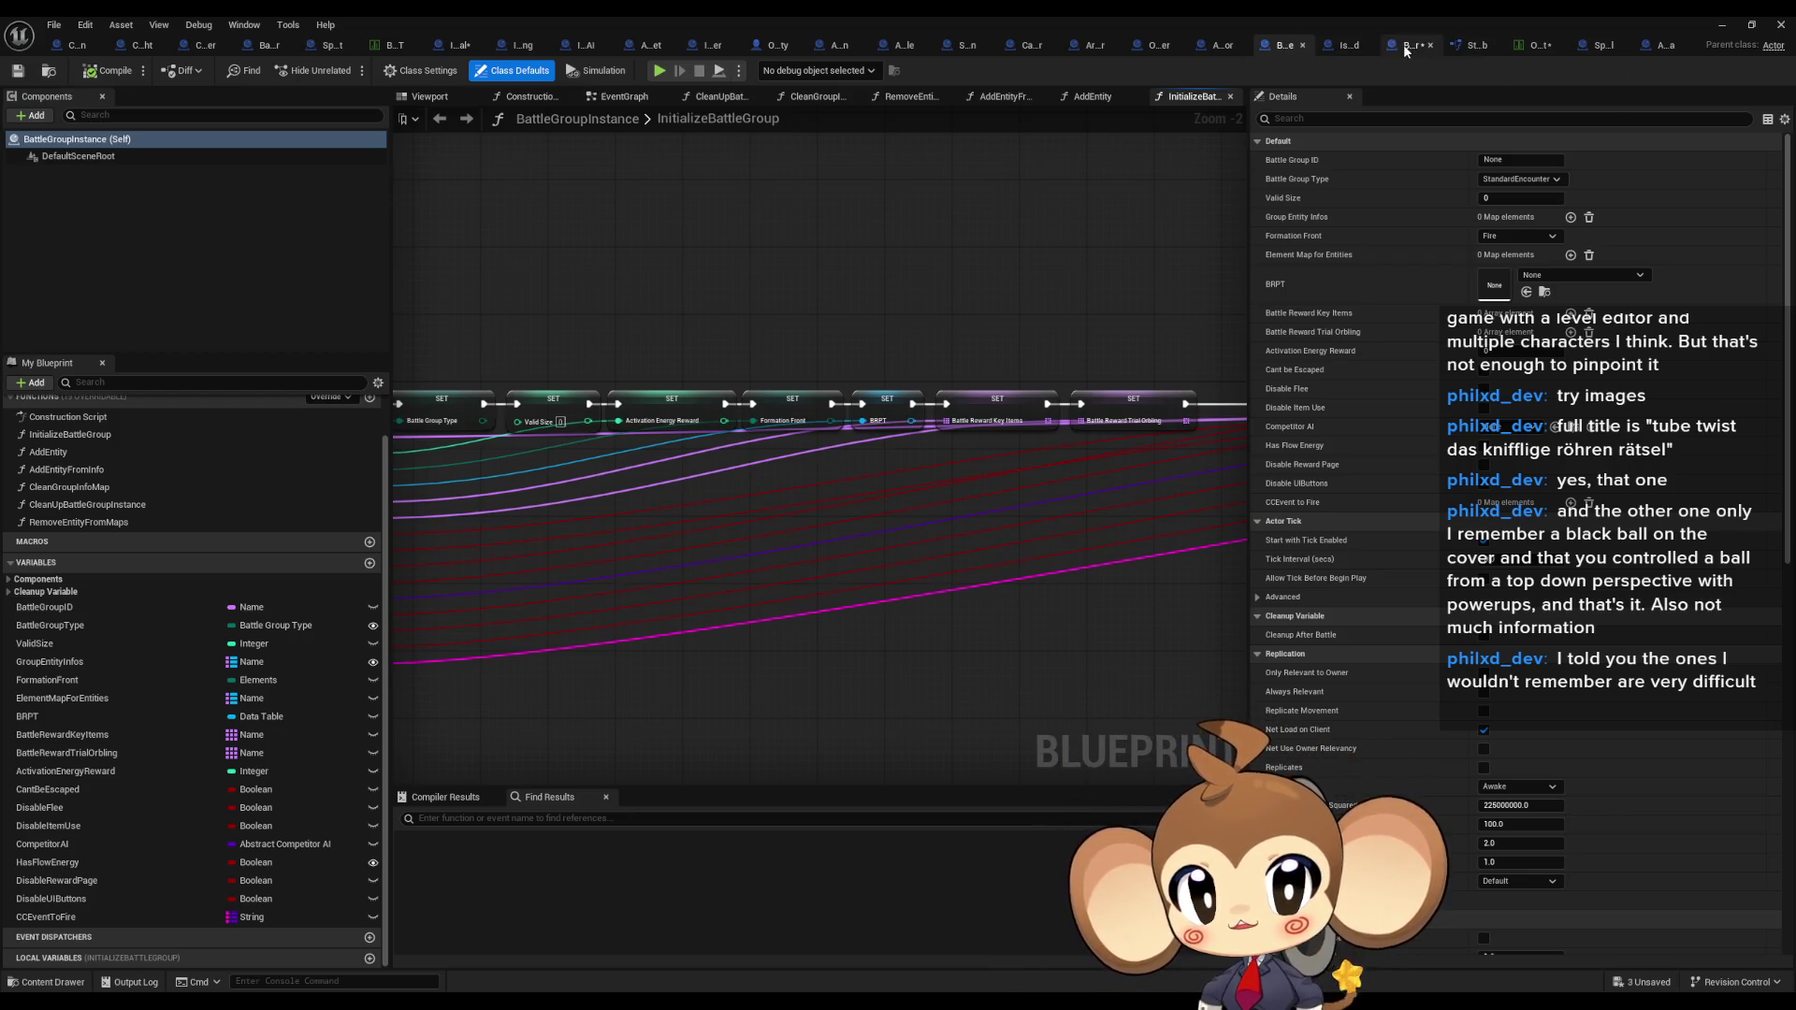
scroll(967, 430, down, 3)
drag(704, 525, 780, 536)
scroll(901, 485, up, 3)
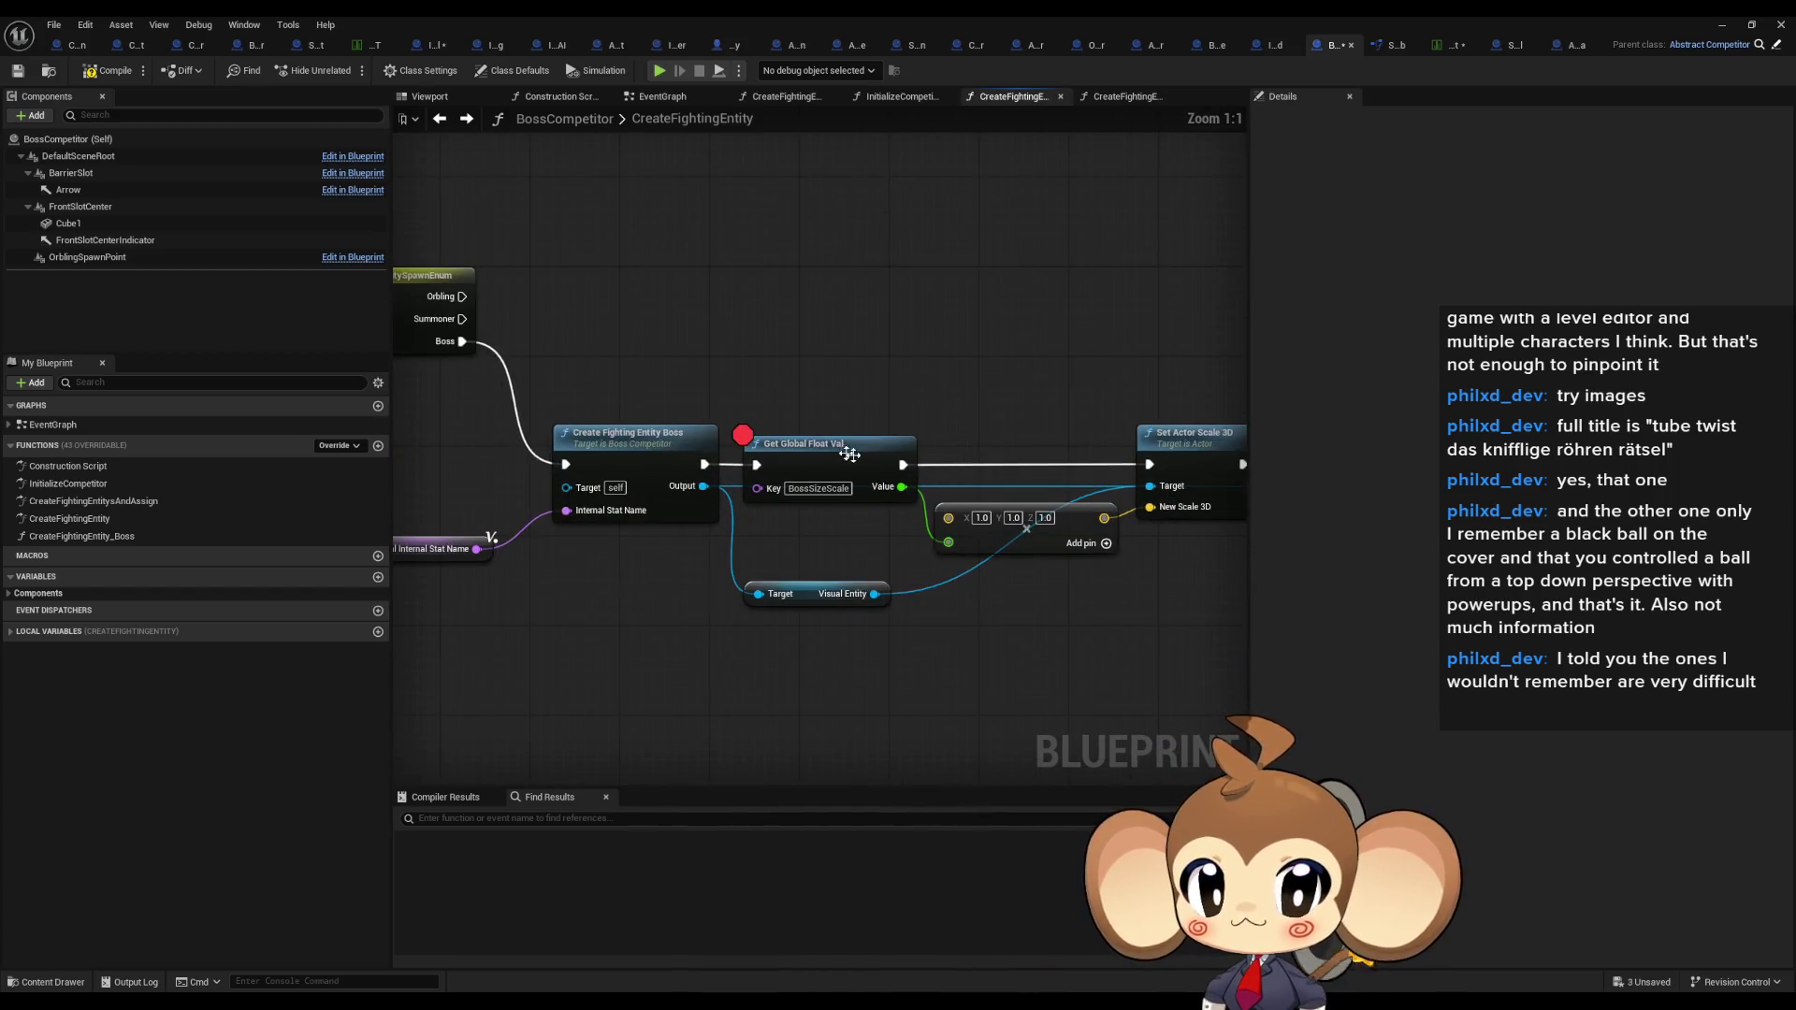
drag(691, 338, 917, 556)
drag(725, 322, 946, 479)
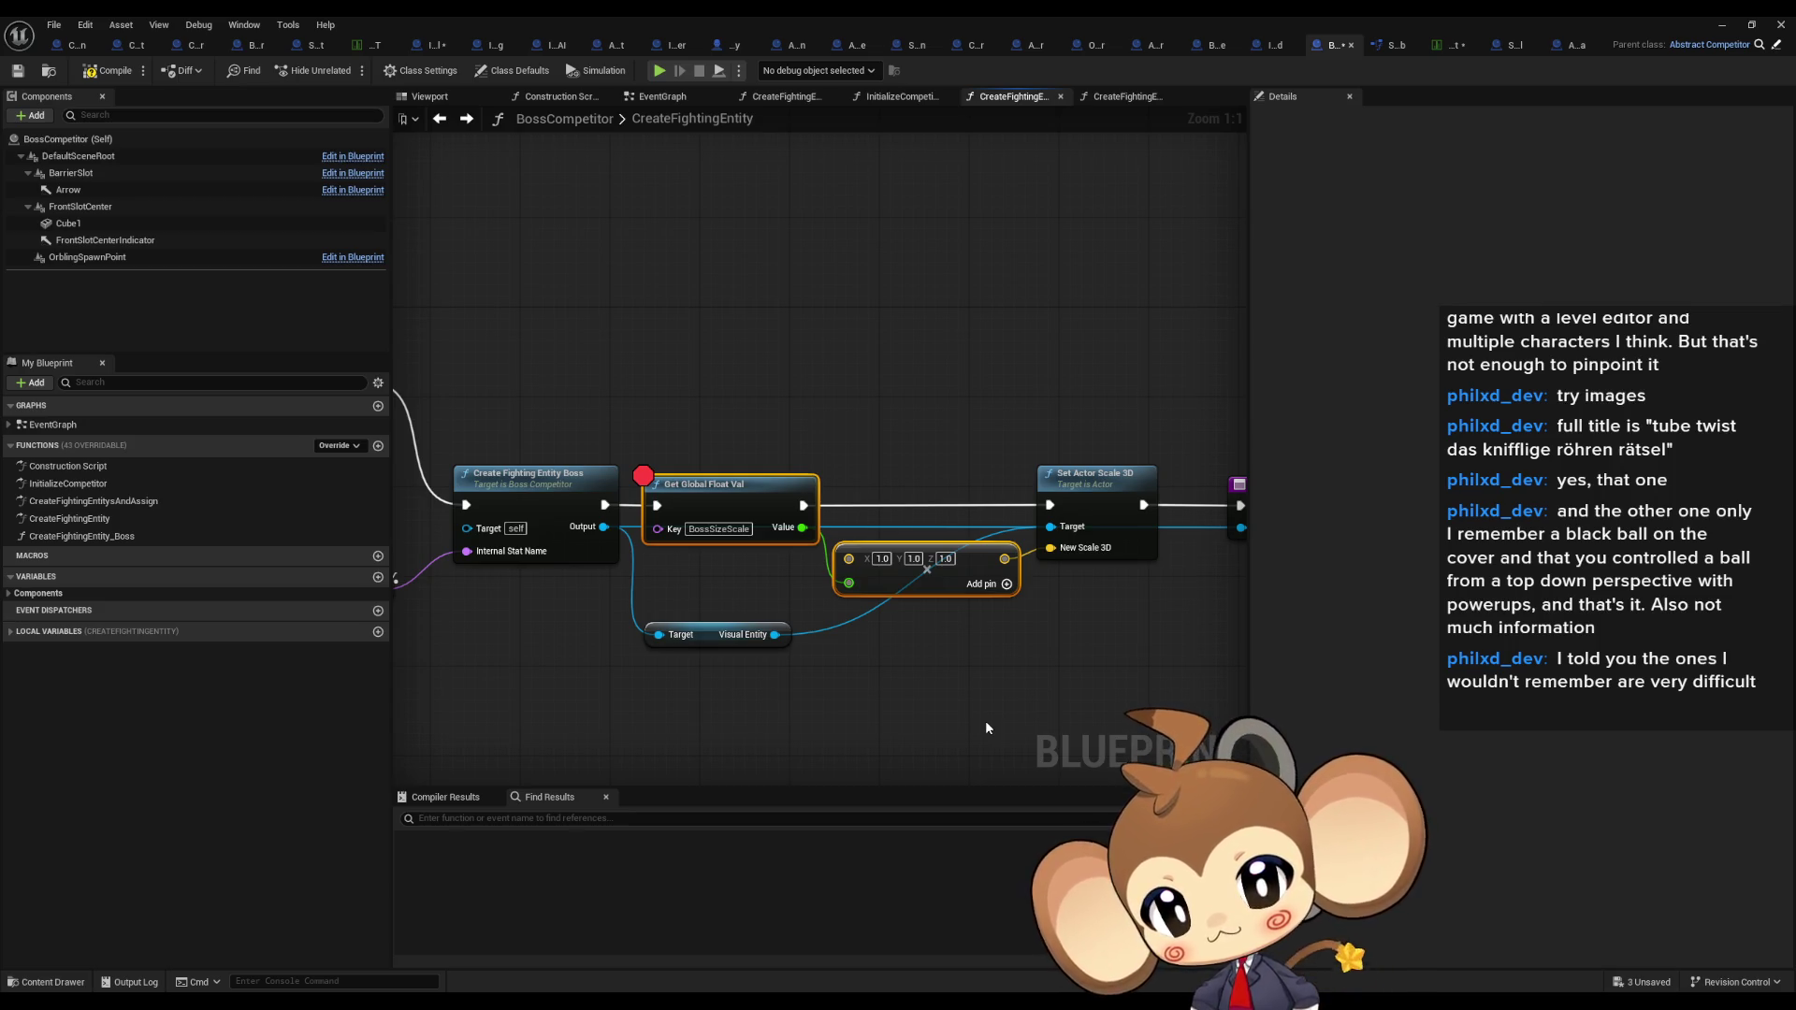
drag(566, 398, 741, 402)
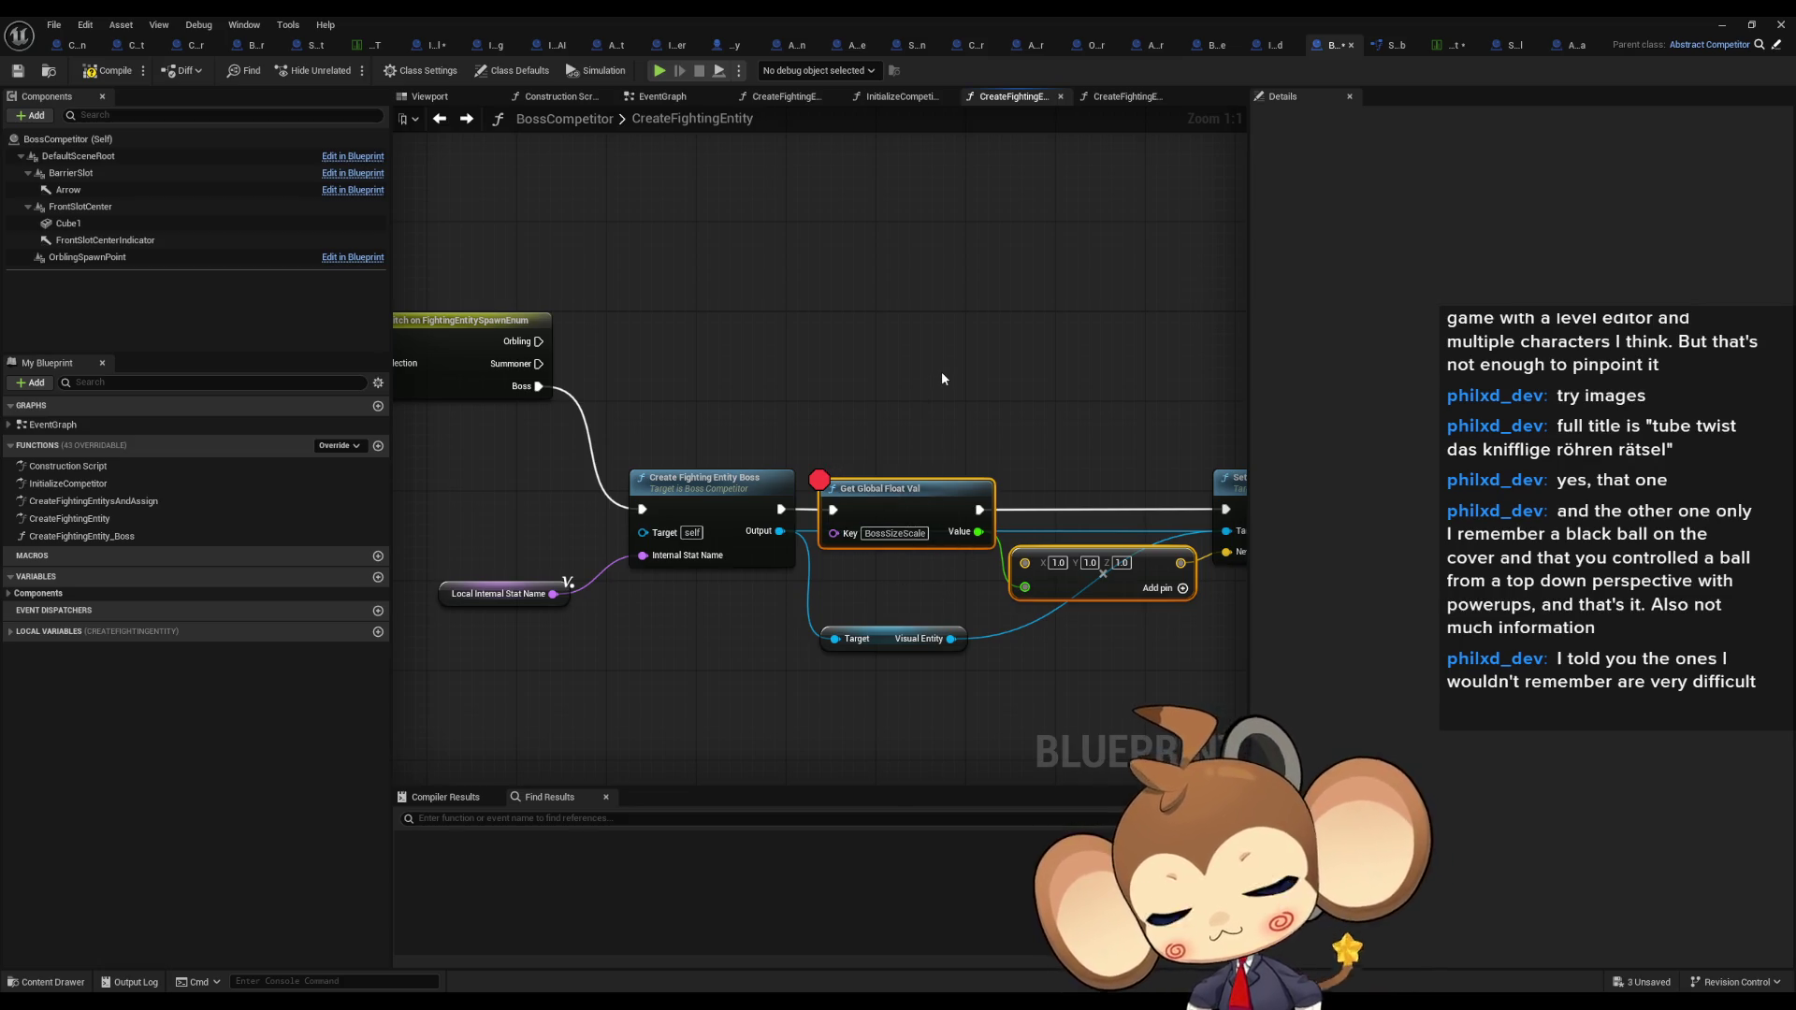
drag(941, 372, 961, 333)
click(542, 554)
drag(587, 593, 740, 649)
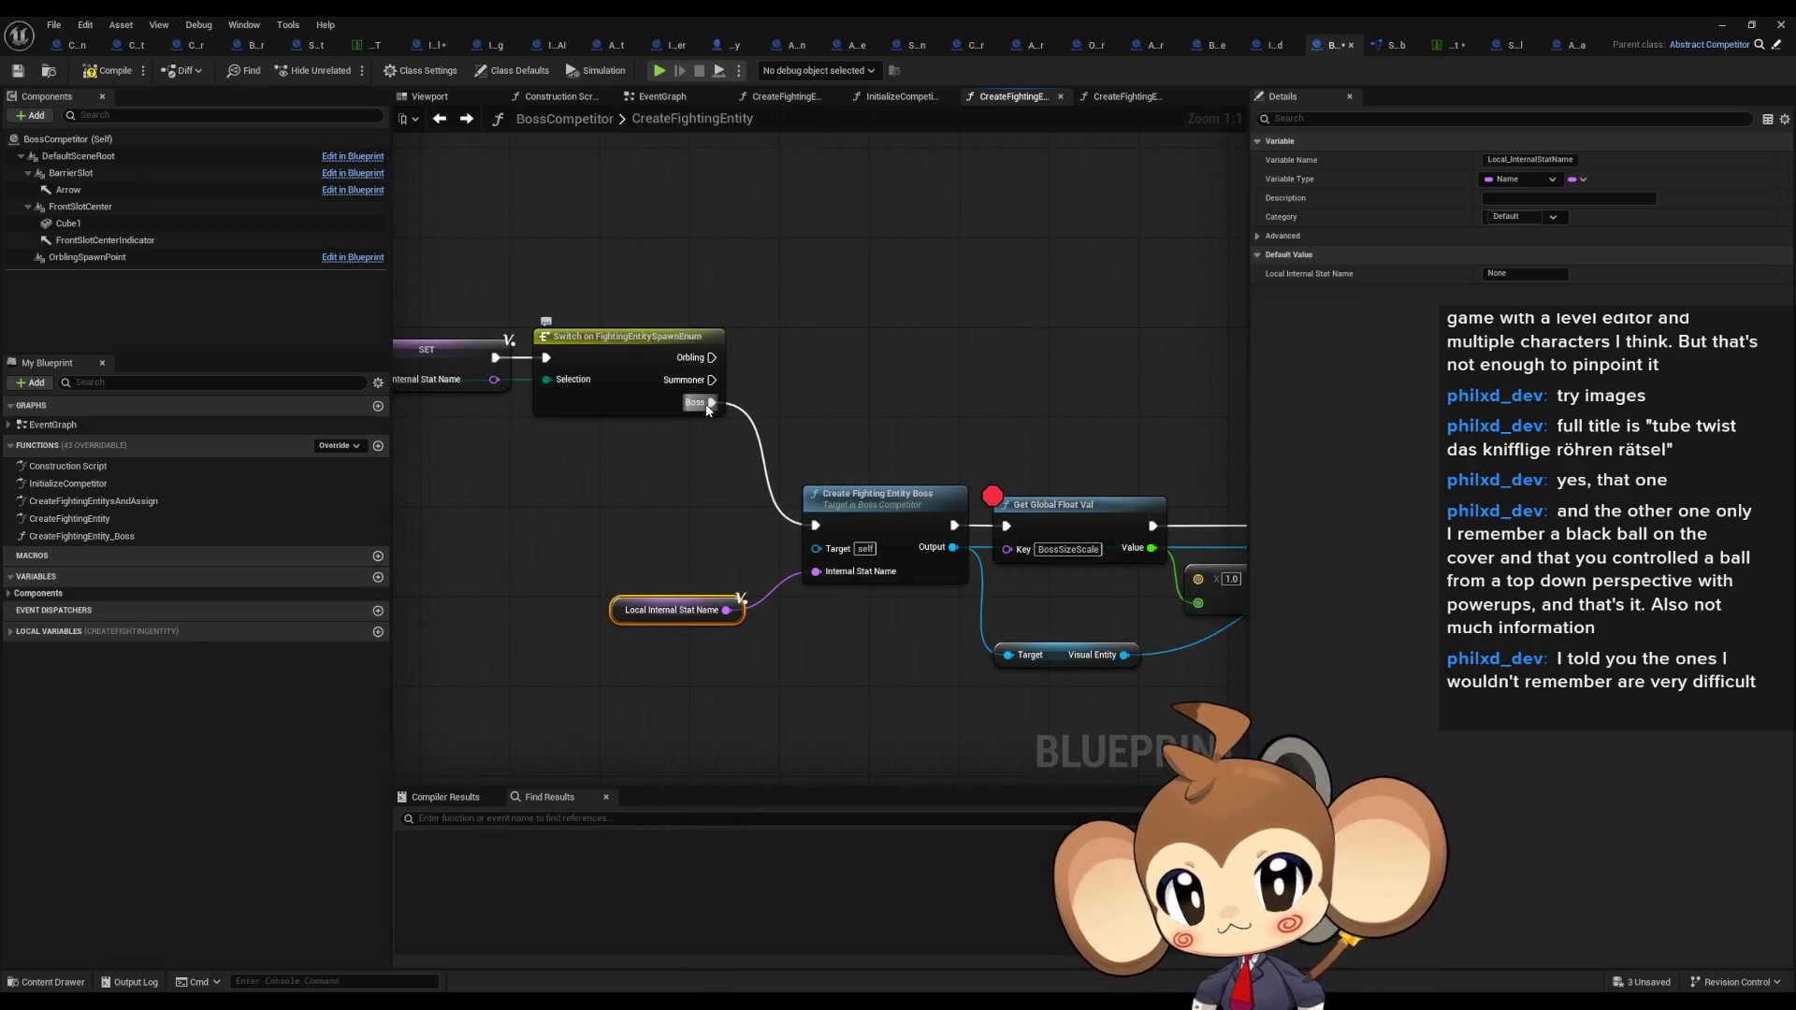
mouse_move(708, 410)
mouse_down()
mouse_move(1029, 463)
mouse_move(1239, 468)
mouse_move(1151, 456)
mouse_move(1047, 347)
mouse_up()
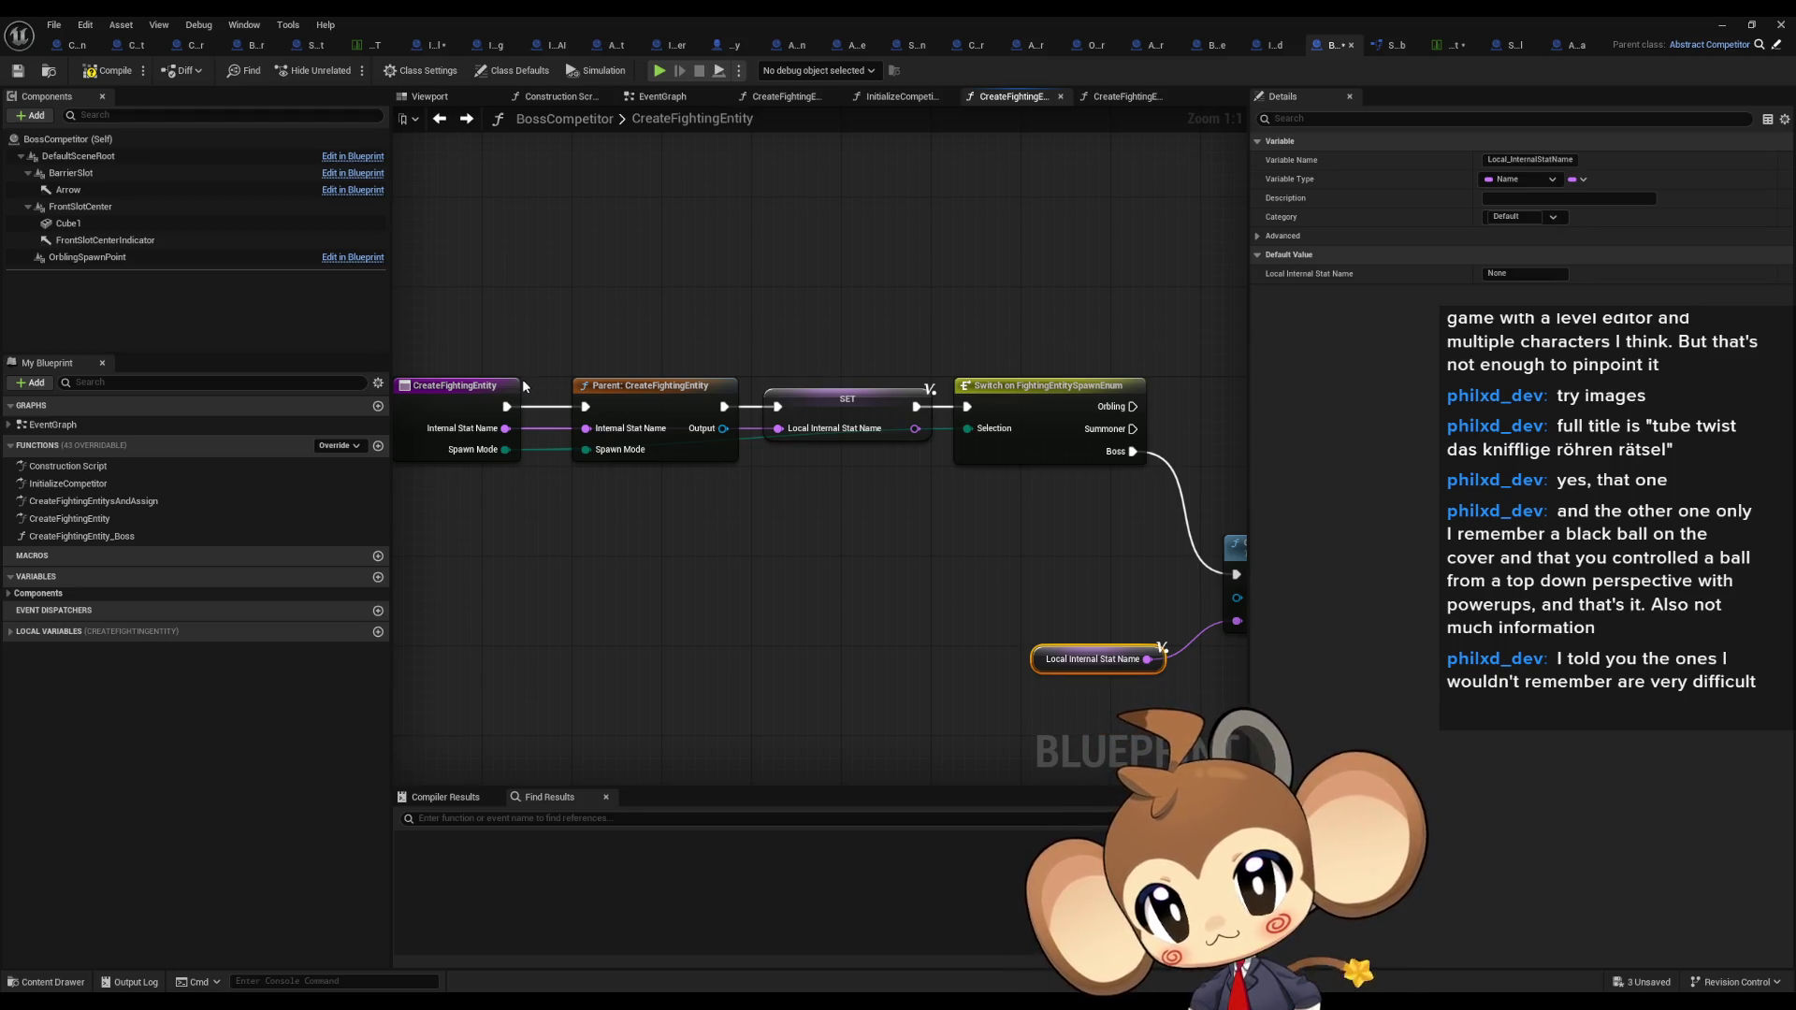
drag(887, 391, 402, 295)
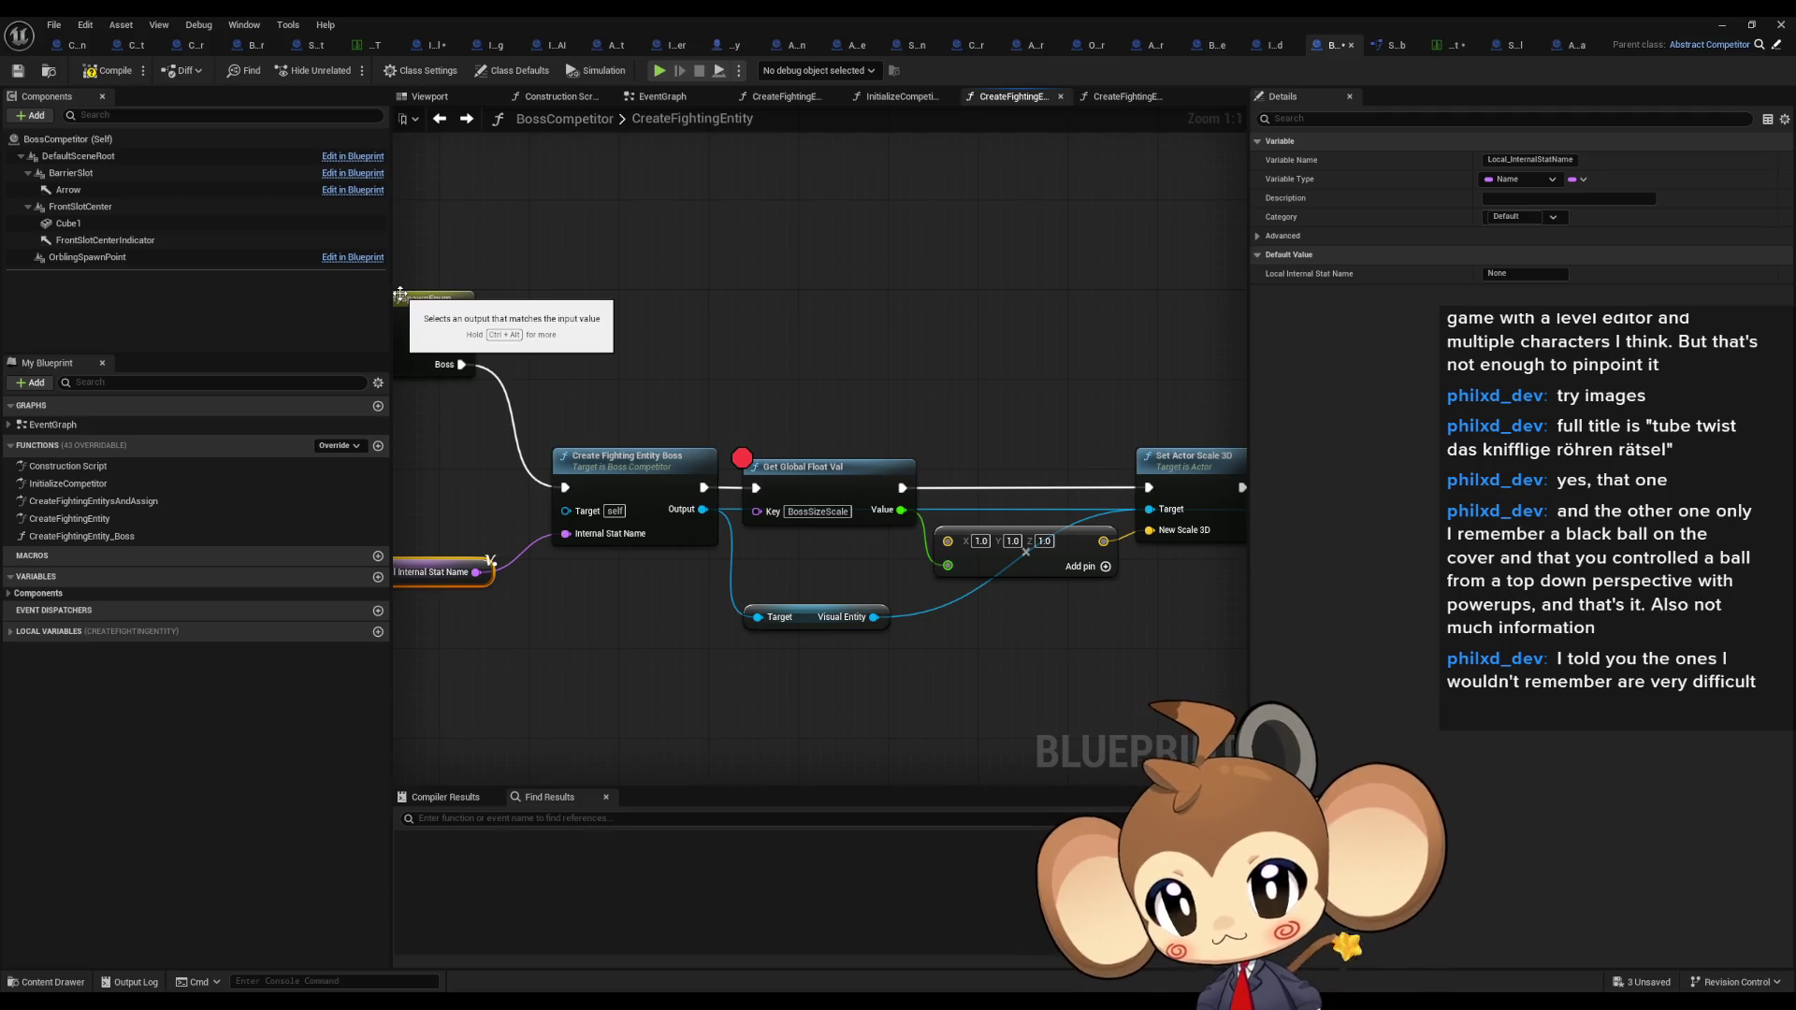
drag(400, 294, 582, 265)
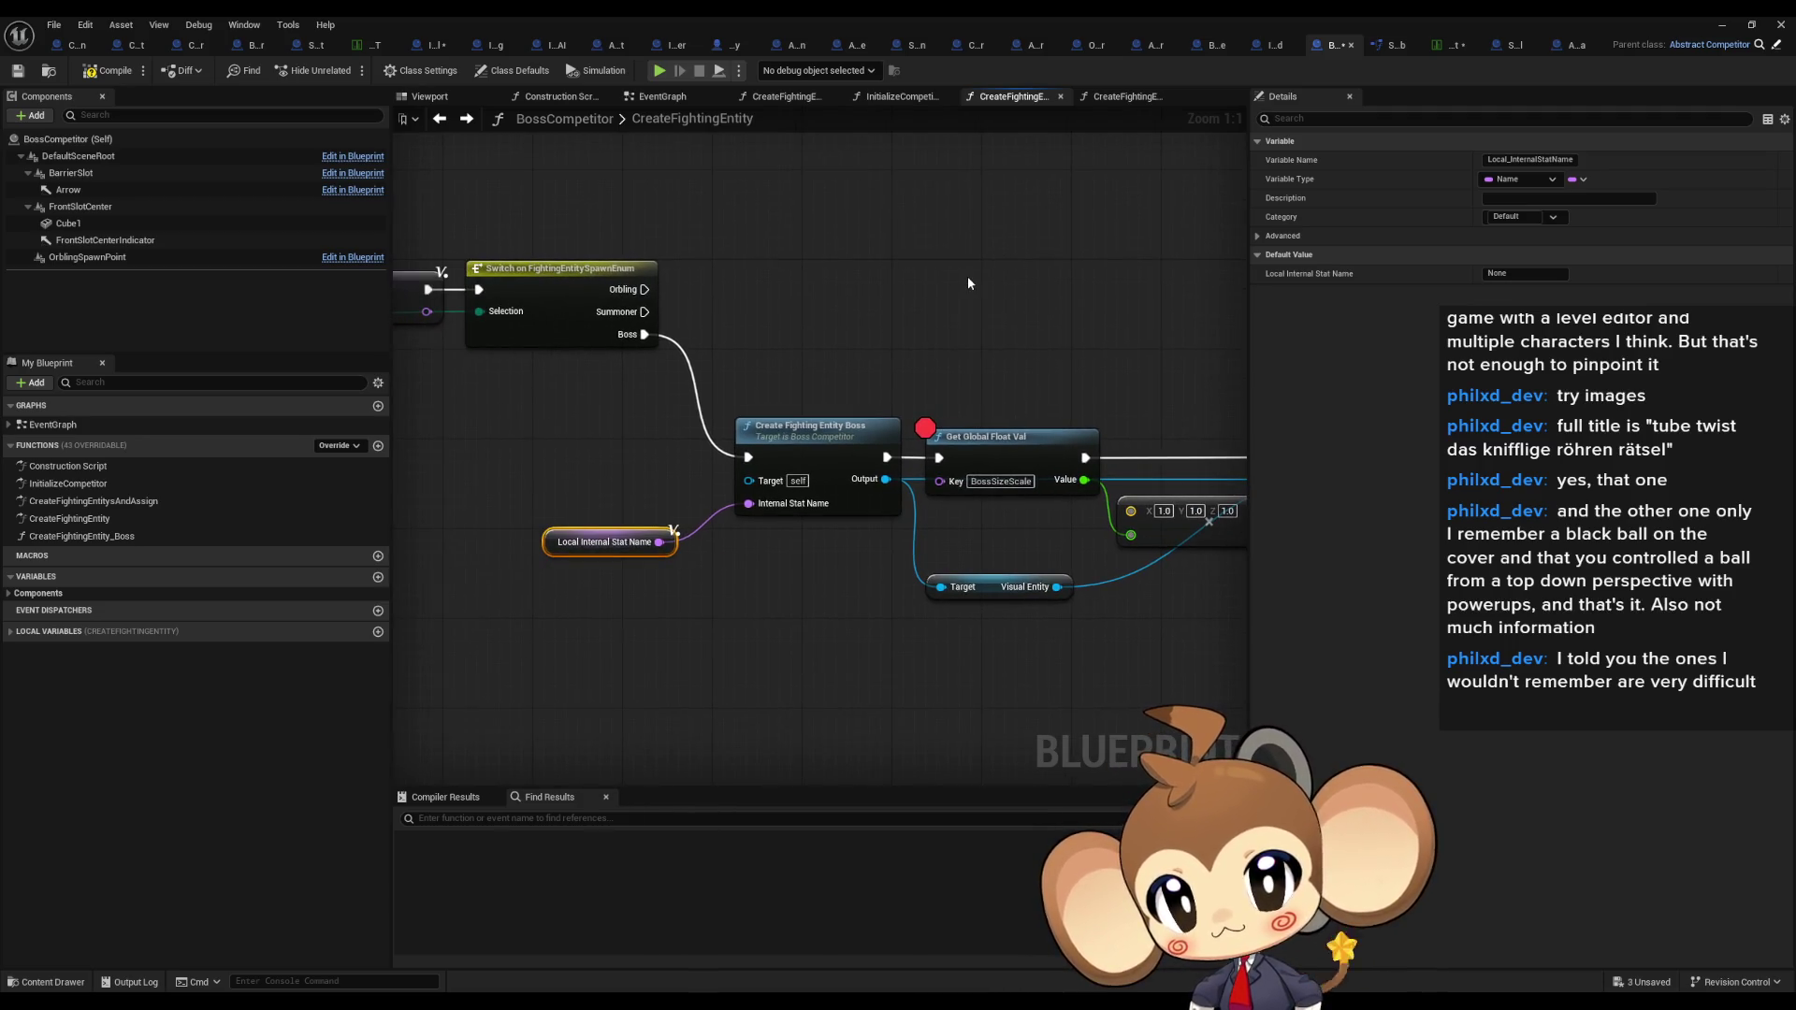
drag(824, 281, 869, 268)
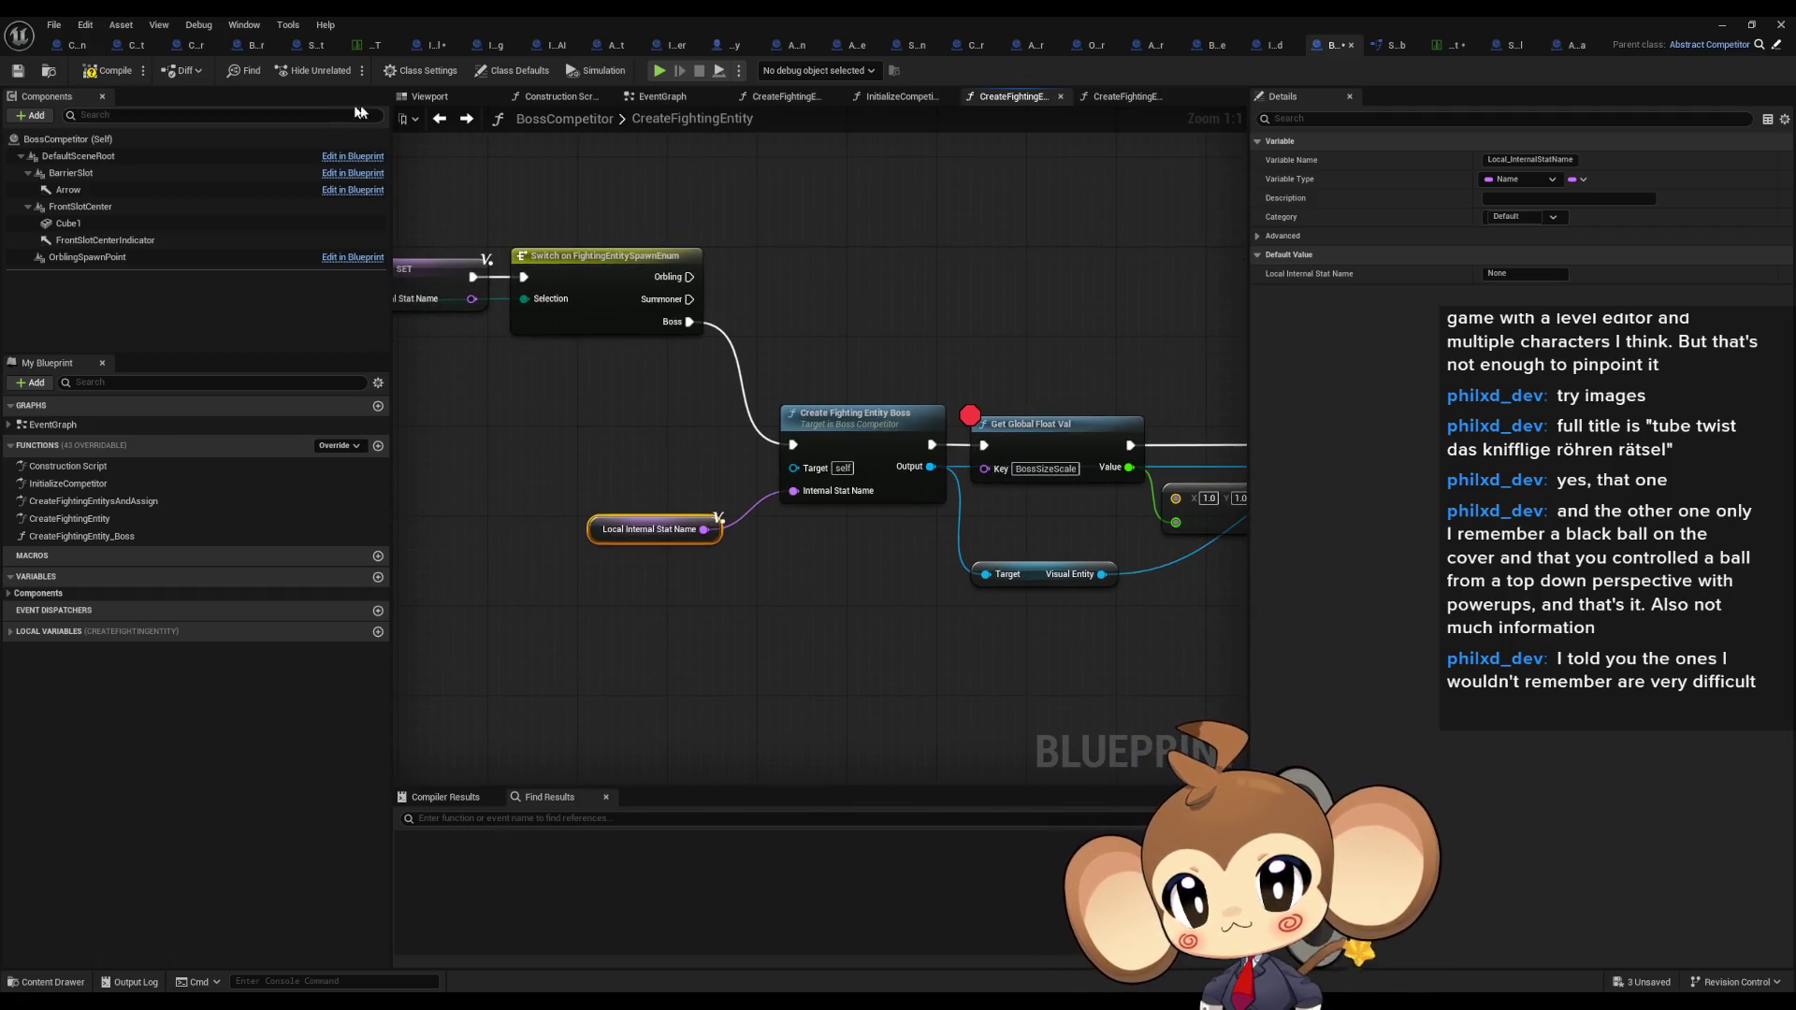
click(372, 44)
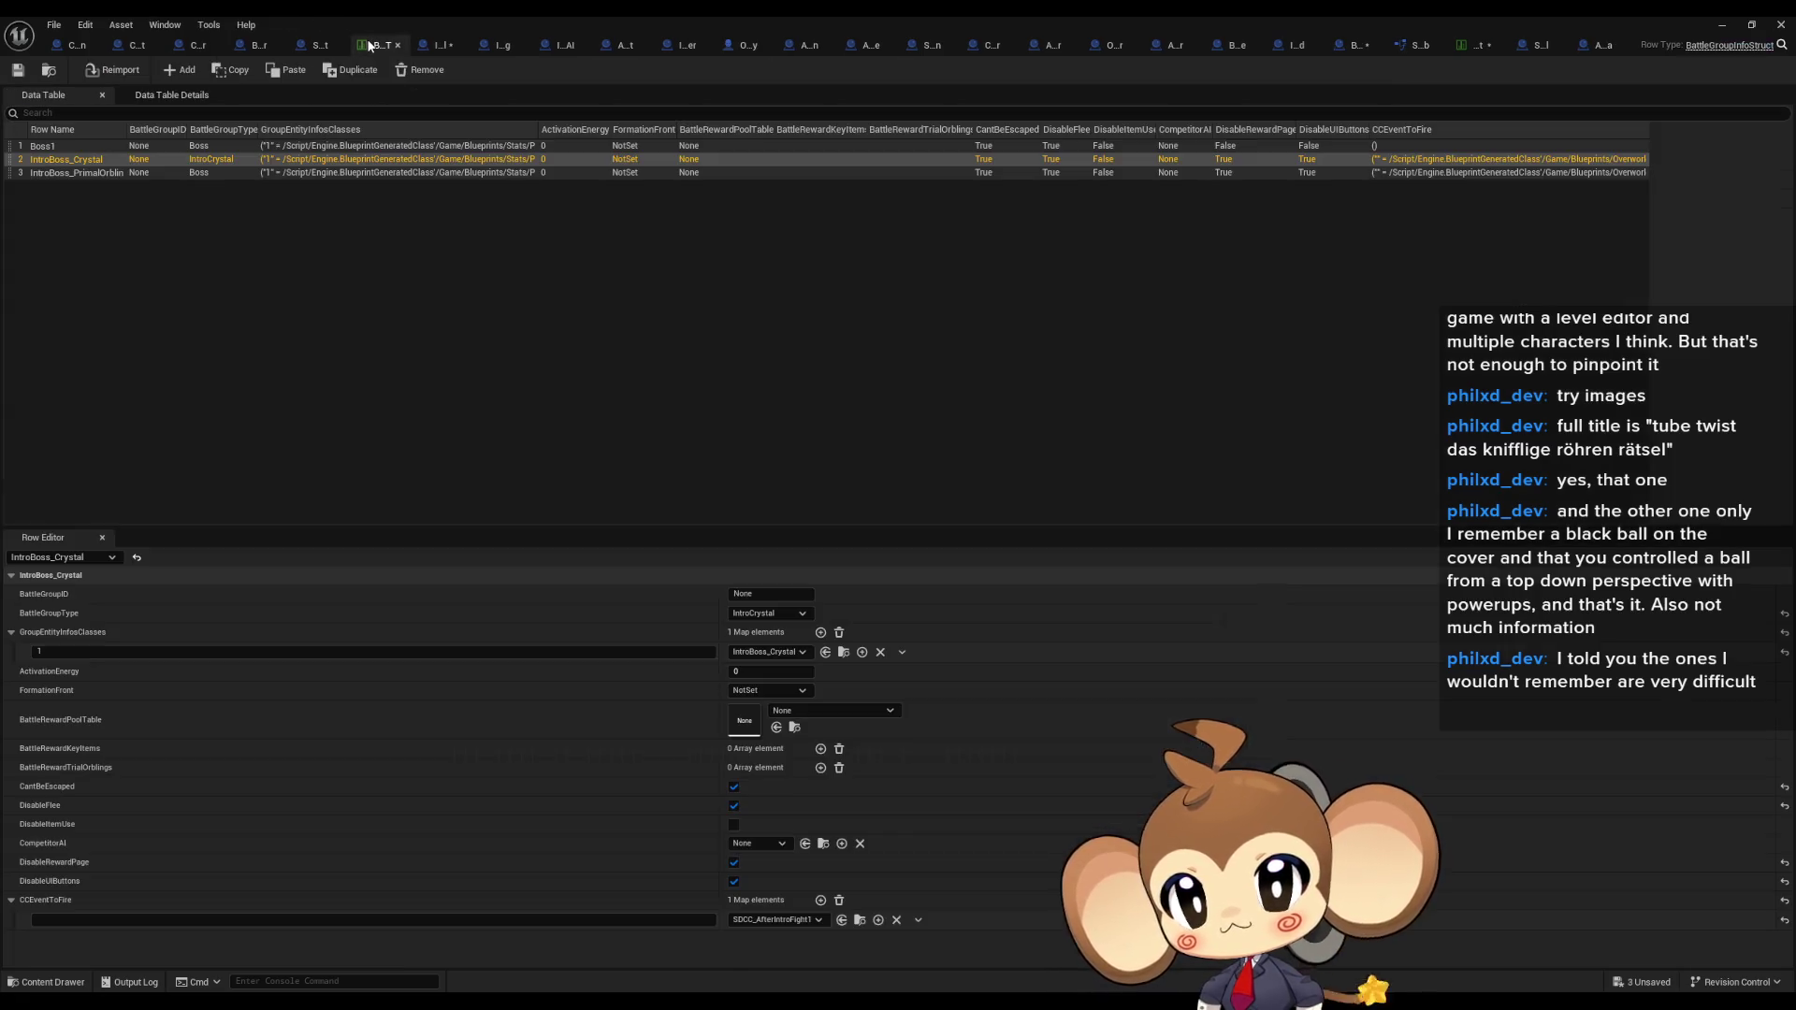
click(265, 174)
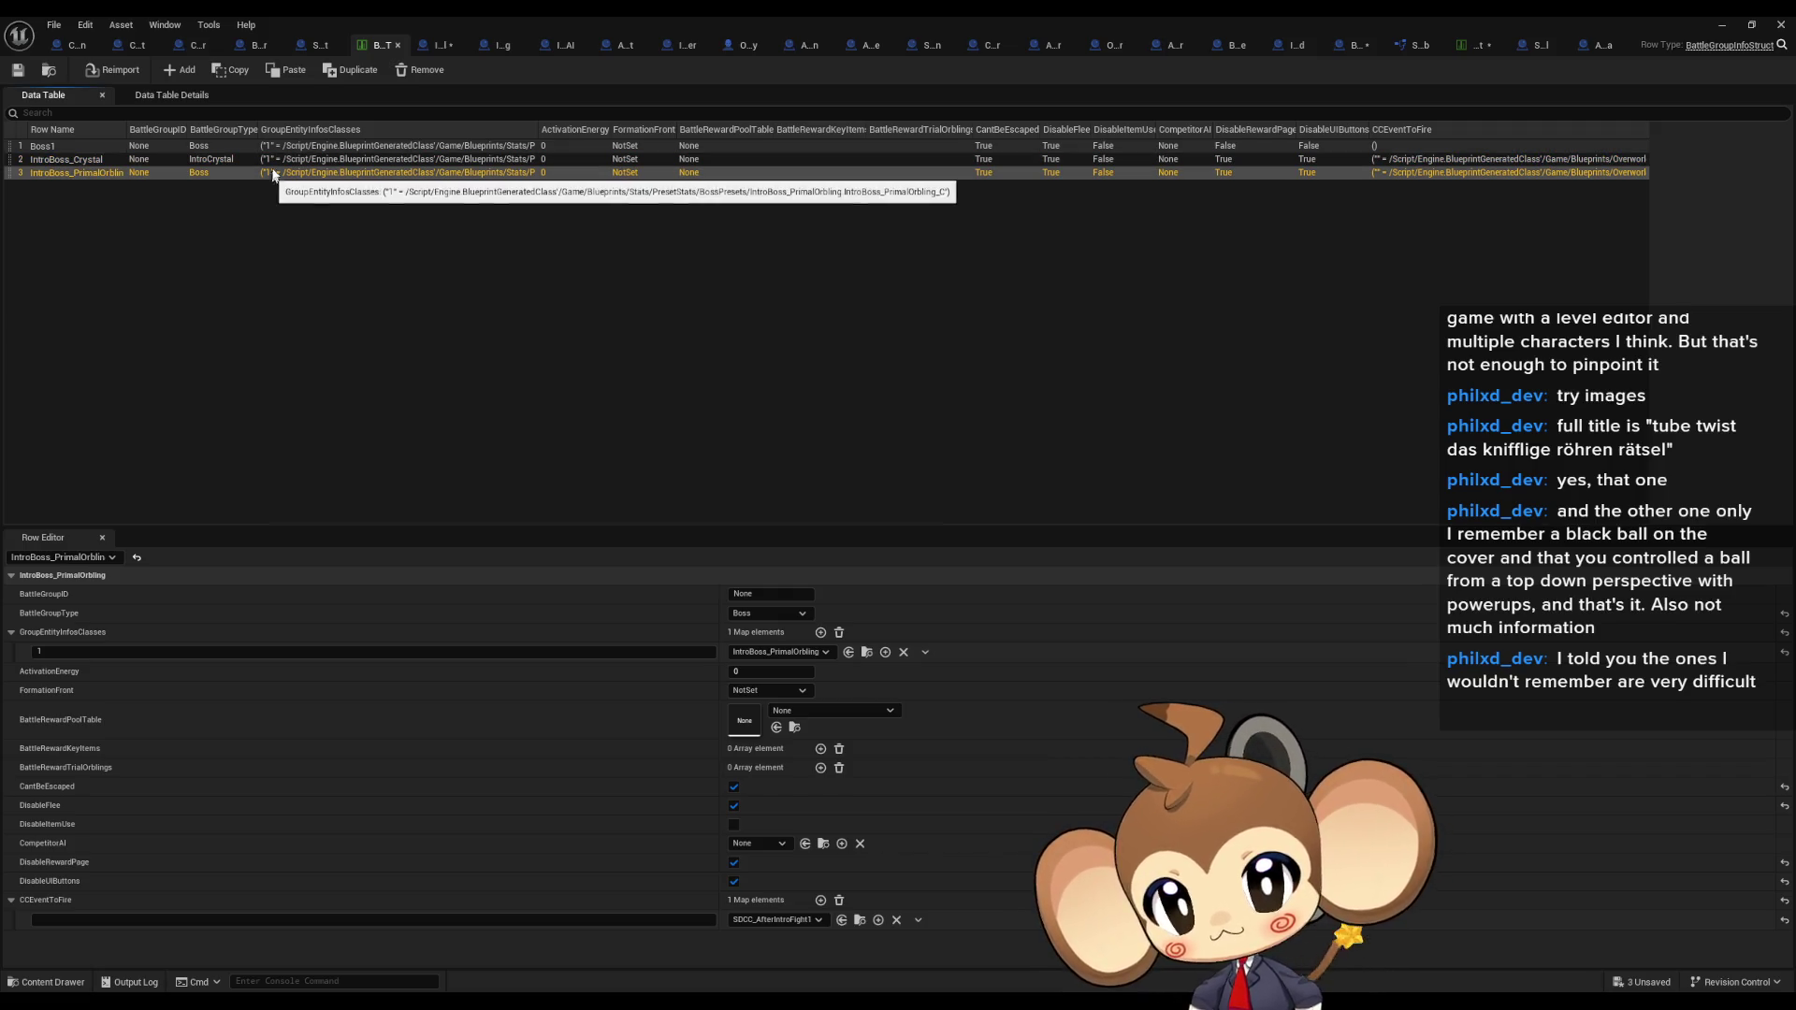
click(1357, 42)
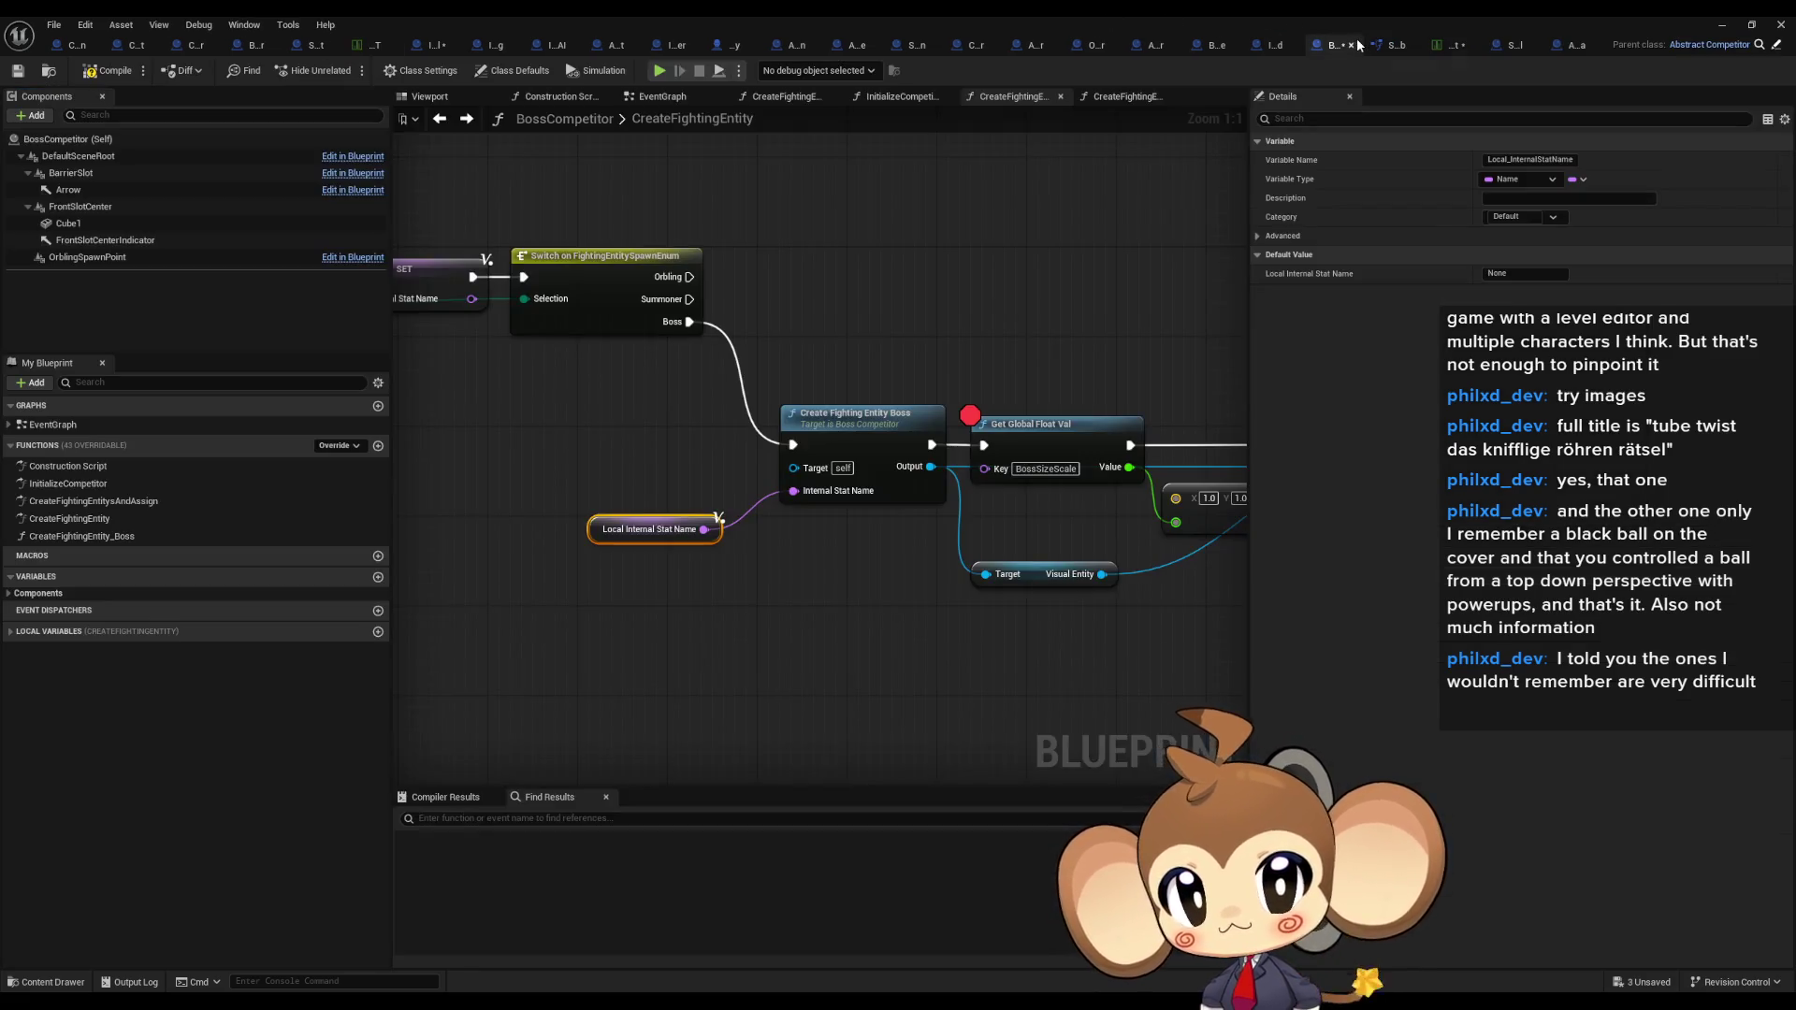
drag(795, 304, 791, 309)
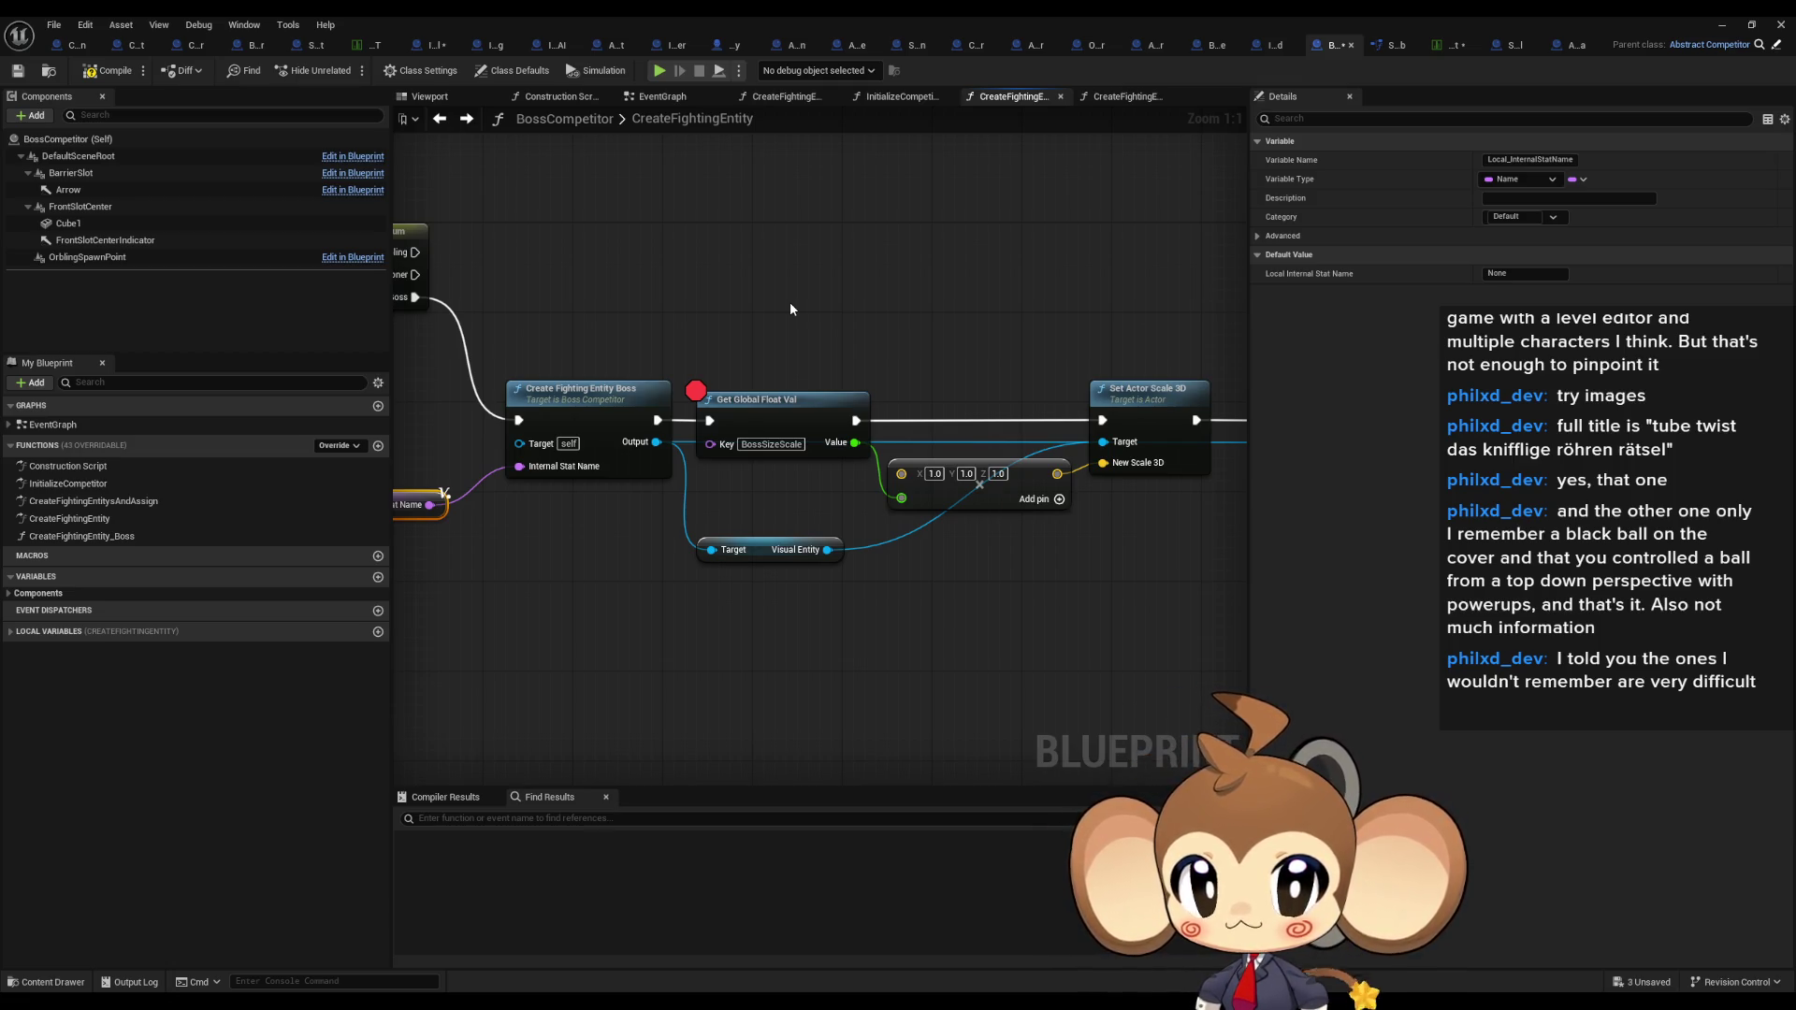
drag(789, 301, 874, 368)
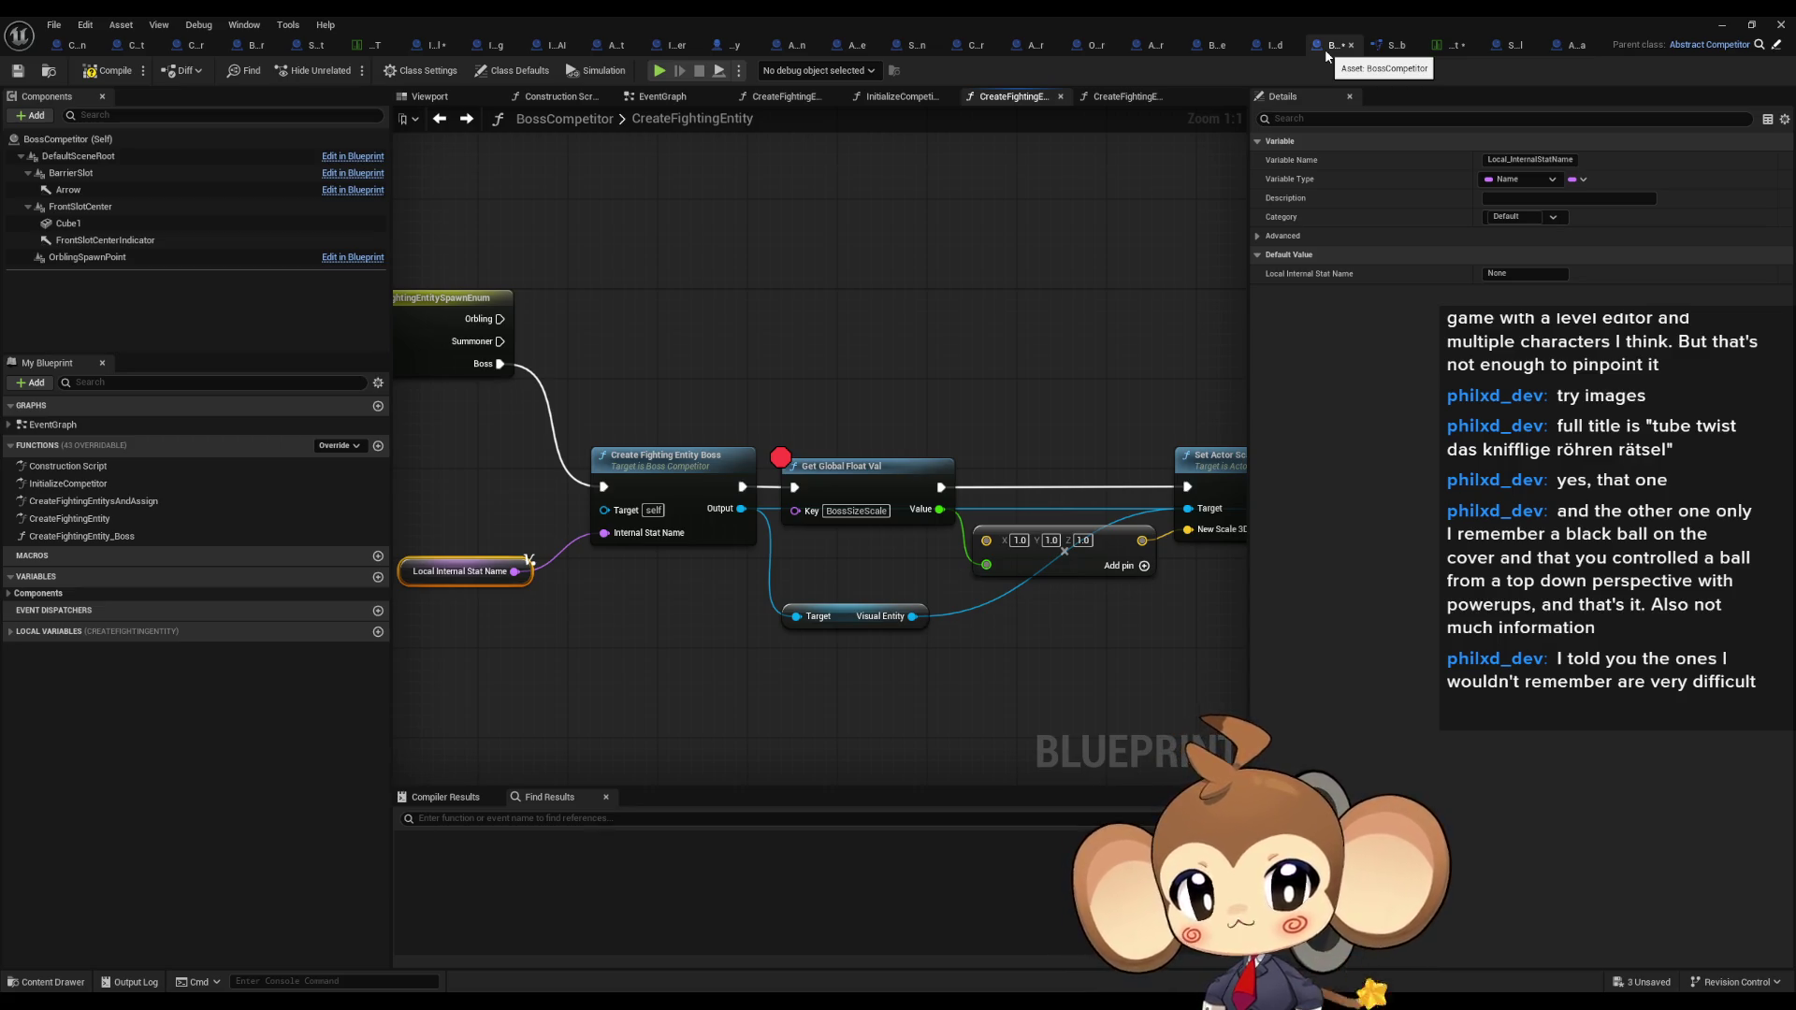
drag(724, 420, 788, 357)
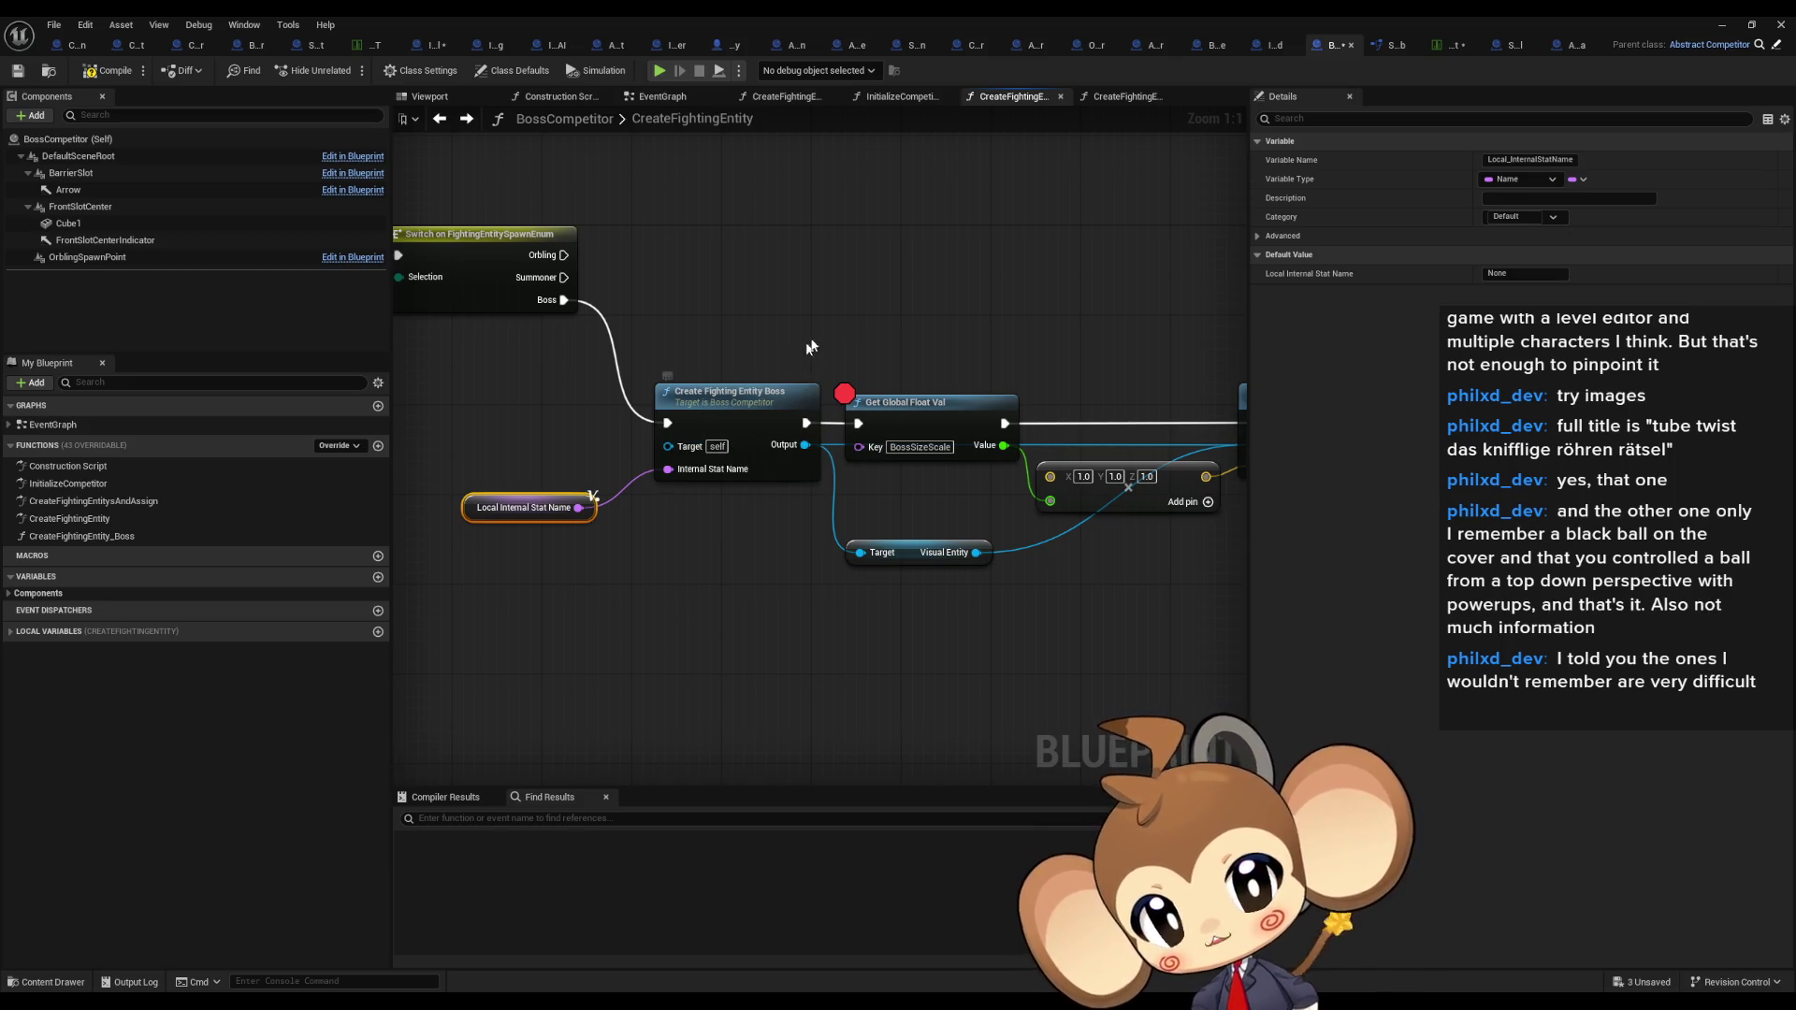
click(935, 416)
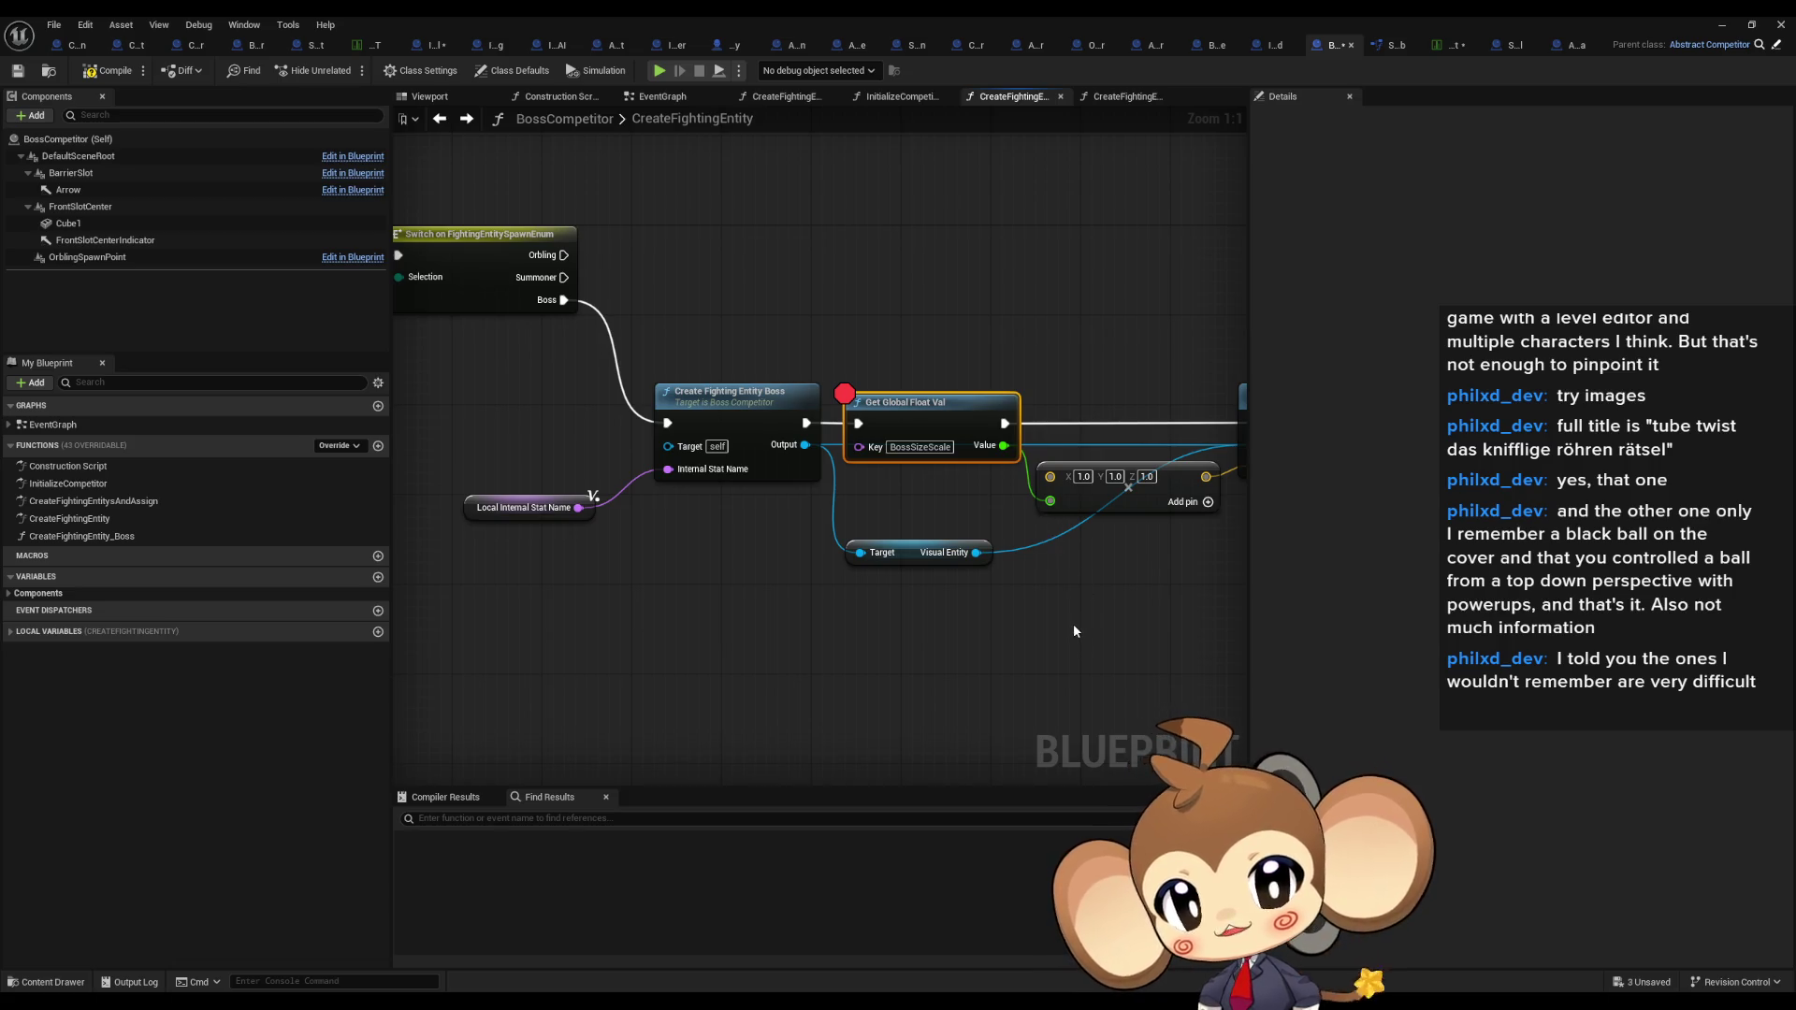
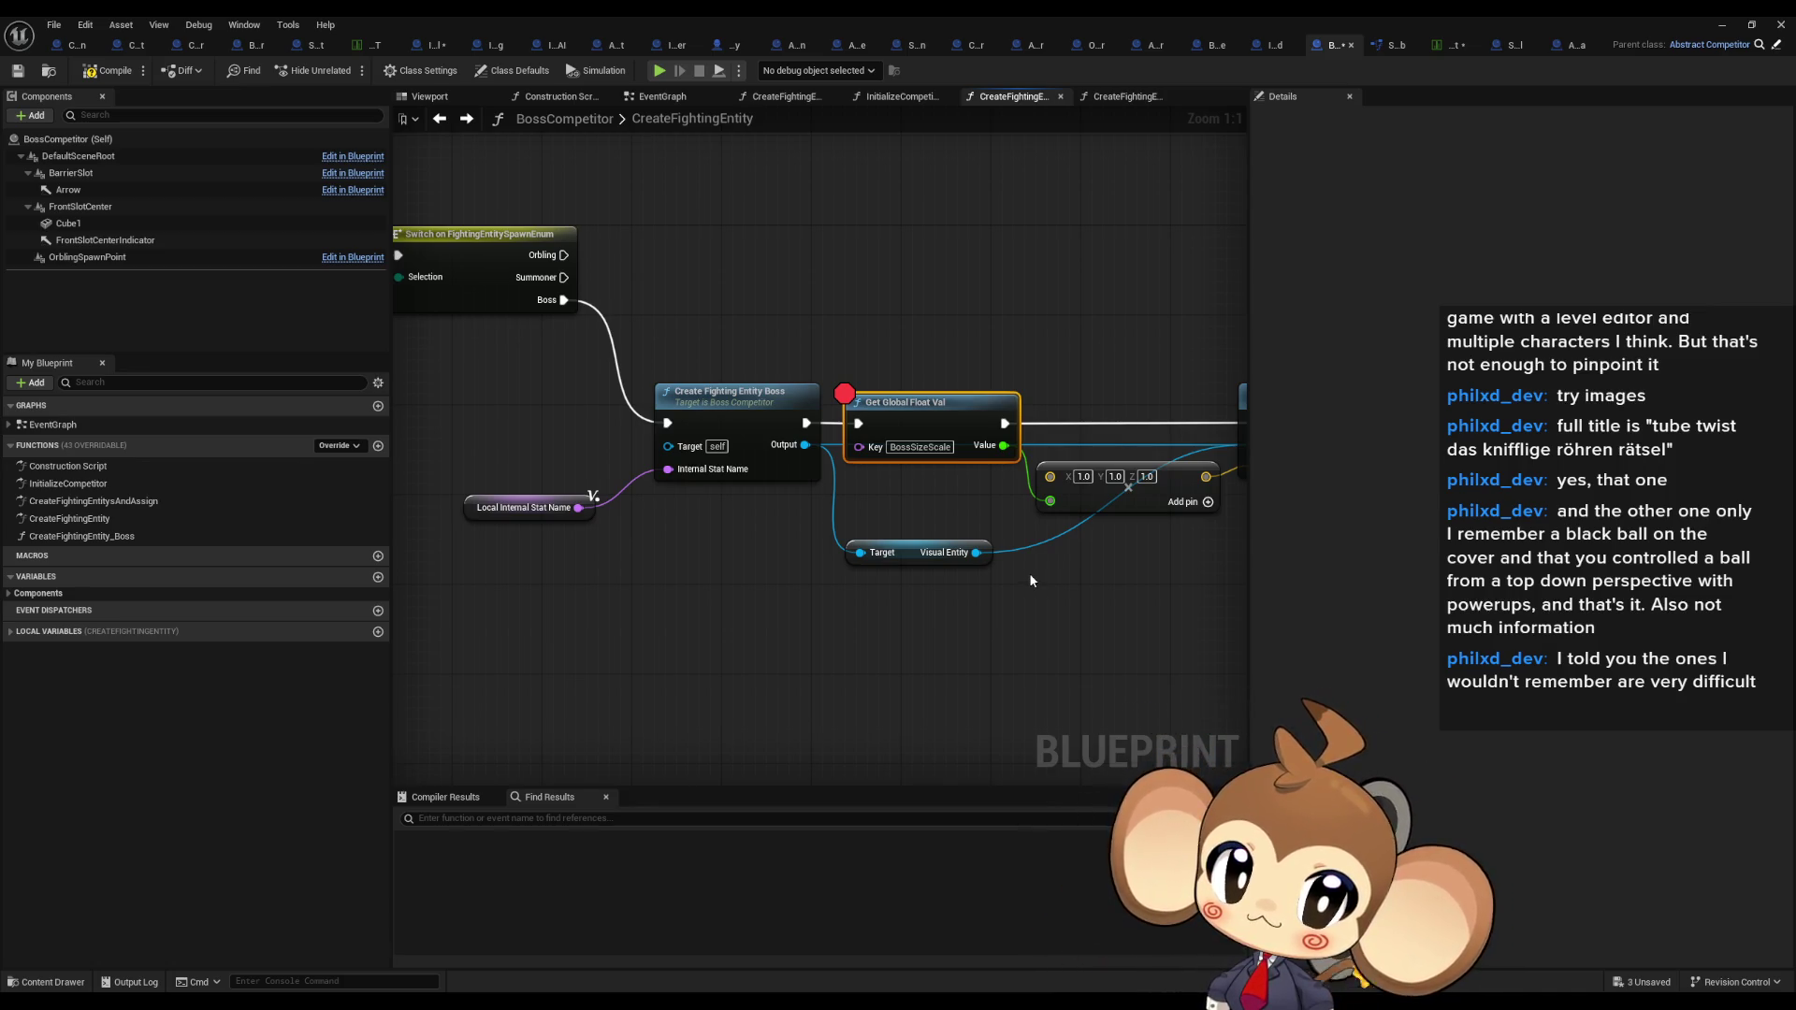
Step: Pan past the switch's Boss branch to Create Fighting Entity Boss and drag from its Output pin
mouse_move(1029, 572)
mouse_down()
mouse_move(1137, 577)
mouse_move(1497, 692)
mouse_move(1745, 722)
mouse_up()
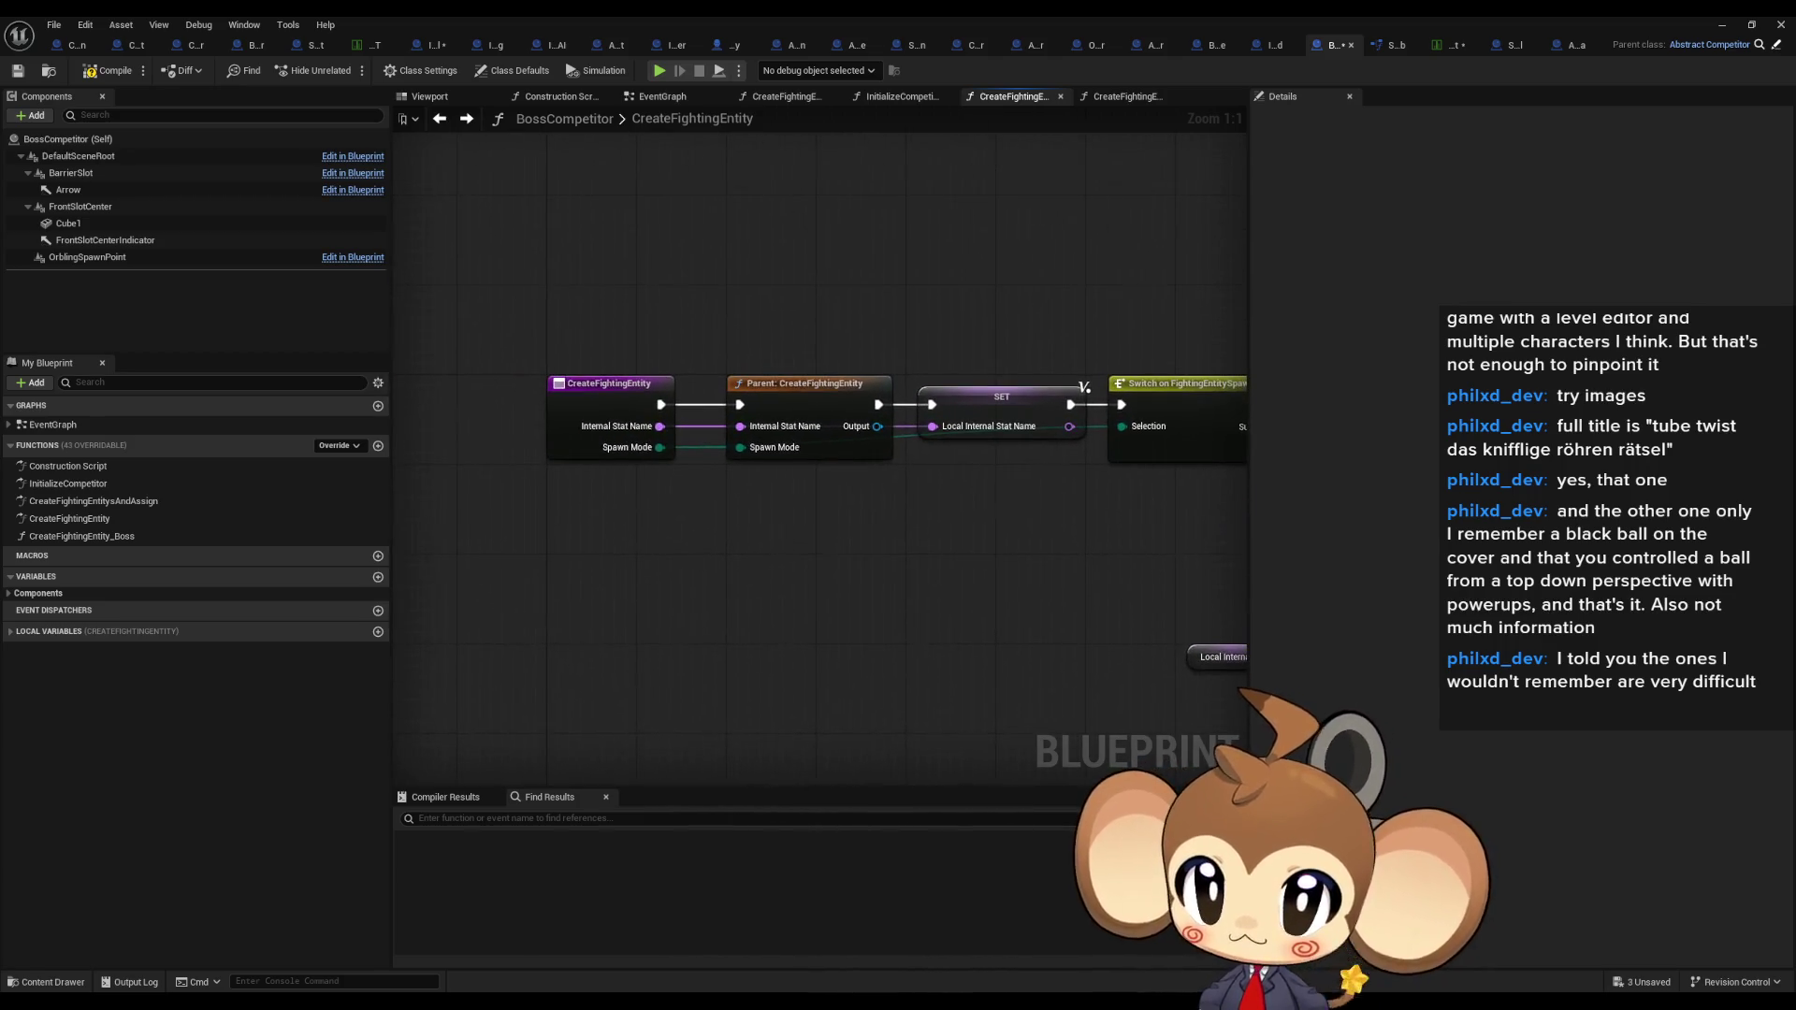
drag(823, 503, 768, 498)
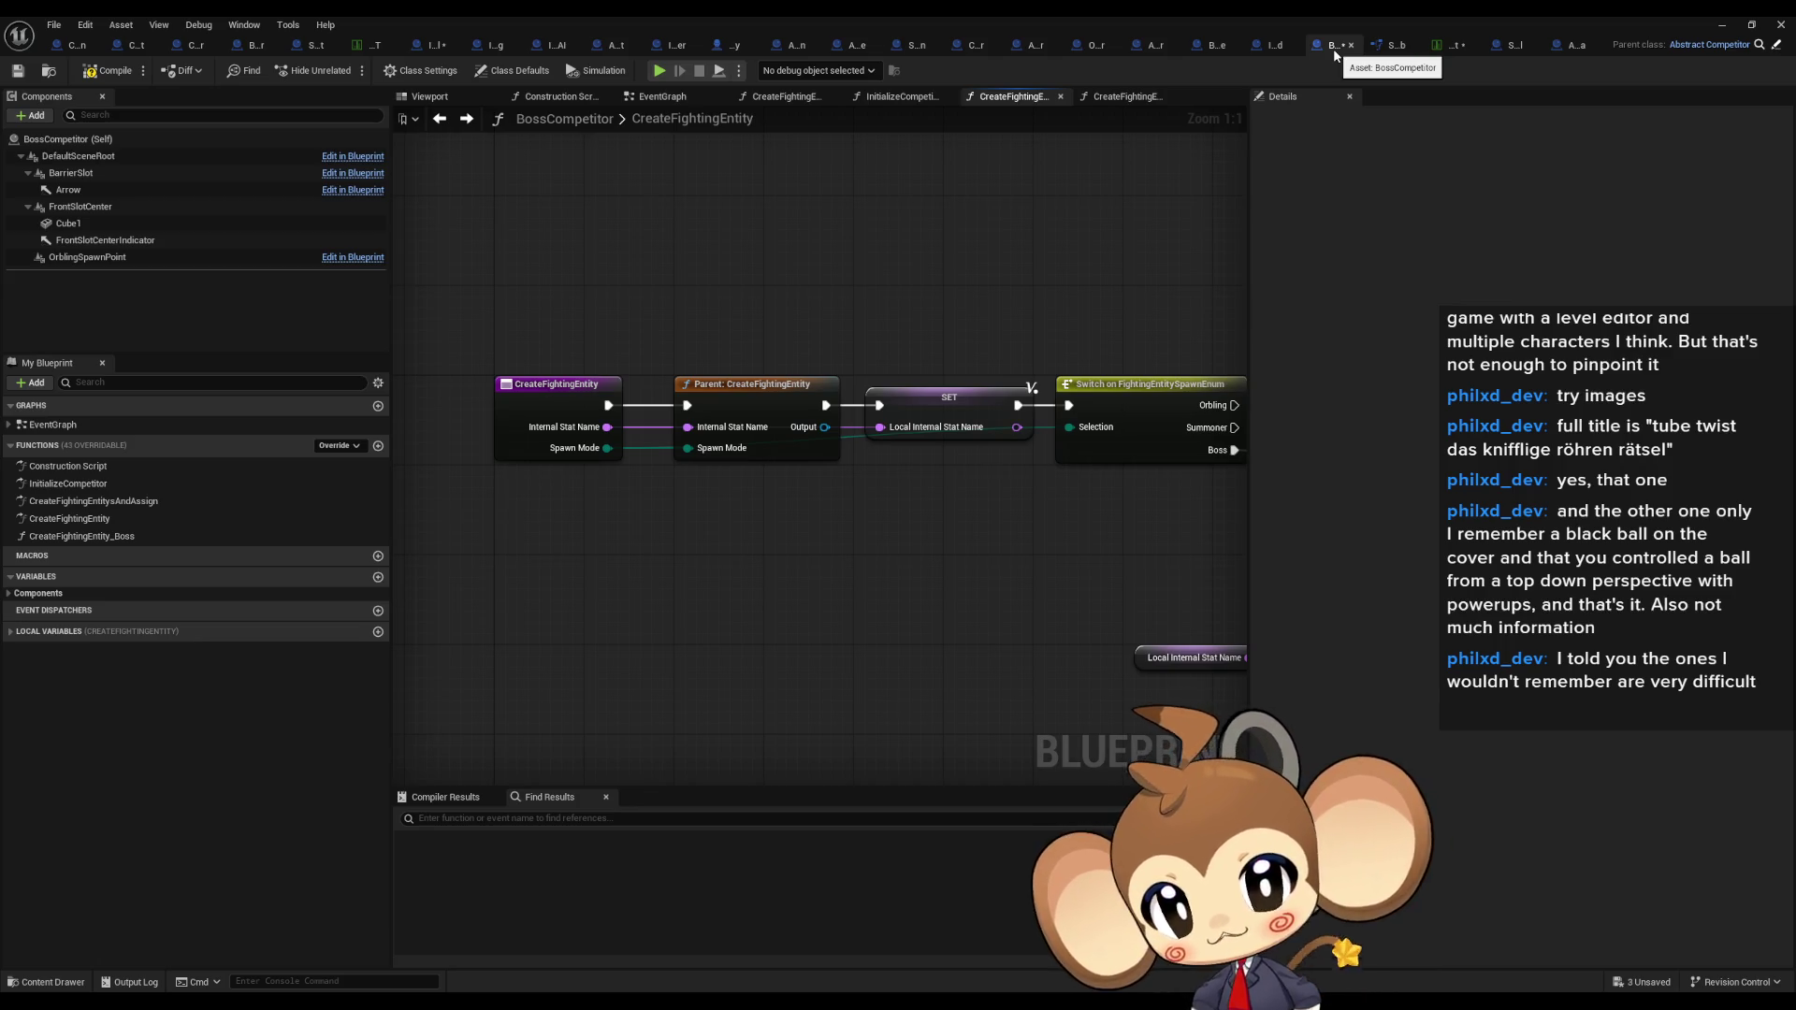
mouse_move(1123, 467)
mouse_down()
mouse_move(1043, 468)
mouse_move(776, 395)
mouse_up()
mouse_move(1033, 404)
mouse_down()
mouse_move(1074, 555)
mouse_move(761, 508)
mouse_move(847, 510)
mouse_move(729, 631)
mouse_move(726, 664)
mouse_up()
scroll(857, 851, down, 10)
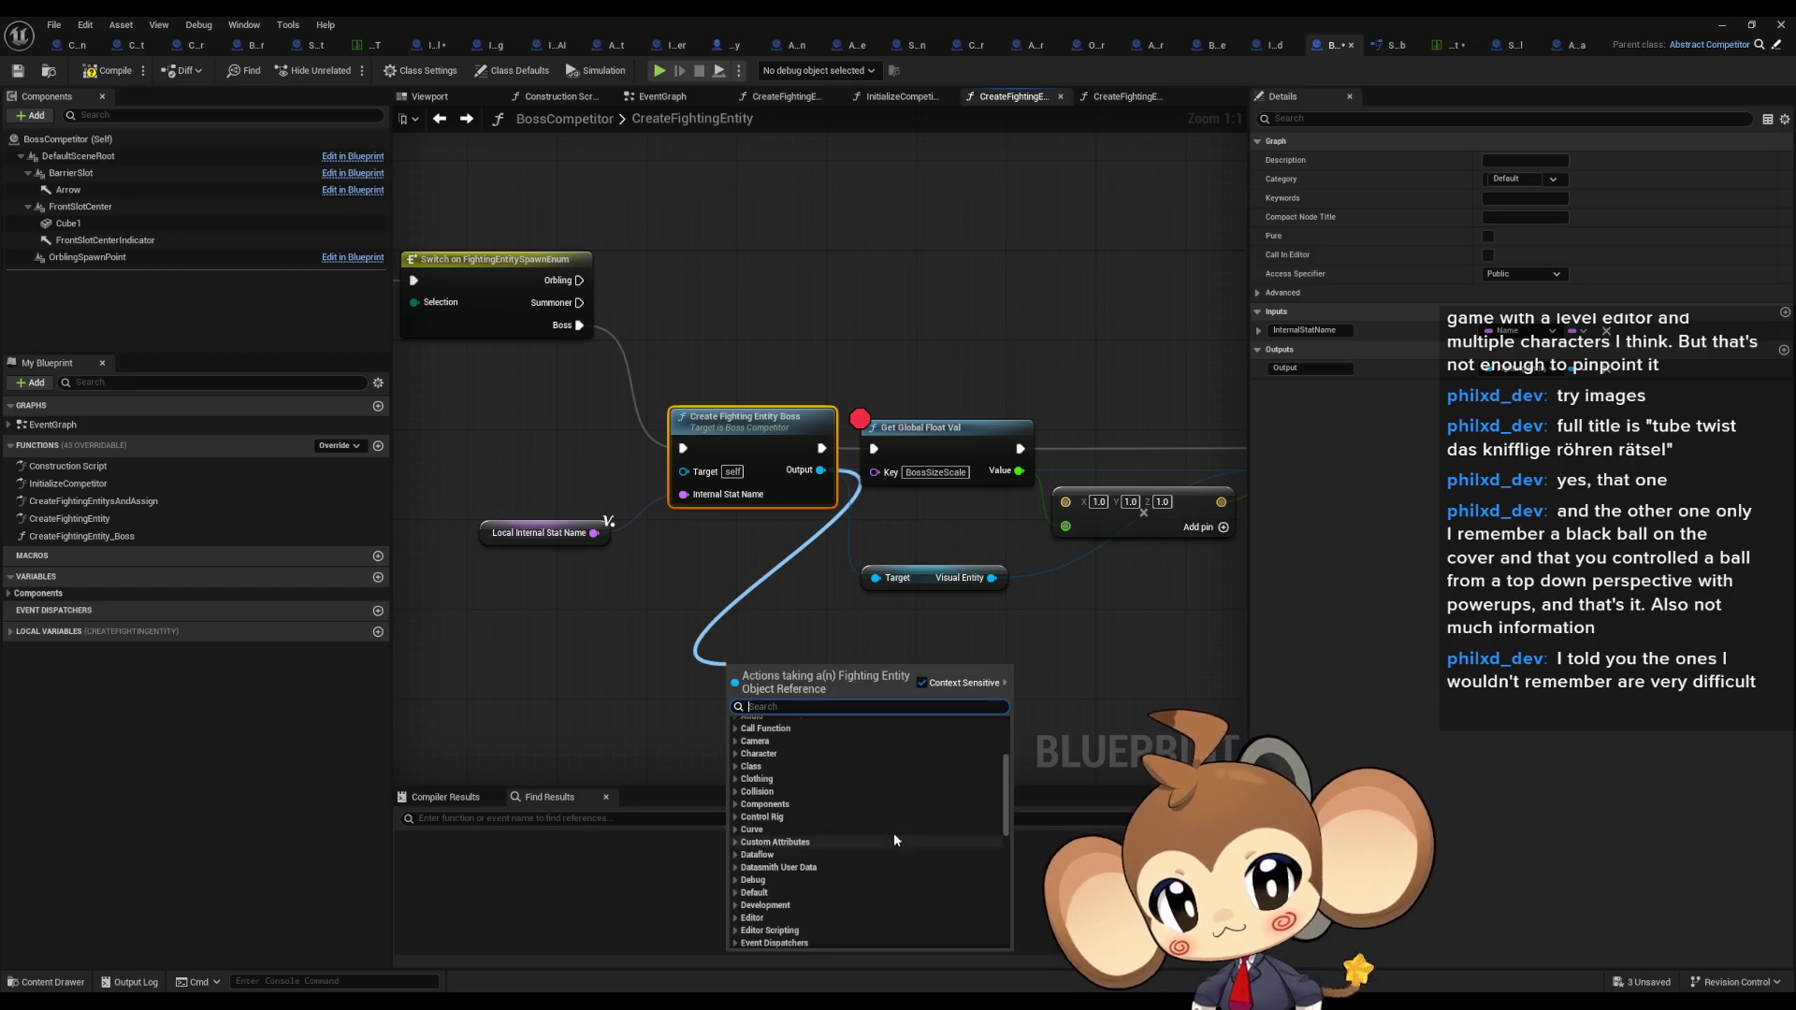
Step: Add a Get Internal Stat node from the boss entity's Variables > Default accessors
scroll(853, 857, down, 3)
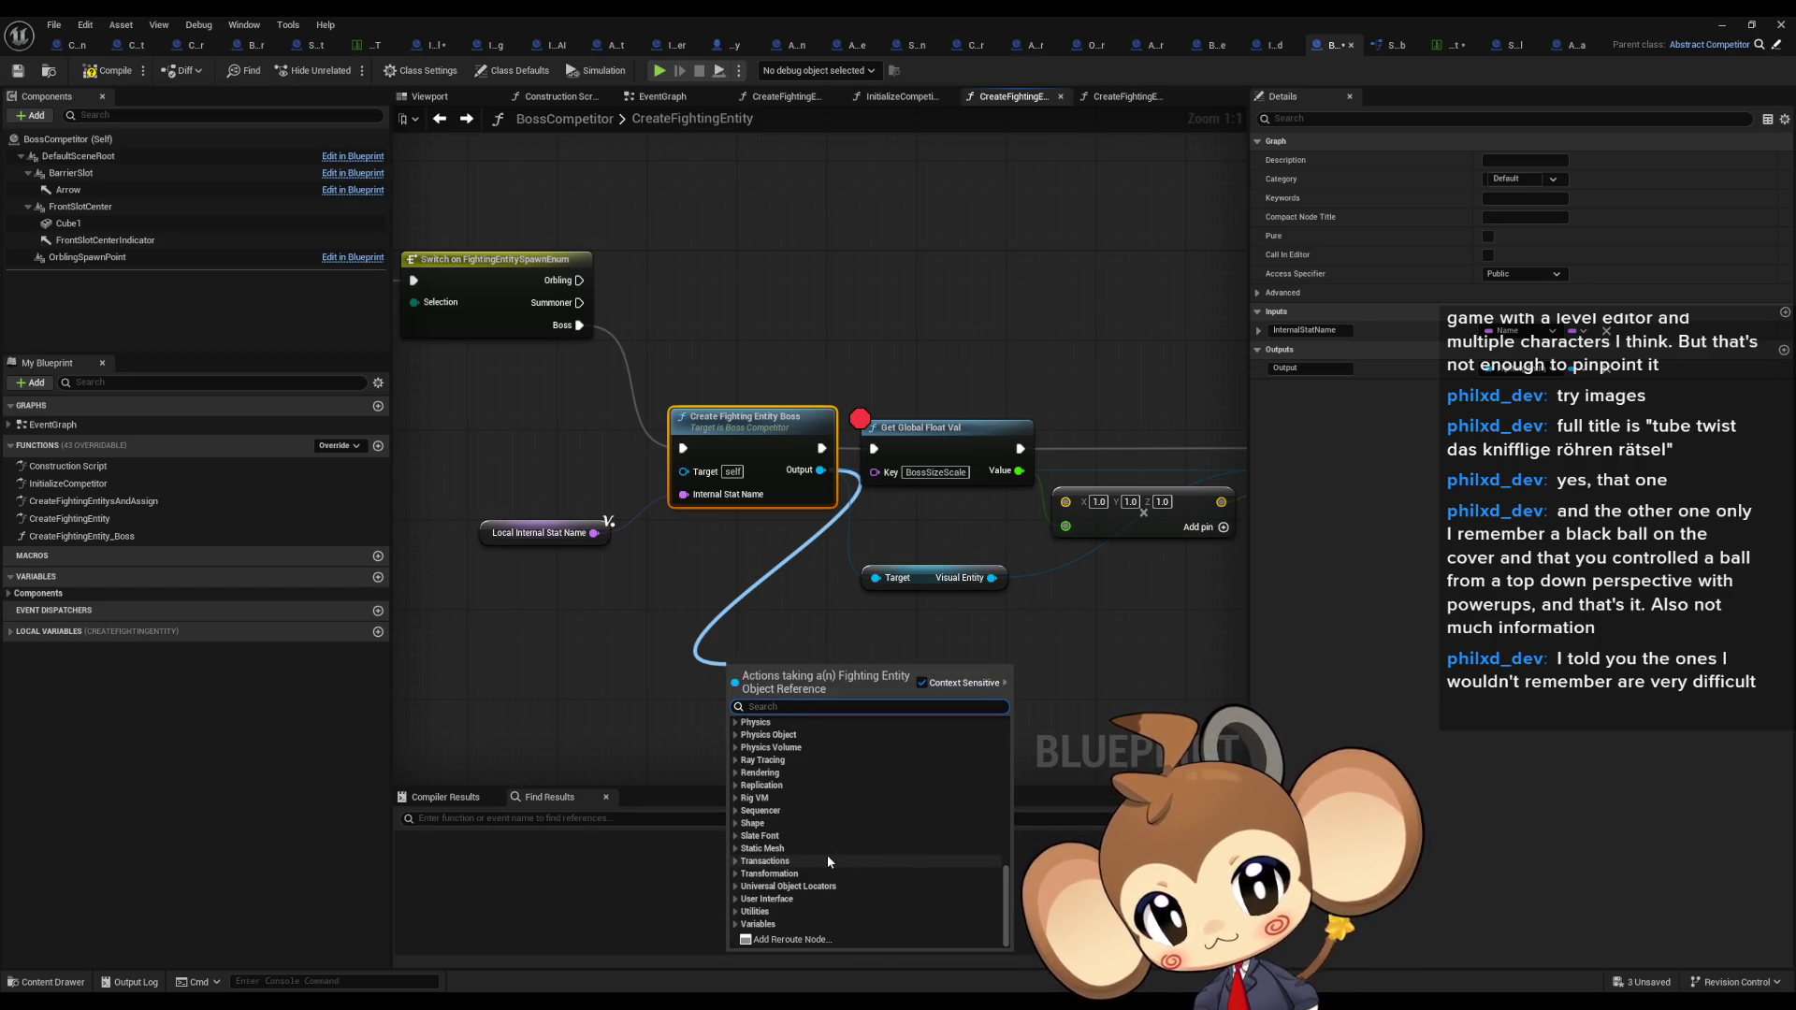
click(735, 925)
scroll(880, 876, down, 5)
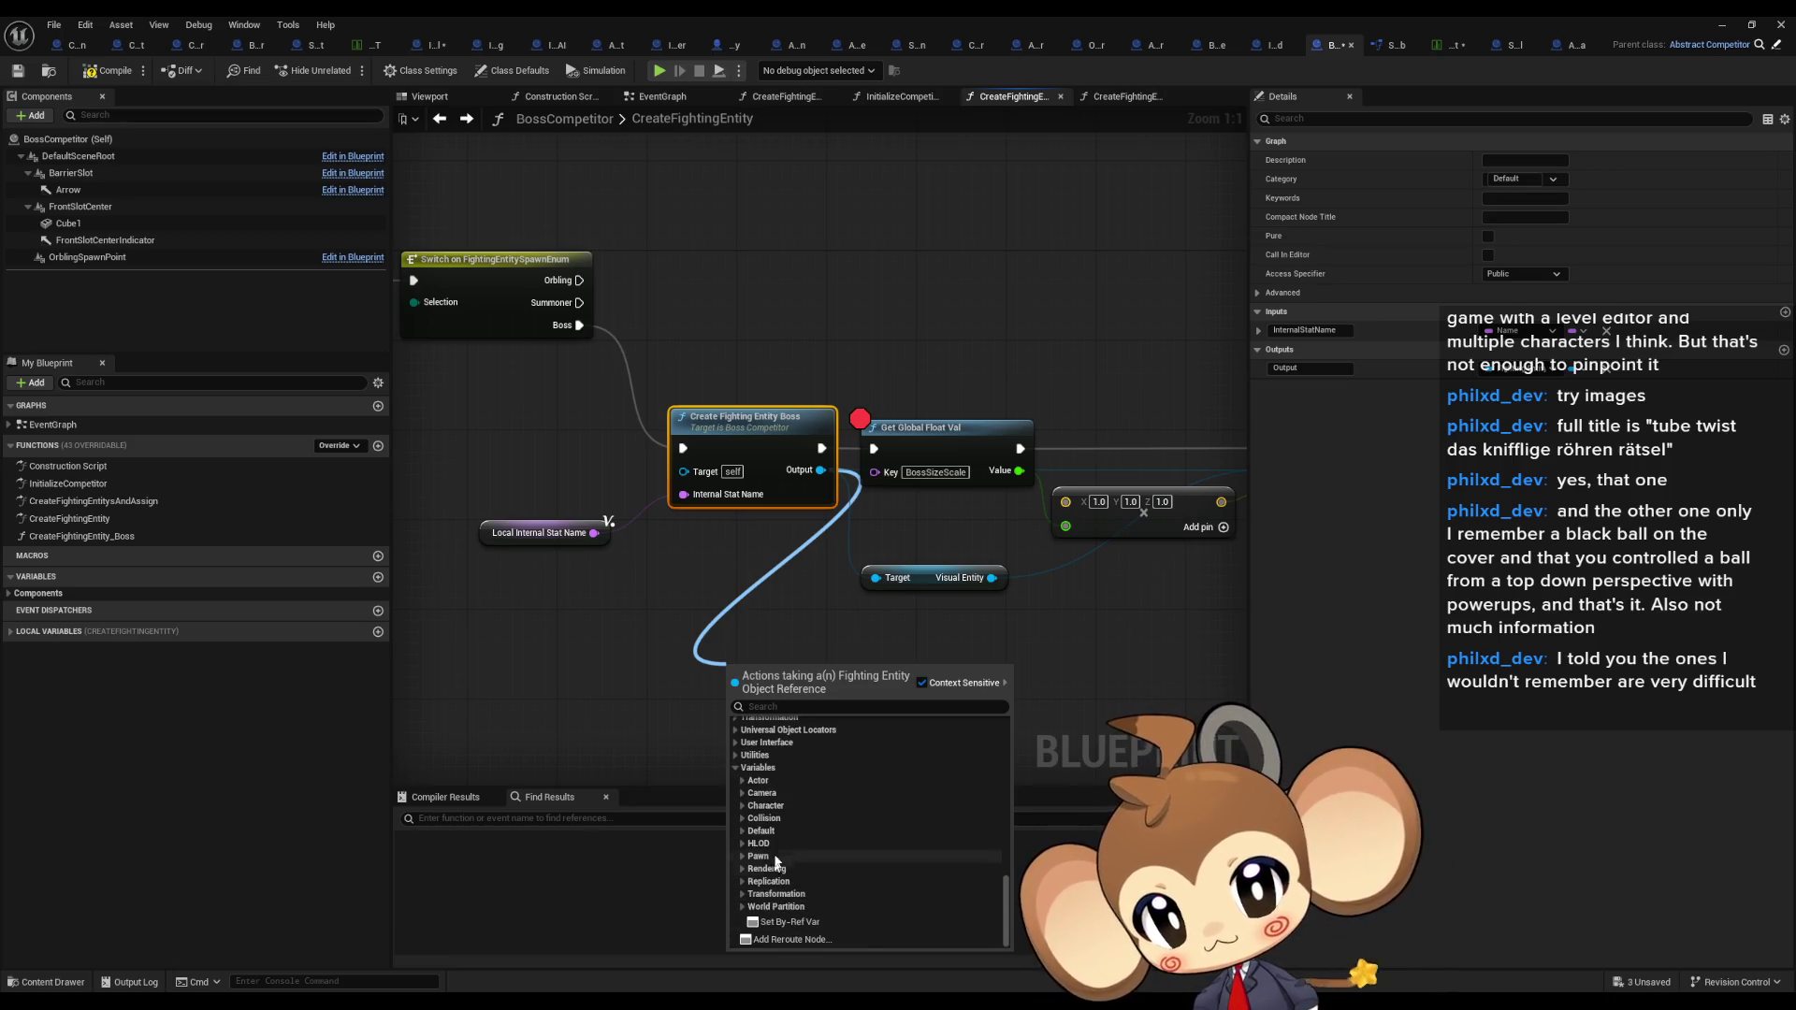
click(743, 831)
scroll(847, 824, down, 3)
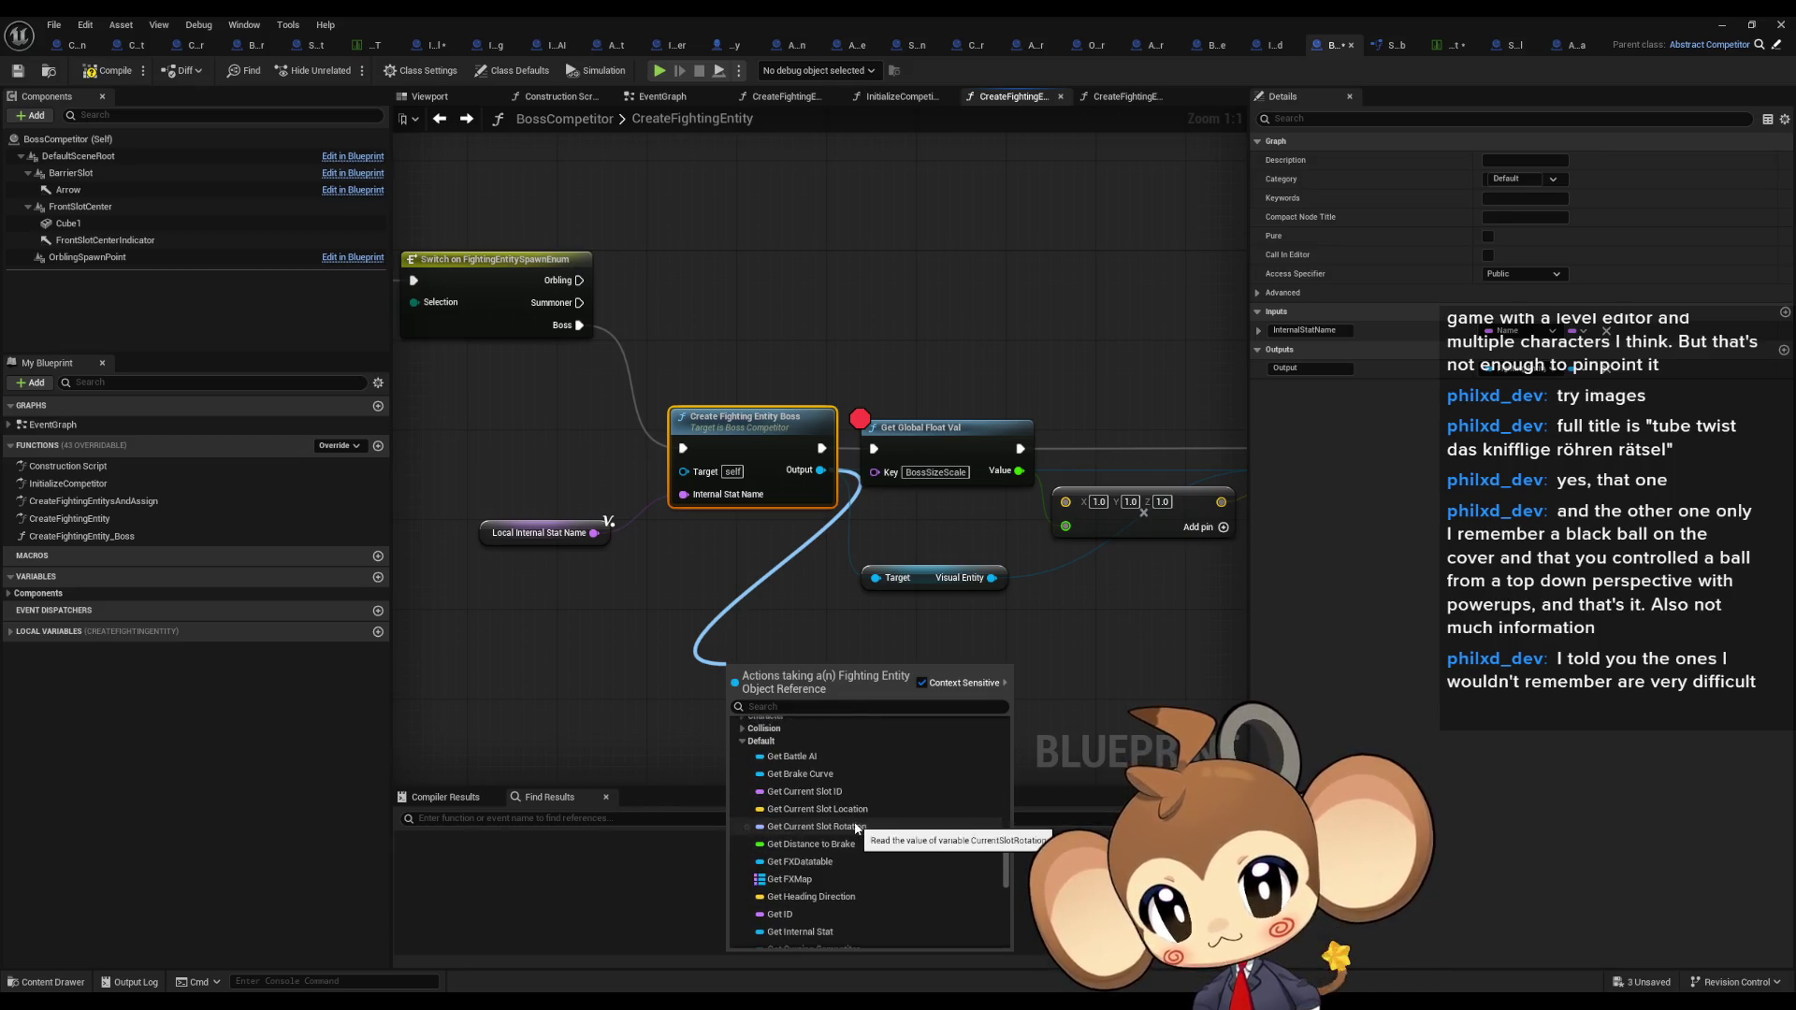
scroll(838, 763, up, 3)
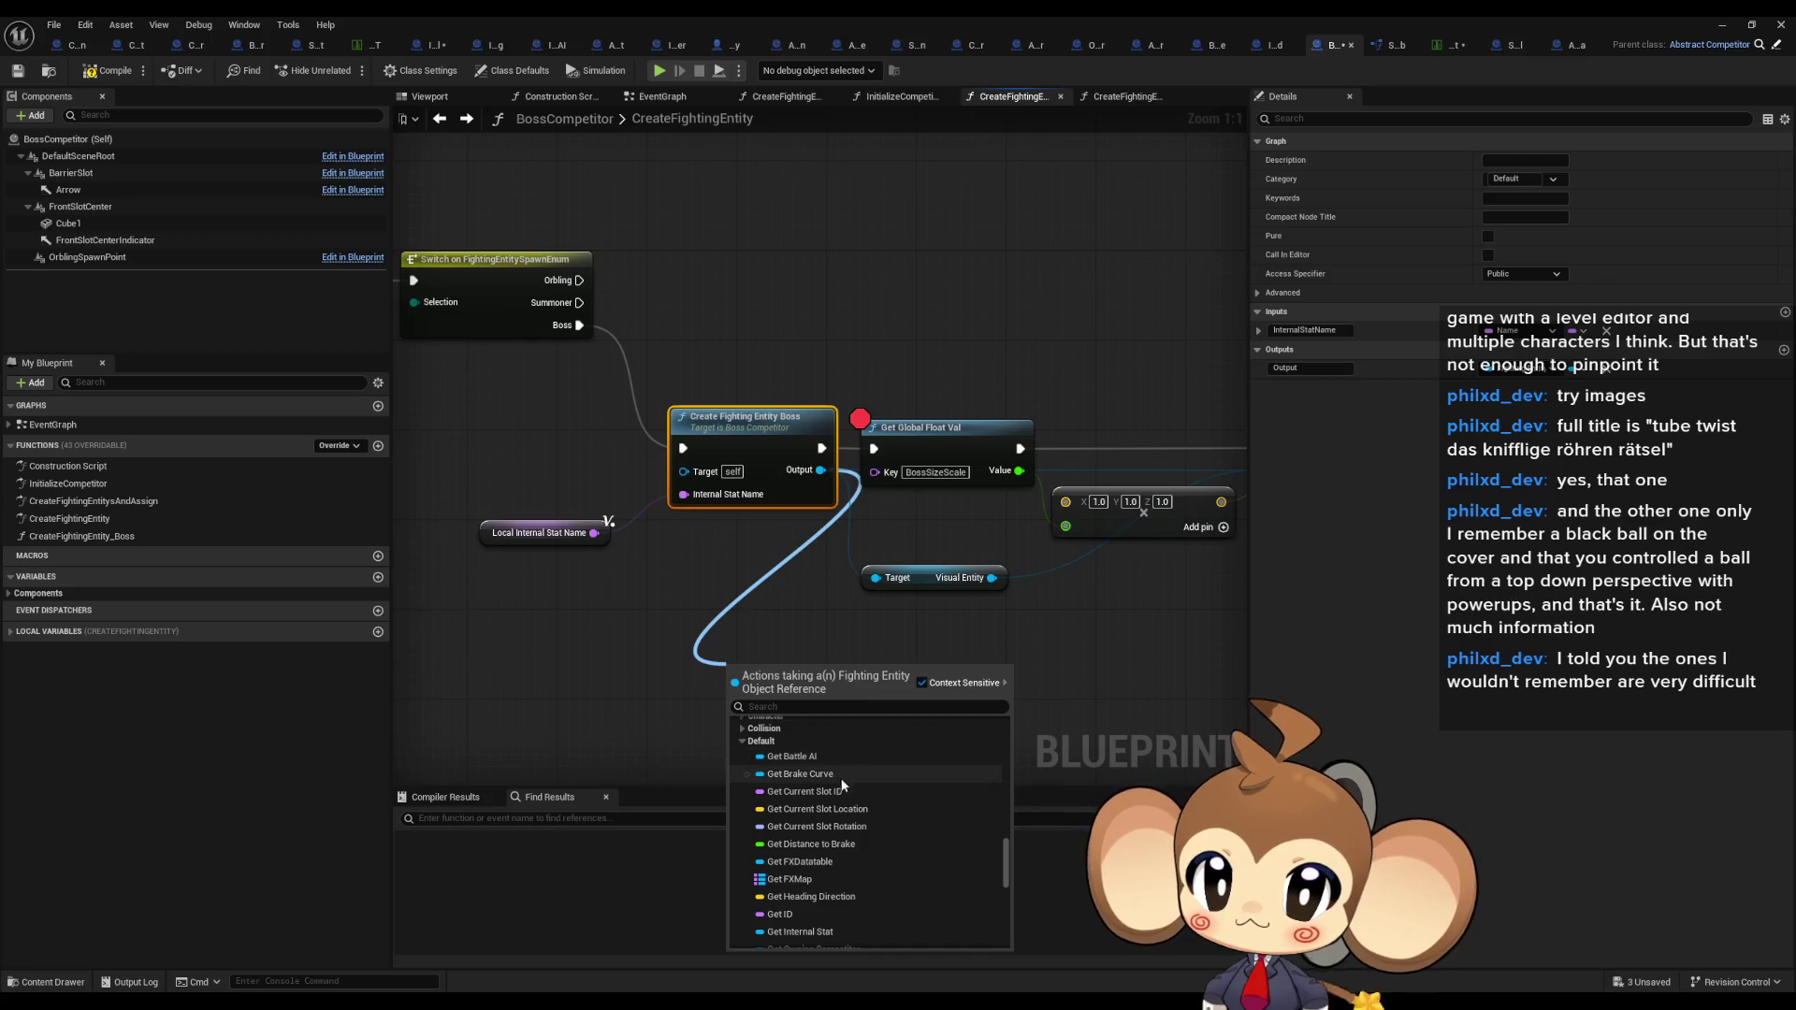
scroll(852, 800, down, 2)
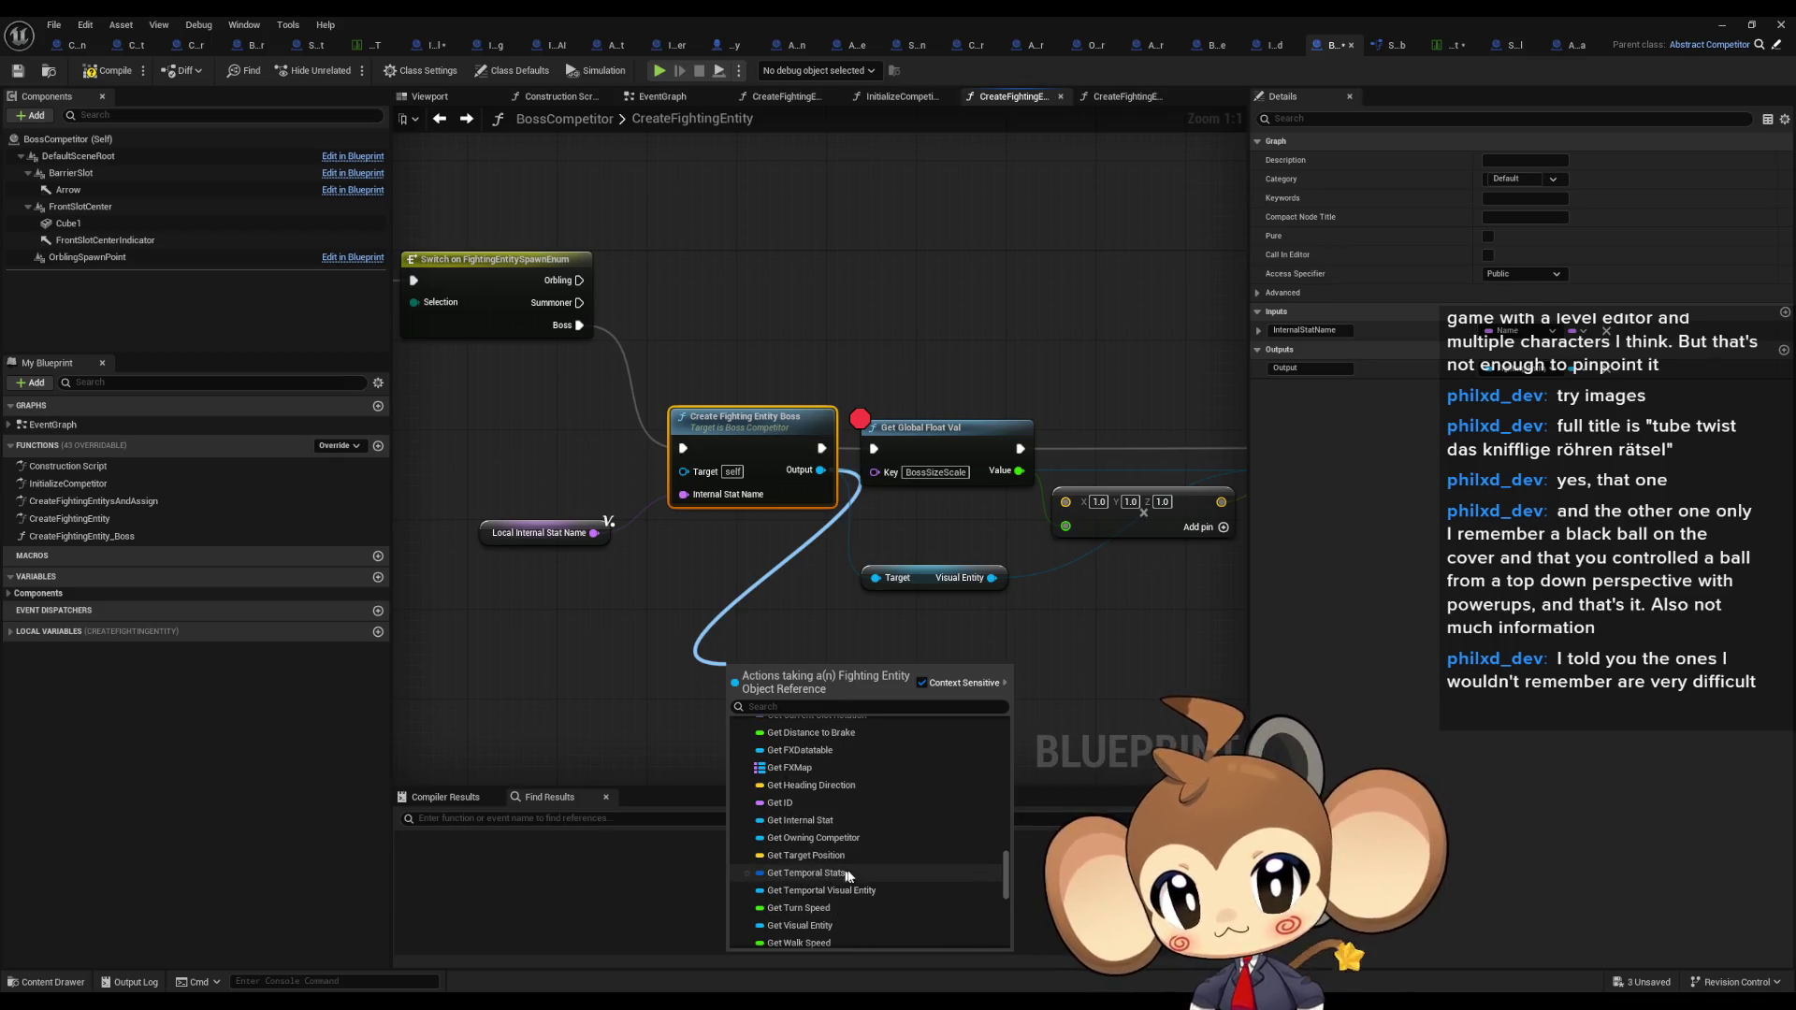
scroll(850, 870, down, 3)
scroll(851, 870, down, 3)
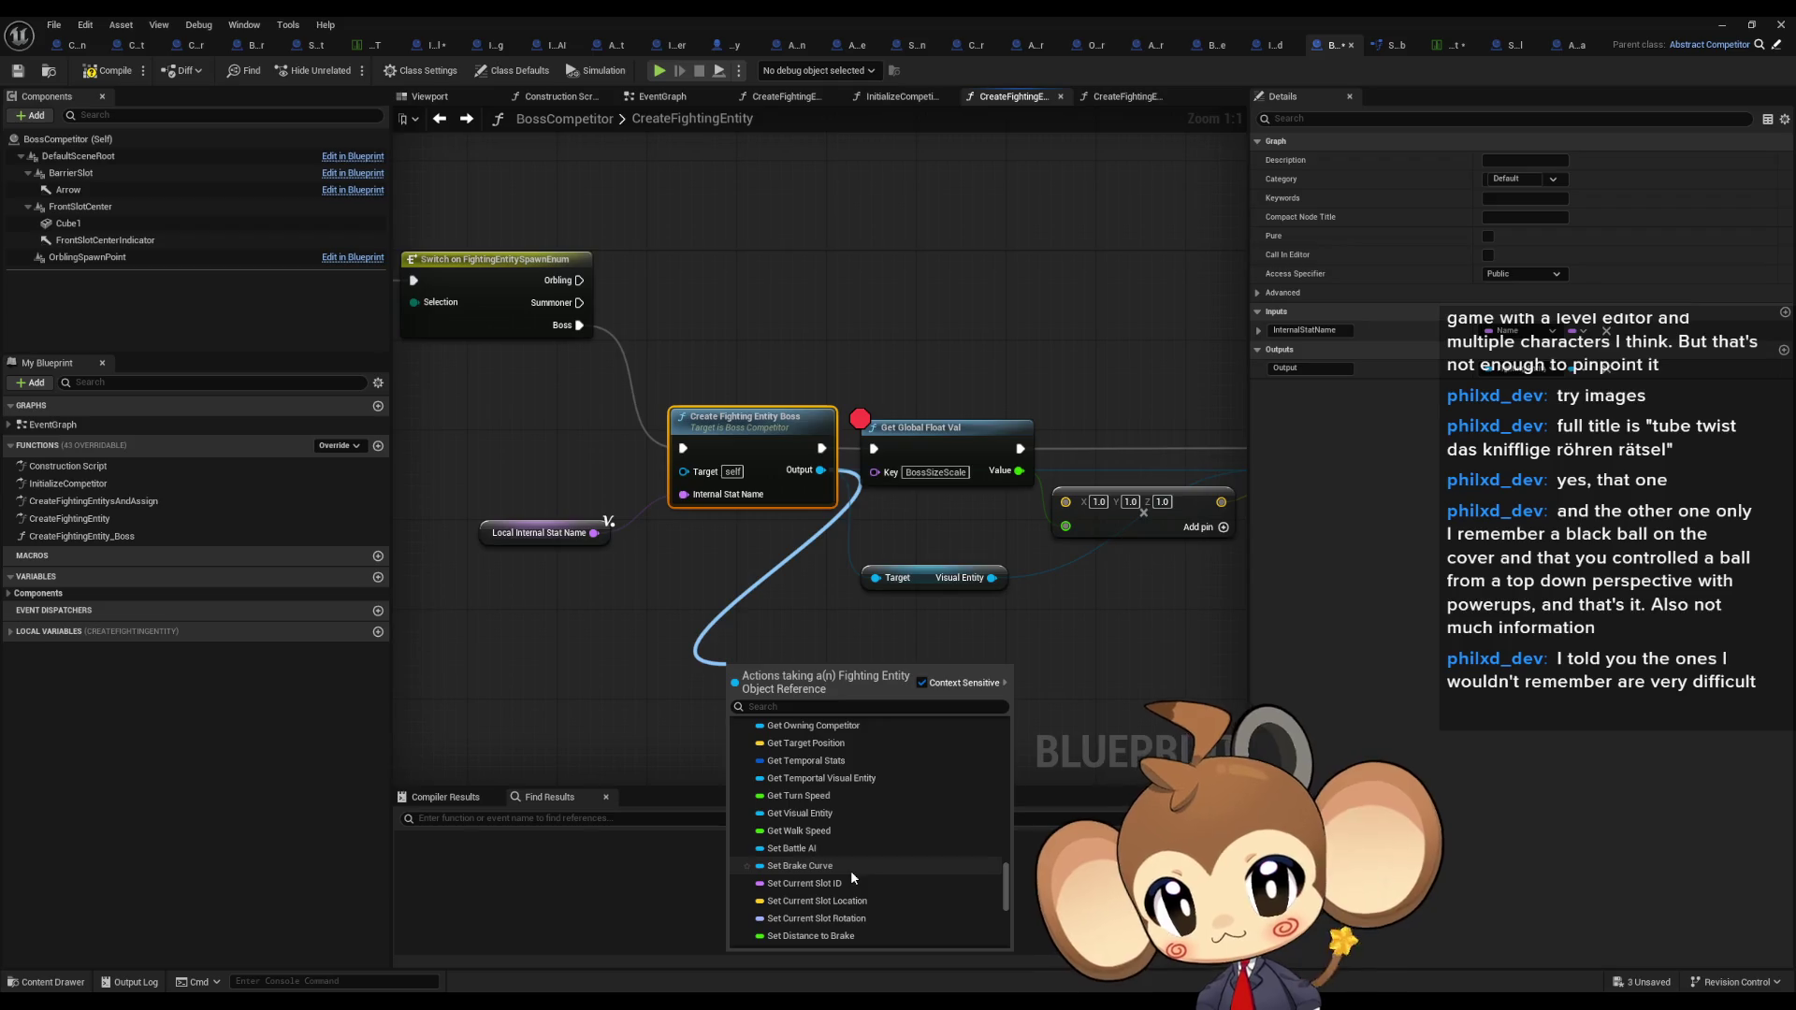
scroll(850, 853, up, 10)
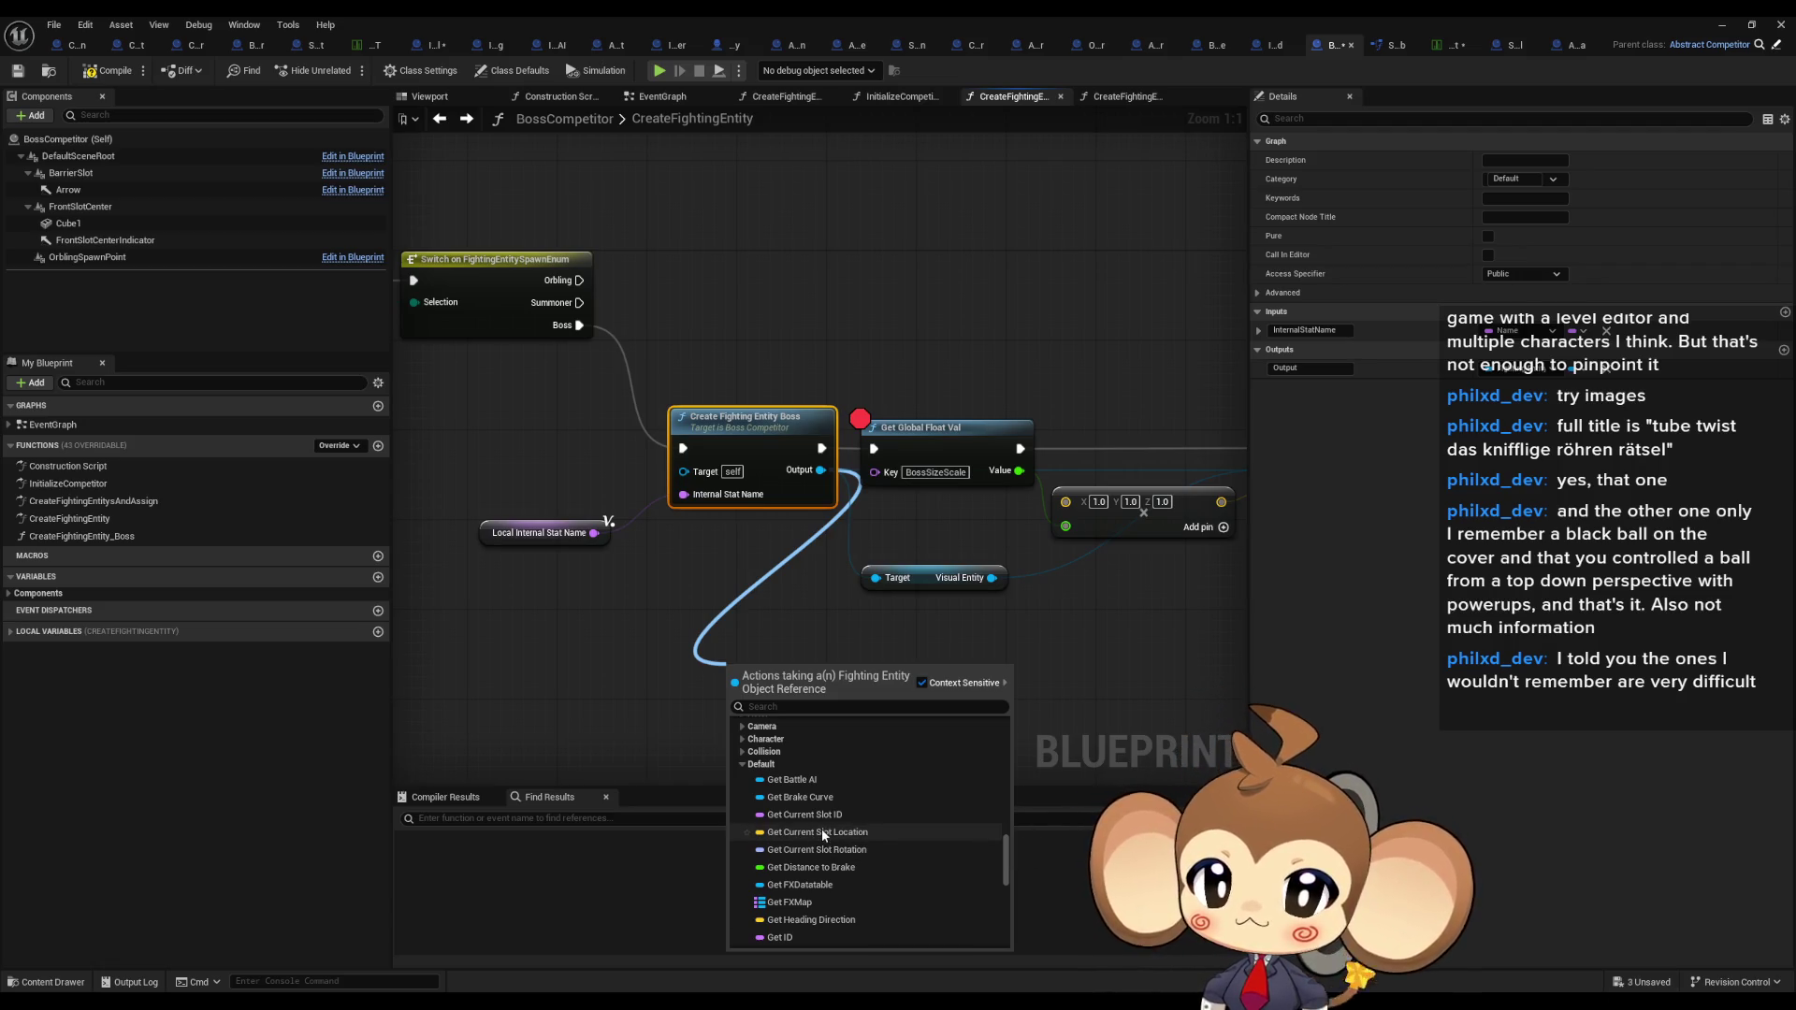
scroll(847, 850, down, 10)
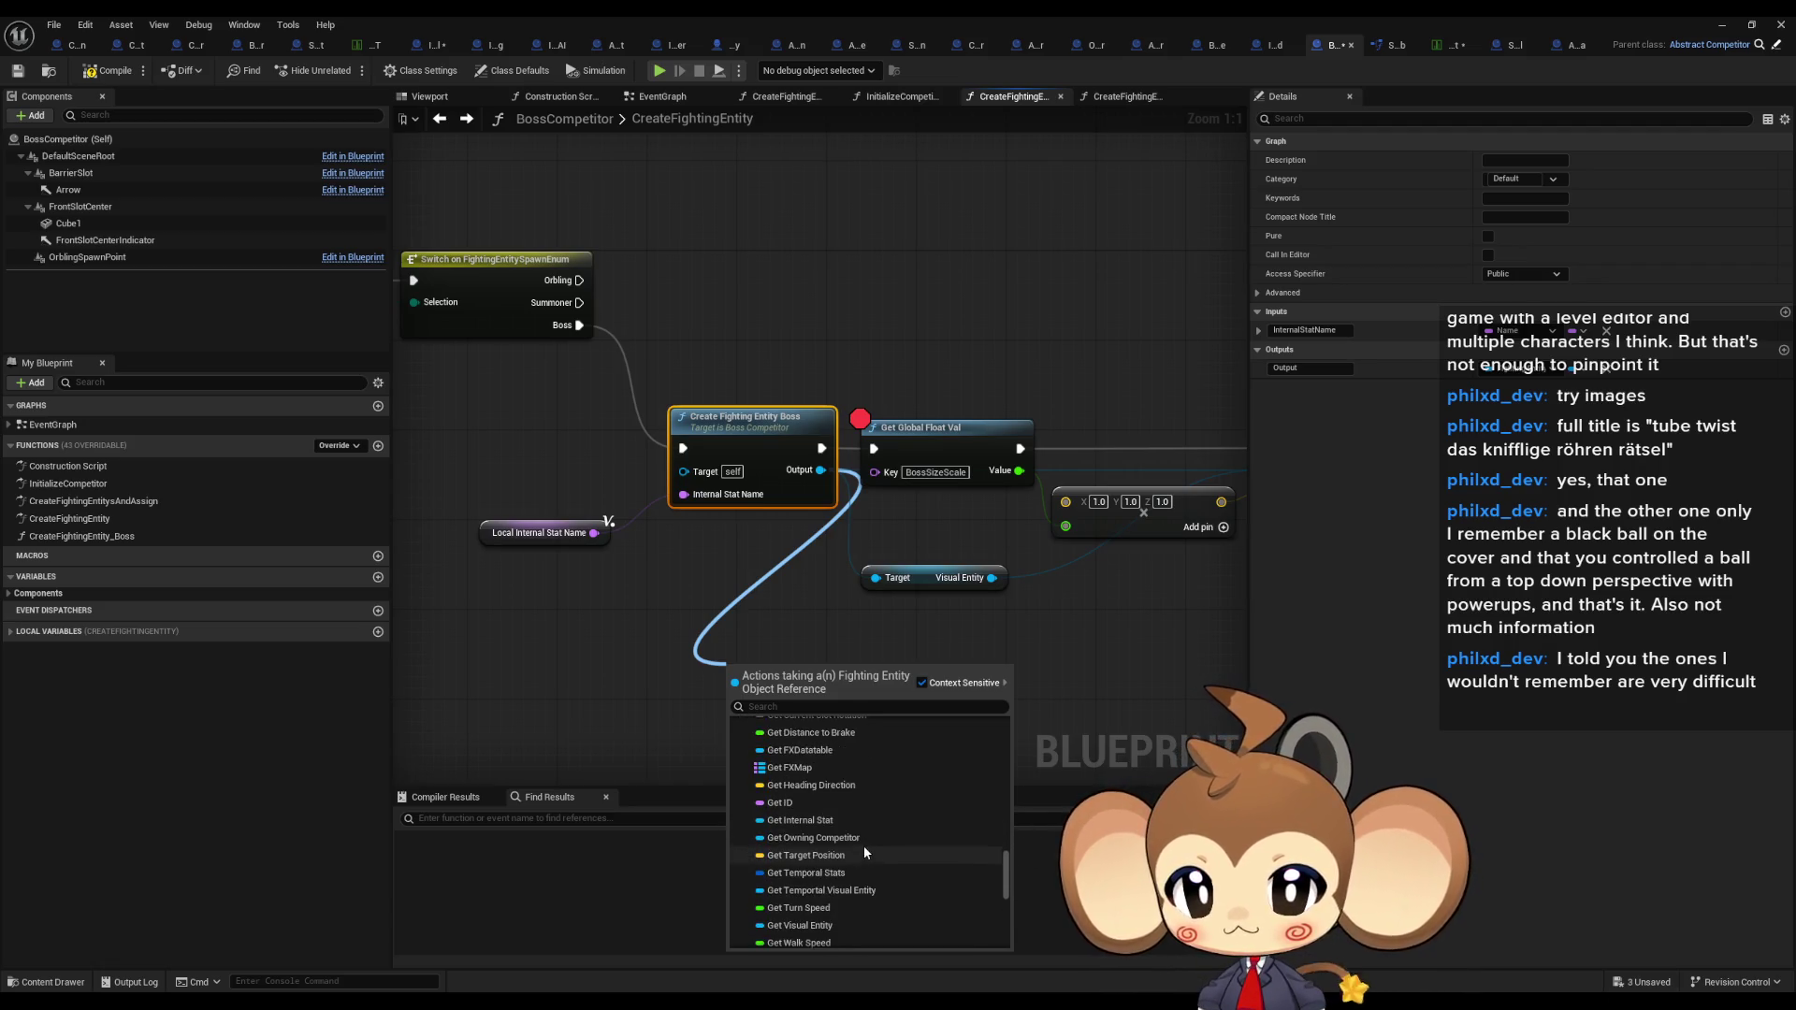
scroll(823, 833, up, 2)
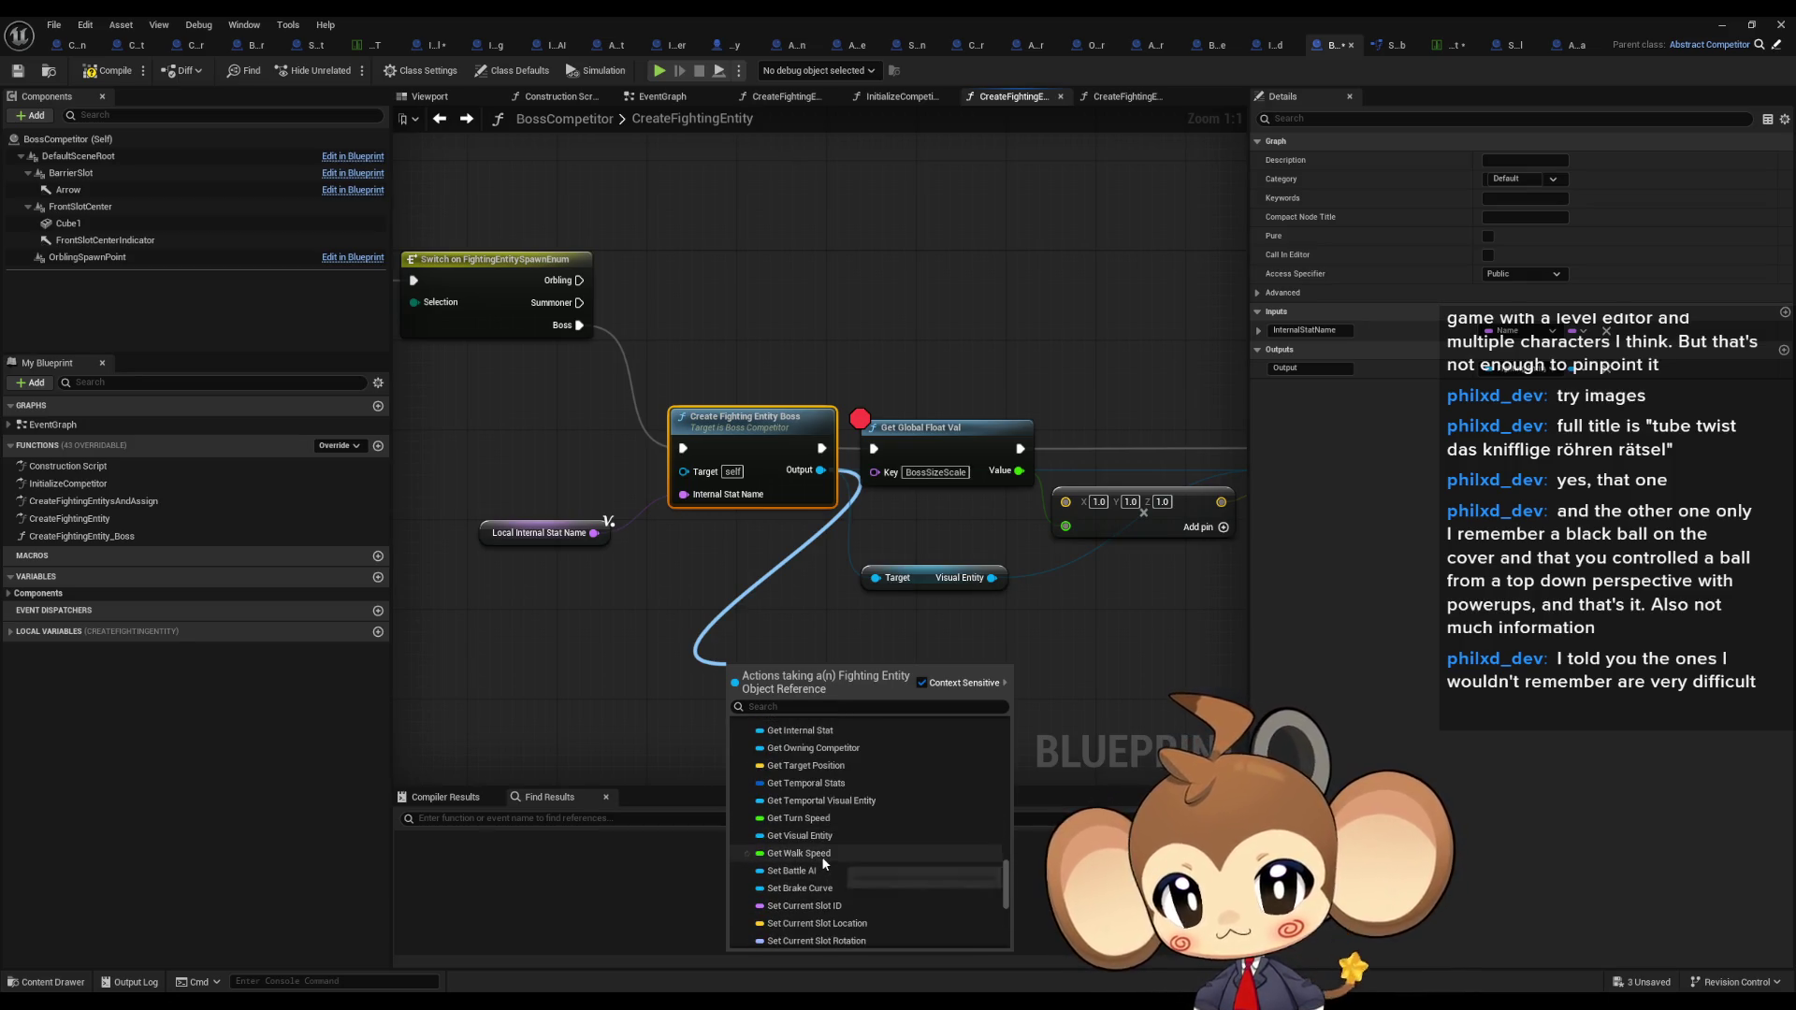
scroll(824, 861, up, 1)
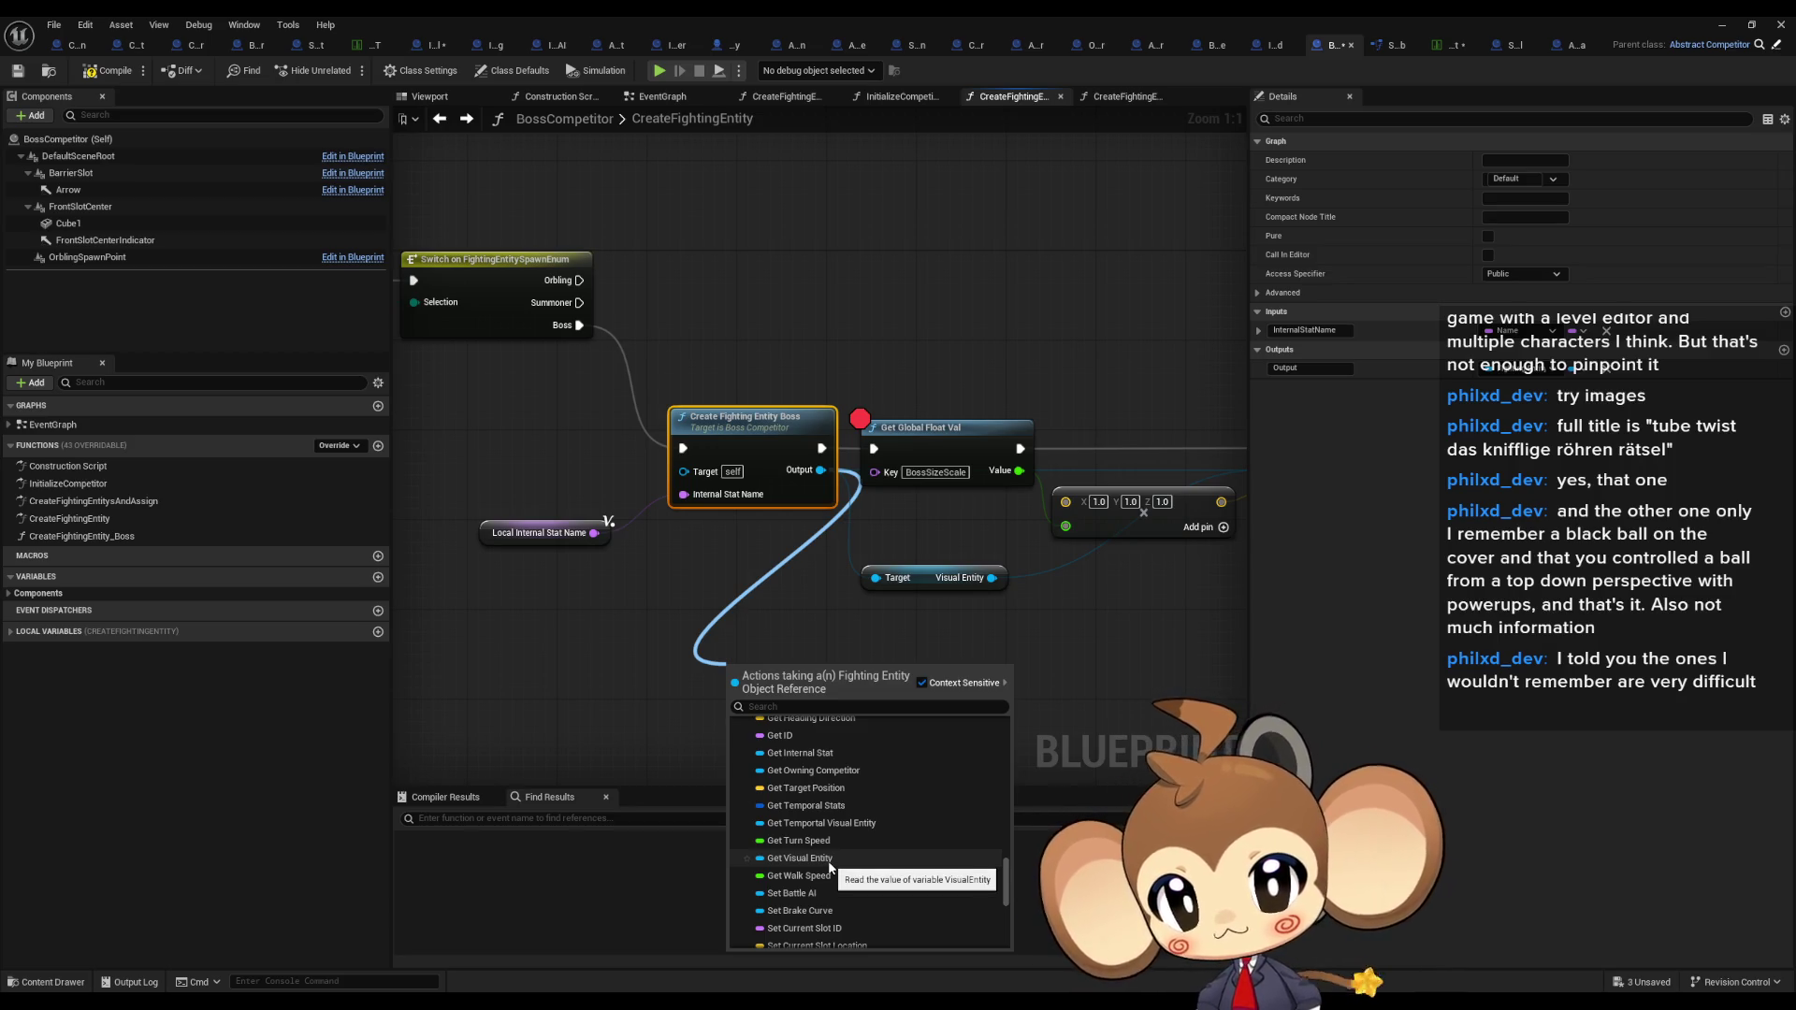
scroll(817, 847, up, 3)
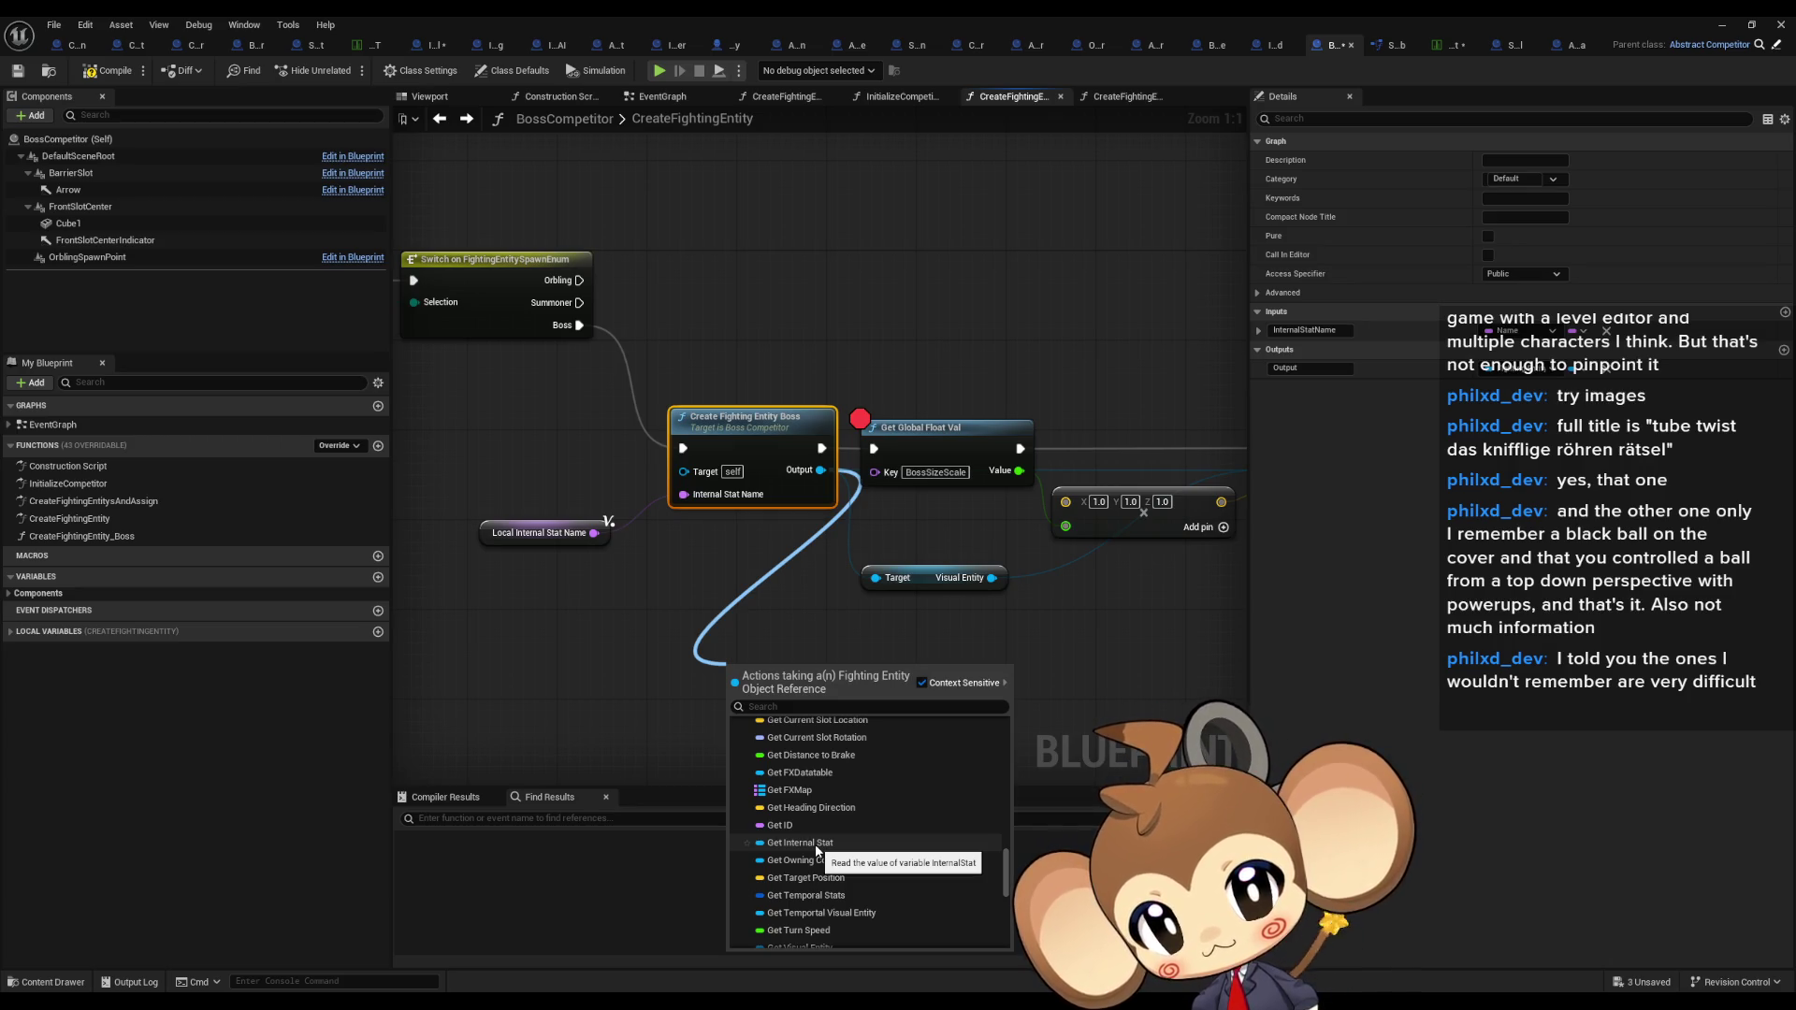
click(799, 842)
Step: Drag from the Internal Stat pin and expand its Default variables
mouse_move(856, 666)
mouse_down()
mouse_move(804, 739)
mouse_move(748, 735)
mouse_up()
scroll(810, 671, down, 10)
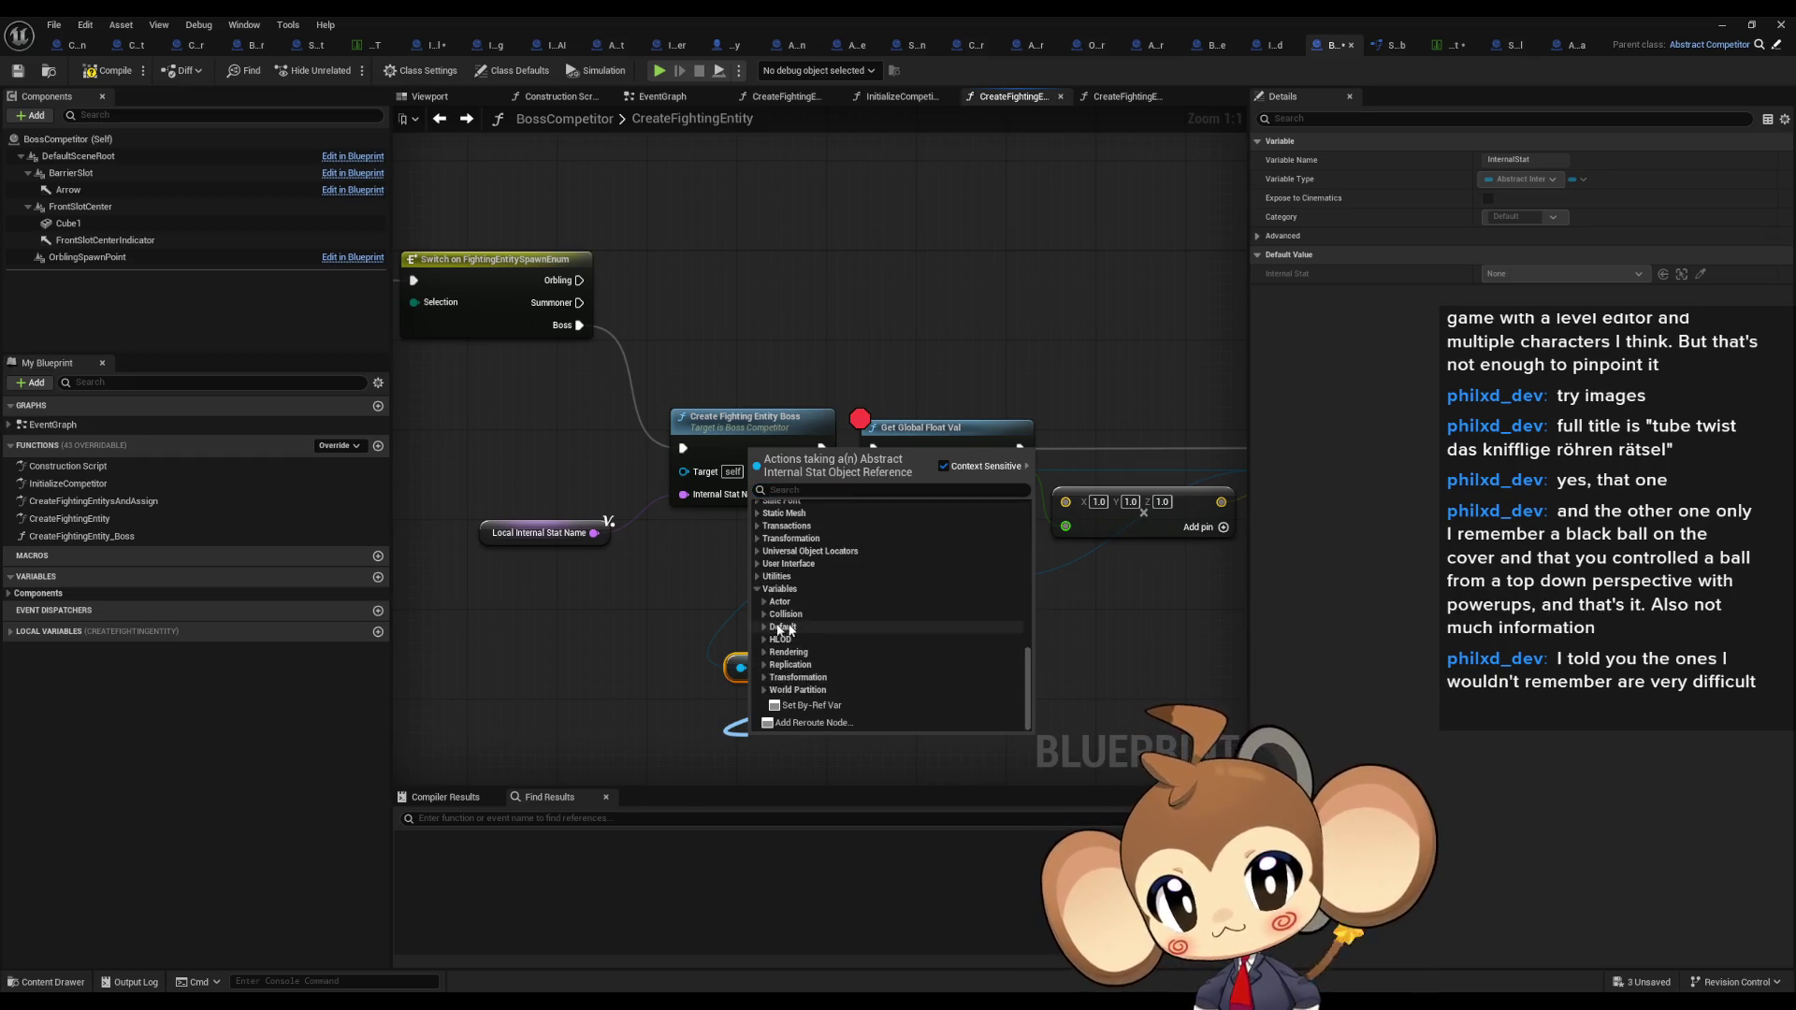
click(783, 627)
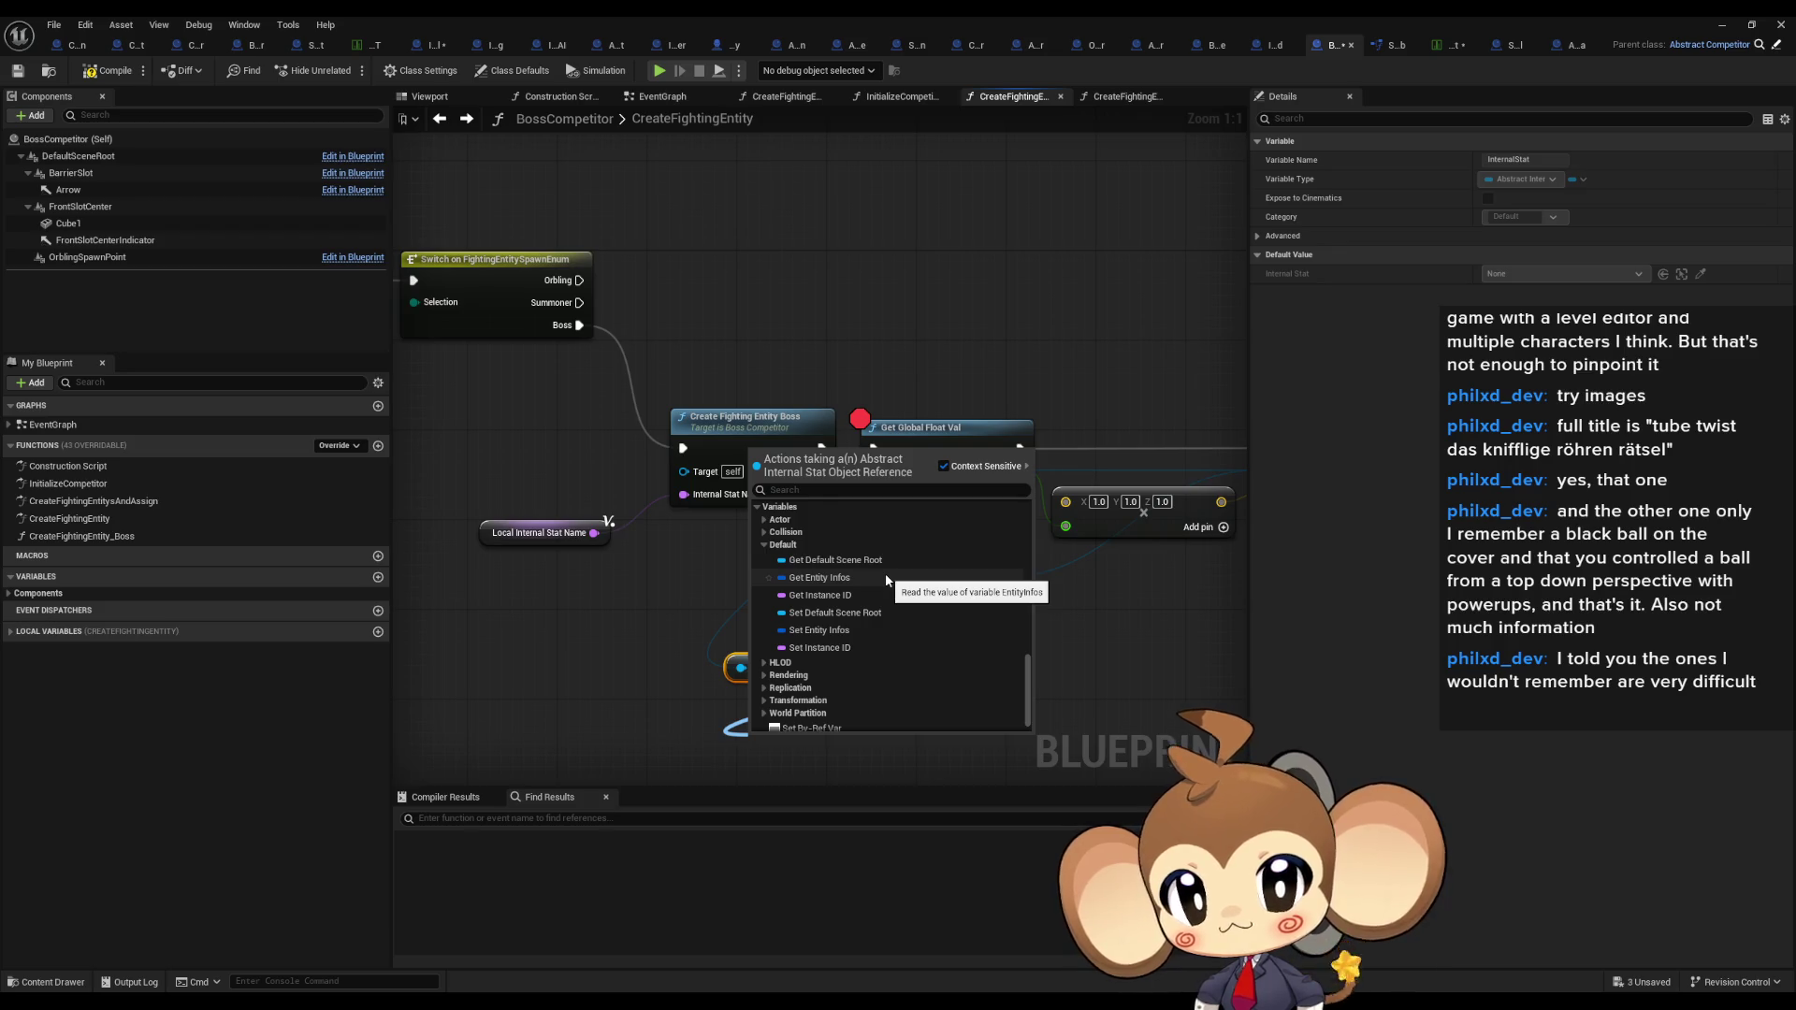
Step: Add a Get Entity Infos getter and split it with a Break Entity Info Struct node
click(861, 578)
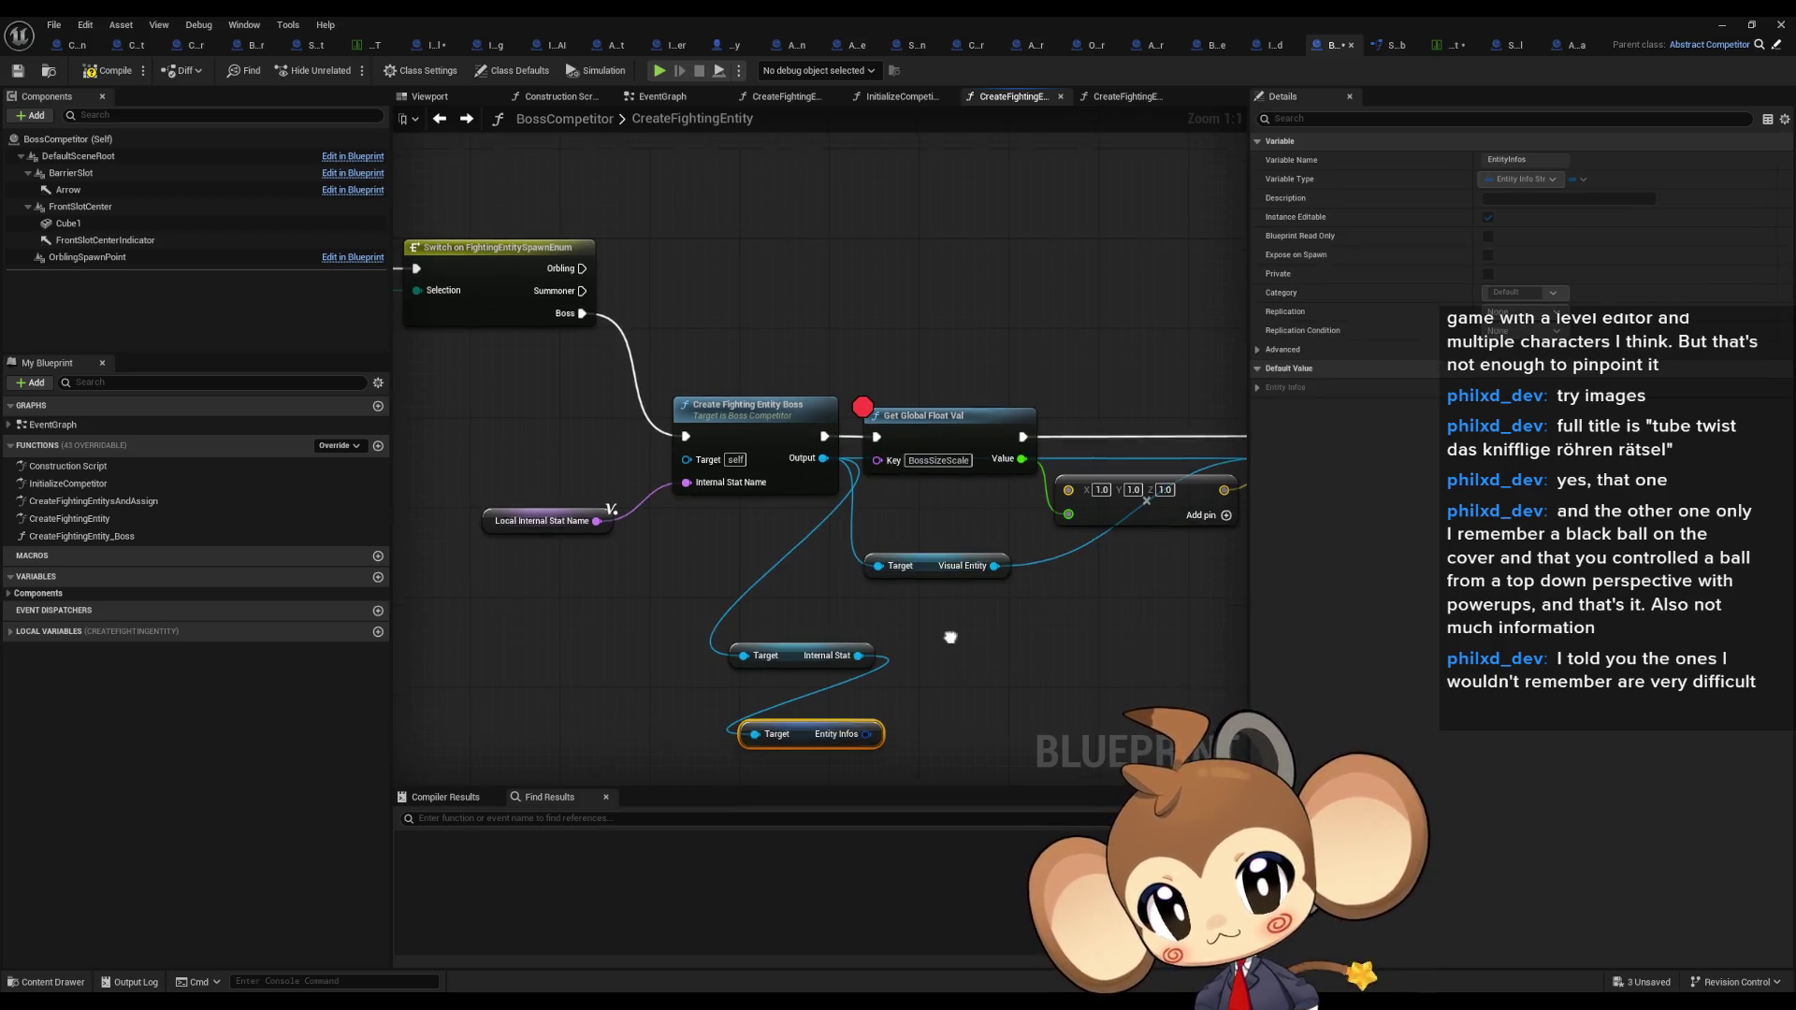
drag(948, 650, 948, 561)
mouse_move(869, 652)
mouse_down()
mouse_move(846, 618)
mouse_move(753, 679)
mouse_up()
text(br)
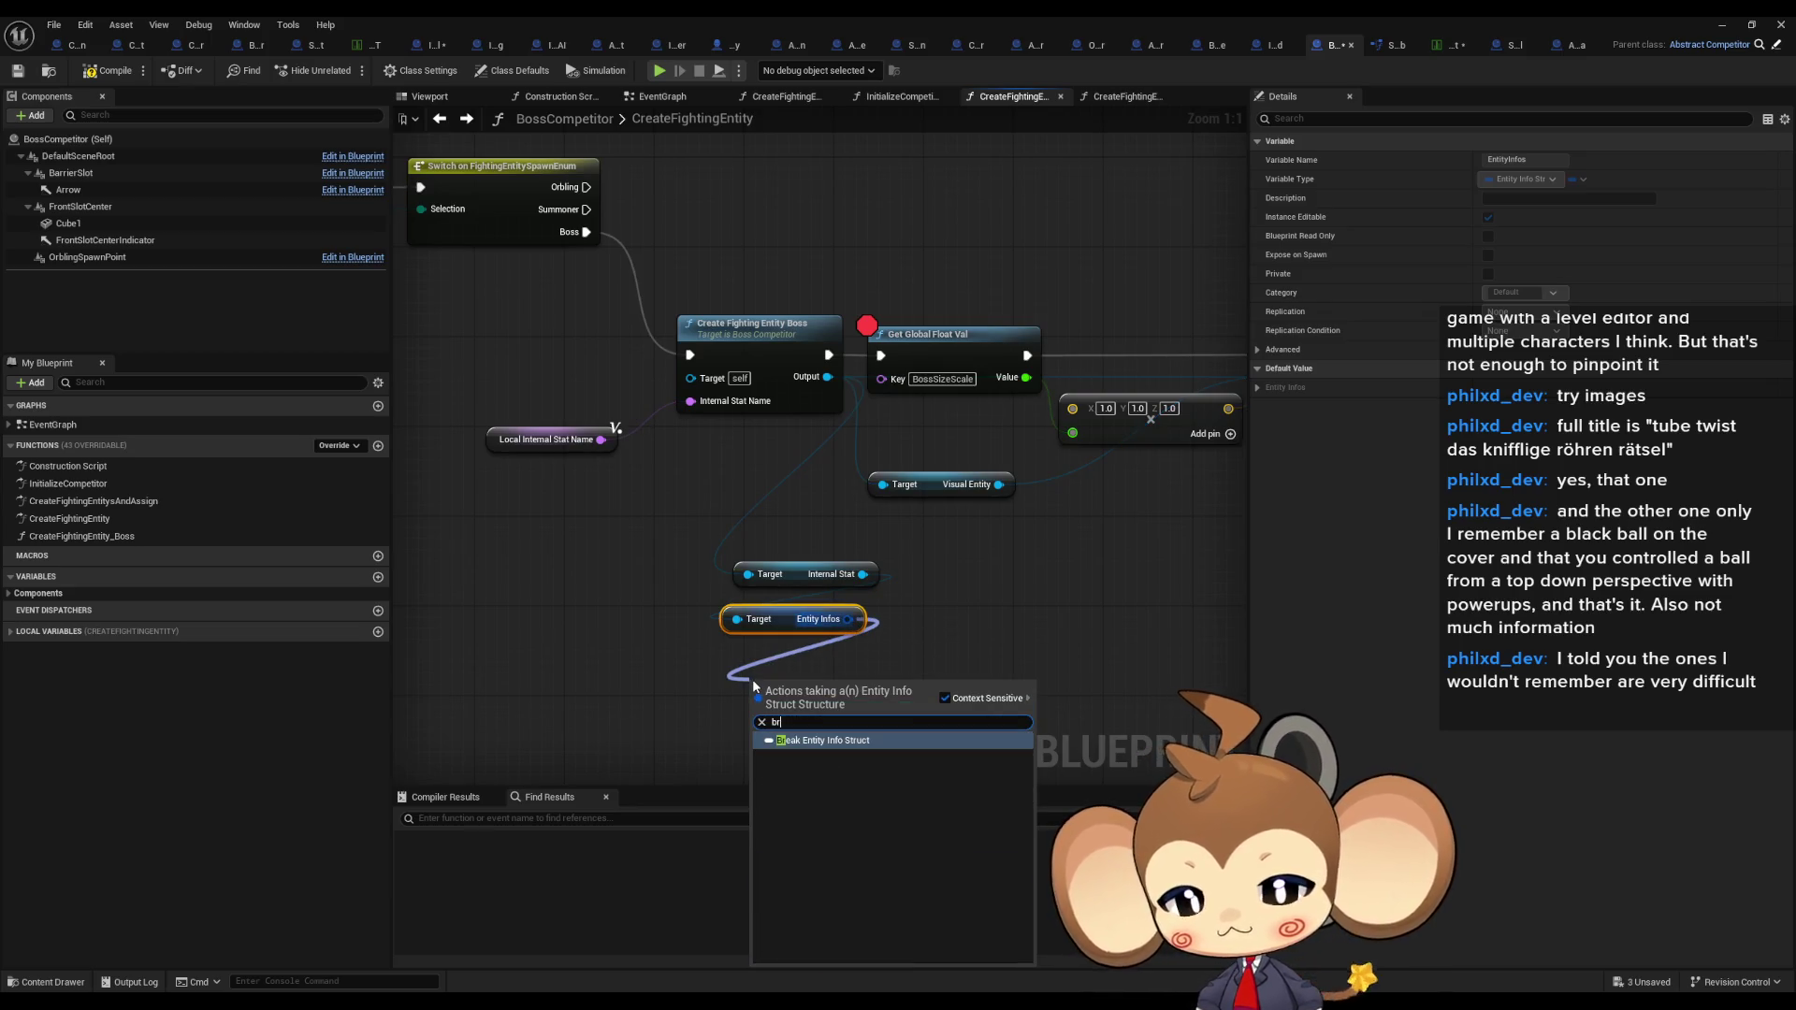
click(816, 740)
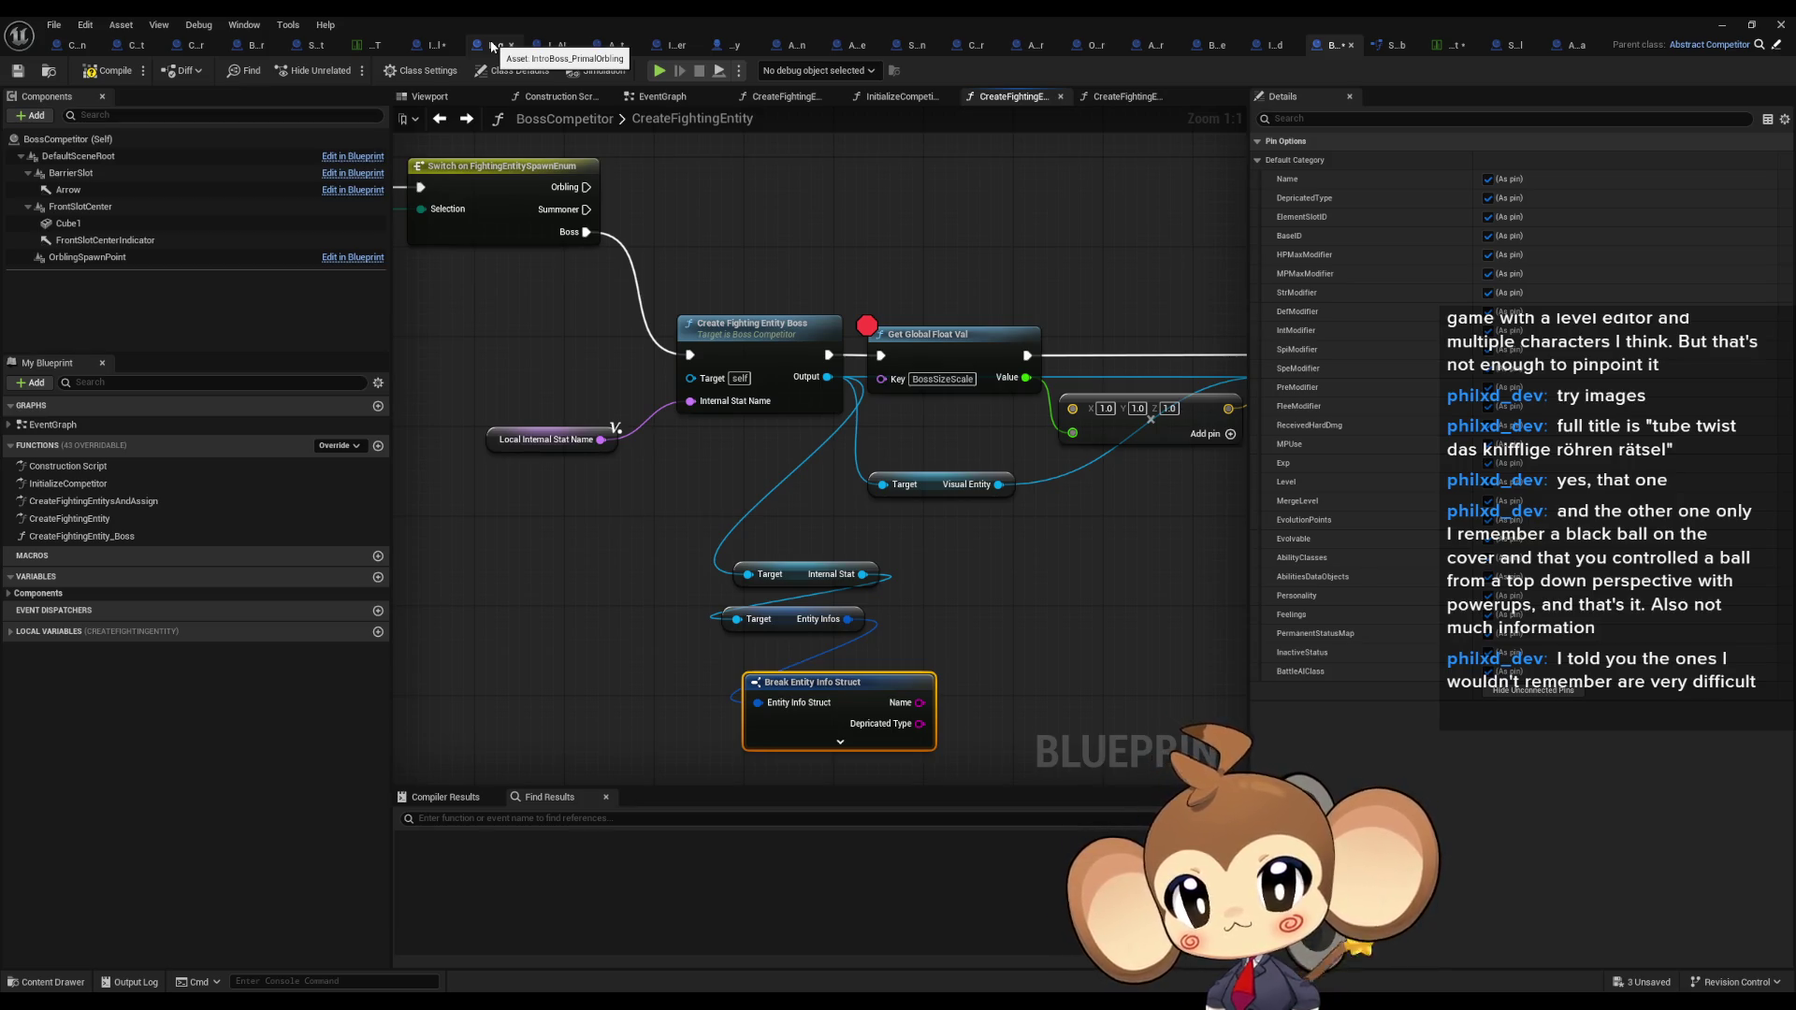
click(493, 47)
mouse_move(1356, 49)
mouse_down()
mouse_move(414, 49)
mouse_move(434, 47)
mouse_up()
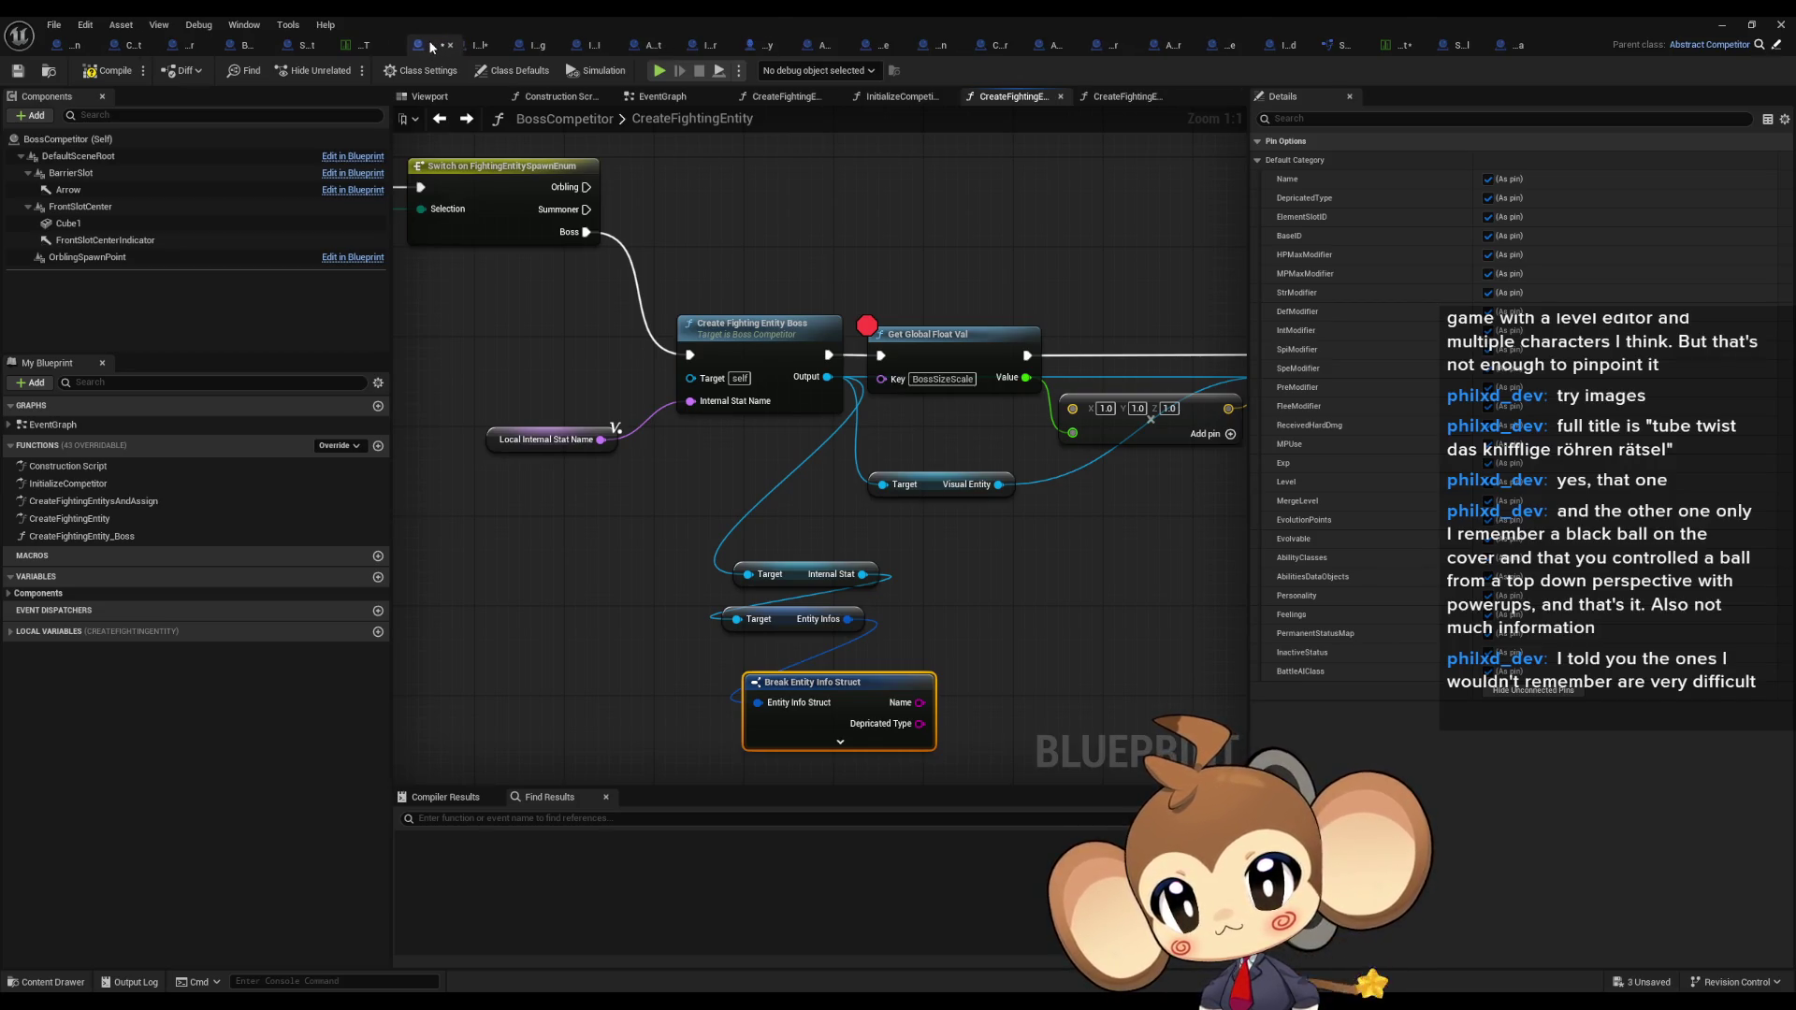
click(491, 45)
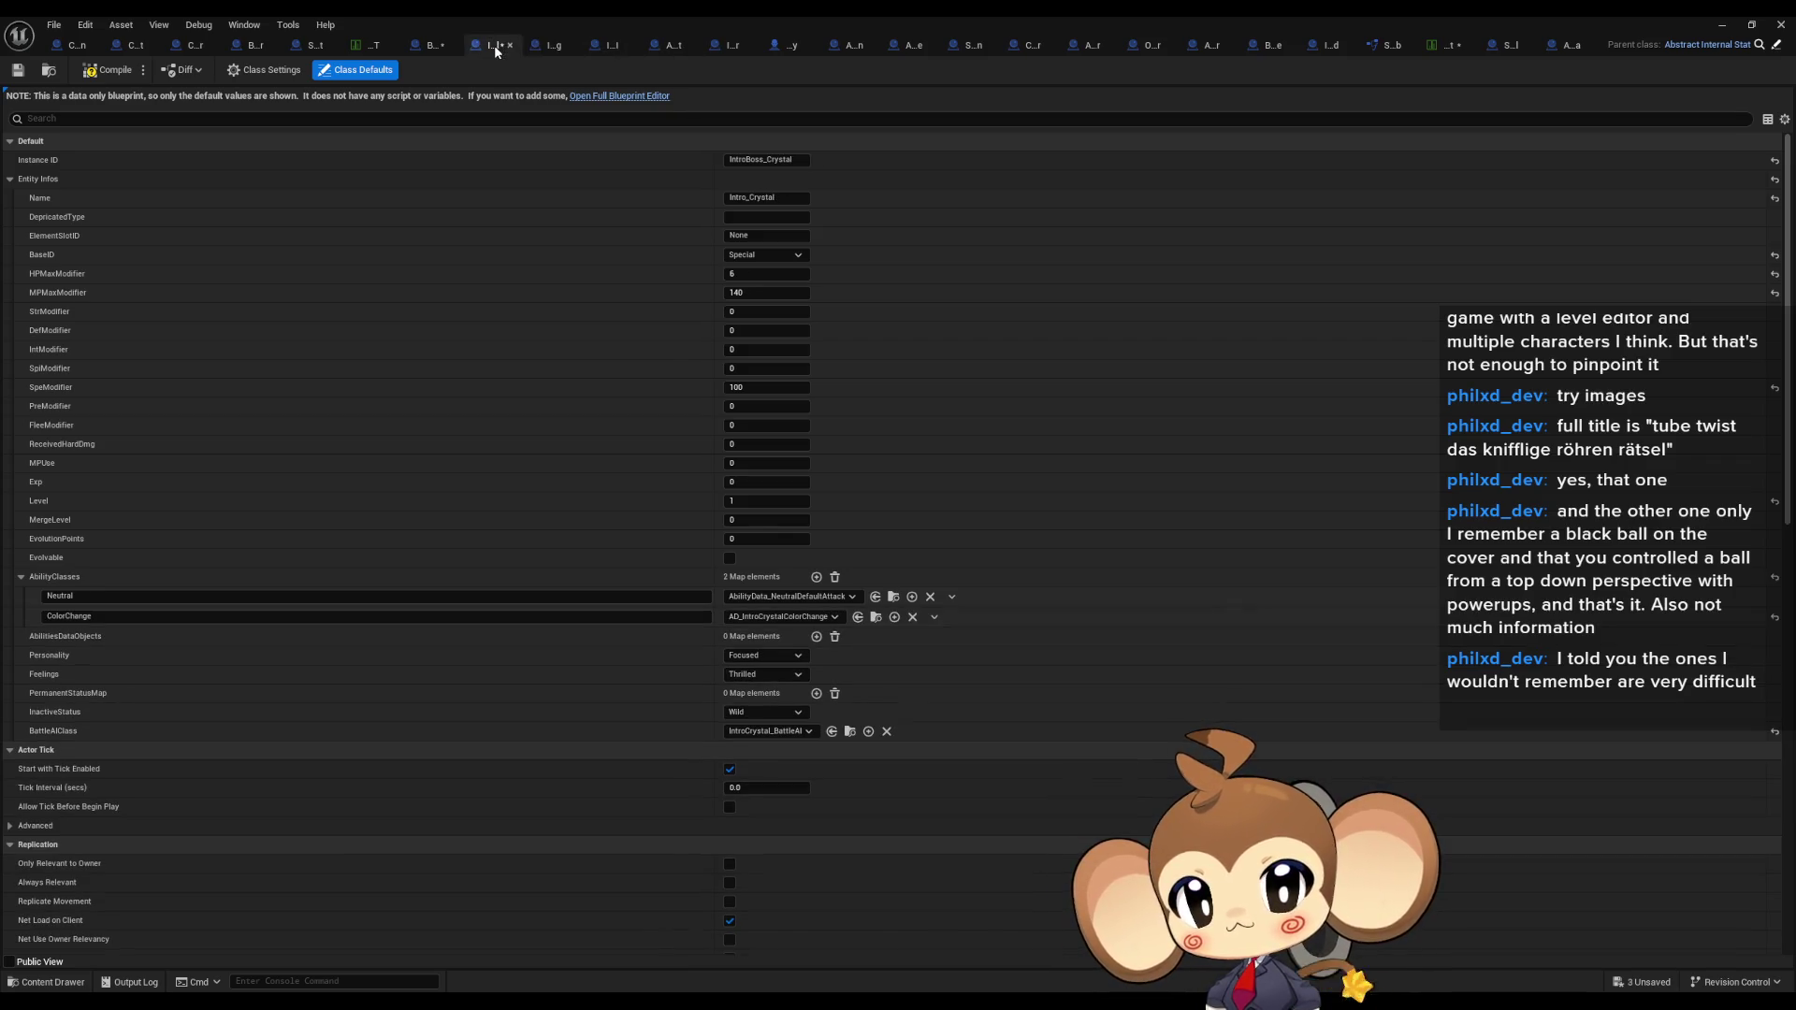
click(550, 44)
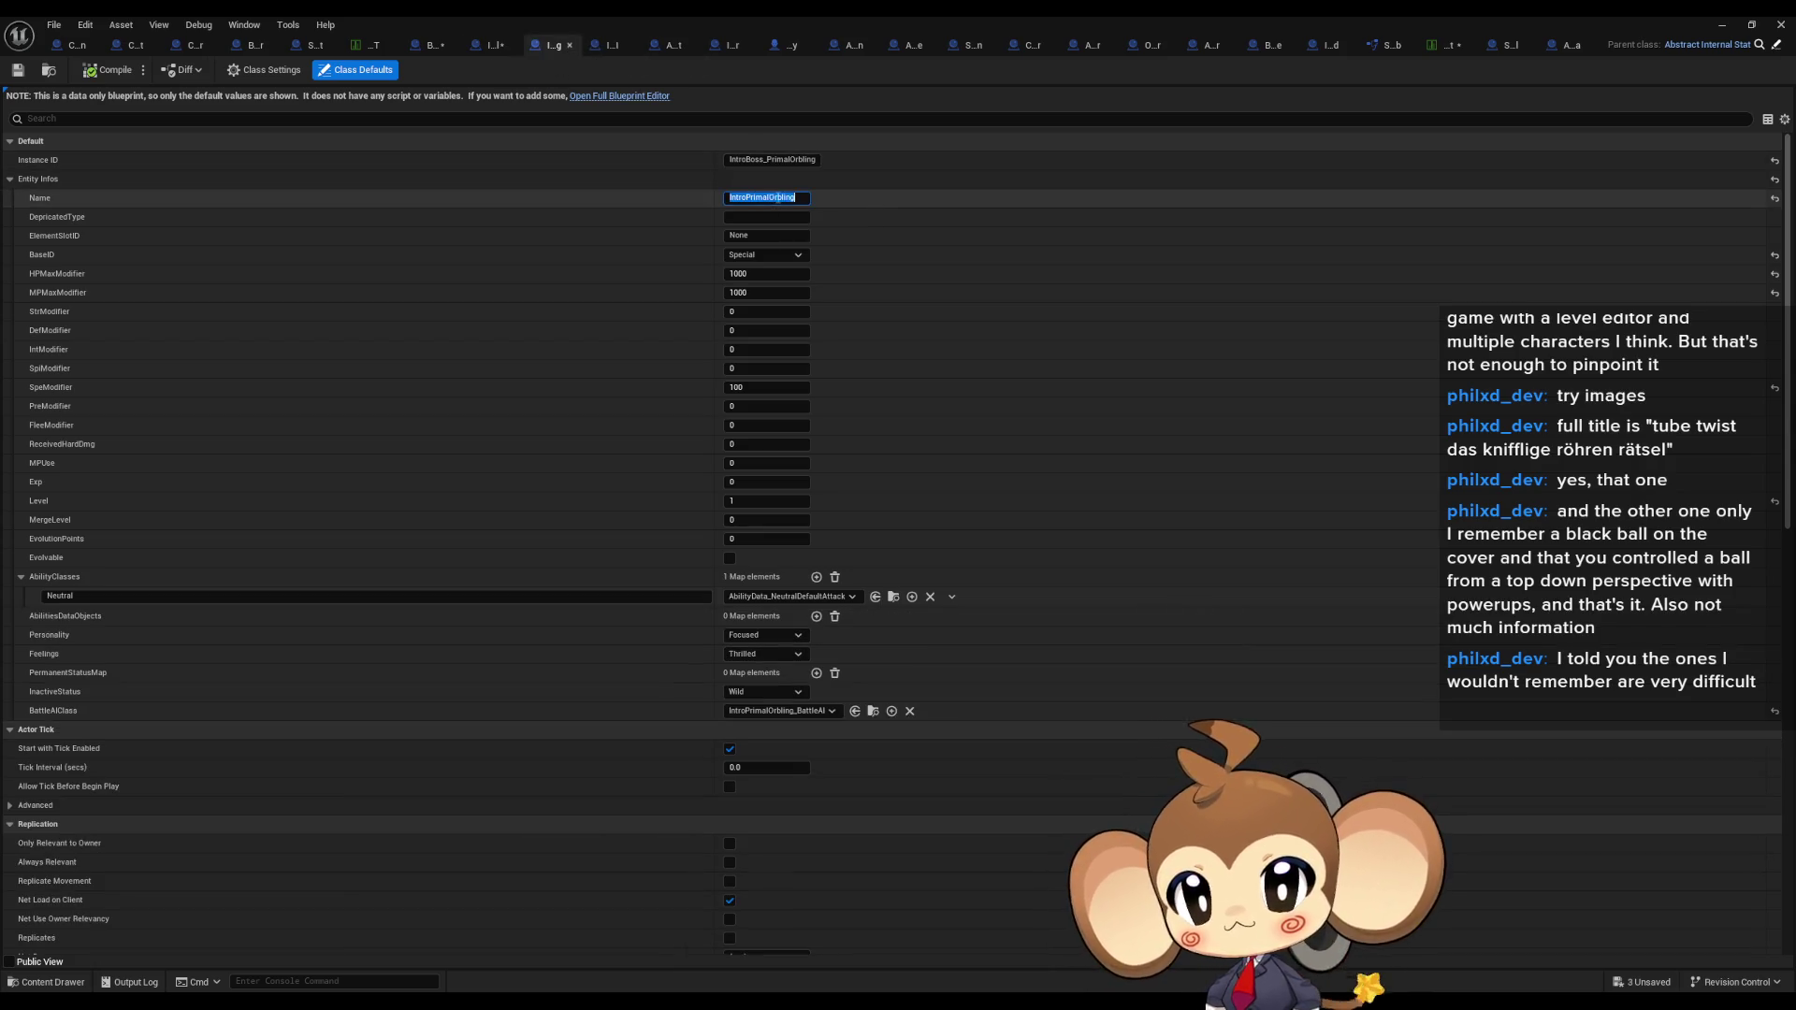
click(436, 47)
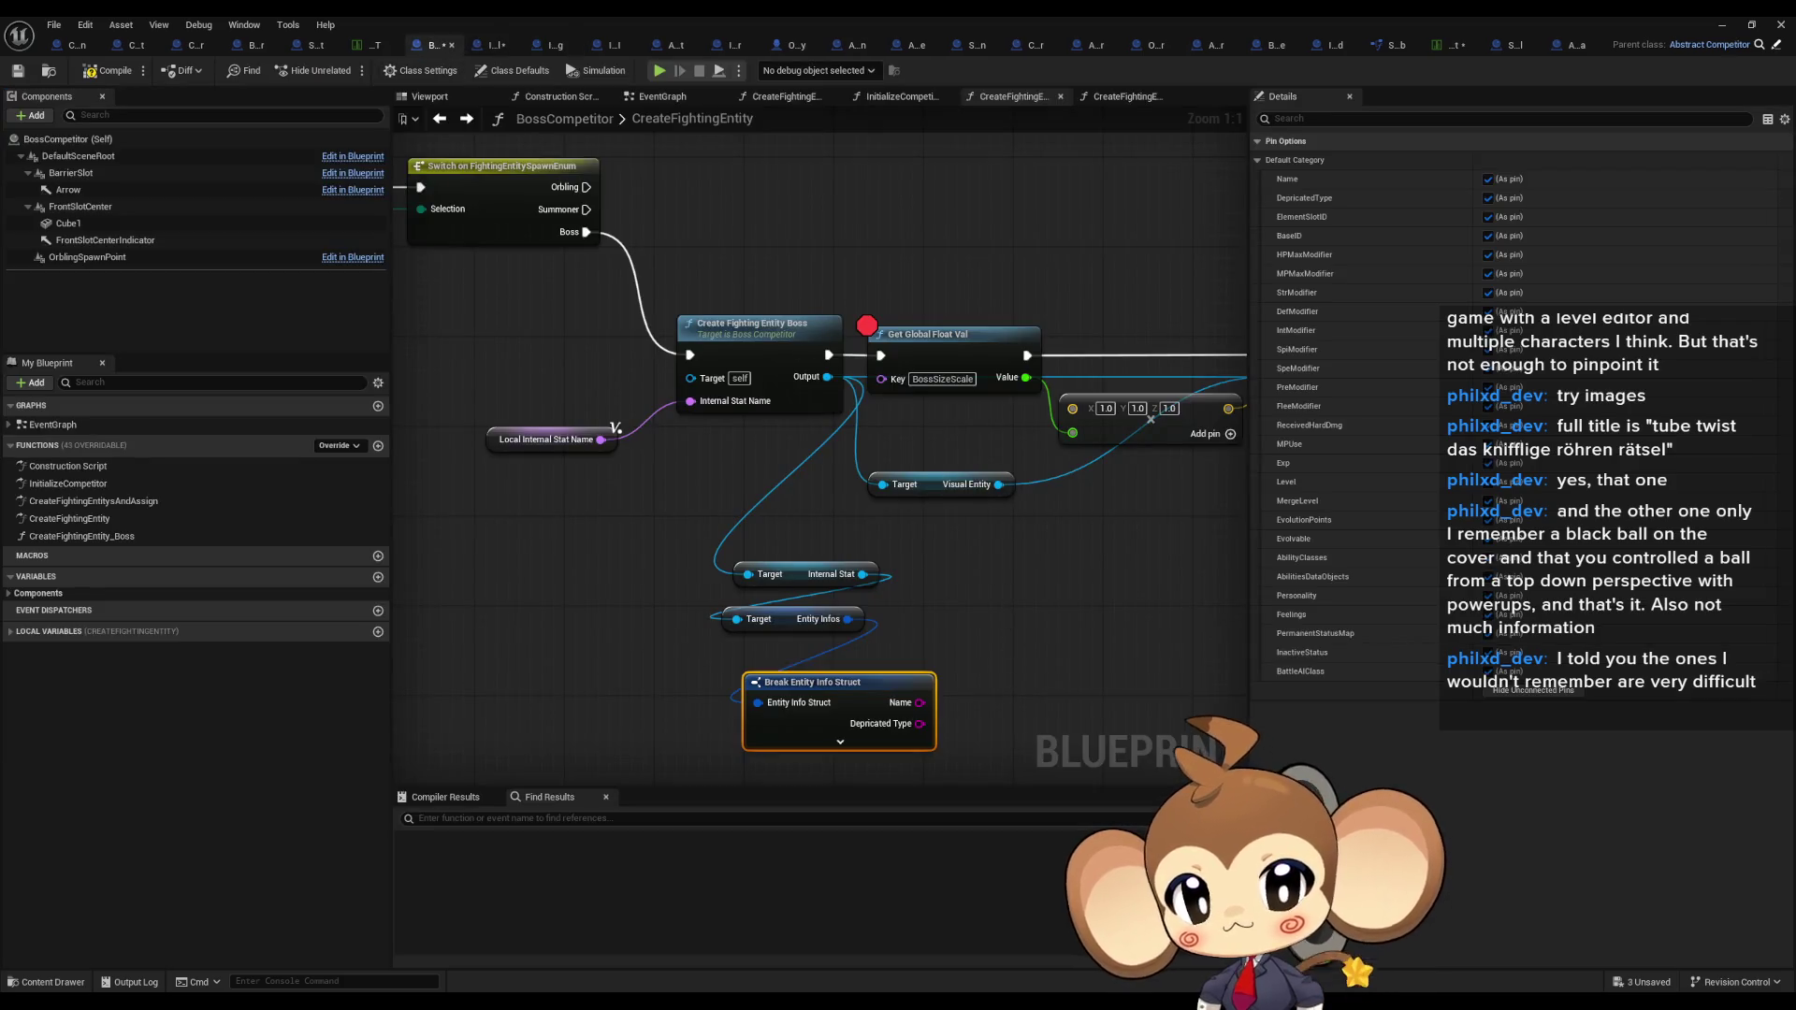
mouse_move(840, 564)
mouse_down()
mouse_move(896, 564)
mouse_move(806, 553)
mouse_move(915, 568)
mouse_up()
Step: Add a != check on Name, then undo back to the IntroPrimalOrbling comparison
text(!=)
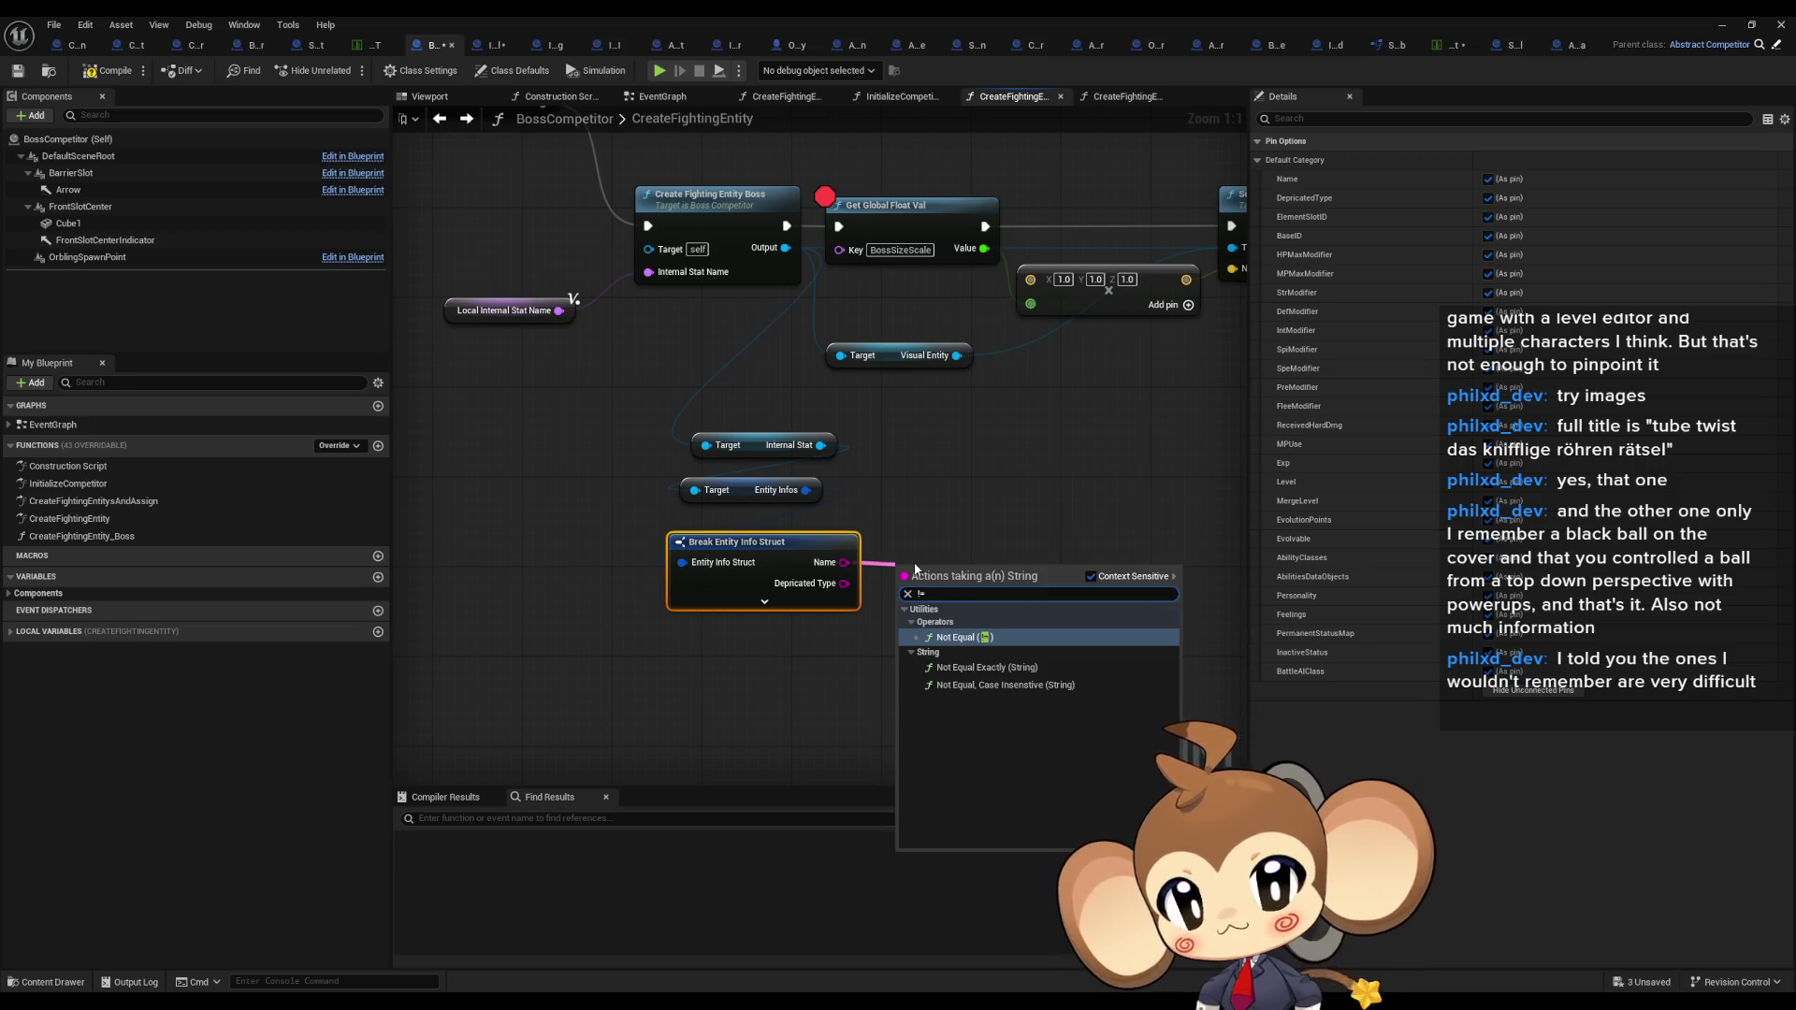
key(Return)
drag(844, 562, 919, 514)
text(!=)
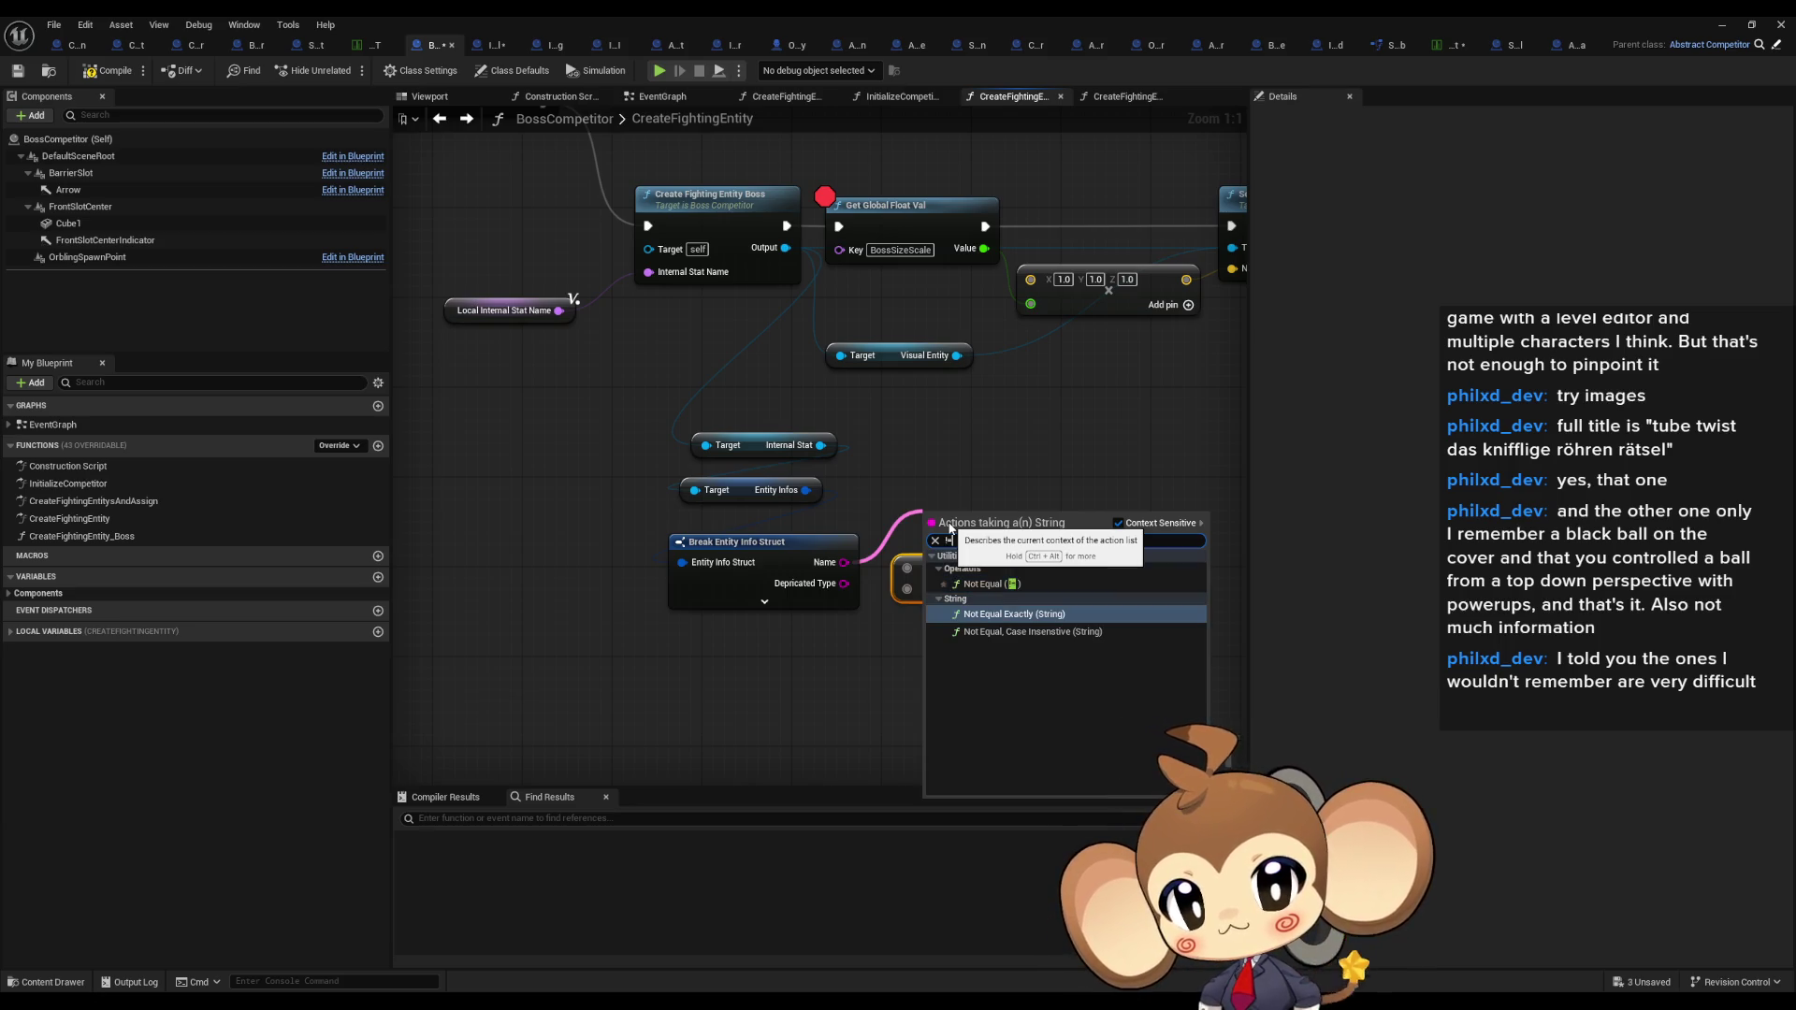
key(Return)
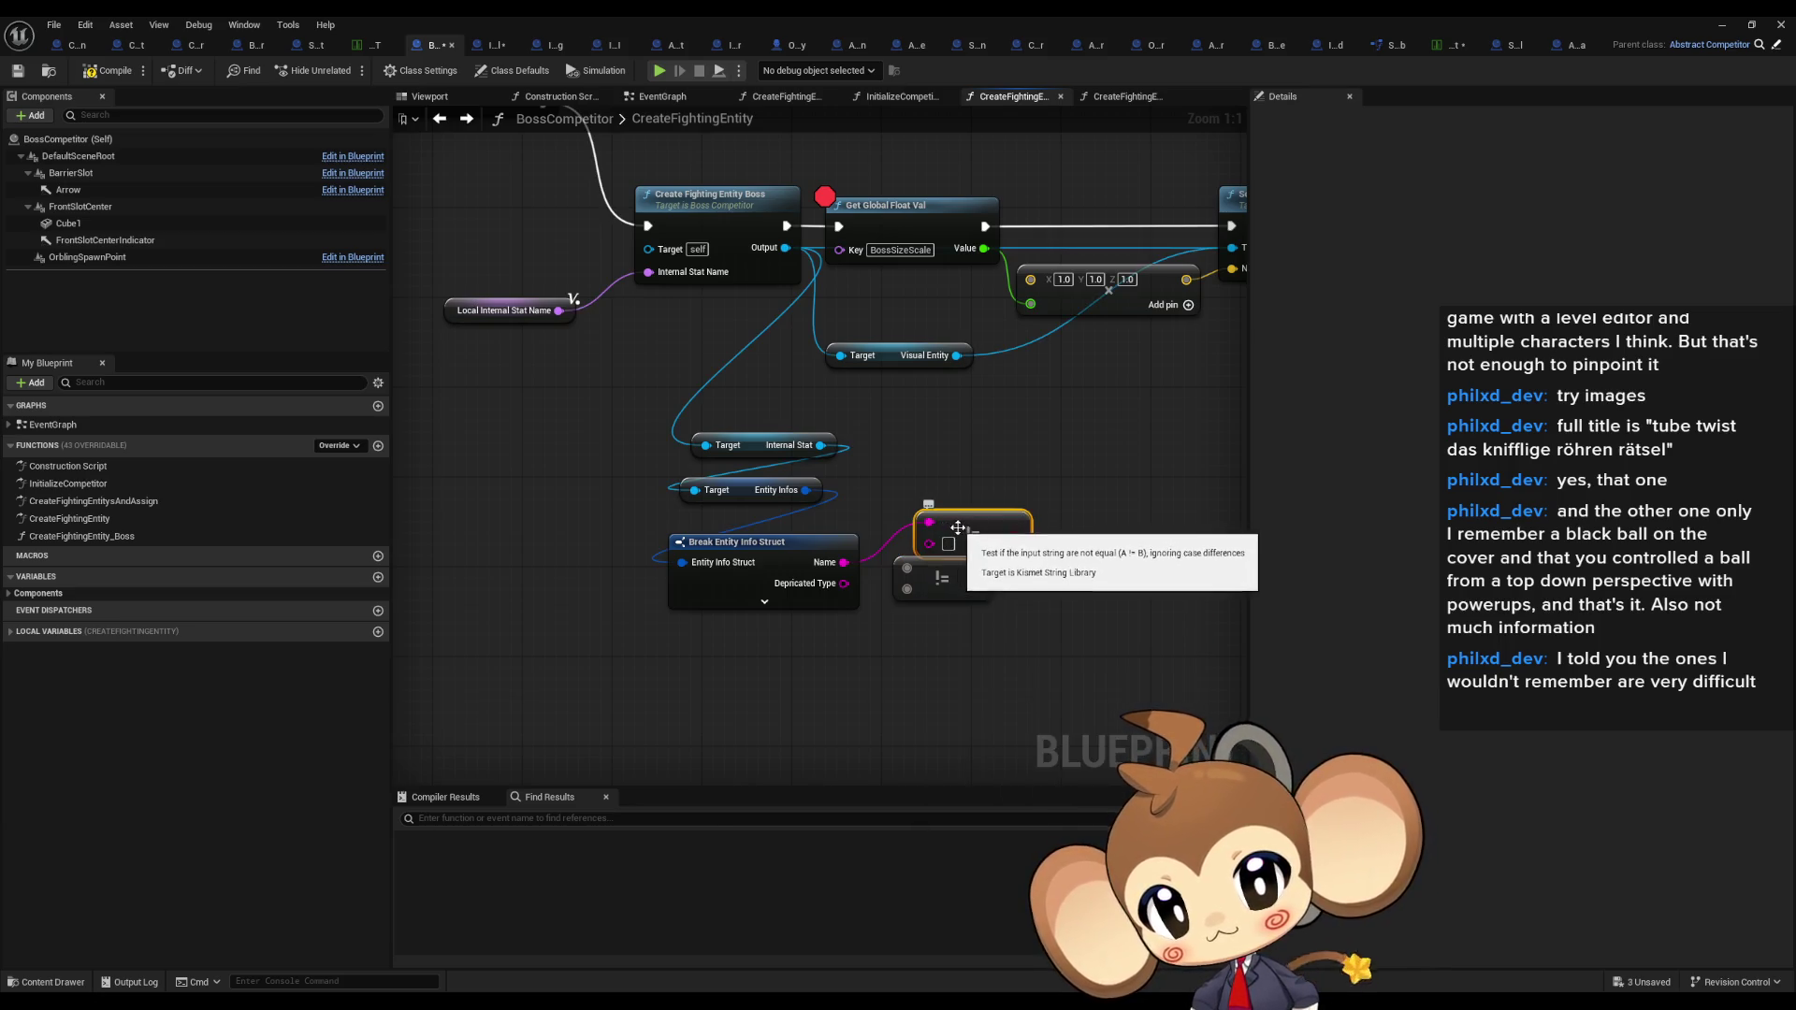
key(ctrl+z)
key(ctrl+z)
key(ctrl+z)
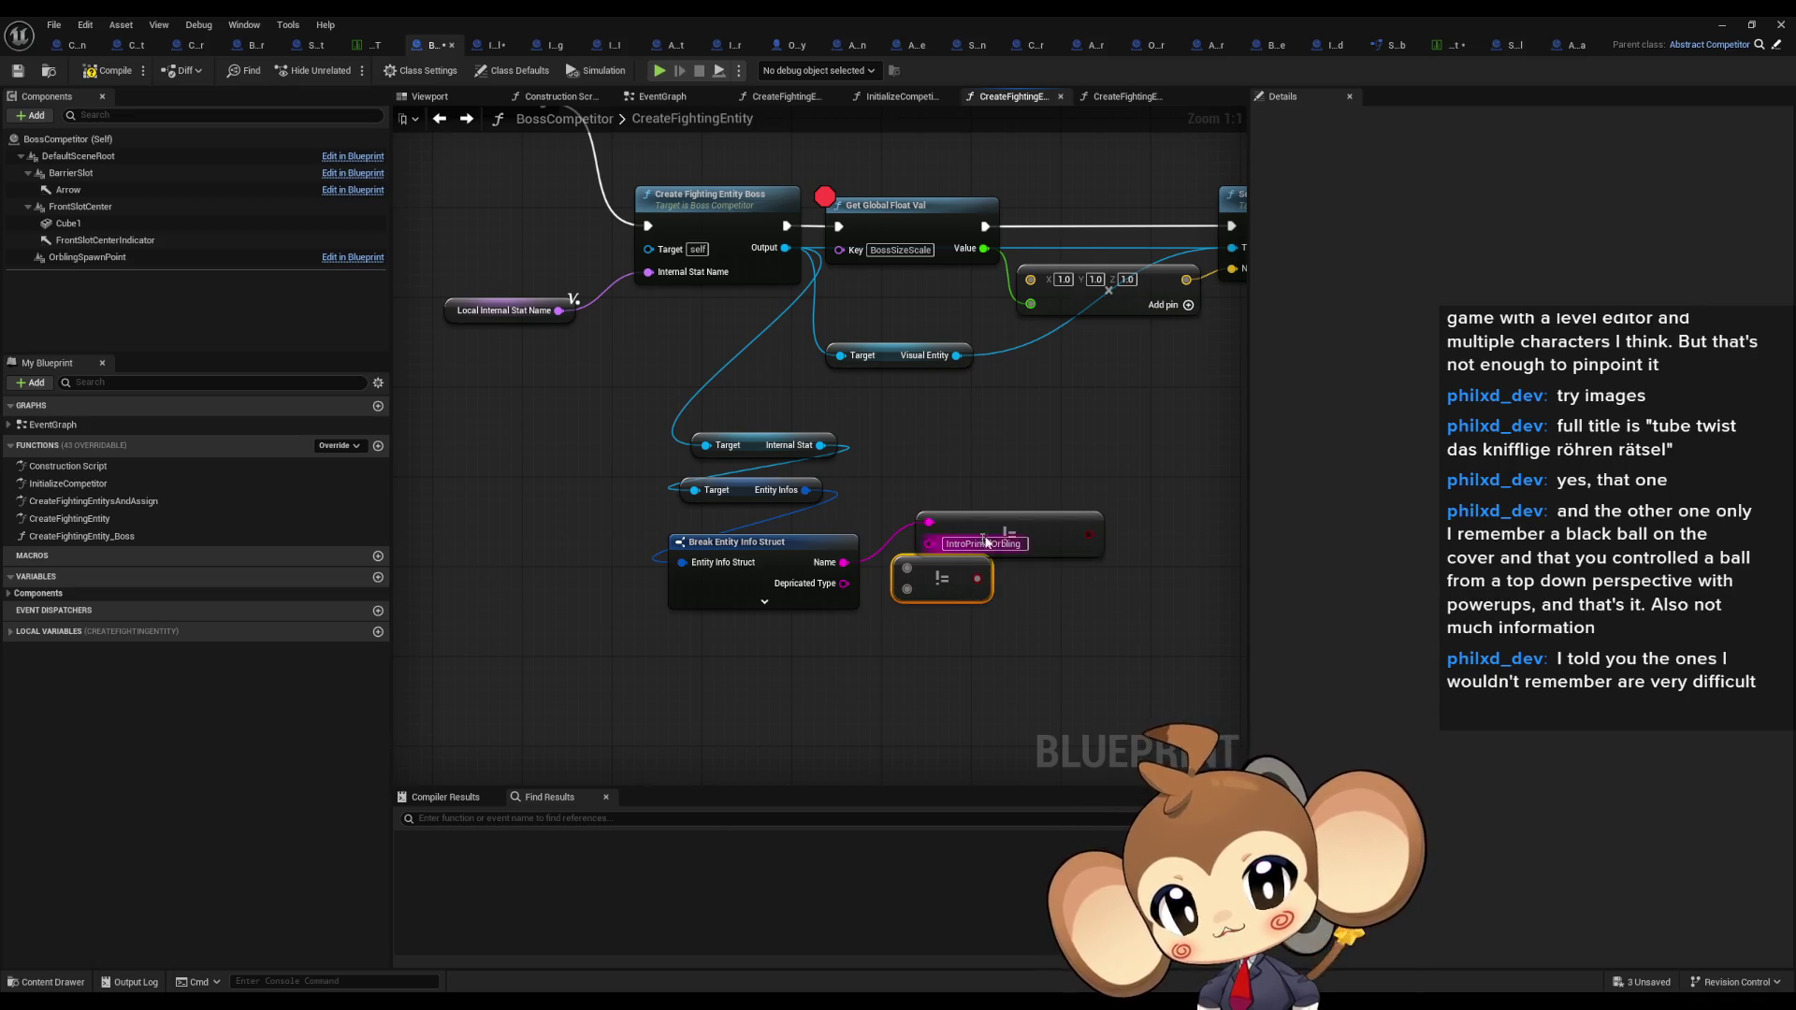
key(ctrl+z)
key(ctrl+z)
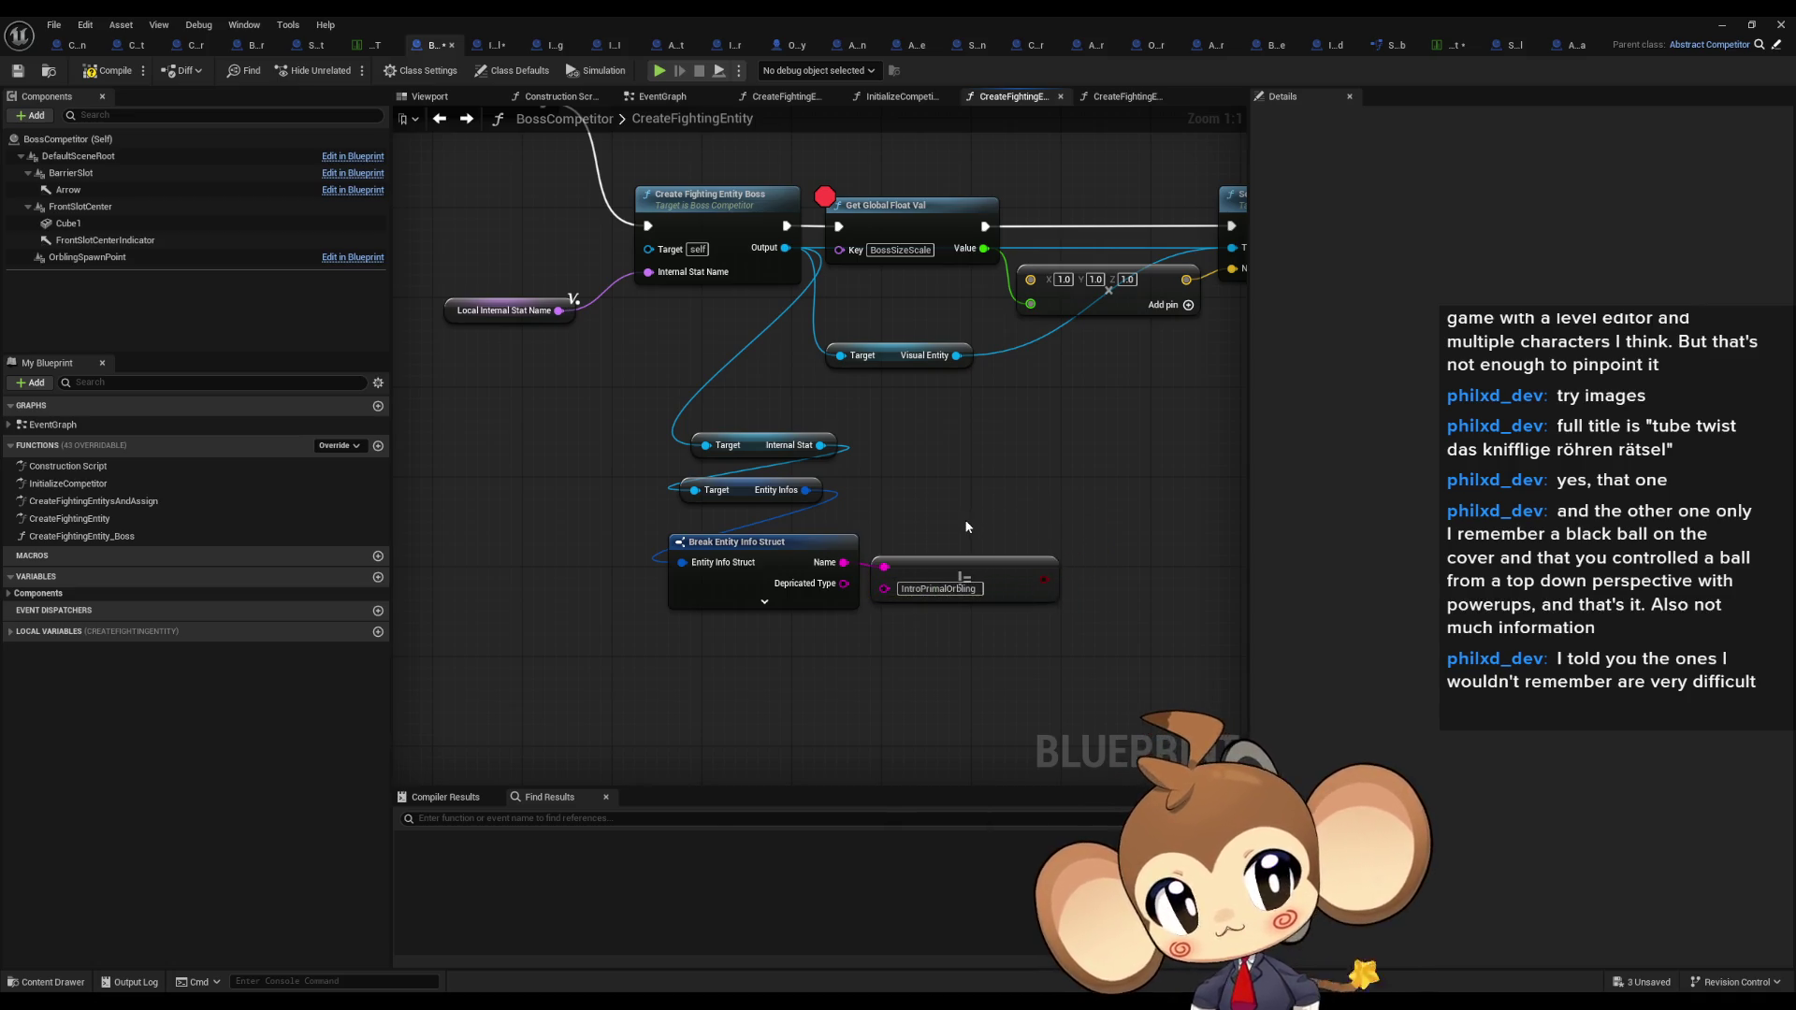
Step: Feed the comparison result into a new Branch node
drag(982, 529, 885, 565)
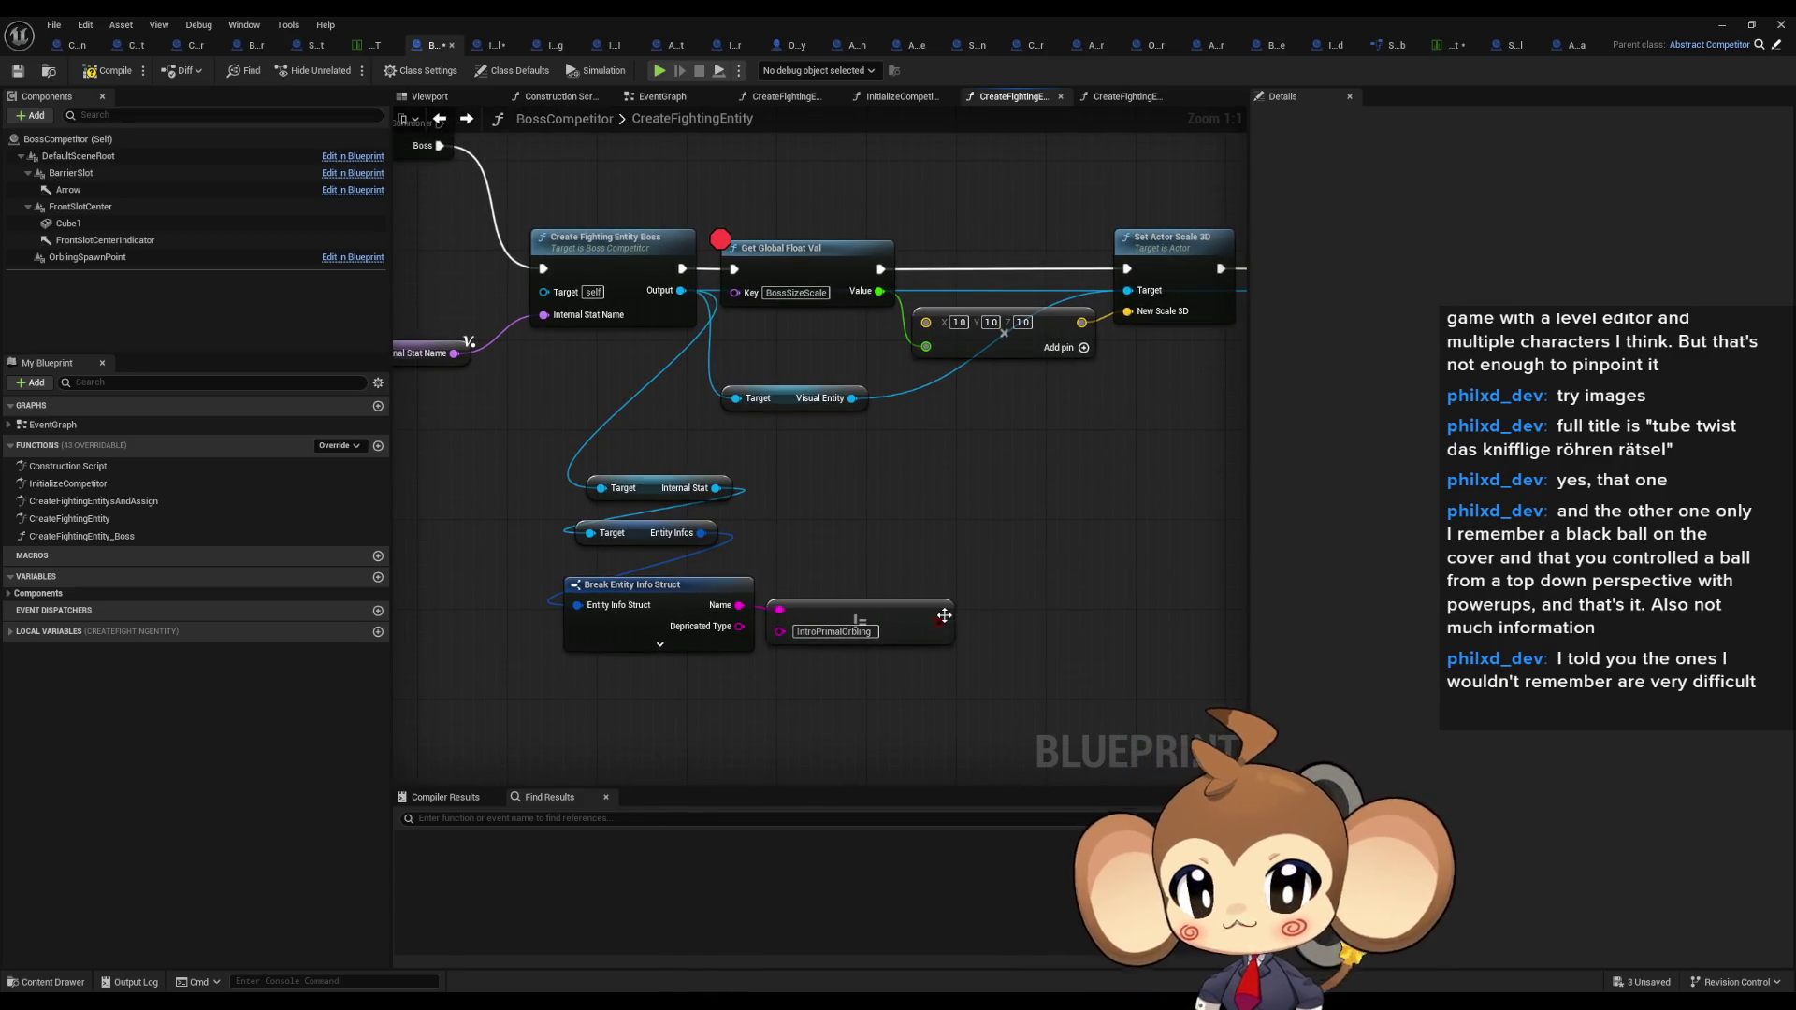
drag(938, 621, 1007, 561)
text(branch)
key(Return)
Step: Wire Branch True to Get Global Float Val and move the scaling nodes beside the Branch
mouse_move(999, 652)
mouse_down()
mouse_move(870, 510)
mouse_move(664, 339)
mouse_move(714, 337)
mouse_up()
drag(550, 248, 1065, 491)
mouse_move(526, 334)
mouse_down()
mouse_move(940, 428)
mouse_move(952, 649)
mouse_up()
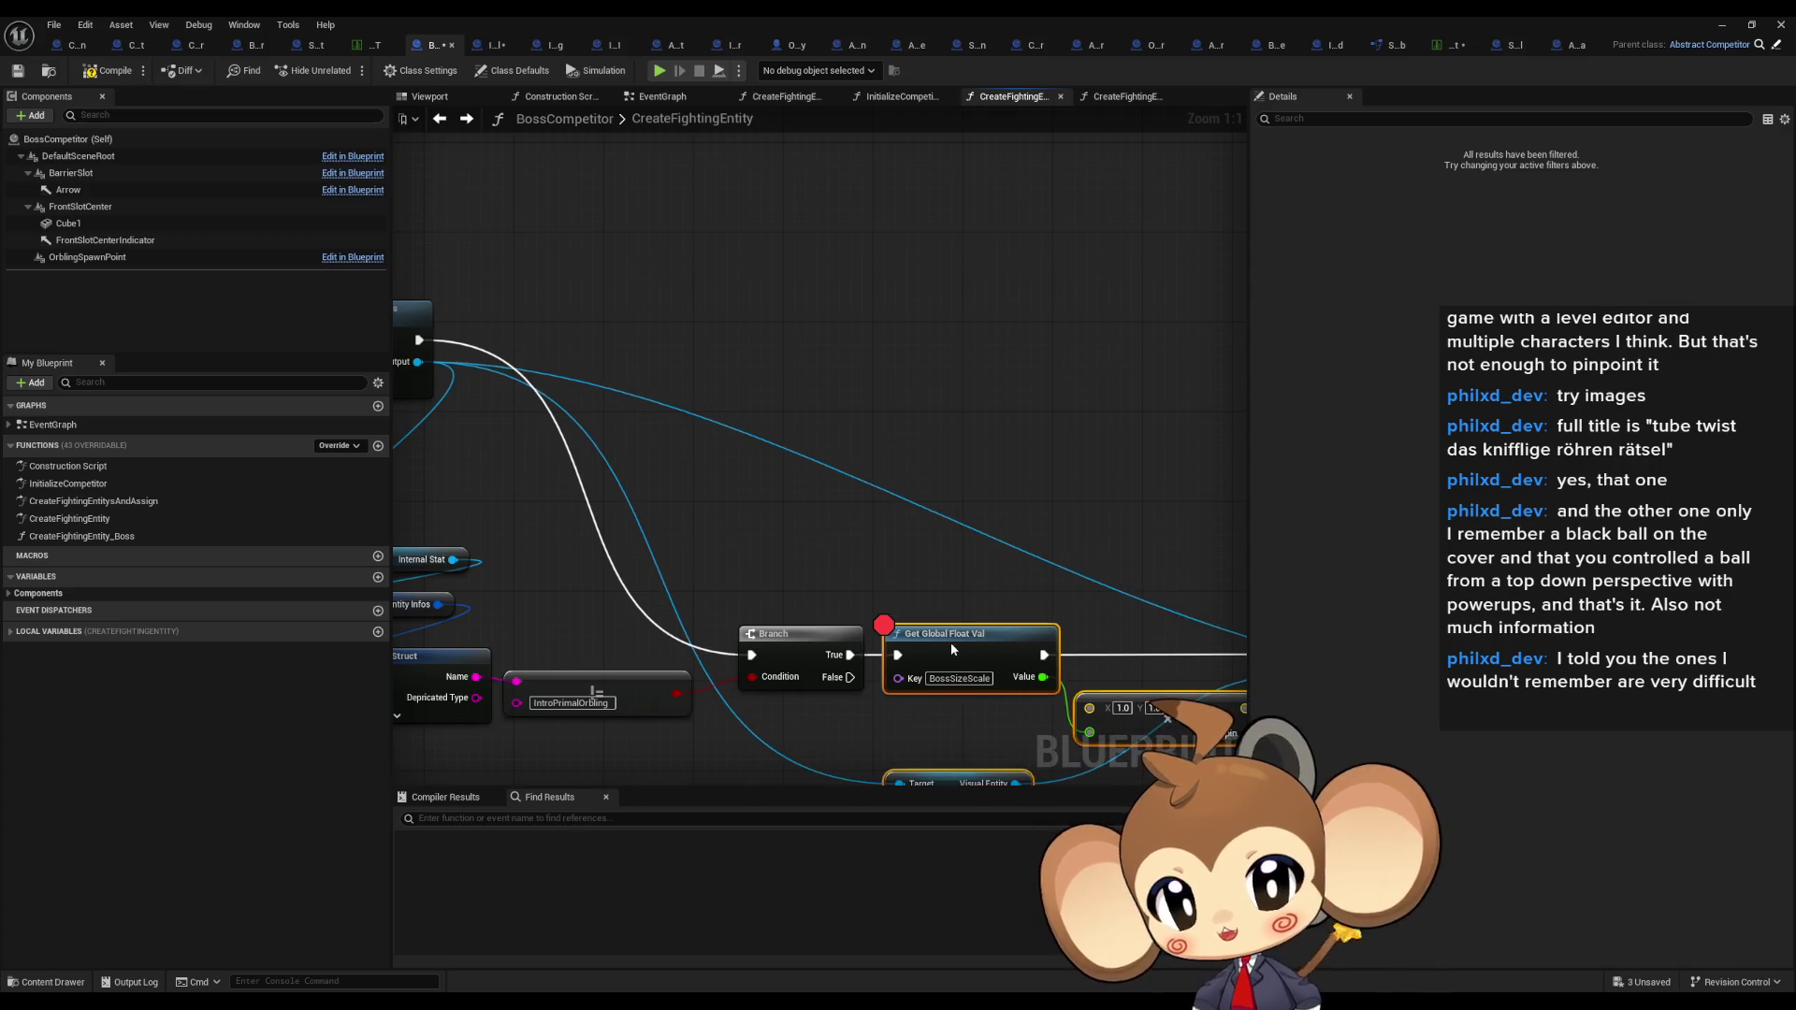
shift+click(802, 646)
drag(802, 645, 748, 377)
drag(728, 340, 1041, 532)
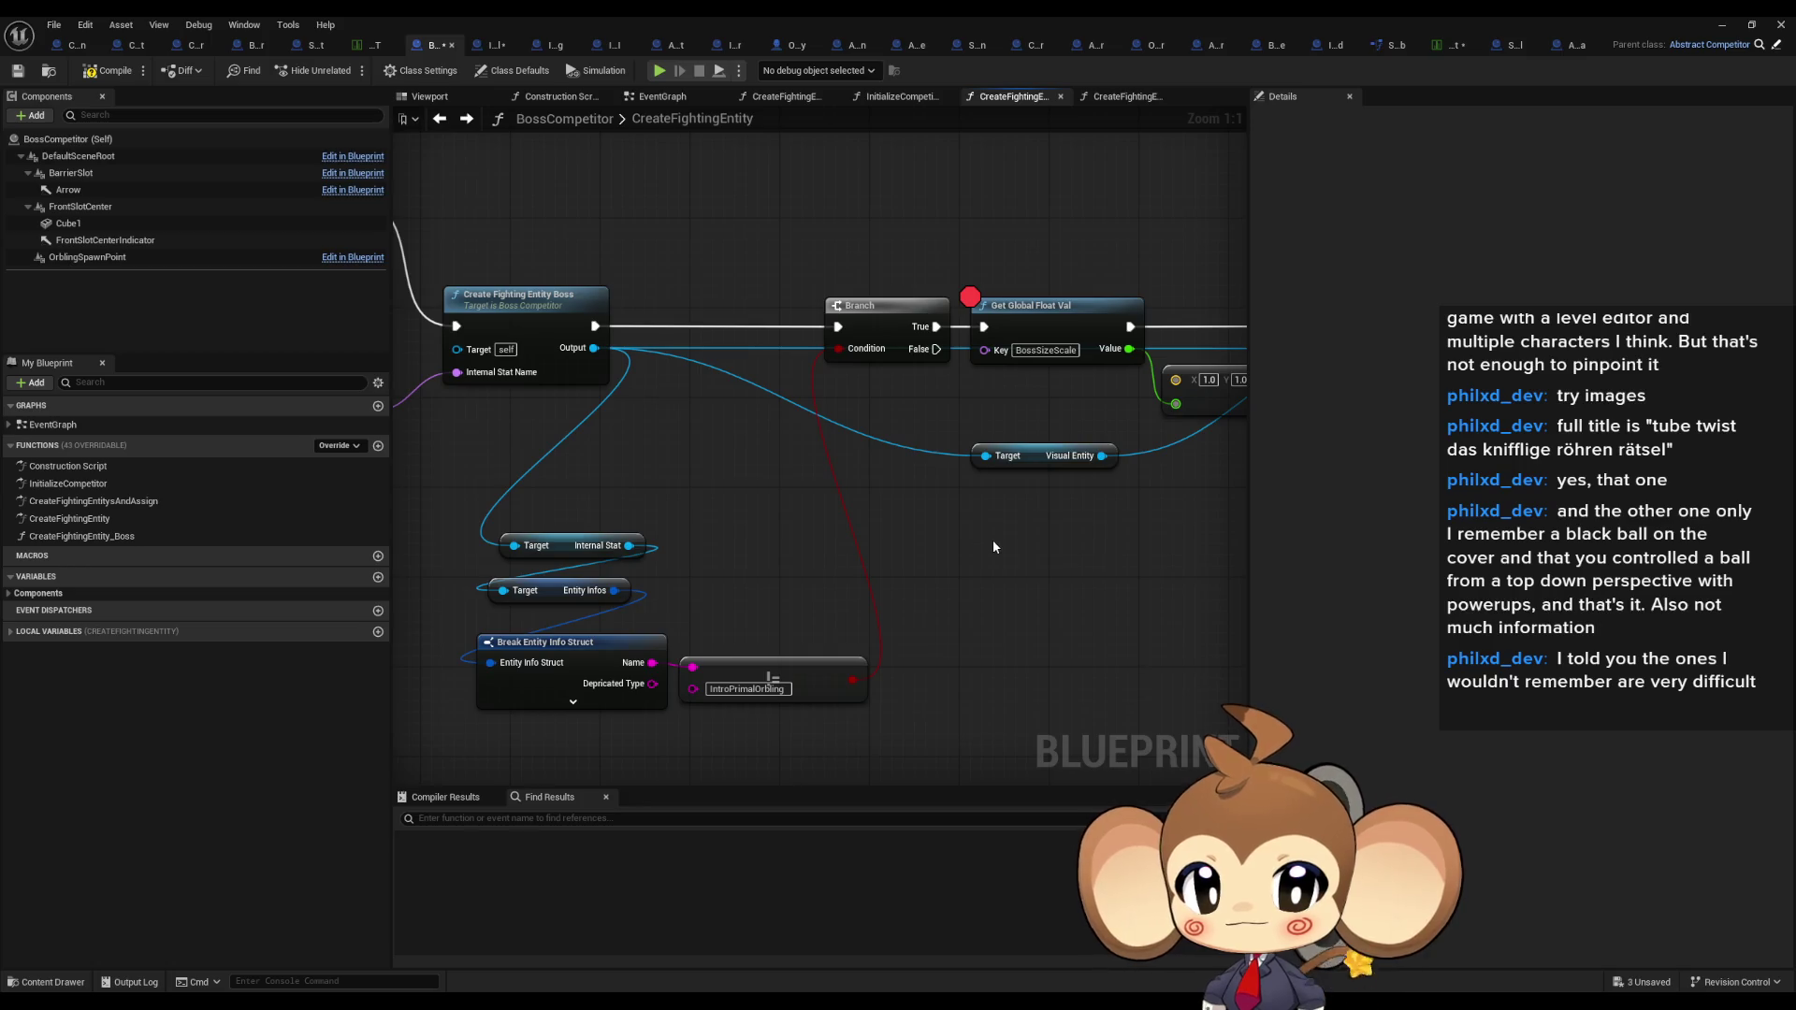
Step: Disable the breakpoint on Get Global Float Val
right_click(1064, 323)
click(1090, 665)
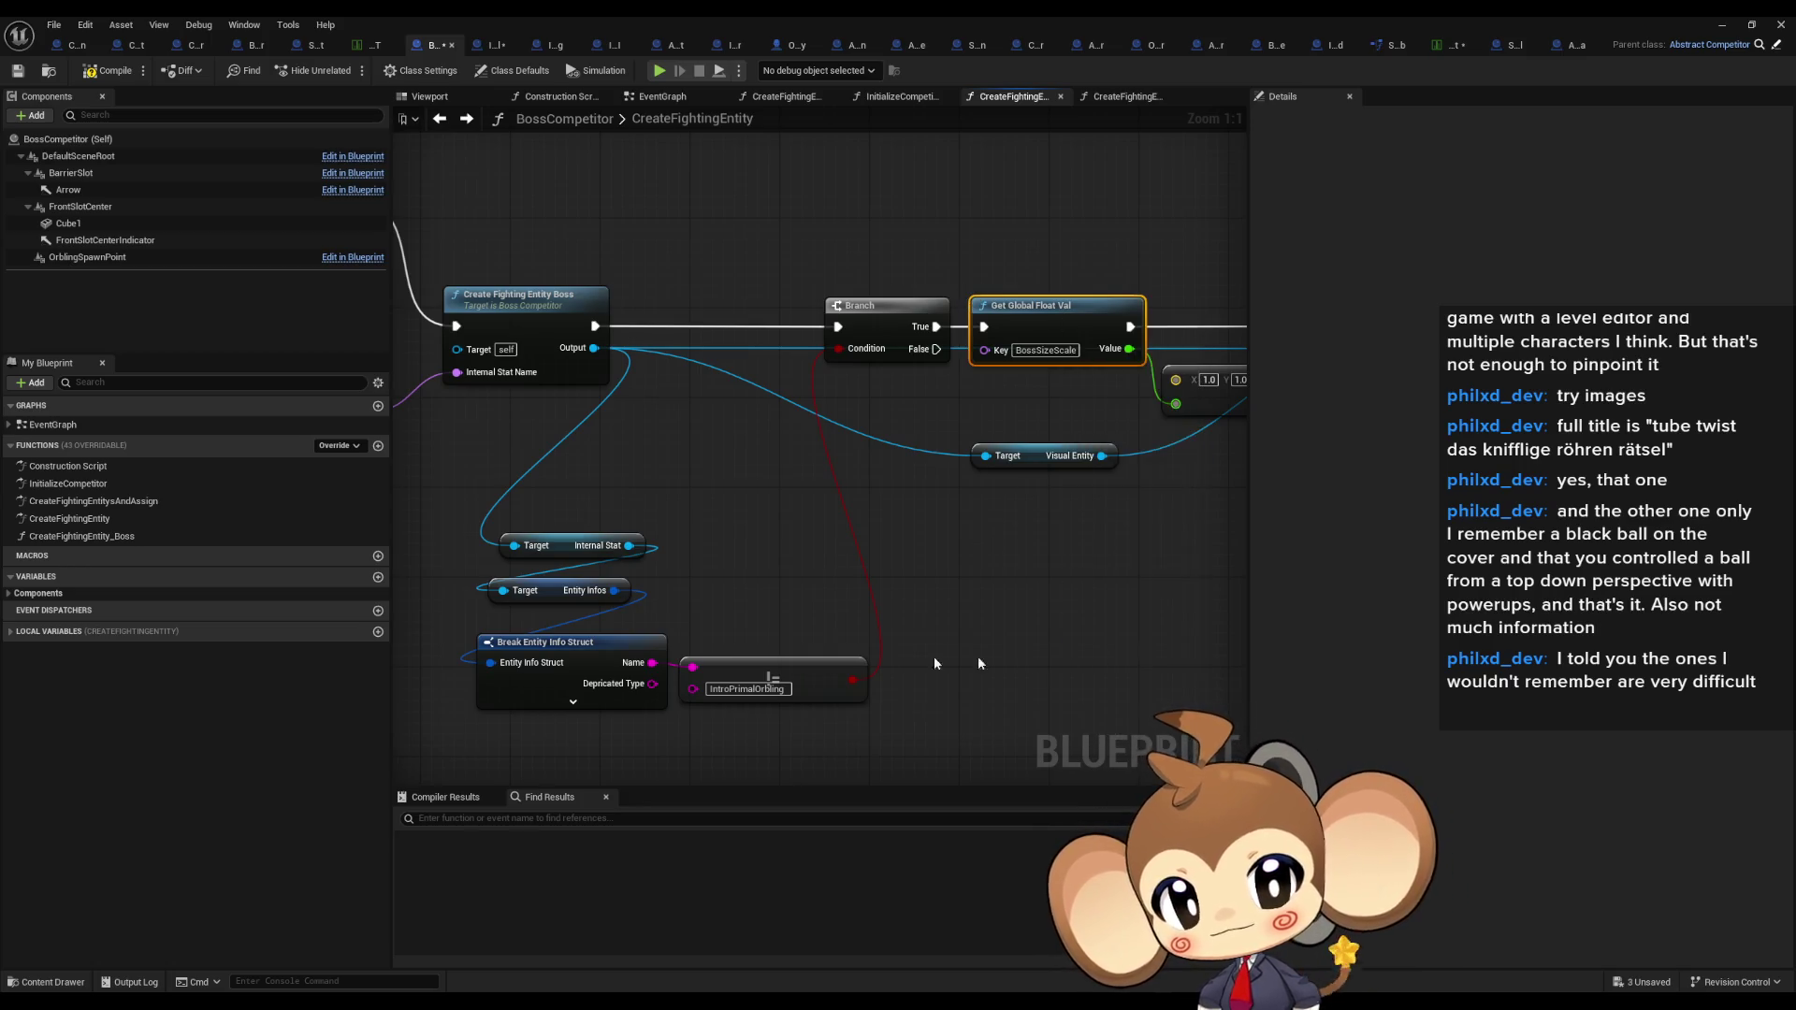
scroll(826, 649, down, 1)
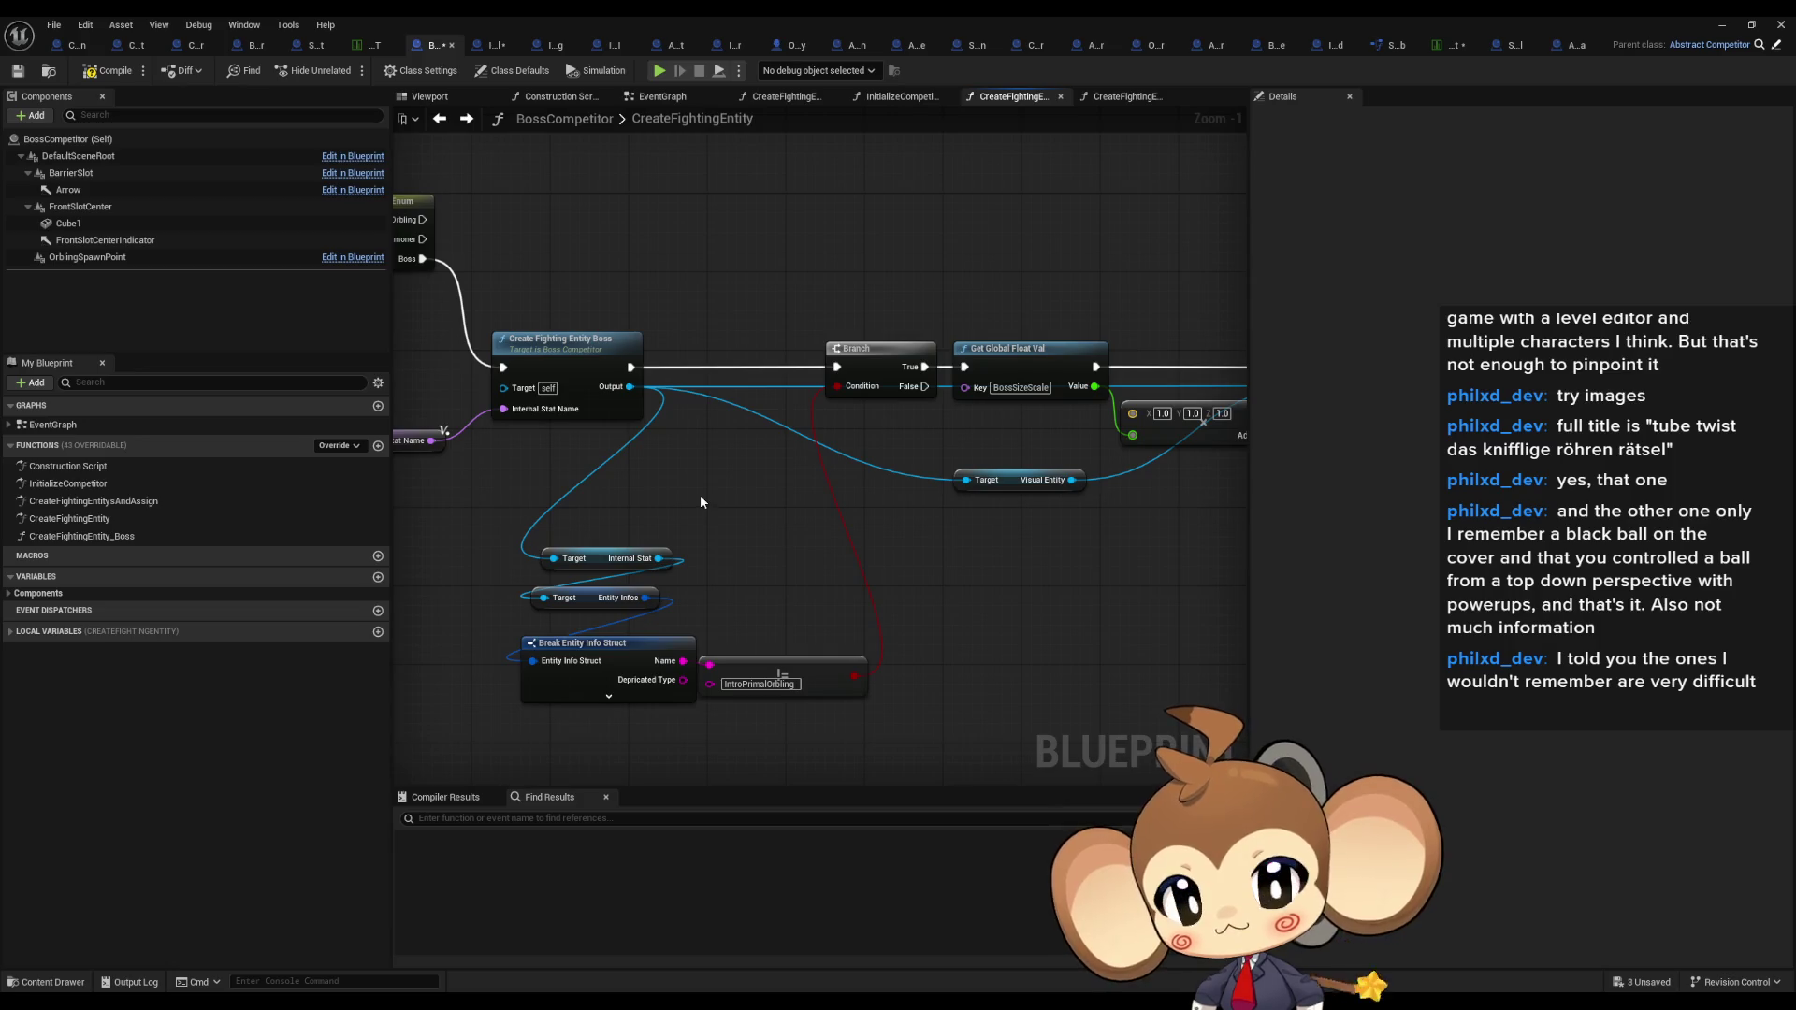
Step: Box the old nodes in a 'BattleController Refactor Note' comment and restore the editor window
text(cB)
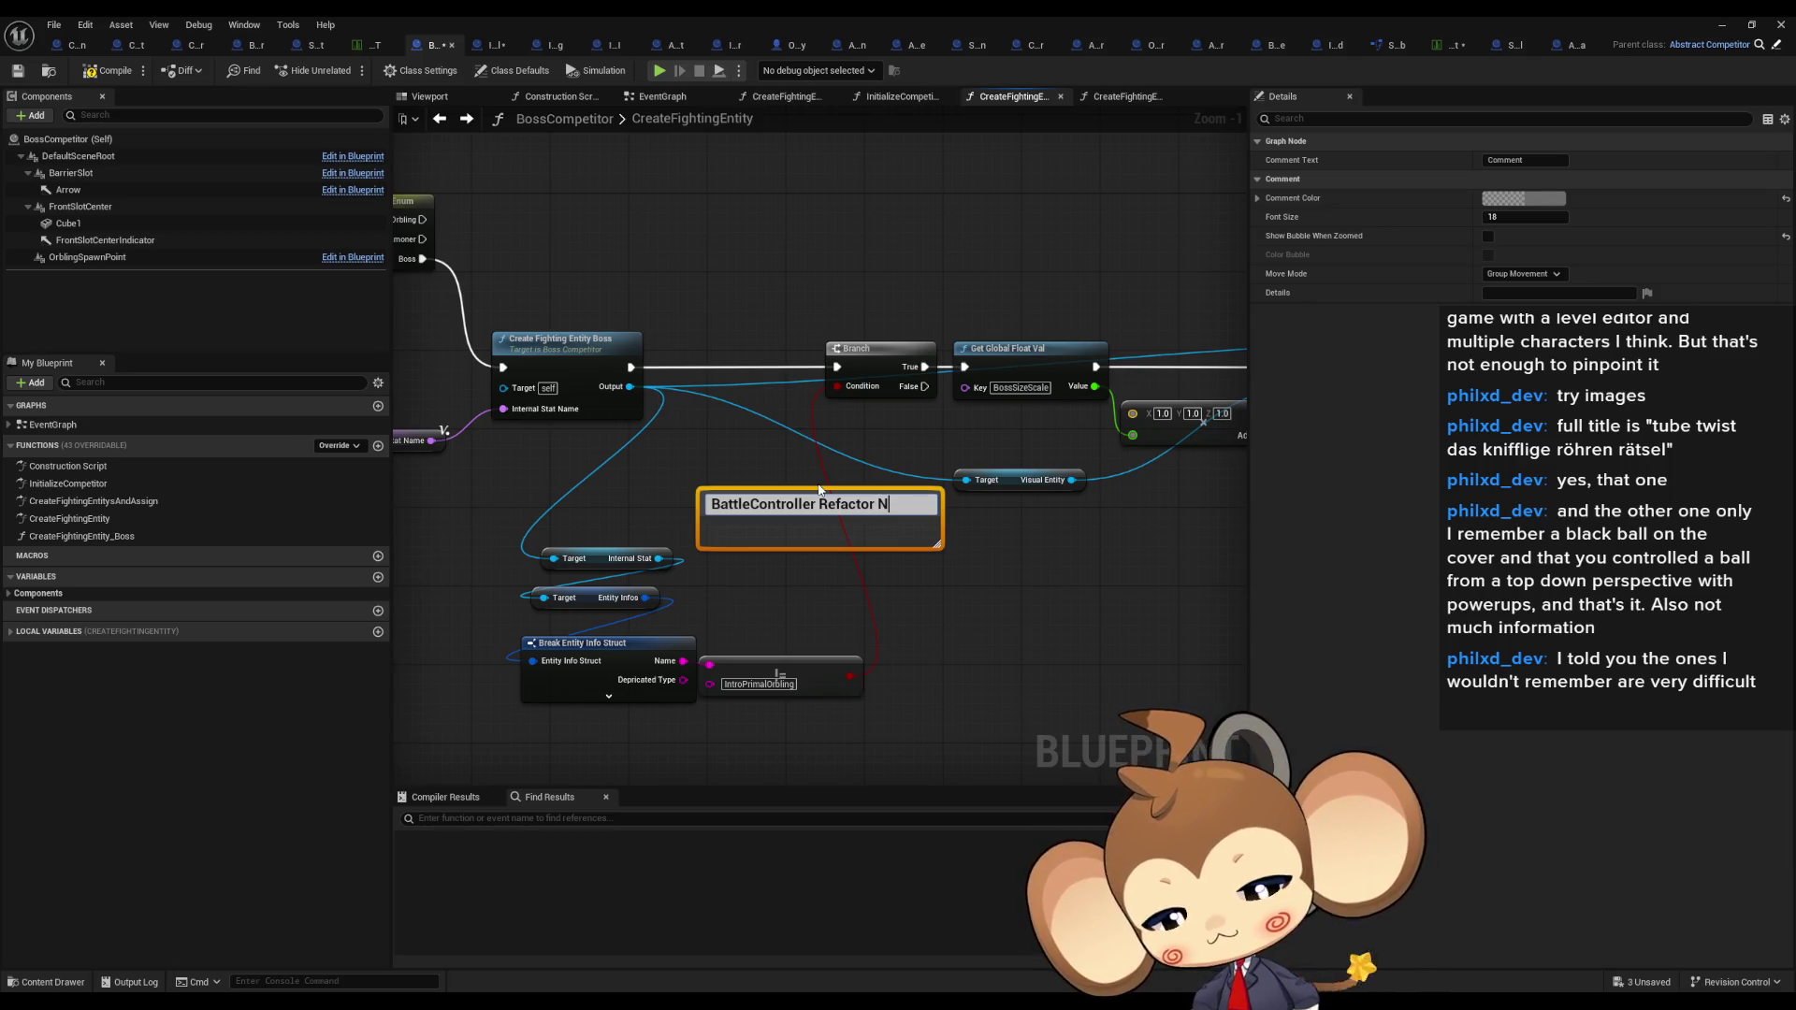
key(Return)
drag(817, 502, 613, 517)
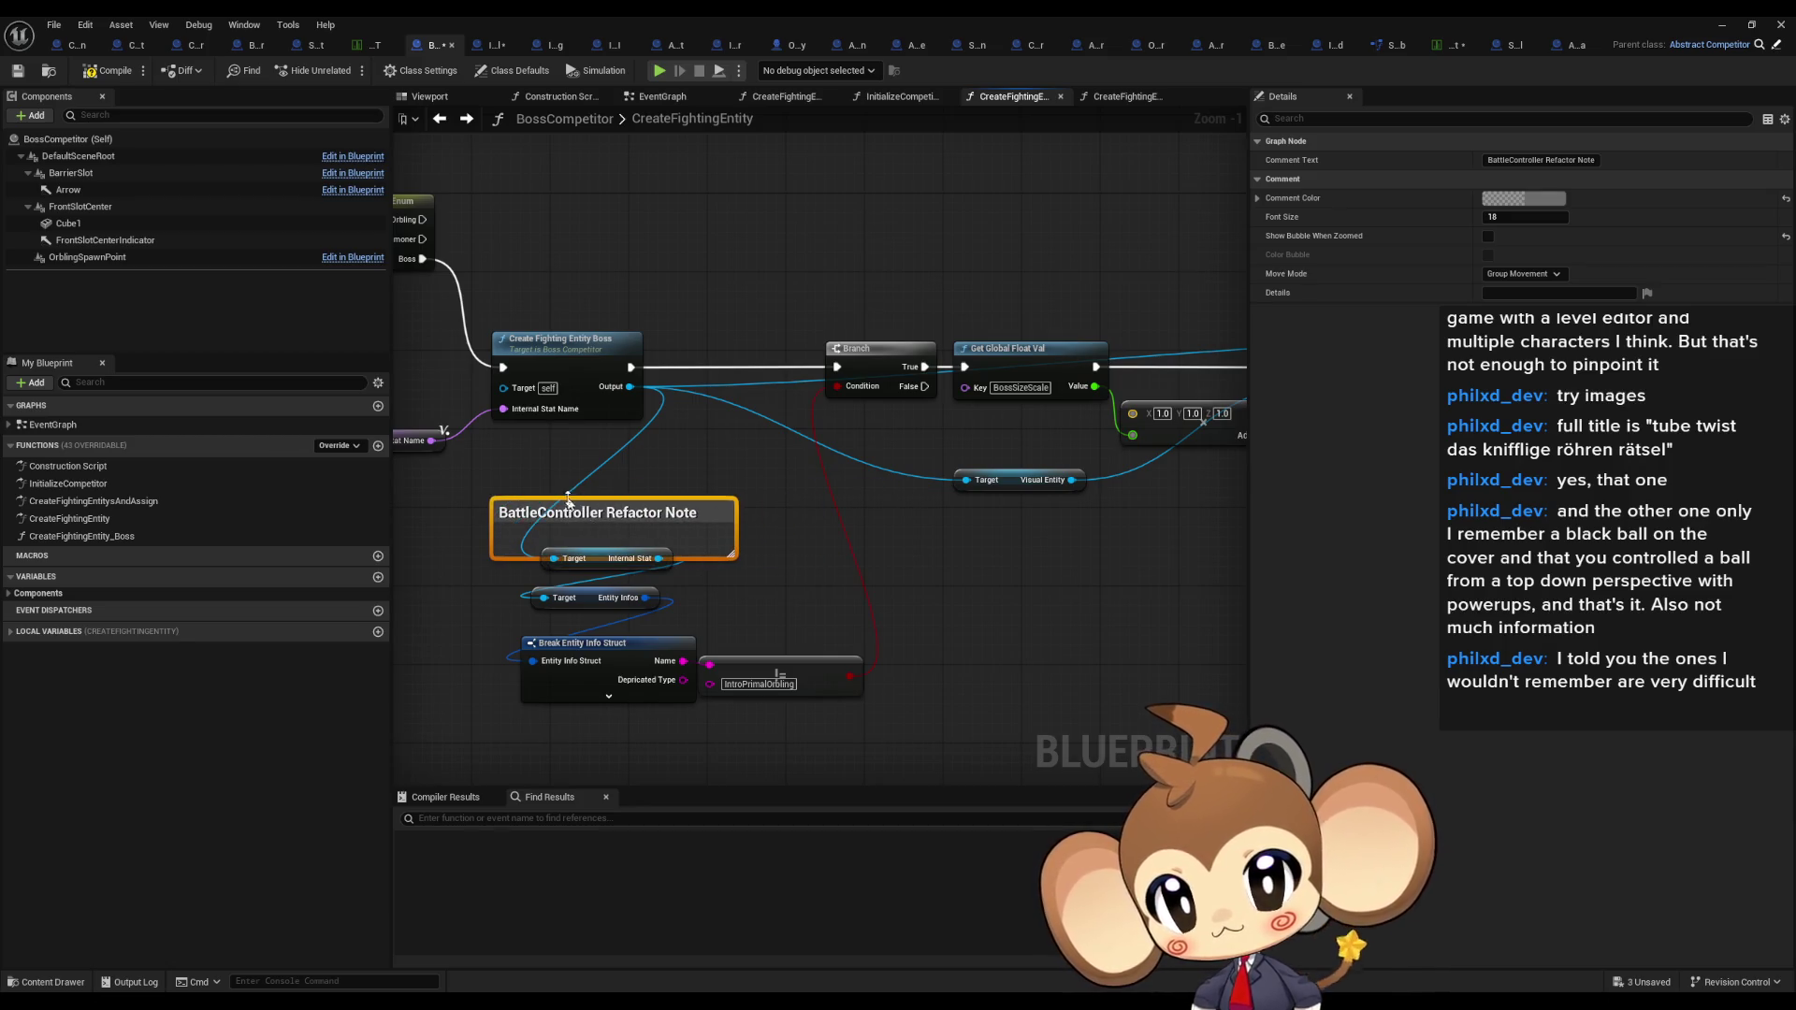
mouse_move(733, 556)
mouse_down()
mouse_move(751, 573)
mouse_move(739, 735)
mouse_up()
drag(733, 594, 894, 595)
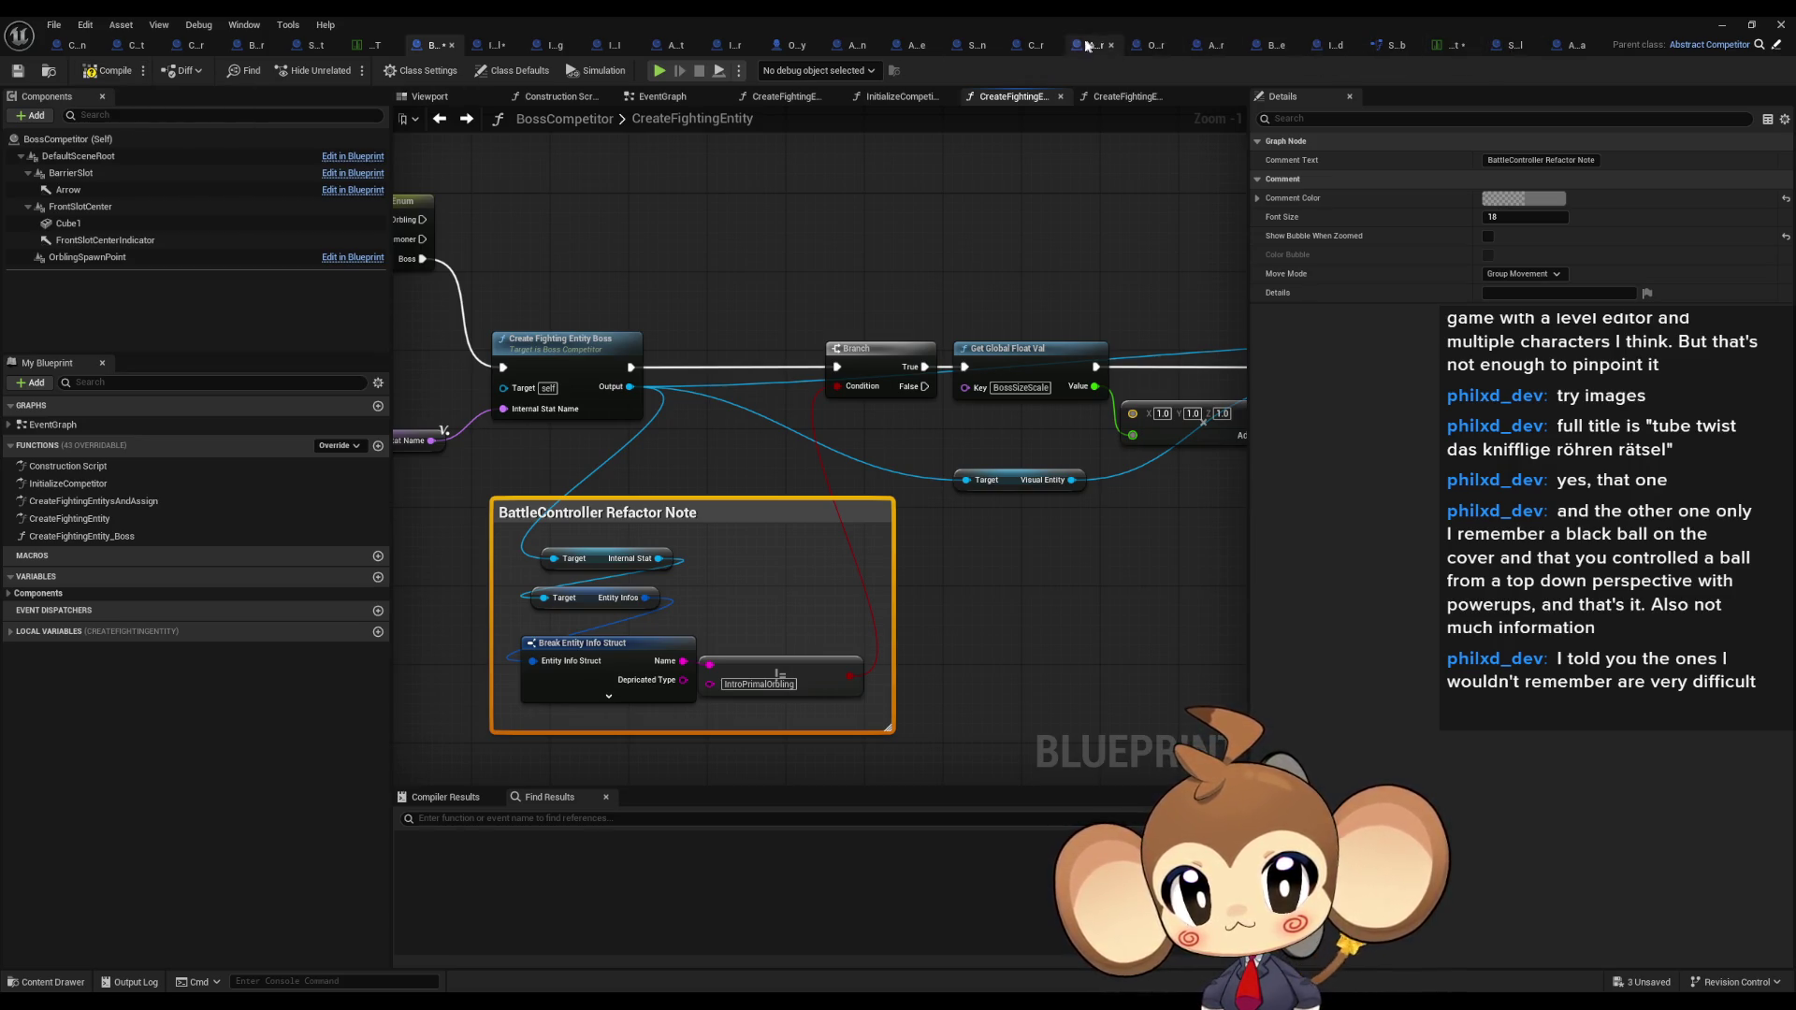
double_click(1005, 15)
click(1024, 707)
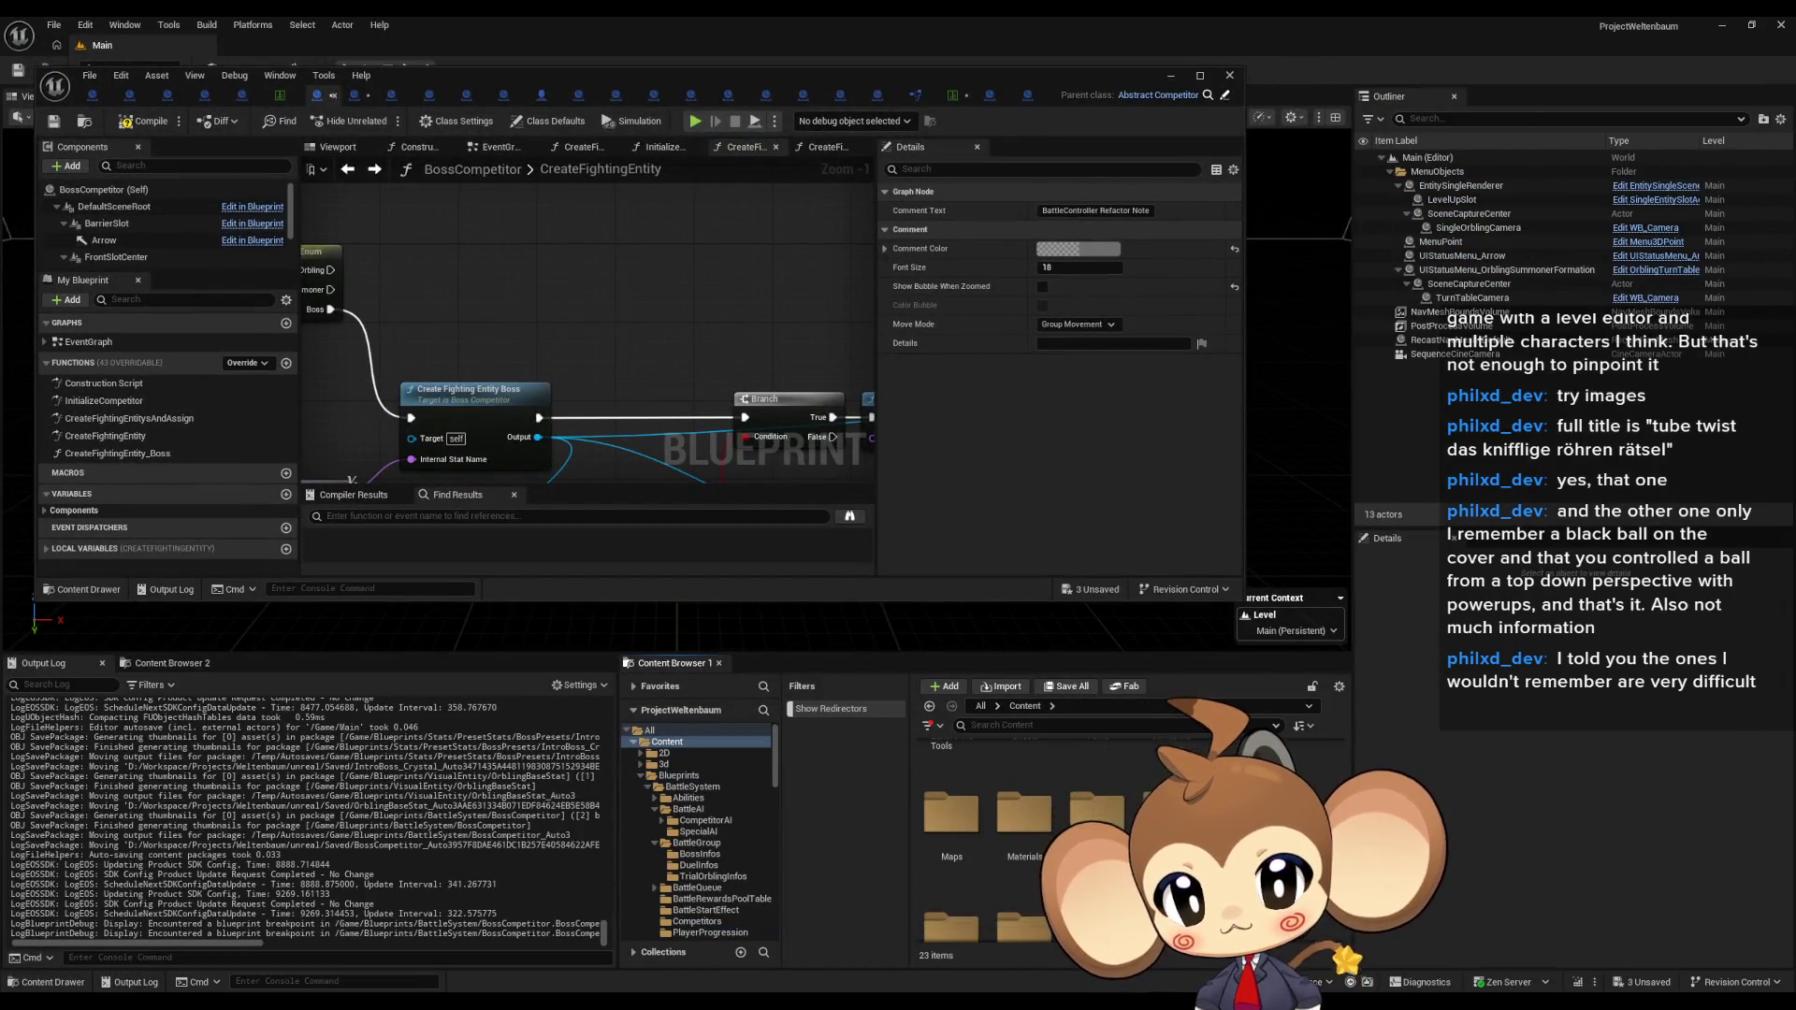
Step: Paste the BattleController Refactor Note comment into the IssueBoard graph and shrink it
click(877, 95)
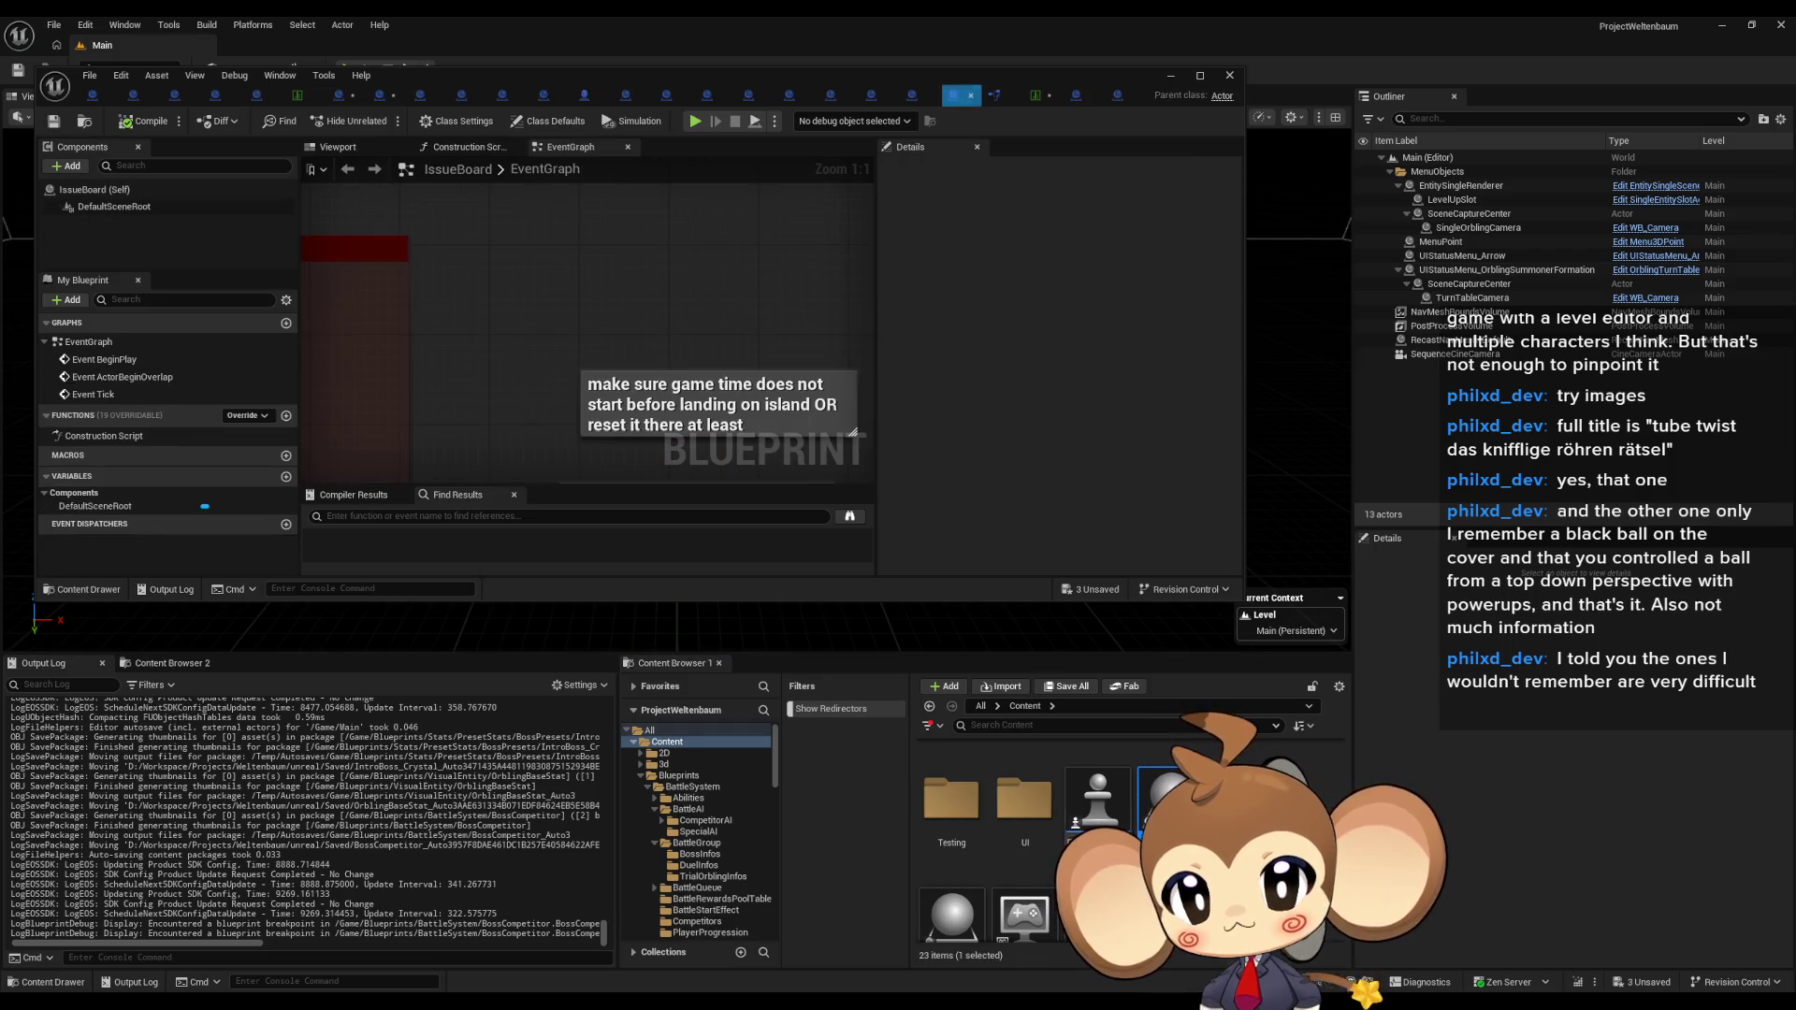
double_click(599, 75)
key(ctrl+v)
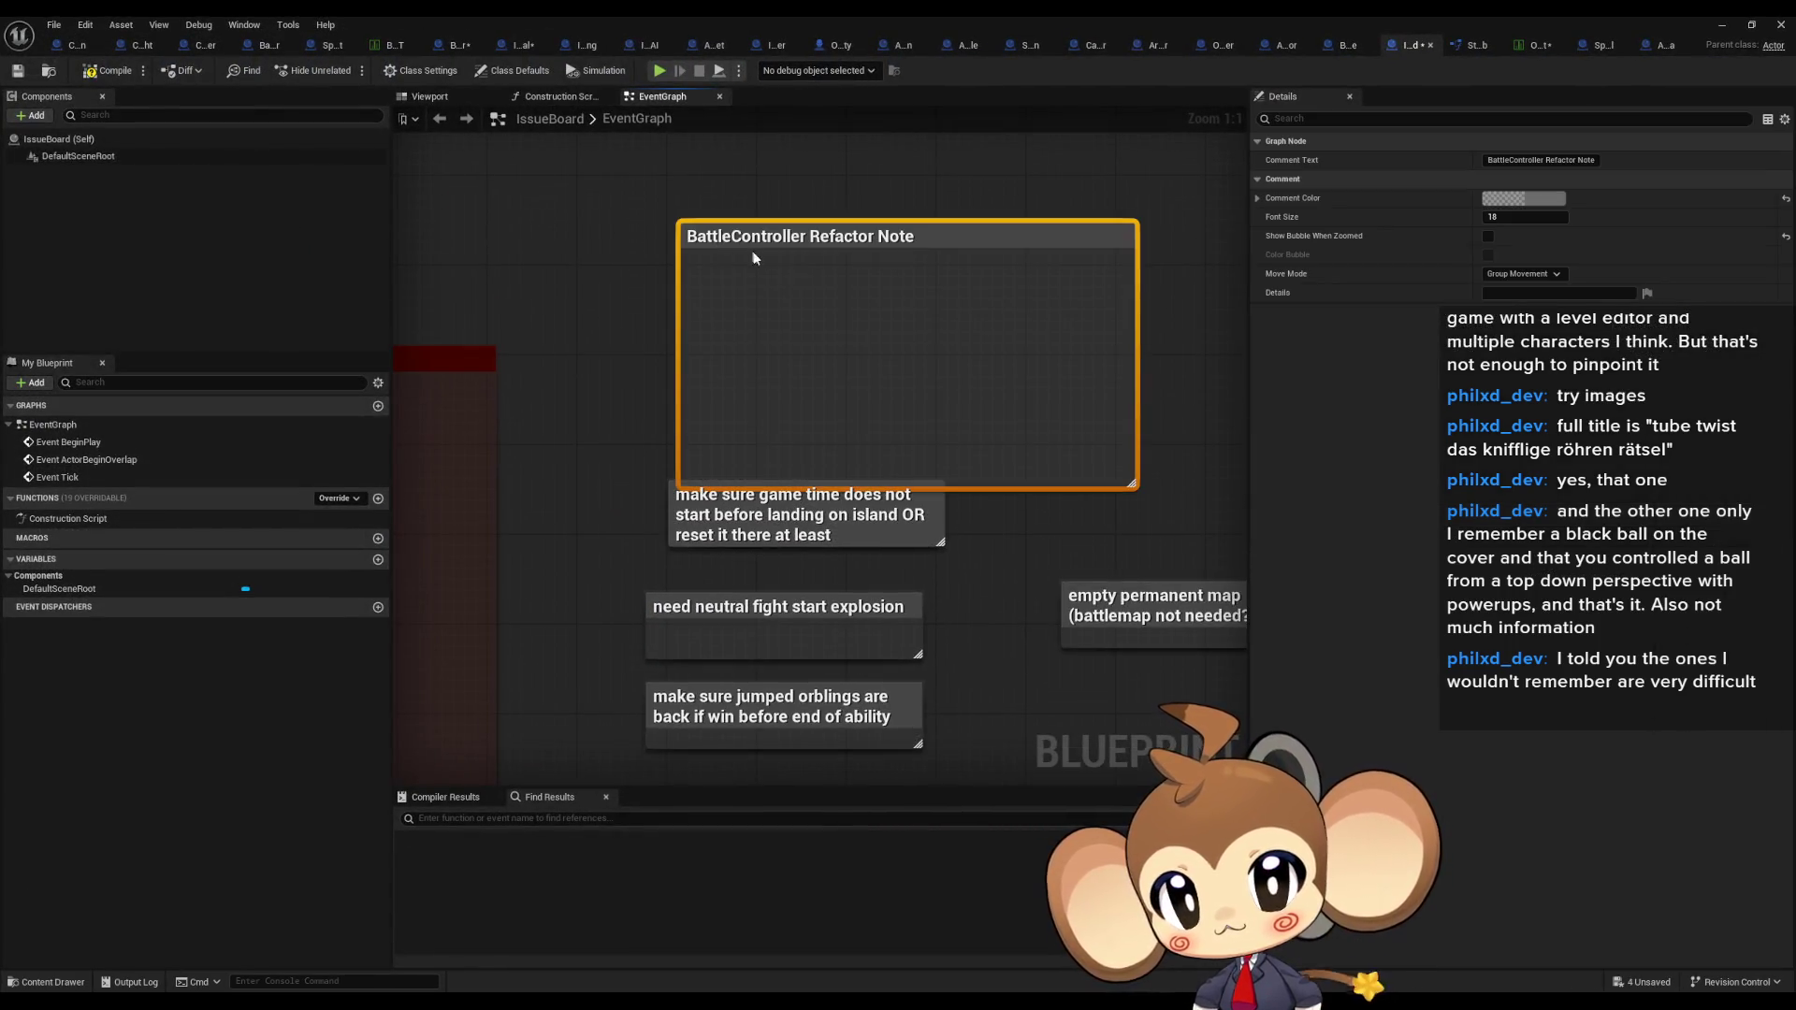
mouse_move(1134, 495)
mouse_down()
mouse_move(902, 280)
mouse_move(943, 282)
mouse_up()
drag(1031, 377, 1020, 468)
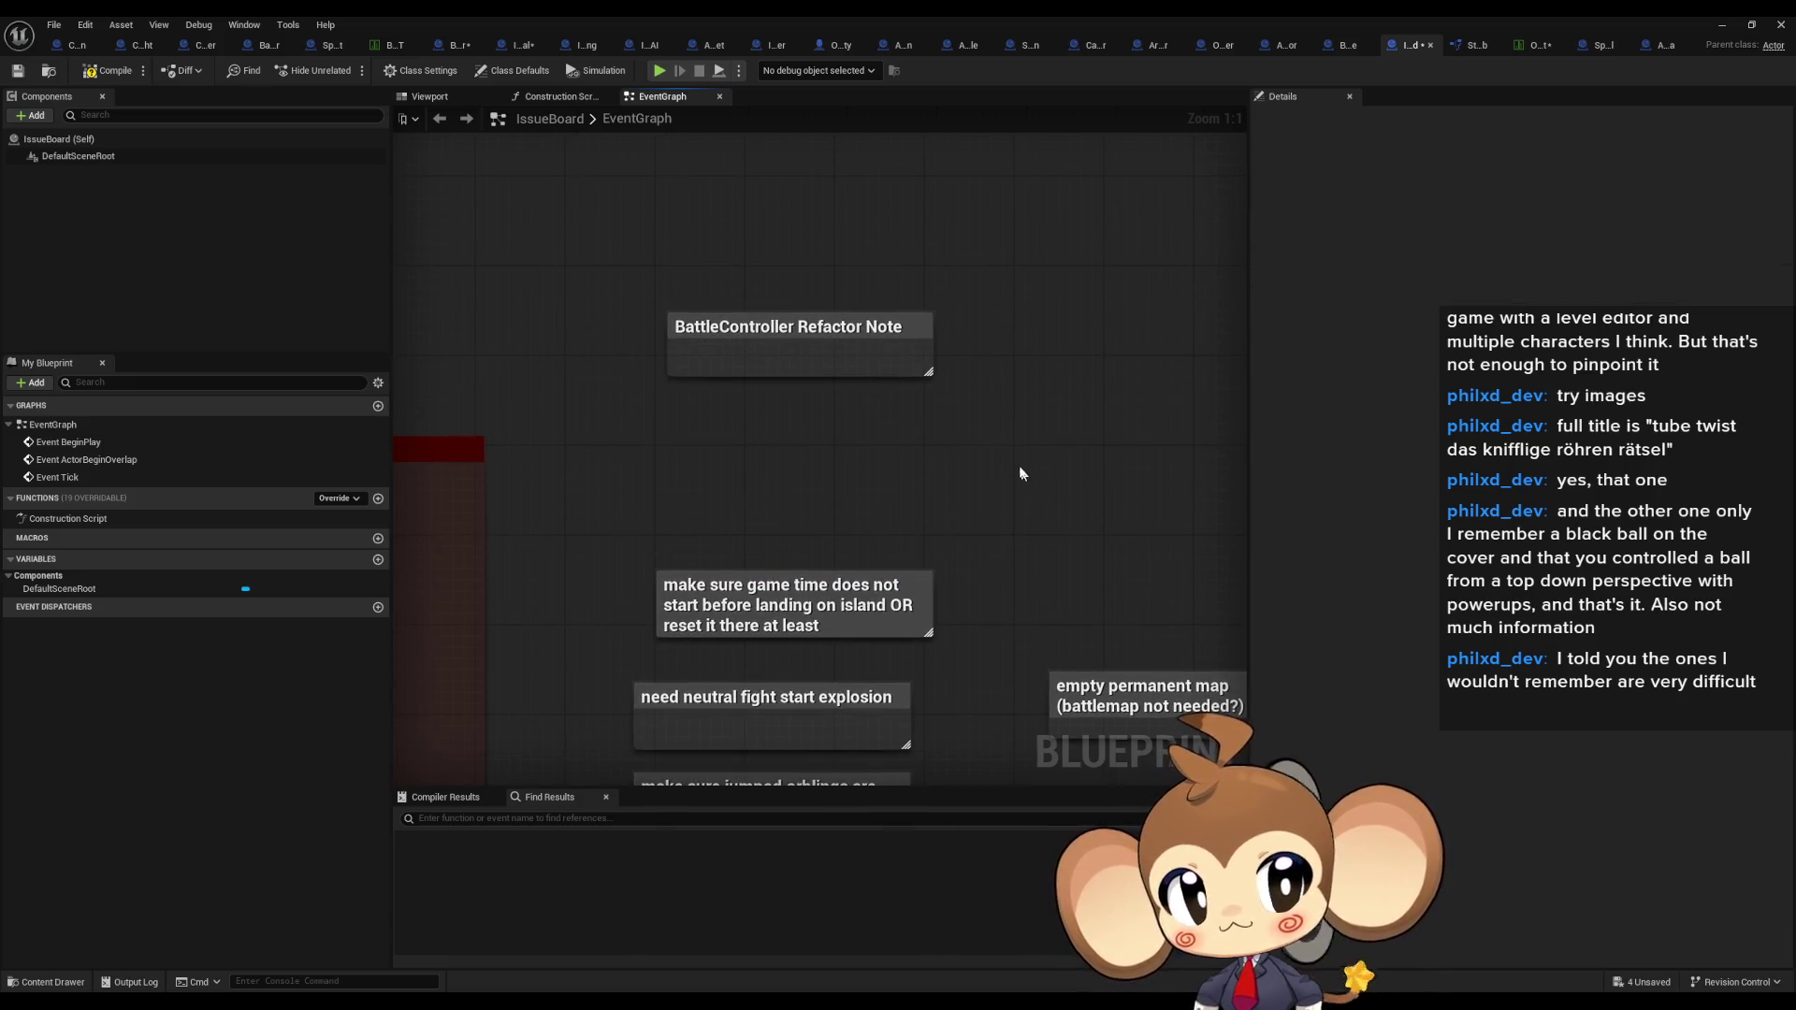
double_click(703, 14)
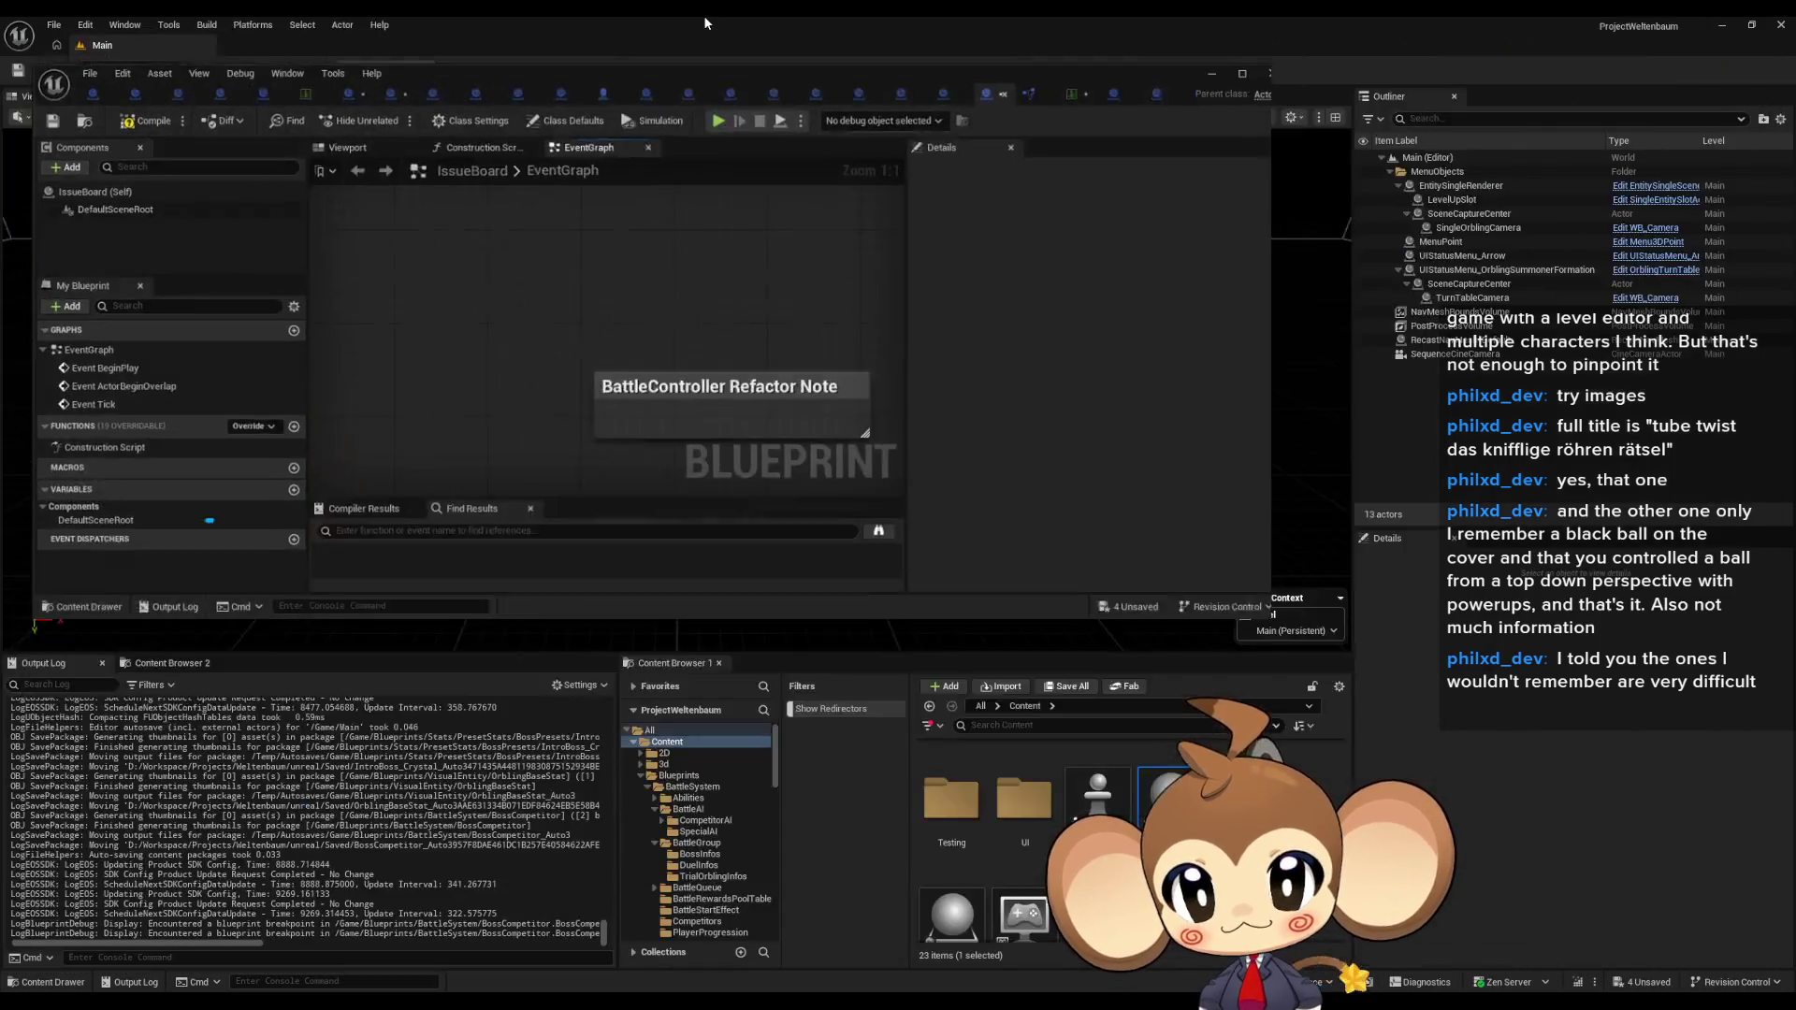
double_click(727, 76)
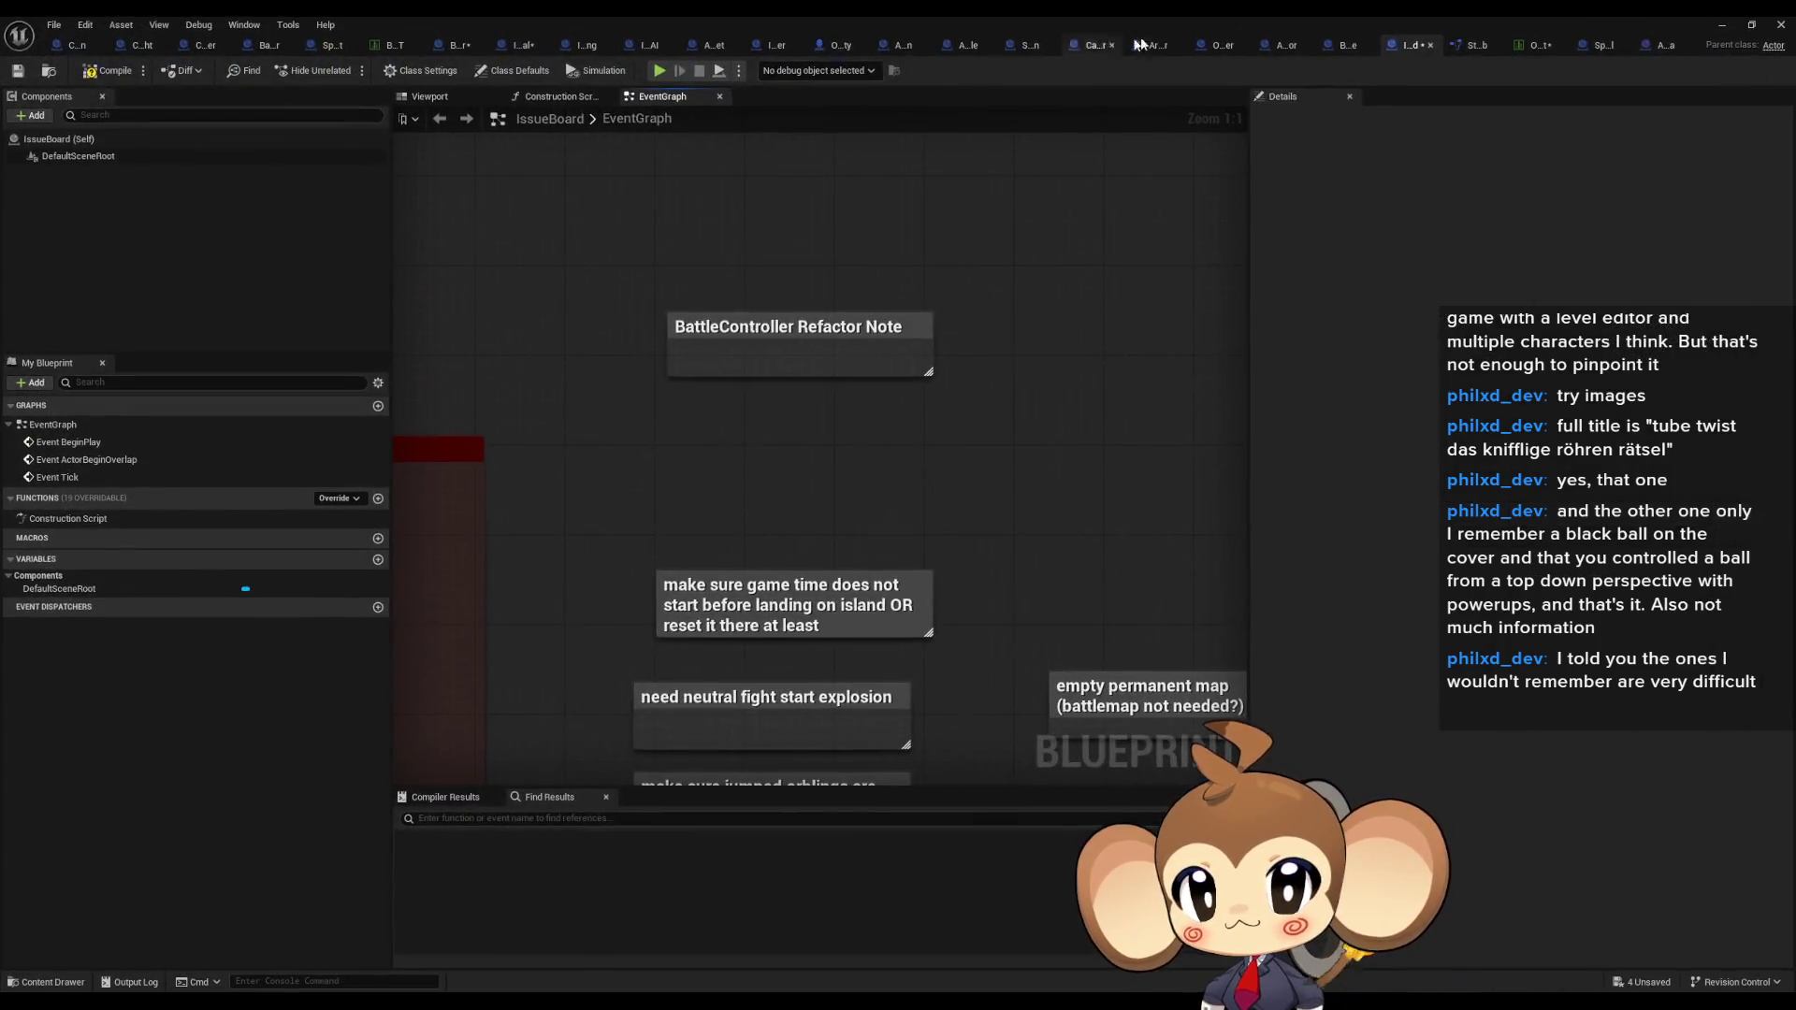
Step: Glance at BattleGroupInstance, Abstract_Competitor and OverworldController, then confirm the note's title on IssueBoard
click(1345, 45)
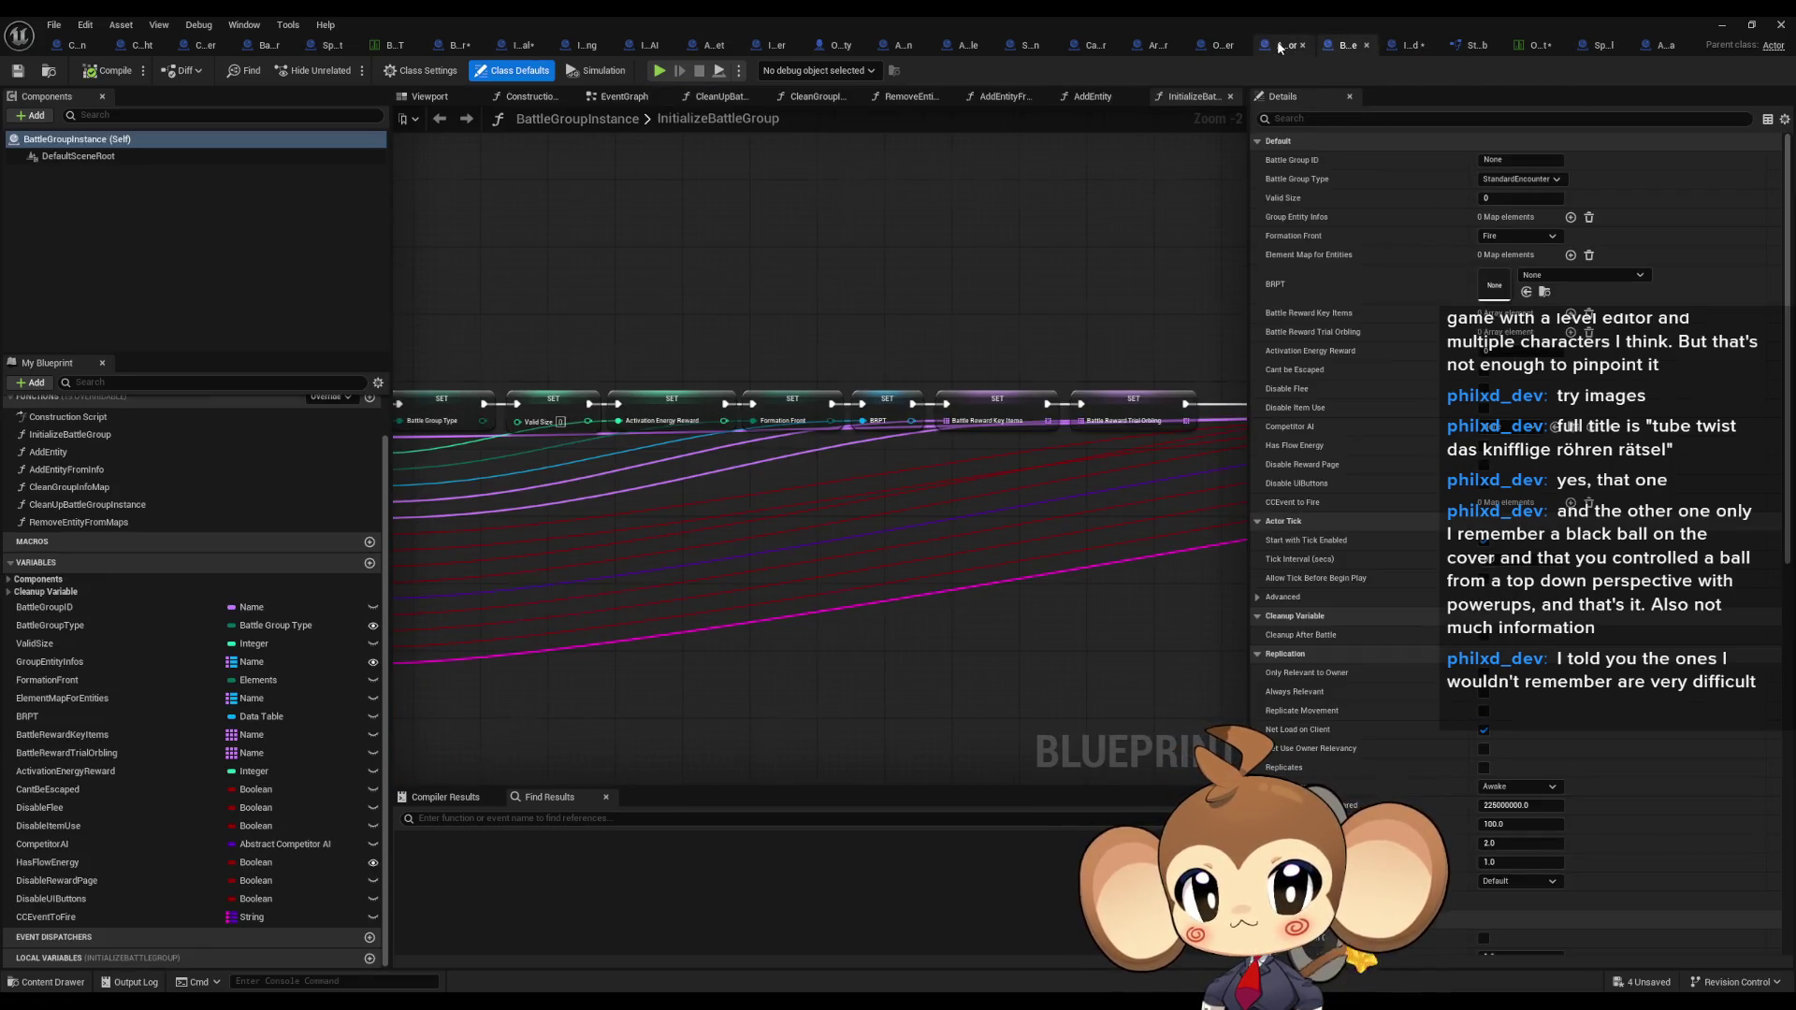
click(1277, 43)
click(1221, 45)
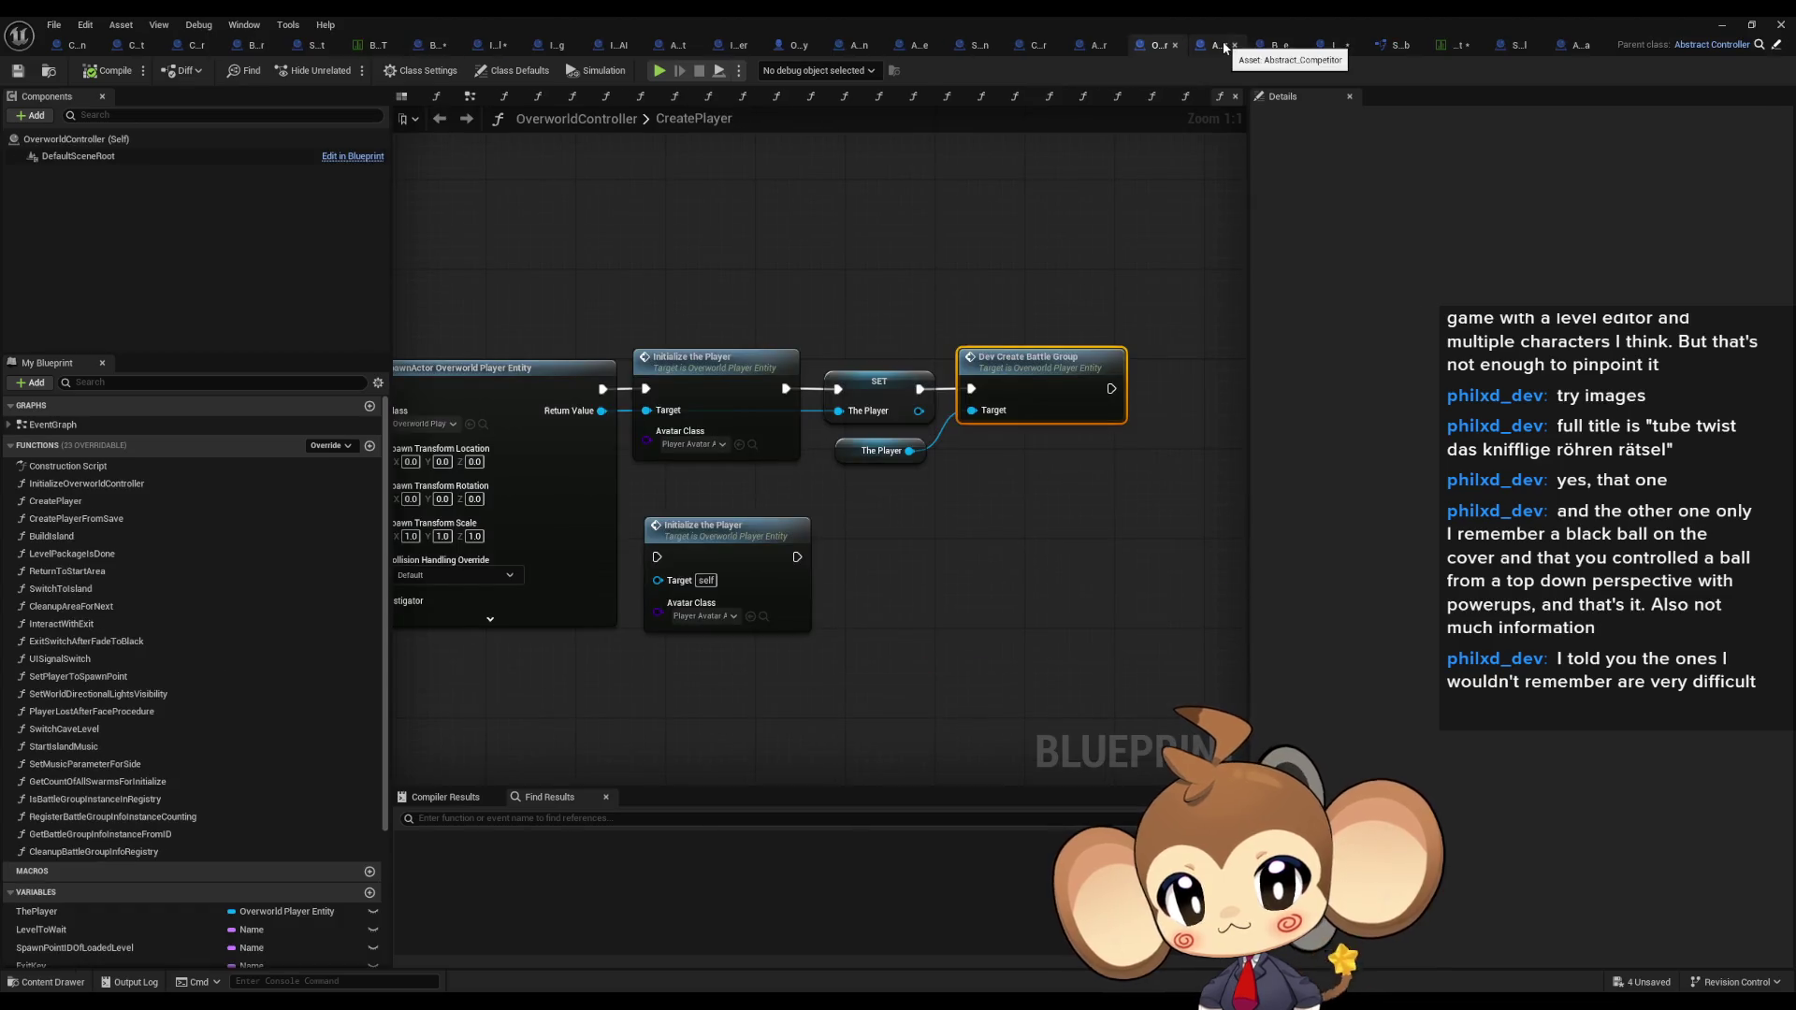
click(1332, 49)
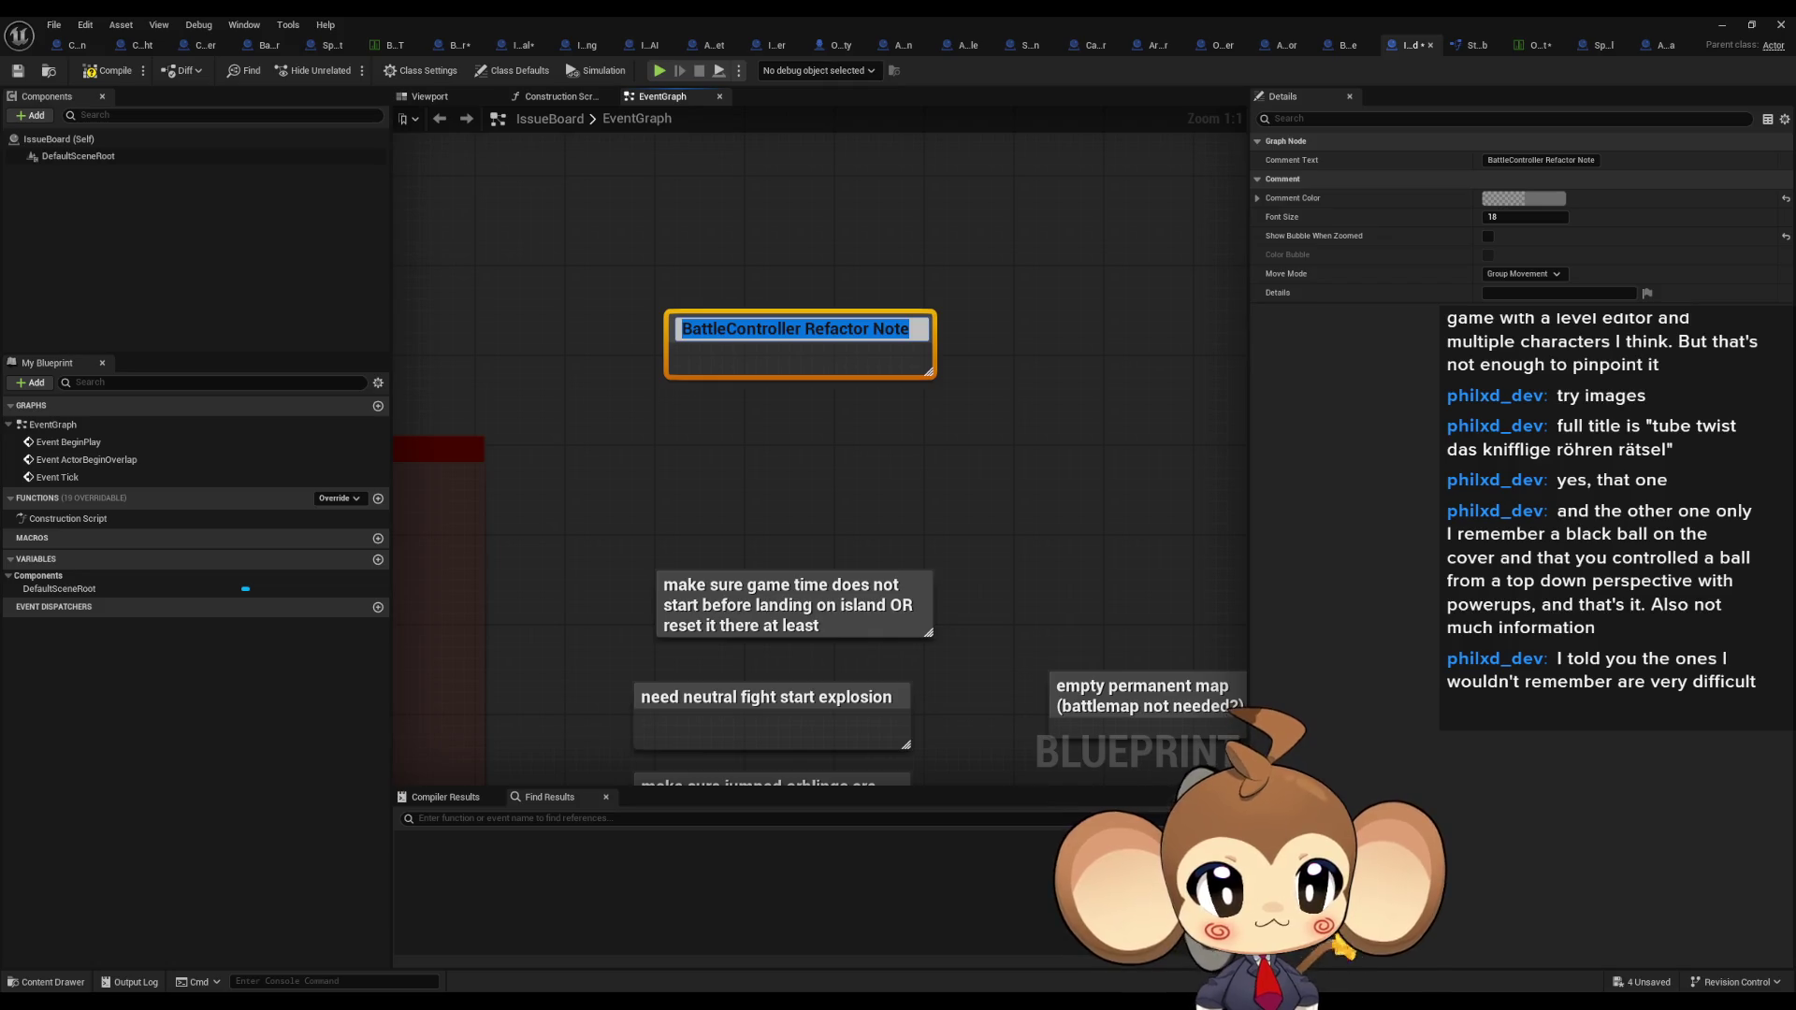
key(Return)
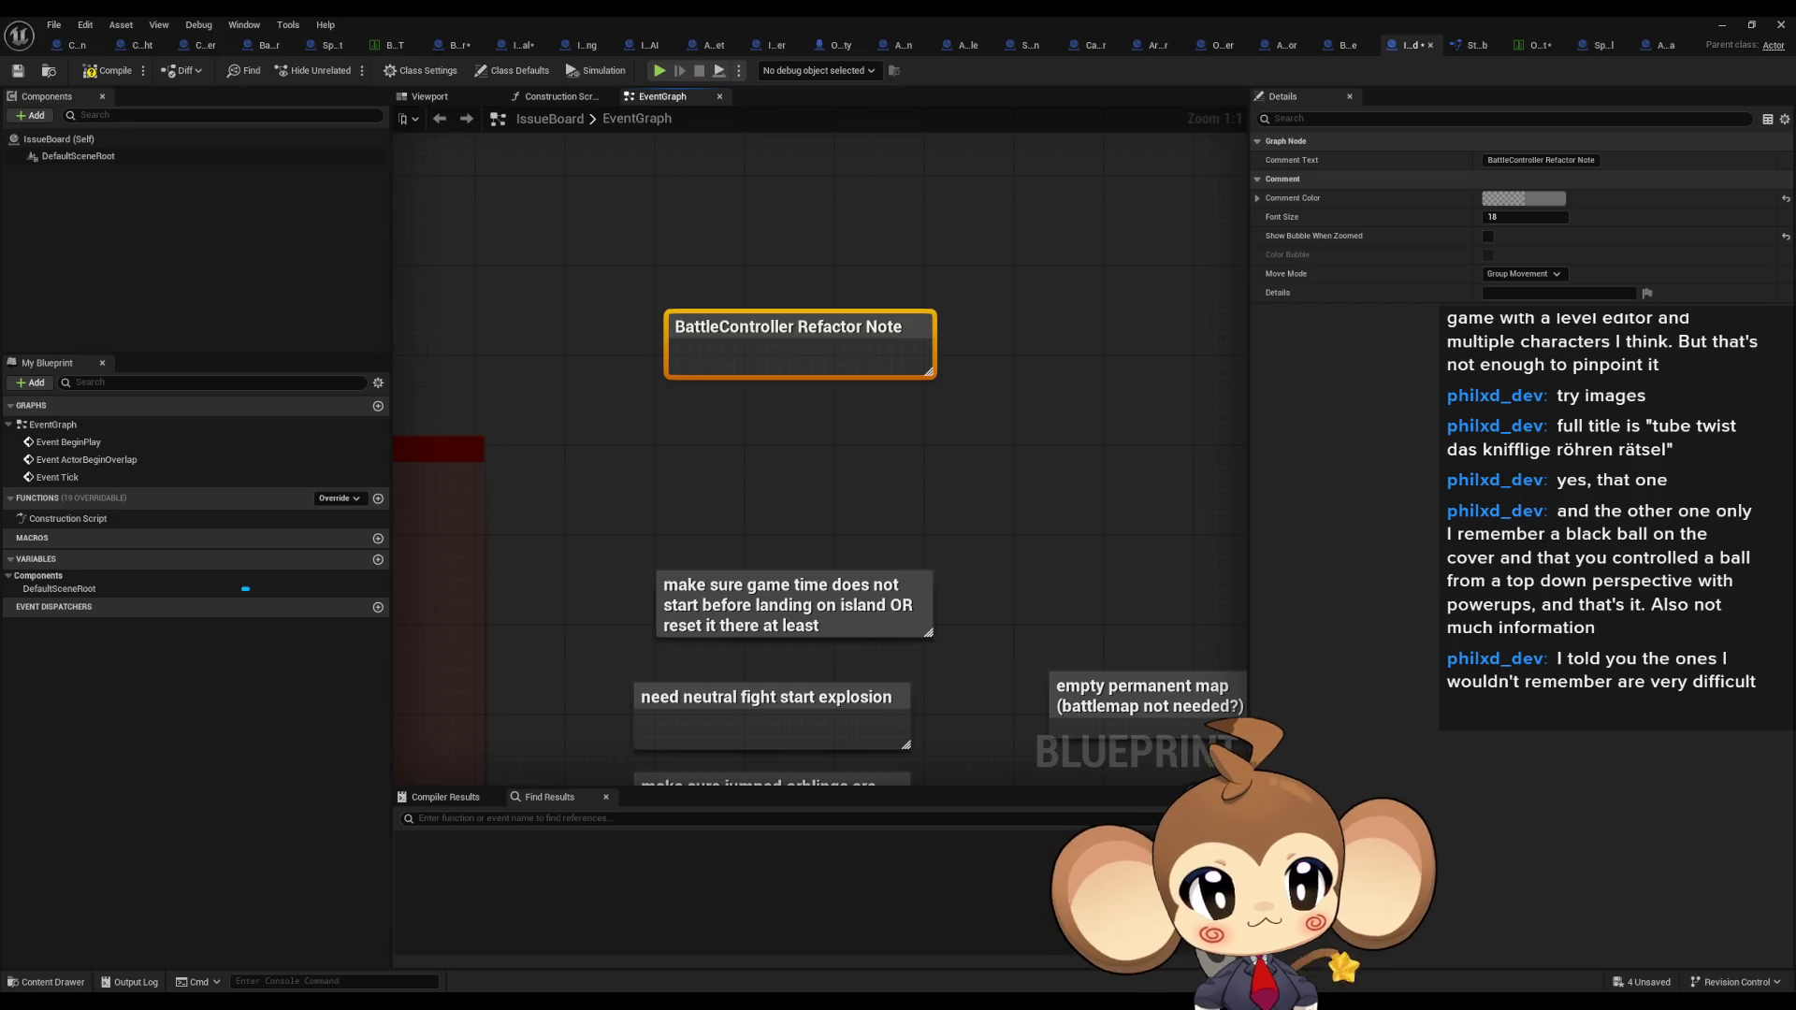
Step: Save all unsaved assets with File > Save All
click(54, 25)
click(90, 124)
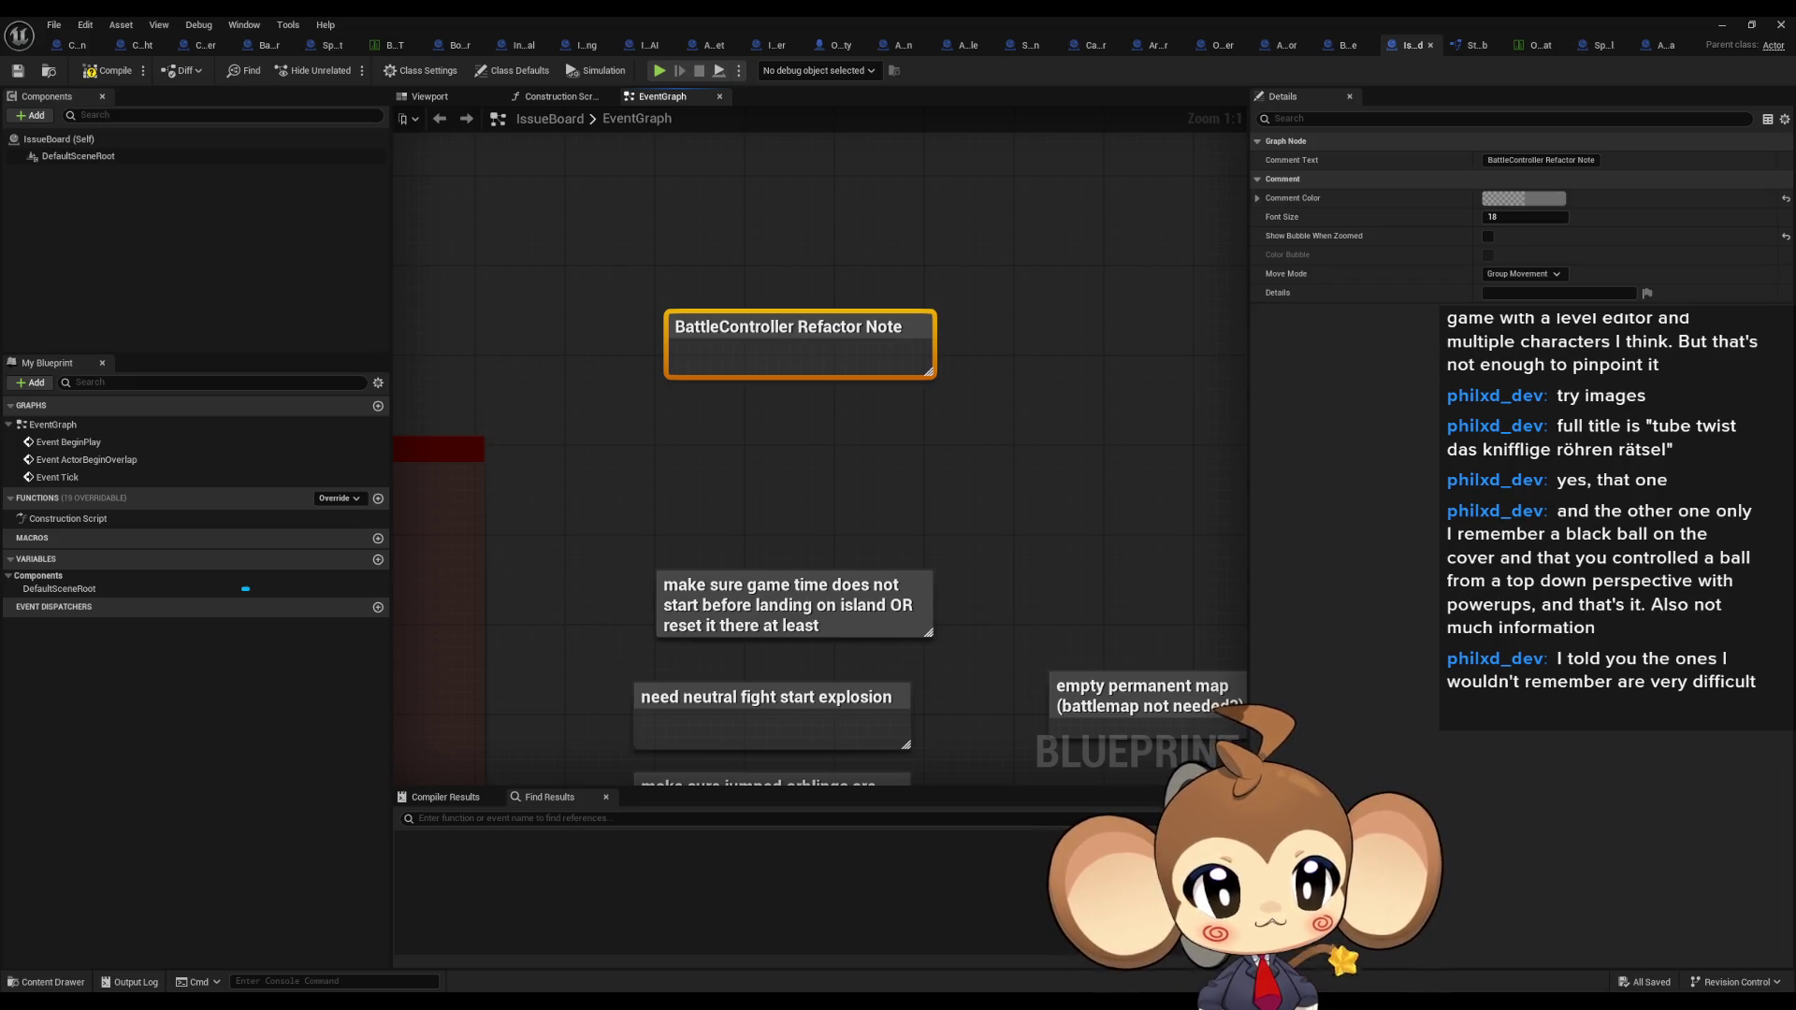
click(1197, 520)
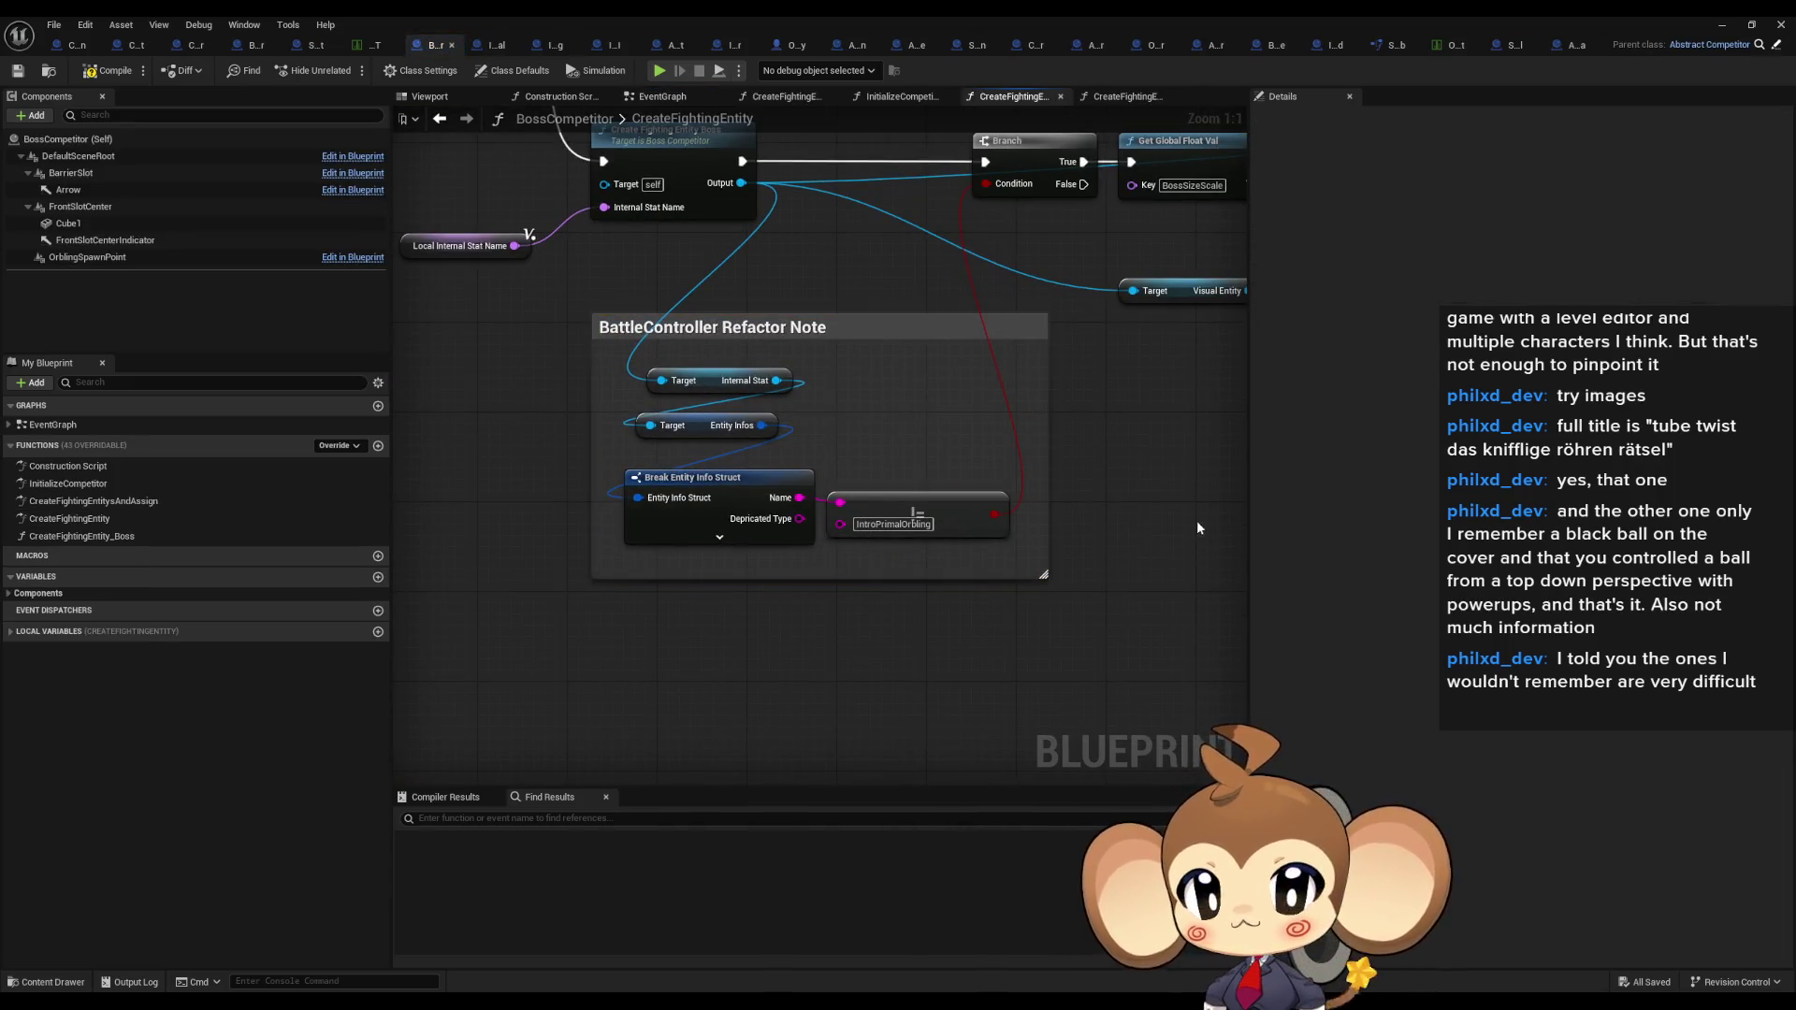
Step: Move the Return Node below the boss scaling nodes
drag(1198, 519, 1109, 619)
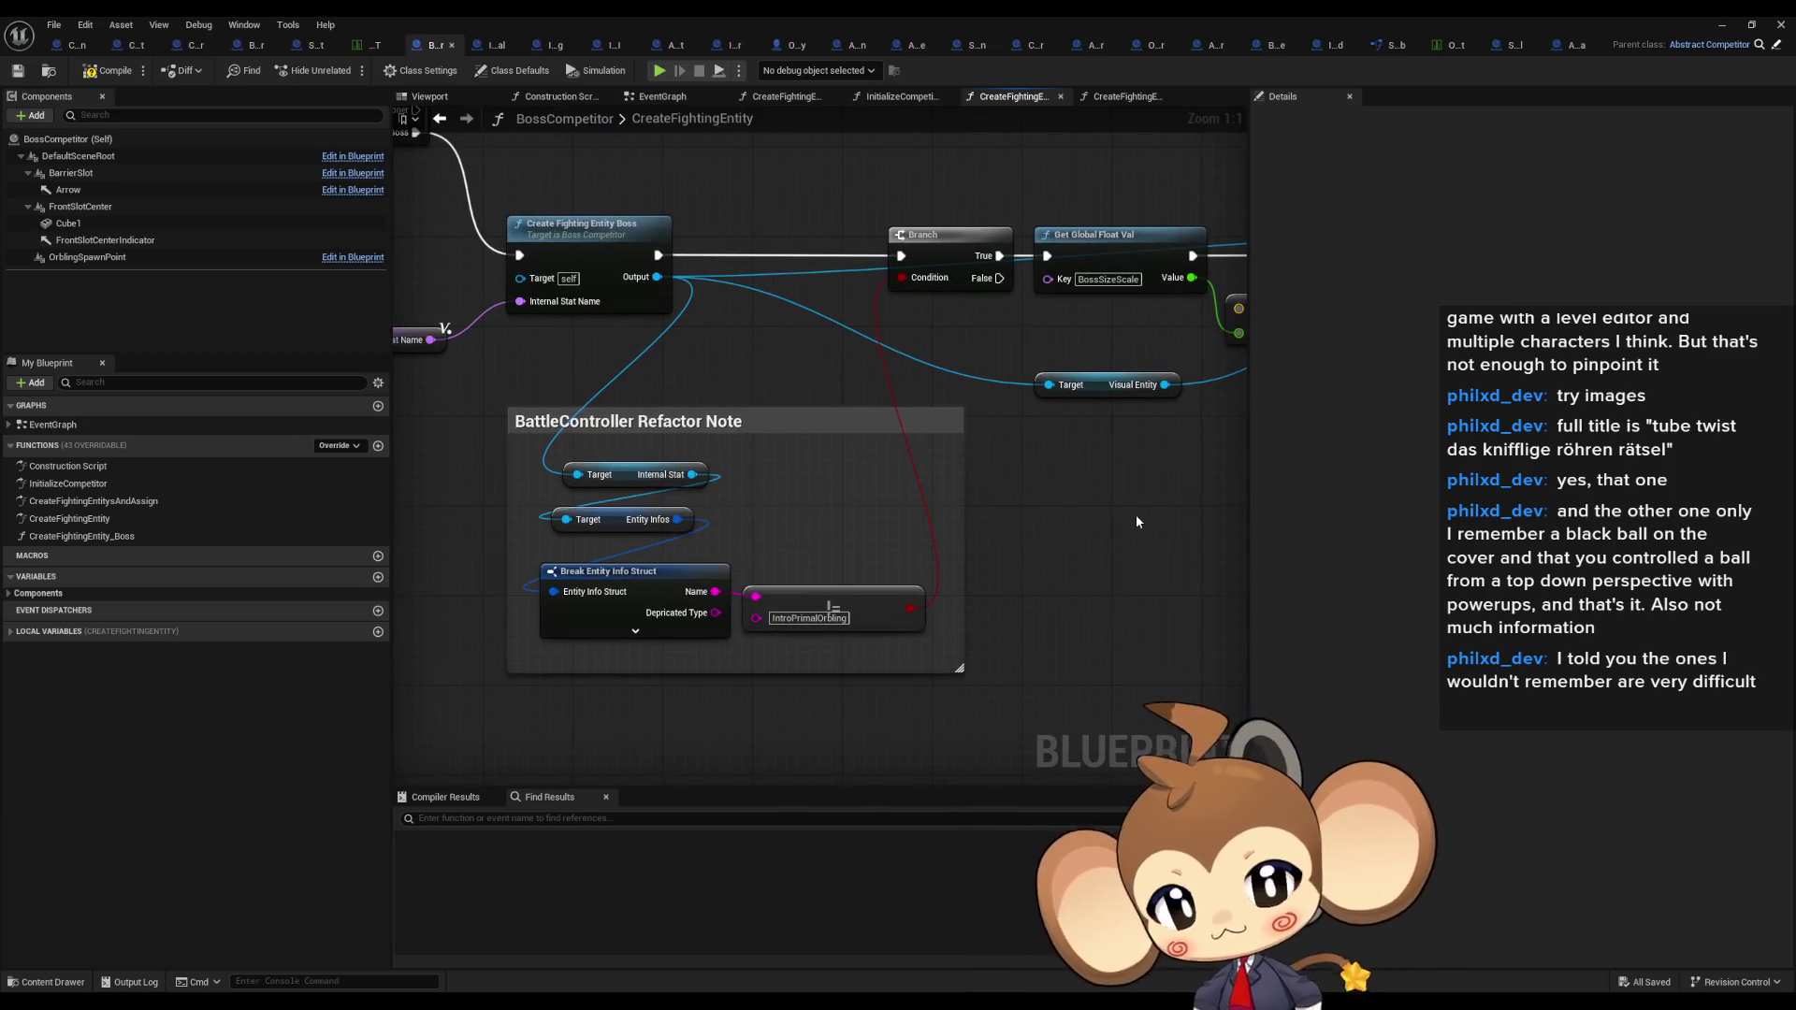
drag(1135, 514, 1150, 569)
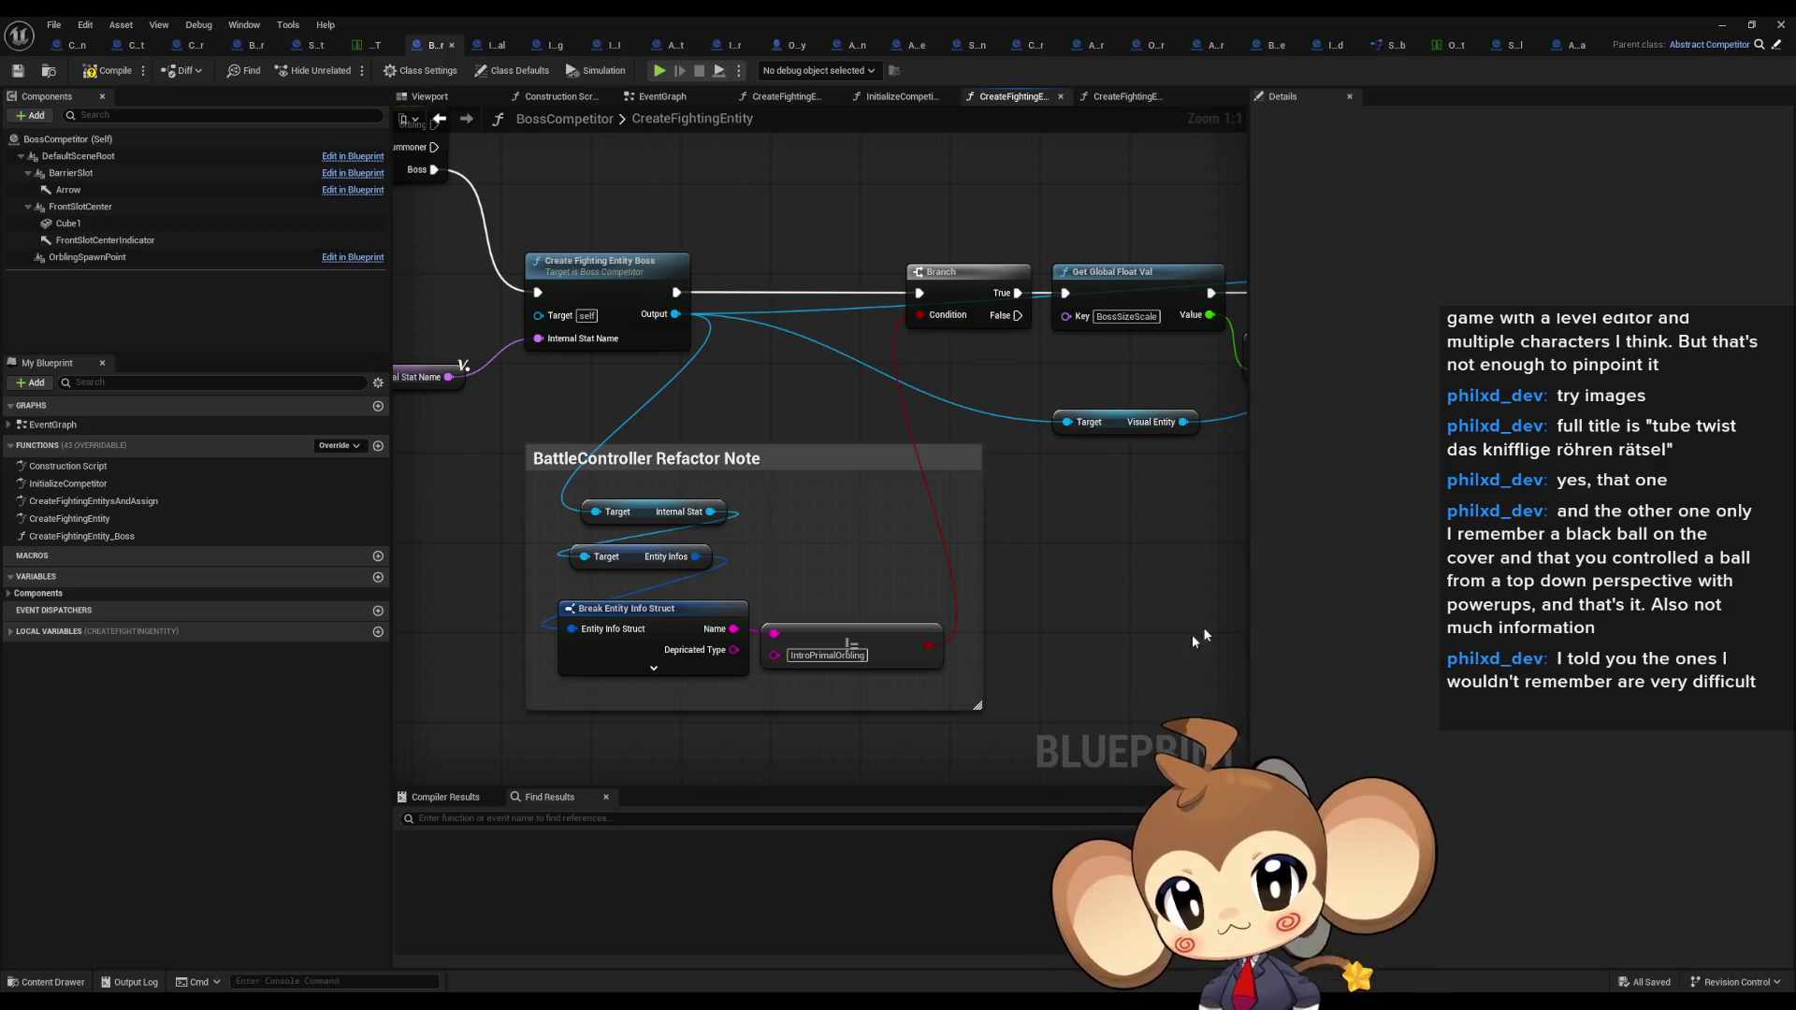
click(954, 410)
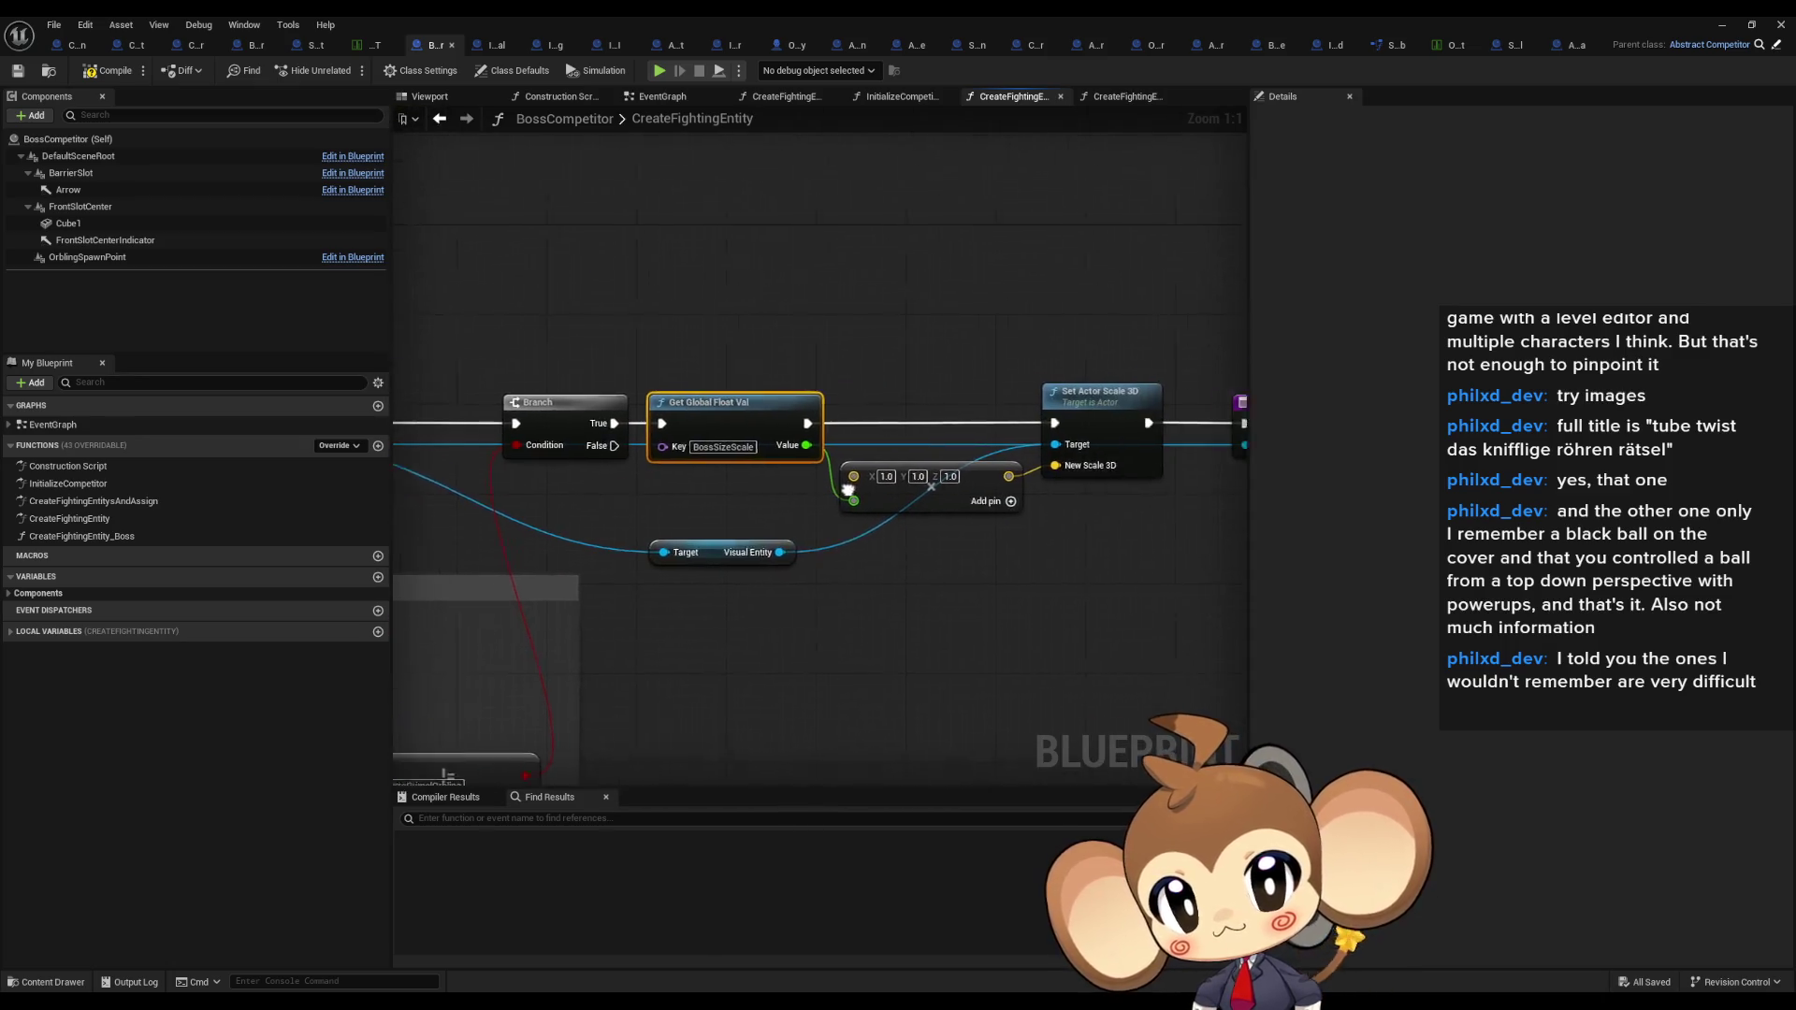
mouse_move(980, 565)
mouse_down()
mouse_move(1142, 573)
mouse_move(1244, 479)
mouse_up()
key(f)
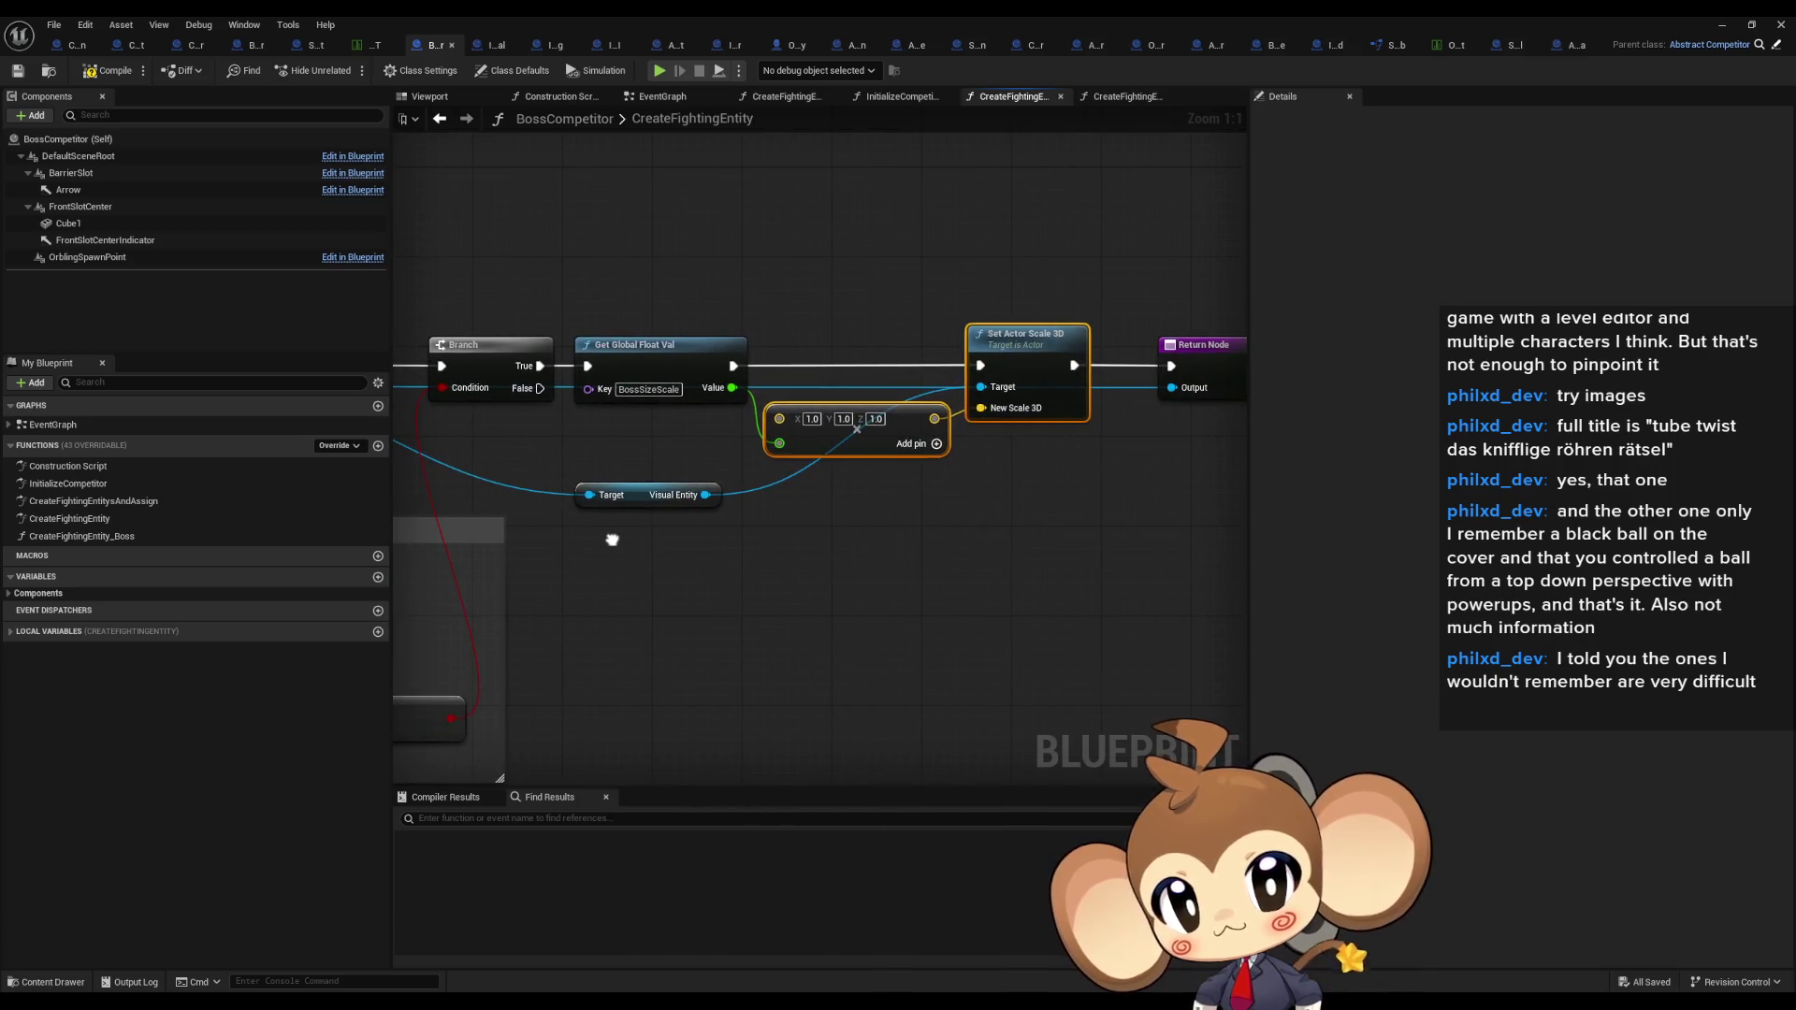
click(1202, 344)
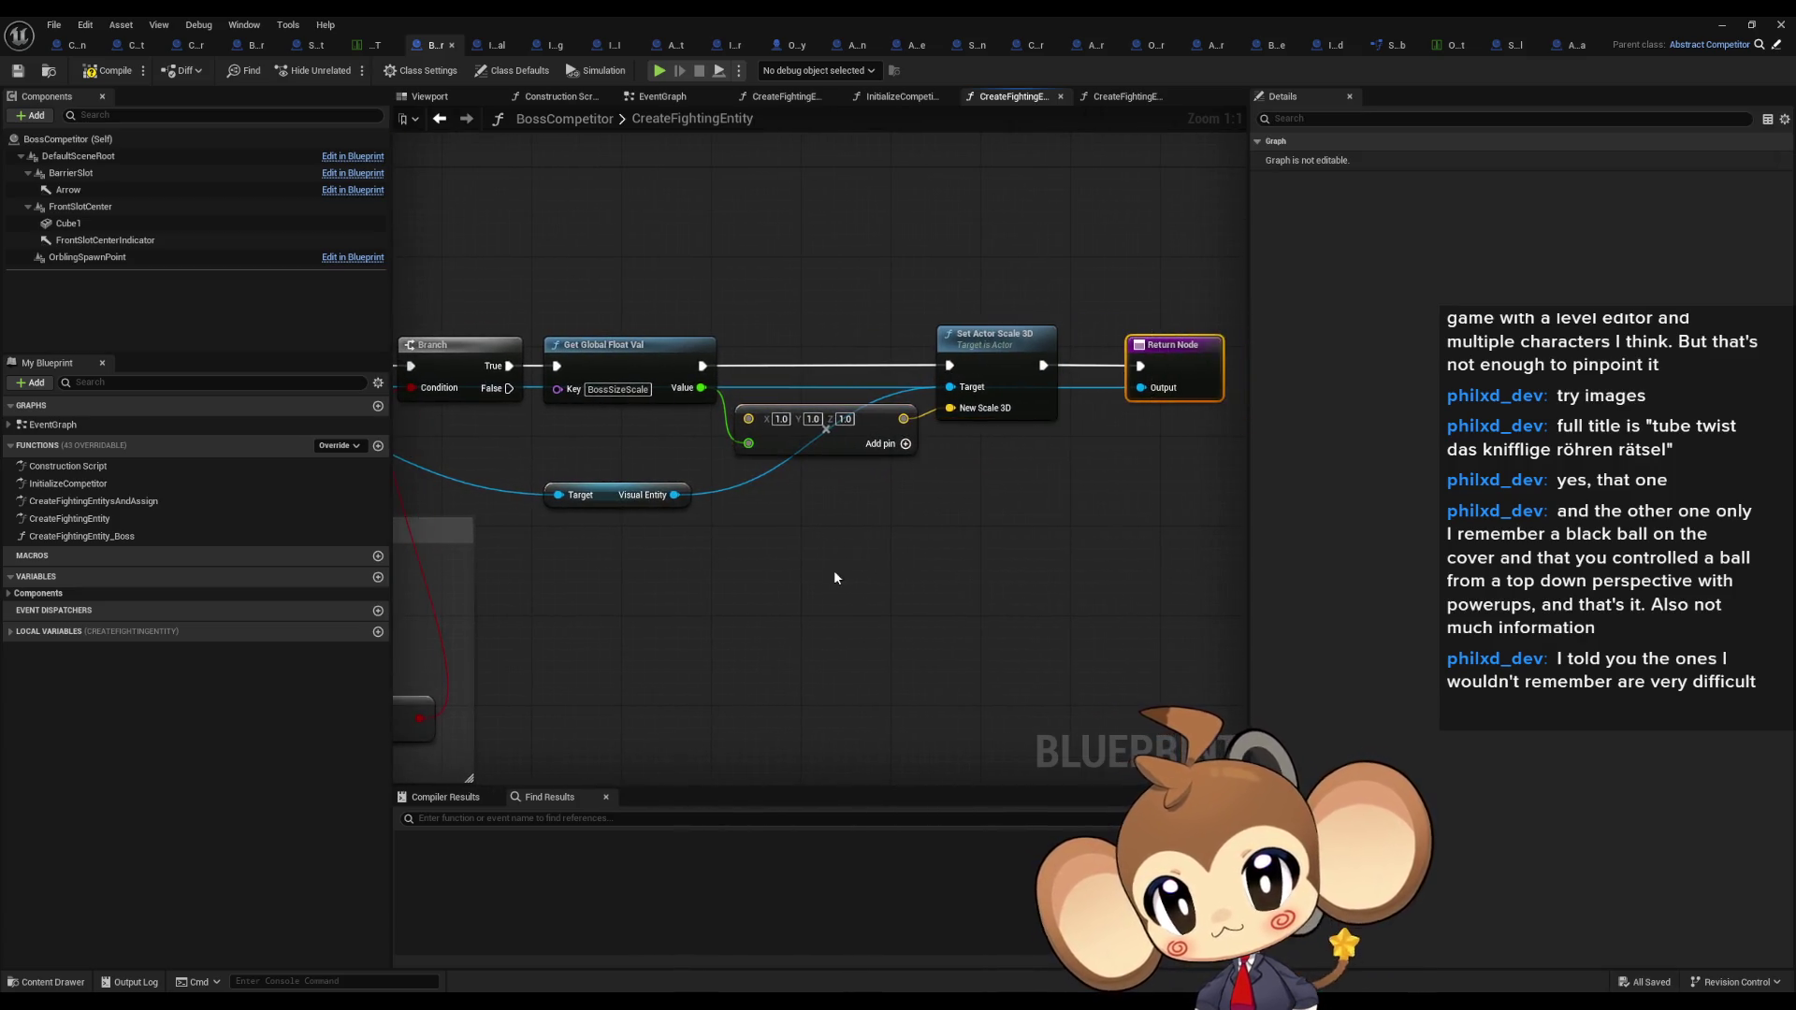
drag(1216, 316, 787, 521)
Step: Wire Branch False and the boss node's Output into the Return Node, then save the blueprint
mouse_move(724, 315)
mouse_down()
mouse_move(806, 538)
mouse_move(823, 535)
mouse_up()
scroll(823, 600, down, 1)
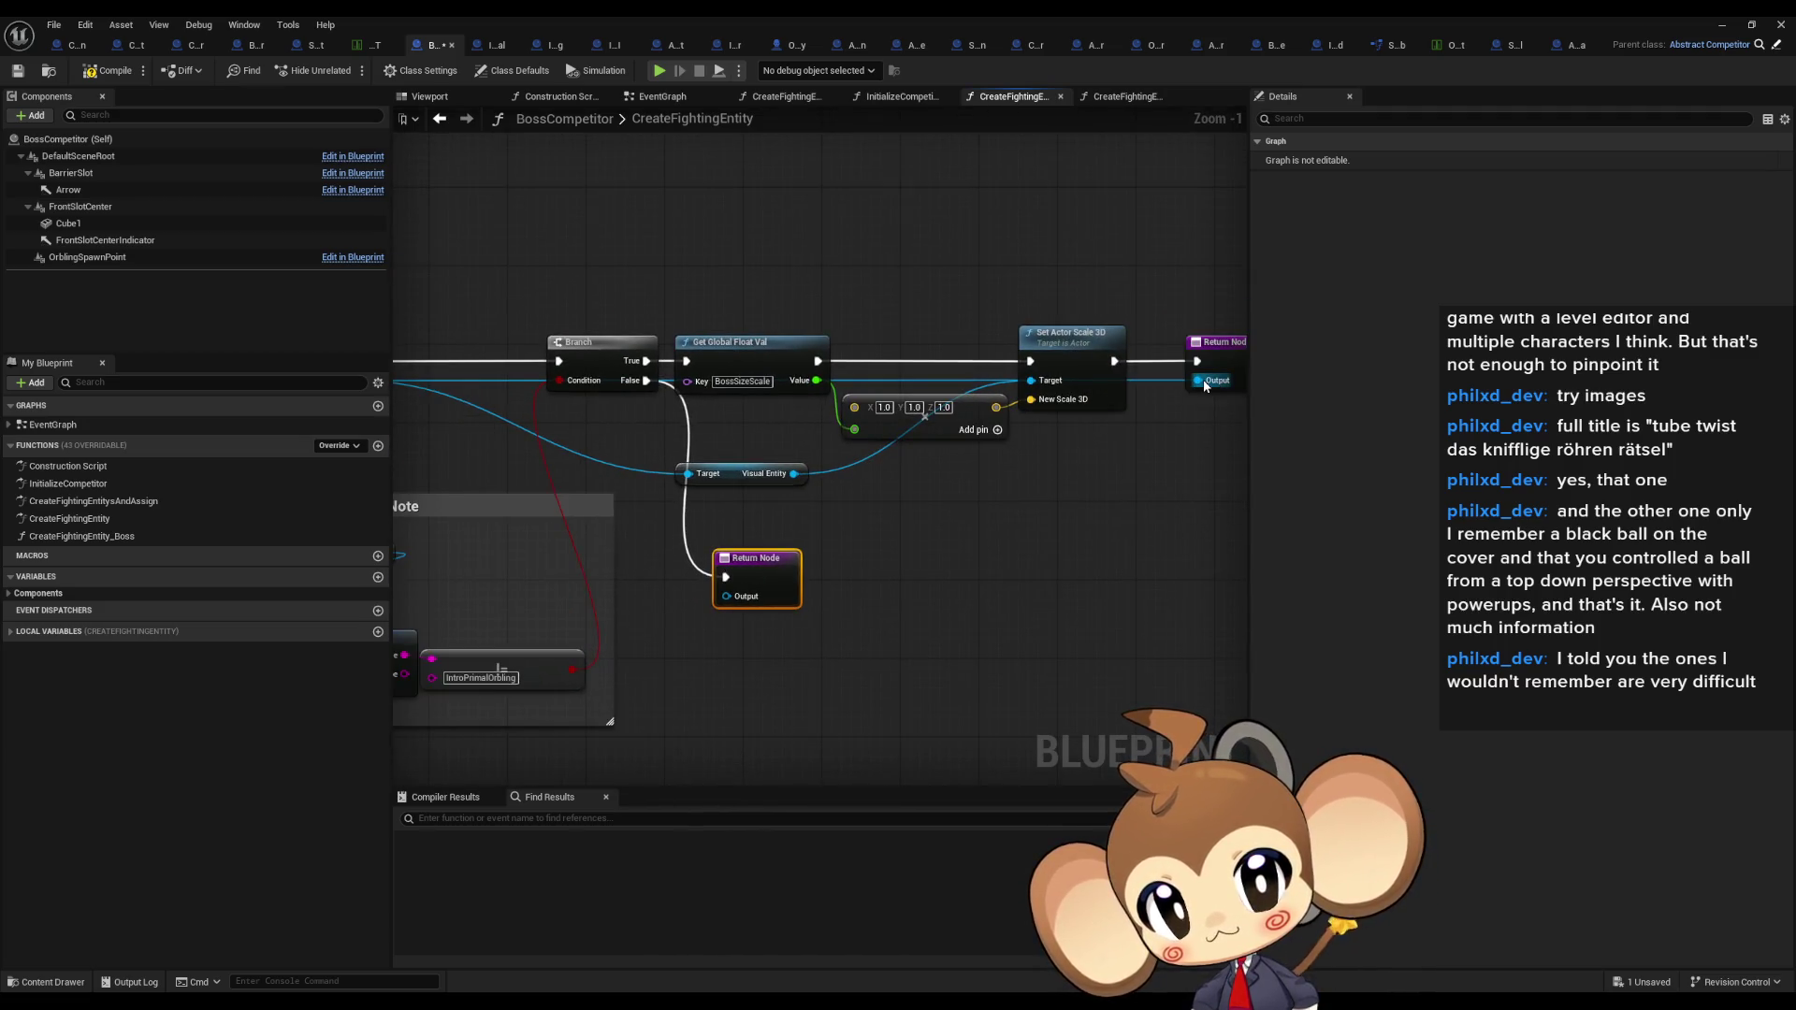
scroll(1205, 387, down, 1)
drag(468, 380, 801, 568)
drag(784, 647, 1024, 651)
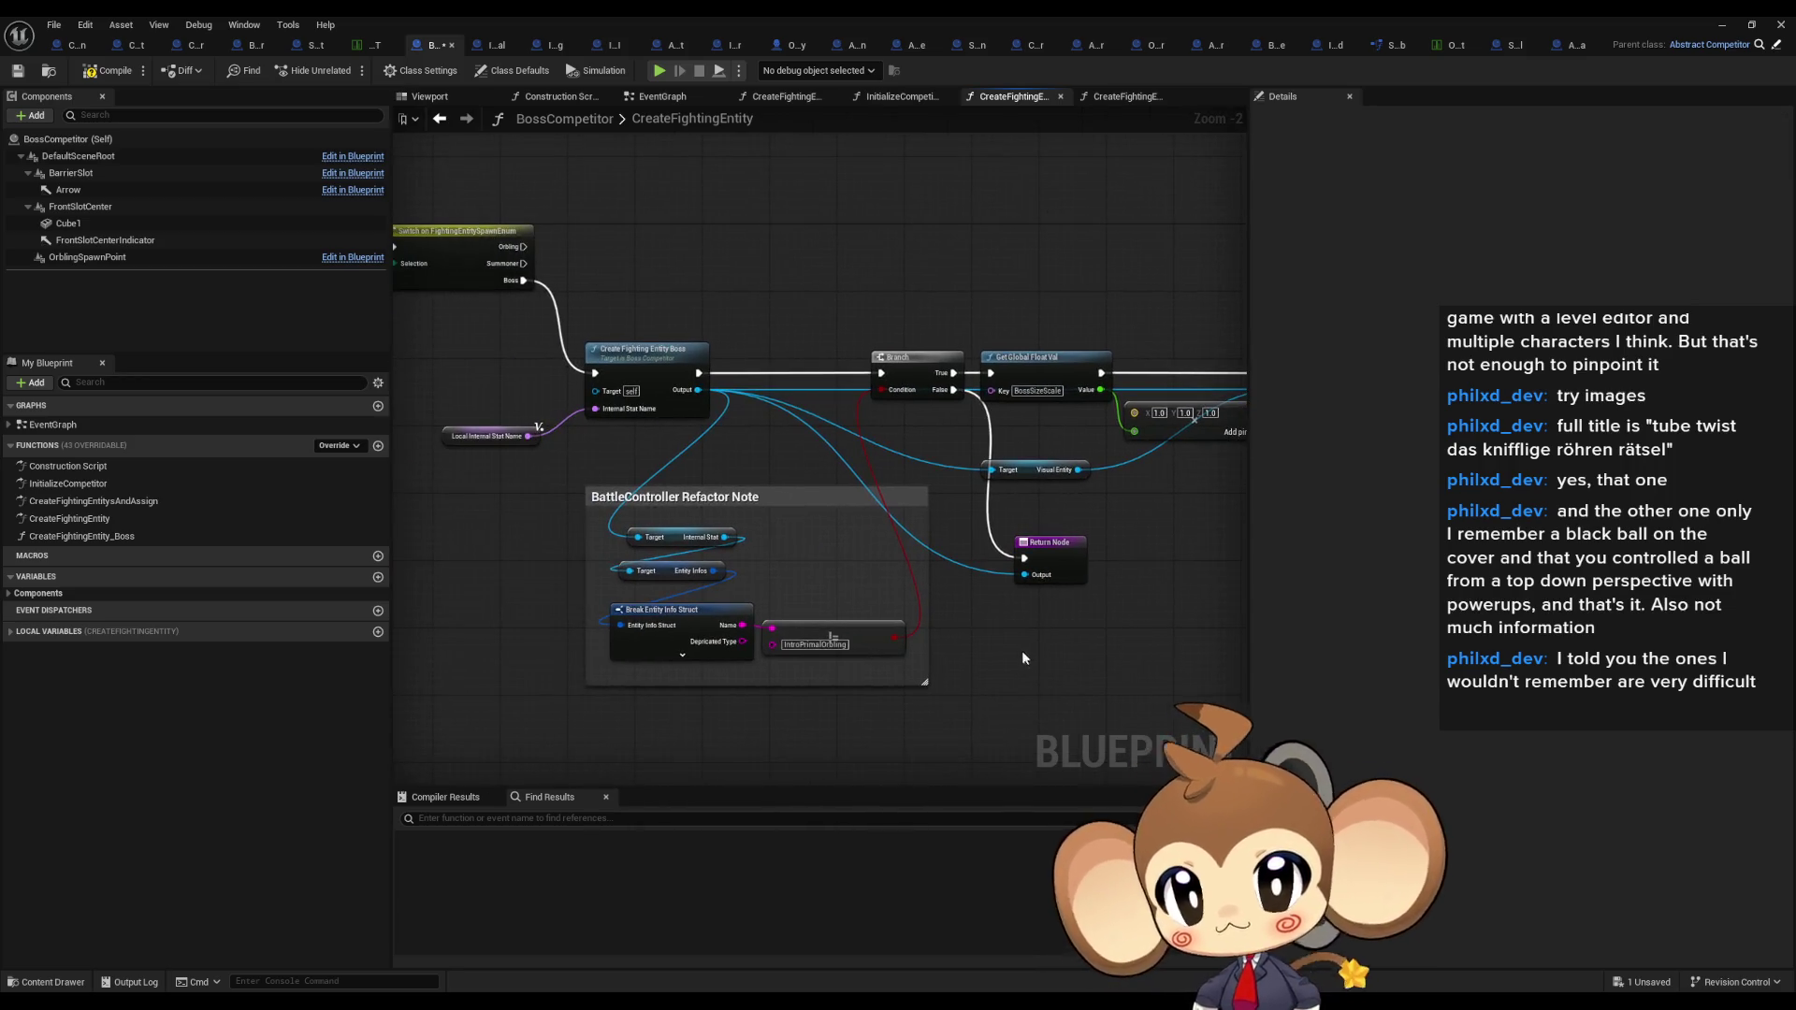
click(107, 70)
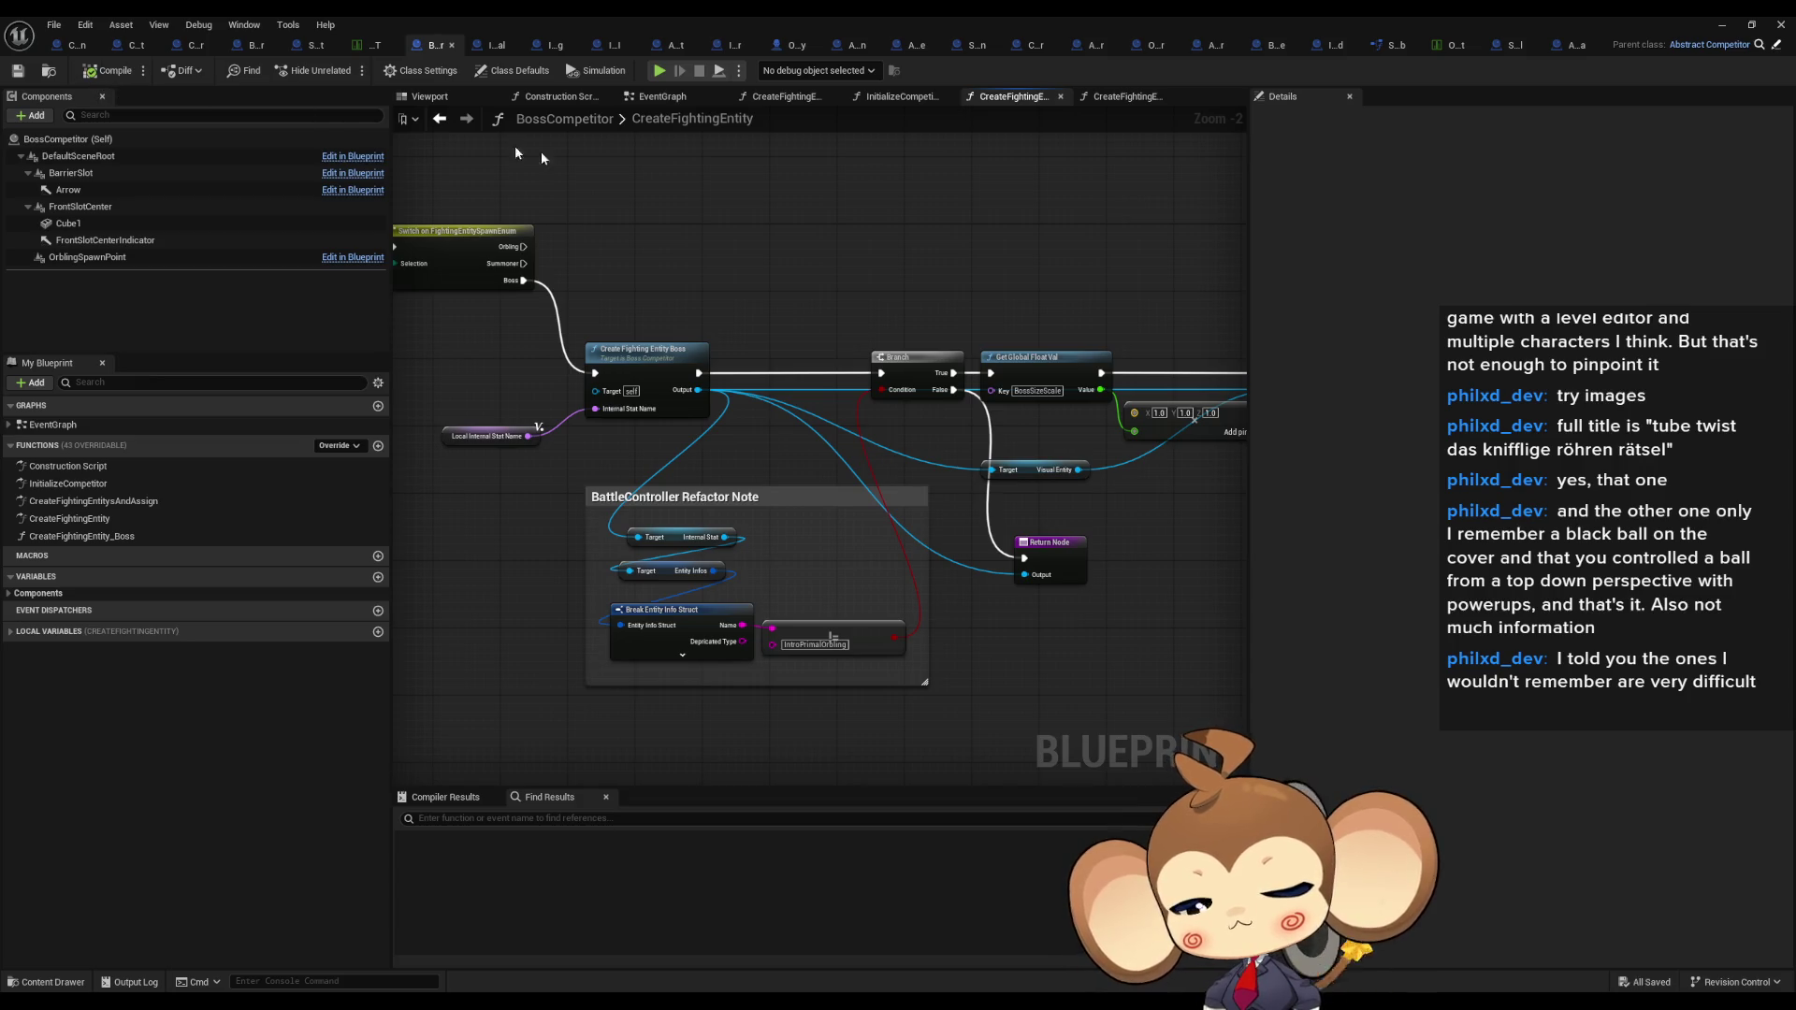
mouse_move(814, 271)
mouse_down()
mouse_move(802, 341)
mouse_move(1215, 389)
mouse_move(796, 353)
mouse_up()
scroll(884, 490, up, 1)
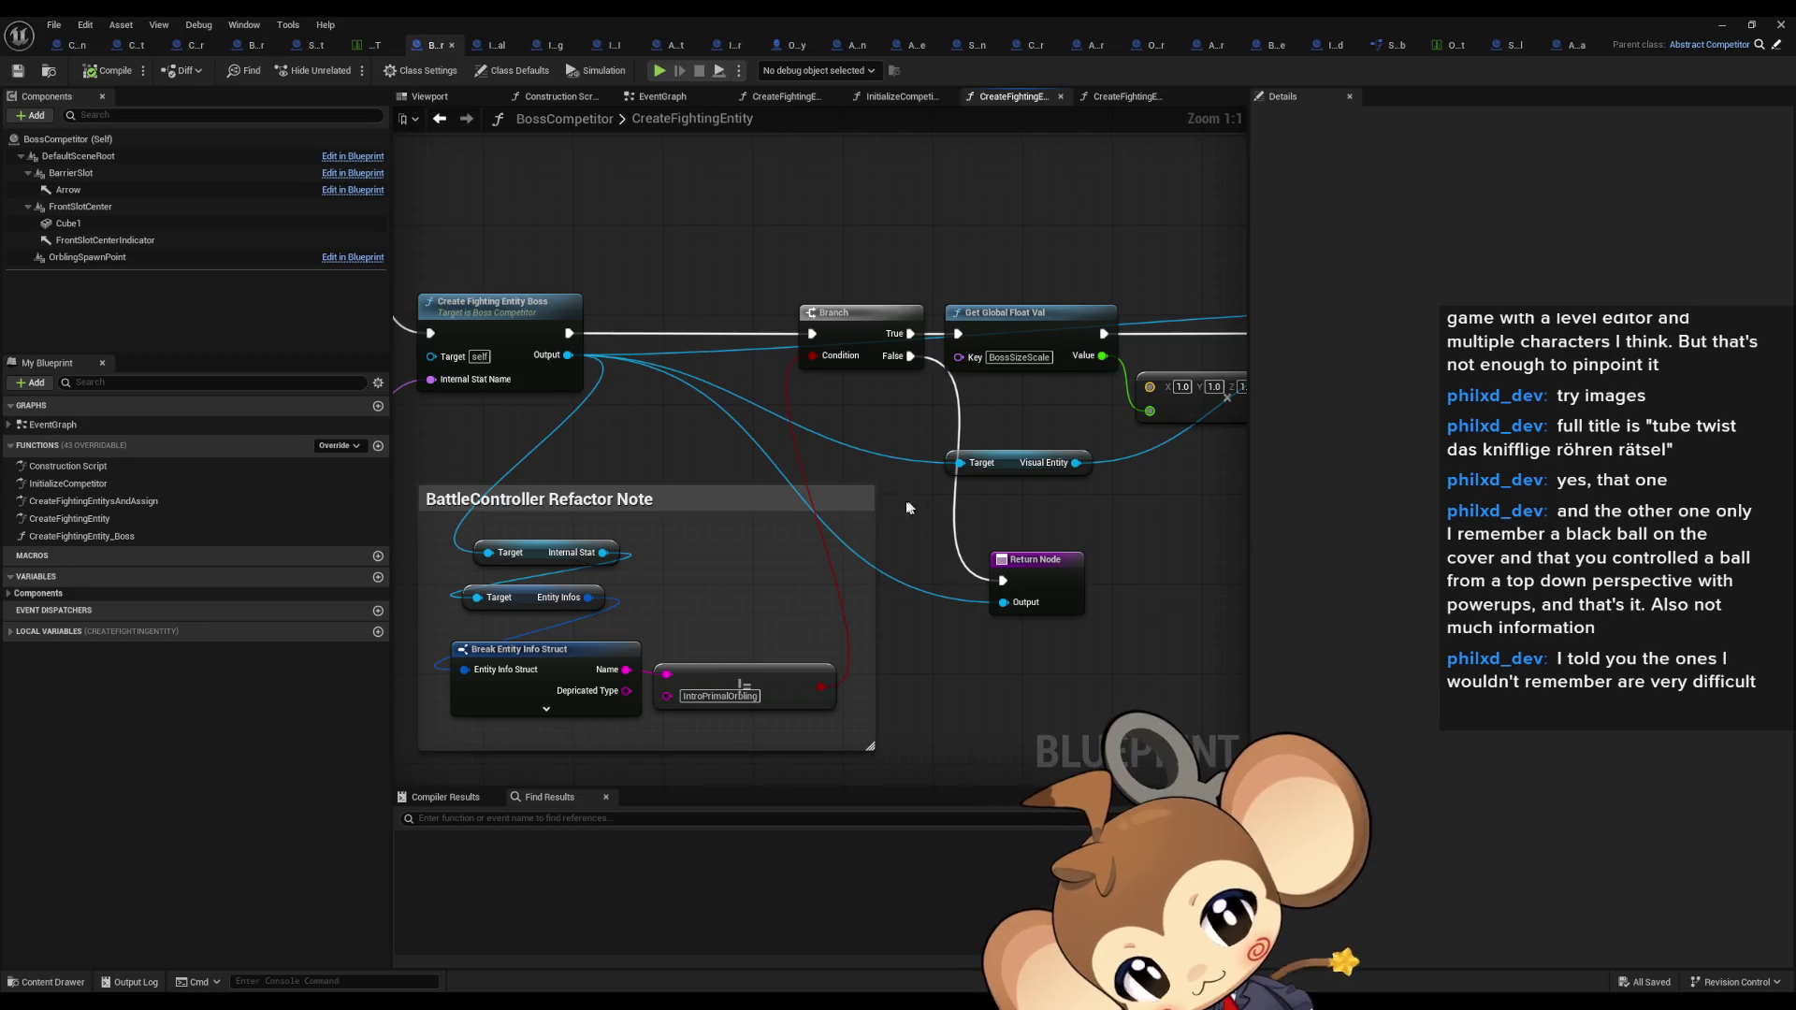
scroll(862, 449, up, 1)
drag(862, 450, 873, 445)
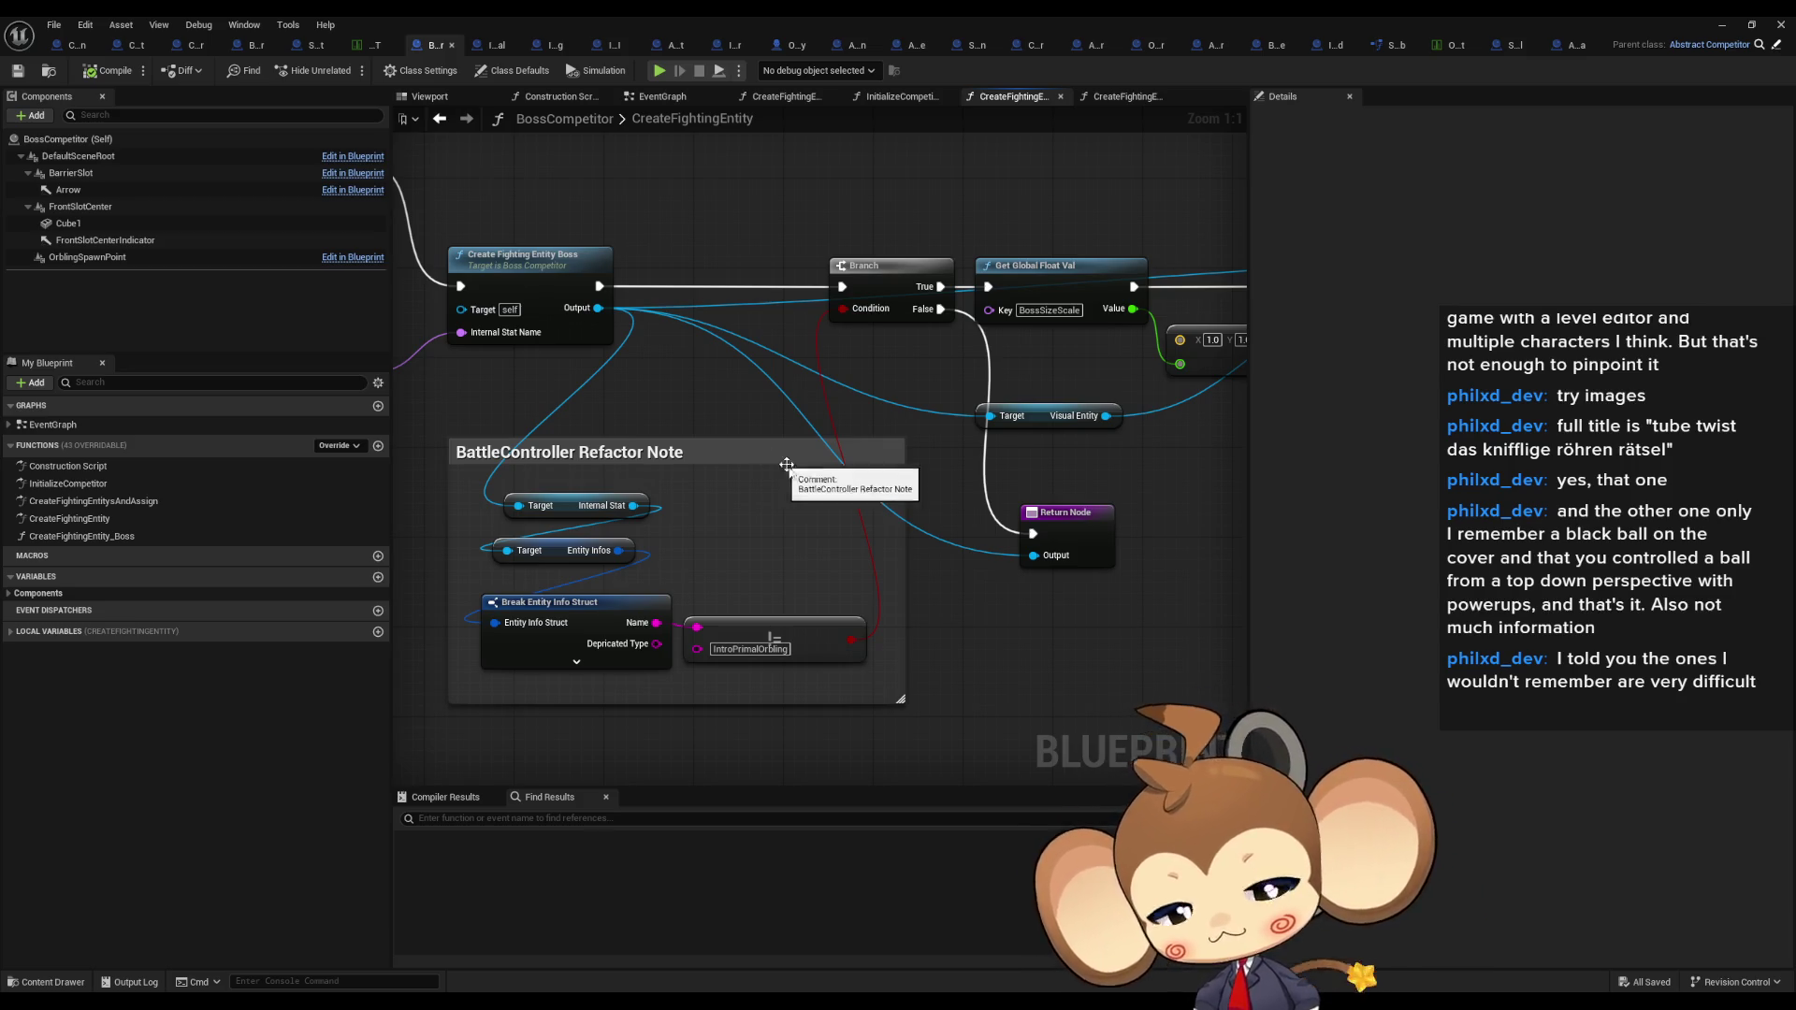
mouse_move(993, 621)
mouse_down()
mouse_move(924, 577)
mouse_move(968, 577)
mouse_up()
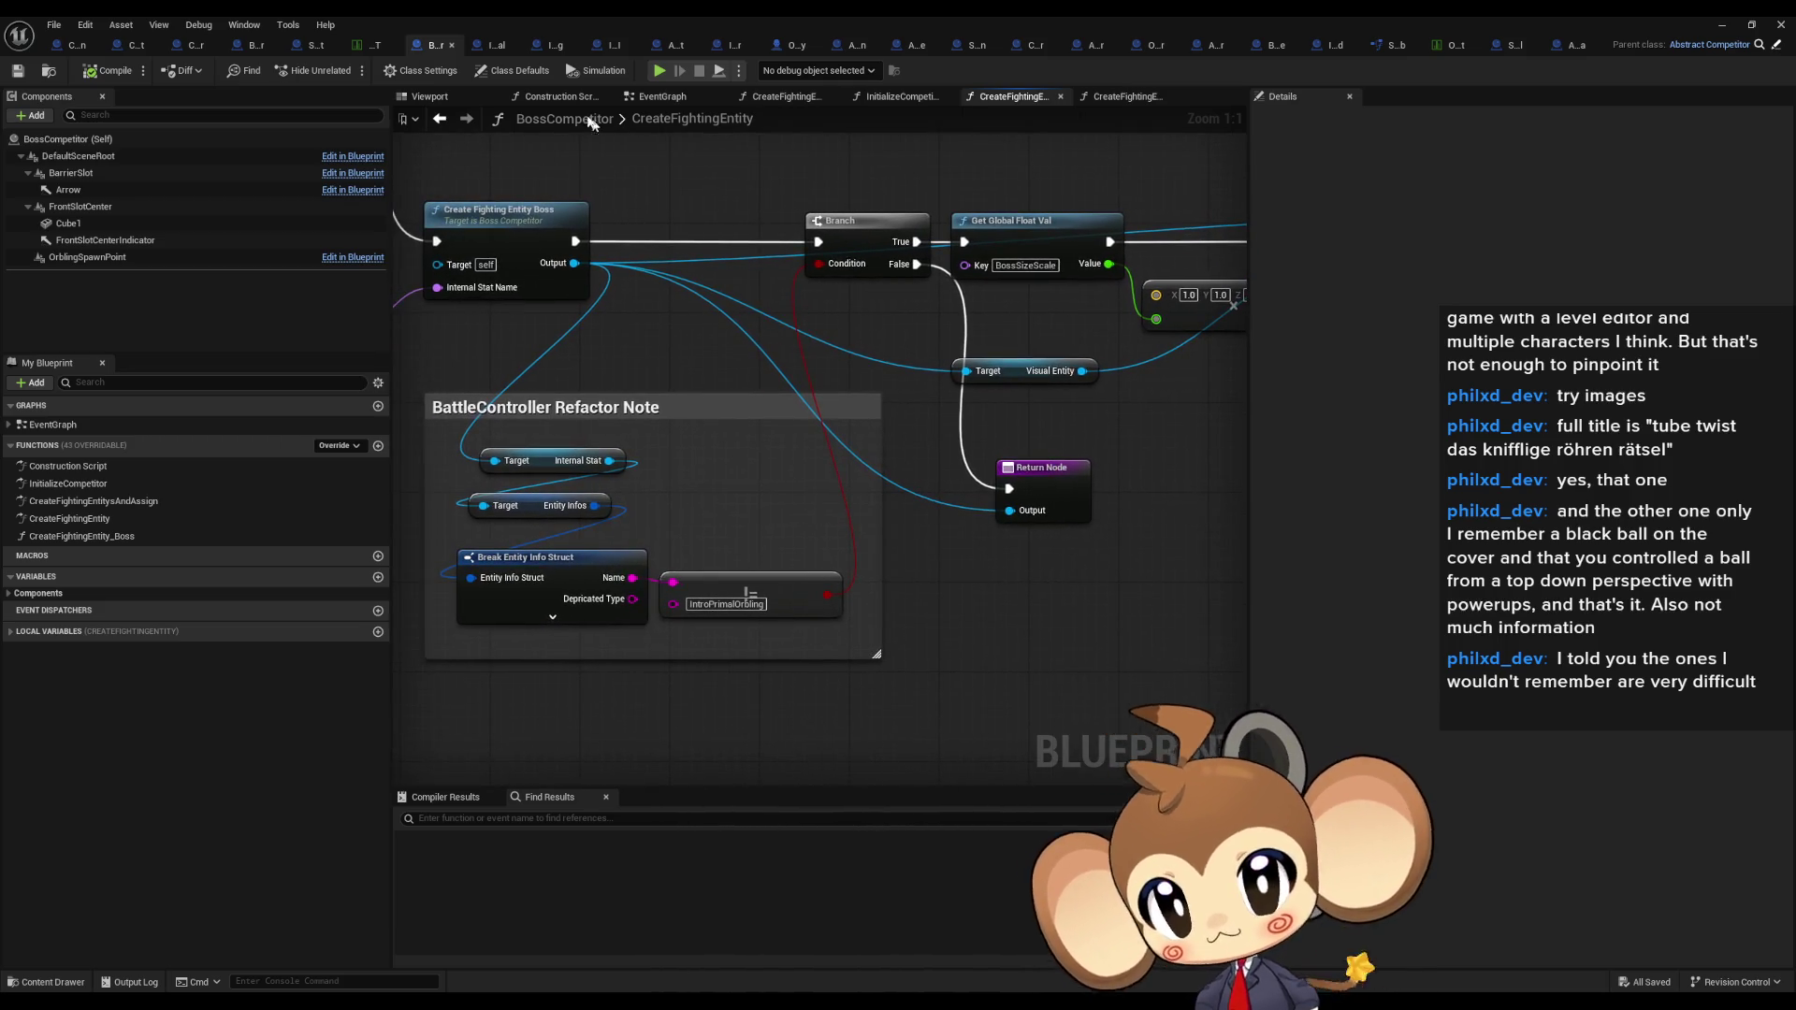
Step: Restore the editor window and browse the Content Browser to Blueprints > Stats > PresetStats
double_click(552, 23)
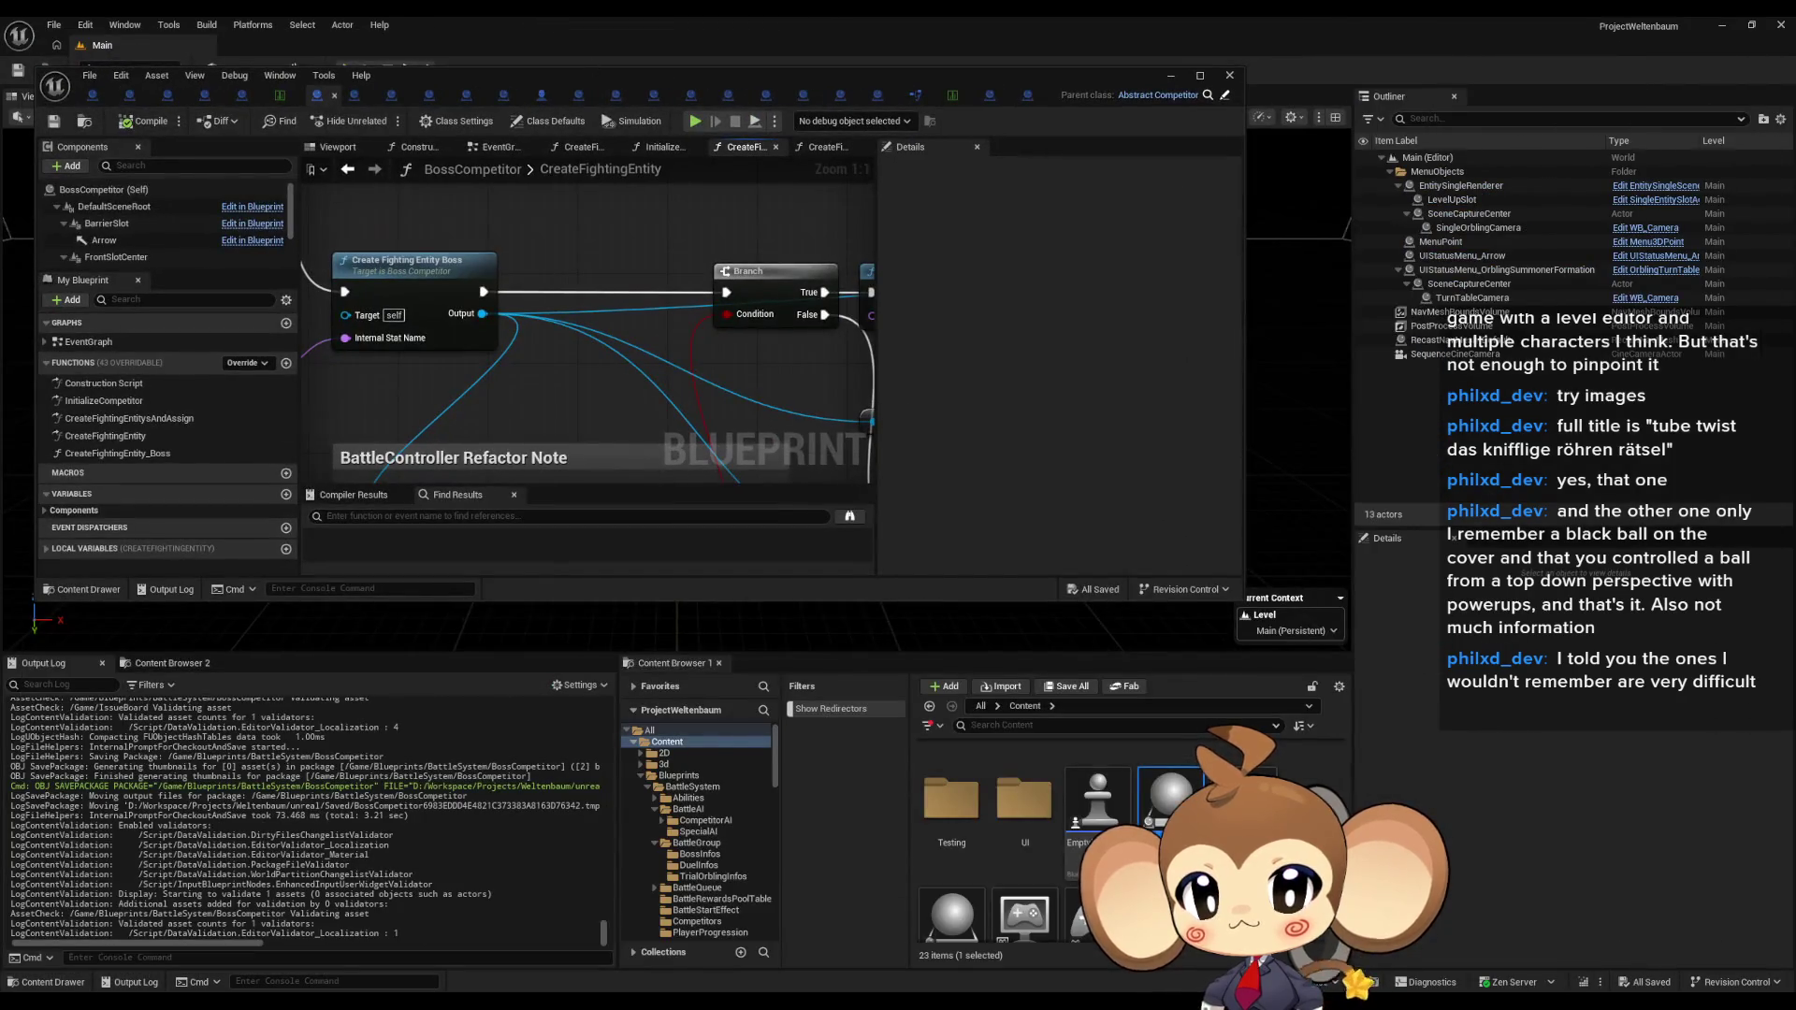
scroll(1134, 788, up, 5)
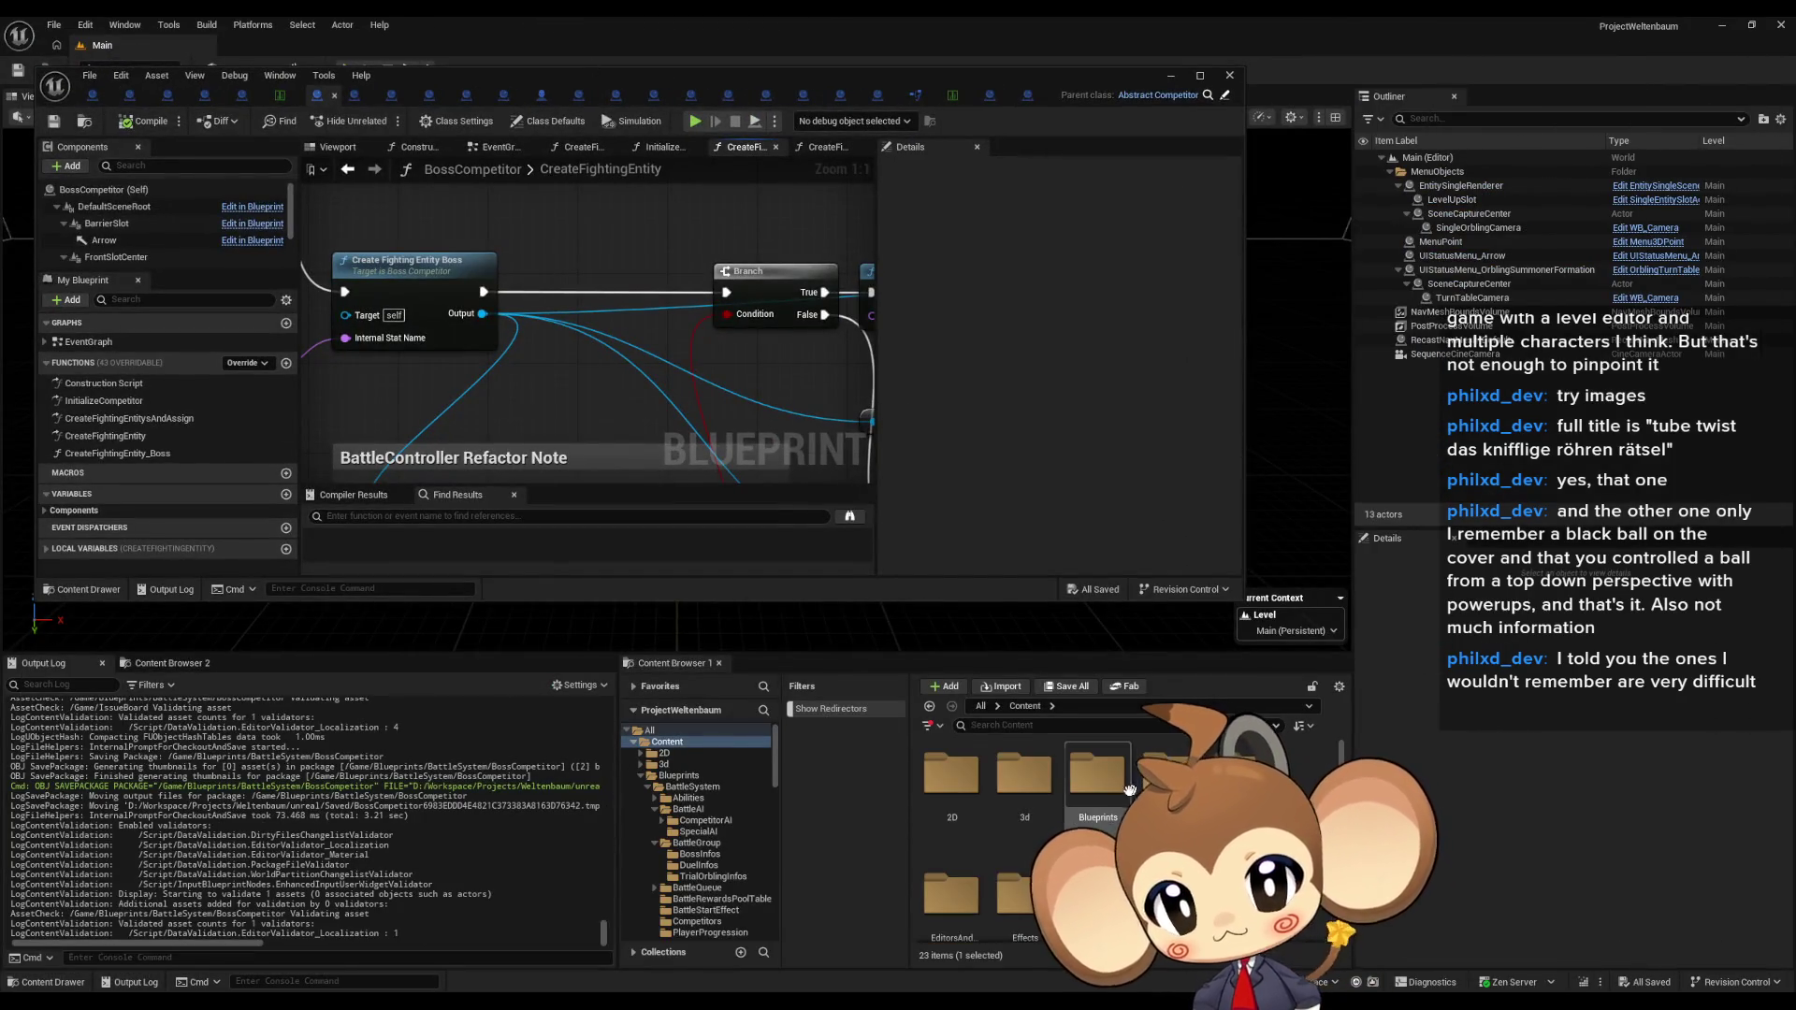
click(1079, 786)
double_click(1079, 786)
double_click(1080, 786)
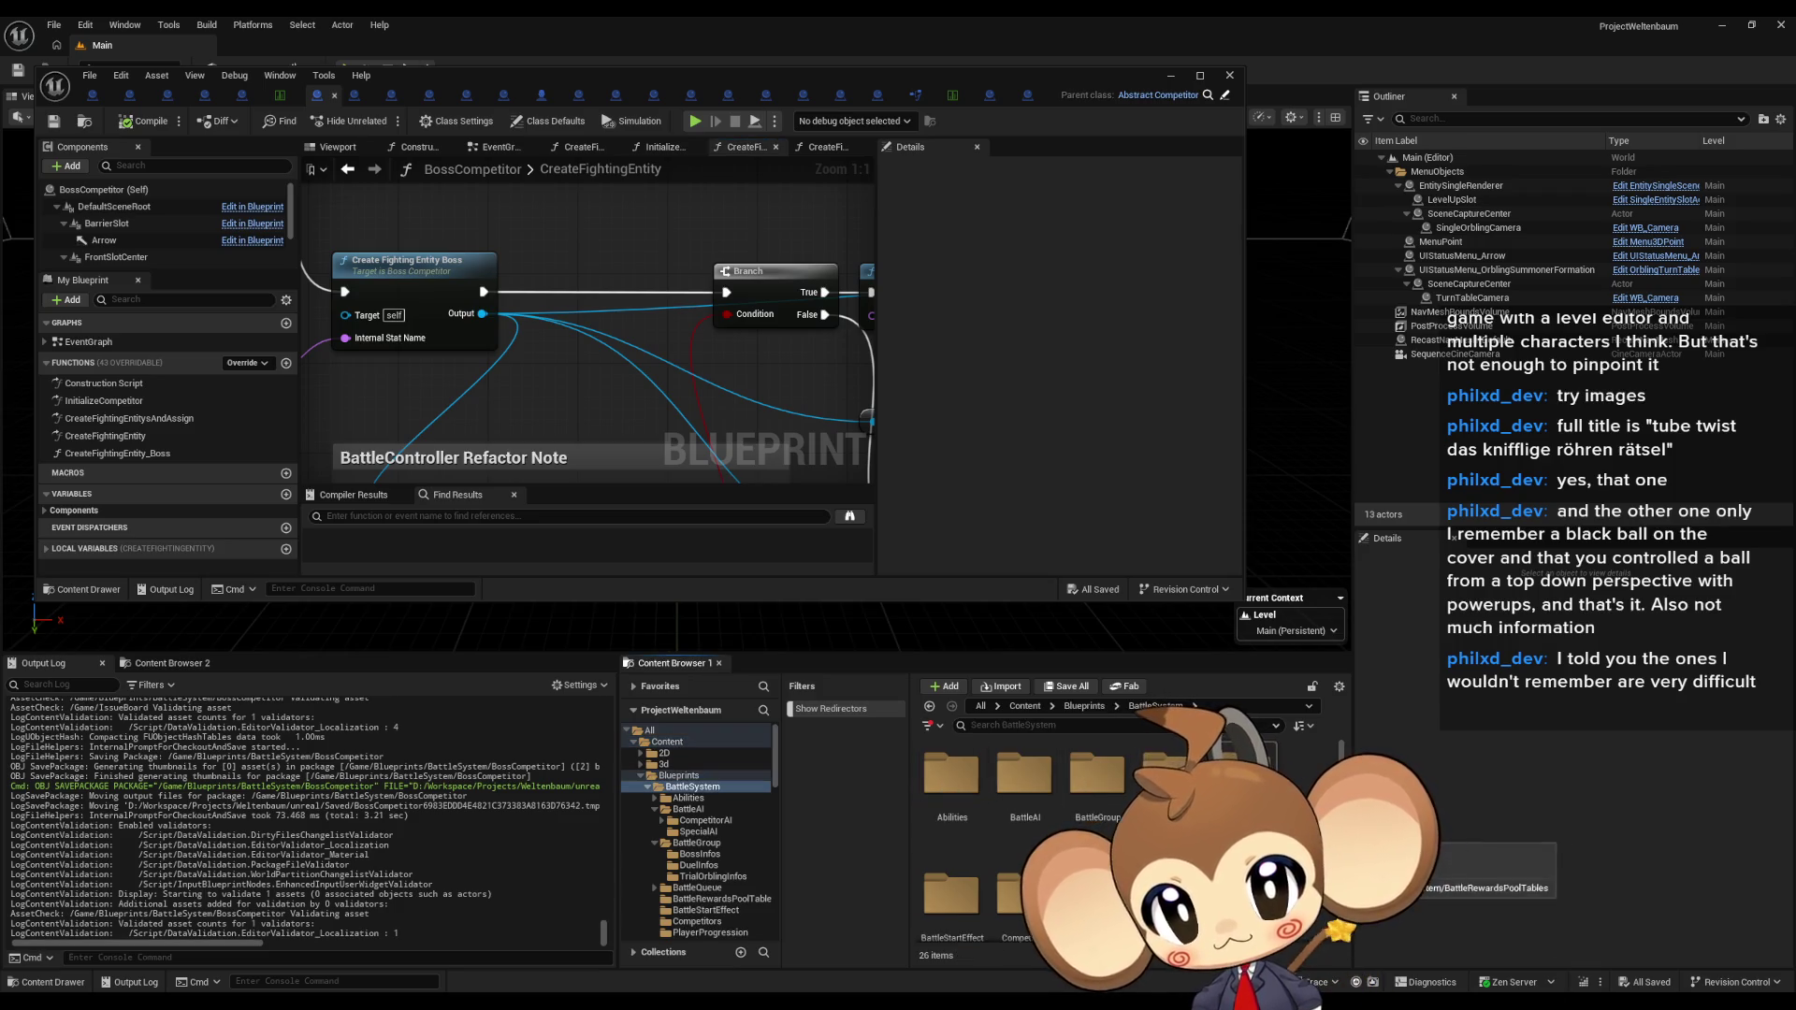
click(1085, 707)
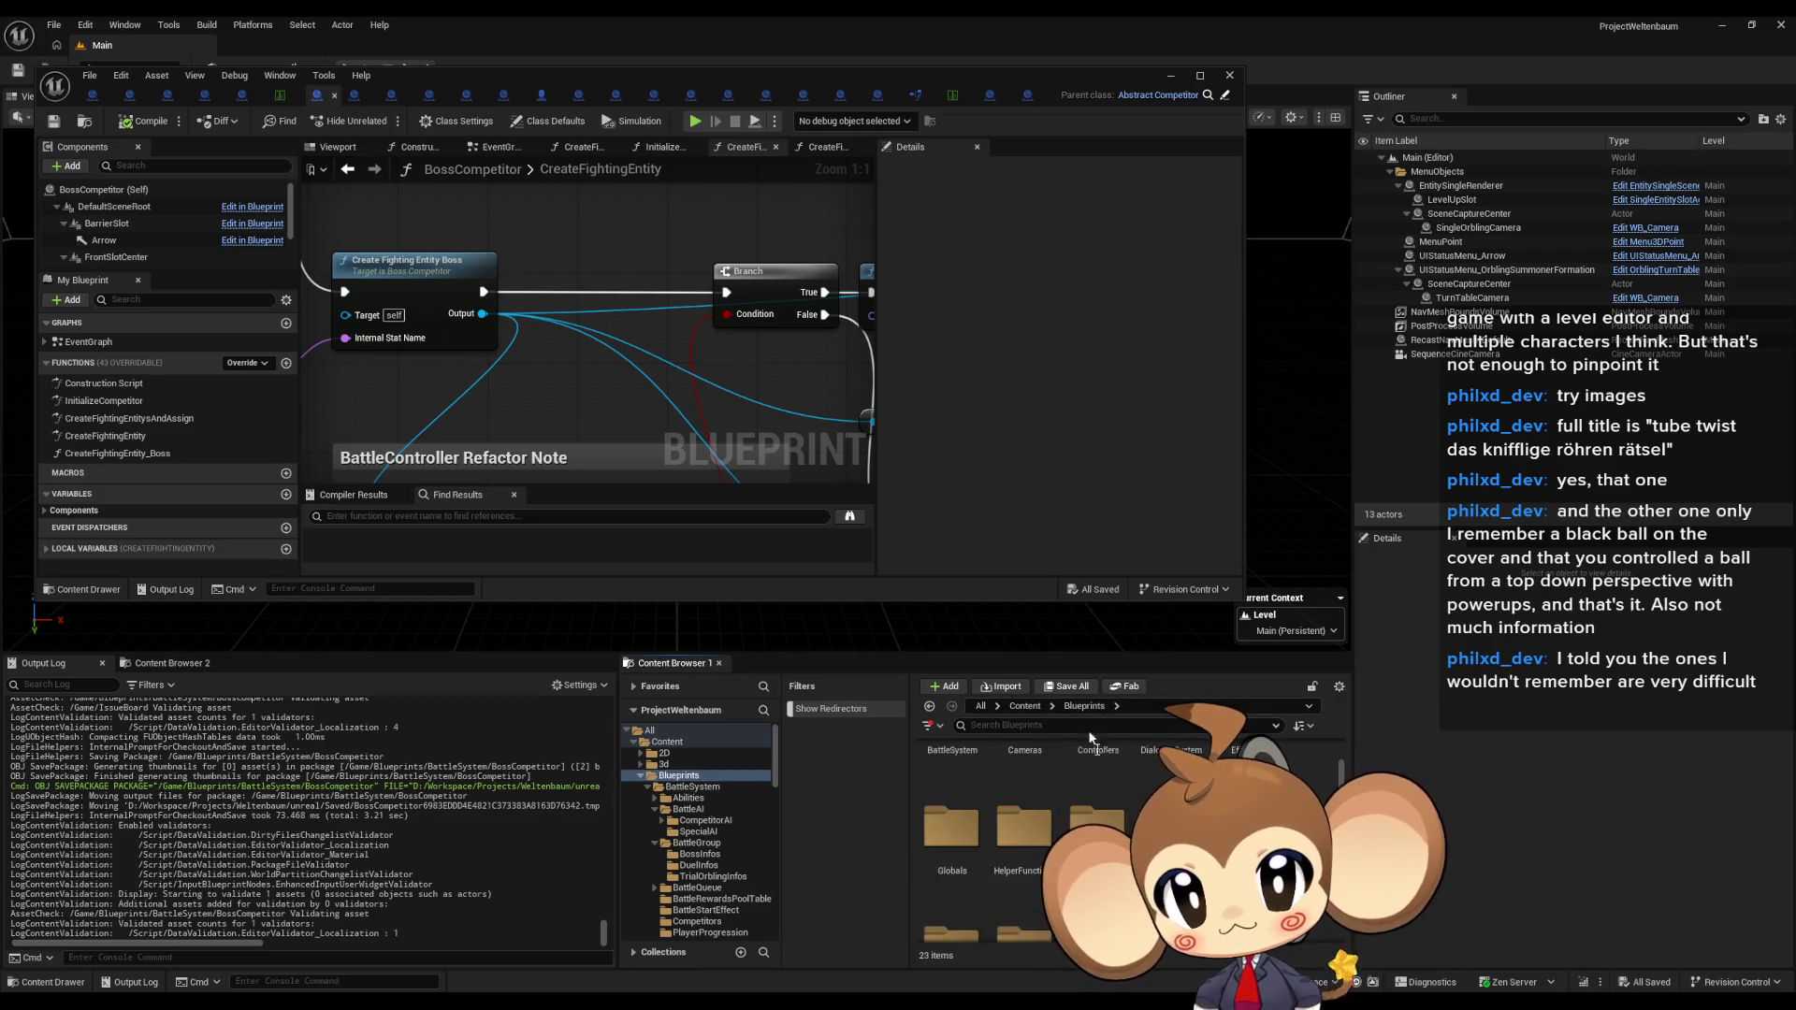
double_click(1169, 823)
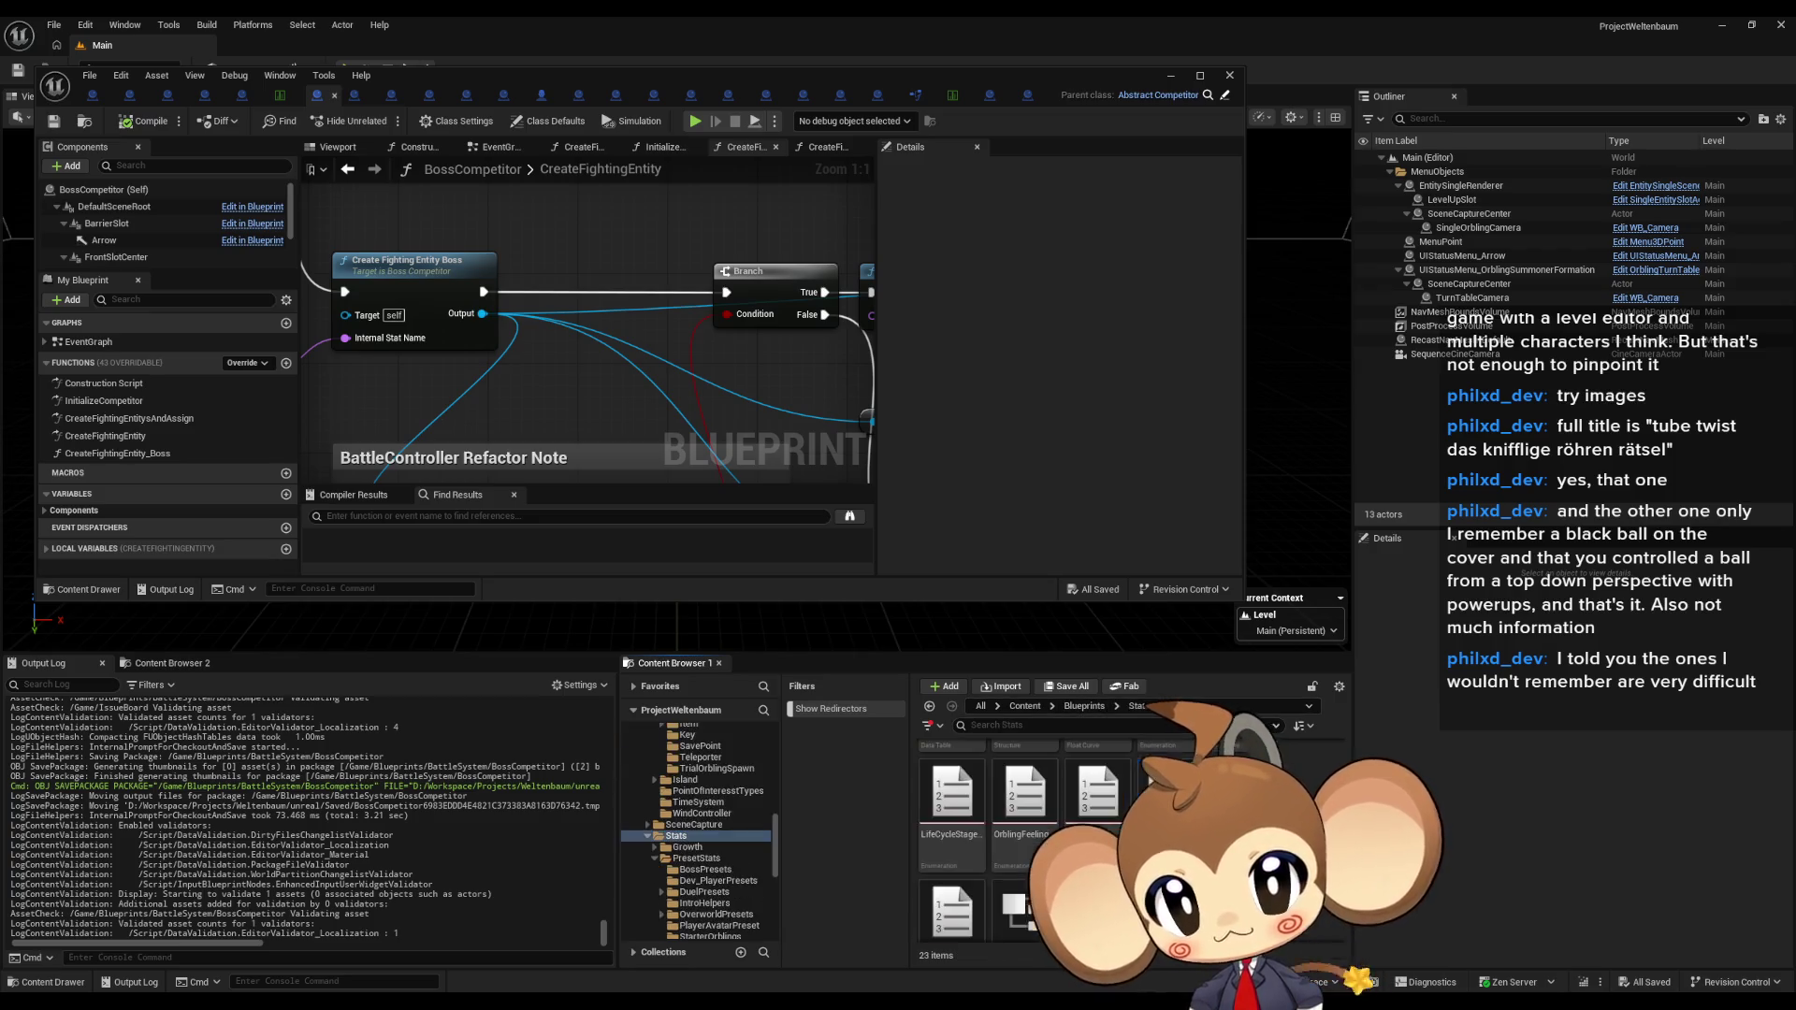
click(1024, 796)
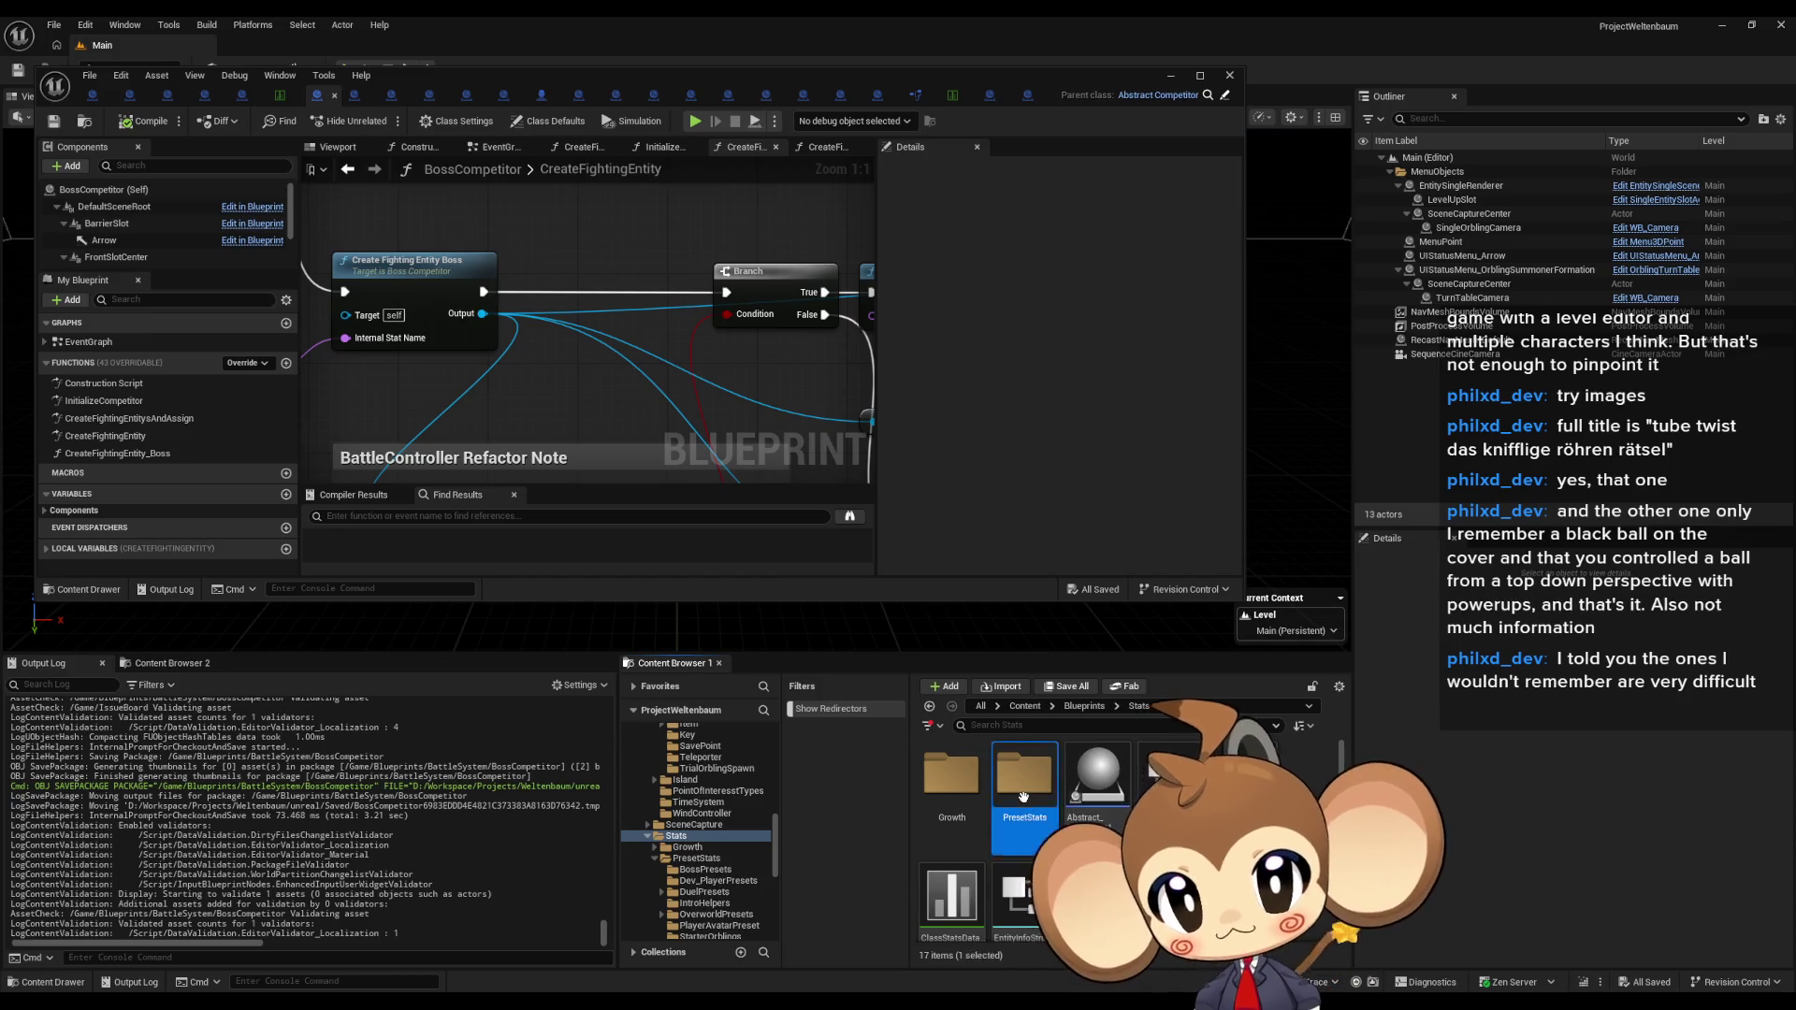
double_click(1023, 796)
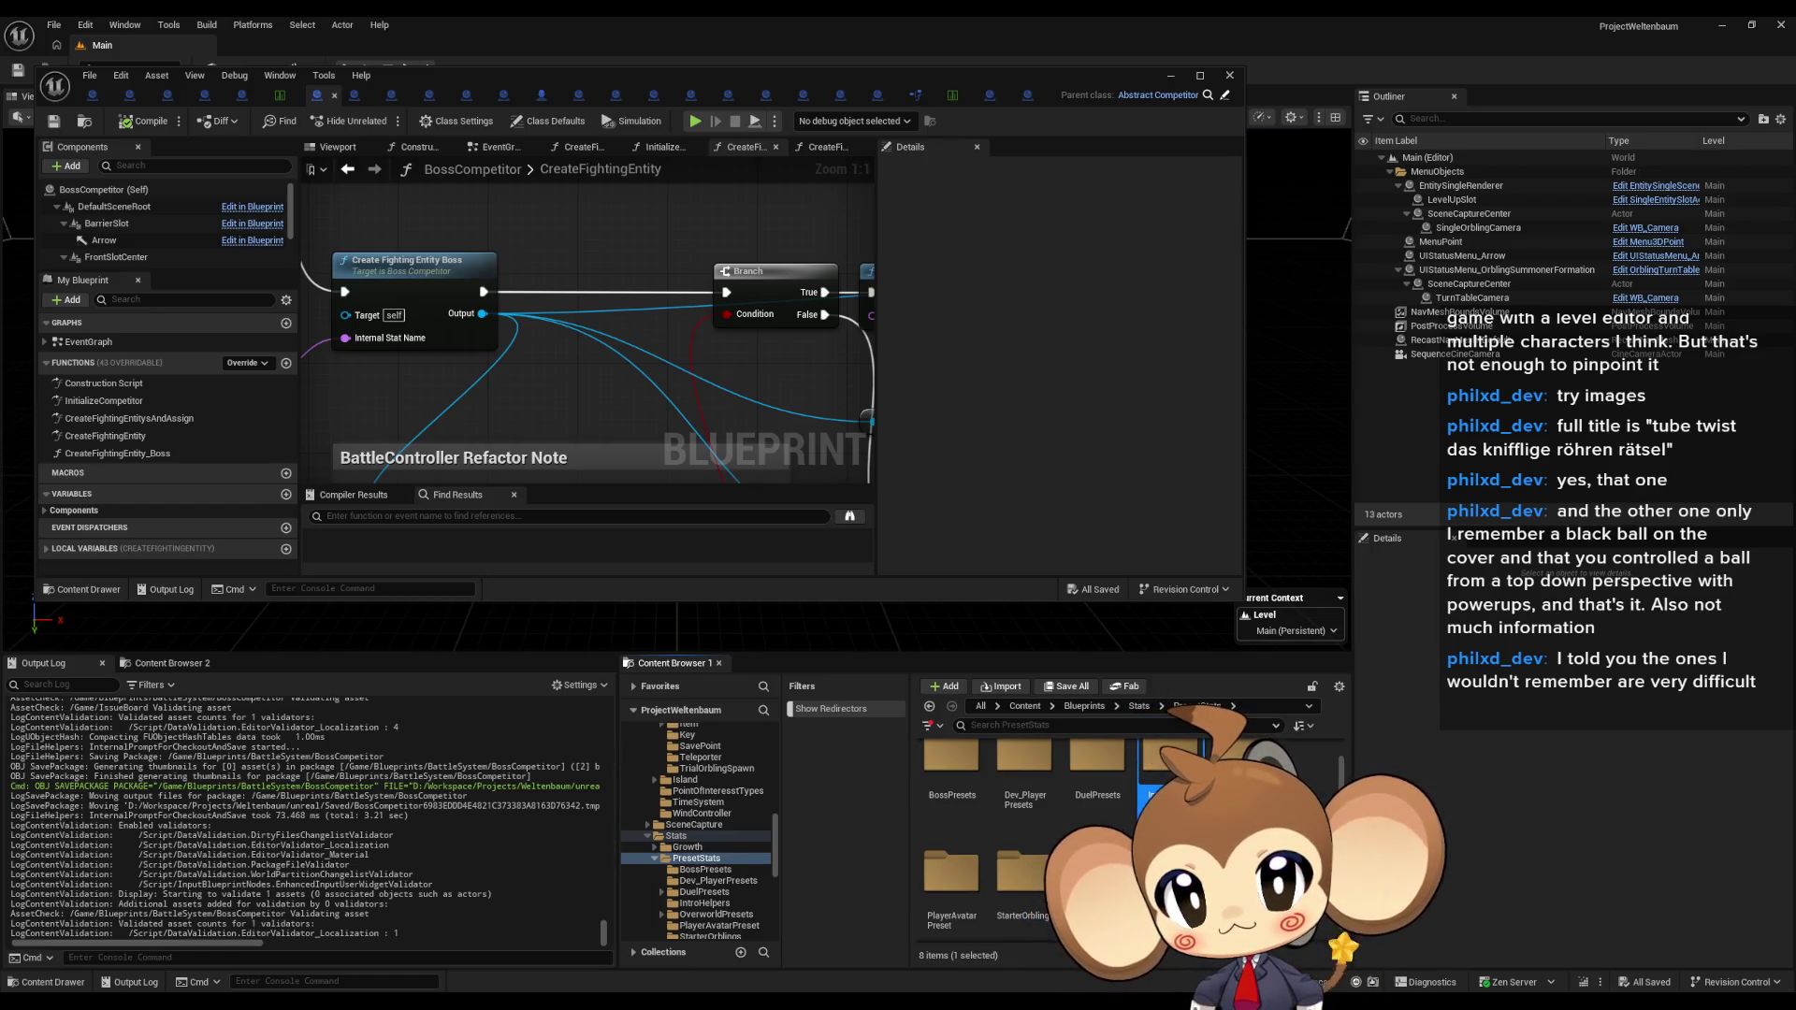
Step: Open IntroBoss_PrimalOrbling's class defaults from the BossPresets folder
double_click(1170, 767)
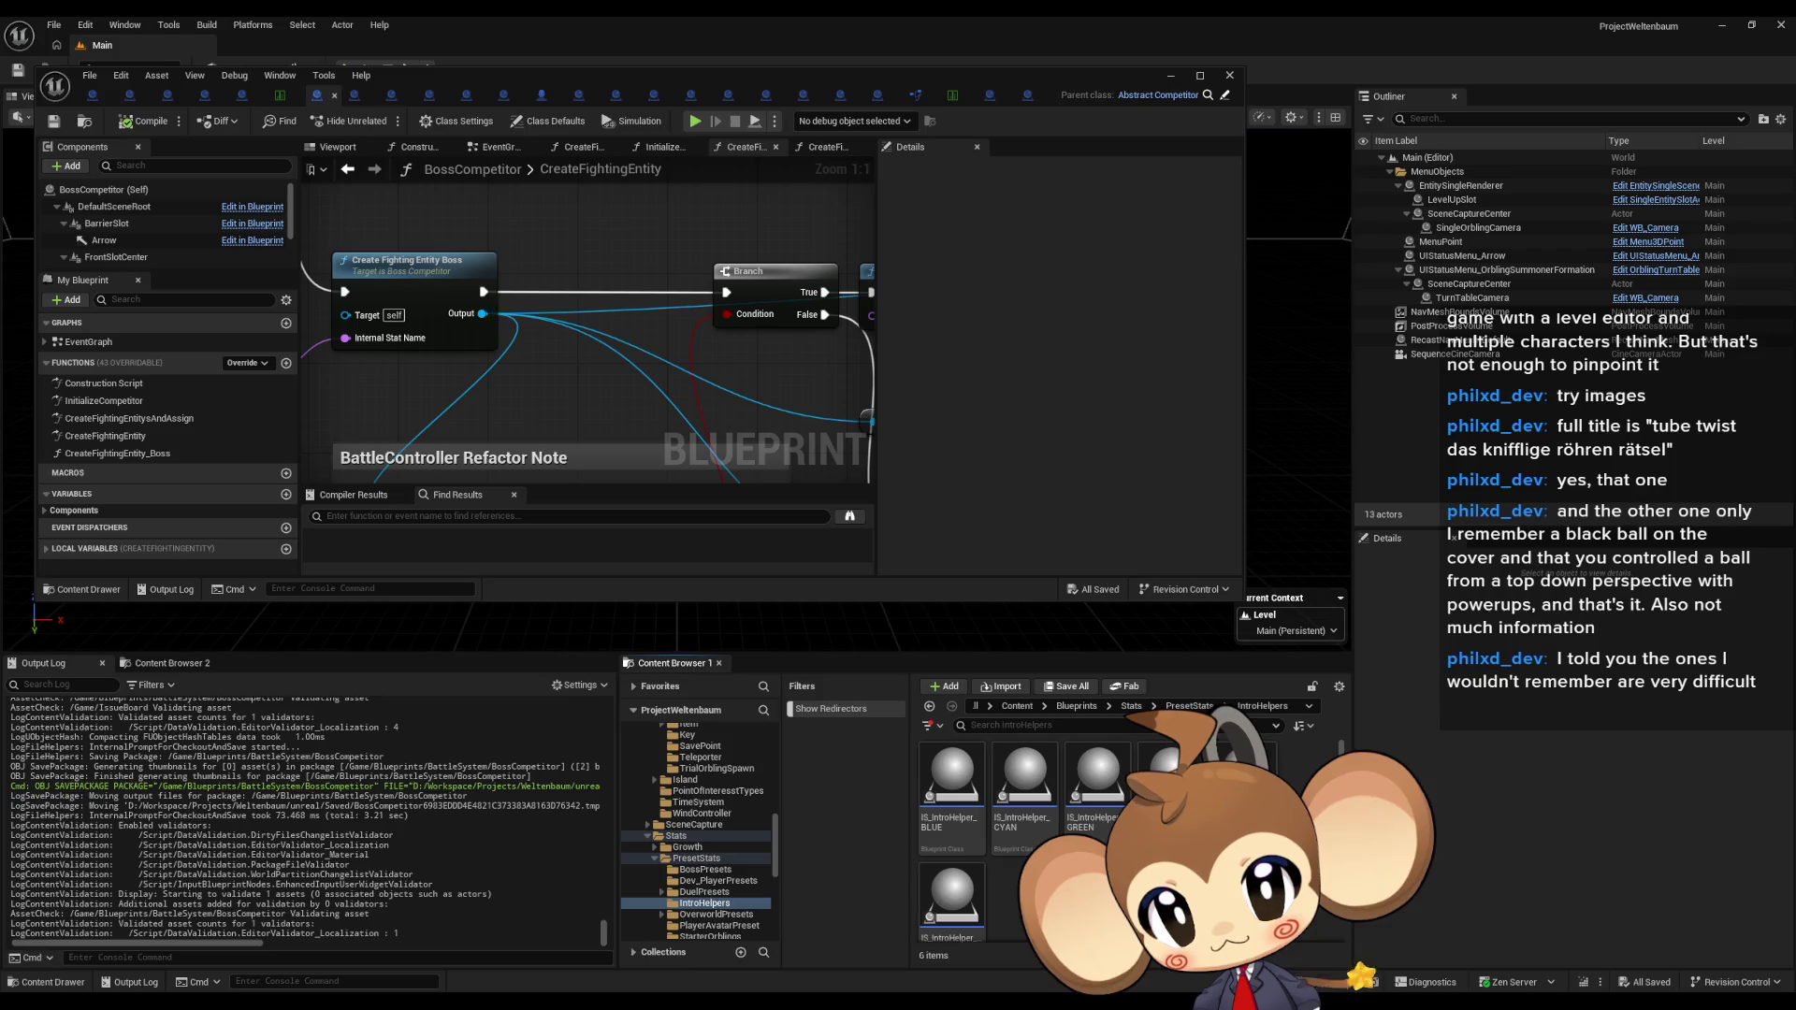
scroll(1122, 842, down, 1)
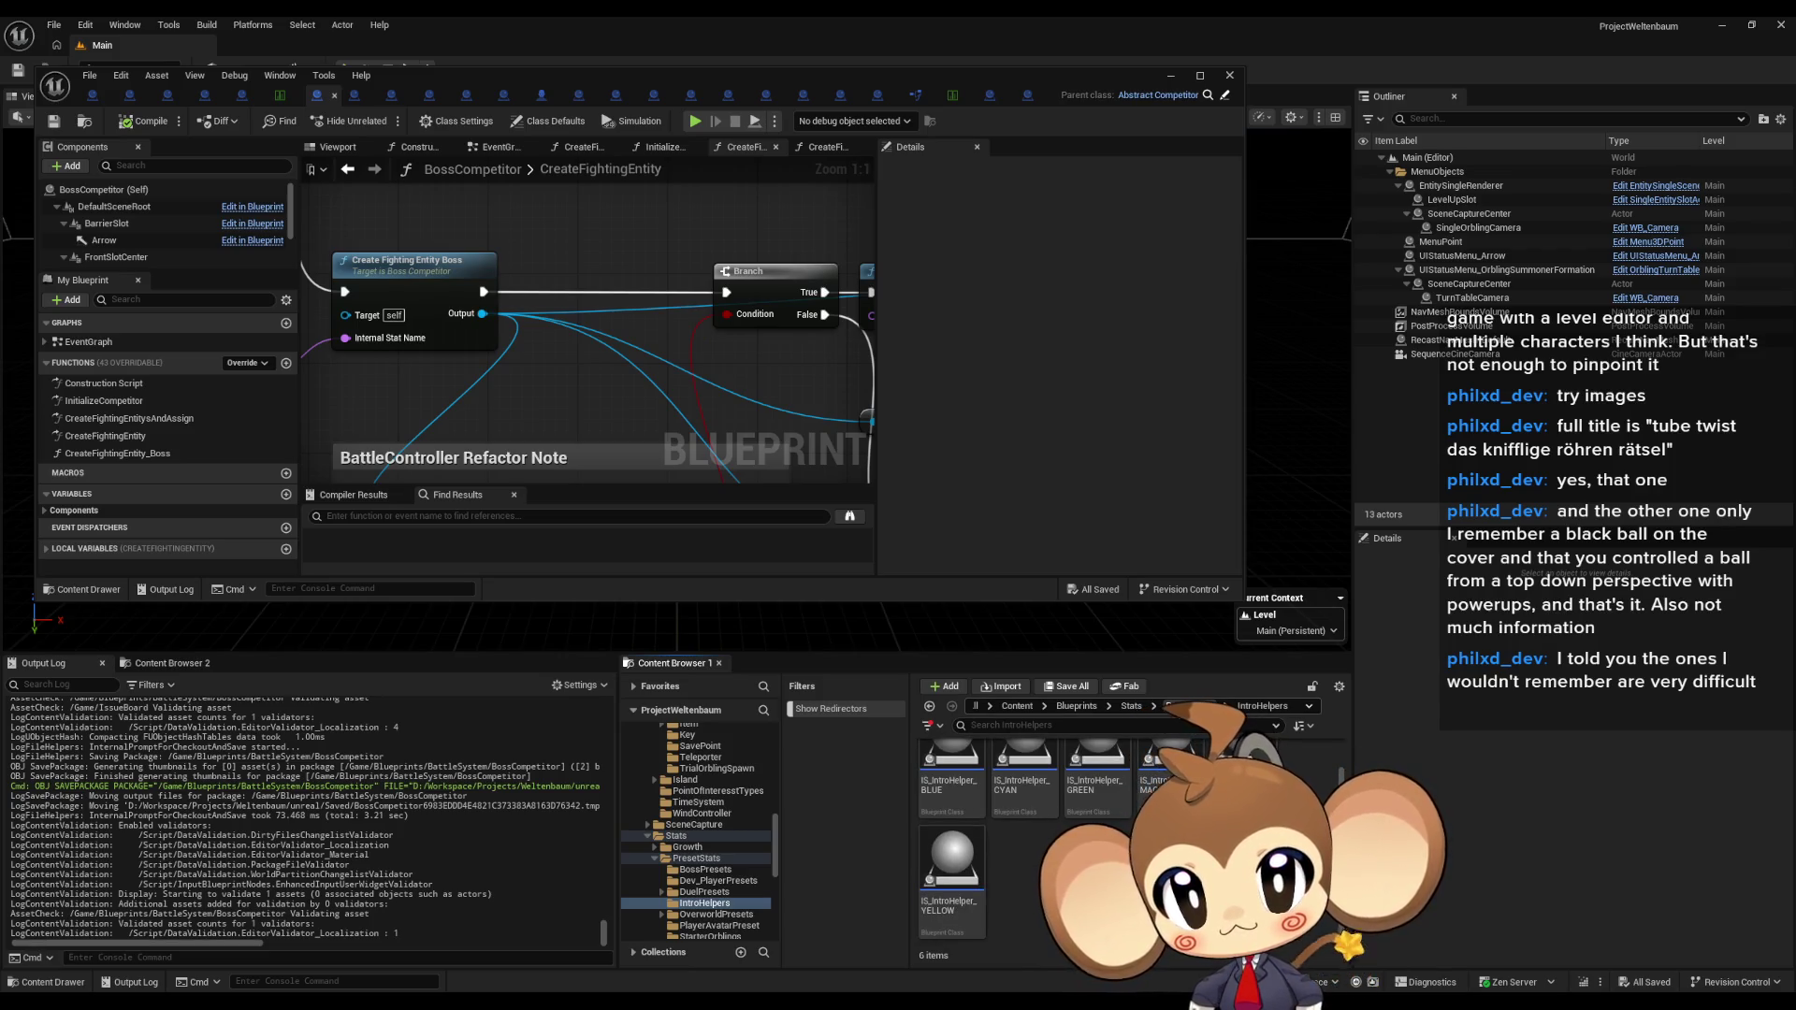
key(alt+Left)
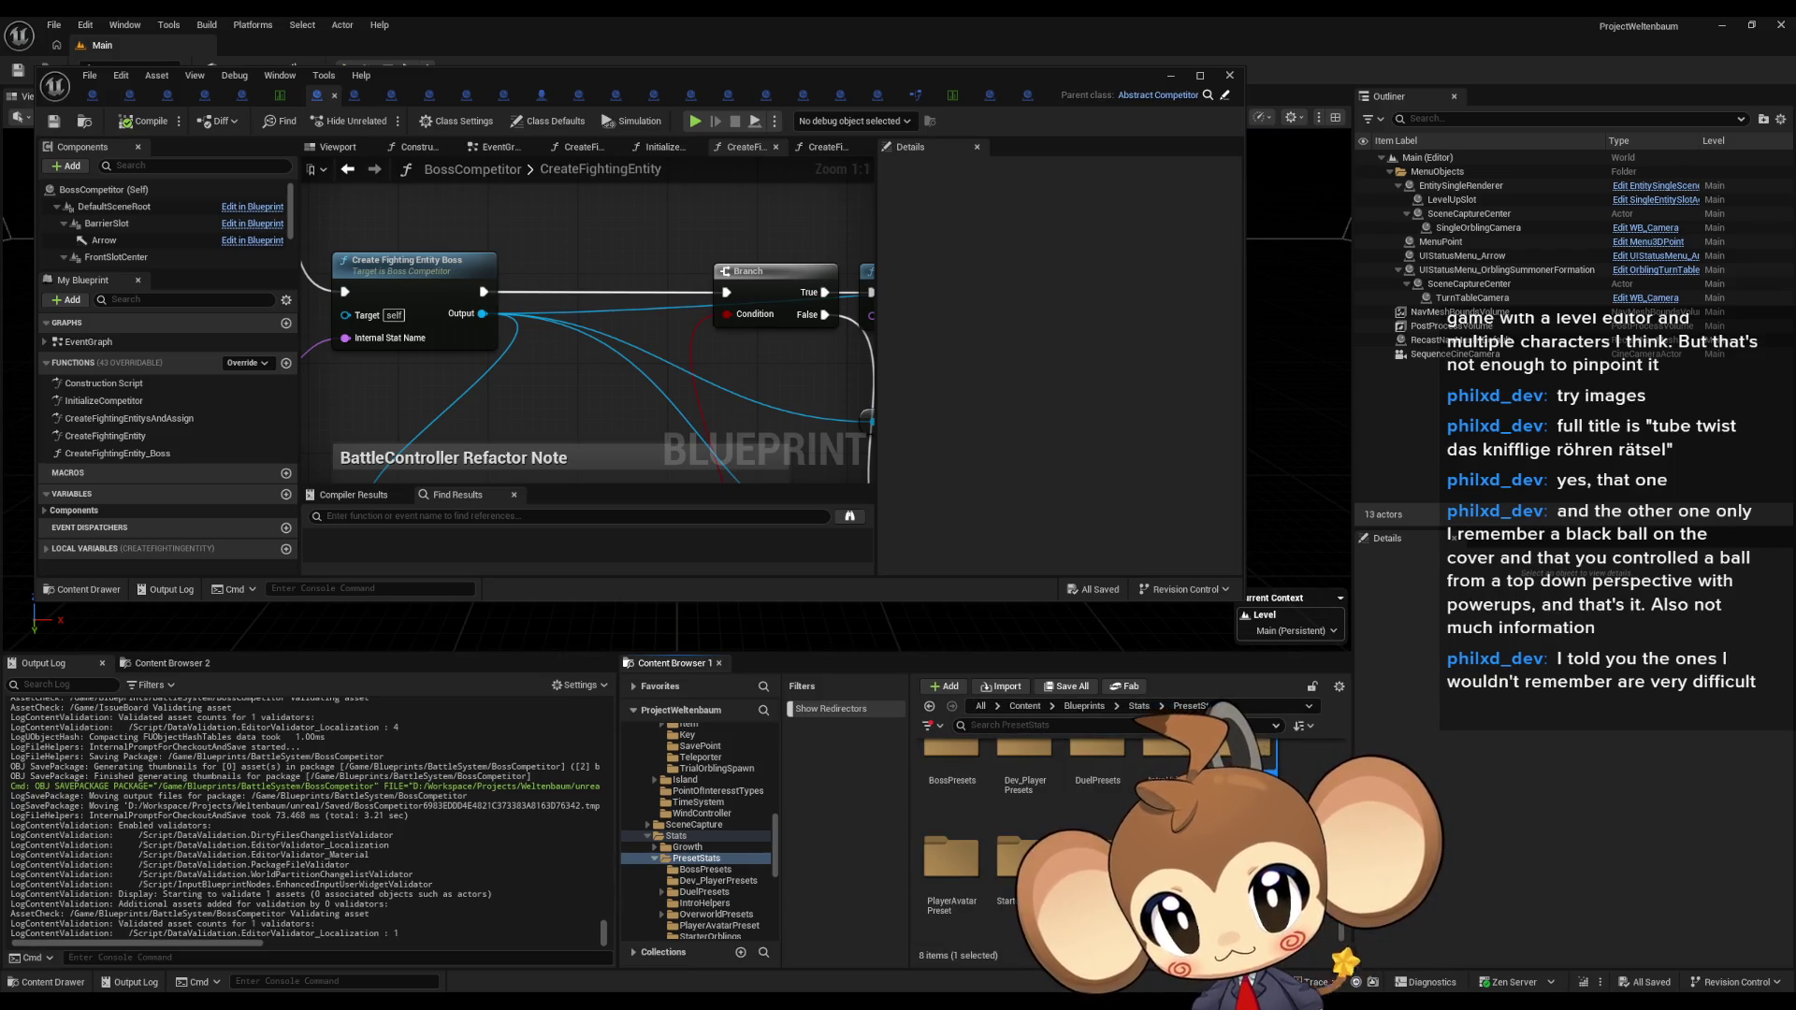
click(1020, 860)
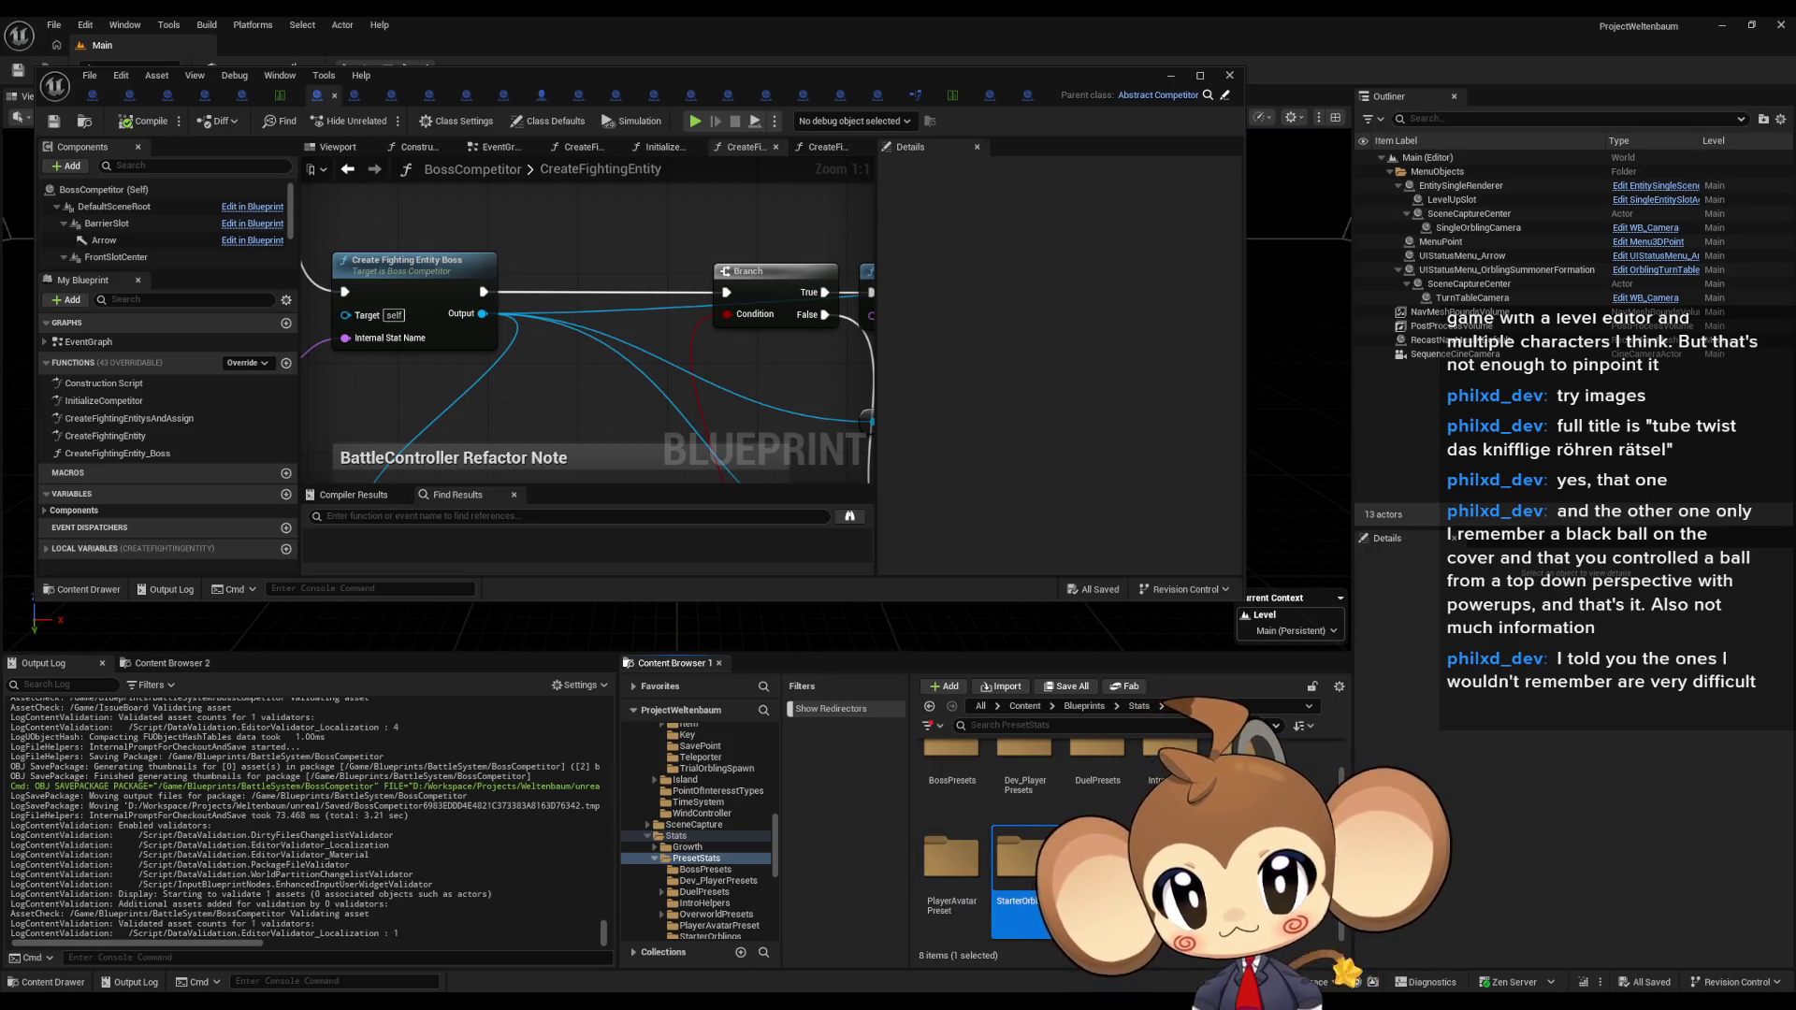
double_click(945, 767)
click(1025, 776)
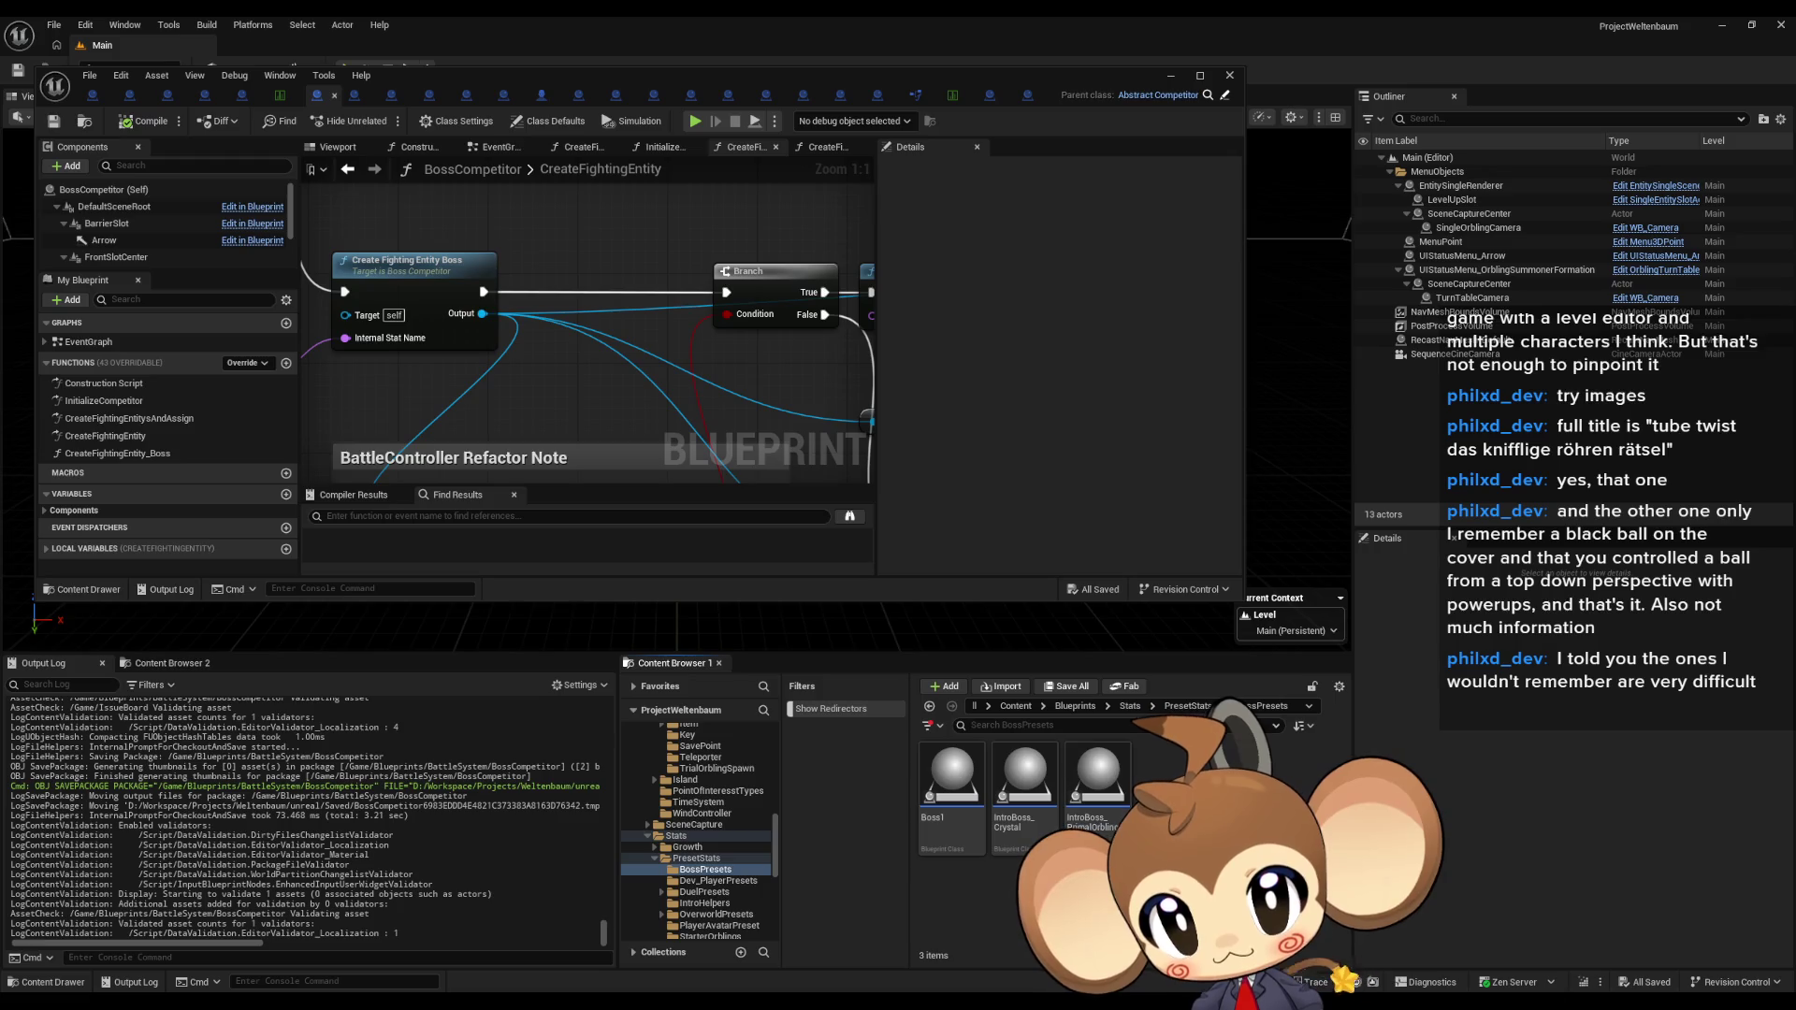
double_click(1111, 793)
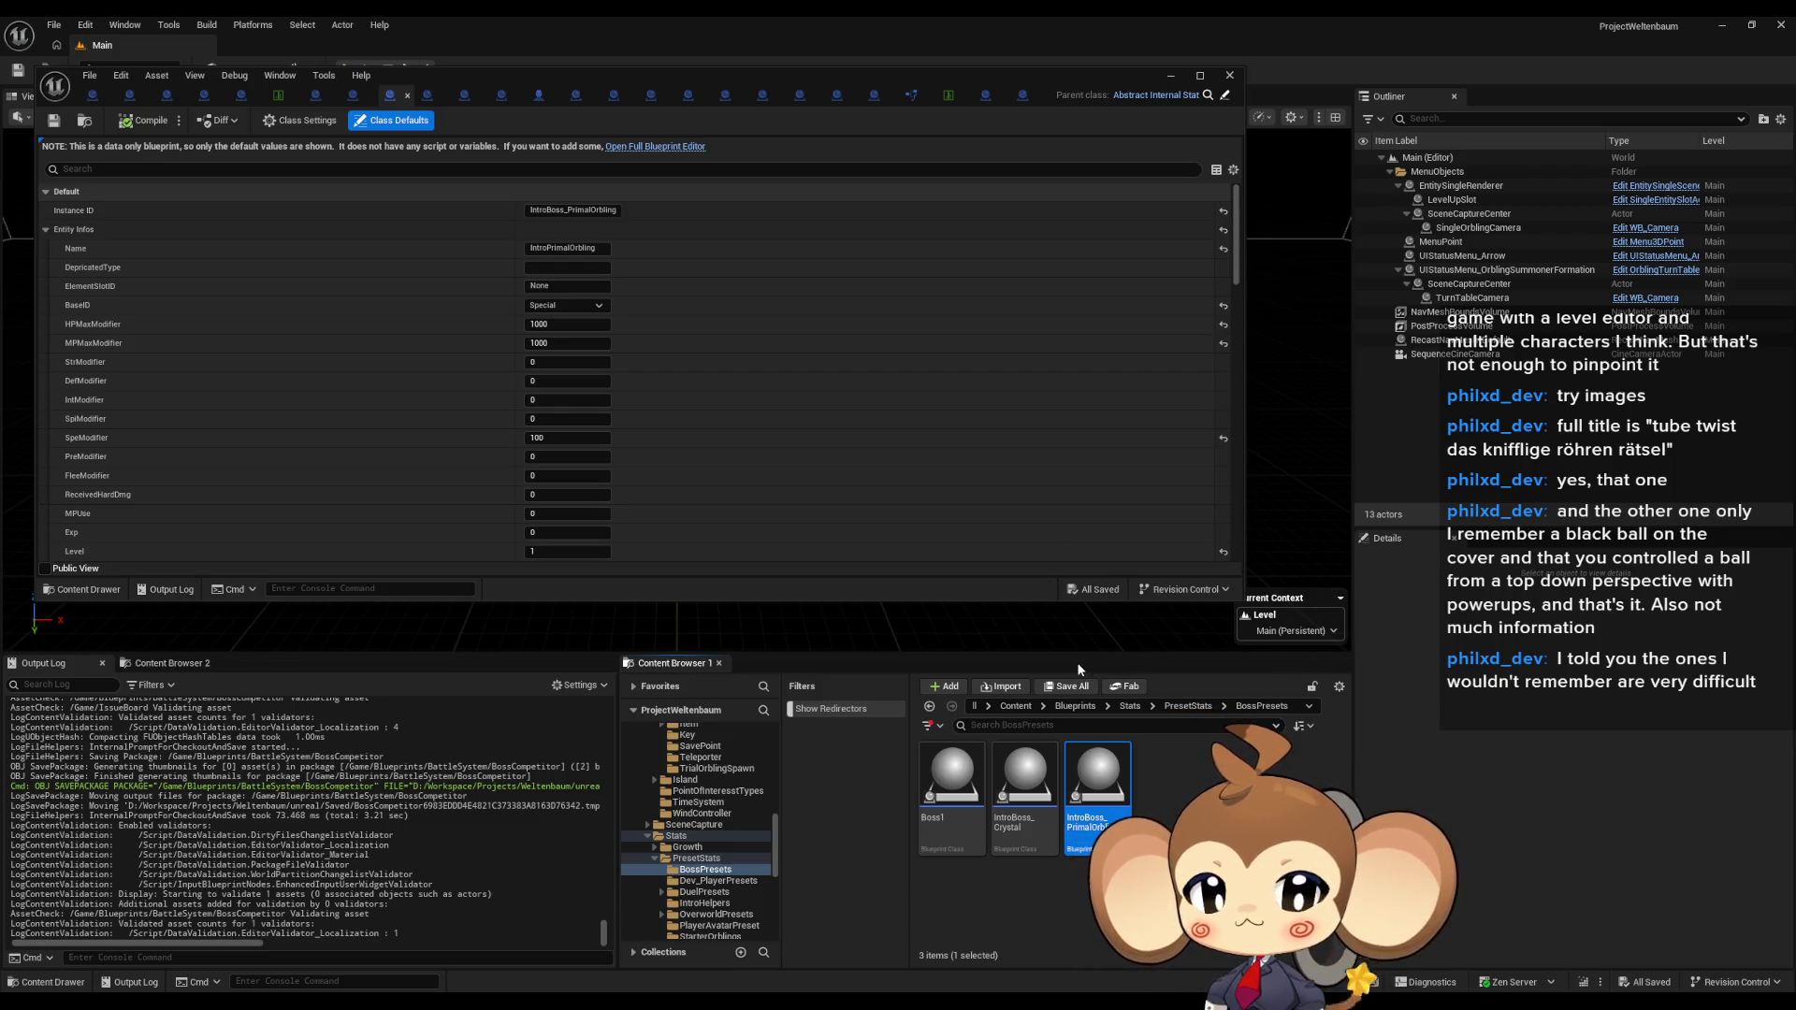
Step: View IntroBoss_Crystal's defaults full-size, then switch to BattleController's CreateCompetitor graph
double_click(1027, 812)
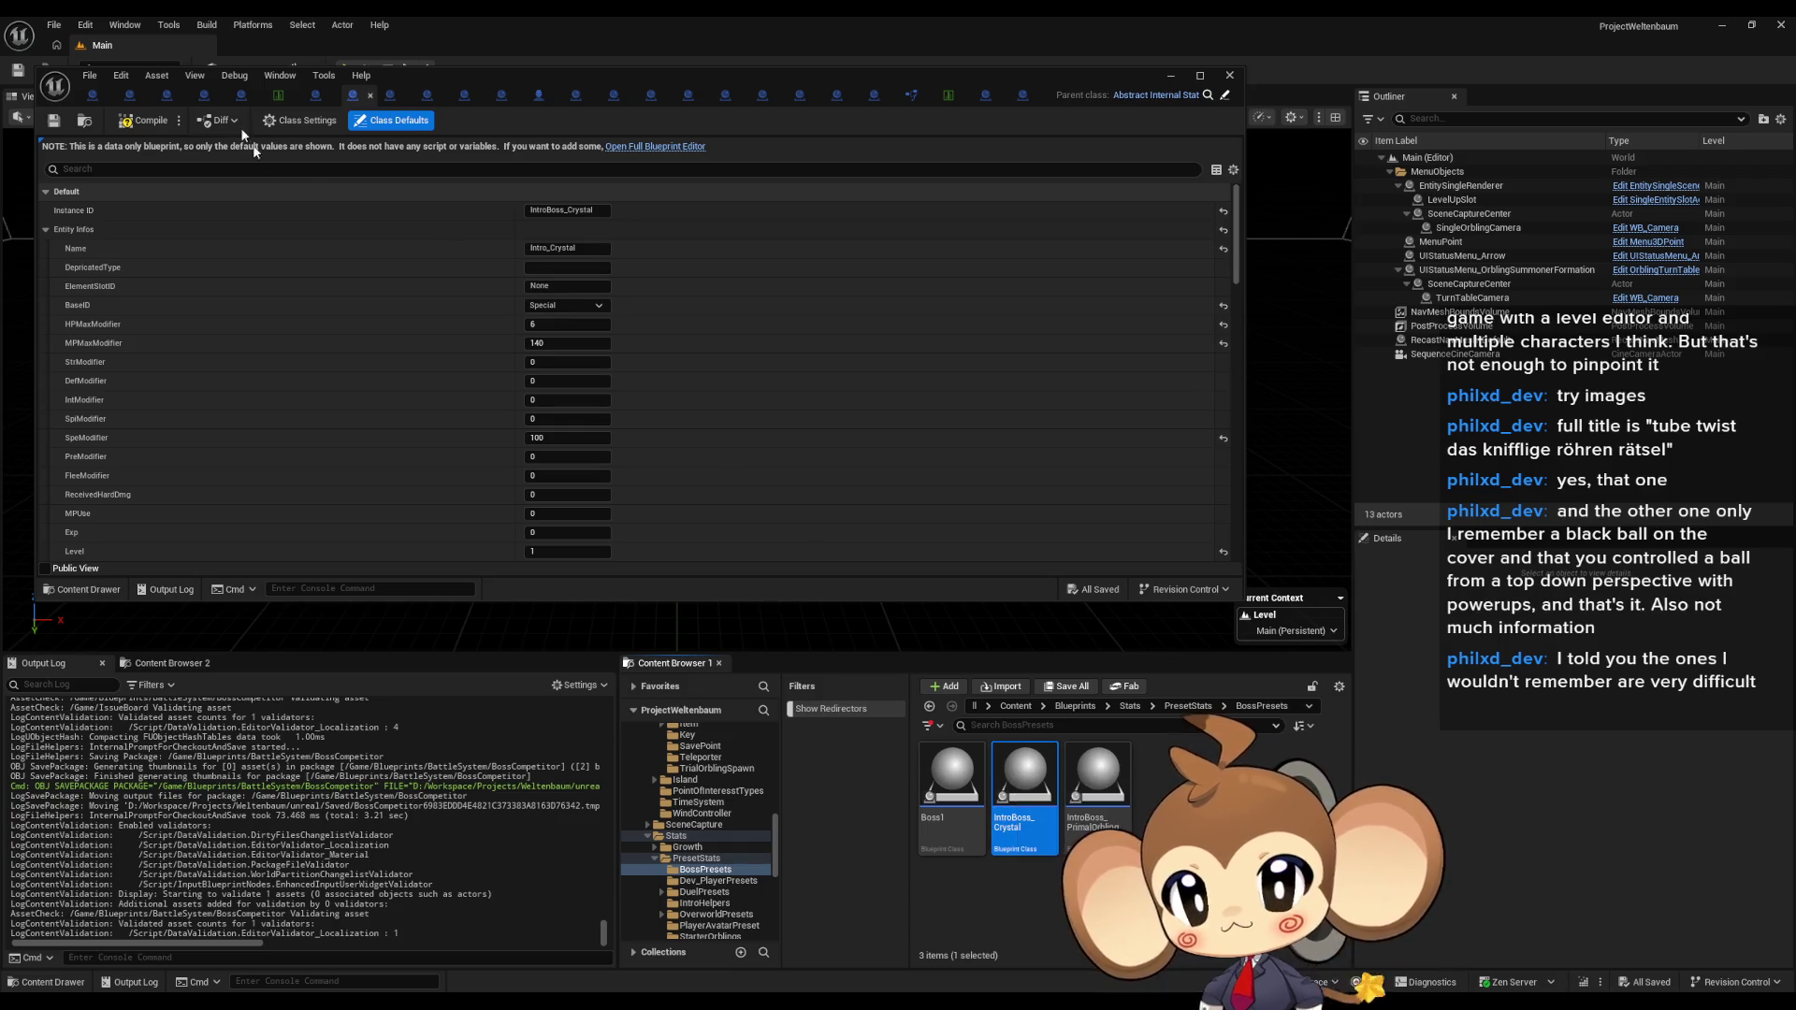
double_click(451, 75)
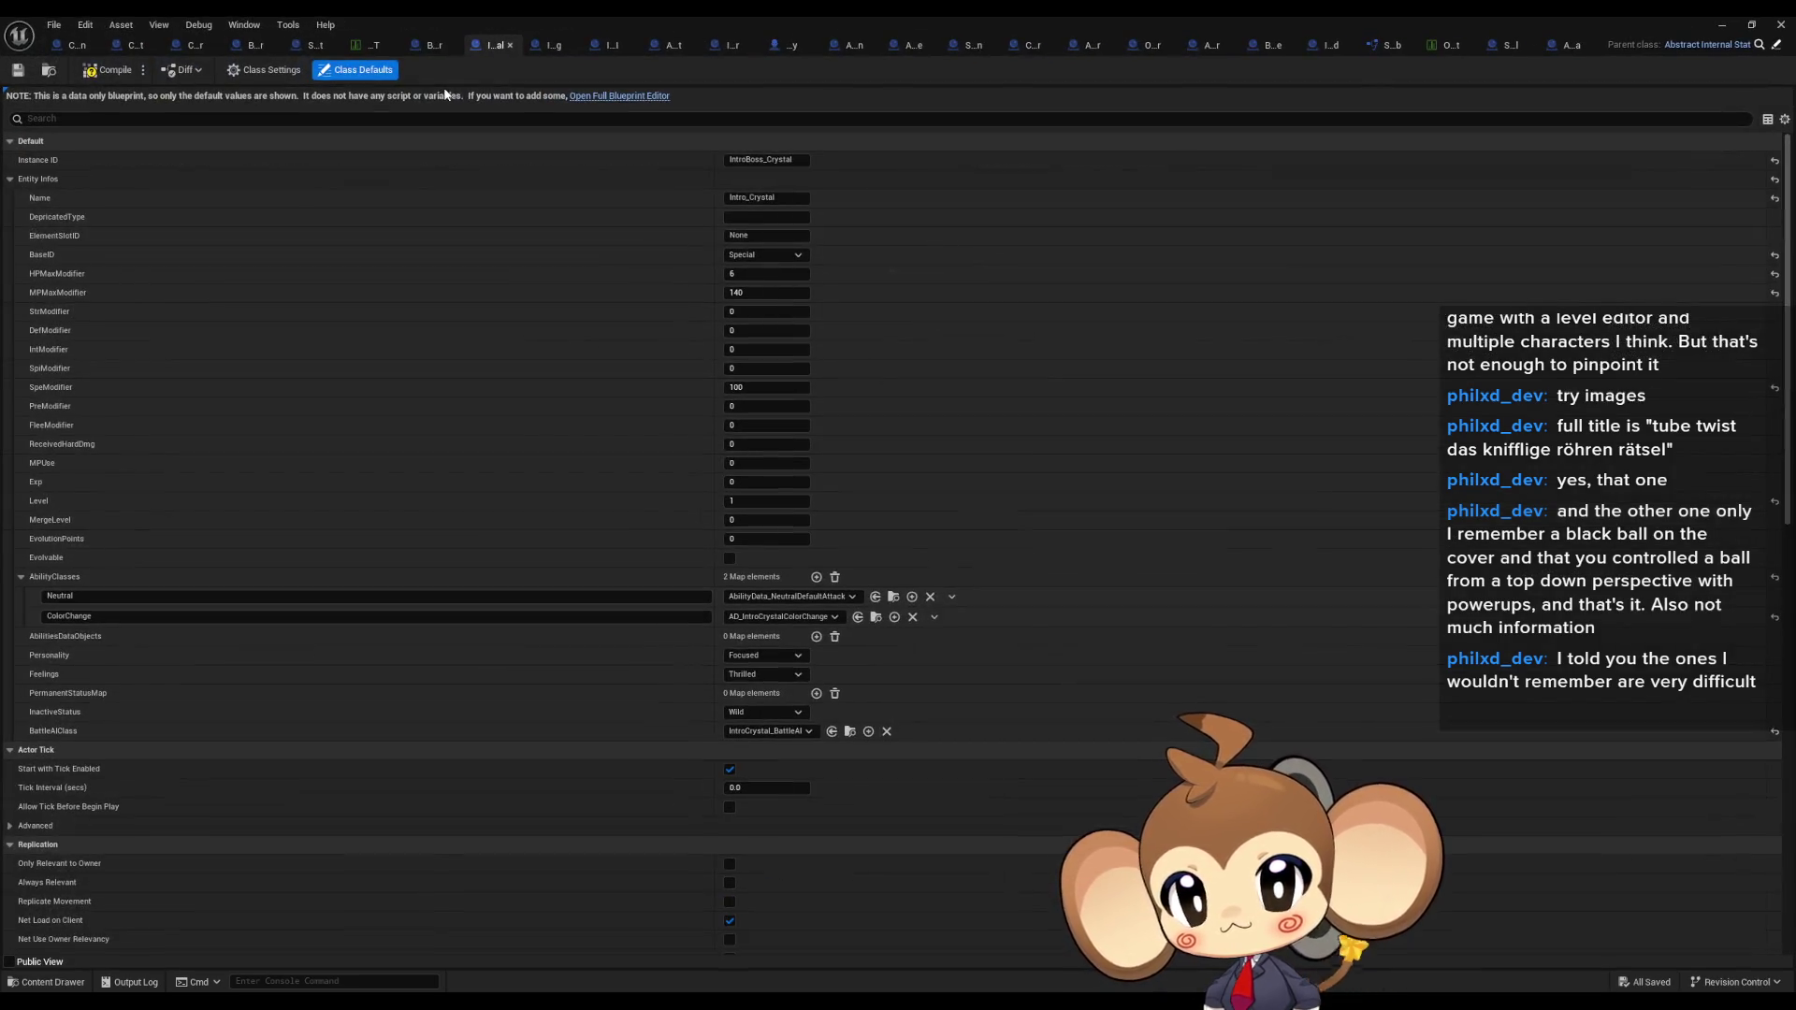
click(242, 47)
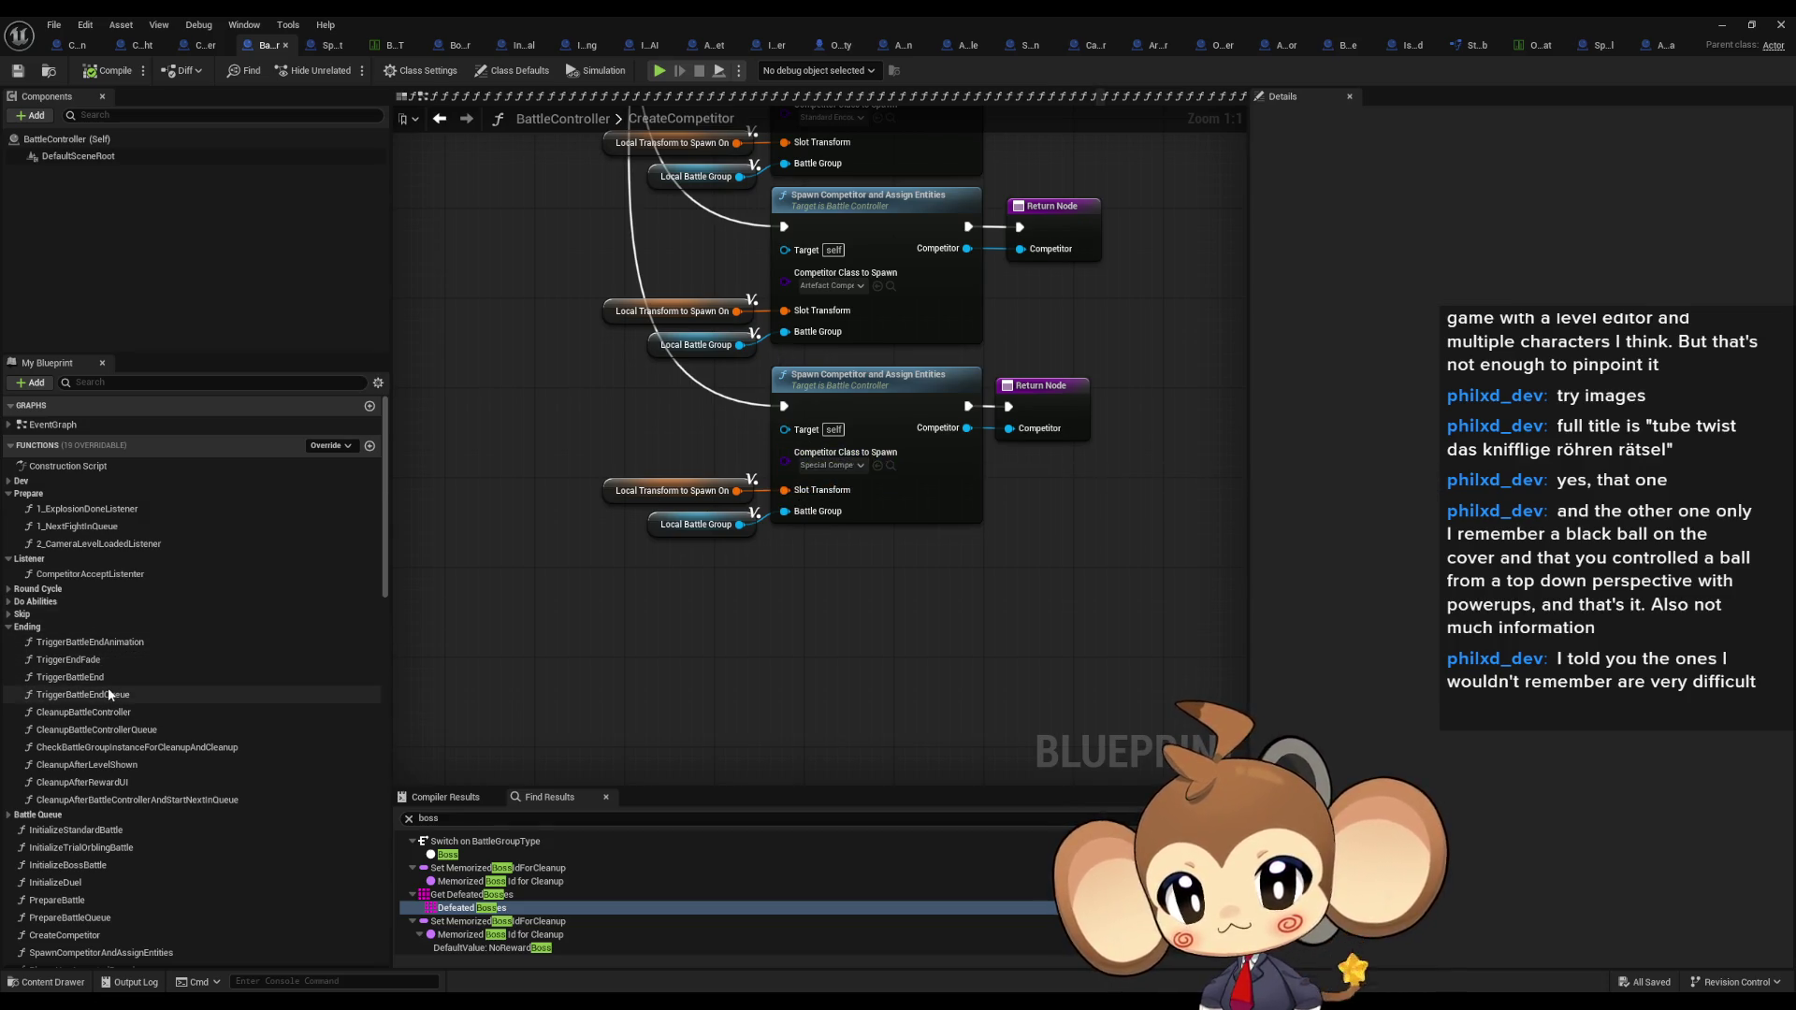
Step: Follow 1_ExplosionDoneListener, CreateCompetitor and SpawnCompetitorAndAssignEntities into InitializeCompetitor, then select its Calculate Flee Strength call
double_click(94, 509)
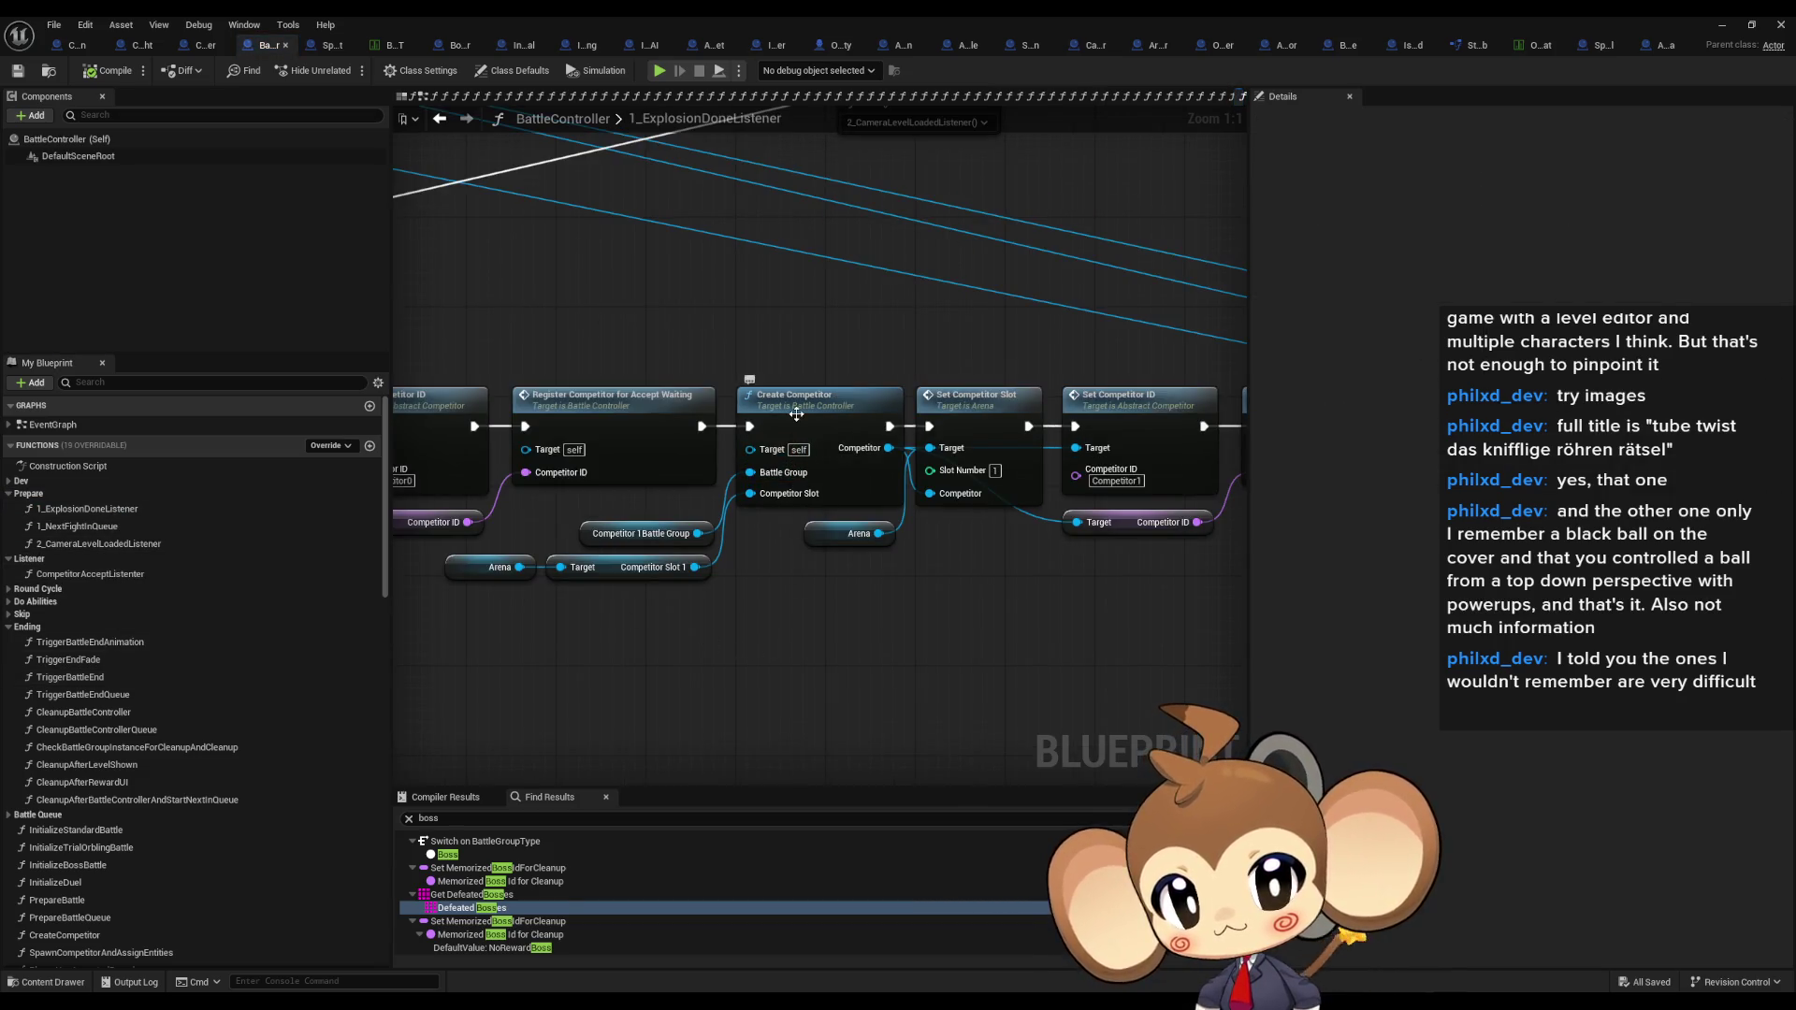
double_click(796, 415)
double_click(826, 439)
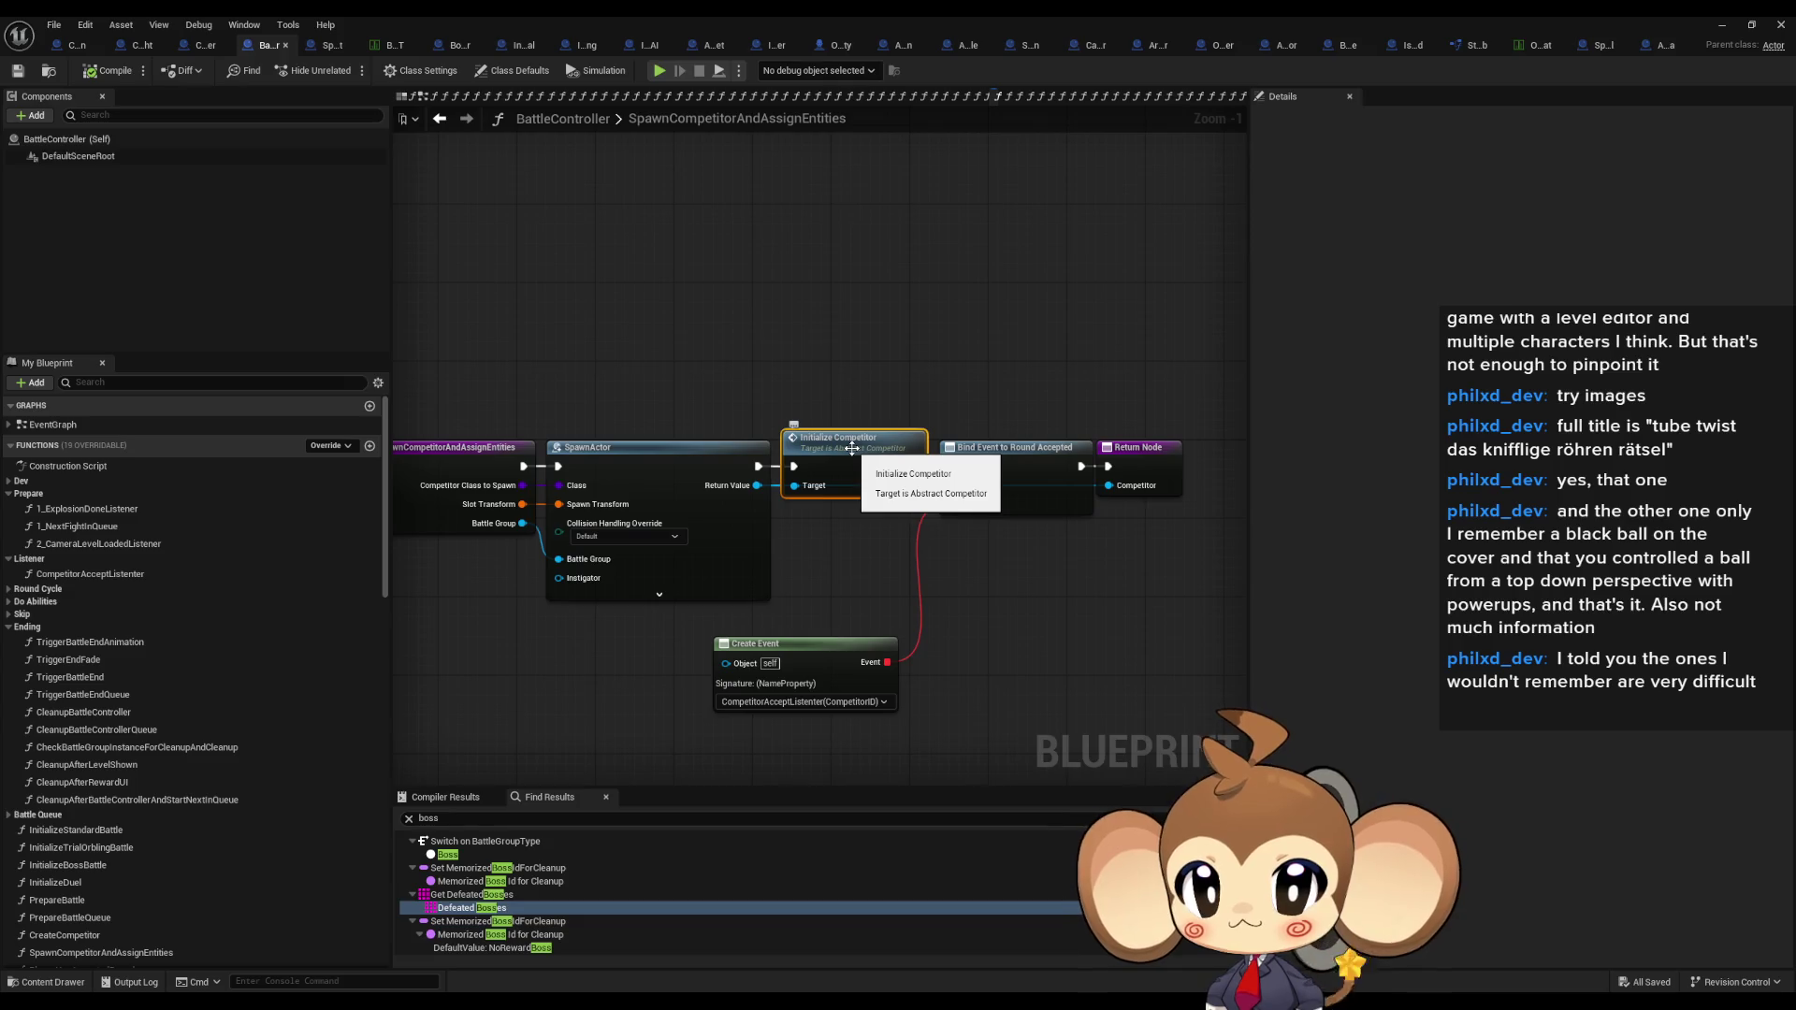
double_click(987, 463)
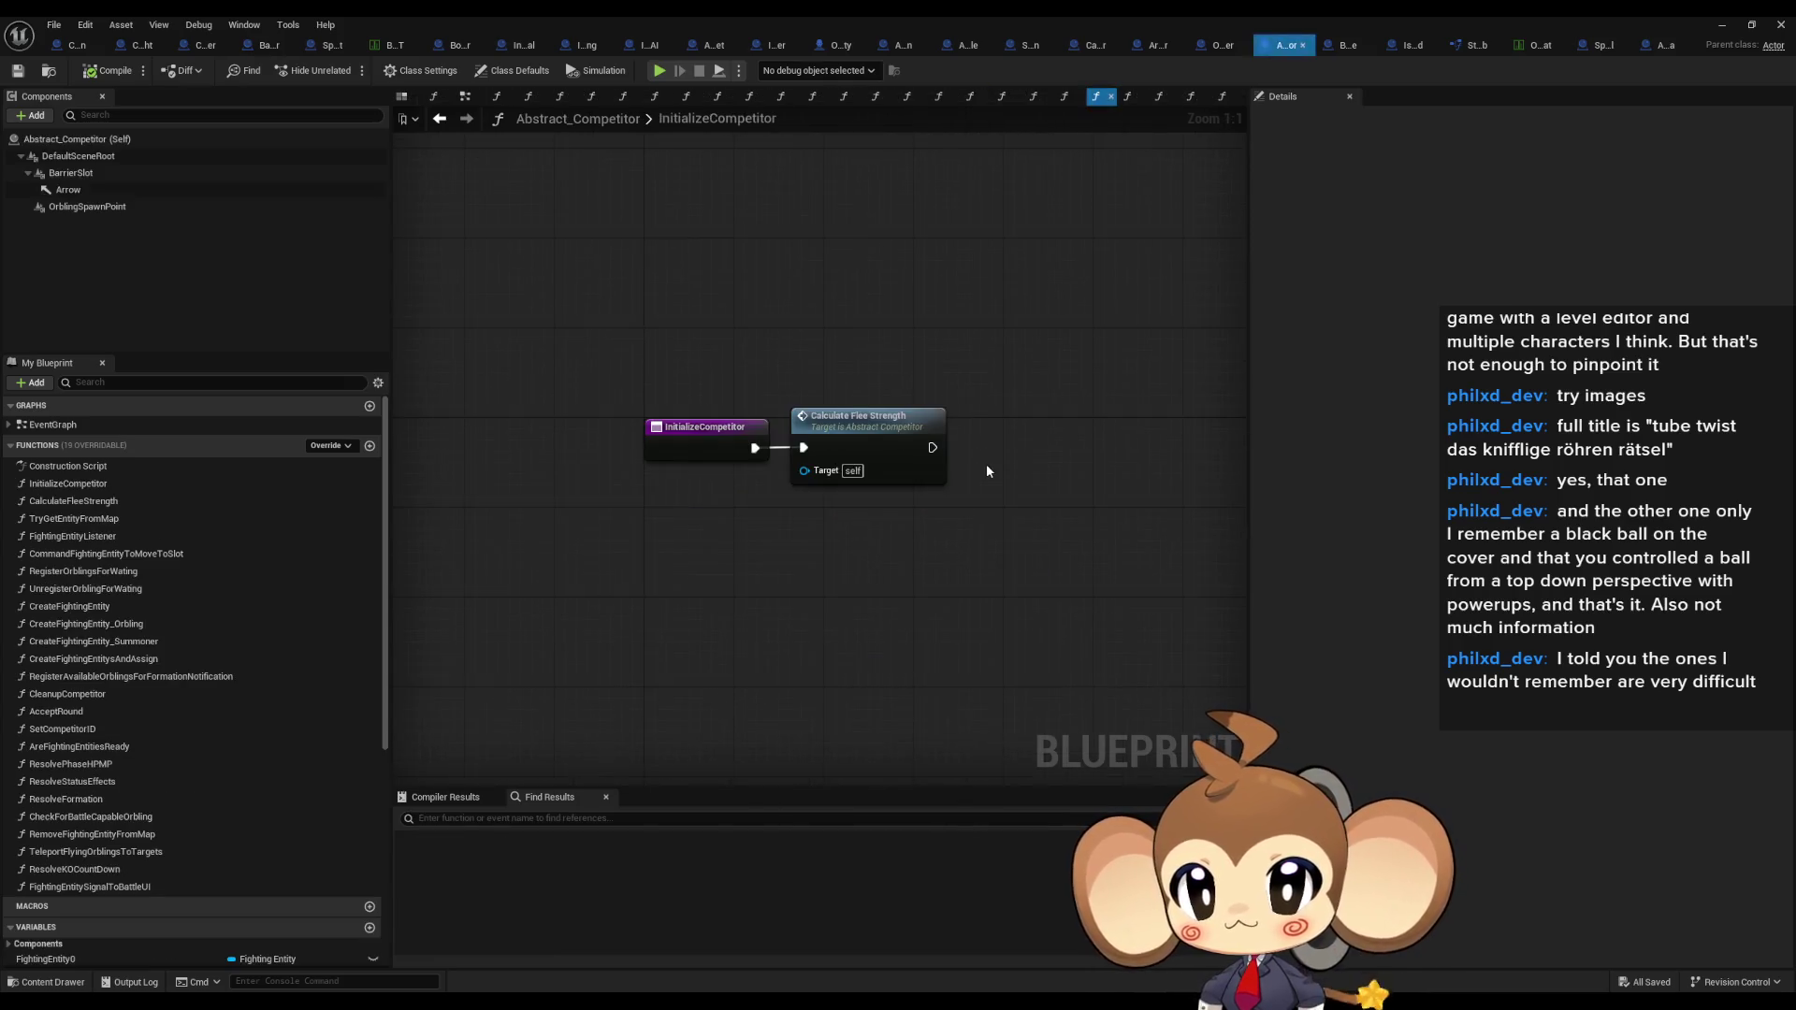
click(932, 476)
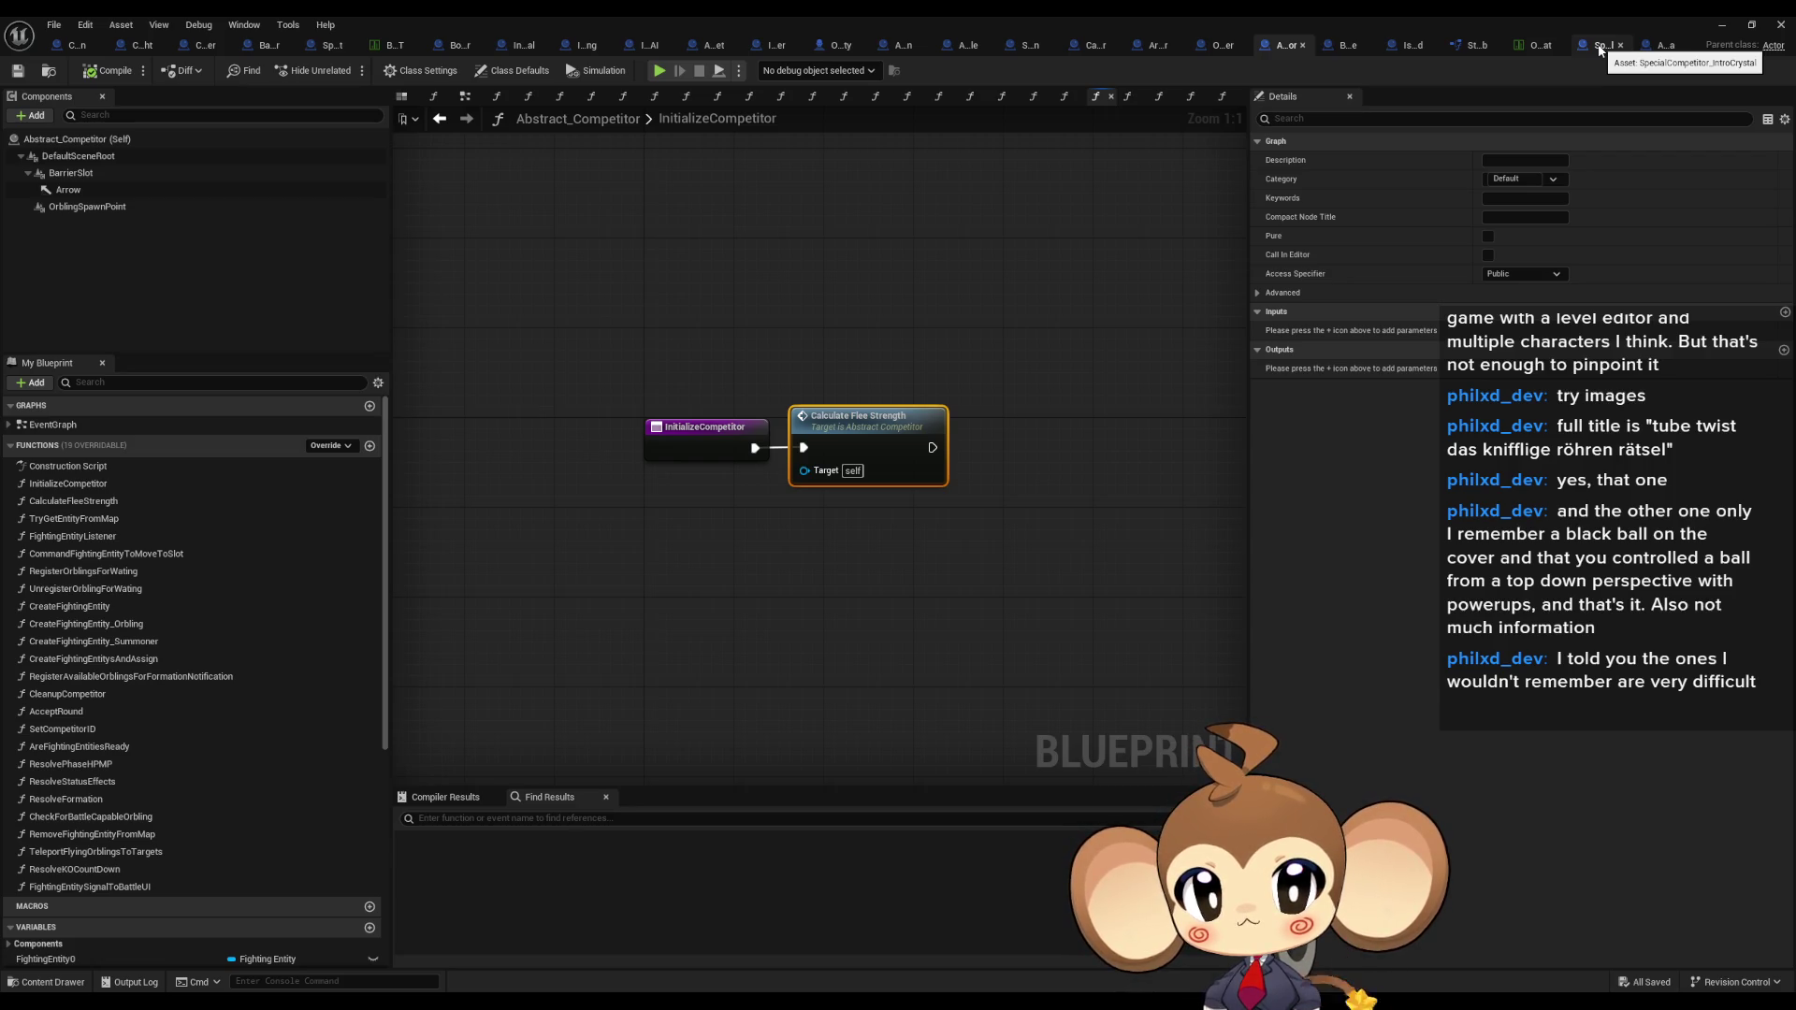
Step: Trace IntroCrystal's InitializeCompetitor into CreateFightingEntitysAndAssign's Create Fighting Entity call, then go to BattleGroupInstance
click(1599, 47)
mouse_move(1060, 365)
mouse_down()
mouse_move(1024, 459)
mouse_move(878, 436)
mouse_up()
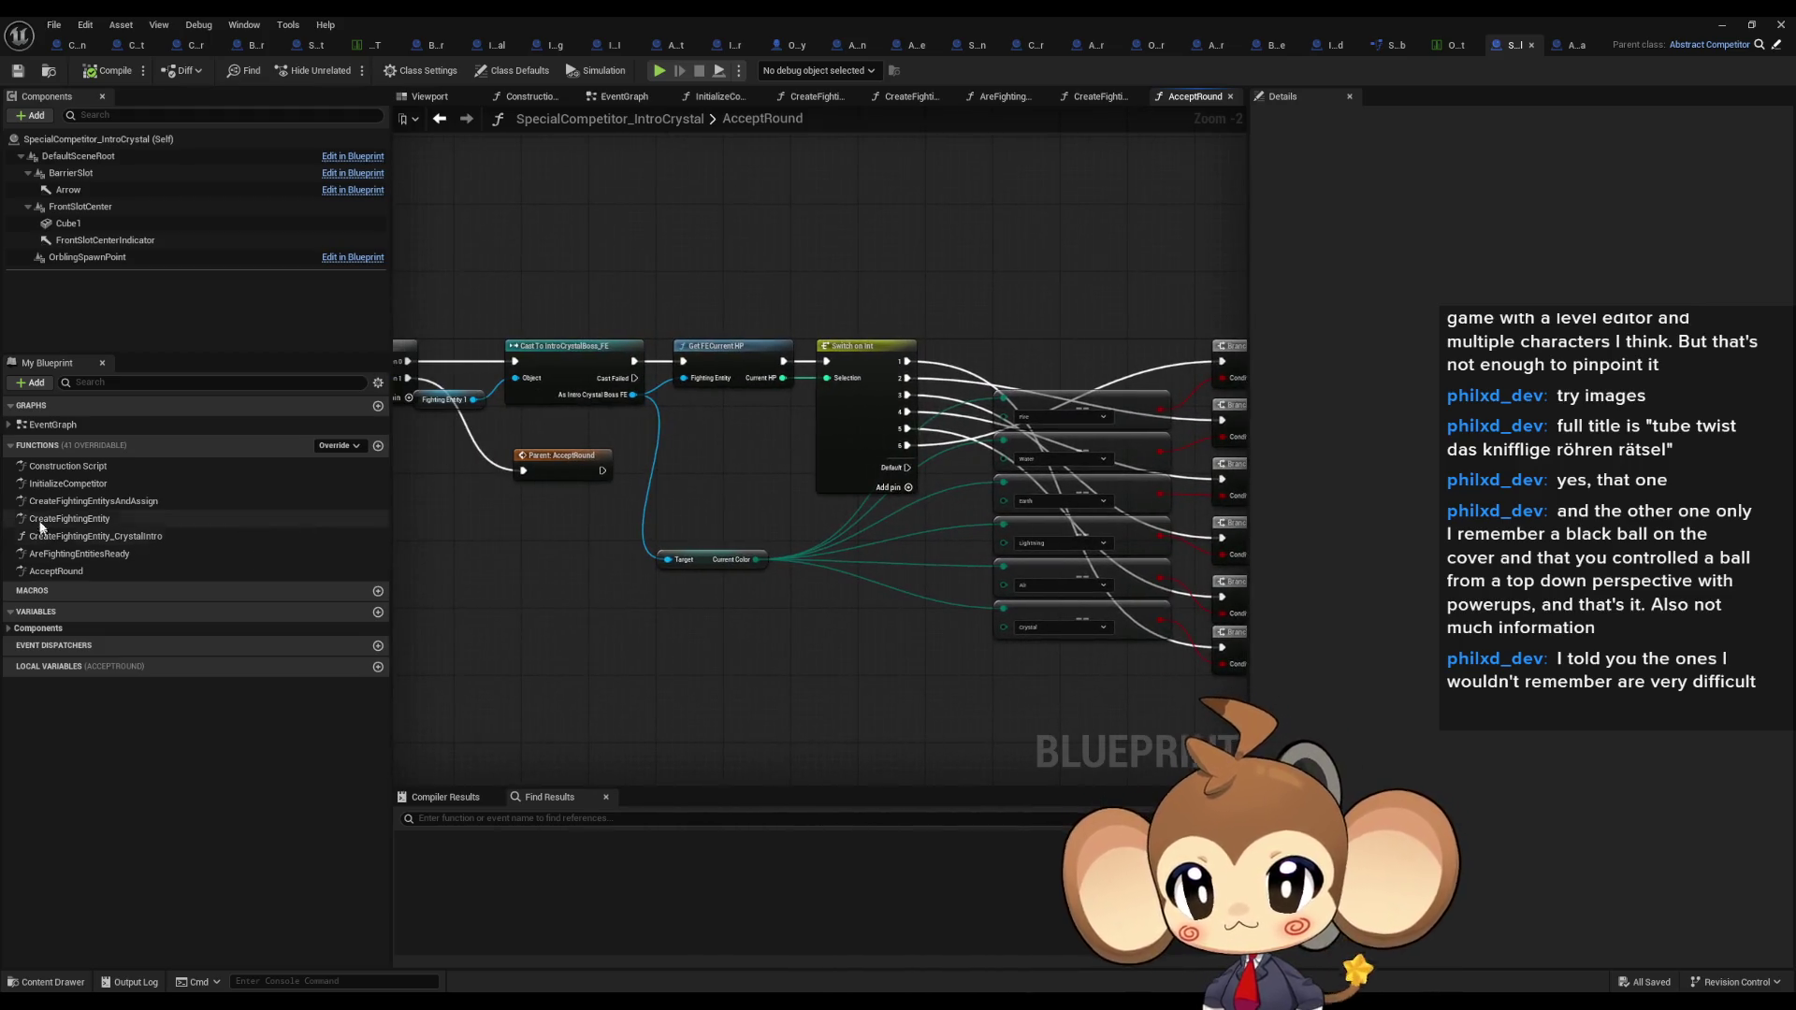
double_click(67, 484)
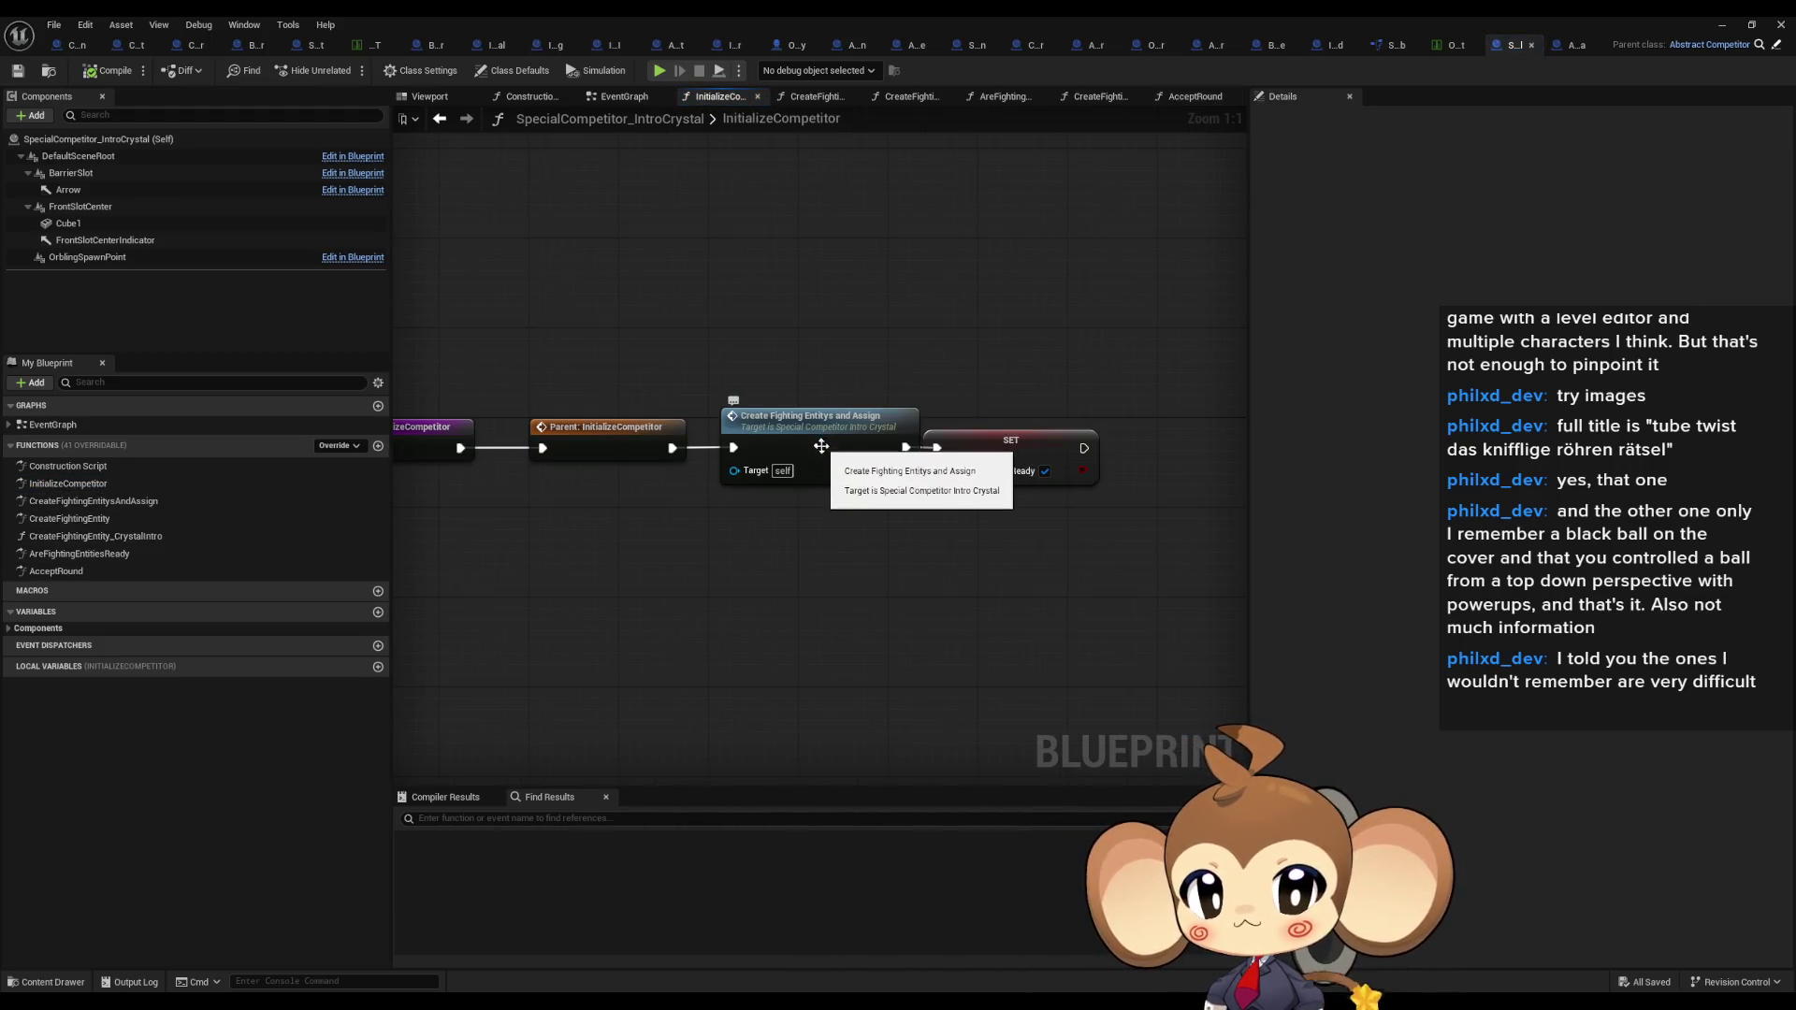
double_click(840, 435)
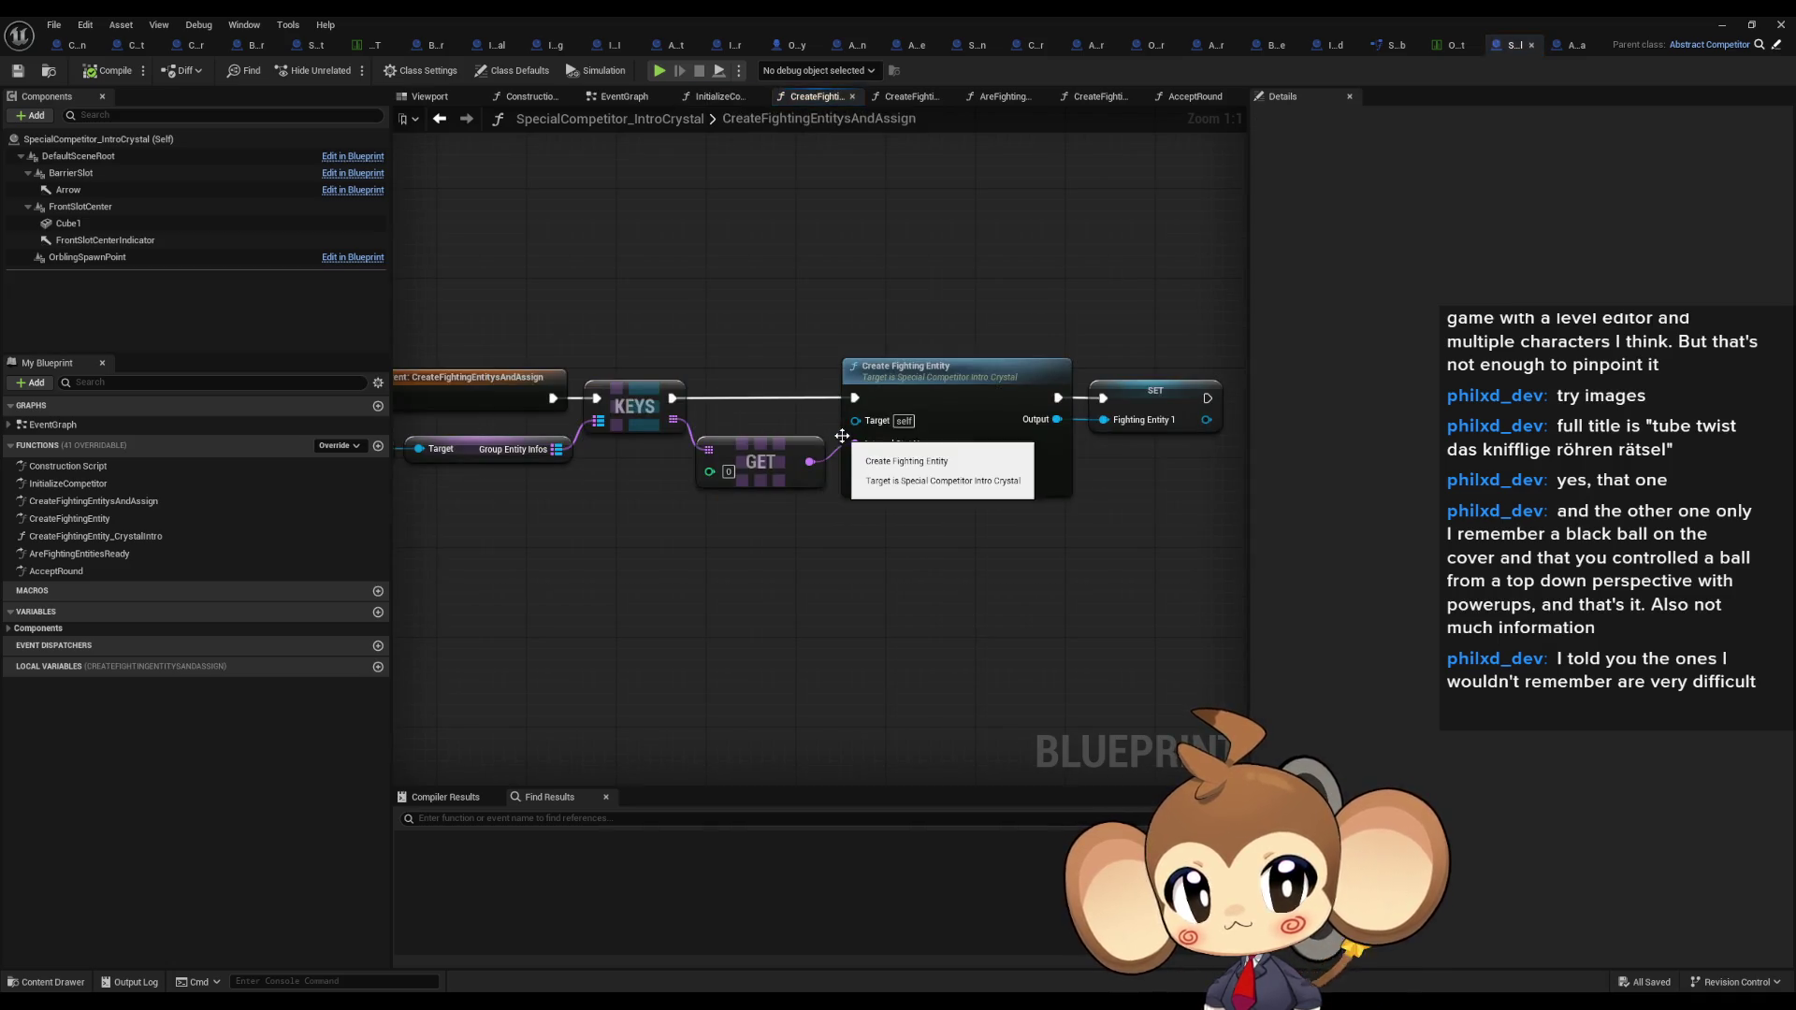
click(952, 398)
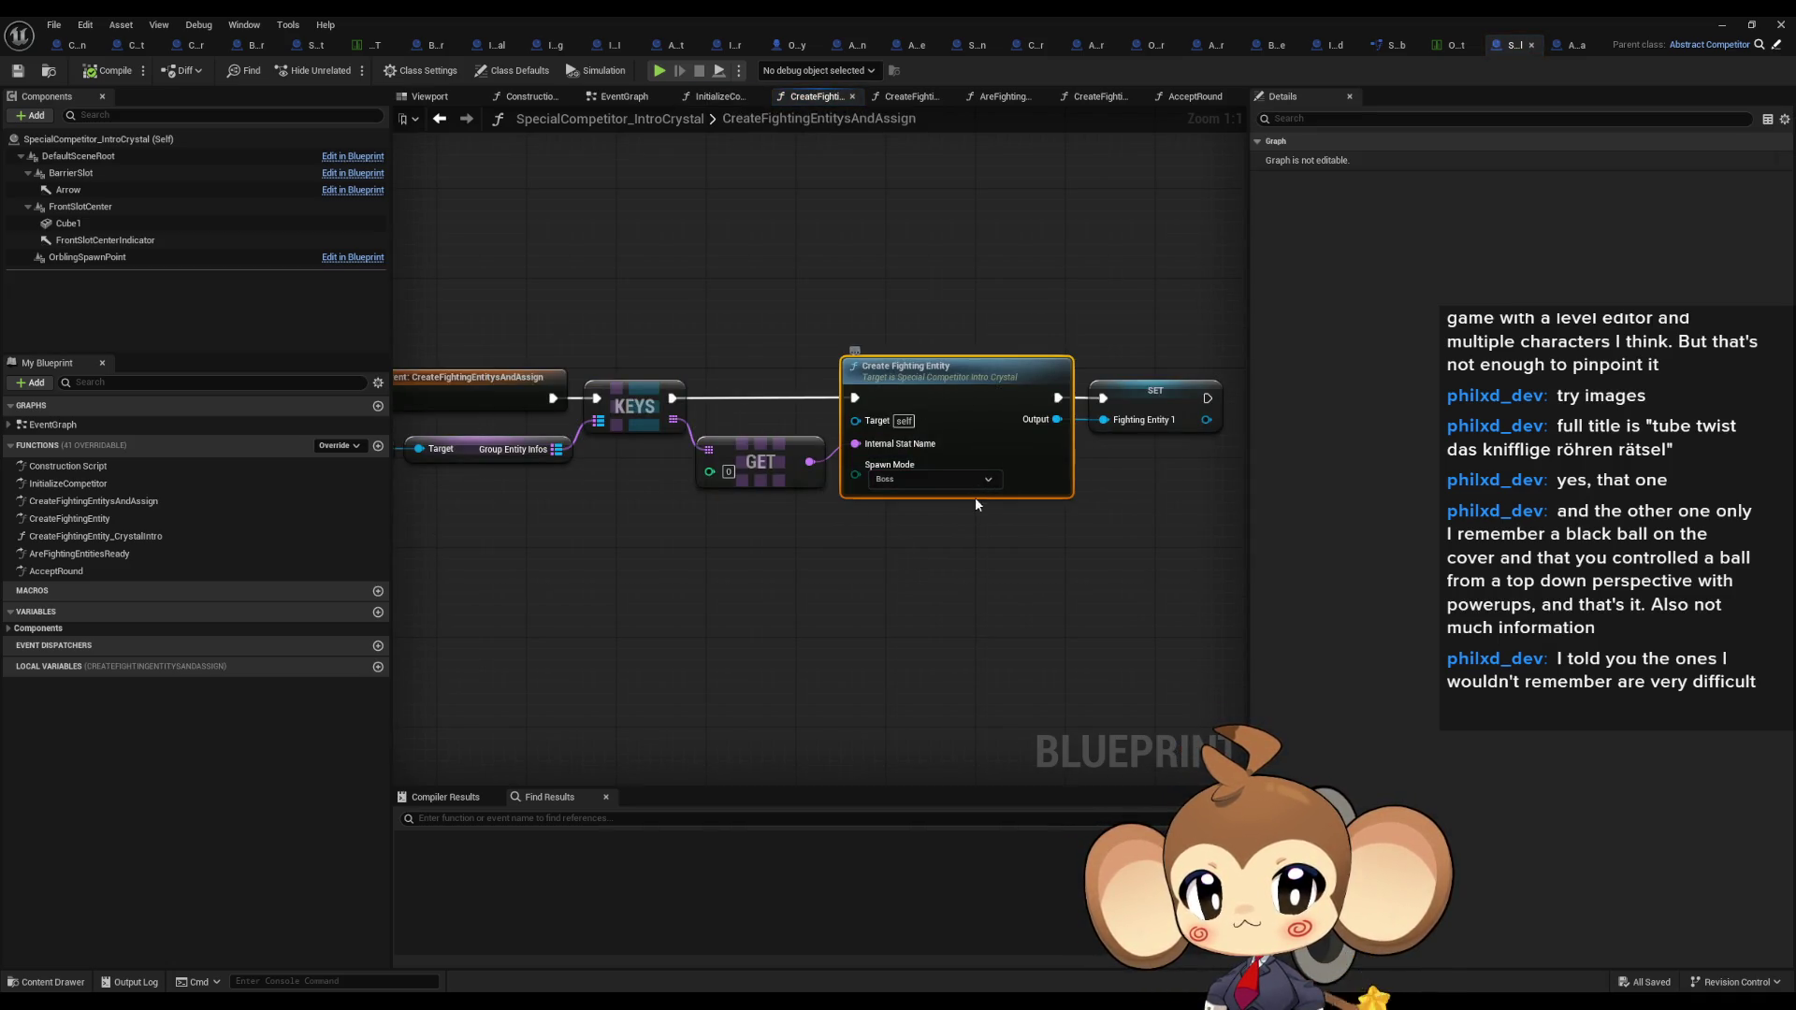
mouse_move(804, 495)
mouse_down()
mouse_move(1113, 525)
mouse_move(1034, 520)
mouse_up()
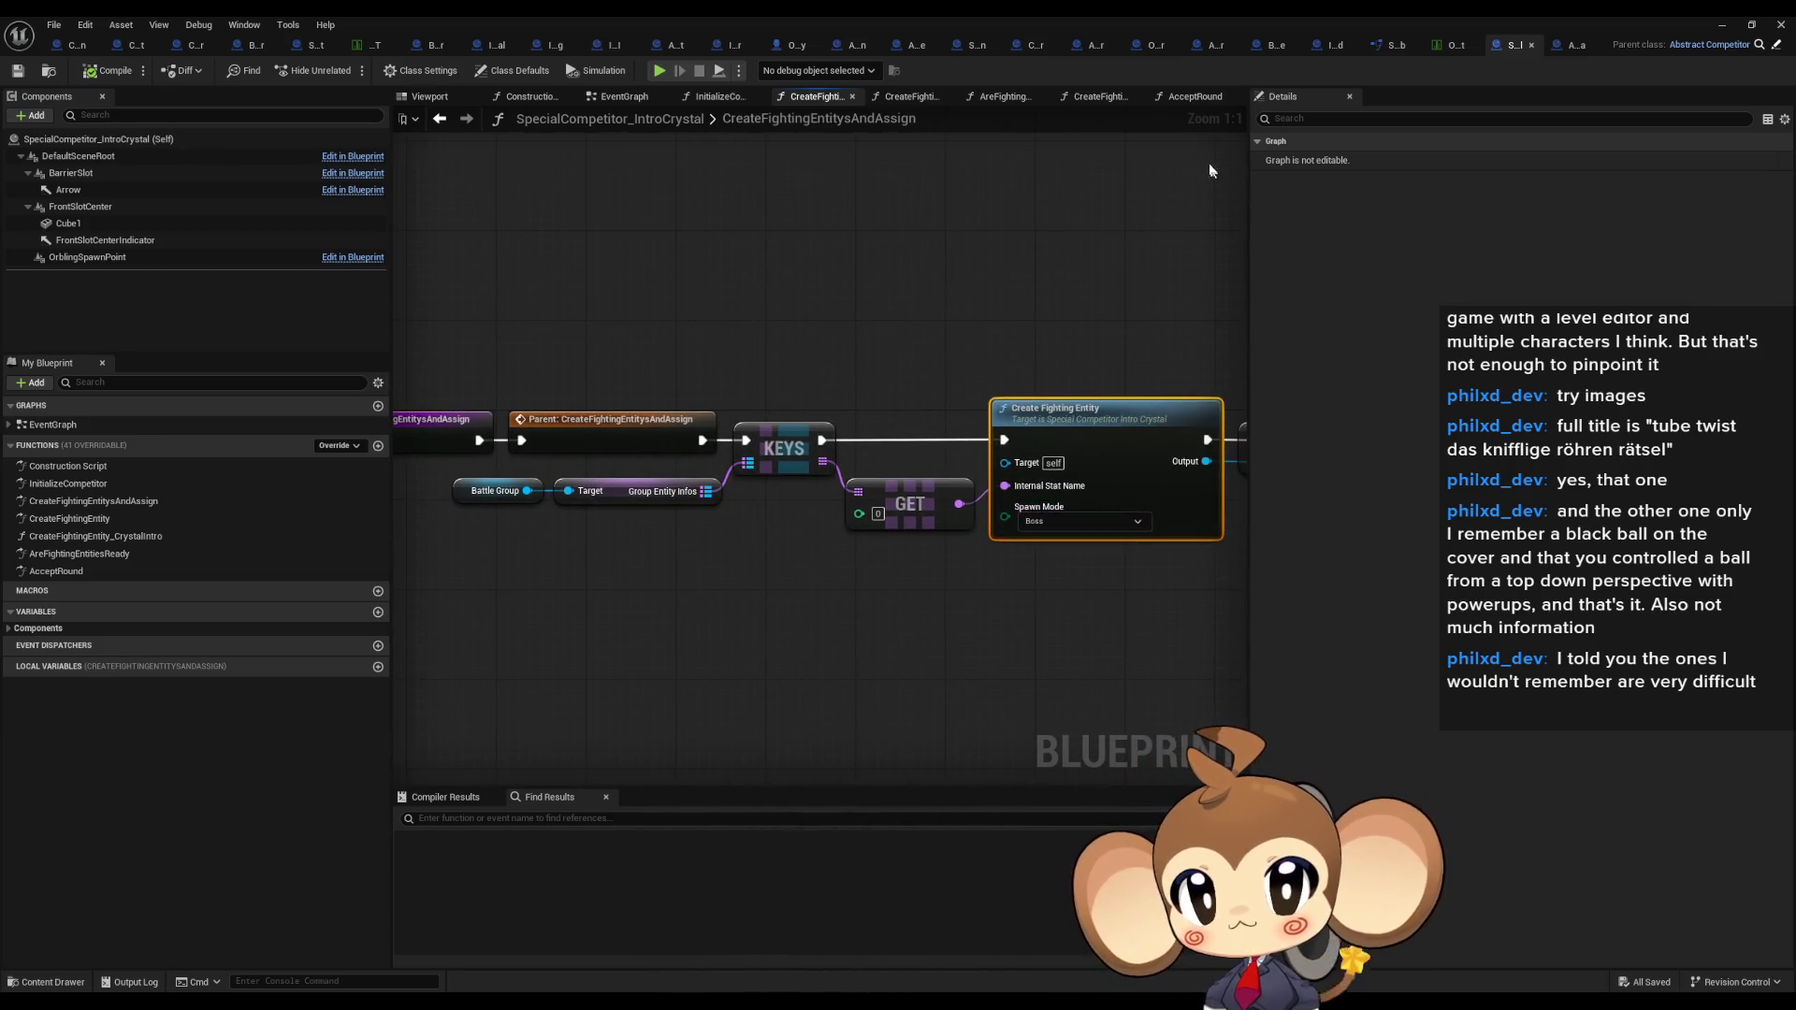
click(1276, 44)
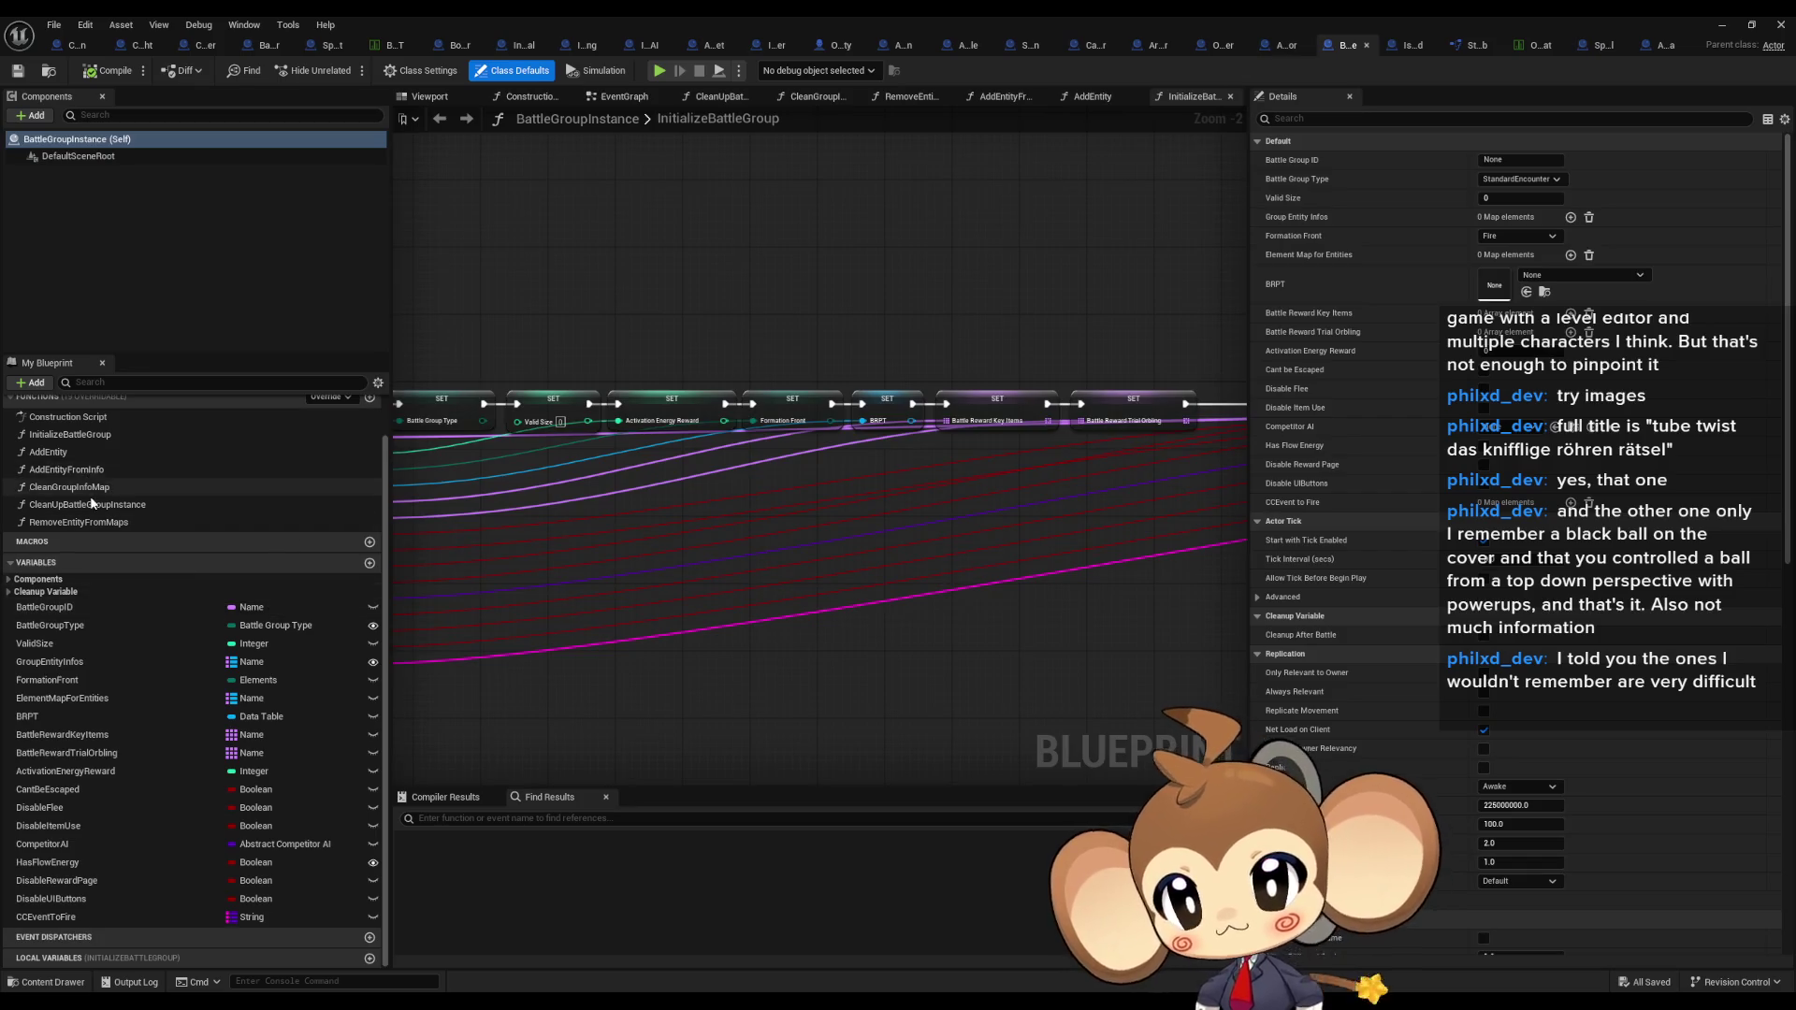
Step: Locate the Add Entity call in InitializeBattleGroup and view the full AddEntity function graph
click(687, 501)
scroll(773, 537, down, 4)
drag(772, 537, 399, 509)
scroll(758, 503, up, 4)
drag(638, 513, 834, 513)
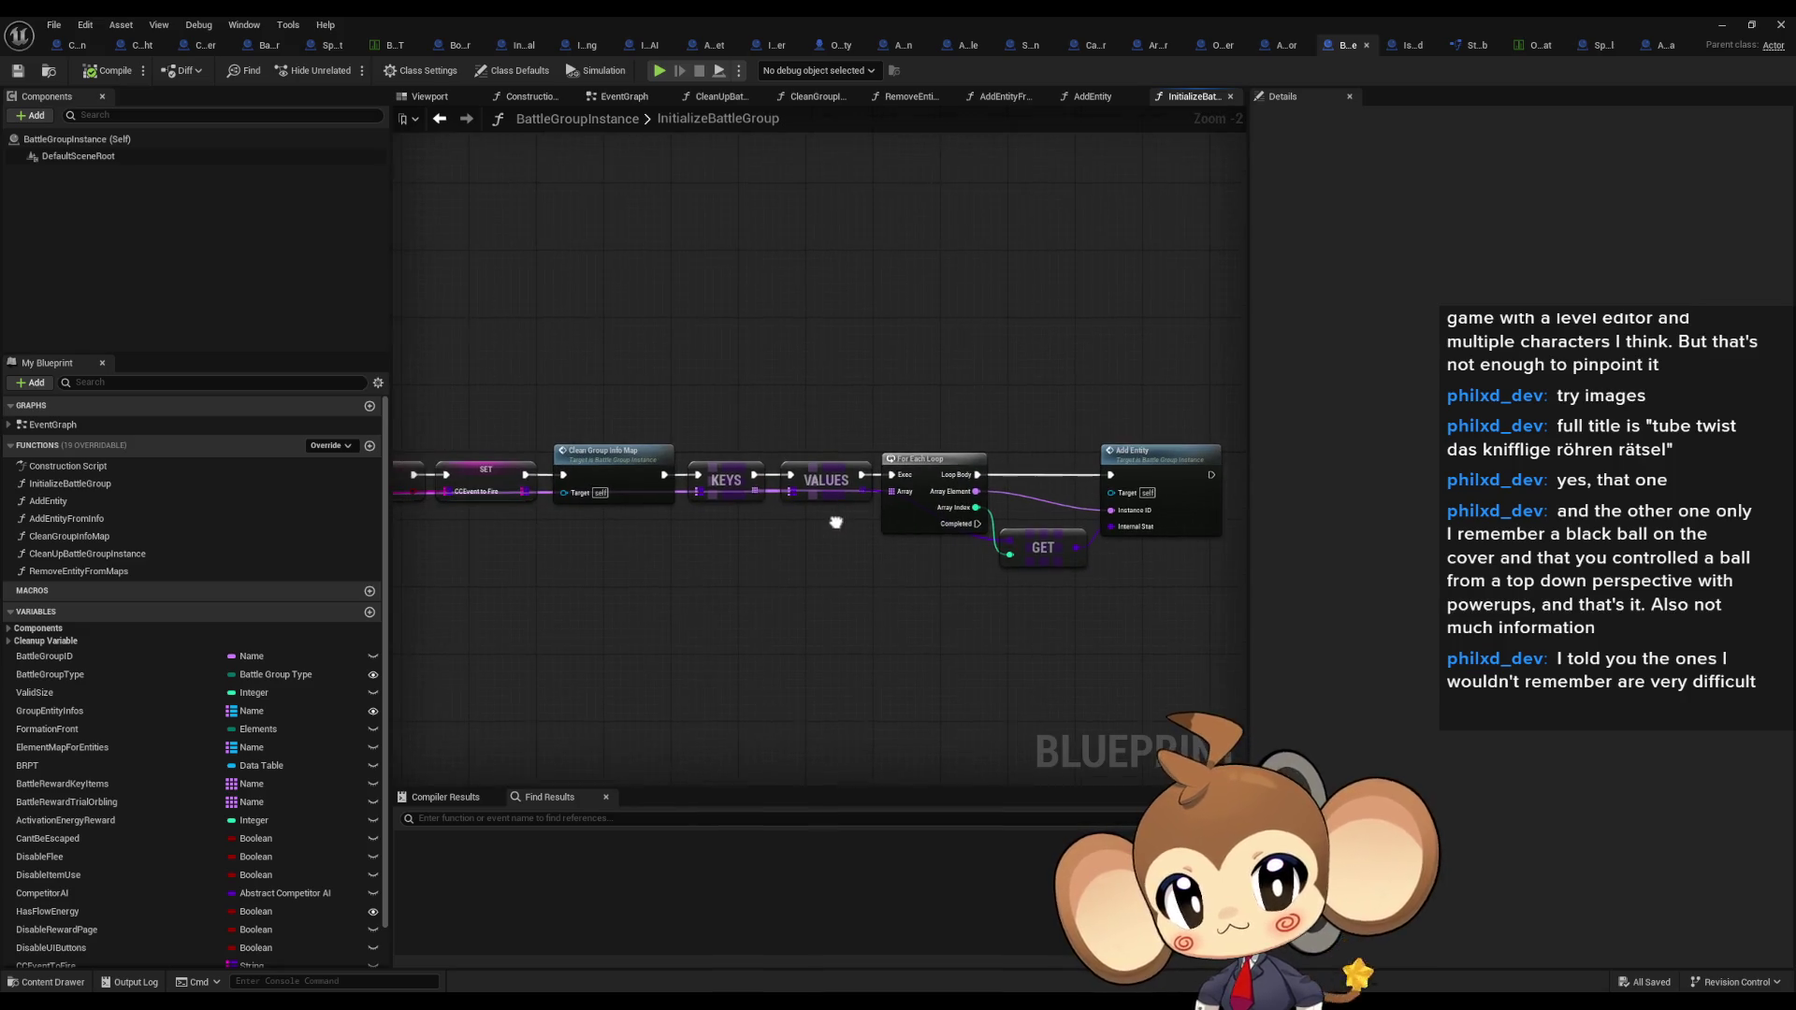
click(1137, 465)
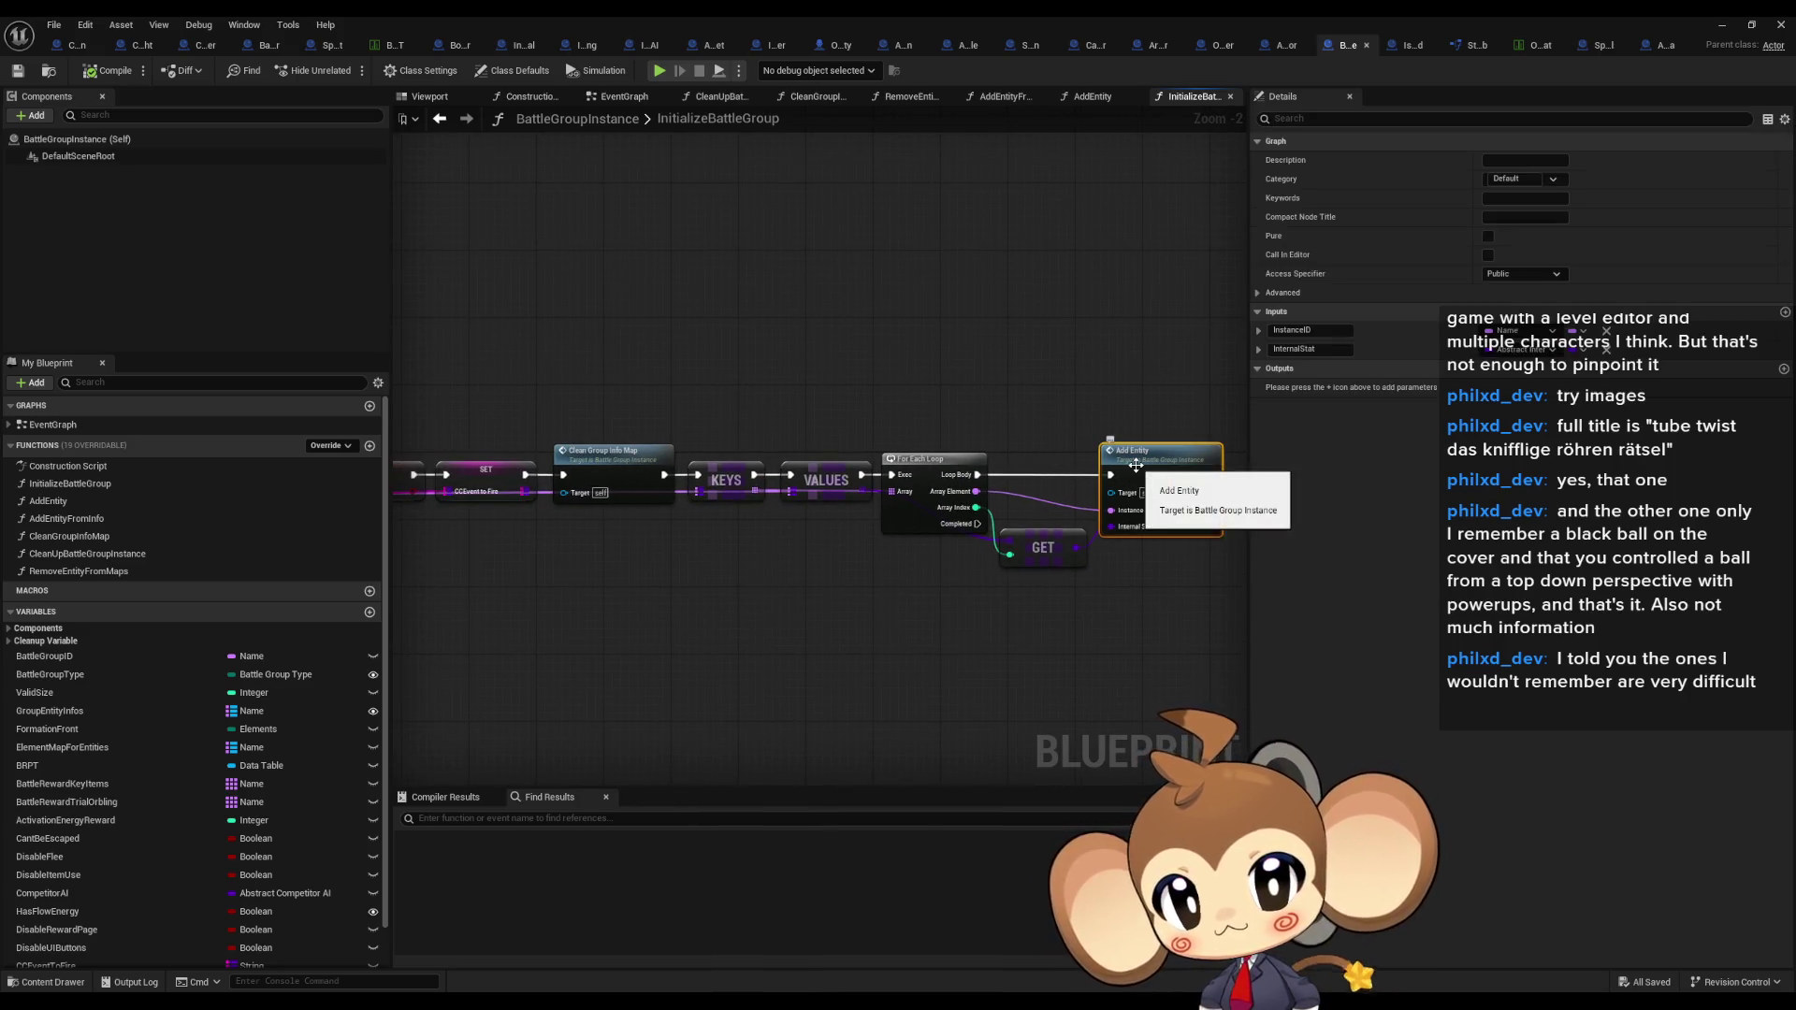
double_click(1150, 464)
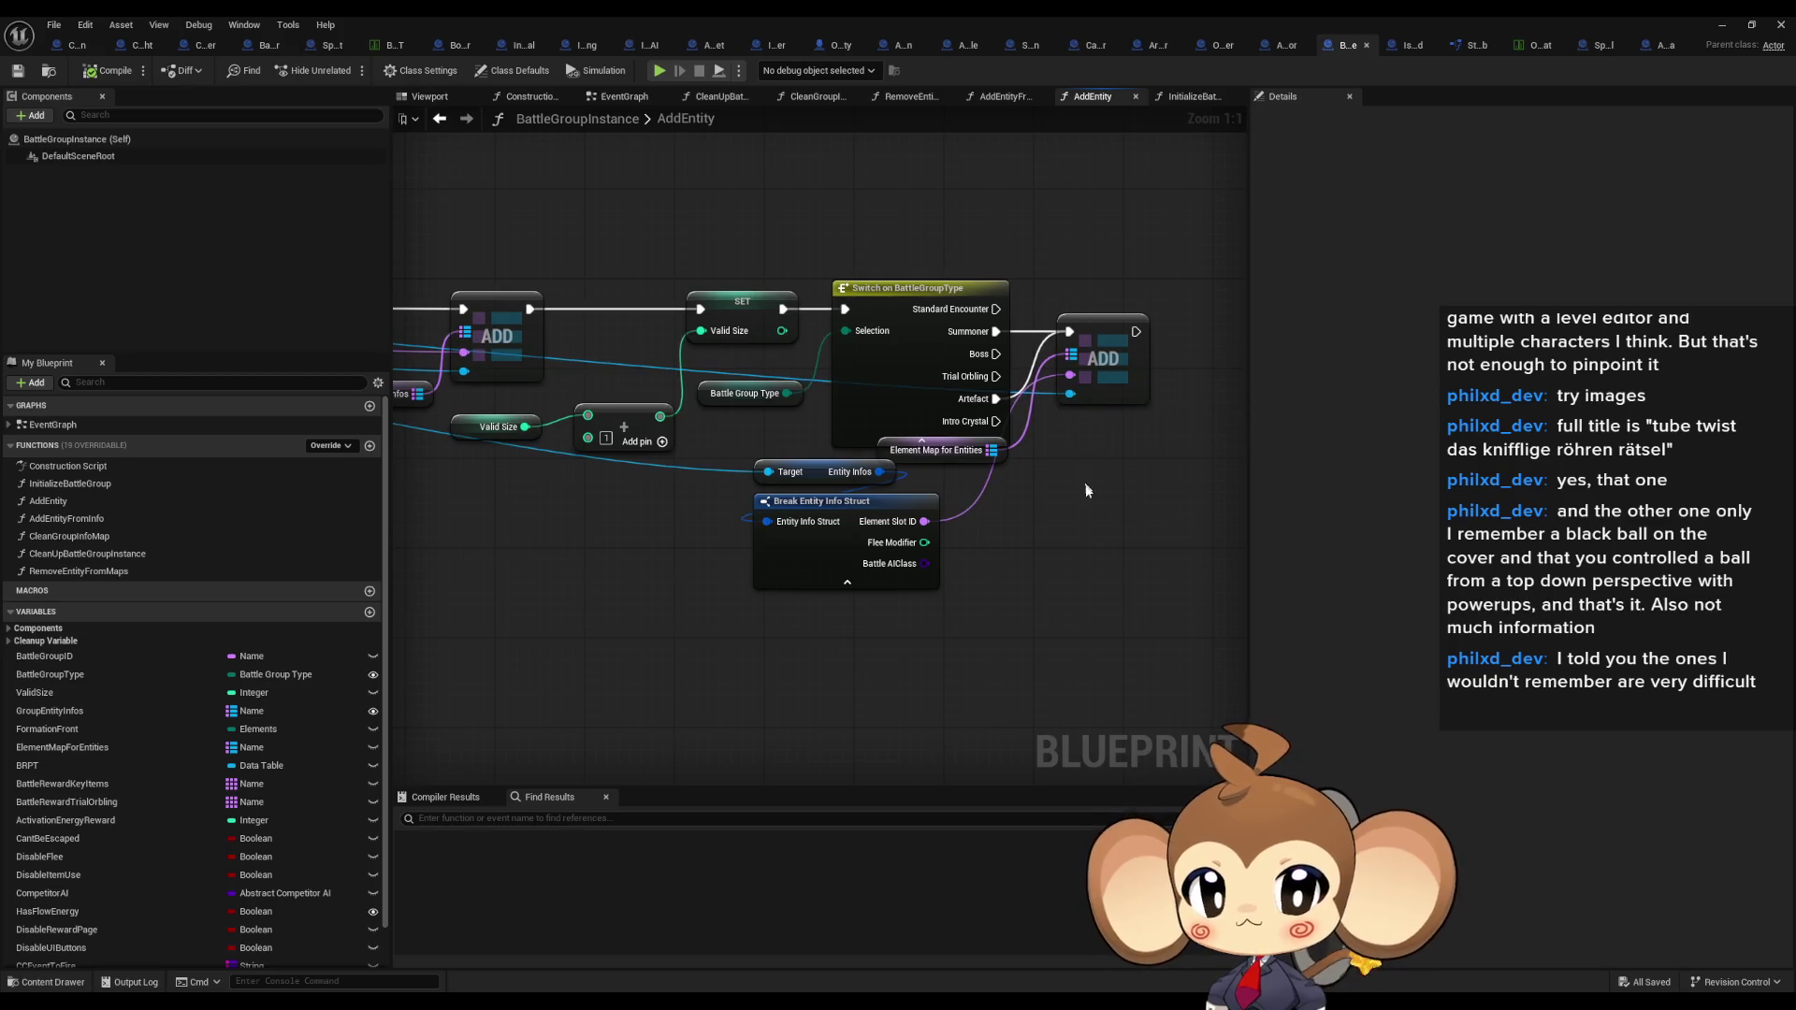
scroll(991, 538, down, 6)
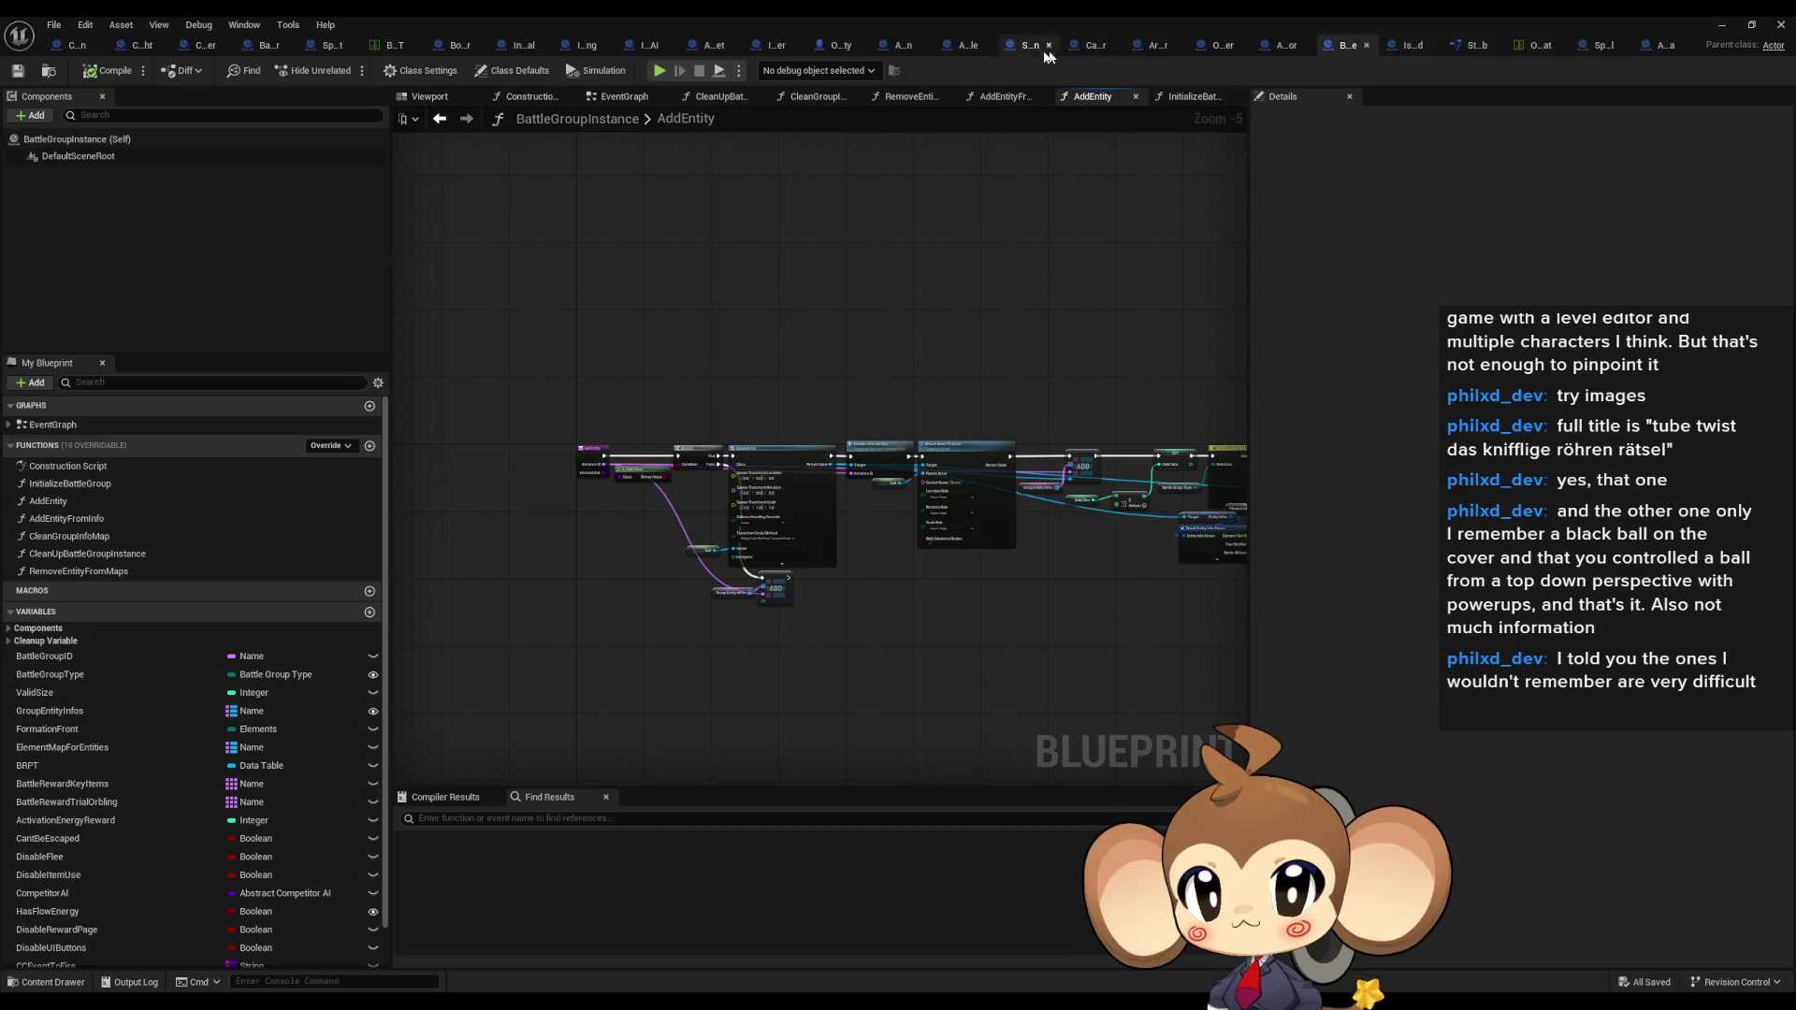
click(450, 49)
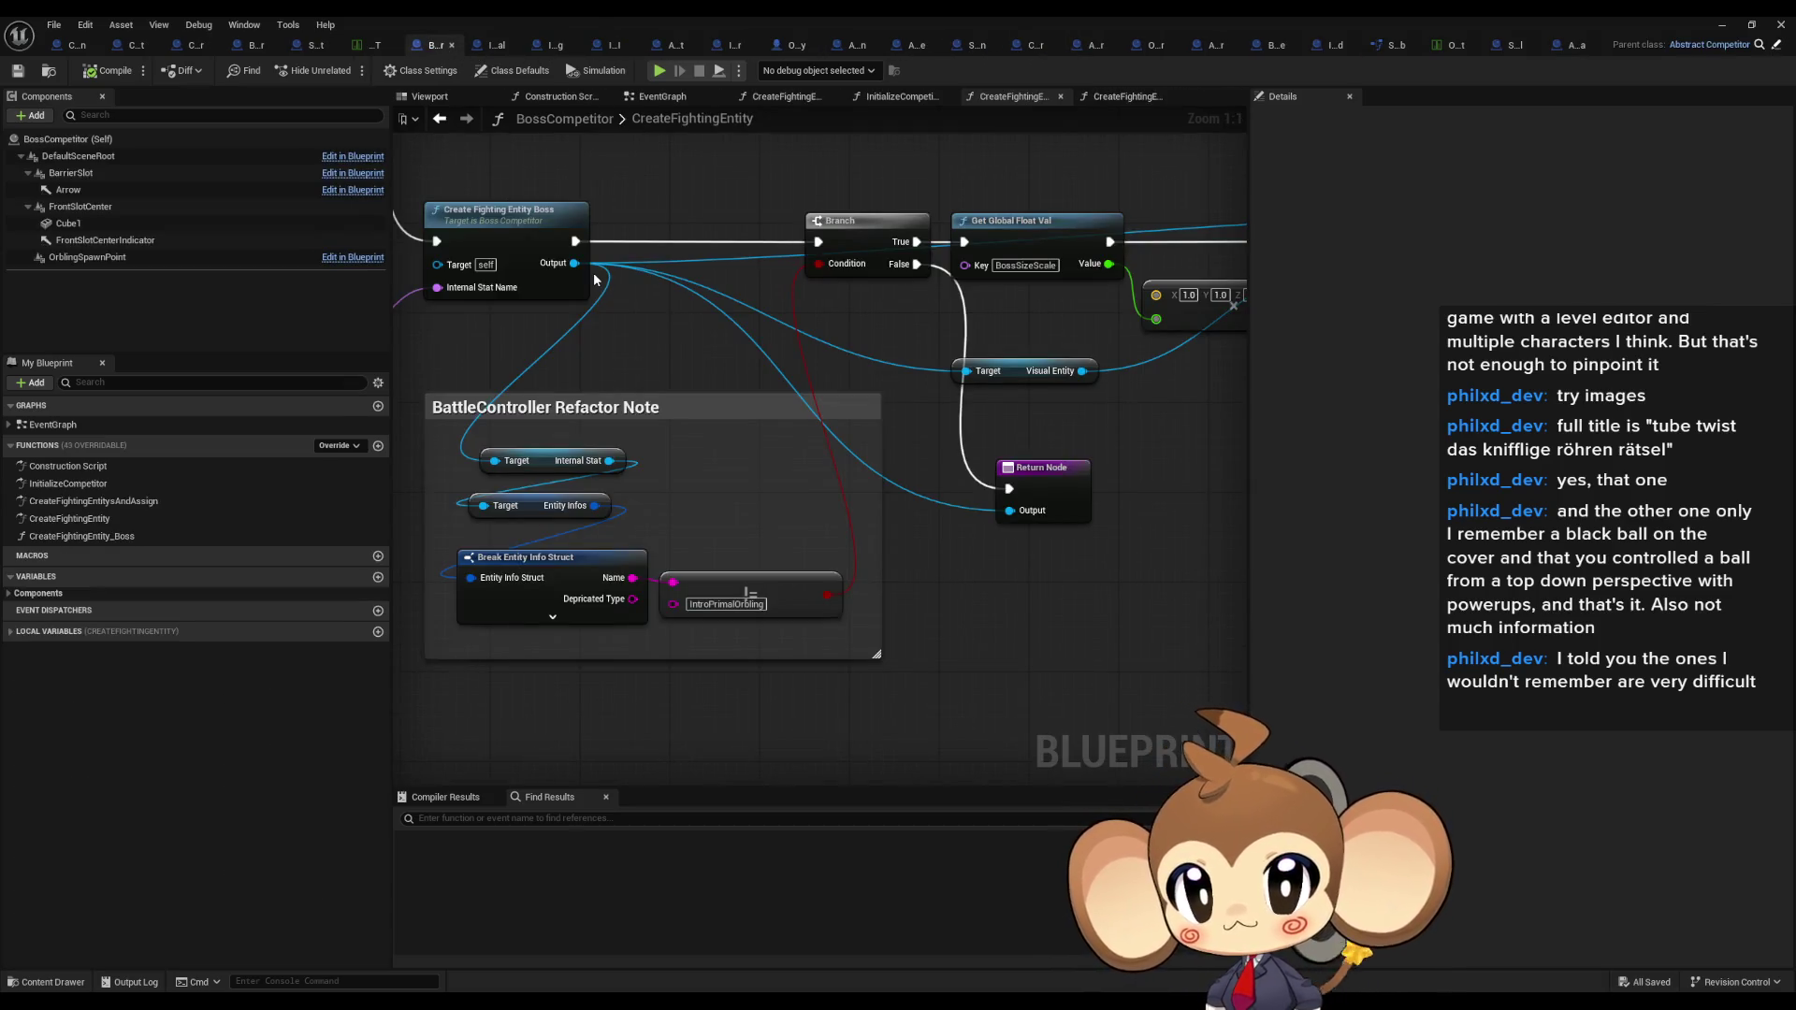
Step: Follow BossCompetitor's InitializeCompetitor through CreateFightingEntitysAndAssign into the CreateFightingEntity function
double_click(68, 484)
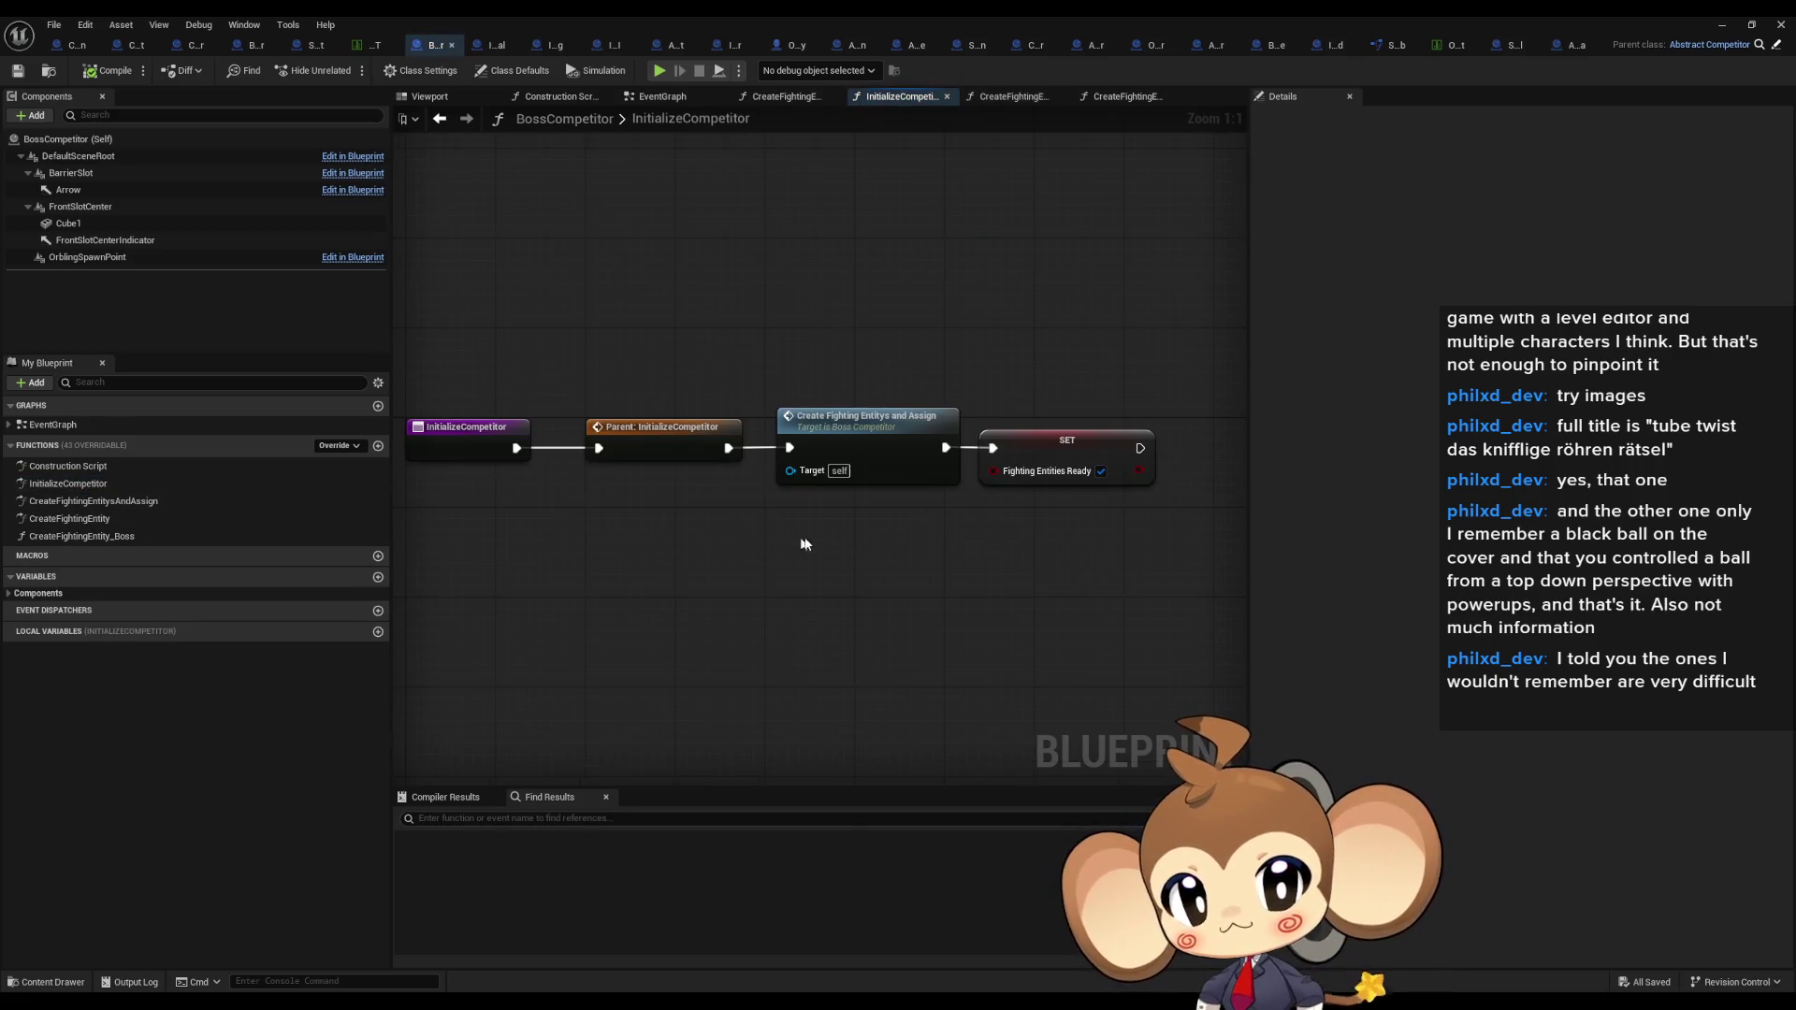
double_click(896, 420)
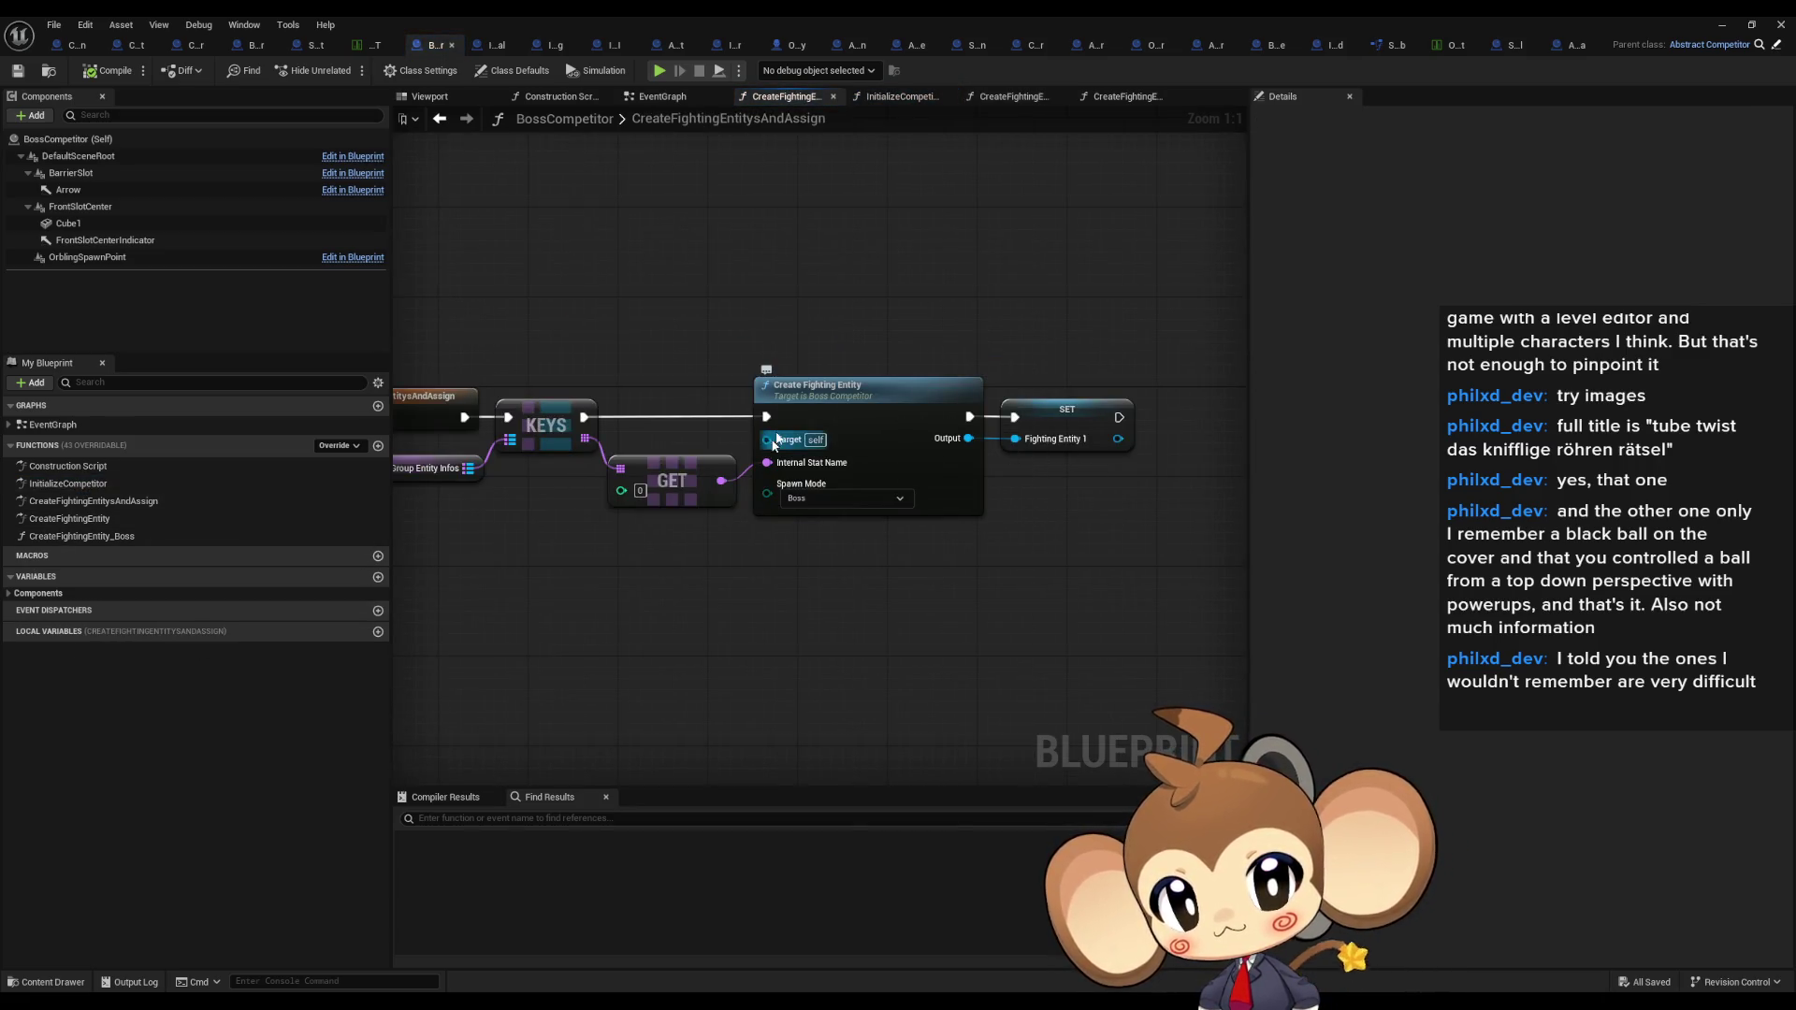
drag(831, 402, 1001, 645)
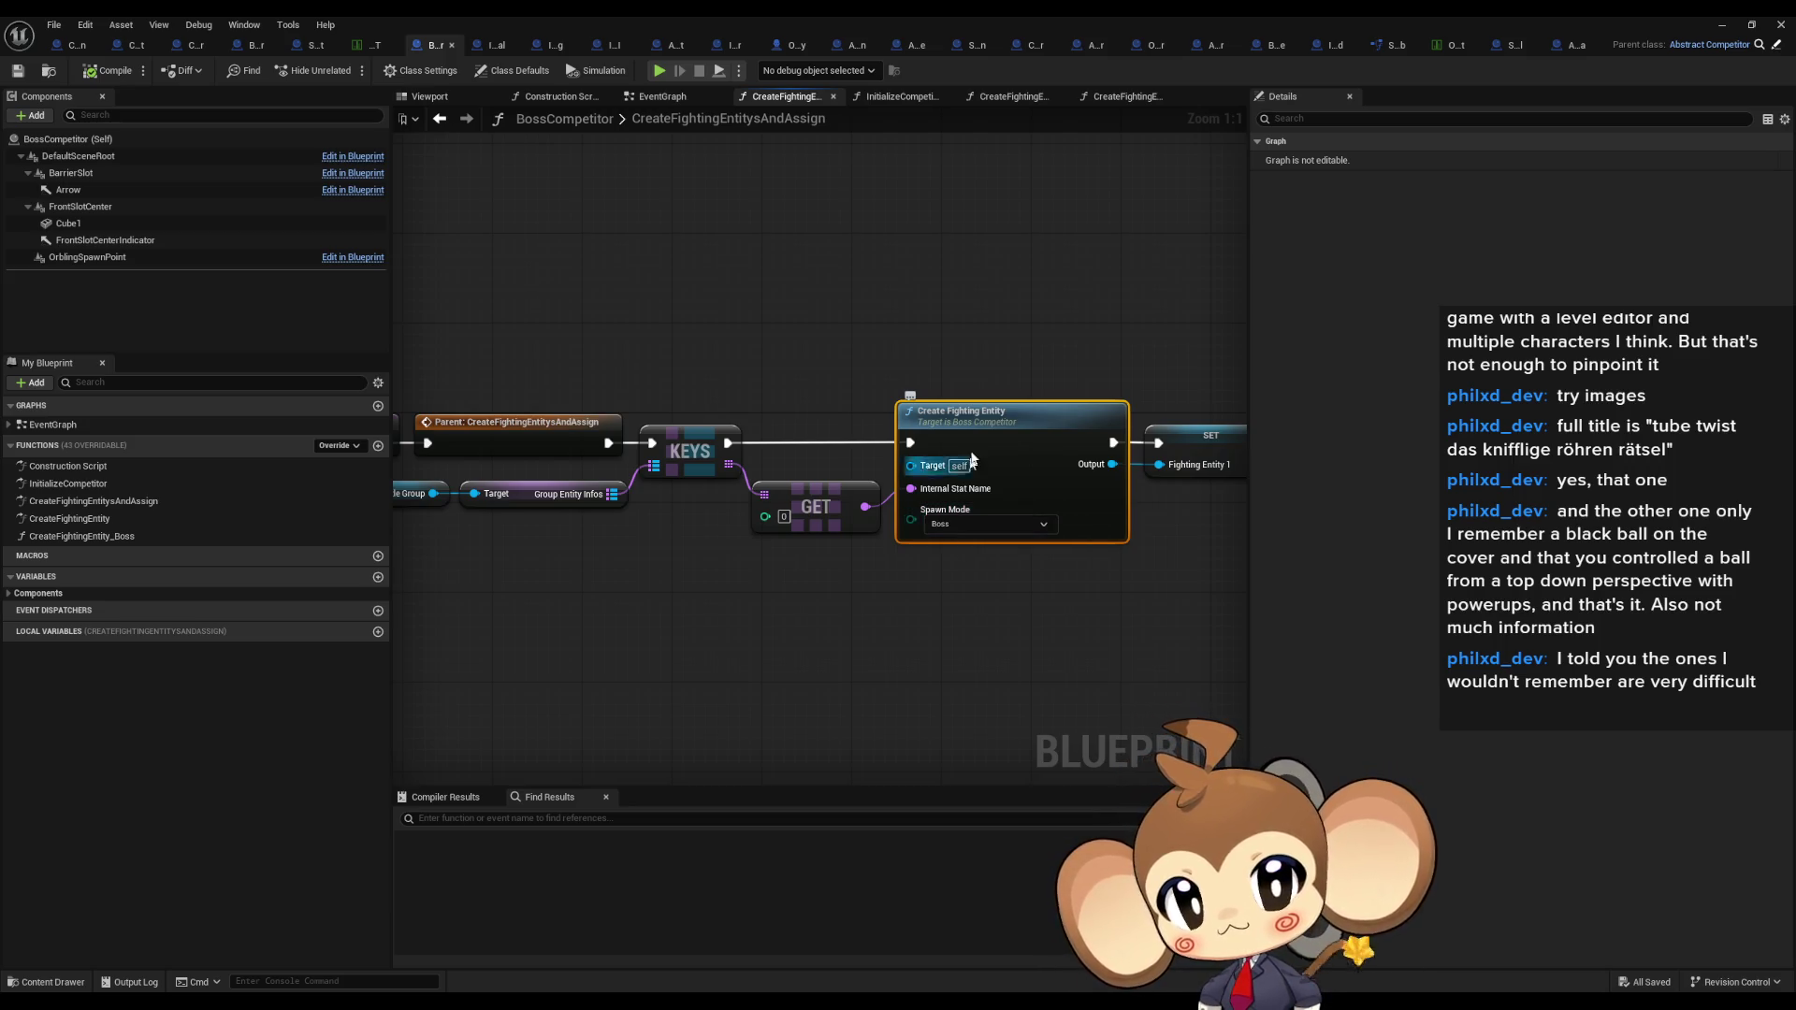
double_click(999, 432)
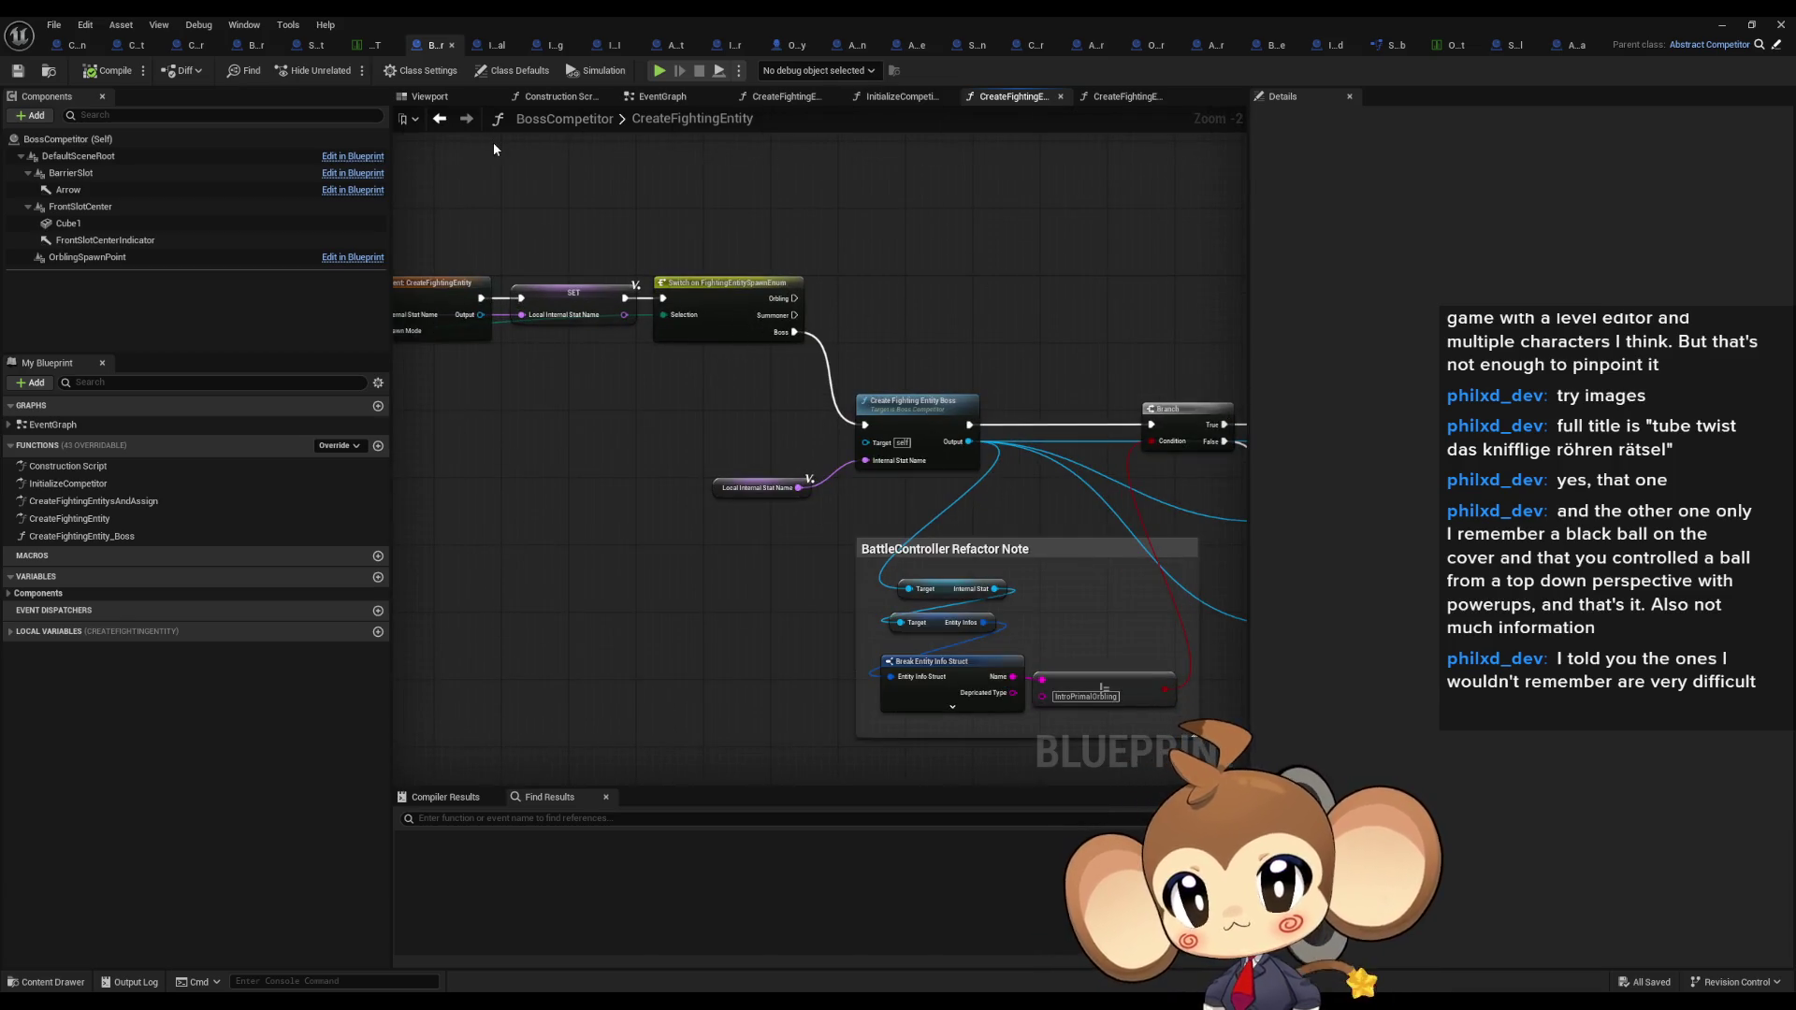
Step: Open CreateFightingEntity_Boss from its call and inspect its Try Get Entity From Map and Branch checks
drag(603, 172, 578, 162)
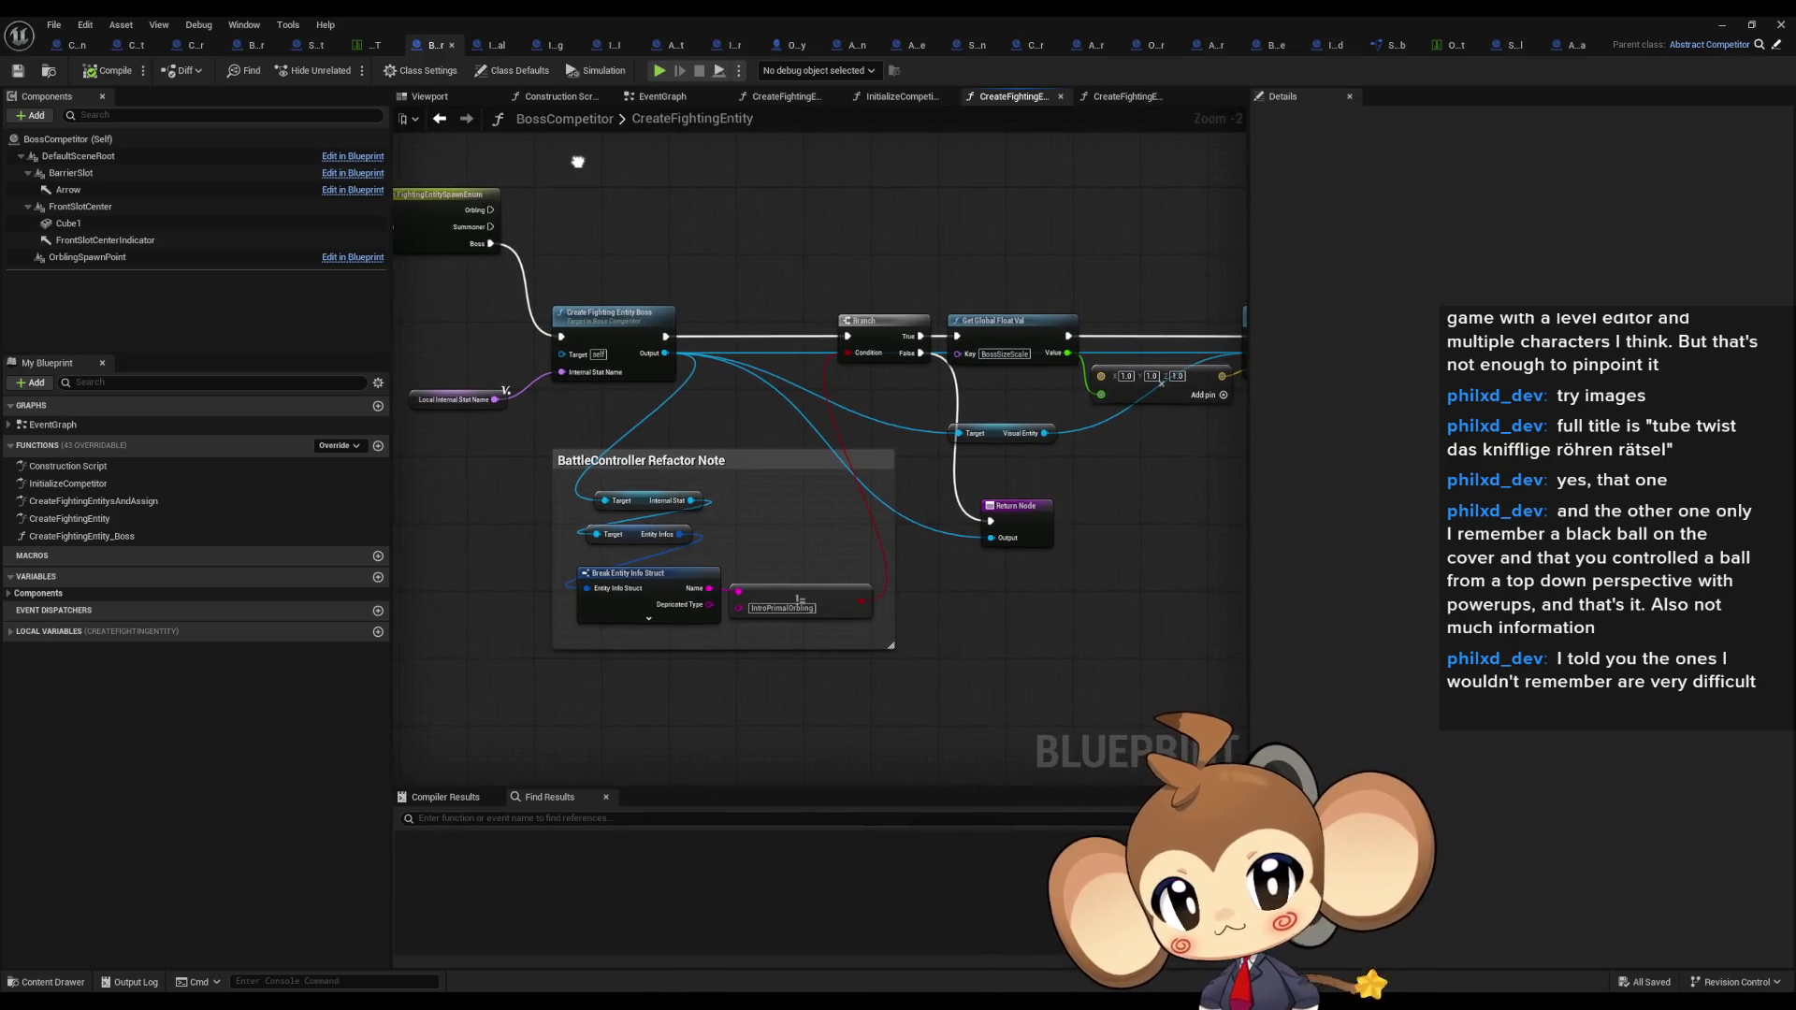
click(609, 322)
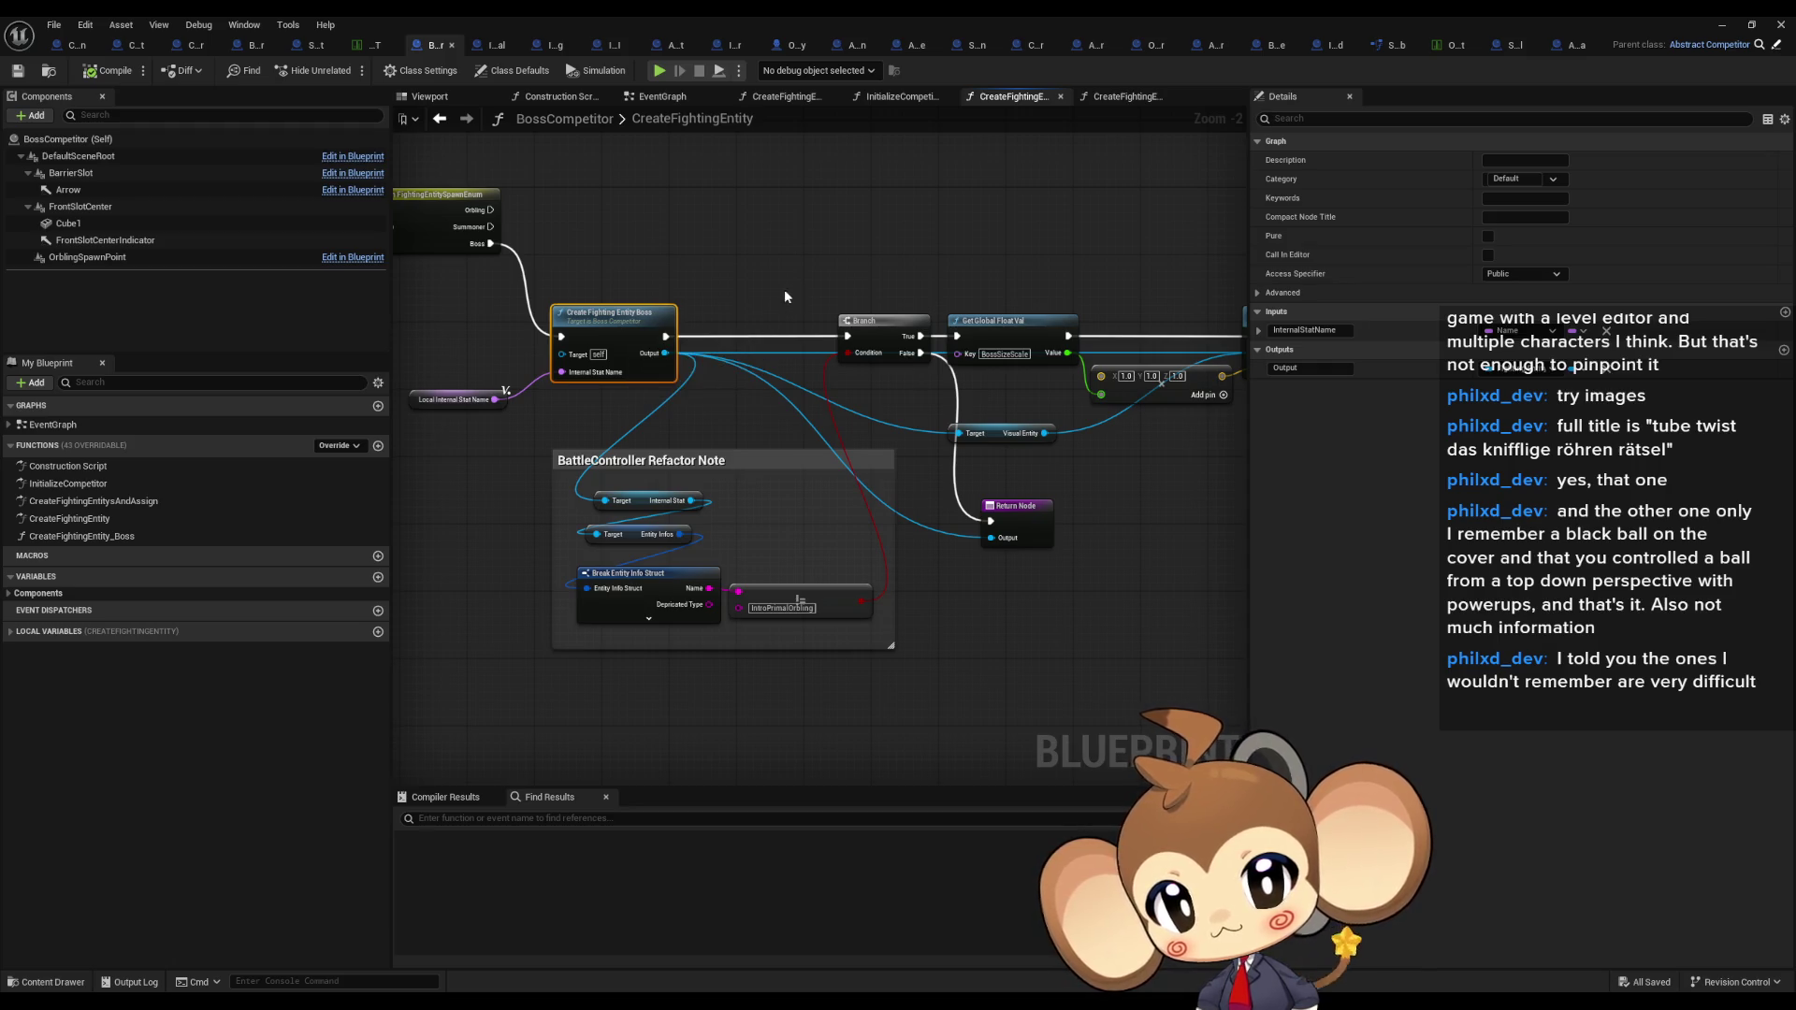
scroll(620, 334, up, 2)
double_click(622, 391)
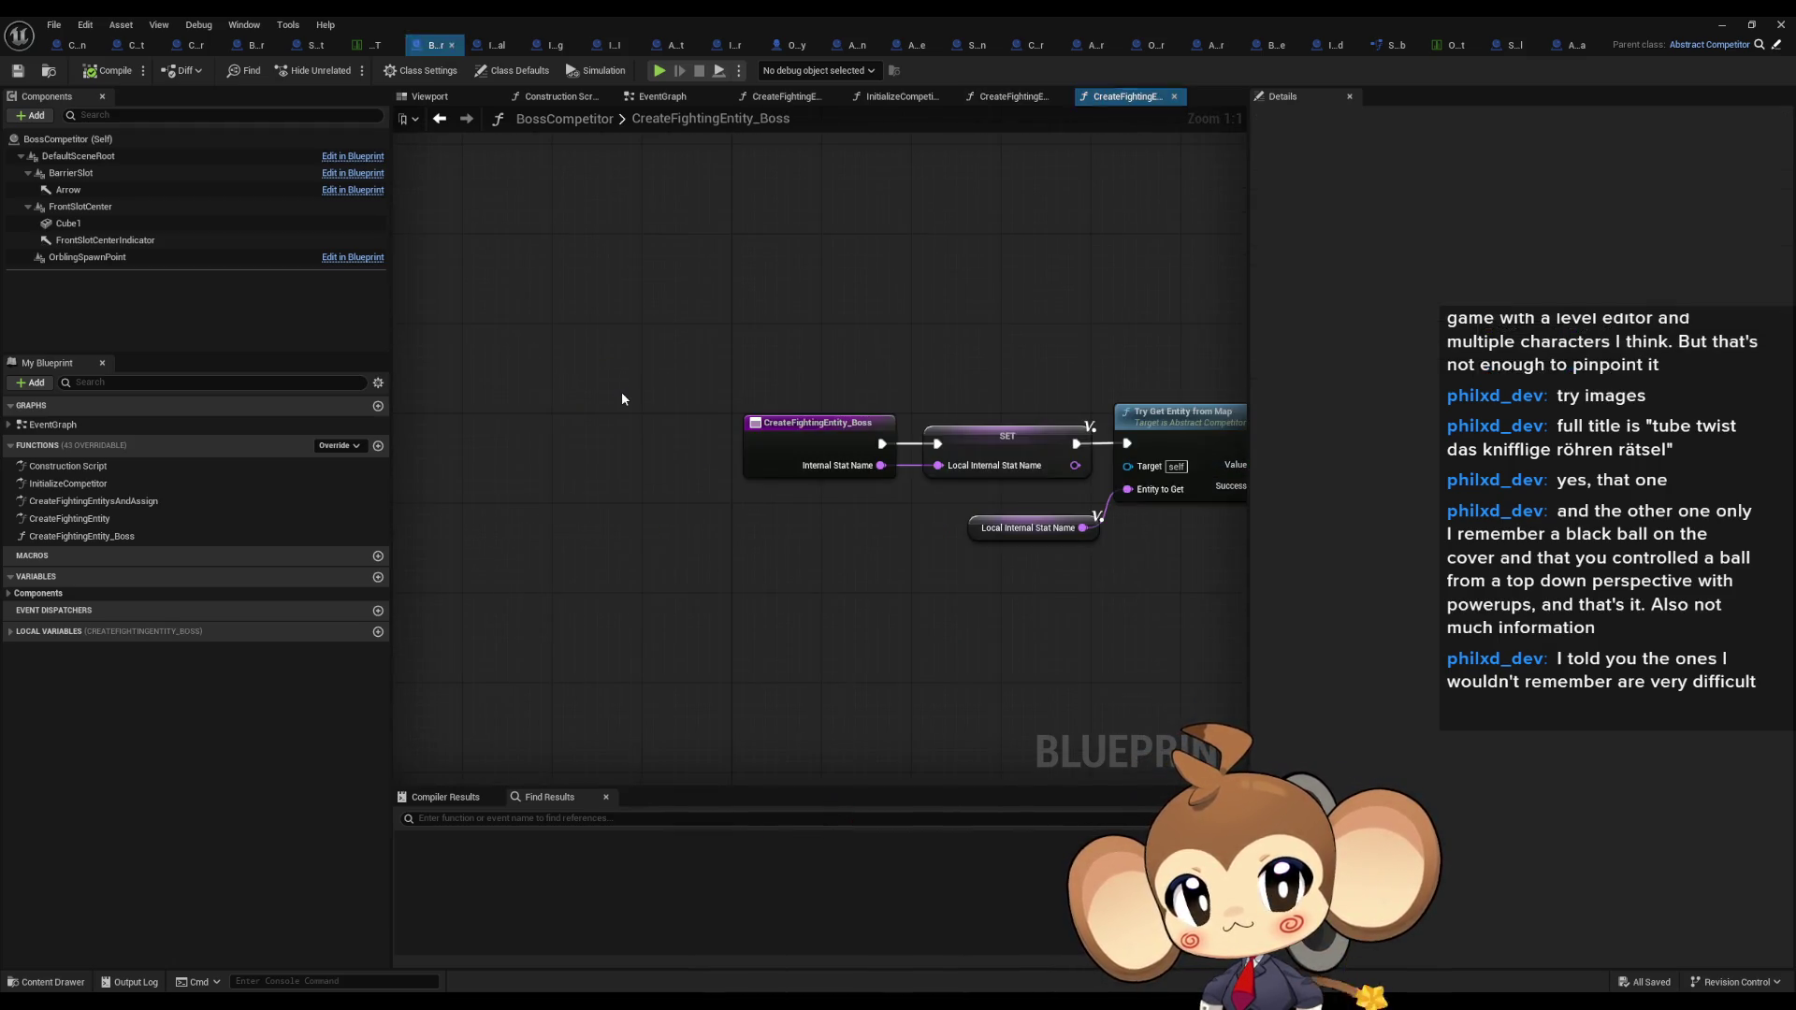
click(883, 485)
drag(883, 485, 541, 390)
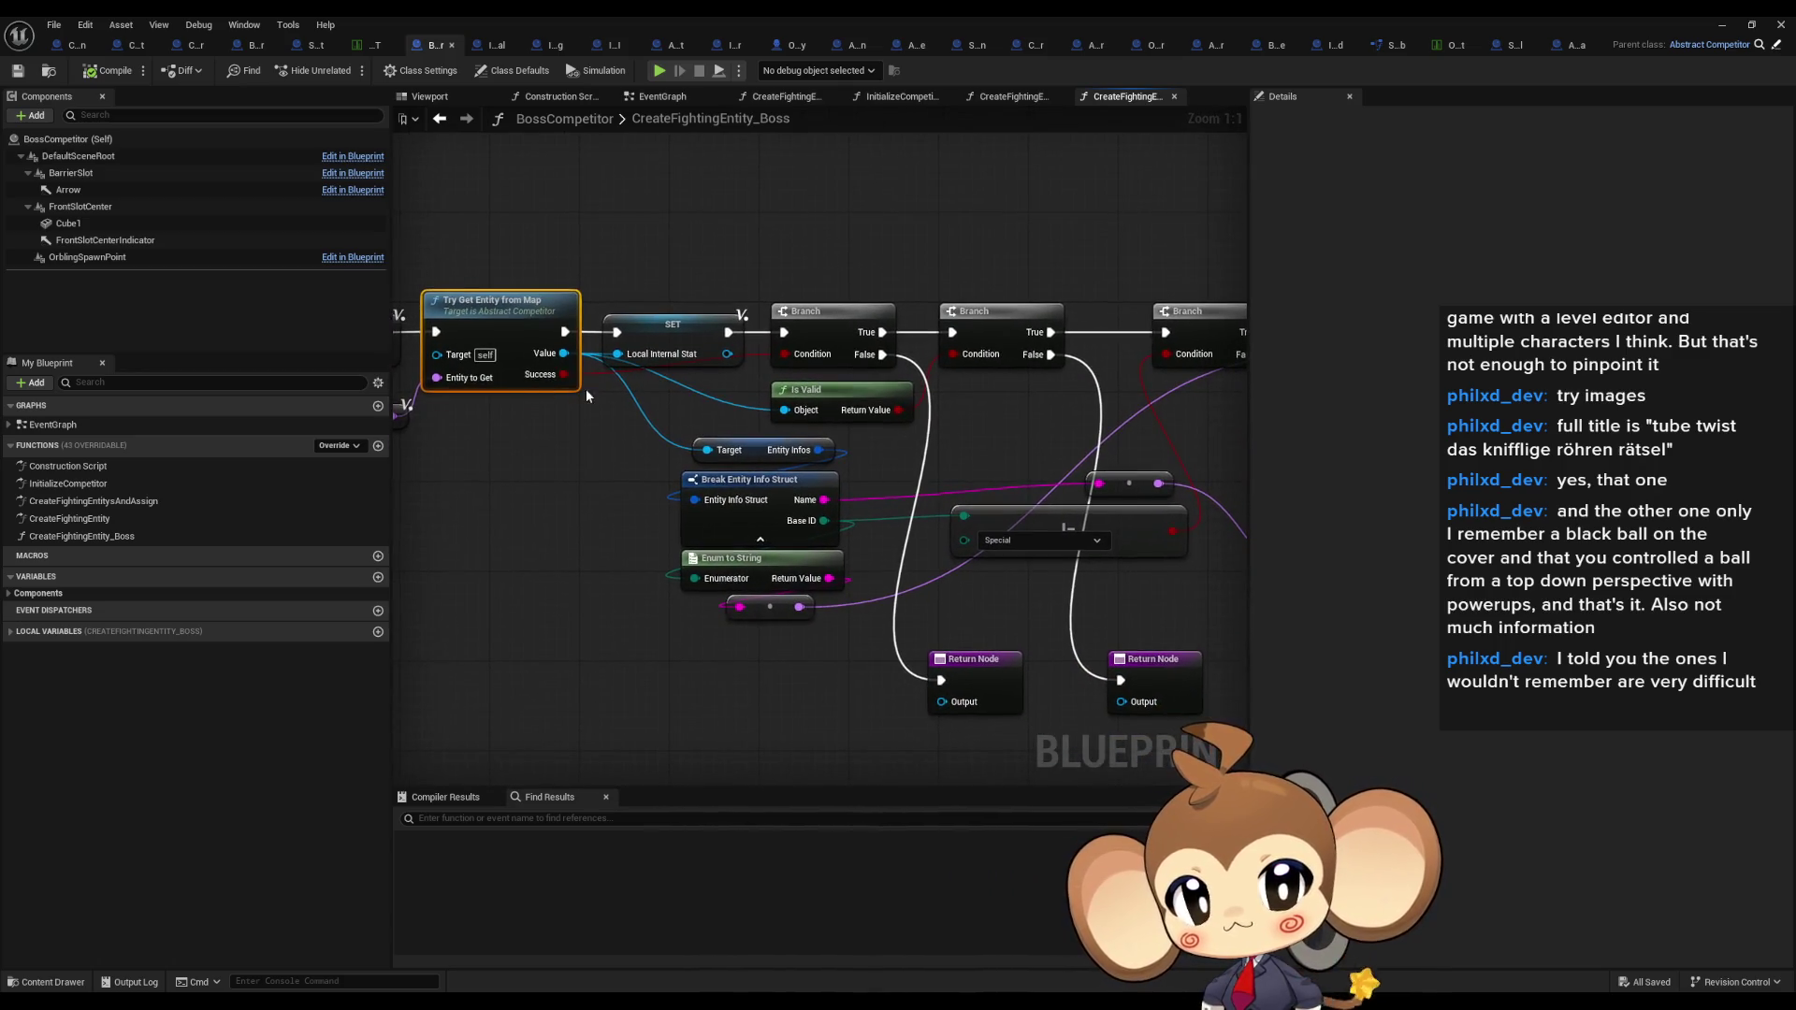